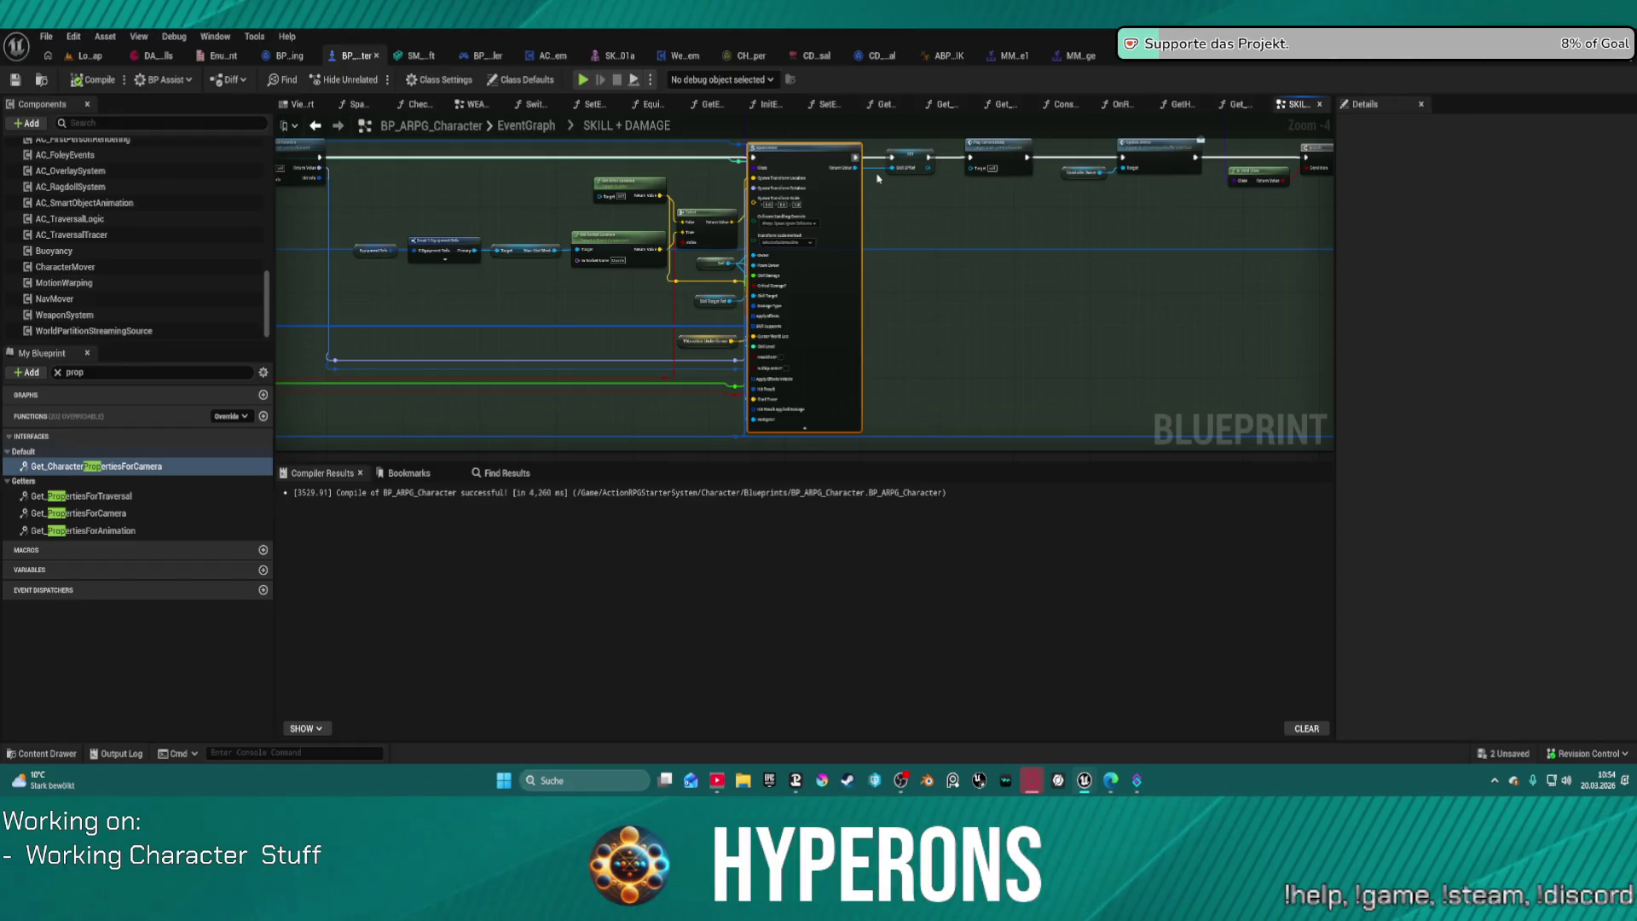
Step: Zoom and pan the SKILL + DAMAGE graph to inspect SpawnActor, Apply Passives and Select Skill Rotation
{"action": "scroll", "coordinate": [938, 248], "scroll_direction": "up", "scroll_amount": 4}
{"action": "mouse_move", "coordinate": [874, 325]}
{"action": "left_mouse_down"}
{"action": "mouse_move", "coordinate": [910, 263]}
{"action": "mouse_move", "coordinate": [1125, 55]}
{"action": "mouse_move", "coordinate": [1108, 366]}
{"action": "mouse_move", "coordinate": [1096, 354]}
{"action": "mouse_move", "coordinate": [1194, 358]}
{"action": "left_mouse_up"}
{"action": "scroll", "coordinate": [1194, 358], "scroll_direction": "down", "scroll_amount": 3}
{"action": "scroll", "coordinate": [646, 358], "scroll_direction": "up", "scroll_amount": 2}
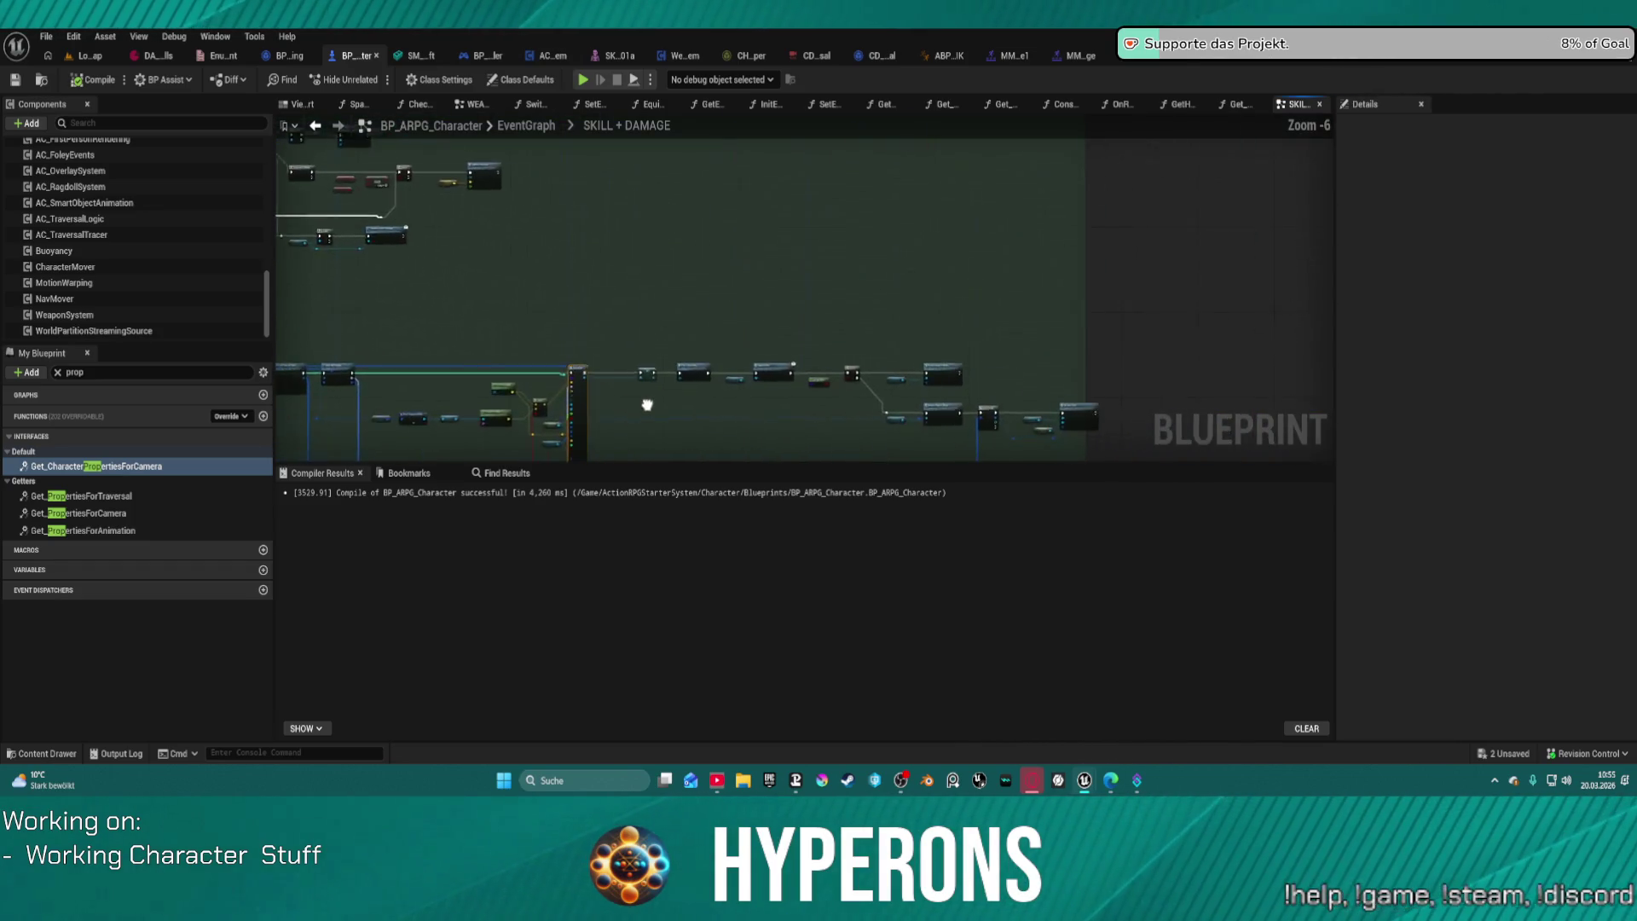
{"action": "left_click_drag", "start_coordinate": [979, 350], "coordinate": [872, 334]}
{"action": "scroll", "coordinate": [872, 333], "scroll_direction": "up", "scroll_amount": 1}
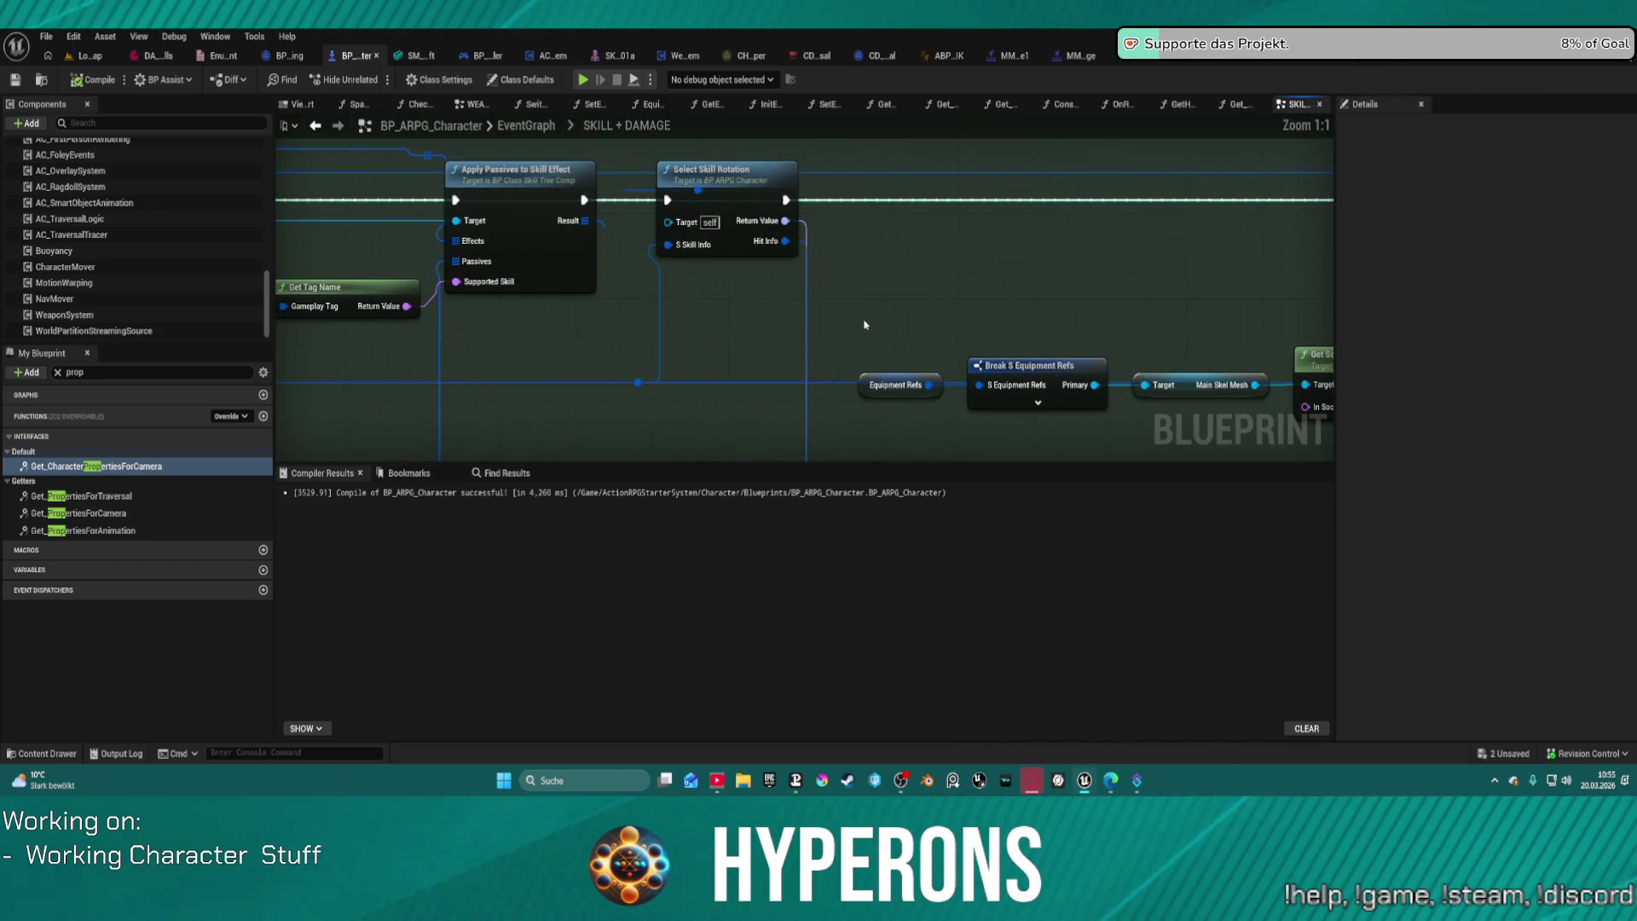
{"action": "scroll", "coordinate": [873, 317], "scroll_direction": "down", "scroll_amount": 4}
{"action": "left_click_drag", "start_coordinate": [873, 317], "coordinate": [863, 293]}
{"action": "scroll", "coordinate": [863, 292], "scroll_direction": "down", "scroll_amount": 5}
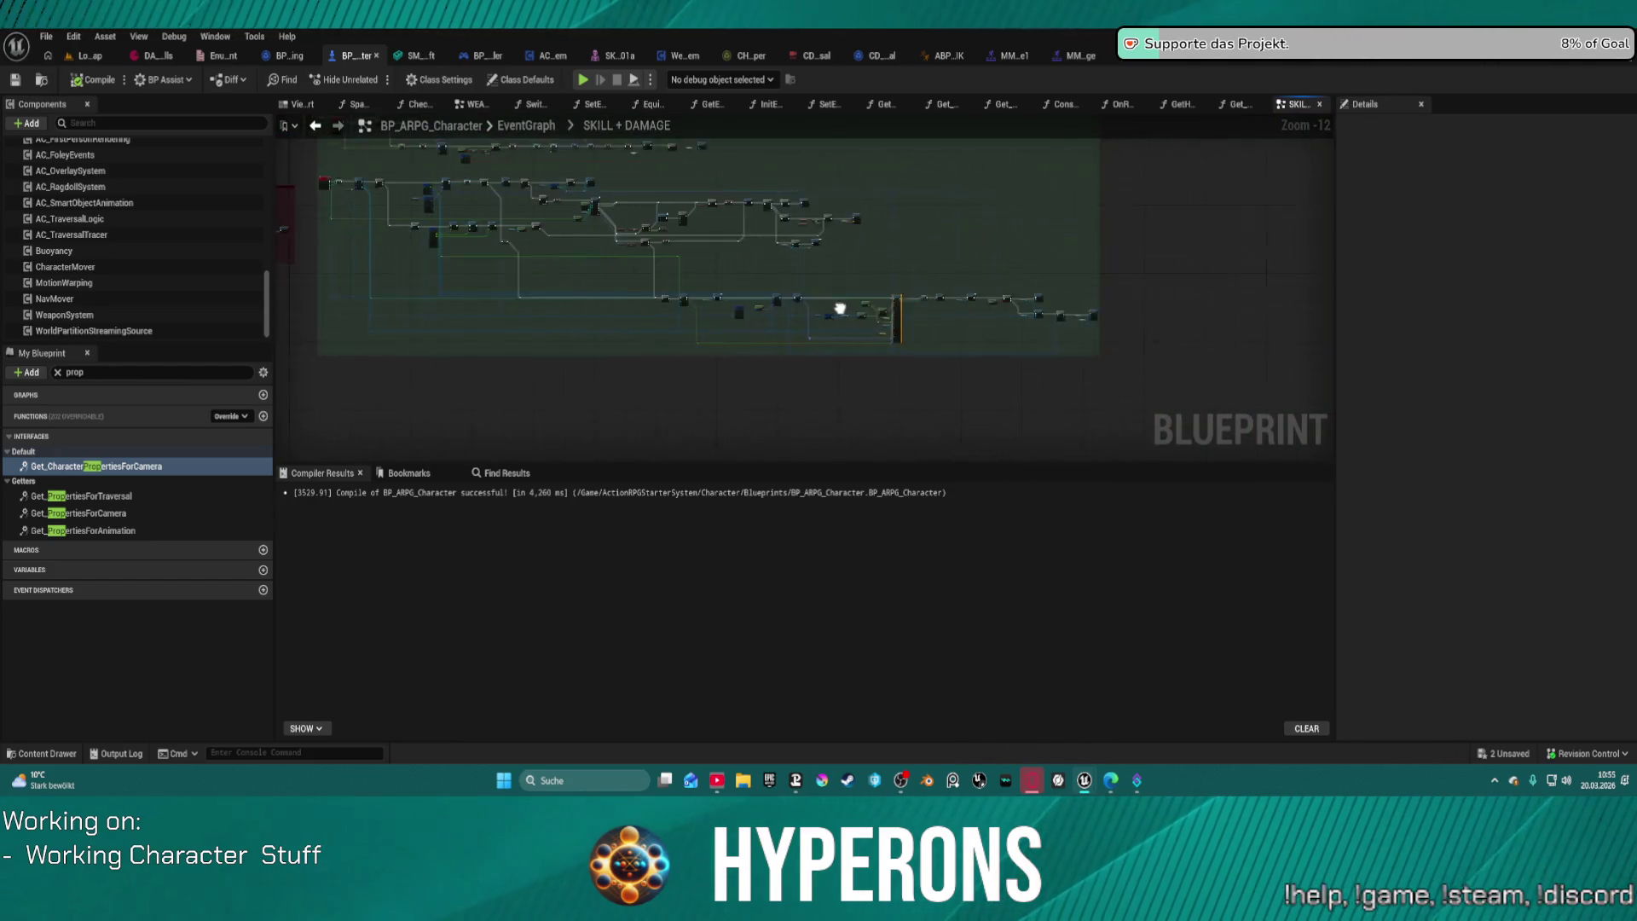
{"action": "scroll", "coordinate": [391, 368], "scroll_direction": "up", "scroll_amount": 4}
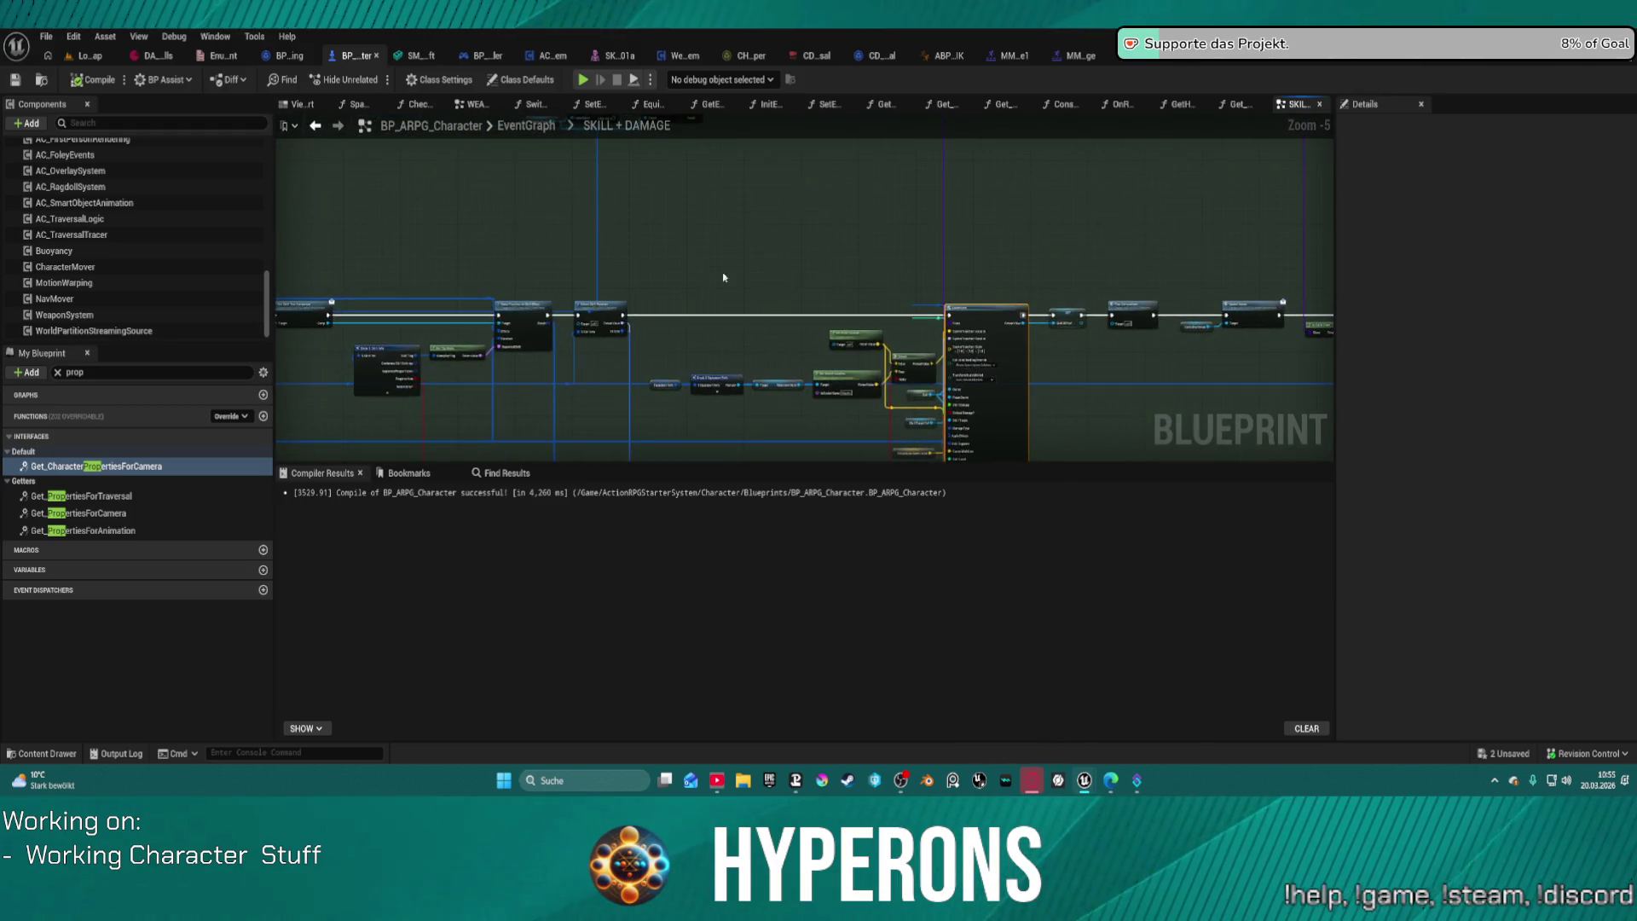
Step: Clear the 'prop' filter from the My Blueprint member list
{"action": "left_click", "coordinate": [58, 373]}
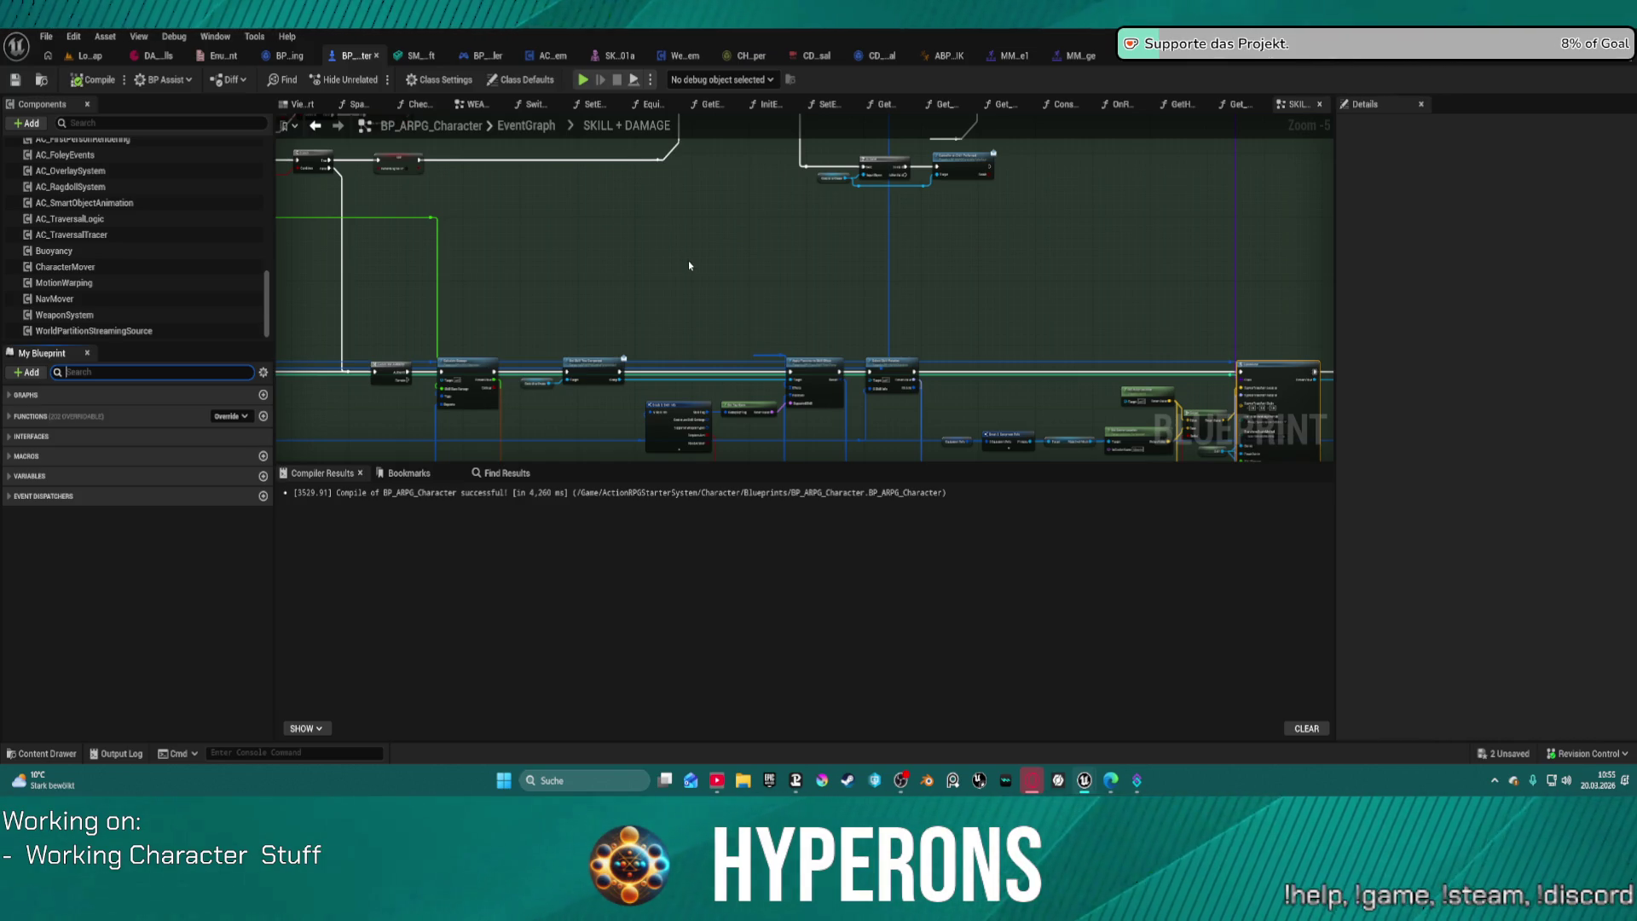
{"action": "scroll", "coordinate": [870, 278], "scroll_direction": "down", "scroll_amount": 6}
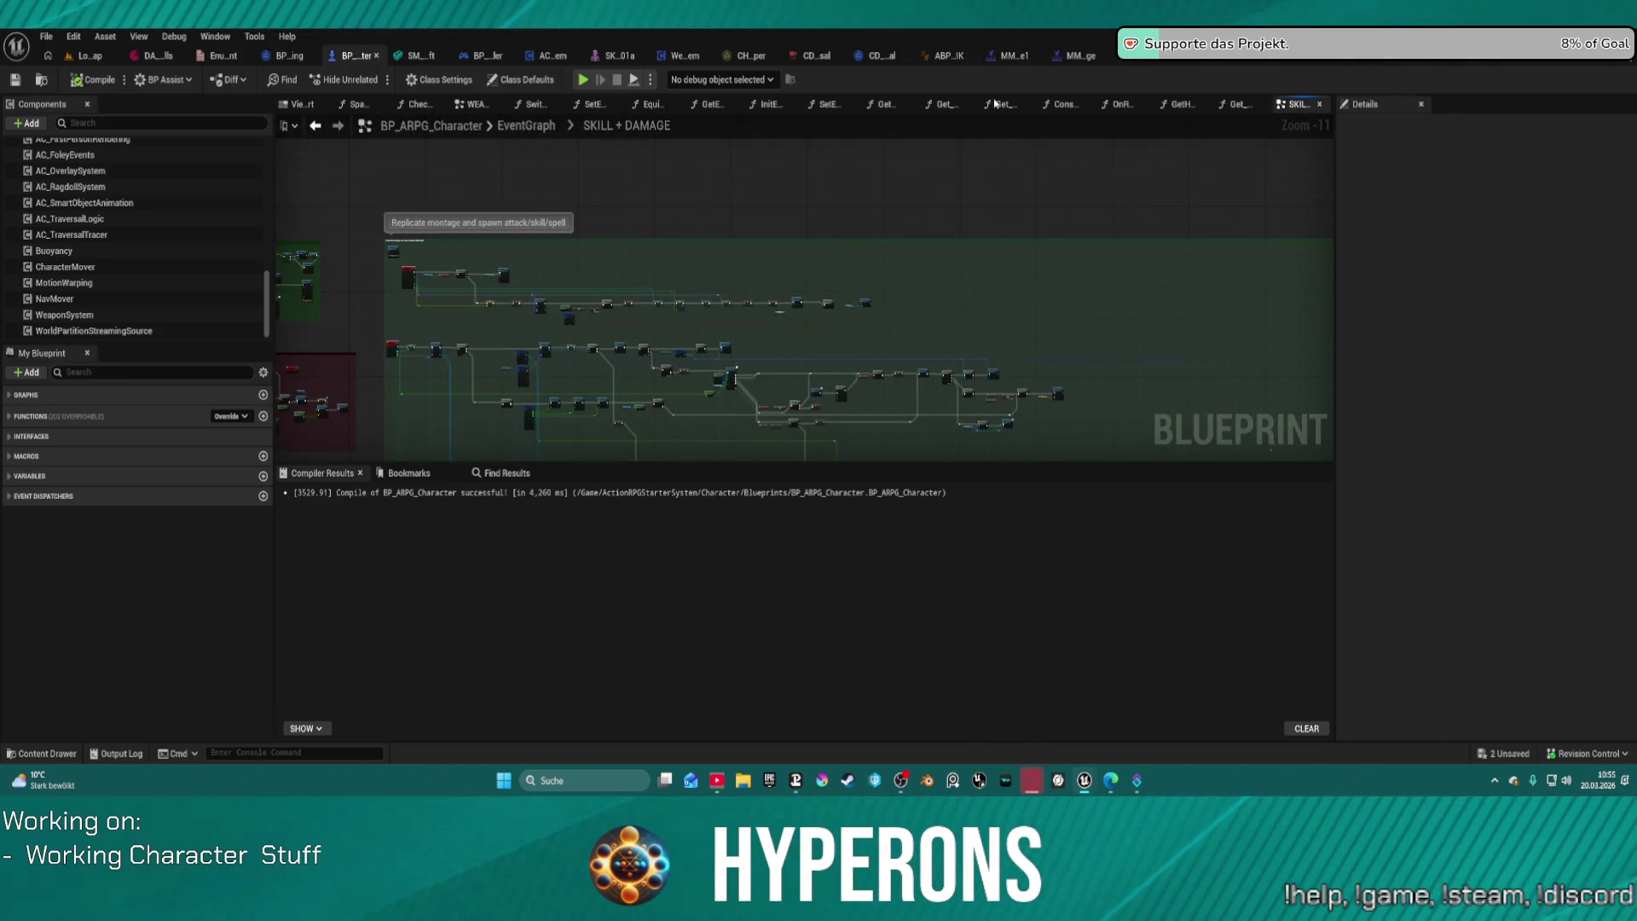
{"action": "scroll", "coordinate": [848, 296], "scroll_direction": "up", "scroll_amount": 12}
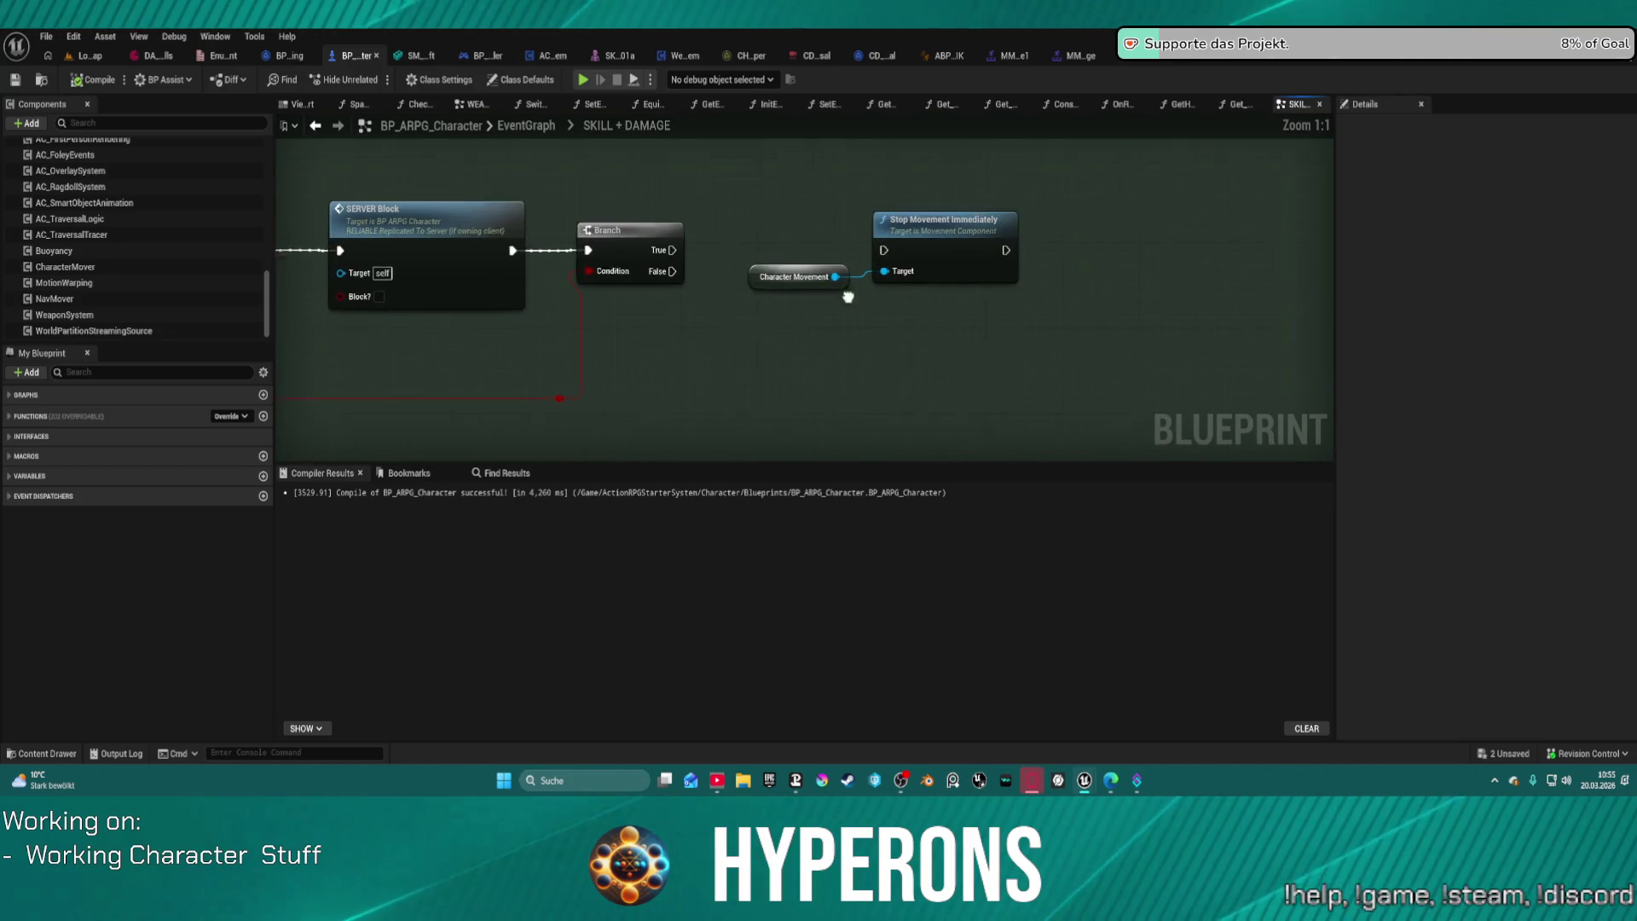
Step: Close the ABP_IK and MM_el asset editor tabs in the top tab bar
{"action": "left_click_drag", "start_coordinate": [848, 296], "coordinate": [801, 295]}
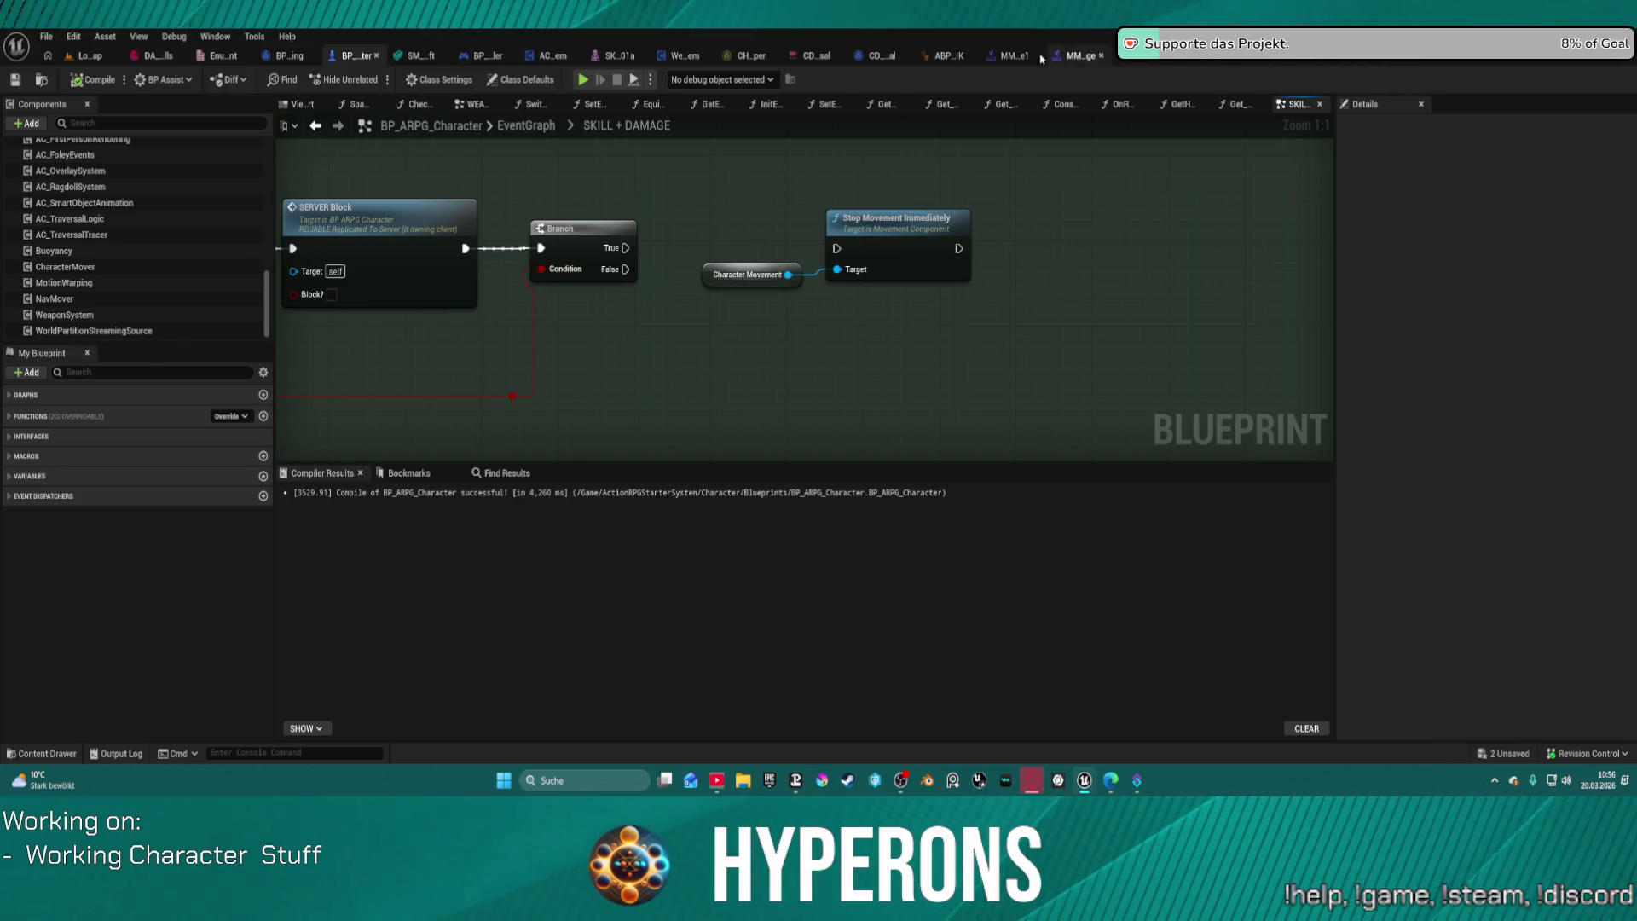
{"action": "left_click", "coordinate": [969, 55]}
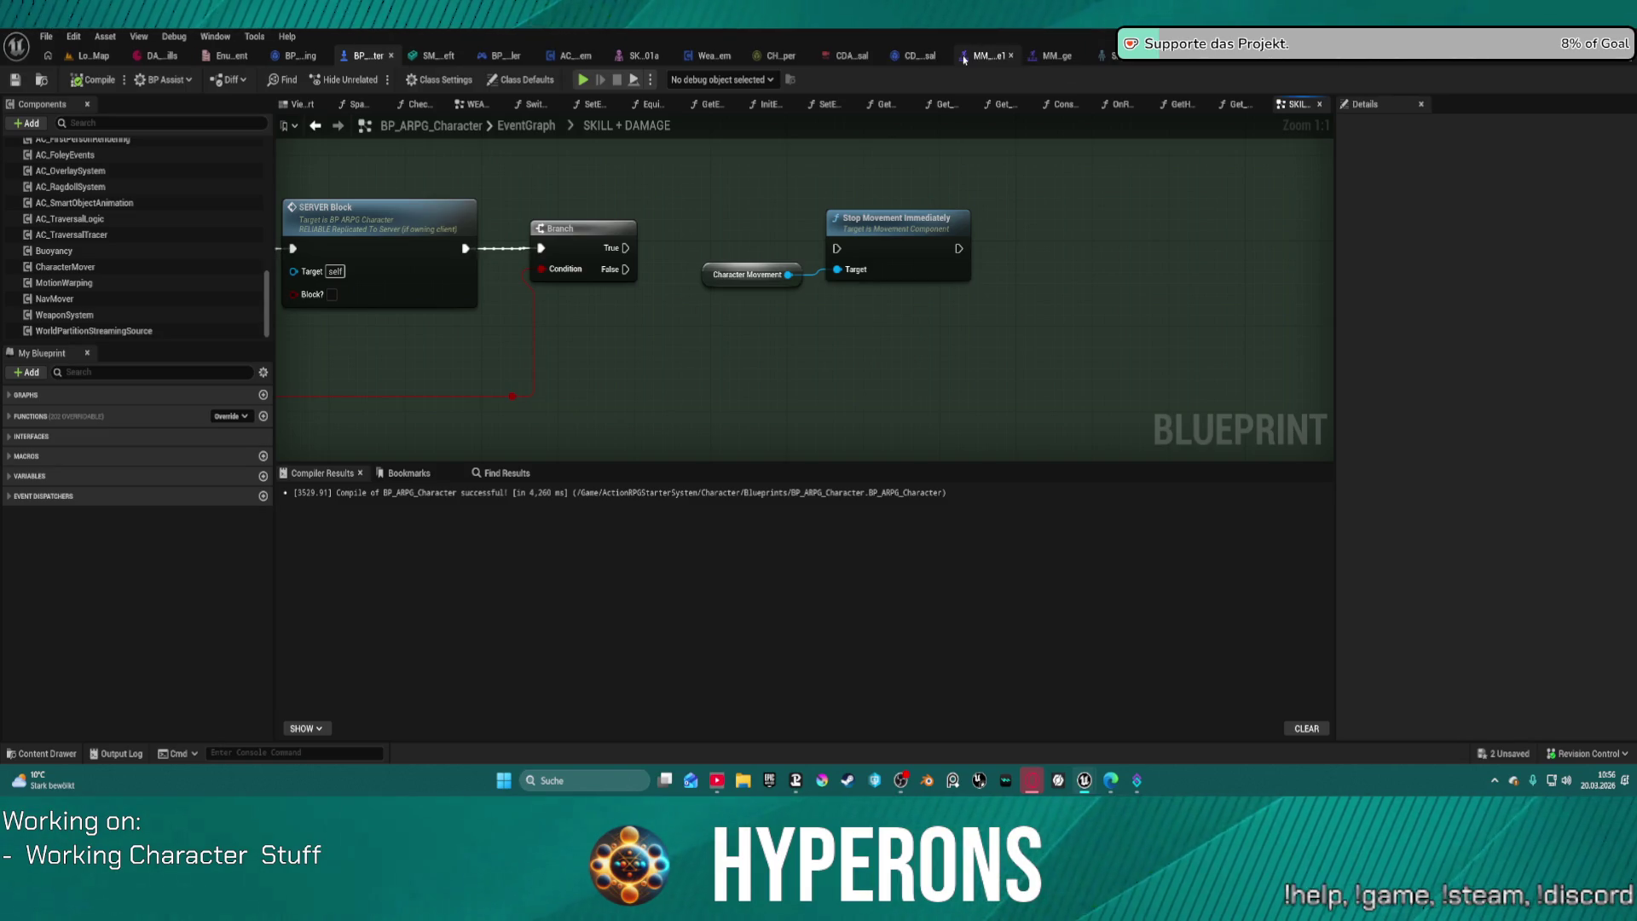
Step: Close the first batch of extra asset editor tabs
{"action": "left_click", "coordinate": [1056, 56]}
{"action": "left_click", "coordinate": [1056, 56]}
{"action": "left_click", "coordinate": [1408, 57]}
{"action": "left_click", "coordinate": [1408, 56]}
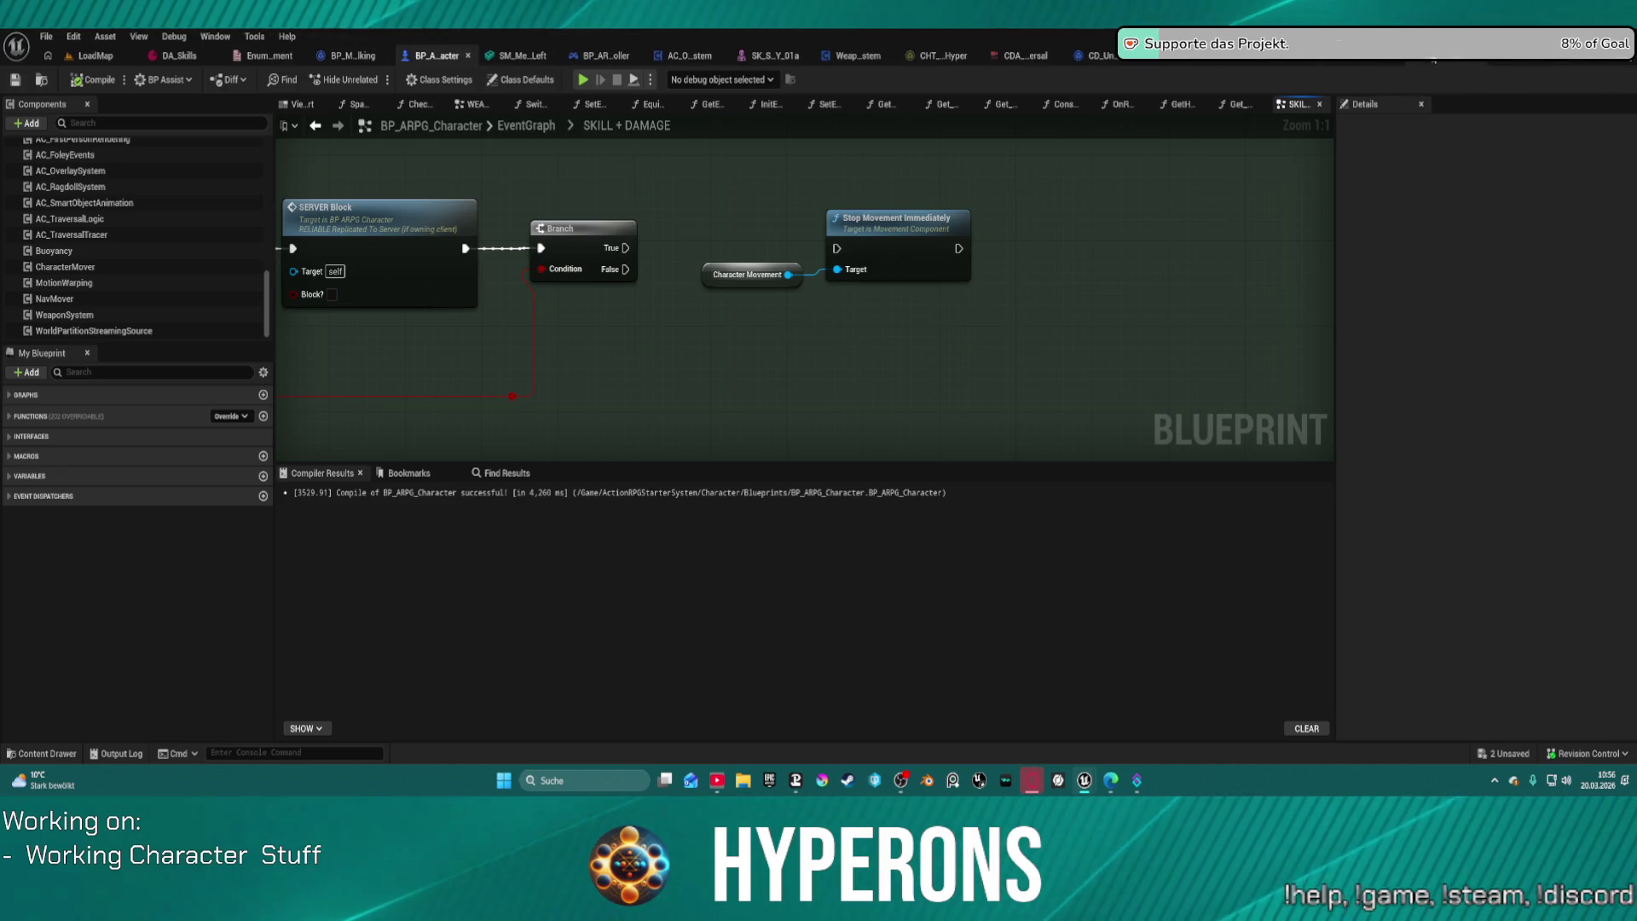
{"action": "left_click", "coordinate": [1435, 58]}
{"action": "left_click", "coordinate": [1428, 62]}
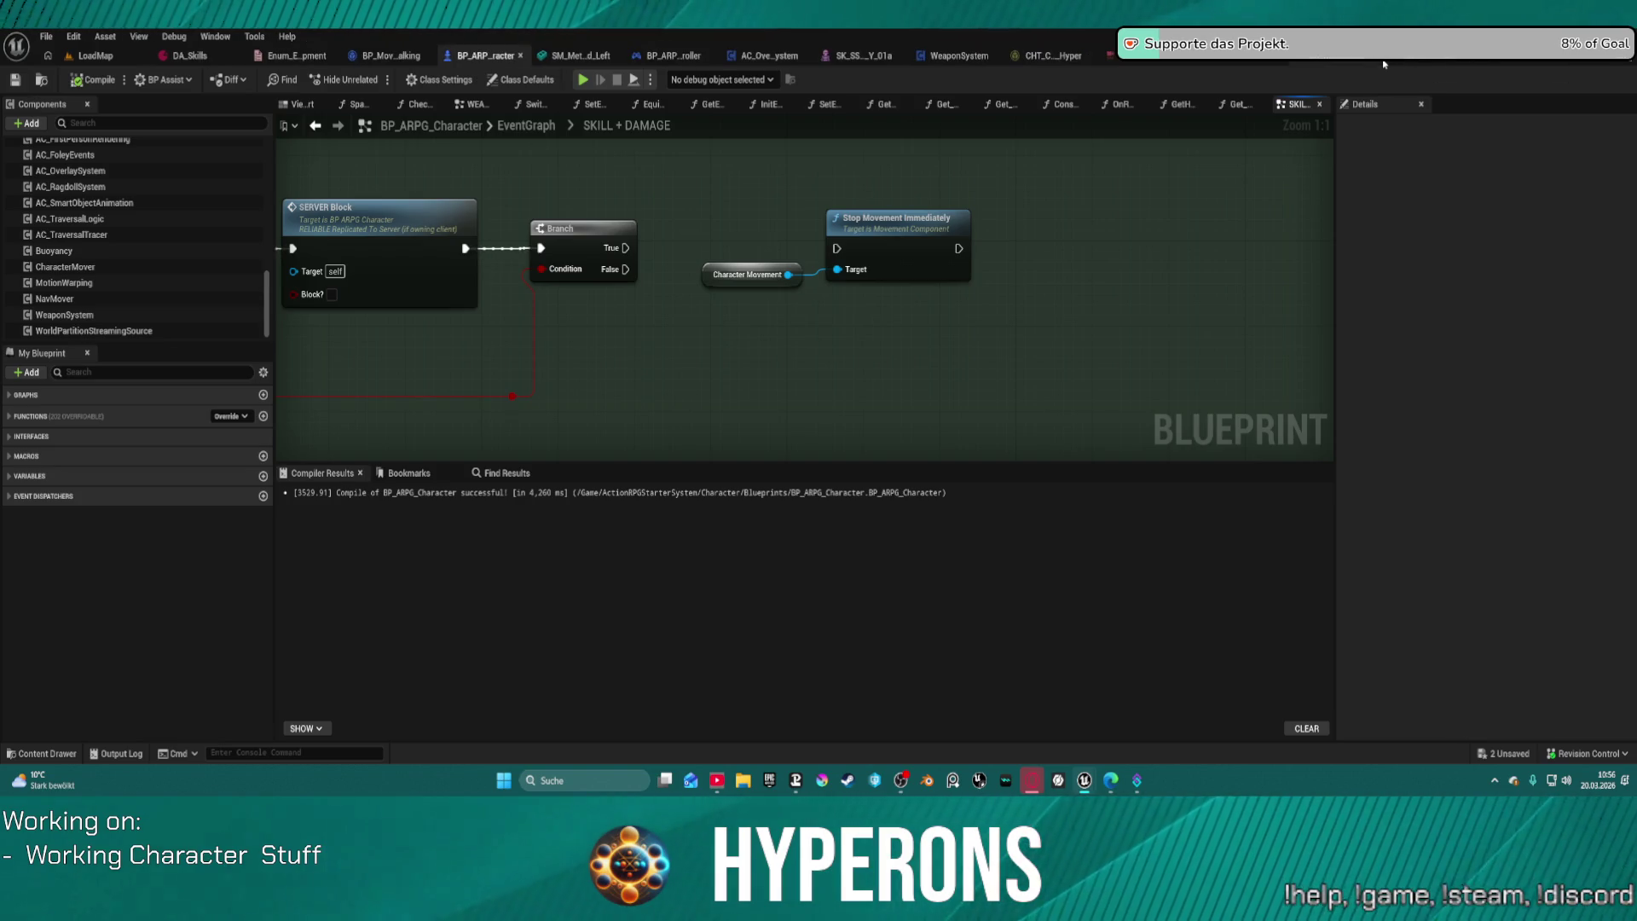
{"action": "left_click", "coordinate": [1430, 61]}
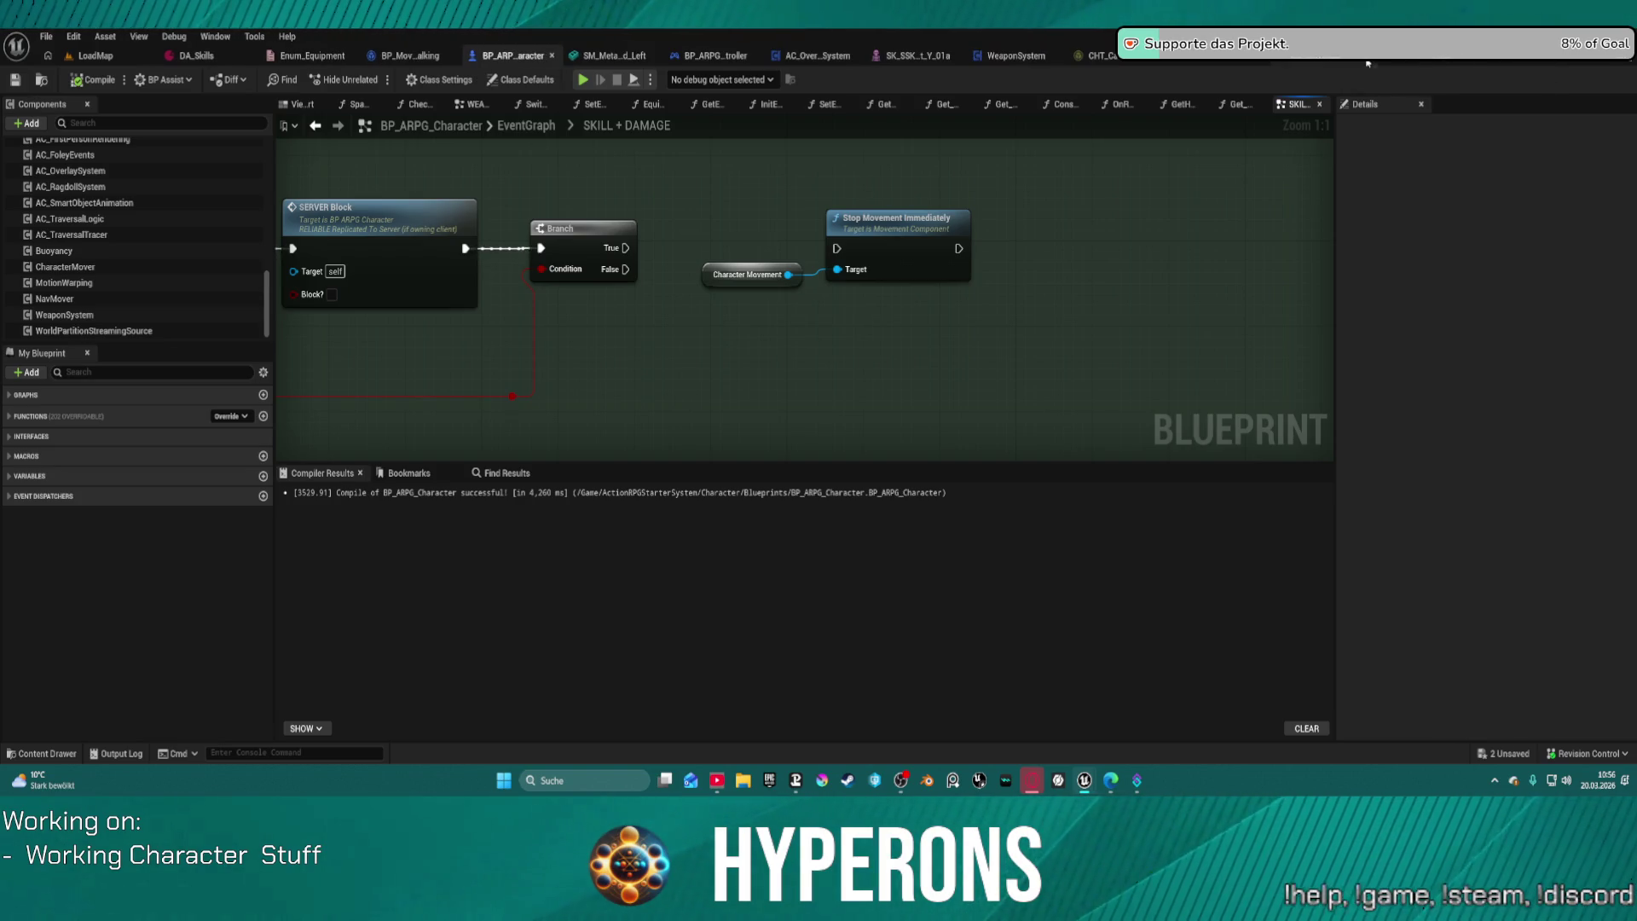
Step: Close the remaining tabs, including SM_MetaHu_Hand_Left, and switch to BP_MovementMode_Walking
{"action": "left_click", "coordinate": [1317, 62]}
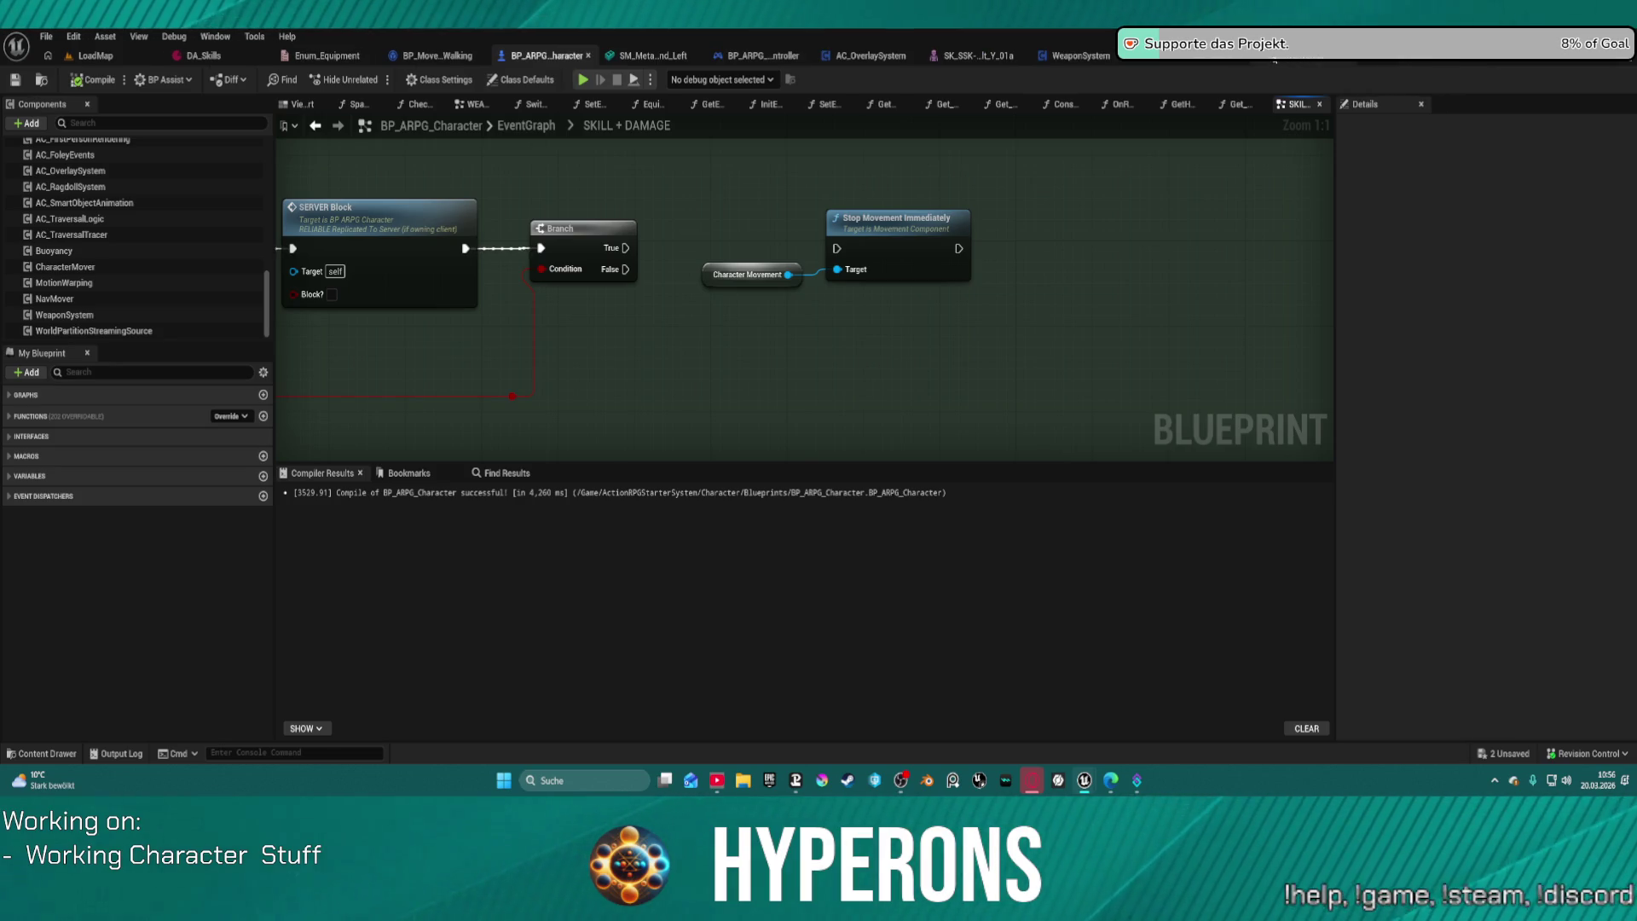
{"action": "left_click", "coordinate": [1242, 61]}
{"action": "left_click", "coordinate": [1265, 64]}
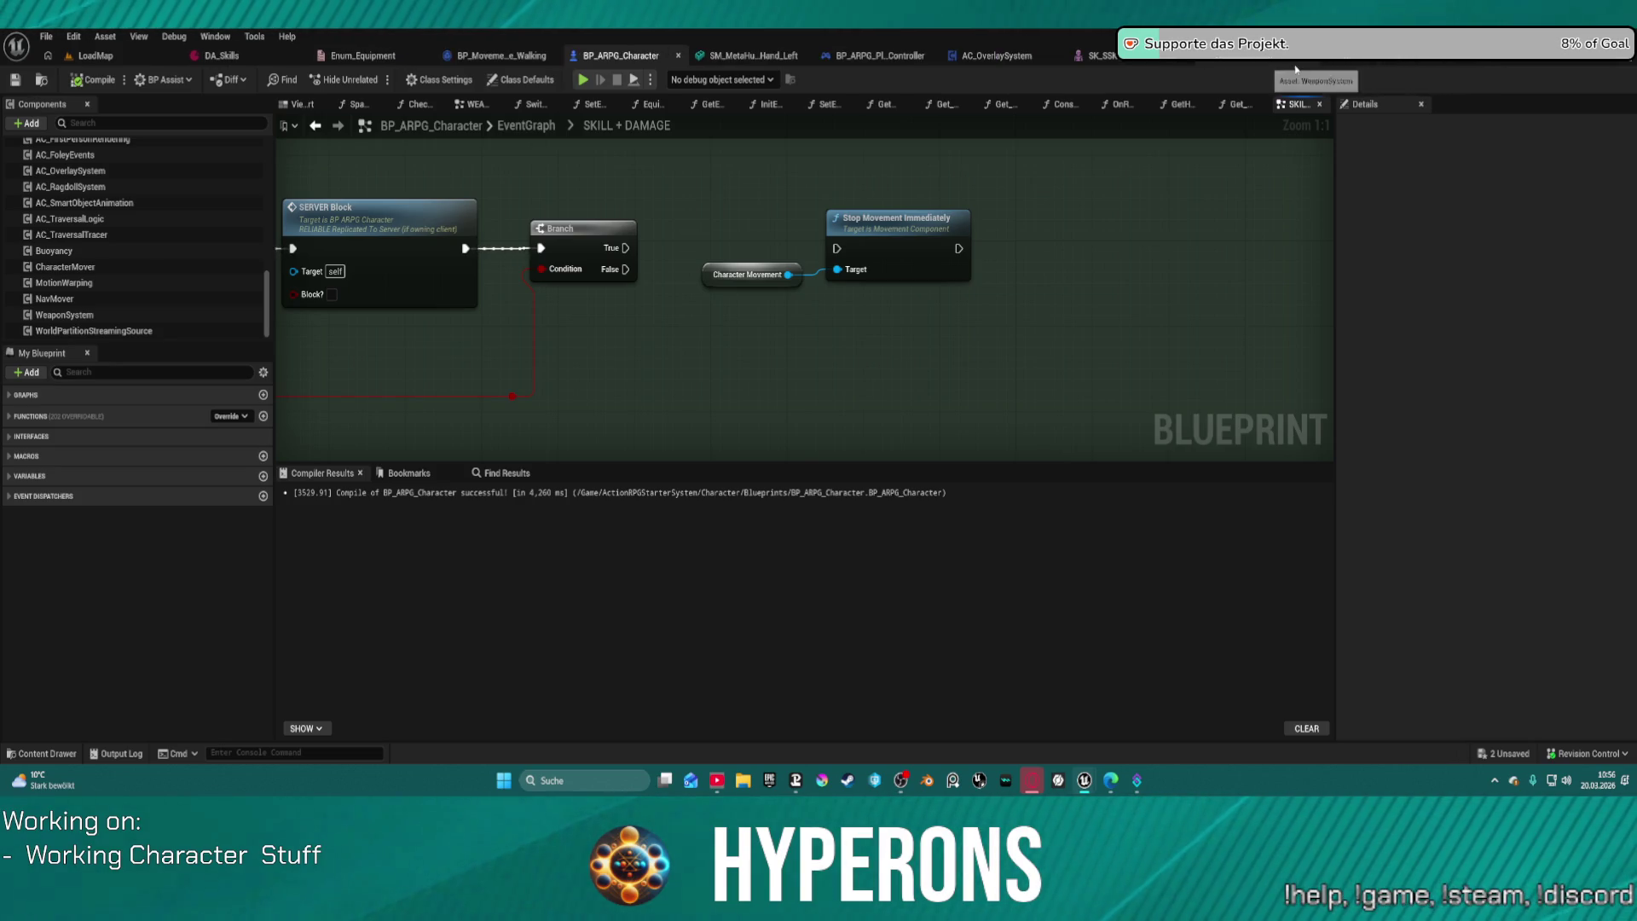
{"action": "left_click", "coordinate": [1290, 65]}
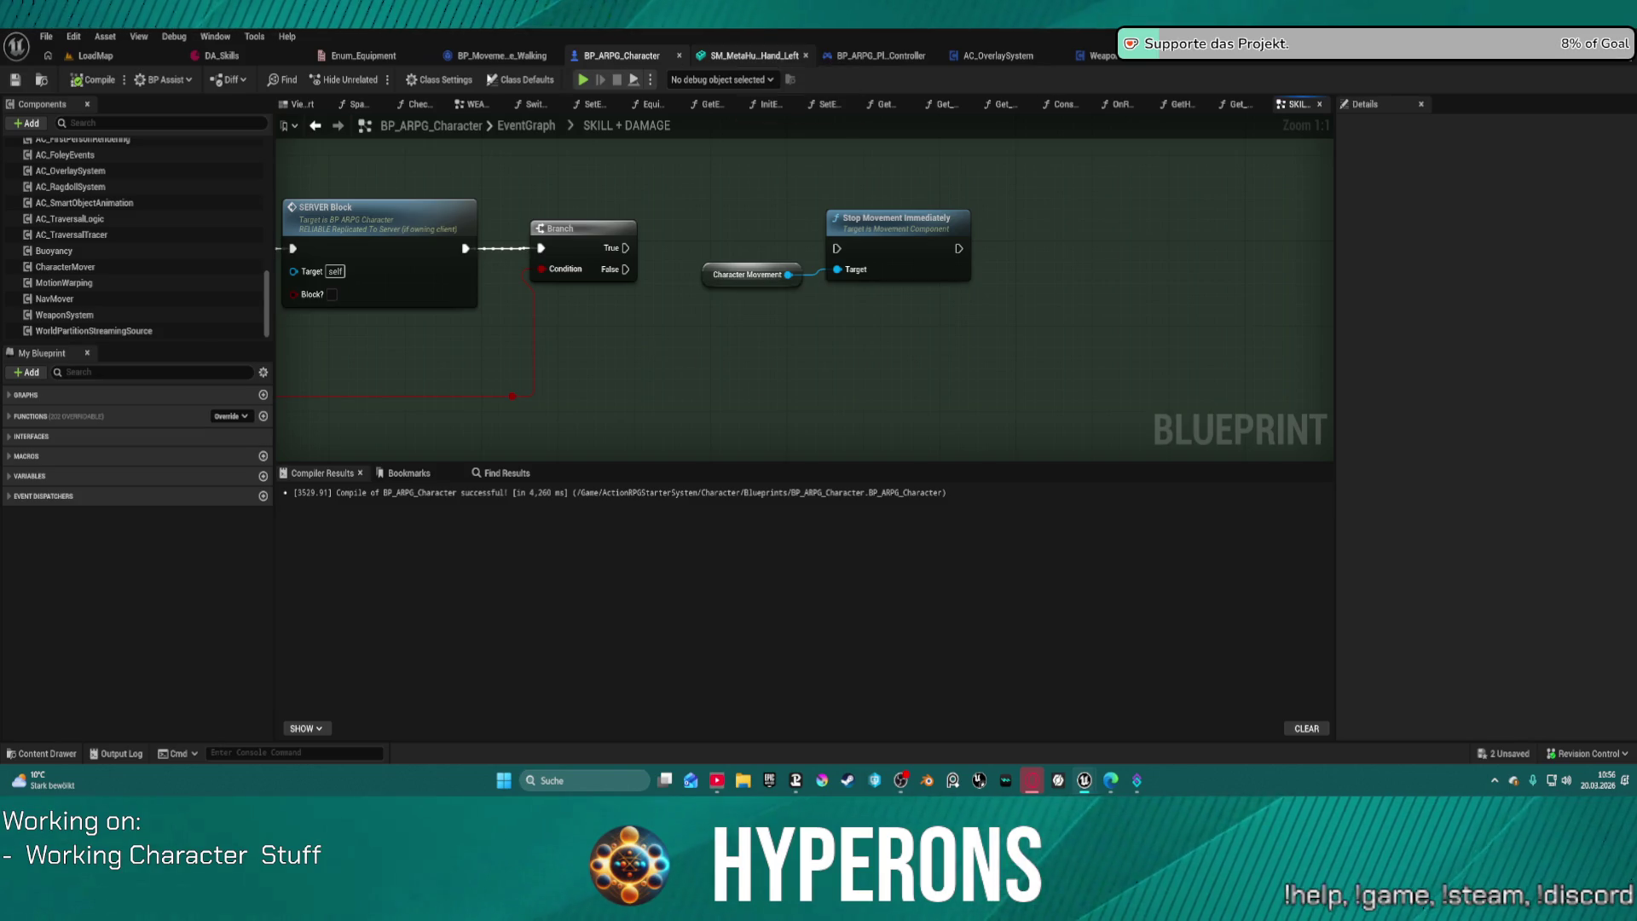
{"action": "left_click", "coordinate": [805, 56]}
{"action": "left_click", "coordinate": [470, 57]}
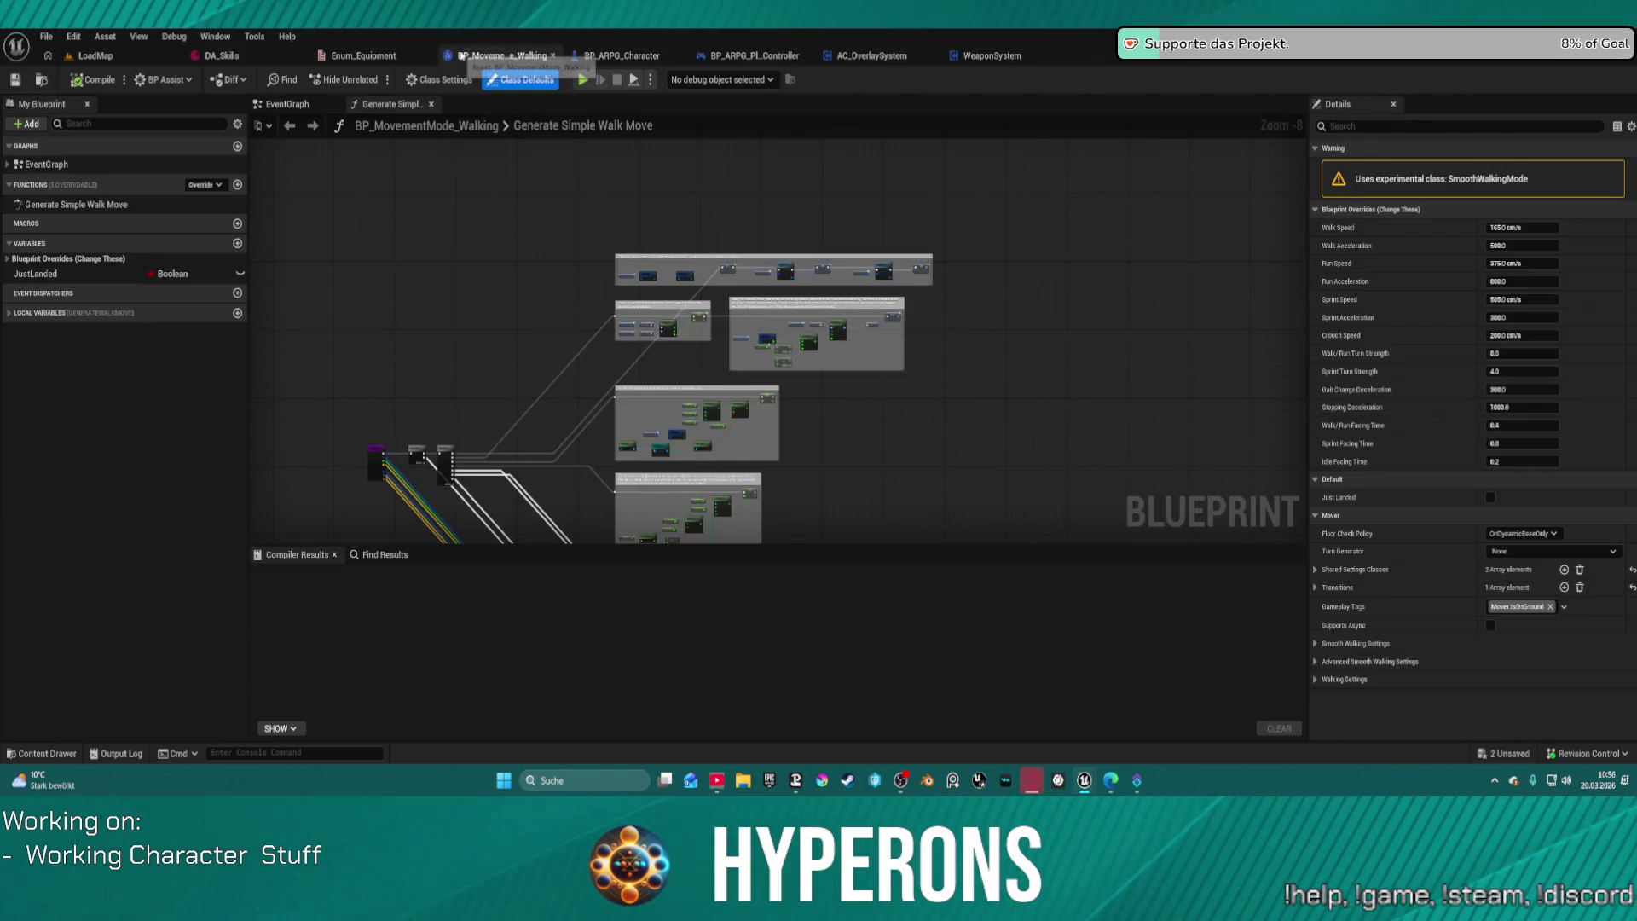
{"action": "right_click", "coordinate": [459, 55]}
{"action": "left_click", "coordinate": [306, 270]}
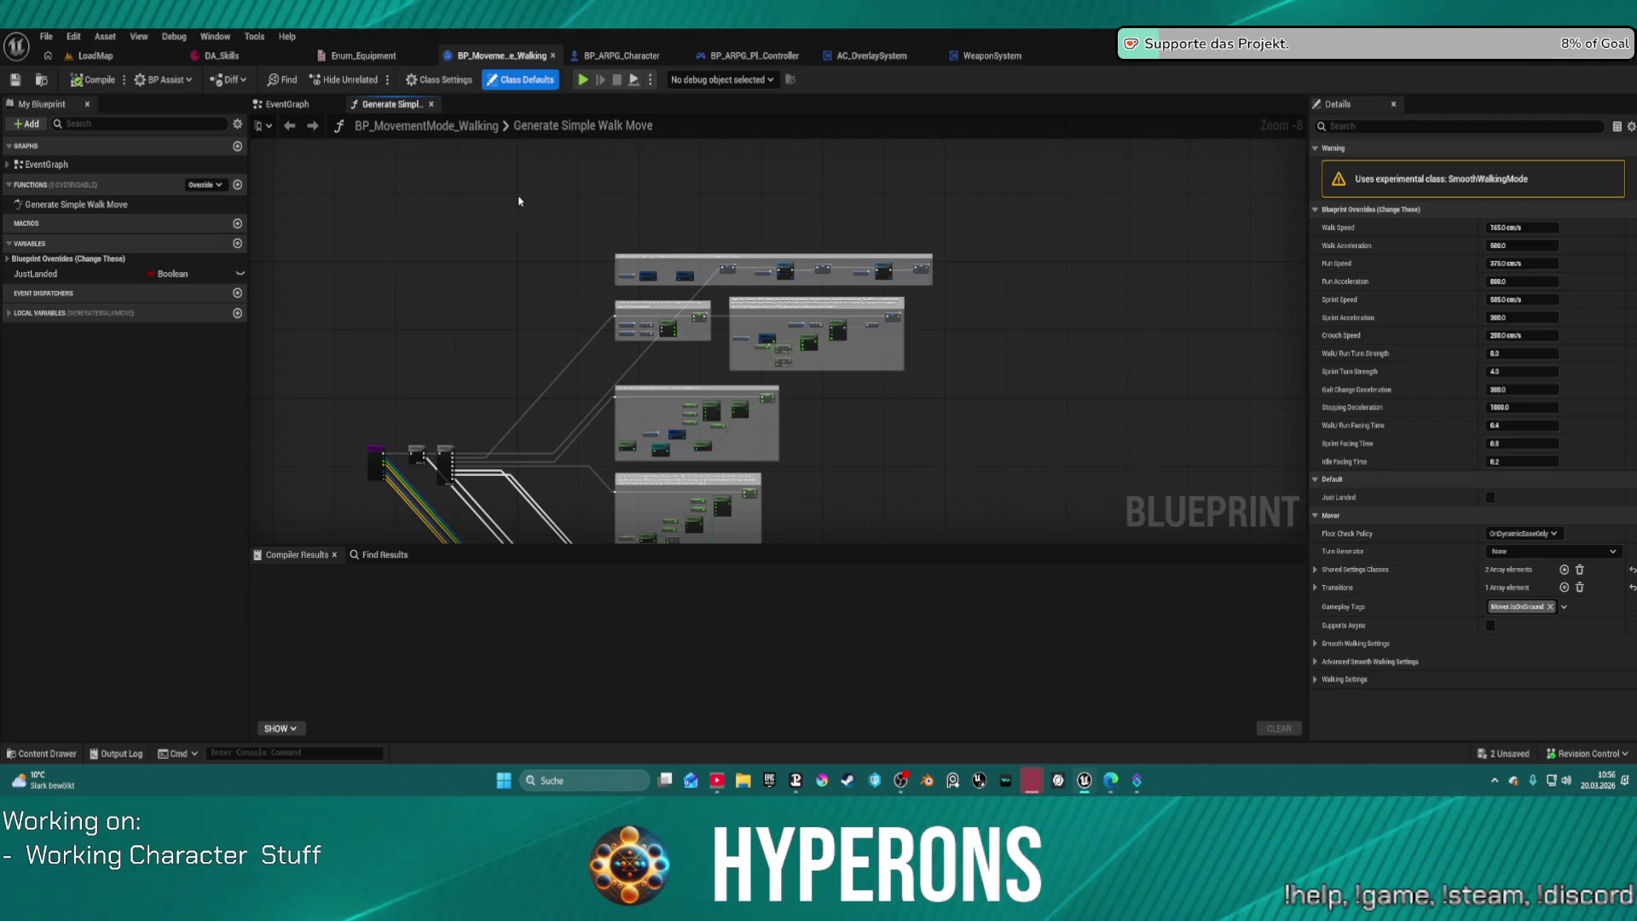
{"action": "key", "text": "ctrl+space"}
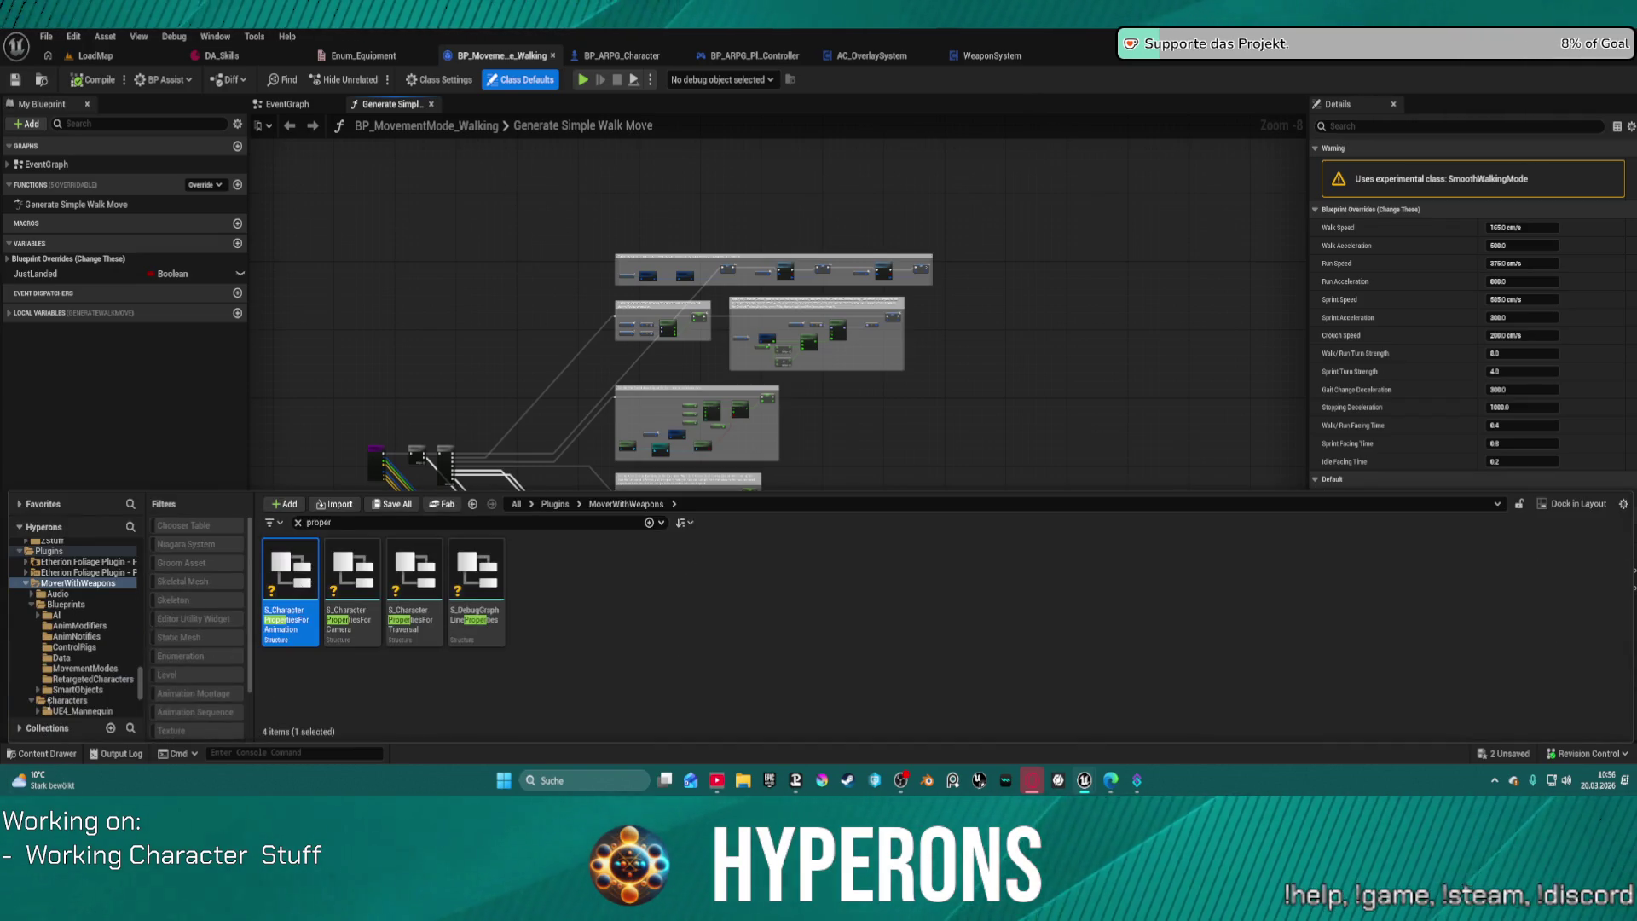
Step: Browse the Content Drawer filter dropdown's Blueprint asset type submenus
{"action": "left_click", "coordinate": [278, 523]}
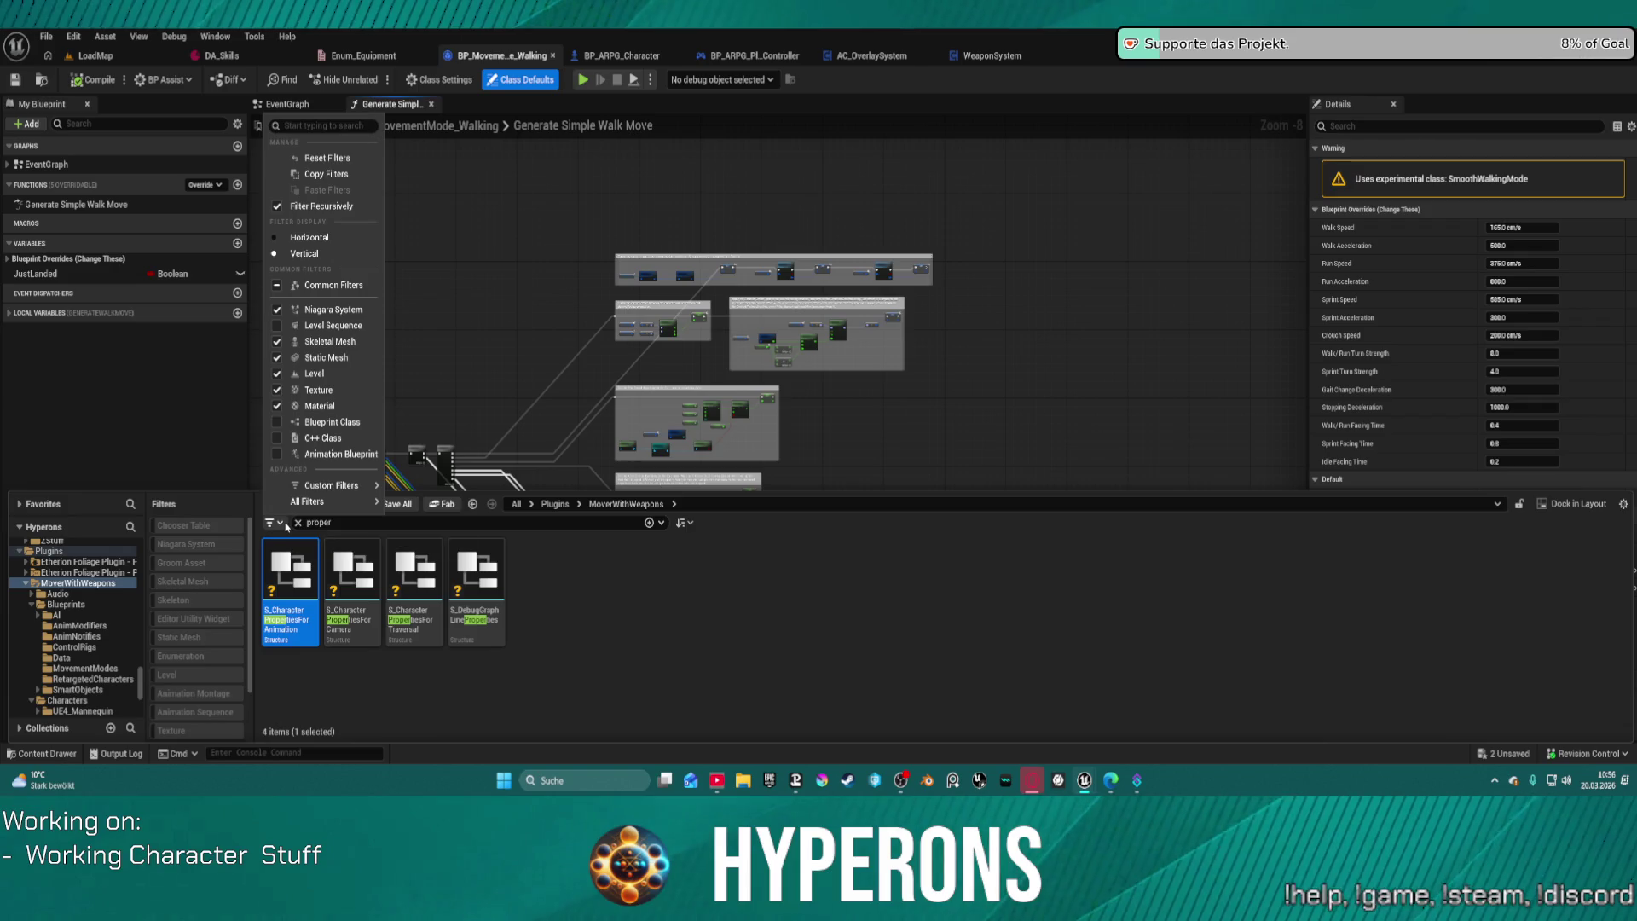
{"action": "mouse_move", "coordinate": [304, 484]}
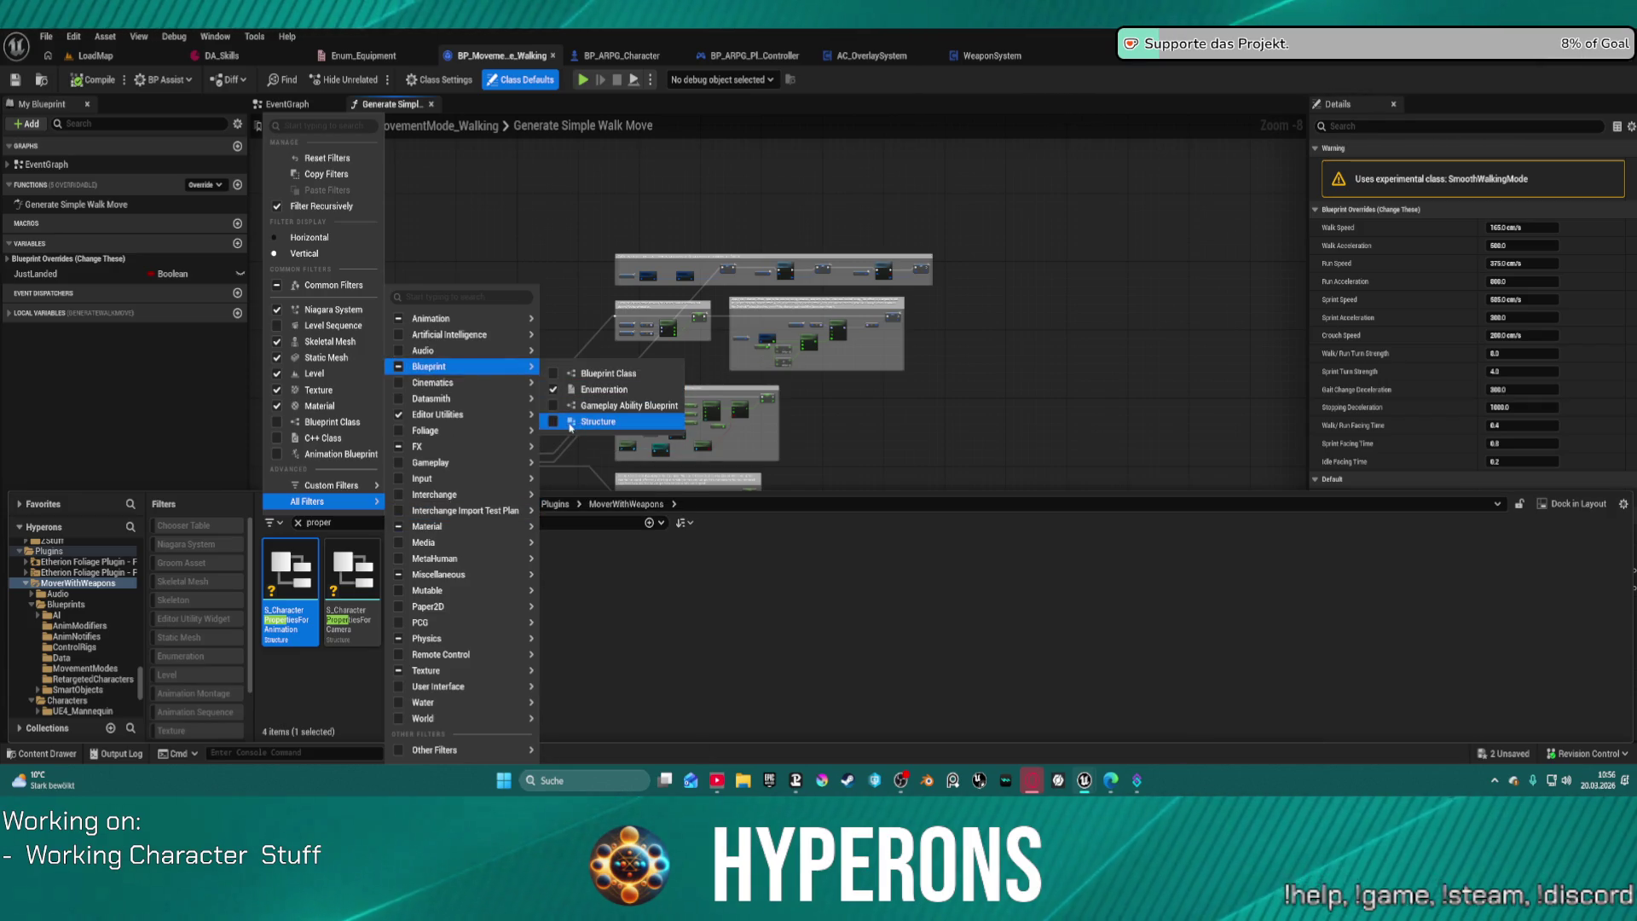
{"action": "left_click", "coordinate": [553, 389]}
{"action": "mouse_move", "coordinate": [479, 498]}
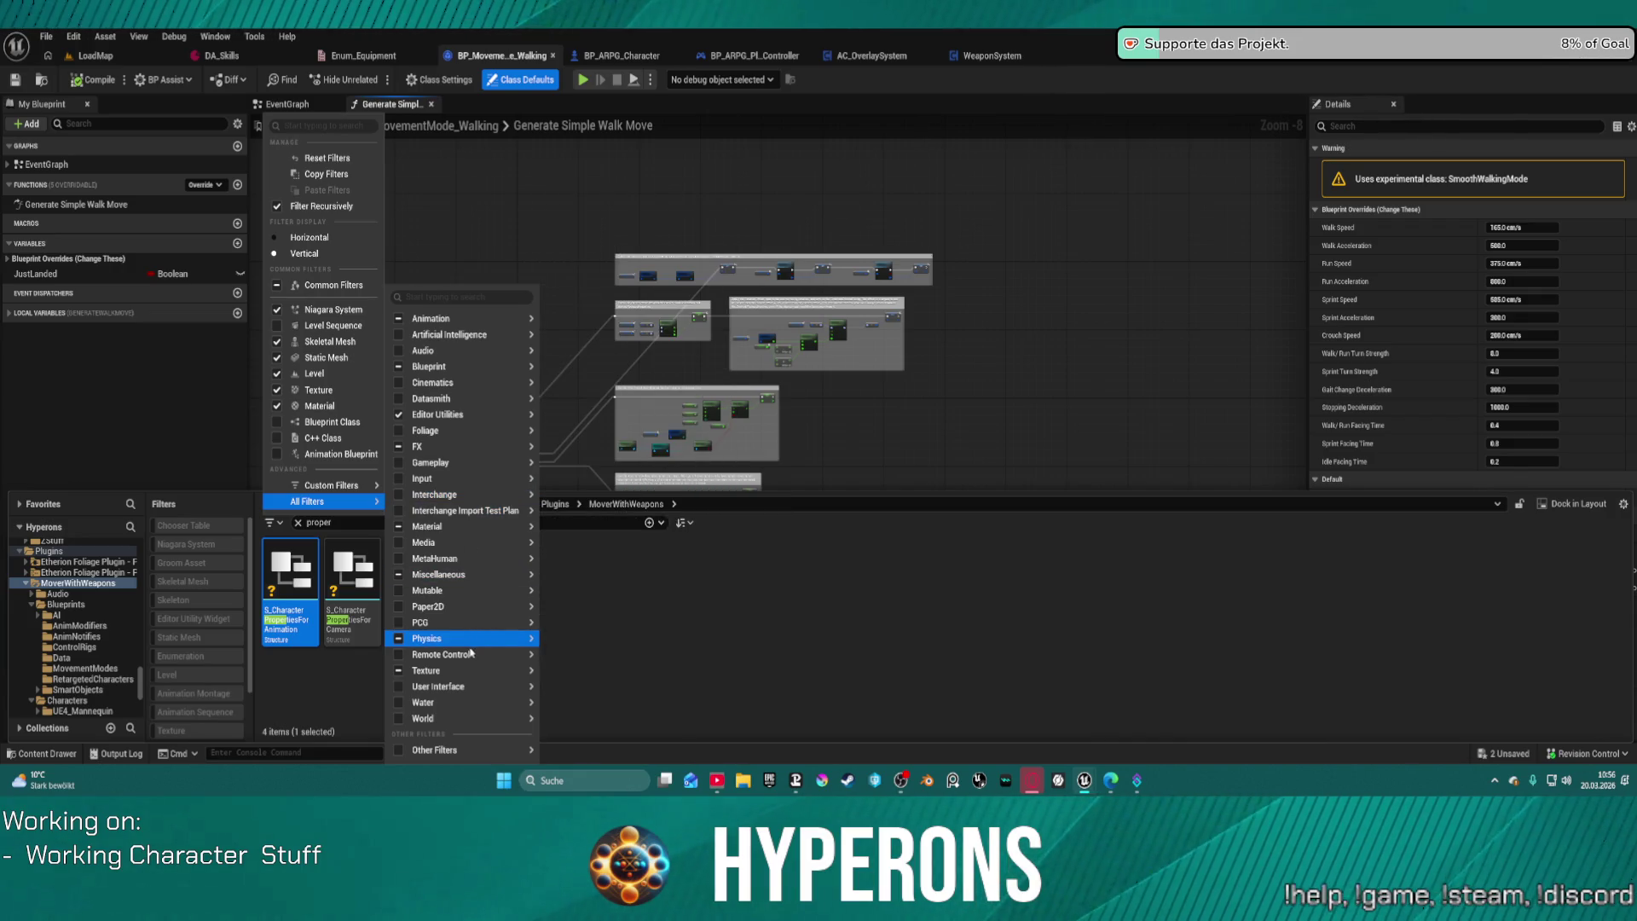
{"action": "mouse_move", "coordinate": [456, 578]}
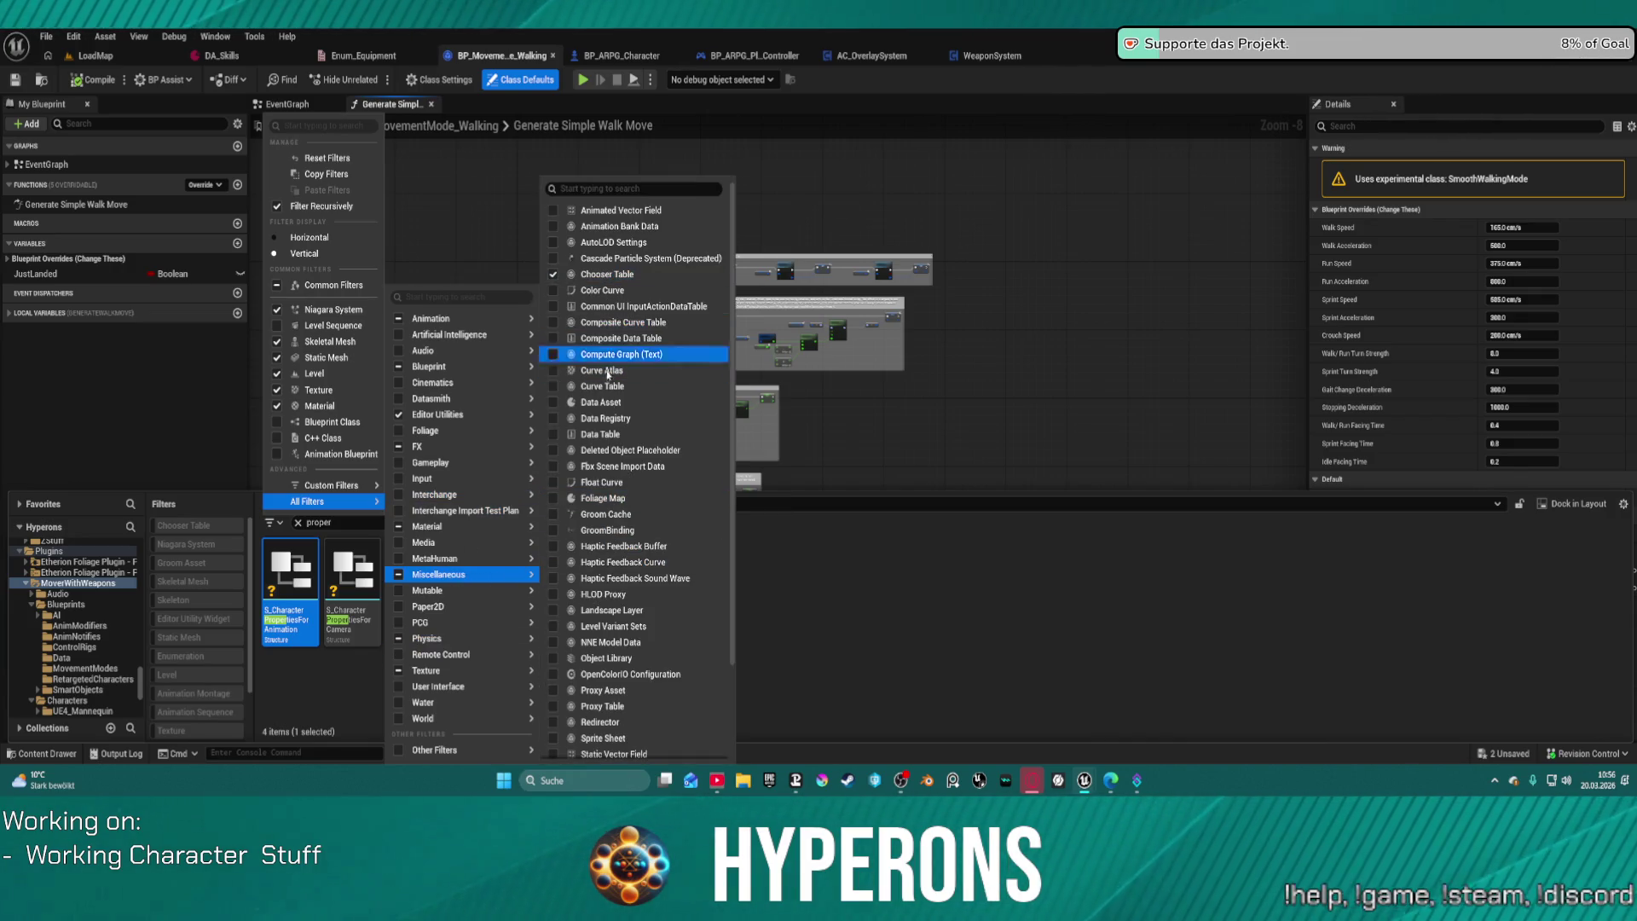
{"action": "mouse_move", "coordinate": [449, 319]}
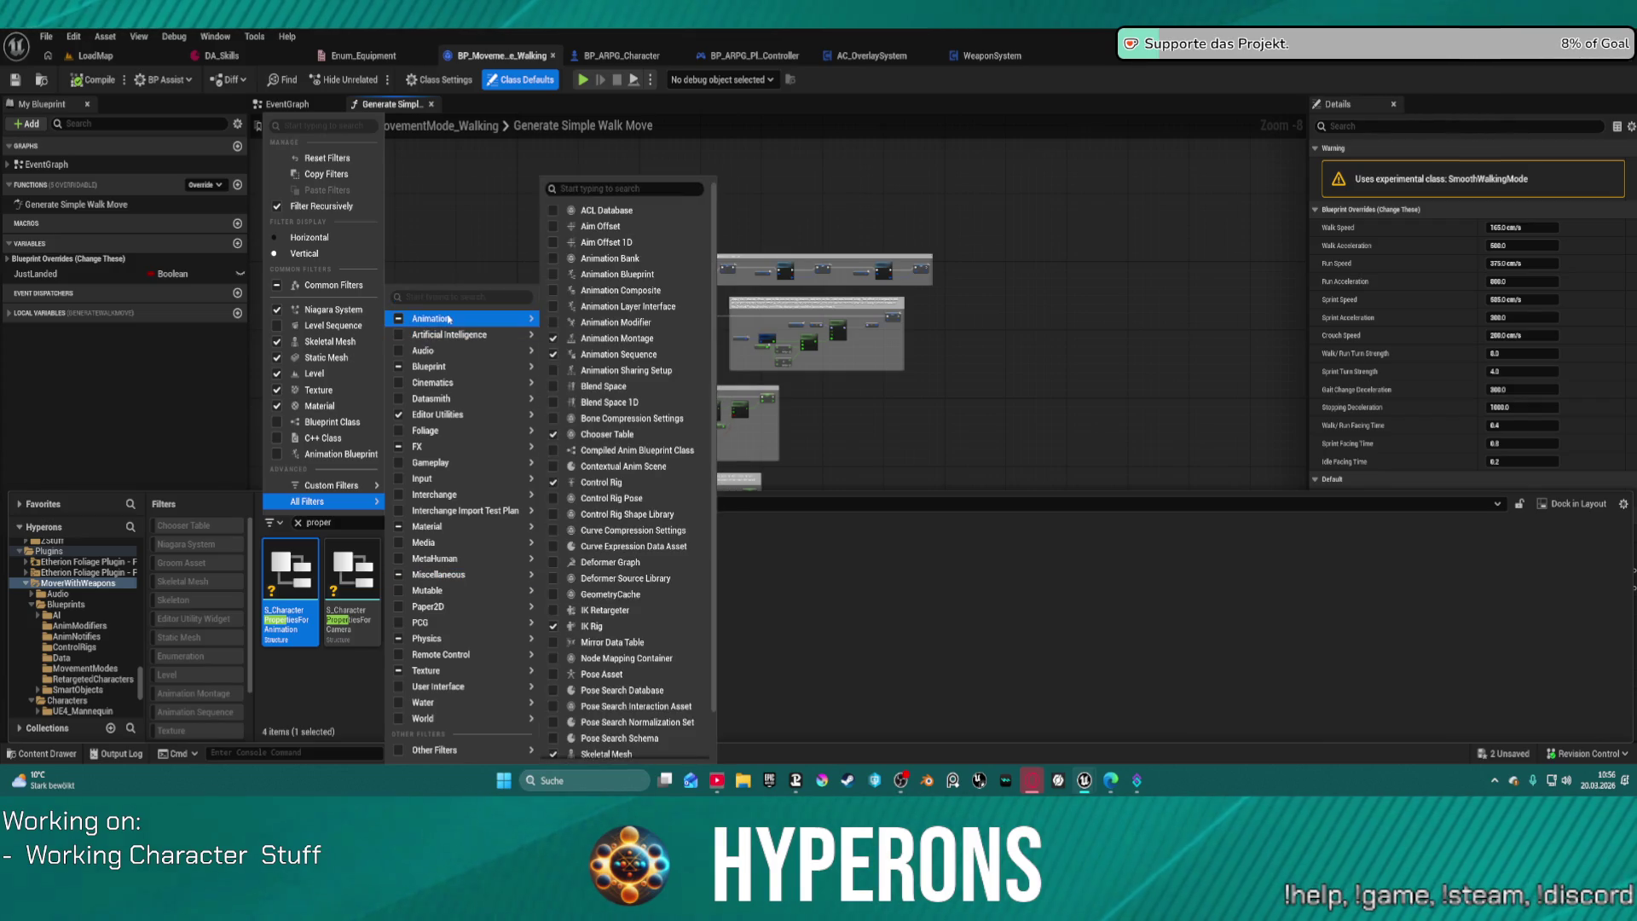
Step: Search the filter list for 'interface', close it unapplied, and select the 'proper' search text
{"action": "type", "text": "interfa"}
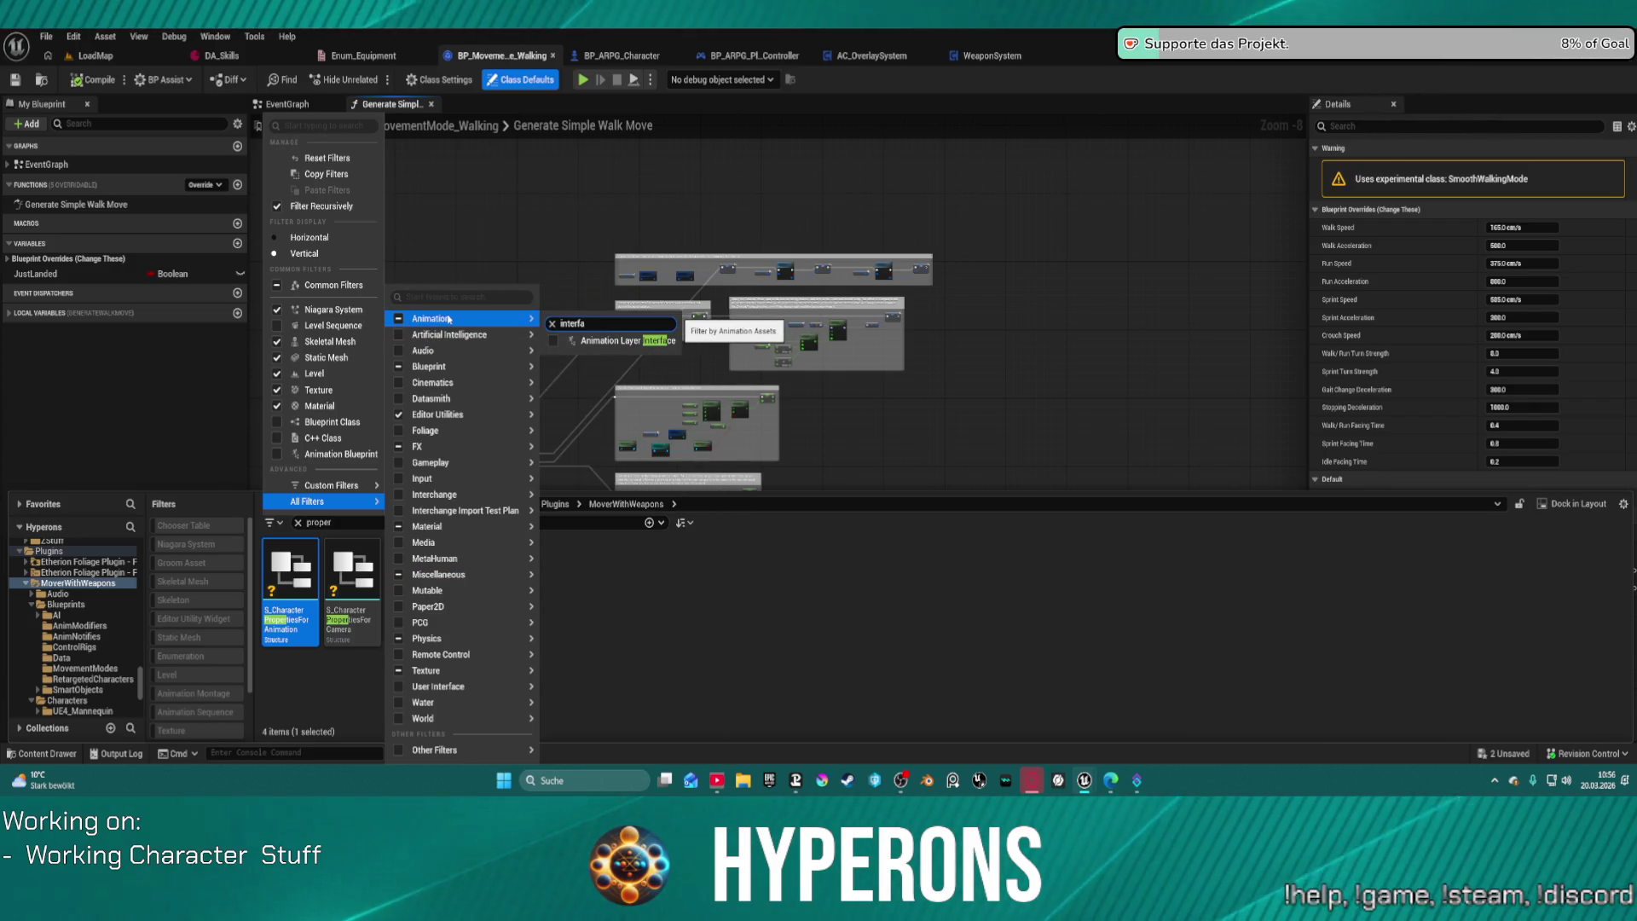
{"action": "left_click", "coordinate": [314, 125]}
{"action": "type", "text": "interfac"}
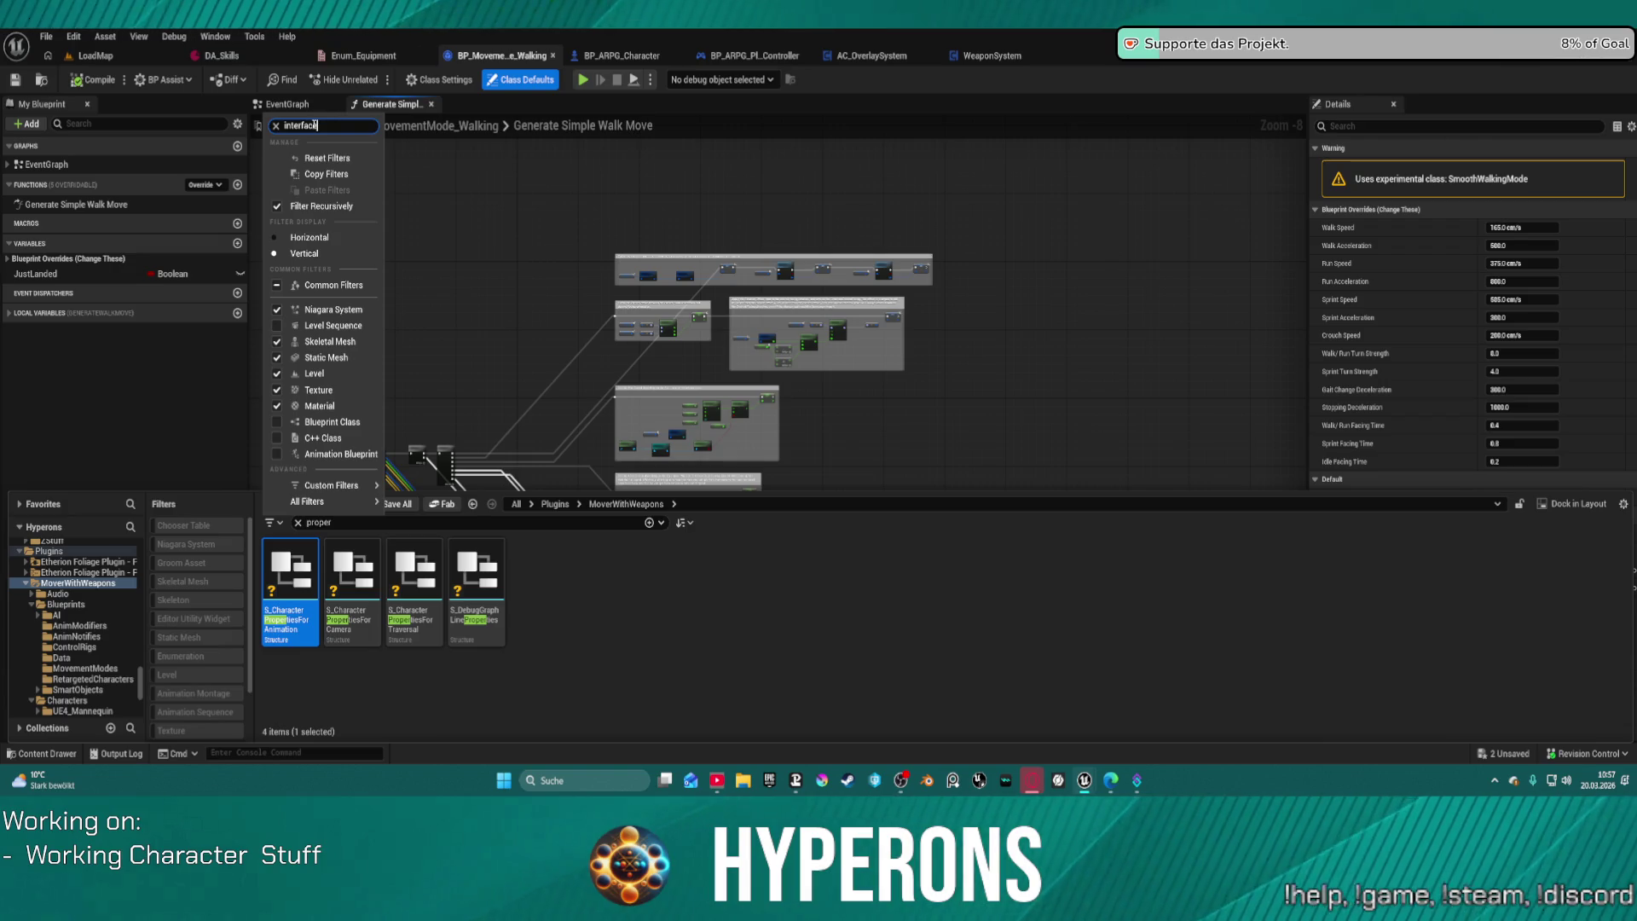
{"action": "type", "text": "e"}
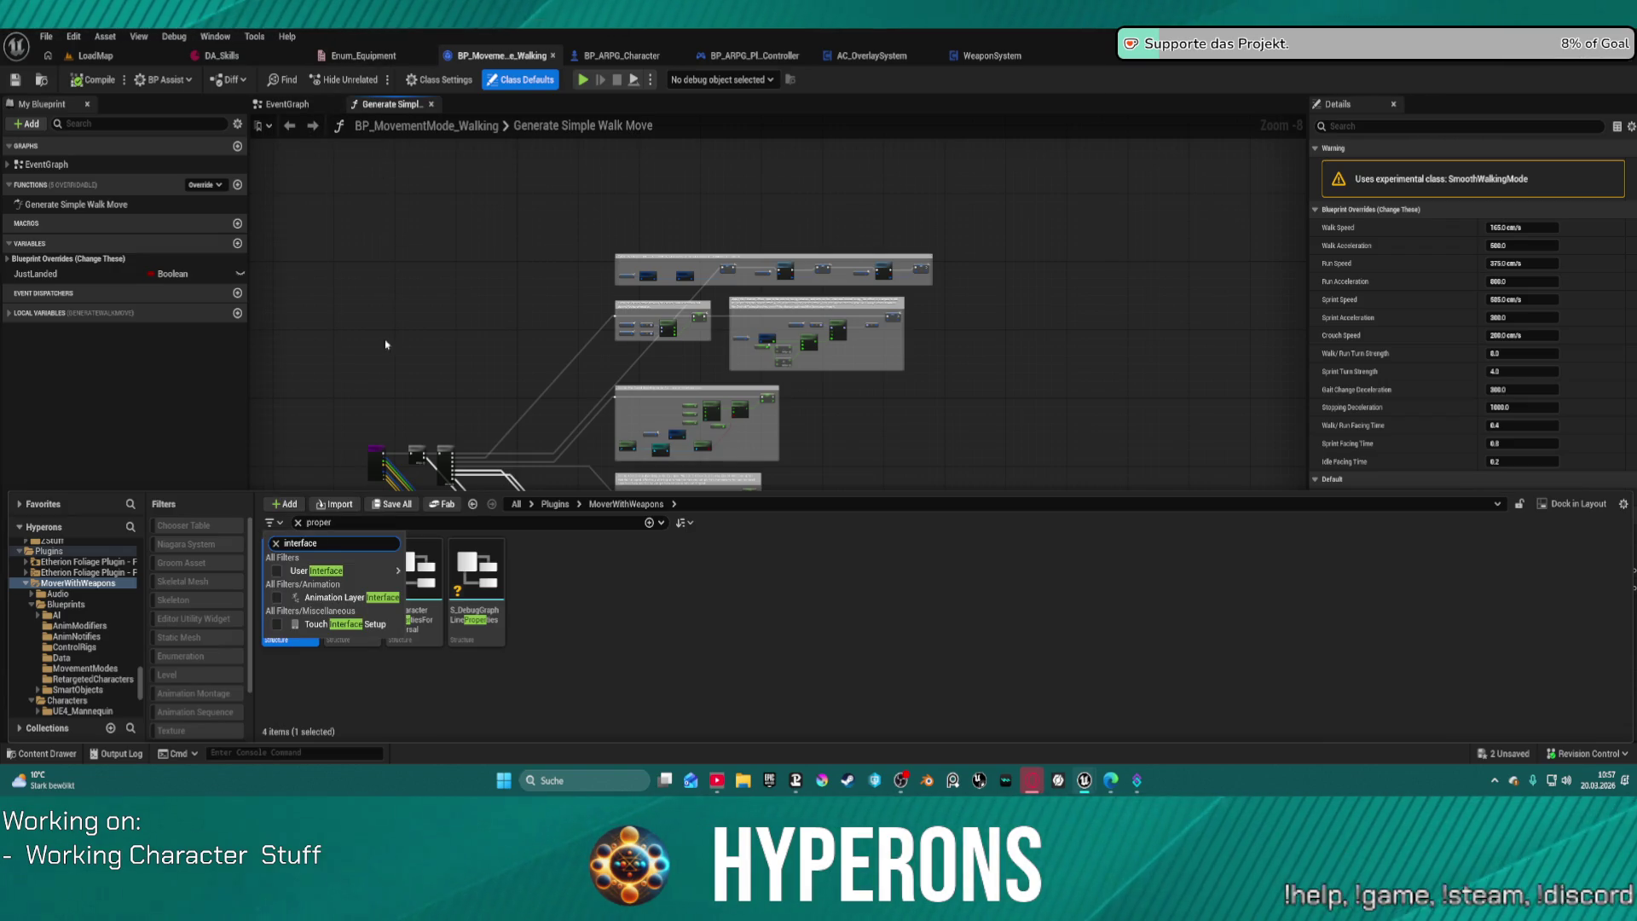
{"action": "left_click", "coordinate": [686, 597]}
{"action": "left_click", "coordinate": [365, 522]}
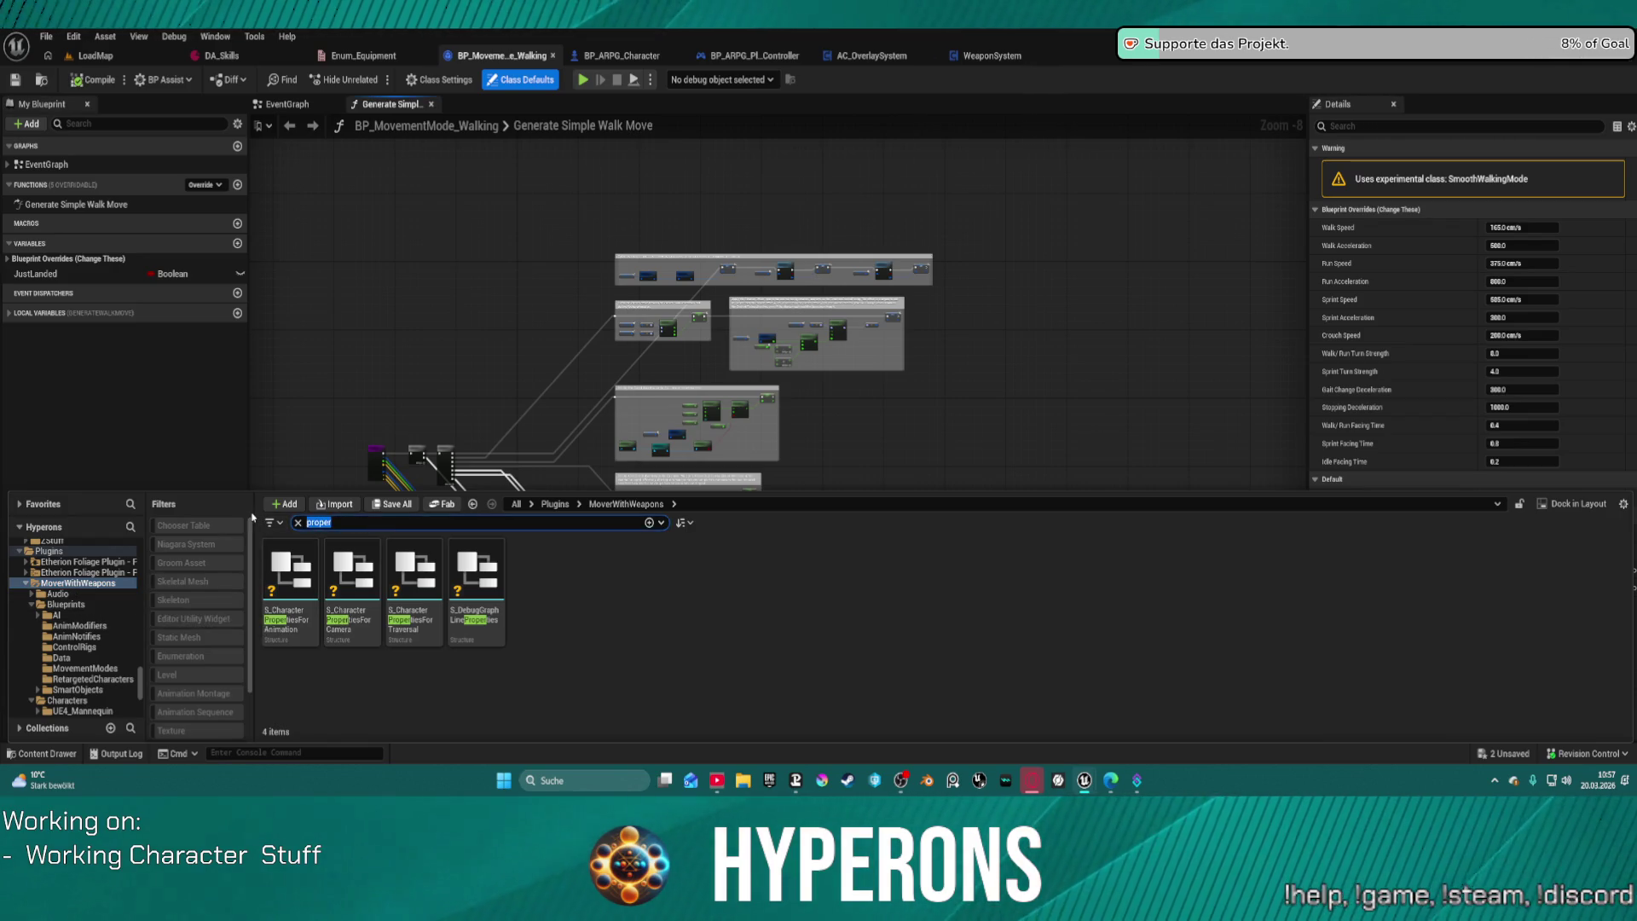
Step: Replace the search with 'inter', scroll the results, and open the OverlaySystem folder
{"action": "type", "text": "inter"}
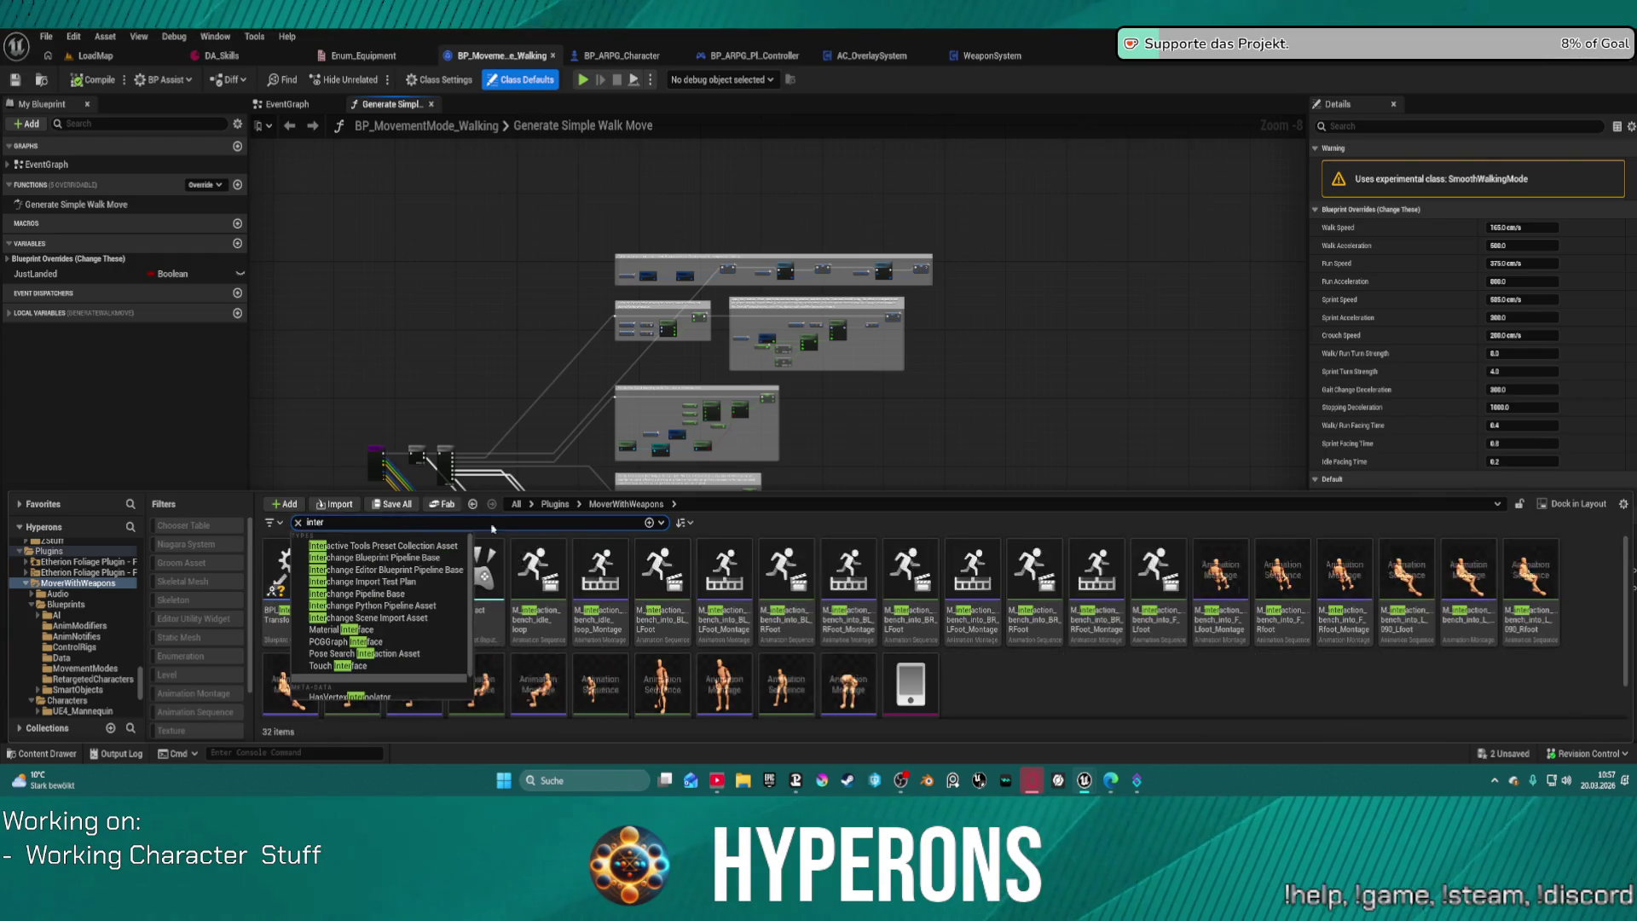
{"action": "left_click", "coordinate": [1045, 668]}
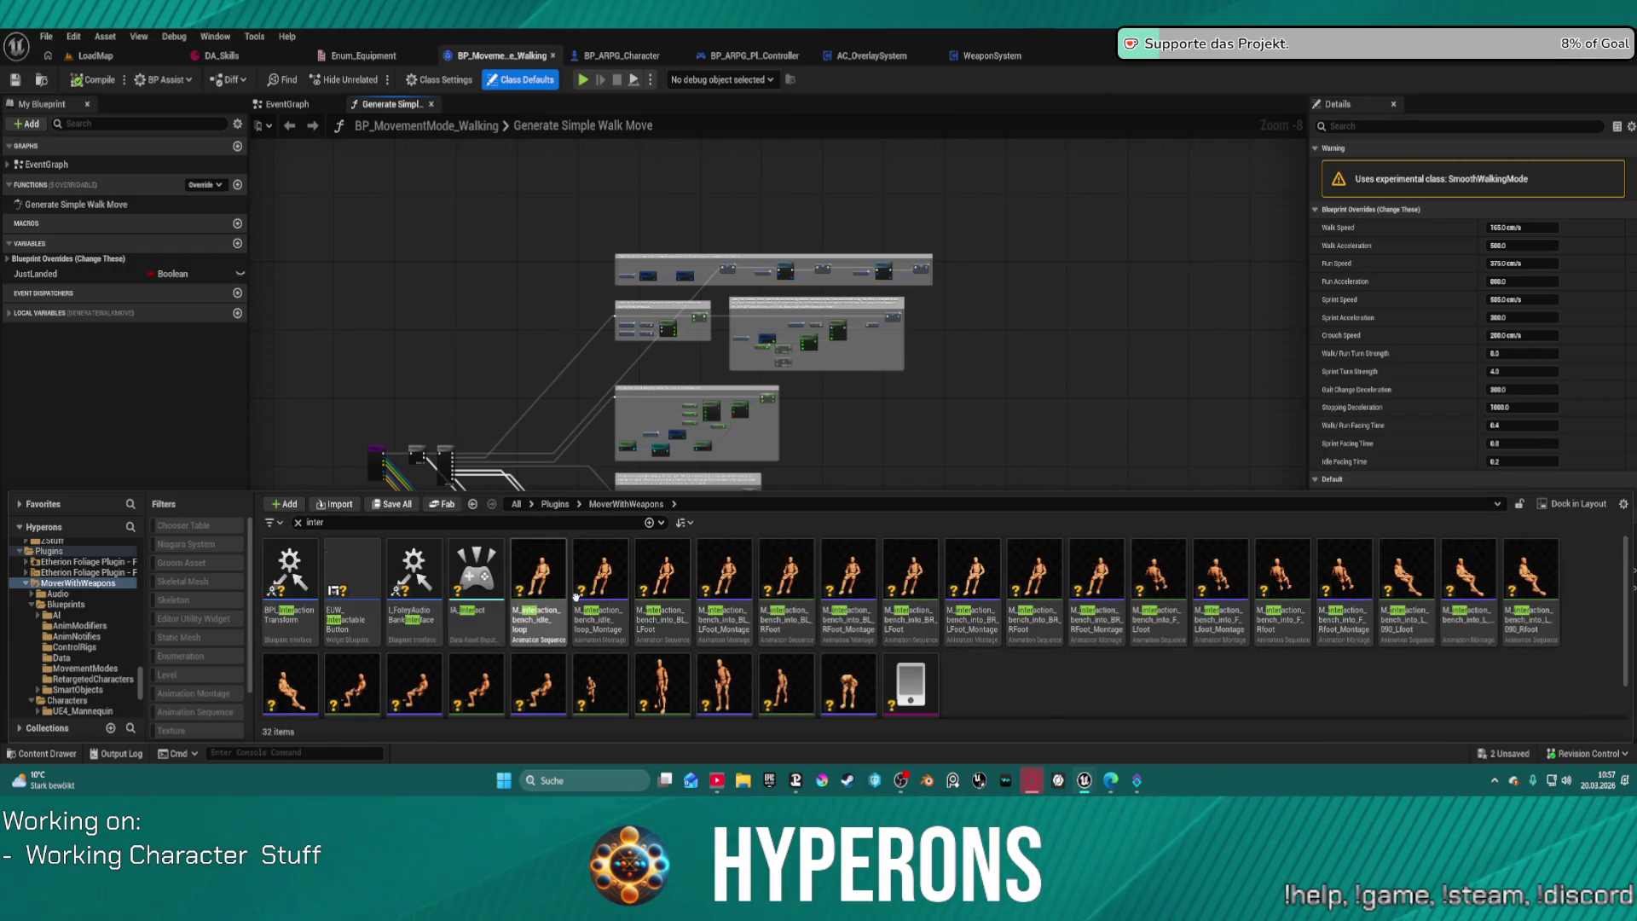
{"action": "scroll", "coordinate": [407, 597], "scroll_direction": "down", "scroll_amount": 1}
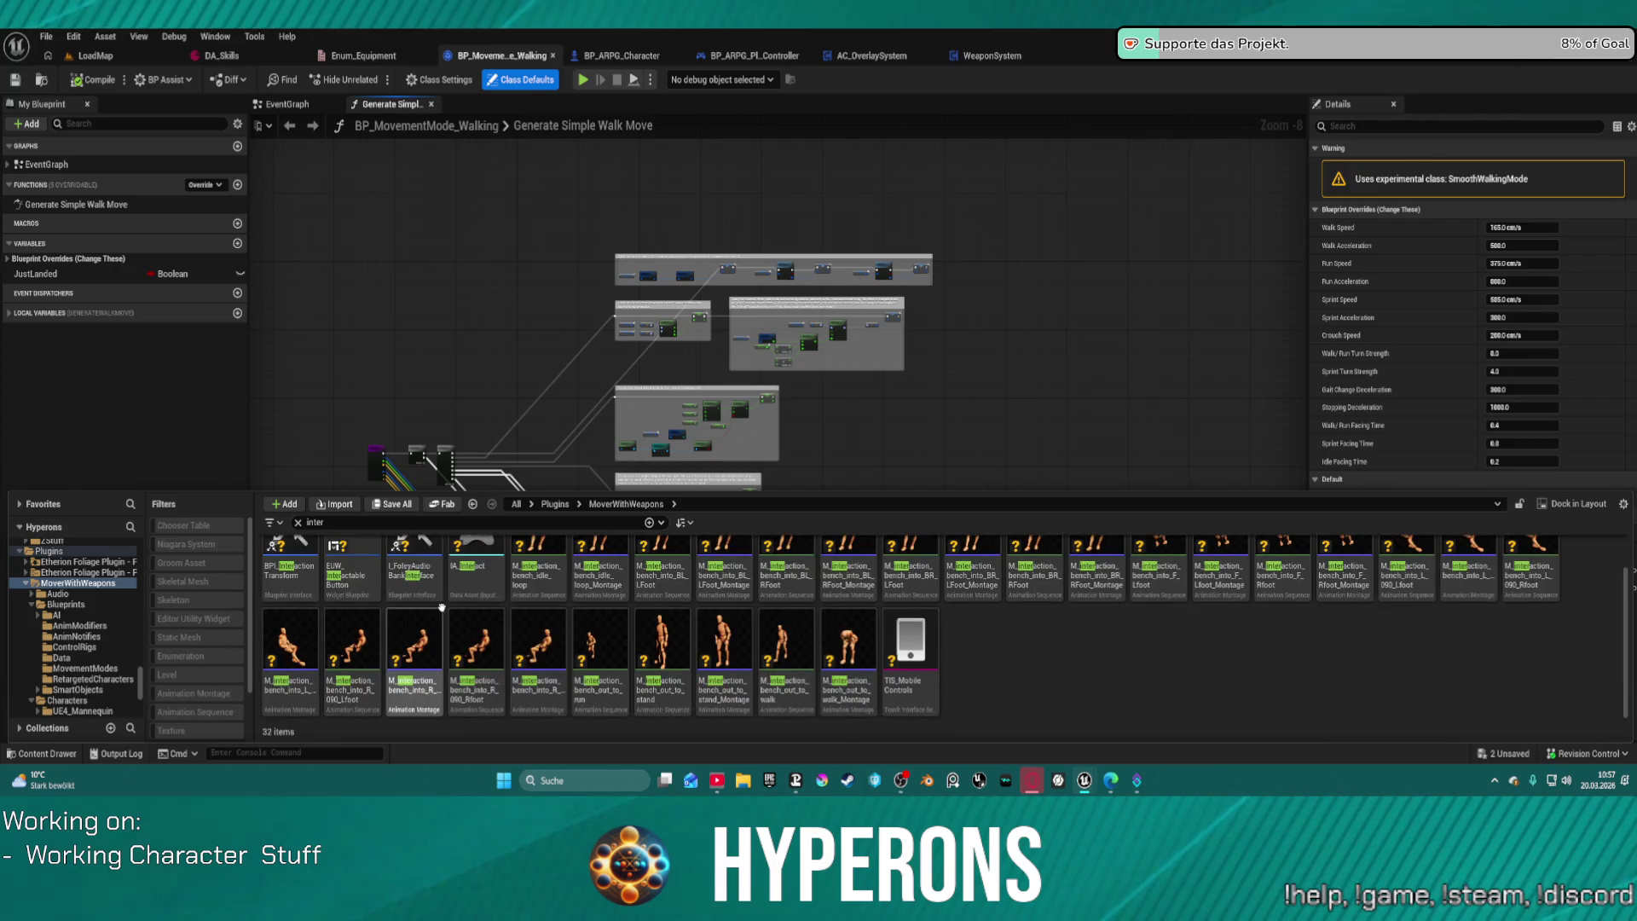
{"action": "scroll", "coordinate": [75, 682], "scroll_direction": "down", "scroll_amount": 5}
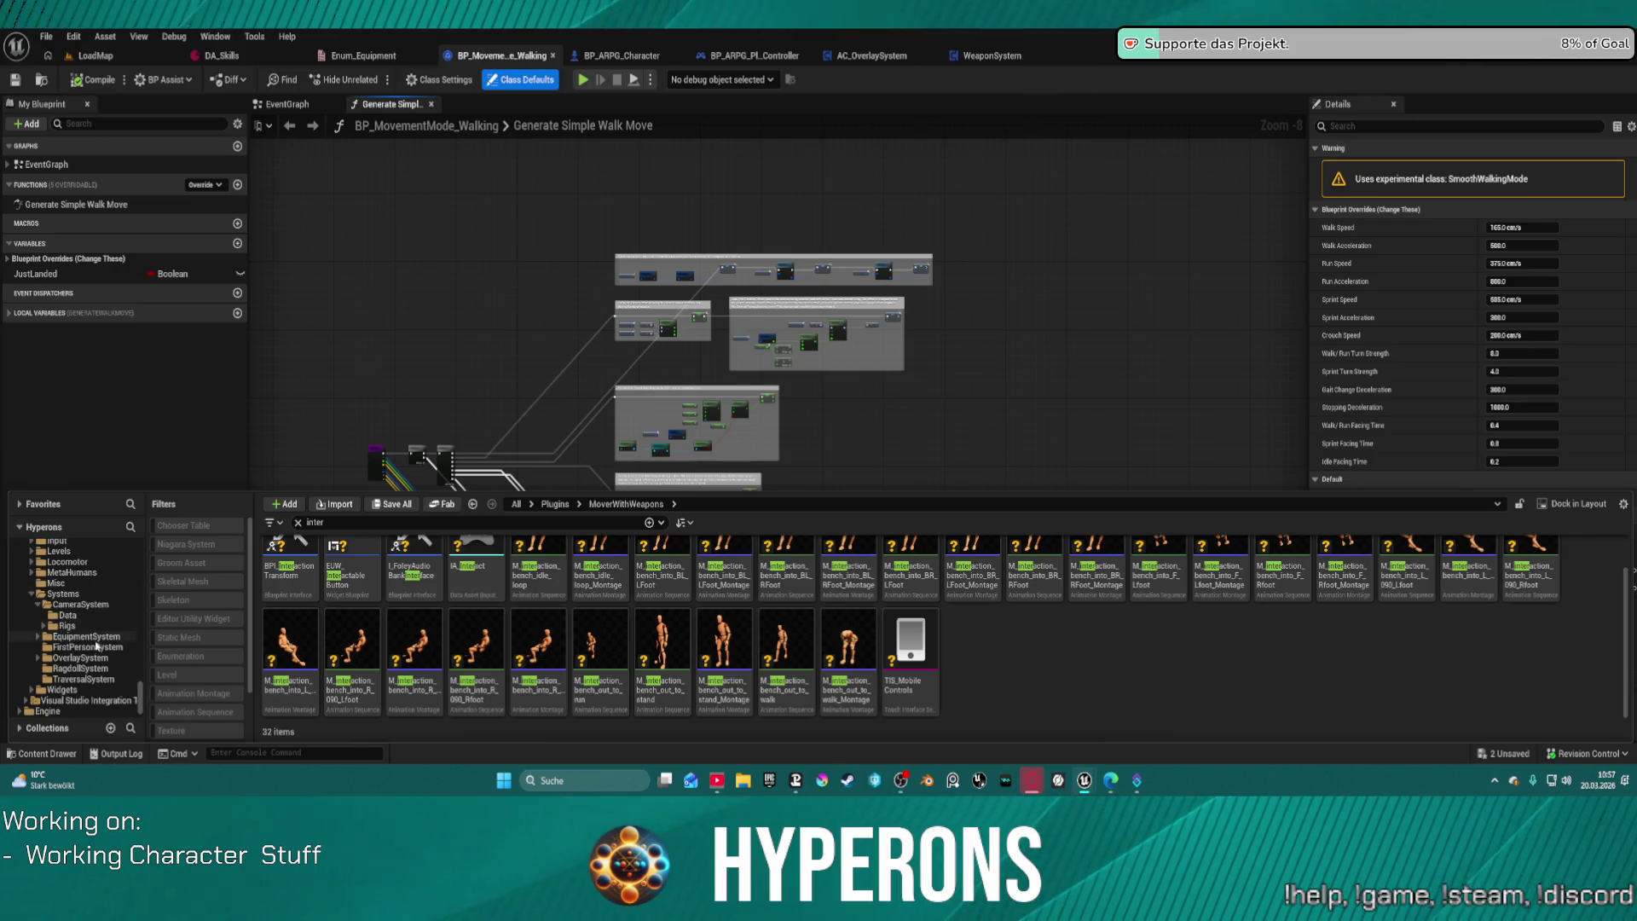
{"action": "left_click", "coordinate": [80, 657]}
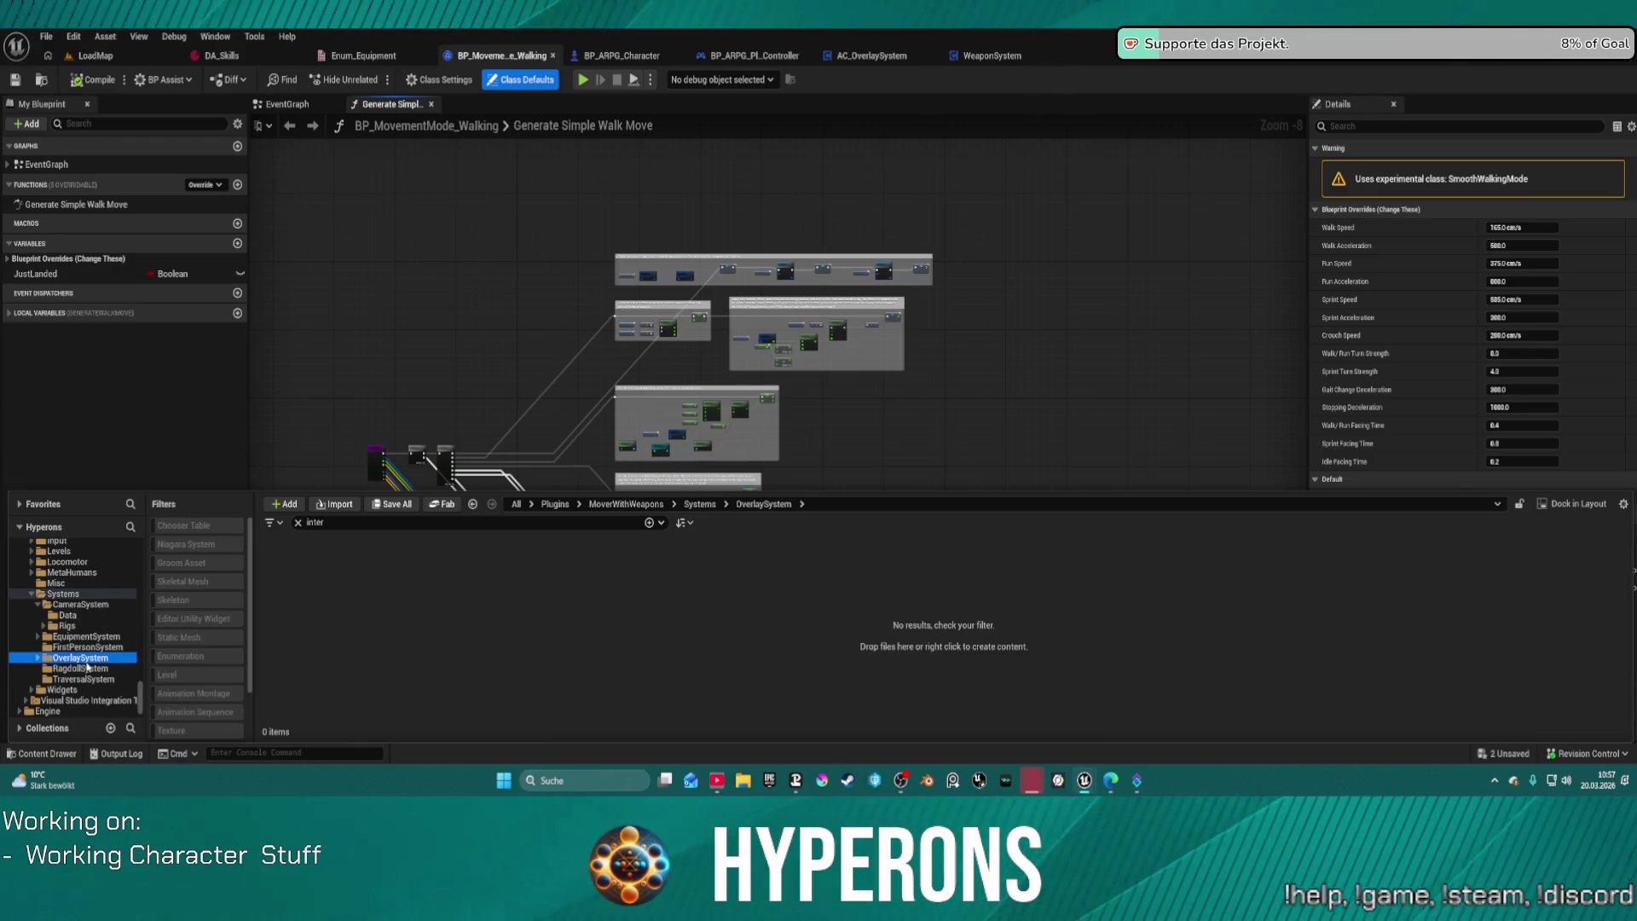
Step: Clear the 'inter' search and browse the TraversalSystem, Misc, Levels and Locomotor folders
{"action": "left_click", "coordinate": [298, 523]}
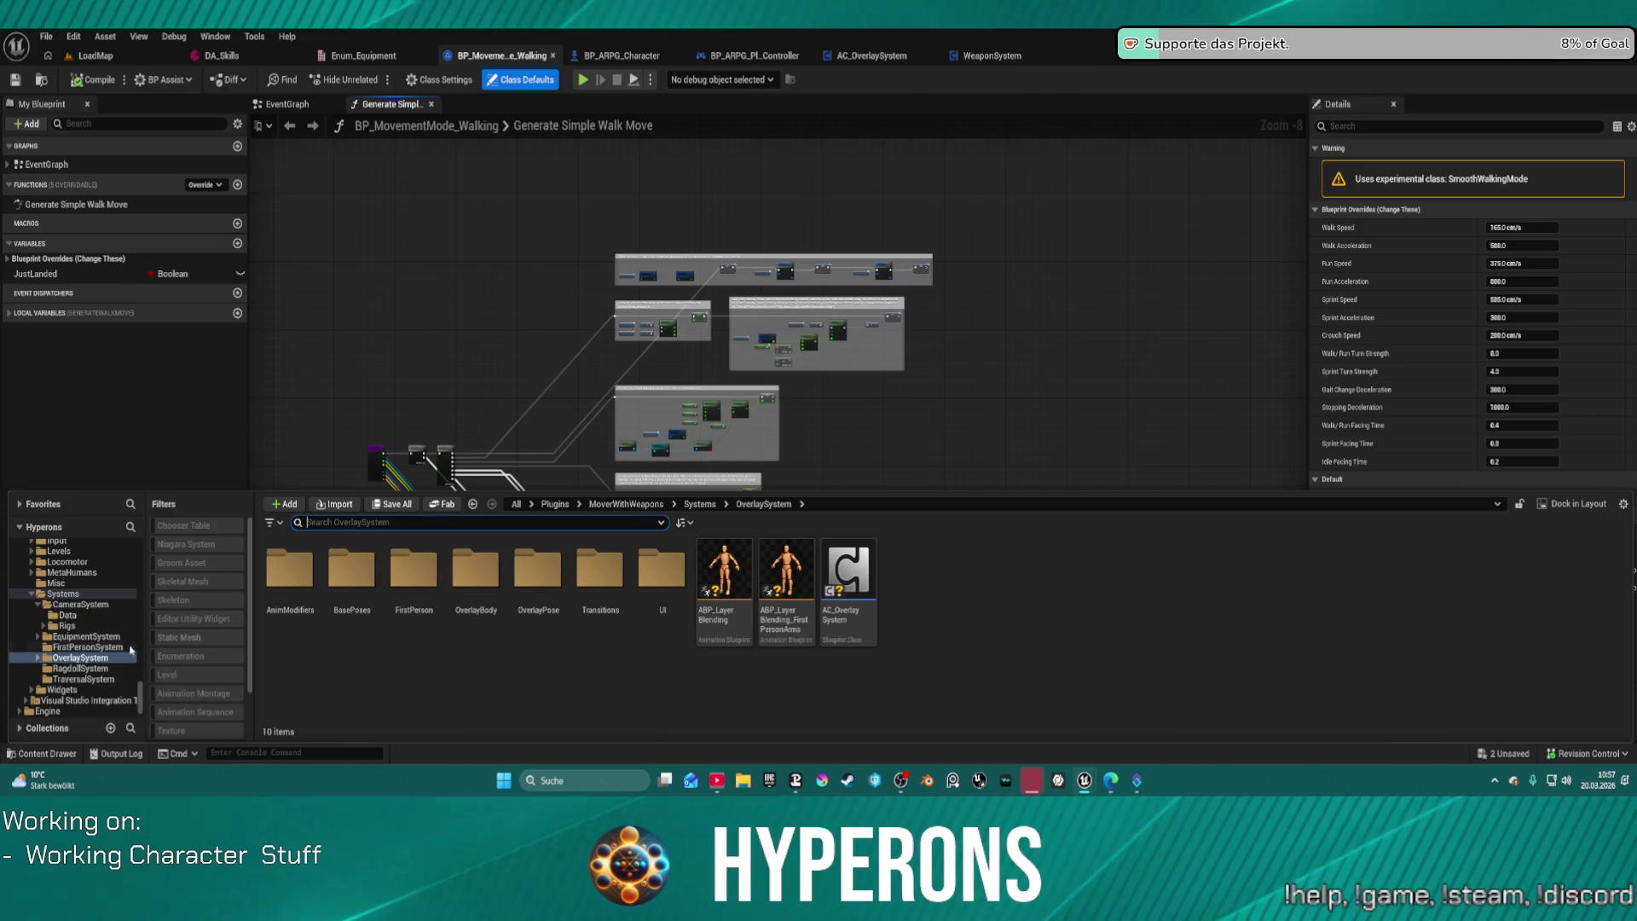
{"action": "left_click", "coordinate": [86, 680]}
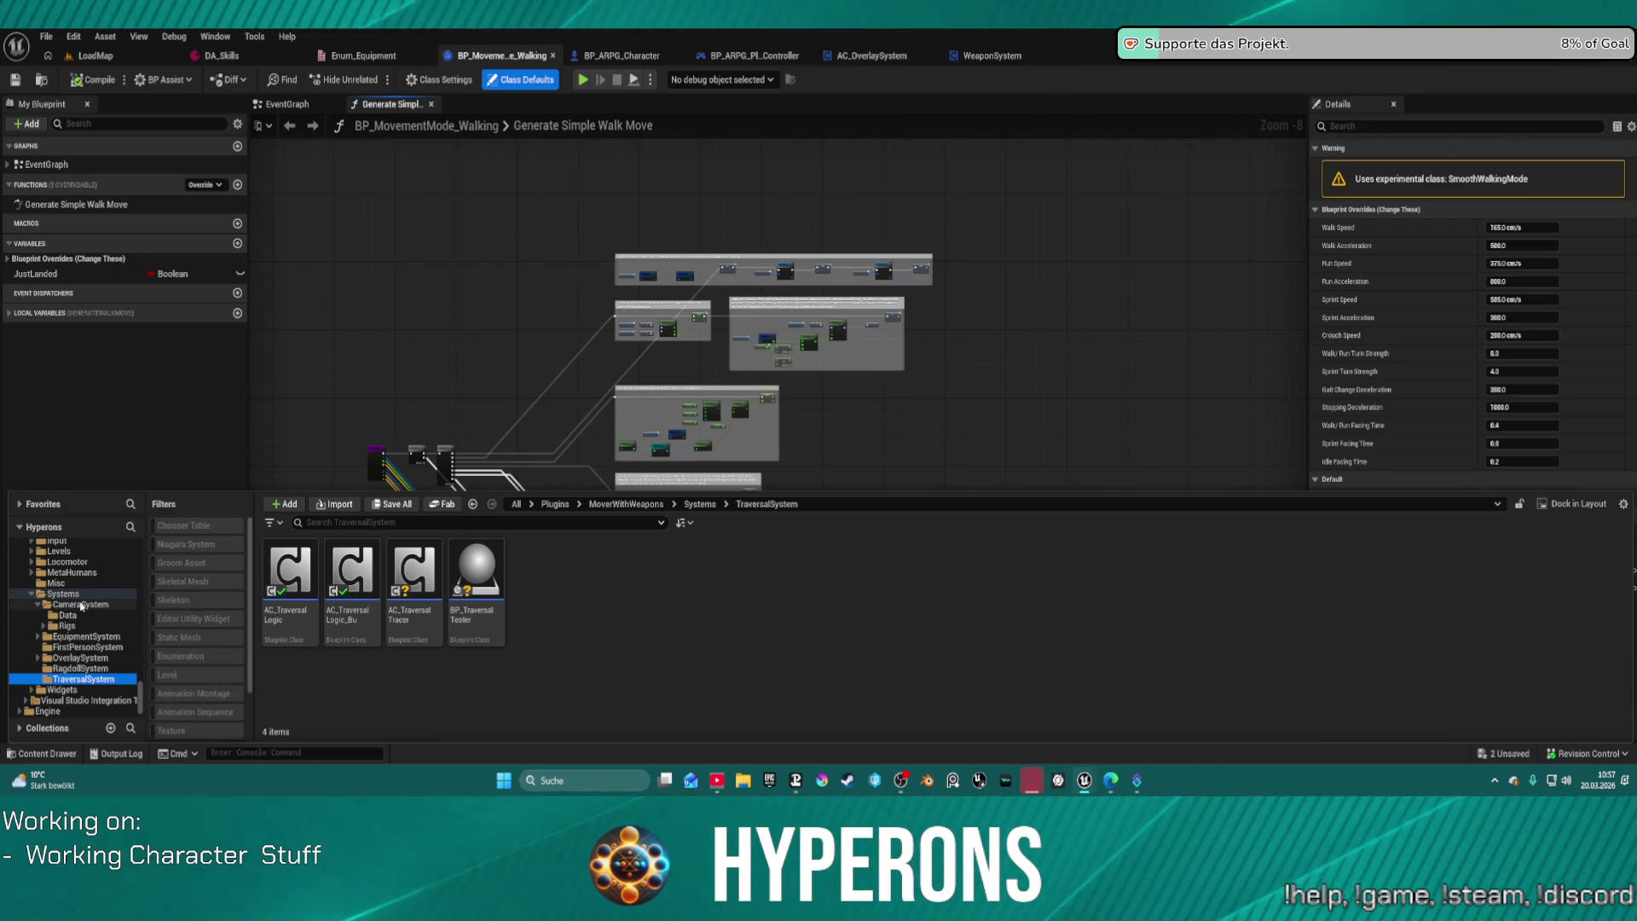
{"action": "scroll", "coordinate": [82, 605], "scroll_direction": "up", "scroll_amount": 1}
{"action": "left_click", "coordinate": [68, 602]}
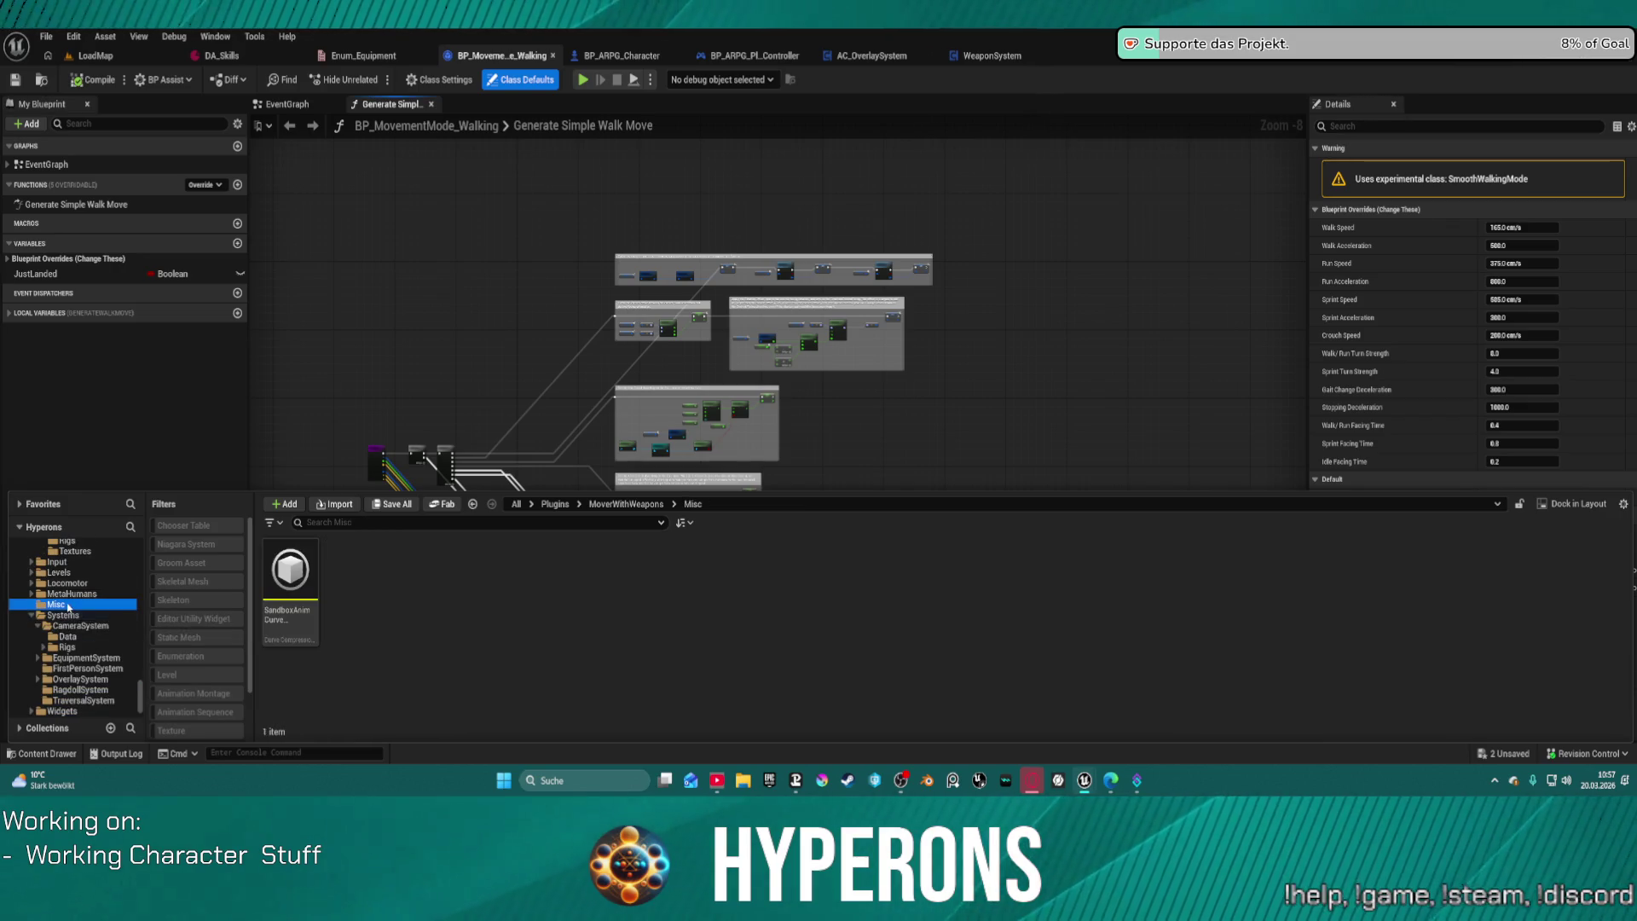
{"action": "scroll", "coordinate": [68, 599], "scroll_direction": "up", "scroll_amount": 1}
{"action": "left_click", "coordinate": [69, 599]}
{"action": "scroll", "coordinate": [73, 622], "scroll_direction": "up", "scroll_amount": 1}
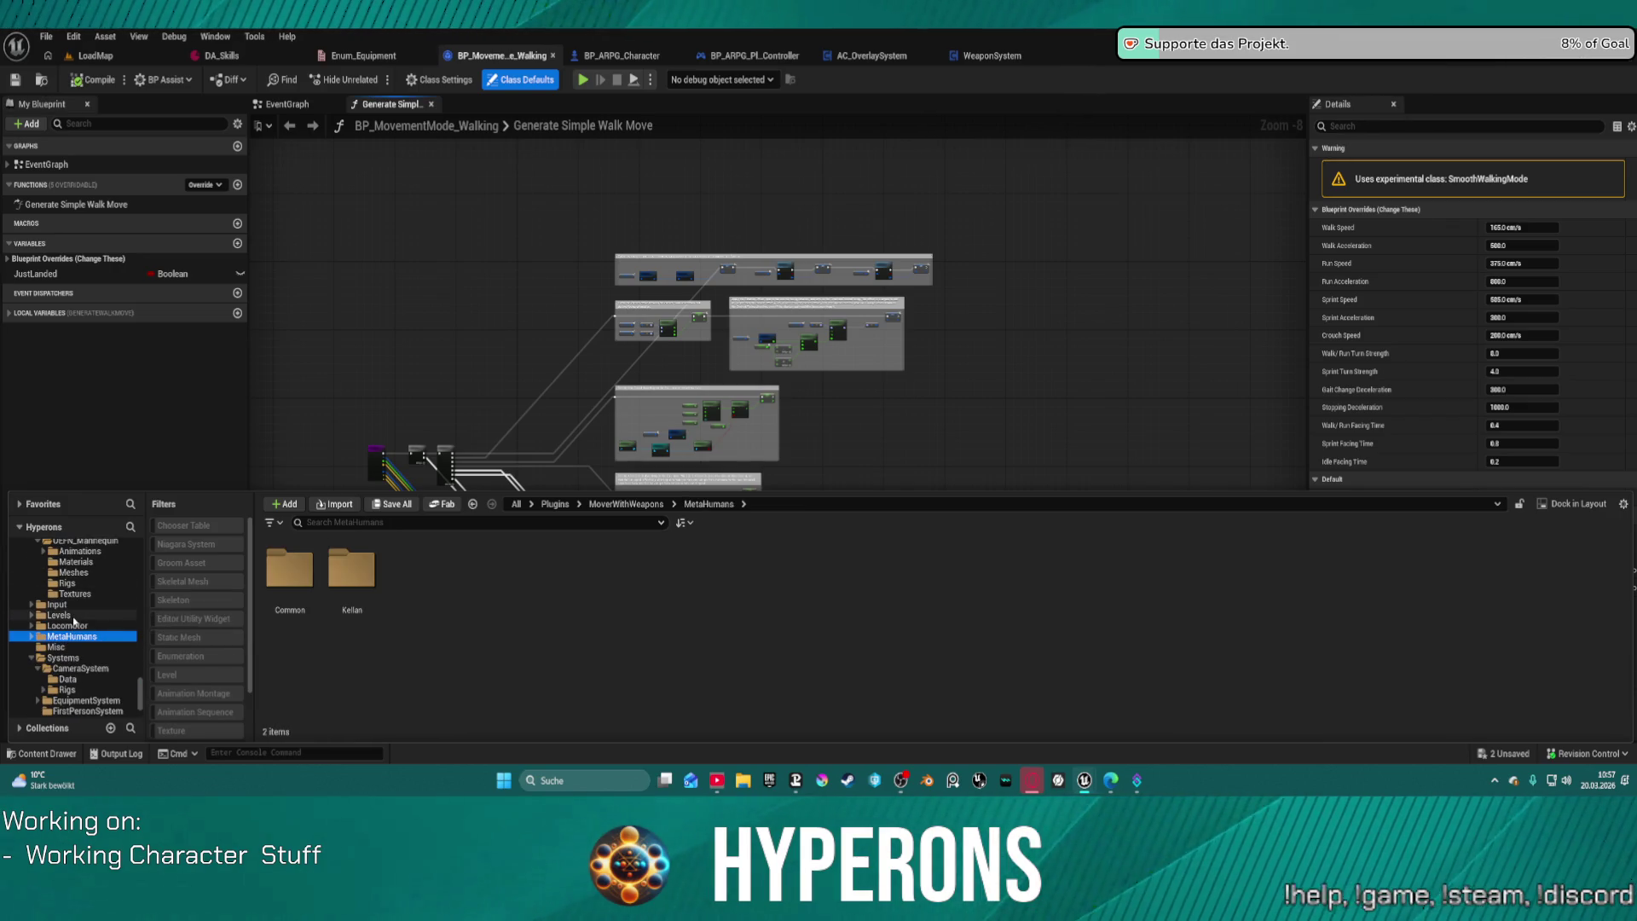
{"action": "left_click", "coordinate": [72, 626]}
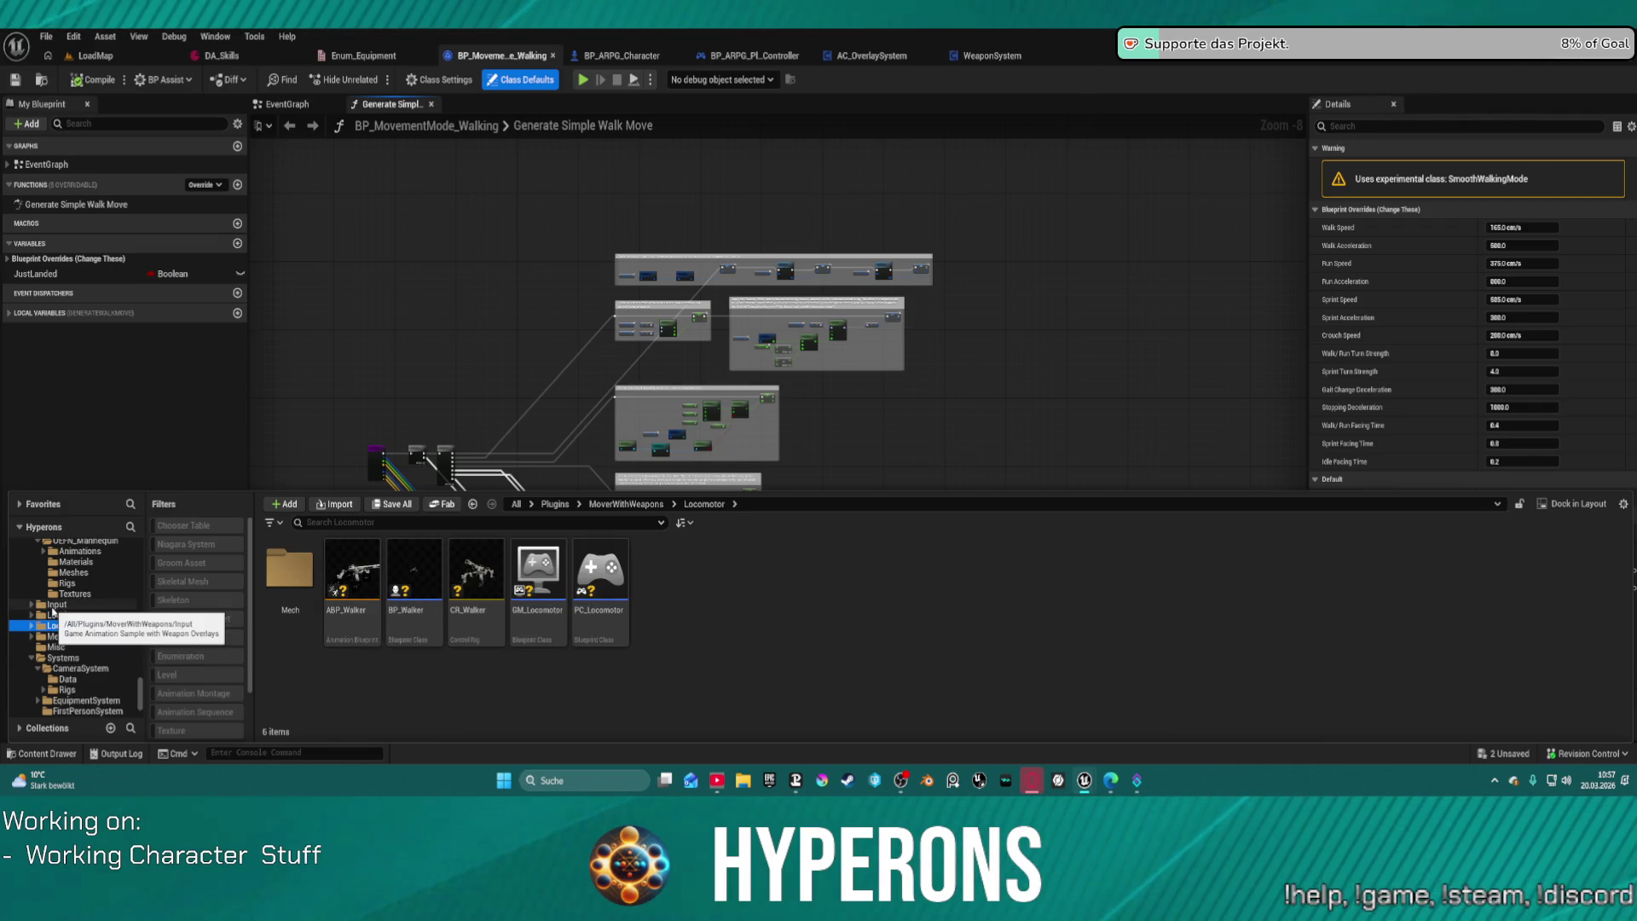
Step: Browse the Input and Data folders, then open BPI_SandboxCharacter_ABP from Blueprints
{"action": "left_click", "coordinate": [59, 604]}
{"action": "scroll", "coordinate": [91, 622], "scroll_direction": "up", "scroll_amount": 1}
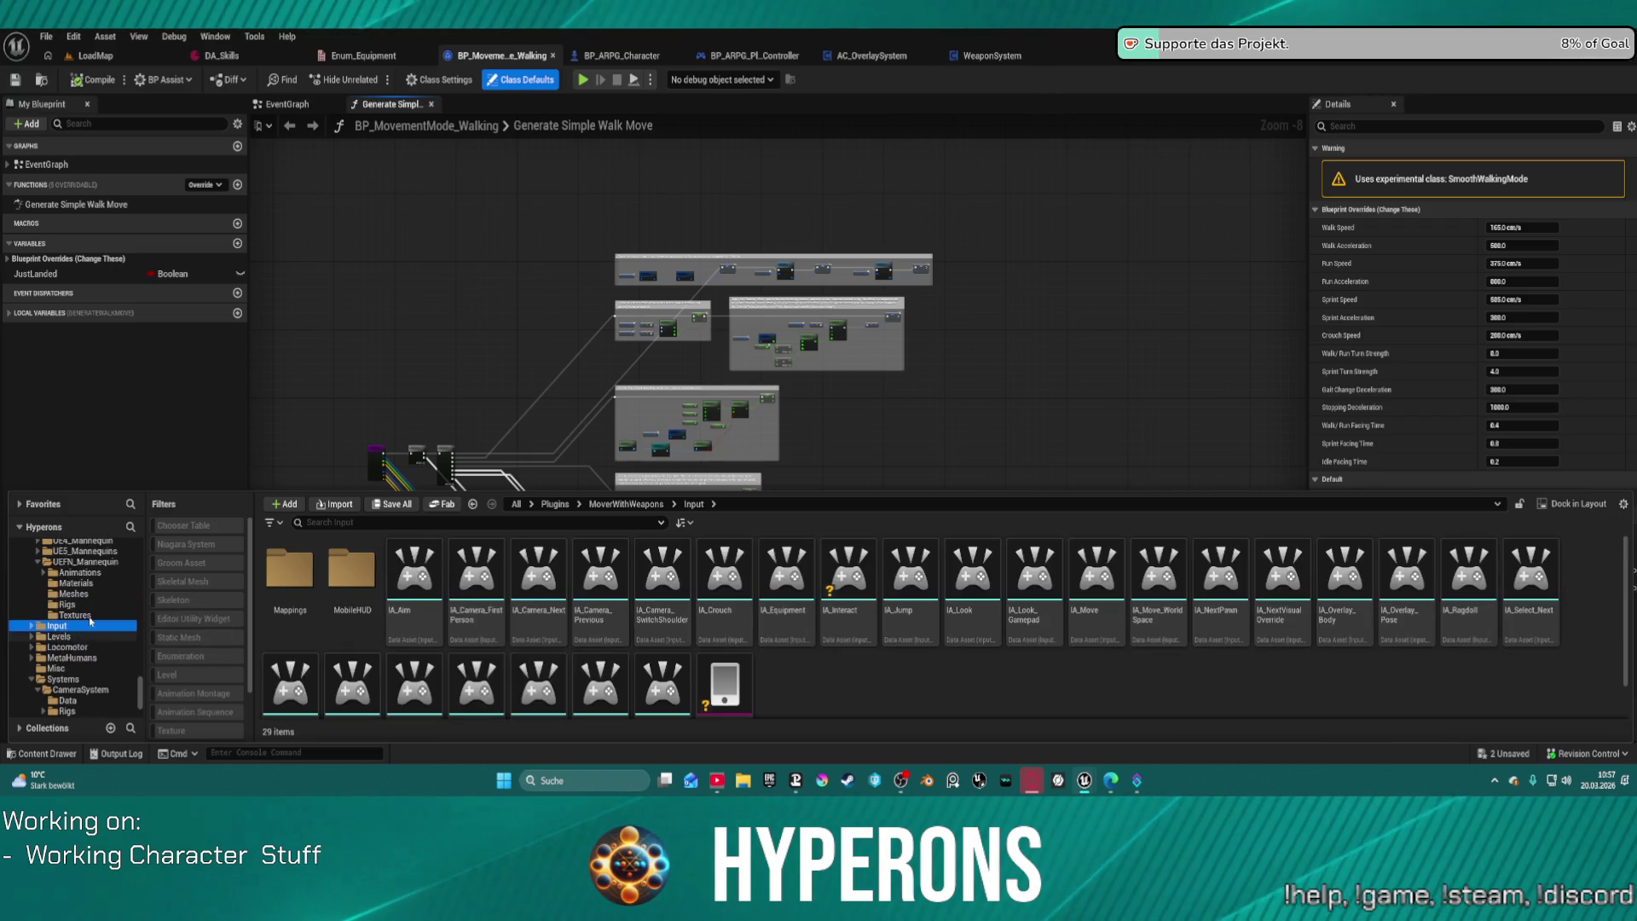
{"action": "scroll", "coordinate": [77, 613], "scroll_direction": "up", "scroll_amount": 5}
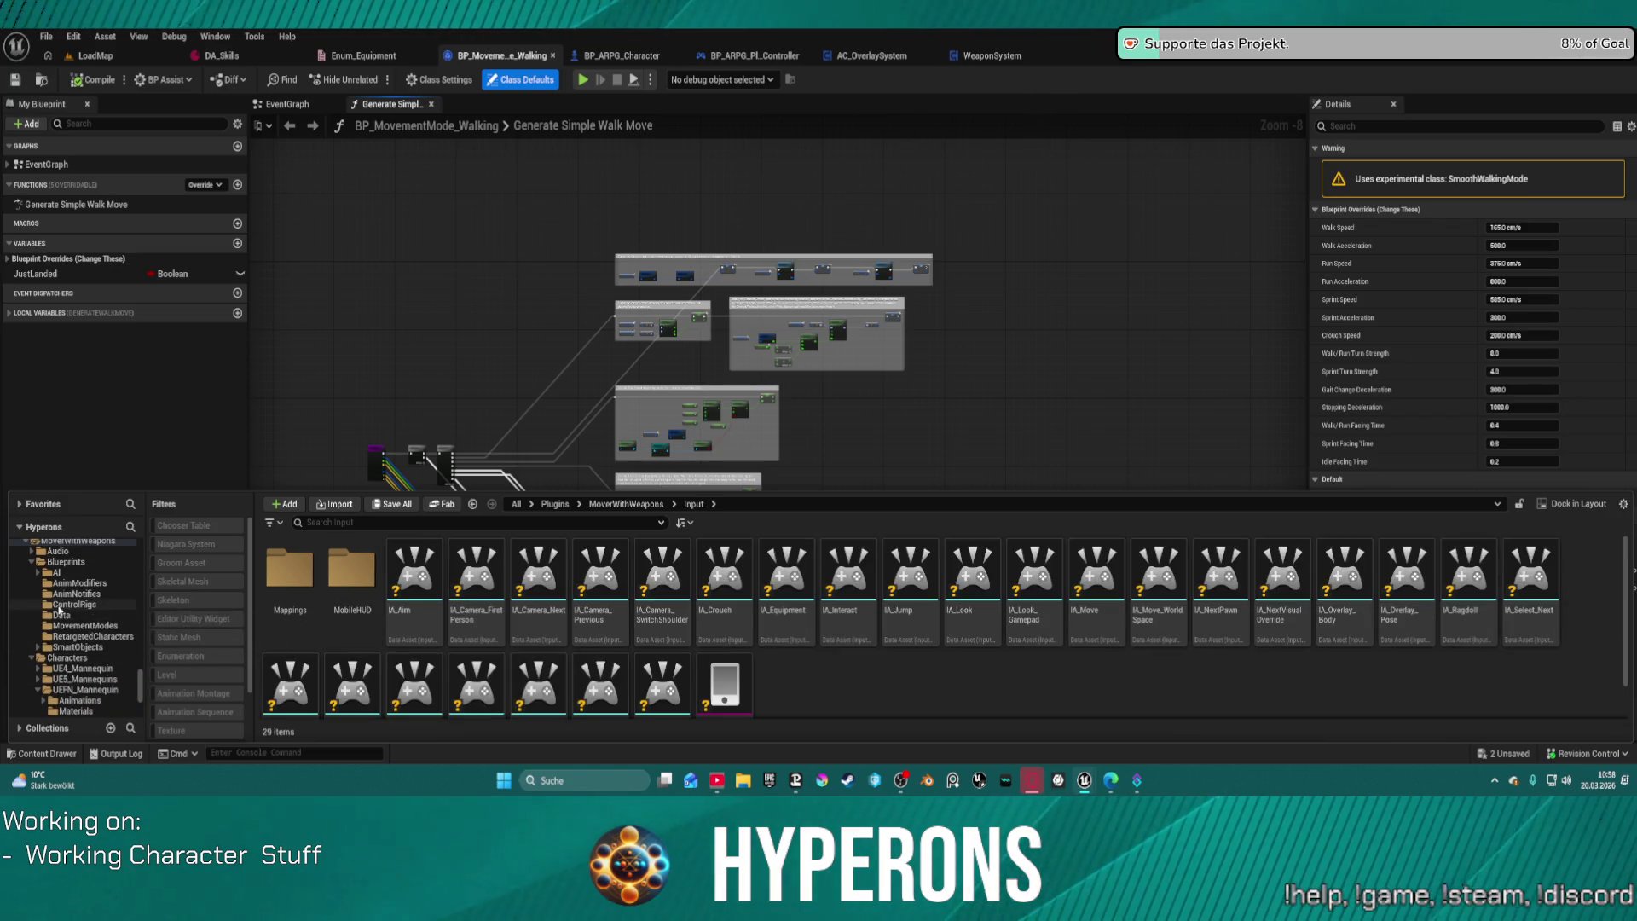
{"action": "left_click", "coordinate": [61, 604]}
{"action": "left_click", "coordinate": [61, 613]}
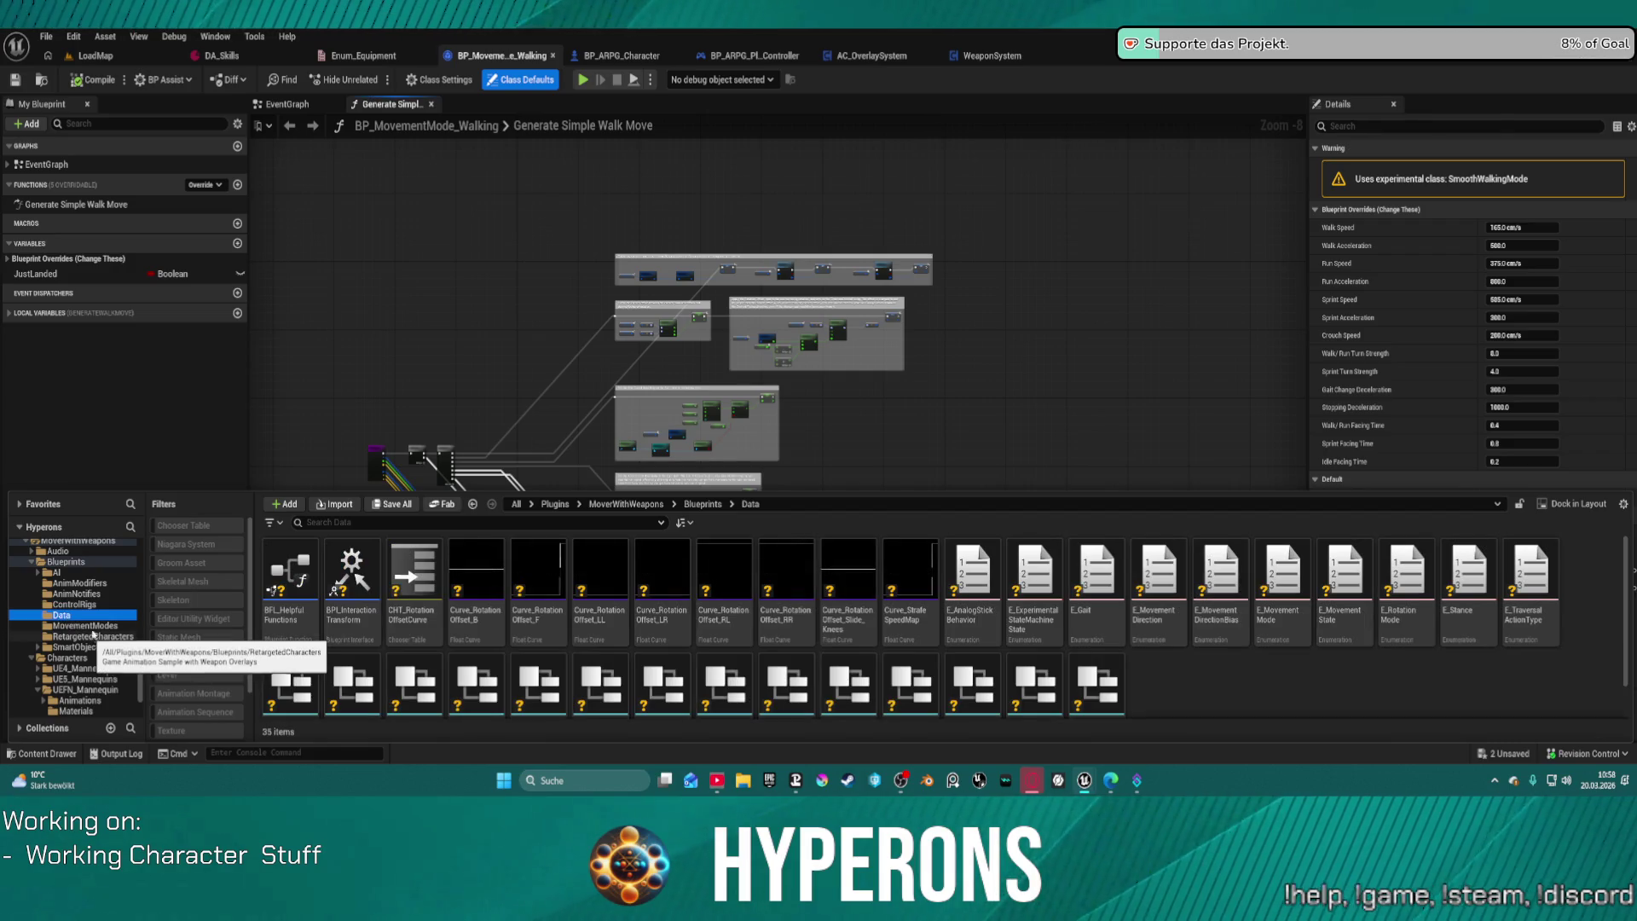
{"action": "scroll", "coordinate": [961, 638], "scroll_direction": "down", "scroll_amount": 2}
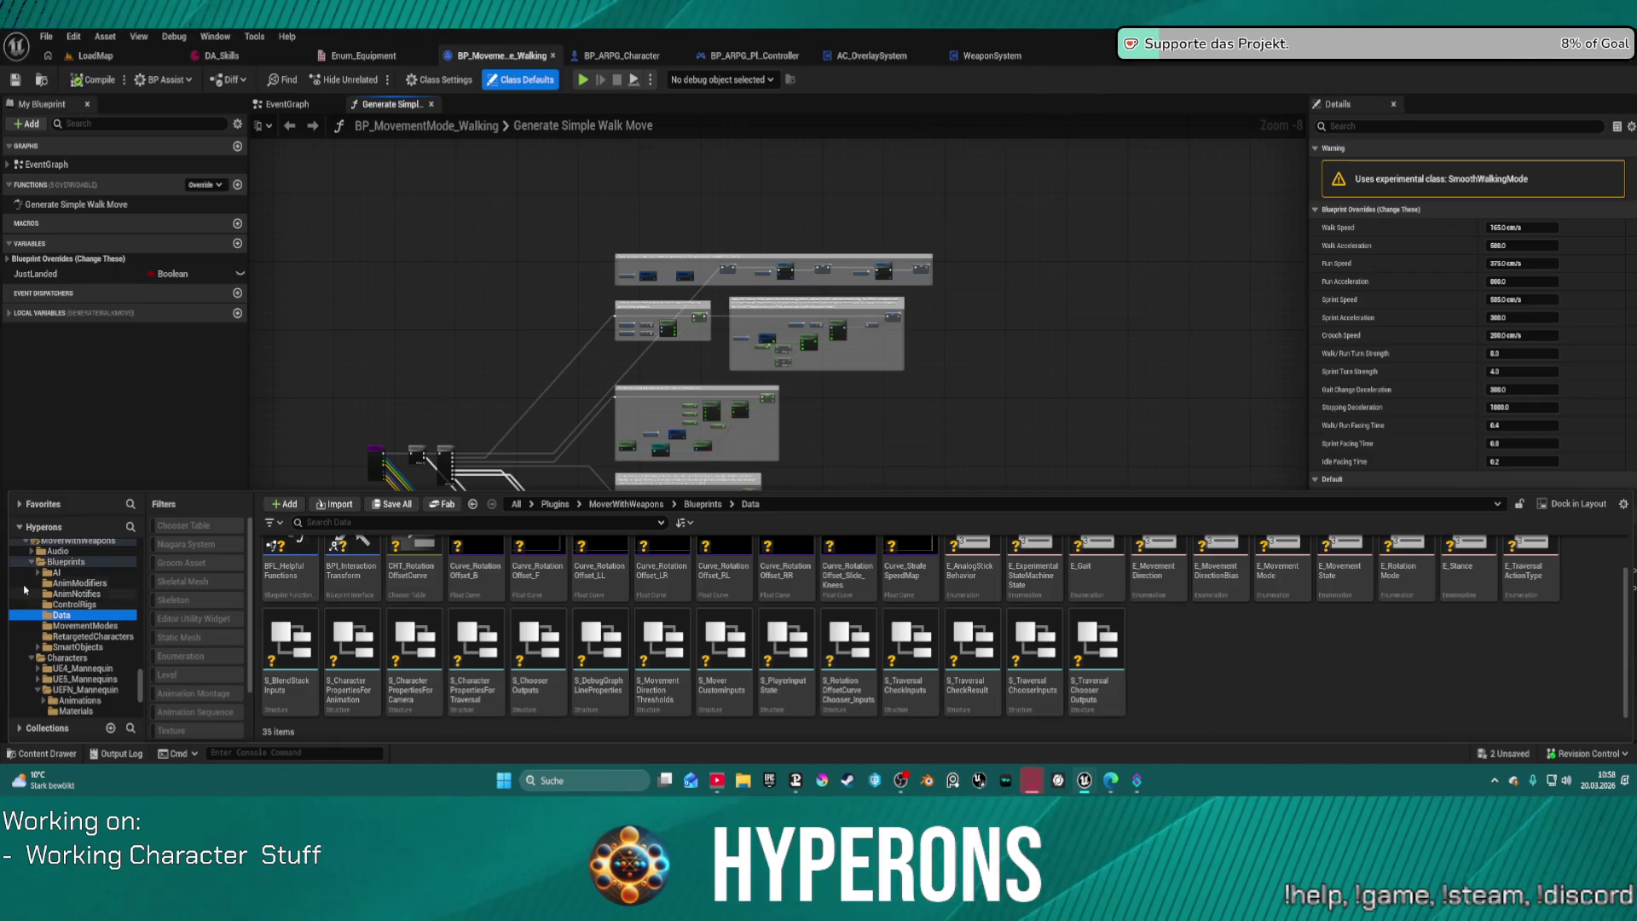
{"action": "left_click", "coordinate": [73, 564]}
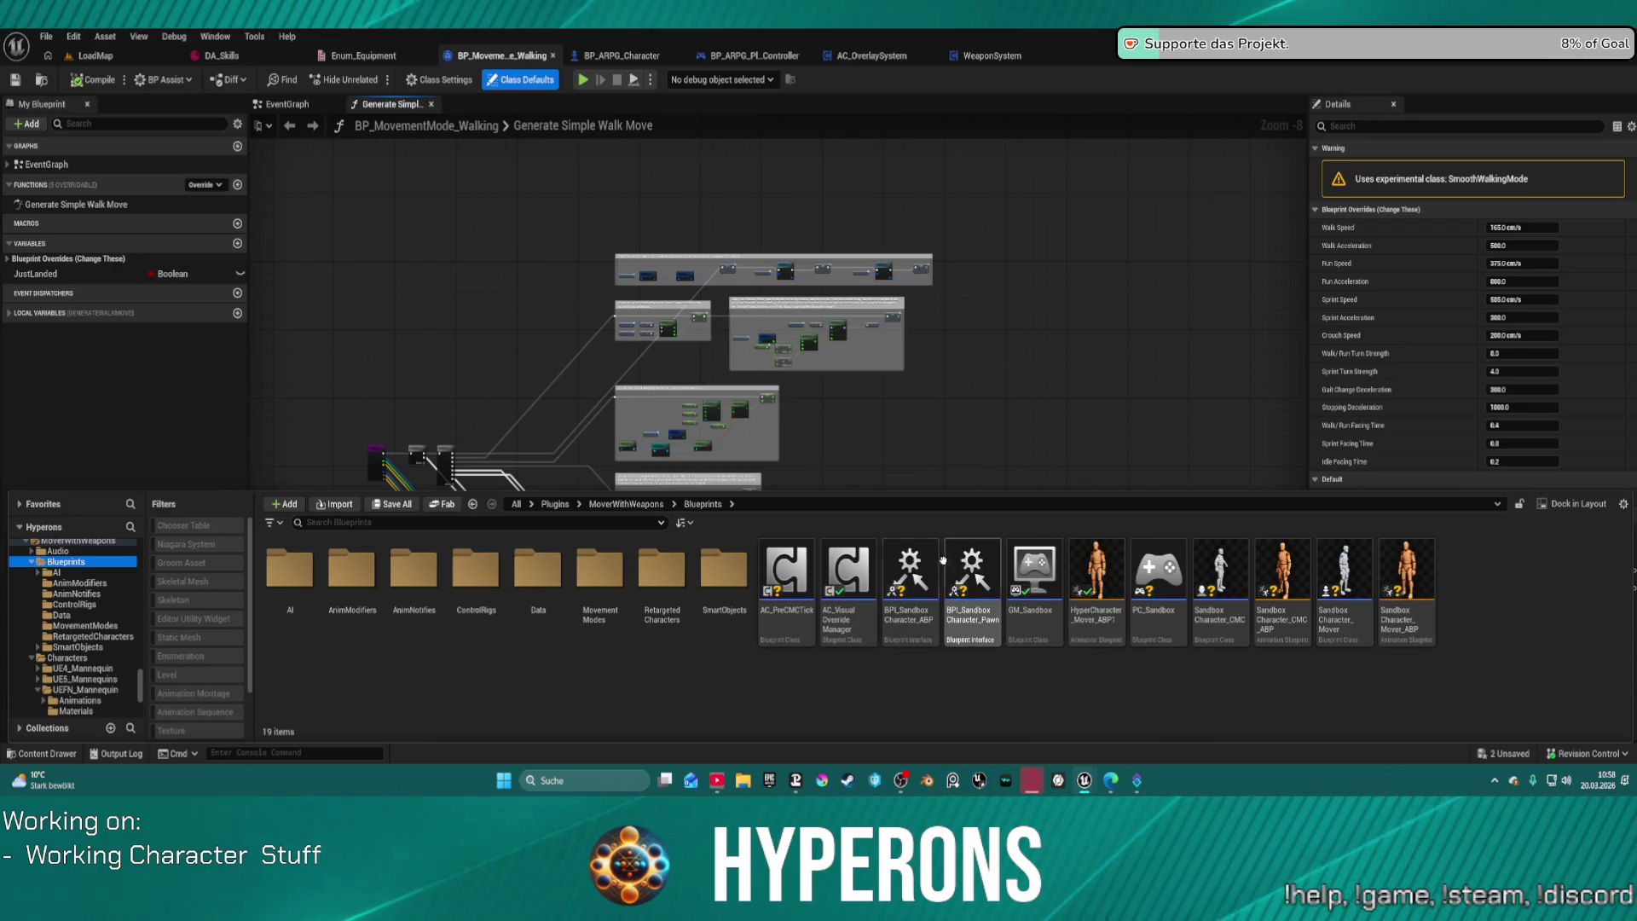
{"action": "double_click", "coordinate": [917, 580]}
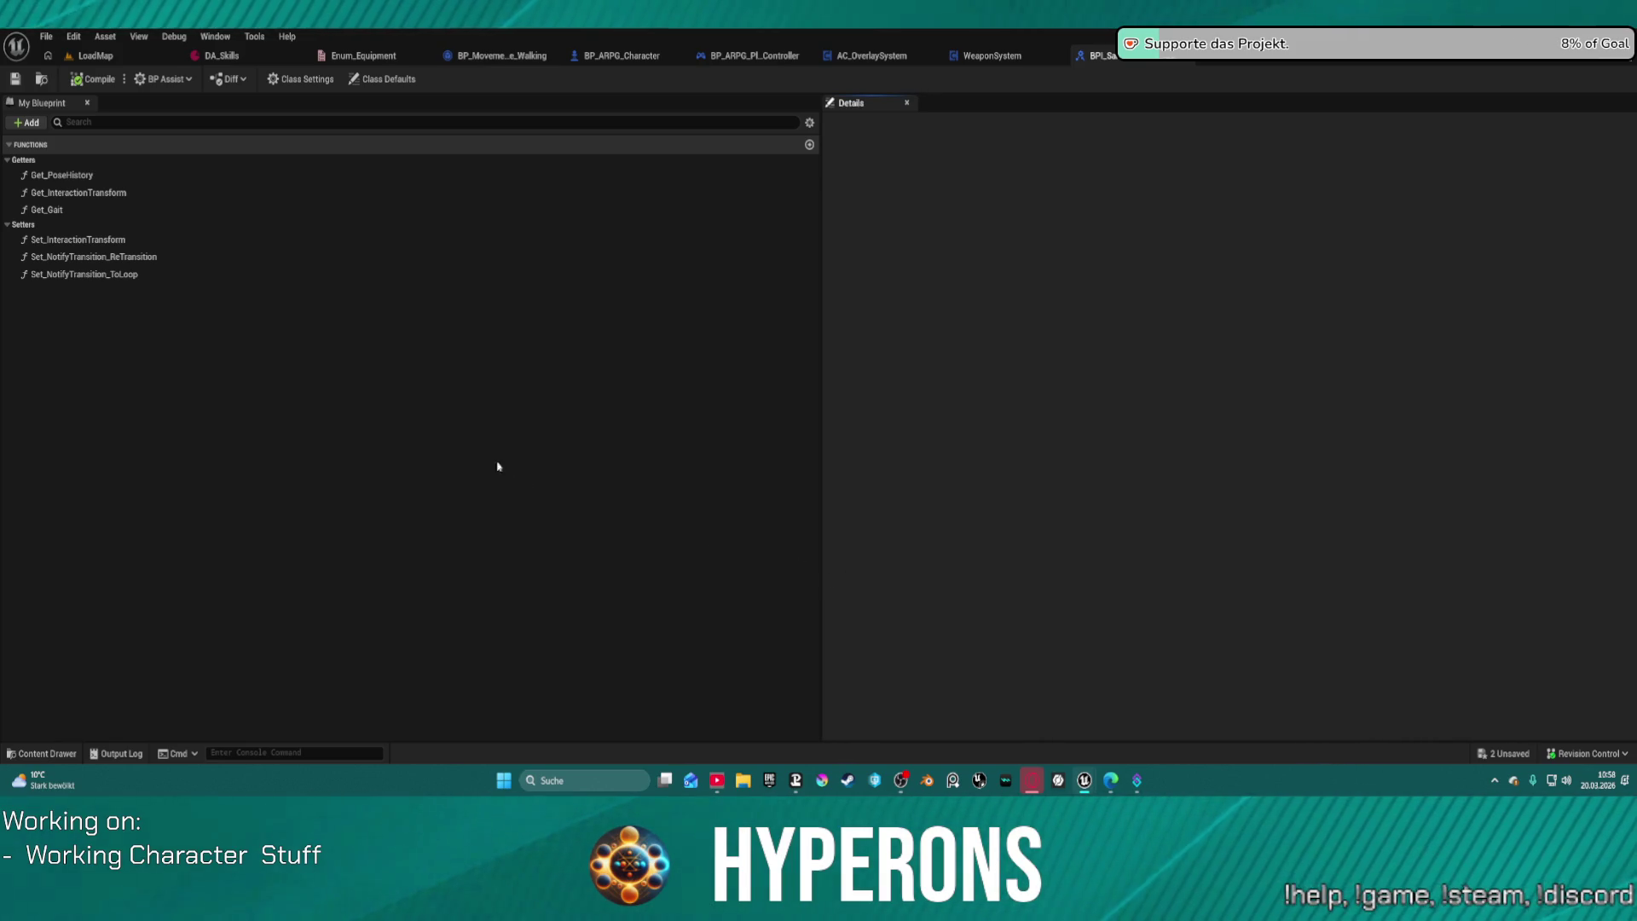
Step: Filter the Blueprints folder by 'bpi' in the Content Drawer to list its three interfaces
{"action": "key", "text": "ctrl+space"}
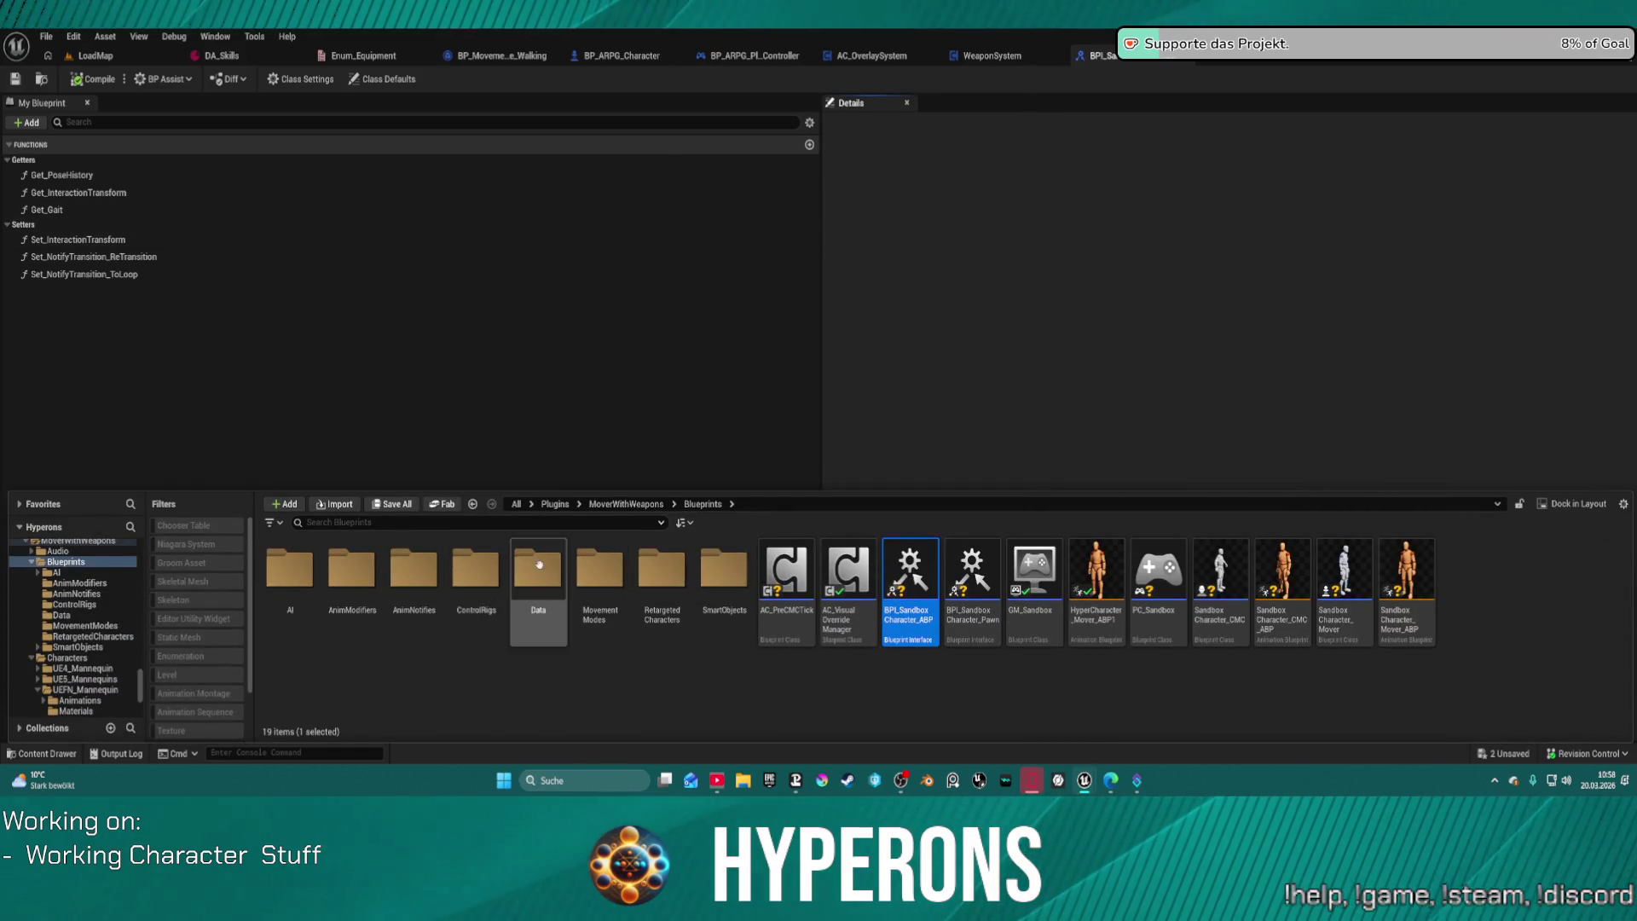
{"action": "left_click", "coordinate": [330, 523]}
{"action": "type", "text": "bpi"}
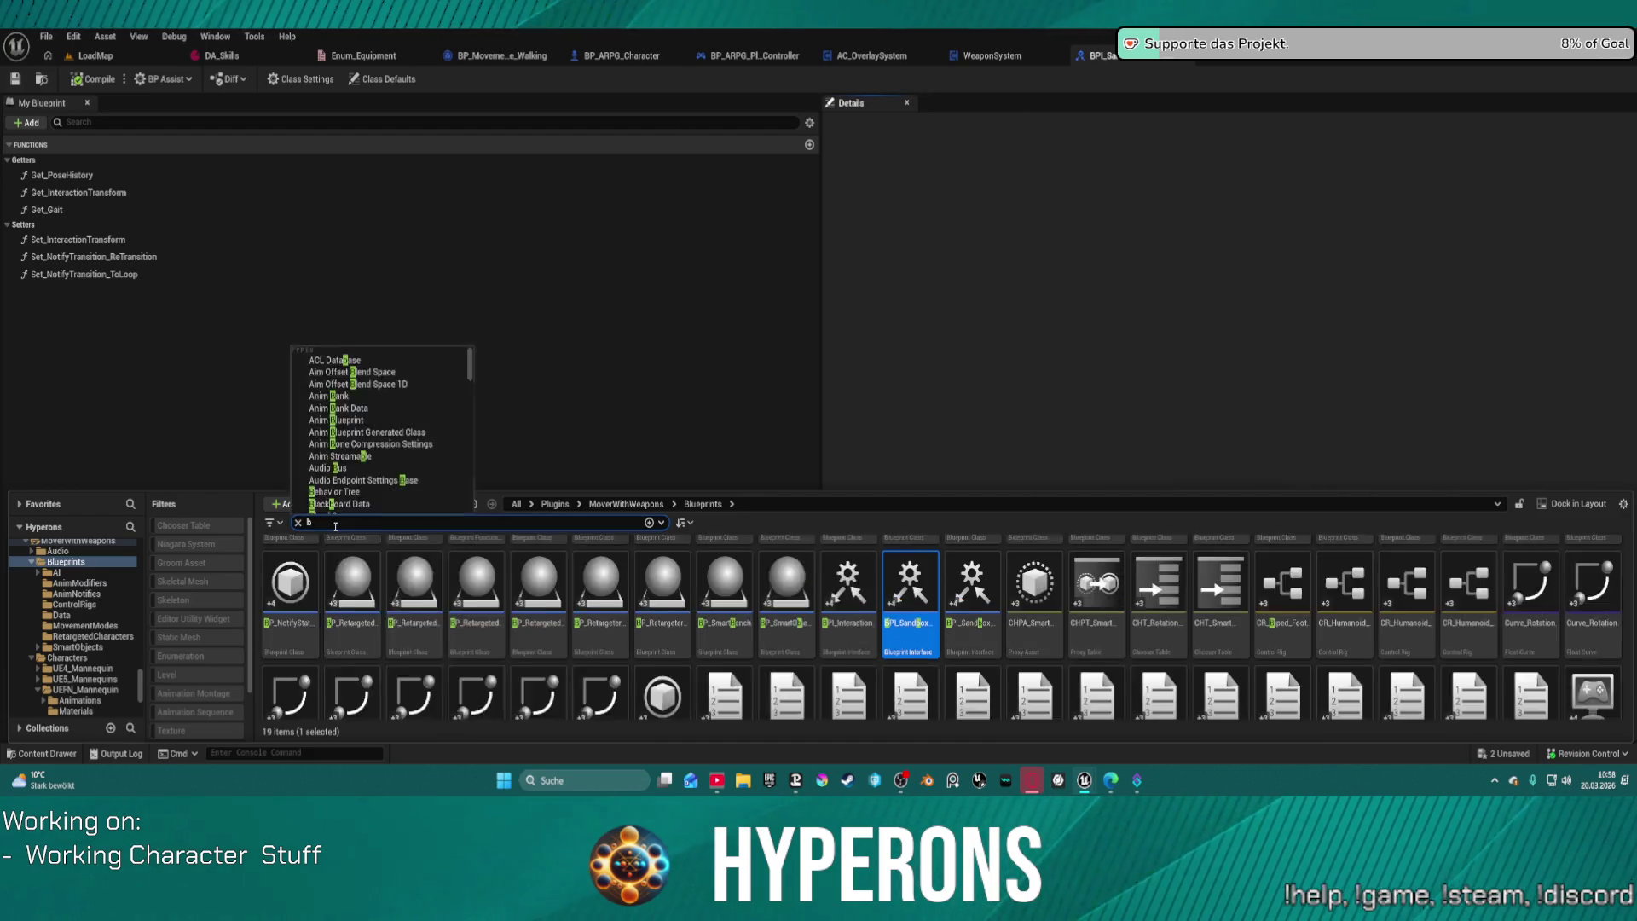
{"action": "left_click", "coordinate": [583, 594]}
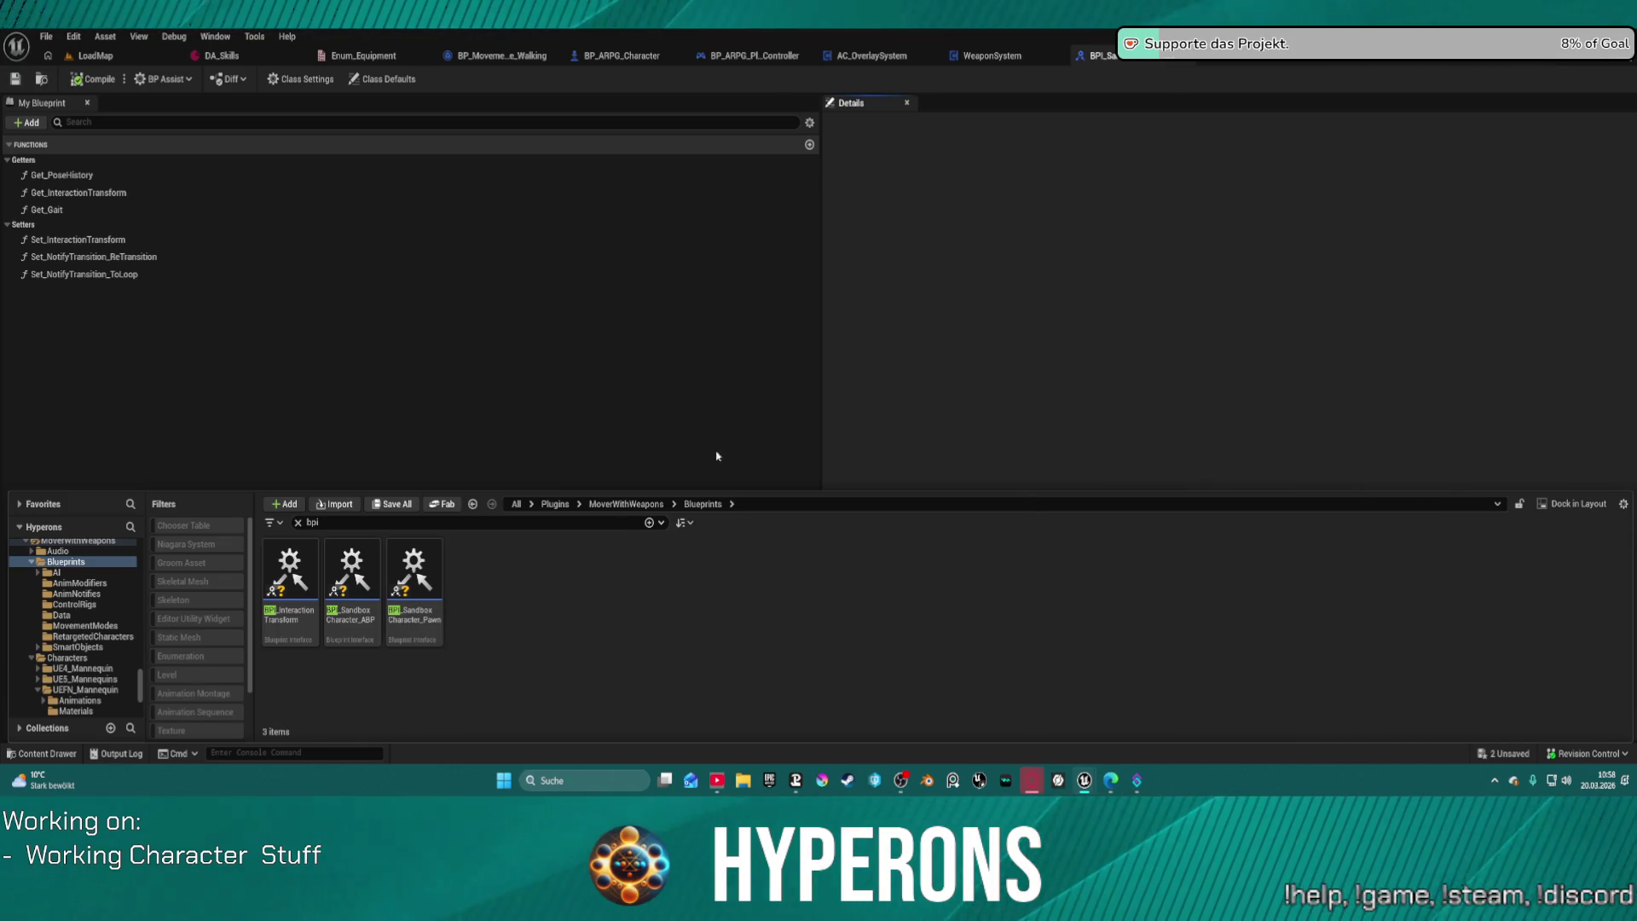
Step: In BP_ARPG_Character, inspect the Face and SkeletalMesh components and the mesh's anim blueprint
{"action": "left_click", "coordinate": [614, 64]}
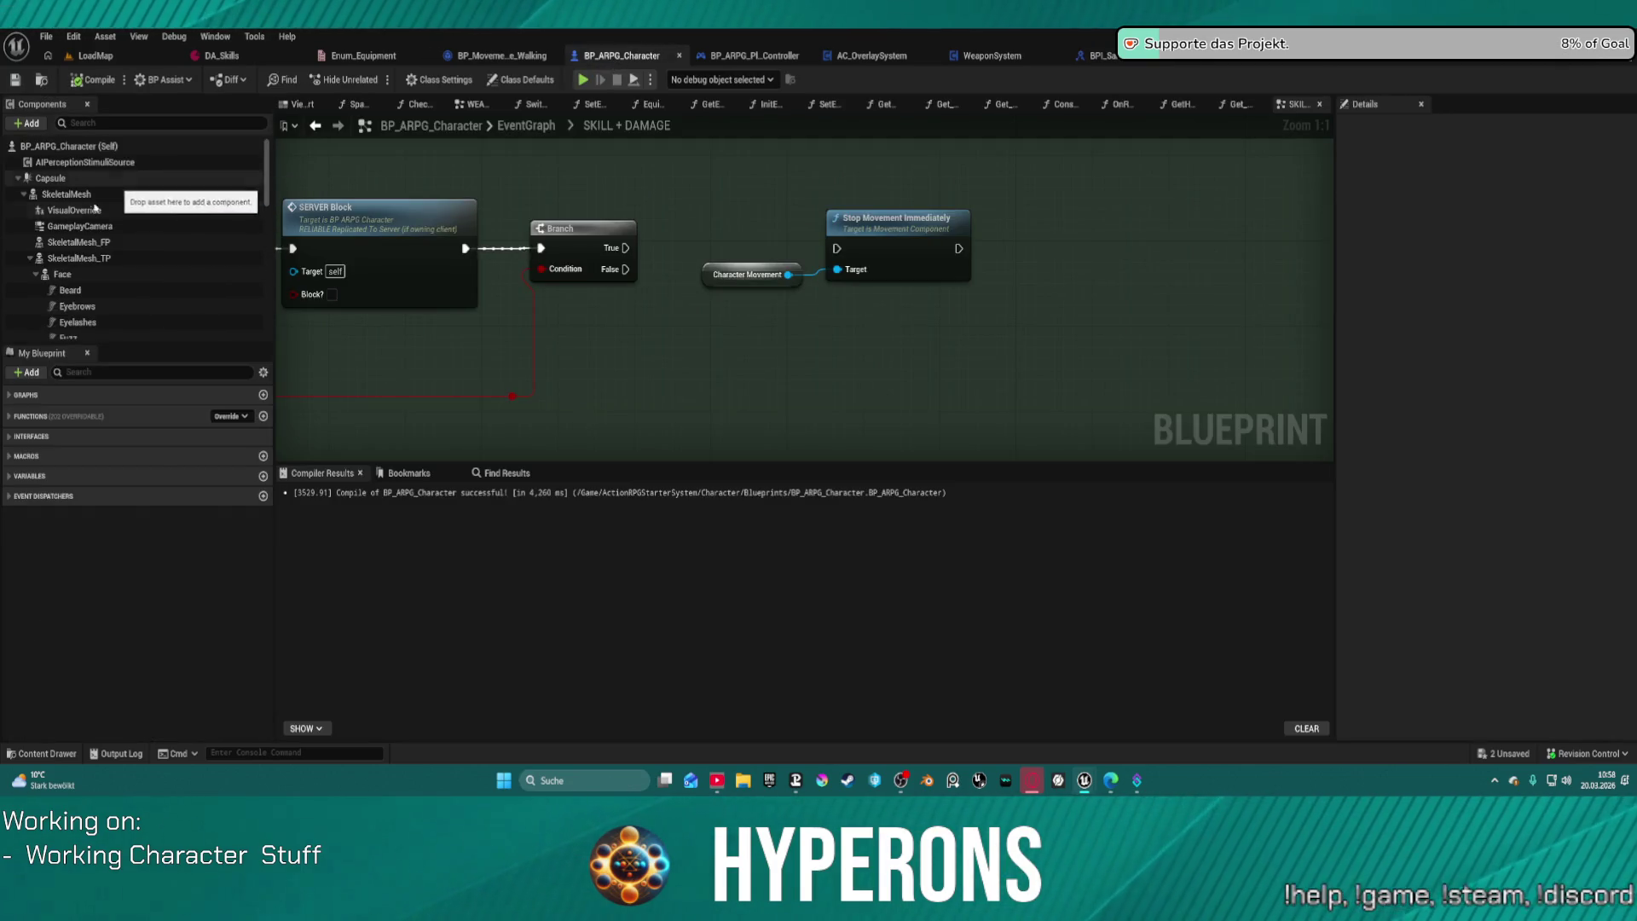
{"action": "left_click", "coordinate": [89, 274]}
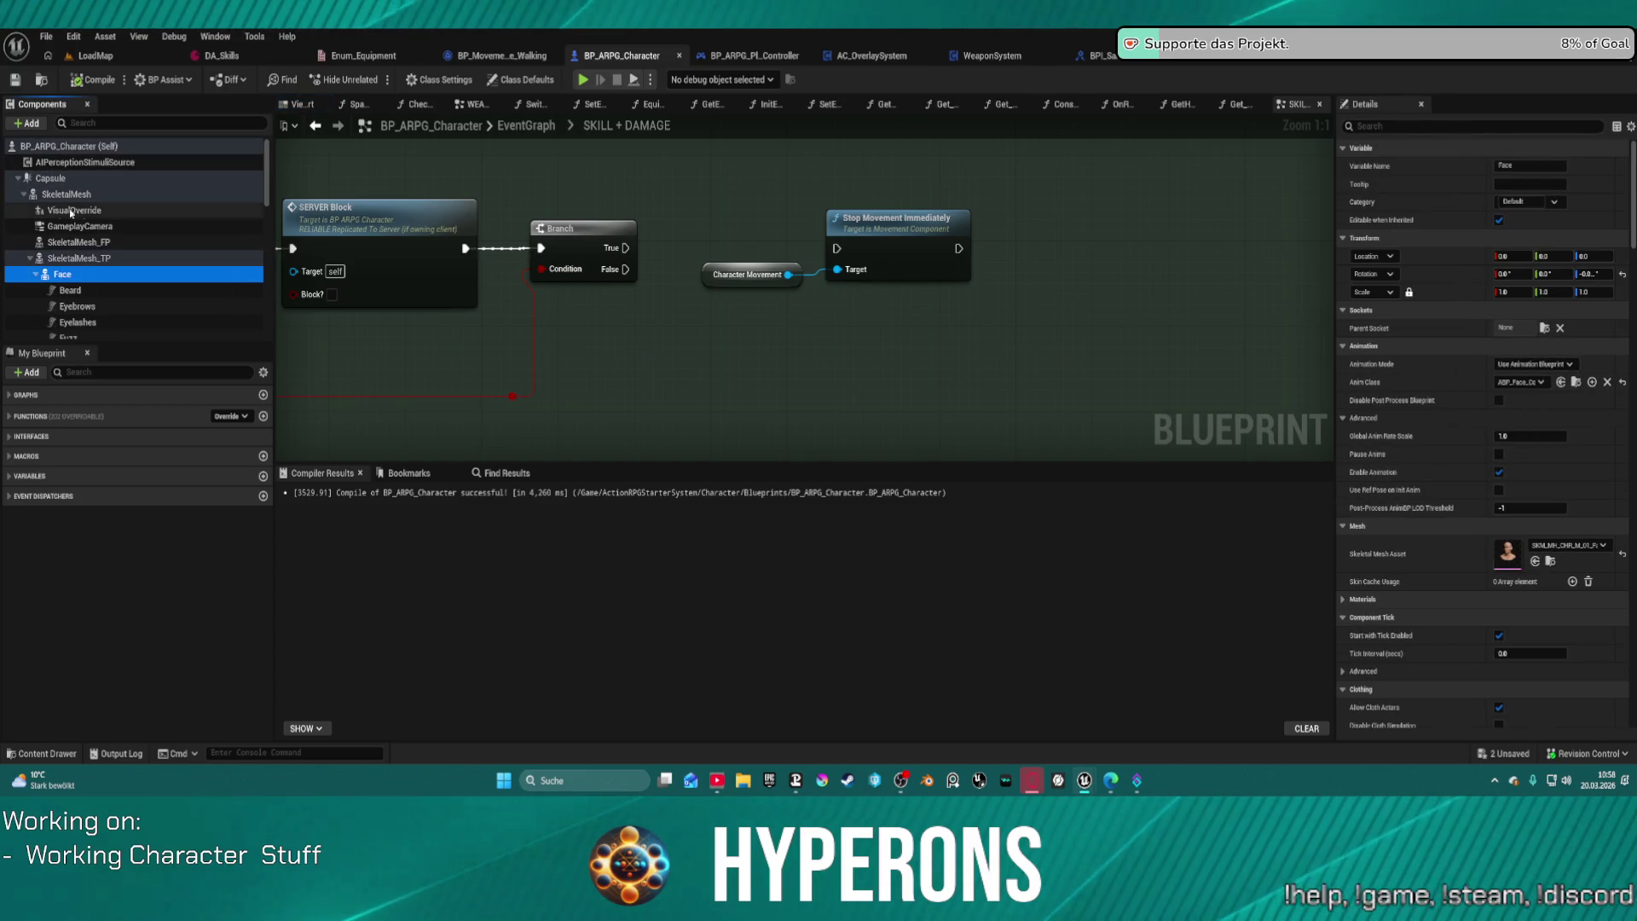
{"action": "left_click", "coordinate": [68, 194]}
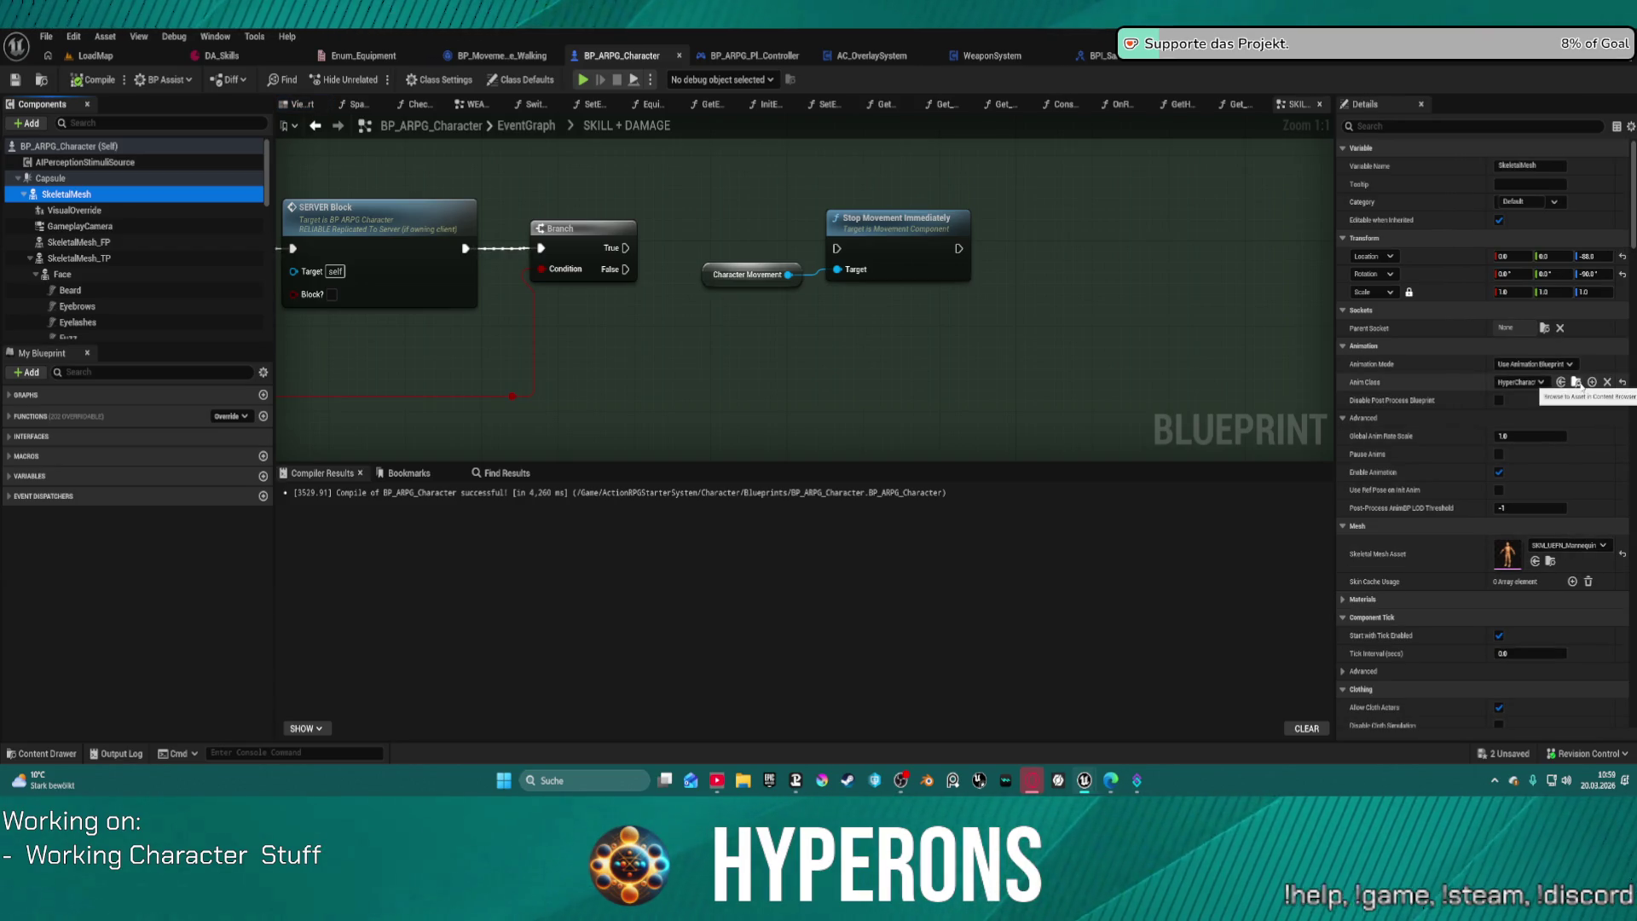
{"action": "left_click", "coordinate": [1576, 383]}
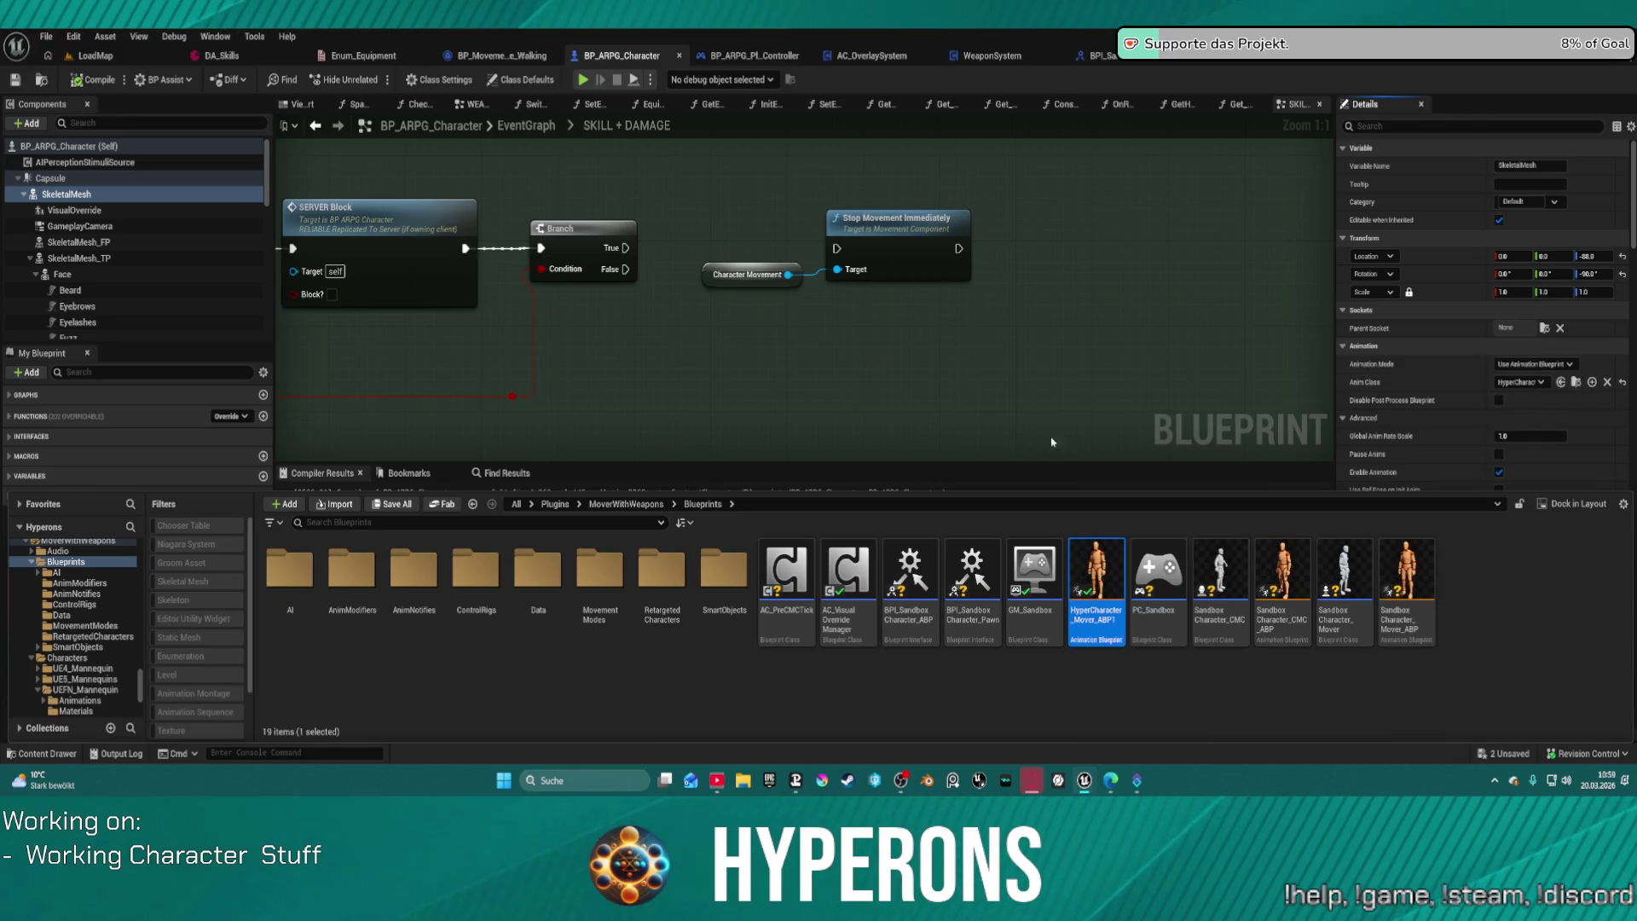
{"action": "left_click", "coordinate": [743, 383]}
{"action": "scroll", "coordinate": [744, 358], "scroll_direction": "down", "scroll_amount": 4}
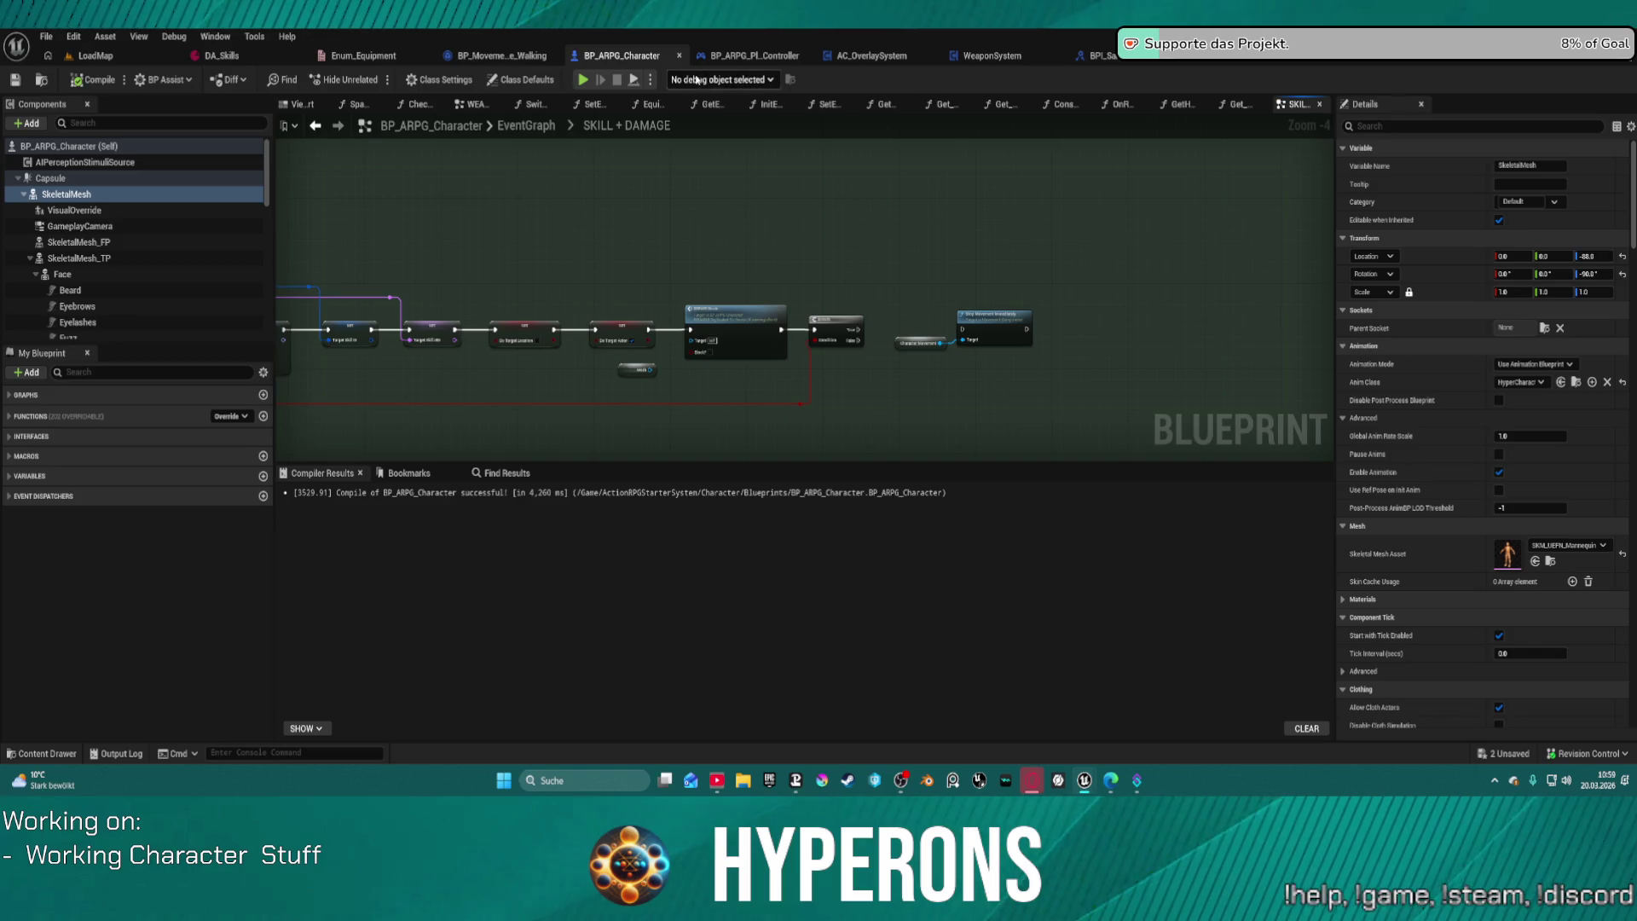
{"action": "scroll", "coordinate": [124, 312], "scroll_direction": "down", "scroll_amount": 10}
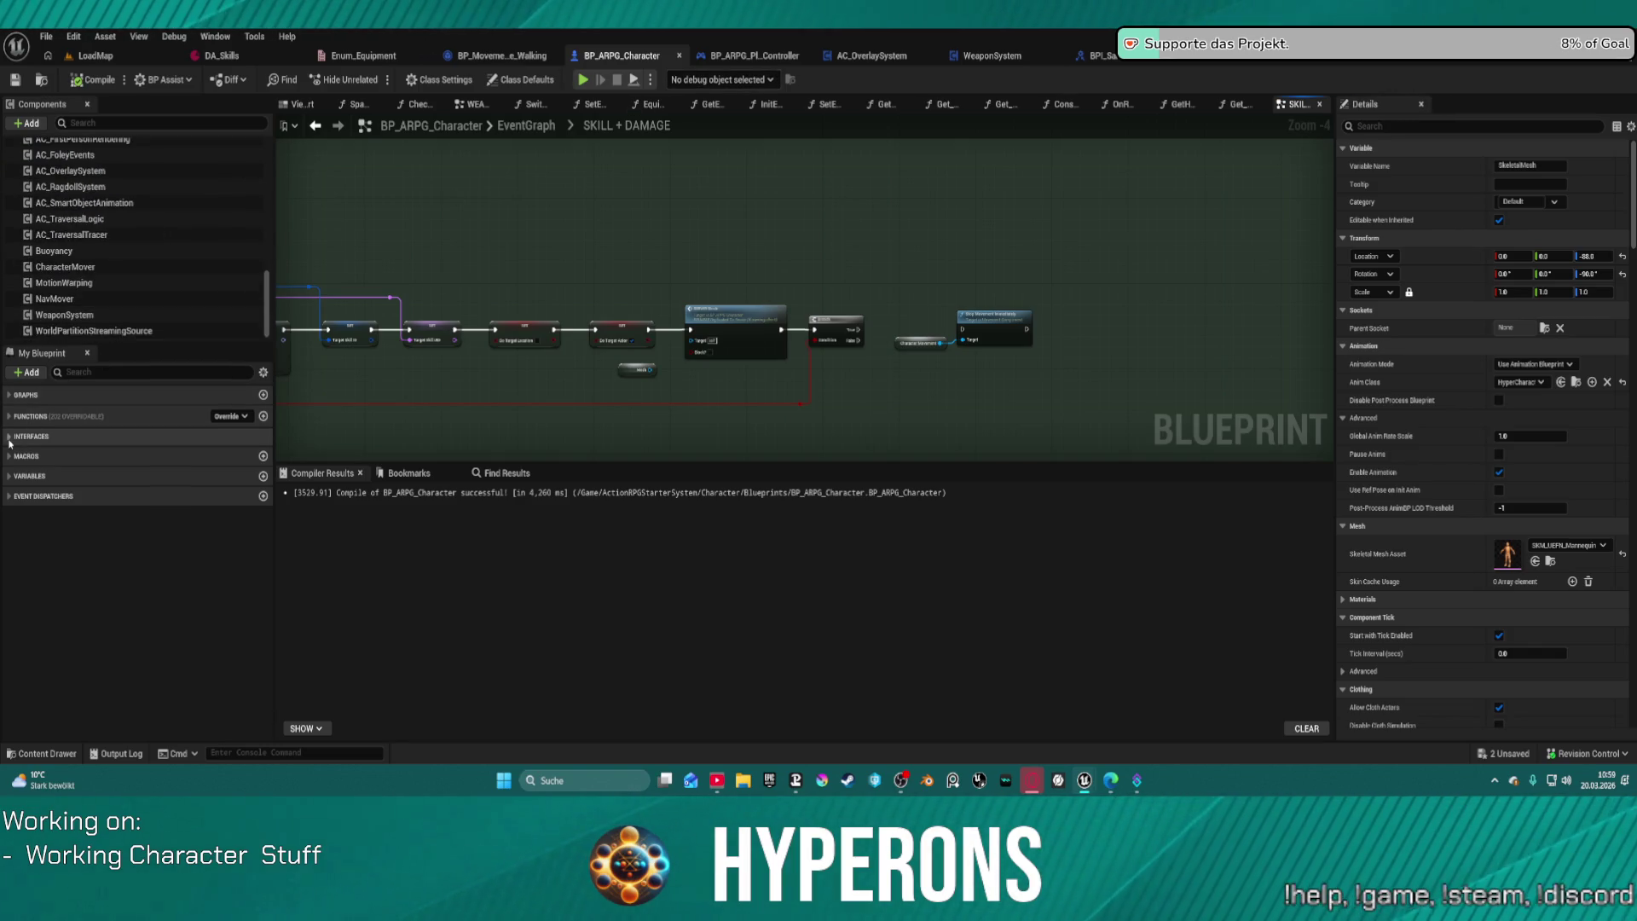
Step: Expand the Functions Setters and Getters categories, then show Class Settings
{"action": "left_click", "coordinate": [103, 416]}
{"action": "scroll", "coordinate": [127, 475], "scroll_direction": "down", "scroll_amount": 5}
{"action": "scroll", "coordinate": [127, 475], "scroll_direction": "up", "scroll_amount": 3}
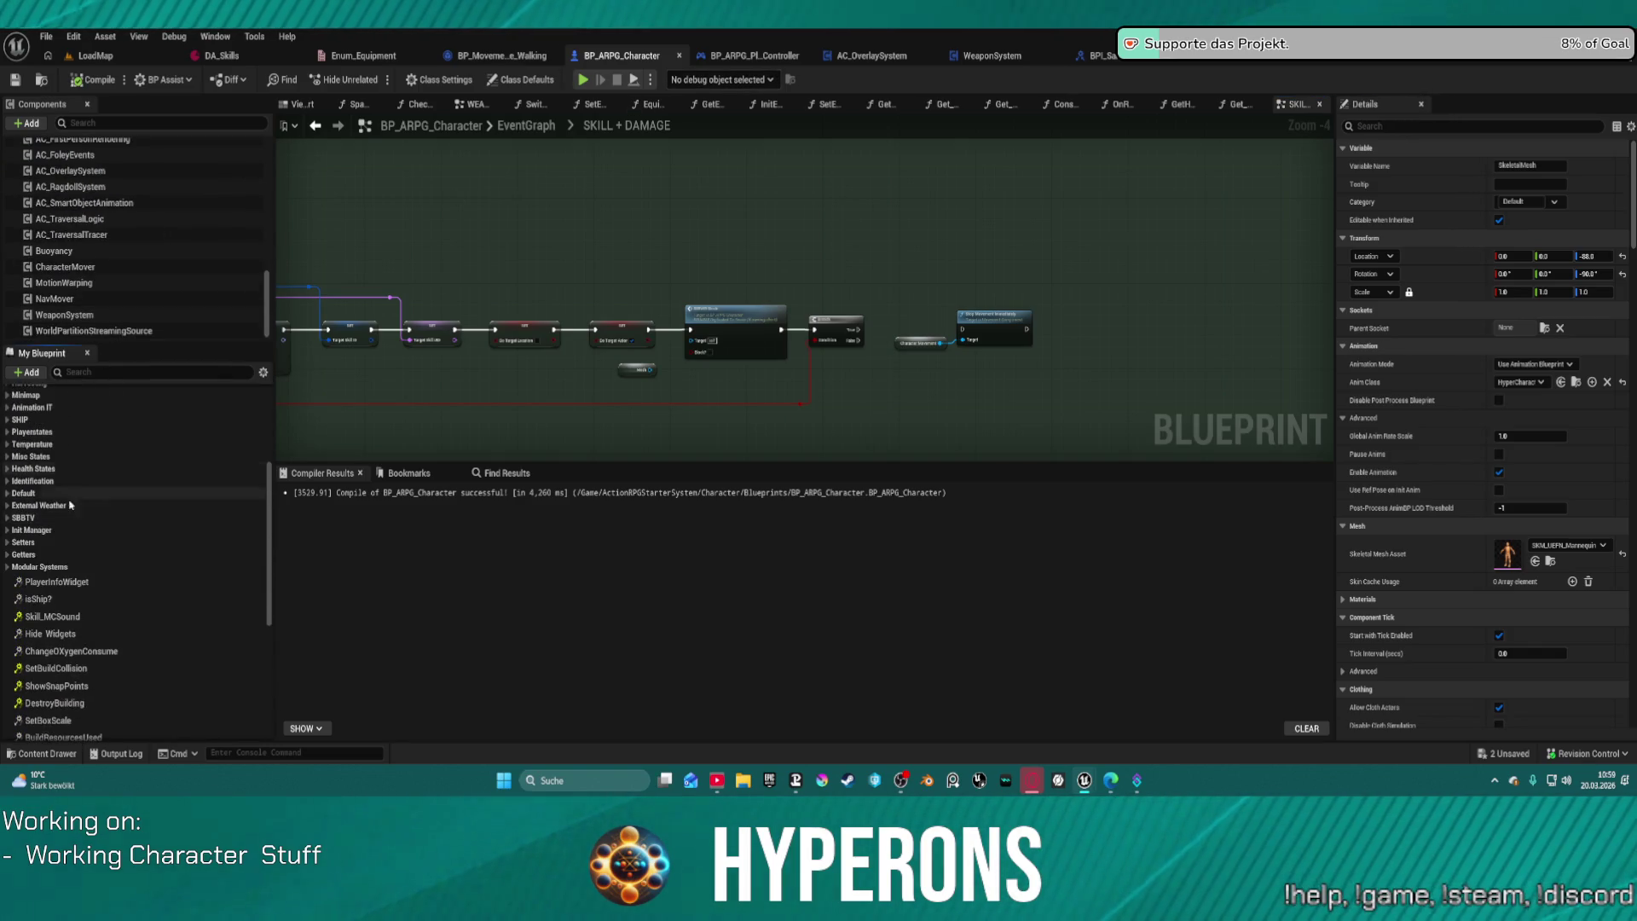
{"action": "left_click", "coordinate": [10, 544]}
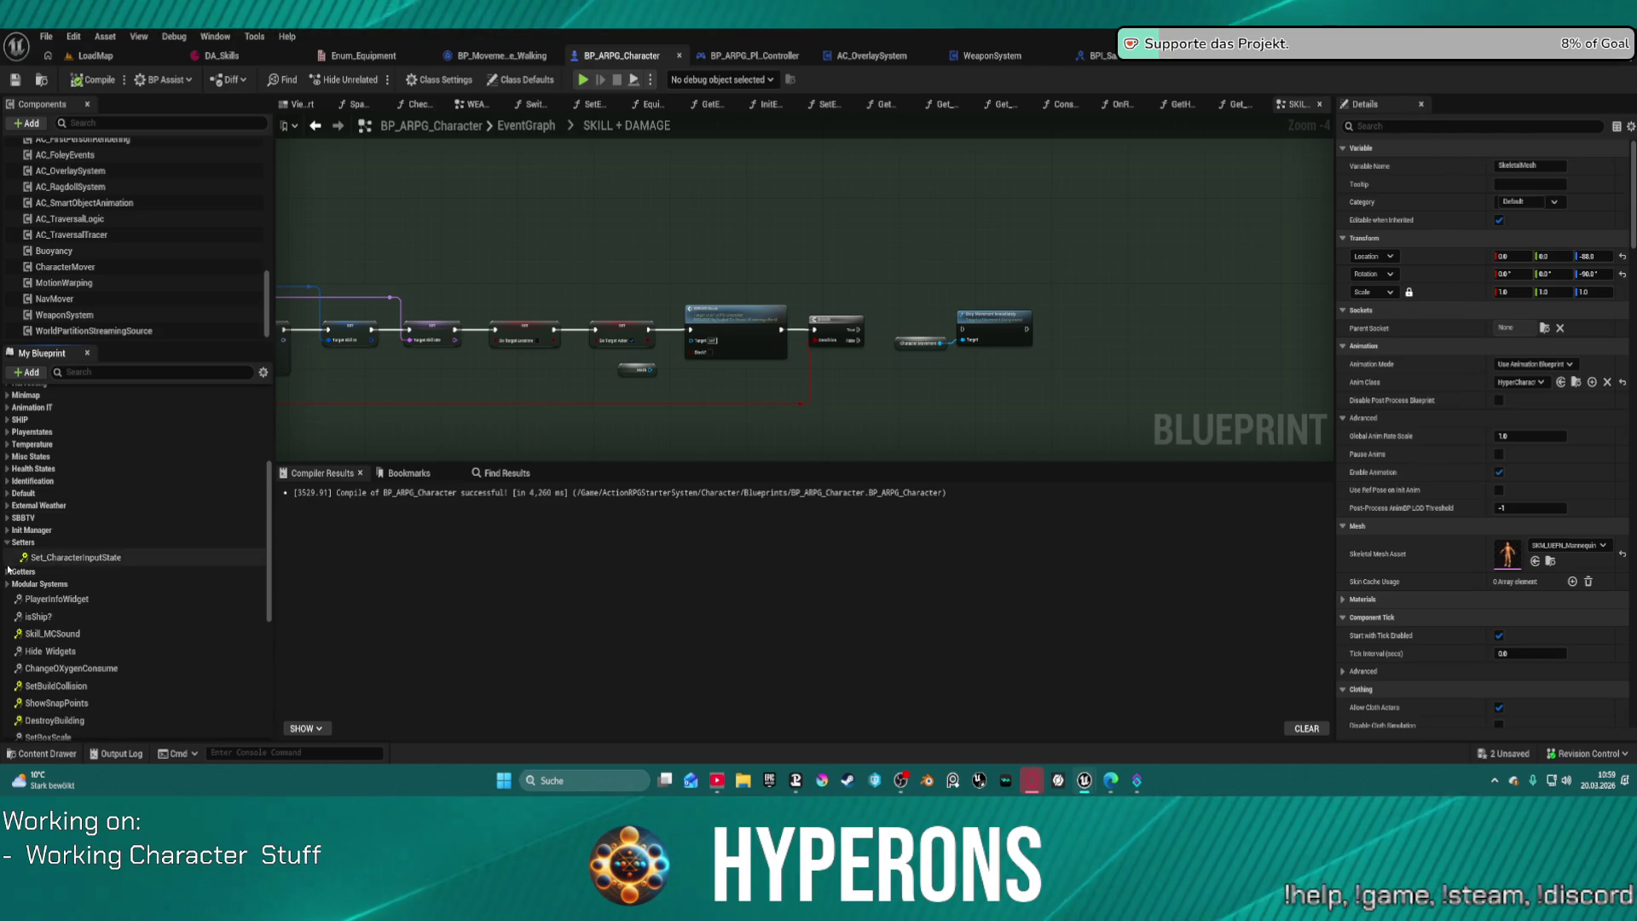
{"action": "left_click", "coordinate": [76, 557]}
{"action": "left_click", "coordinate": [8, 571]}
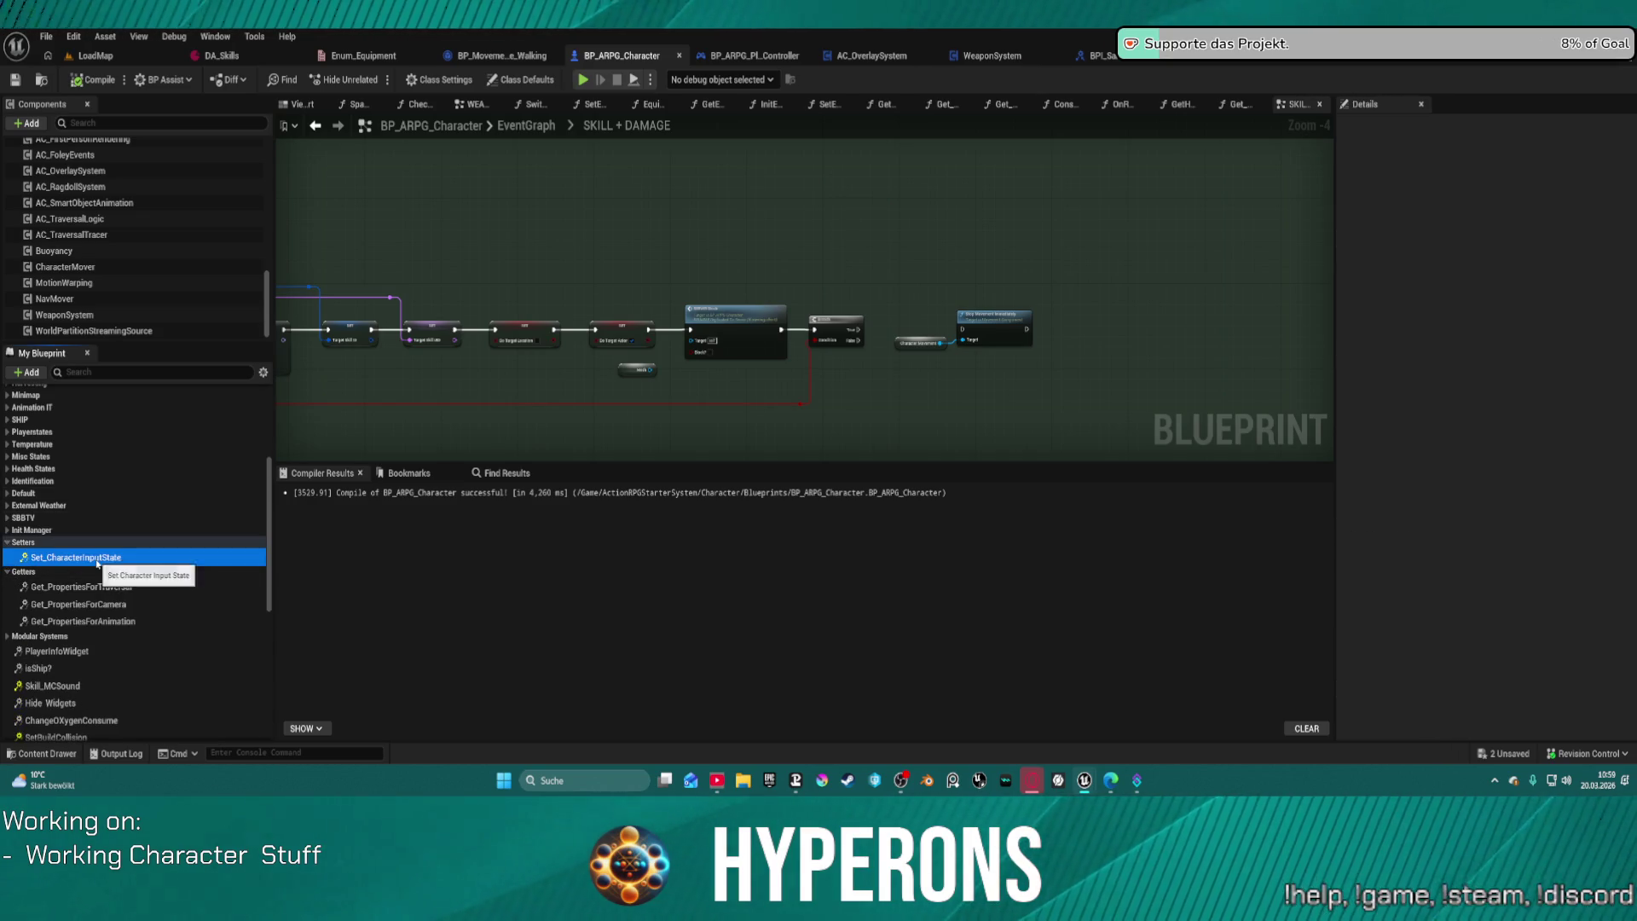
{"action": "left_click", "coordinate": [455, 590]}
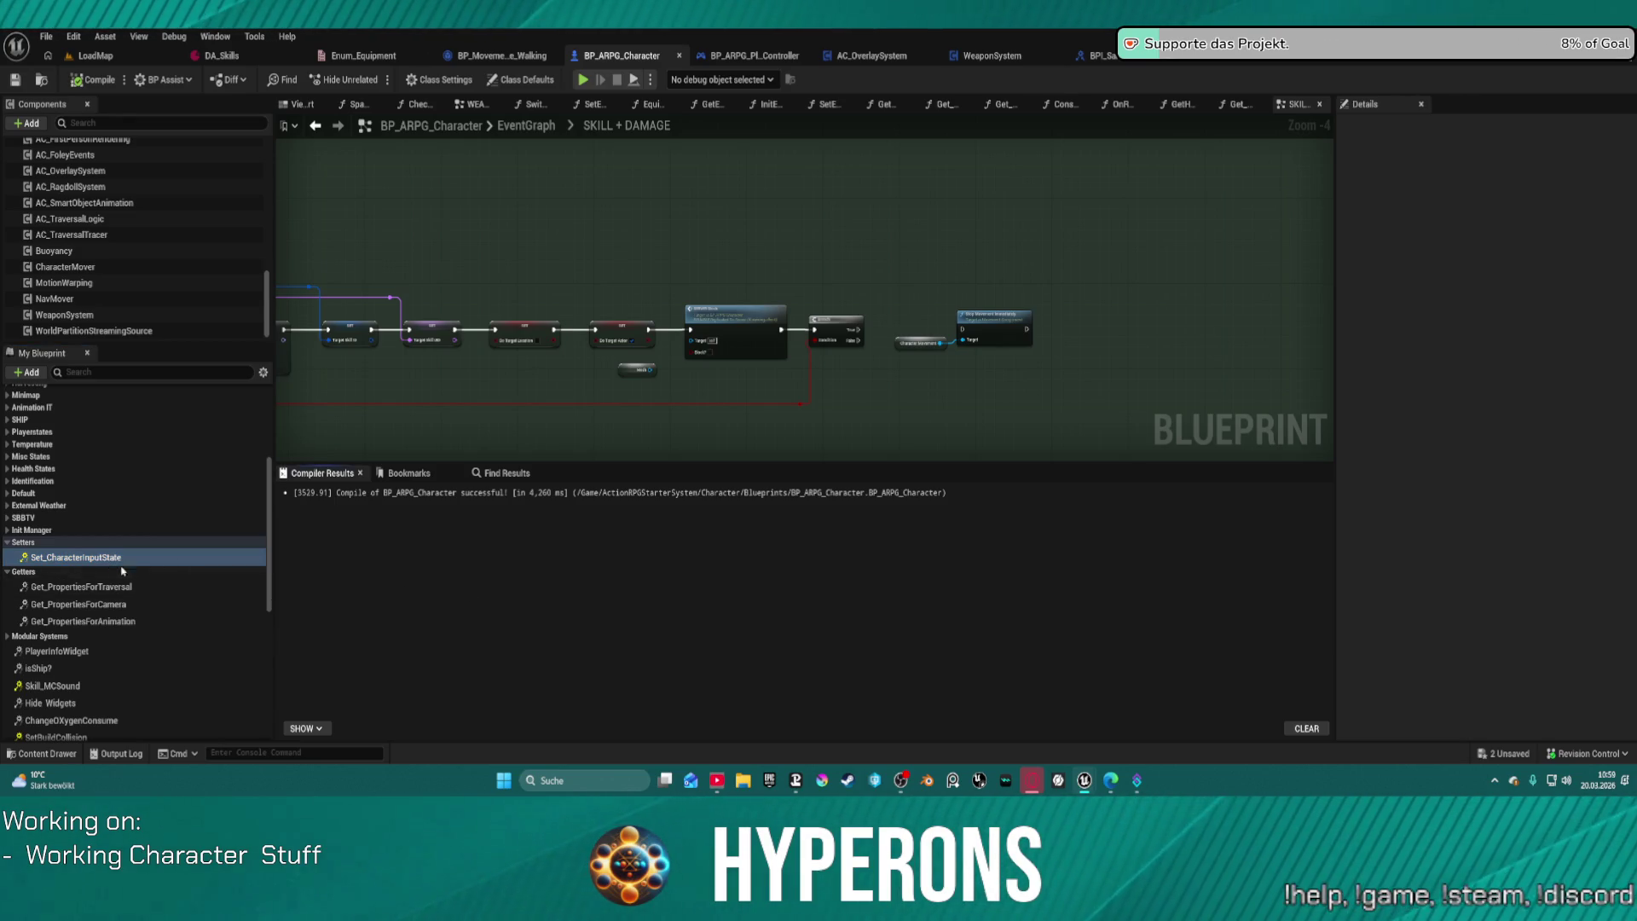
{"action": "left_click", "coordinate": [439, 79]}
{"action": "scroll", "coordinate": [1440, 324], "scroll_direction": "down", "scroll_amount": 5}
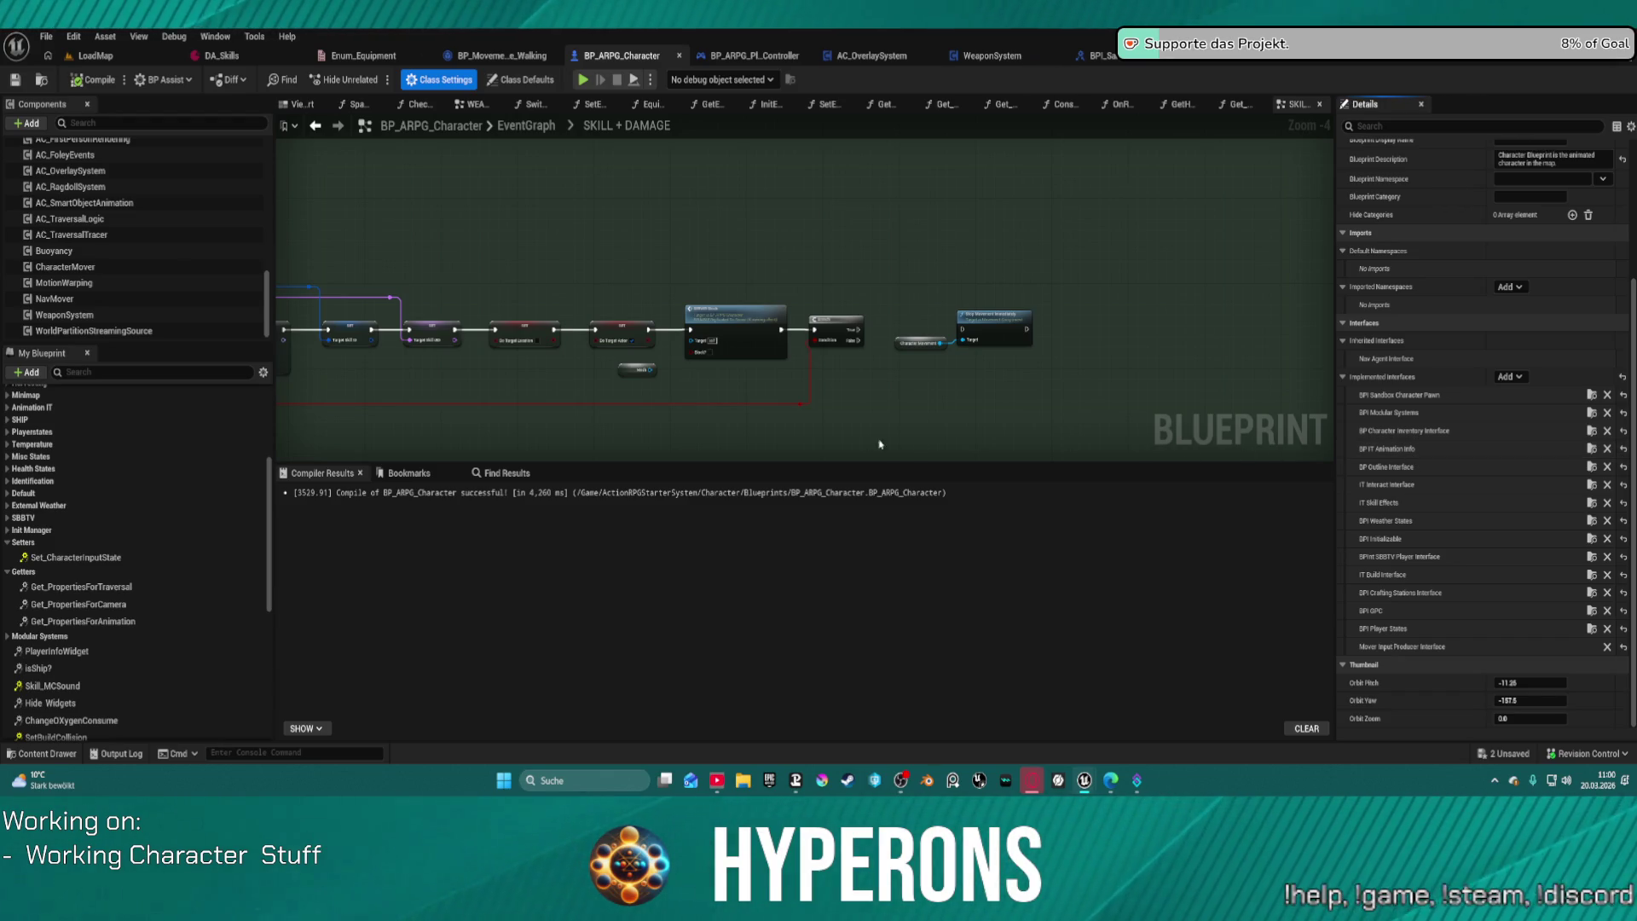
Step: Check the Implemented Interfaces, then return to BP_MovementMode_Walking's Generate Simple Walk Move graph
{"action": "scroll", "coordinate": [861, 421], "scroll_direction": "up", "scroll_amount": 4}
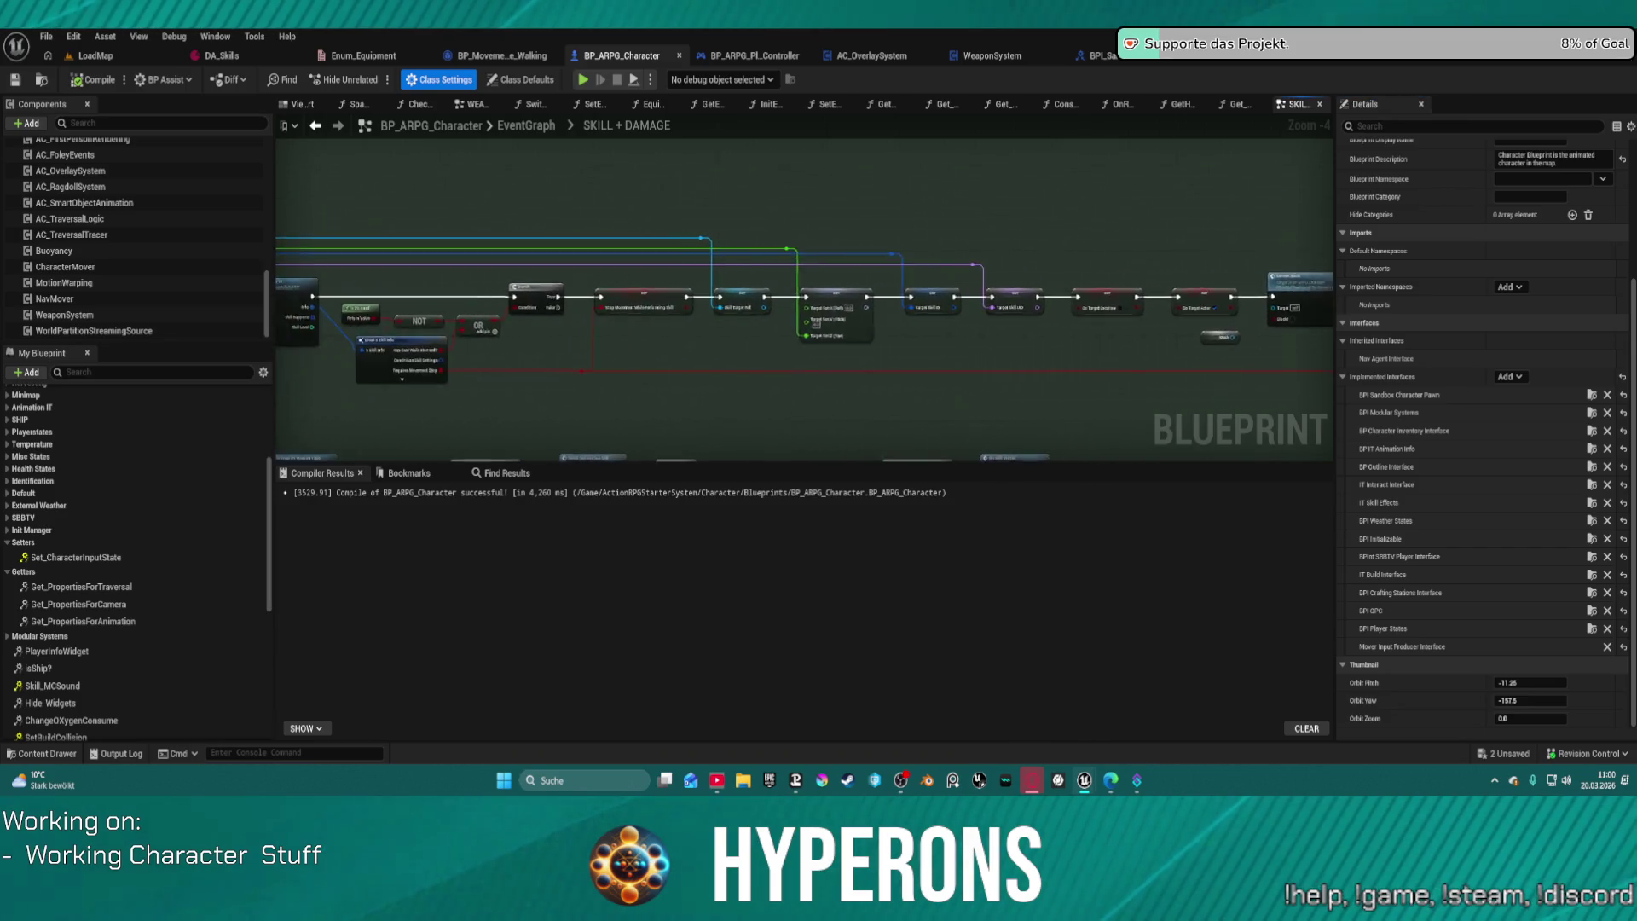
{"action": "left_click_drag", "start_coordinate": [861, 341], "coordinate": [777, 432]}
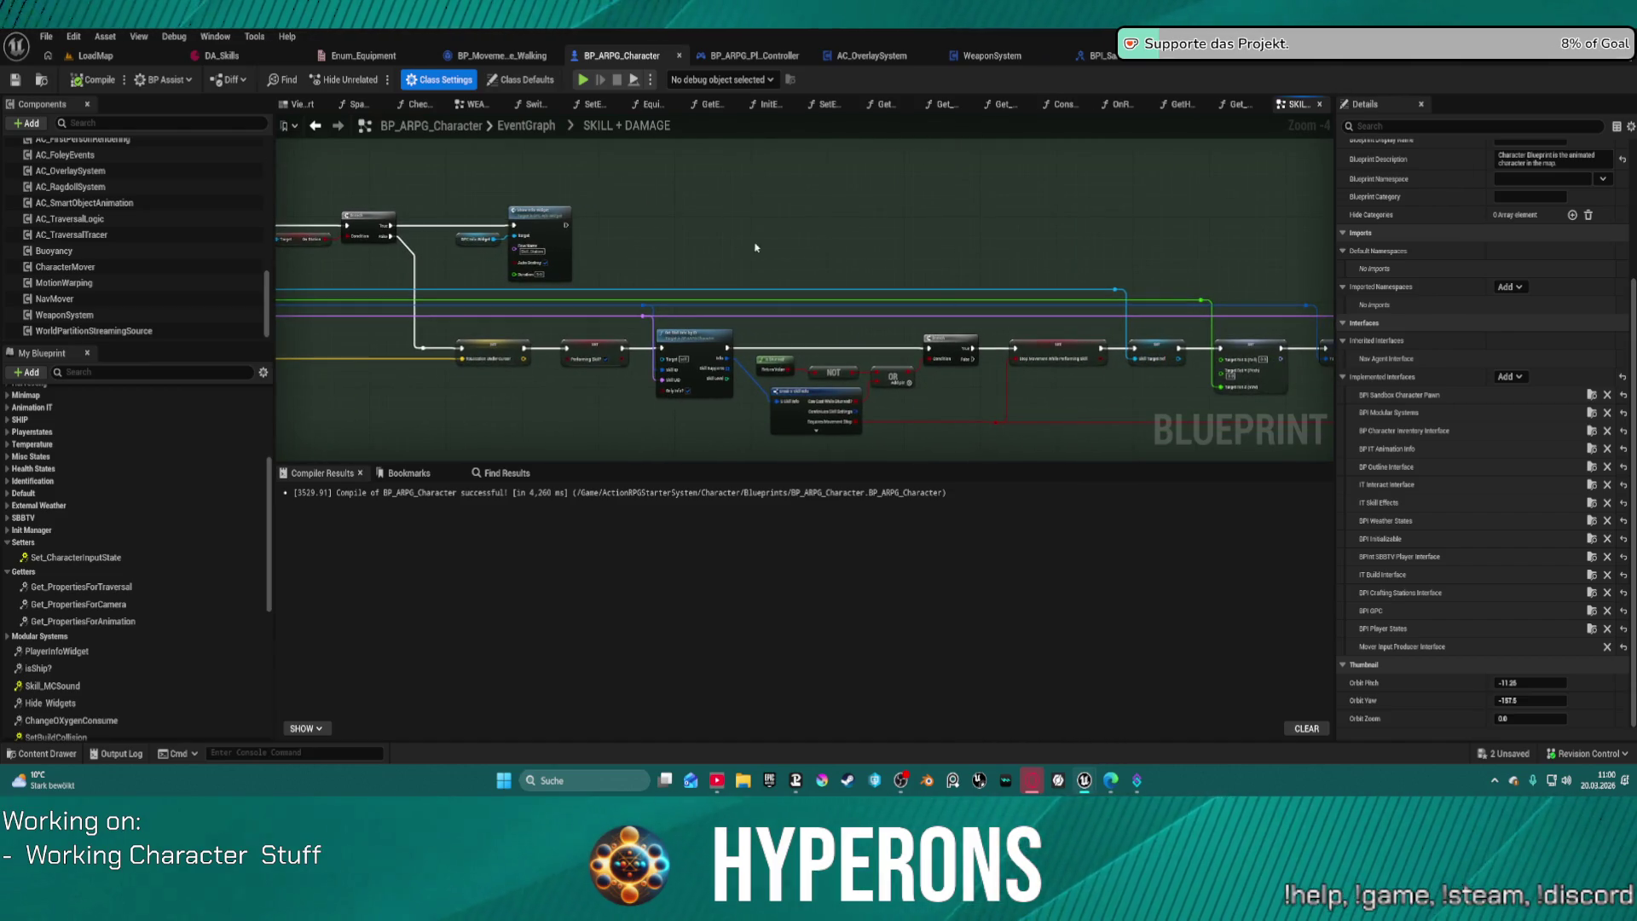
{"action": "left_click", "coordinate": [491, 56]}
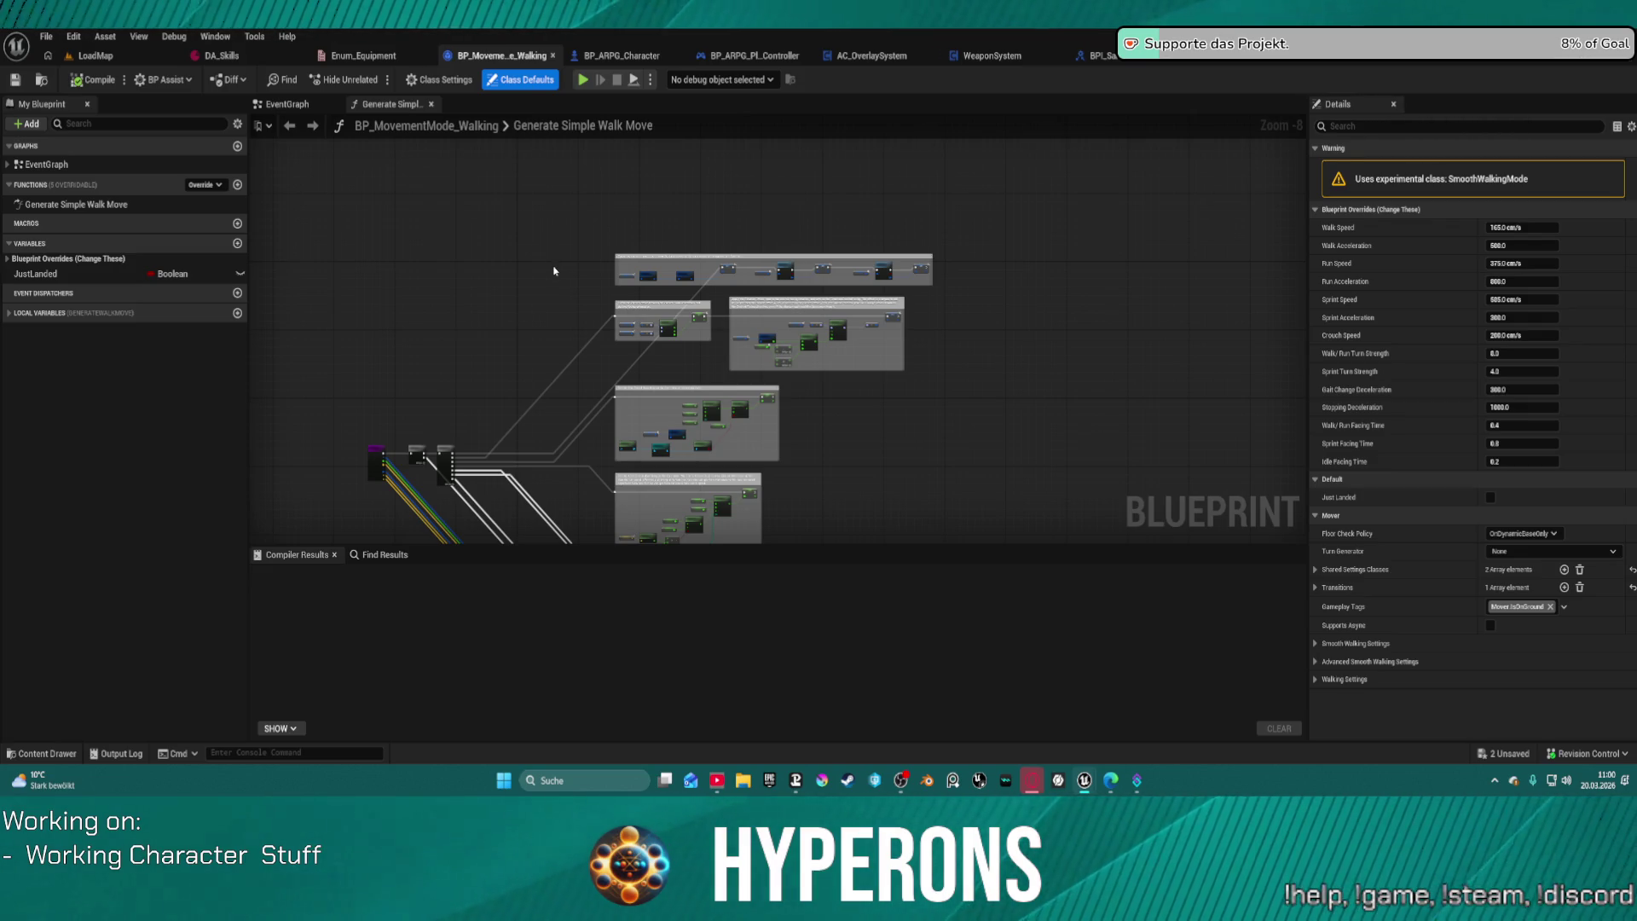
Step: In the Content Drawer, expand Engine and open its Plugins folder
{"action": "left_click", "coordinate": [45, 752]}
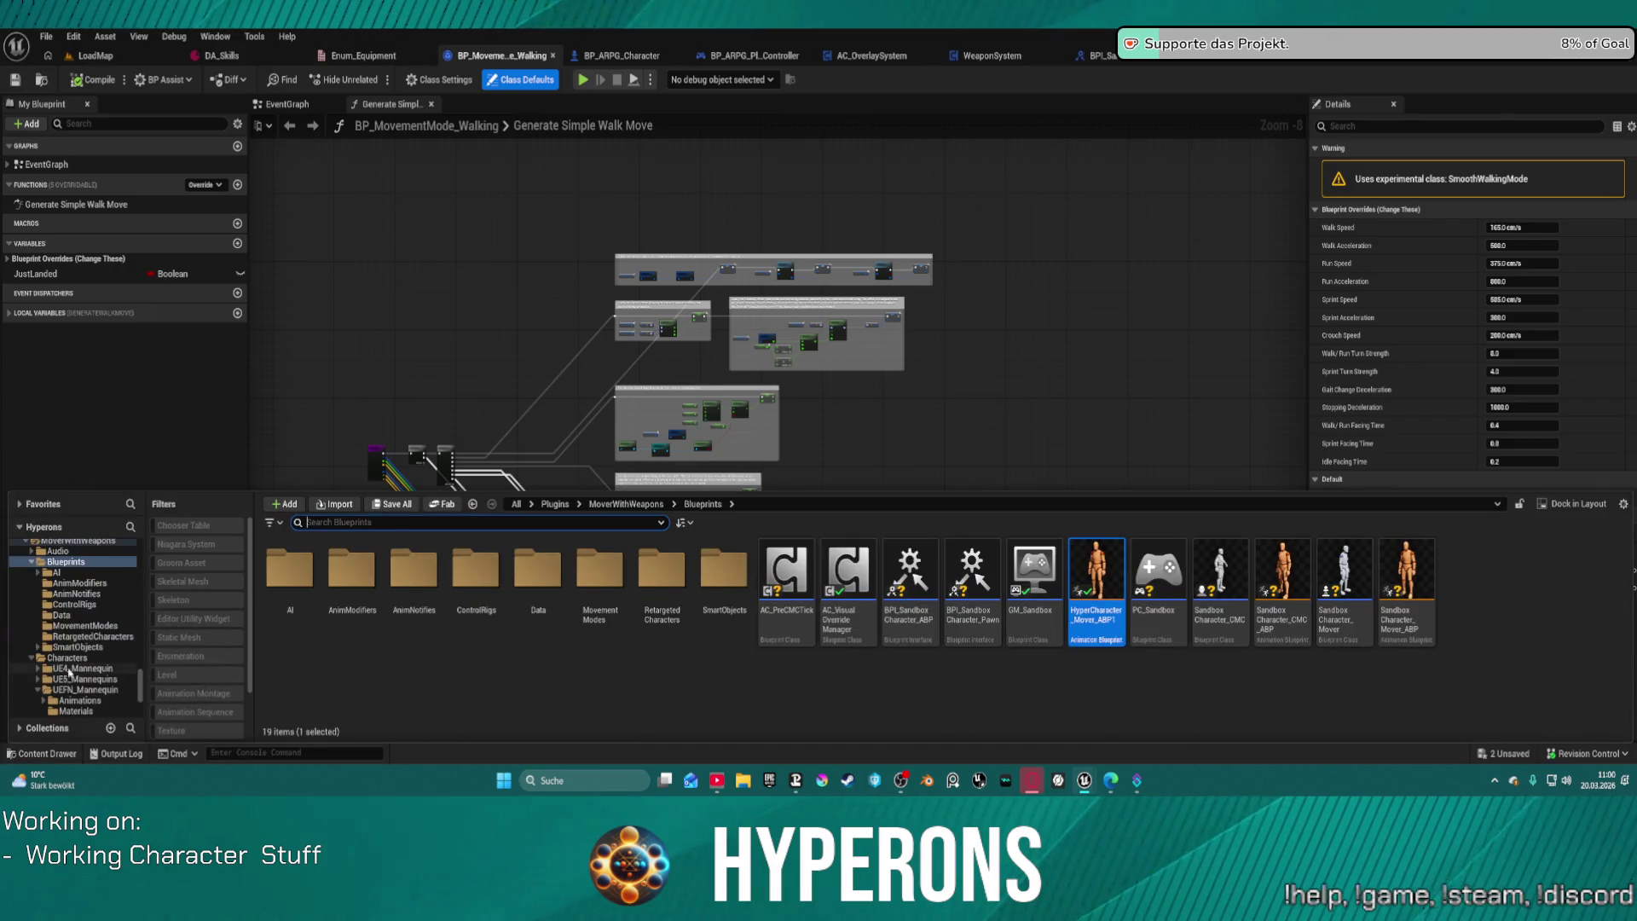
{"action": "scroll", "coordinate": [77, 665], "scroll_direction": "down", "scroll_amount": 8}
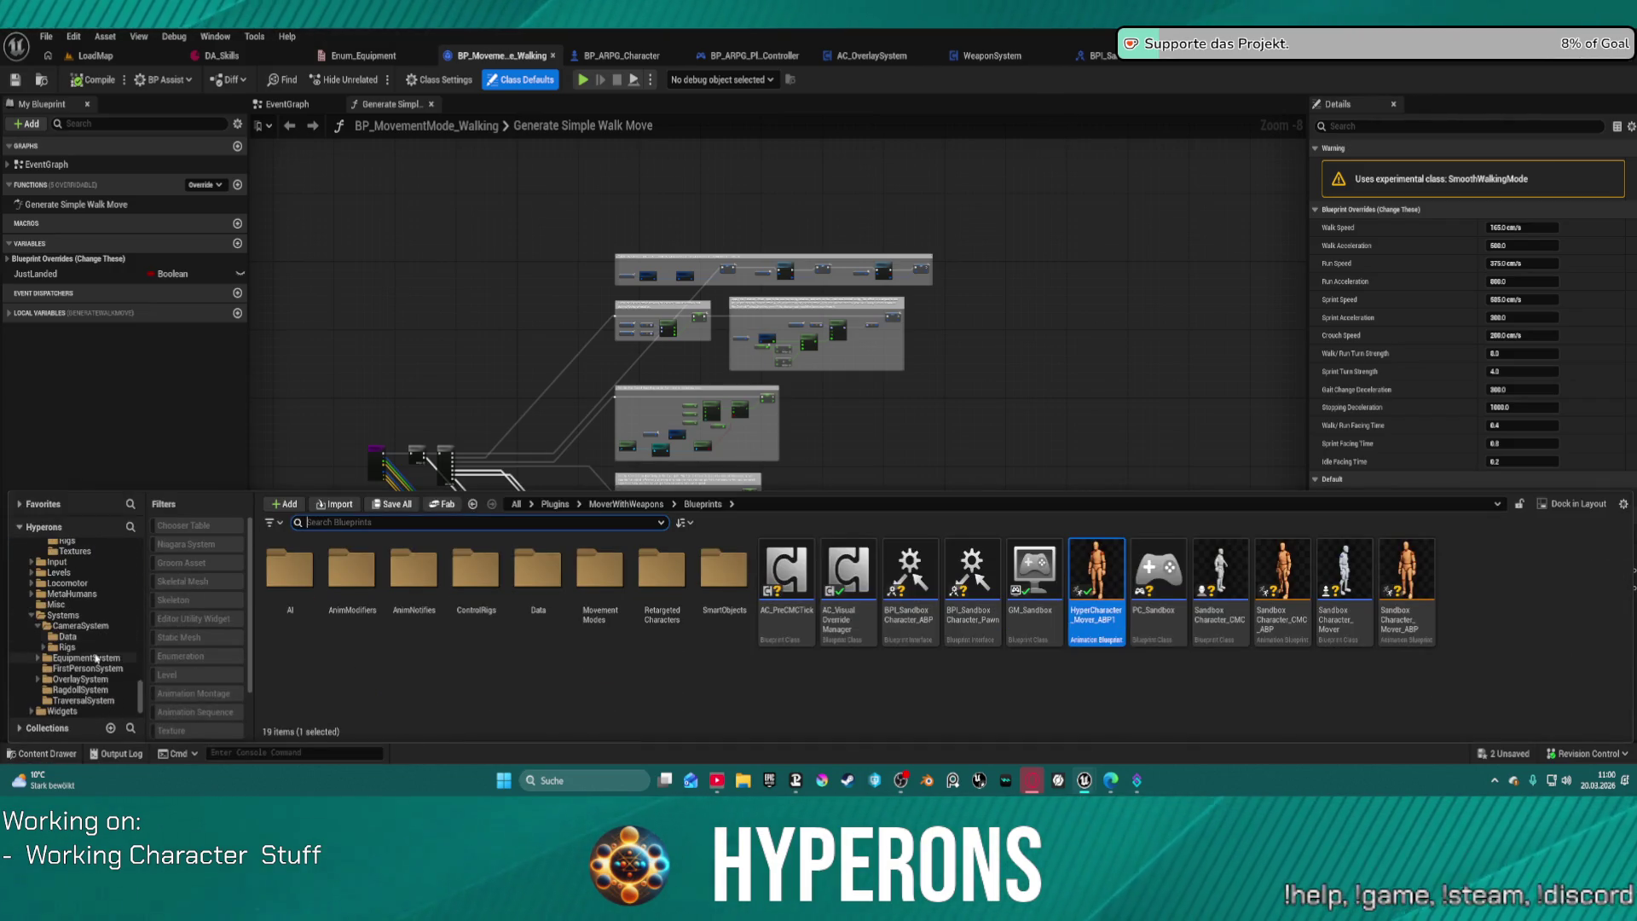
{"action": "scroll", "coordinate": [96, 657], "scroll_direction": "down", "scroll_amount": 2}
{"action": "left_click", "coordinate": [21, 713]}
{"action": "scroll", "coordinate": [25, 714], "scroll_direction": "down", "scroll_amount": 2}
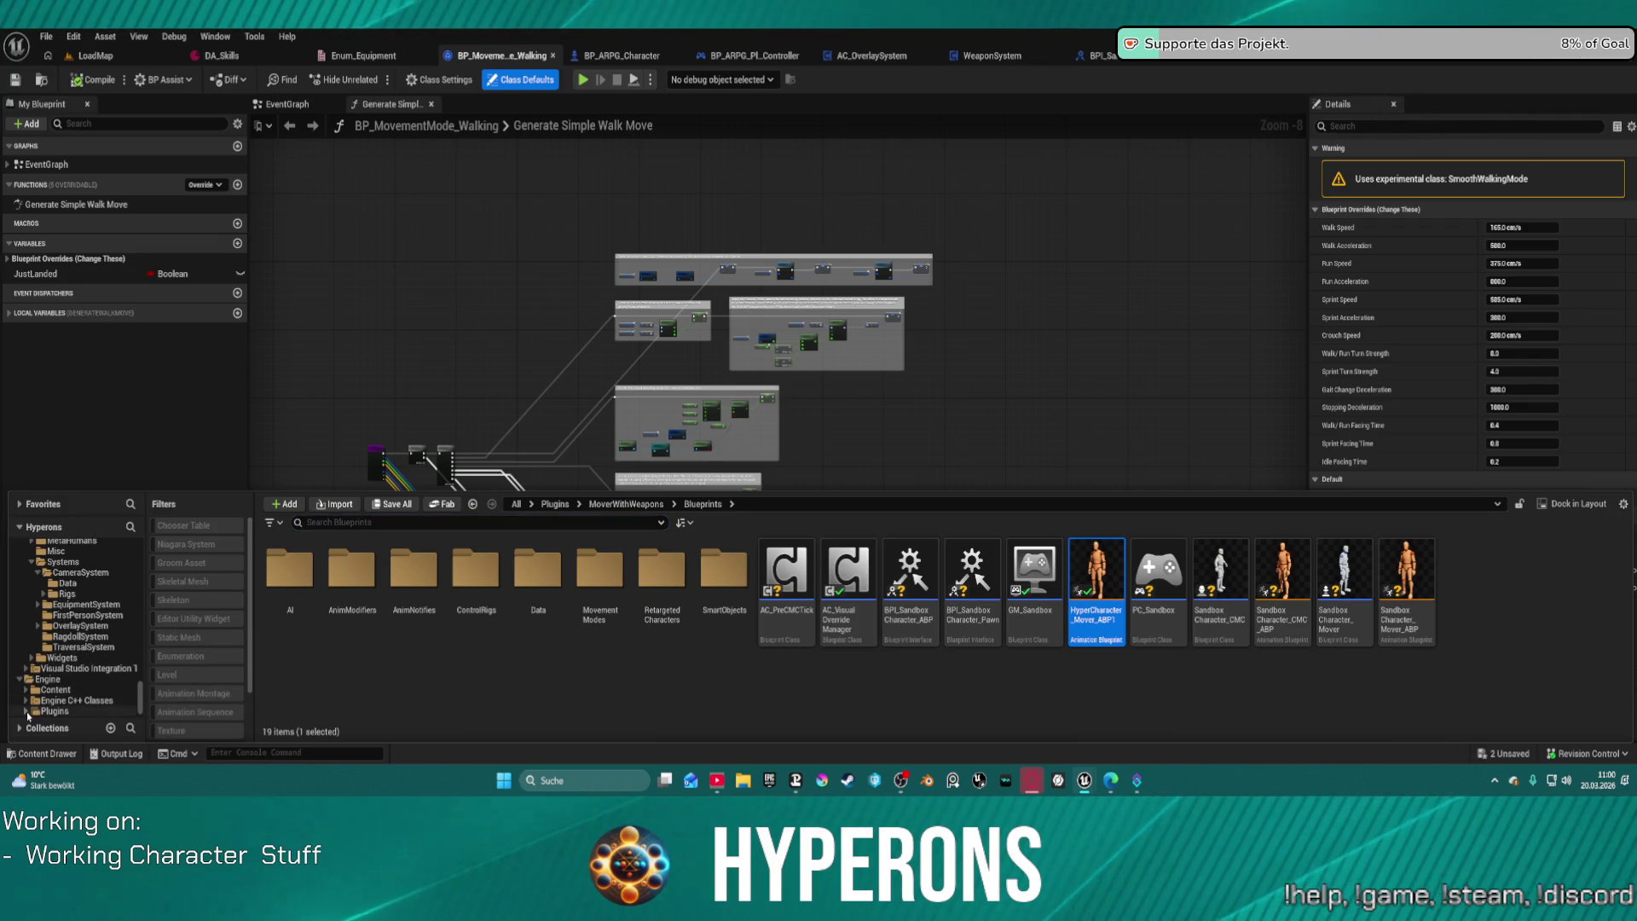
{"action": "left_click", "coordinate": [26, 711]}
{"action": "scroll", "coordinate": [85, 665], "scroll_direction": "down", "scroll_amount": 6}
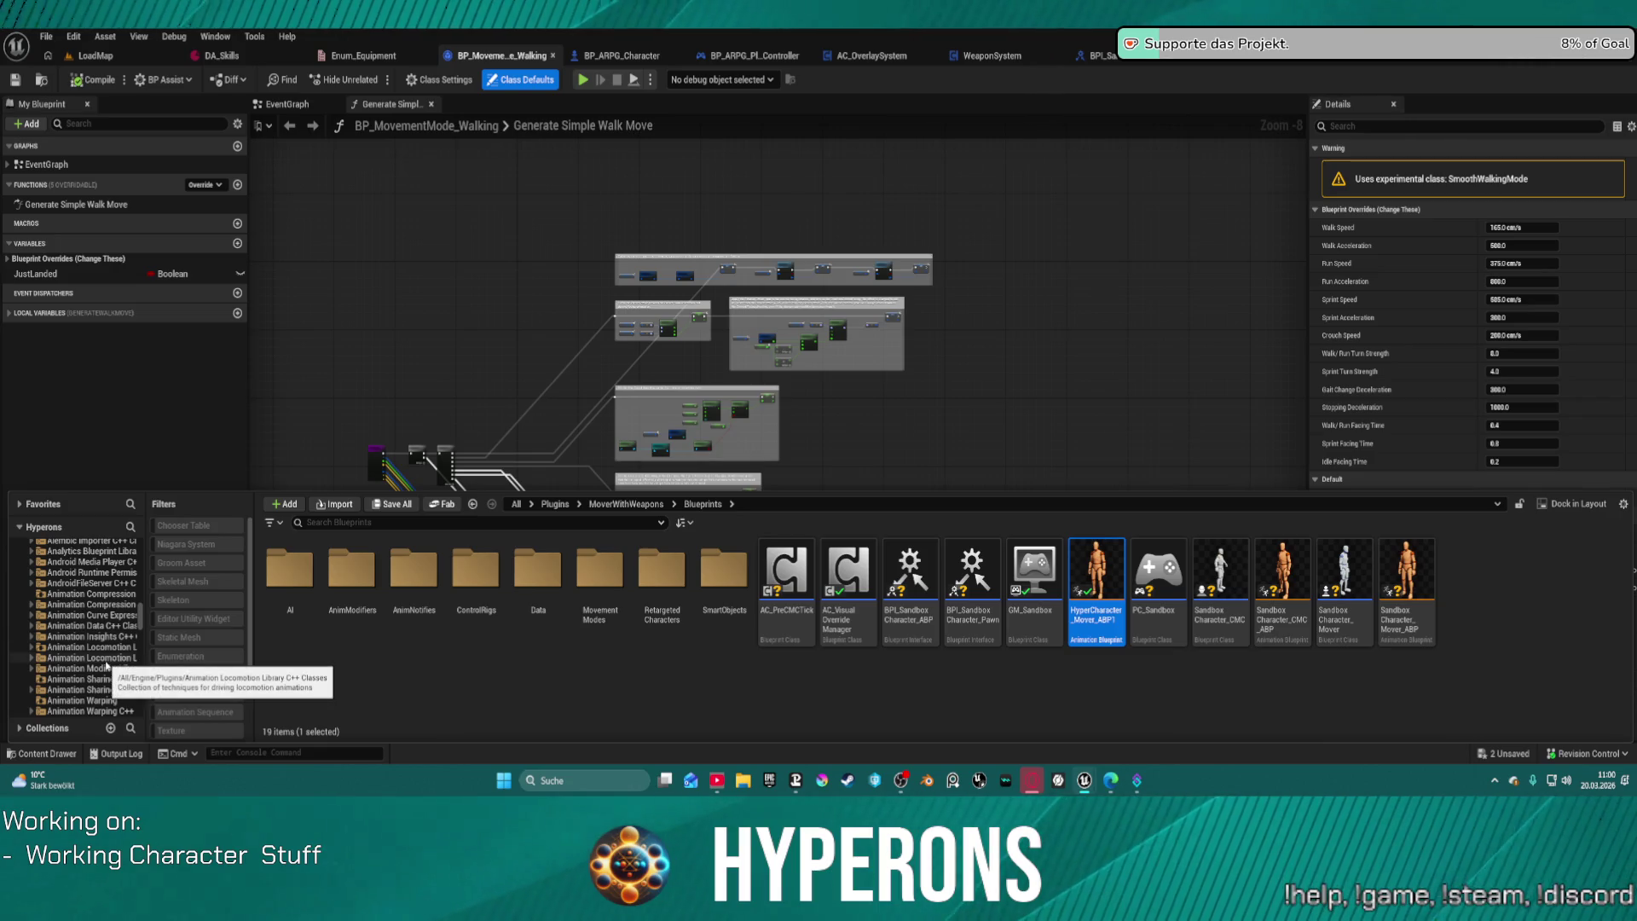
{"action": "scroll", "coordinate": [100, 597], "scroll_direction": "up", "scroll_amount": 5}
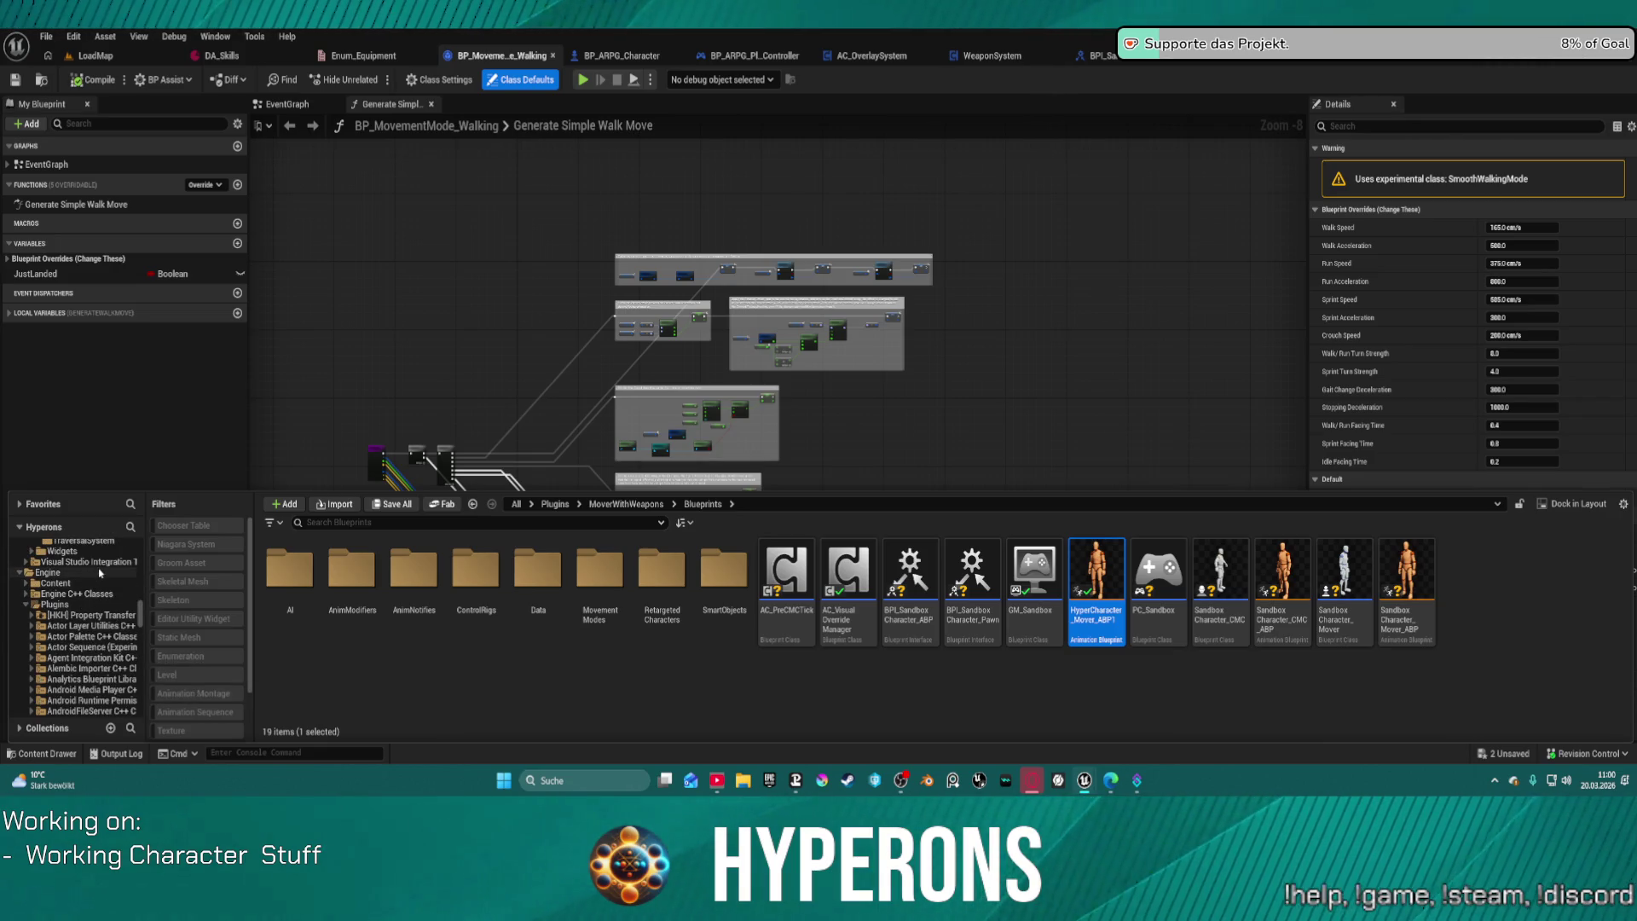
{"action": "left_click", "coordinate": [100, 572]}
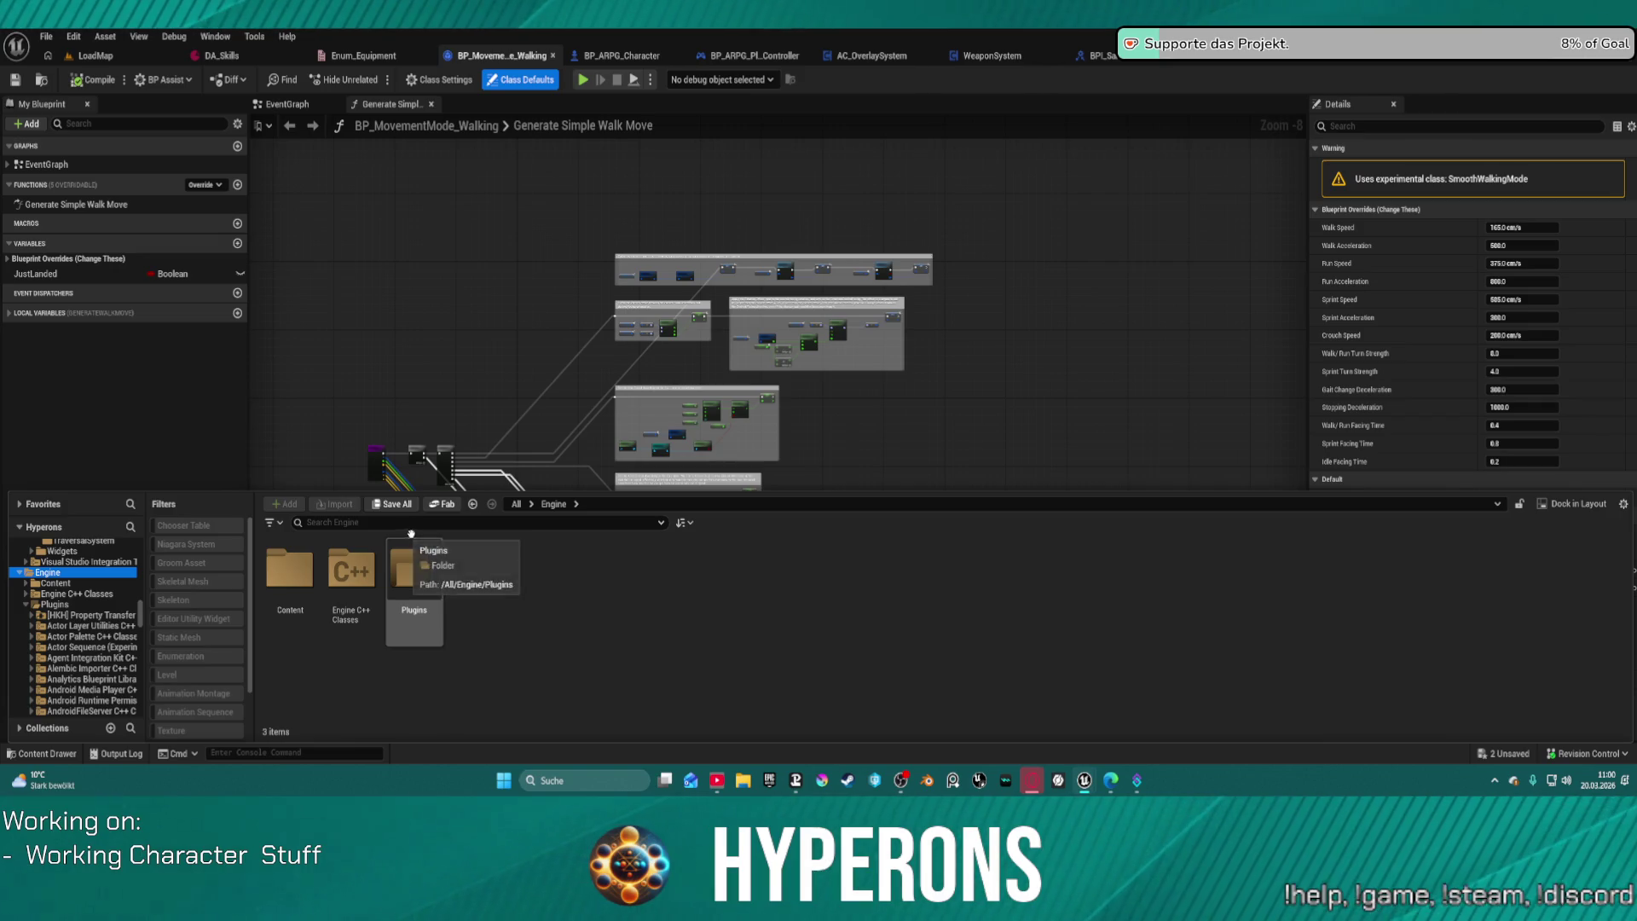
{"action": "double_click", "coordinate": [414, 569]}
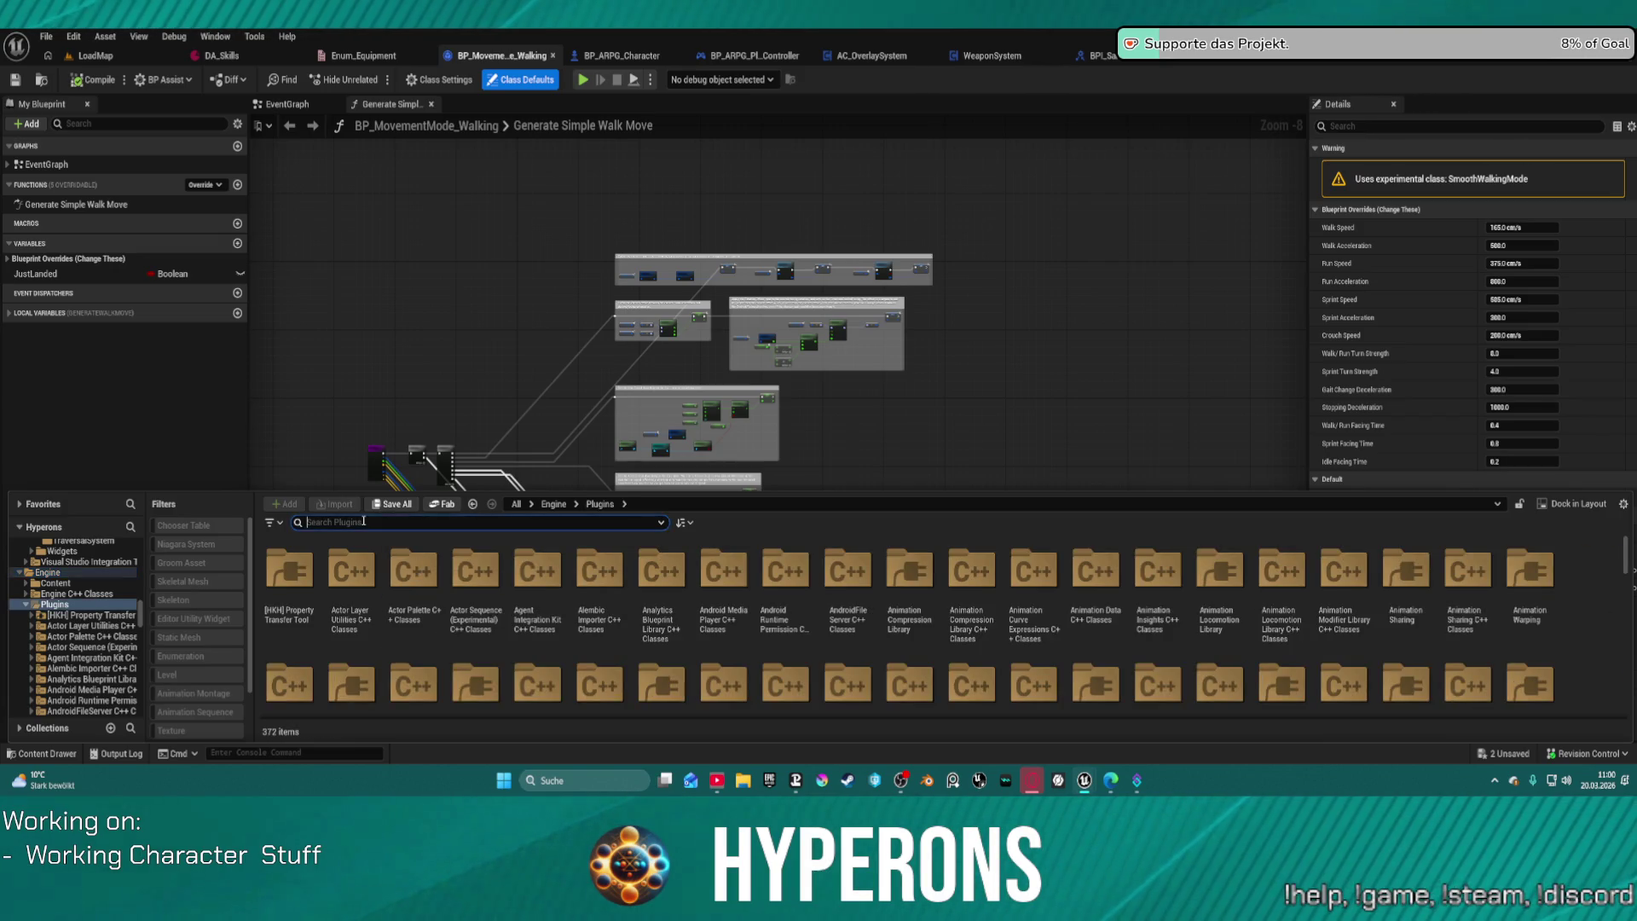
Step: Open the Mover plugin, then its C++ Classes > Mover > Public folder
{"action": "scroll", "coordinate": [1175, 597], "scroll_direction": "down", "scroll_amount": 5}
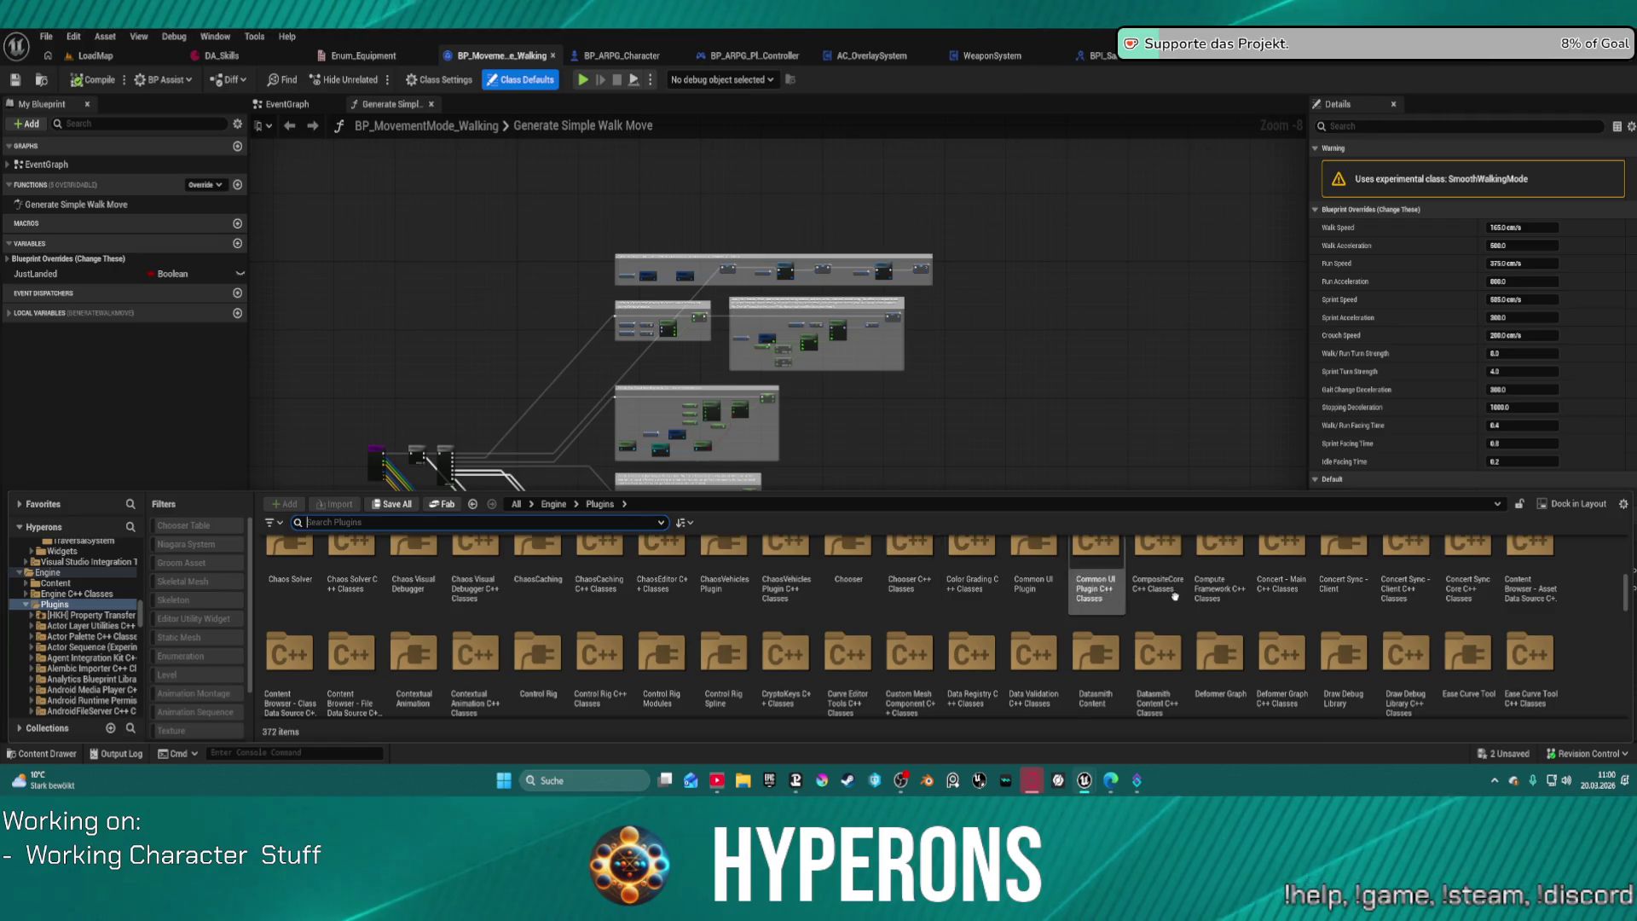
{"action": "scroll", "coordinate": [1175, 597], "scroll_direction": "down", "scroll_amount": 10}
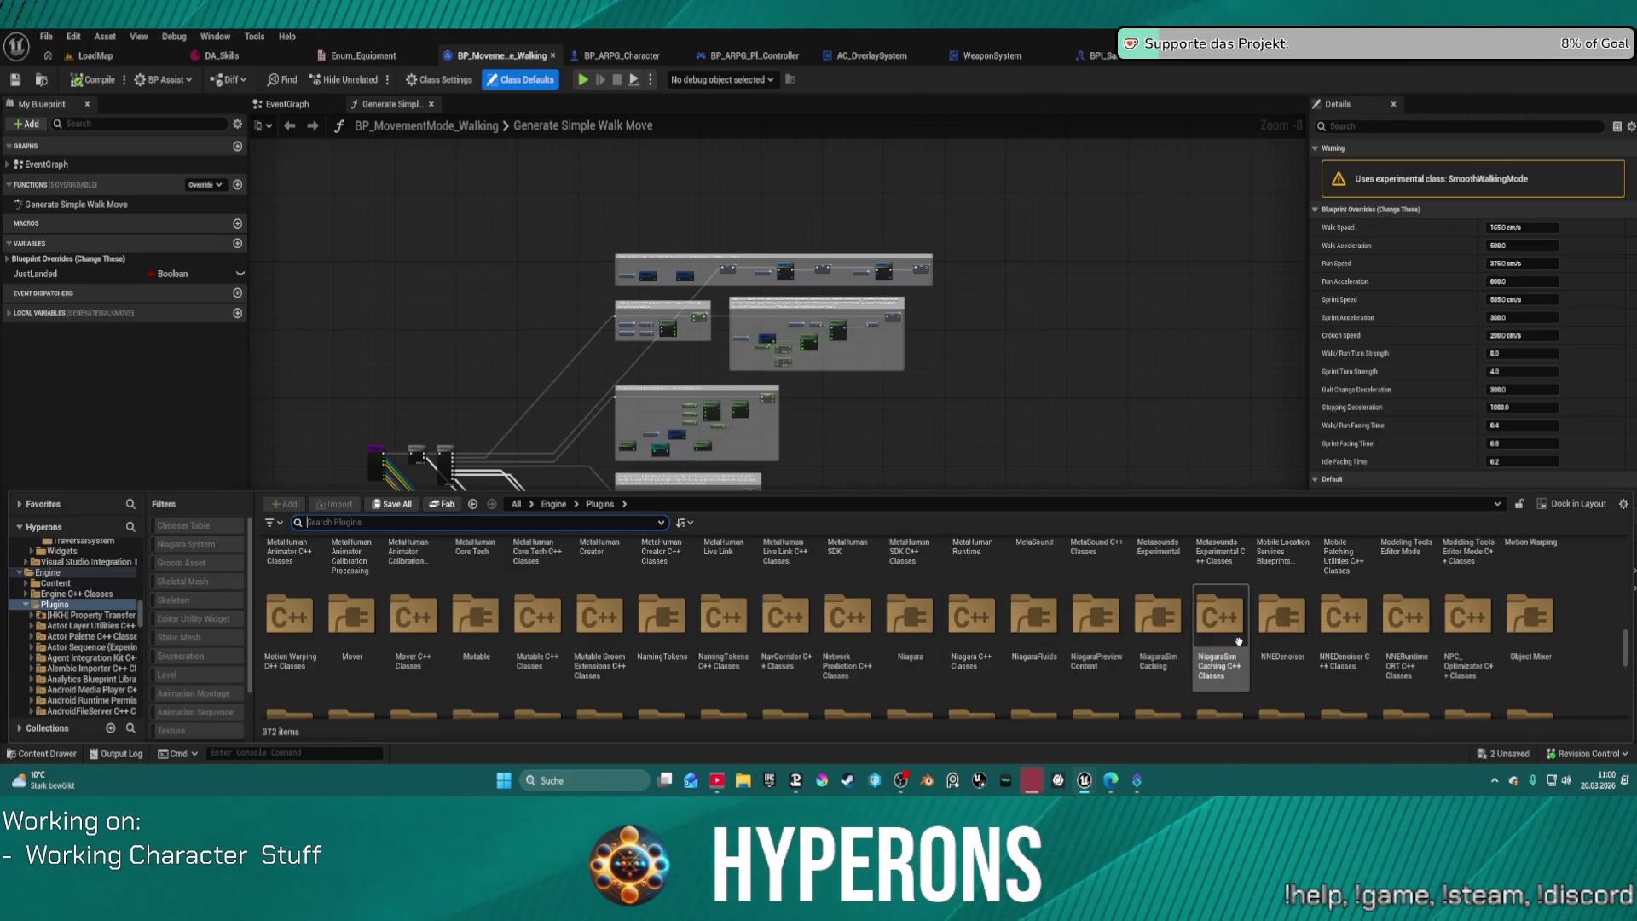
{"action": "left_click", "coordinate": [354, 618]}
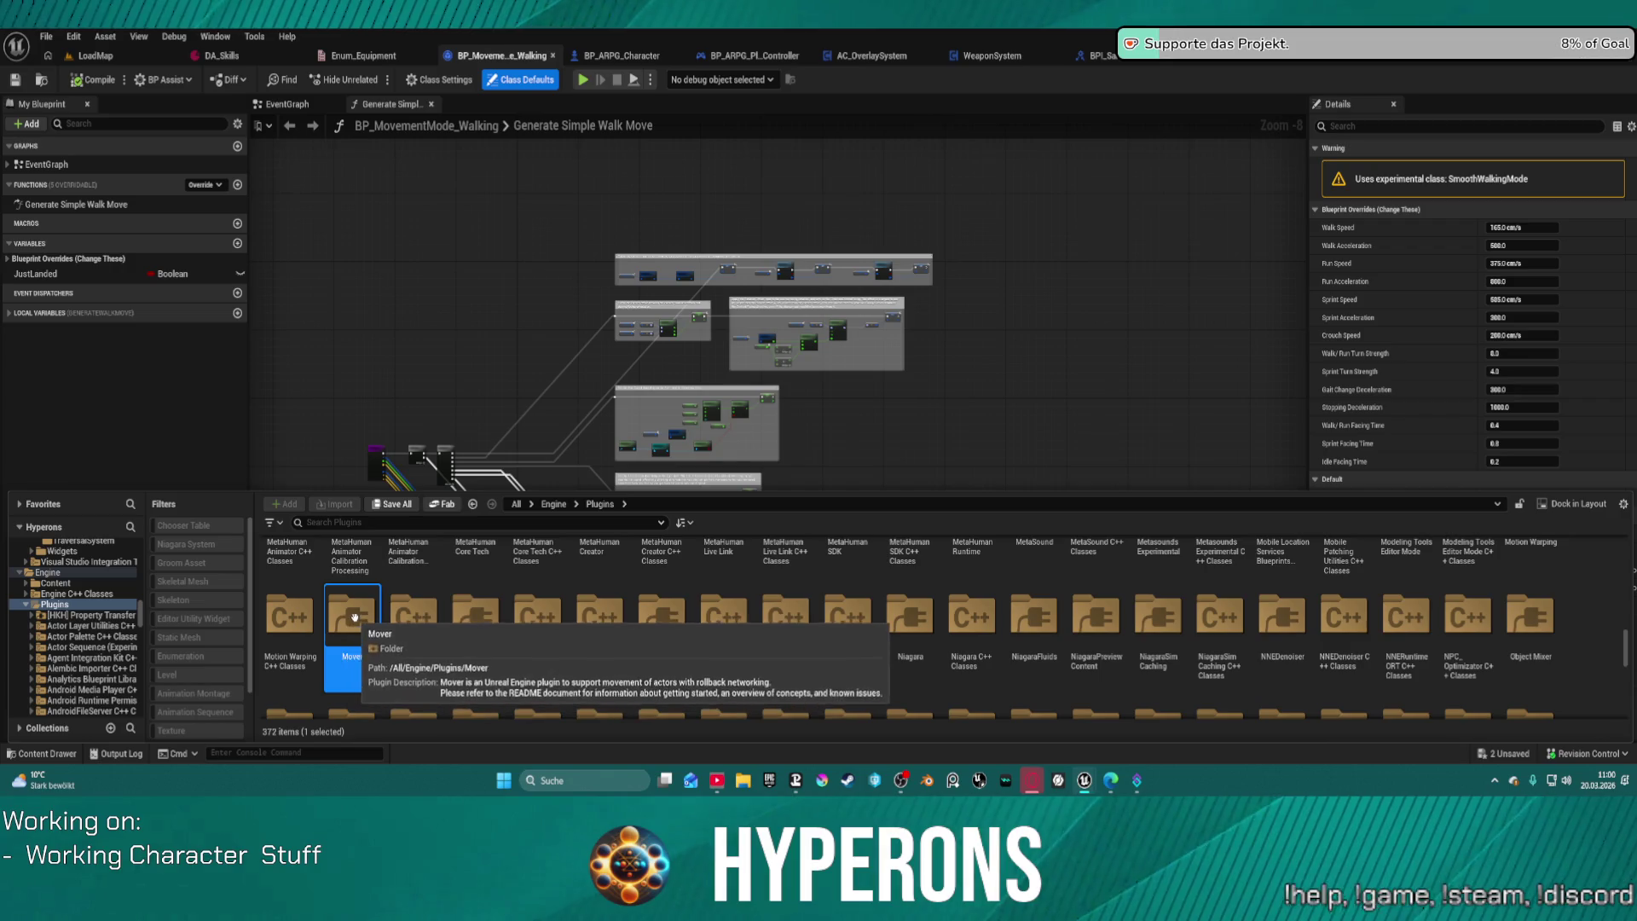
{"action": "double_click", "coordinate": [354, 617]}
{"action": "double_click", "coordinate": [85, 644]}
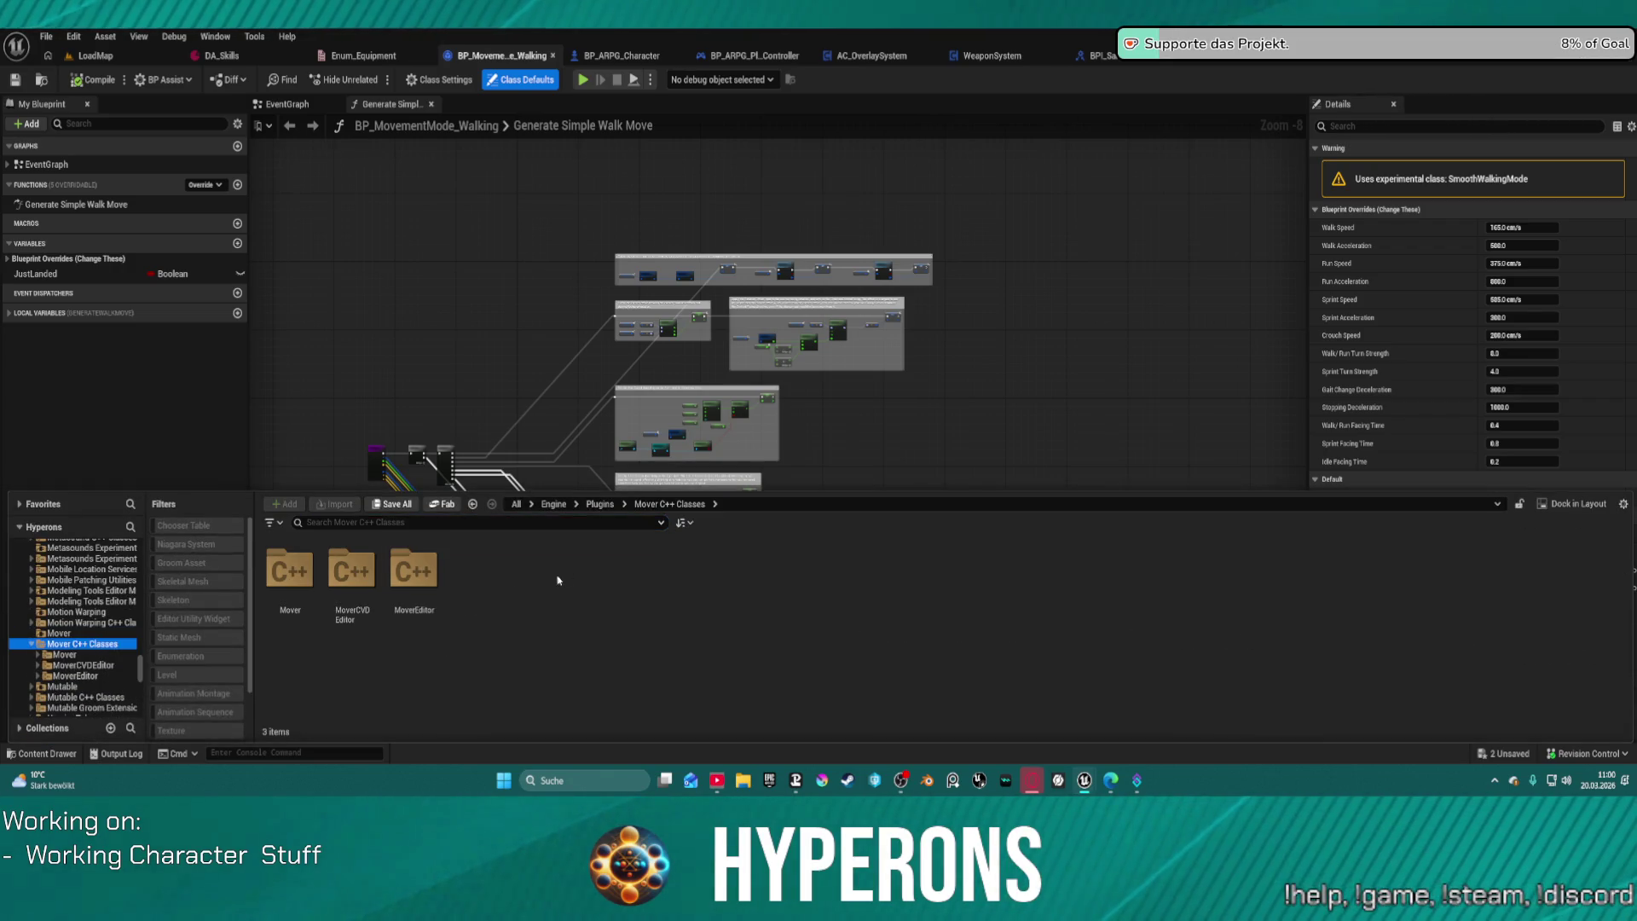
{"action": "left_click", "coordinate": [64, 655]}
{"action": "double_click", "coordinate": [290, 570]}
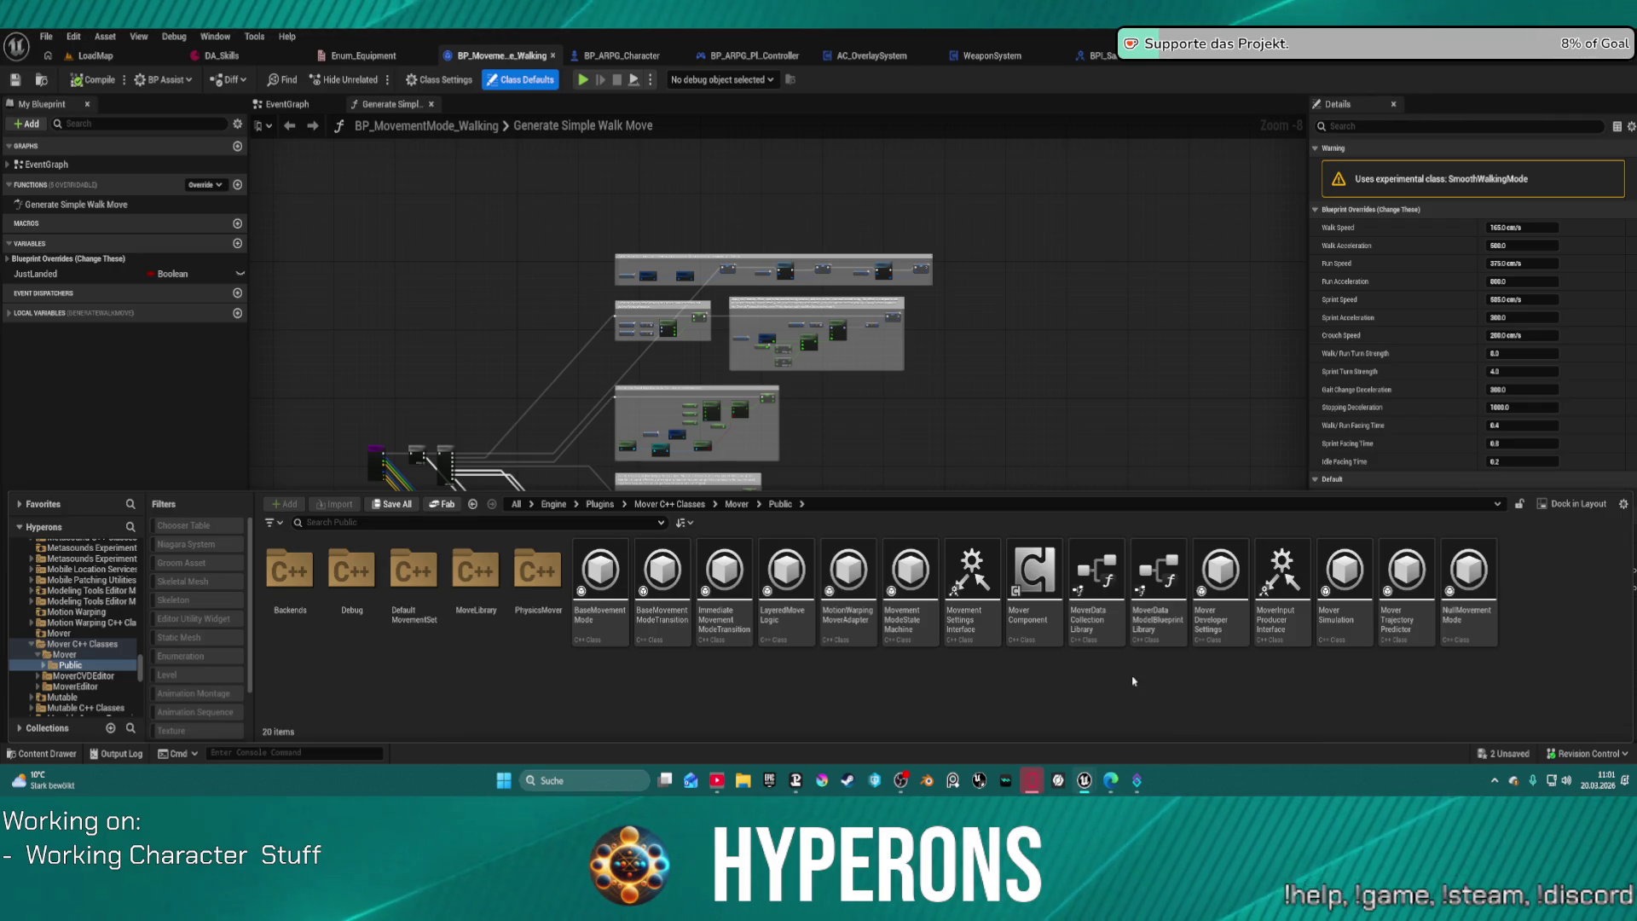
{"action": "mouse_move", "coordinate": [1295, 568]}
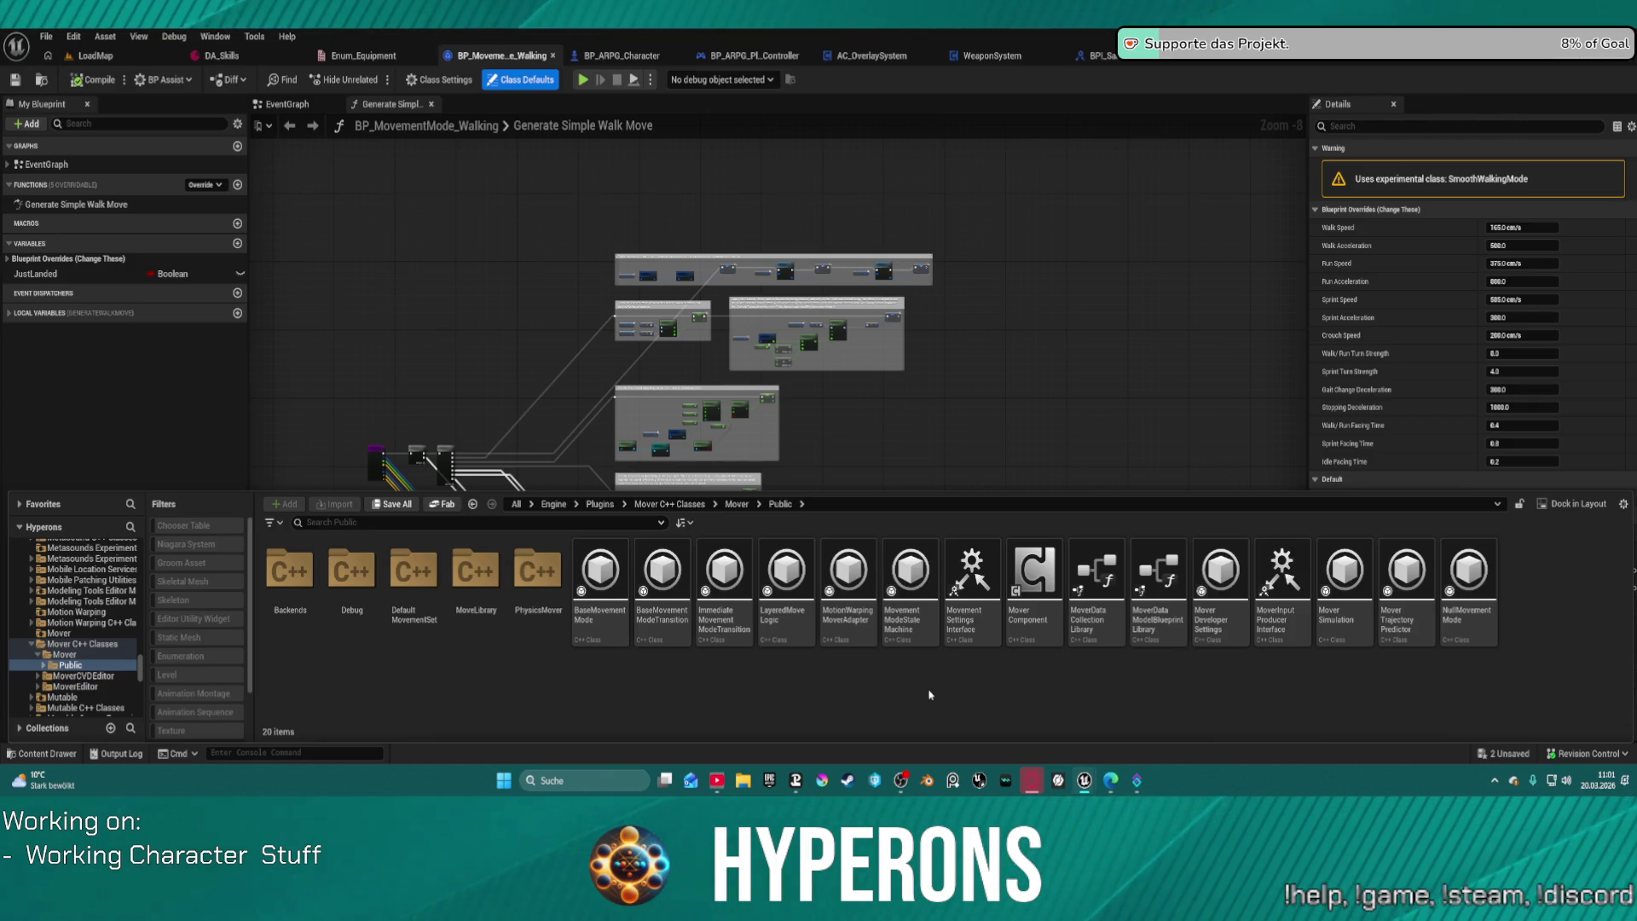
Step: Launch Visual Studio from the Mover class and scroll through MoverSimulationTypes.cpp
{"action": "double_click", "coordinate": [1279, 588]}
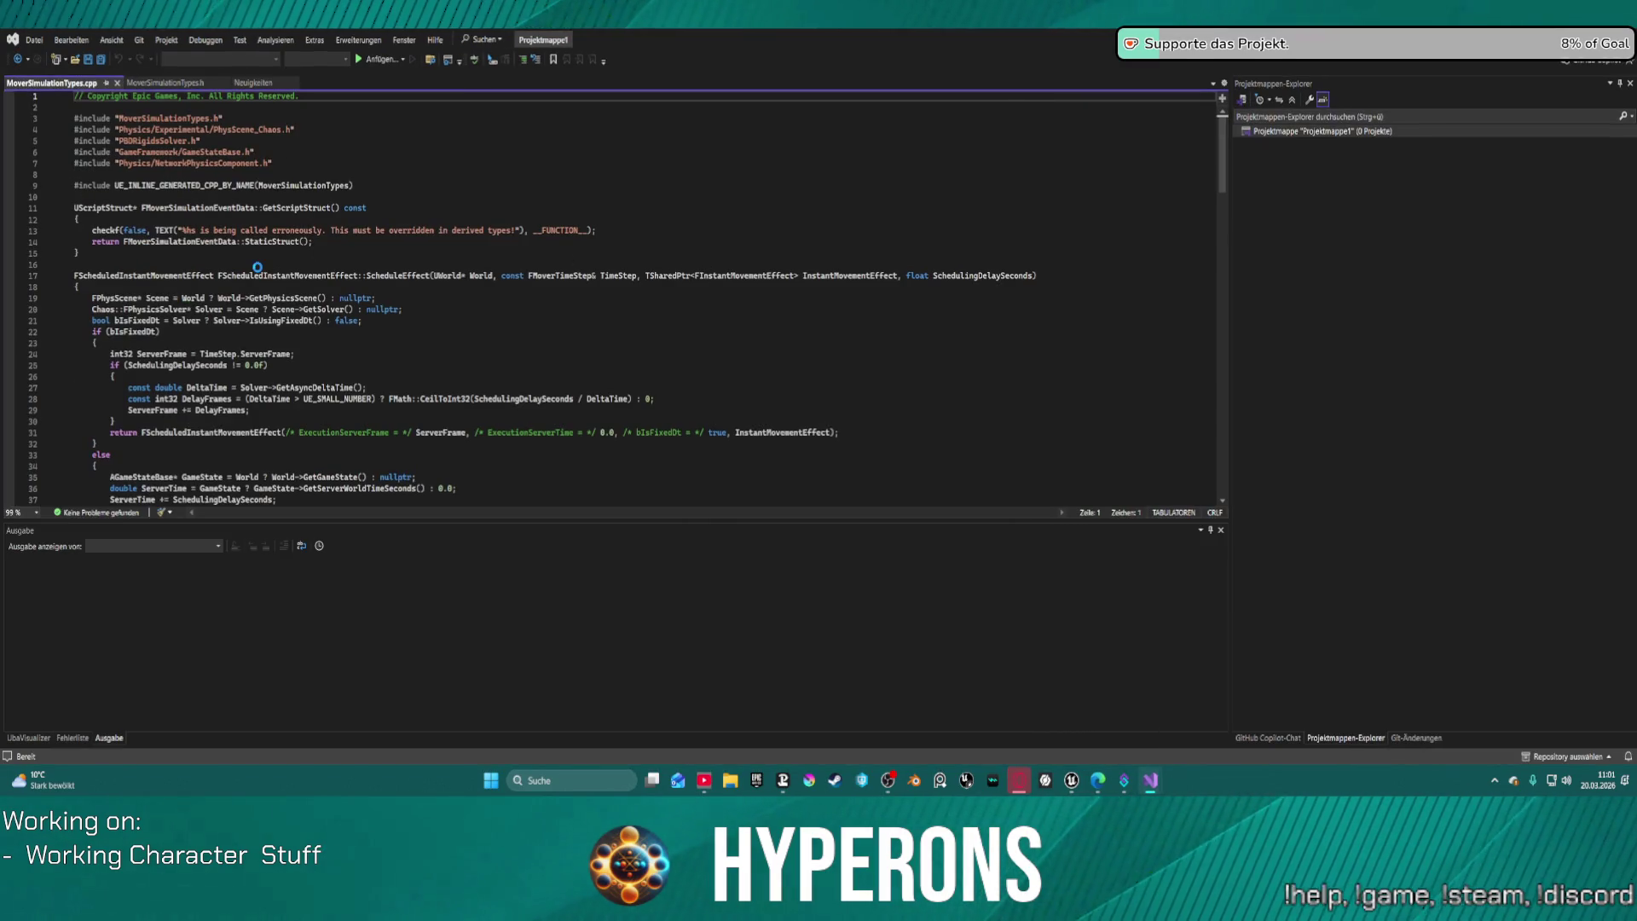
{"action": "scroll", "coordinate": [426, 248], "scroll_direction": "down", "scroll_amount": 20}
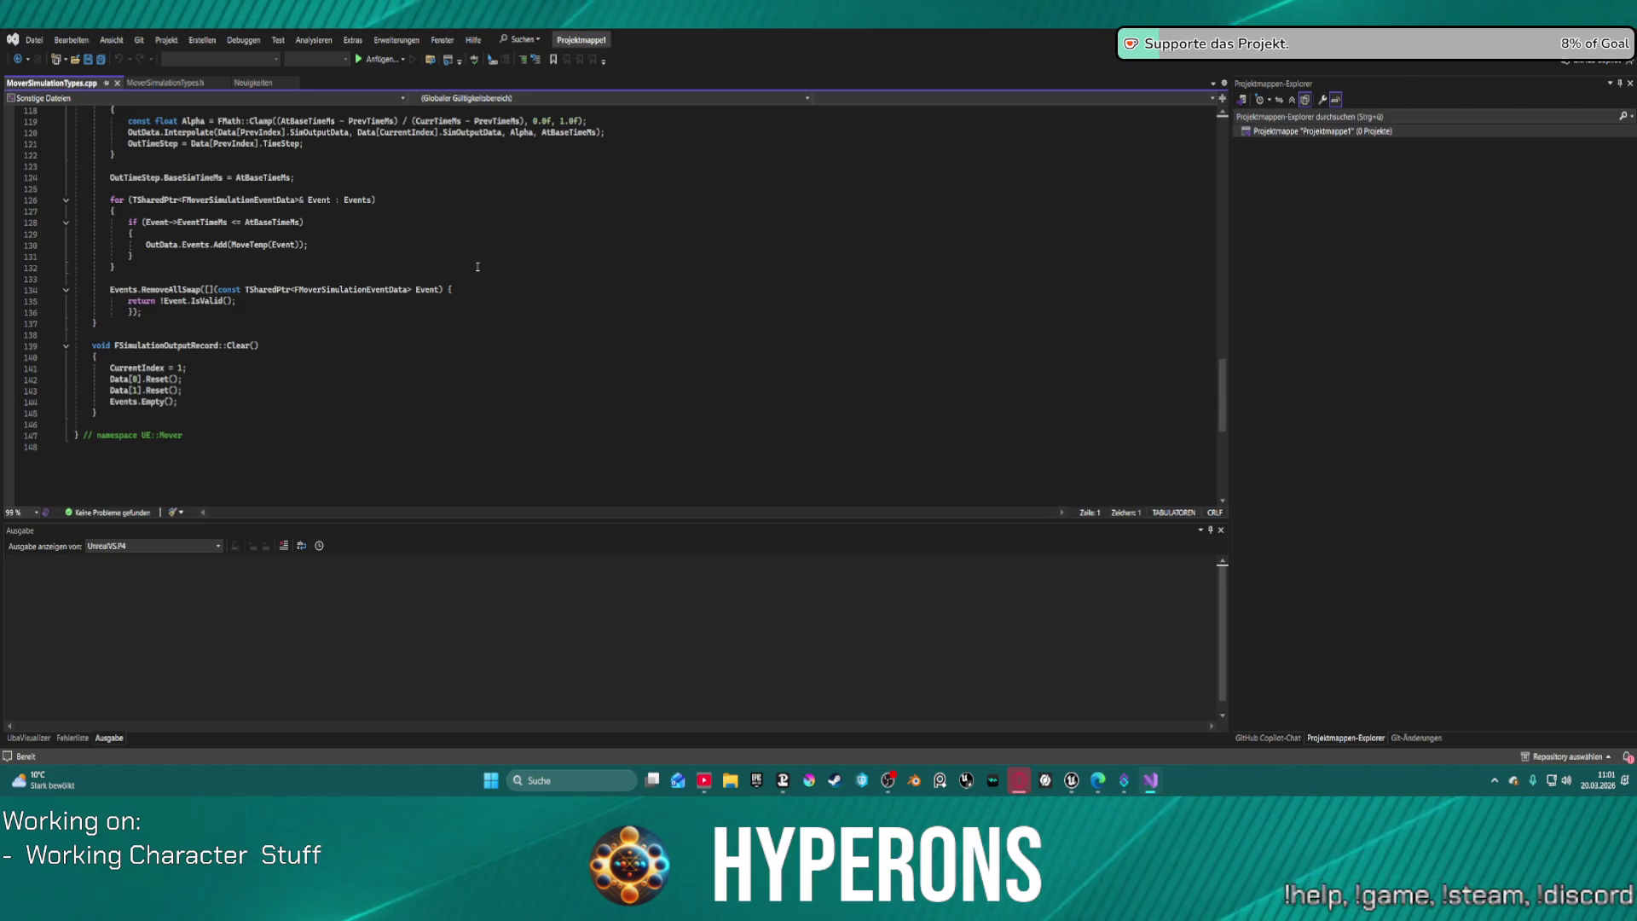
{"action": "scroll", "coordinate": [297, 336], "scroll_direction": "up", "scroll_amount": 5}
{"action": "scroll", "coordinate": [297, 337], "scroll_direction": "up", "scroll_amount": 5}
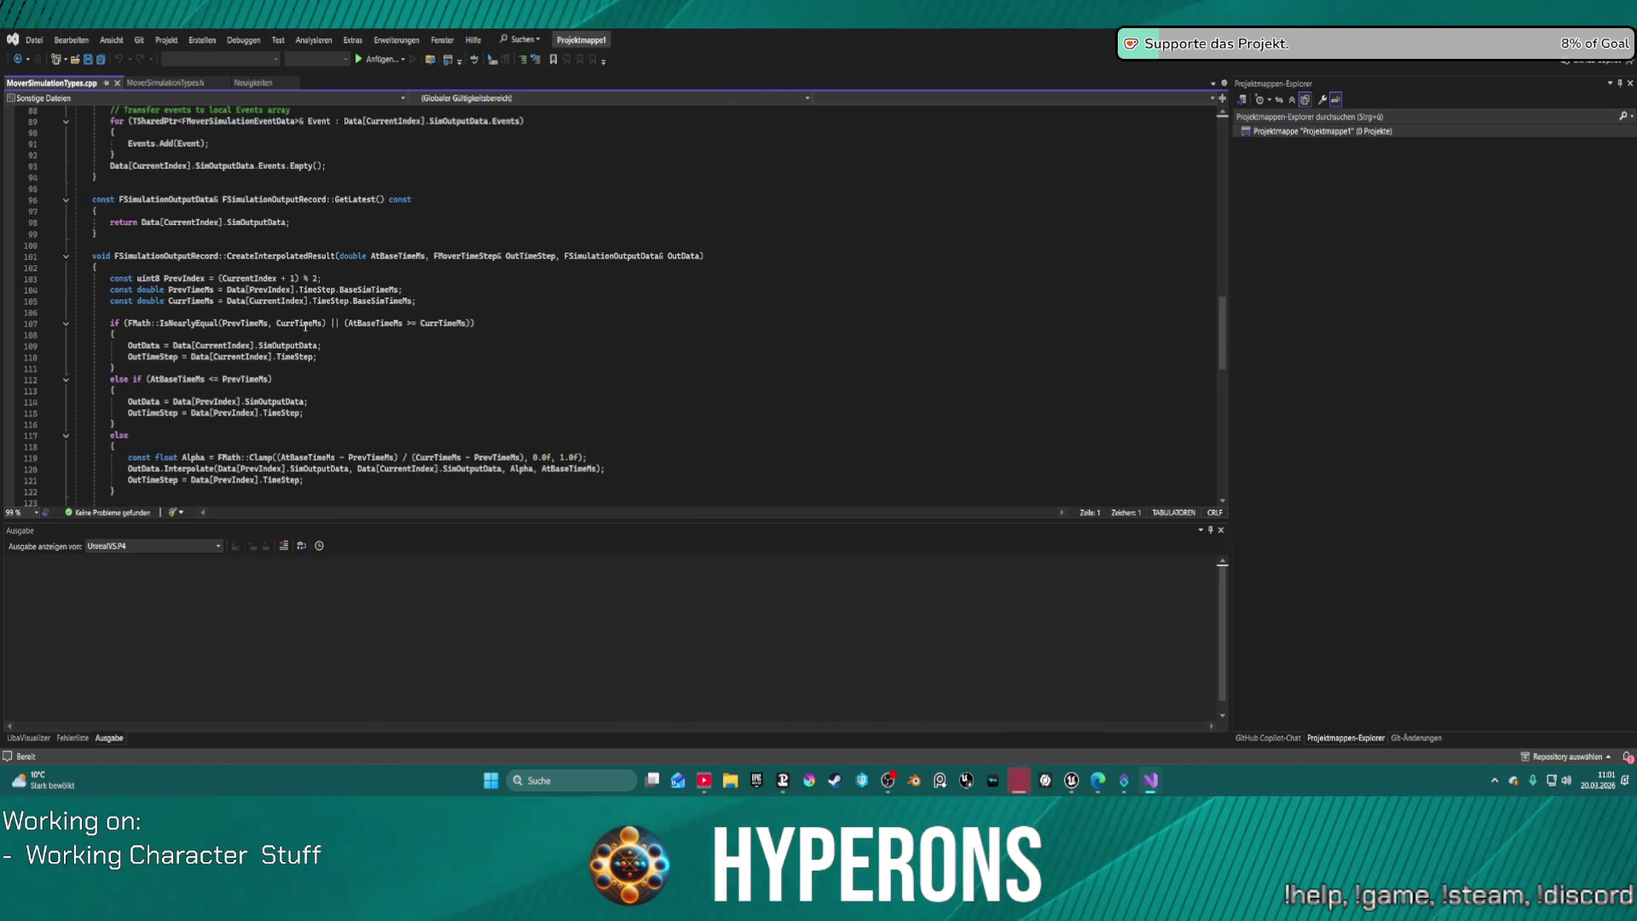
{"action": "scroll", "coordinate": [305, 326], "scroll_direction": "up", "scroll_amount": 10}
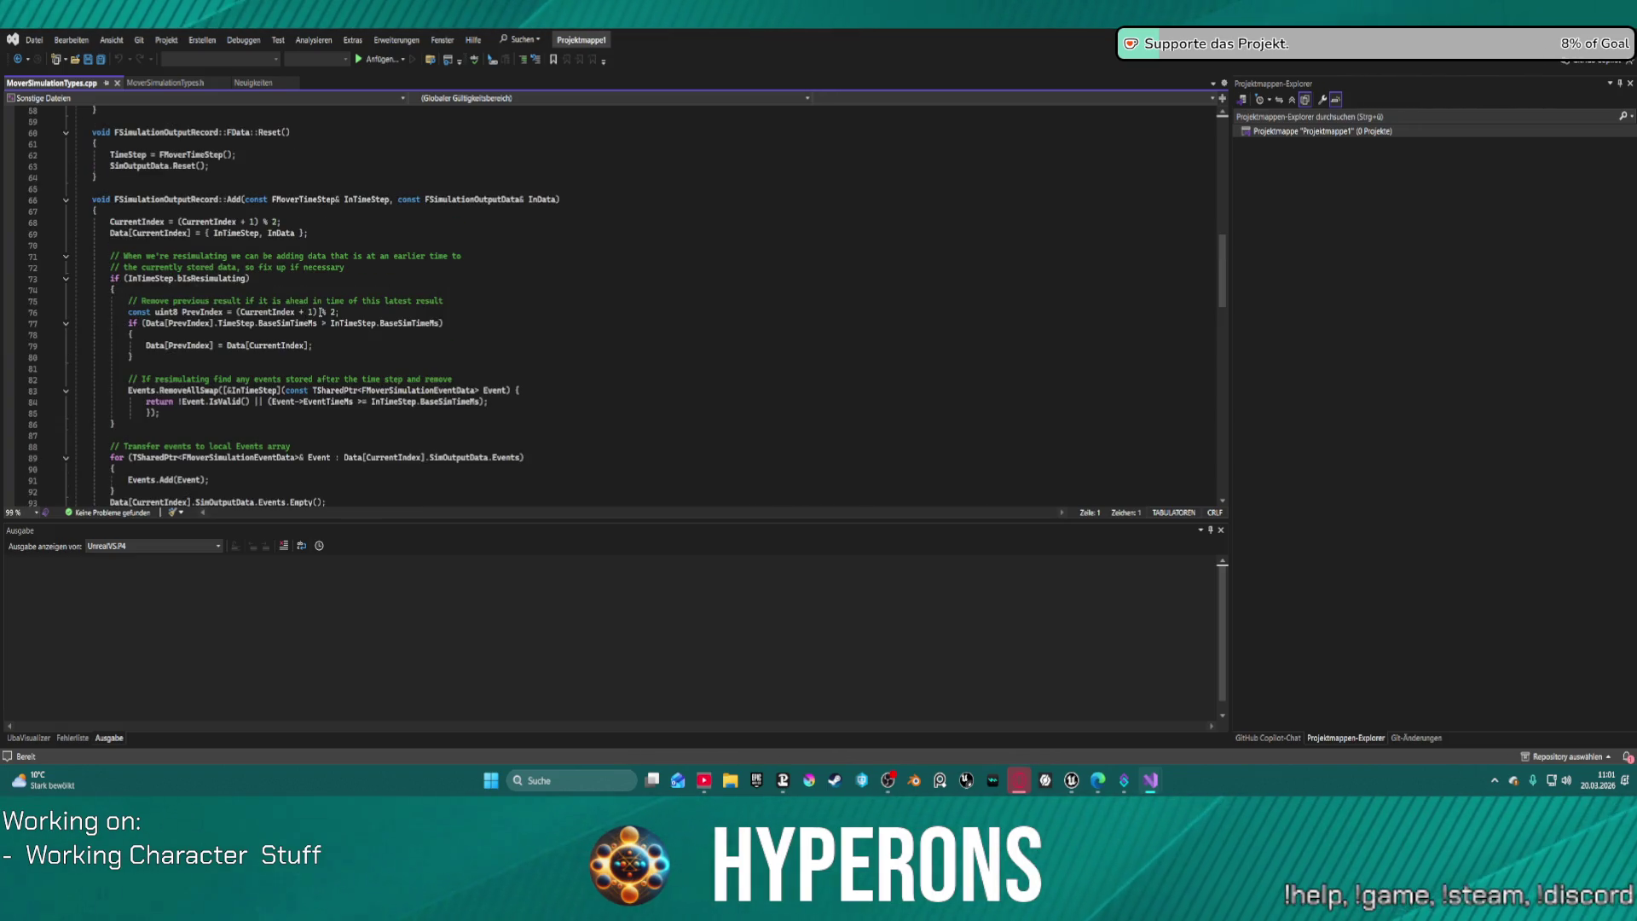
{"action": "scroll", "coordinate": [379, 306], "scroll_direction": "up", "scroll_amount": 4}
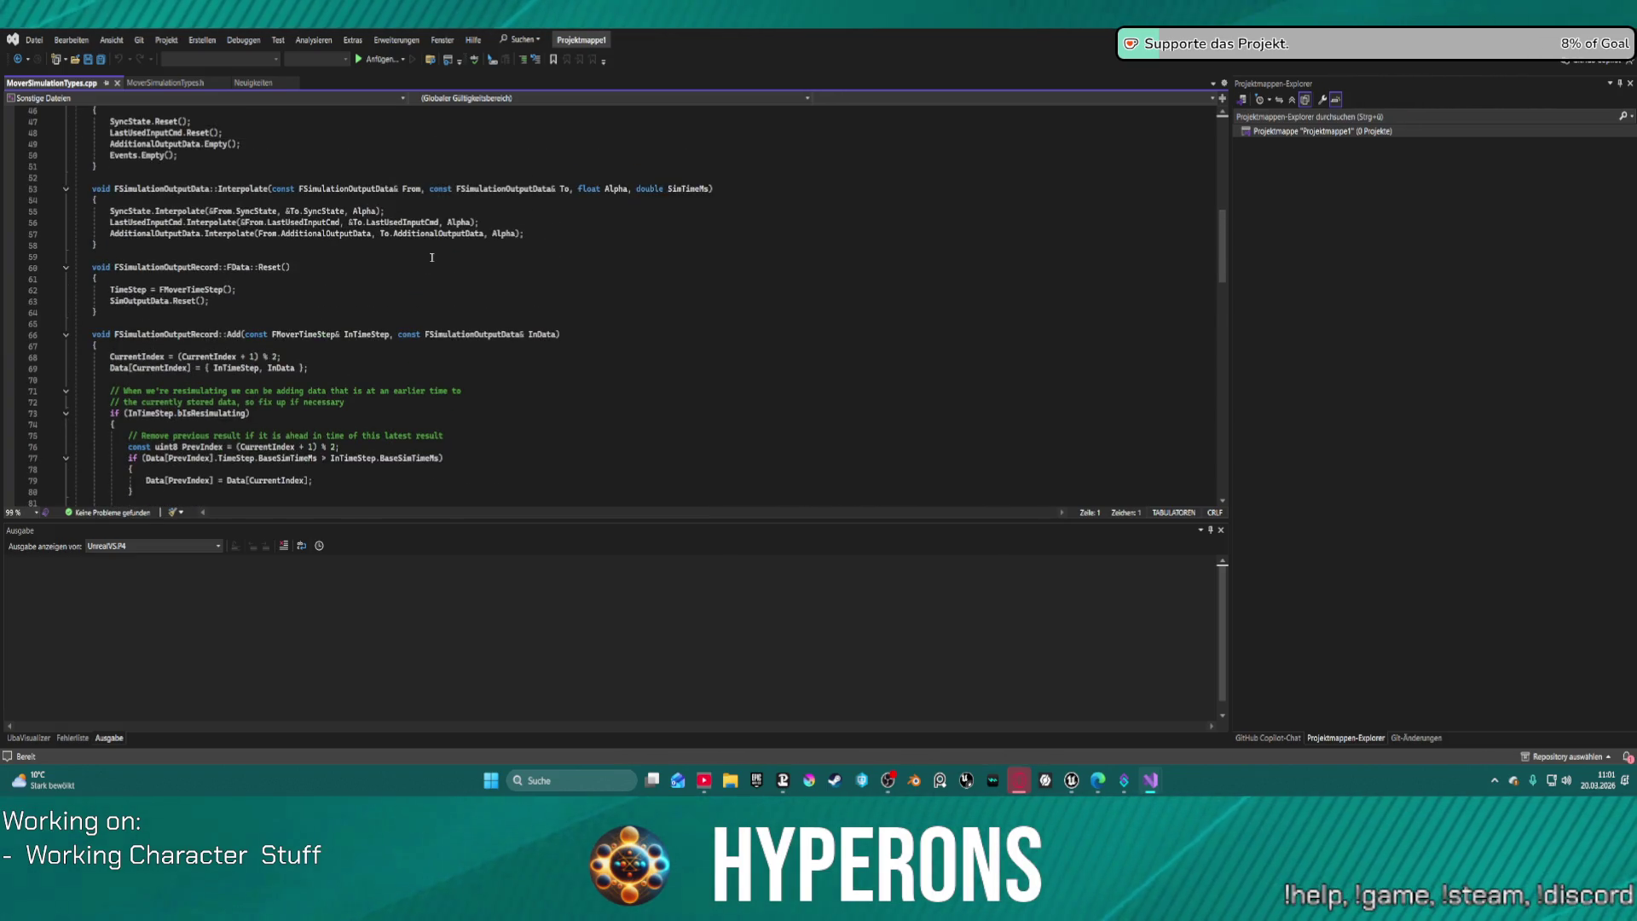
{"action": "scroll", "coordinate": [432, 256], "scroll_direction": "up", "scroll_amount": 1}
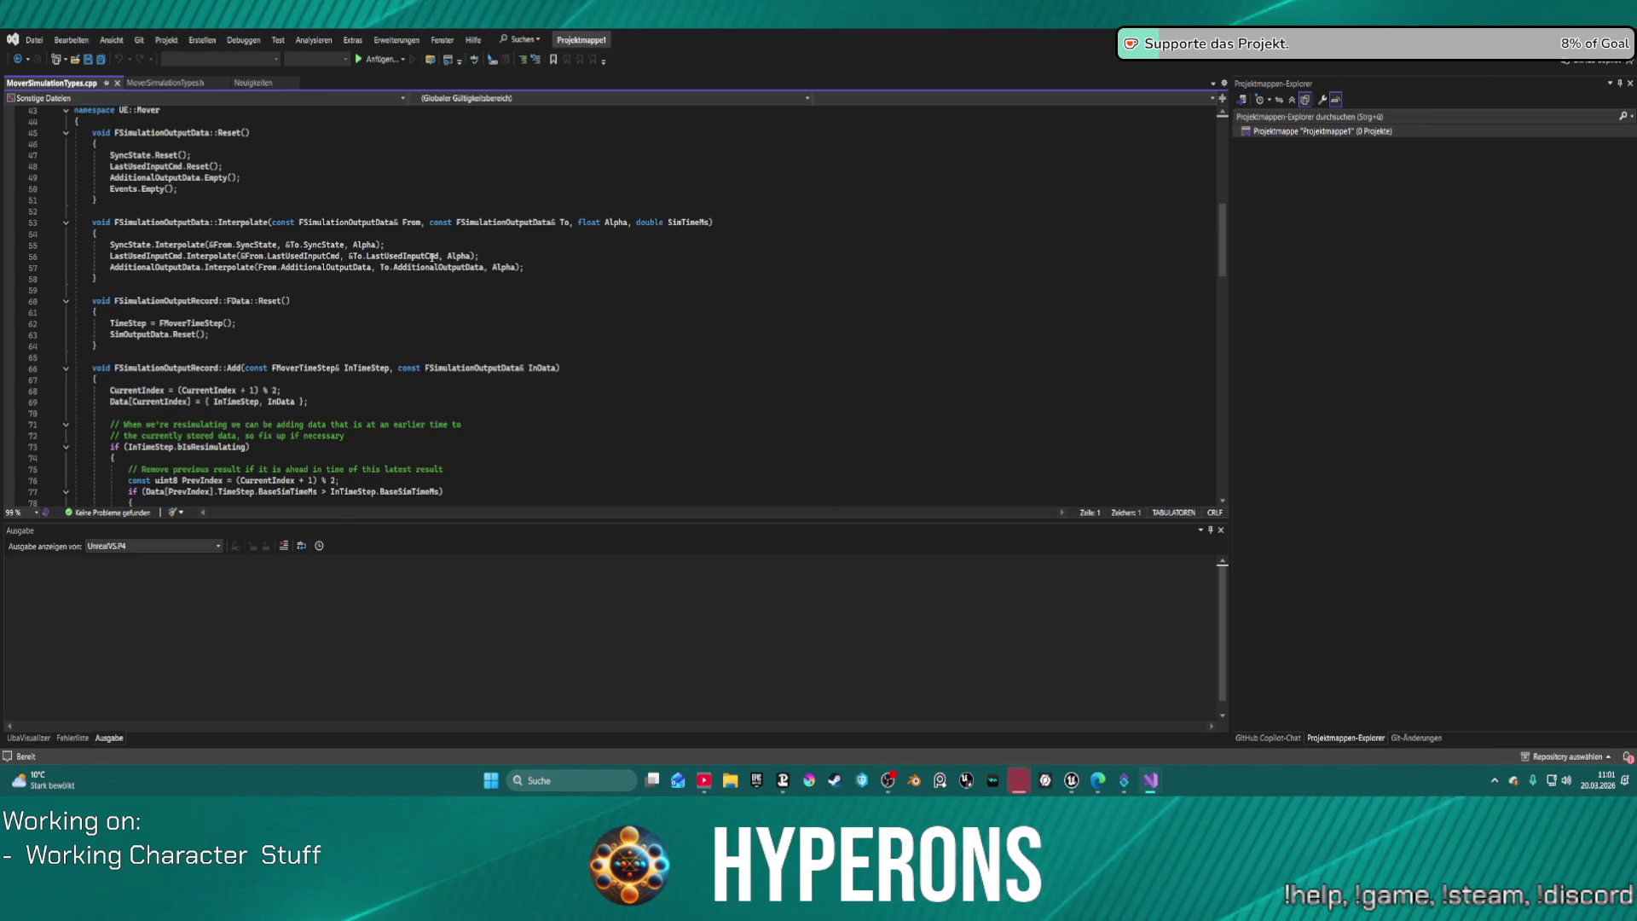
{"action": "scroll", "coordinate": [431, 257], "scroll_direction": "up", "scroll_amount": 2}
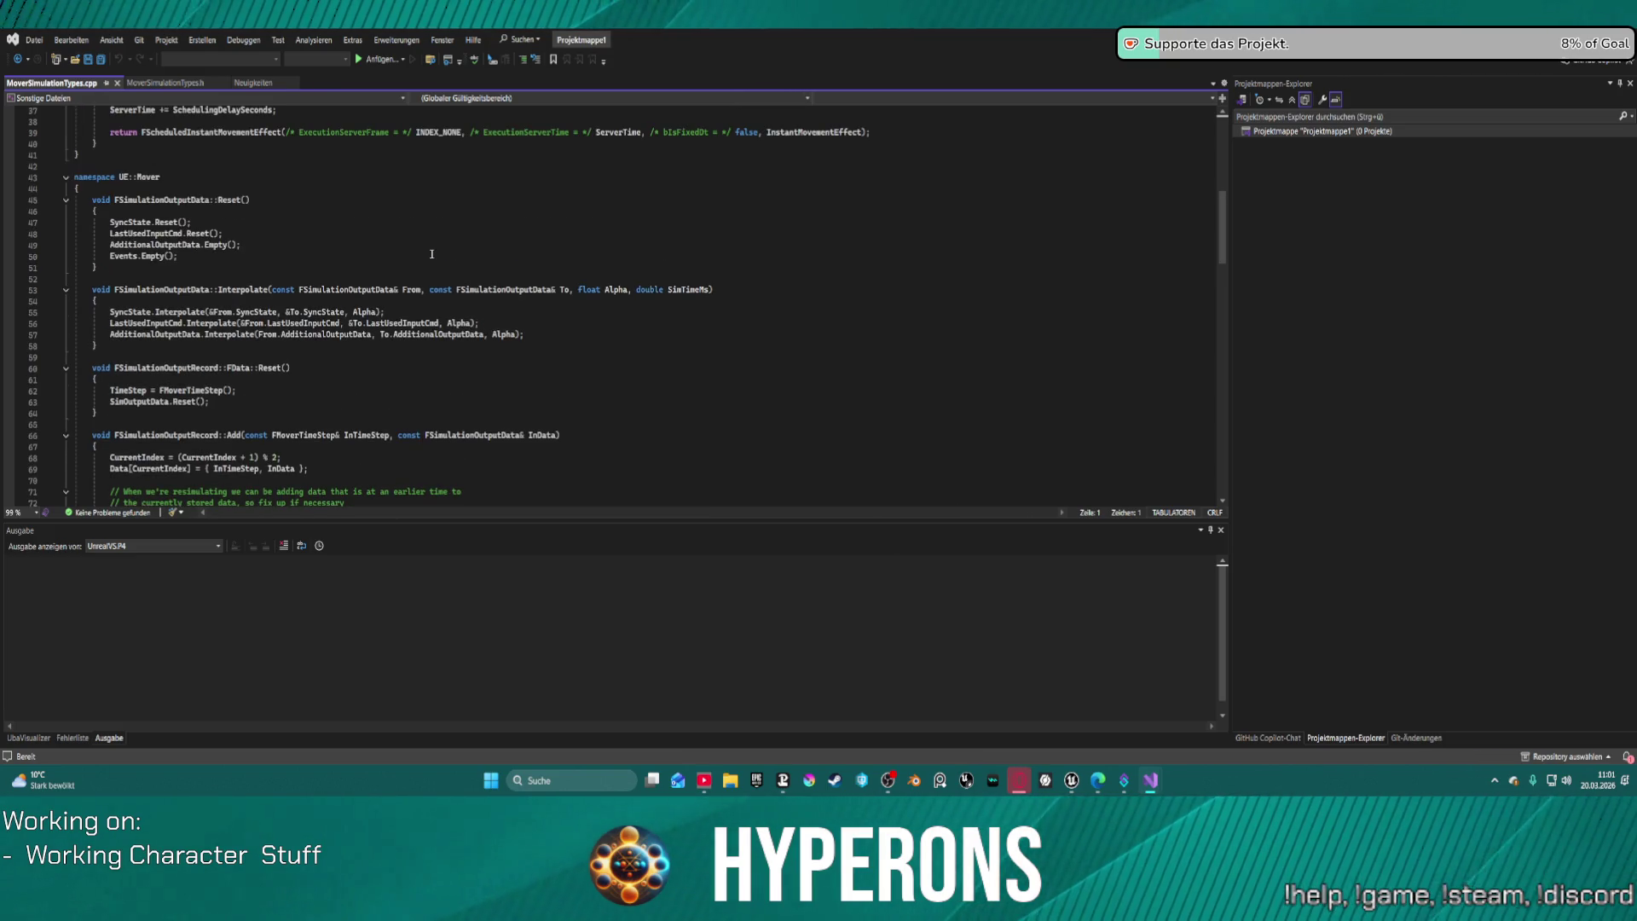
{"action": "scroll", "coordinate": [431, 254], "scroll_direction": "up", "scroll_amount": 2}
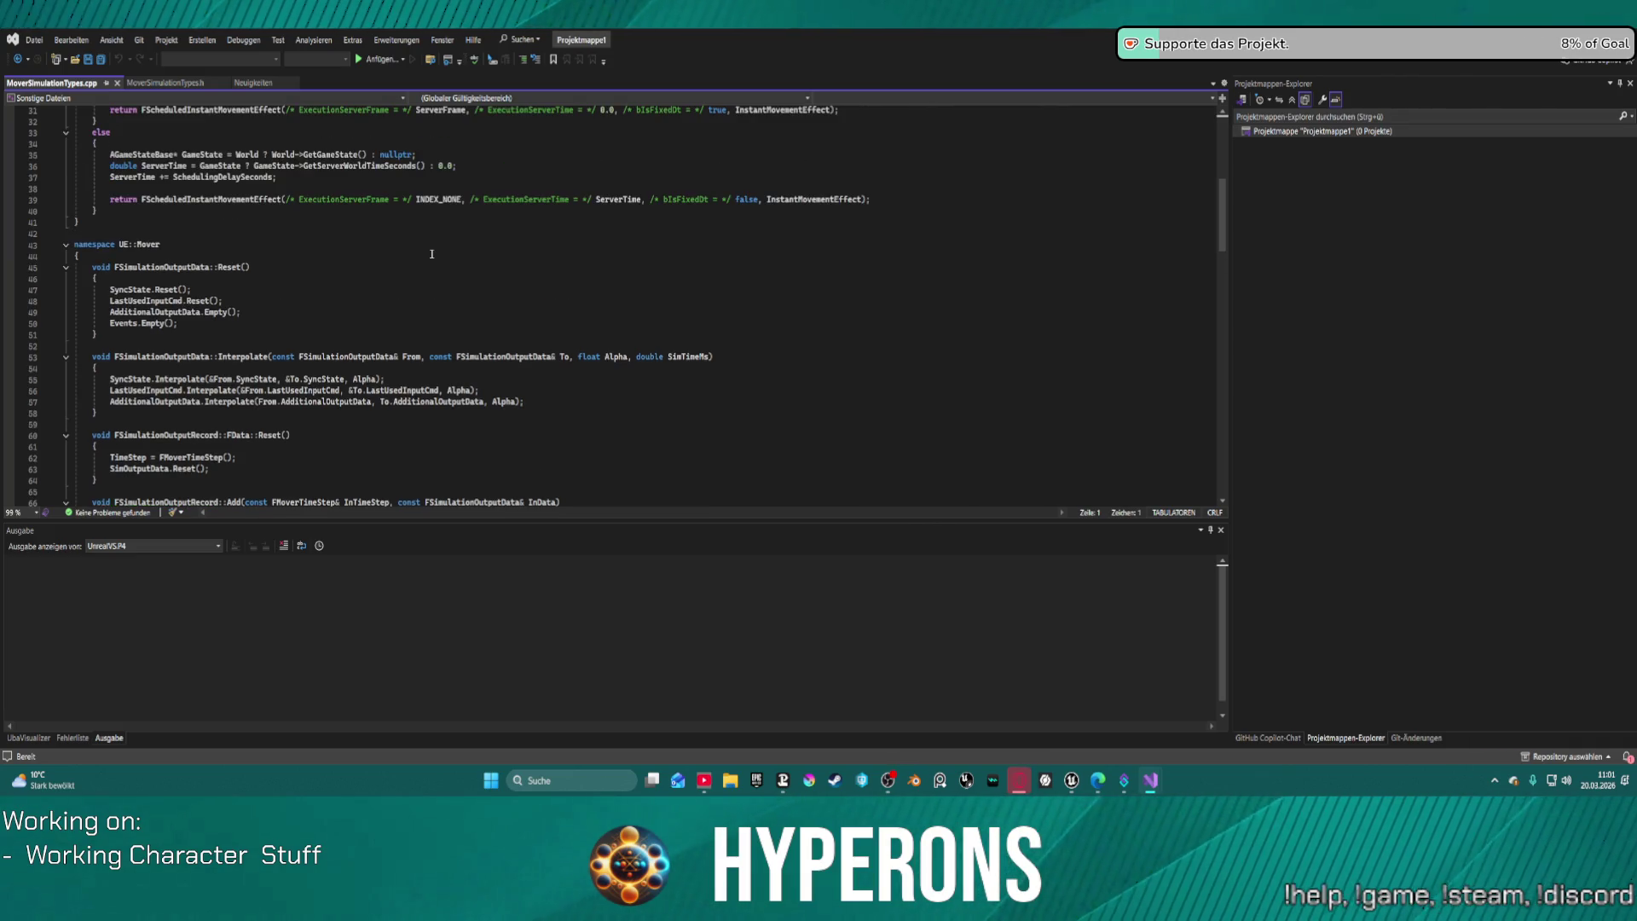
{"action": "scroll", "coordinate": [431, 254], "scroll_direction": "up", "scroll_amount": 5}
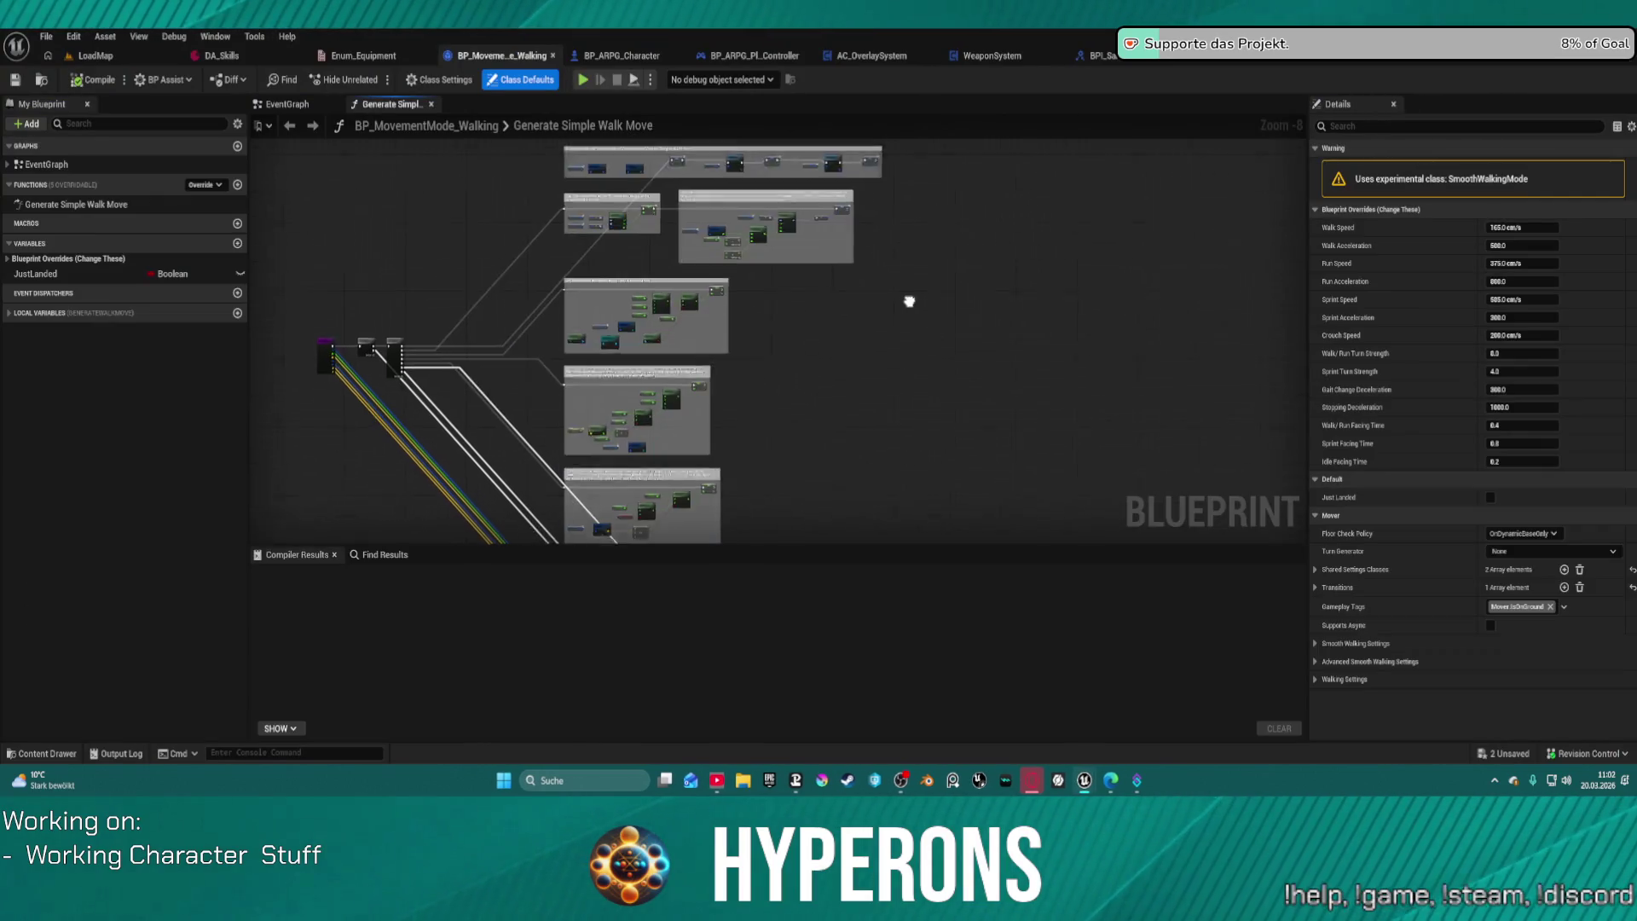
Step: Check the Mover Public classes in the Content Drawer, then switch to the BP_ARPG_Character blueprint
{"action": "left_click_drag", "start_coordinate": [909, 301], "coordinate": [893, 280]}
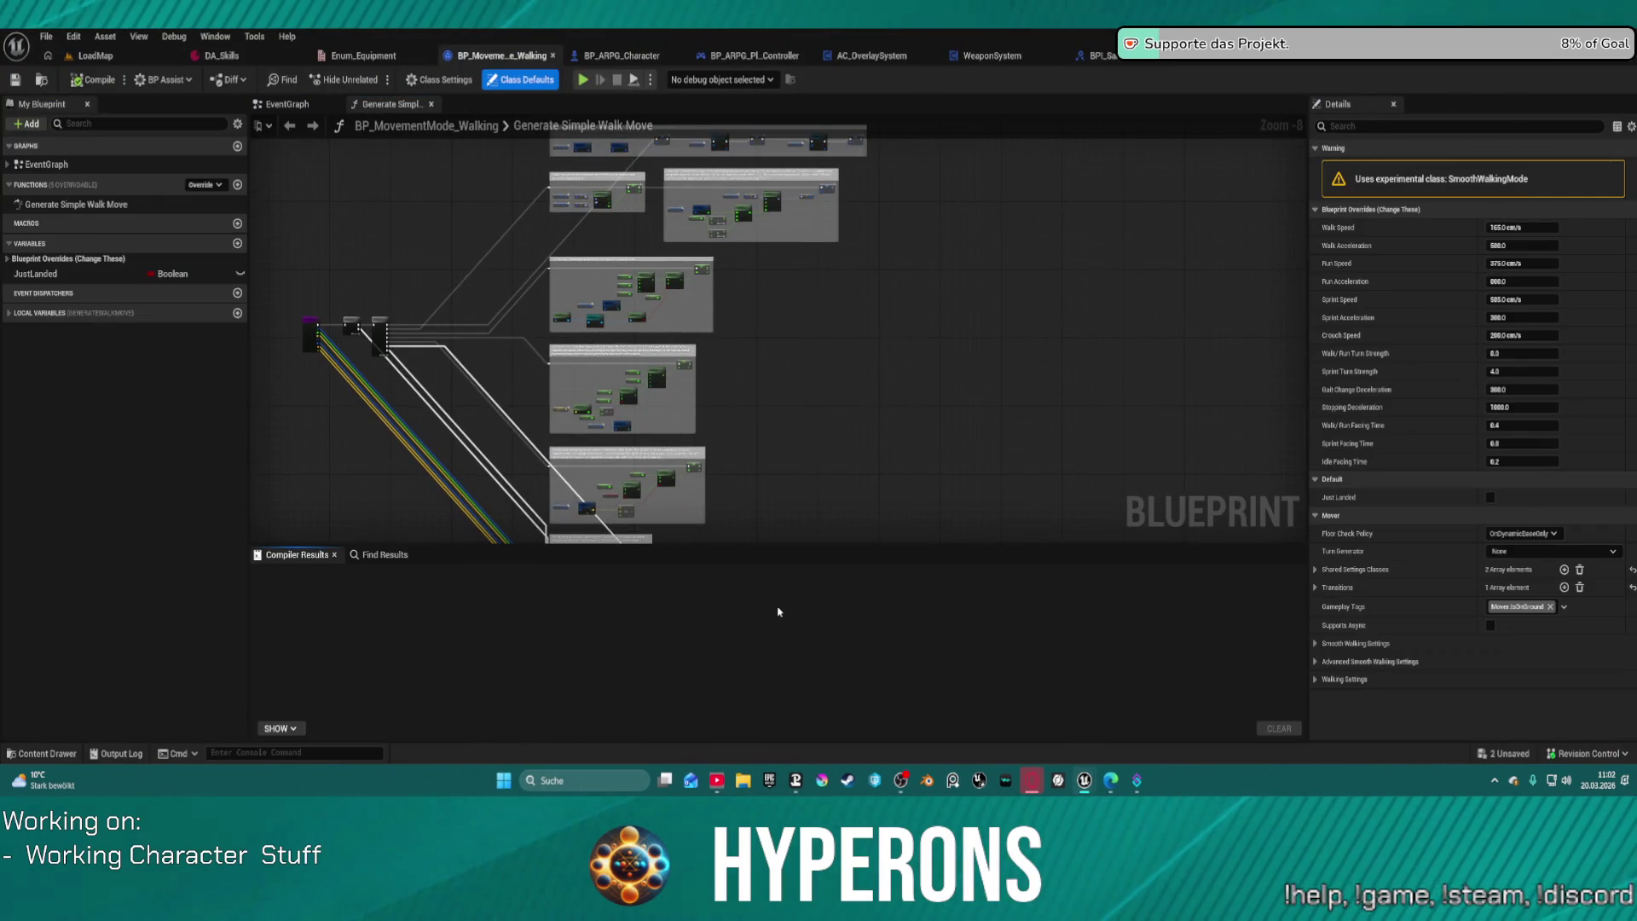
{"action": "left_click", "coordinate": [40, 753]}
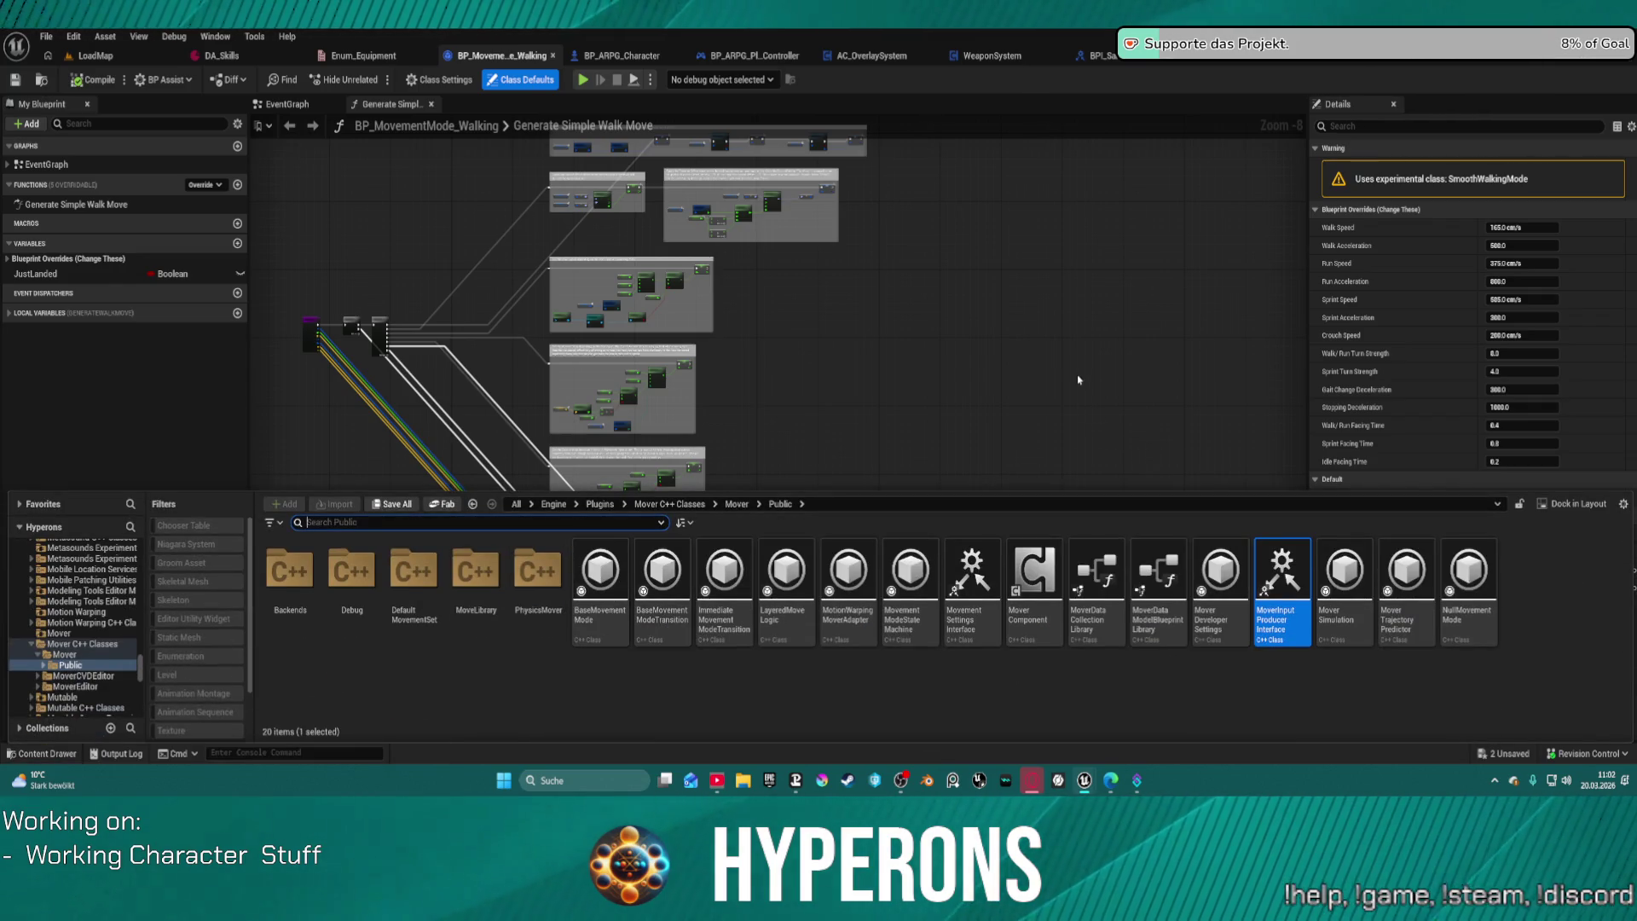
{"action": "mouse_move", "coordinate": [1071, 354]}
{"action": "left_mouse_down"}
{"action": "mouse_move", "coordinate": [987, 264]}
{"action": "mouse_move", "coordinate": [994, 297]}
{"action": "left_mouse_up"}
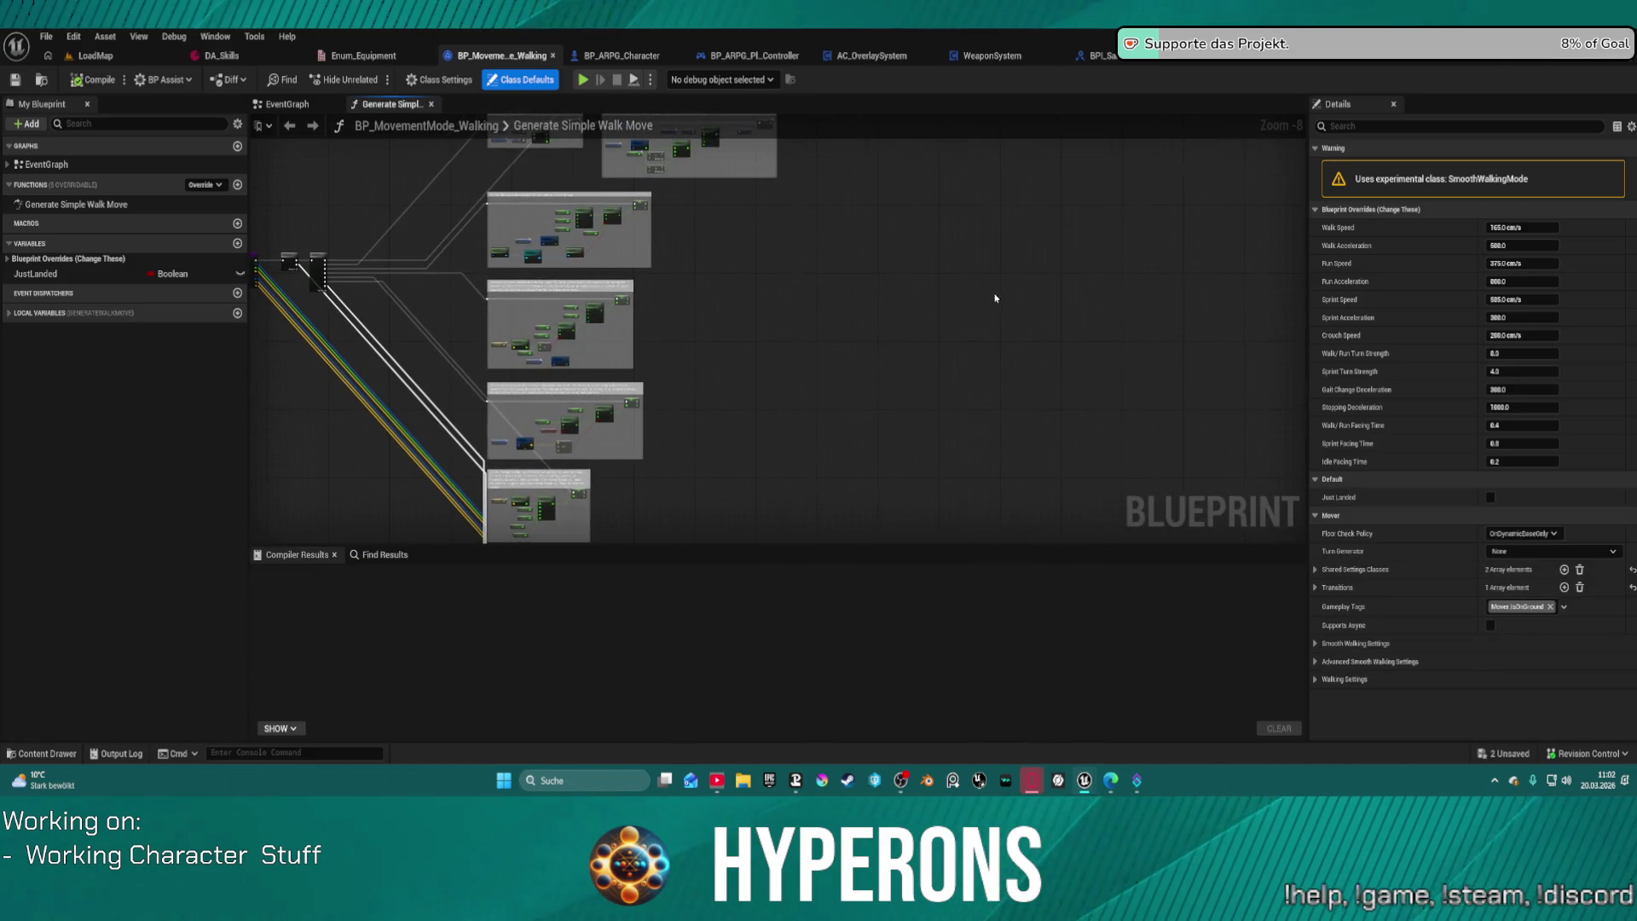
{"action": "key", "text": "ctrl+space"}
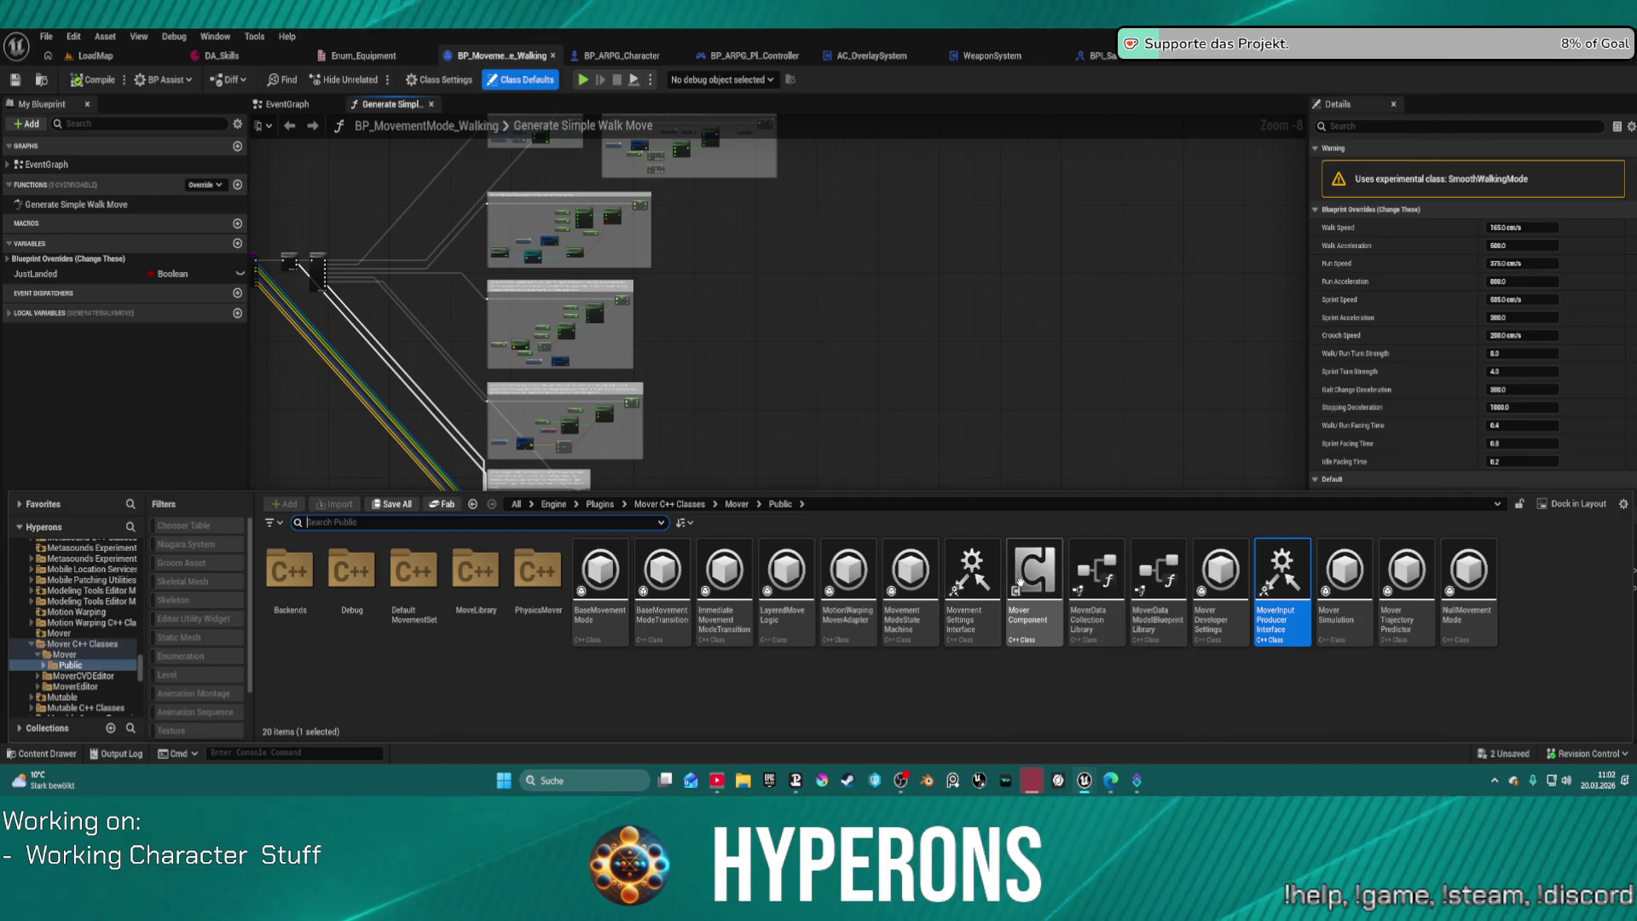
{"action": "mouse_move", "coordinate": [1051, 638]}
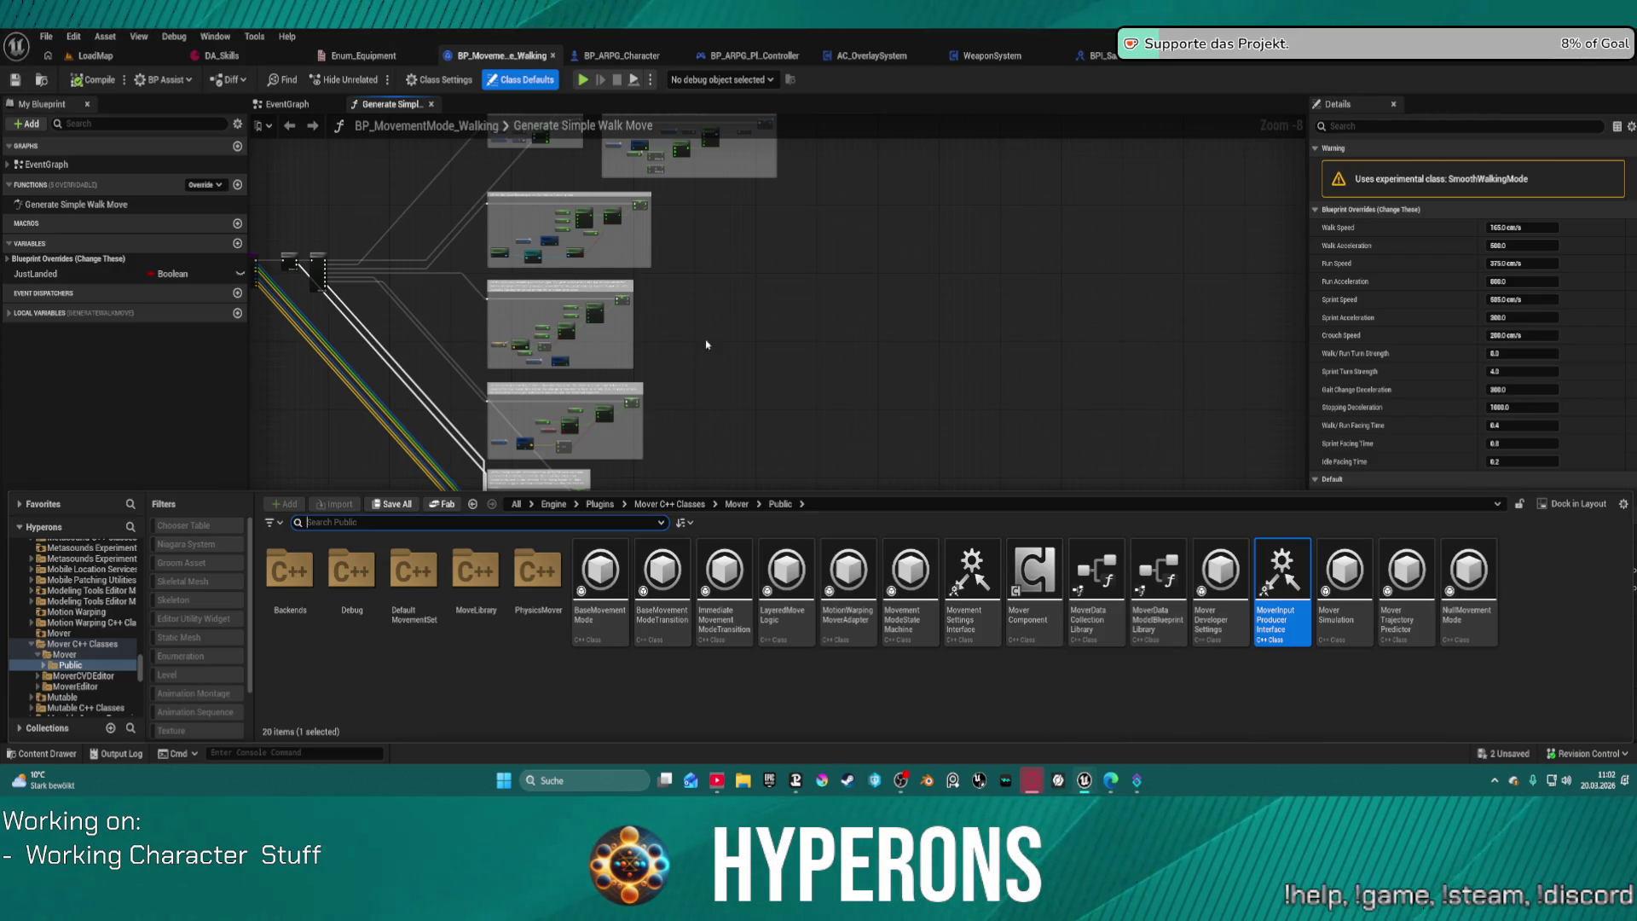
{"action": "left_click", "coordinate": [626, 55]}
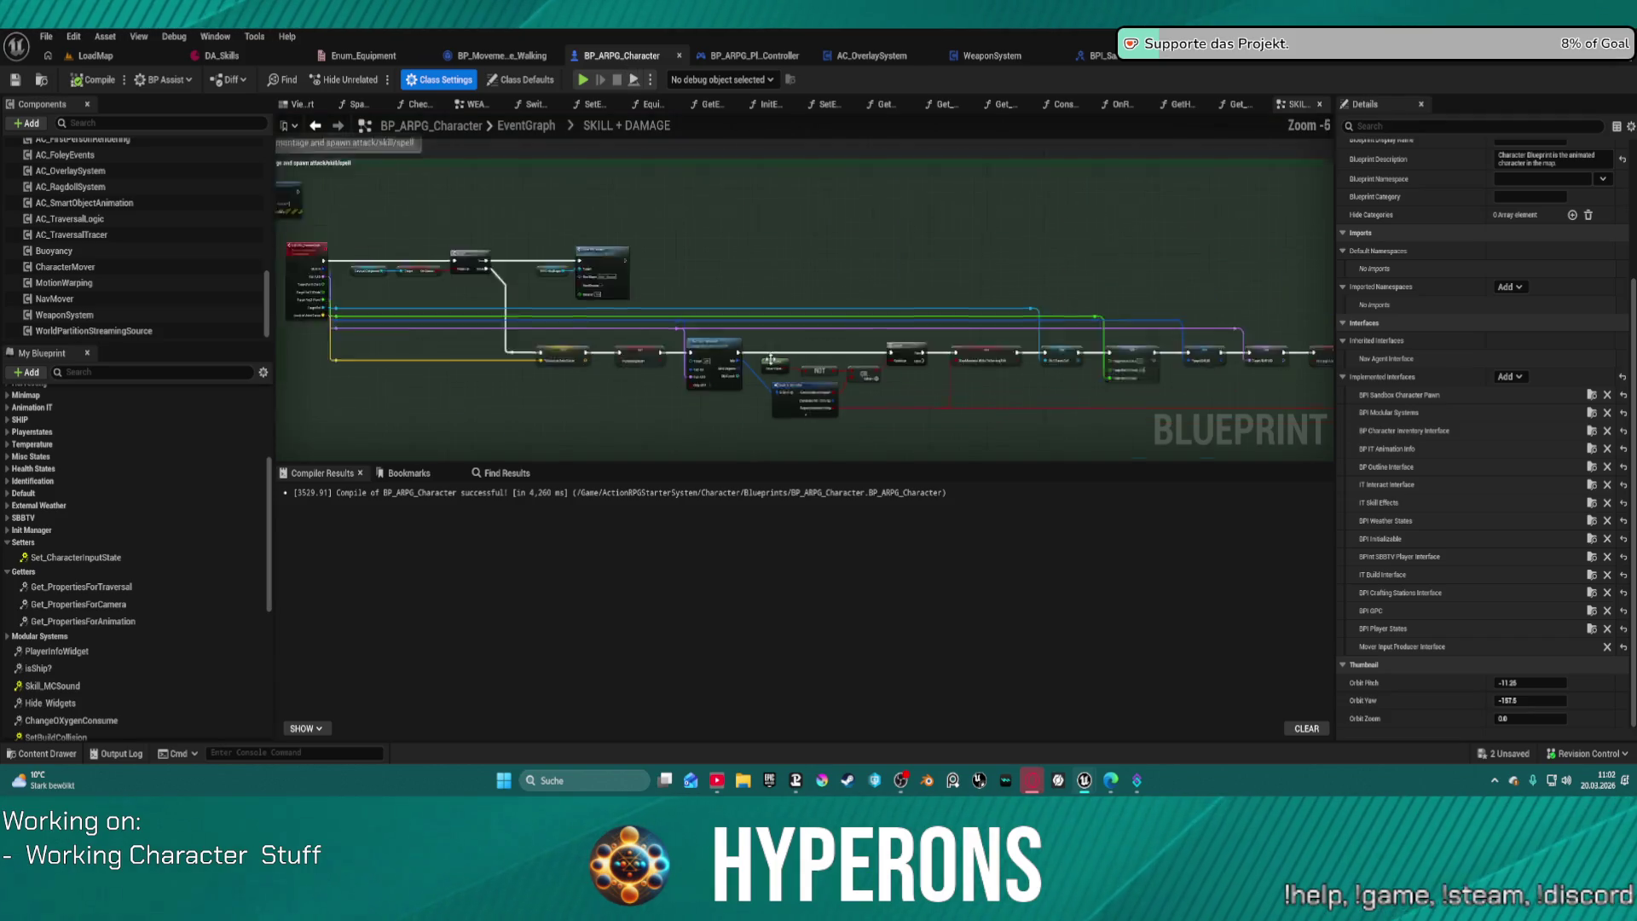
Step: Go up to the full EventGraph and open the MOVEMENTS graph from My Blueprint's Graphs list
{"action": "scroll", "coordinate": [756, 363], "scroll_direction": "down", "scroll_amount": 1}
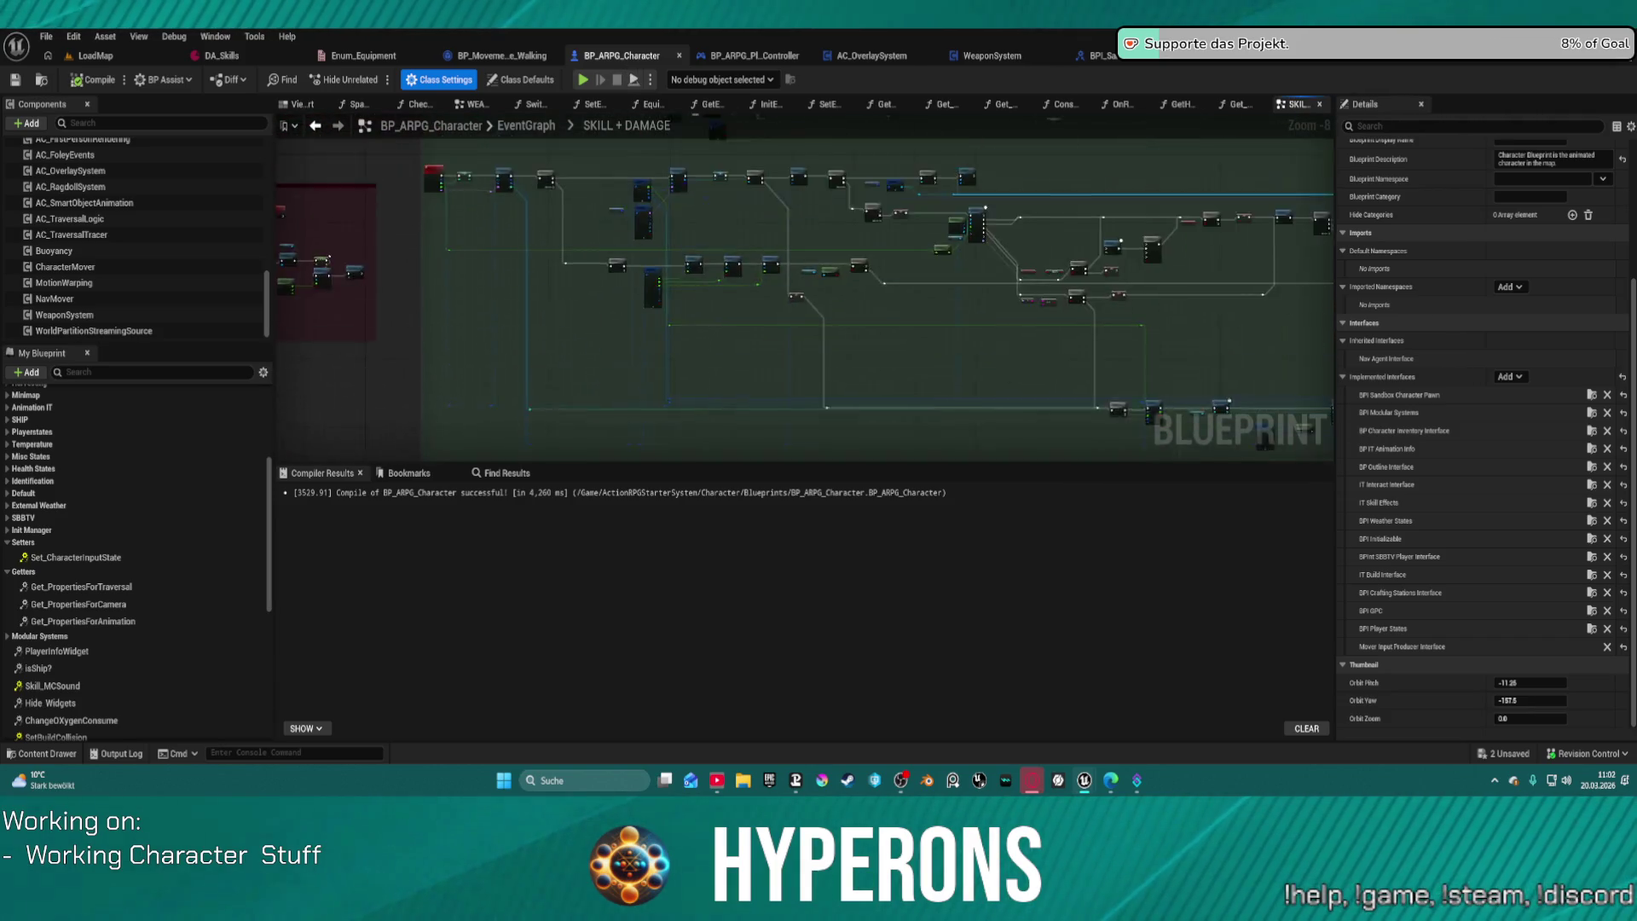
{"action": "left_click_drag", "start_coordinate": [756, 363], "coordinate": [712, 188]}
{"action": "scroll", "coordinate": [681, 219], "scroll_direction": "down", "scroll_amount": 3}
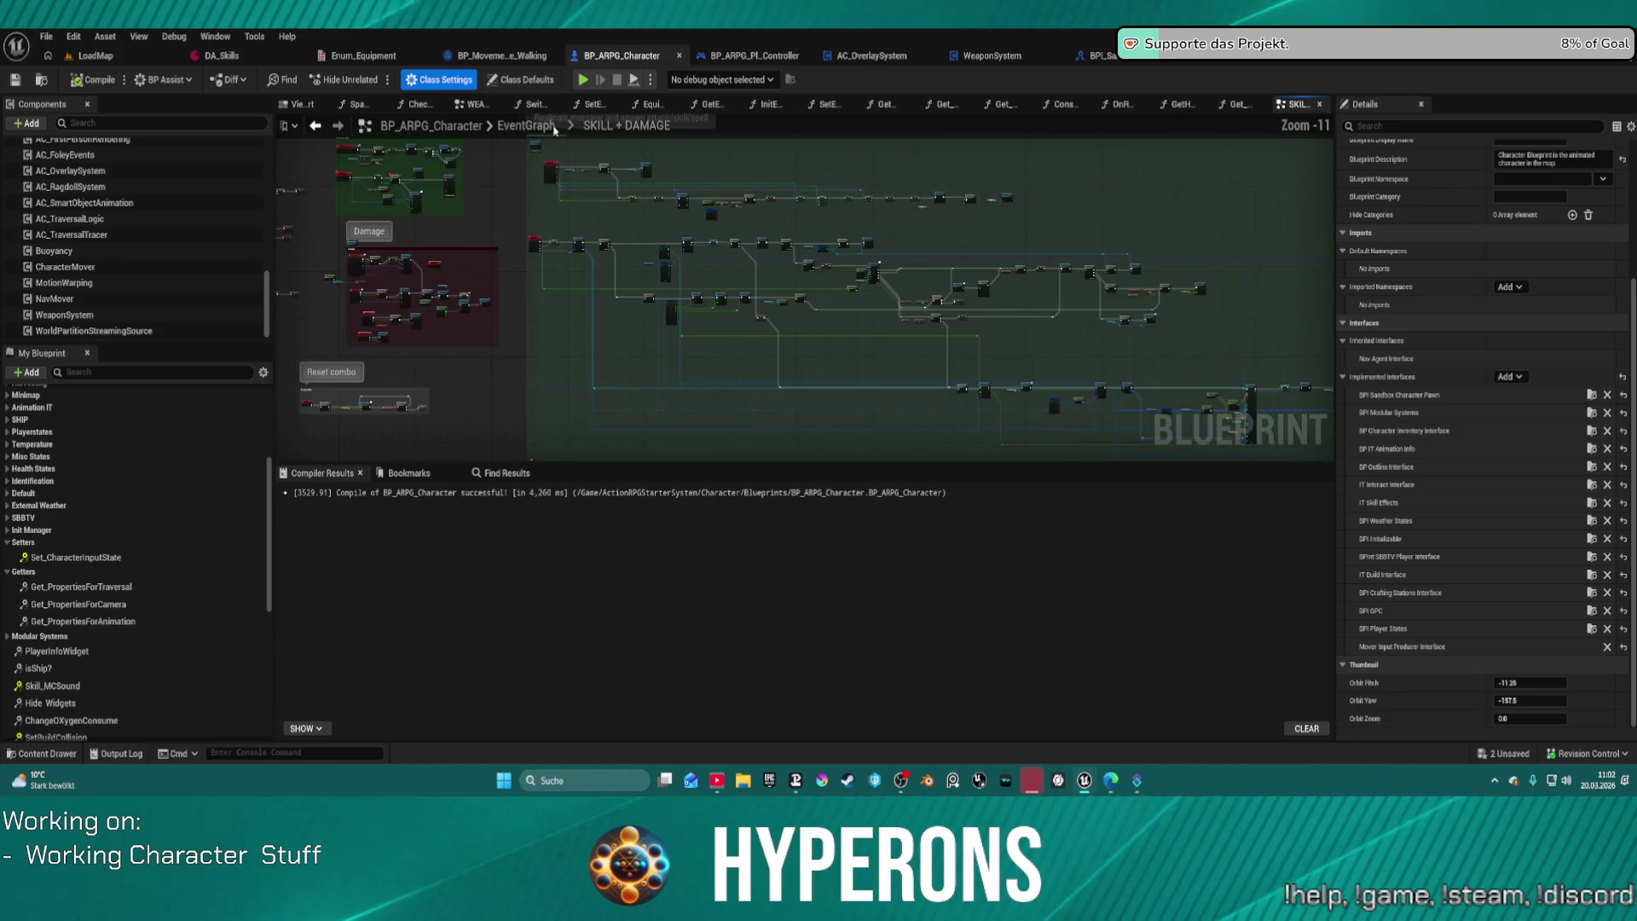
{"action": "left_click", "coordinate": [522, 126]}
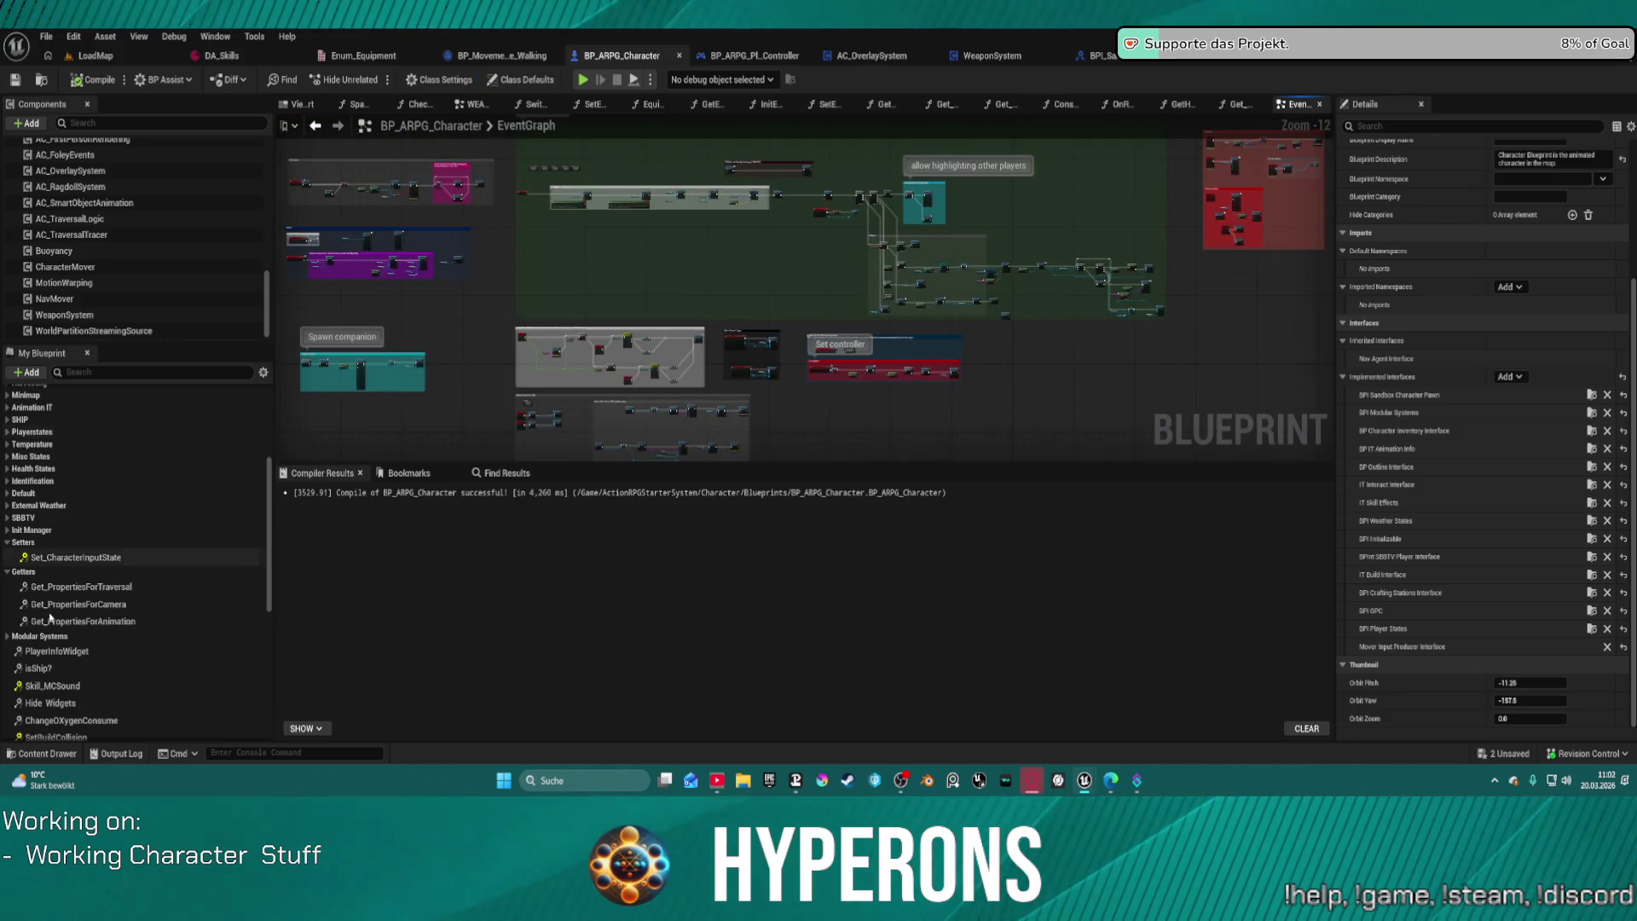
{"action": "scroll", "coordinate": [128, 528], "scroll_direction": "up", "scroll_amount": 5}
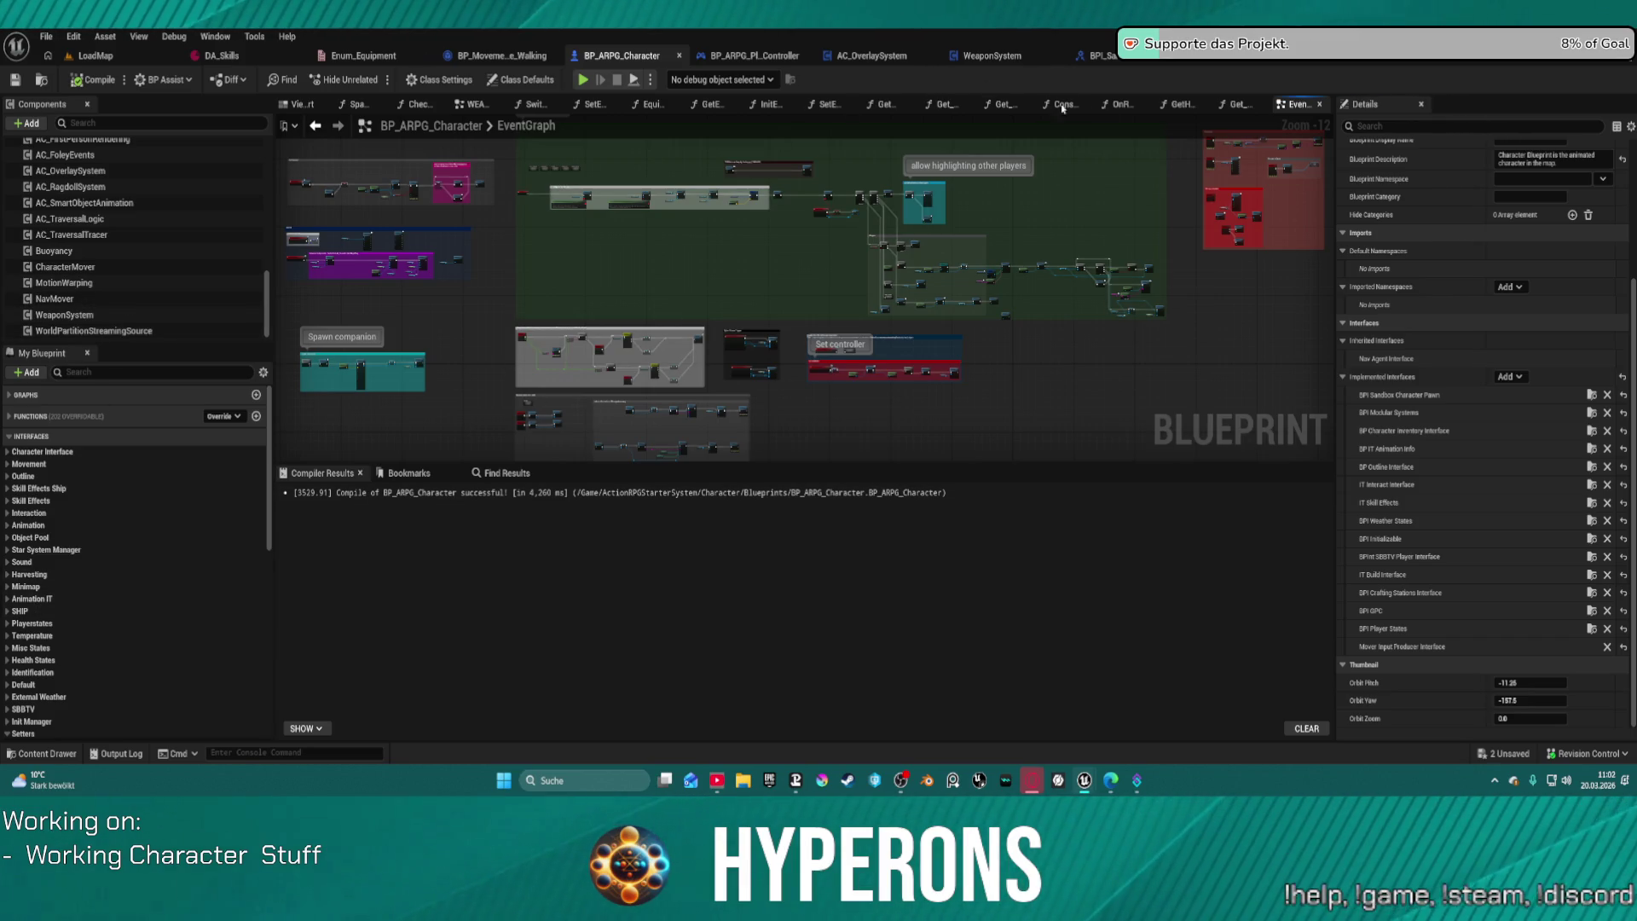
{"action": "left_click", "coordinate": [26, 395]}
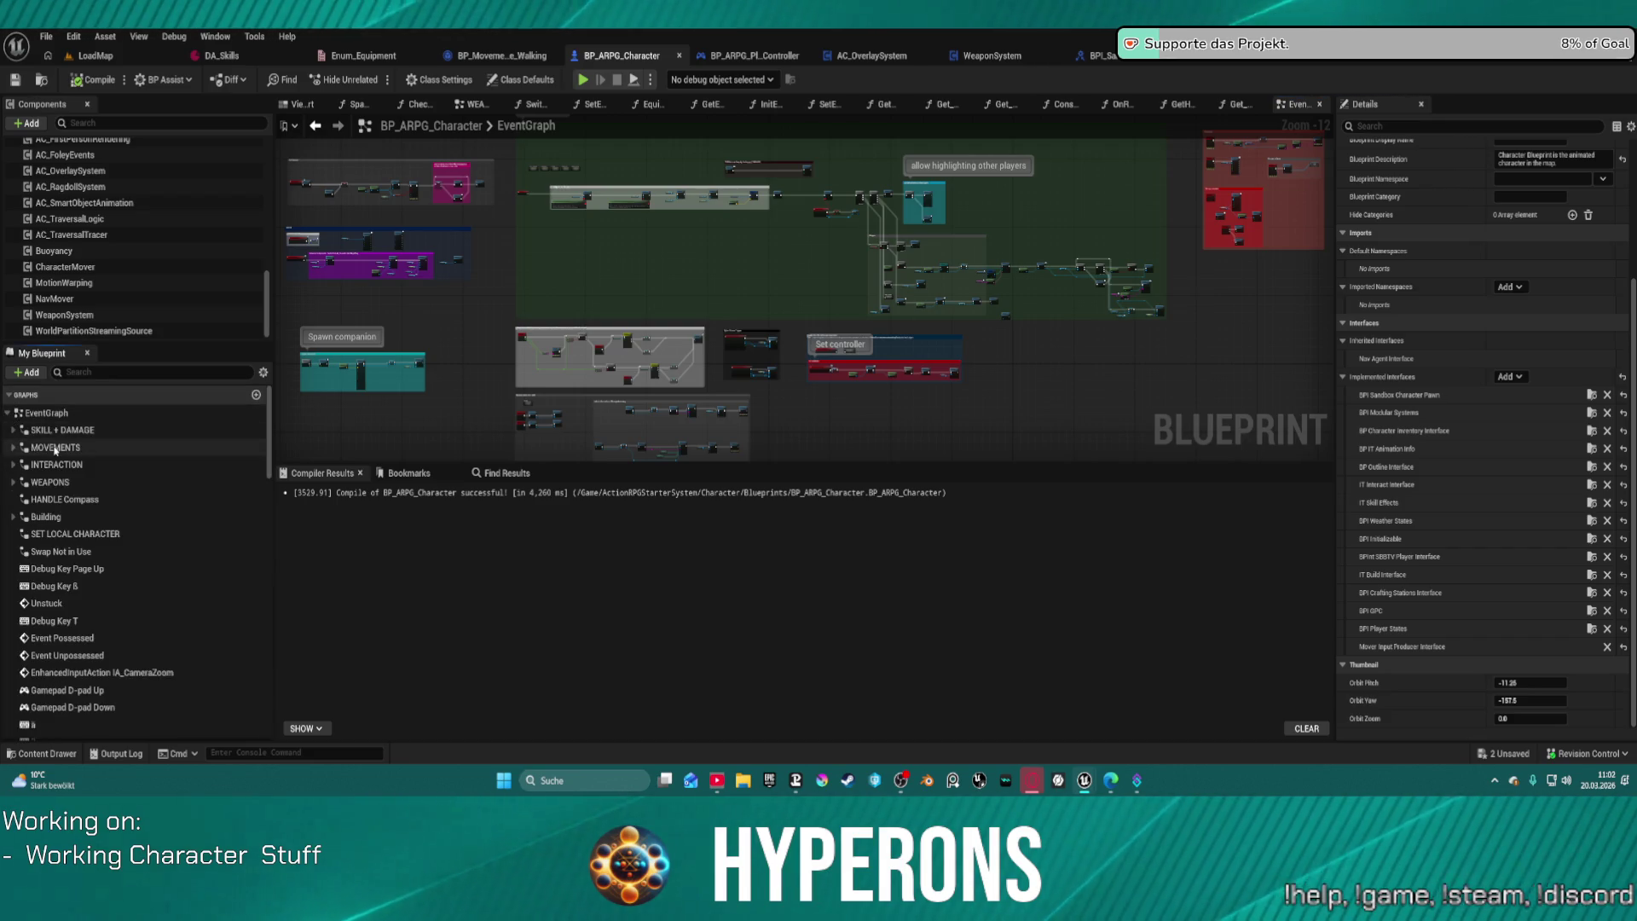
{"action": "double_click", "coordinate": [55, 448]}
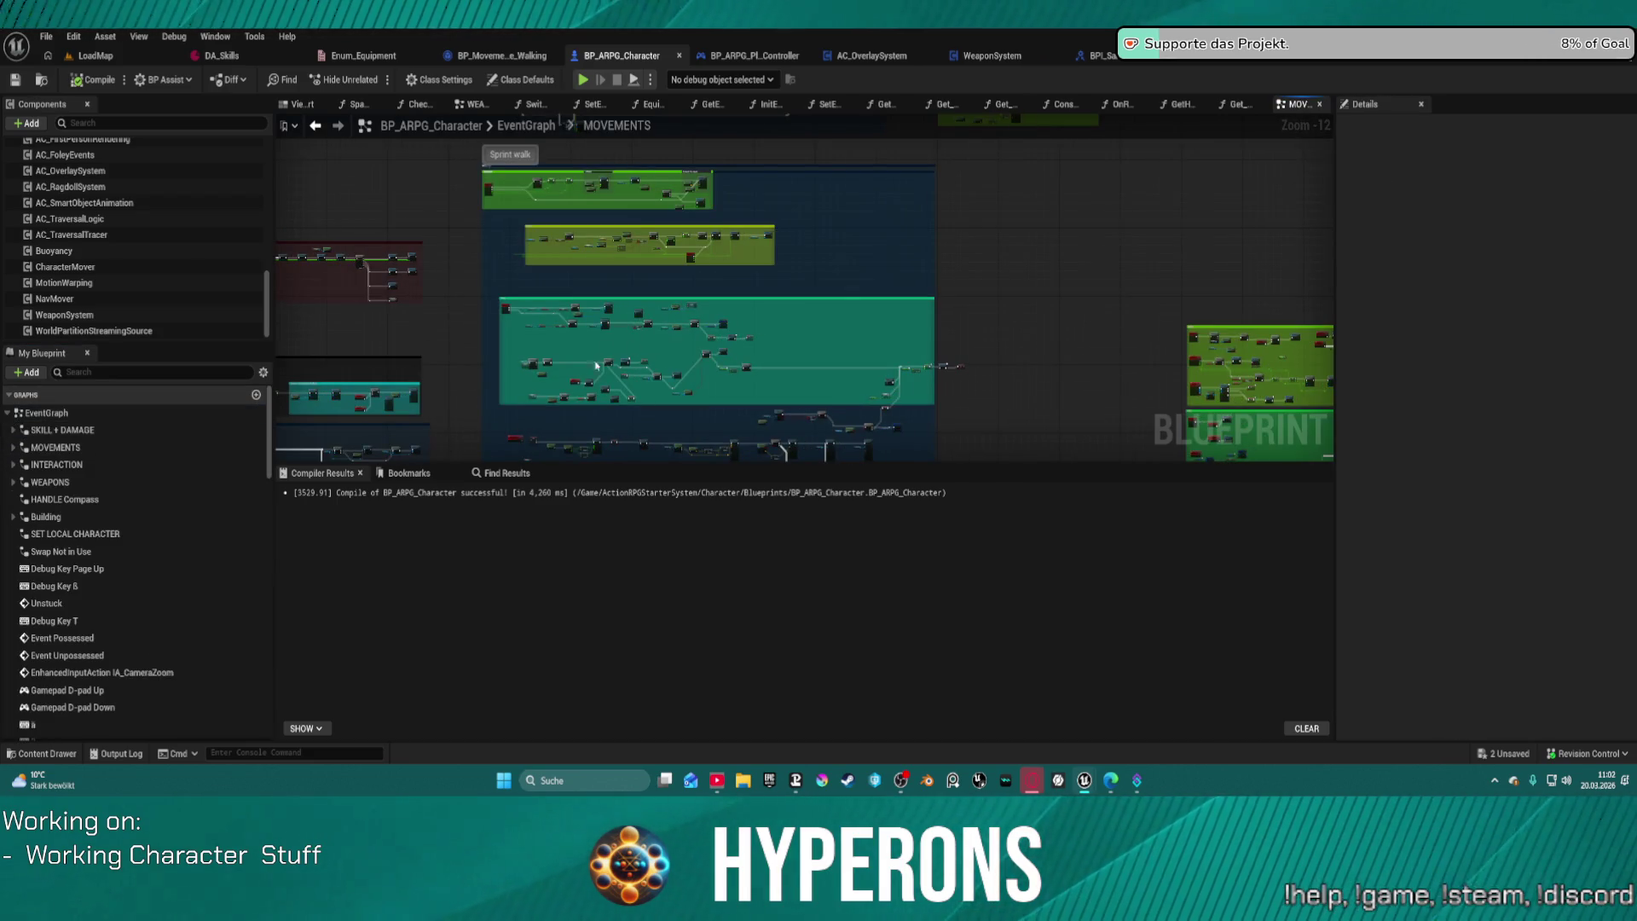
Step: Pan the MOVEMENTS graph to centre the walking speed nodes by the movement-mode comment
{"action": "scroll", "coordinate": [596, 365], "scroll_direction": "up", "scroll_amount": 5}
{"action": "mouse_move", "coordinate": [683, 350]}
{"action": "left_mouse_down"}
{"action": "mouse_move", "coordinate": [670, 273]}
{"action": "mouse_move", "coordinate": [708, 290]}
{"action": "left_mouse_up"}
{"action": "left_click_drag", "start_coordinate": [523, 236], "coordinate": [489, 117]}
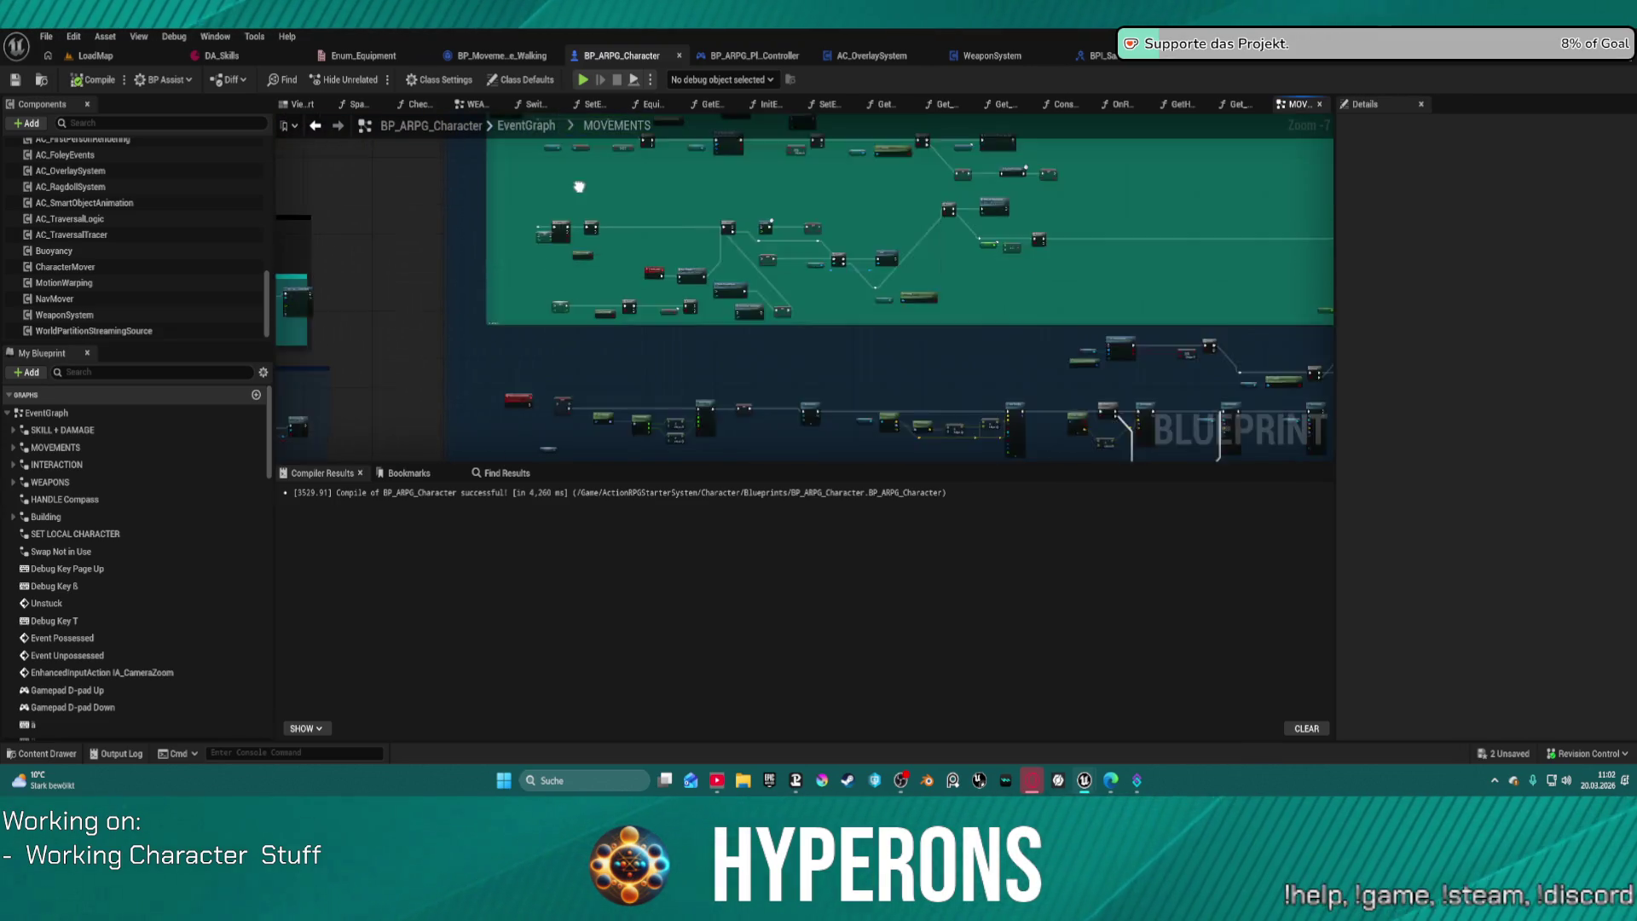
{"action": "left_click_drag", "start_coordinate": [427, 461], "coordinate": [427, 395]}
{"action": "mouse_move", "coordinate": [963, 224]}
{"action": "left_mouse_down"}
{"action": "mouse_move", "coordinate": [837, 224]}
{"action": "mouse_move", "coordinate": [989, 217]}
{"action": "left_mouse_up"}
{"action": "mouse_move", "coordinate": [511, 285]}
{"action": "left_mouse_down"}
{"action": "mouse_move", "coordinate": [657, 248]}
{"action": "mouse_move", "coordinate": [706, 165]}
{"action": "left_mouse_up"}
{"action": "scroll", "coordinate": [706, 164], "scroll_direction": "up", "scroll_amount": 5}
{"action": "mouse_move", "coordinate": [611, 435]}
{"action": "left_mouse_down"}
{"action": "mouse_move", "coordinate": [595, 256]}
{"action": "mouse_move", "coordinate": [569, 309]}
{"action": "mouse_move", "coordinate": [682, 205]}
{"action": "mouse_move", "coordinate": [823, 158]}
{"action": "left_mouse_up"}
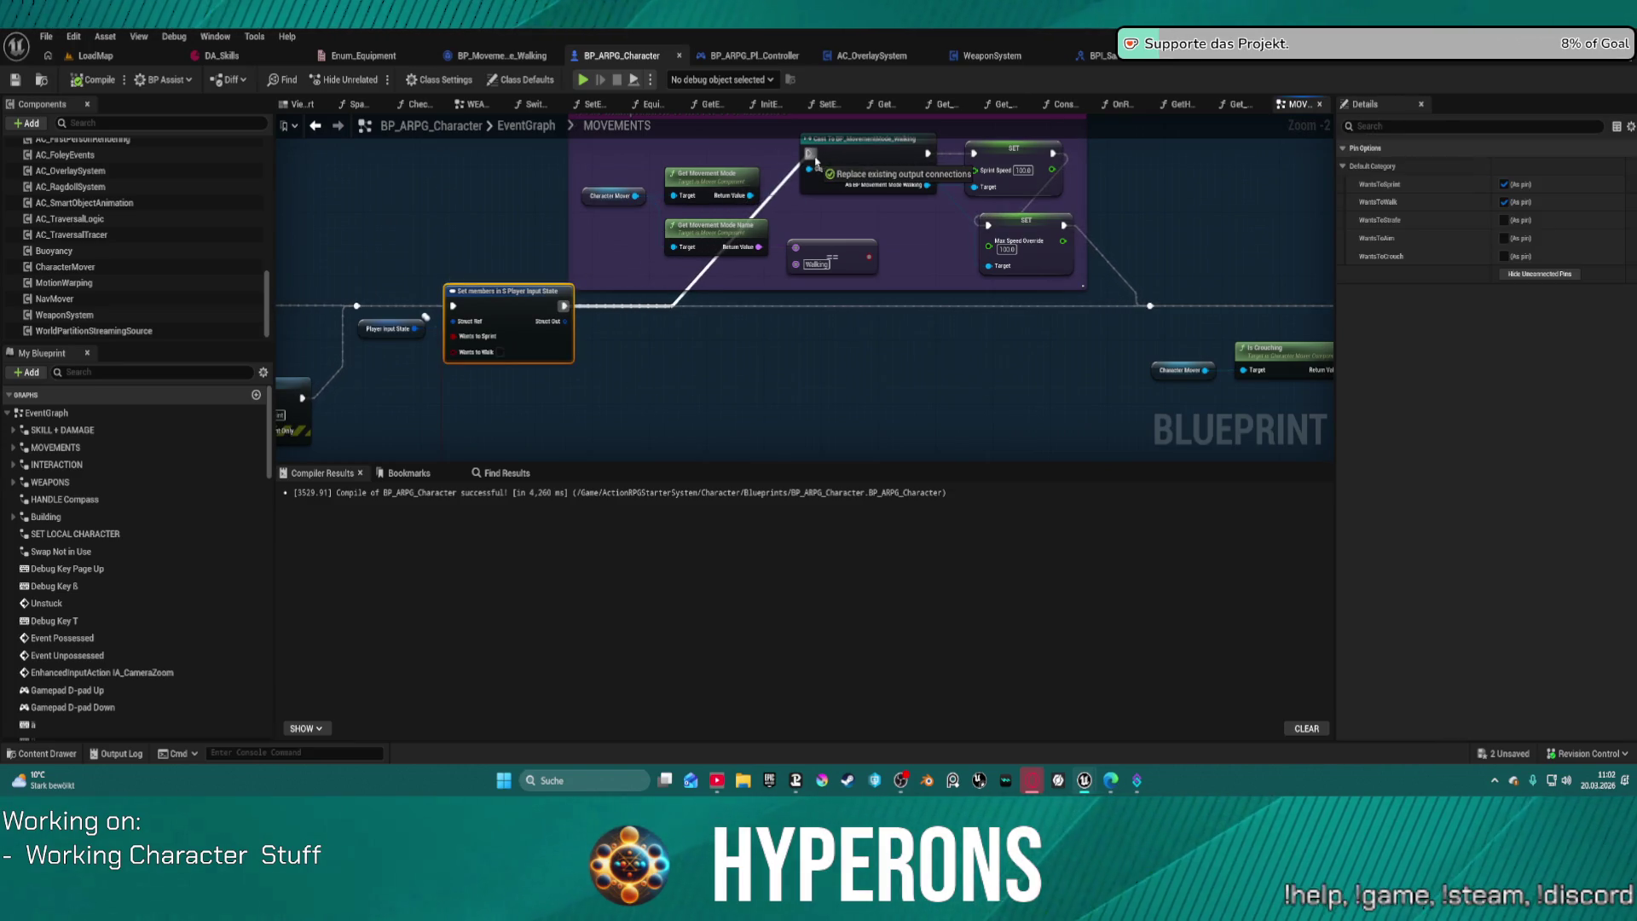
Step: Wire the Cast To BP_MovementMode_Walking node into the walk-speed SET nodes, then reopen the Content Drawer
{"action": "left_click", "coordinate": [1023, 224]}
{"action": "left_click_drag", "start_coordinate": [1093, 192], "coordinate": [799, 308]}
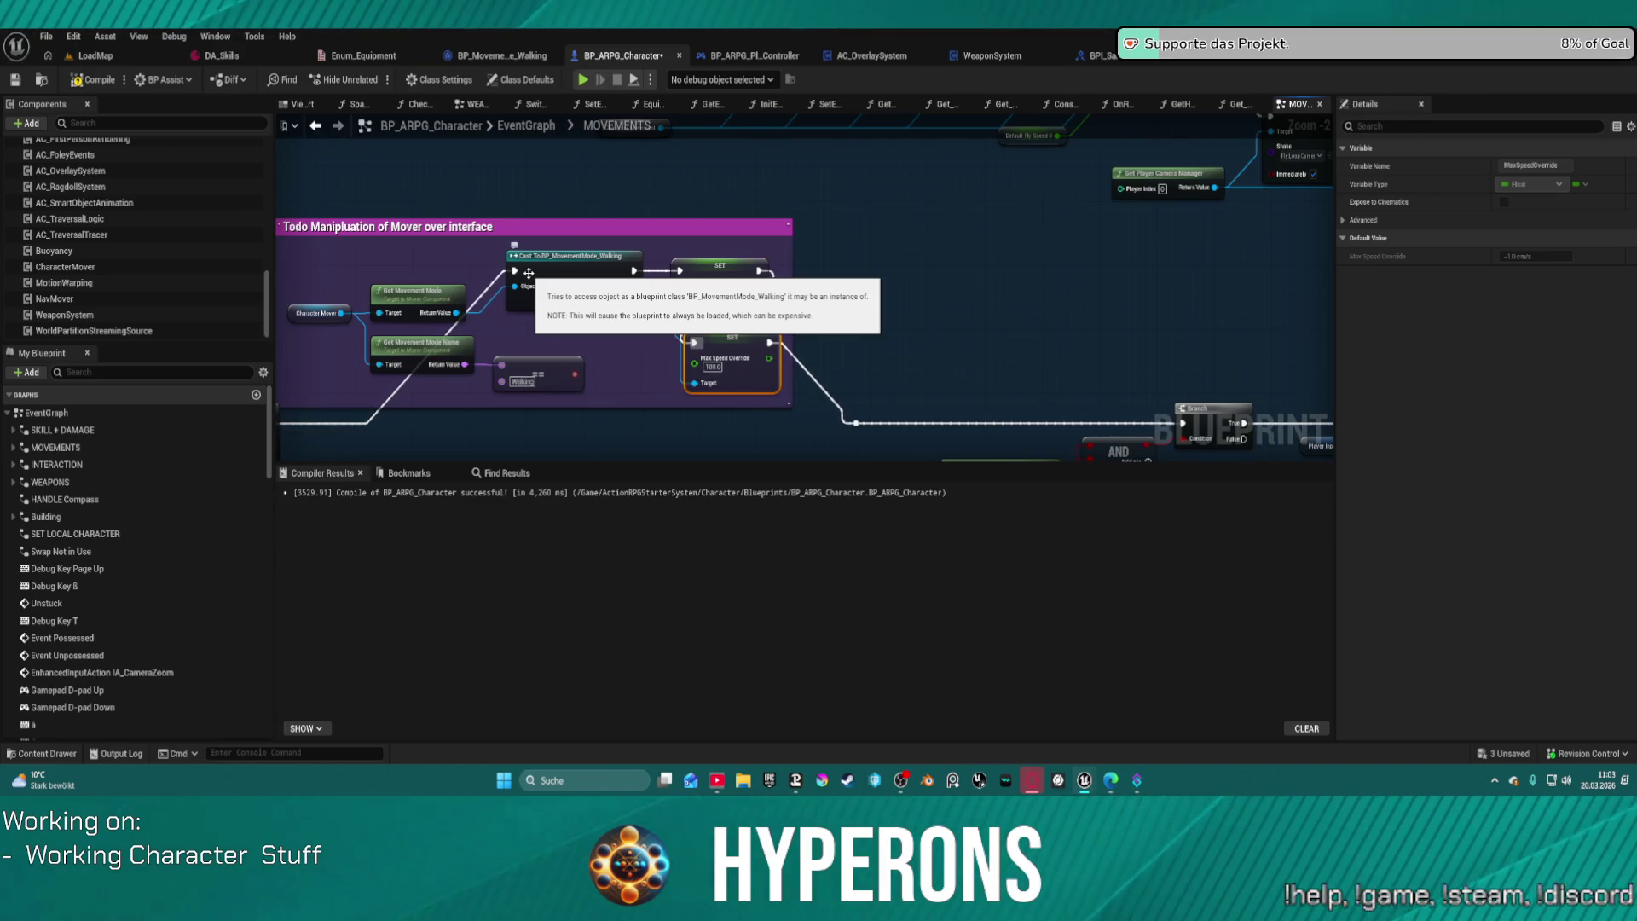
{"action": "key", "text": "ctrl+space"}
{"action": "left_click_drag", "start_coordinate": [139, 669], "coordinate": [139, 548]}
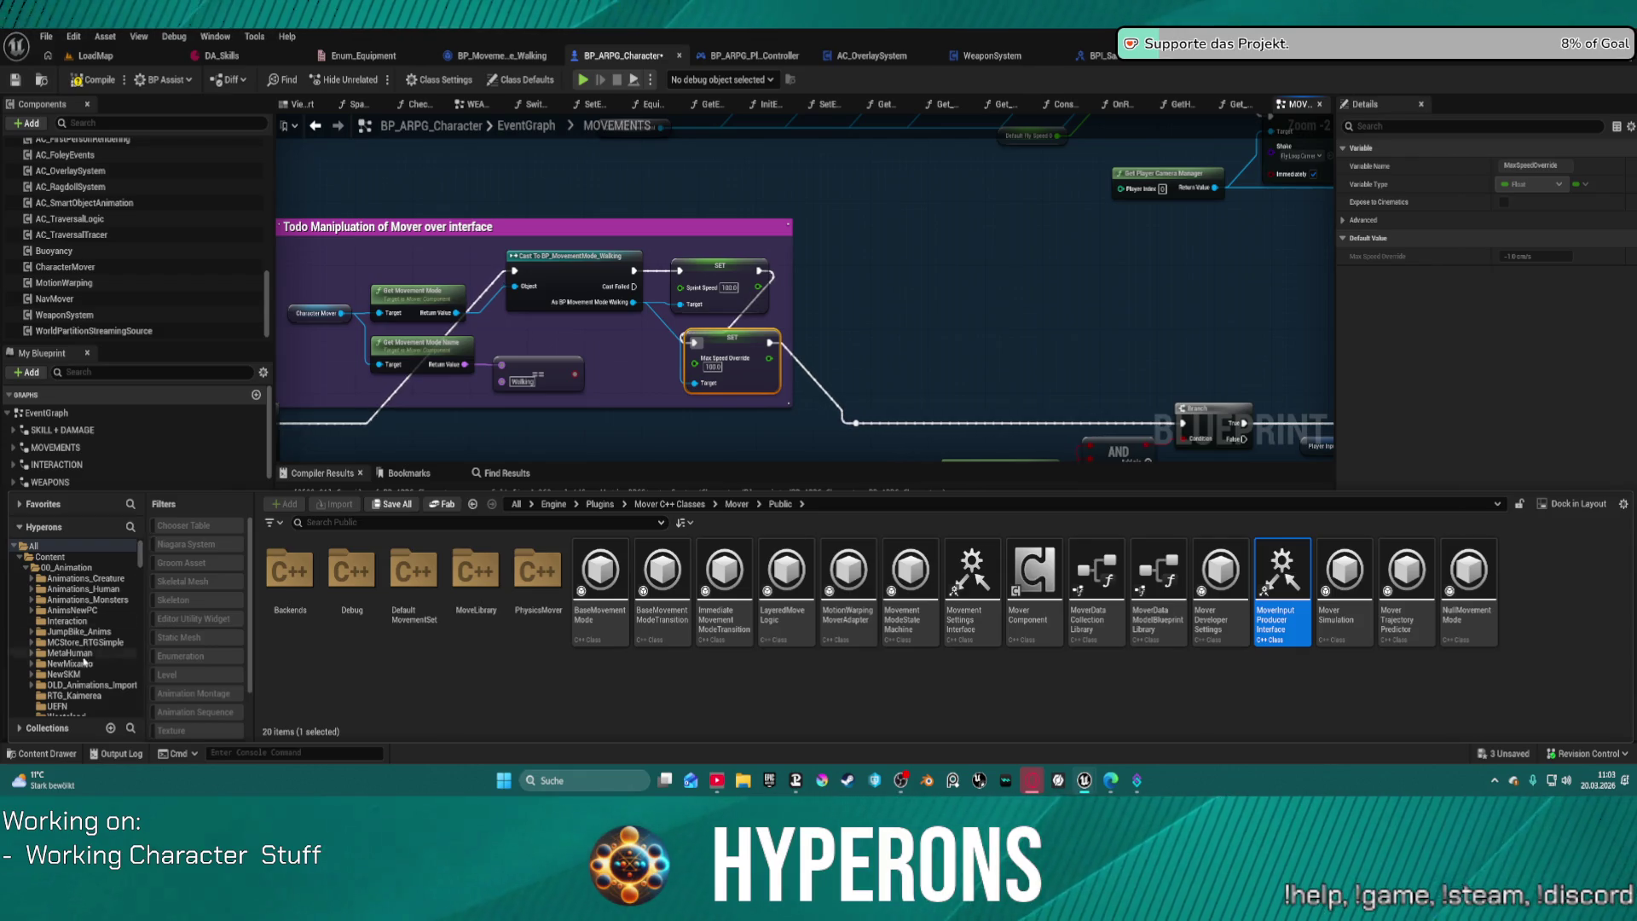
Step: Browse the Content Drawer folder tree, collapsing Pickups and Engine and opening OverlaySystem
{"action": "scroll", "coordinate": [85, 661], "scroll_direction": "down", "scroll_amount": 5}
{"action": "left_click", "coordinate": [32, 653]}
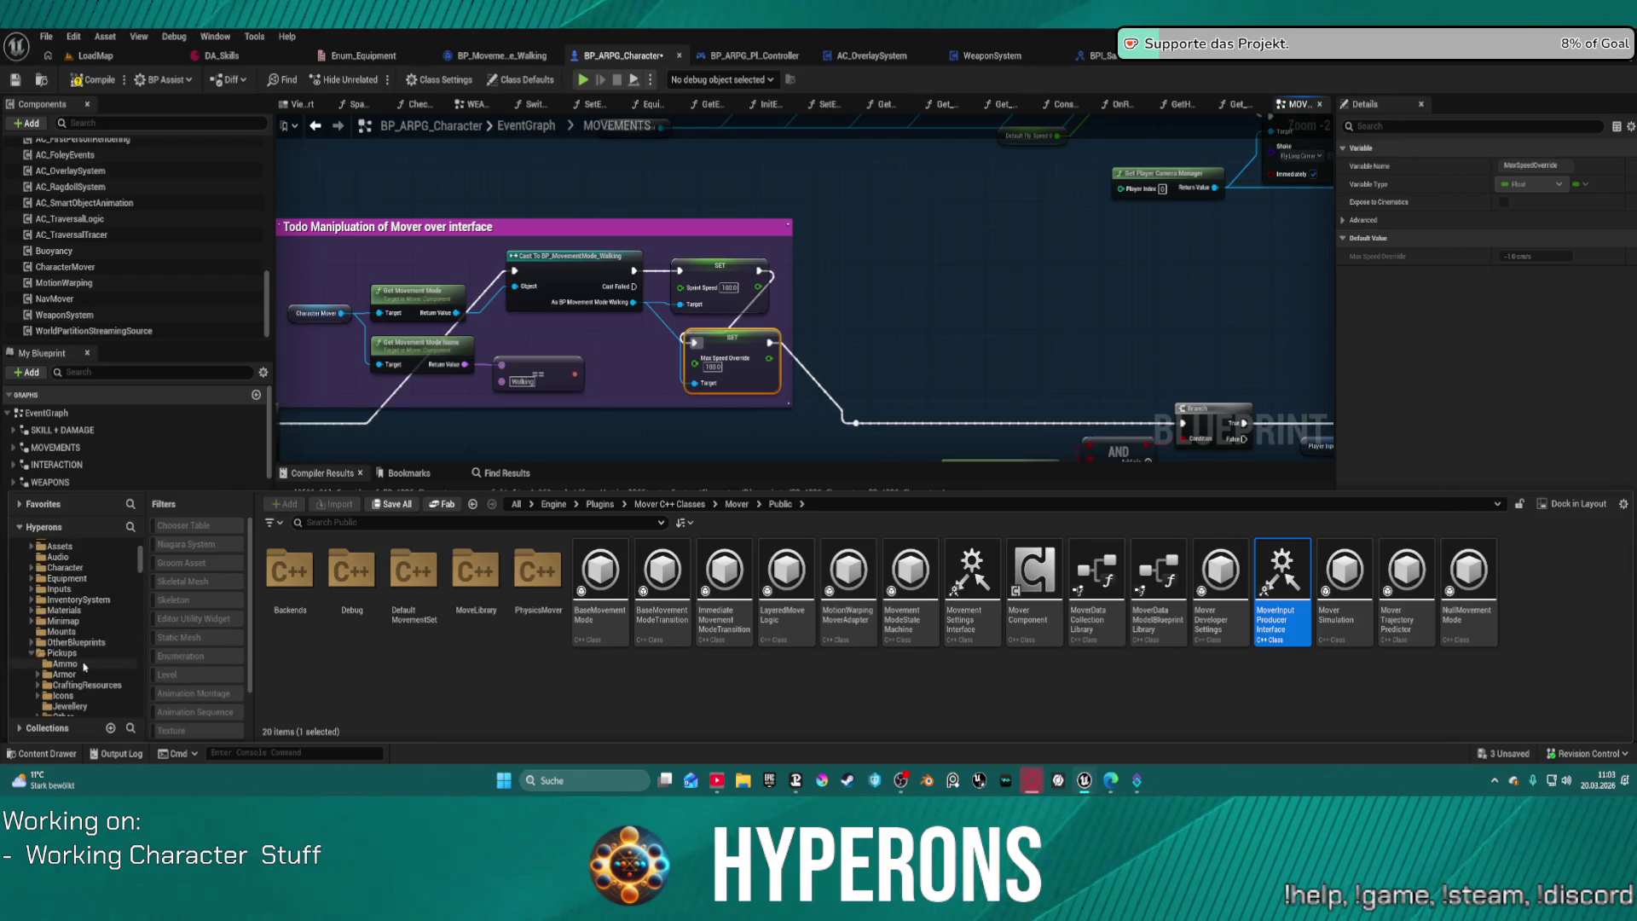
{"action": "left_click", "coordinate": [32, 654]}
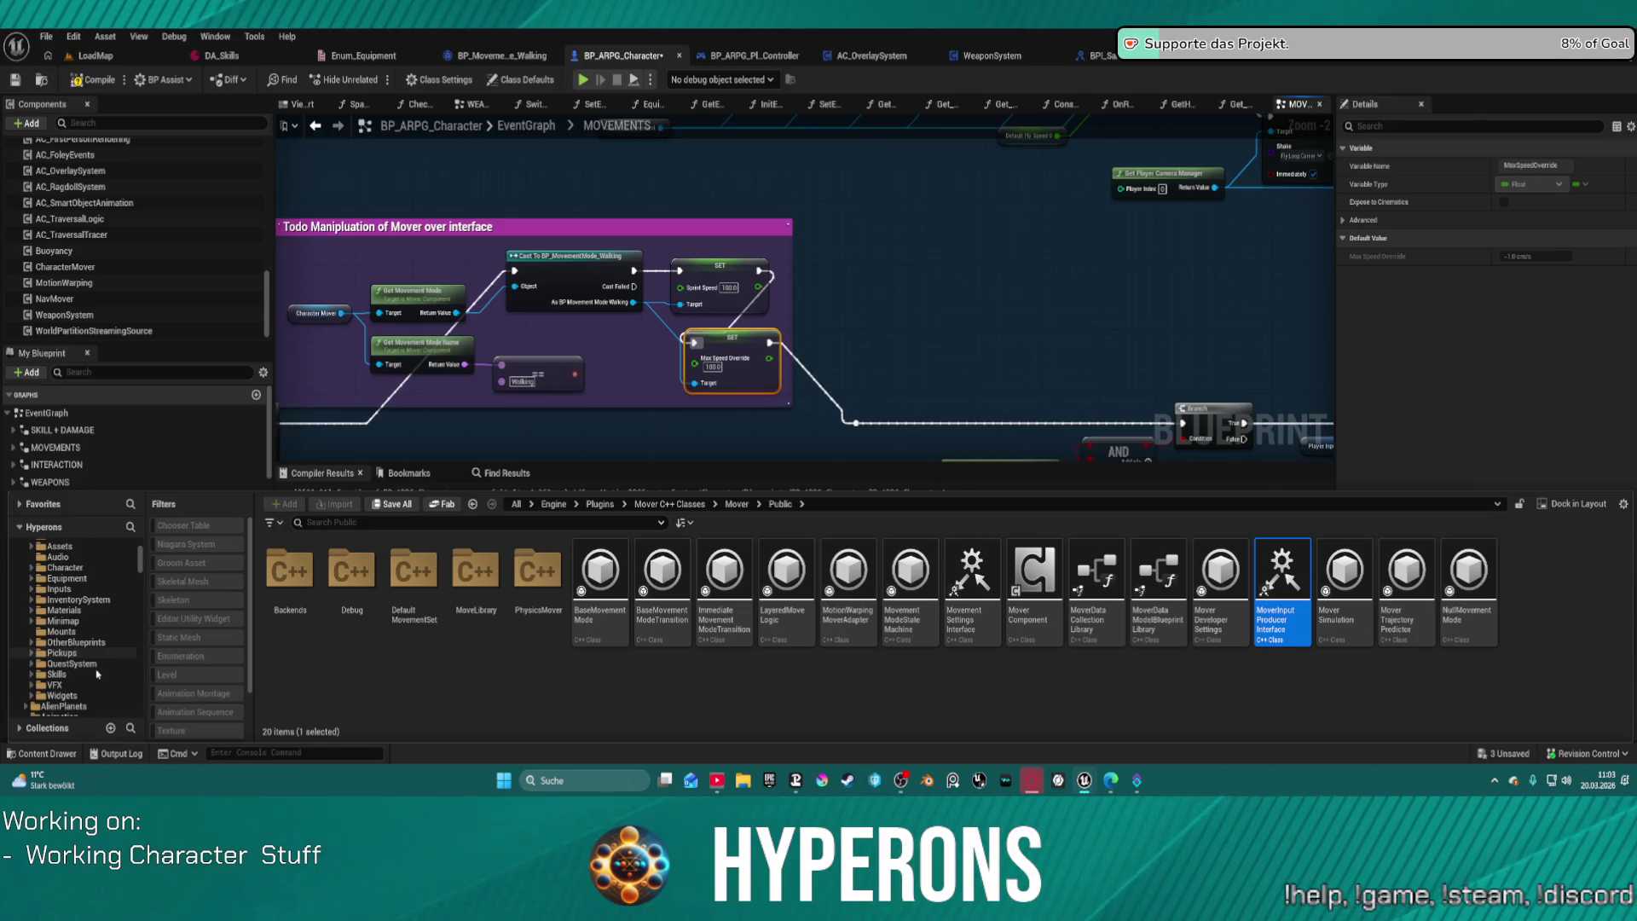
{"action": "scroll", "coordinate": [85, 665], "scroll_direction": "up", "scroll_amount": 5}
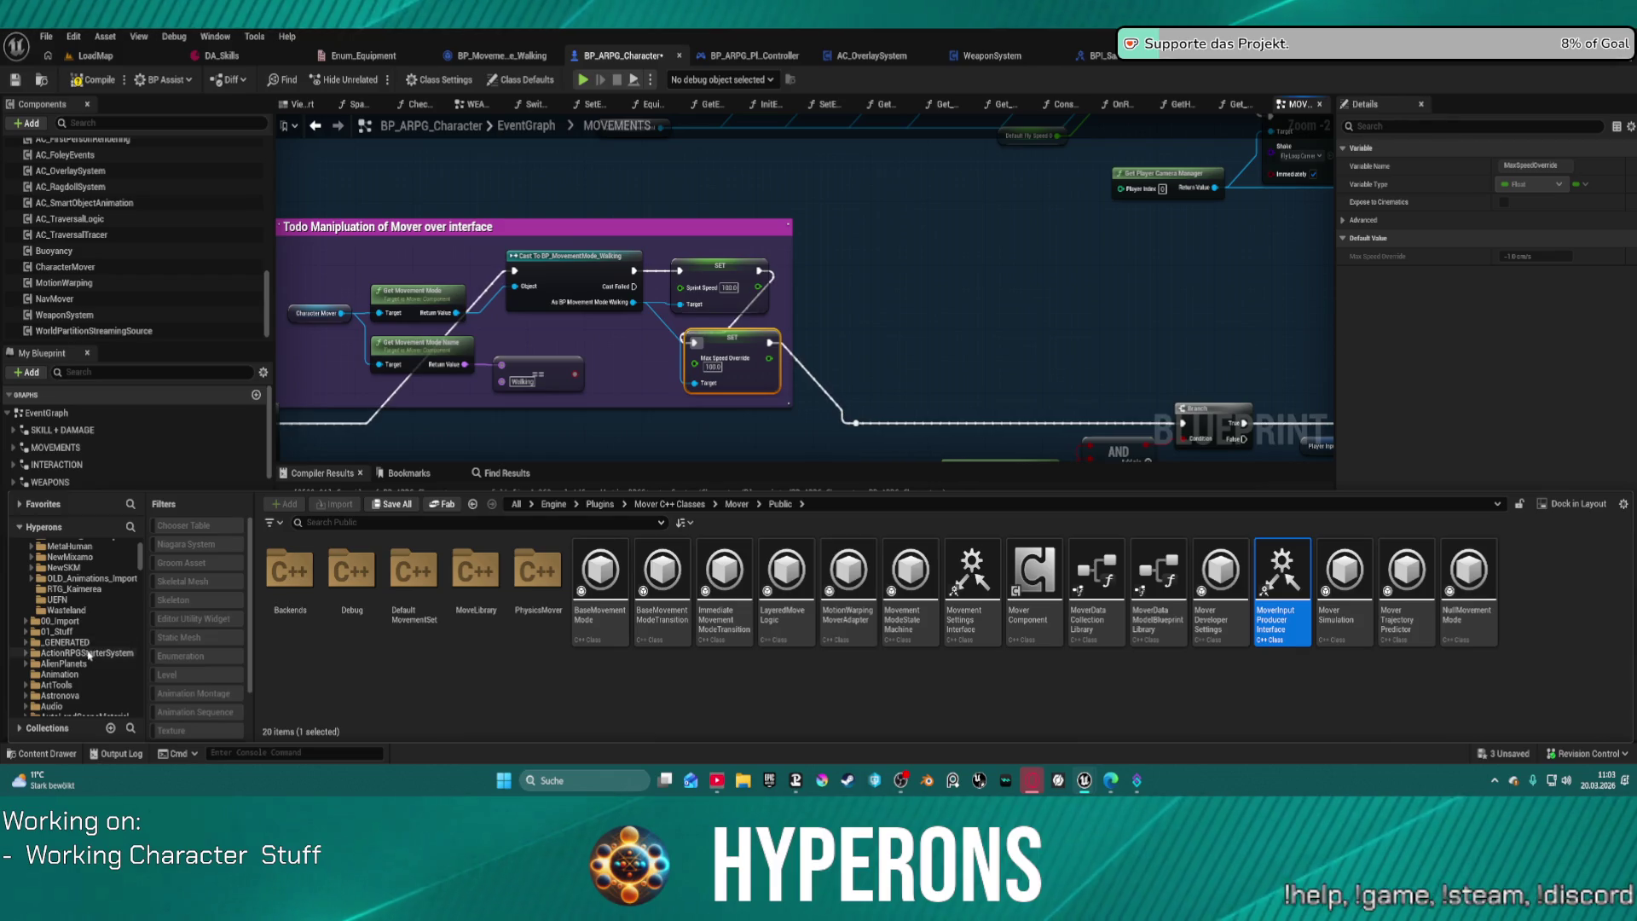
{"action": "scroll", "coordinate": [89, 660], "scroll_direction": "down", "scroll_amount": 5}
{"action": "scroll", "coordinate": [89, 661], "scroll_direction": "up", "scroll_amount": 5}
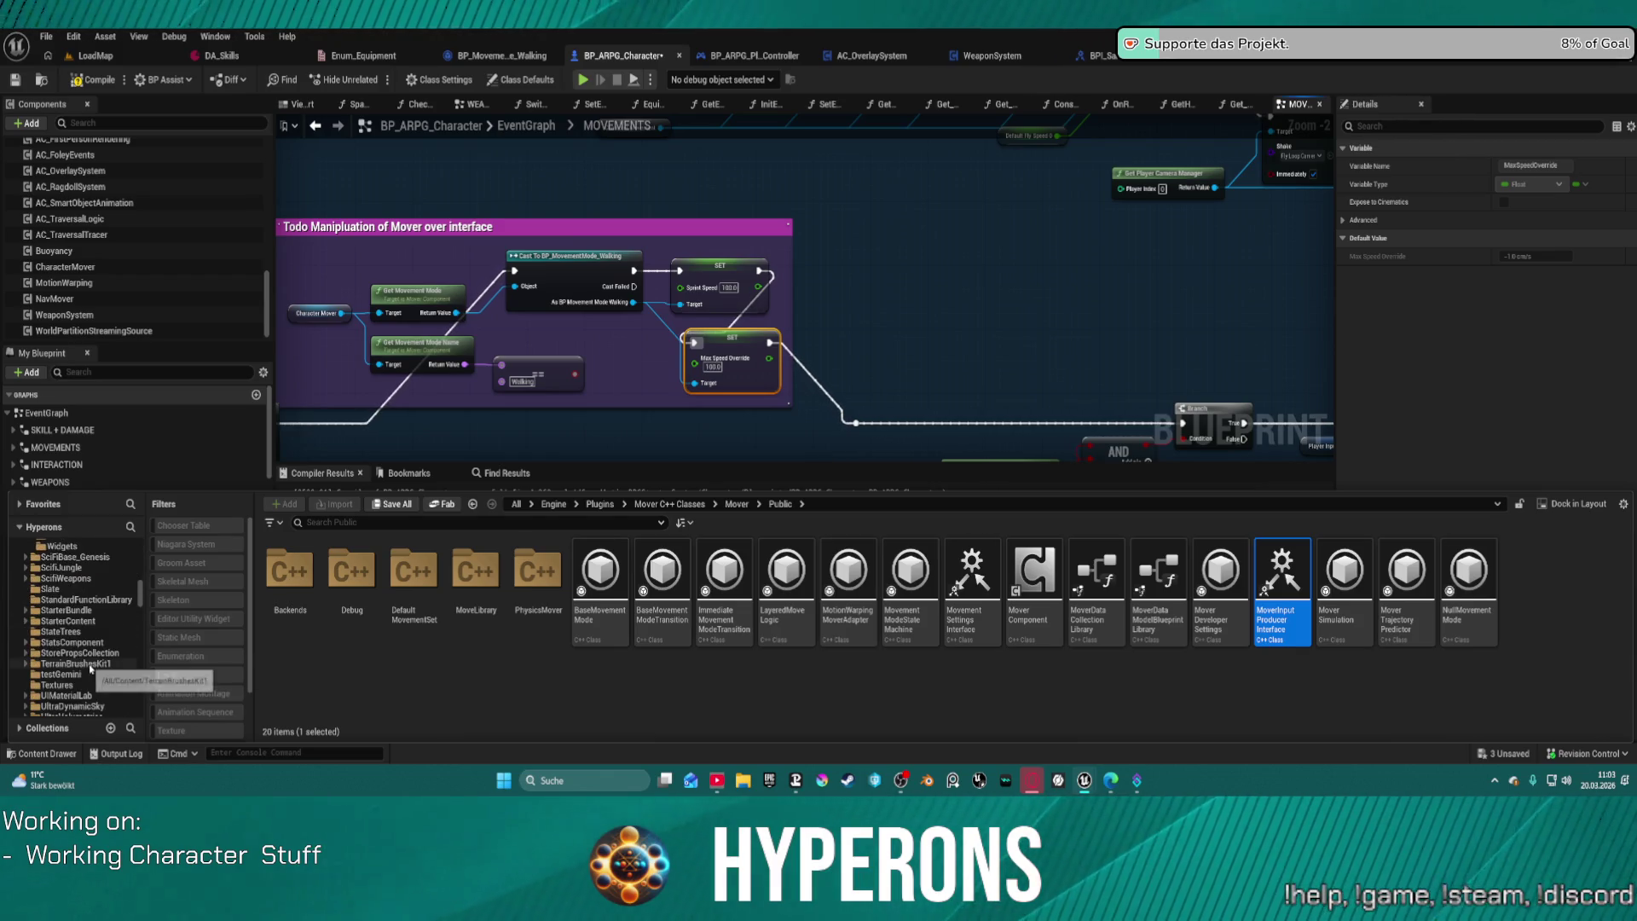
{"action": "scroll", "coordinate": [95, 674], "scroll_direction": "down", "scroll_amount": 10}
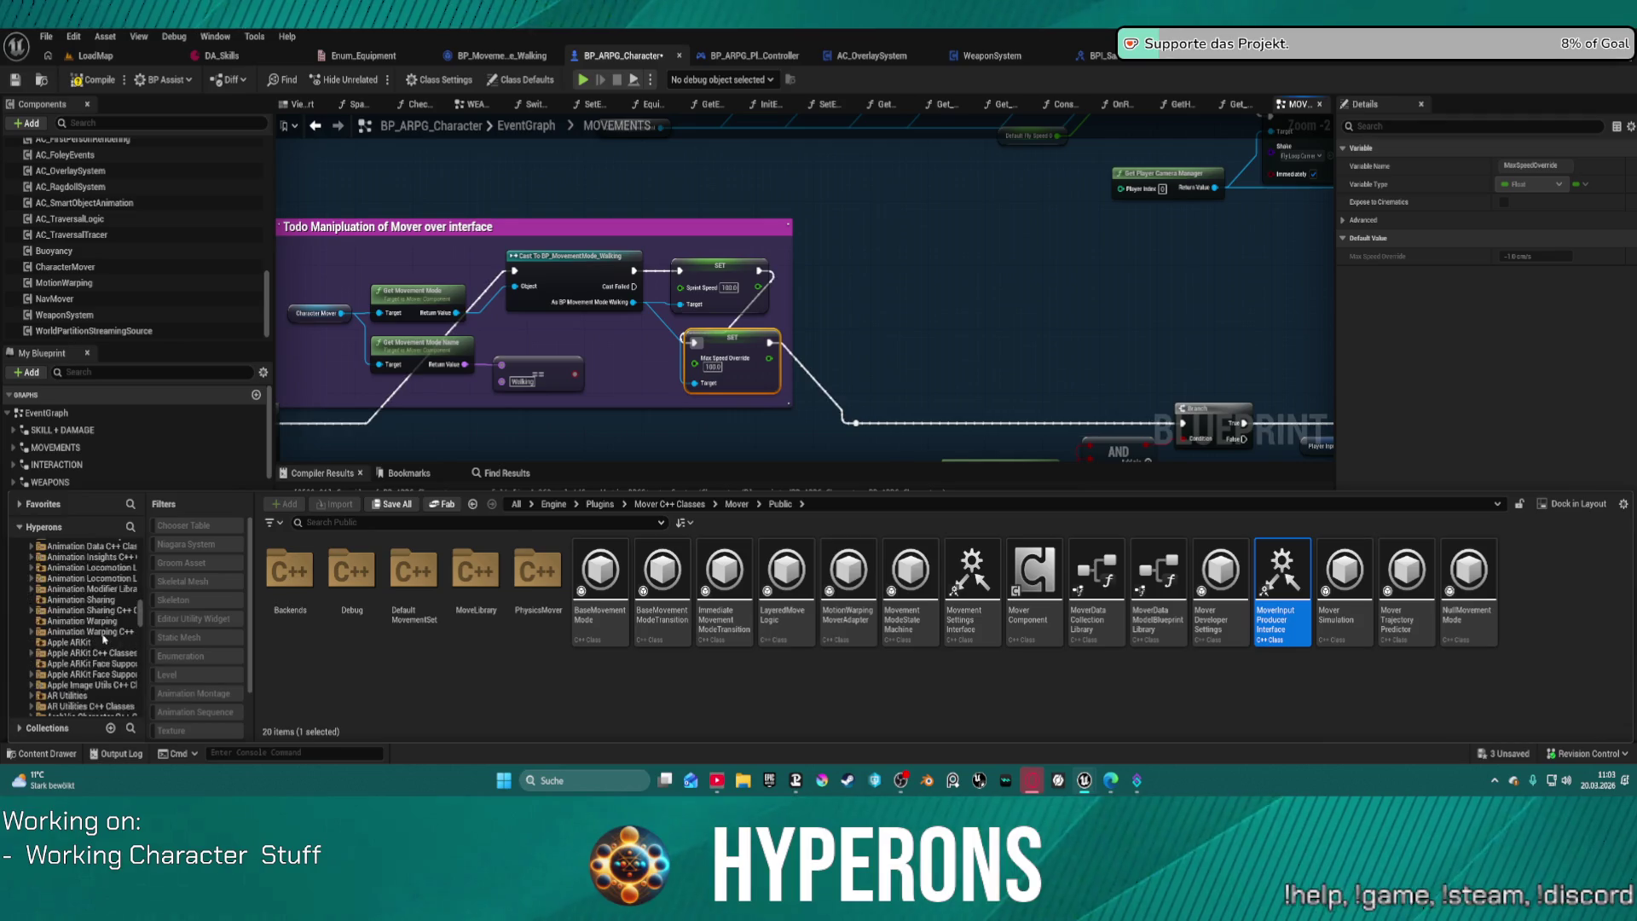
{"action": "scroll", "coordinate": [86, 647], "scroll_direction": "down", "scroll_amount": 2}
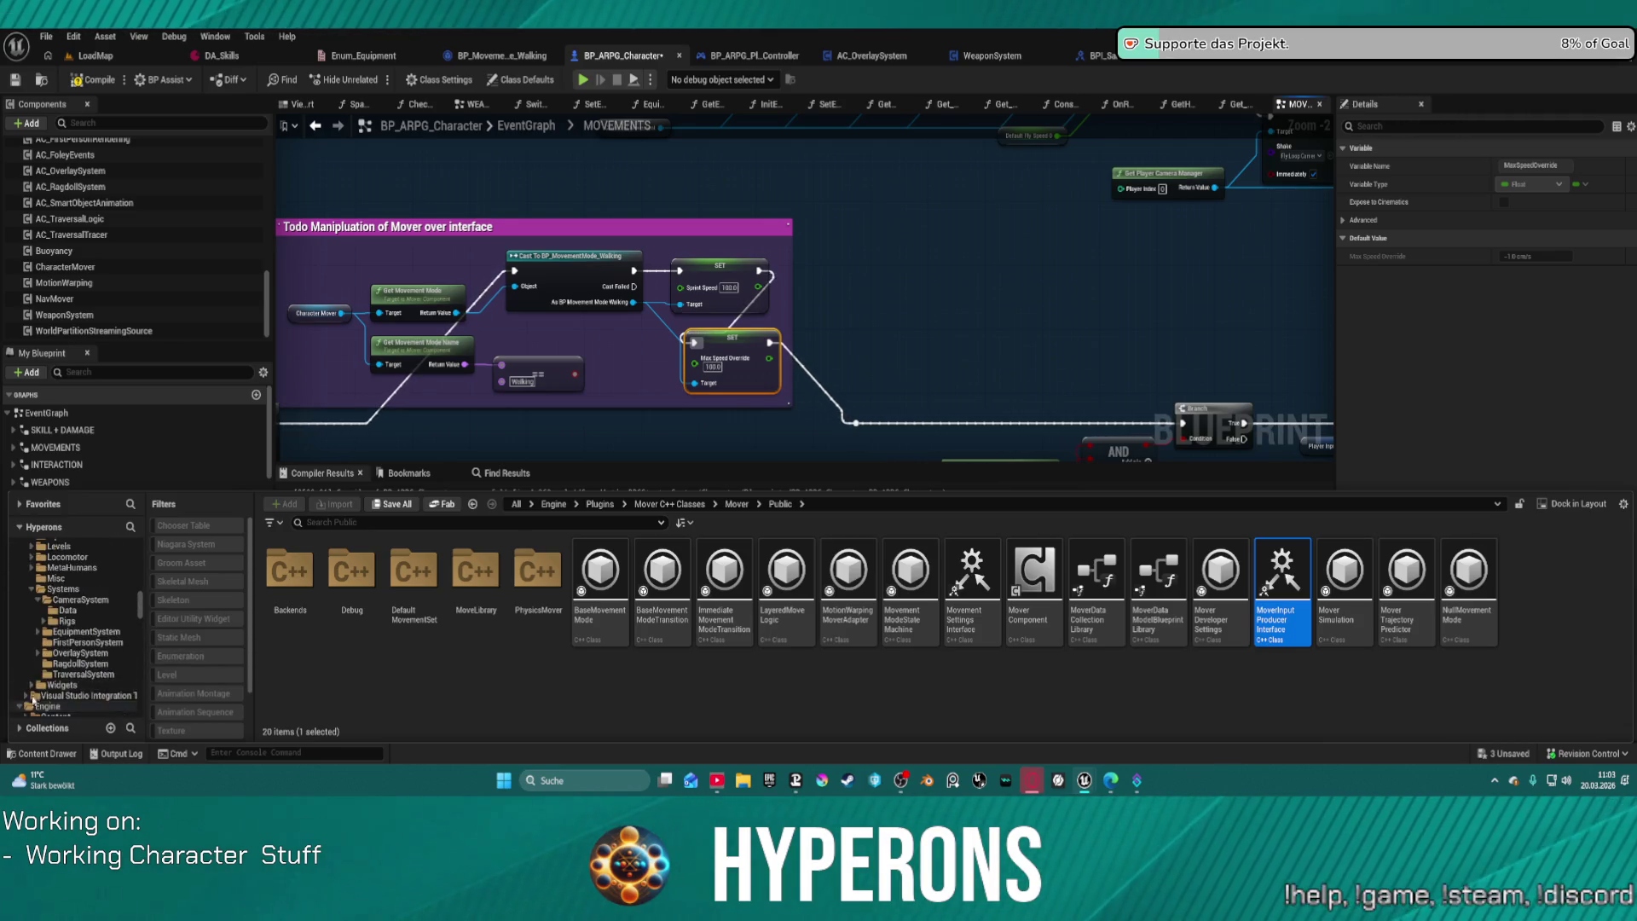
{"action": "left_click", "coordinate": [19, 622]}
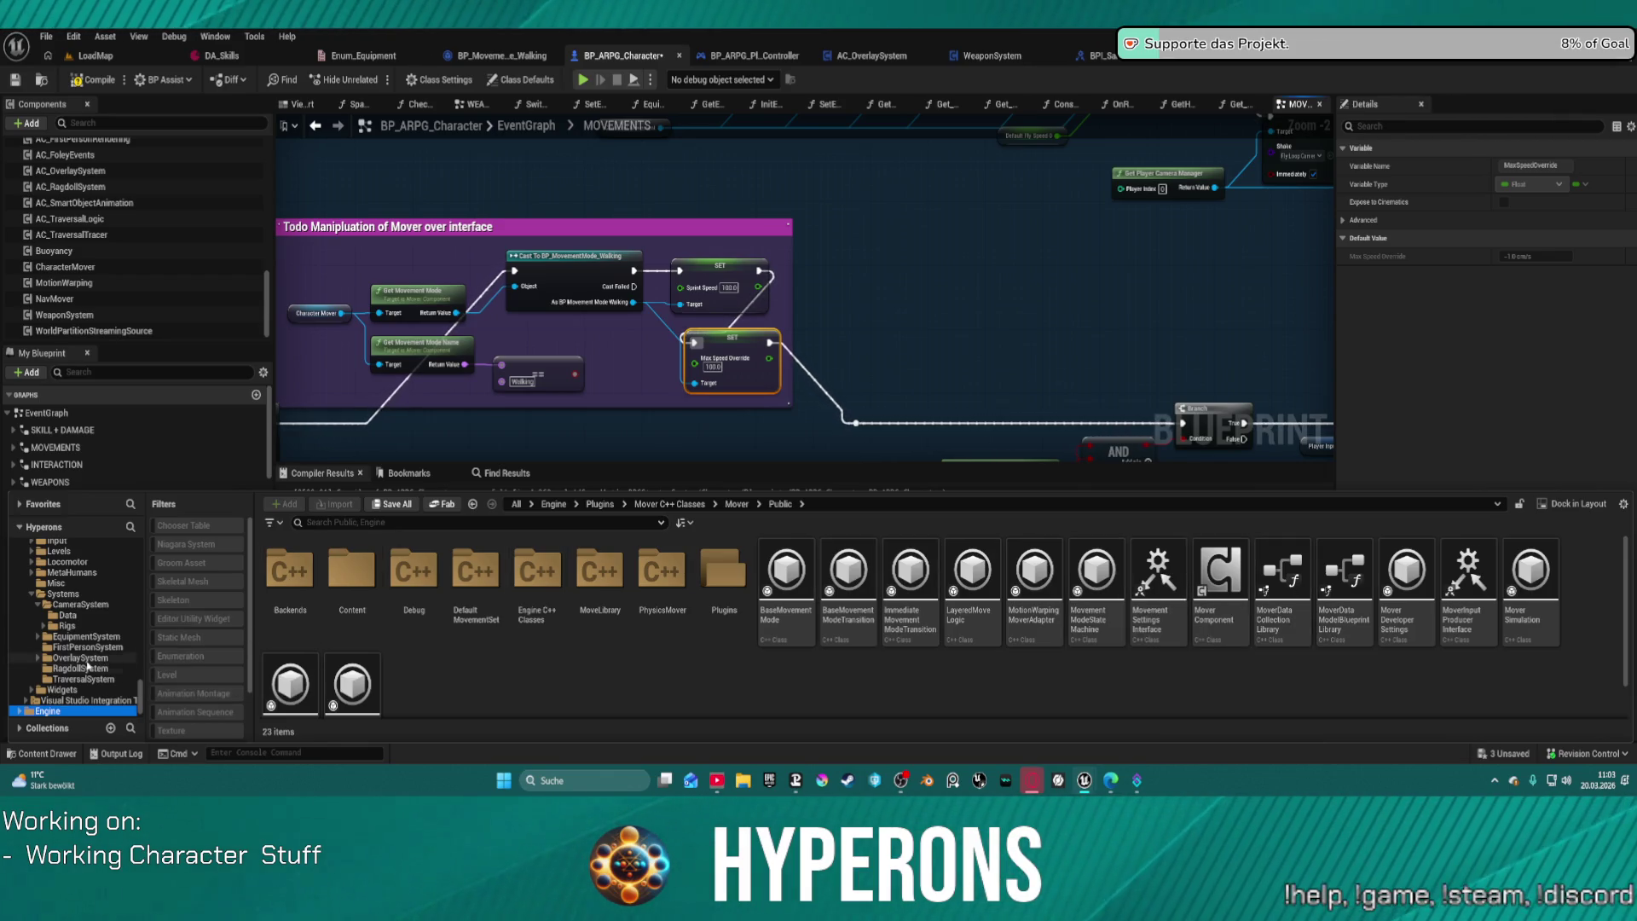
{"action": "left_click", "coordinate": [82, 658]}
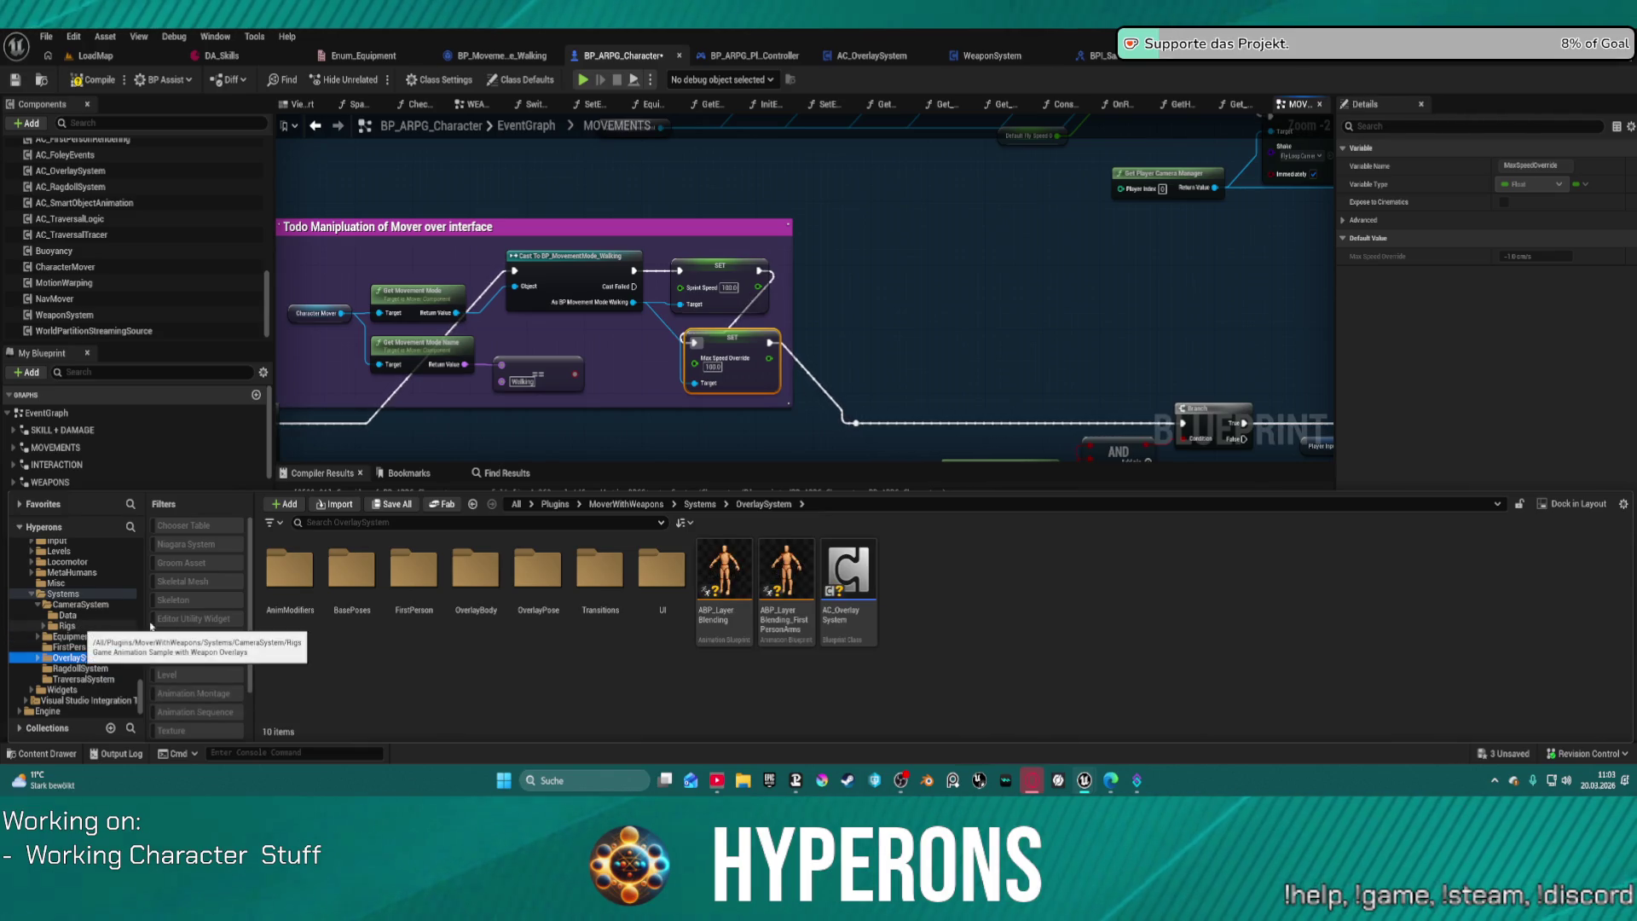
Step: Open BP_MovementMode_Walking from the plugin's MovementModes folder
{"action": "scroll", "coordinate": [101, 617], "scroll_direction": "up", "scroll_amount": 2}
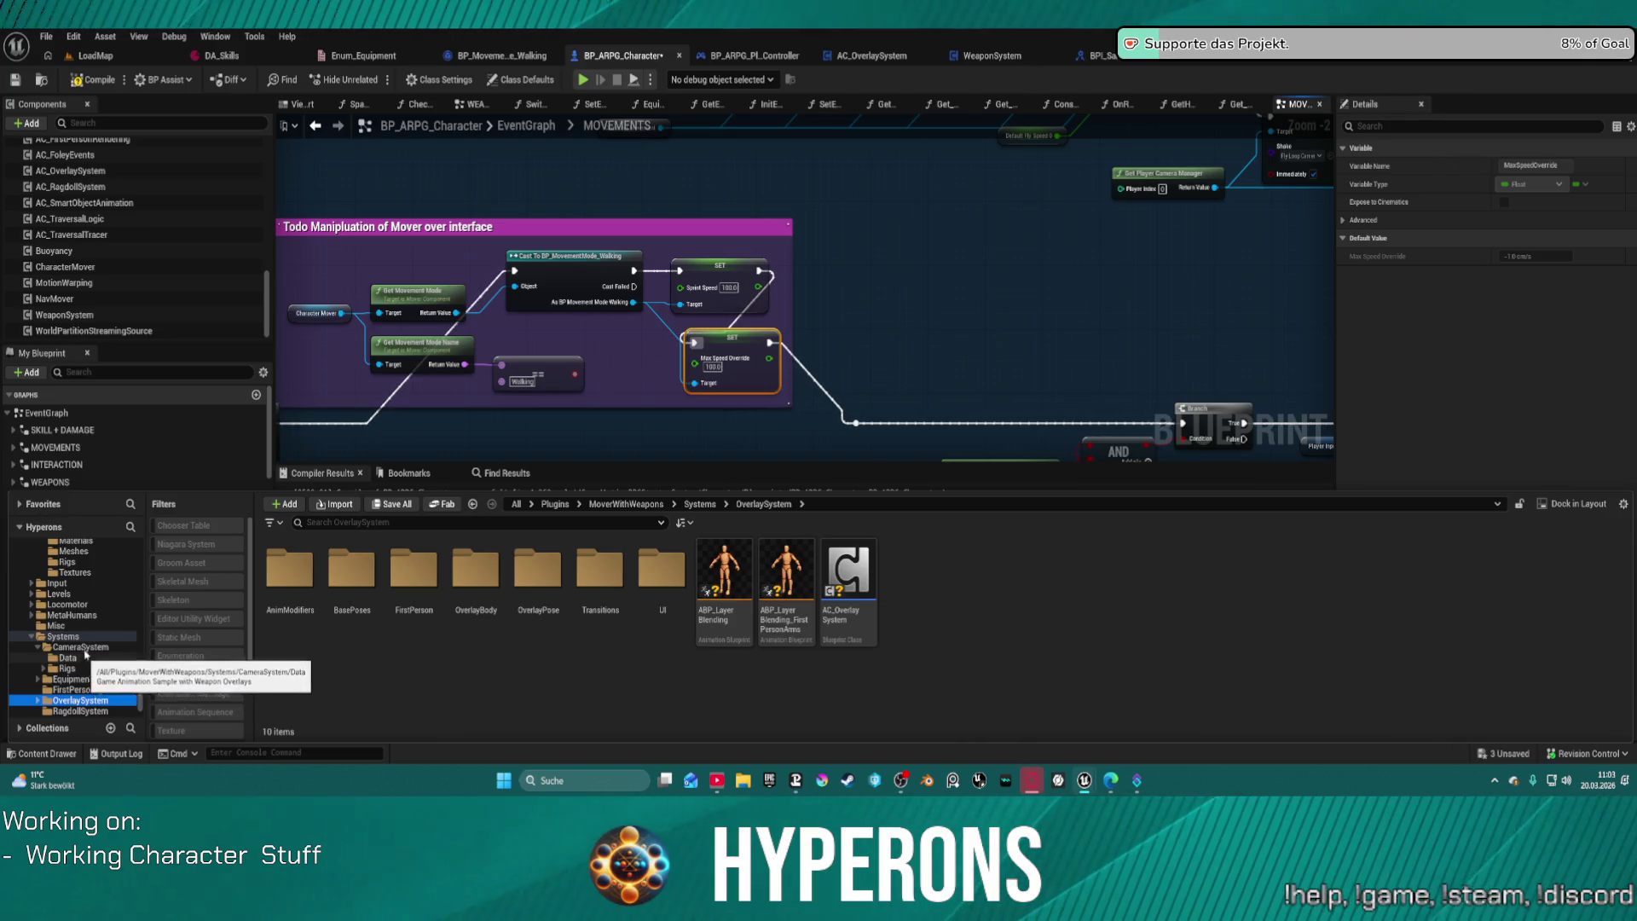
{"action": "scroll", "coordinate": [98, 648], "scroll_direction": "up", "scroll_amount": 4}
{"action": "scroll", "coordinate": [97, 612], "scroll_direction": "up", "scroll_amount": 3}
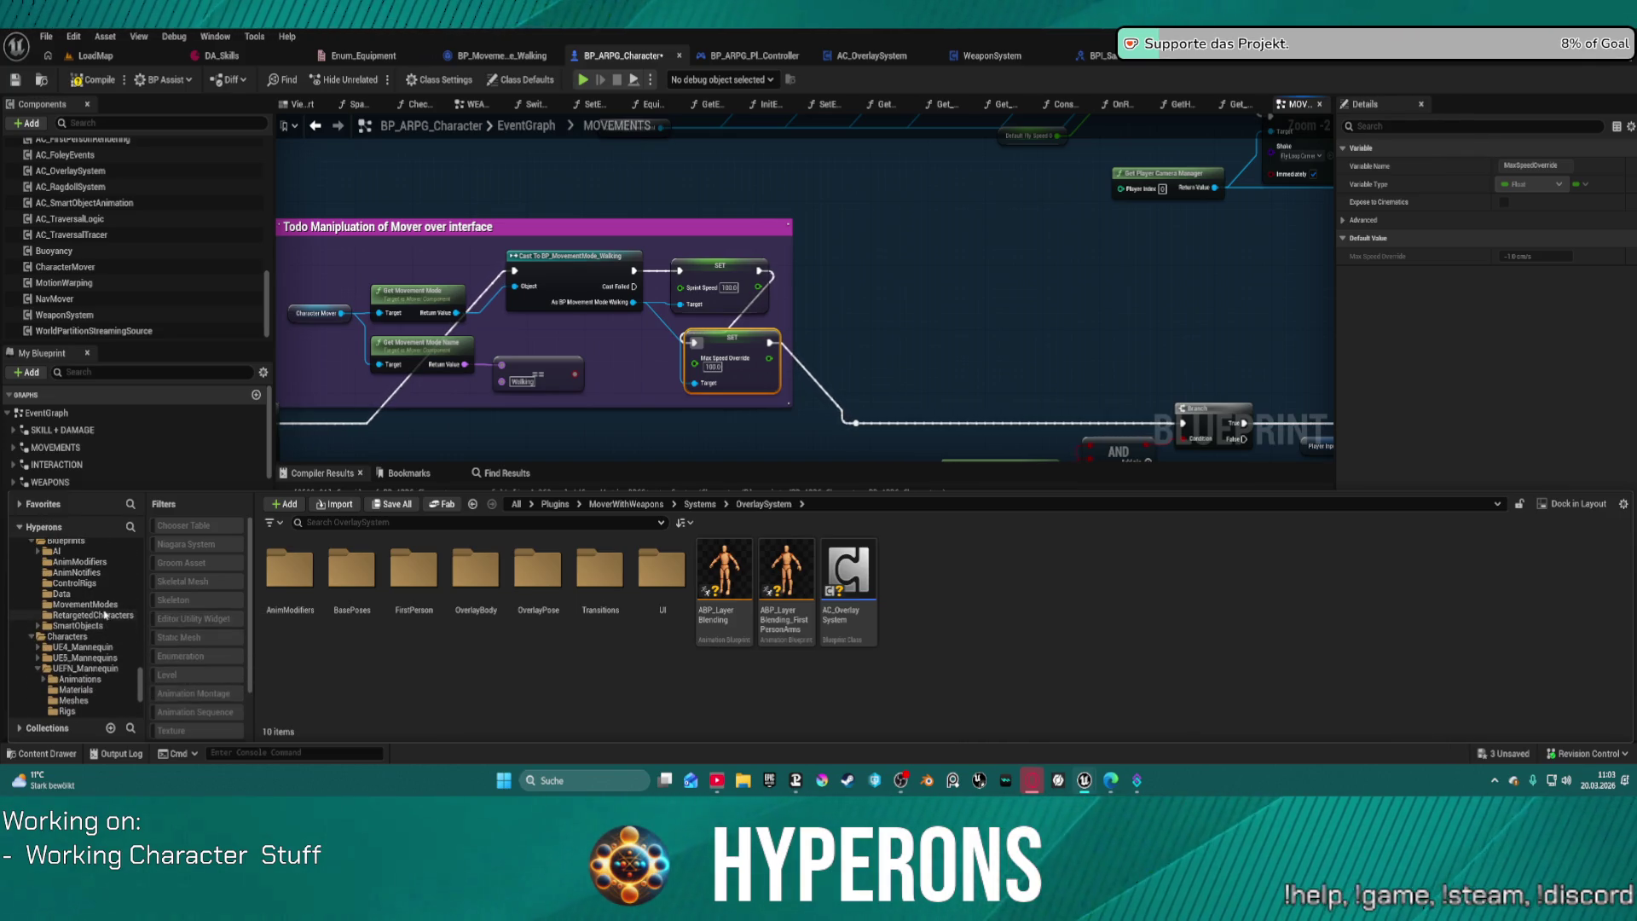
{"action": "left_click", "coordinate": [94, 605]}
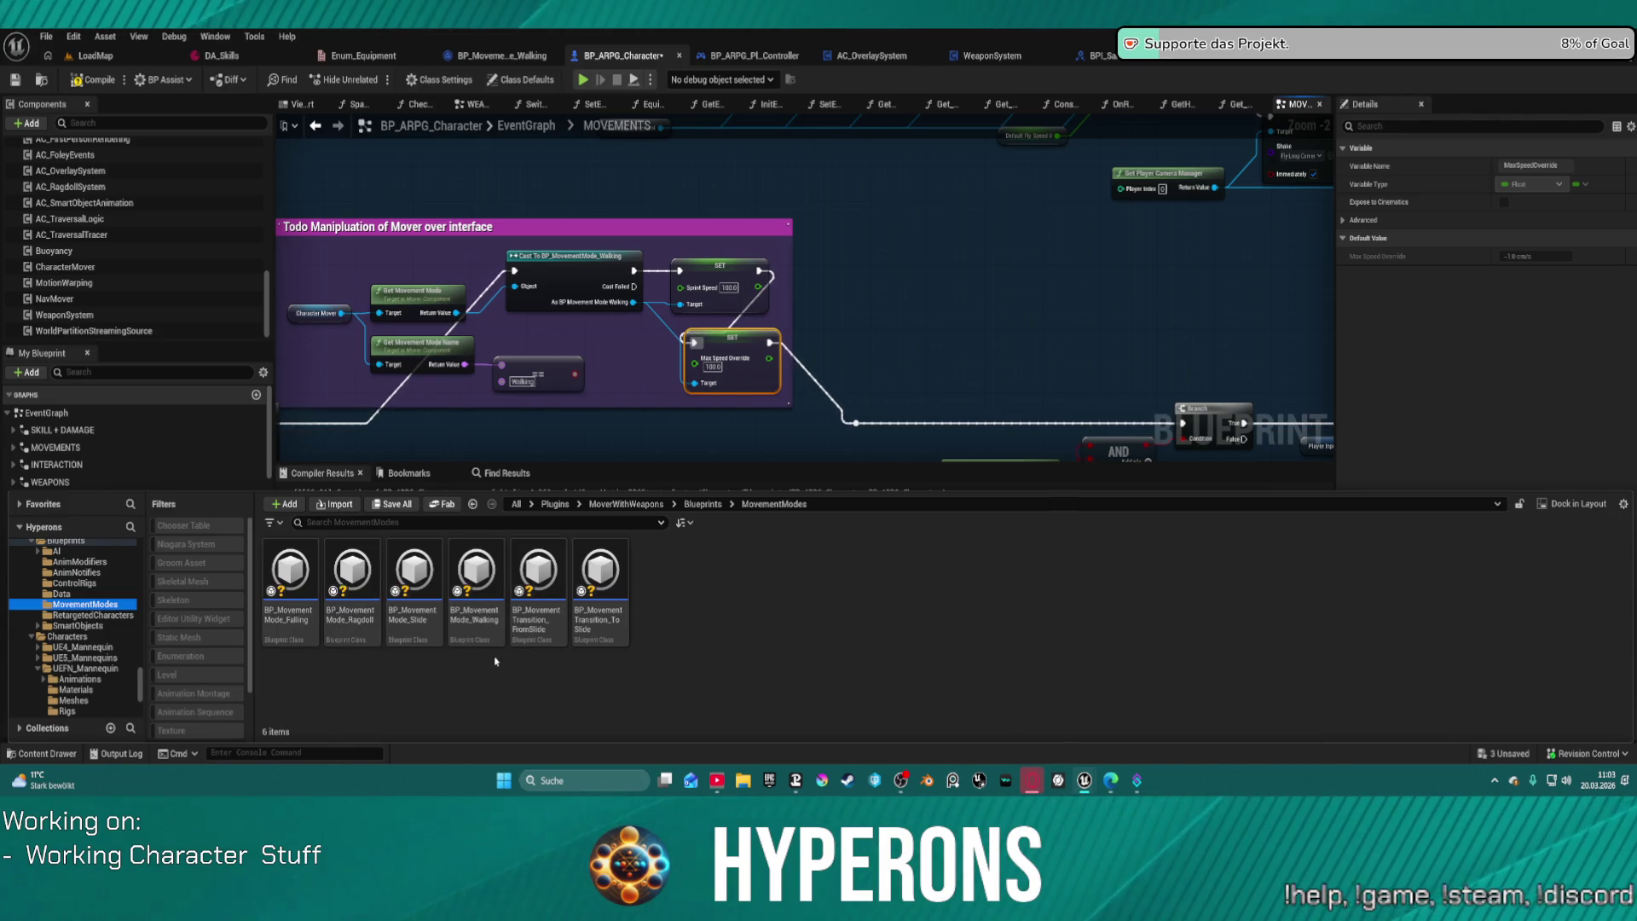
{"action": "double_click", "coordinate": [467, 567]}
{"action": "left_click_drag", "start_coordinate": [926, 338], "coordinate": [1140, 380]}
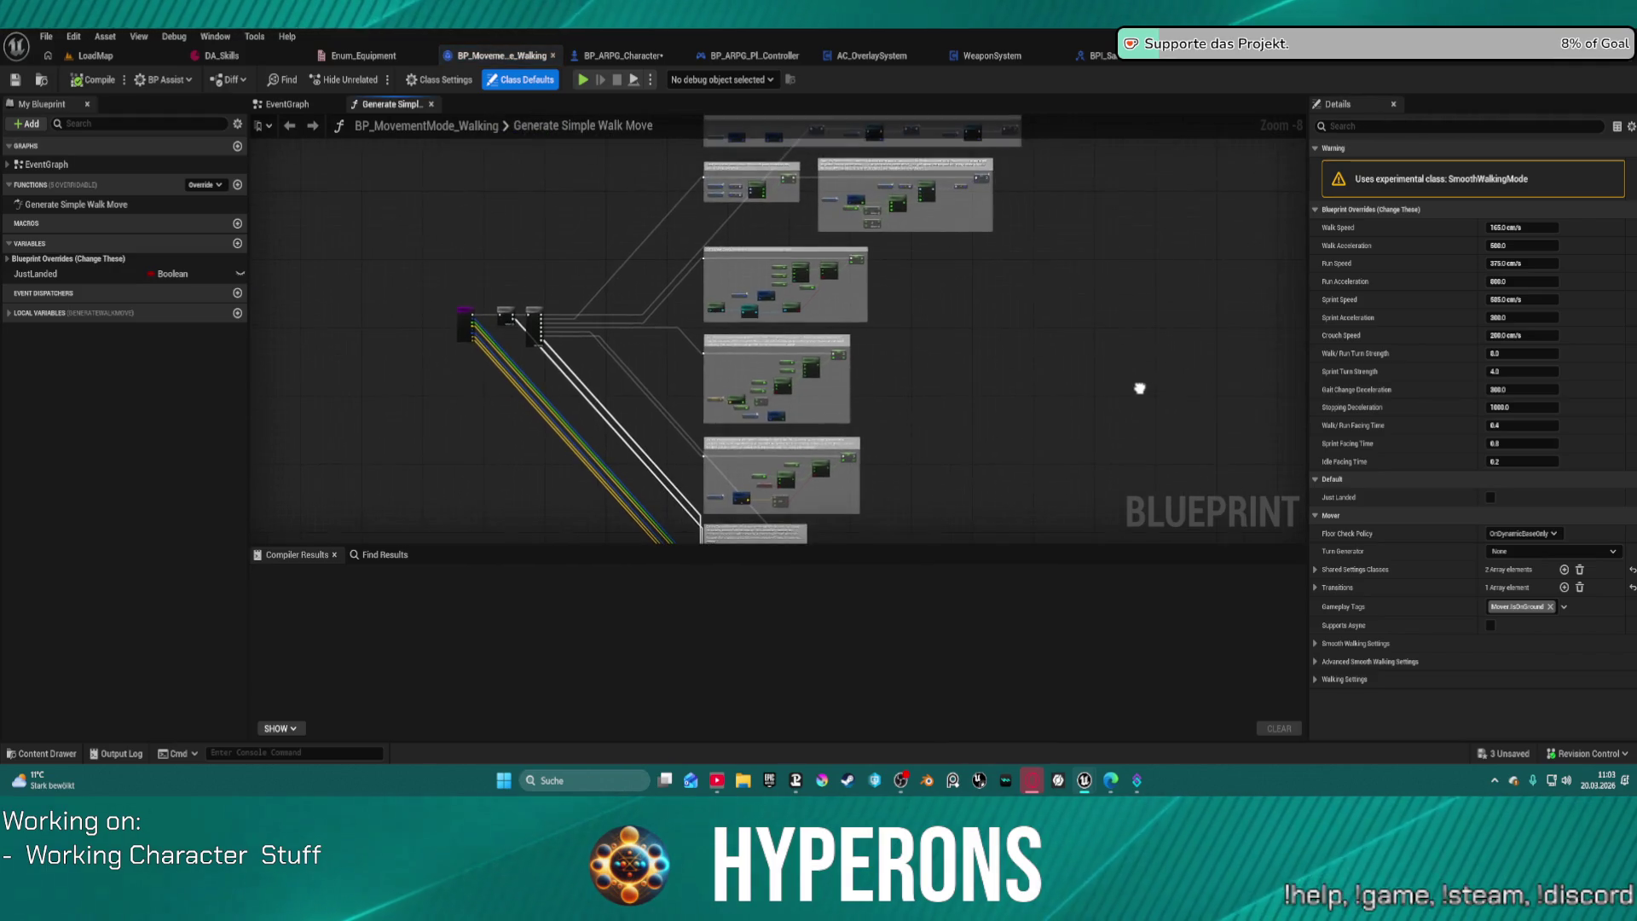
Step: Confirm in Class Settings that BP_MovementMode_Walking implements no interfaces, then go back to BP_ARPG_Character
{"action": "left_click", "coordinate": [439, 79]}
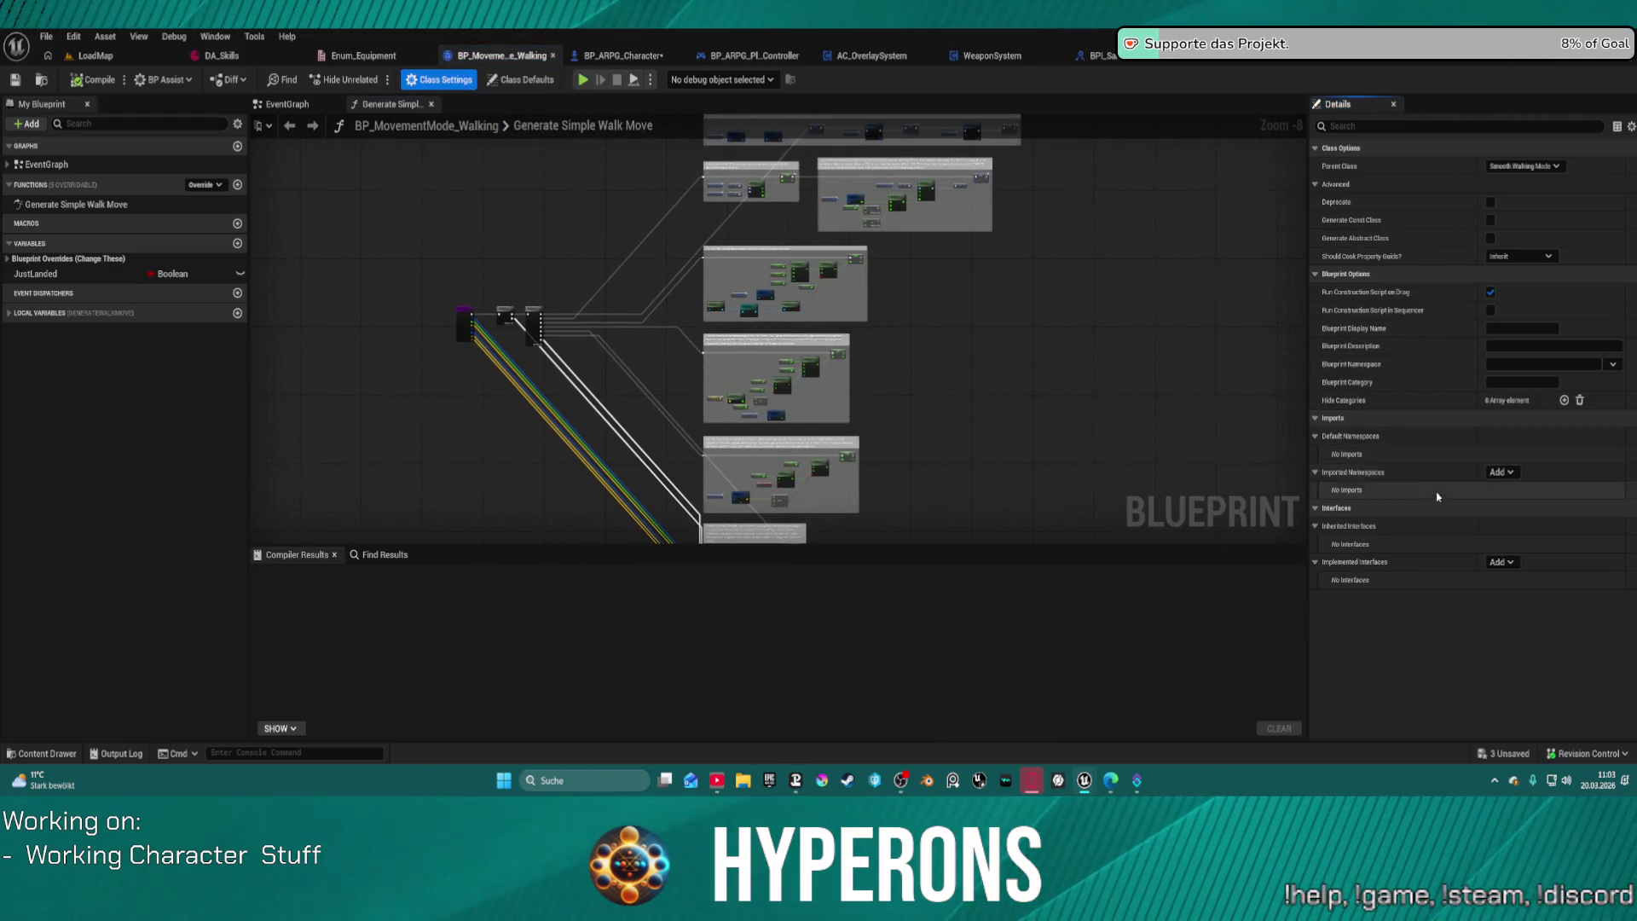
{"action": "left_click", "coordinate": [1501, 562]}
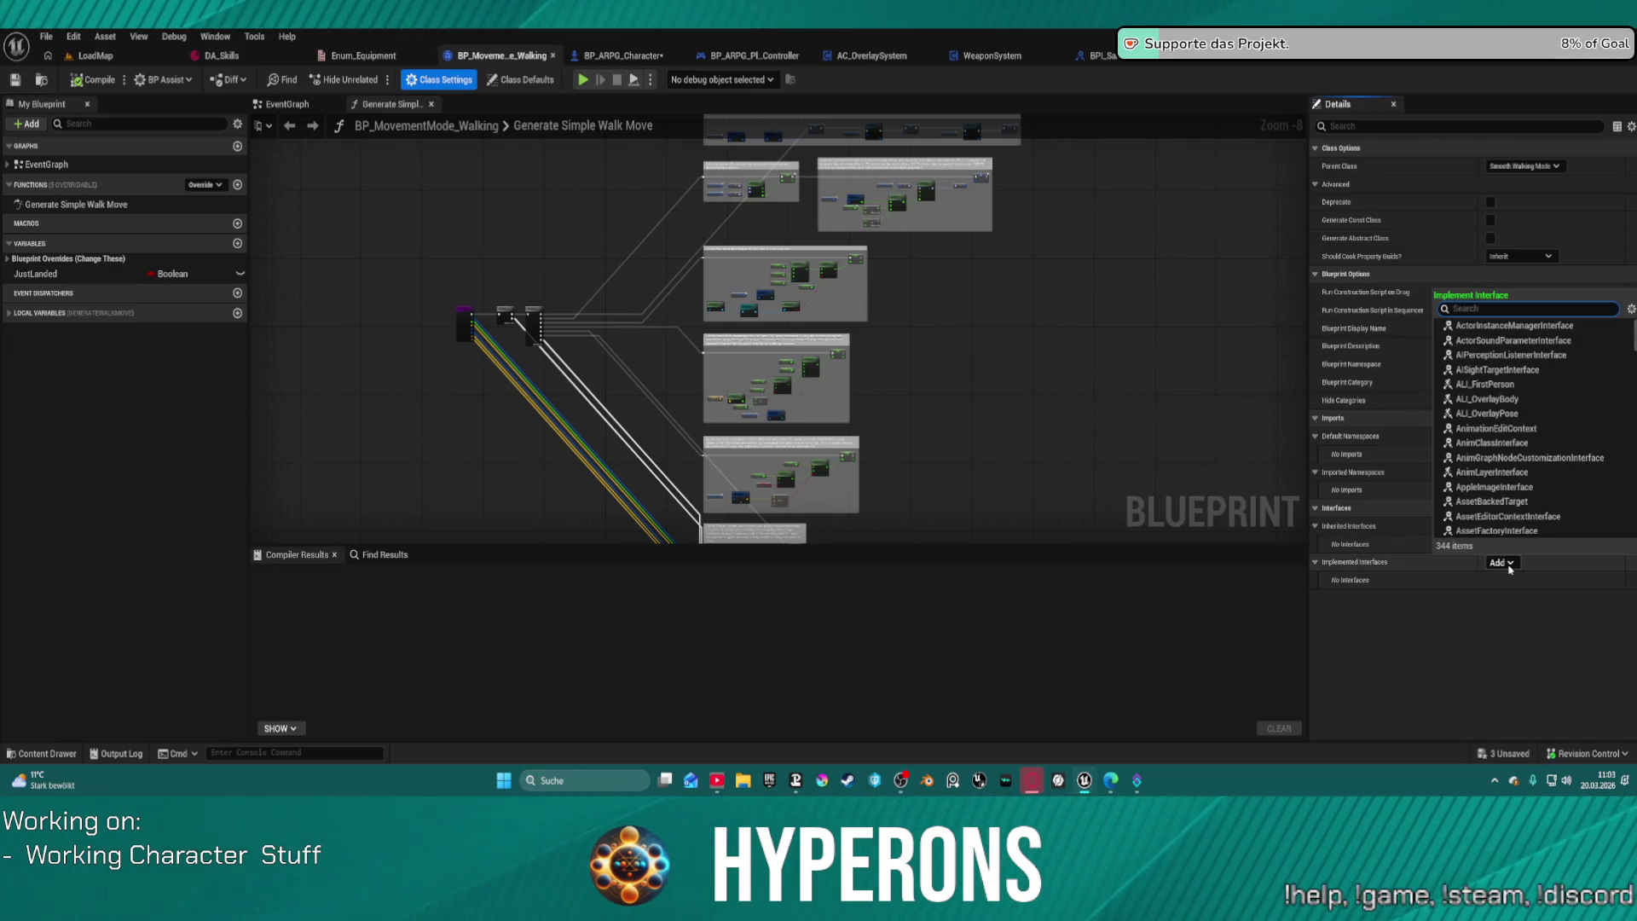
{"action": "key", "text": "Escape"}
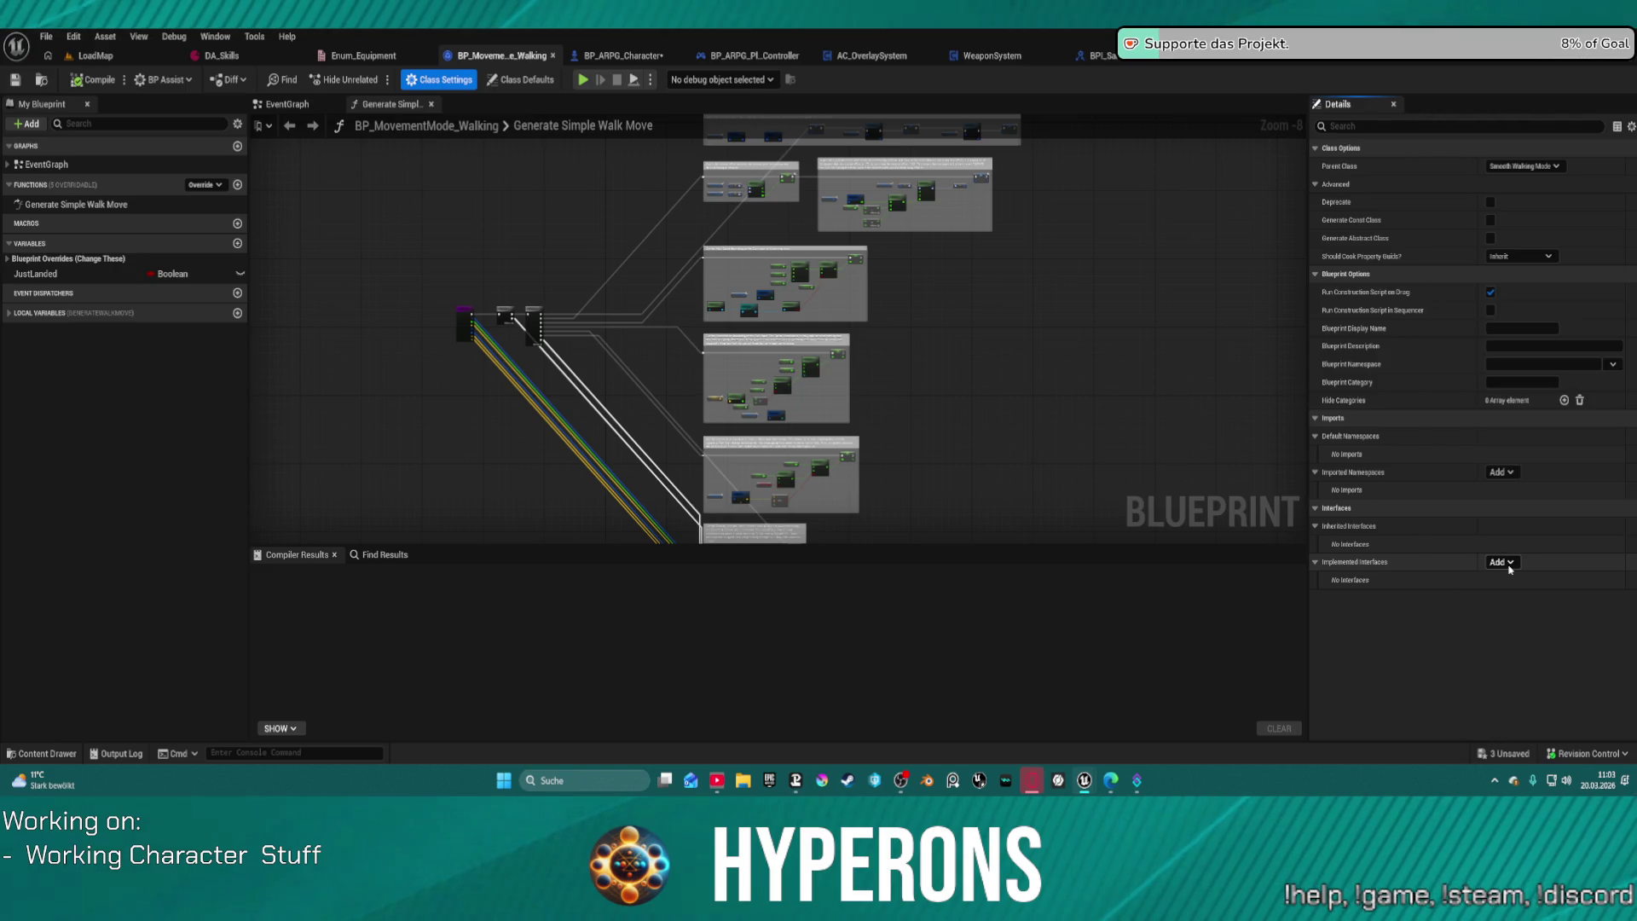
{"action": "key", "text": "ctrl+space"}
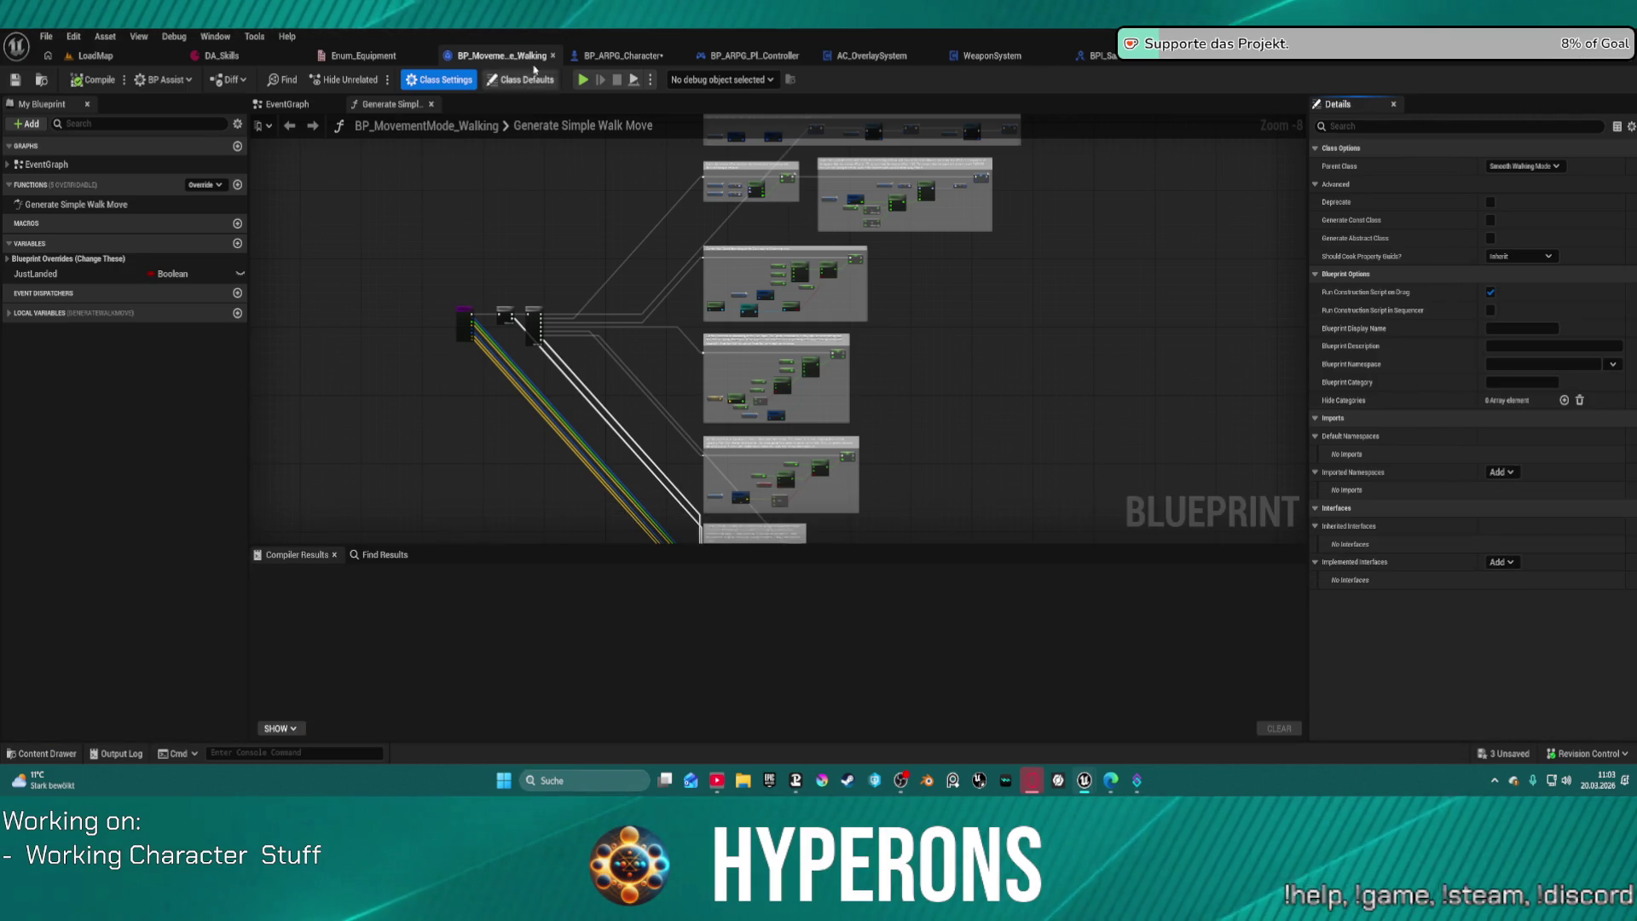
{"action": "left_click", "coordinate": [629, 55]}
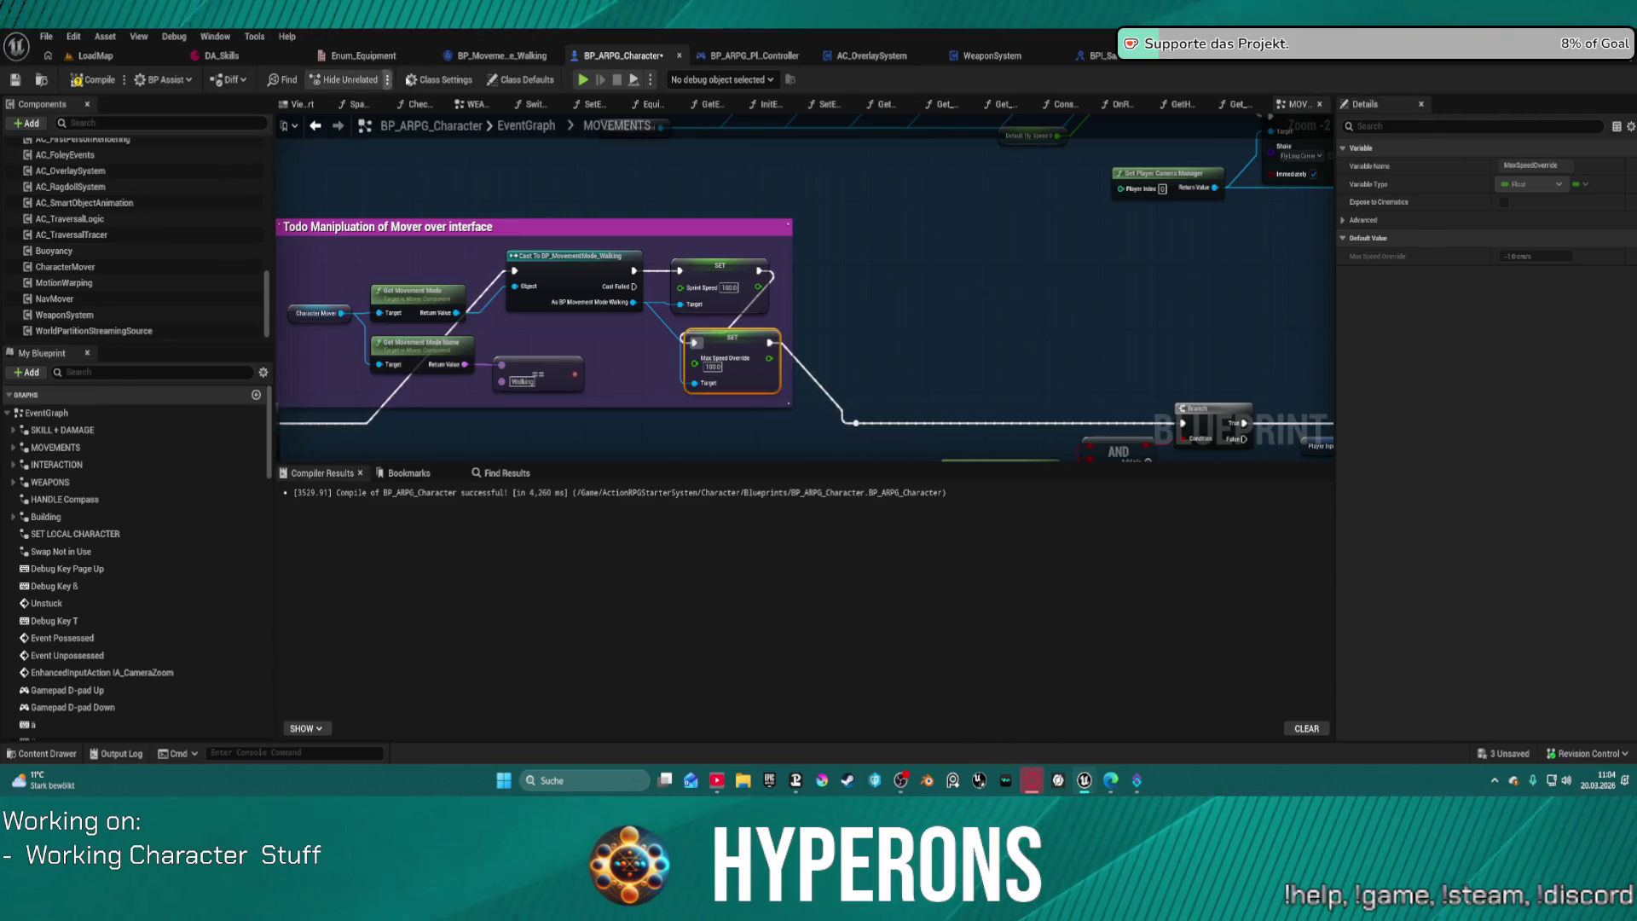
Step: Open the BP_IT_AnimationInfo interface from the character's Class Settings
{"action": "left_click", "coordinate": [439, 79]}
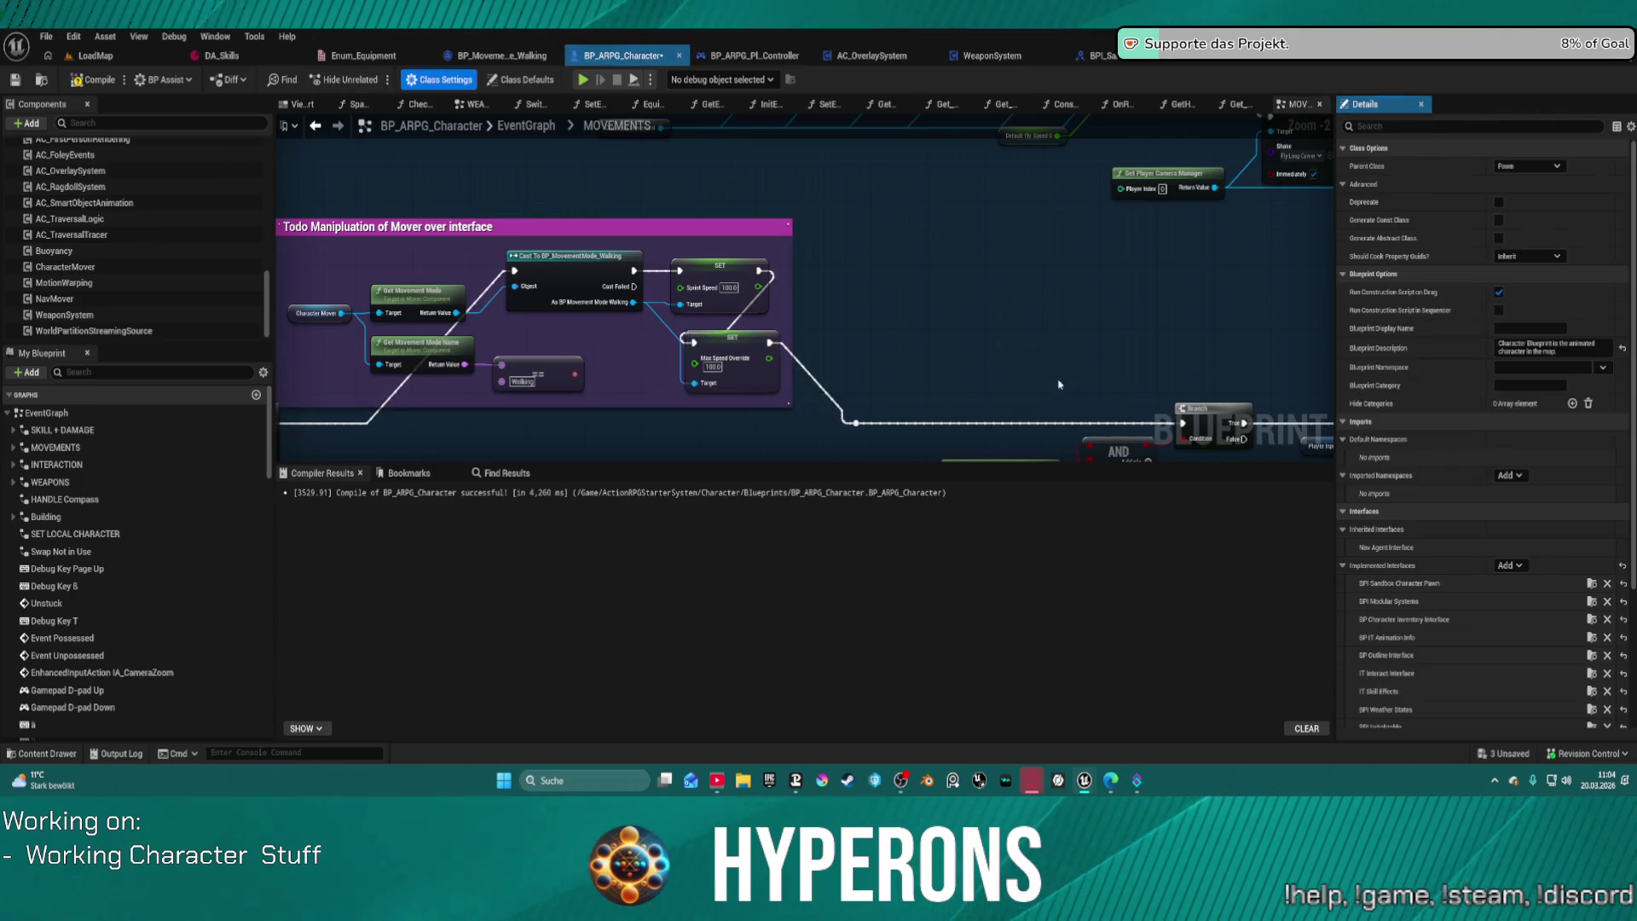
{"action": "left_click", "coordinate": [1590, 639]}
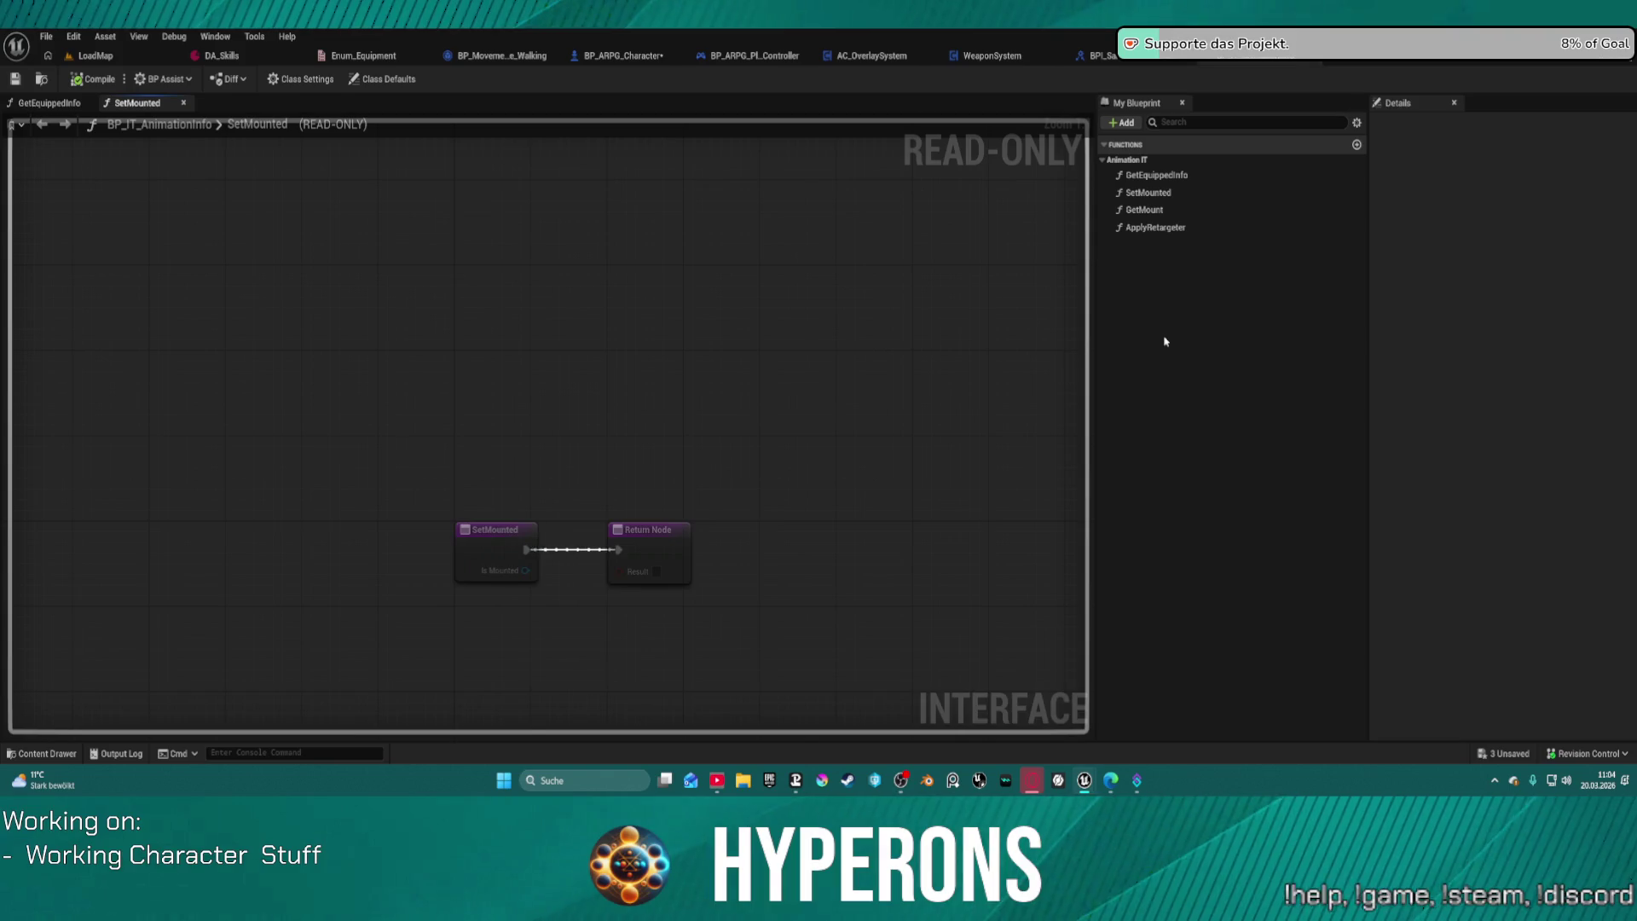
{"action": "key", "text": "ctrl+space"}
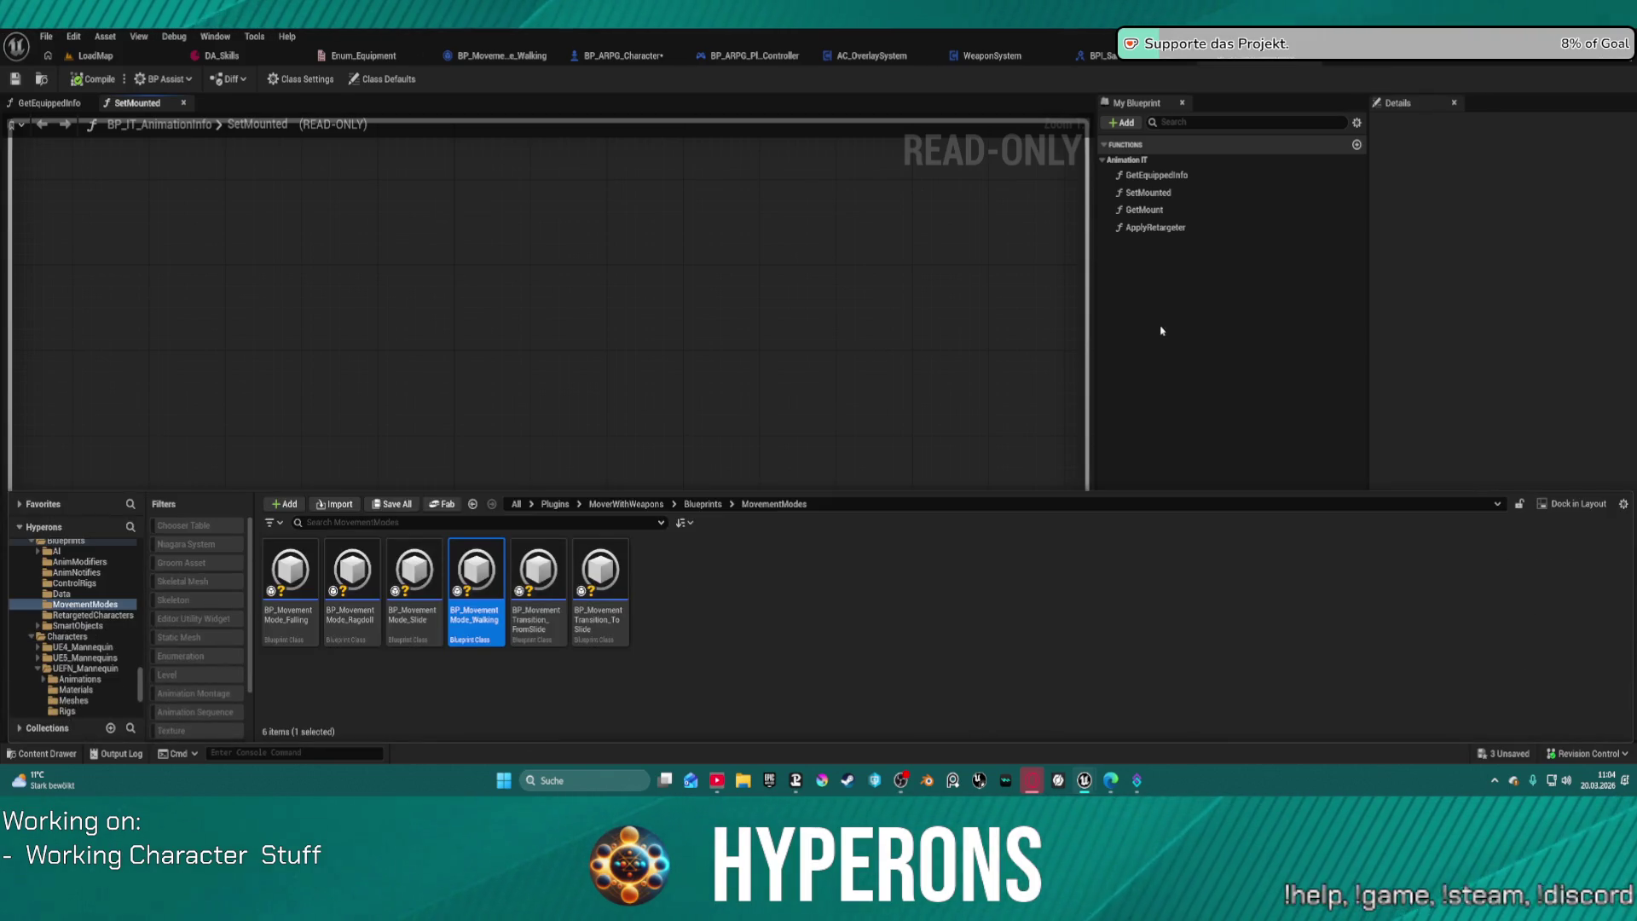
{"action": "left_click", "coordinate": [1159, 328]}
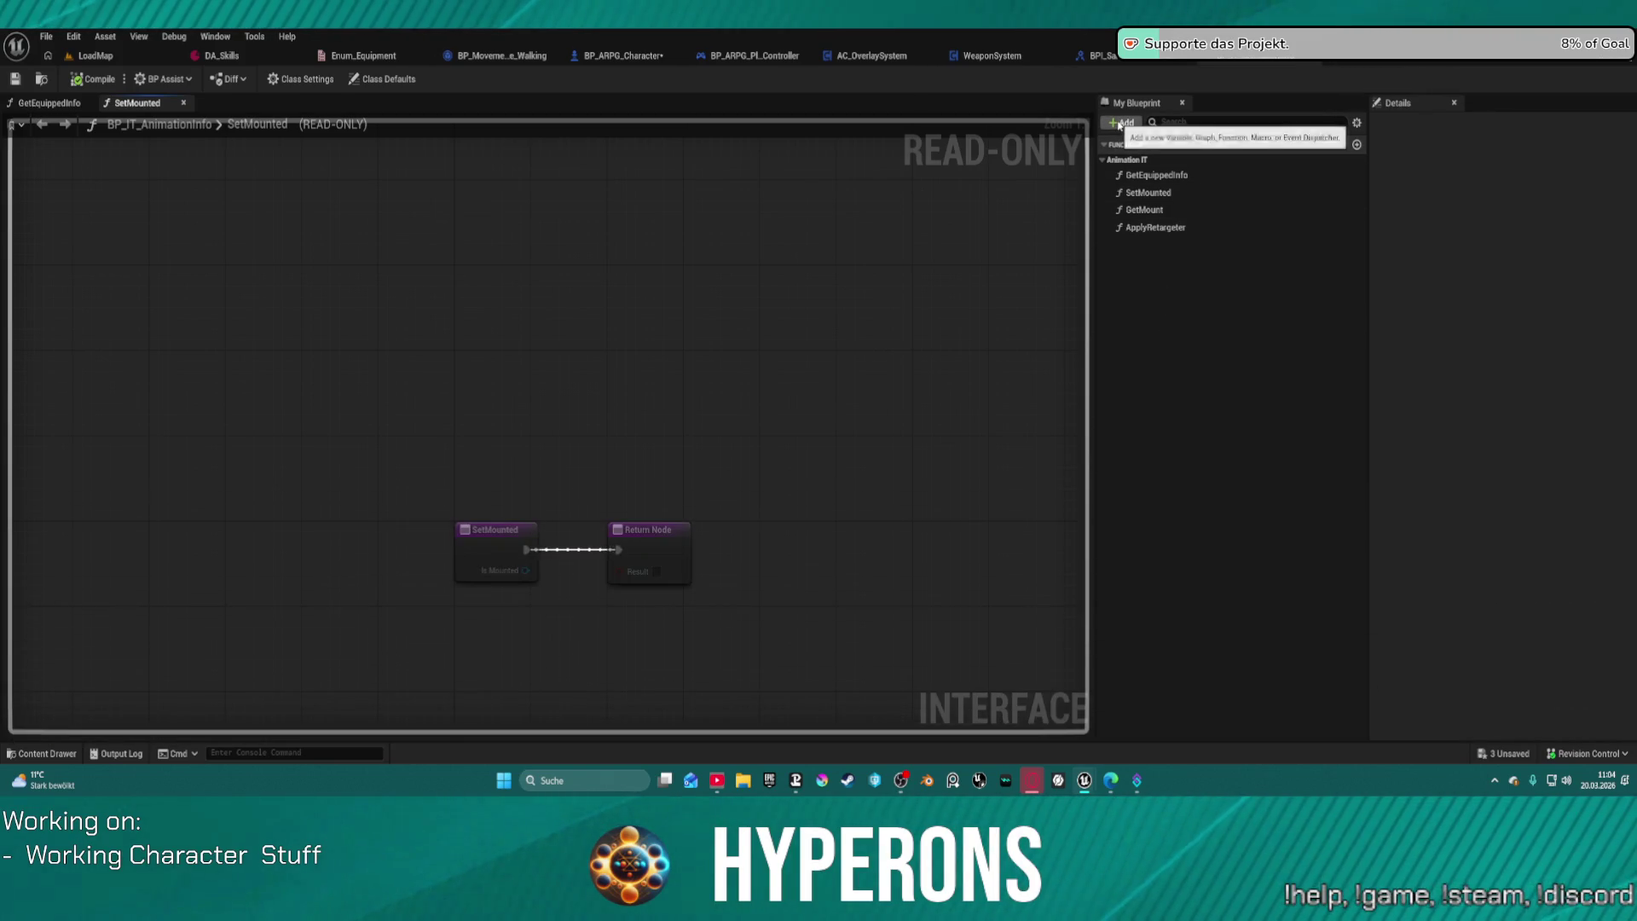
Step: Create an interface function named SetNewMovementSpeed in the Mover category
{"action": "left_click", "coordinate": [1122, 124]}
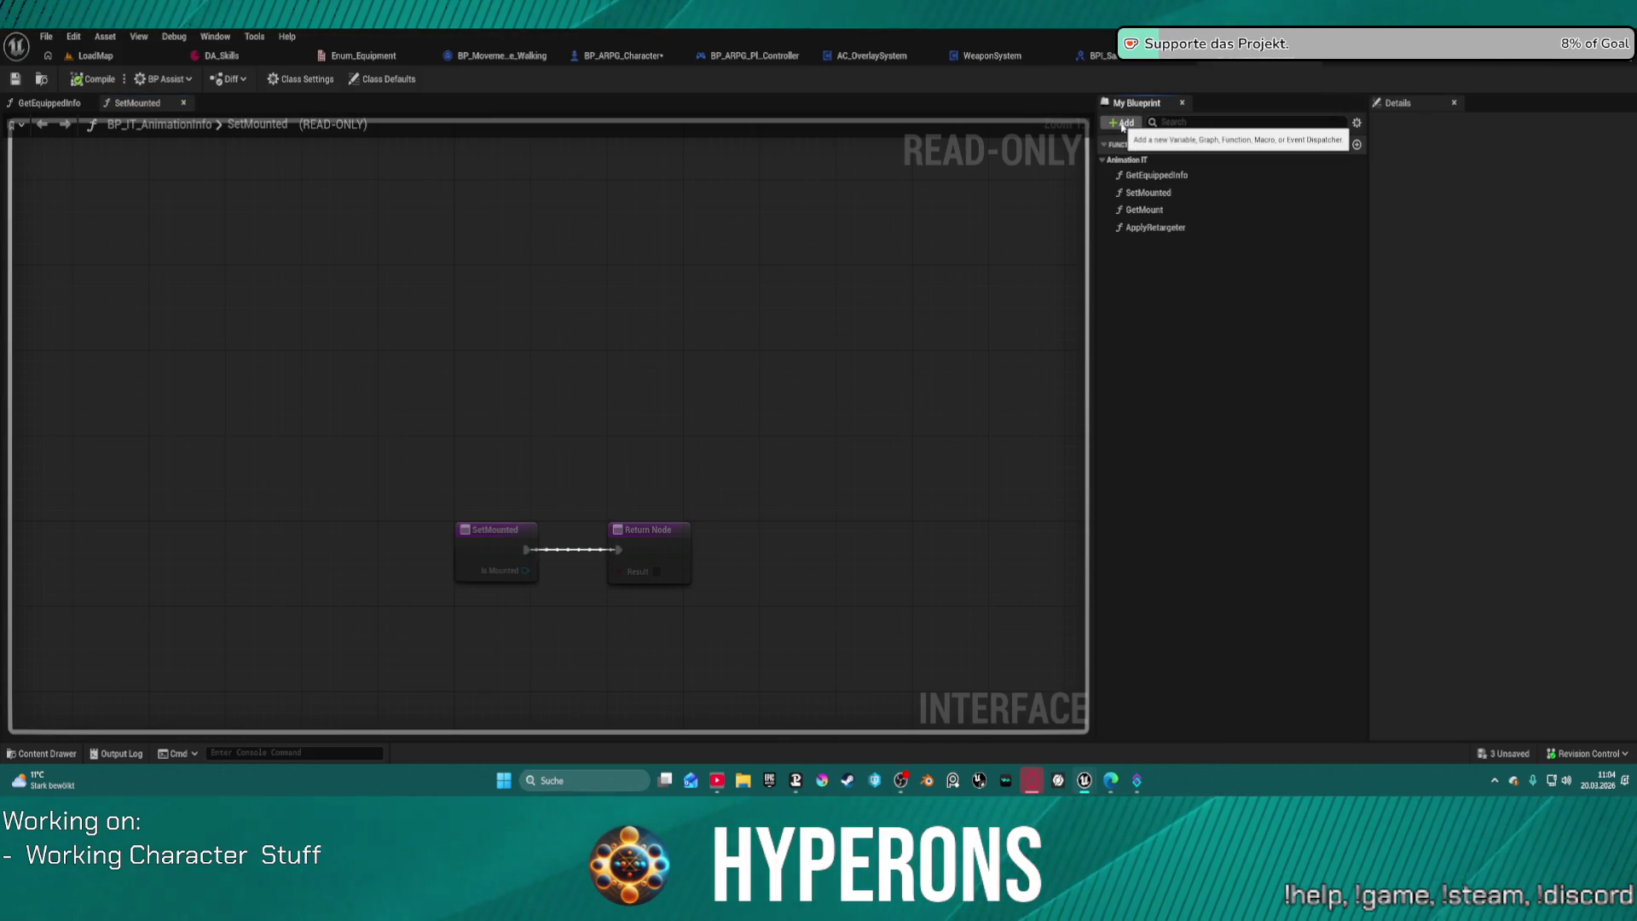
{"action": "left_click", "coordinate": [1129, 173]}
{"action": "type", "text": "SetNeMo"}
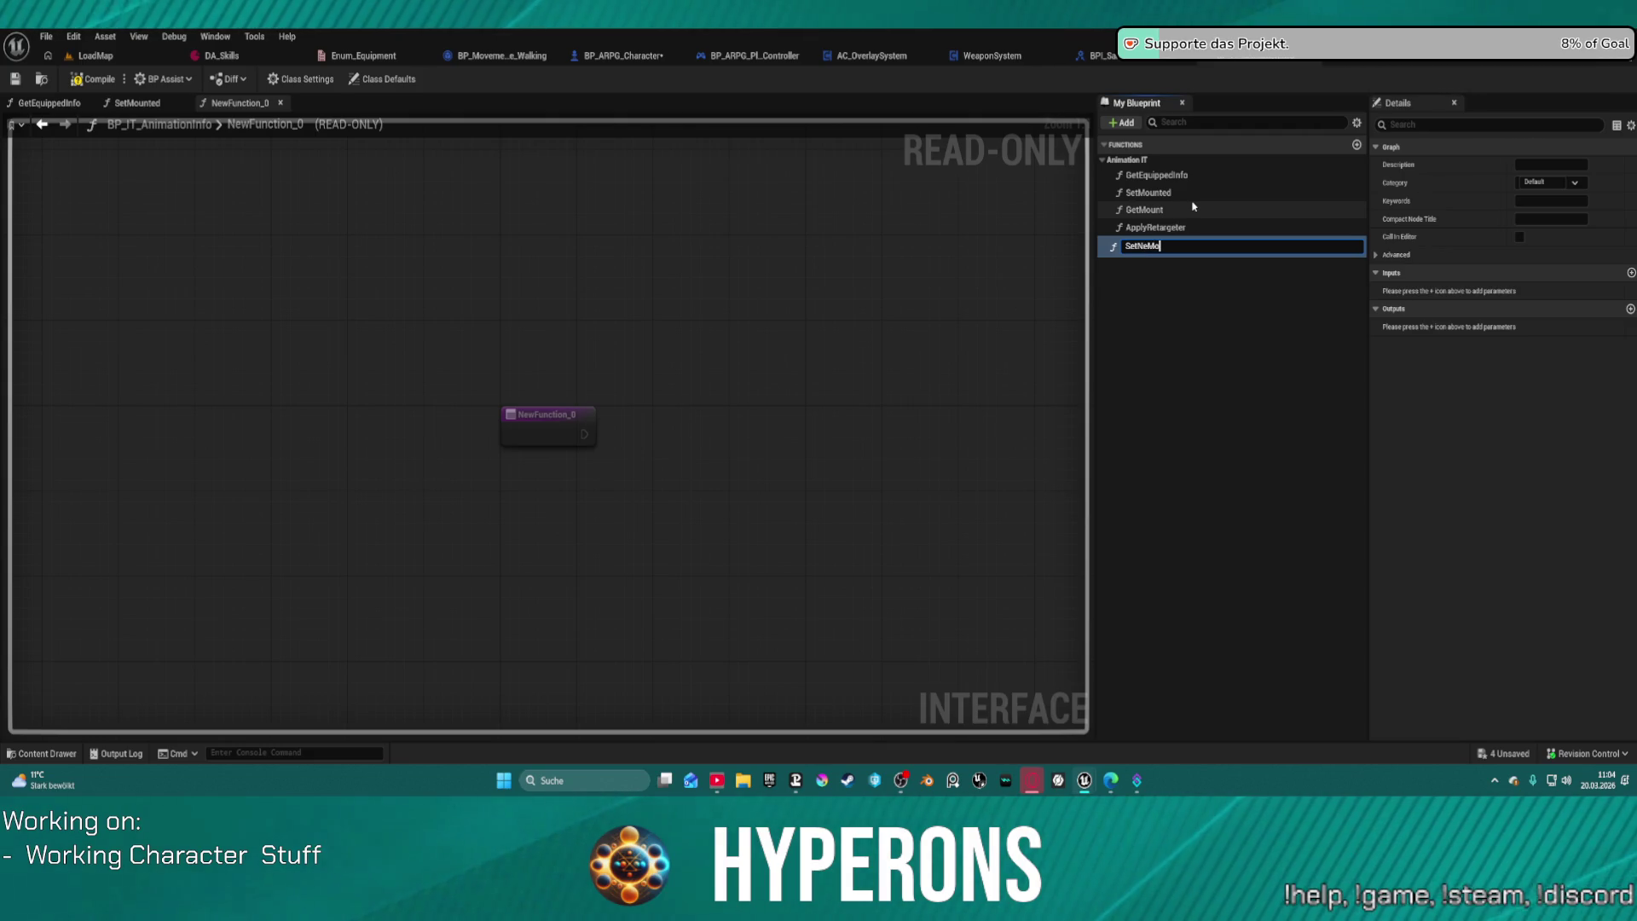
{"action": "type", "text": "vementSpeed"}
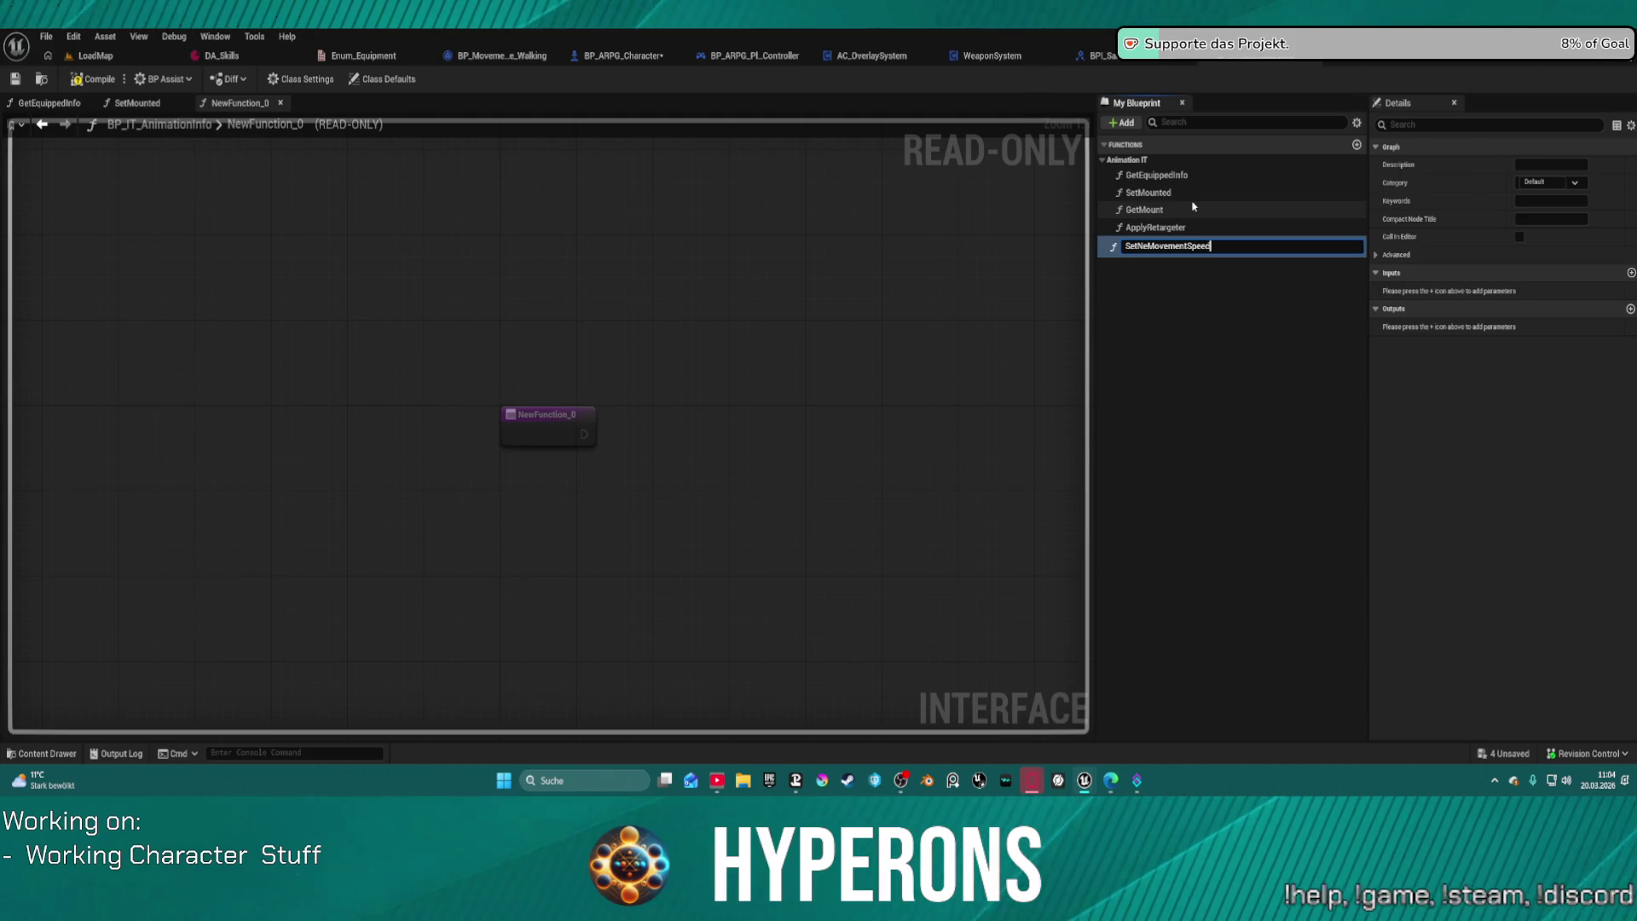
{"action": "key", "text": "Return"}
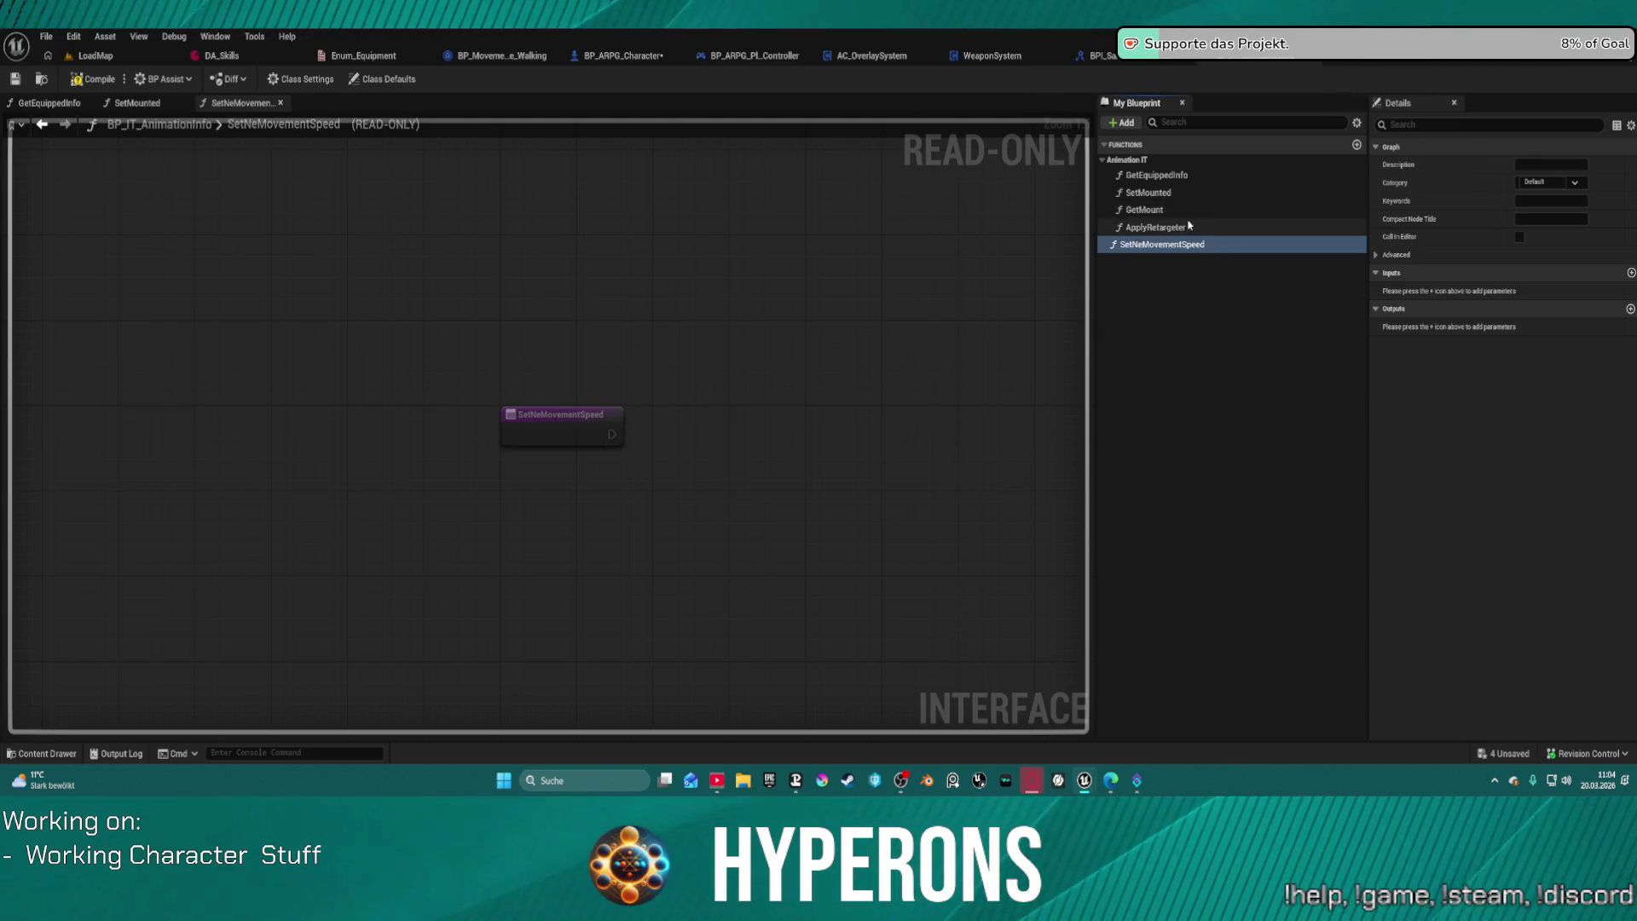
{"action": "left_click", "coordinate": [1556, 182]}
{"action": "type", "text": "Move"}
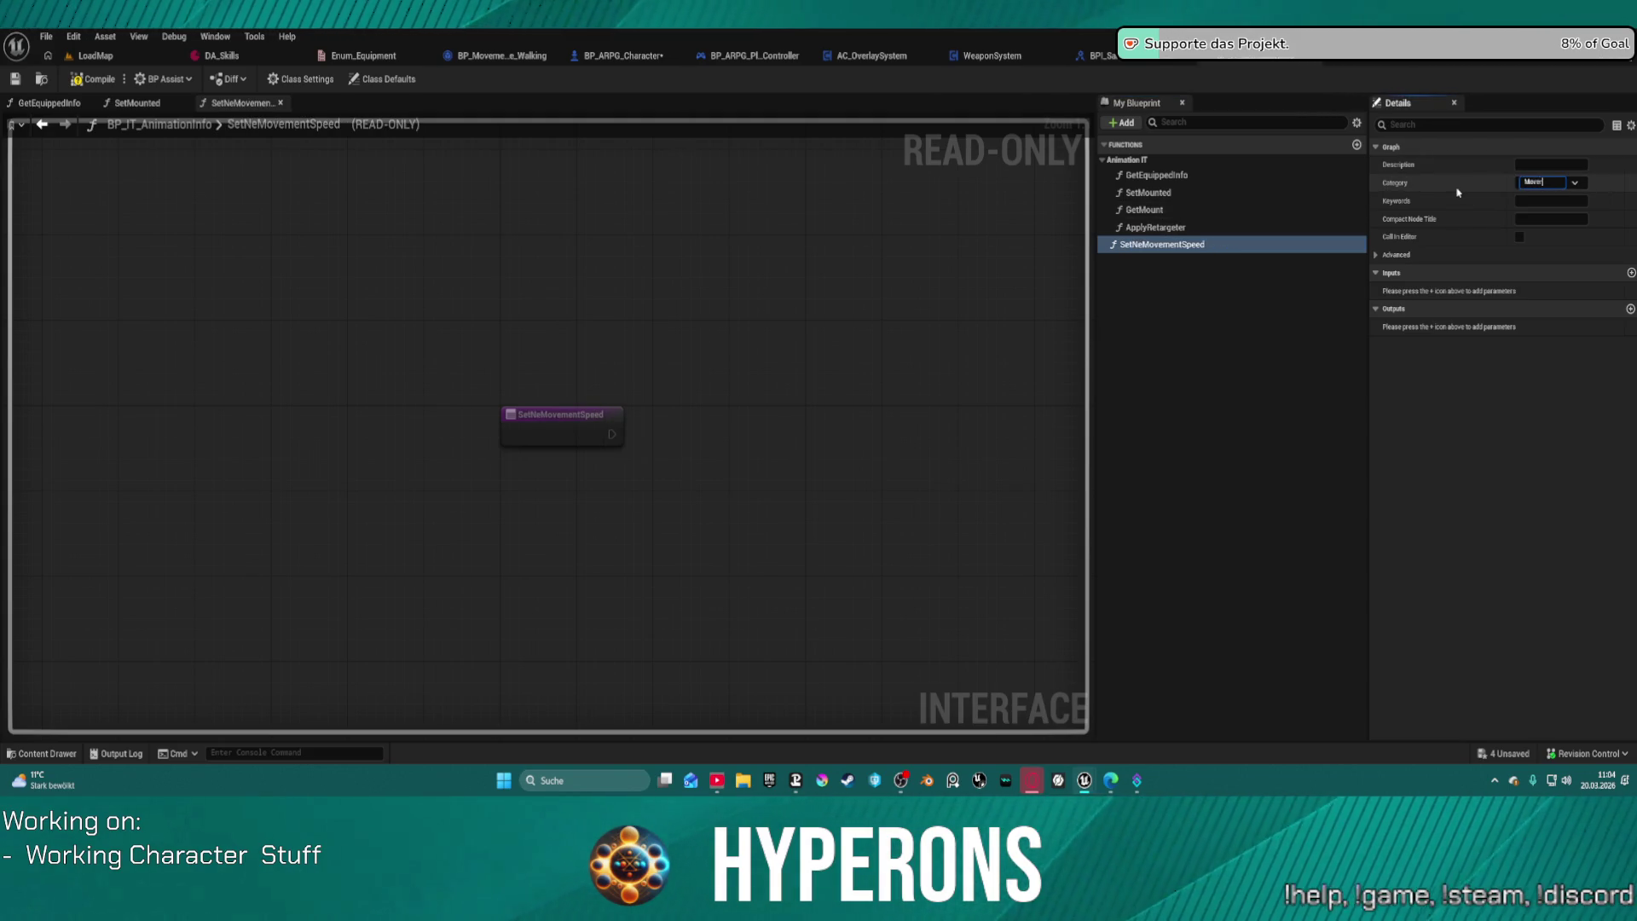
{"action": "key", "text": "Return"}
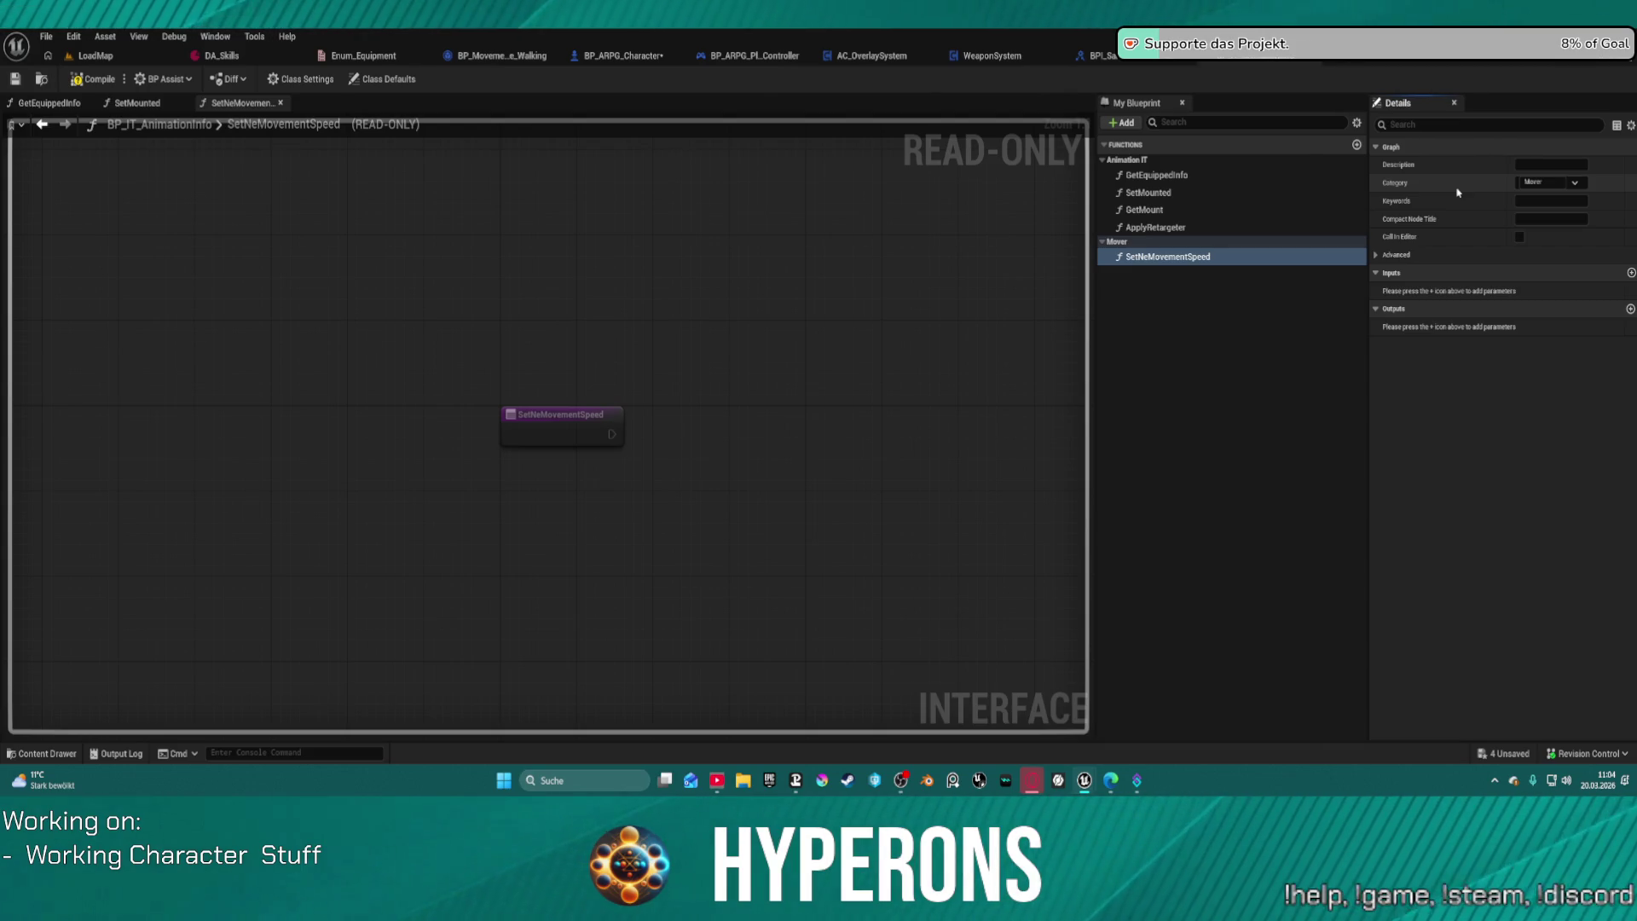
{"action": "left_click", "coordinate": [1169, 259]}
{"action": "left_click", "coordinate": [1170, 260]}
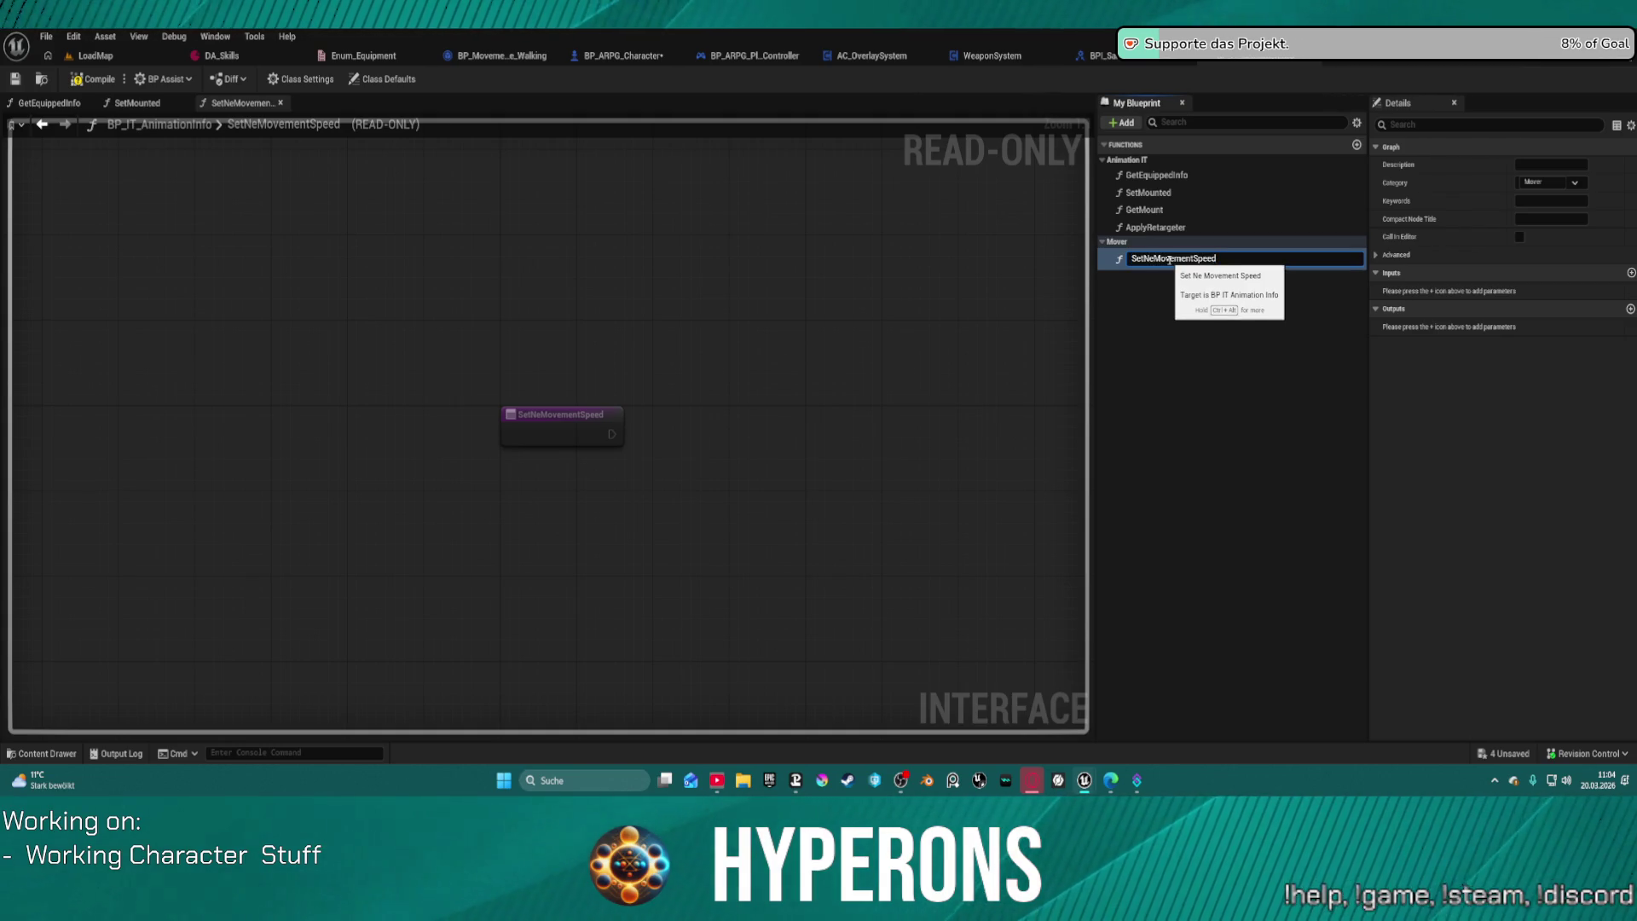
{"action": "type", "text": "w"}
{"action": "key", "text": "Return"}
Step: Give SetNewMovementSpeed a Float input named NewSpeed and compile the interface
{"action": "left_click", "coordinate": [1630, 271]}
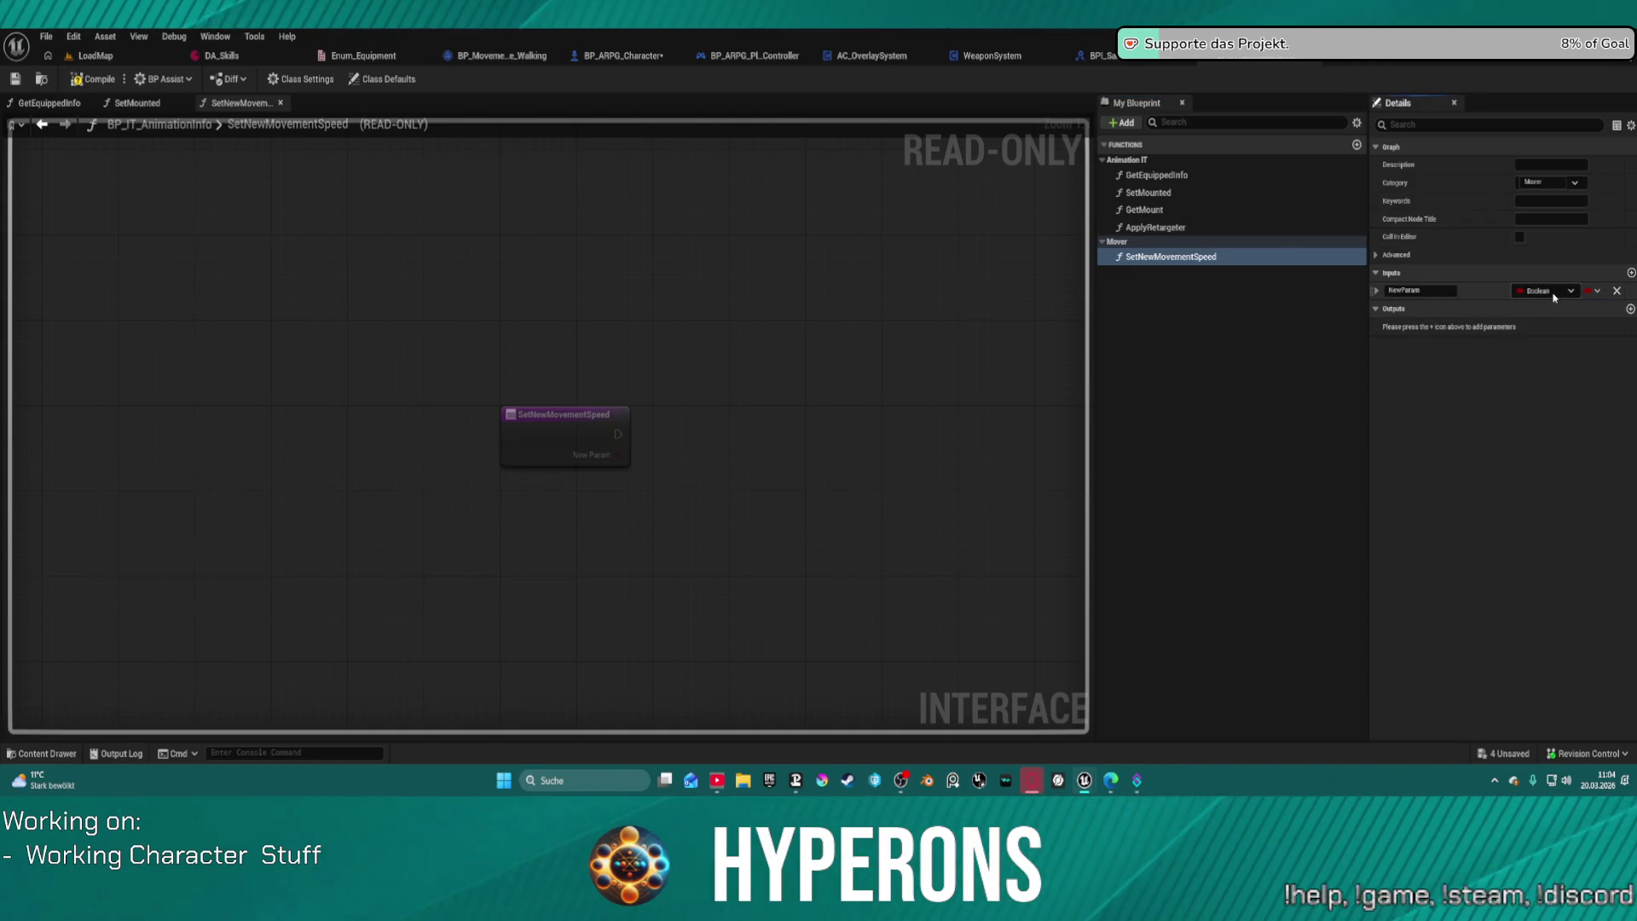
{"action": "left_click", "coordinate": [1553, 296]}
{"action": "left_click", "coordinate": [1501, 382]}
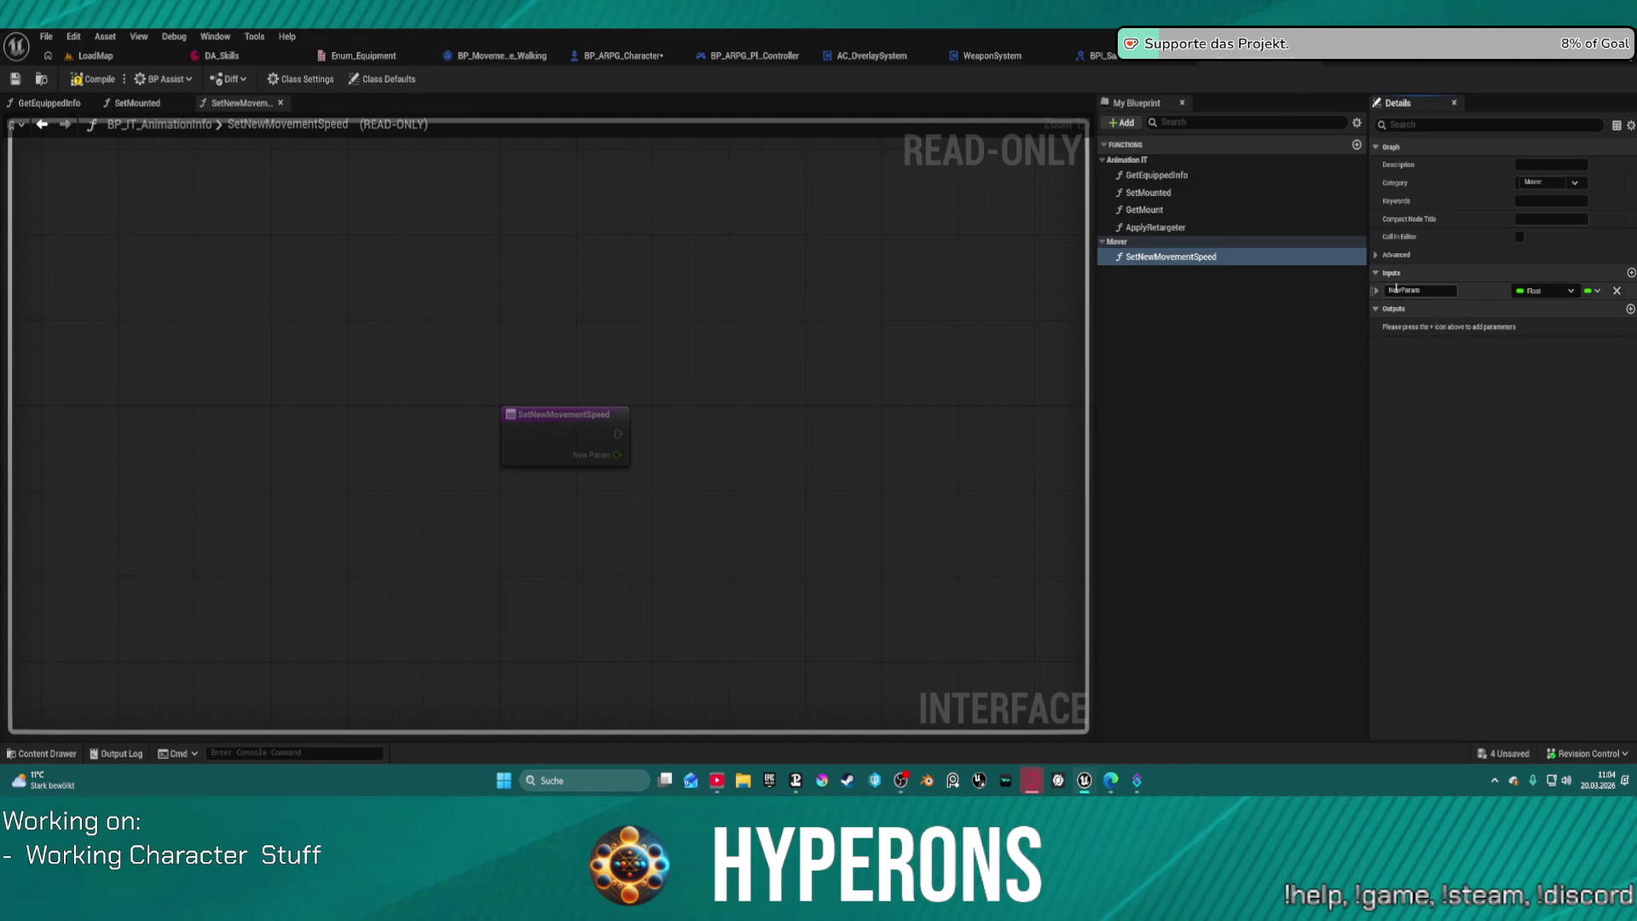
{"action": "left_click", "coordinate": [1389, 291]}
{"action": "type", "text": "NewSpeed"}
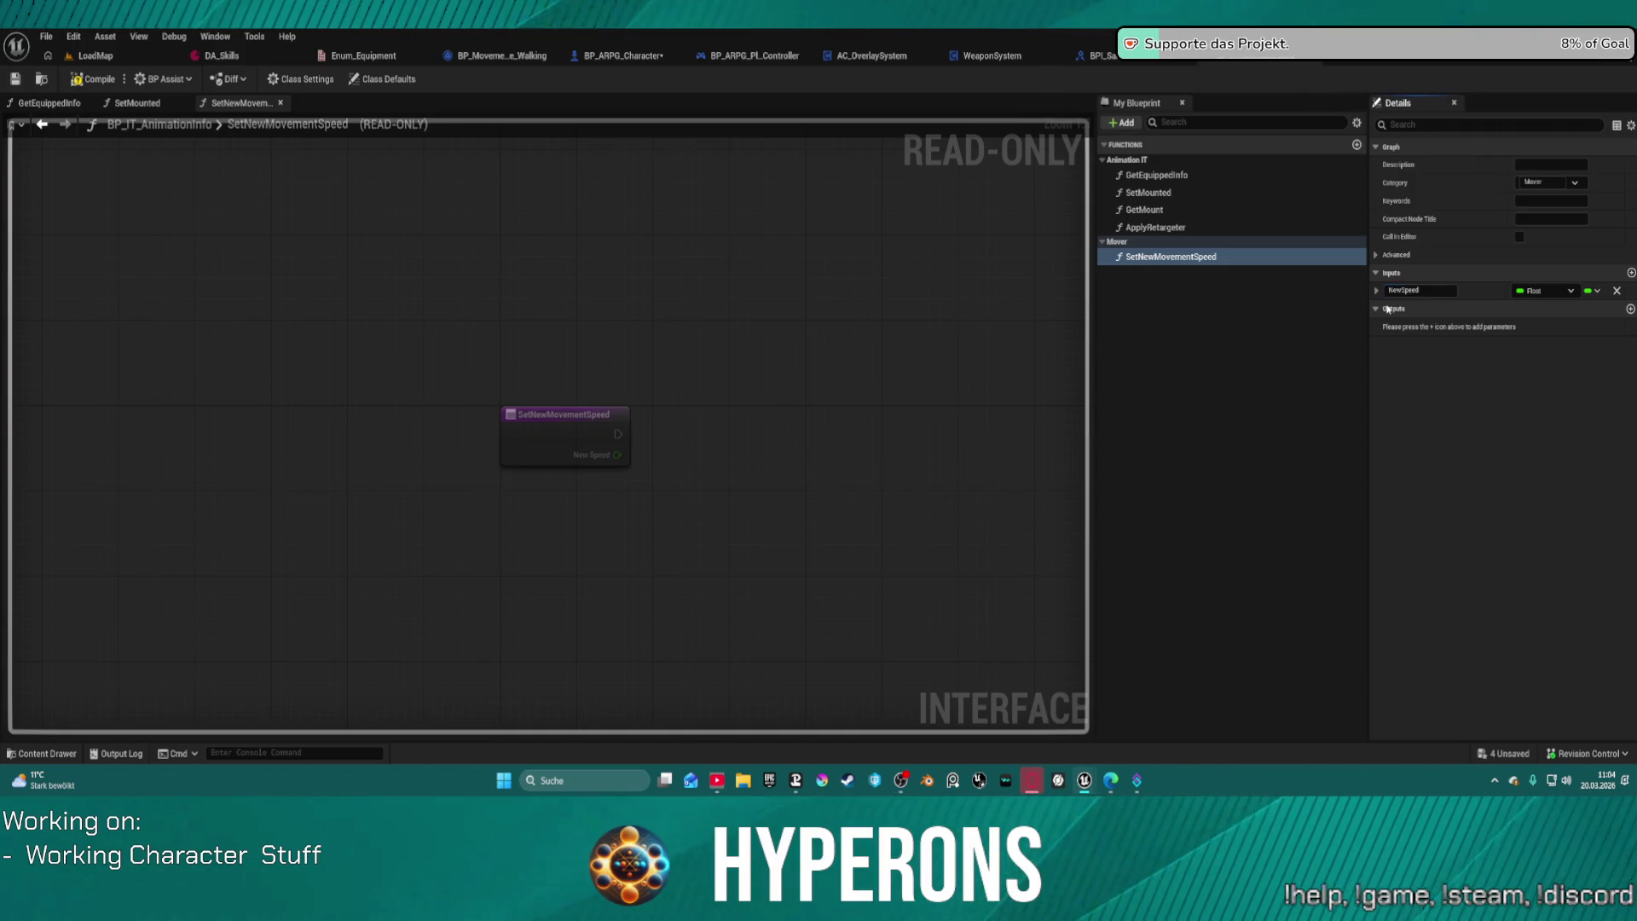
{"action": "left_click", "coordinate": [90, 82]}
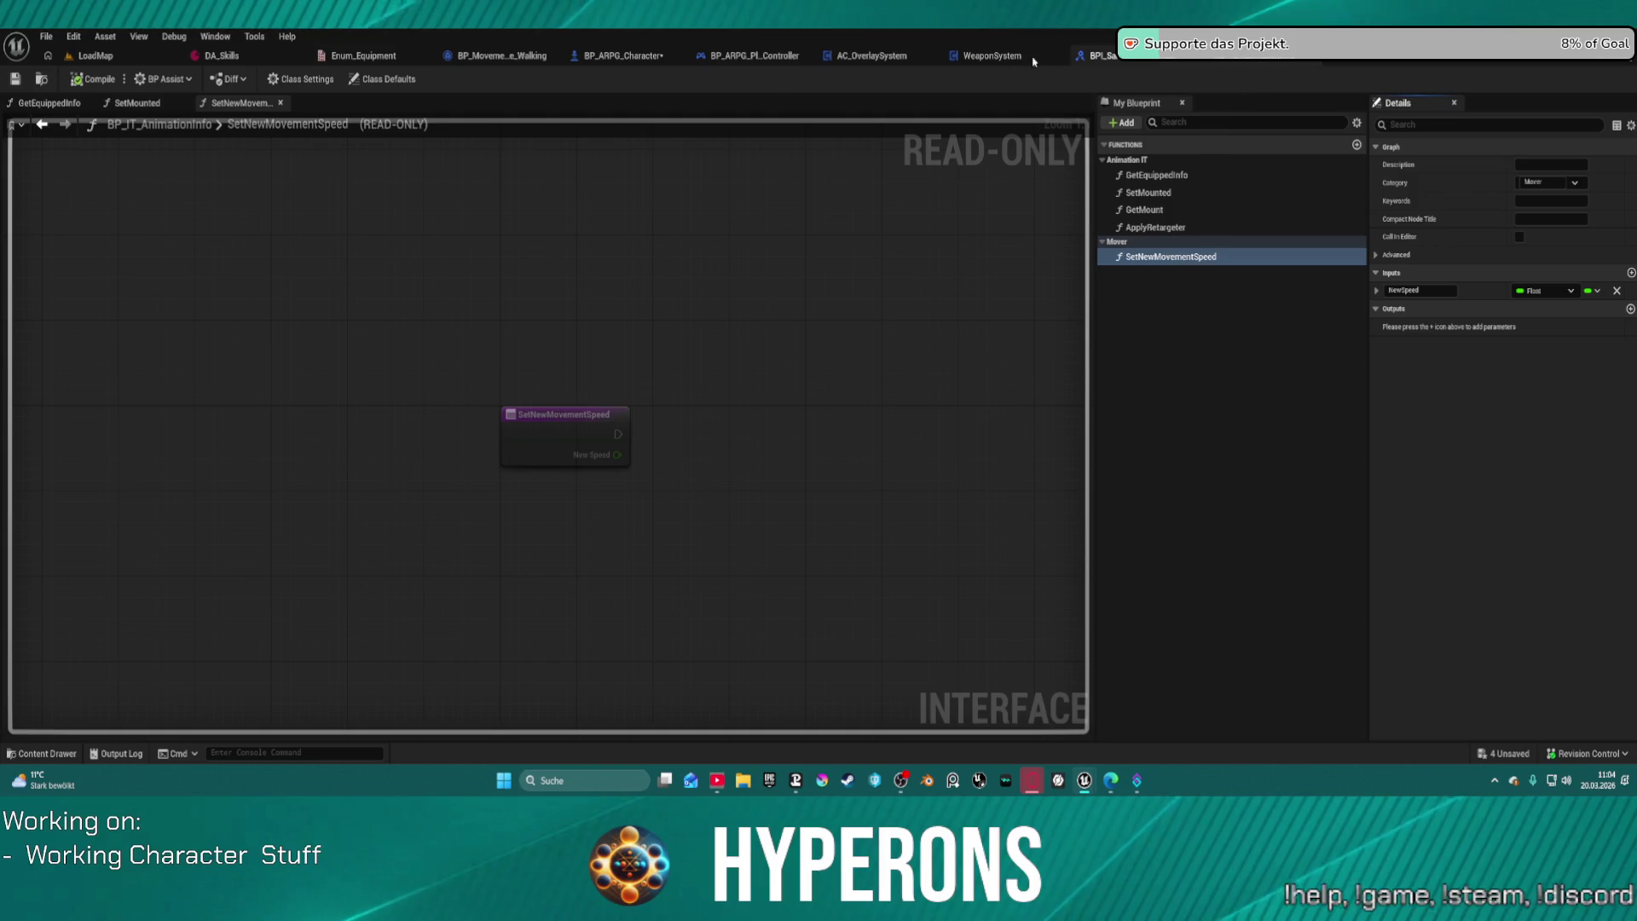
{"action": "left_click", "coordinate": [492, 57]}
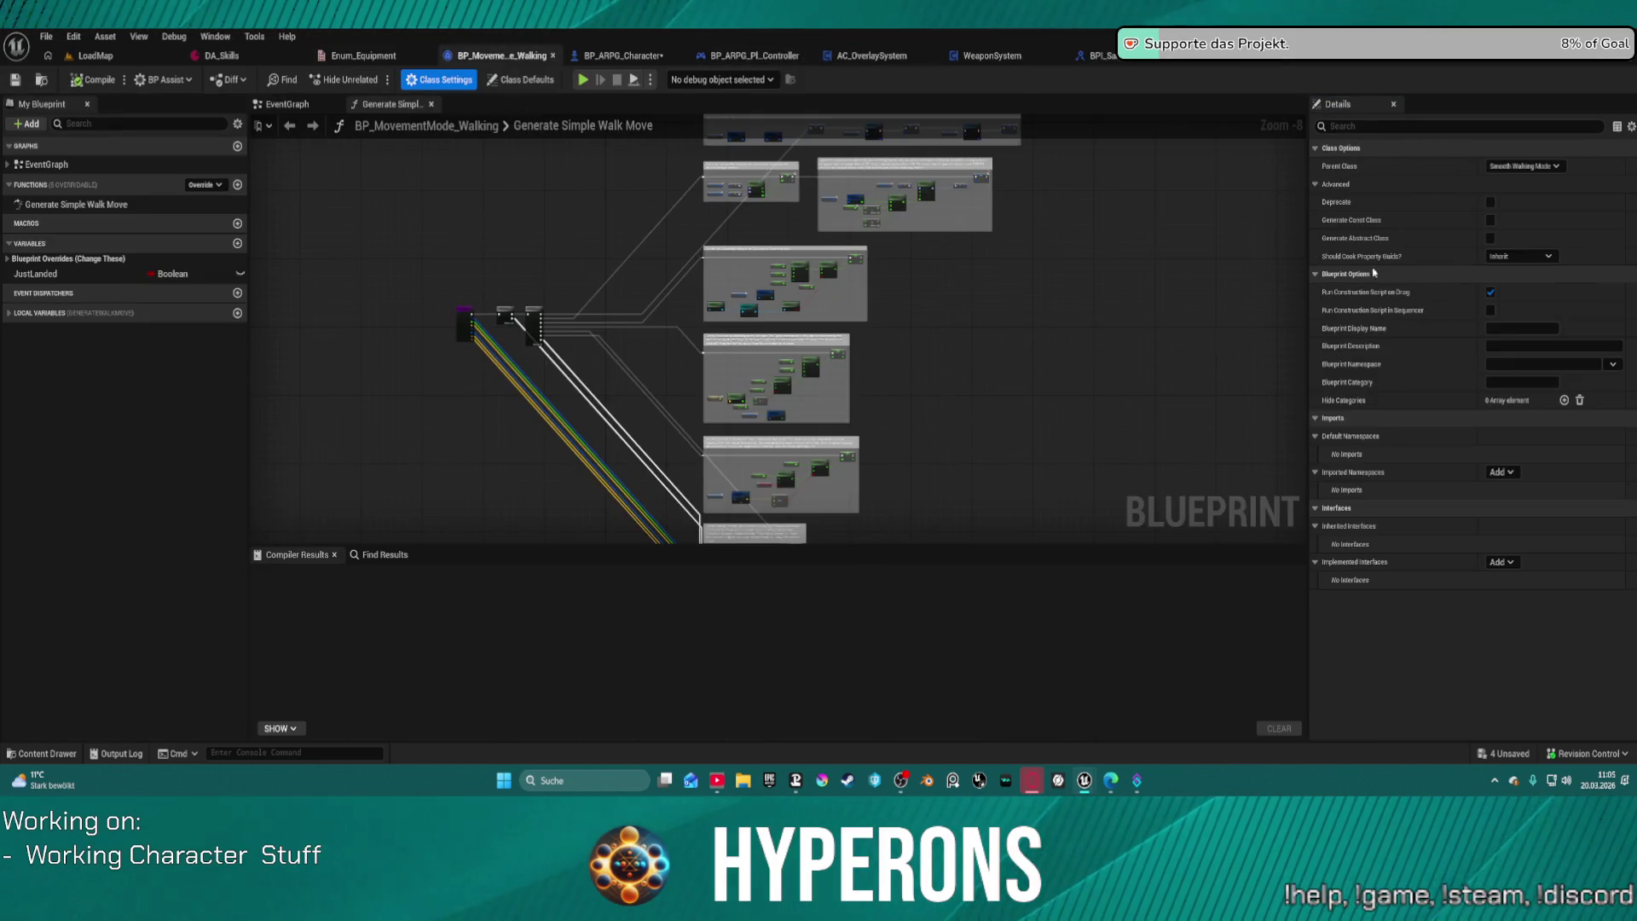
Step: Add BP_IT_AnimationInfo to BP_MovementMode_Walking's Implemented Interfaces and show its EventGraph
{"action": "left_click", "coordinate": [1502, 564]}
{"action": "left_click", "coordinate": [1502, 564]}
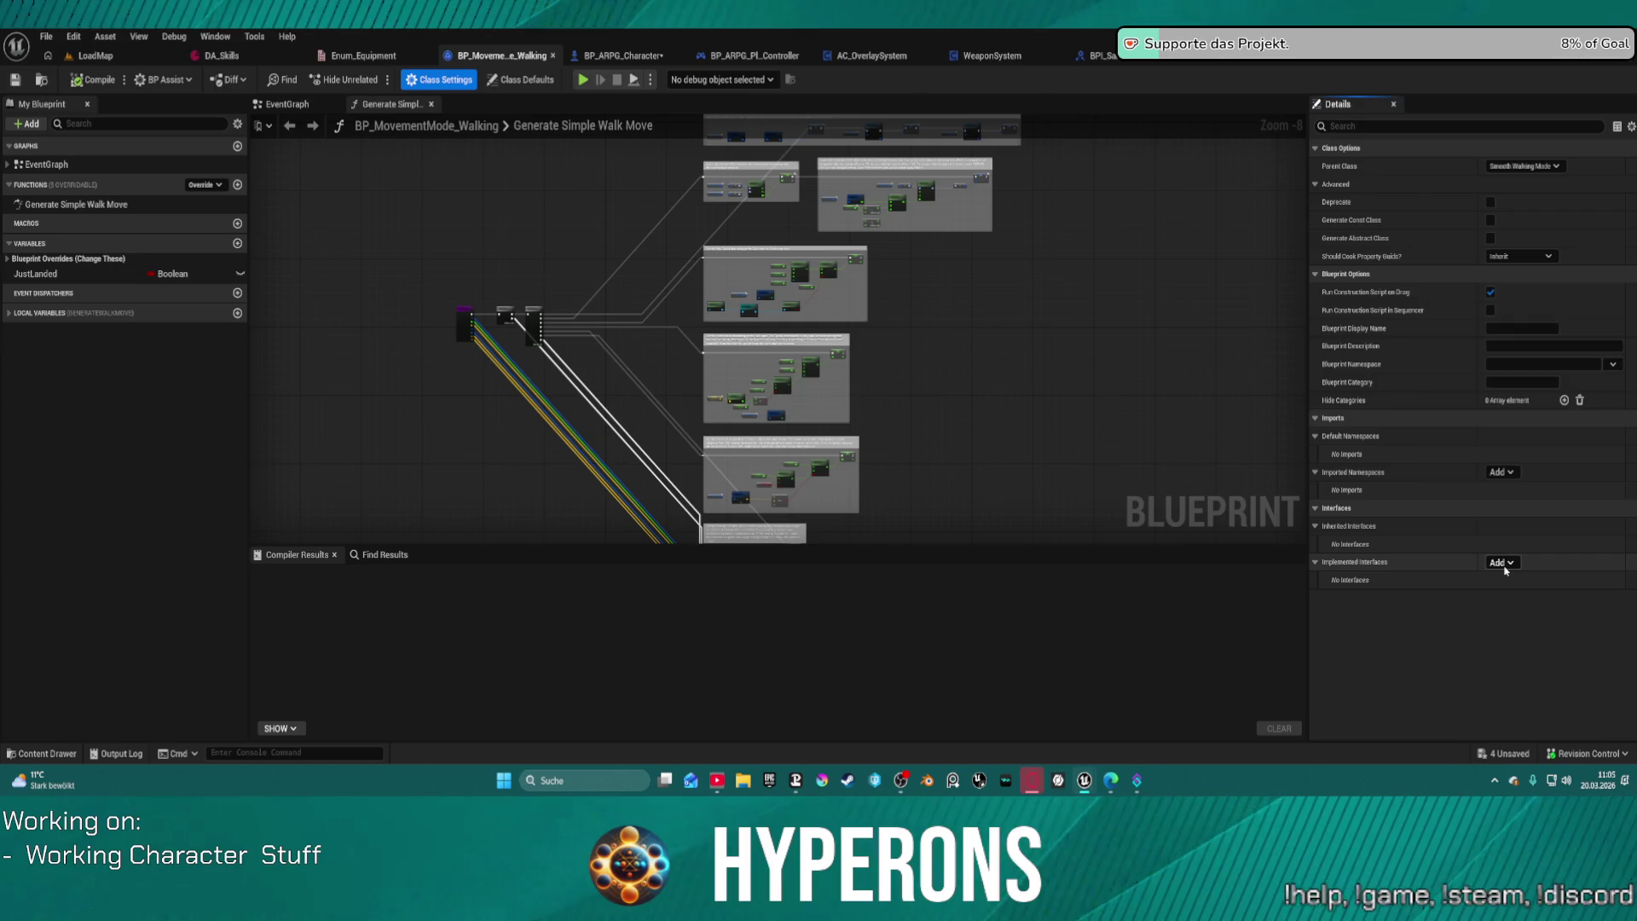
{"action": "left_click", "coordinate": [1503, 564]}
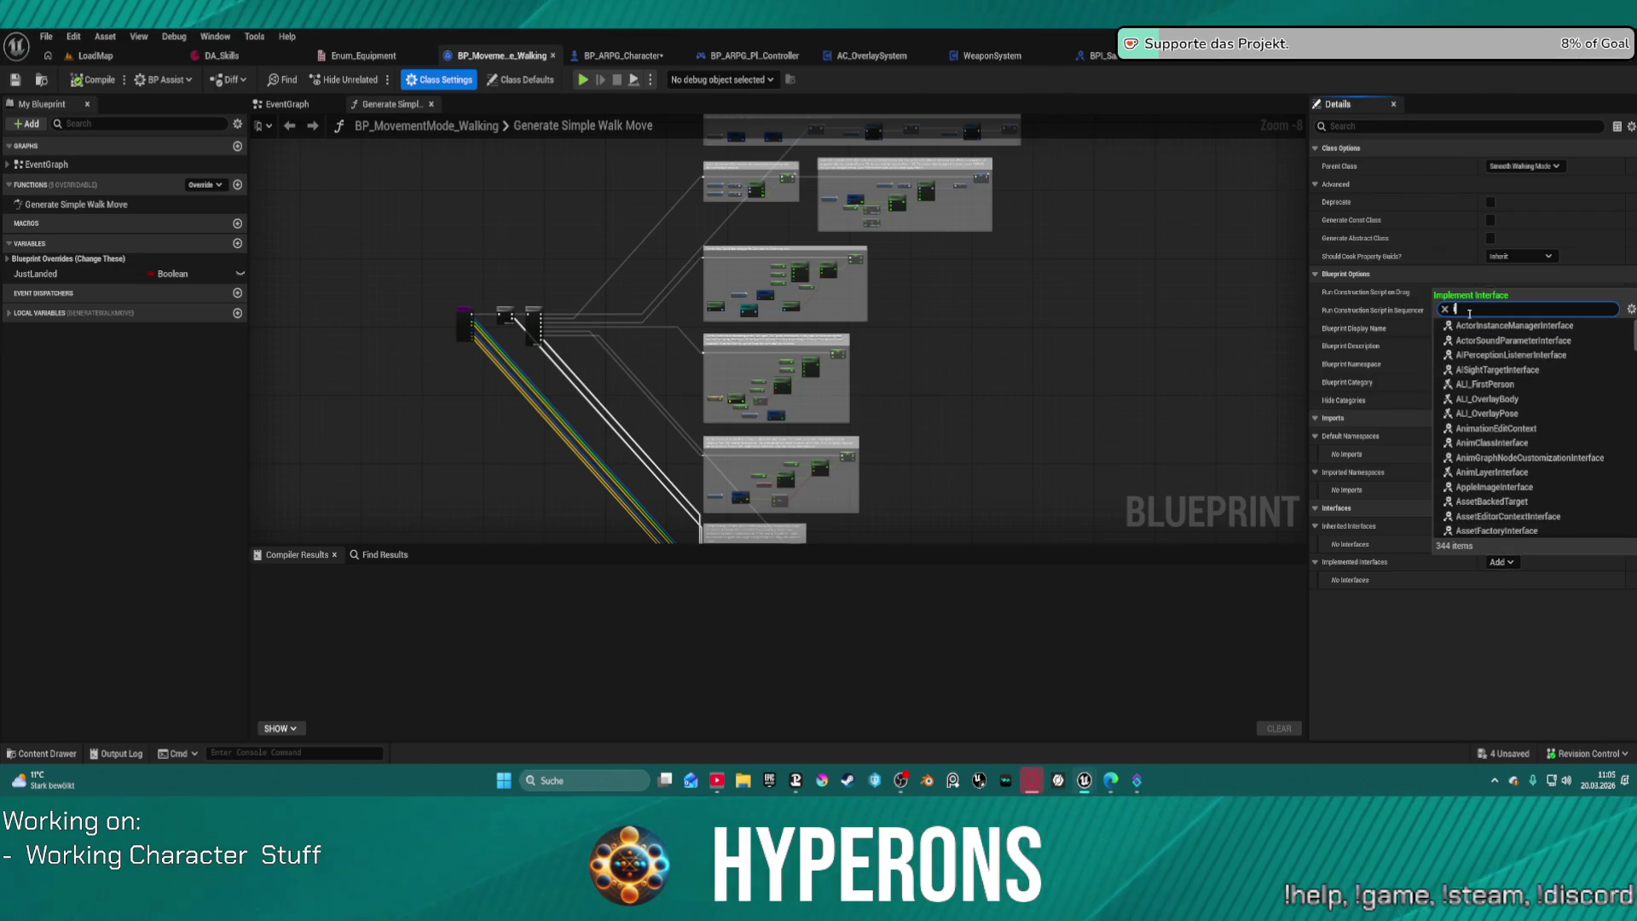
{"action": "type", "text": "Ian"}
{"action": "type", "text": "ation"}
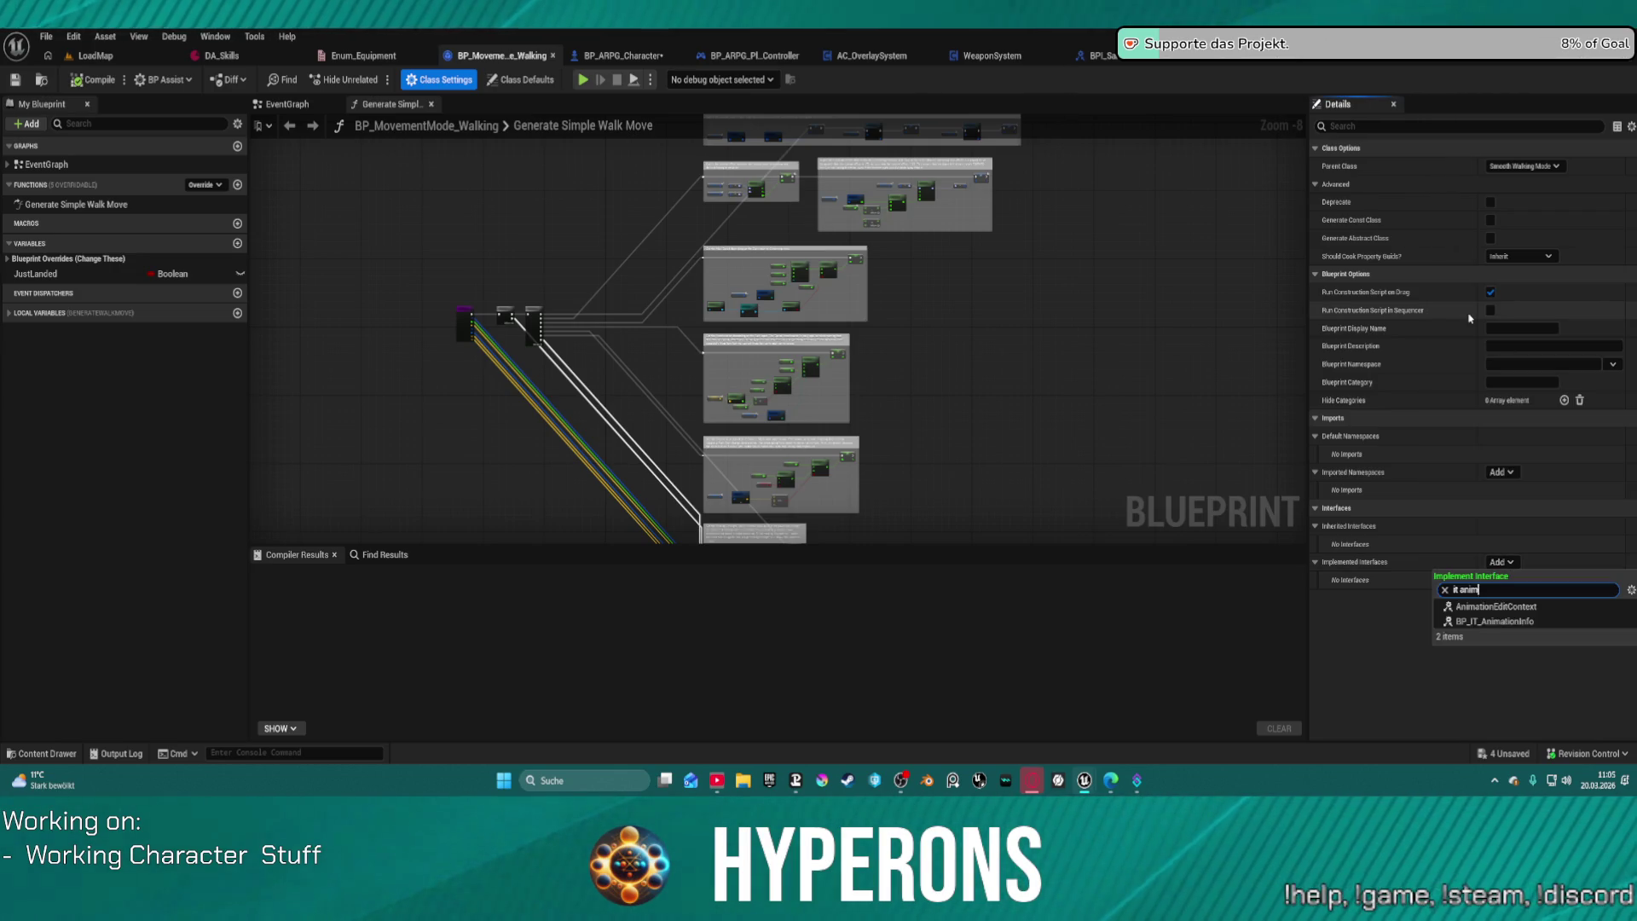
{"action": "key", "text": "Escape"}
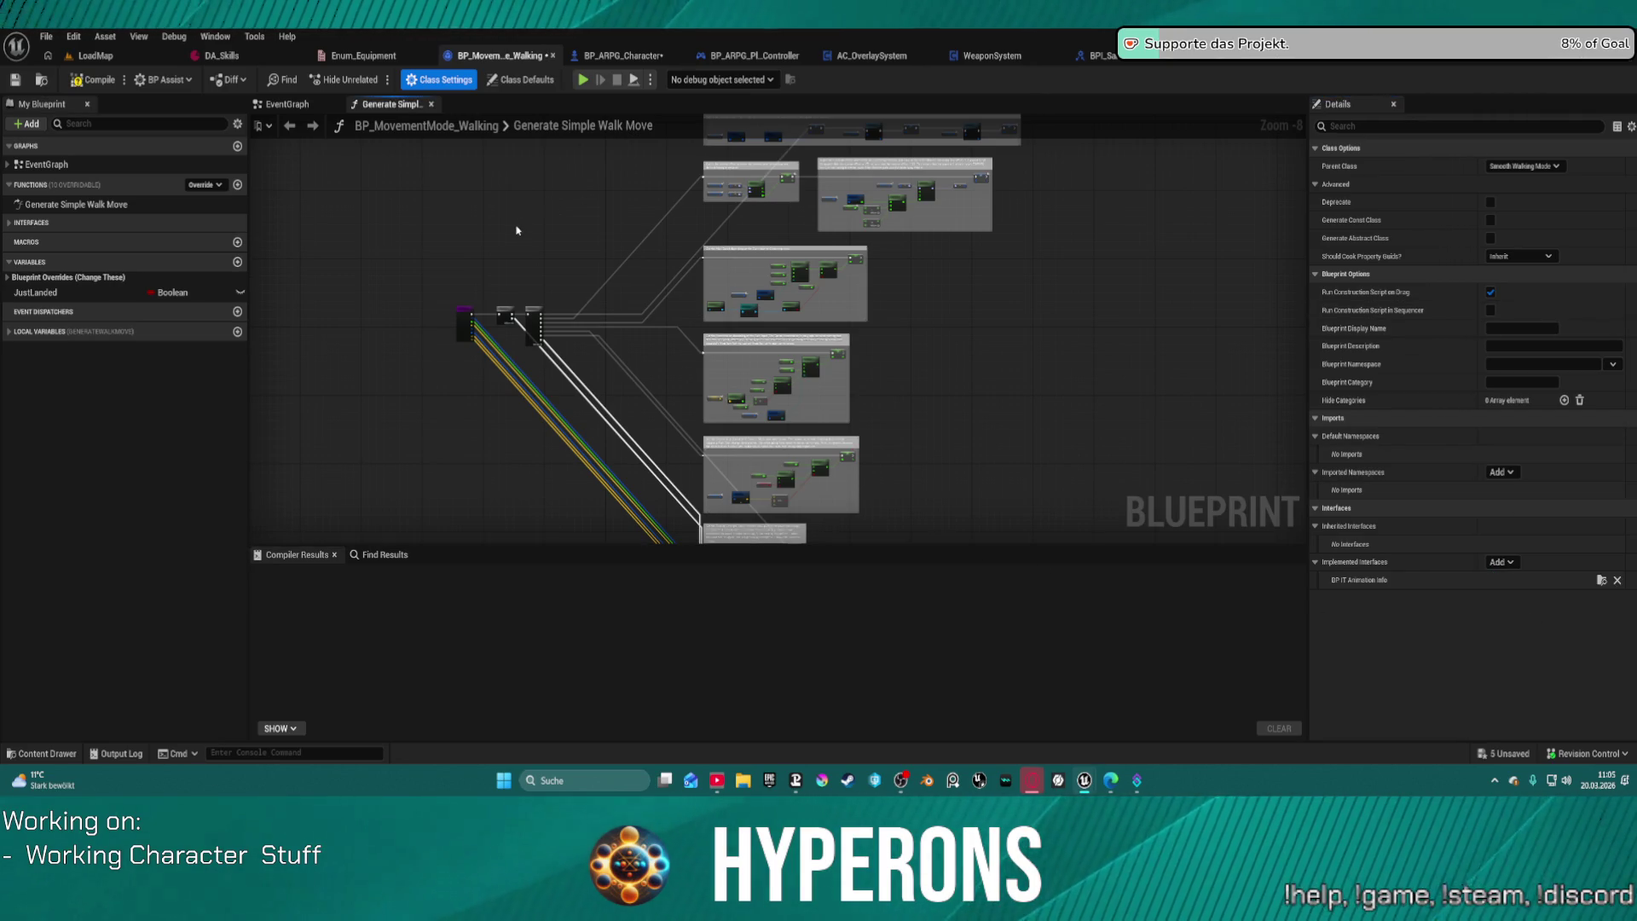
{"action": "scroll", "coordinate": [516, 231], "scroll_direction": "up", "scroll_amount": 4}
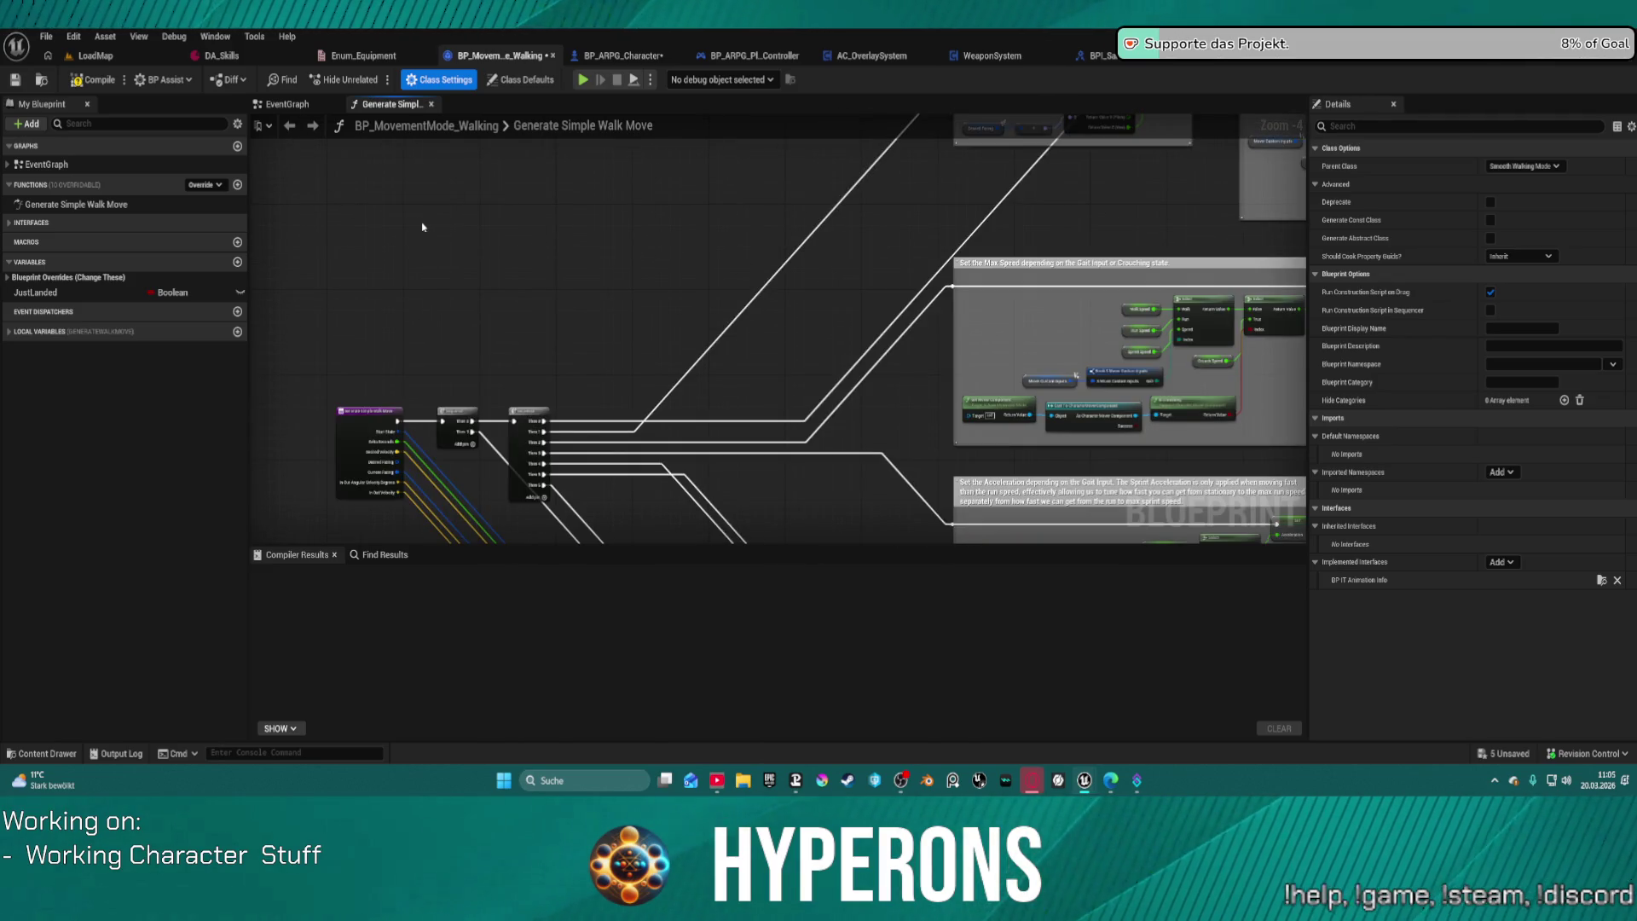
{"action": "left_click", "coordinate": [300, 105]}
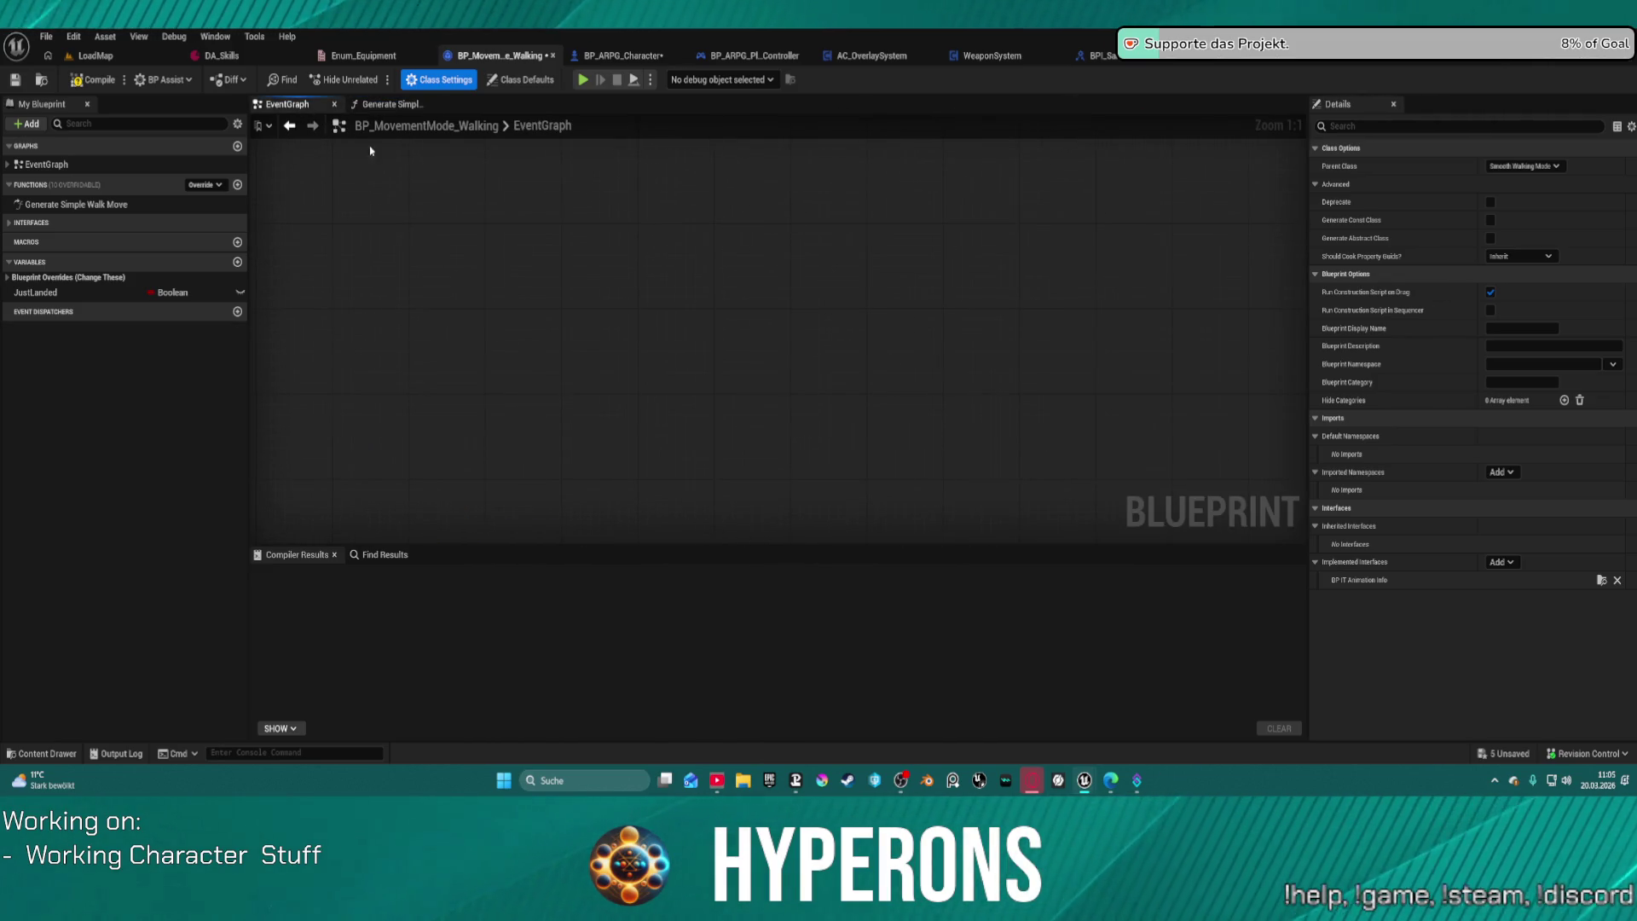
Step: Place the SetNewMovementSpeed event from the Mover interface list into the EventGraph
{"action": "right_click", "coordinate": [508, 270]}
{"action": "type", "text": "set ne"}
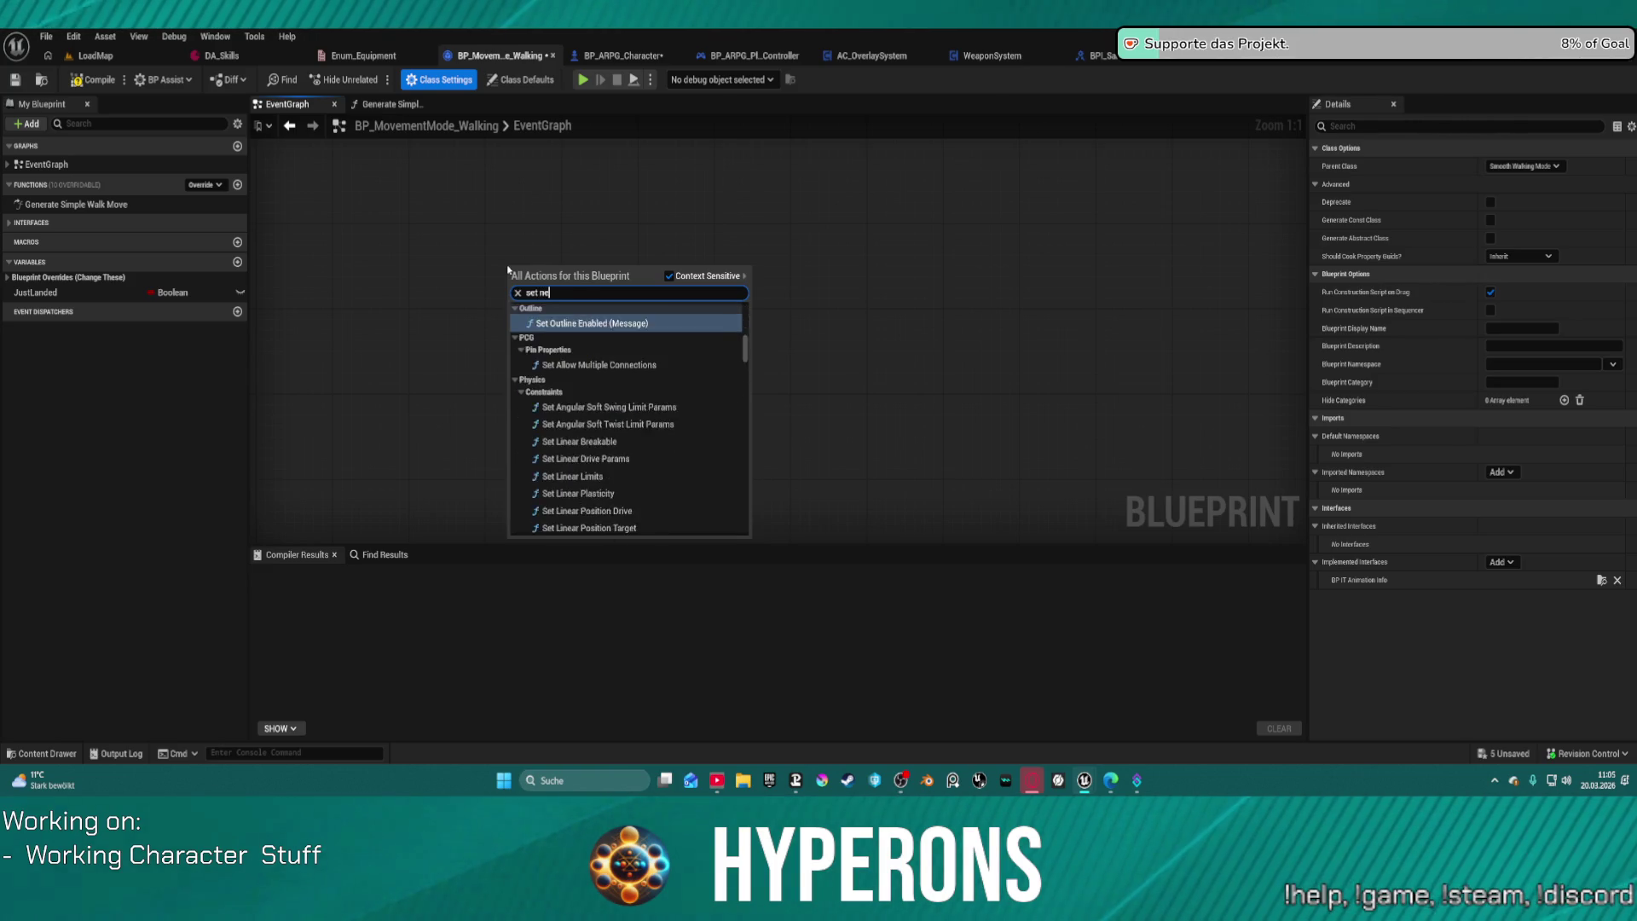
{"action": "key", "text": "BackSpace"}
{"action": "key", "text": "BackSpace"}
{"action": "key", "text": "BackSpace"}
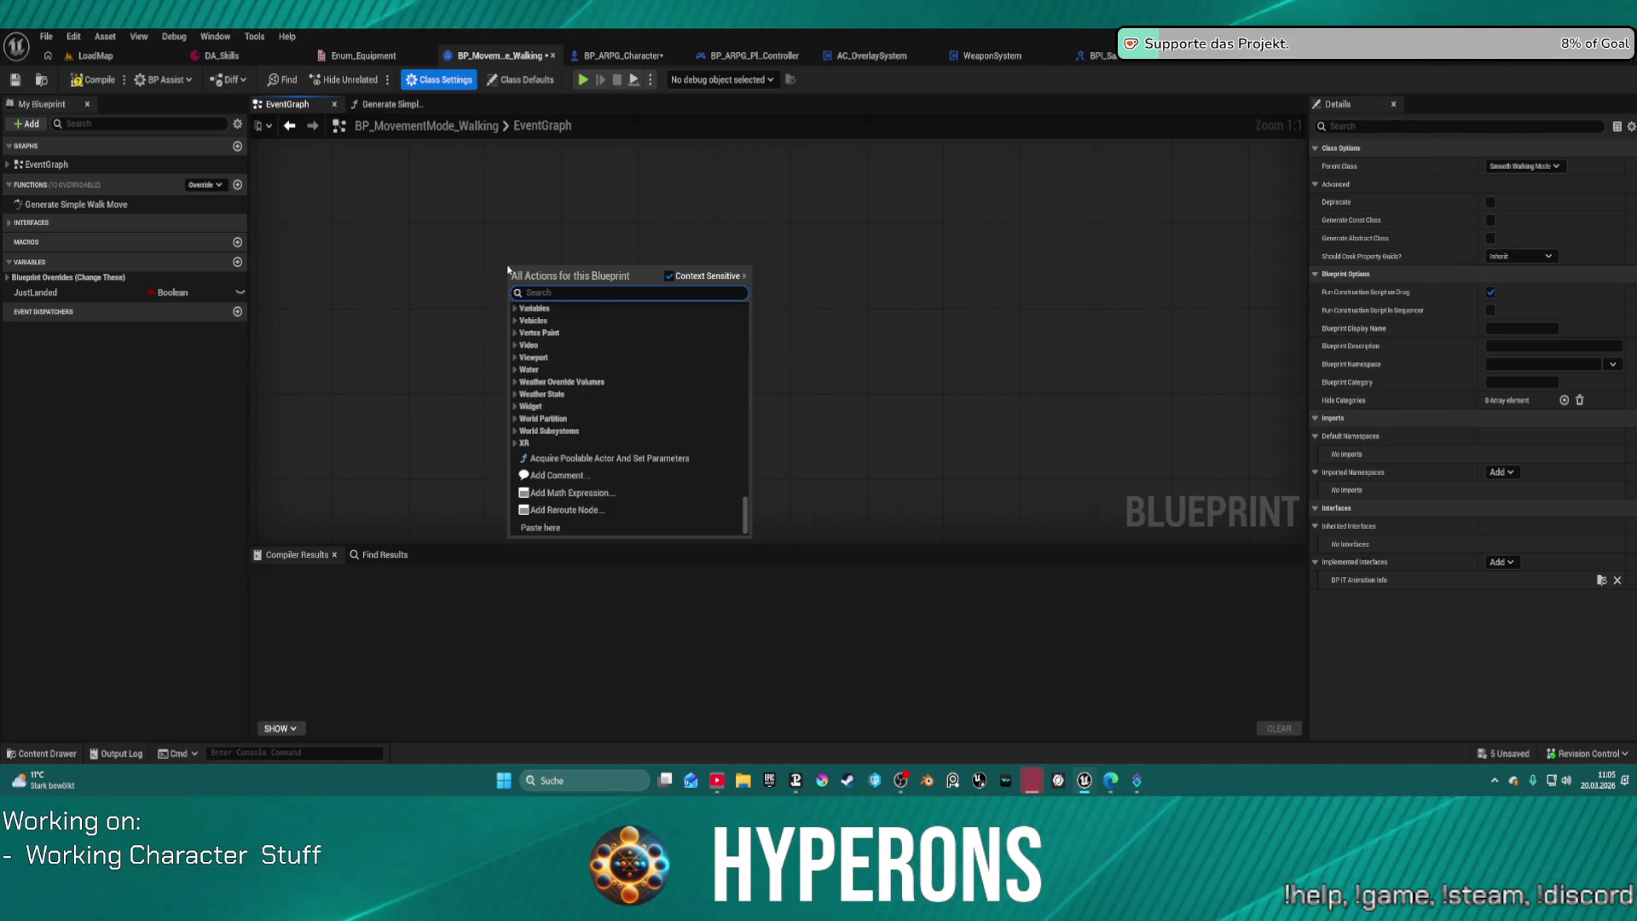
{"action": "left_click", "coordinate": [13, 226]}
{"action": "left_click", "coordinate": [13, 224]}
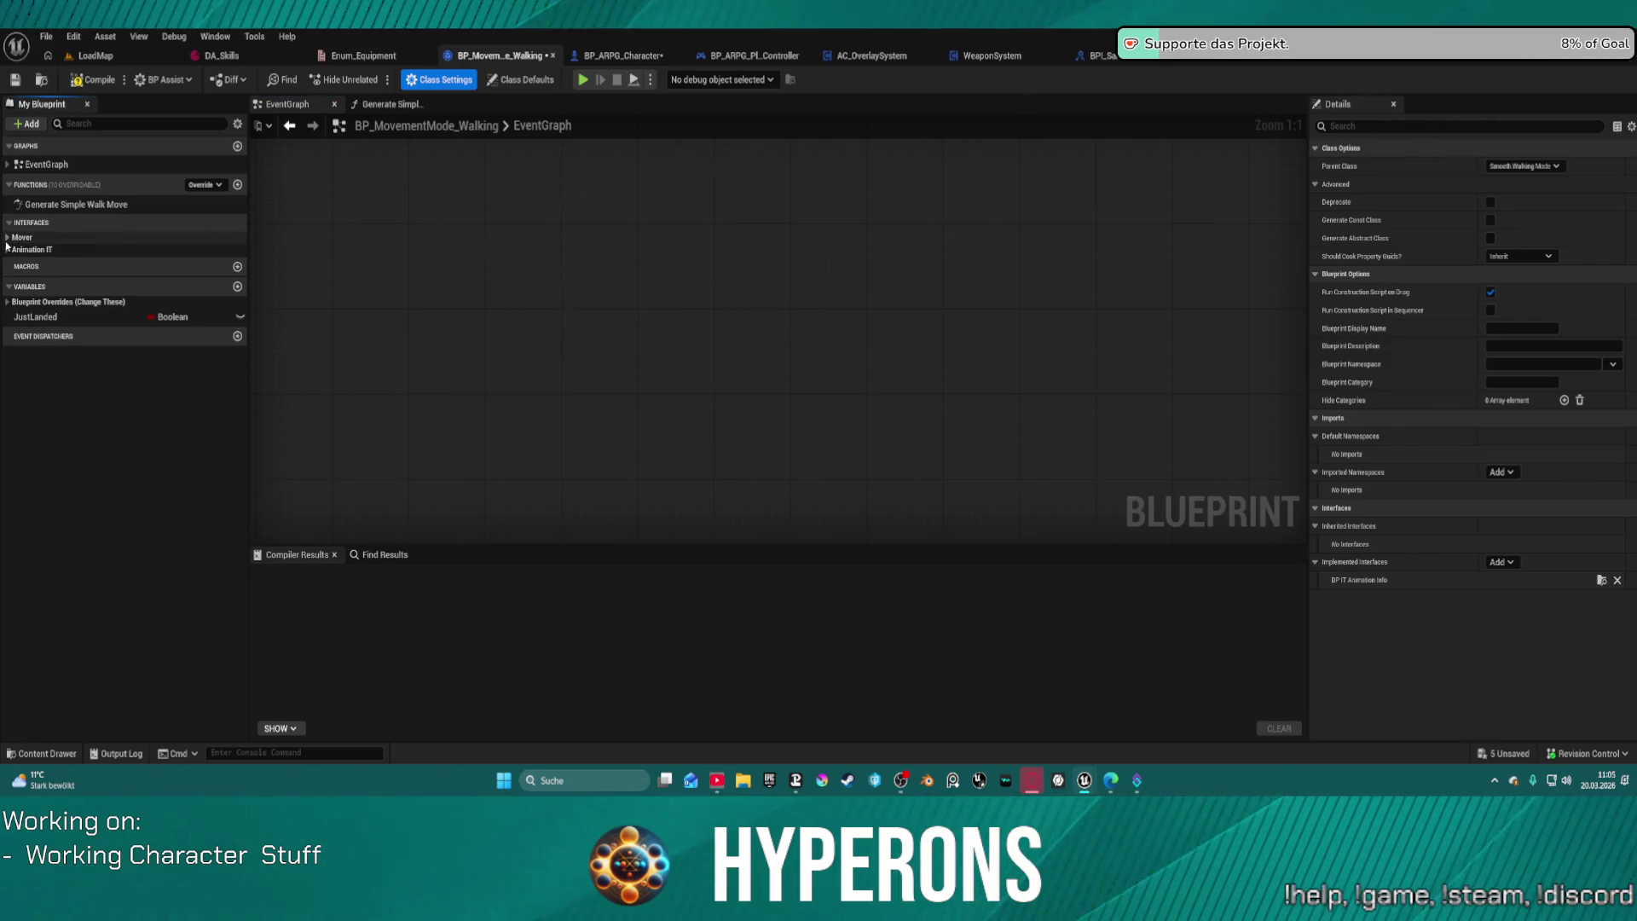
{"action": "left_click", "coordinate": [8, 238]}
{"action": "double_click", "coordinate": [75, 252]}
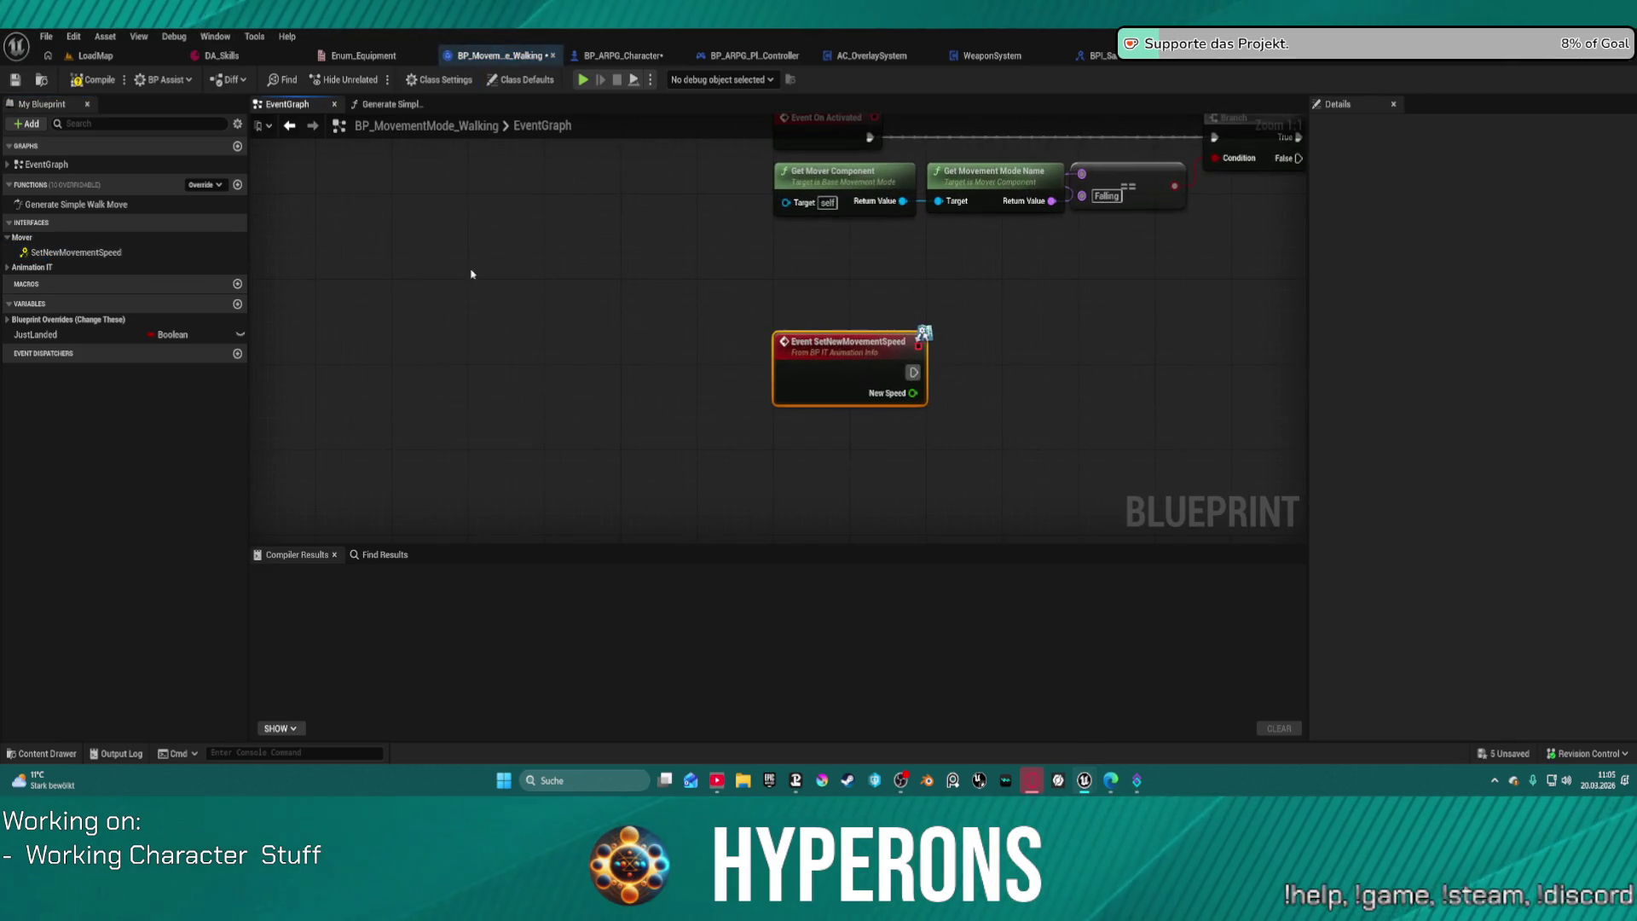
Step: Add a Set SprintSpeed node from Blueprint Overrides, driven by the event's New Speed
{"action": "scroll", "coordinate": [653, 341], "scroll_direction": "down", "scroll_amount": 5}
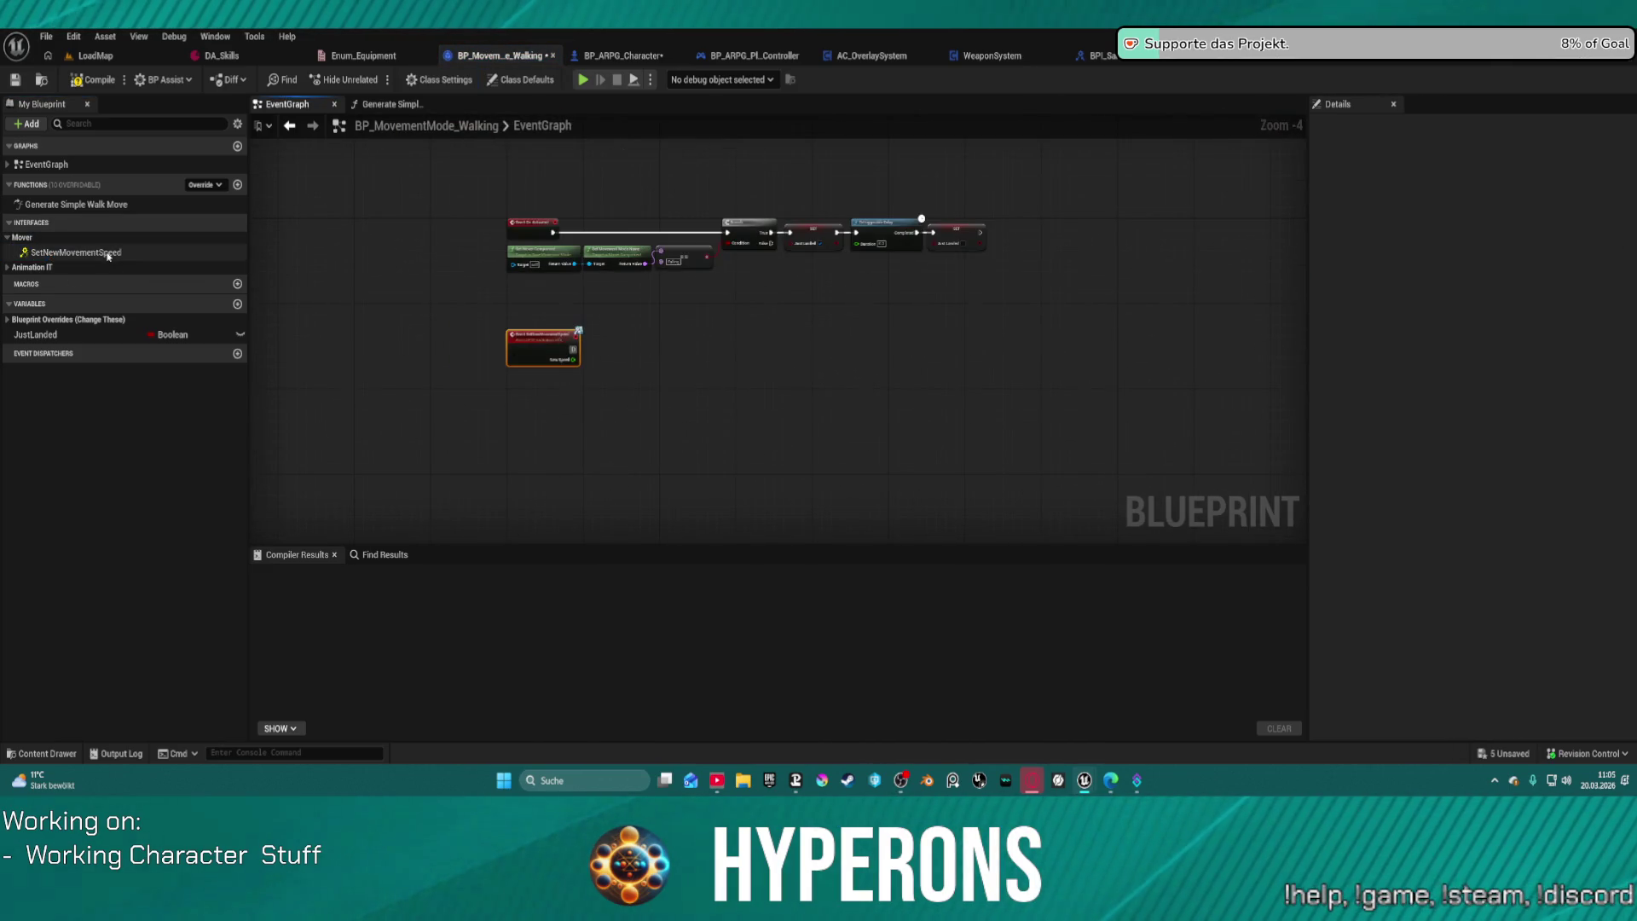
{"action": "left_click", "coordinate": [8, 320]}
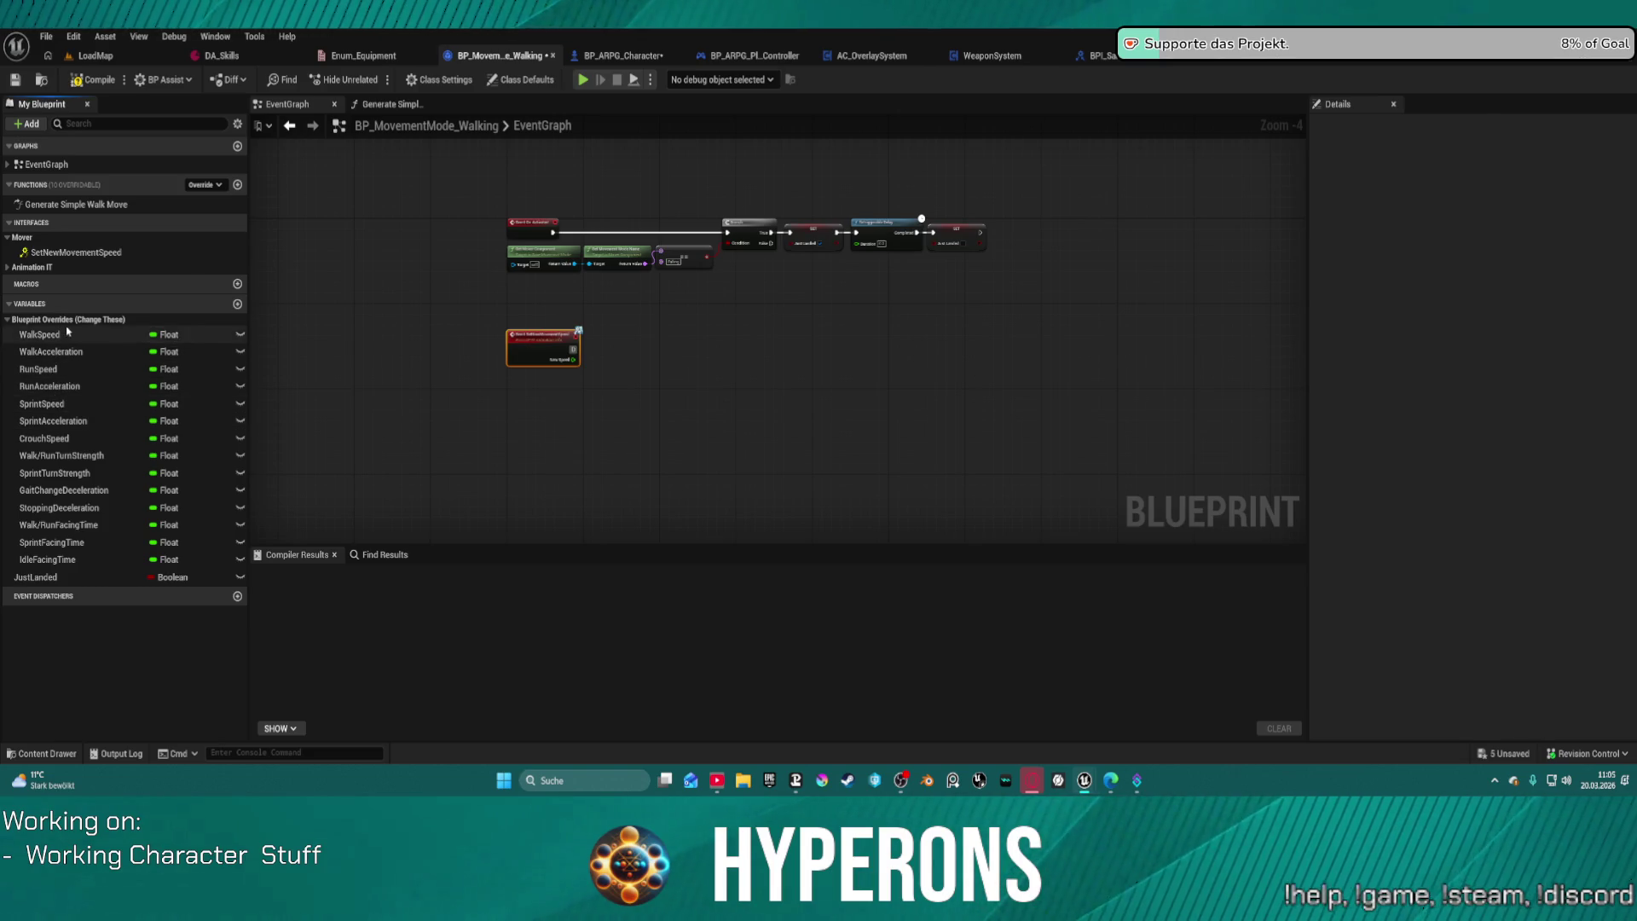
{"action": "mouse_move", "coordinate": [67, 403]}
{"action": "left_mouse_down"}
{"action": "mouse_move", "coordinate": [314, 403]}
{"action": "mouse_move", "coordinate": [636, 363]}
{"action": "mouse_move", "coordinate": [520, 356]}
{"action": "mouse_move", "coordinate": [563, 341]}
{"action": "mouse_move", "coordinate": [611, 357]}
{"action": "left_mouse_up"}
{"action": "left_click", "coordinate": [643, 397]}
{"action": "scroll", "coordinate": [644, 375], "scroll_direction": "up", "scroll_amount": 5}
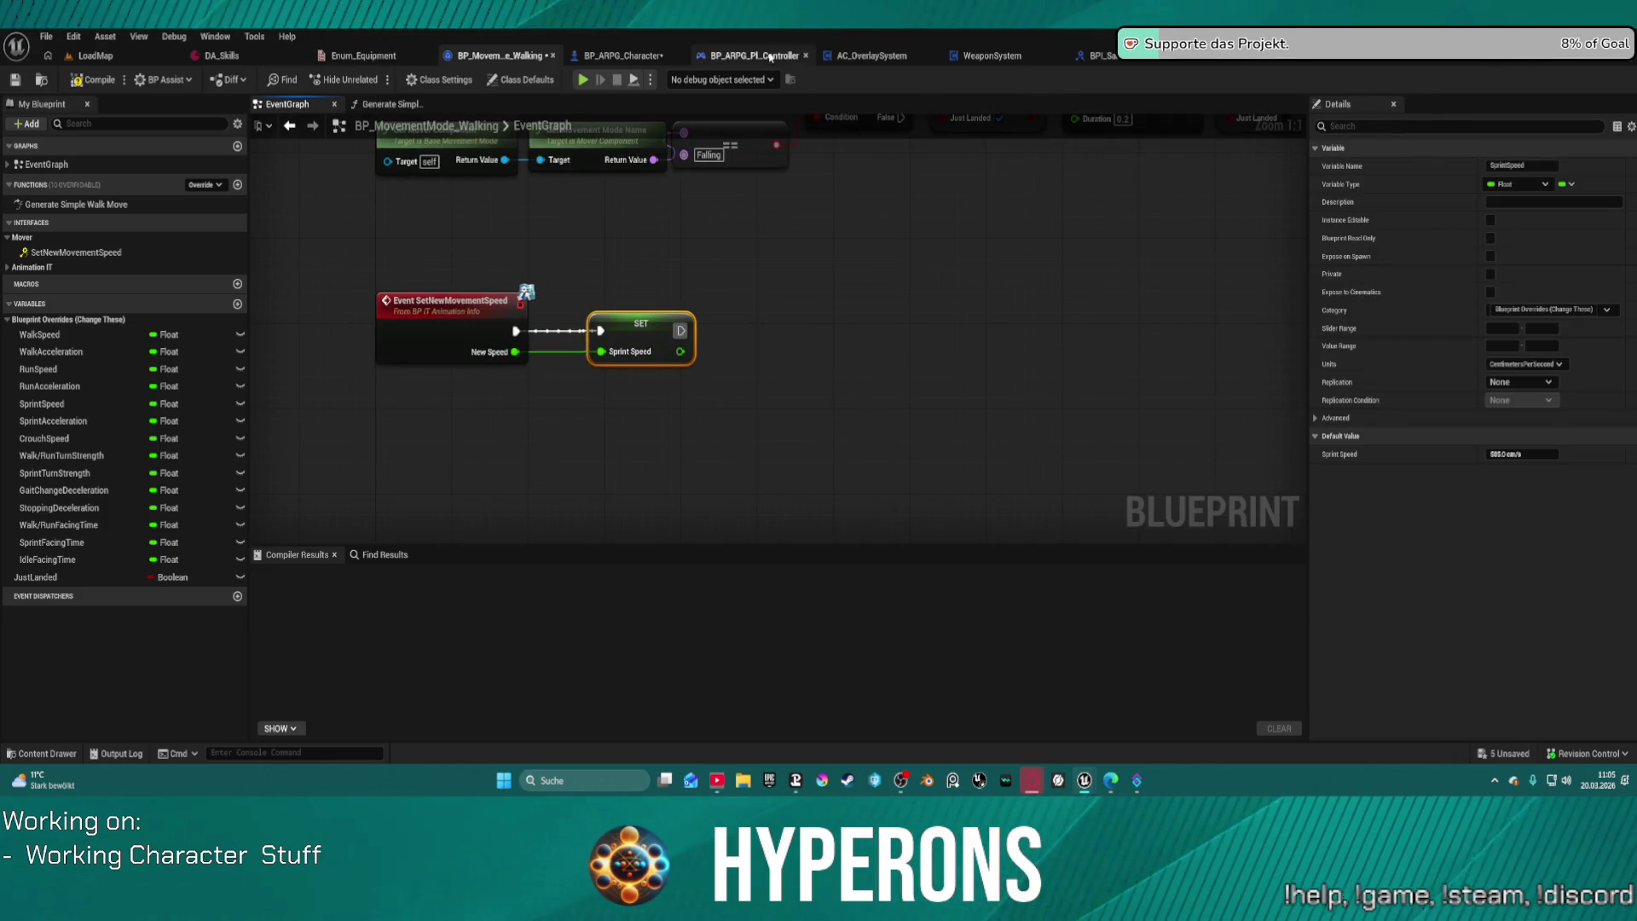
{"action": "left_click", "coordinate": [770, 57]}
Step: In the MOVEMENTS graph, add a Set New Movement Speed (Message) node from the movement mode output
{"action": "key", "text": "ctrl+Tab"}
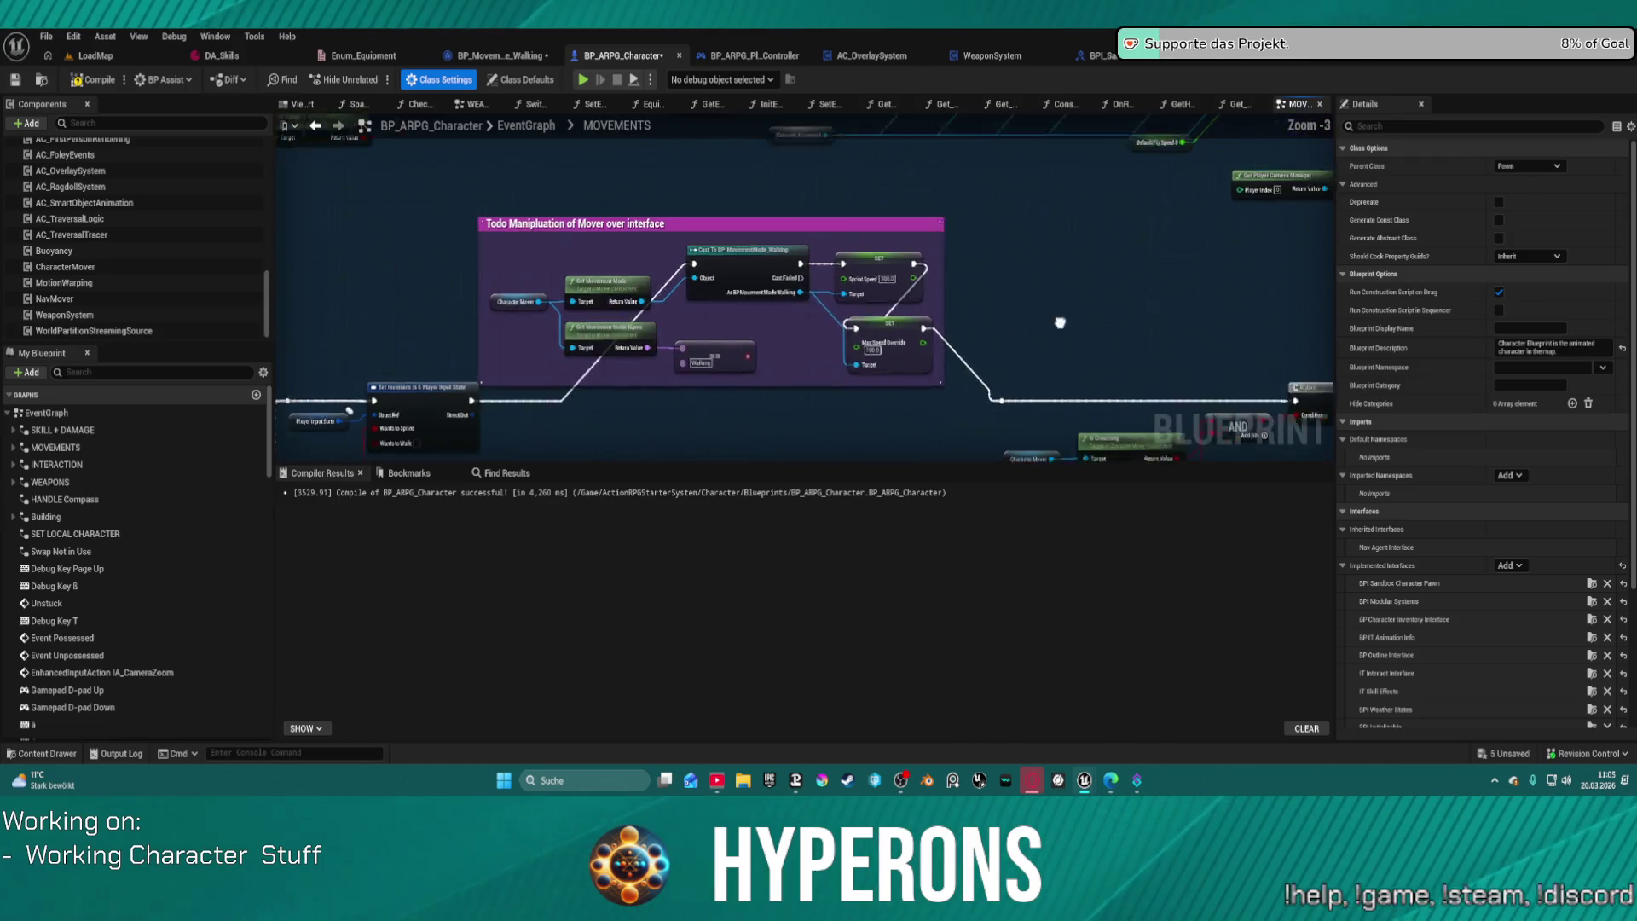
{"action": "left_click_drag", "start_coordinate": [509, 334], "coordinate": [1036, 337]}
{"action": "mouse_move", "coordinate": [674, 230]}
{"action": "left_mouse_down"}
{"action": "mouse_move", "coordinate": [699, 277]}
{"action": "mouse_move", "coordinate": [667, 343]}
{"action": "left_mouse_up"}
{"action": "type", "text": "se"}
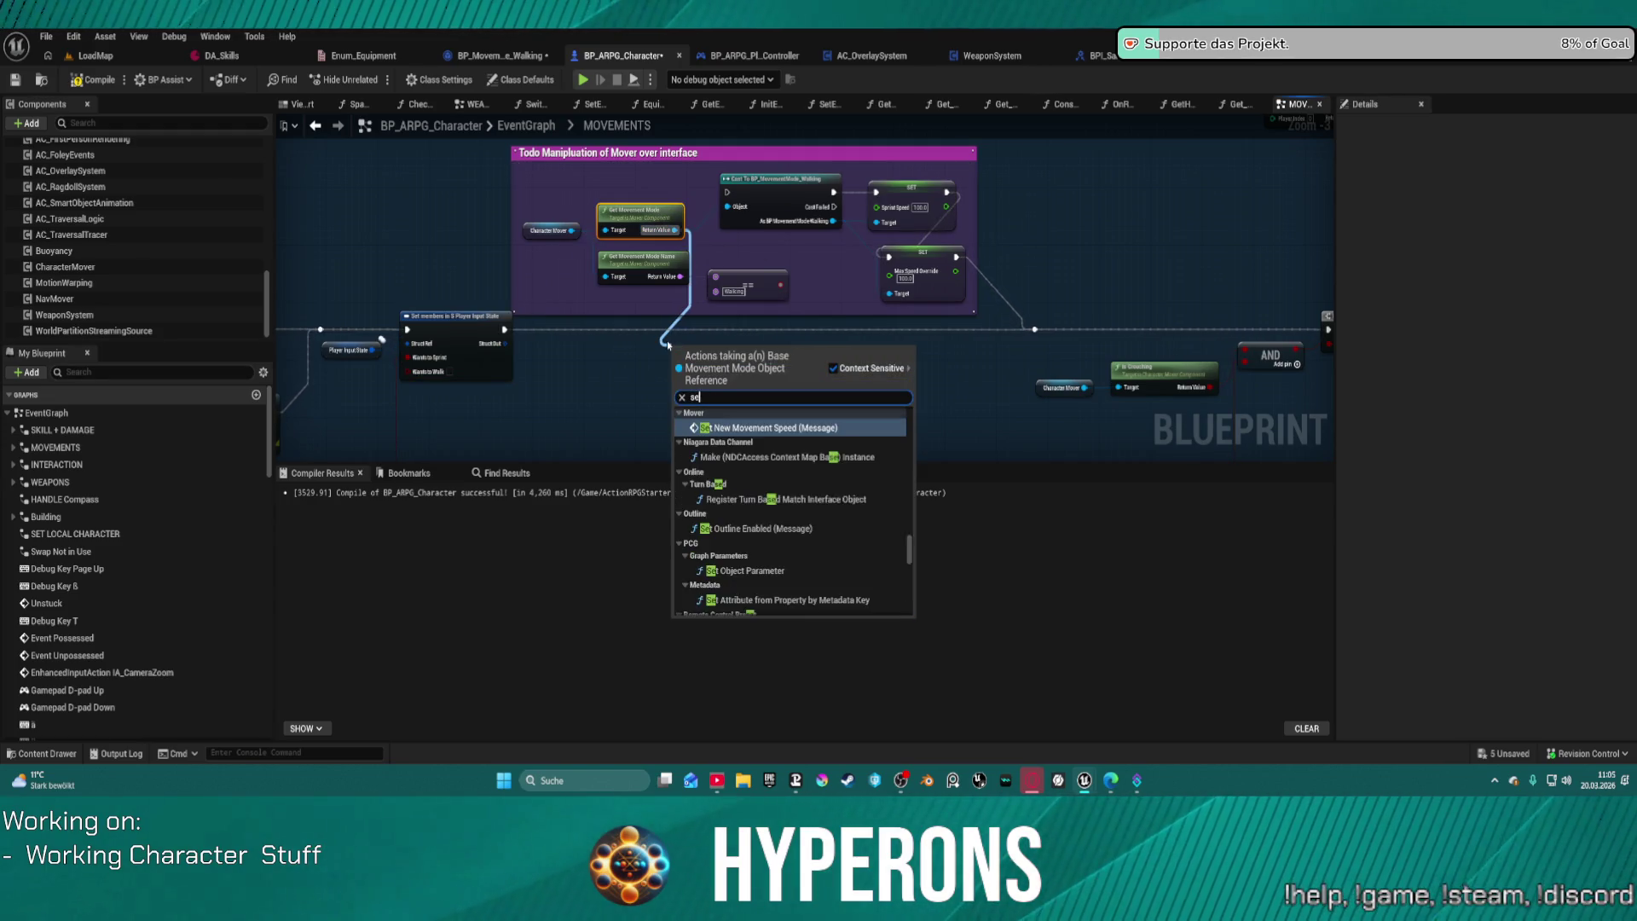
{"action": "type", "text": "t new"}
{"action": "key", "text": "Return"}
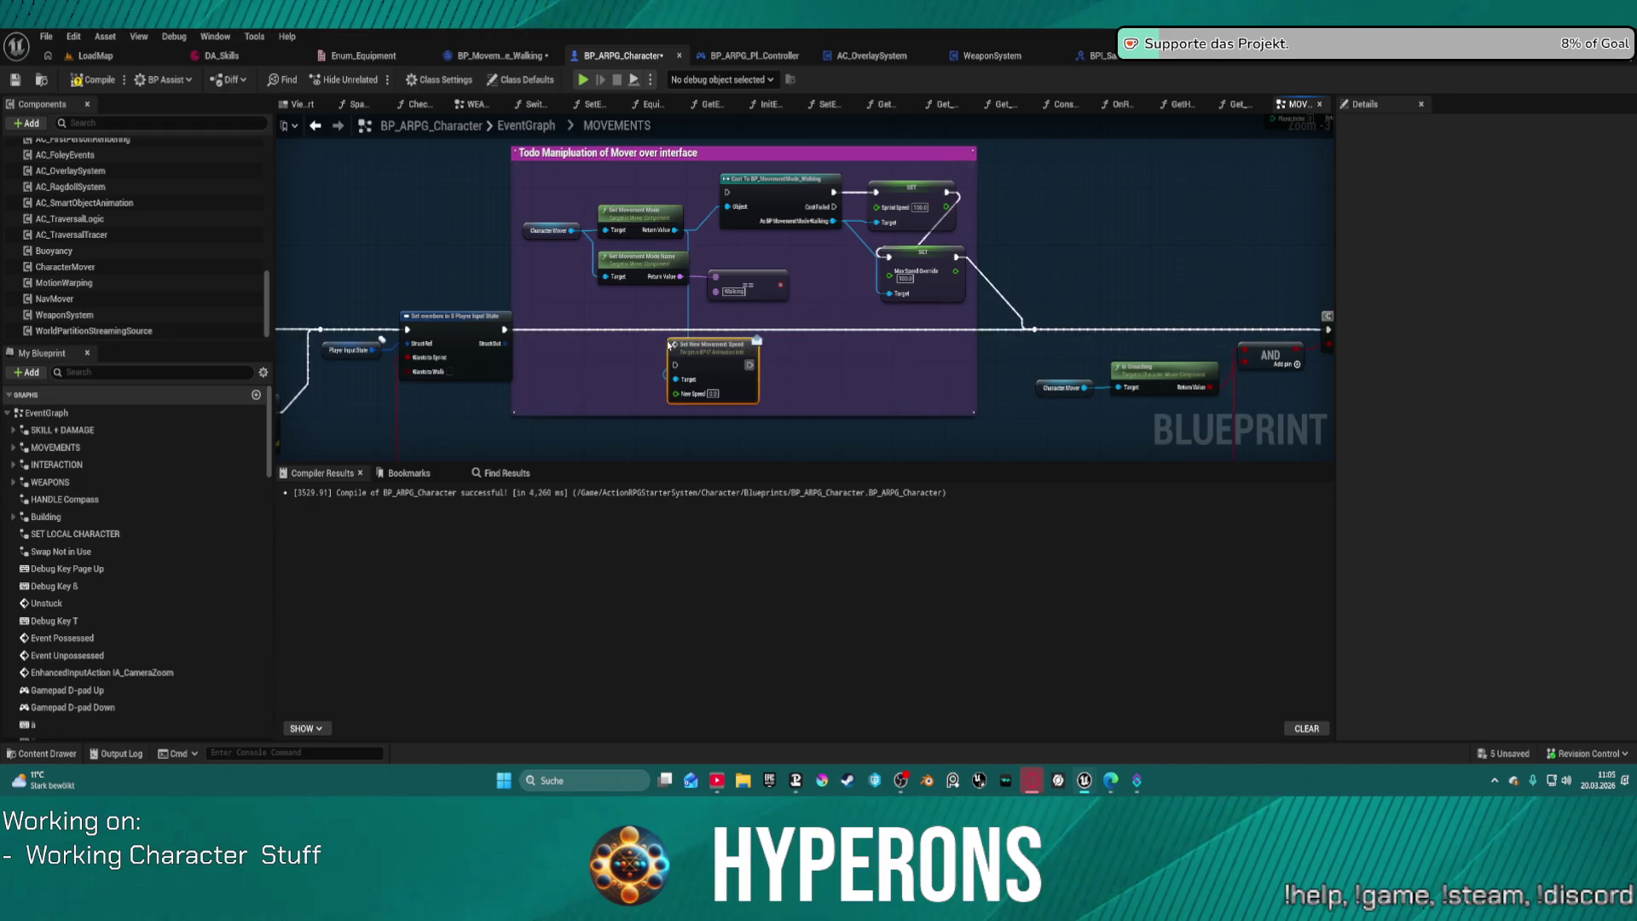
Step: Wire Set New Movement Speed into the execution chain after Set members, compile, and start Play
{"action": "left_click_drag", "start_coordinate": [679, 365], "coordinate": [504, 330]}
{"action": "left_click_drag", "start_coordinate": [748, 366], "coordinate": [1034, 329]}
{"action": "left_click_drag", "start_coordinate": [729, 345], "coordinate": [754, 324]}
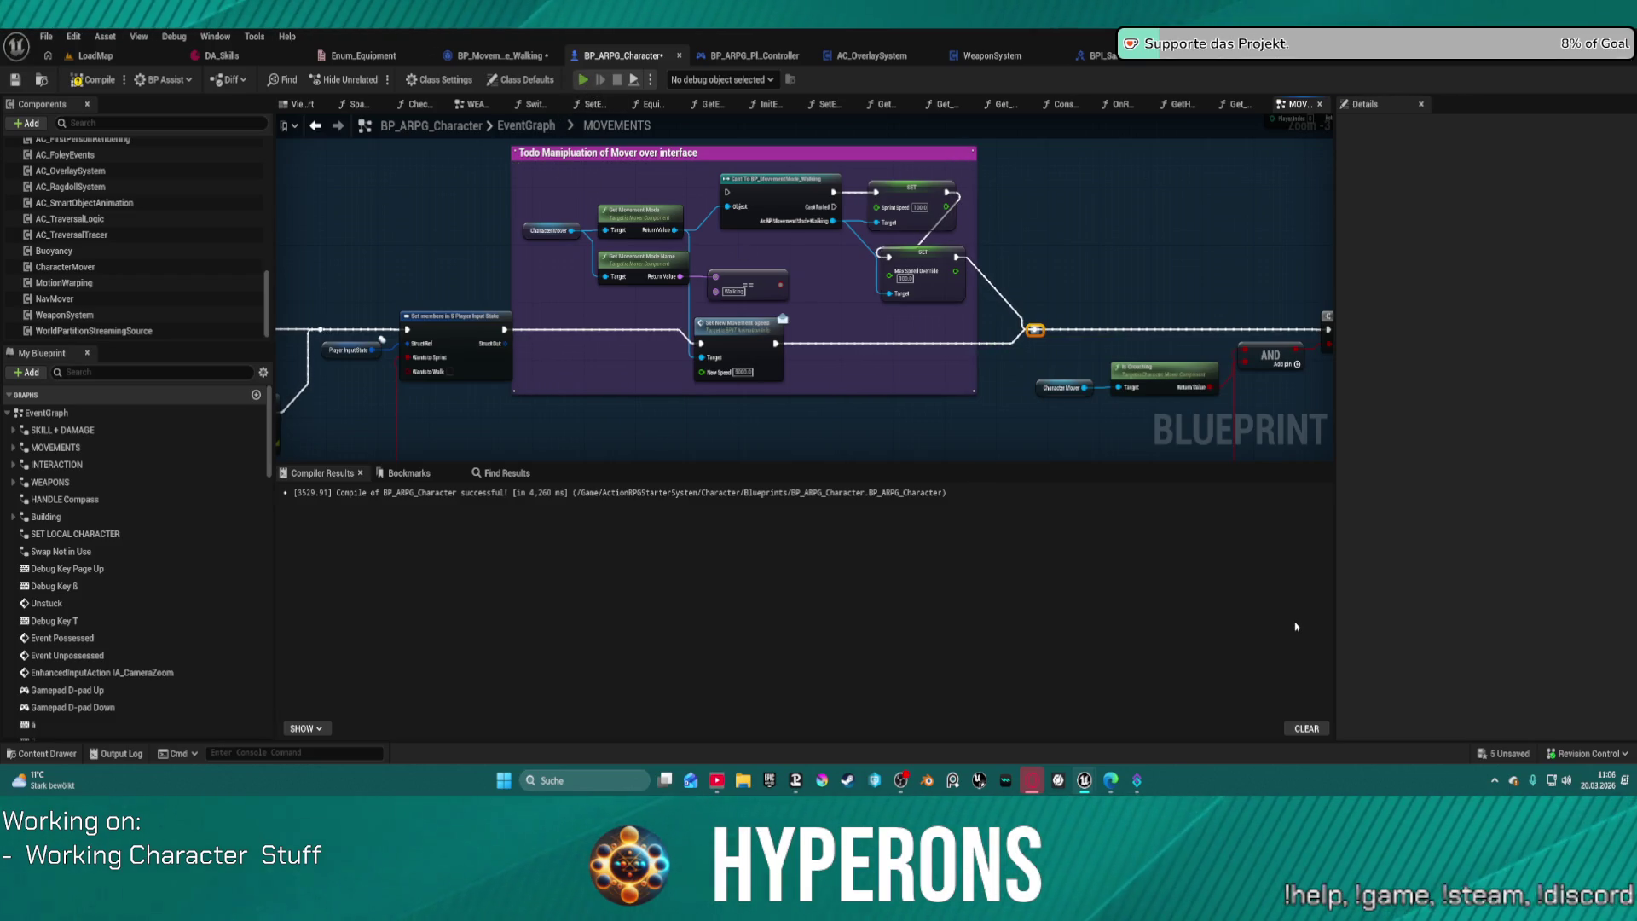
{"action": "key", "text": "F7"}
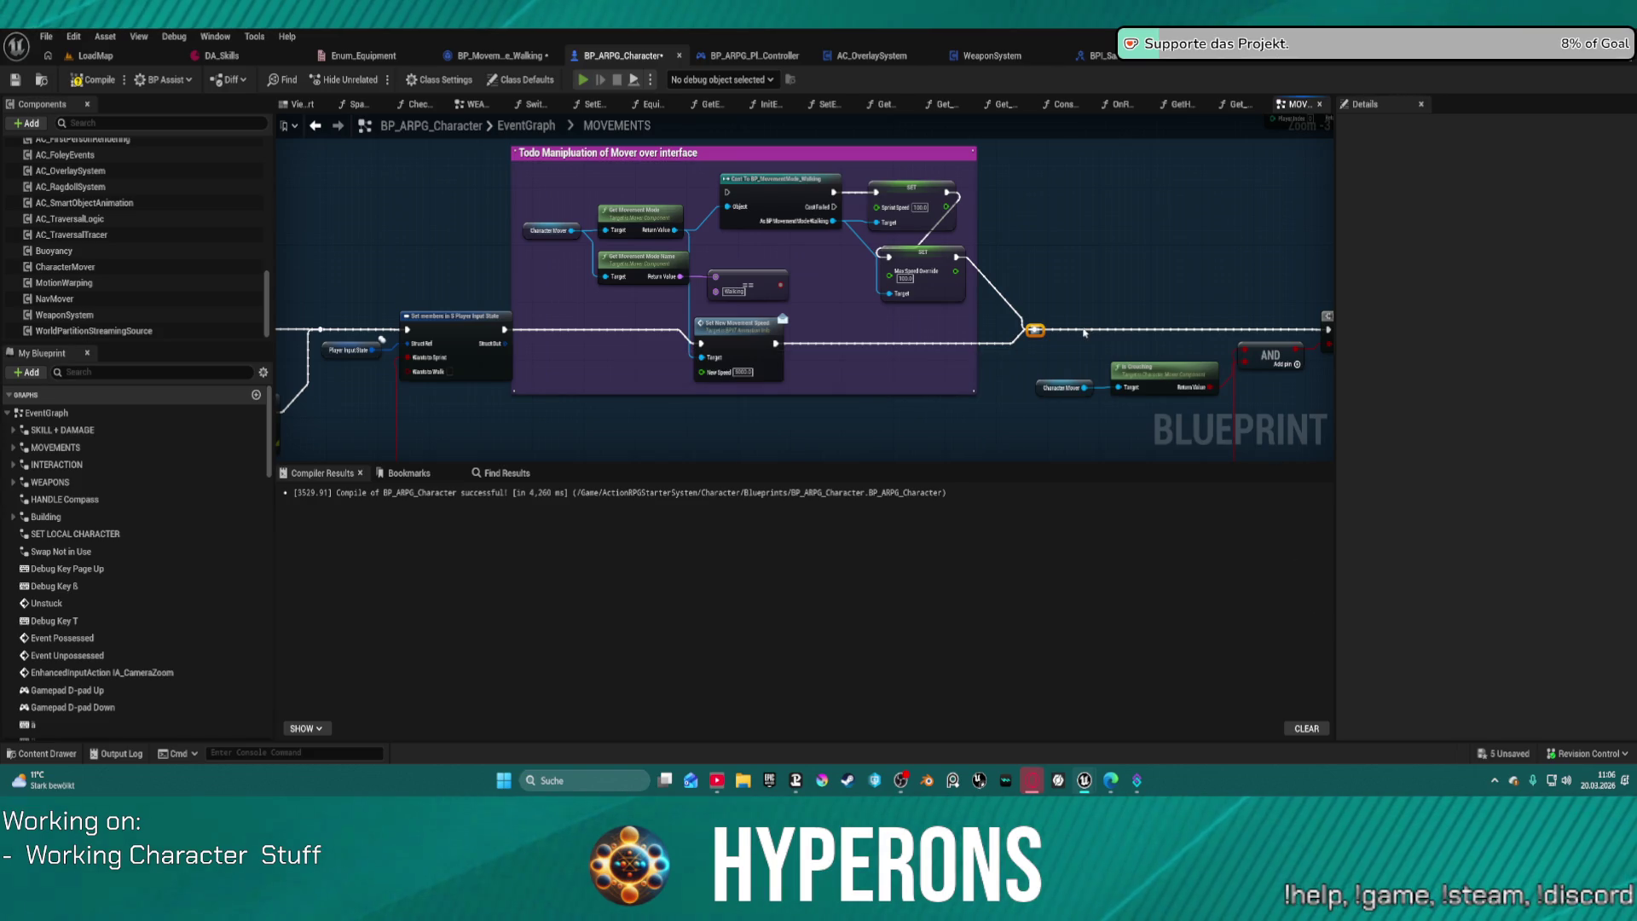
{"action": "key", "text": "alt+p"}
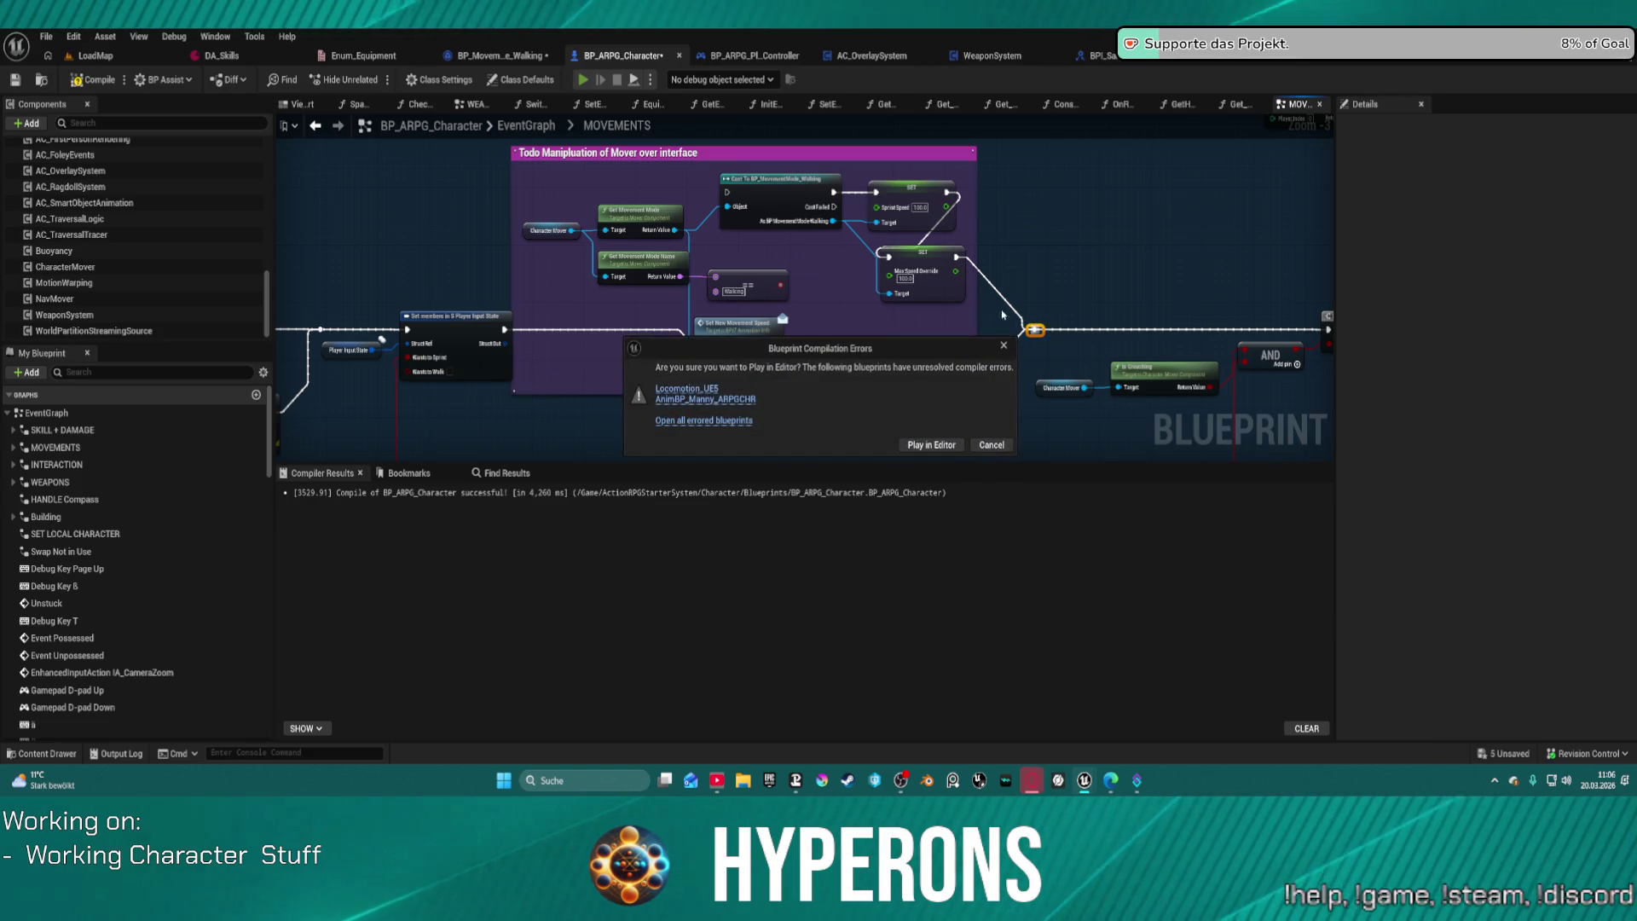
Step: Play in standalone despite compile errors; run, jump and crouch the character around the terrain, then exit
{"action": "left_click", "coordinate": [934, 445]}
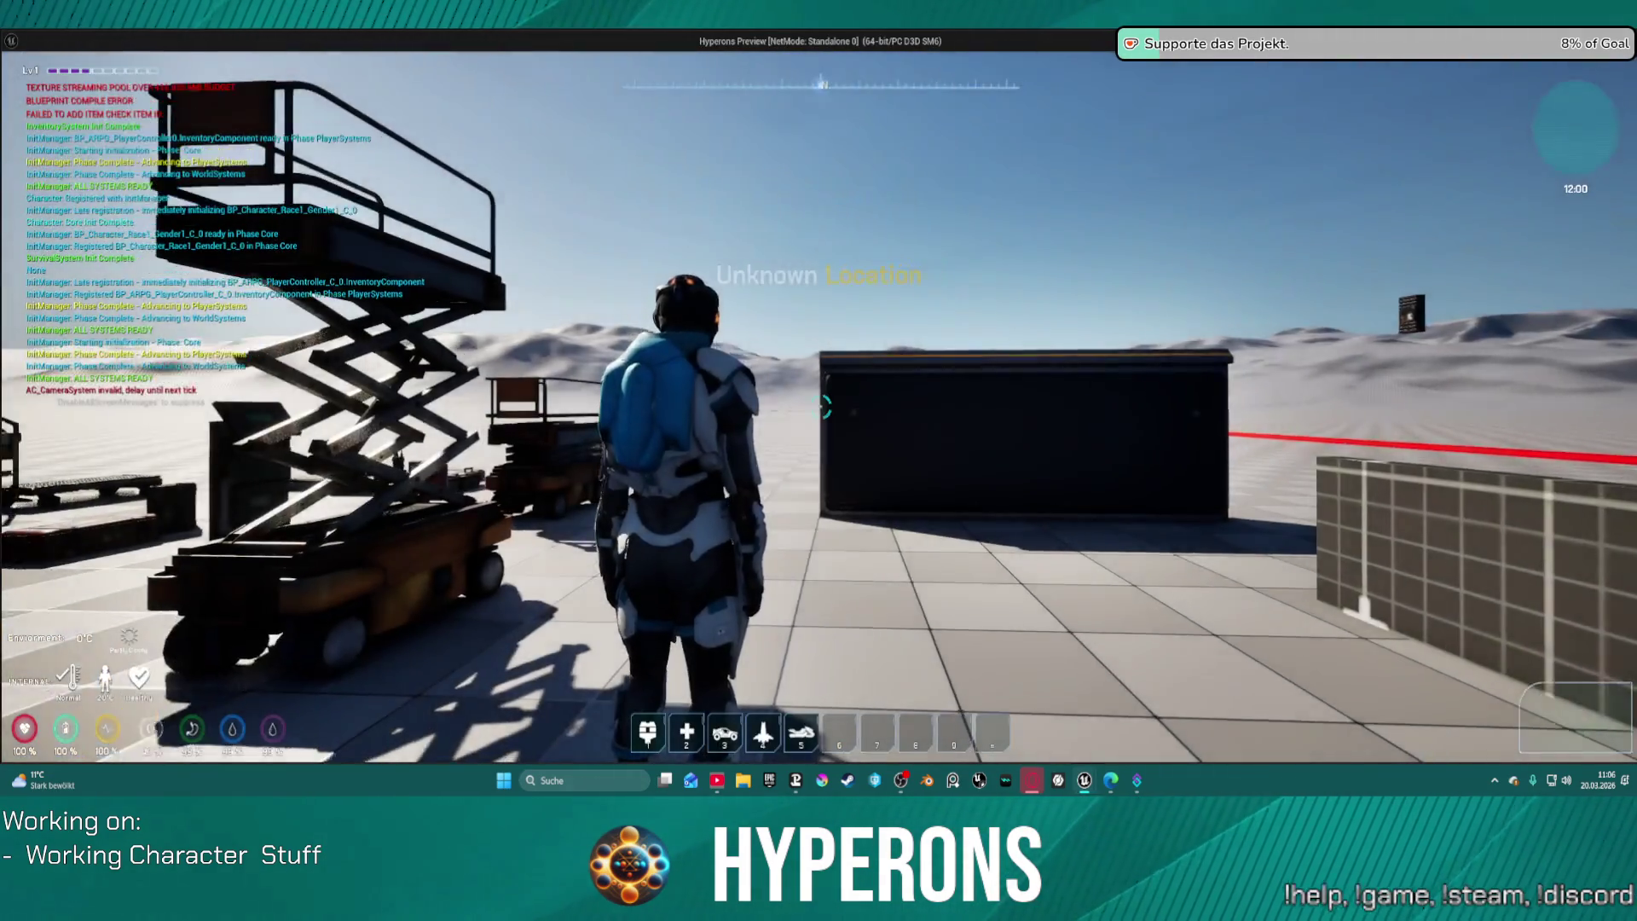
{"action": "key", "text": "w"}
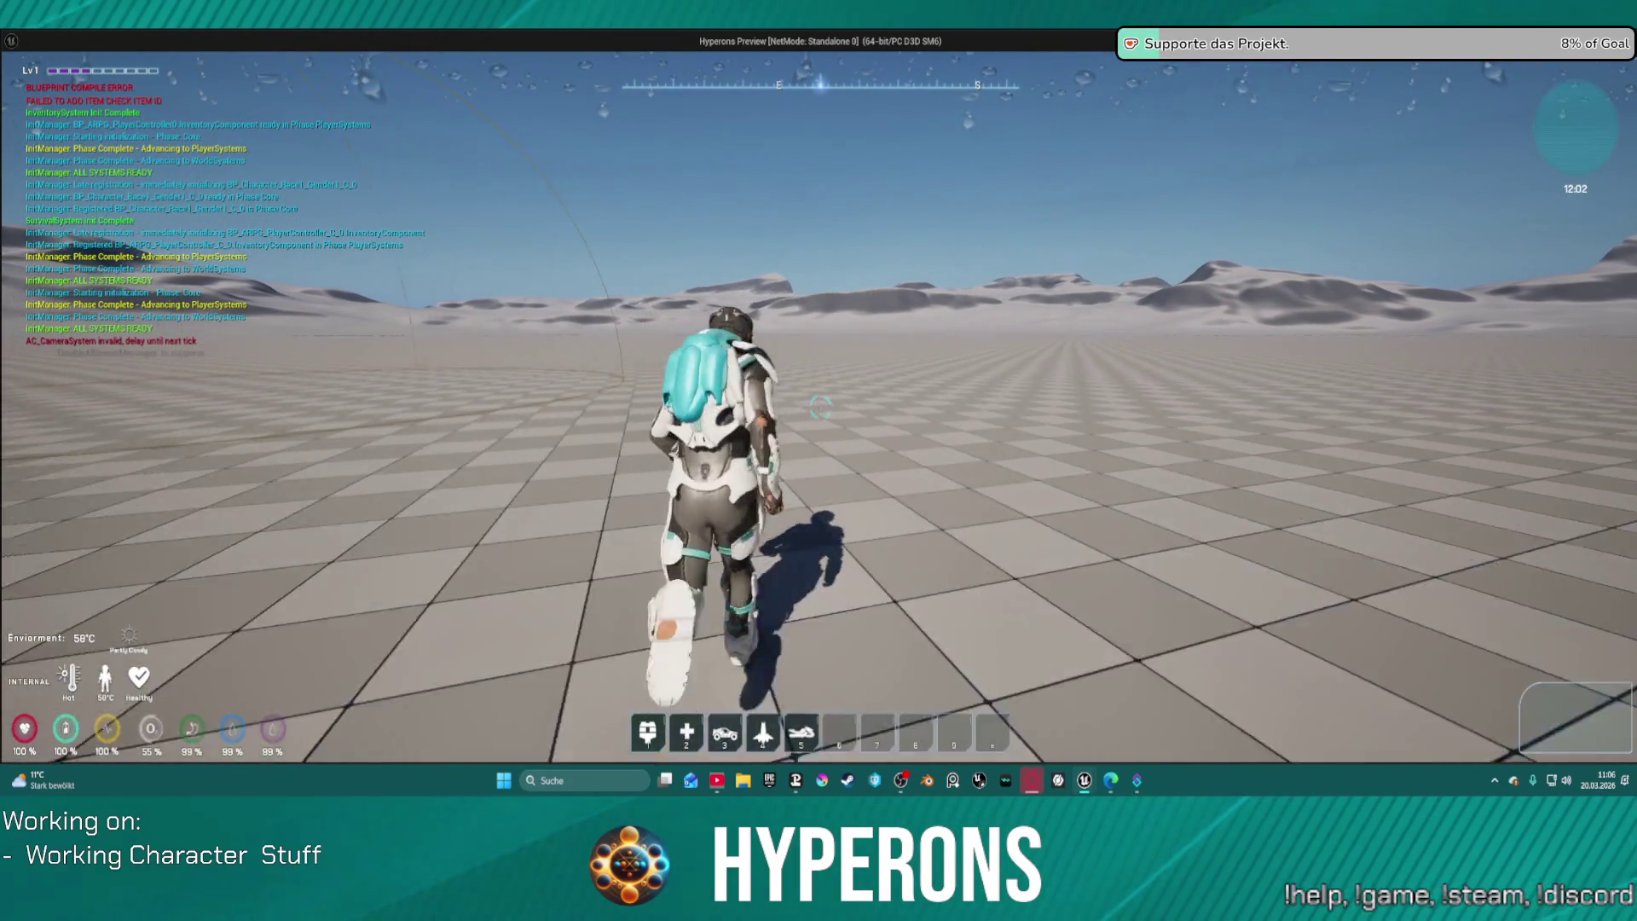
{"action": "key", "text": "w"}
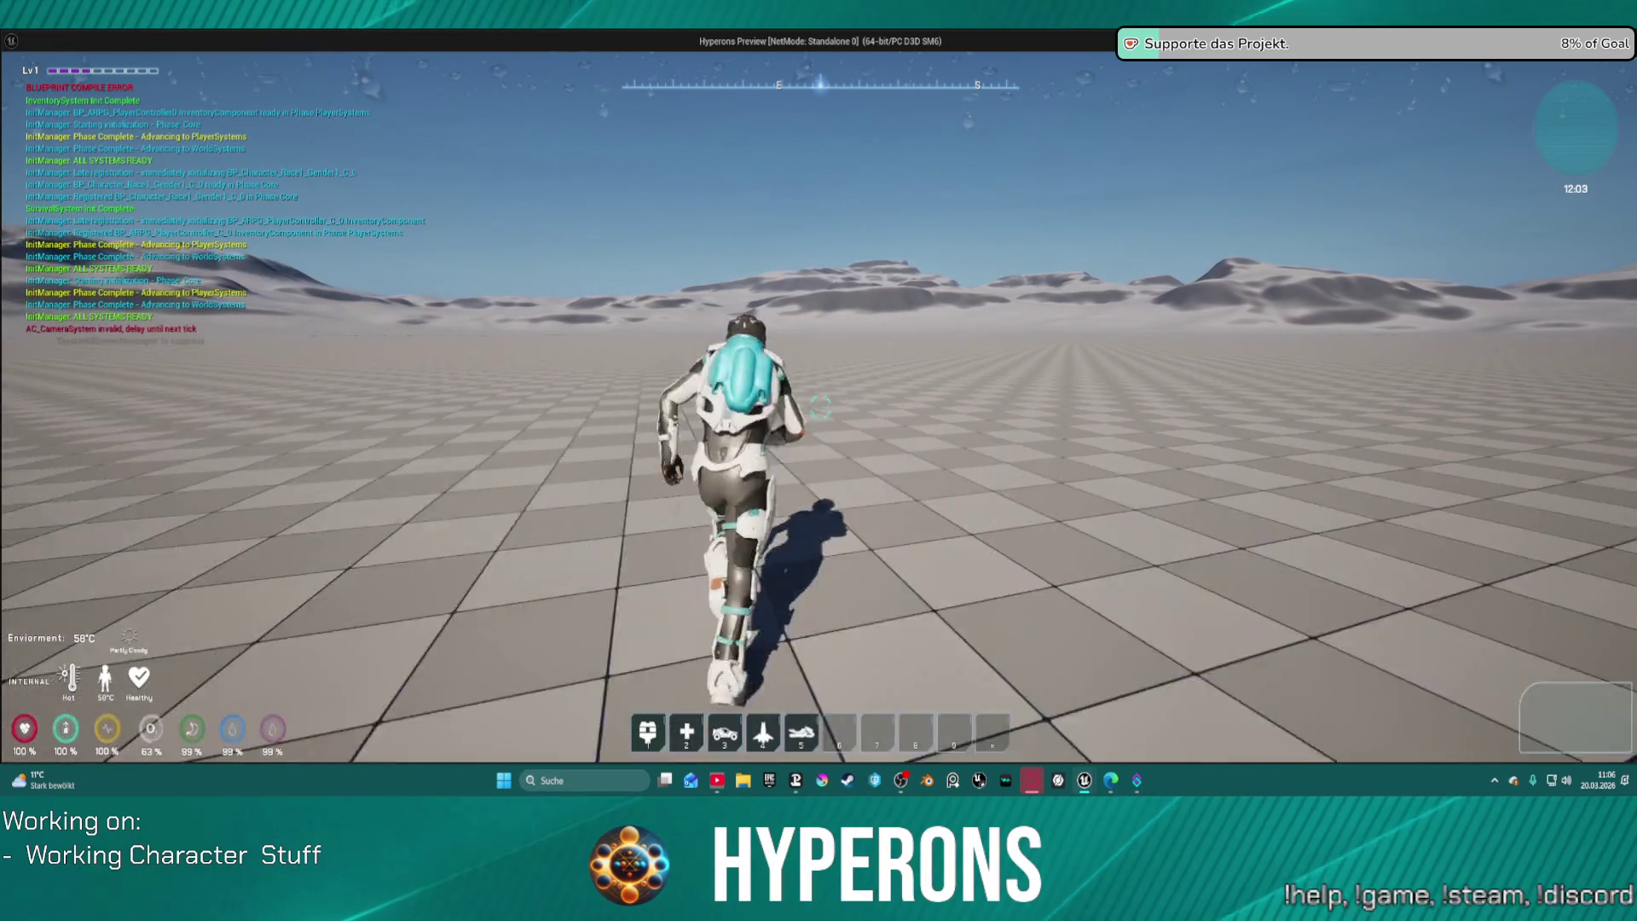
{"action": "key", "text": "w"}
{"action": "key", "text": "w"}
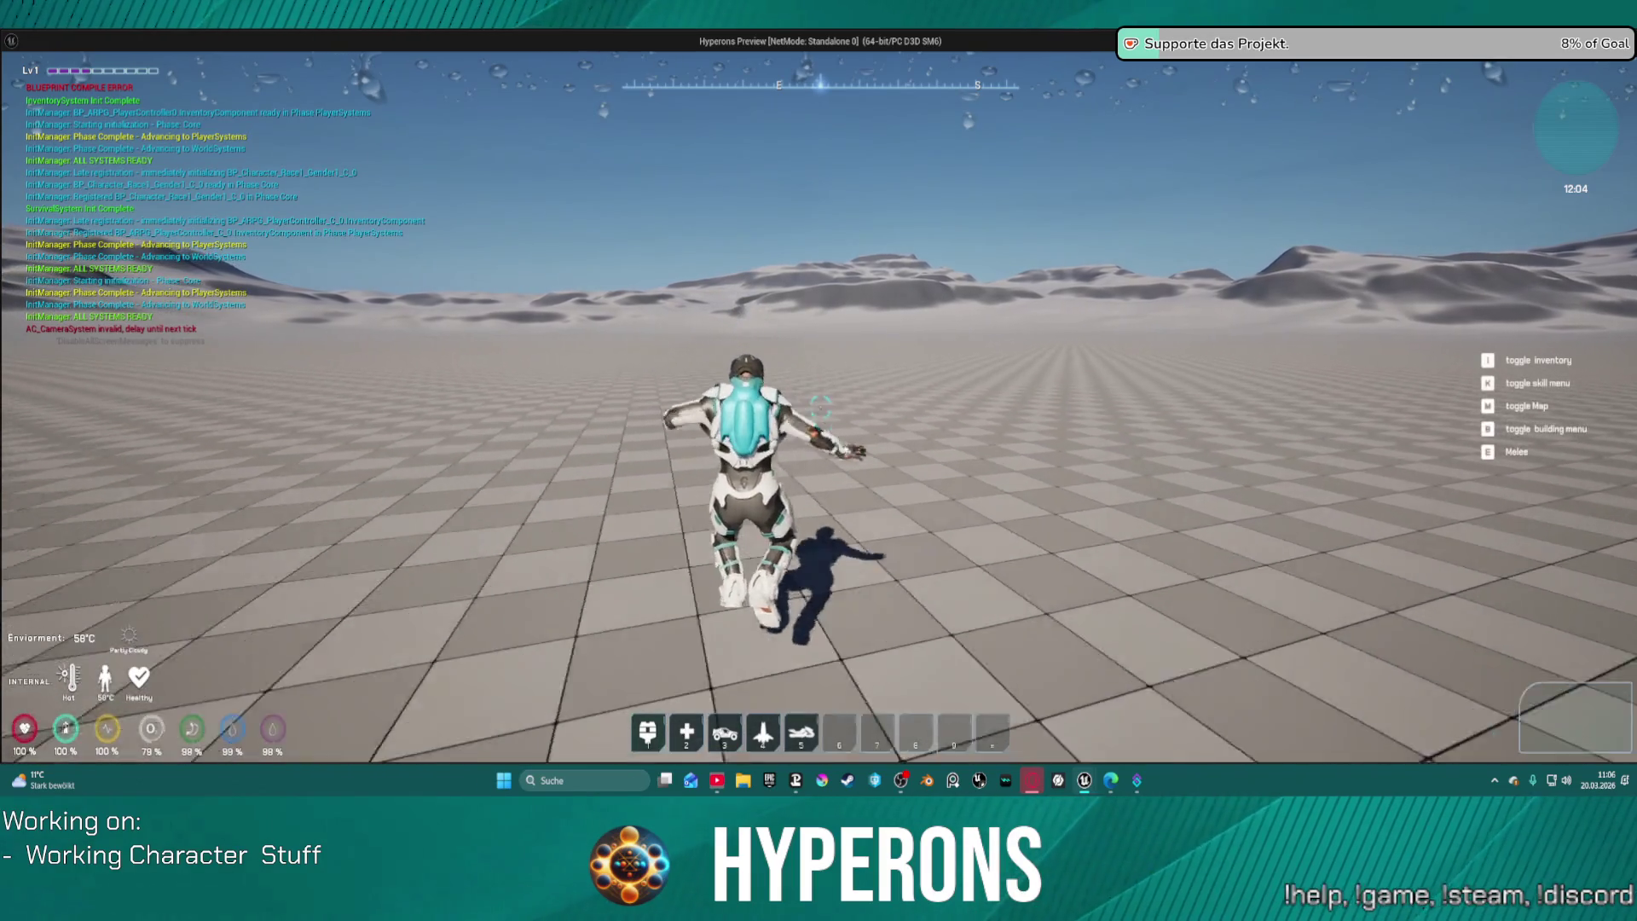
{"action": "key", "text": "w"}
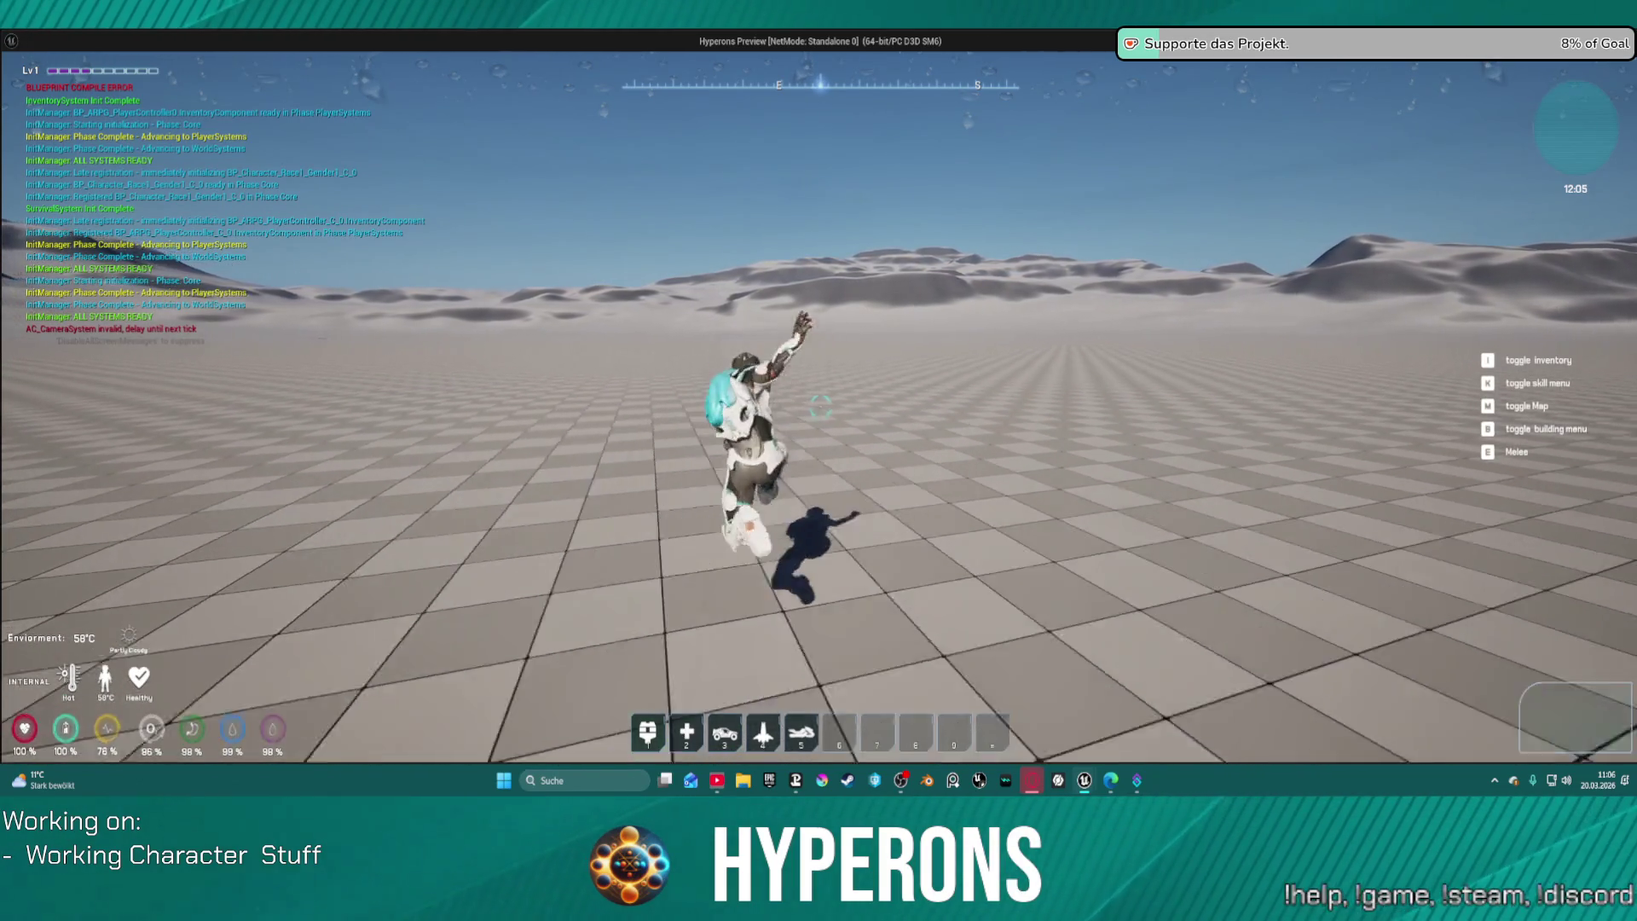
{"action": "key", "text": "w"}
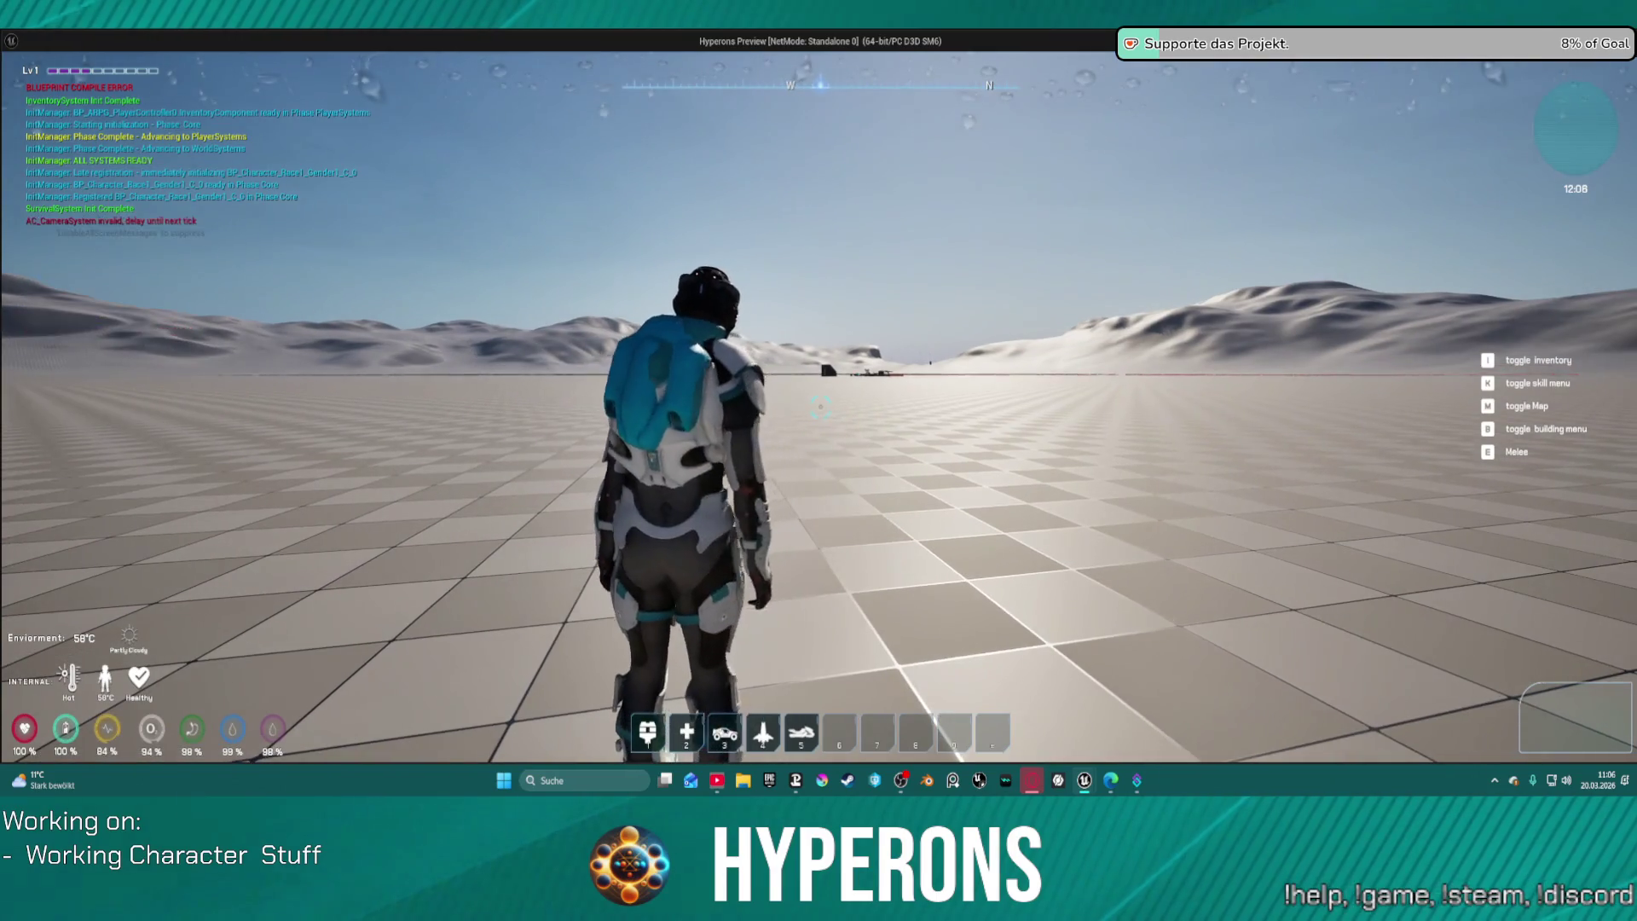
{"action": "key", "text": "w"}
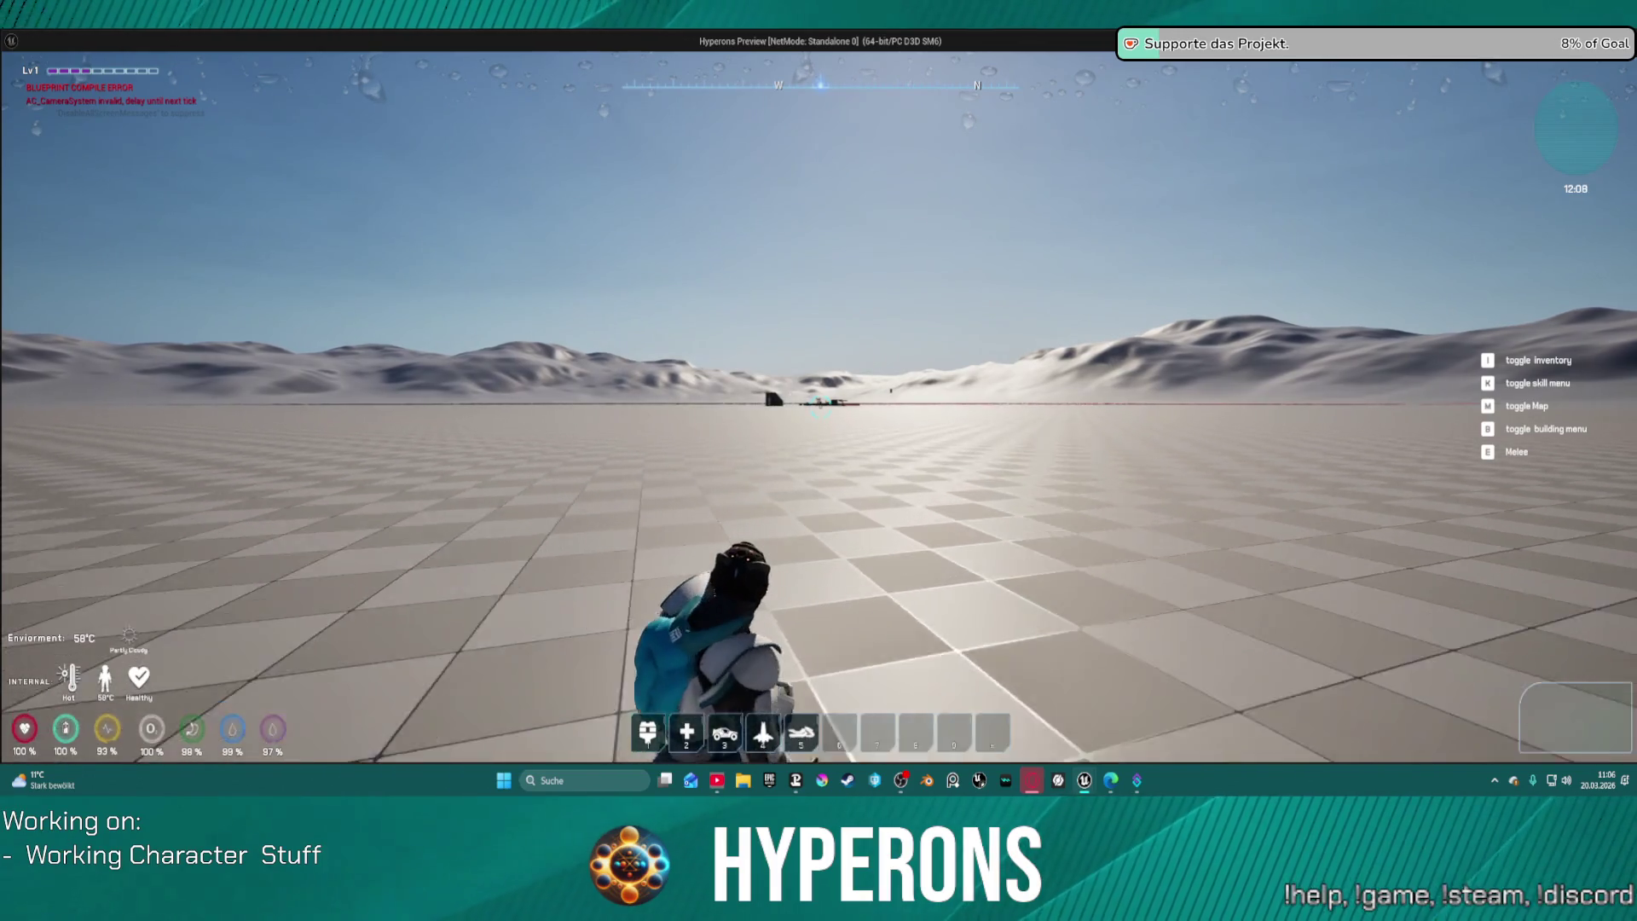
{"action": "key", "text": "w"}
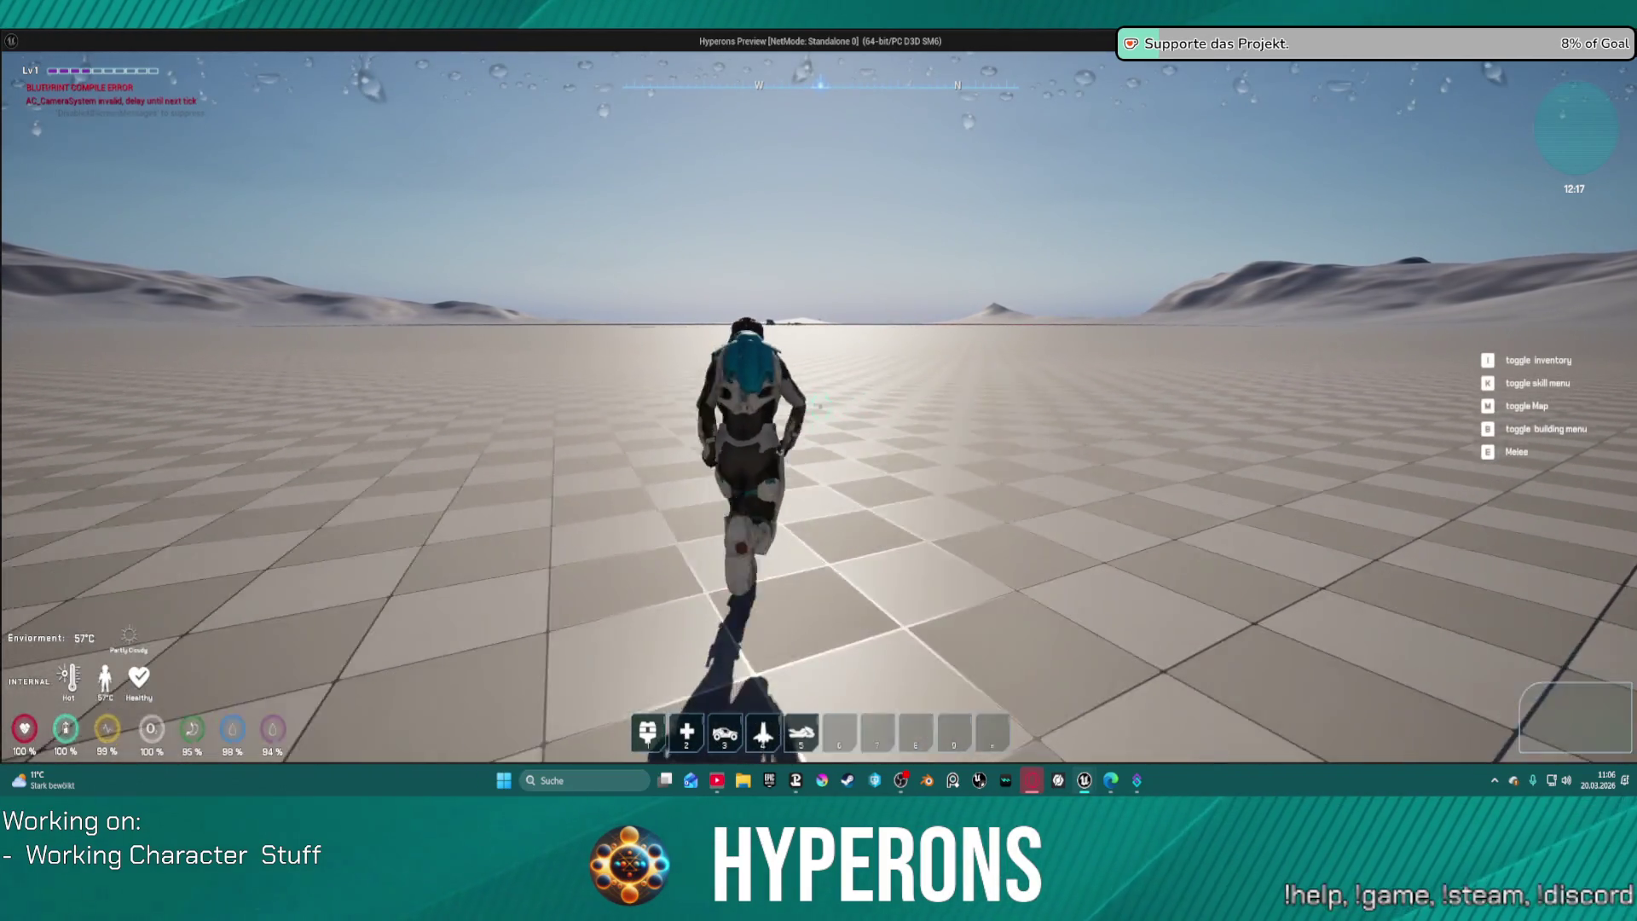
{"action": "key", "text": "space"}
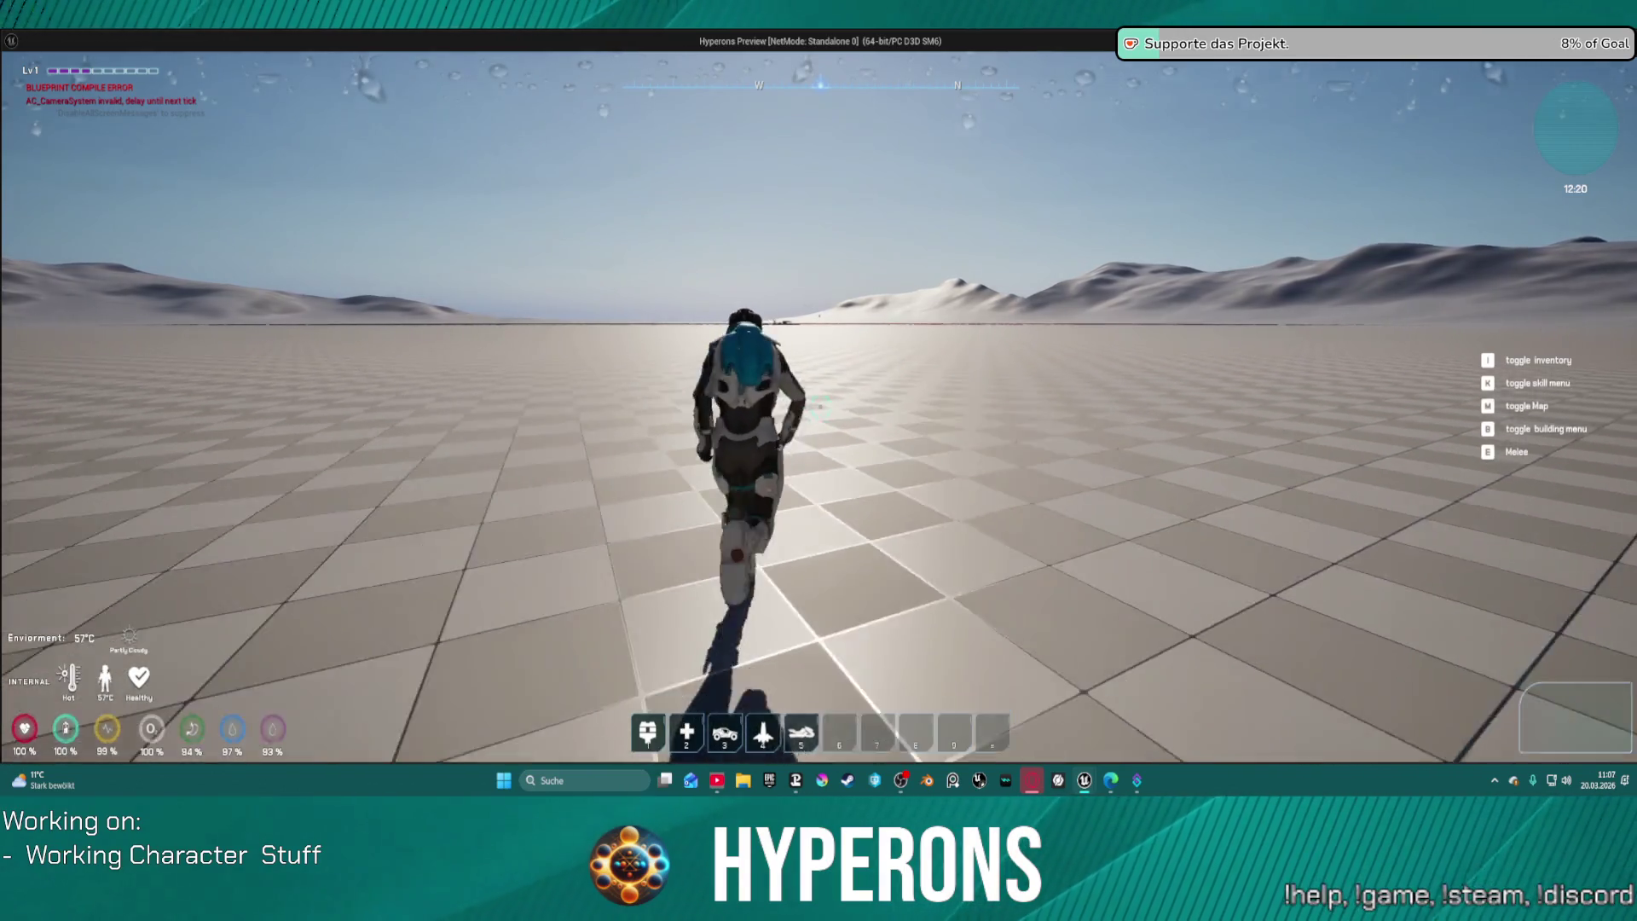
{"action": "key", "text": "c"}
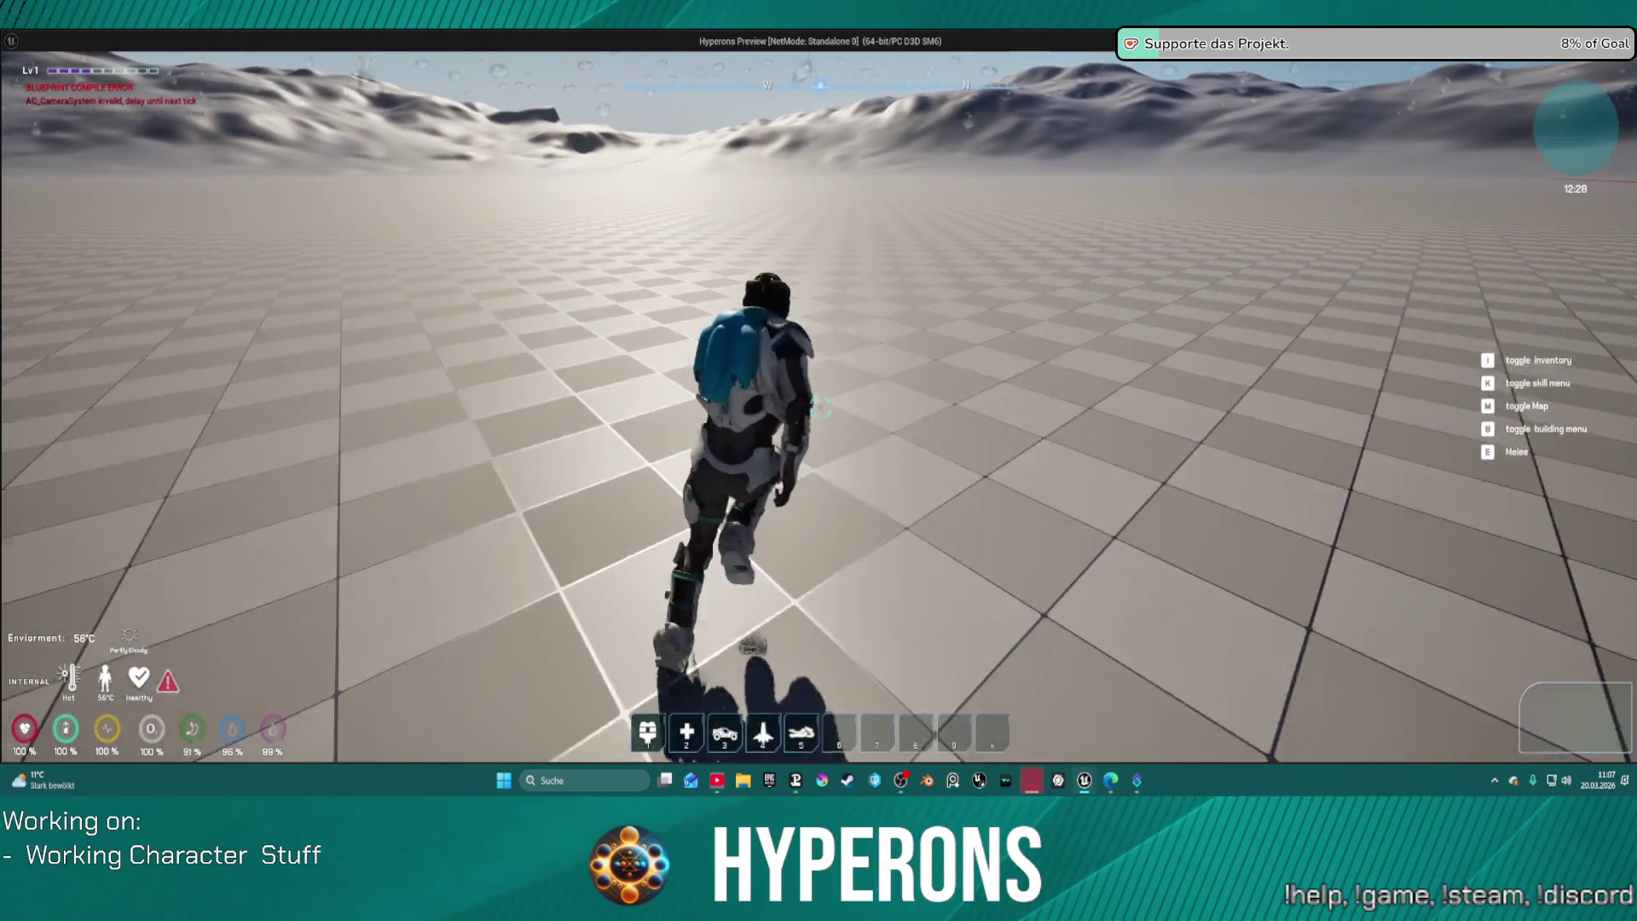
{"action": "key", "text": "Escape"}
Step: Delete both speed SET nodes from the mover logic
{"action": "scroll", "coordinate": [741, 321], "scroll_direction": "up", "scroll_amount": 4}
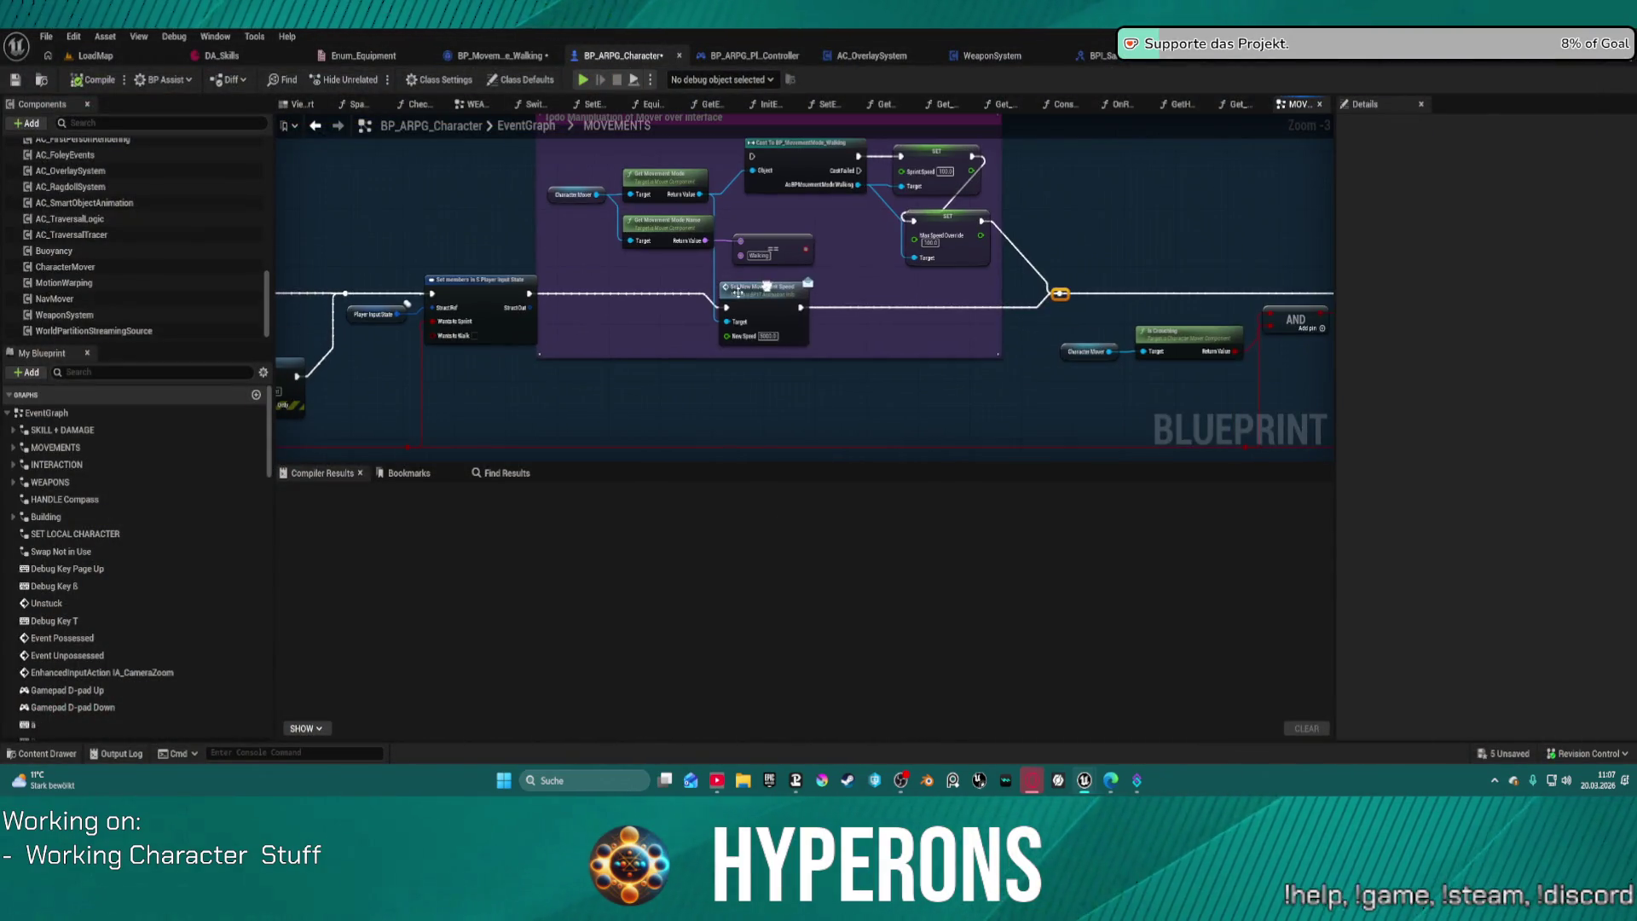
{"action": "left_click", "coordinate": [755, 285]}
{"action": "left_click_drag", "start_coordinate": [754, 286], "coordinate": [759, 284]}
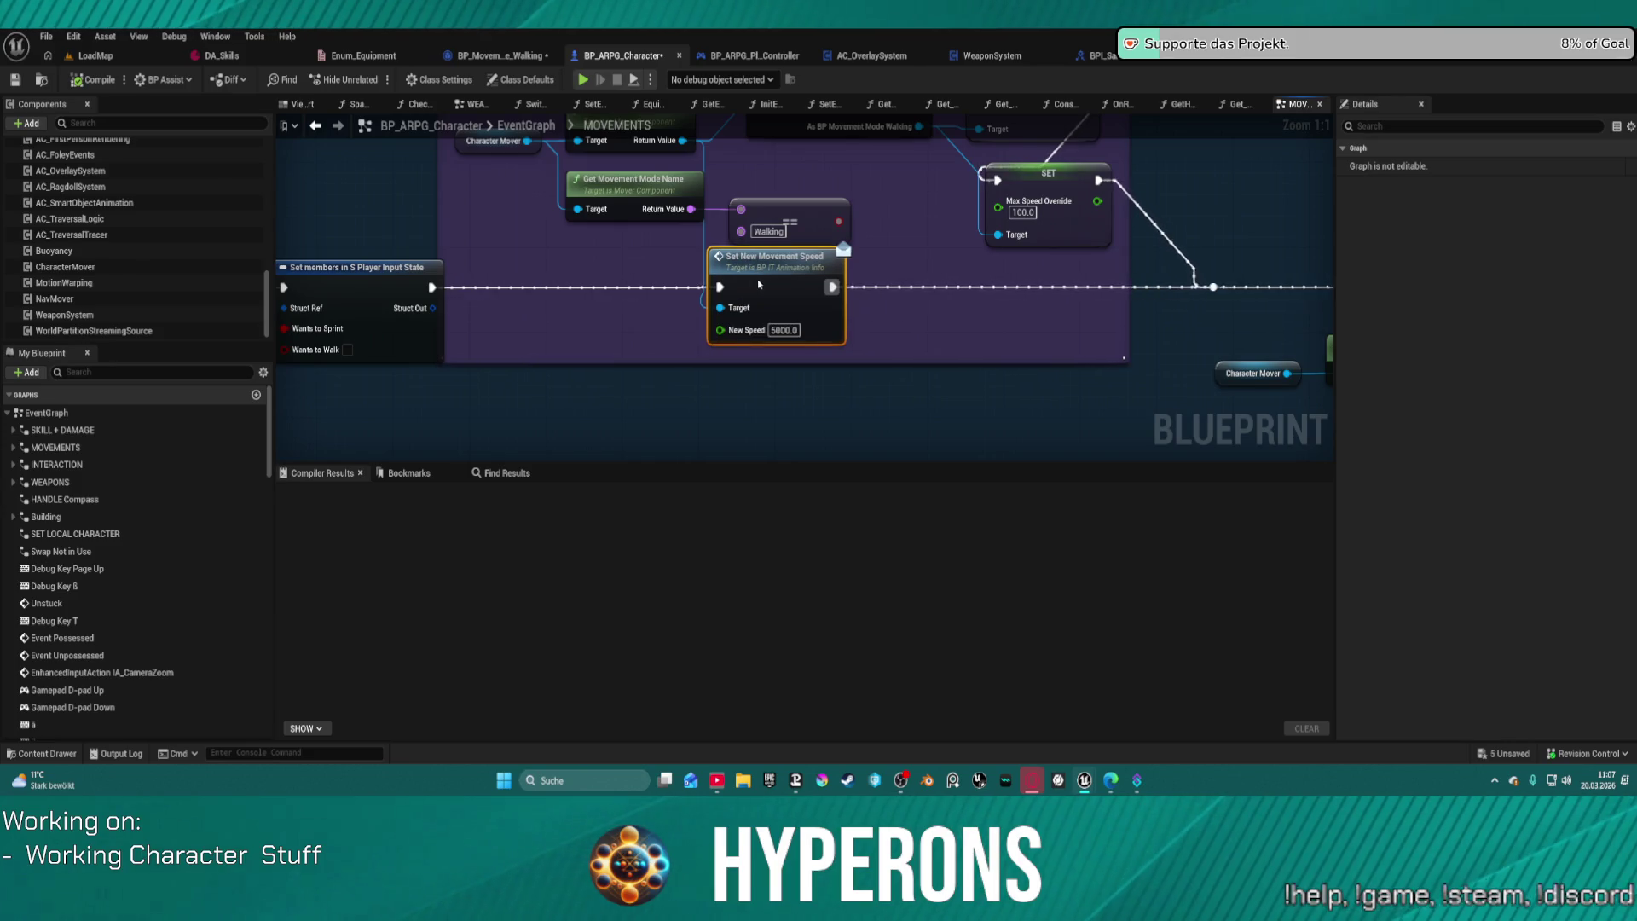
{"action": "scroll", "coordinate": [937, 333], "scroll_direction": "down", "scroll_amount": 1}
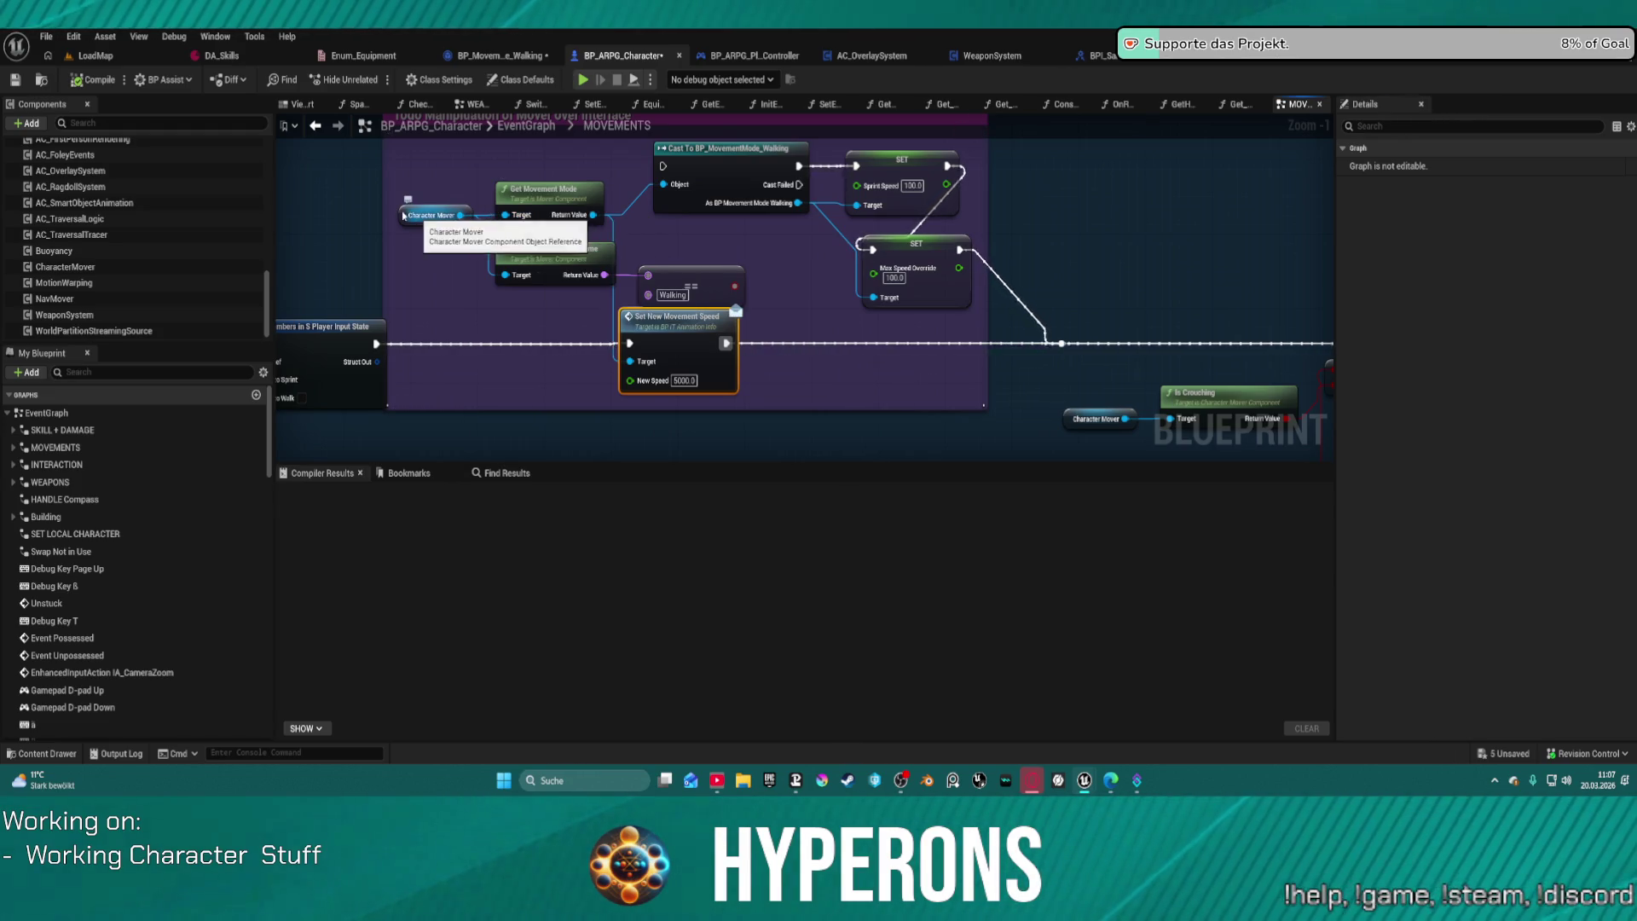
{"action": "mouse_move", "coordinate": [878, 252]}
{"action": "left_mouse_down"}
{"action": "mouse_move", "coordinate": [784, 313]}
{"action": "mouse_move", "coordinate": [632, 255]}
{"action": "left_mouse_up"}
{"action": "key", "text": "Delete"}
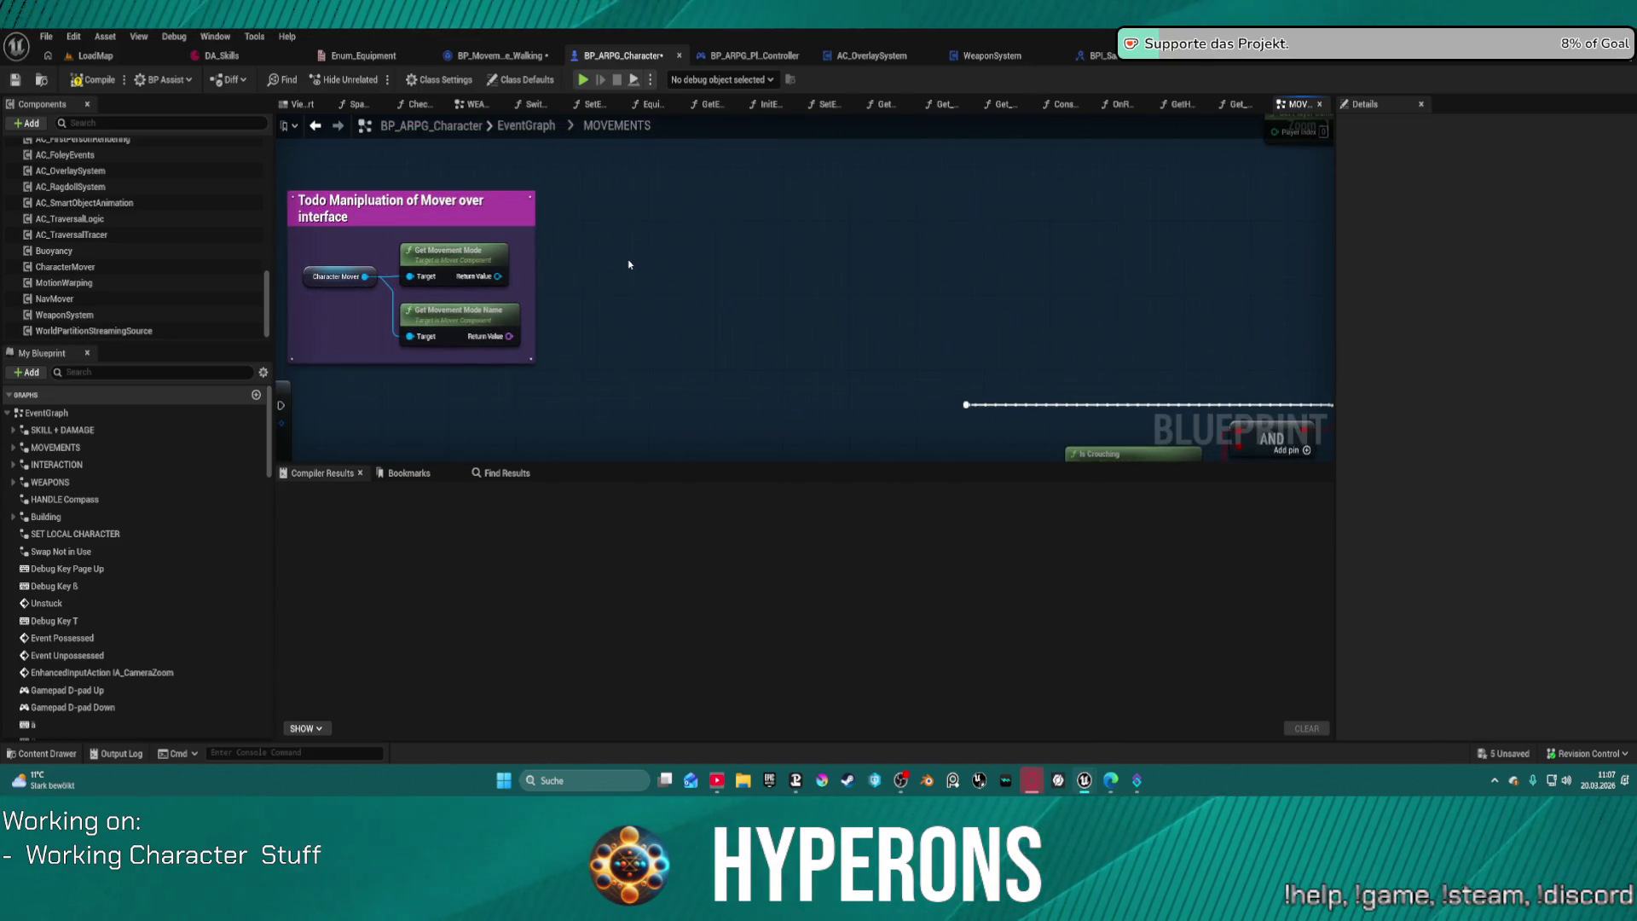
{"action": "key", "text": "ctrl+z"}
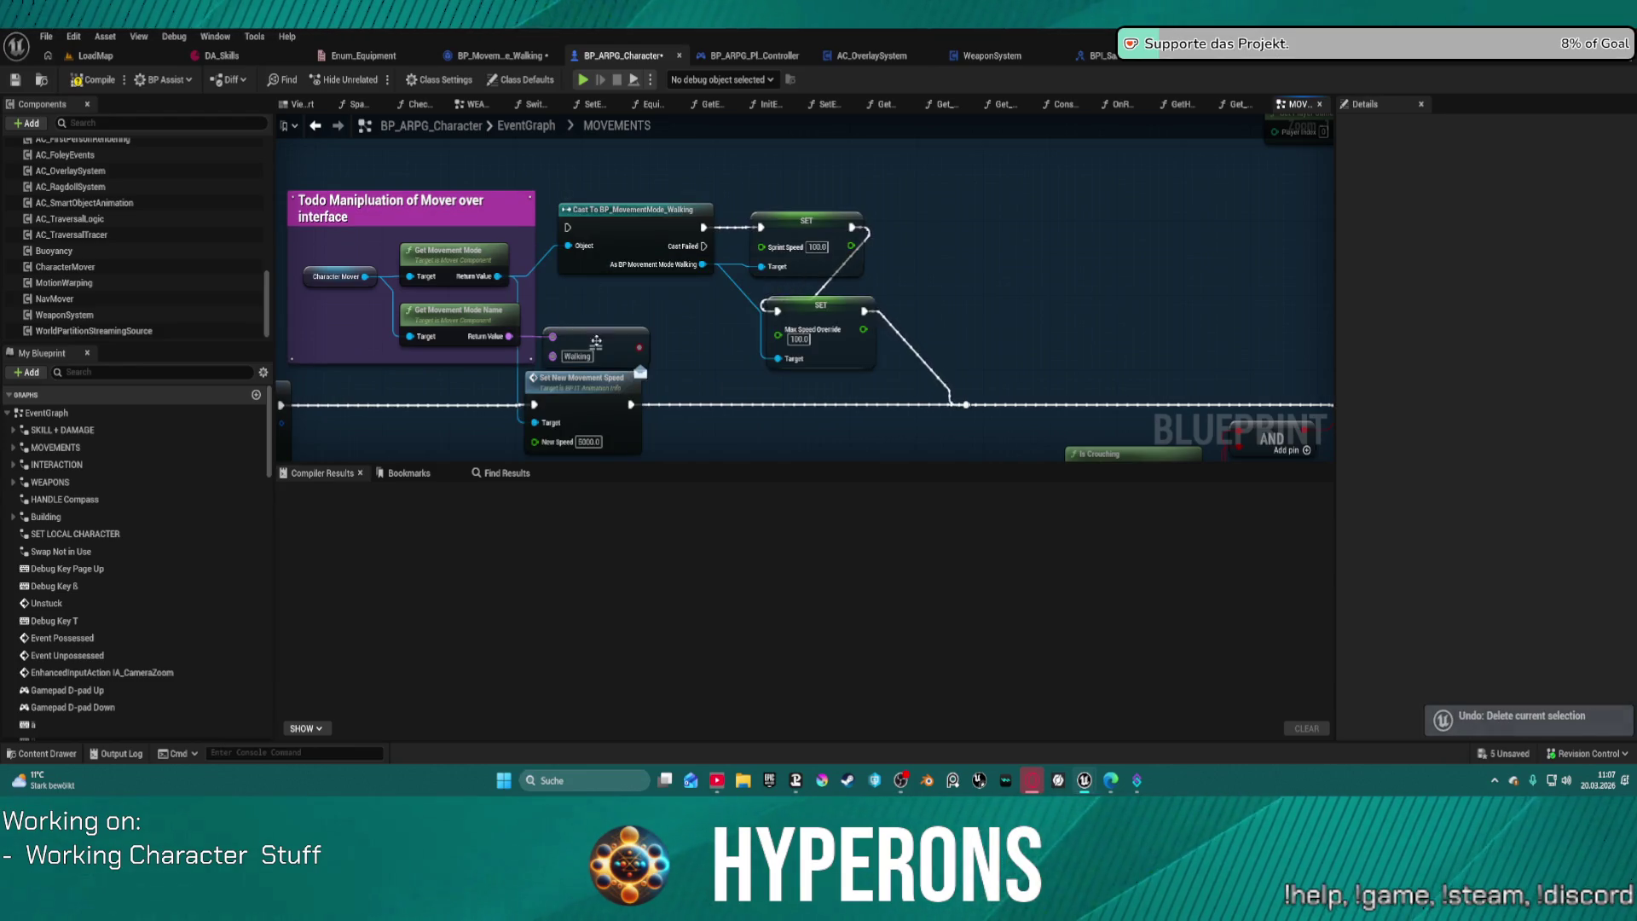
{"action": "left_click", "coordinate": [820, 218]}
{"action": "left_click", "coordinate": [820, 305], "text": "ctrl"}
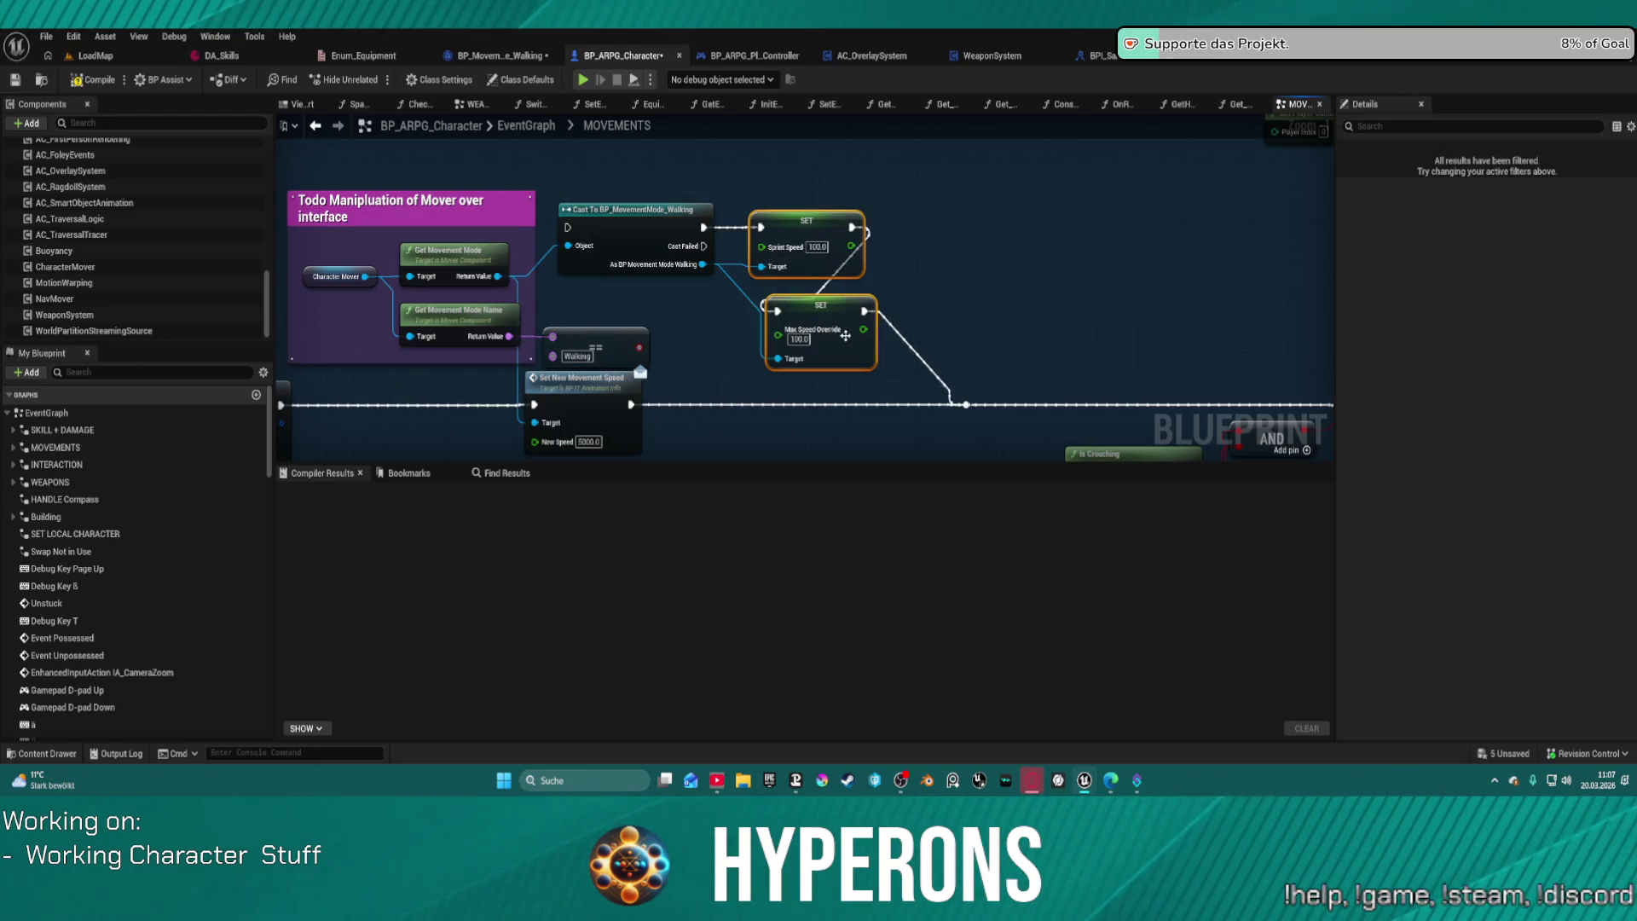
{"action": "key", "text": "Delete"}
Step: Move the == comparison node up and delete the Cast To BP_MovementMode_Walking node
{"action": "left_click", "coordinate": [631, 337]}
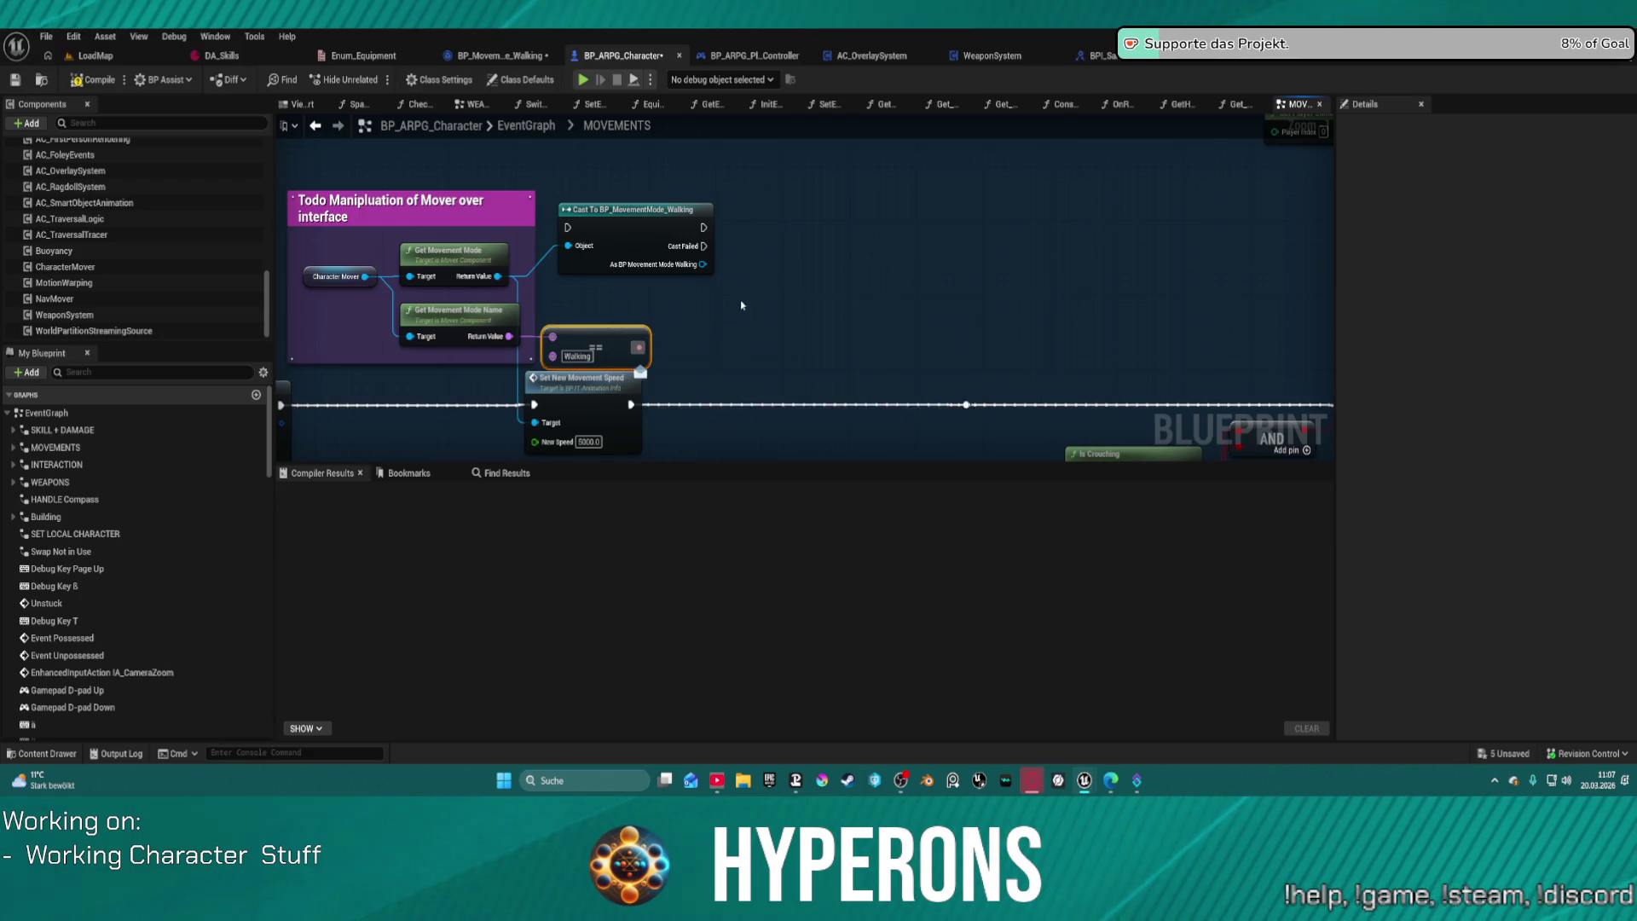
{"action": "left_click_drag", "start_coordinate": [711, 265], "coordinate": [718, 216]}
{"action": "left_click", "coordinate": [720, 164]}
{"action": "key", "text": "Delete"}
Step: Wire Set members' exec straight to the reroute and lift Set New Movement Speed beside the comment group
{"action": "left_click", "coordinate": [704, 226]}
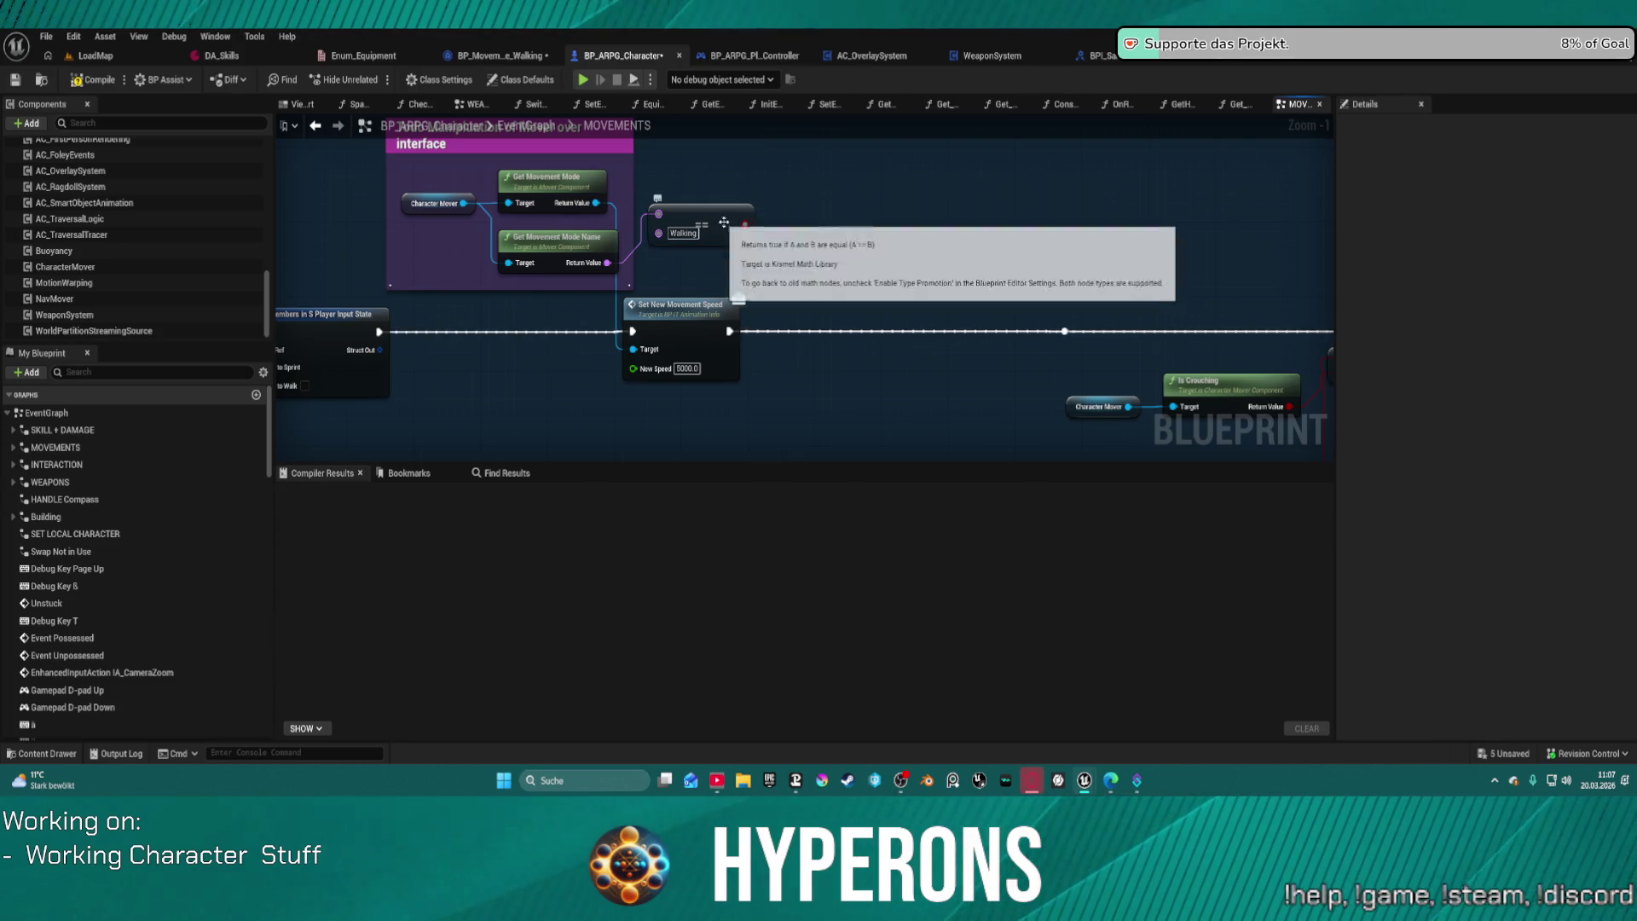
{"action": "left_click_drag", "start_coordinate": [674, 310], "coordinate": [729, 301]}
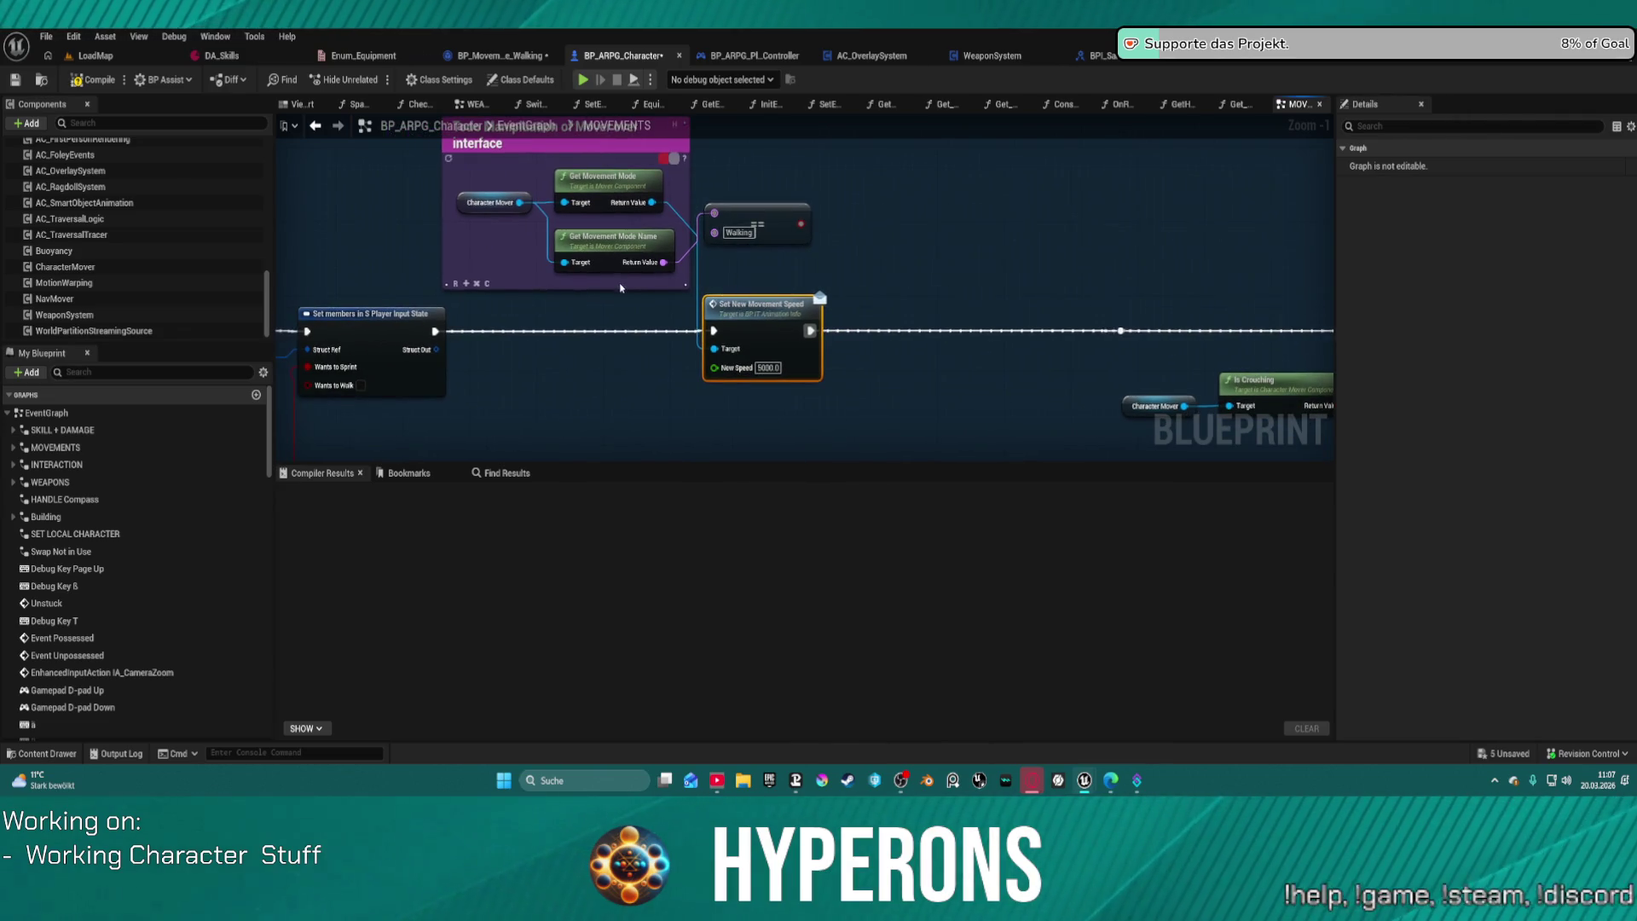
{"action": "mouse_move", "coordinate": [437, 332]}
{"action": "left_mouse_down"}
{"action": "mouse_move", "coordinate": [1116, 348]}
{"action": "mouse_move", "coordinate": [1120, 331]}
{"action": "left_mouse_up"}
{"action": "left_click_drag", "start_coordinate": [758, 304], "coordinate": [767, 267]}
{"action": "left_click_drag", "start_coordinate": [821, 316], "coordinate": [962, 231]}
Step: Pan and zoom across the event graph's comment groups, ending on the Set New Movement Speed area
{"action": "scroll", "coordinate": [916, 247], "scroll_direction": "down", "scroll_amount": 5}
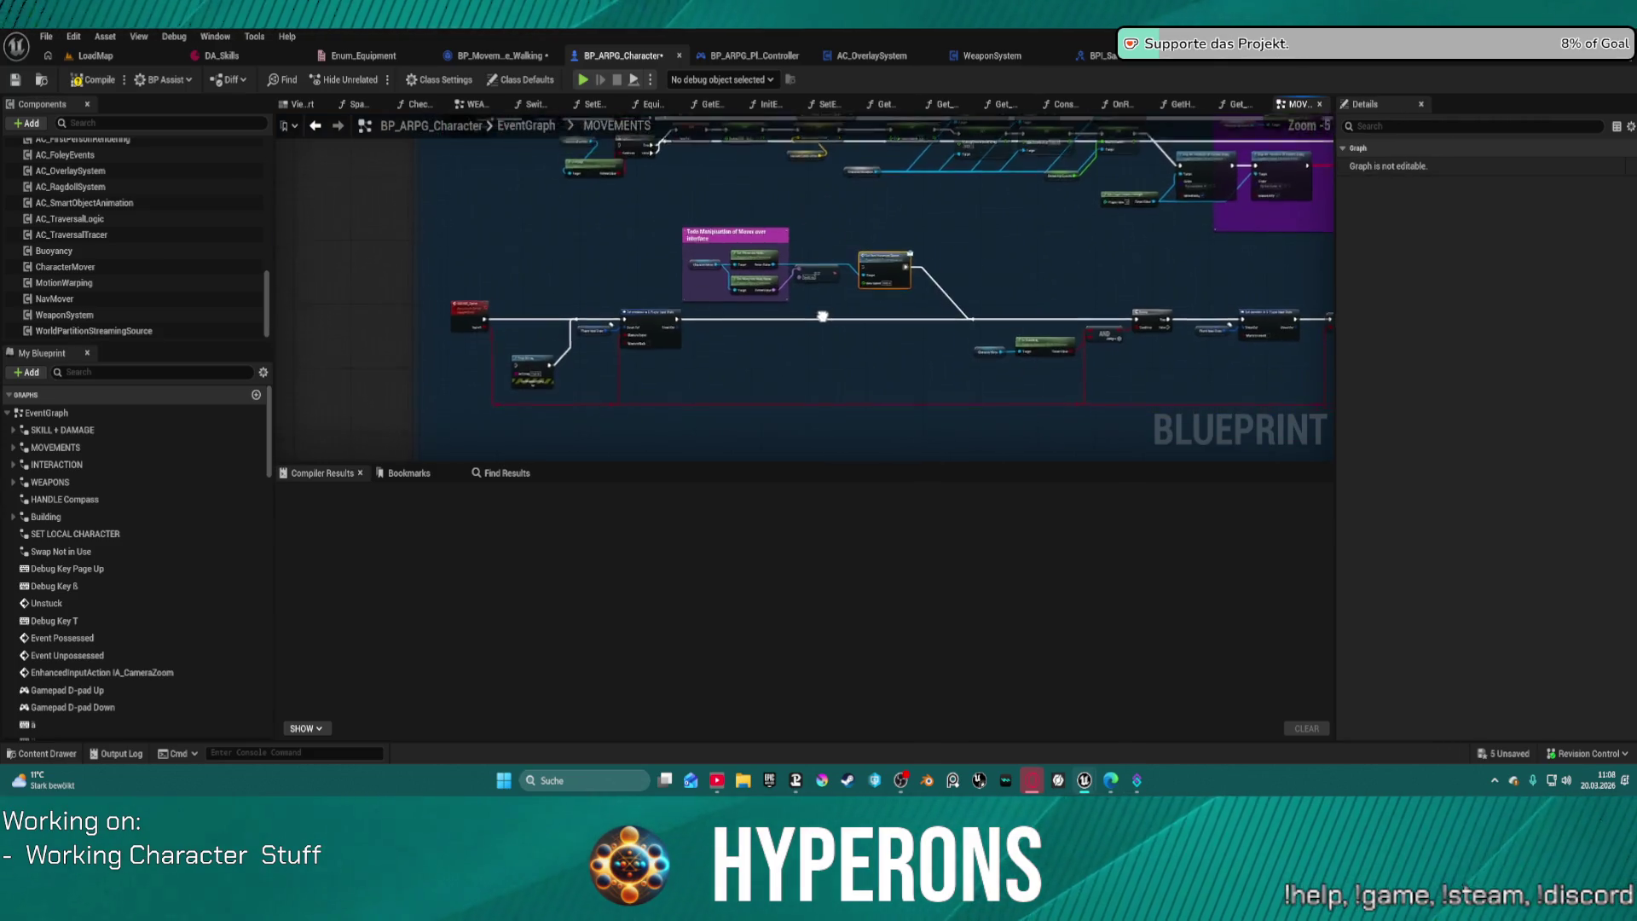
{"action": "mouse_move", "coordinate": [723, 436]}
{"action": "left_mouse_down"}
{"action": "mouse_move", "coordinate": [723, 415]}
{"action": "mouse_move", "coordinate": [669, 424]}
{"action": "left_mouse_up"}
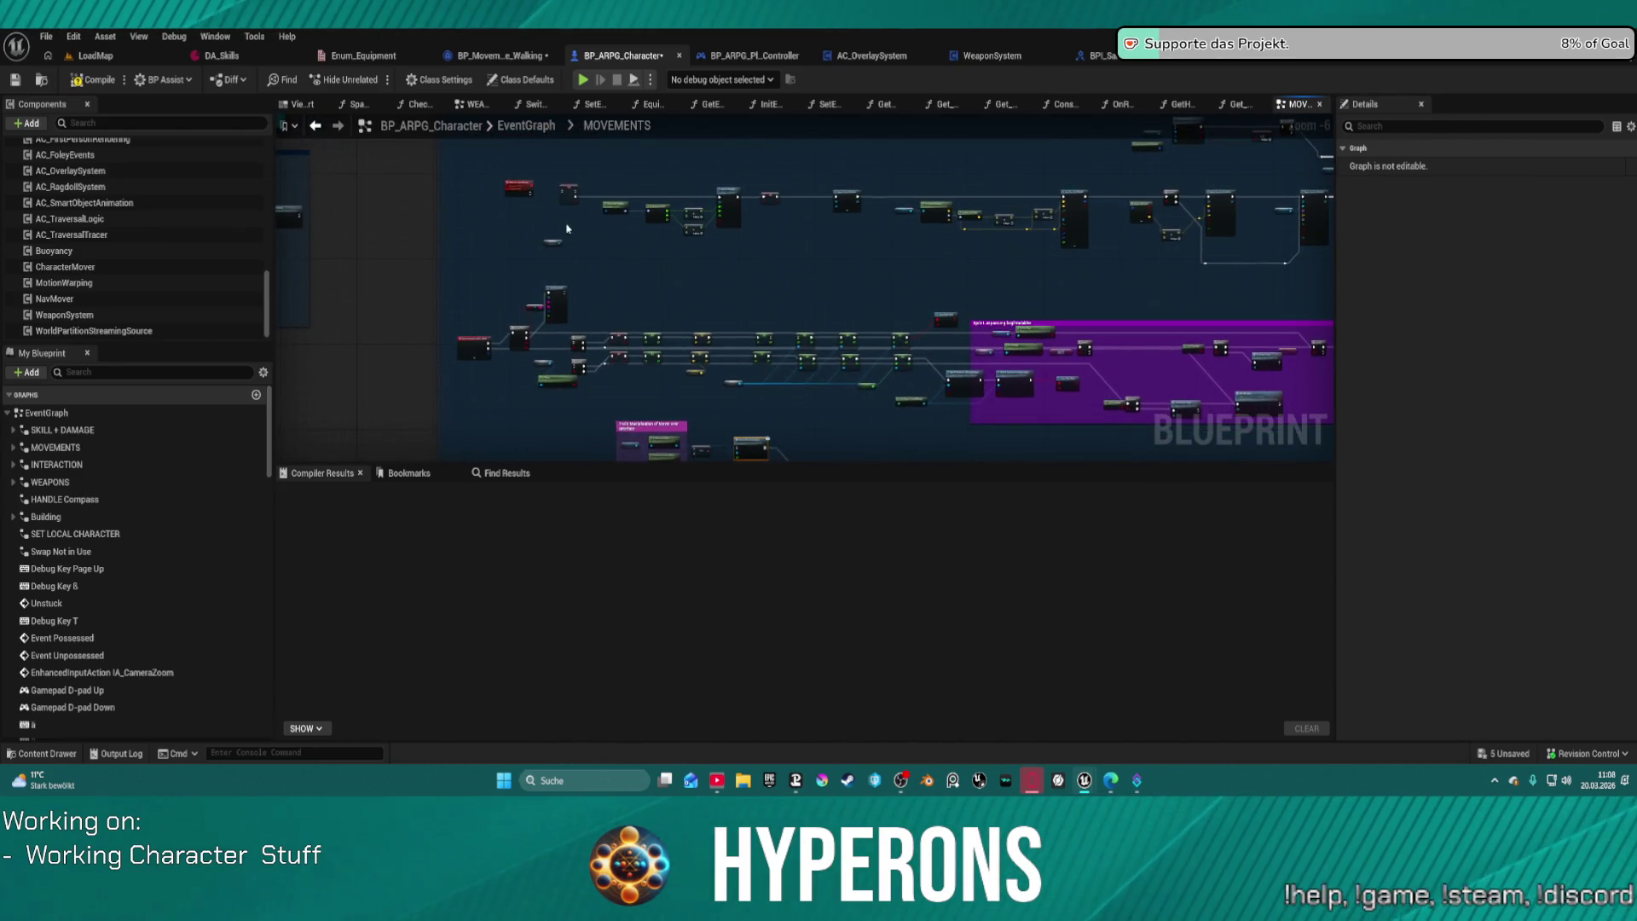
{"action": "scroll", "coordinate": [590, 344], "scroll_direction": "up", "scroll_amount": 4}
{"action": "left_click_drag", "start_coordinate": [590, 344], "coordinate": [364, 241]}
{"action": "scroll", "coordinate": [410, 248], "scroll_direction": "down", "scroll_amount": 7}
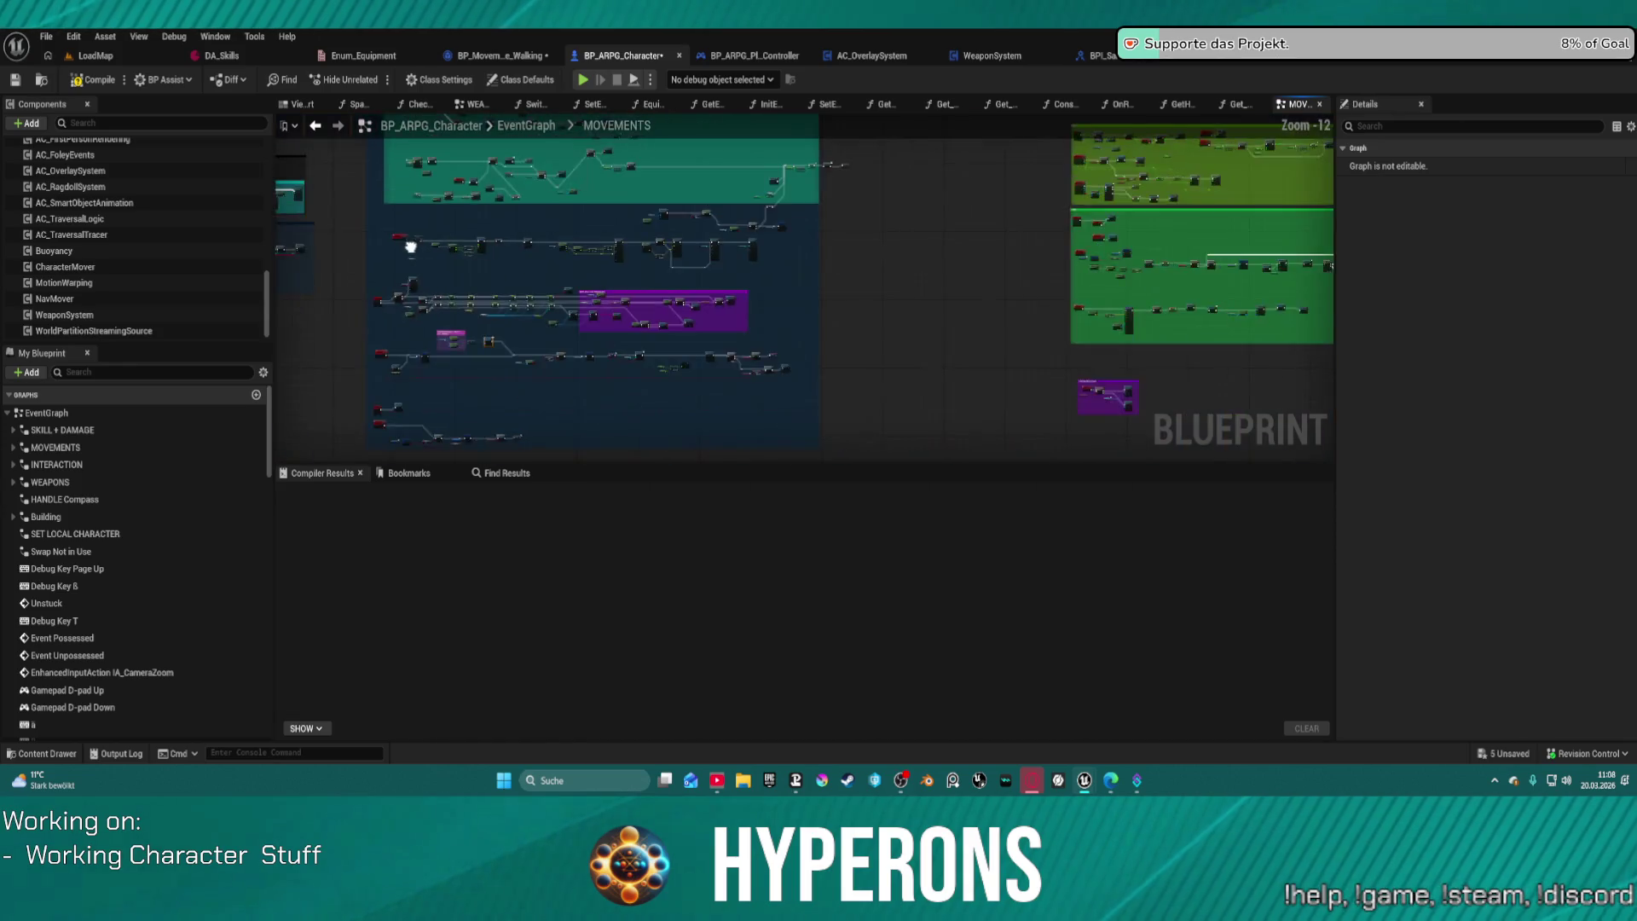
{"action": "scroll", "coordinate": [1078, 397], "scroll_direction": "down", "scroll_amount": 1}
{"action": "mouse_move", "coordinate": [1067, 409]}
{"action": "left_mouse_down"}
{"action": "mouse_move", "coordinate": [826, 432]}
{"action": "mouse_move", "coordinate": [987, 308]}
{"action": "mouse_move", "coordinate": [973, 266]}
{"action": "left_mouse_up"}
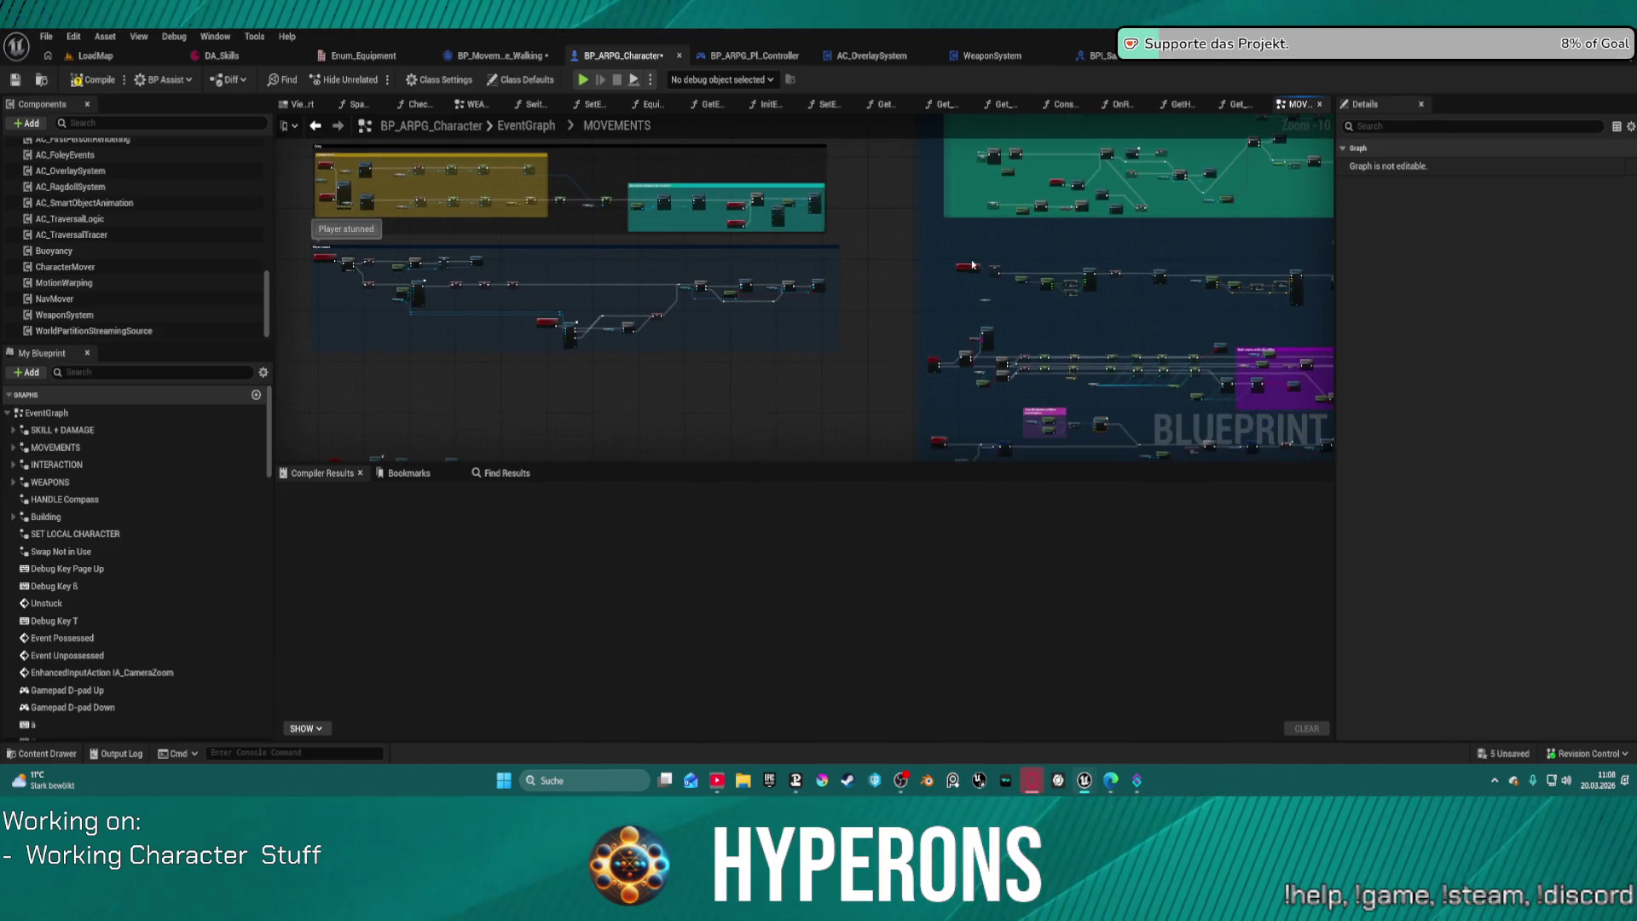
{"action": "scroll", "coordinate": [1166, 452], "scroll_direction": "up", "scroll_amount": 8}
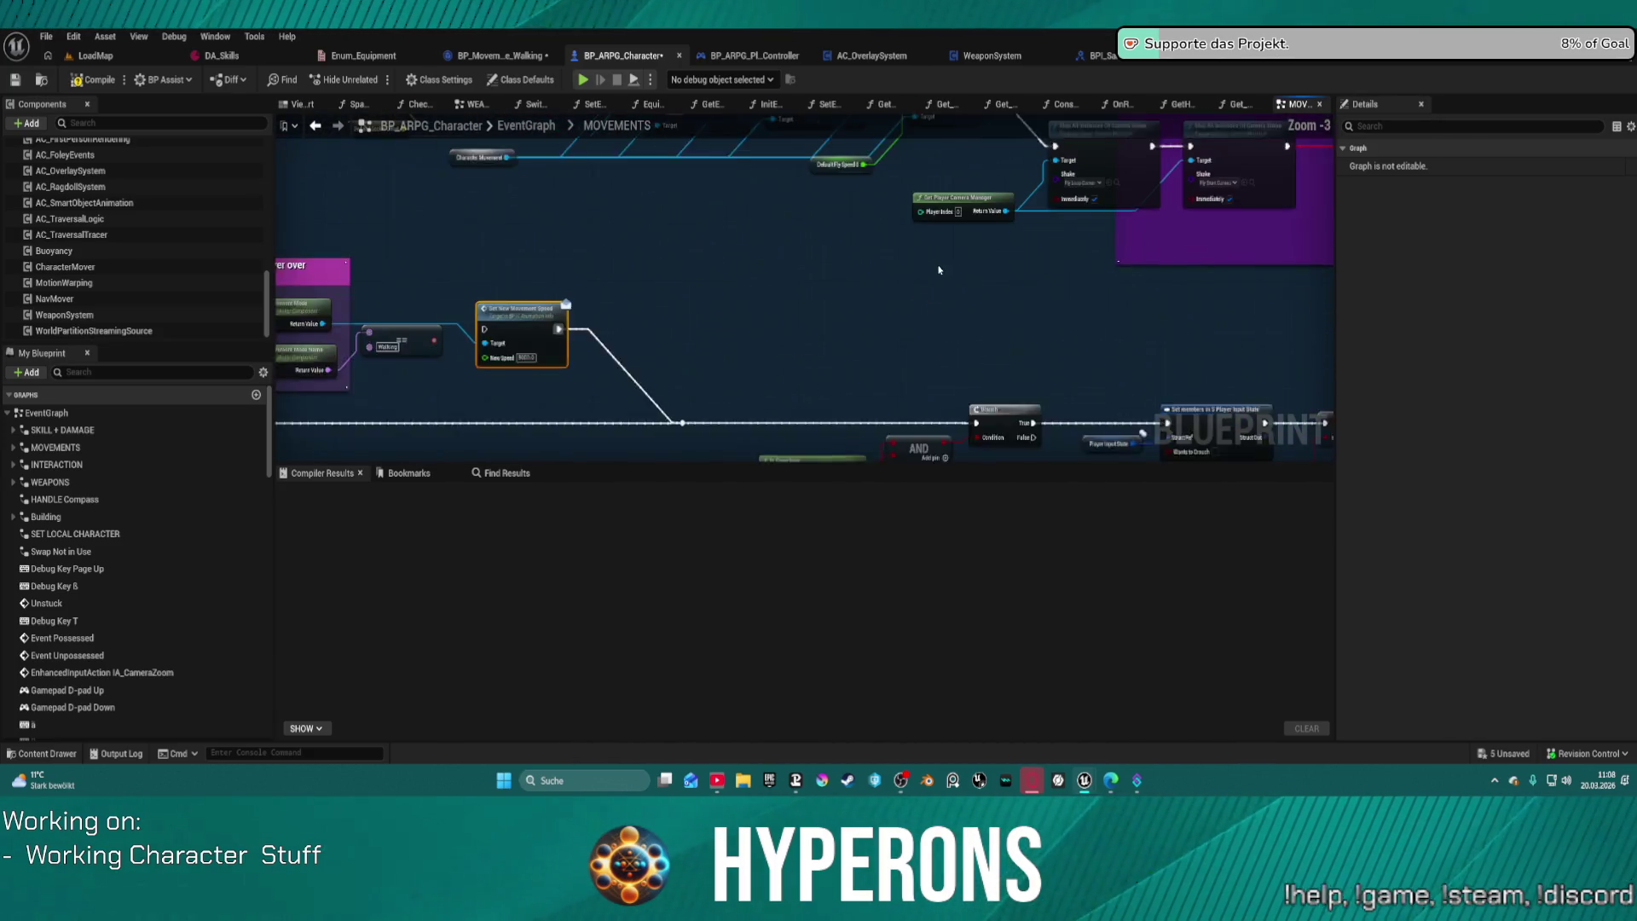
{"action": "left_click_drag", "start_coordinate": [748, 292], "coordinate": [922, 186]}
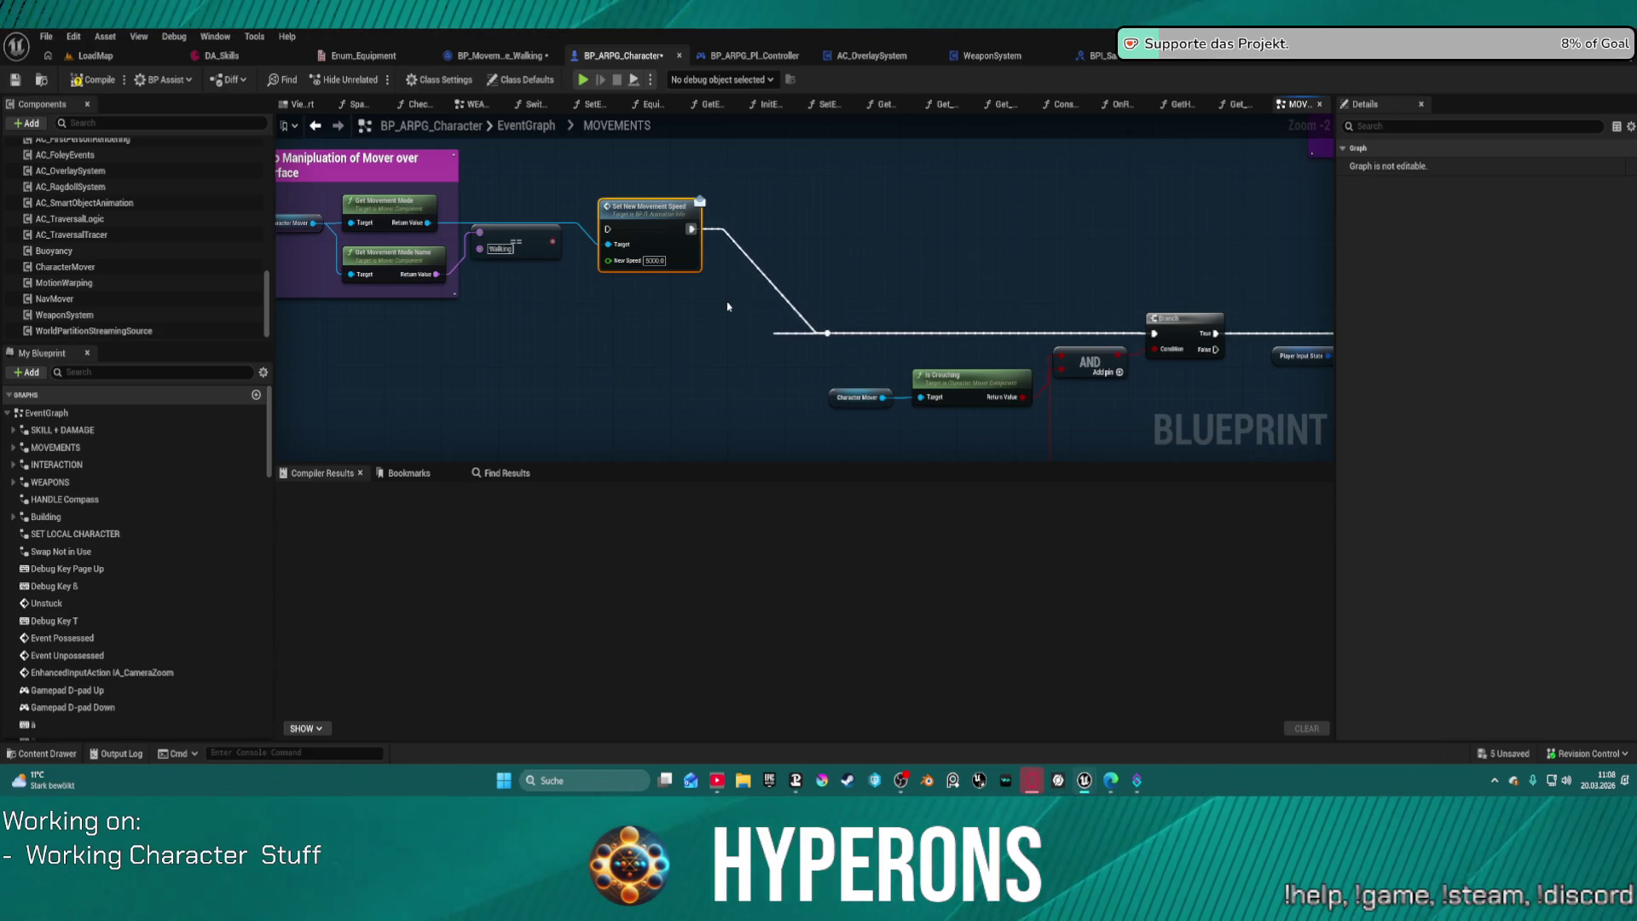
Step: Show the character's Class Defaults and search its properties for 'stats'
{"action": "left_click", "coordinate": [515, 81]}
{"action": "left_click", "coordinate": [1429, 127]}
{"action": "type", "text": "tats"}
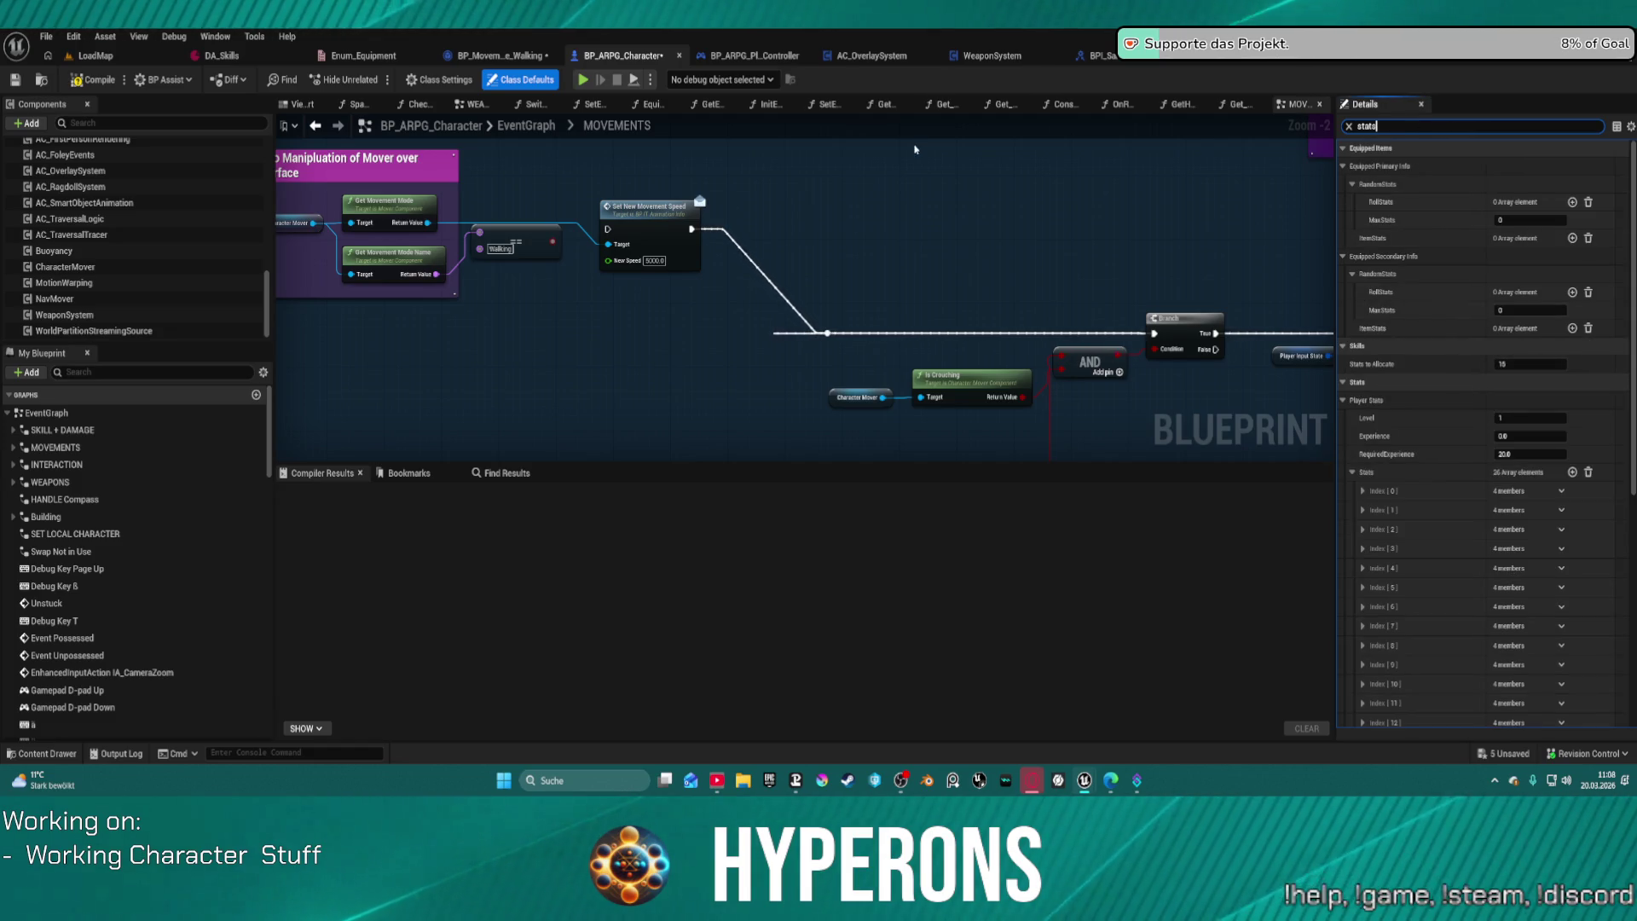
Step: In the Content Drawer, navigate into ActionRPGStarterSystem/Character/Blueprints
{"action": "key", "text": "ctrl+space"}
{"action": "scroll", "coordinate": [120, 567], "scroll_direction": "down", "scroll_amount": 10}
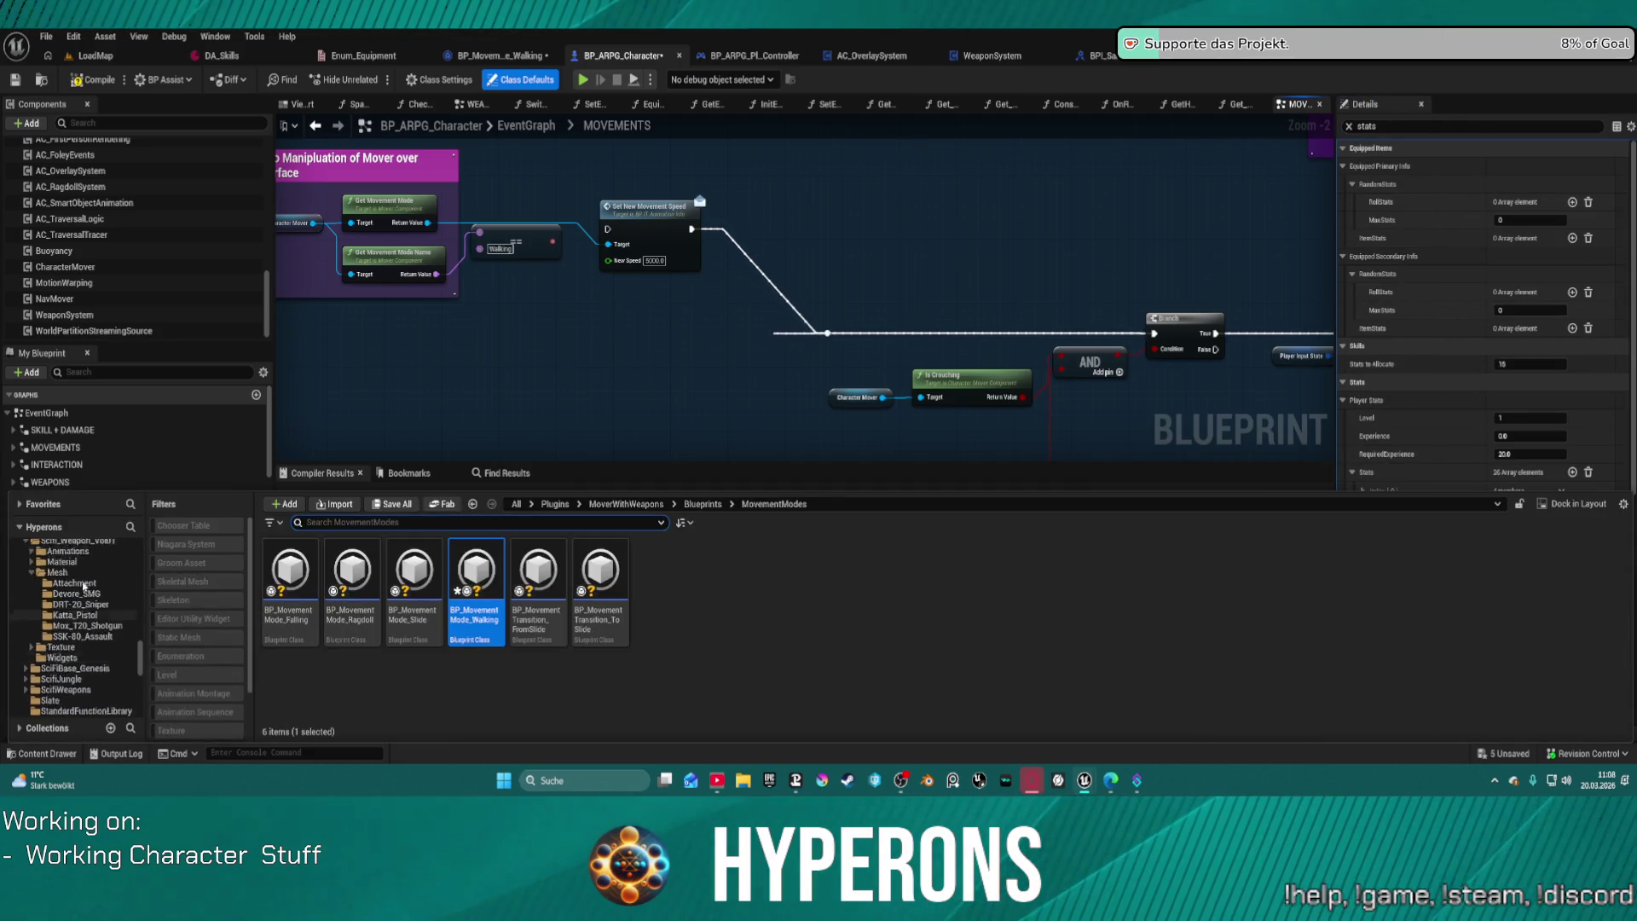
{"action": "scroll", "coordinate": [111, 597], "scroll_direction": "up", "scroll_amount": 10}
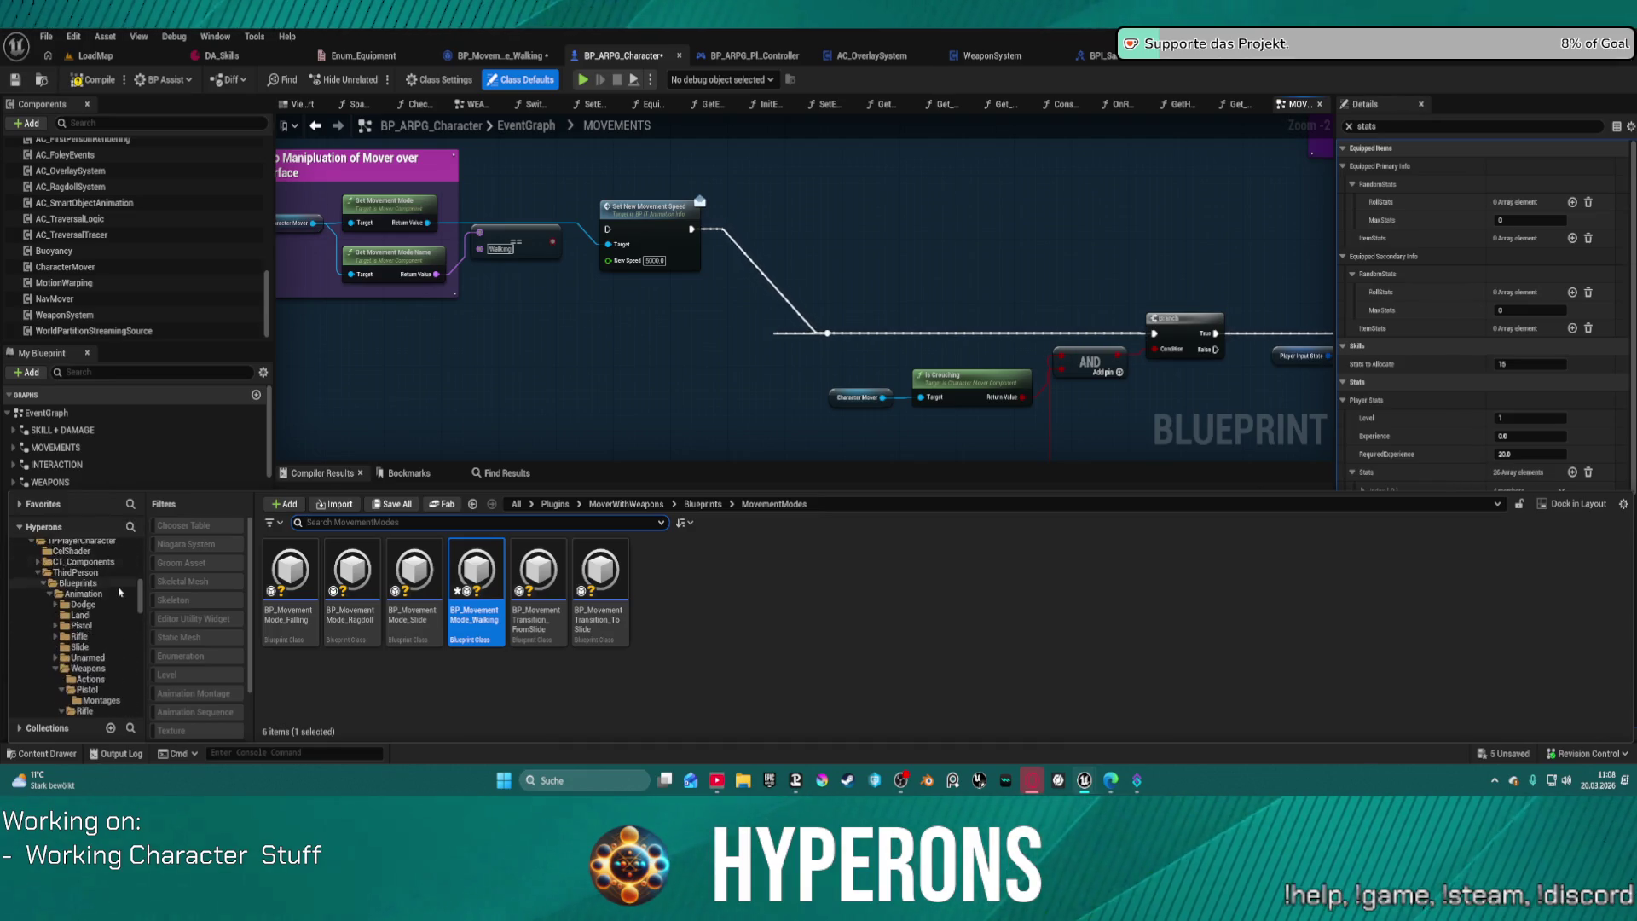
{"action": "scroll", "coordinate": [98, 623], "scroll_direction": "up", "scroll_amount": 10}
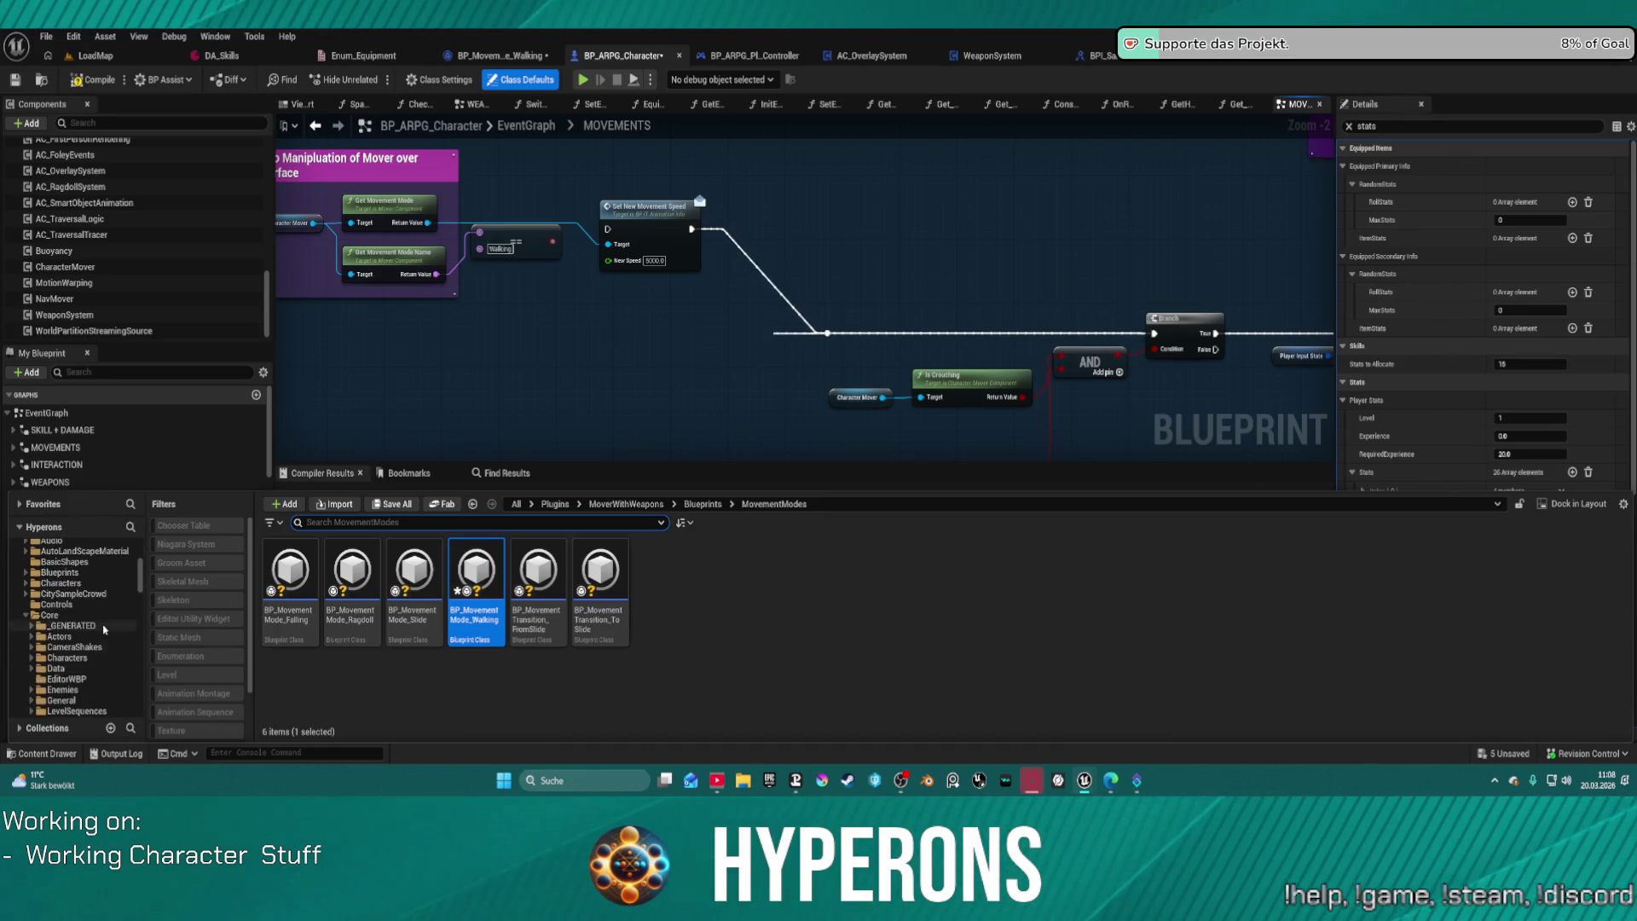
{"action": "scroll", "coordinate": [106, 623], "scroll_direction": "down", "scroll_amount": 3}
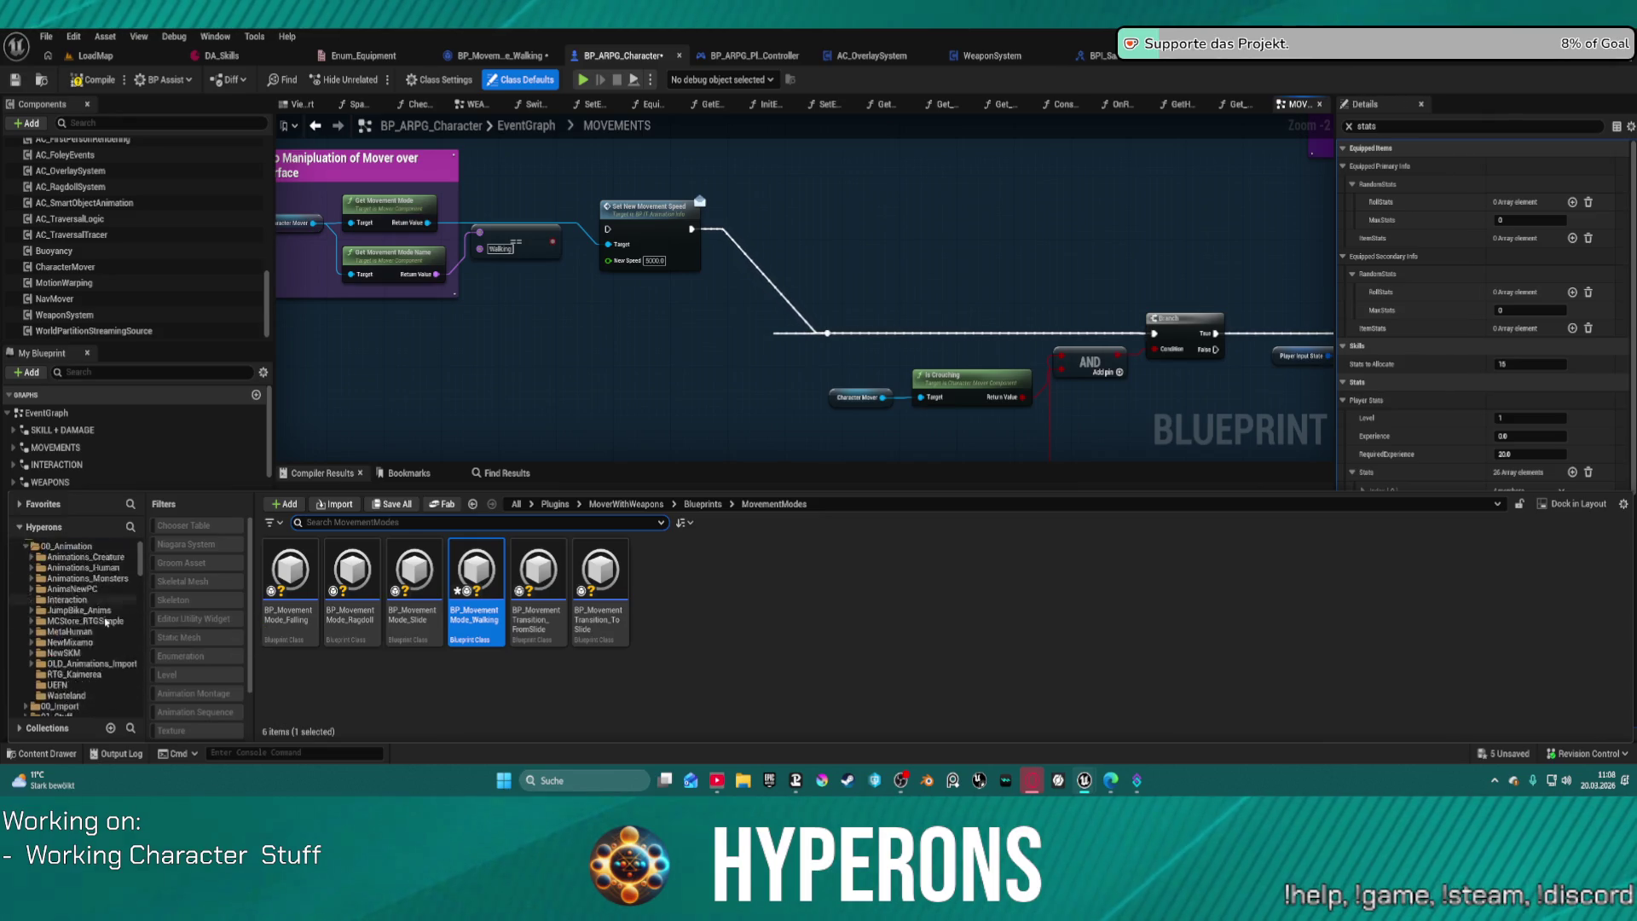
{"action": "left_click", "coordinate": [26, 610]}
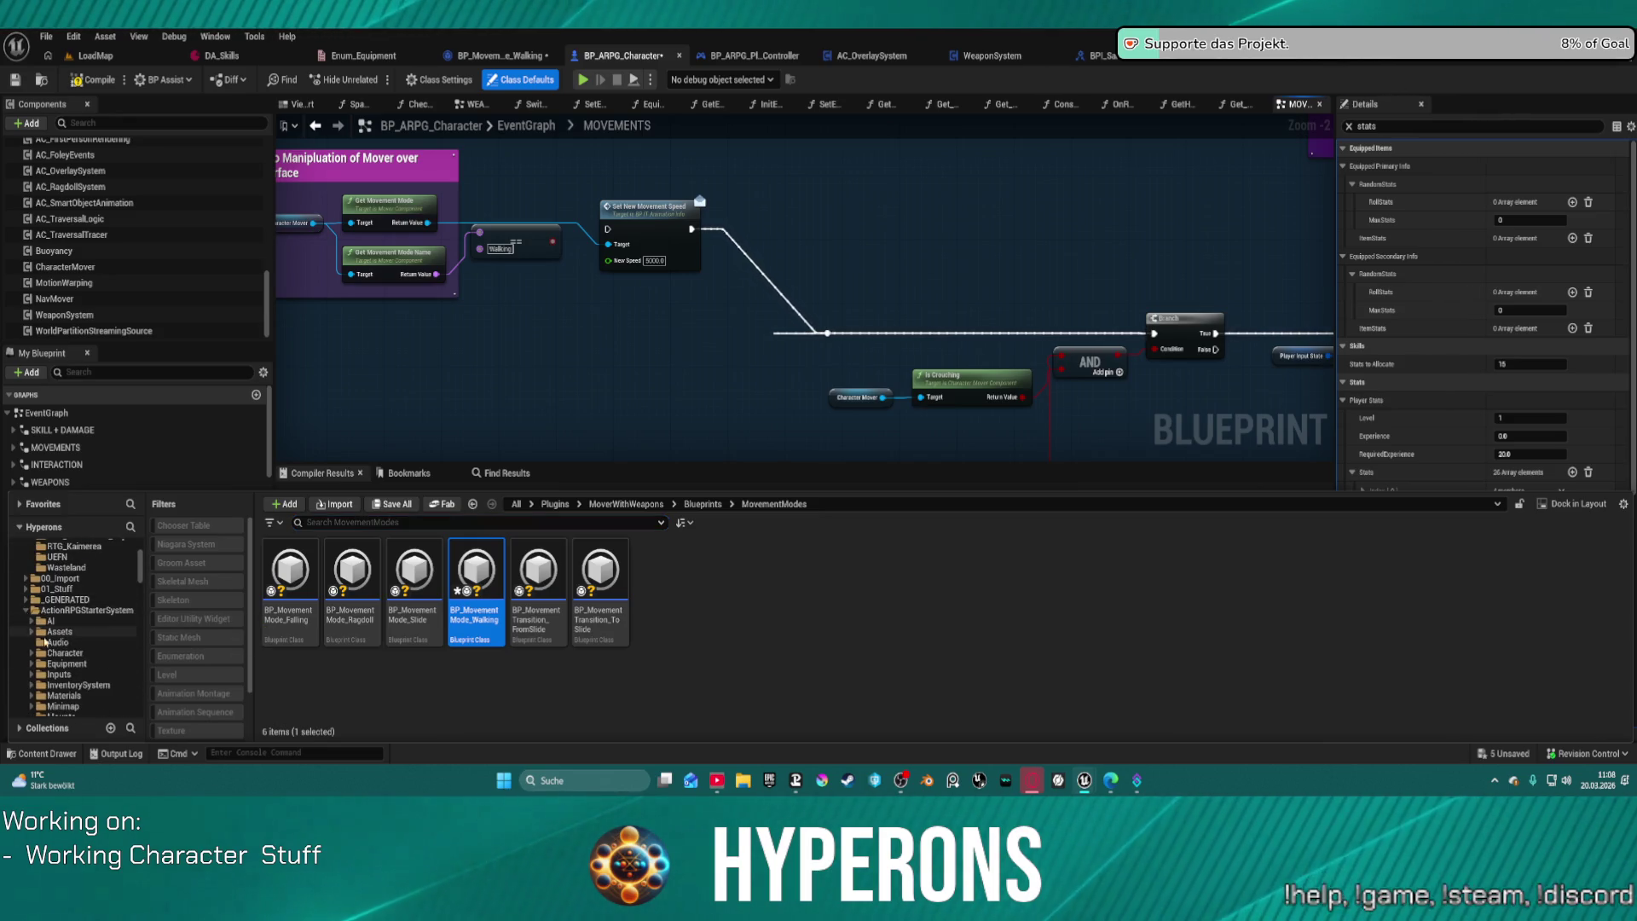
{"action": "left_click", "coordinate": [77, 653]}
{"action": "double_click", "coordinate": [289, 567]}
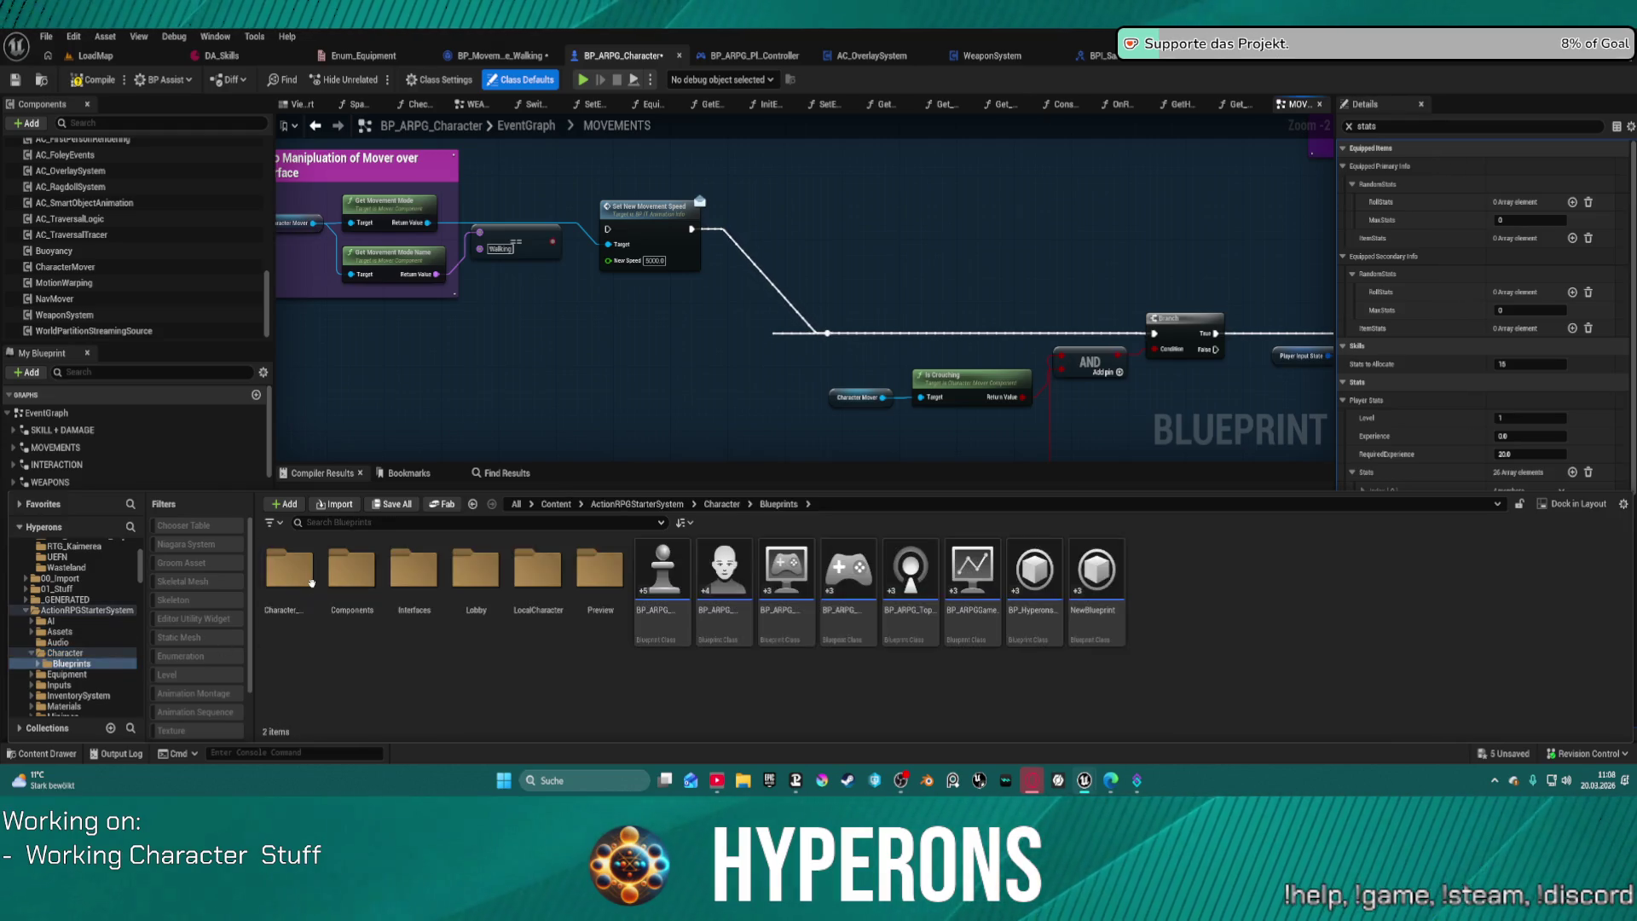
Step: Go into Lobby/ClassSetups and open the DA_LobbySetup data asset
{"action": "left_click", "coordinate": [535, 569]}
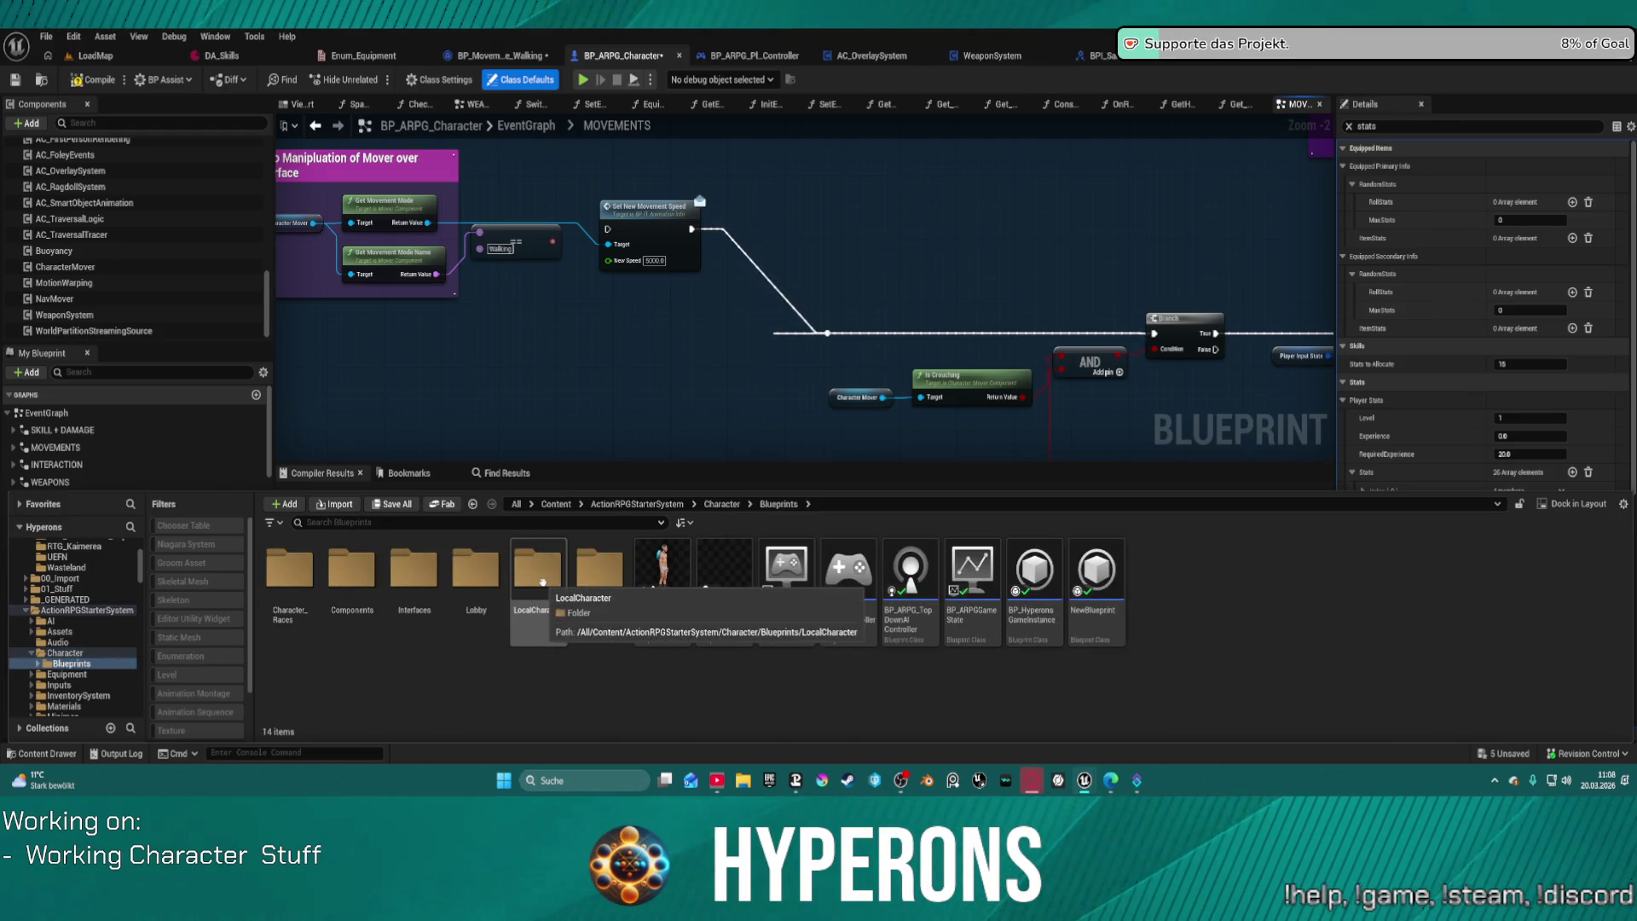
{"action": "double_click", "coordinate": [483, 581]}
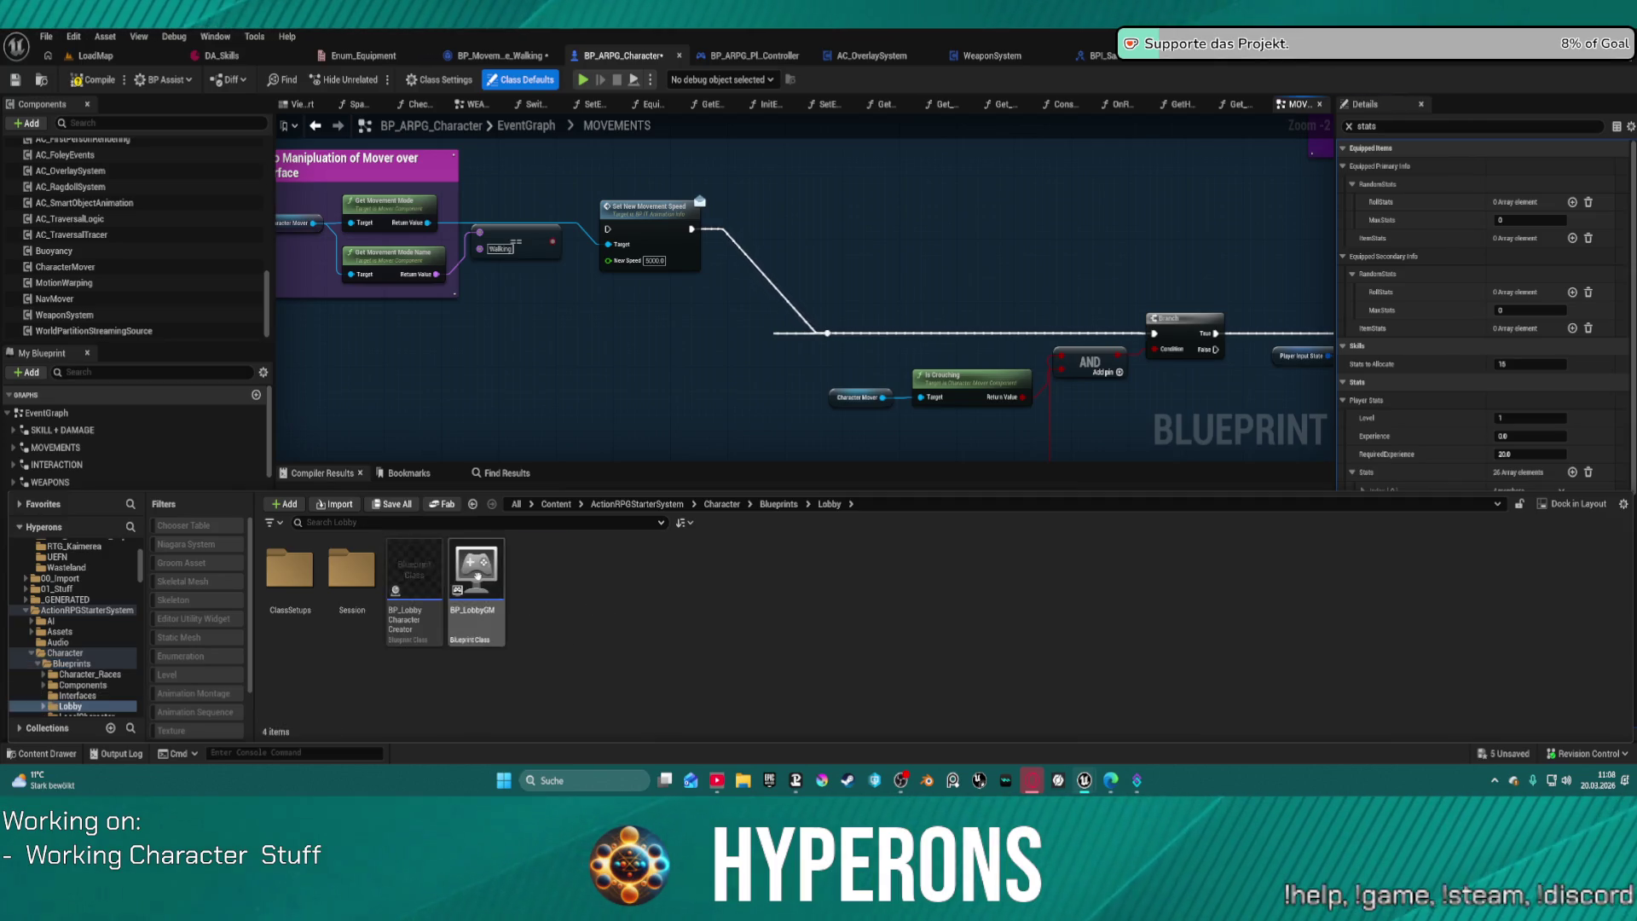
{"action": "left_click", "coordinate": [288, 566]}
{"action": "double_click", "coordinate": [289, 565]}
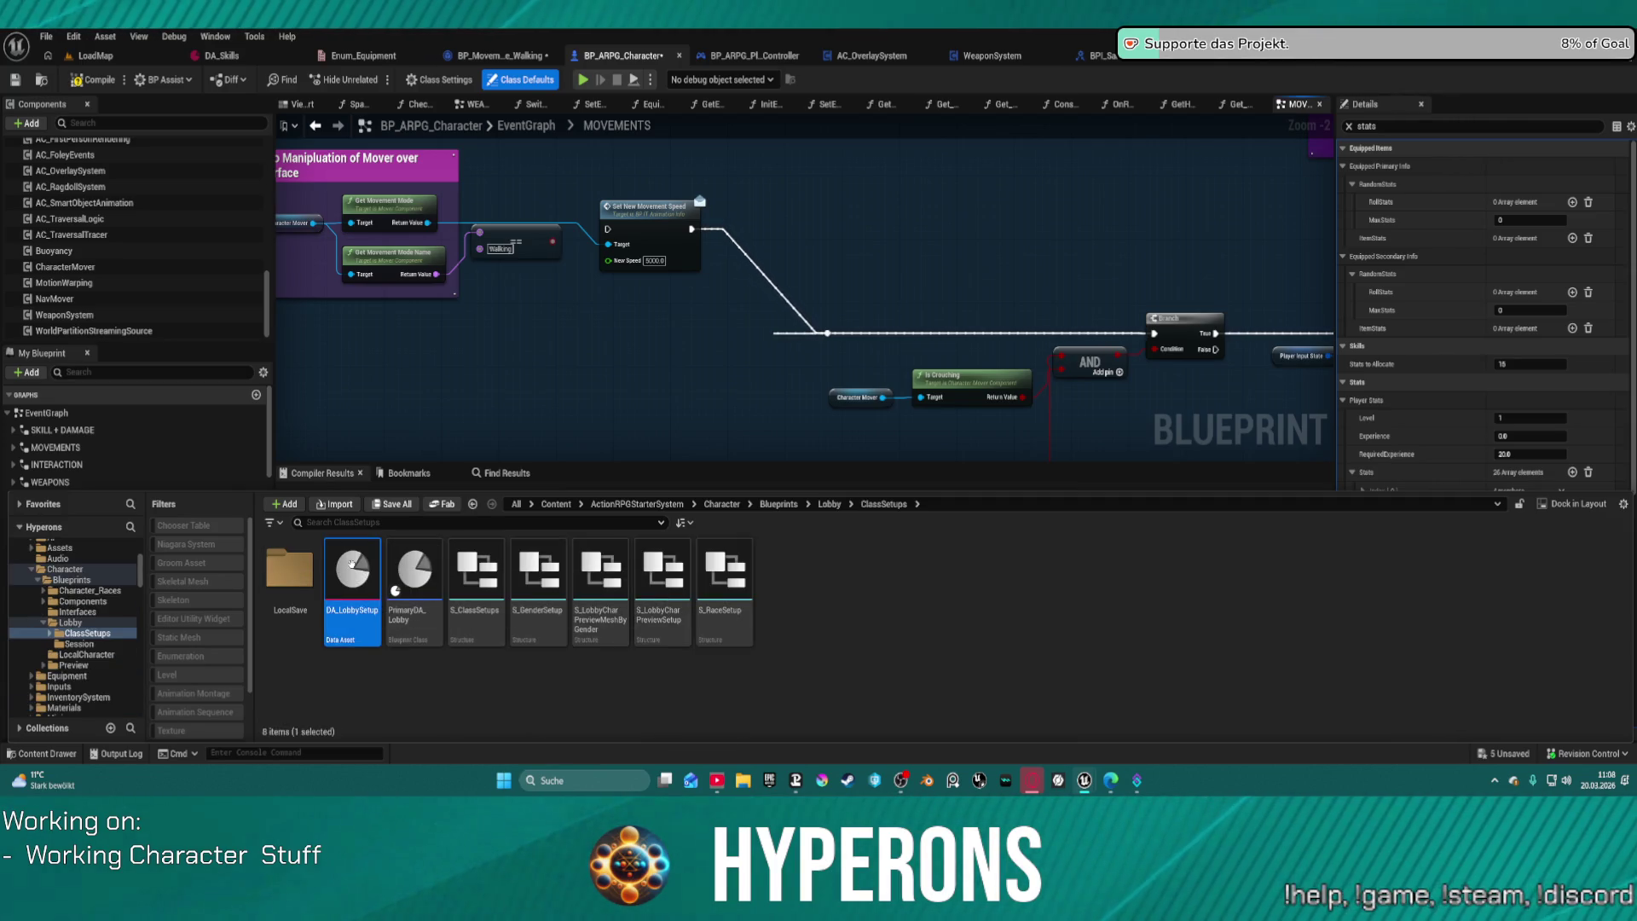
{"action": "double_click", "coordinate": [351, 571]}
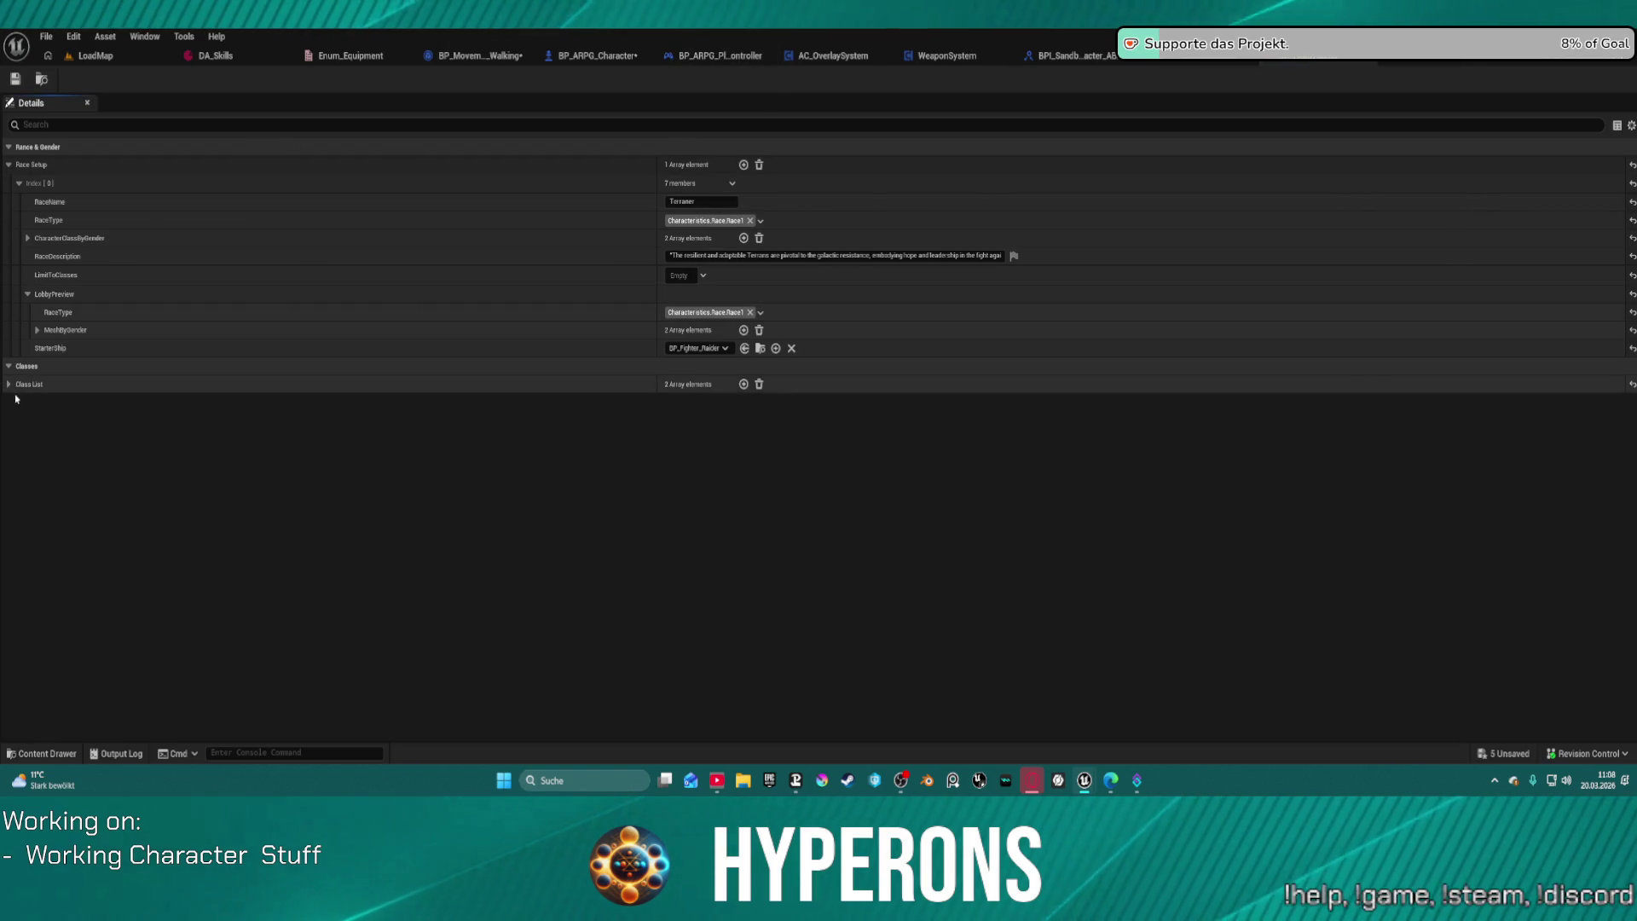
Step: Expand the Class List entries and inspect Index [0]'s Main Class settings
{"action": "left_click", "coordinate": [9, 384]}
{"action": "left_click", "coordinate": [18, 402]}
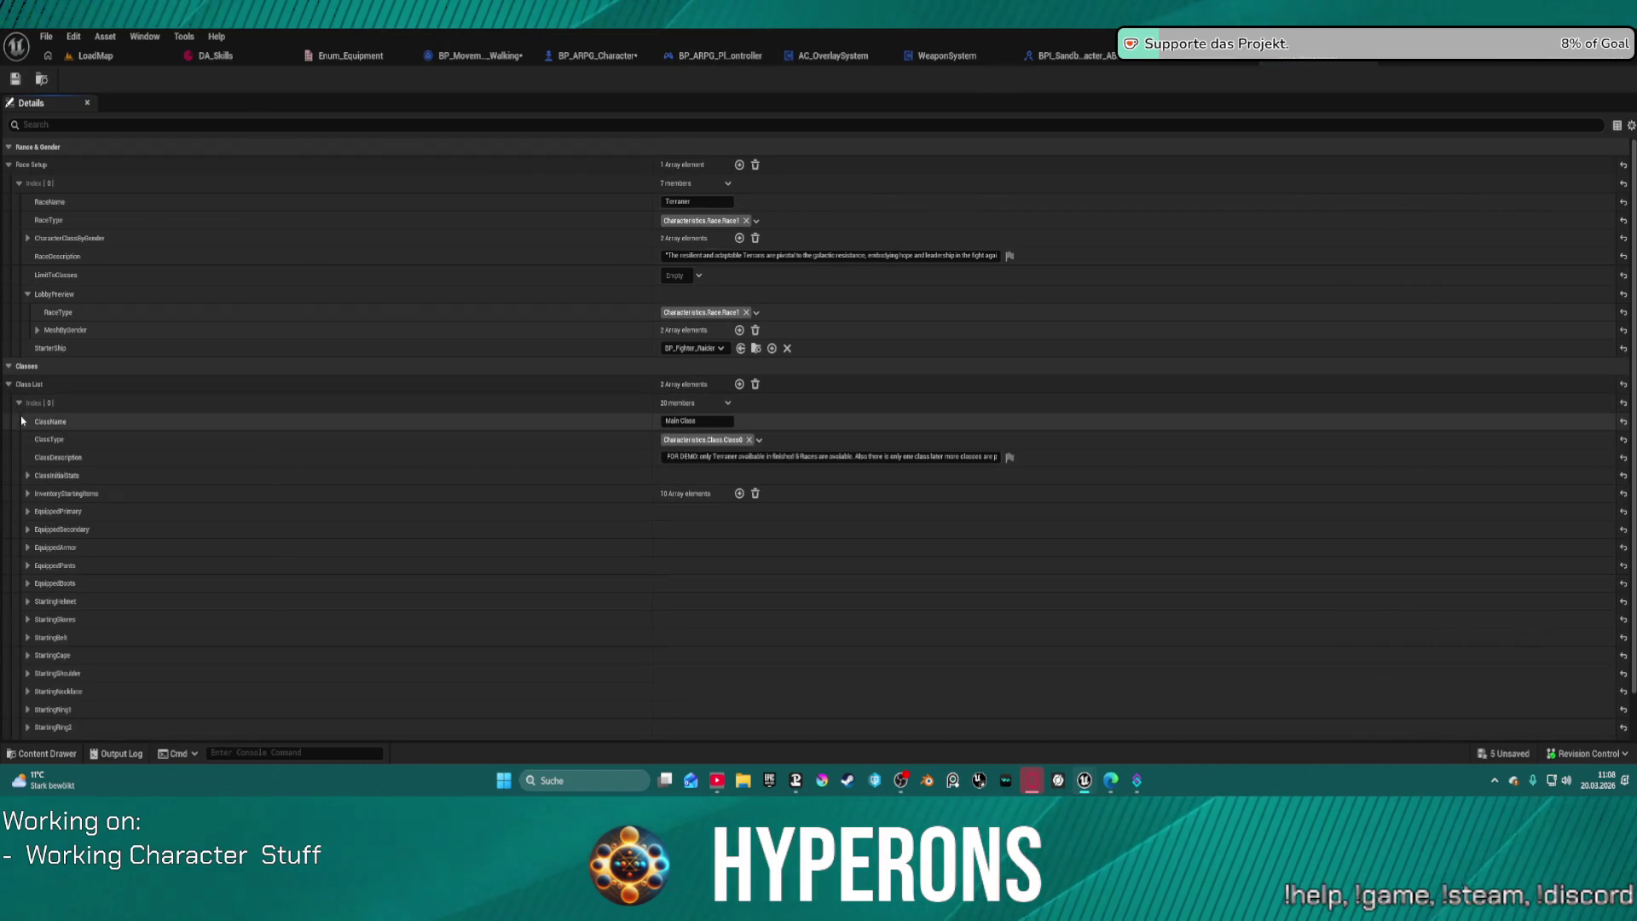
{"action": "left_click", "coordinate": [18, 402]}
{"action": "left_click", "coordinate": [18, 421]}
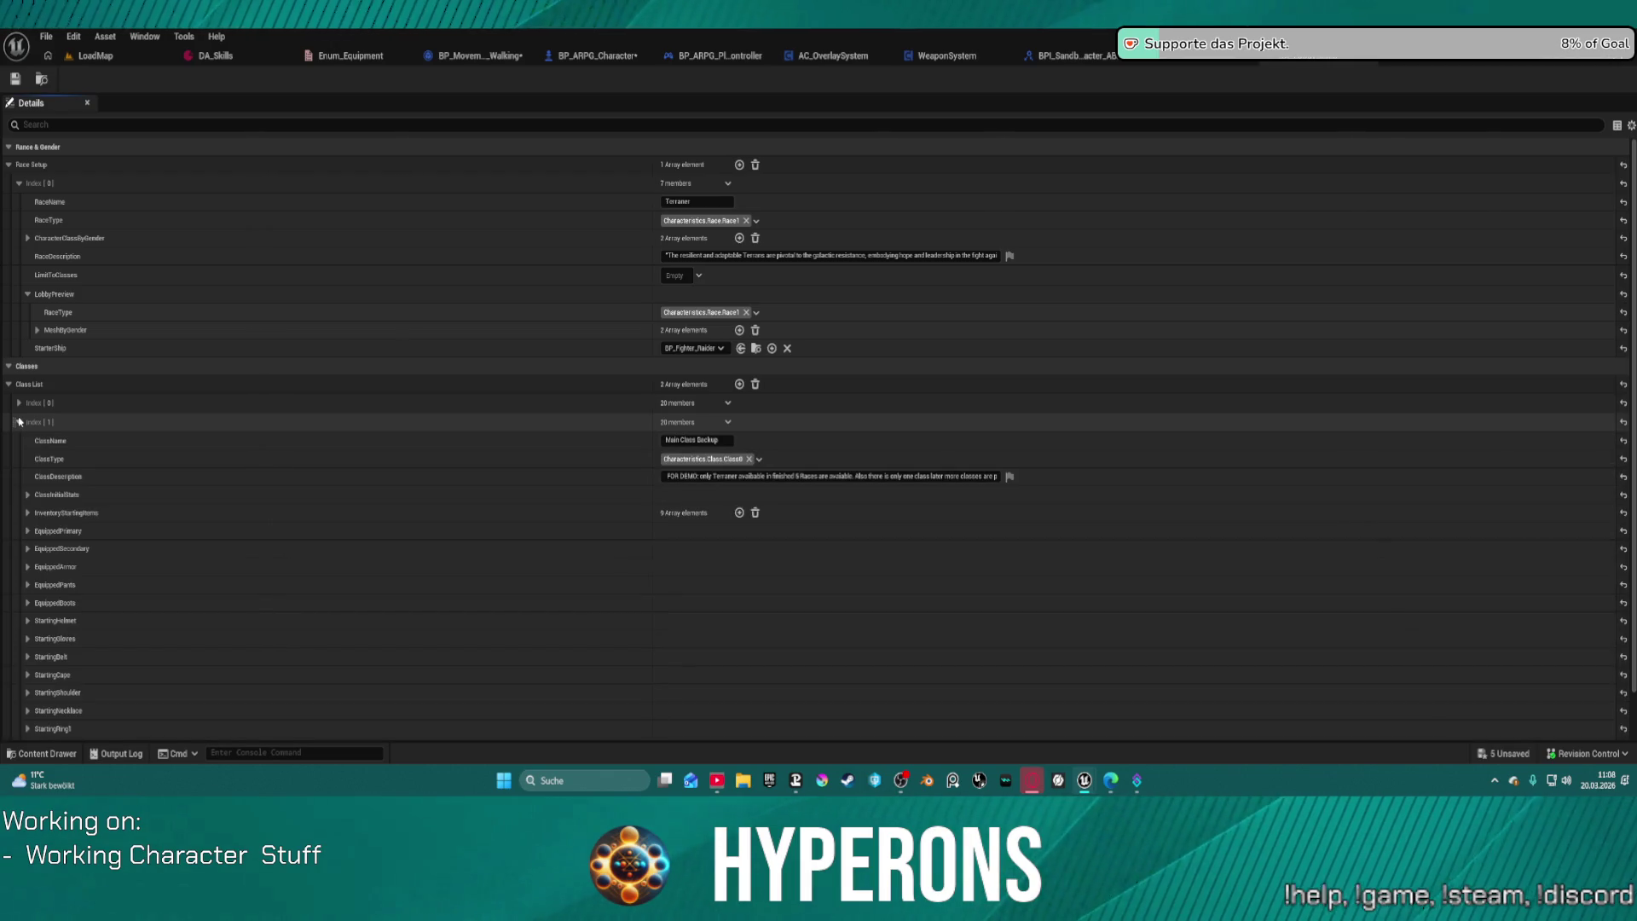
{"action": "scroll", "coordinate": [80, 457], "scroll_direction": "down", "scroll_amount": 1}
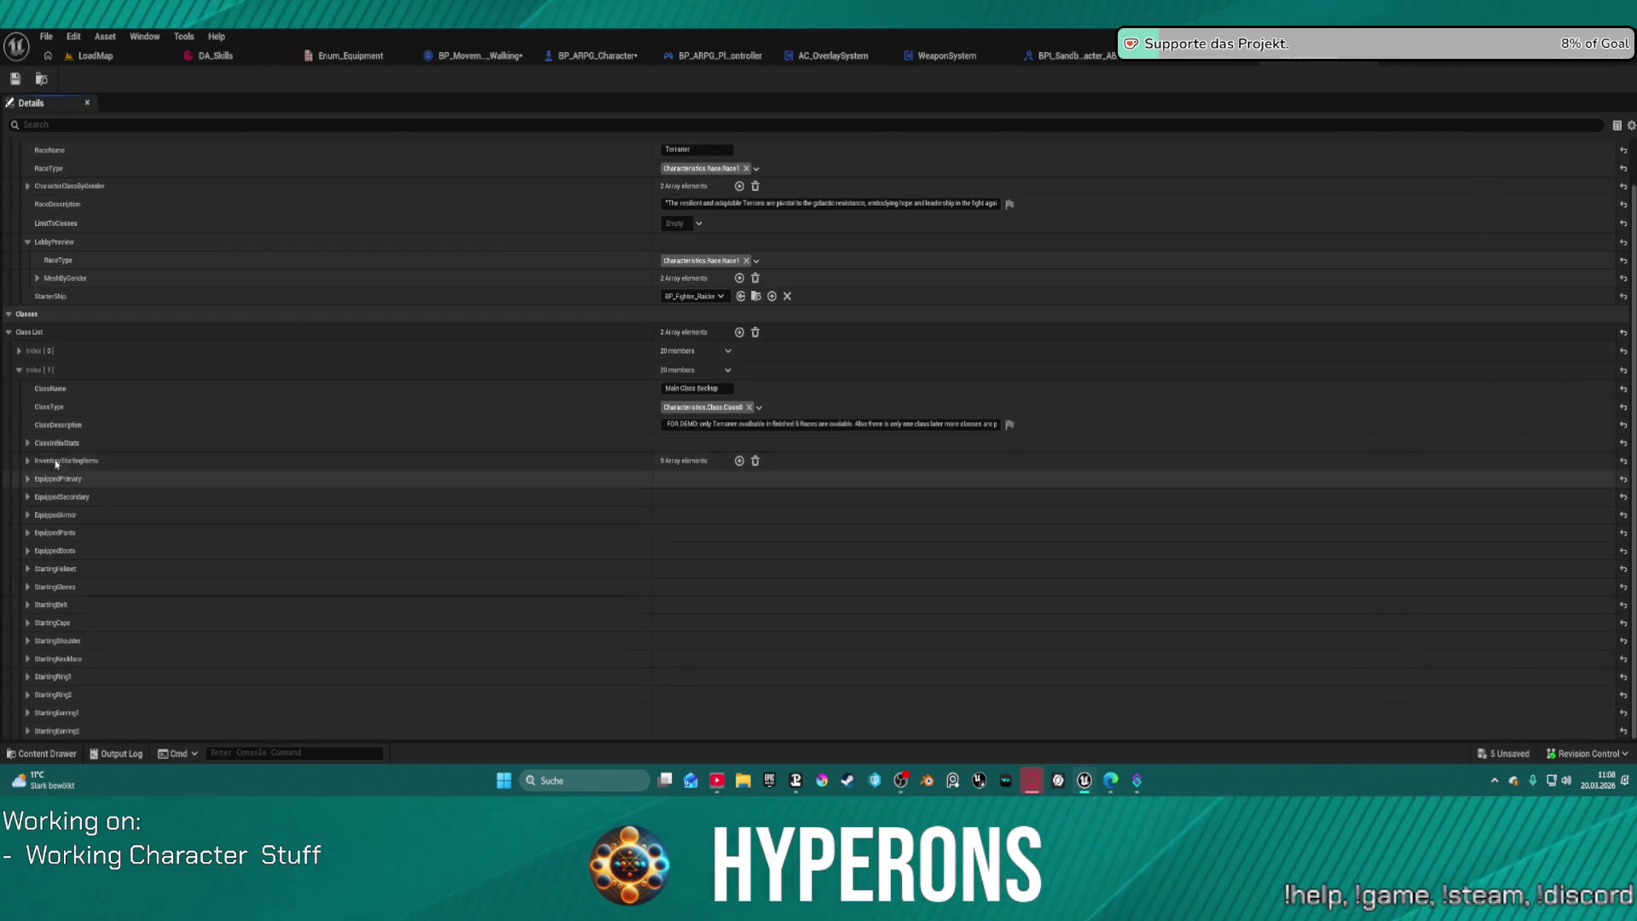
{"action": "left_click", "coordinate": [15, 370]}
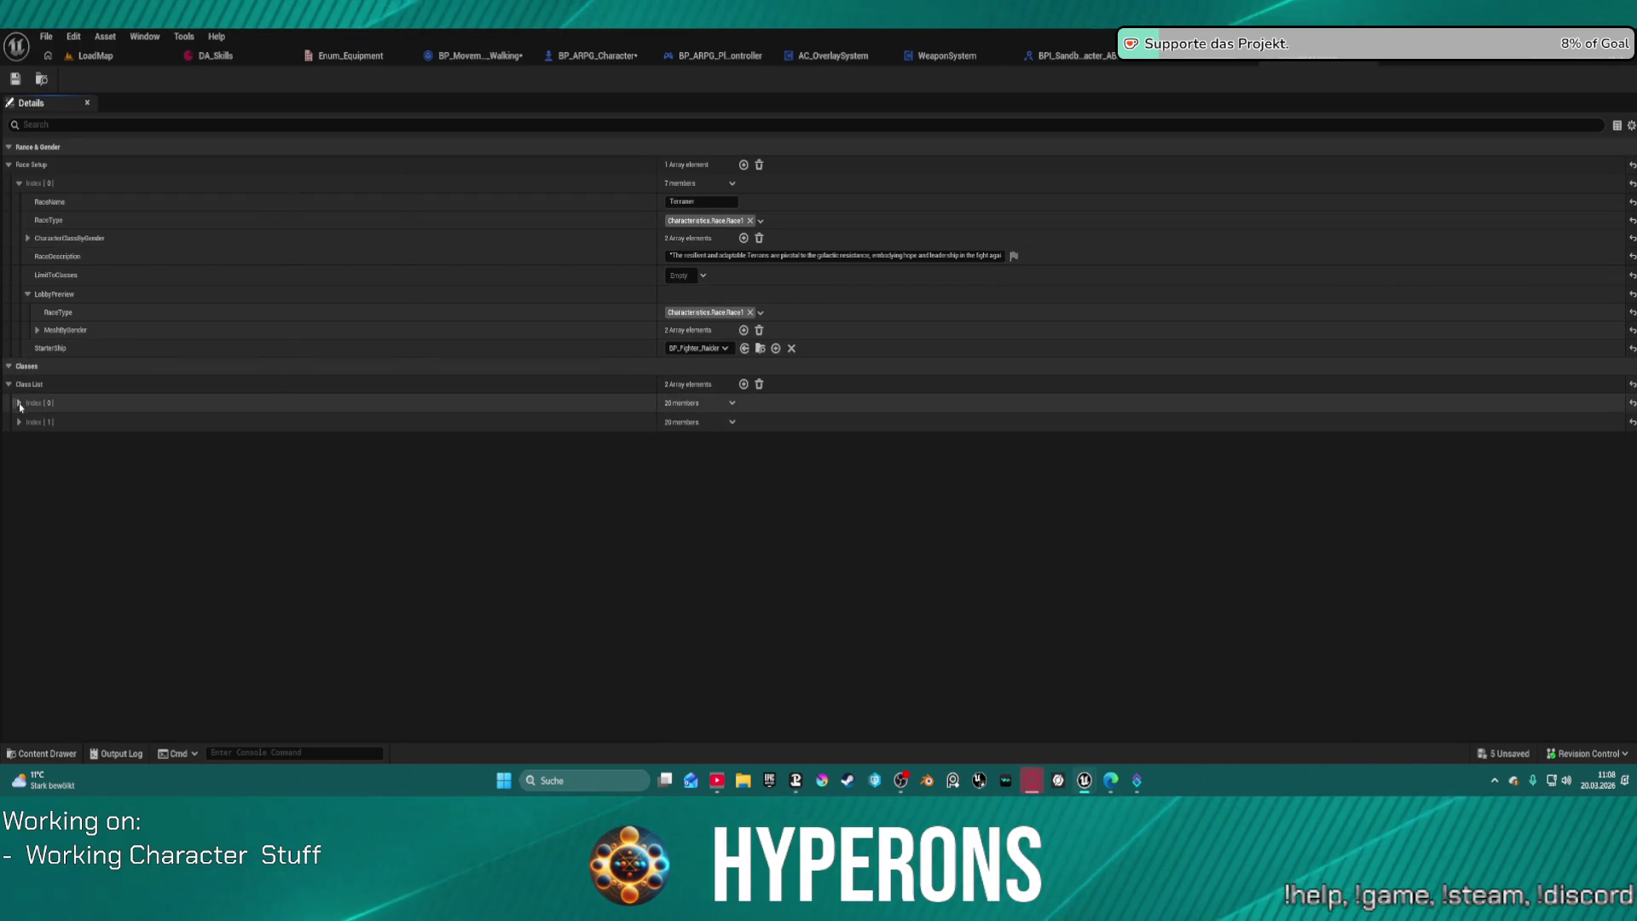
{"action": "left_click", "coordinate": [306, 403]}
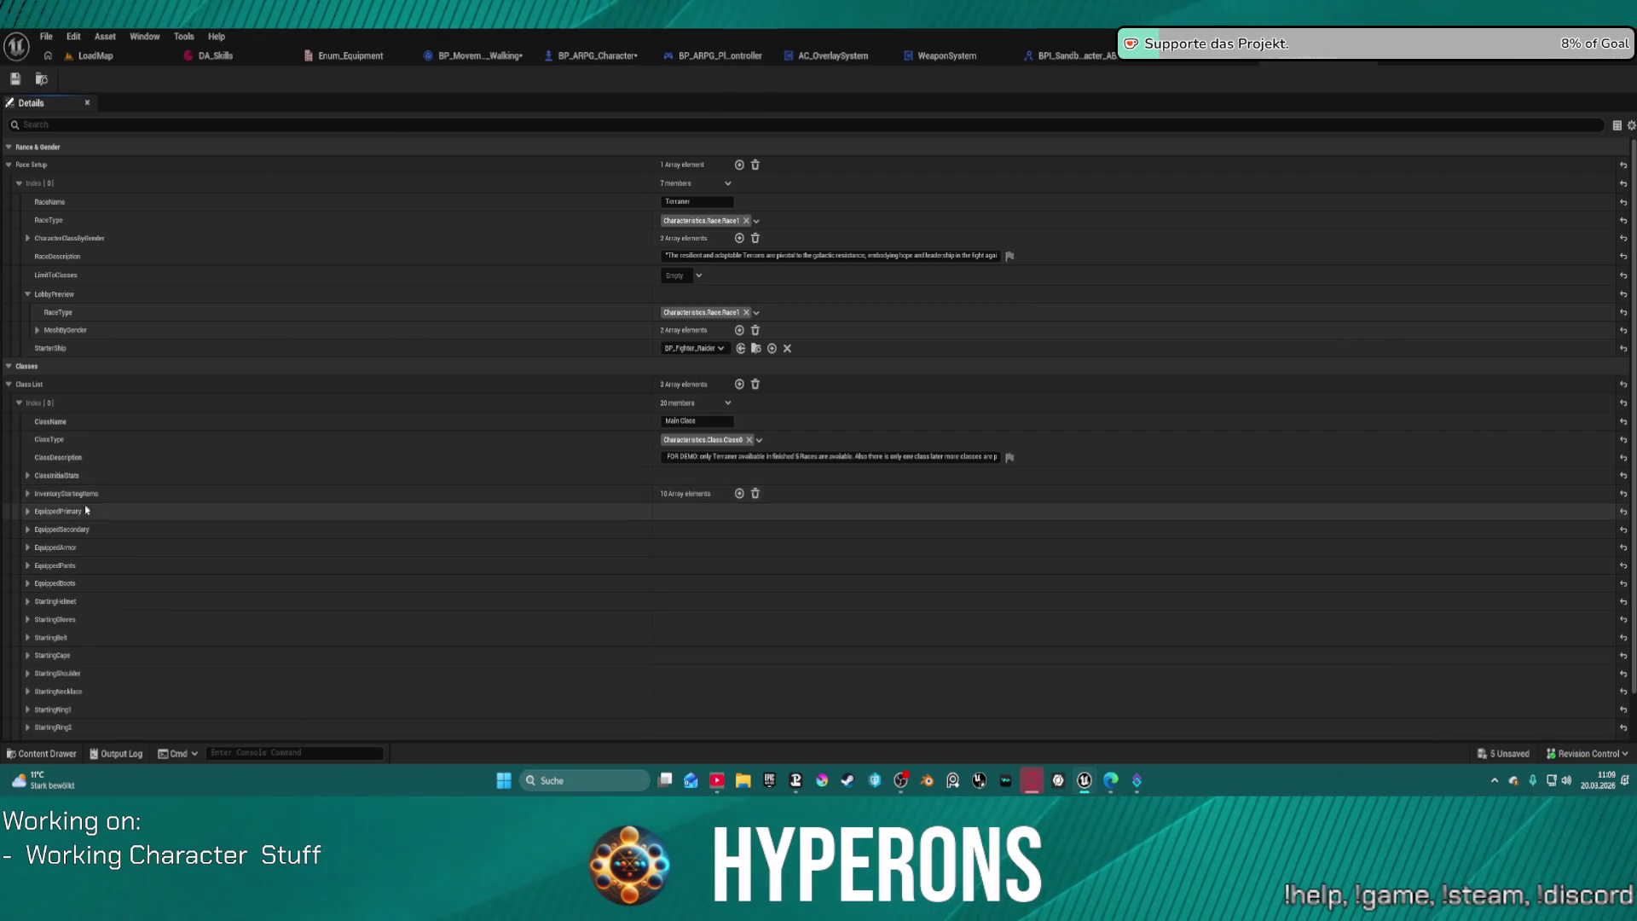
{"action": "scroll", "coordinate": [37, 506], "scroll_direction": "down", "scroll_amount": 2}
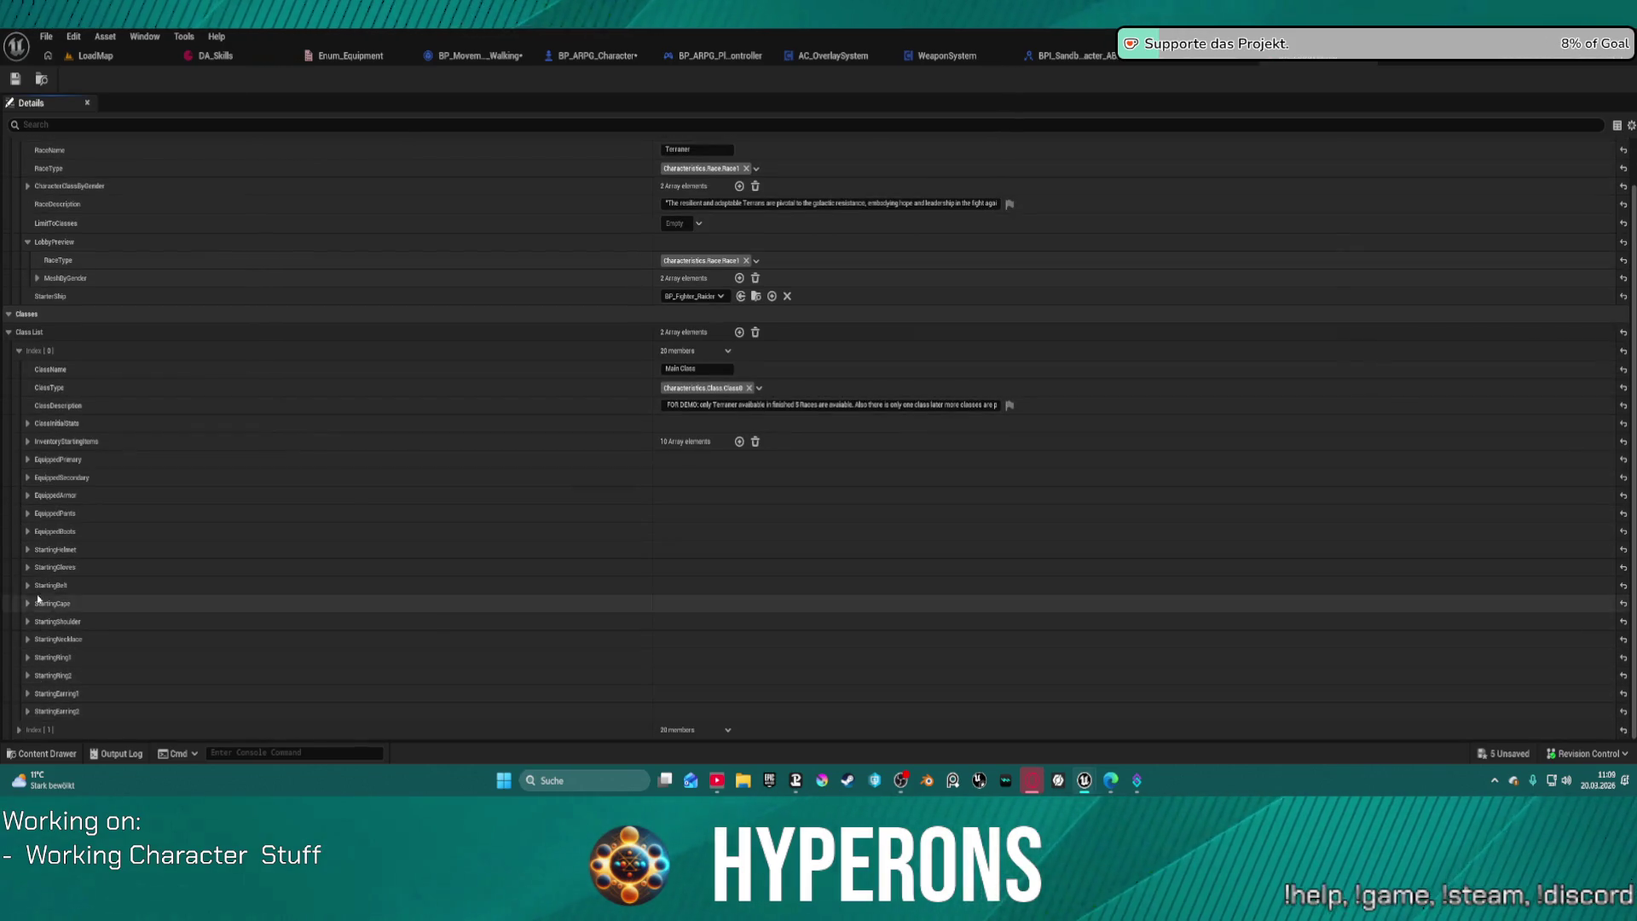
Step: Expand all ClassInitialStats Stats entries to check Index [9]'s 375.0 speed, then switch to BP_MovementMode_Walking
{"action": "left_click", "coordinate": [26, 423]}
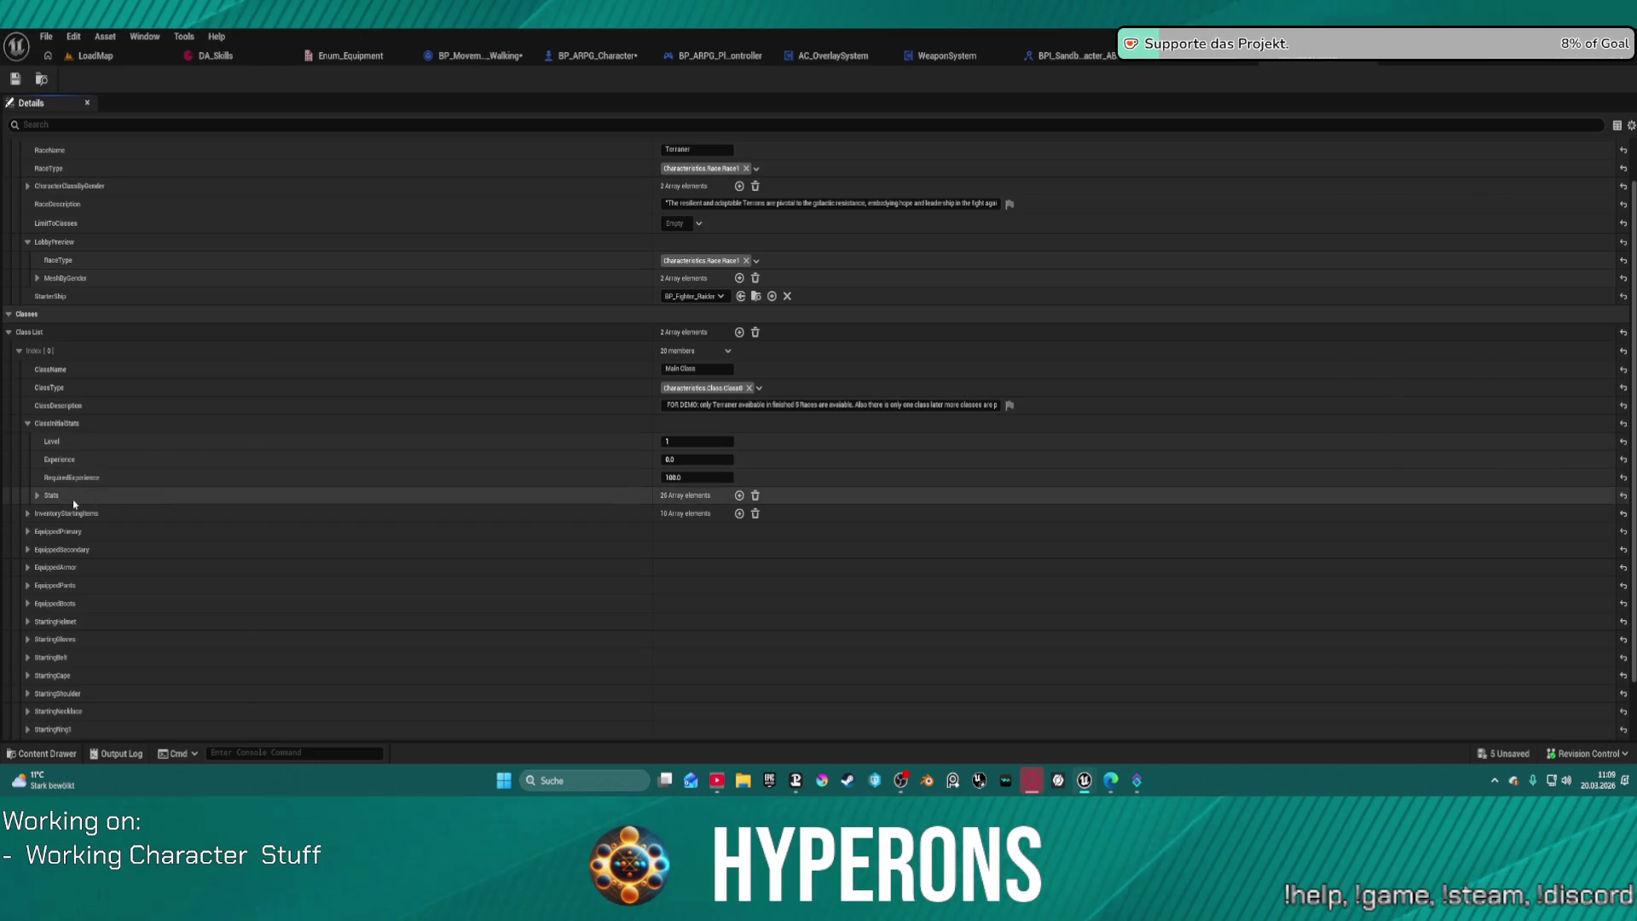
{"action": "left_click", "coordinate": [38, 494]}
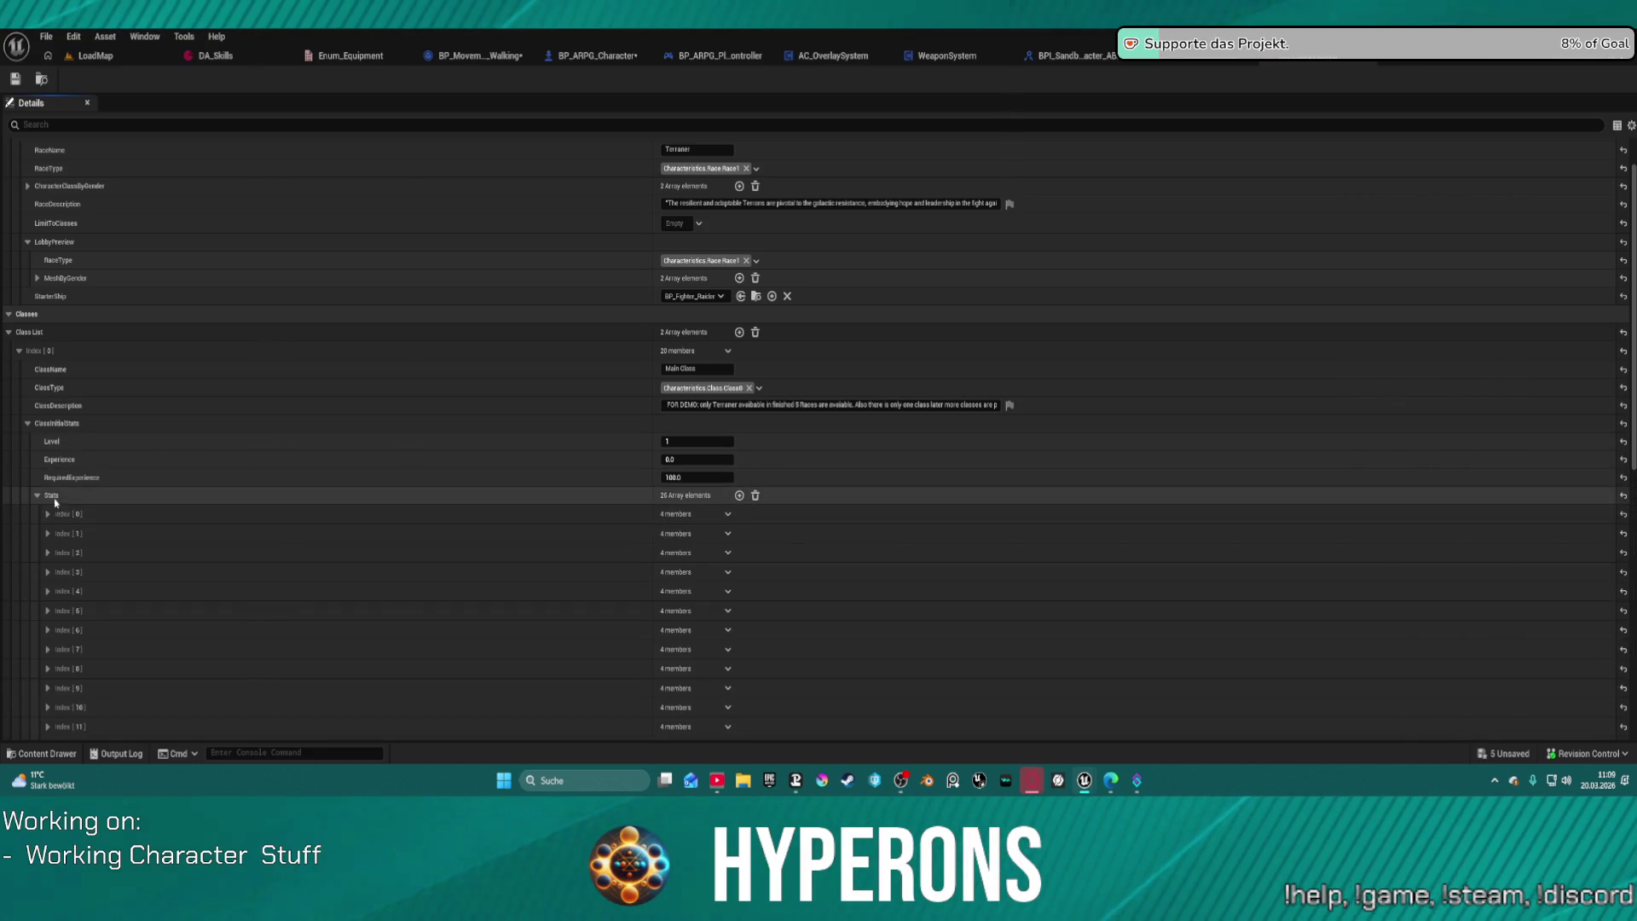
{"action": "right_click", "coordinate": [136, 496]}
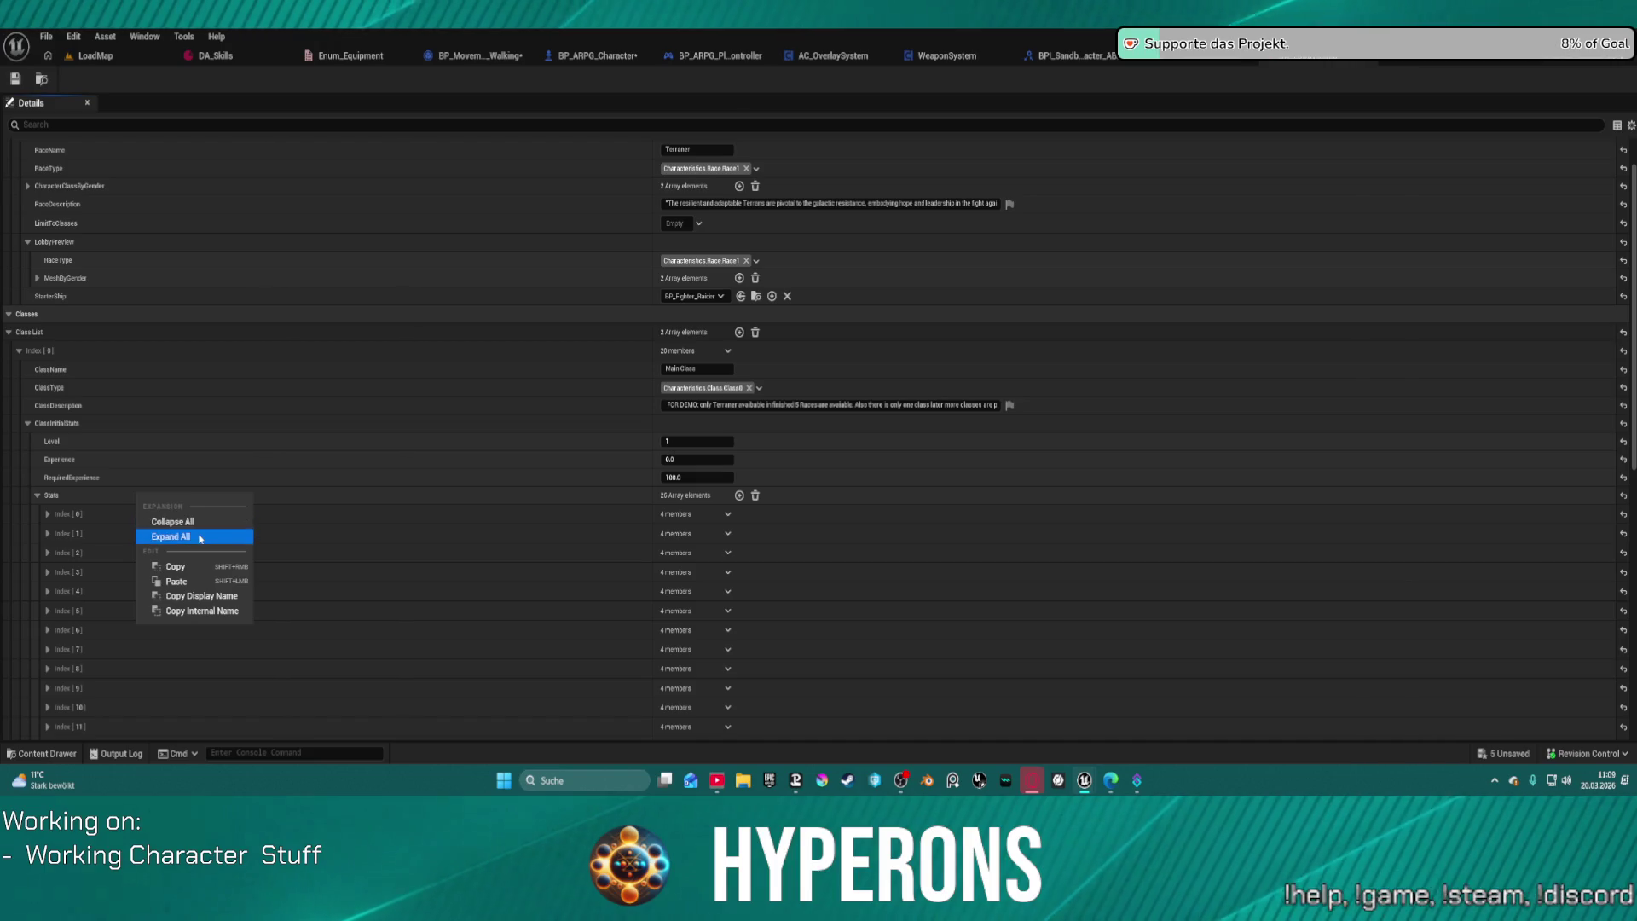
{"action": "left_click", "coordinate": [199, 538]}
{"action": "scroll", "coordinate": [482, 559], "scroll_direction": "down", "scroll_amount": 8}
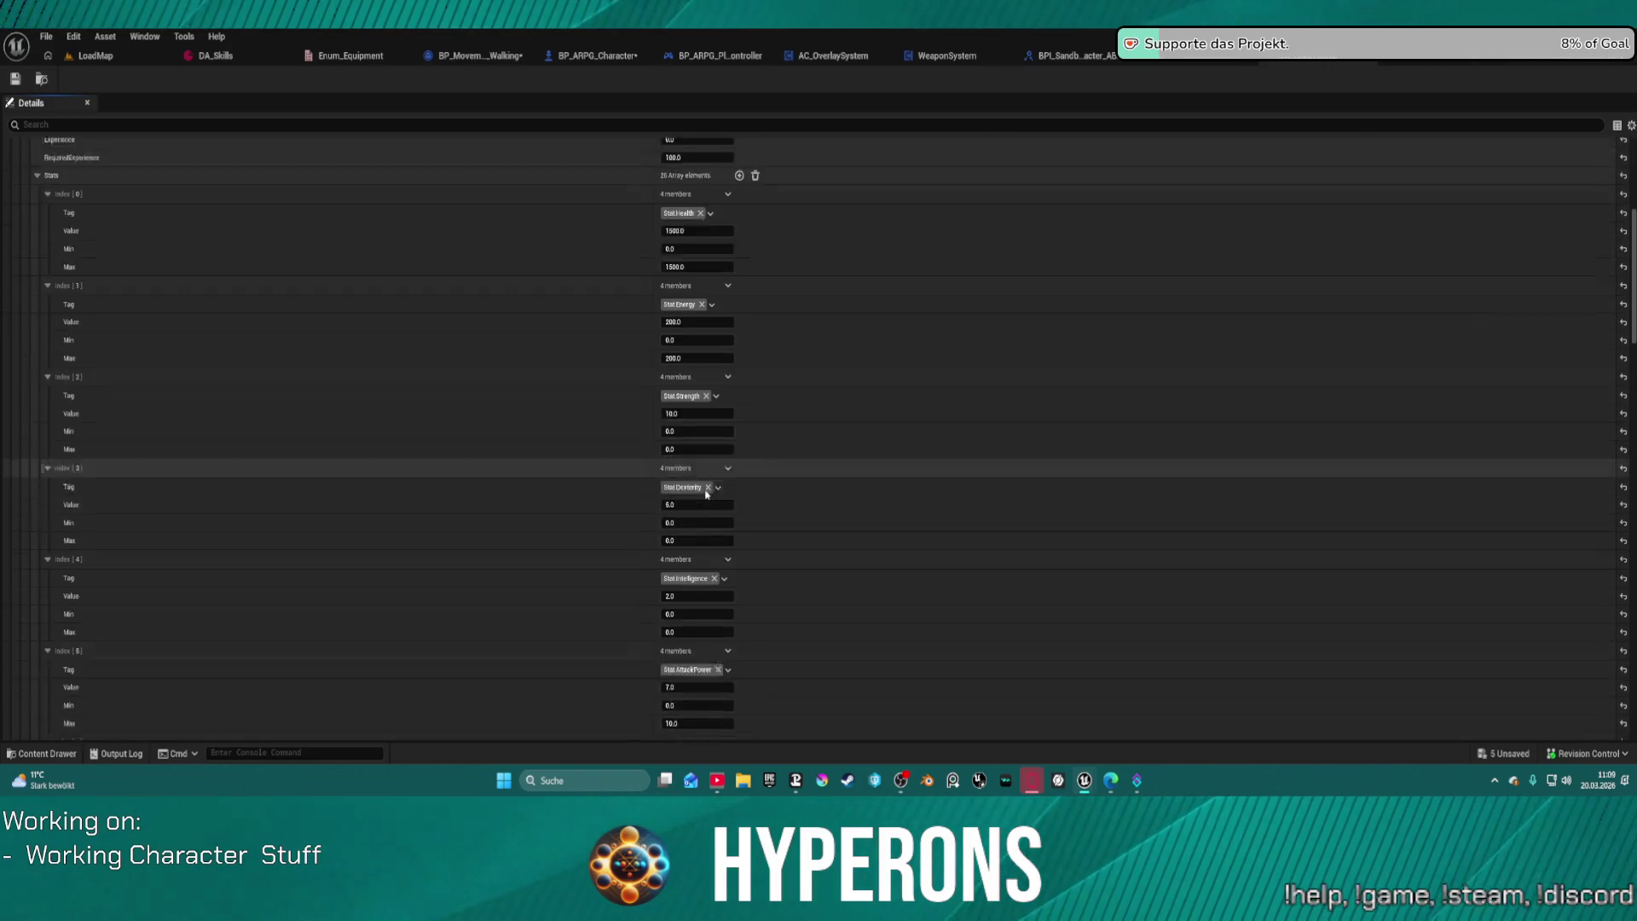
{"action": "scroll", "coordinate": [710, 472], "scroll_direction": "down", "scroll_amount": 4}
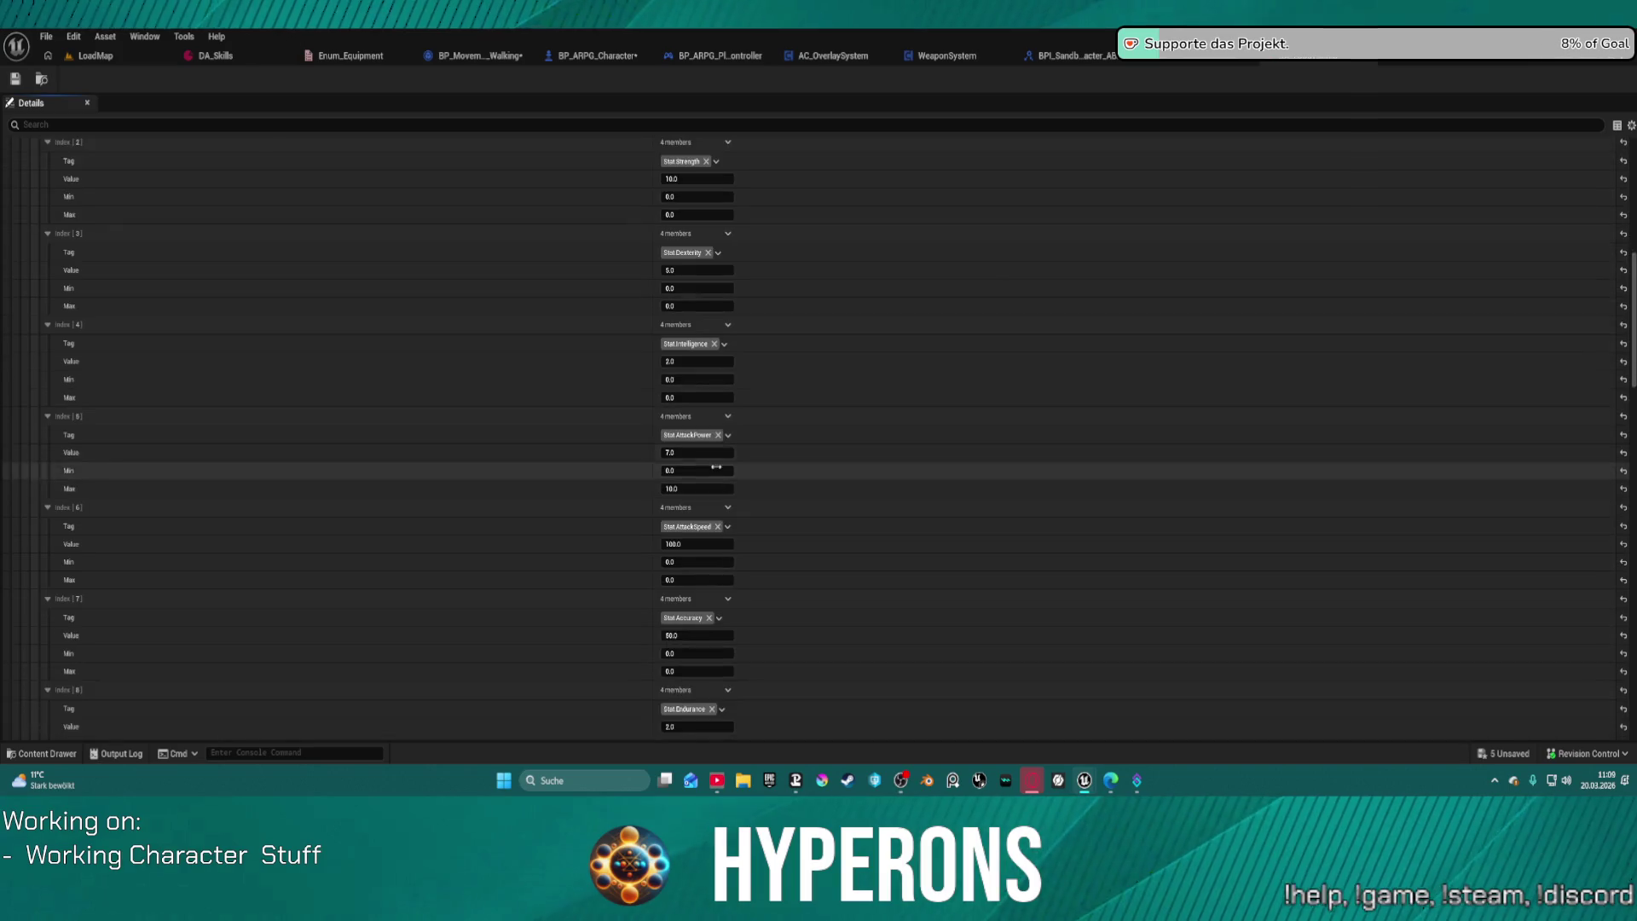
{"action": "scroll", "coordinate": [717, 467], "scroll_direction": "down", "scroll_amount": 8}
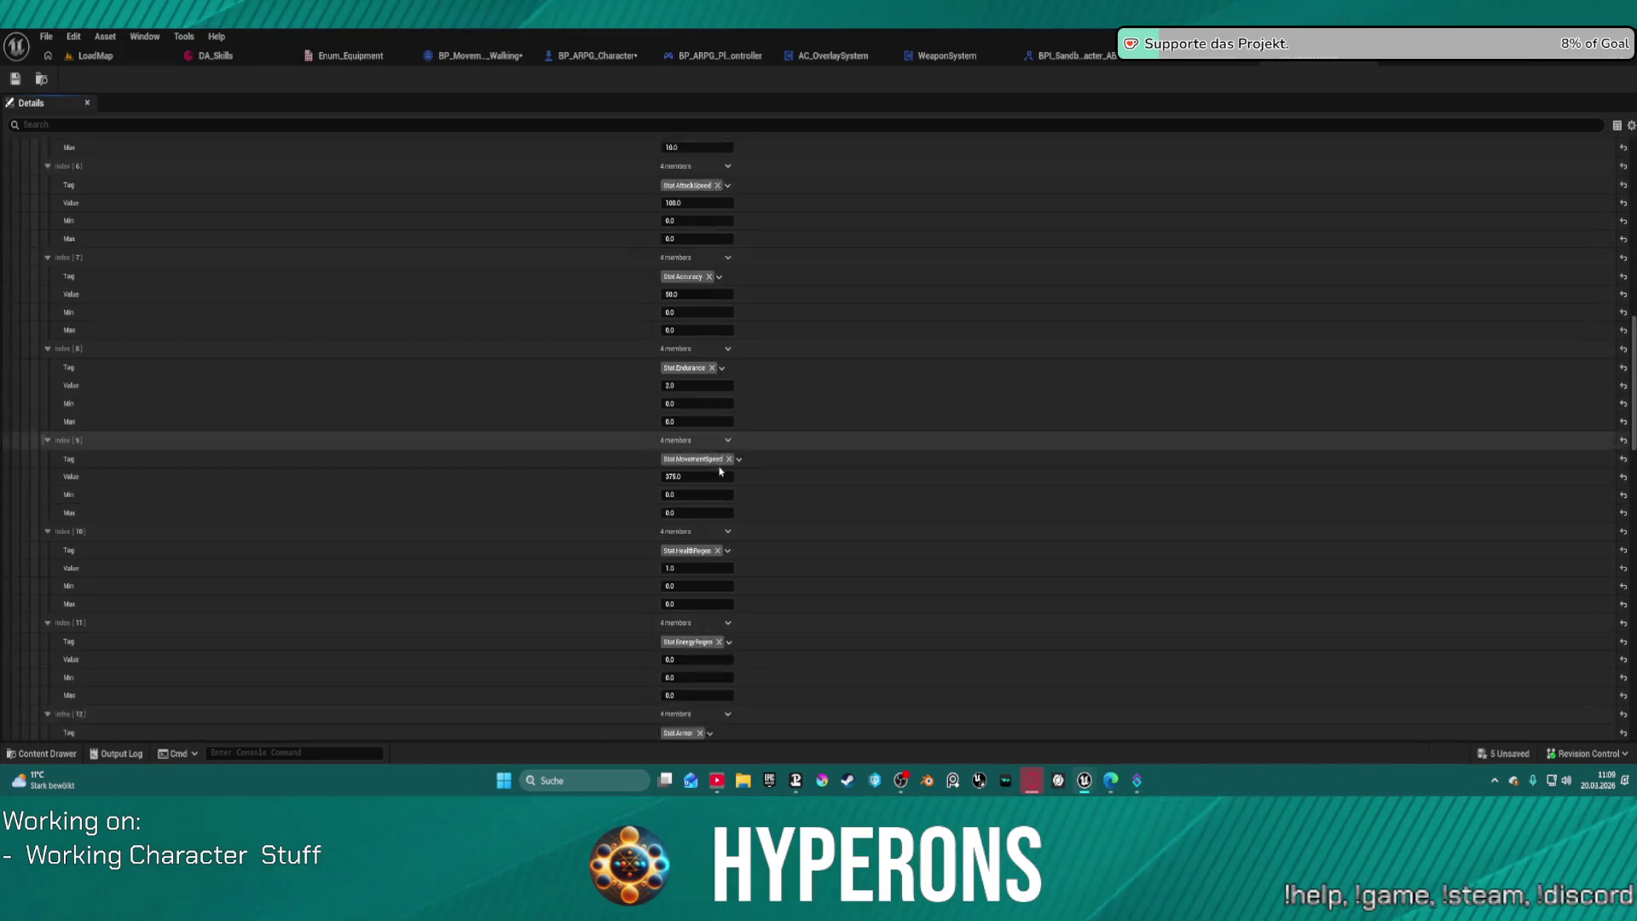
{"action": "left_click", "coordinate": [712, 413]}
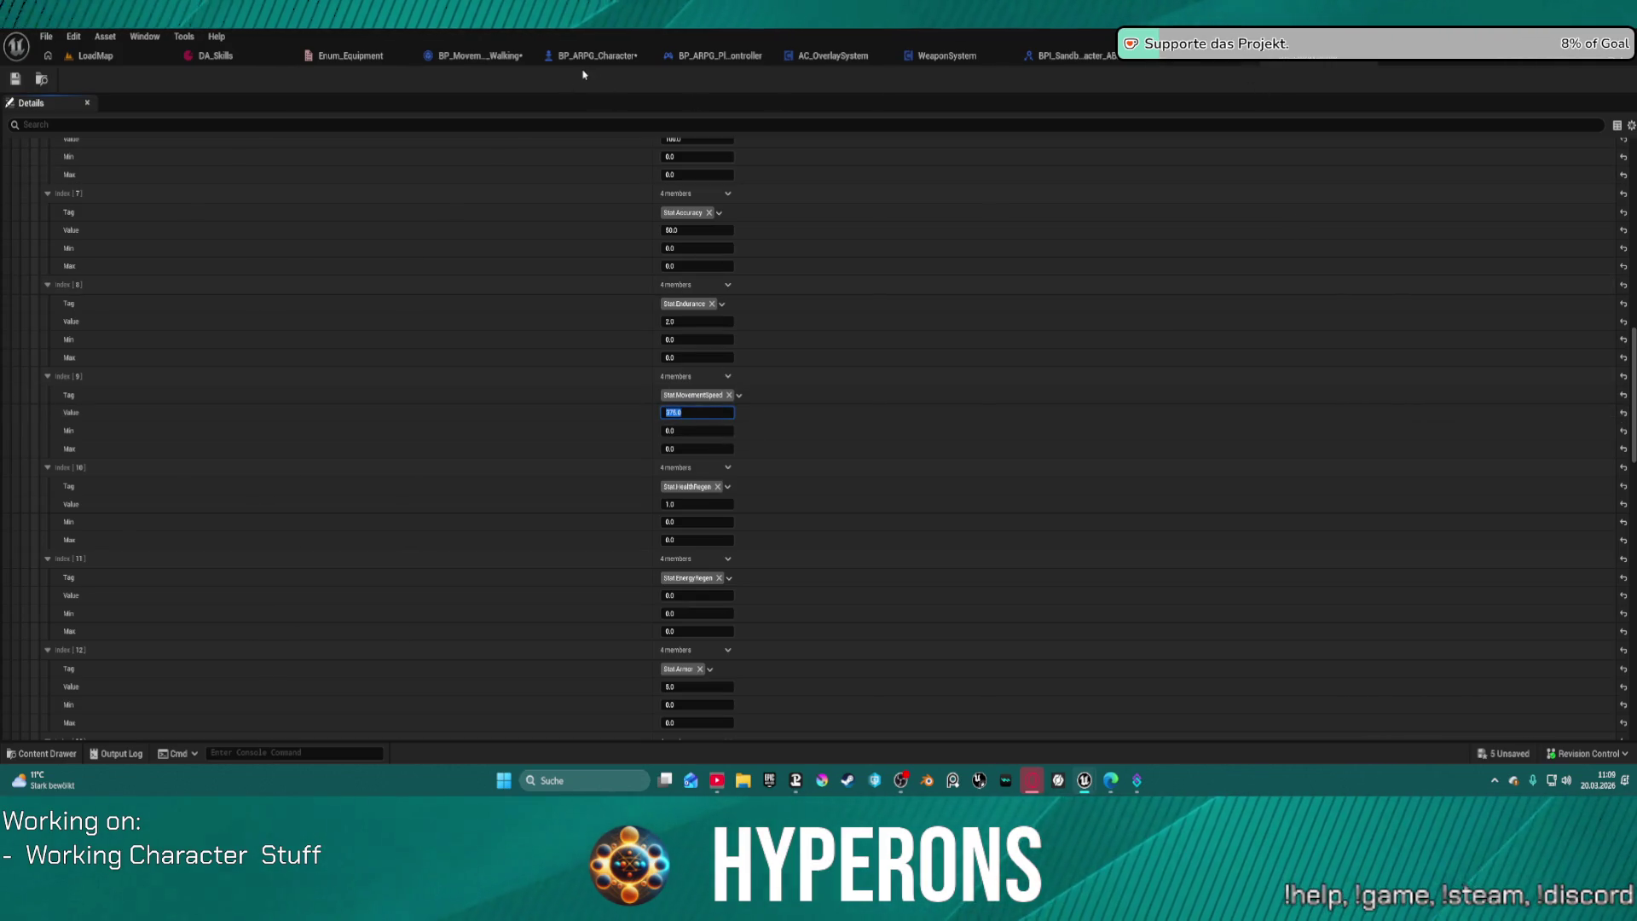
{"action": "left_click", "coordinate": [482, 55]}
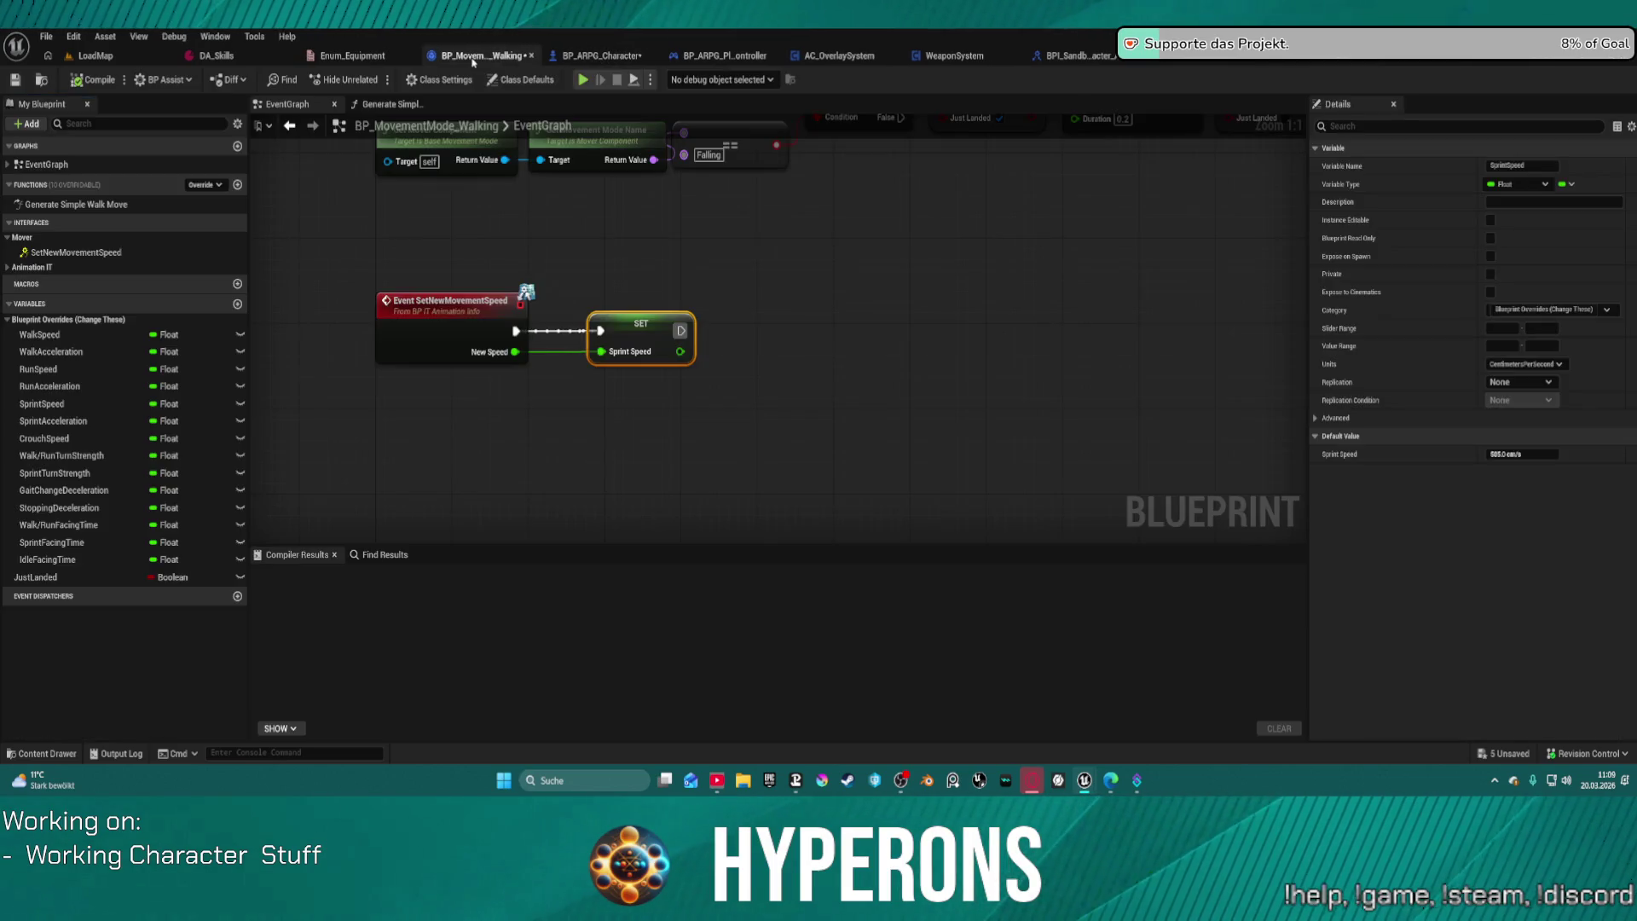
Step: Review the walking mode's default speed variables in Class Defaults, then return to BP_ARPG_Character
{"action": "left_click", "coordinate": [511, 80]}
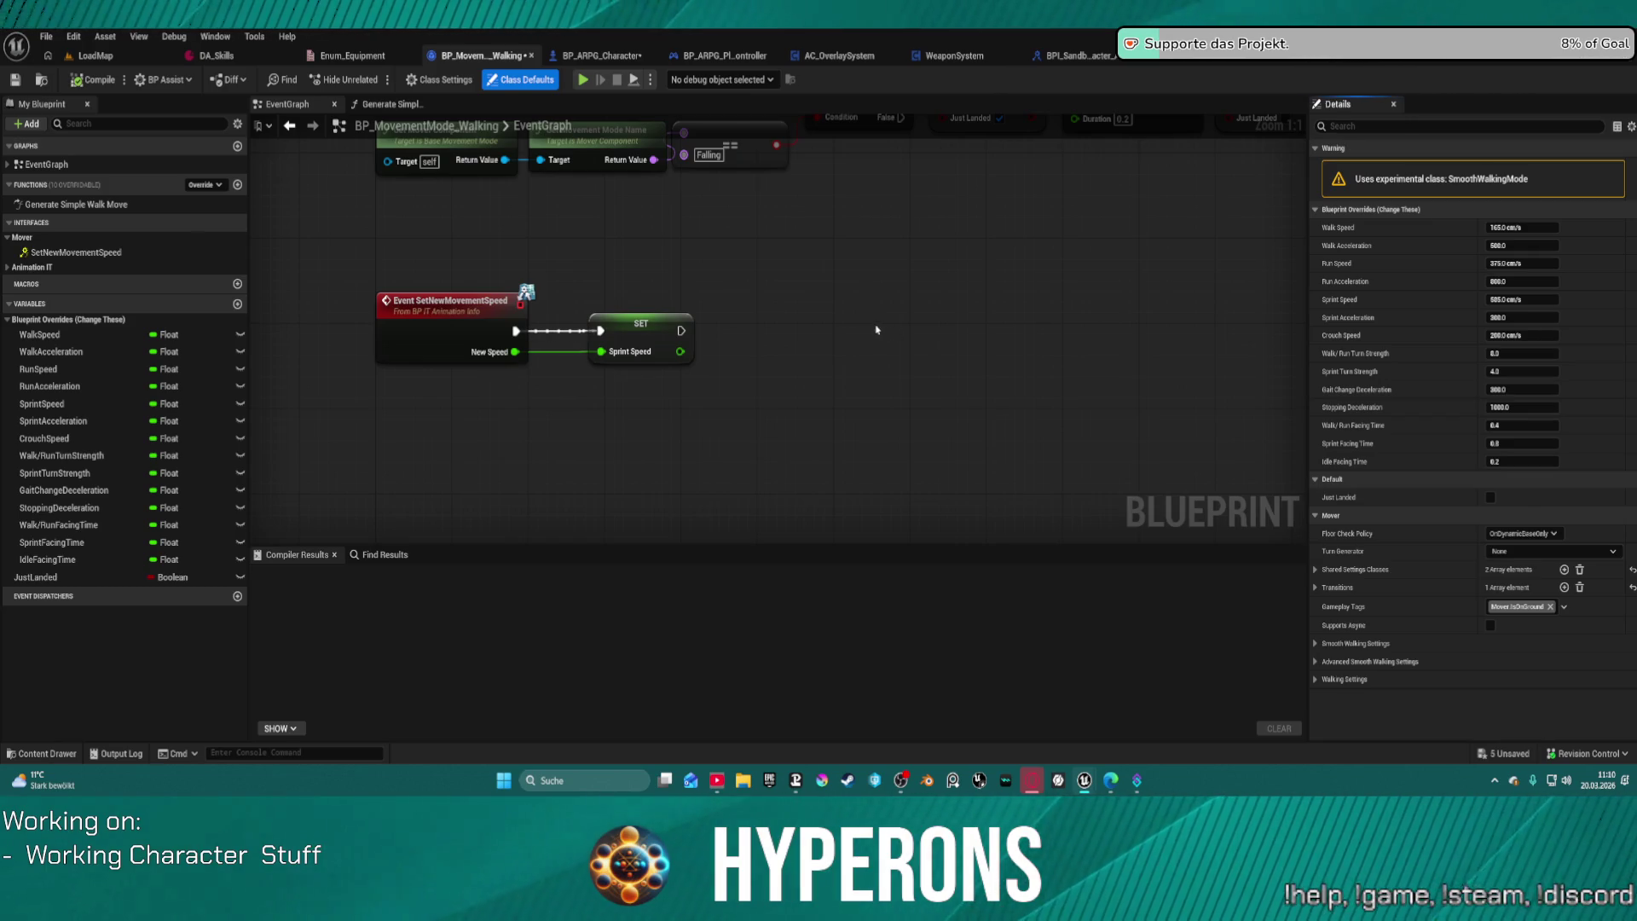
{"action": "left_click", "coordinate": [601, 56]}
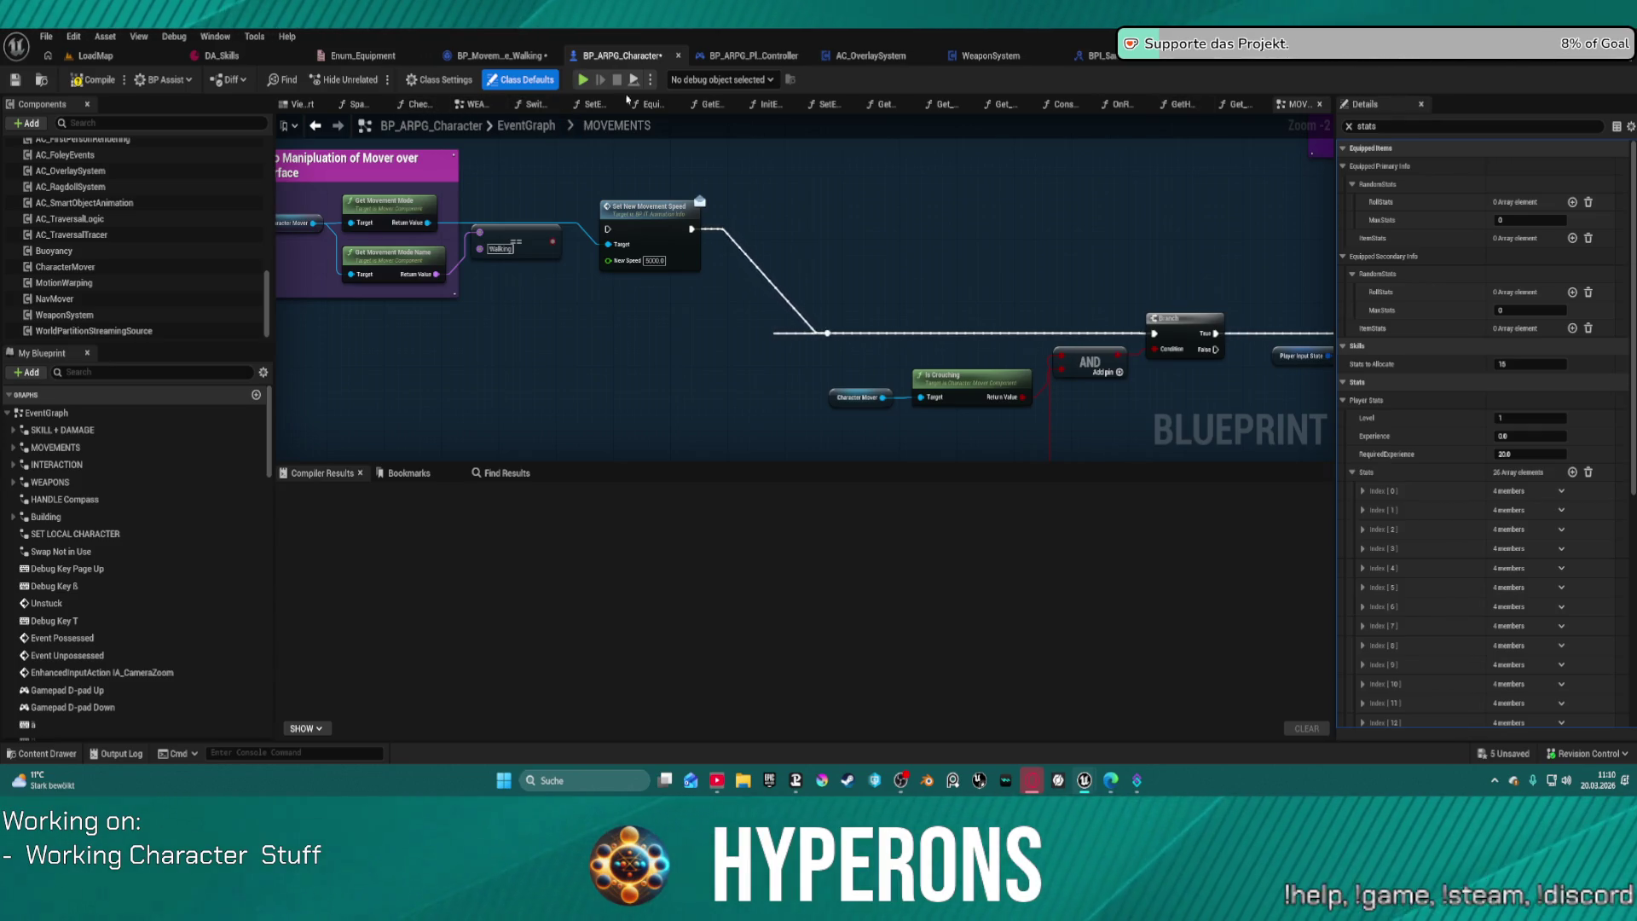
Step: Survey the MOVEMENTS graph, then open the Construction Script to its 'Change for mover' section
{"action": "scroll", "coordinate": [806, 289], "scroll_direction": "down", "scroll_amount": 3}
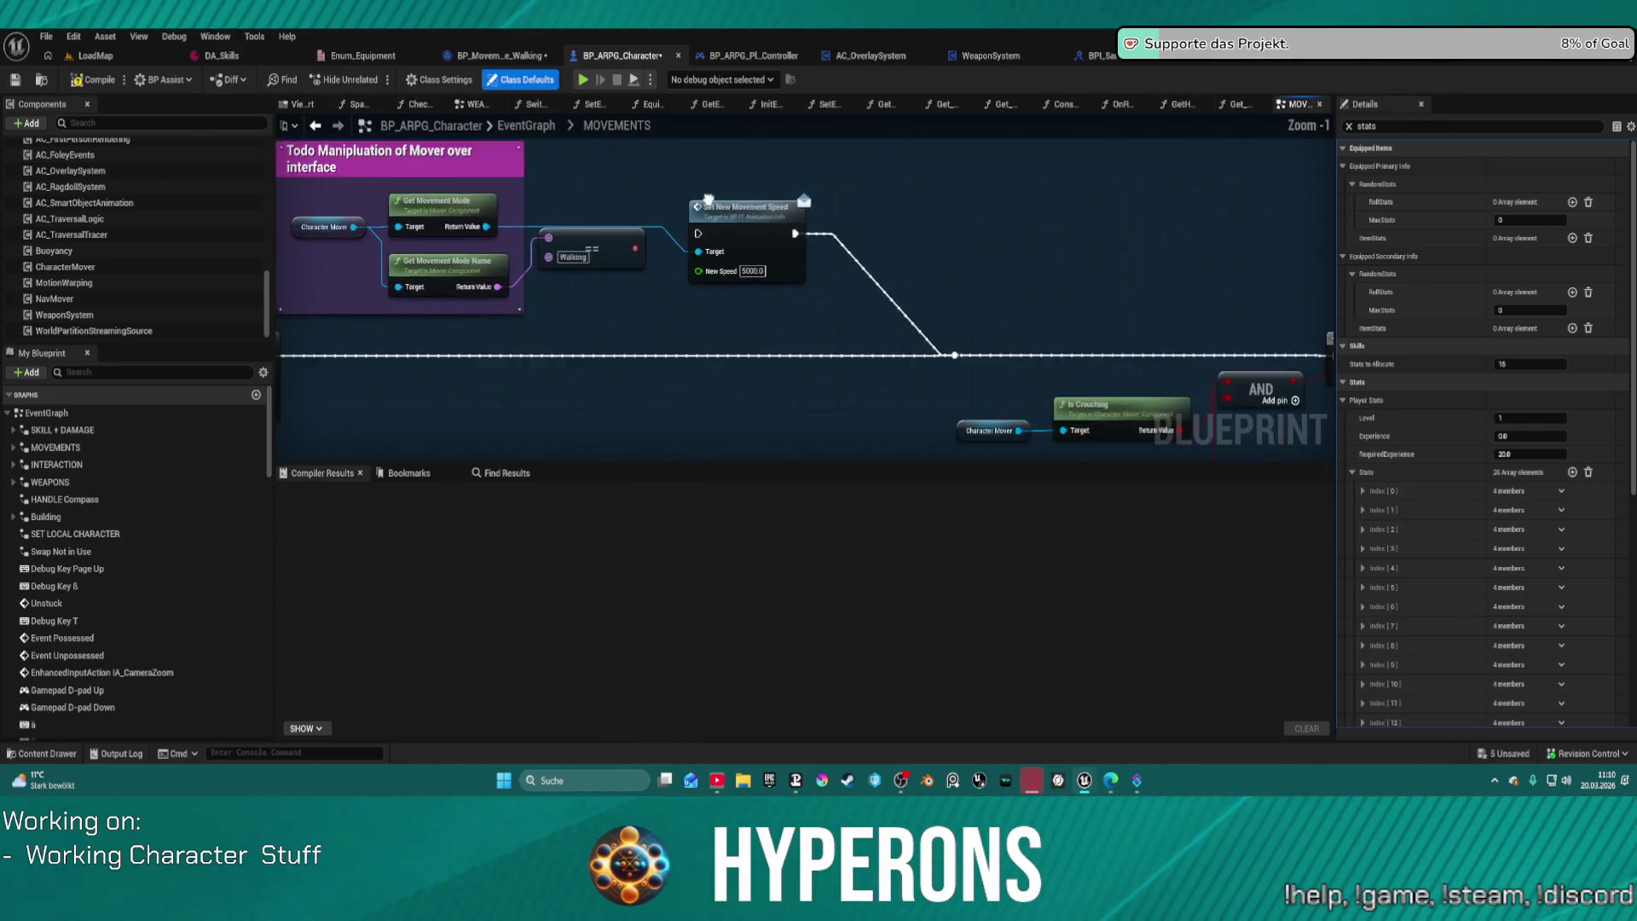
{"action": "left_click_drag", "start_coordinate": [806, 290], "coordinate": [789, 511]}
{"action": "mouse_move", "coordinate": [792, 383]}
{"action": "left_mouse_down"}
{"action": "mouse_move", "coordinate": [791, 356]}
{"action": "mouse_move", "coordinate": [835, 309]}
{"action": "mouse_move", "coordinate": [890, 338]}
{"action": "mouse_move", "coordinate": [890, 361]}
{"action": "left_mouse_up"}
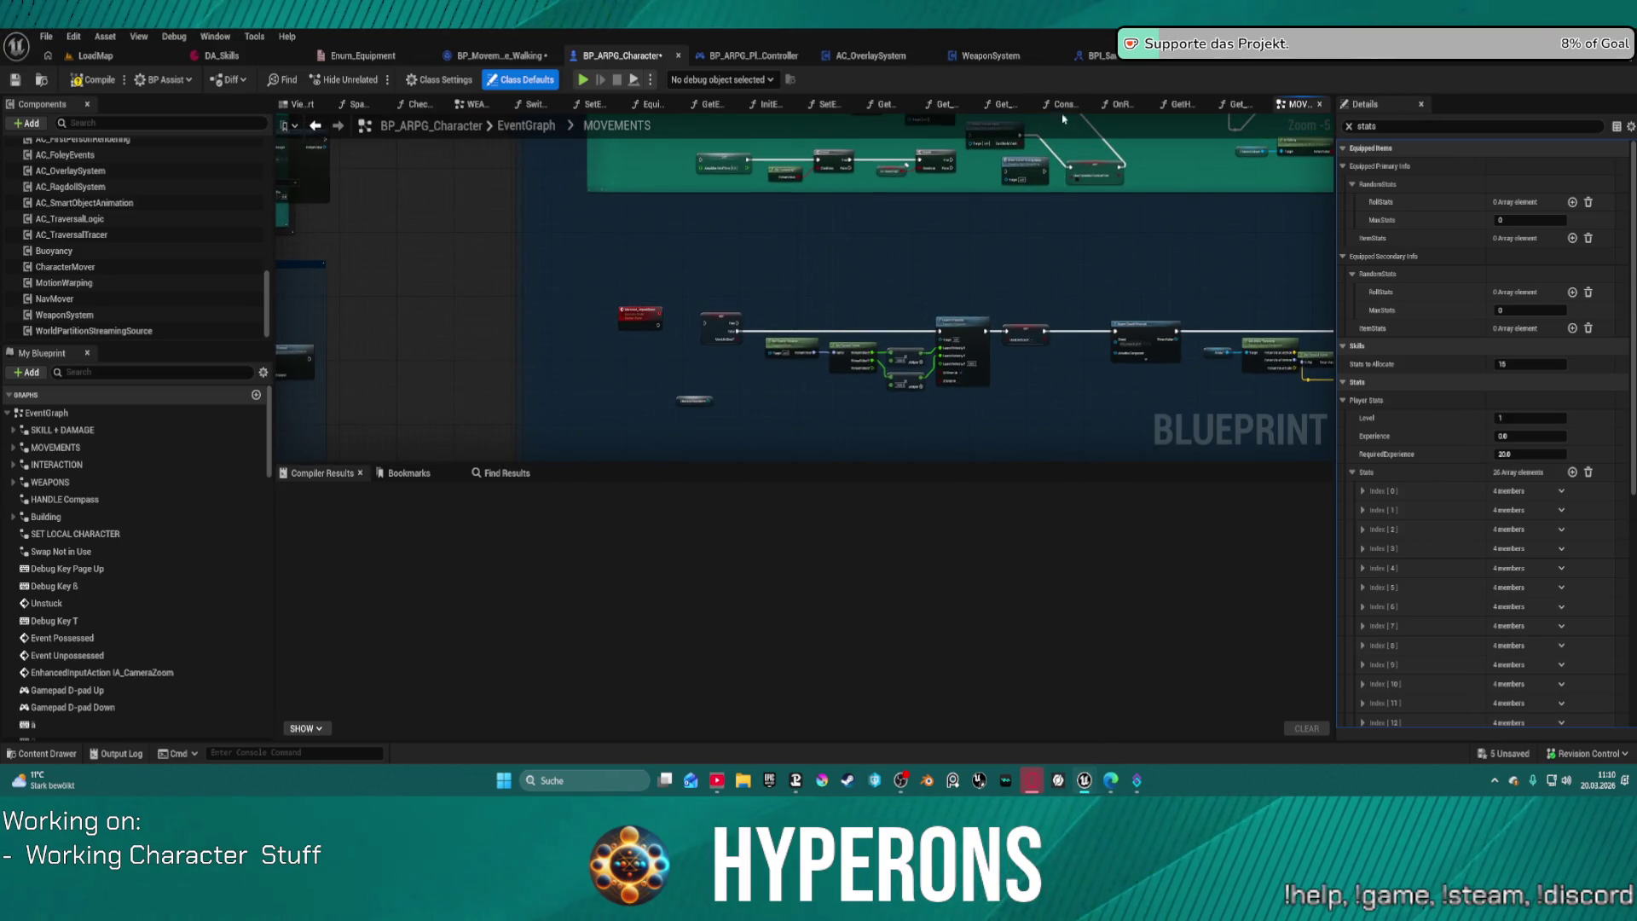
{"action": "left_click", "coordinate": [1061, 104]}
{"action": "scroll", "coordinate": [834, 313], "scroll_direction": "down", "scroll_amount": 3}
{"action": "mouse_move", "coordinate": [834, 313]}
{"action": "left_mouse_down"}
{"action": "mouse_move", "coordinate": [1261, 343]}
{"action": "mouse_move", "coordinate": [1236, 348]}
{"action": "left_mouse_up"}
Step: Examine 'Change for mover' setting Default Movement Speed from Max Walk Speed, then list MOVEMENTS' events
{"action": "scroll", "coordinate": [1236, 349], "scroll_direction": "up", "scroll_amount": 5}
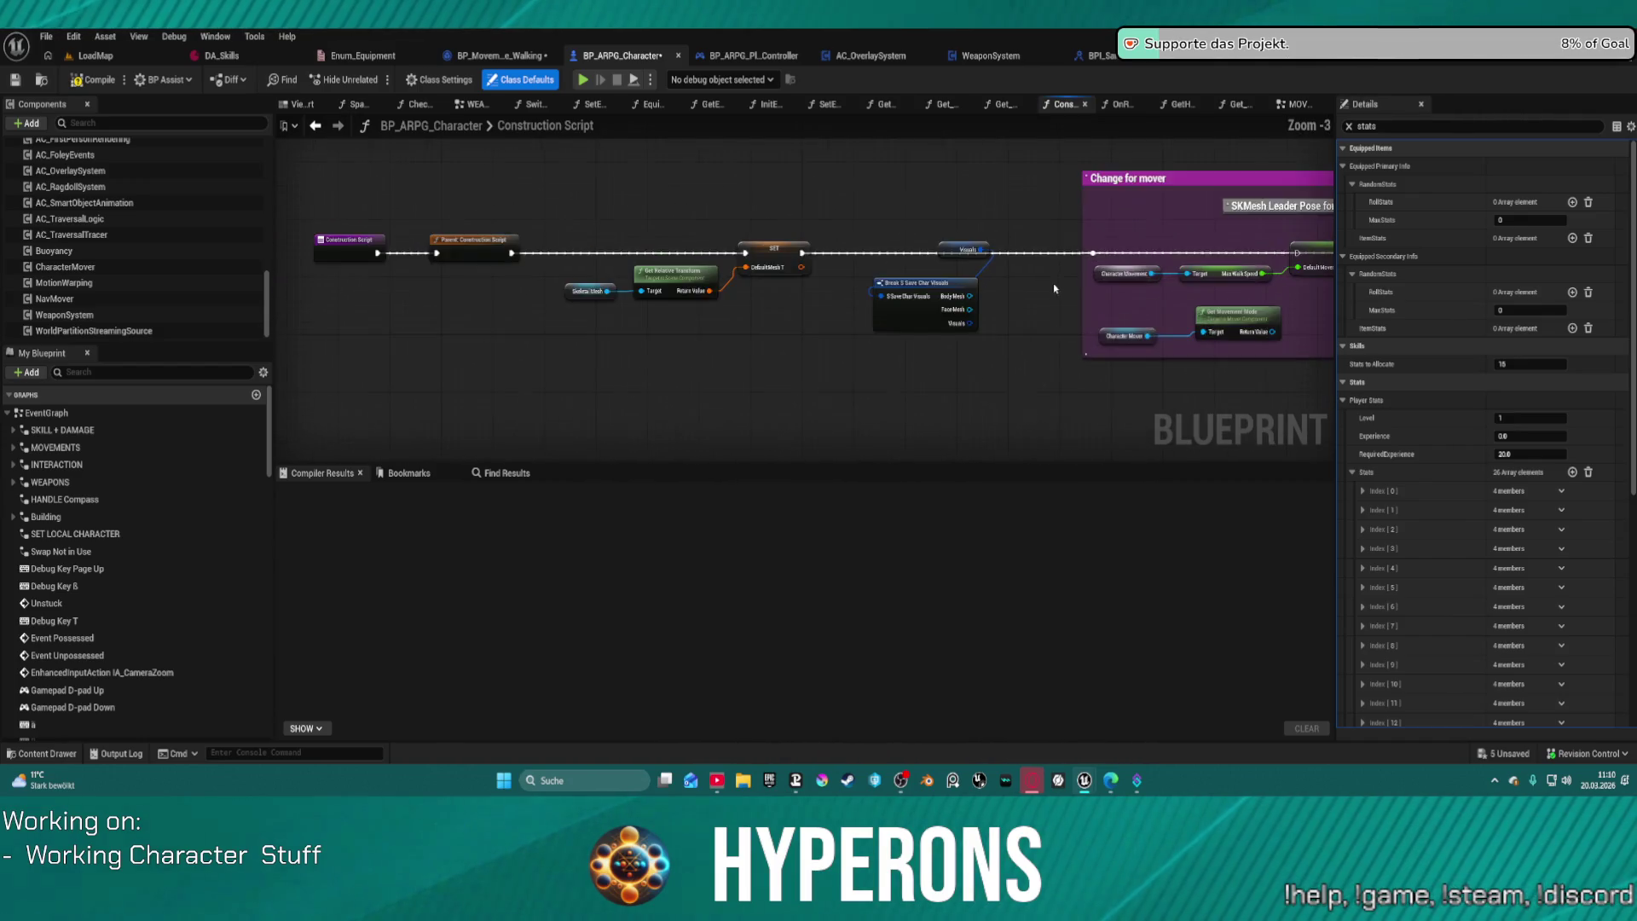
{"action": "left_click_drag", "start_coordinate": [873, 323], "coordinate": [838, 333]}
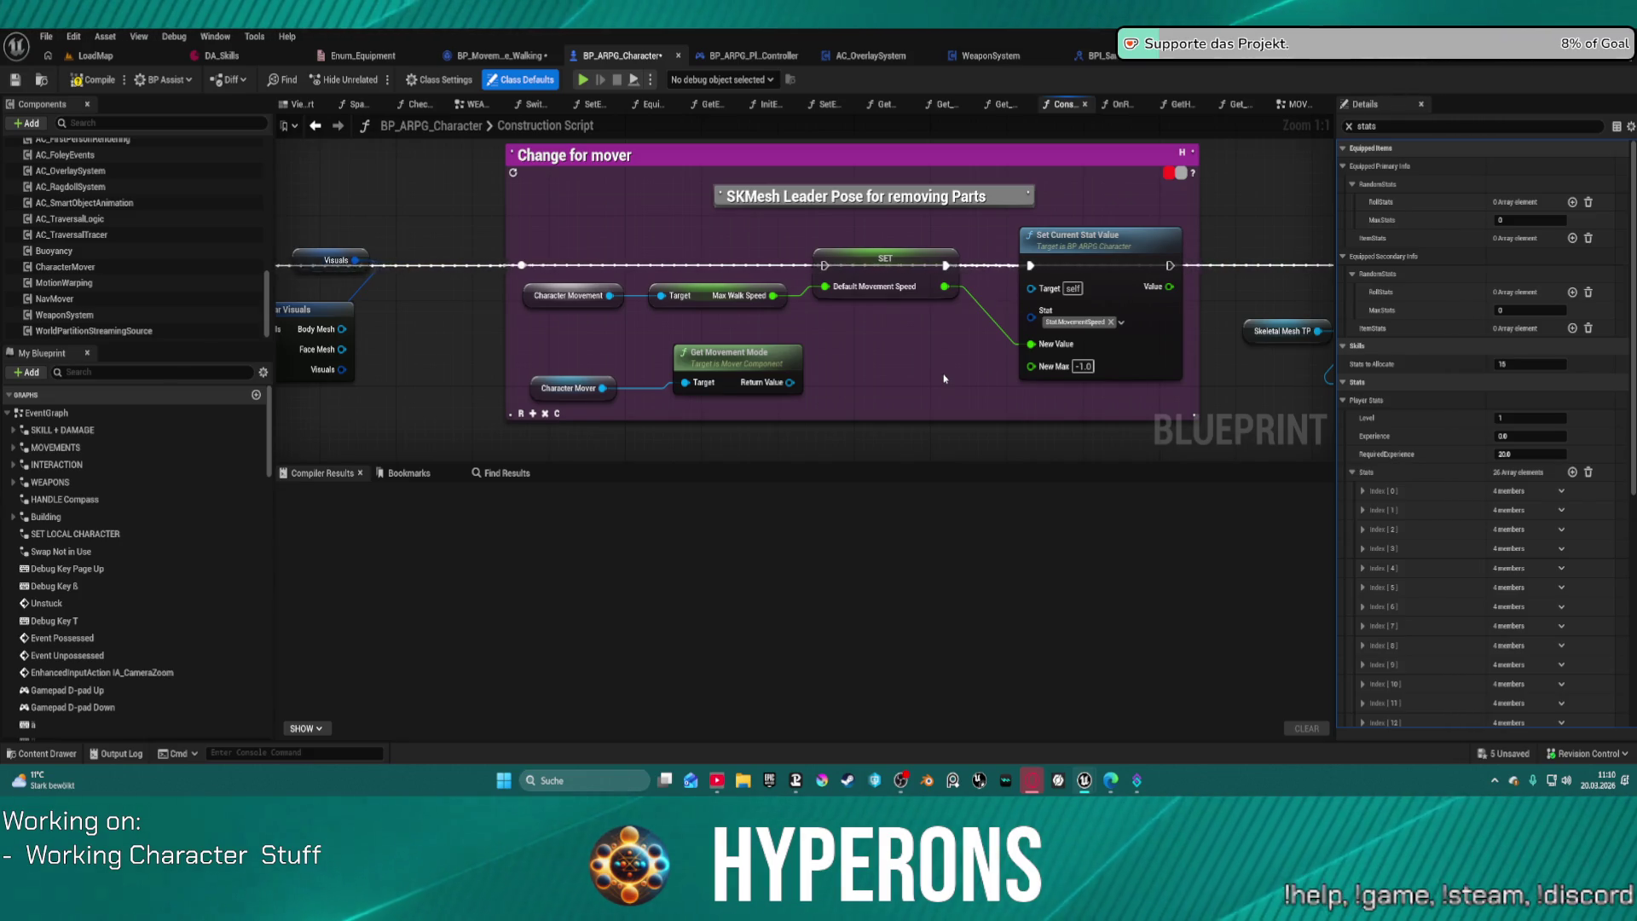
{"action": "scroll", "coordinate": [154, 503], "scroll_direction": "down", "scroll_amount": 2}
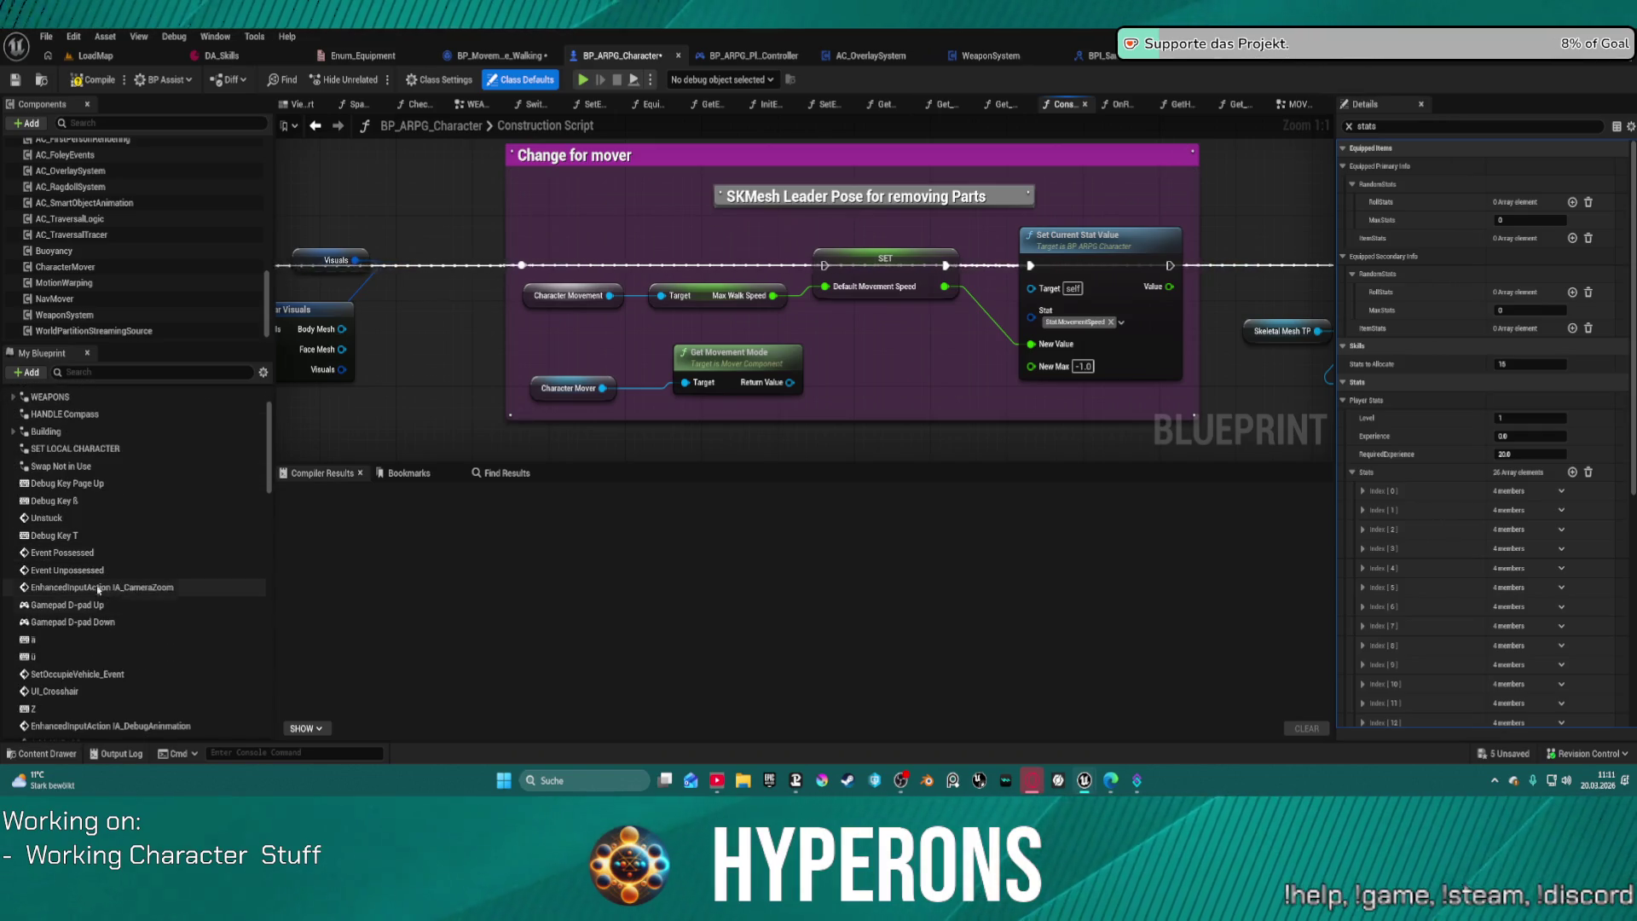
{"action": "scroll", "coordinate": [130, 256], "scroll_direction": "up", "scroll_amount": 3}
{"action": "scroll", "coordinate": [136, 256], "scroll_direction": "up", "scroll_amount": 5}
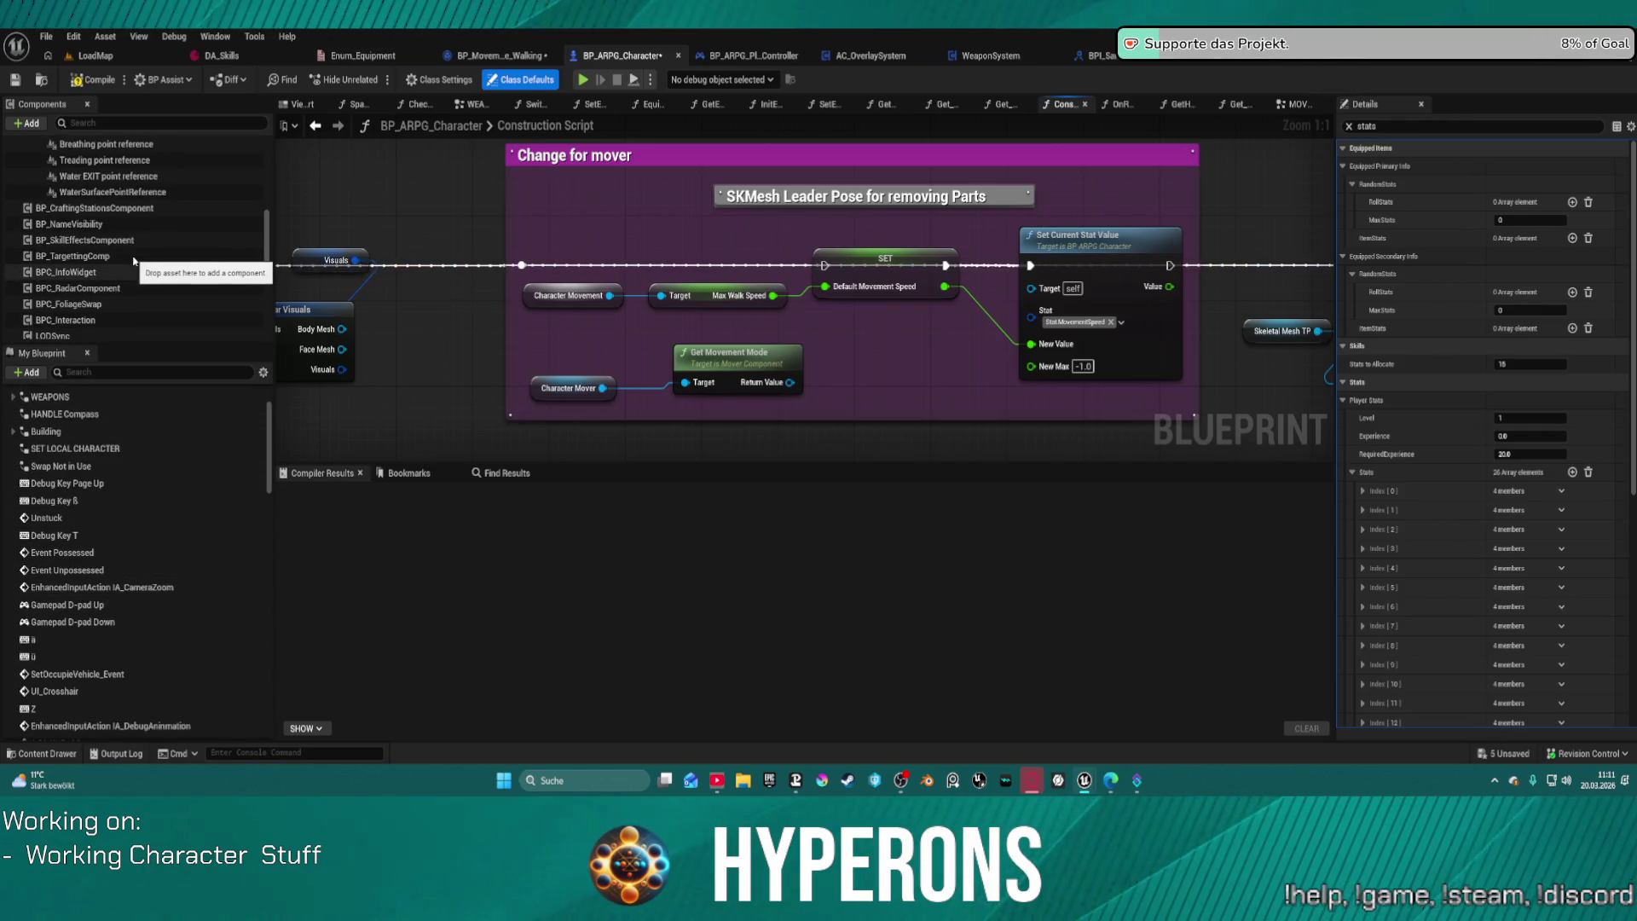
{"action": "scroll", "coordinate": [220, 510], "scroll_direction": "up", "scroll_amount": 3}
{"action": "scroll", "coordinate": [220, 510], "scroll_direction": "down", "scroll_amount": 6}
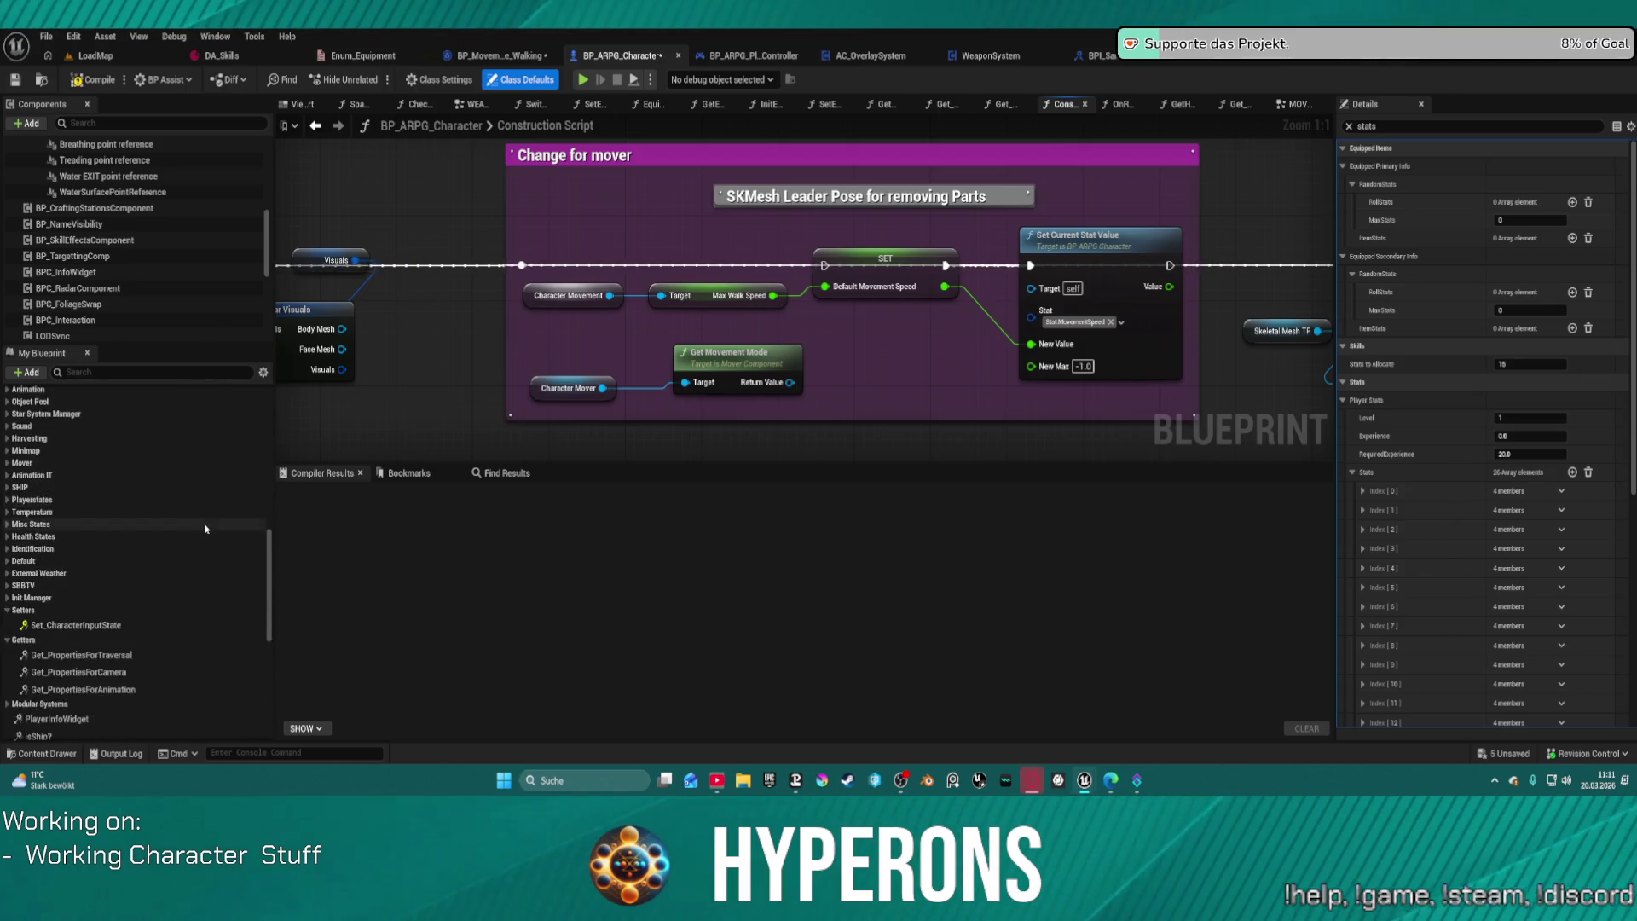
{"action": "scroll", "coordinate": [83, 432], "scroll_direction": "up", "scroll_amount": 5}
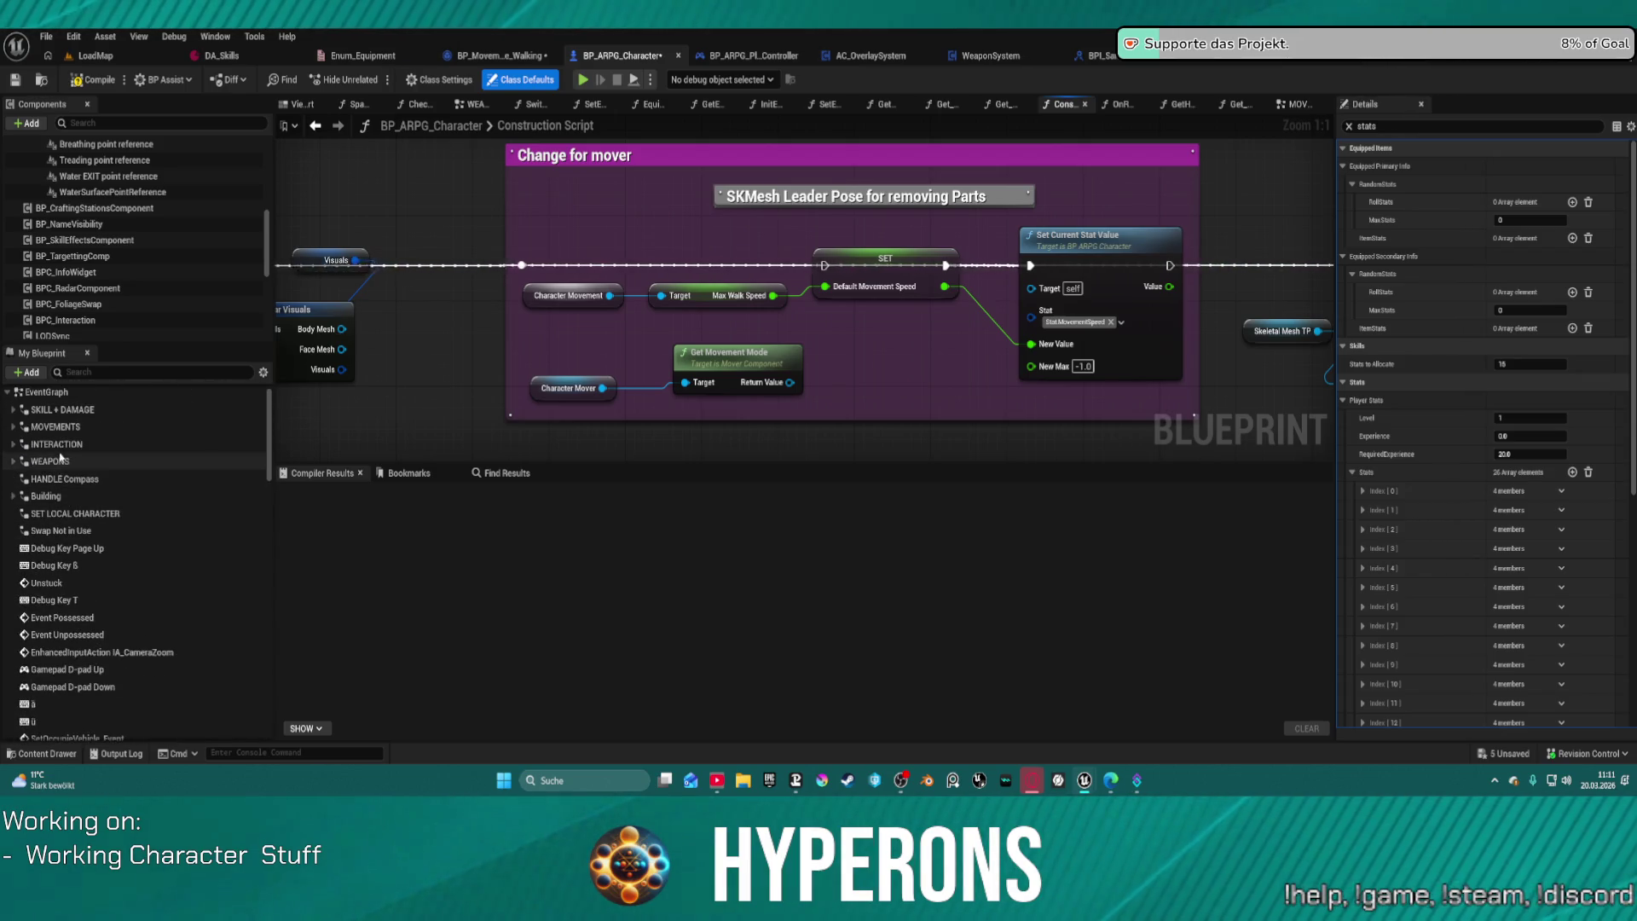
{"action": "double_click", "coordinate": [53, 426]}
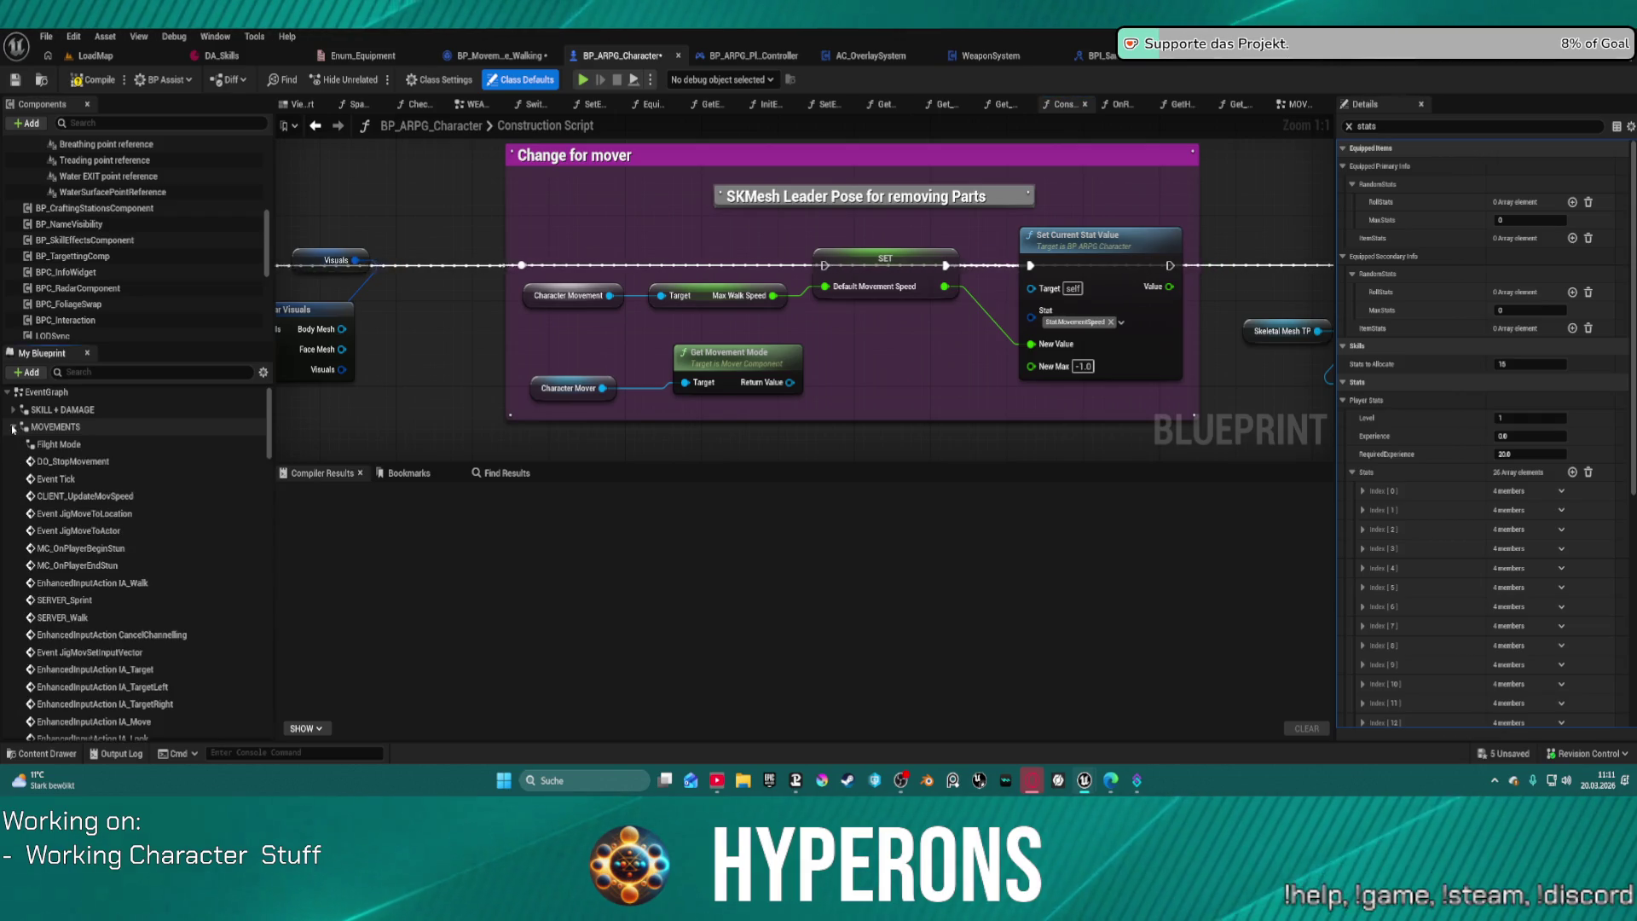
{"action": "left_click", "coordinate": [53, 426]}
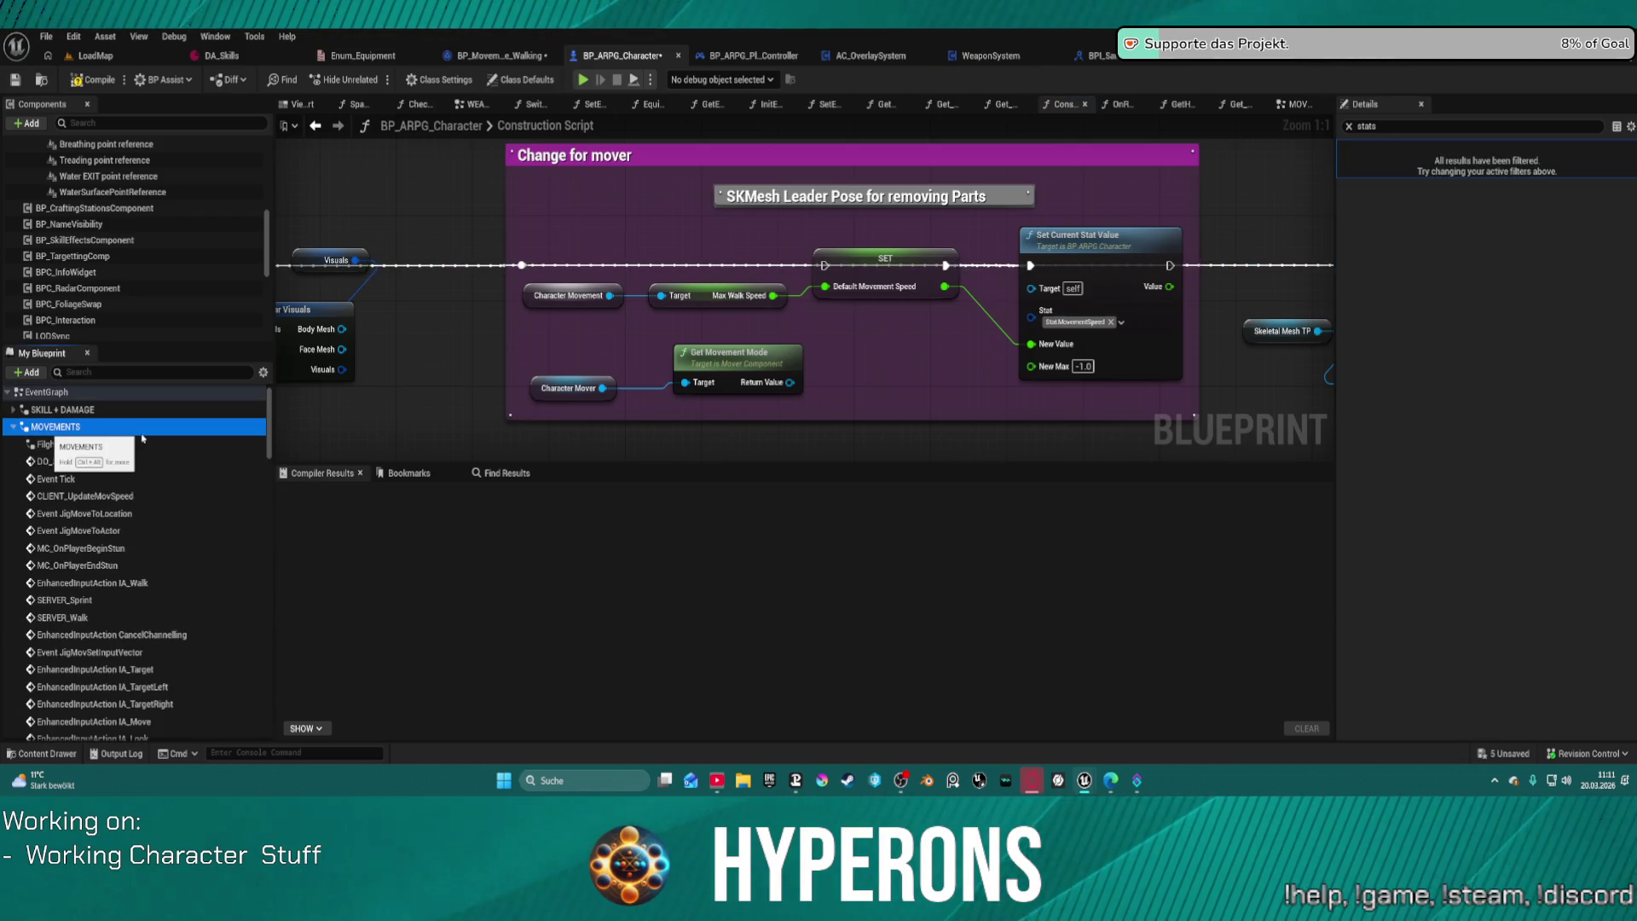
Step: Open MOVEMENTS and center the SERVER_Sprint and Todo Manipulation nodes, then switch to BP_MovementMode_Walking
{"action": "double_click", "coordinate": [53, 427]}
{"action": "mouse_move", "coordinate": [893, 406]}
{"action": "left_mouse_down"}
{"action": "mouse_move", "coordinate": [910, 256]}
{"action": "mouse_move", "coordinate": [884, 197]}
{"action": "left_mouse_up"}
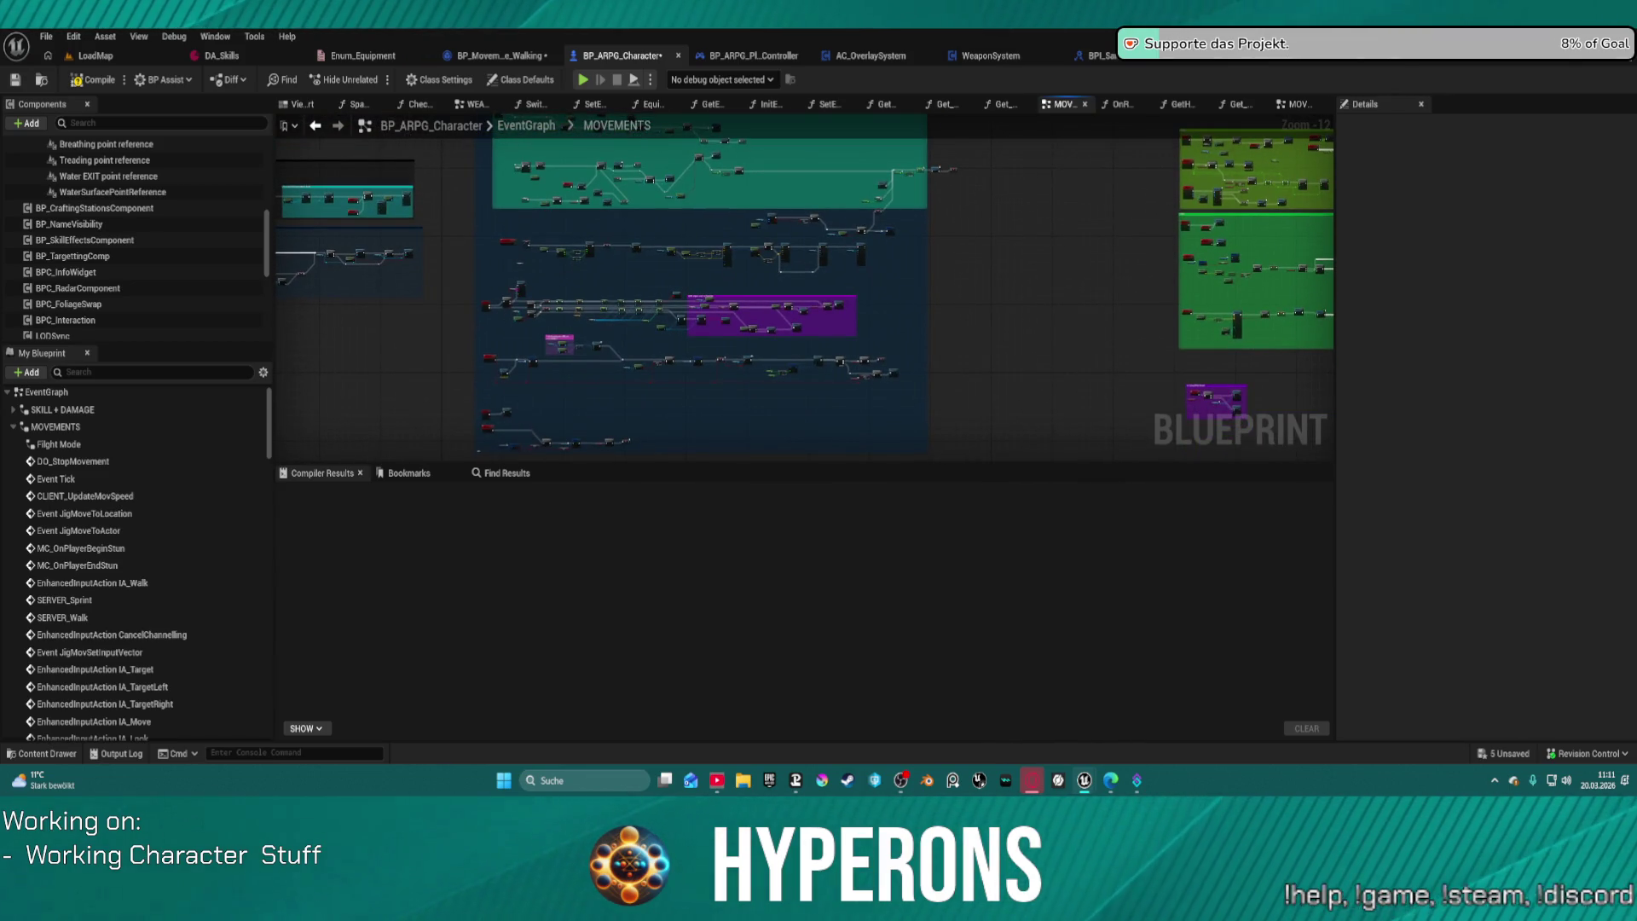
{"action": "scroll", "coordinate": [844, 241], "scroll_direction": "up", "scroll_amount": 11}
{"action": "mouse_move", "coordinate": [844, 241]}
{"action": "left_mouse_down"}
{"action": "mouse_move", "coordinate": [927, 238]}
{"action": "mouse_move", "coordinate": [913, 171]}
{"action": "mouse_move", "coordinate": [767, 161]}
{"action": "mouse_move", "coordinate": [904, 307]}
{"action": "mouse_move", "coordinate": [904, 375]}
{"action": "mouse_move", "coordinate": [903, 270]}
{"action": "mouse_move", "coordinate": [948, 391]}
{"action": "mouse_move", "coordinate": [861, 179]}
{"action": "mouse_move", "coordinate": [878, 402]}
{"action": "left_mouse_up"}
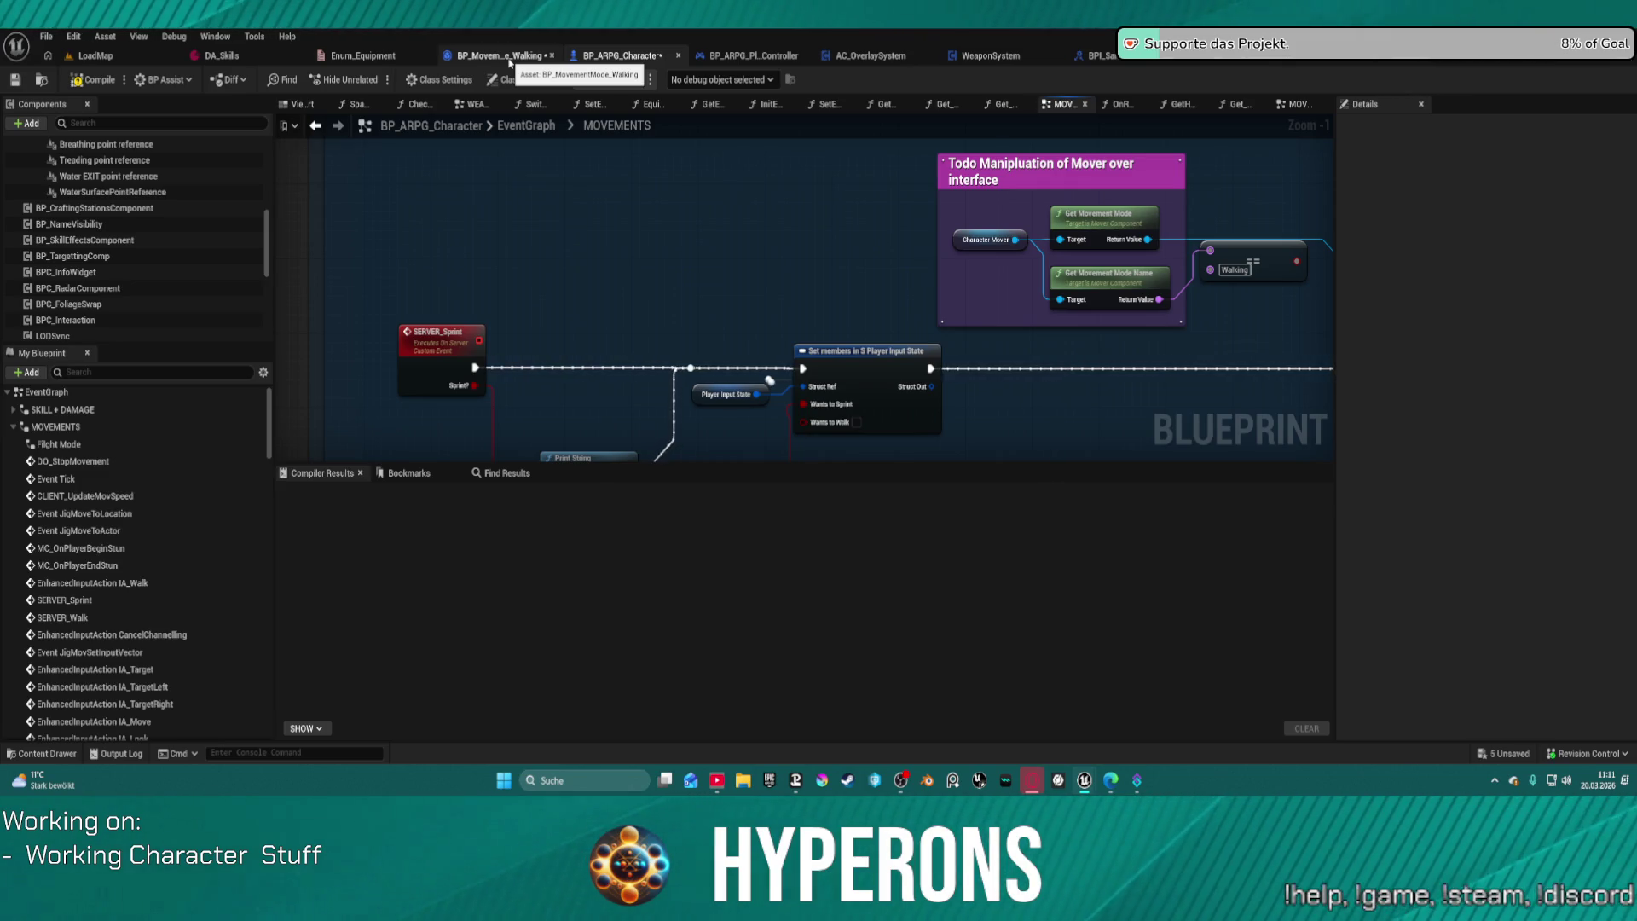
{"action": "left_click", "coordinate": [509, 57]}
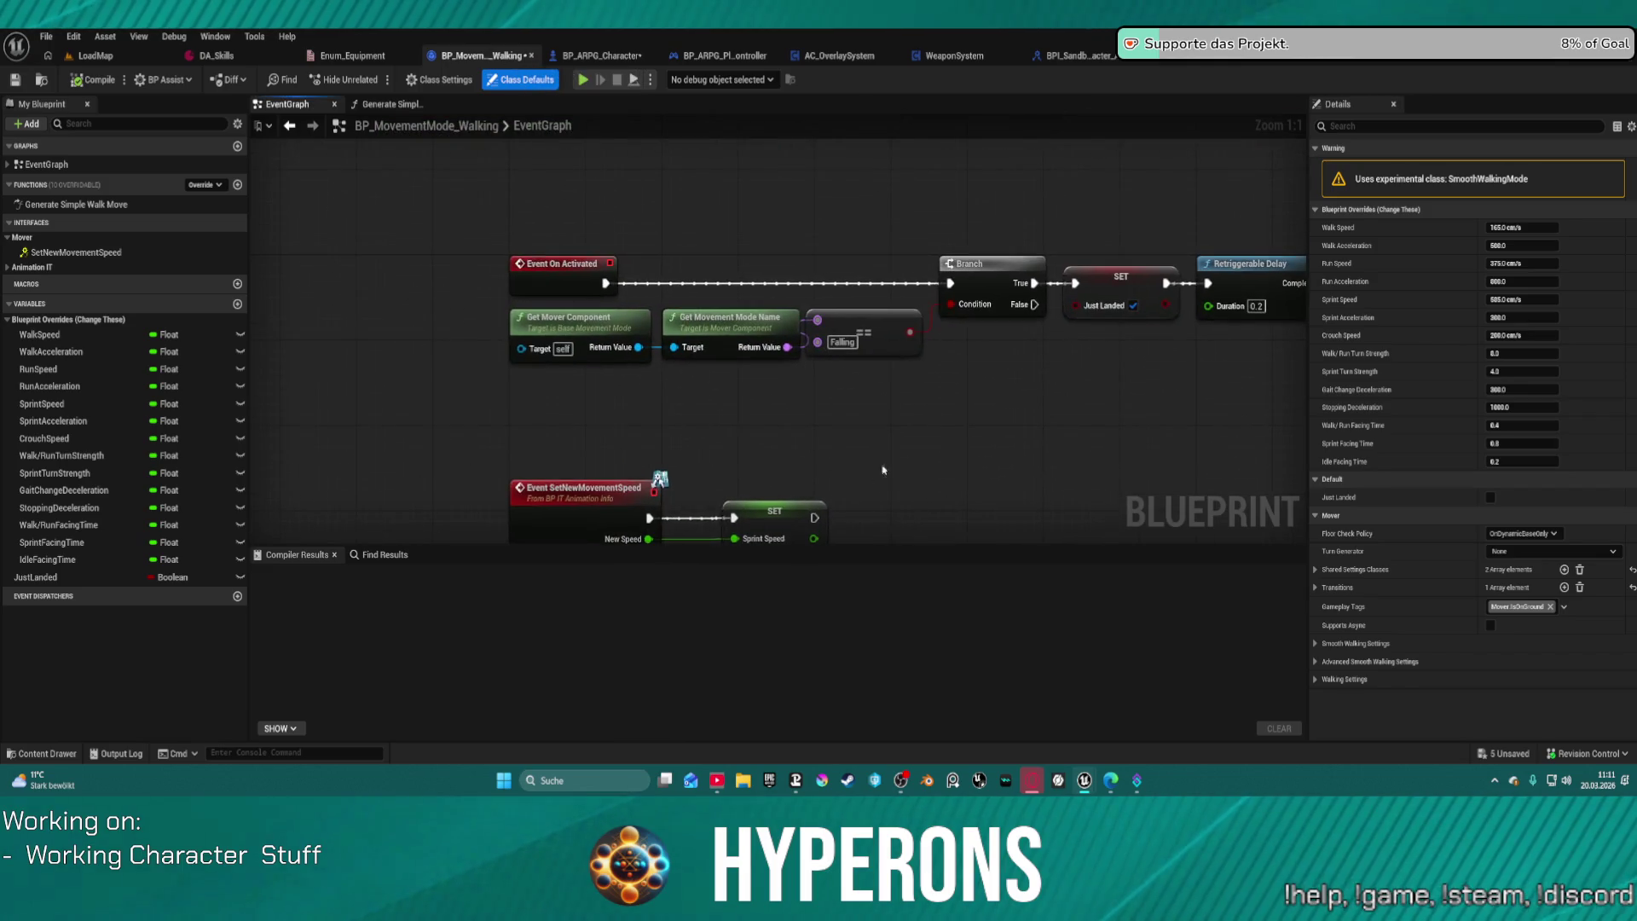
Step: Pan the walking mode EventGraph to the Event On Activated chain and its second SET after the delay
{"action": "mouse_move", "coordinate": [994, 463]}
{"action": "left_mouse_down"}
{"action": "mouse_move", "coordinate": [750, 460]}
{"action": "mouse_move", "coordinate": [858, 532]}
{"action": "mouse_move", "coordinate": [851, 474]}
{"action": "mouse_move", "coordinate": [817, 469]}
{"action": "mouse_move", "coordinate": [757, 348]}
{"action": "left_mouse_up"}
{"action": "scroll", "coordinate": [851, 490], "scroll_direction": "down", "scroll_amount": 4}
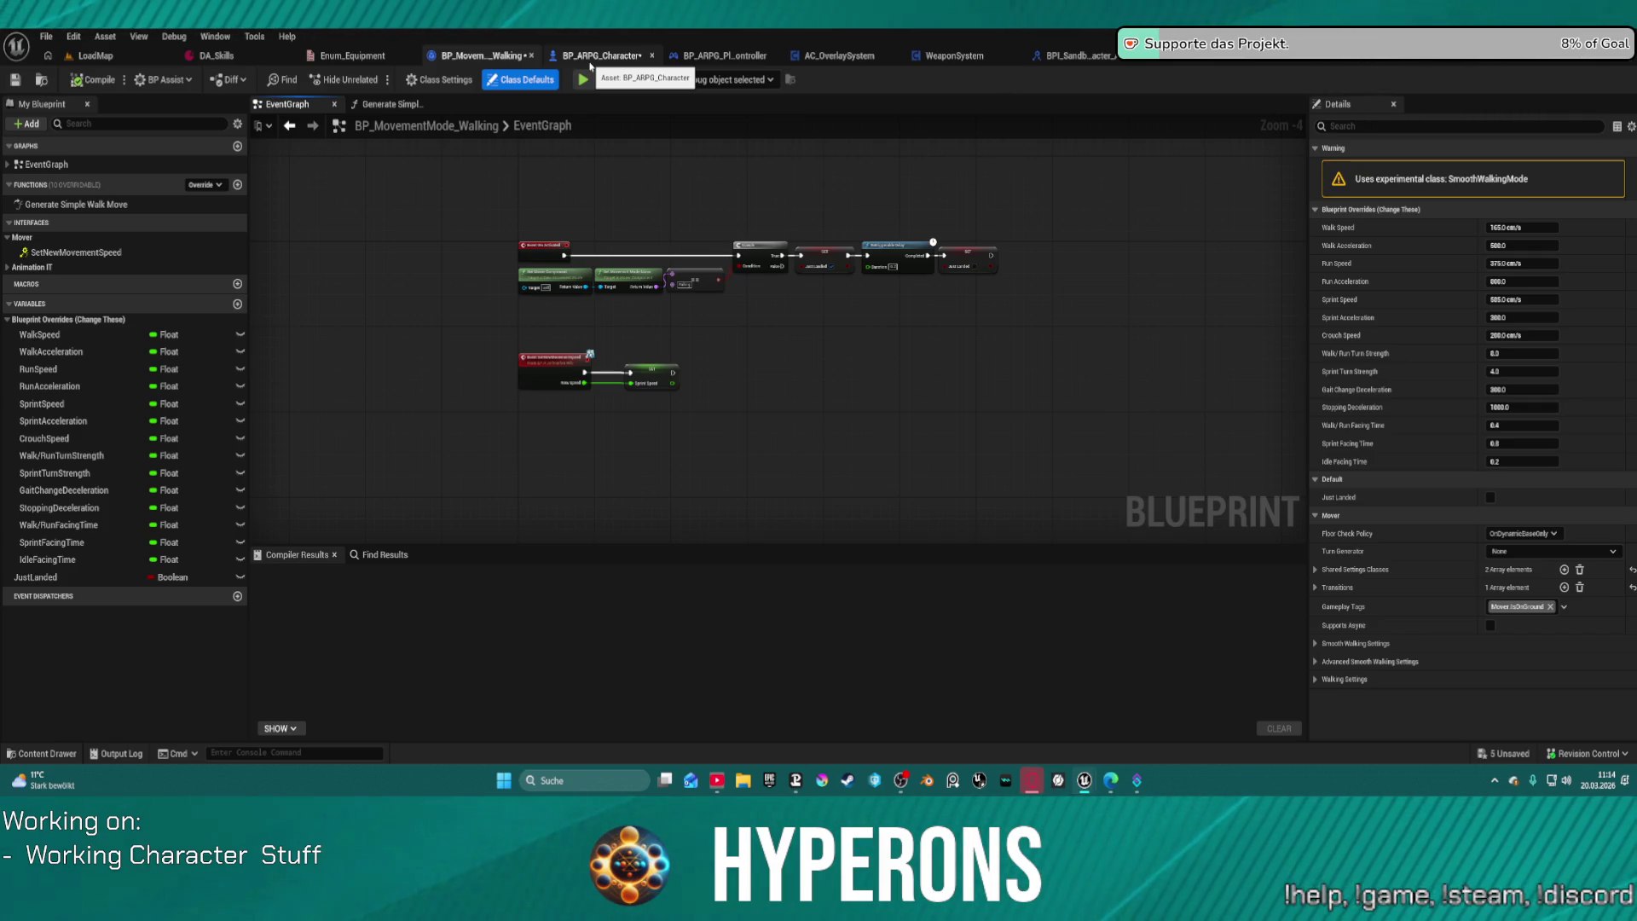
{"action": "left_click", "coordinate": [591, 60]}
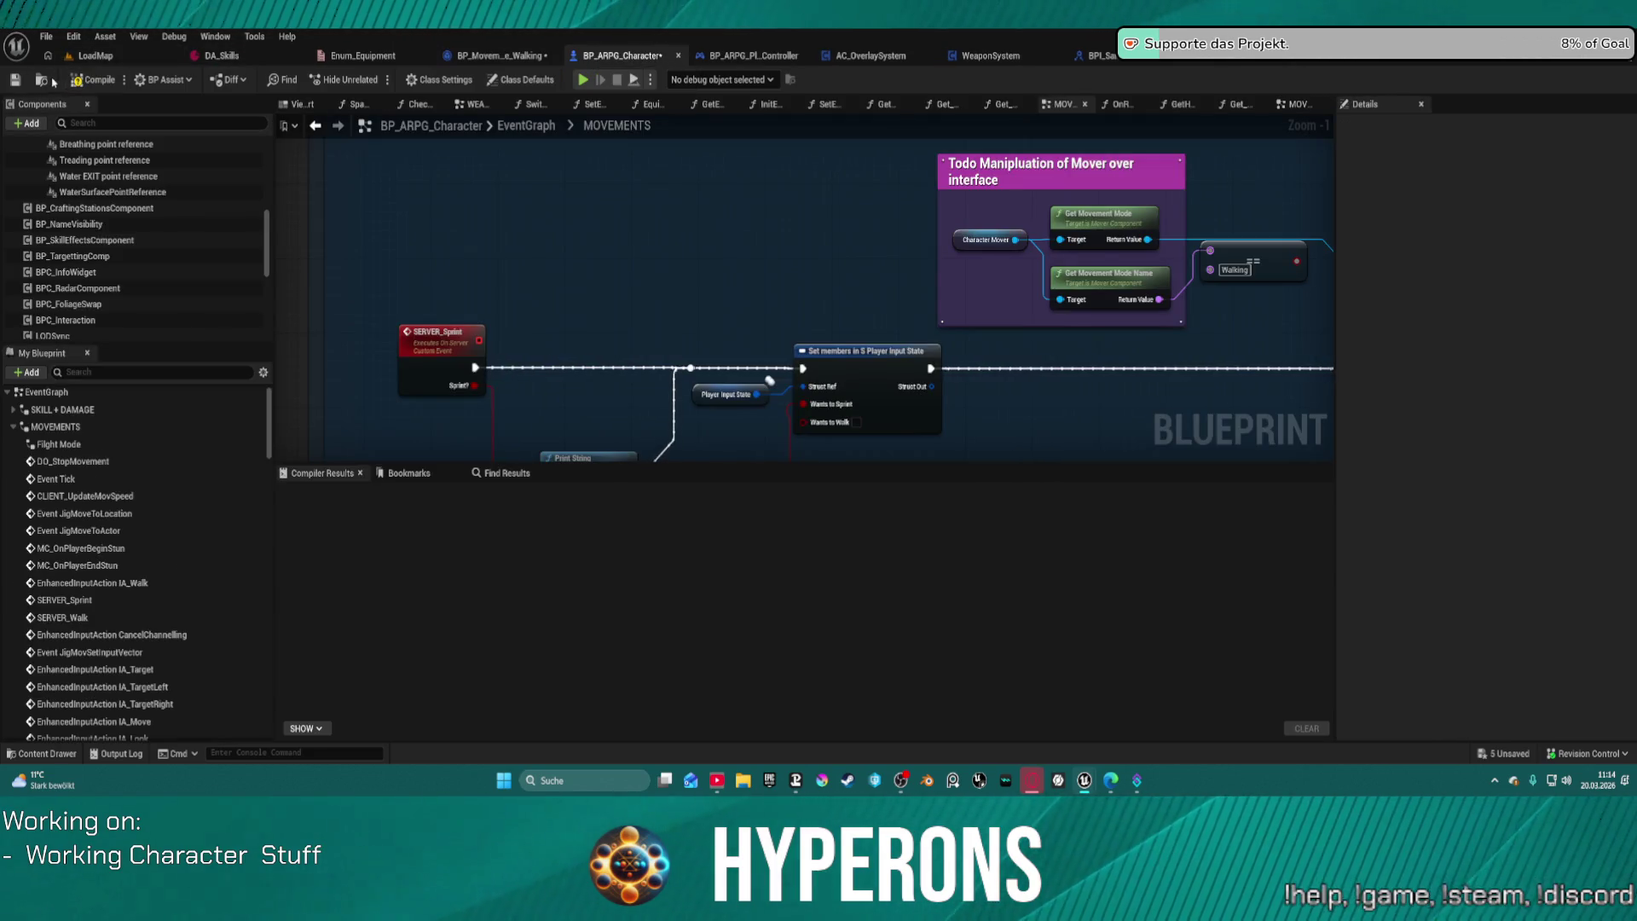
Step: Browse the content drawer to Character > Blueprints > Interfaces, showing its four interface assets
{"action": "key", "text": "ctrl+space"}
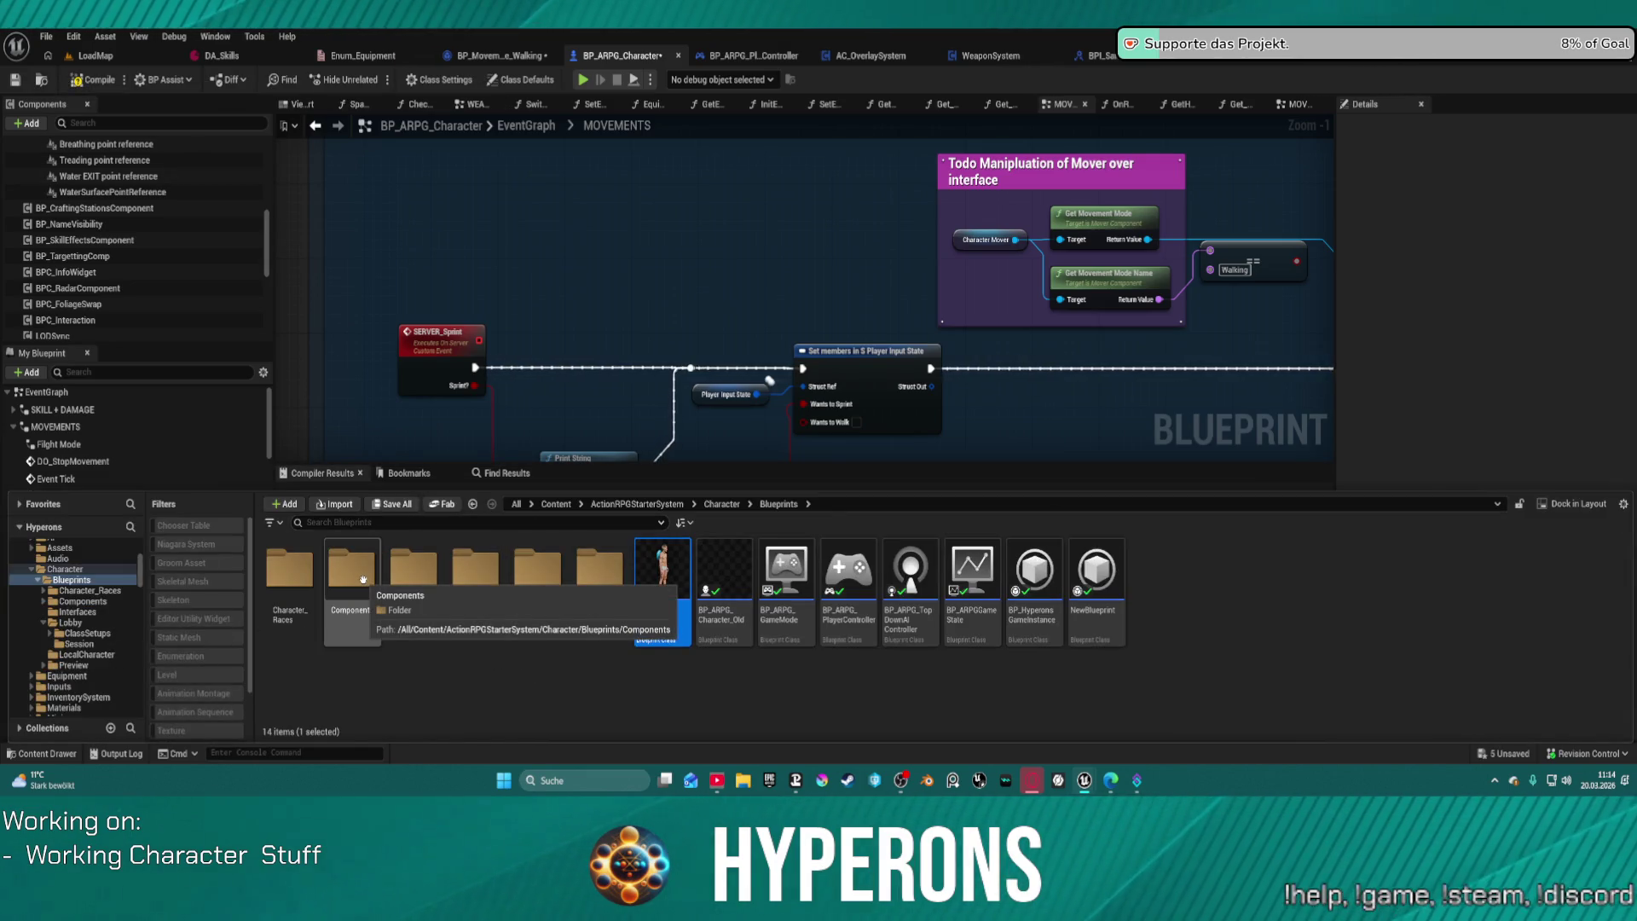
{"action": "scroll", "coordinate": [123, 672], "scroll_direction": "down", "scroll_amount": 3}
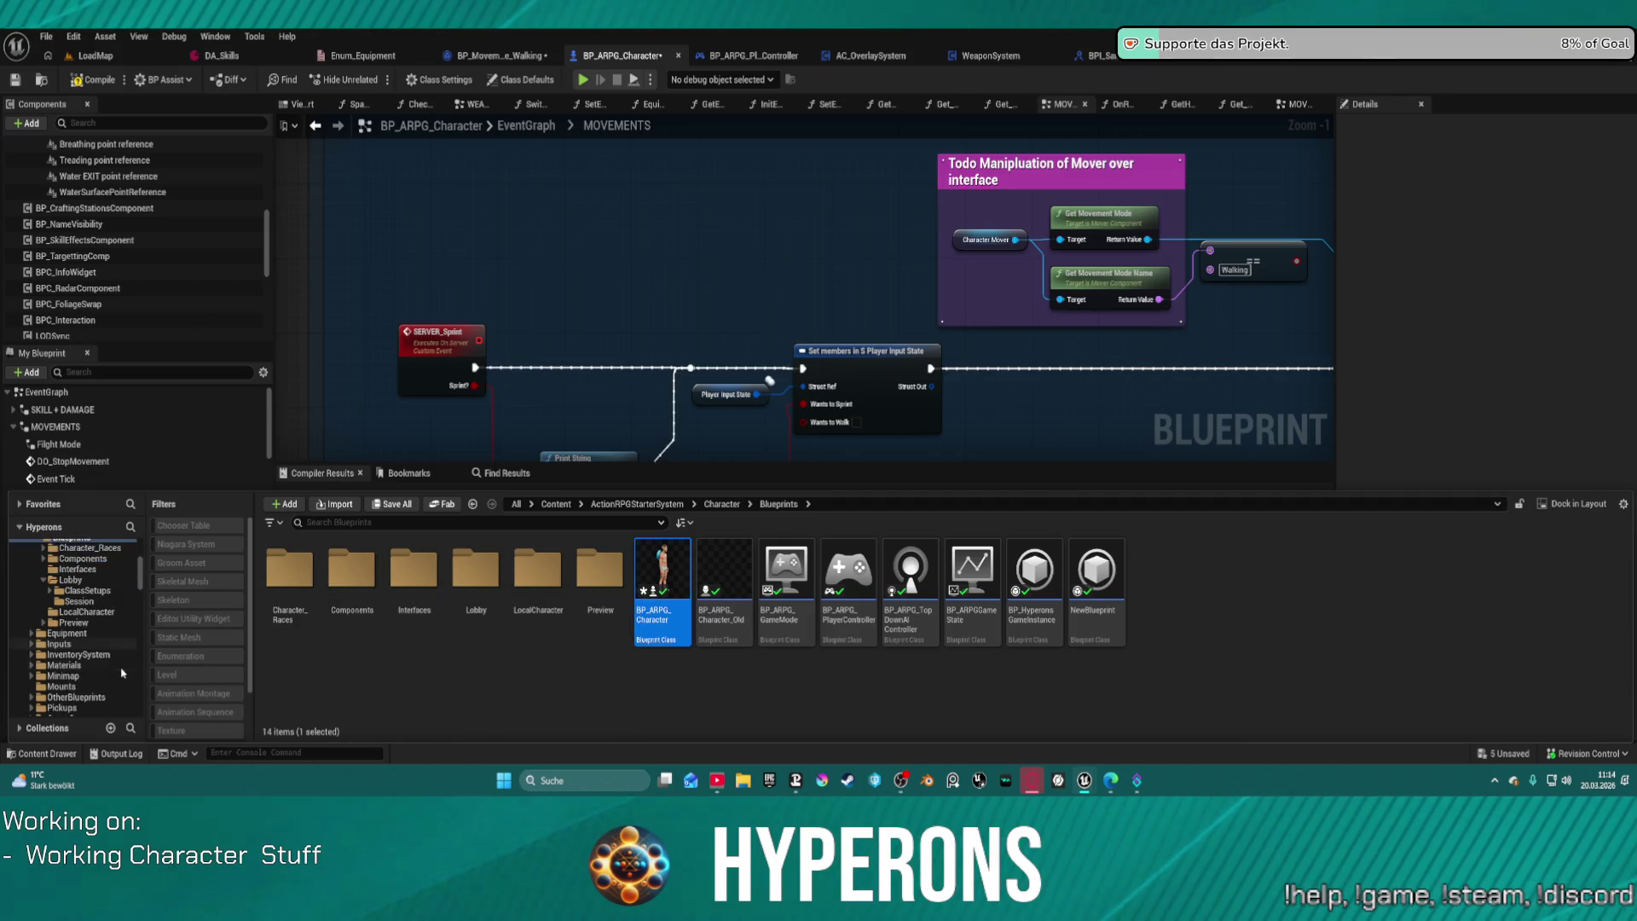
{"action": "scroll", "coordinate": [123, 672], "scroll_direction": "down", "scroll_amount": 5}
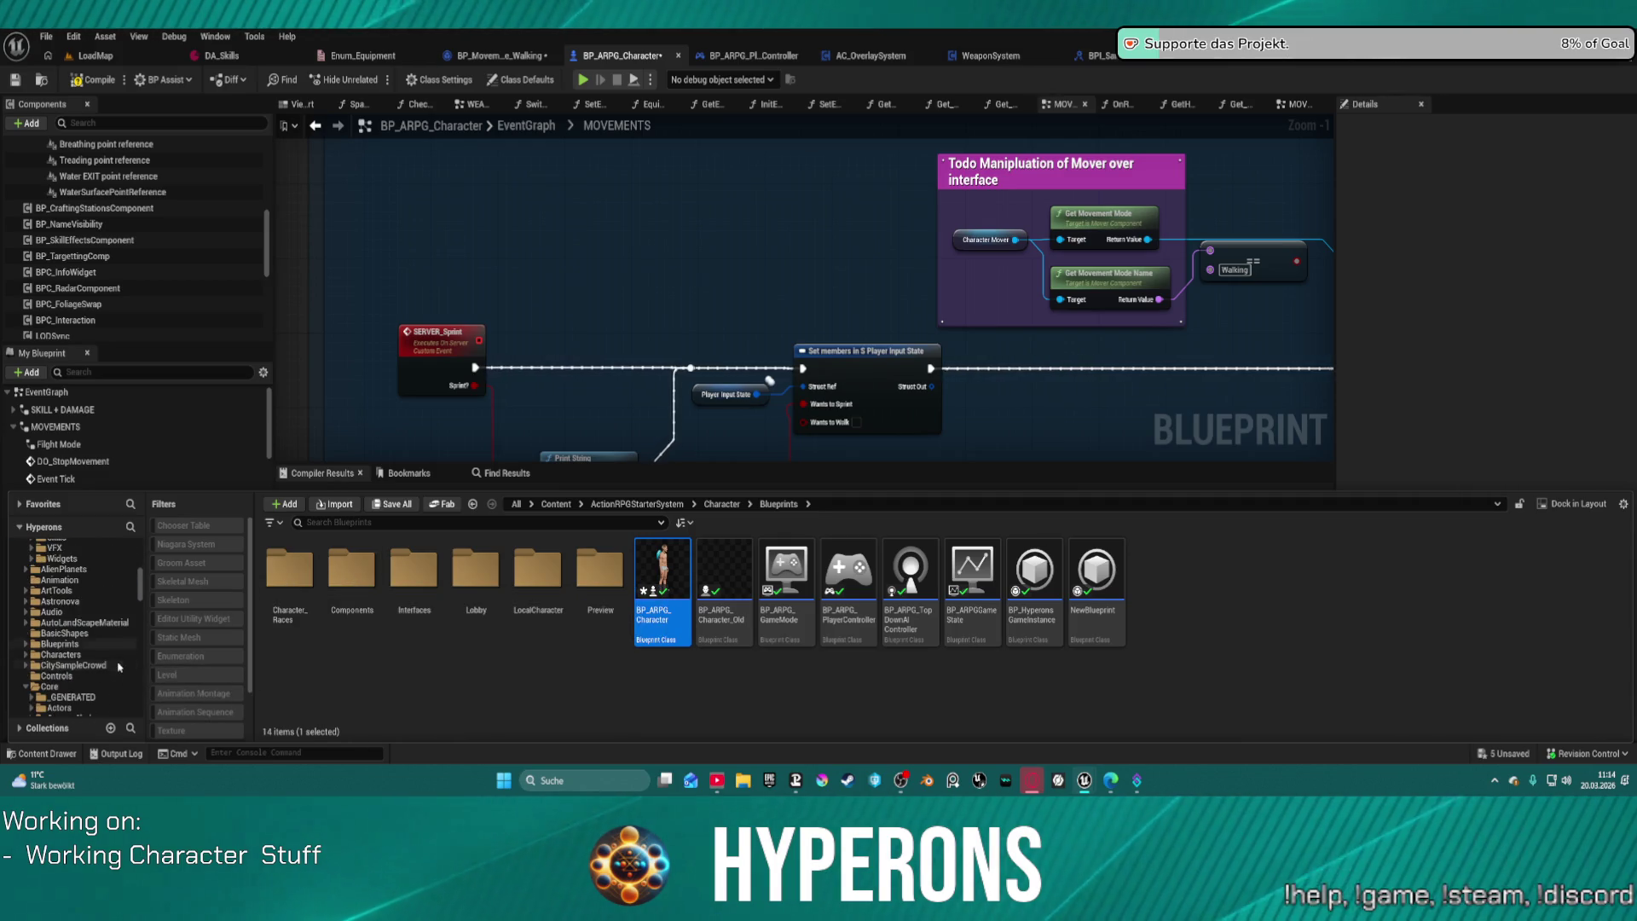
{"action": "scroll", "coordinate": [70, 691], "scroll_direction": "down", "scroll_amount": 2}
{"action": "left_click", "coordinate": [55, 675]}
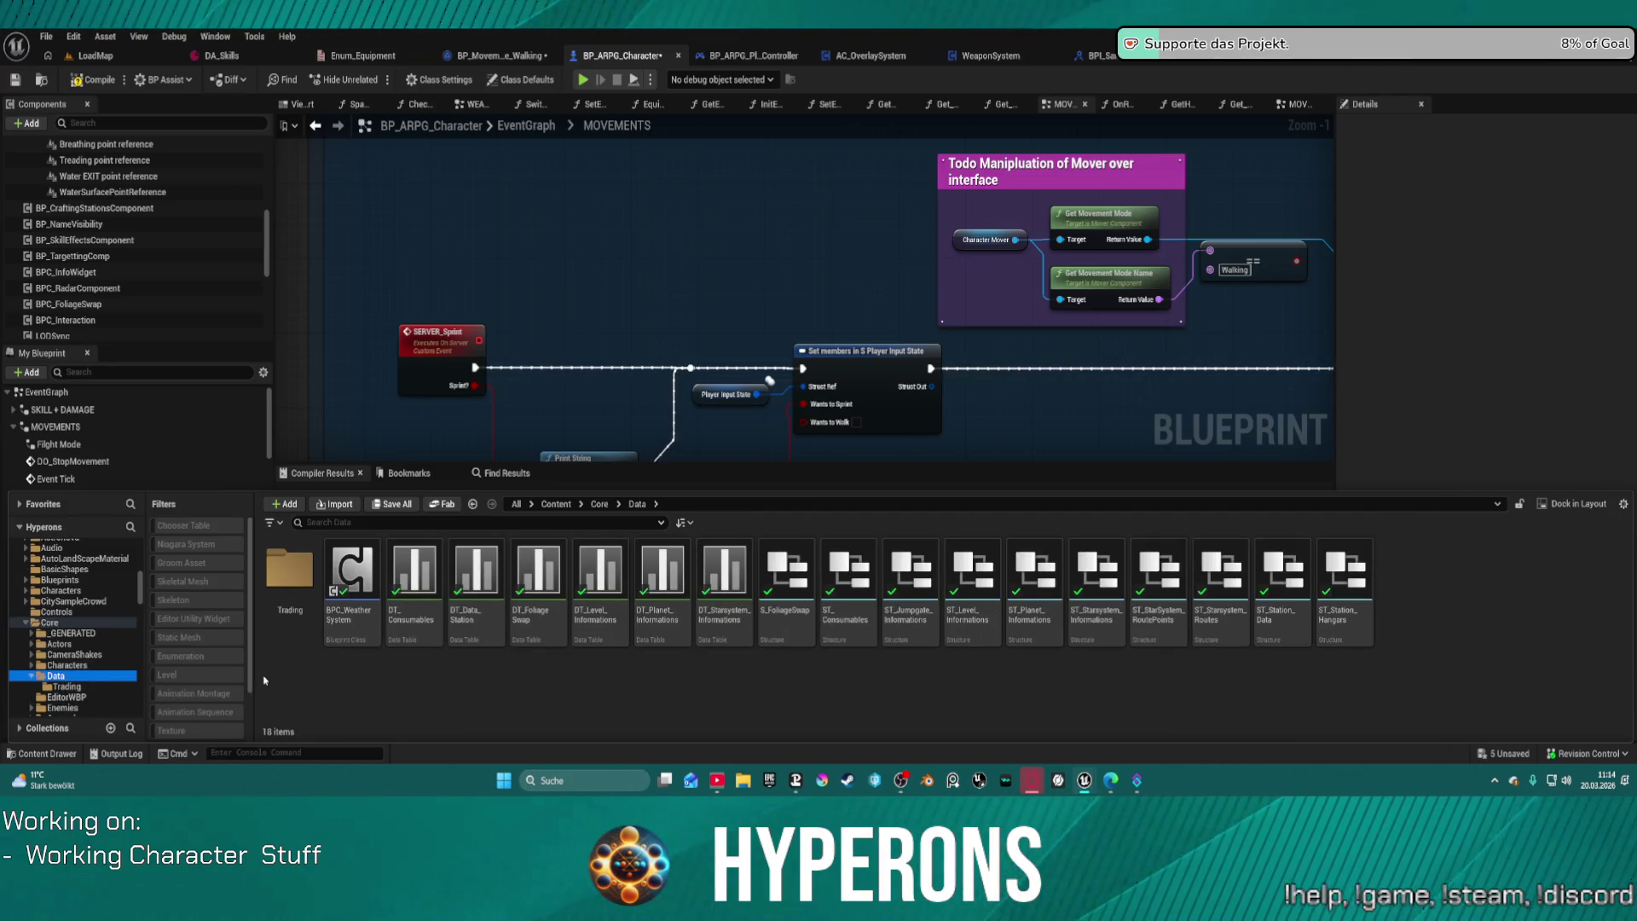
{"action": "scroll", "coordinate": [91, 673], "scroll_direction": "up", "scroll_amount": 5}
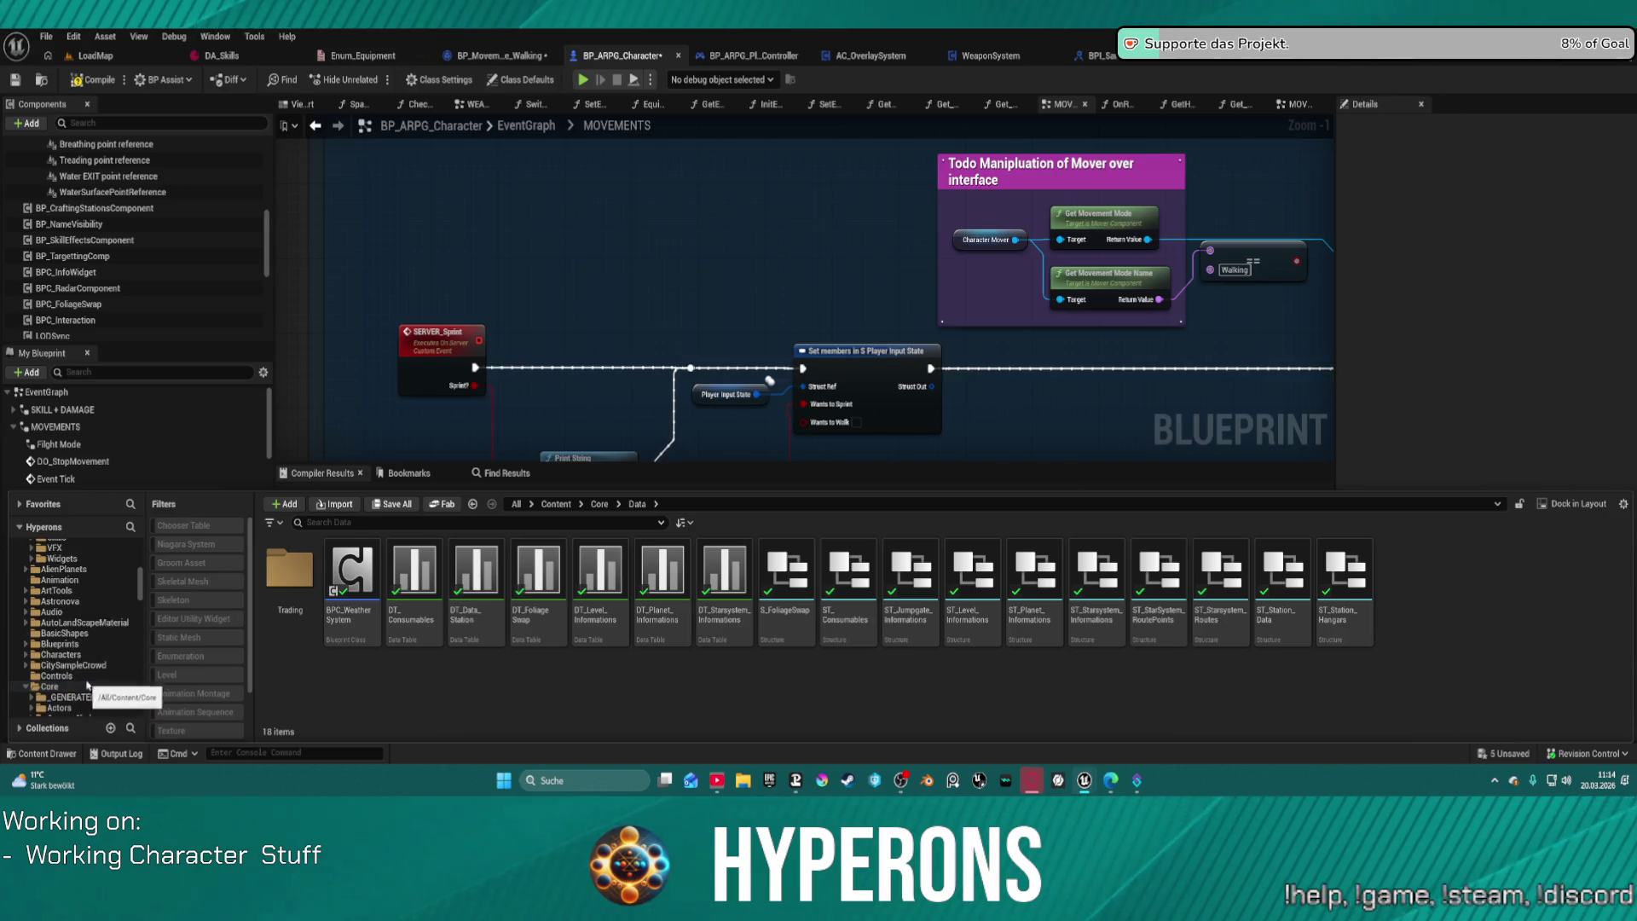
{"action": "scroll", "coordinate": [92, 657], "scroll_direction": "up", "scroll_amount": 5}
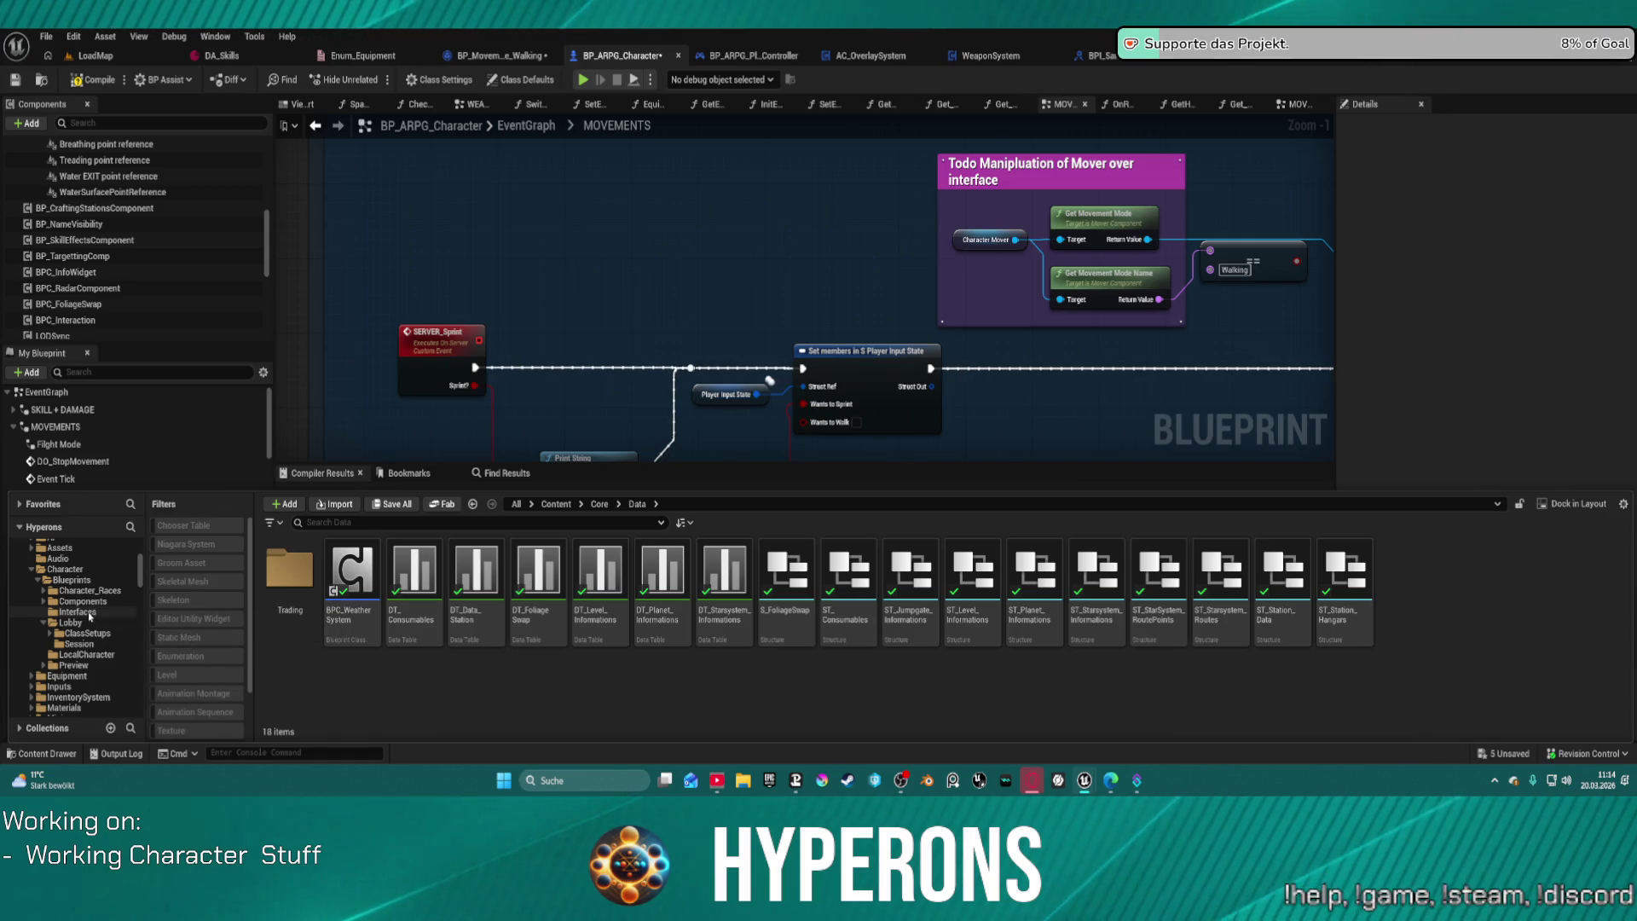
{"action": "left_click", "coordinate": [76, 612]}
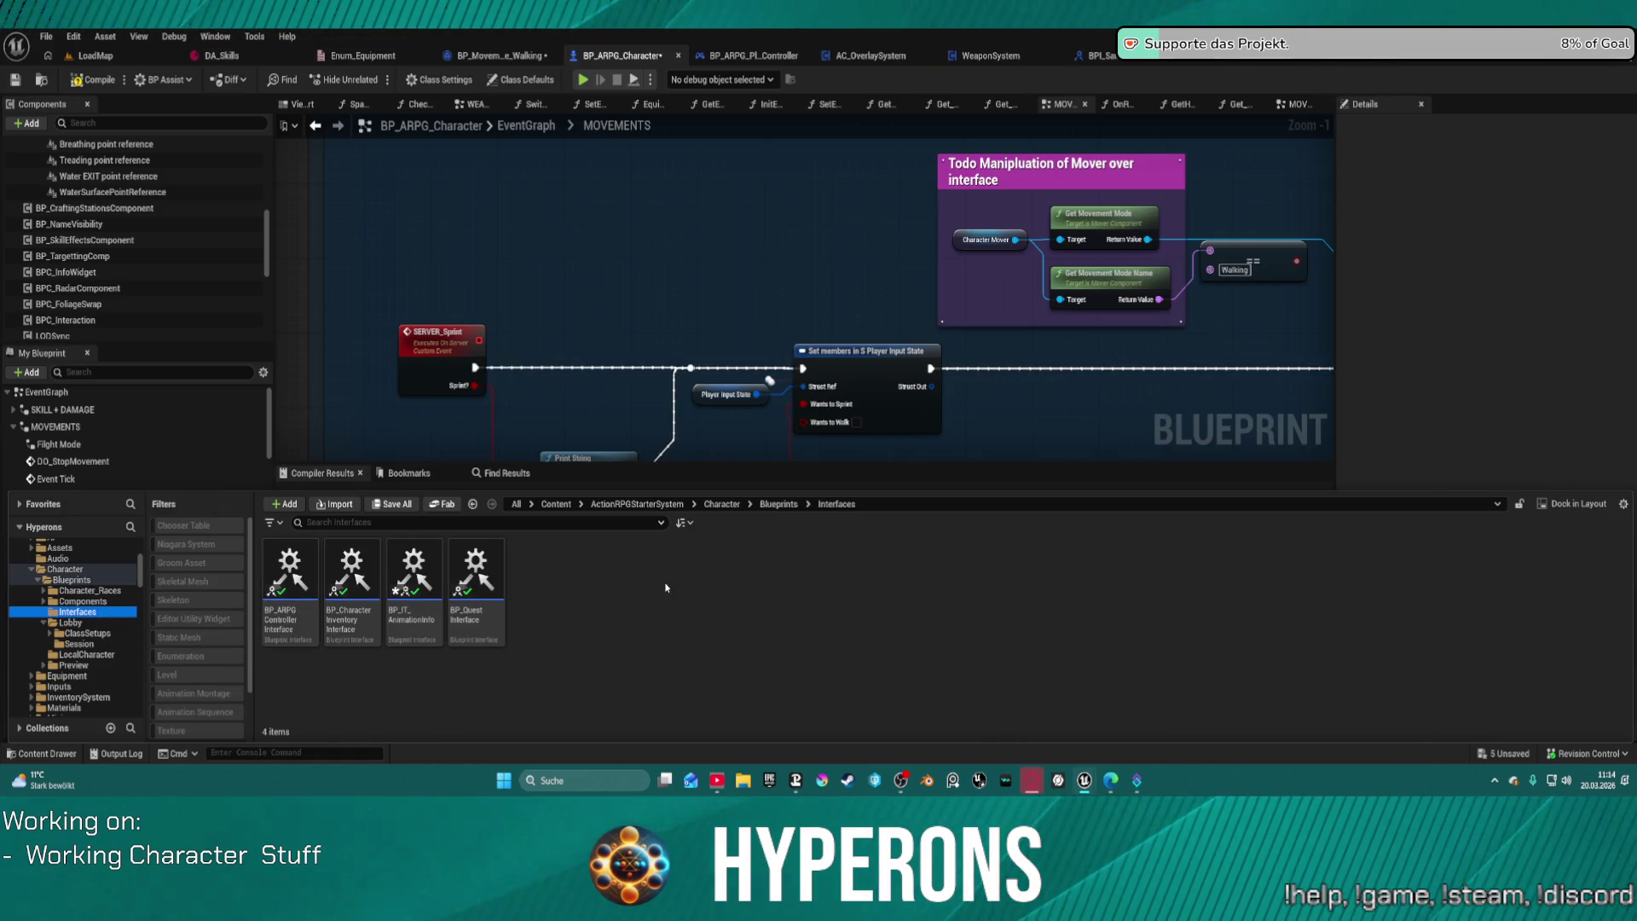
{"action": "right_click", "coordinate": [578, 582]}
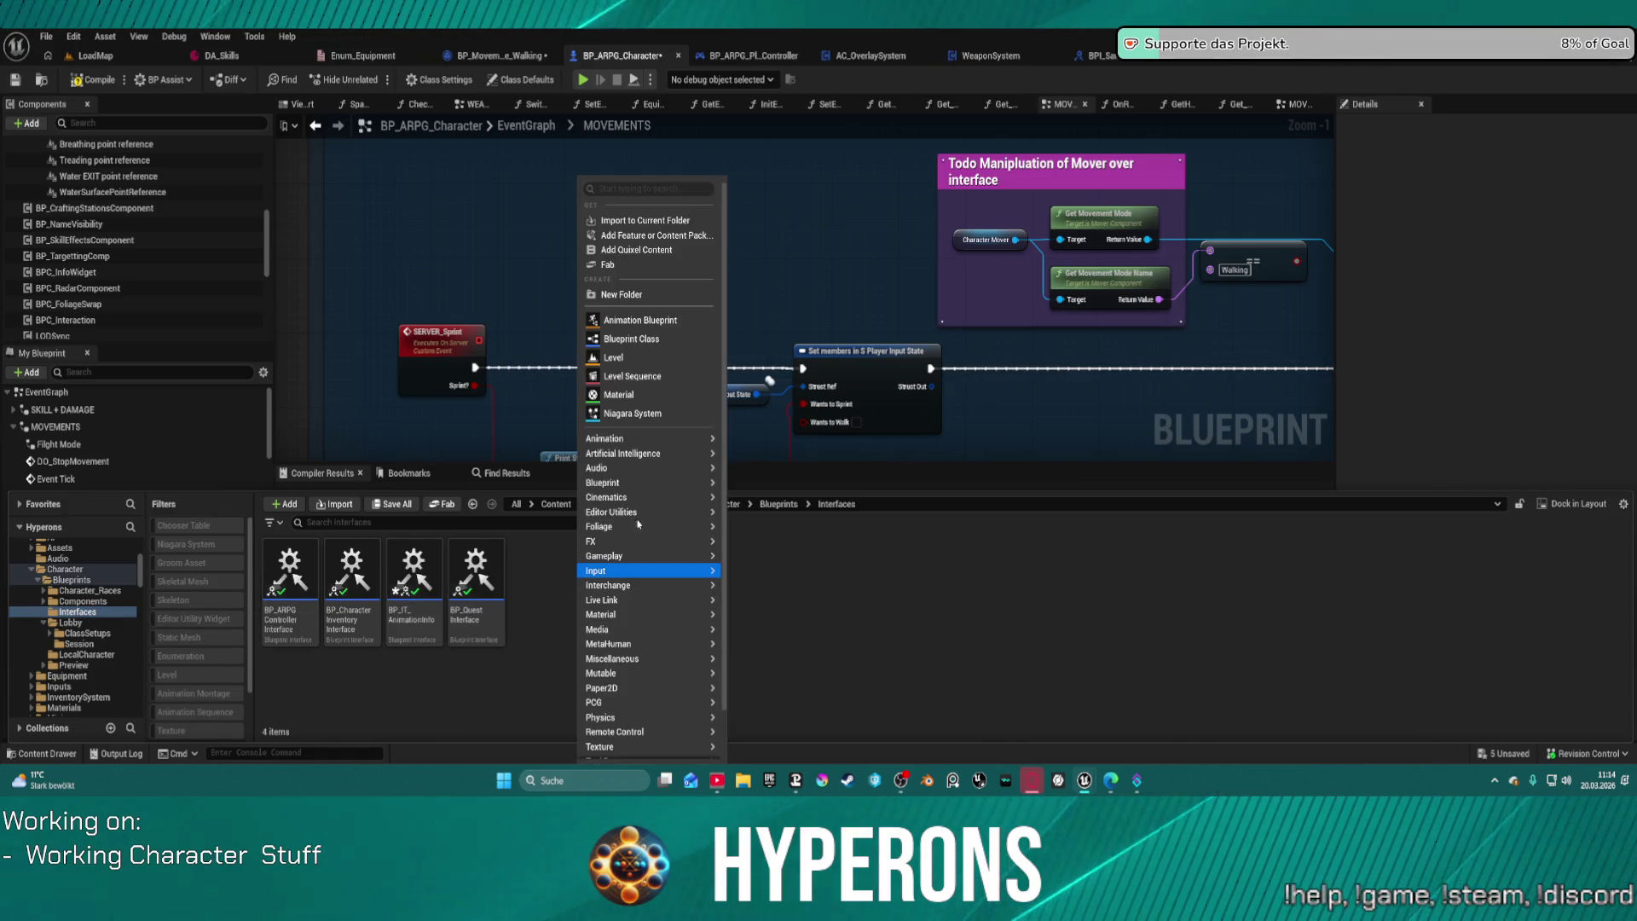
Step: Create a new folder inside Interfaces, open it, and name it MoverData
{"action": "left_click", "coordinate": [636, 293]}
{"action": "type", "text": "Mo"}
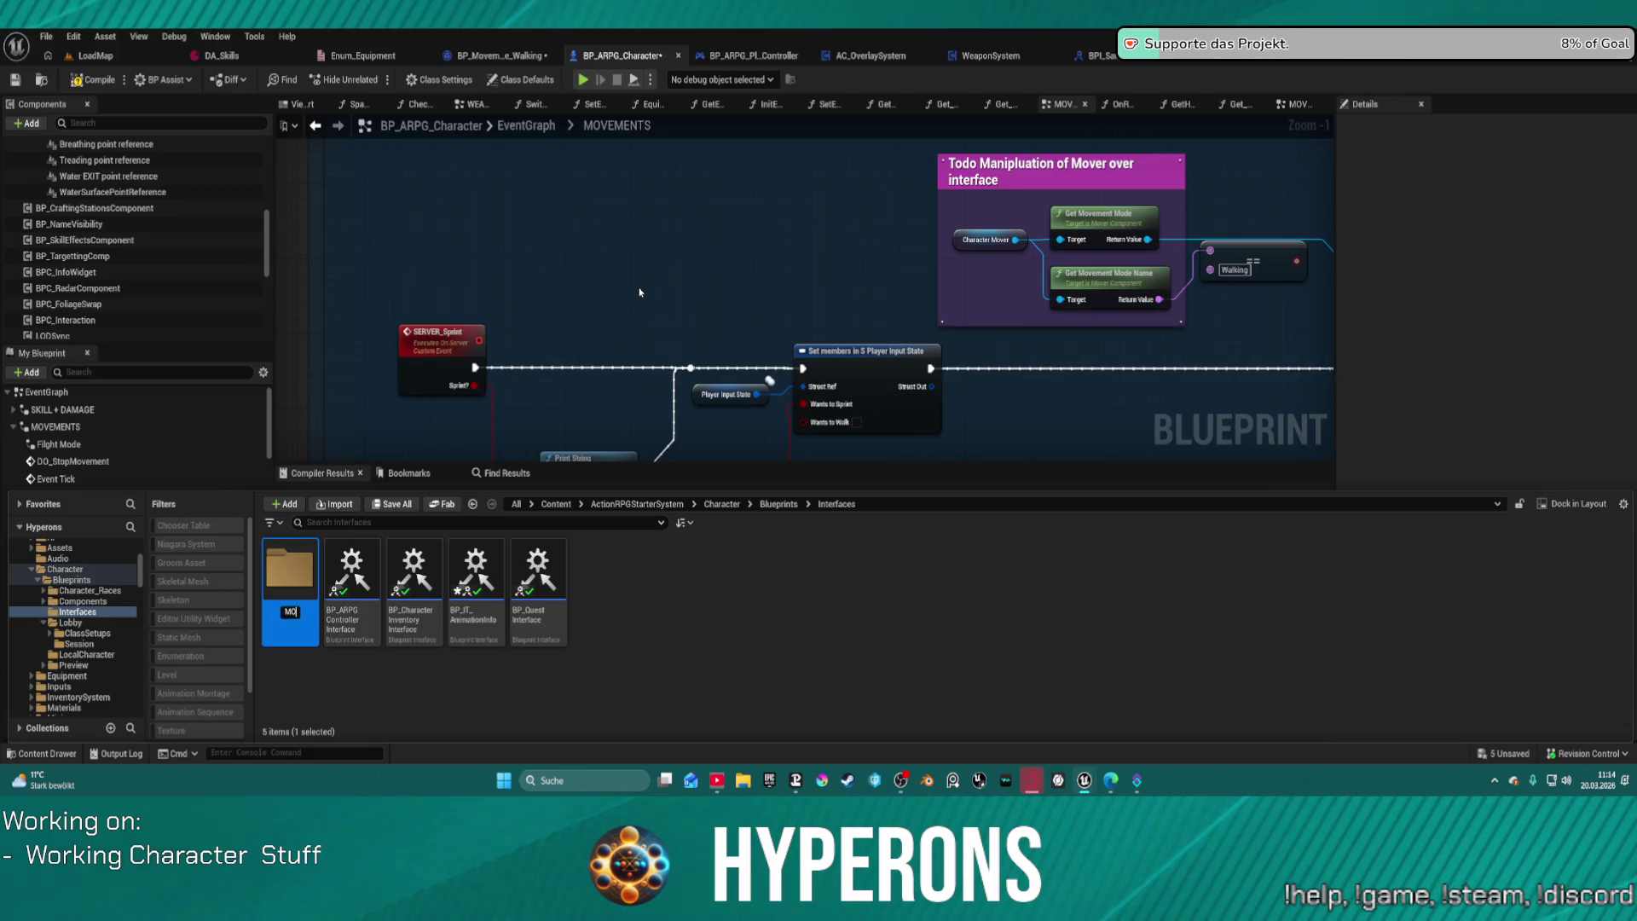
{"action": "type", "text": "verDatas"}
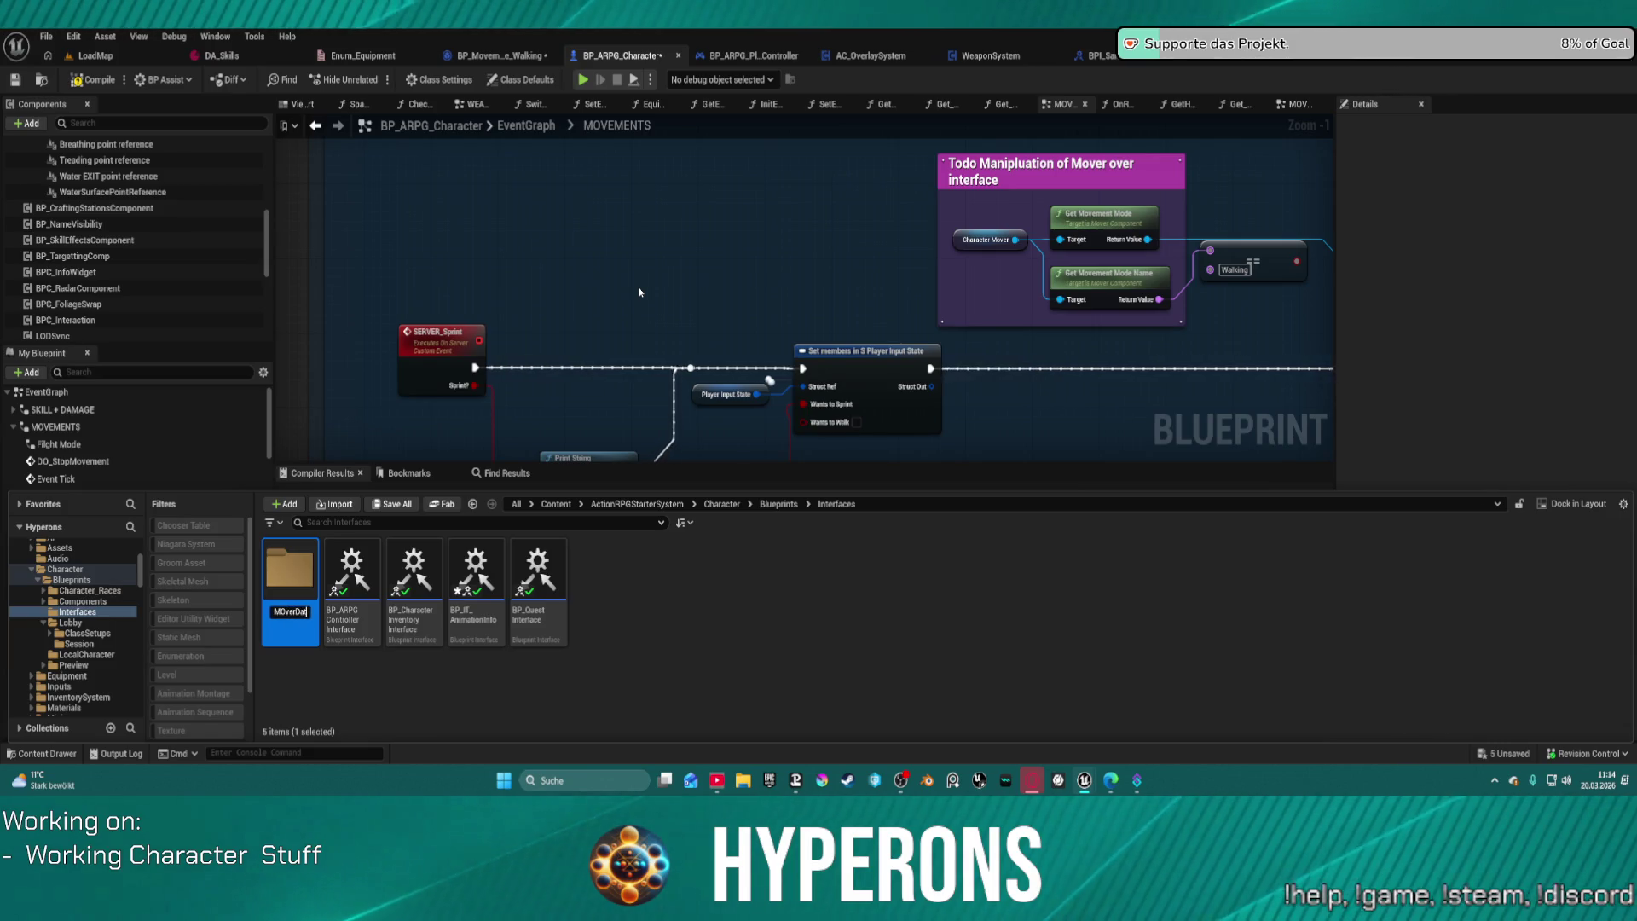
{"action": "key", "text": "Left"}
{"action": "key", "text": "Left"}
{"action": "key", "text": "Left"}
{"action": "key", "text": "BackSpace"}
{"action": "key", "text": "Return"}
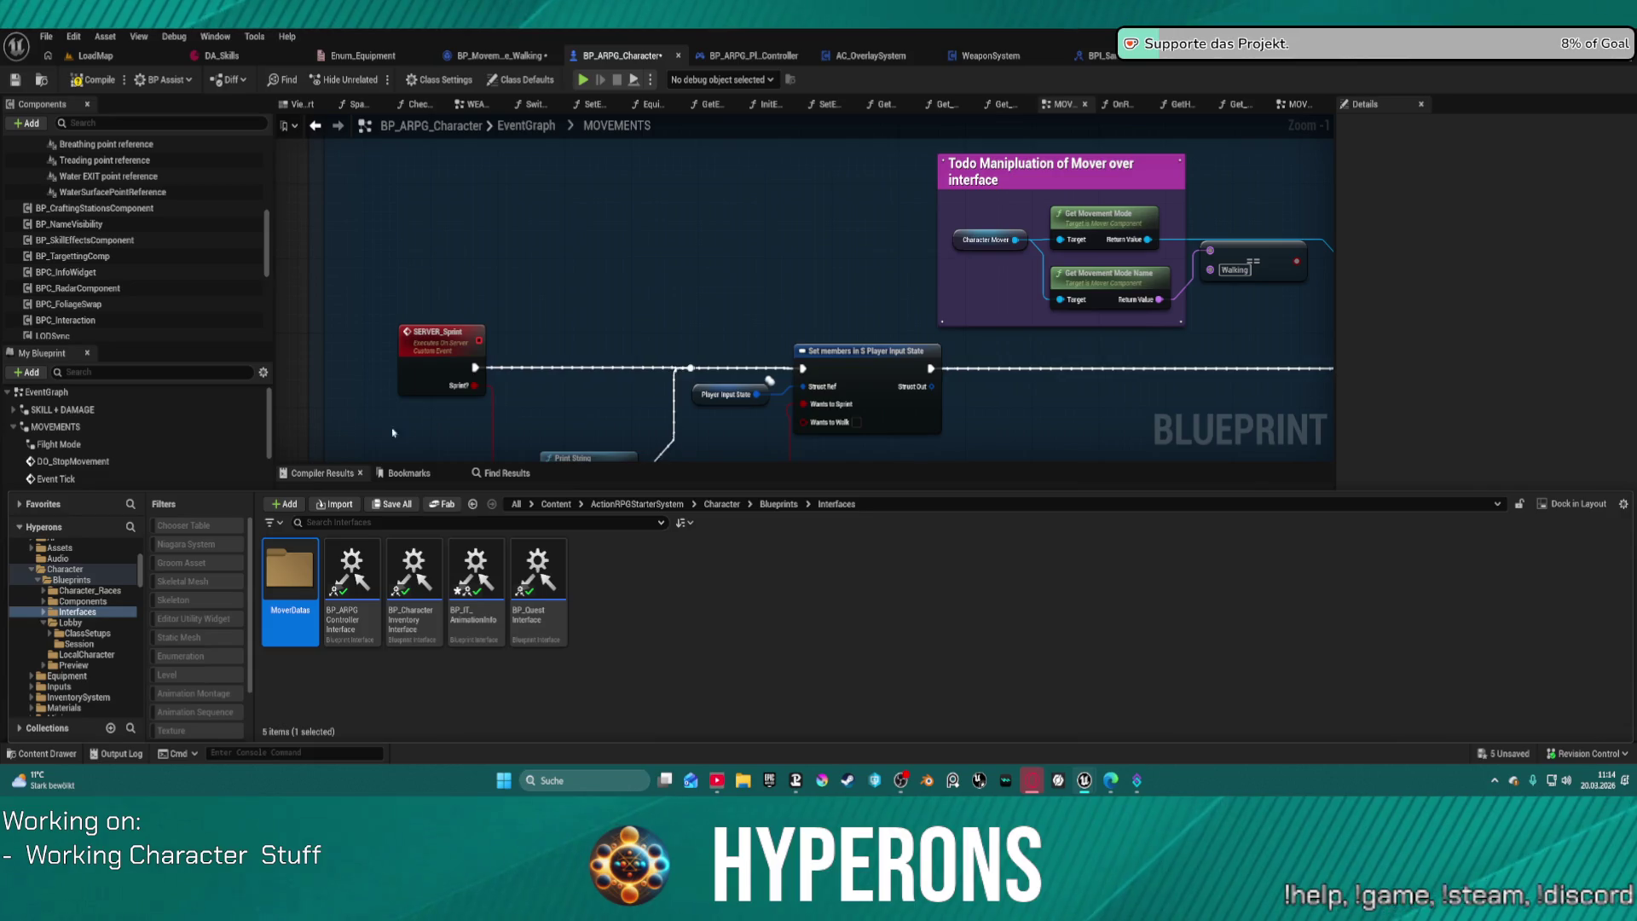
{"action": "double_click", "coordinate": [290, 571]}
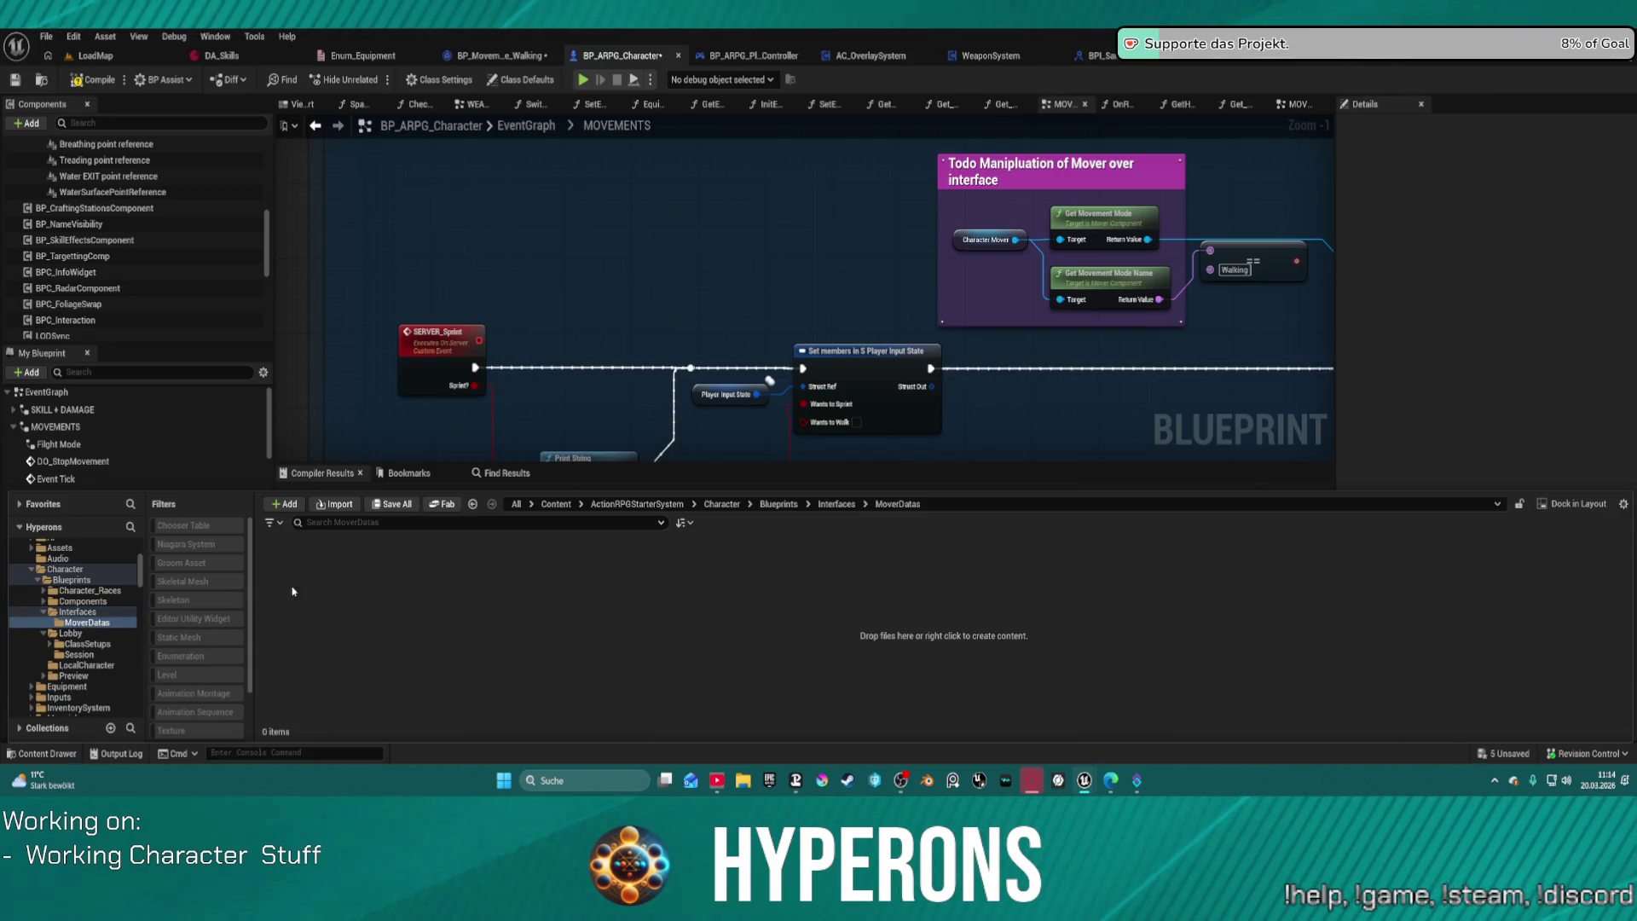
{"action": "left_click", "coordinate": [85, 623]}
{"action": "key", "text": "End"}
{"action": "key", "text": "BackSpace"}
{"action": "key", "text": "Return"}
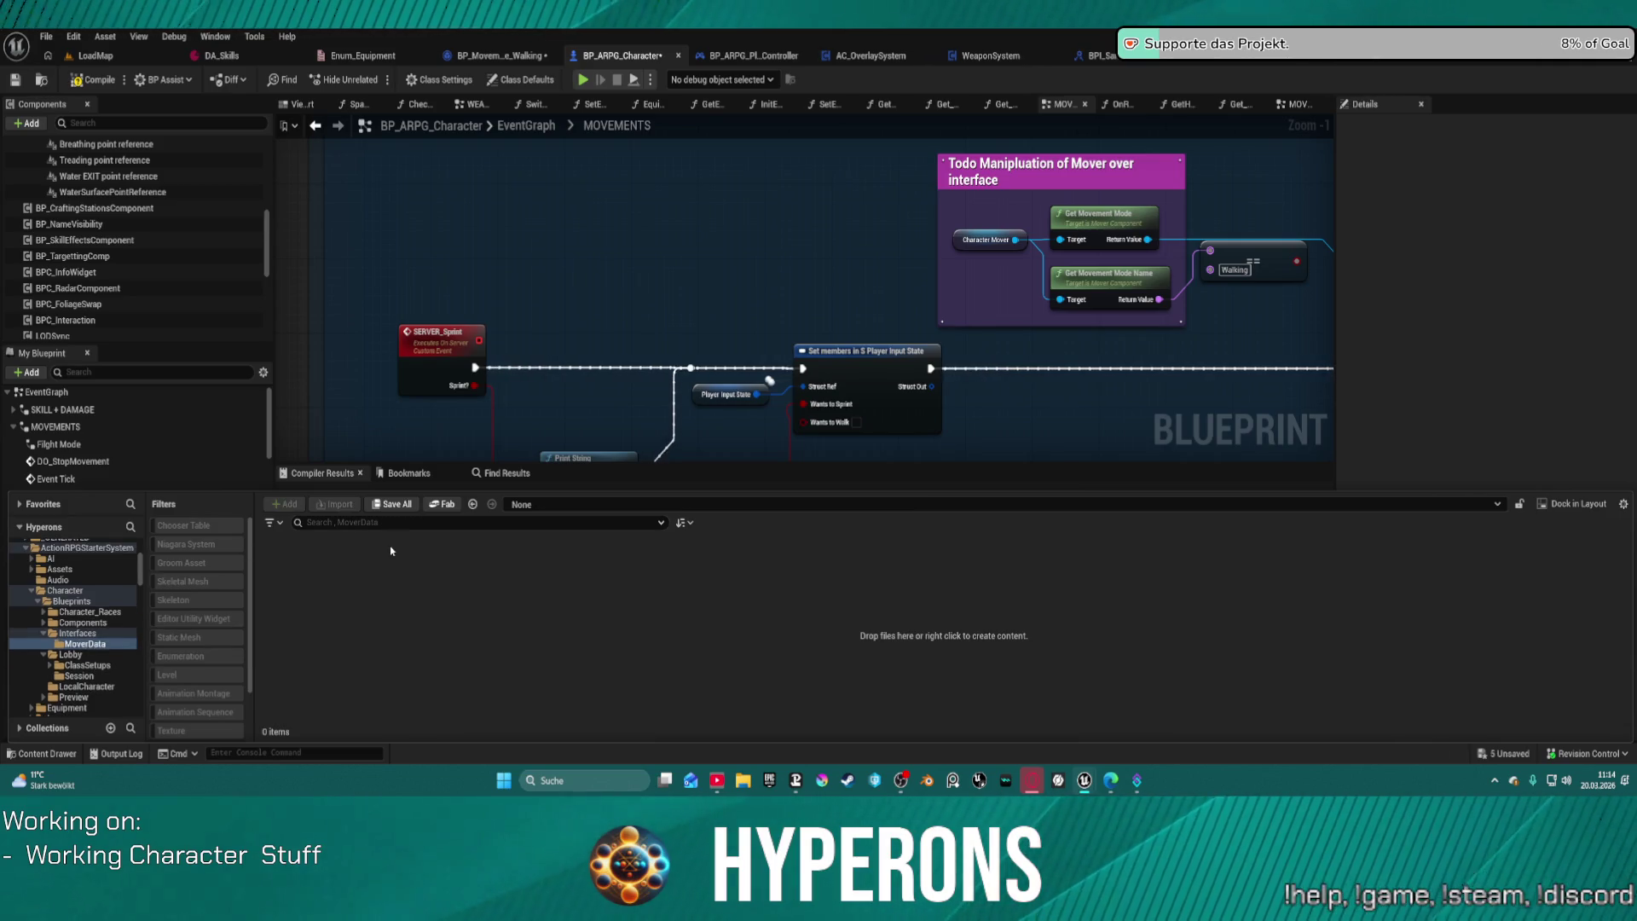
Step: Create a Structure asset named S_Mover_Speeds in MoverData and open it for editing
{"action": "right_click", "coordinate": [391, 550]}
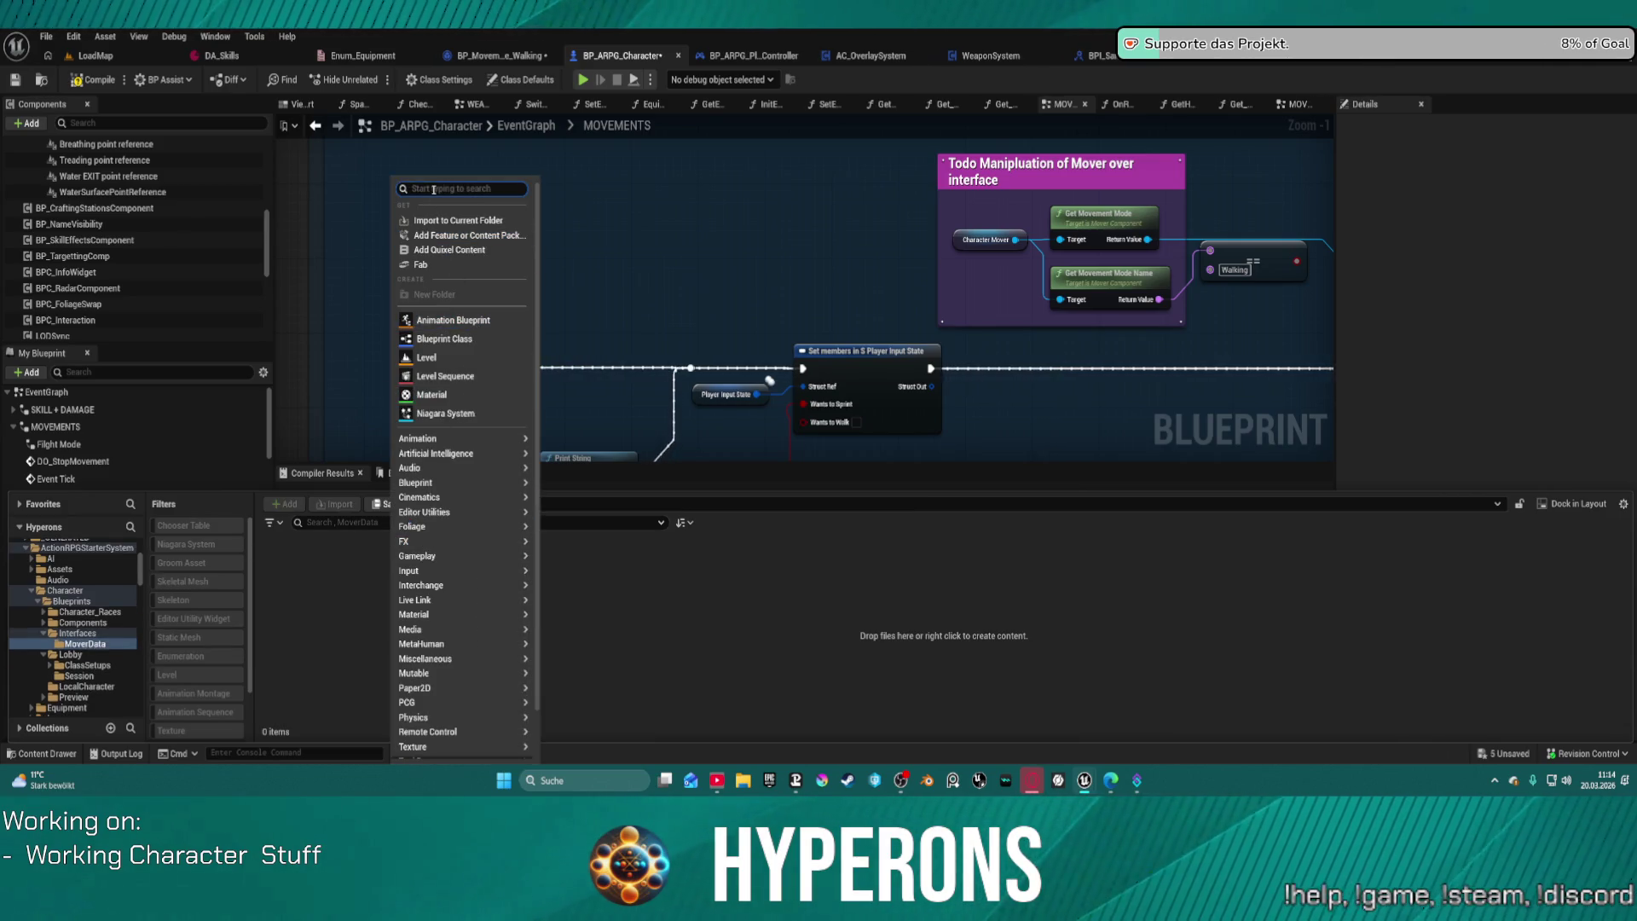
{"action": "type", "text": "Struct"}
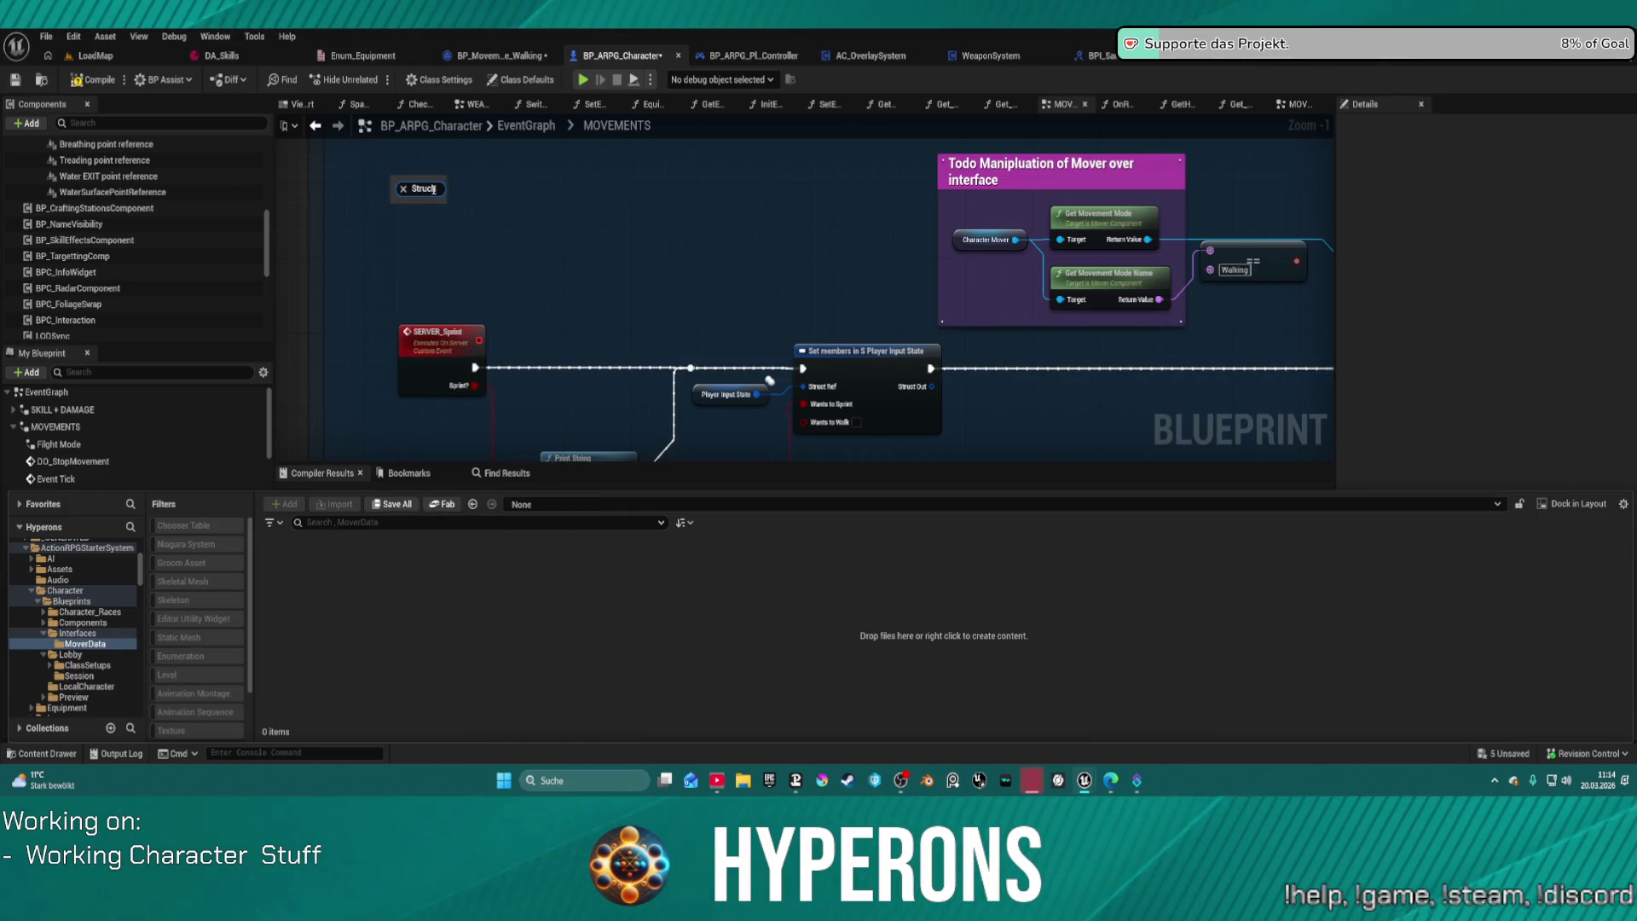
{"action": "key", "text": "Return"}
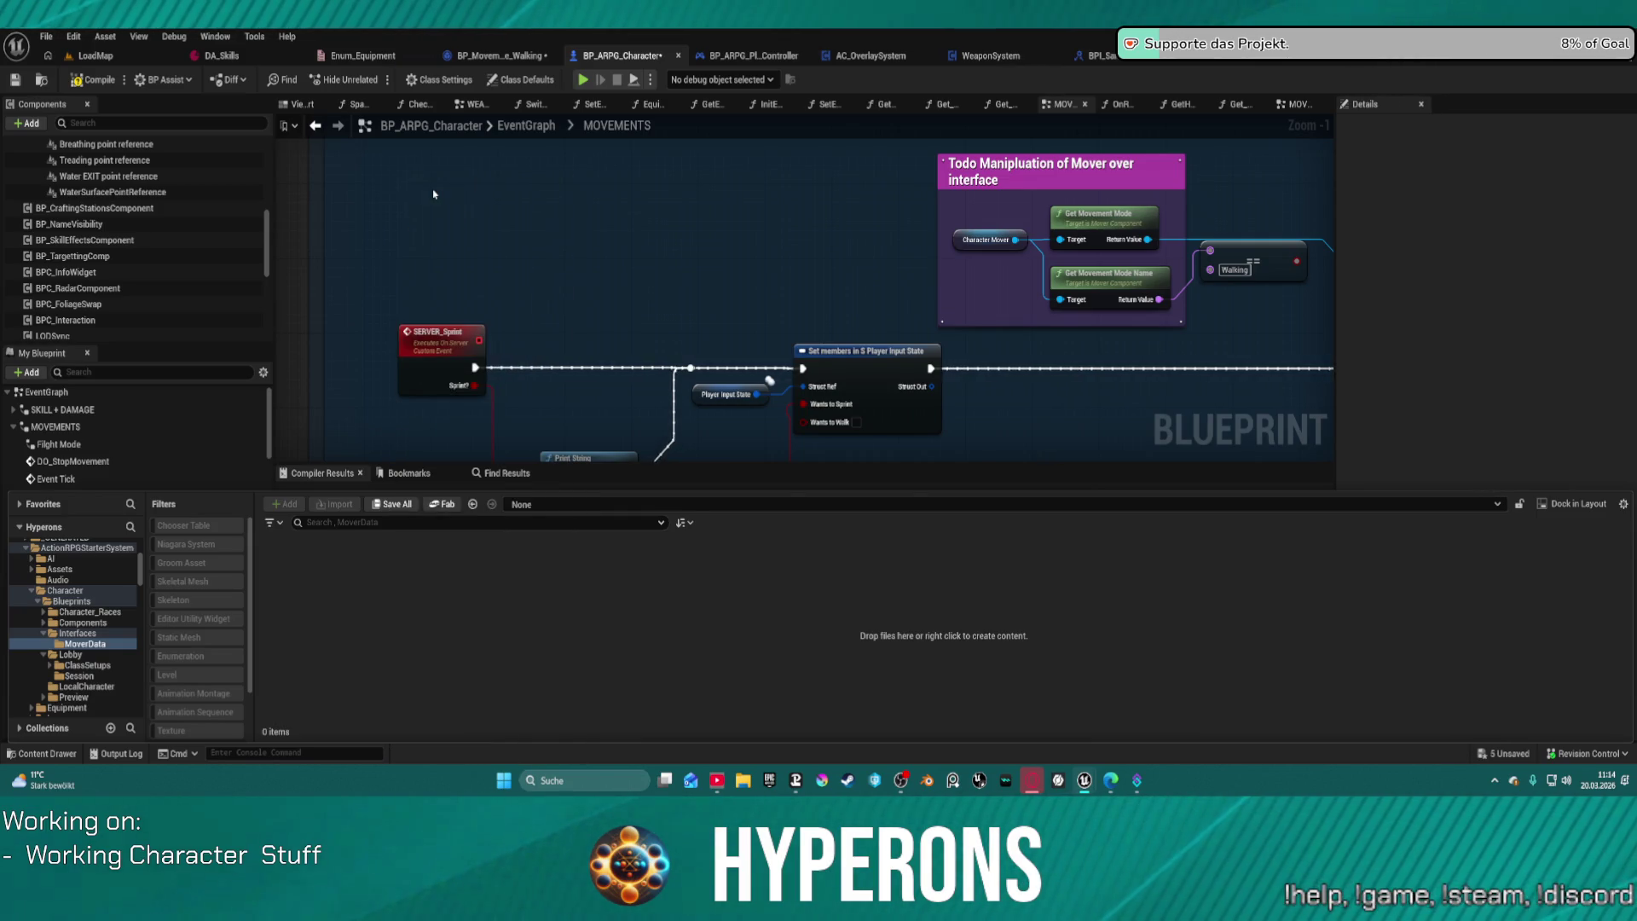
{"action": "type", "text": "S"}
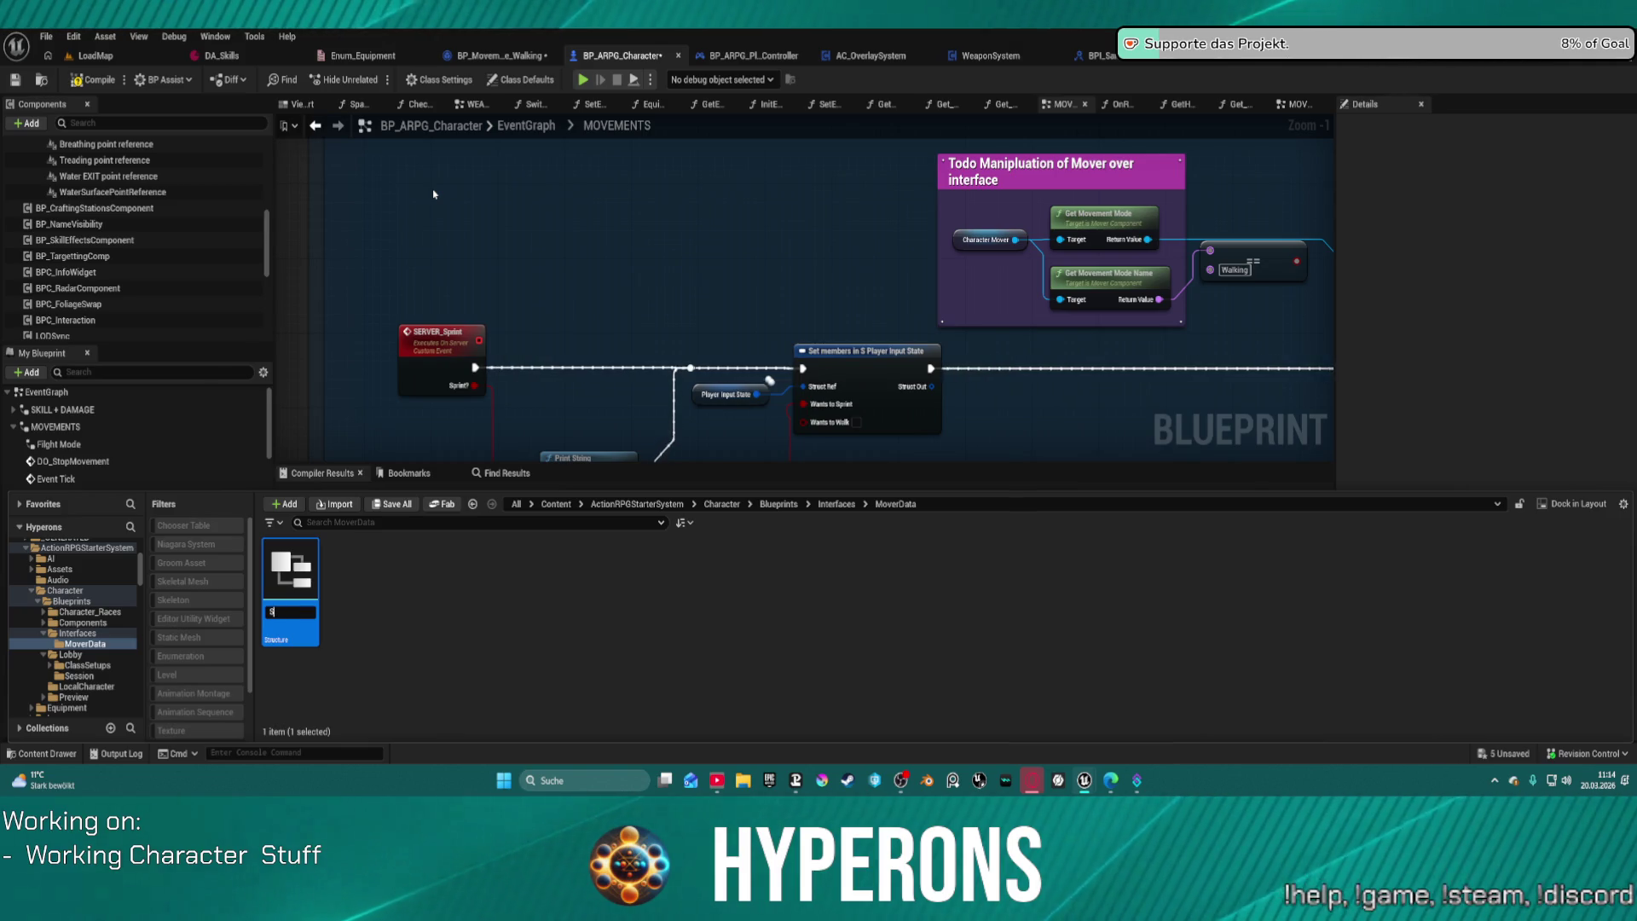
{"action": "type", "text": "_Mover_Speeds"}
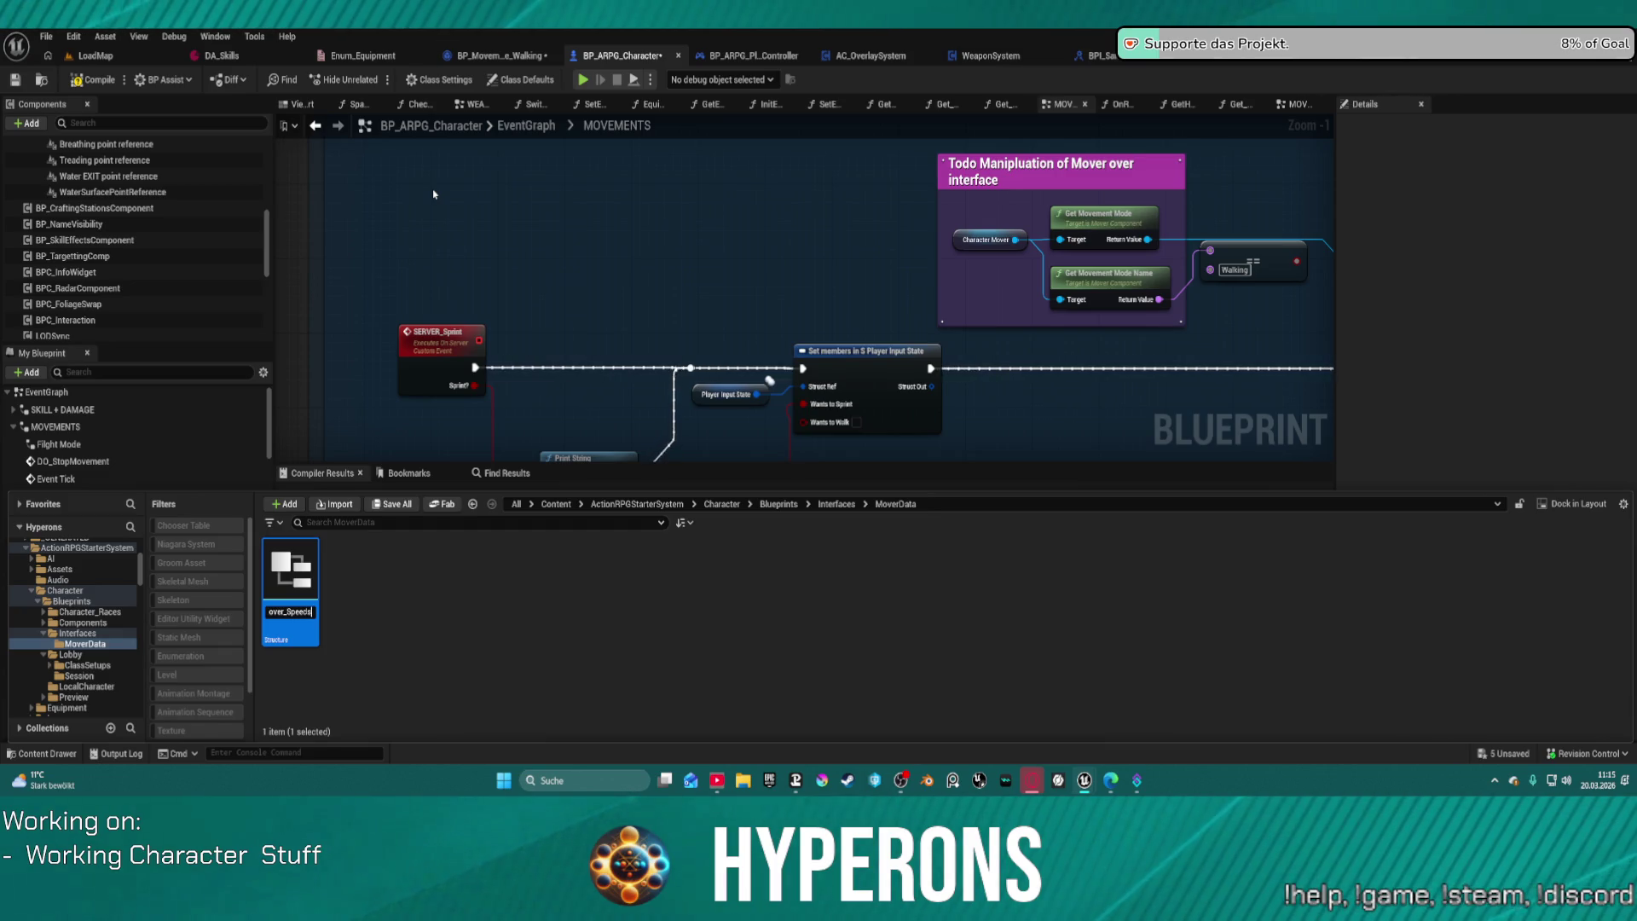
{"action": "key", "text": "Return"}
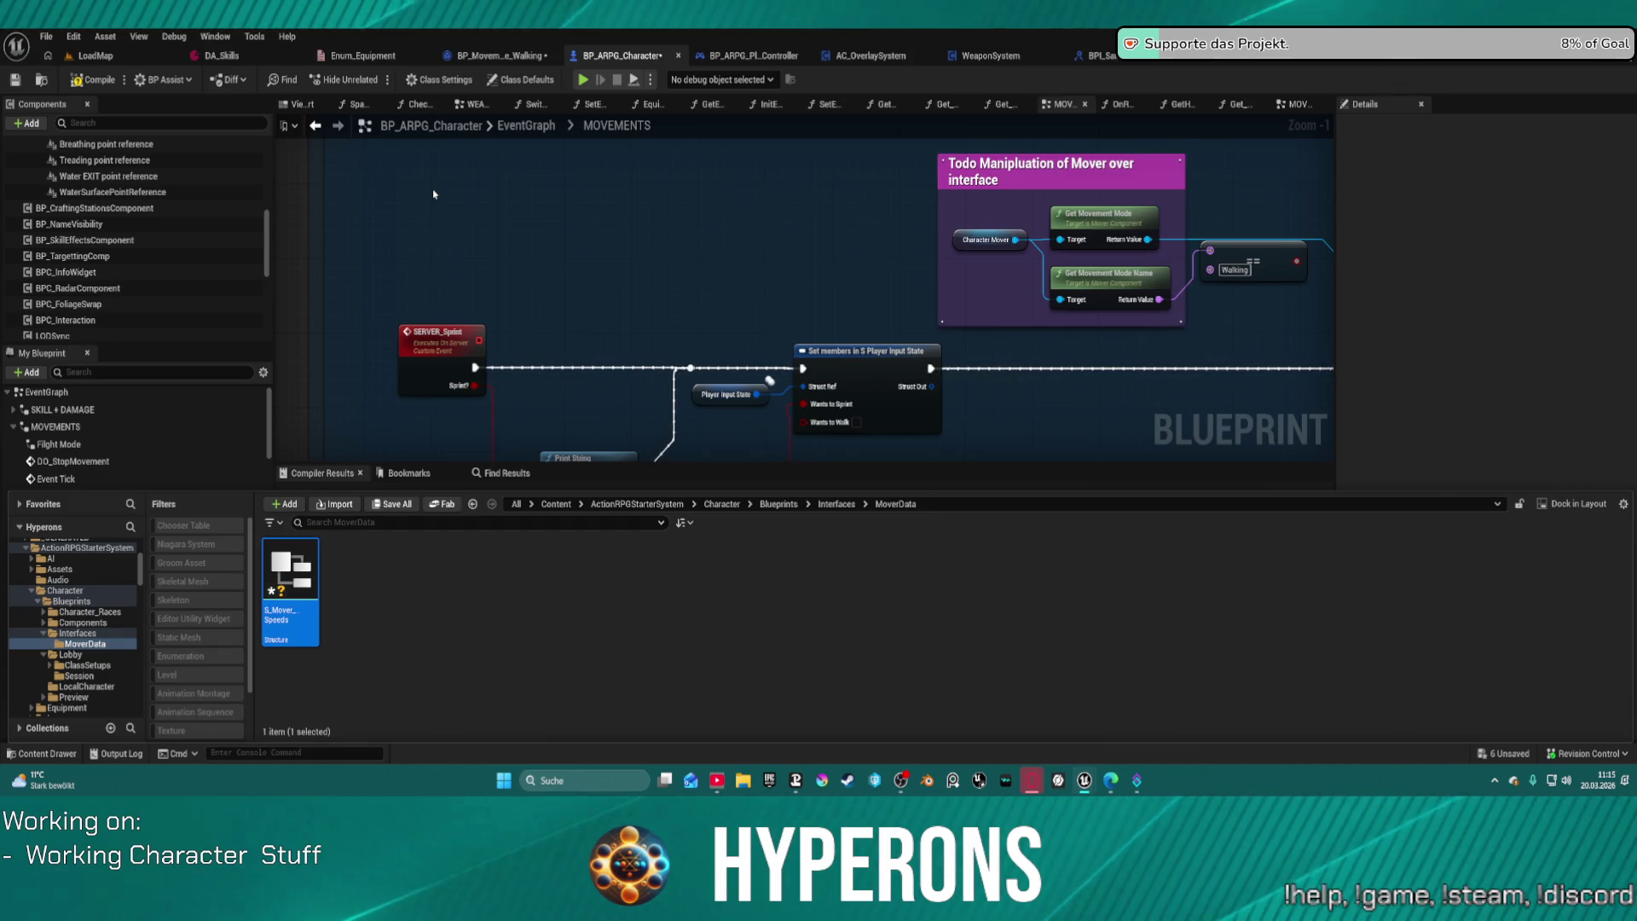
{"action": "double_click", "coordinate": [290, 588]}
Step: Change MemberVar_0's type from Boolean to Float
{"action": "left_click", "coordinate": [721, 156]}
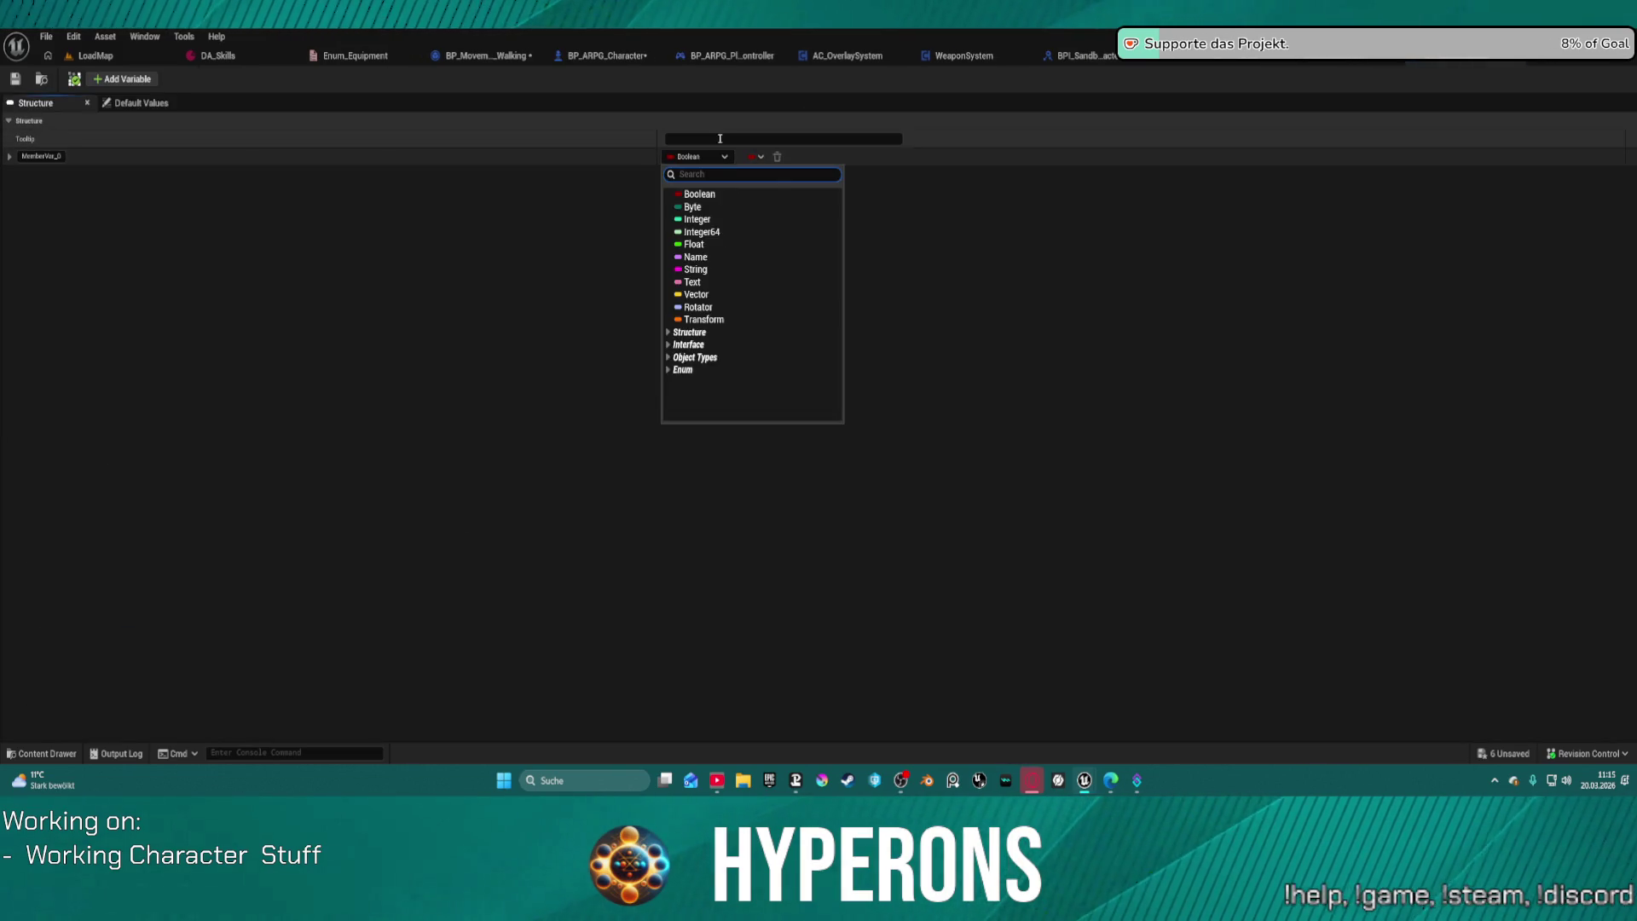
{"action": "left_click", "coordinate": [710, 248]}
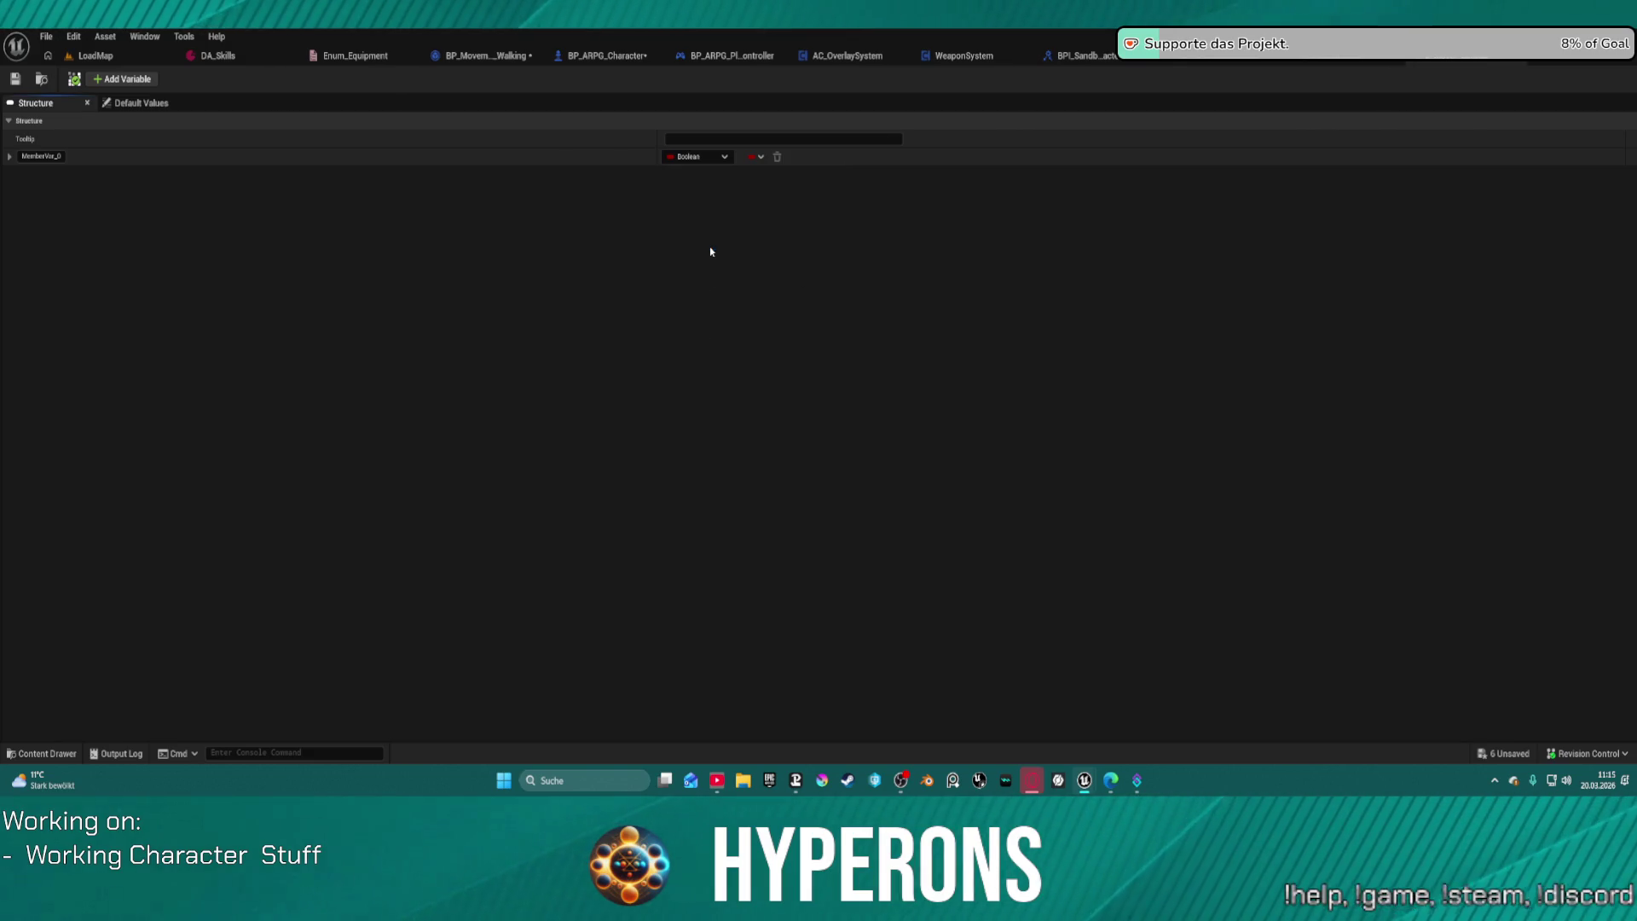
{"action": "left_click", "coordinate": [38, 156]}
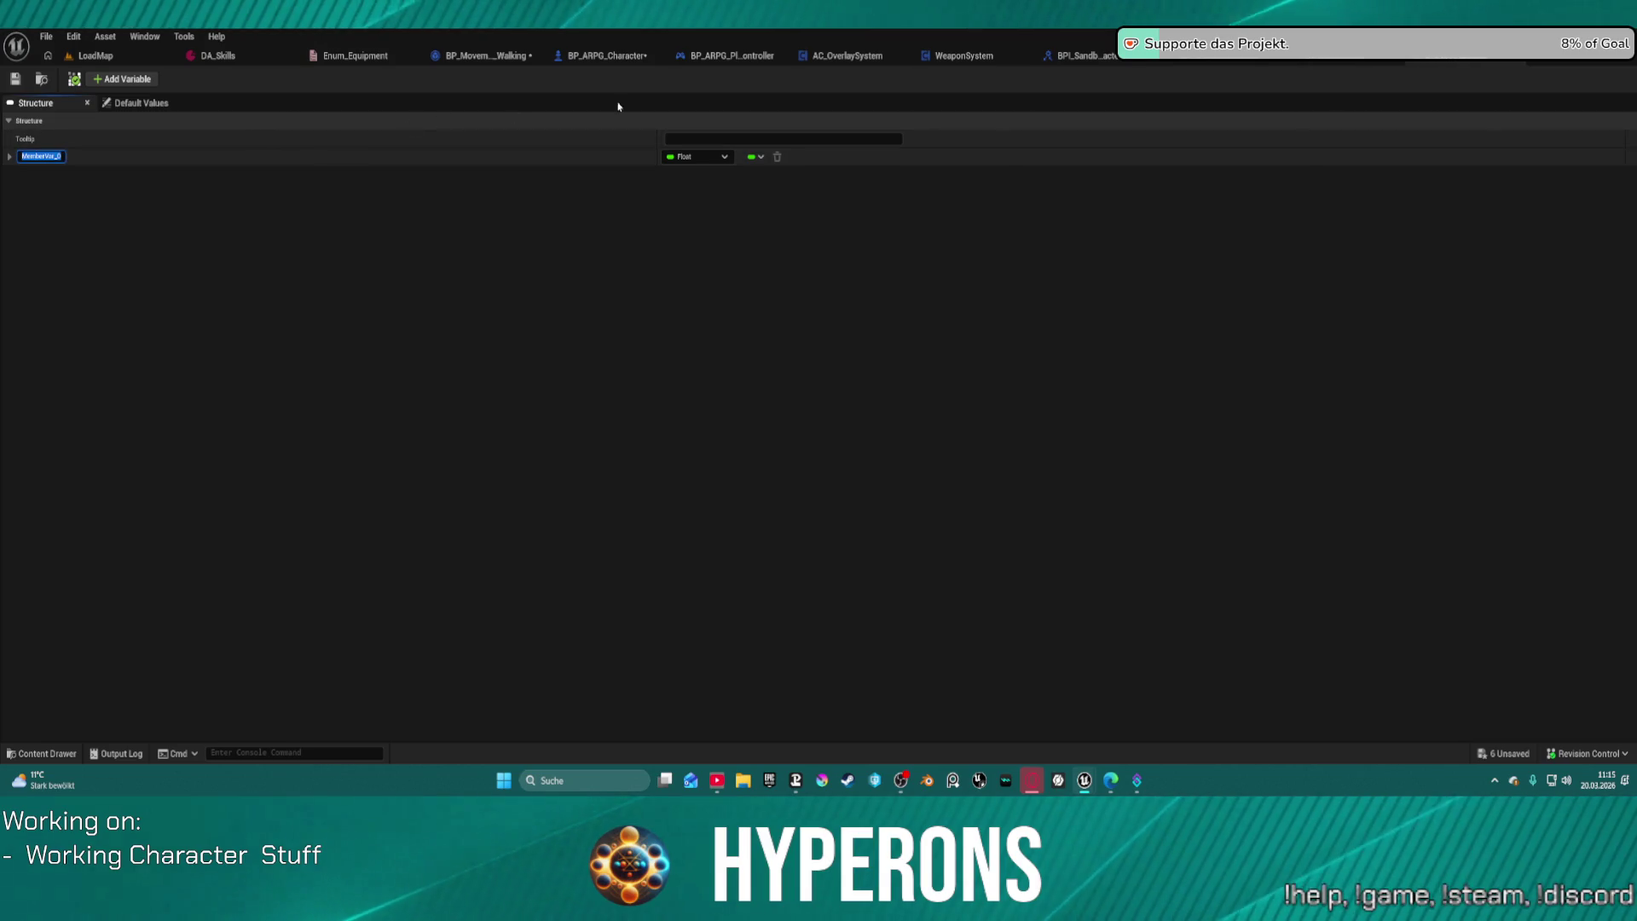
Step: Detach the structure editor into its own window and snap it to the right half
{"action": "left_click_drag", "start_coordinate": [1407, 56], "coordinate": [1407, 117]}
{"action": "left_click", "coordinate": [1309, 123]}
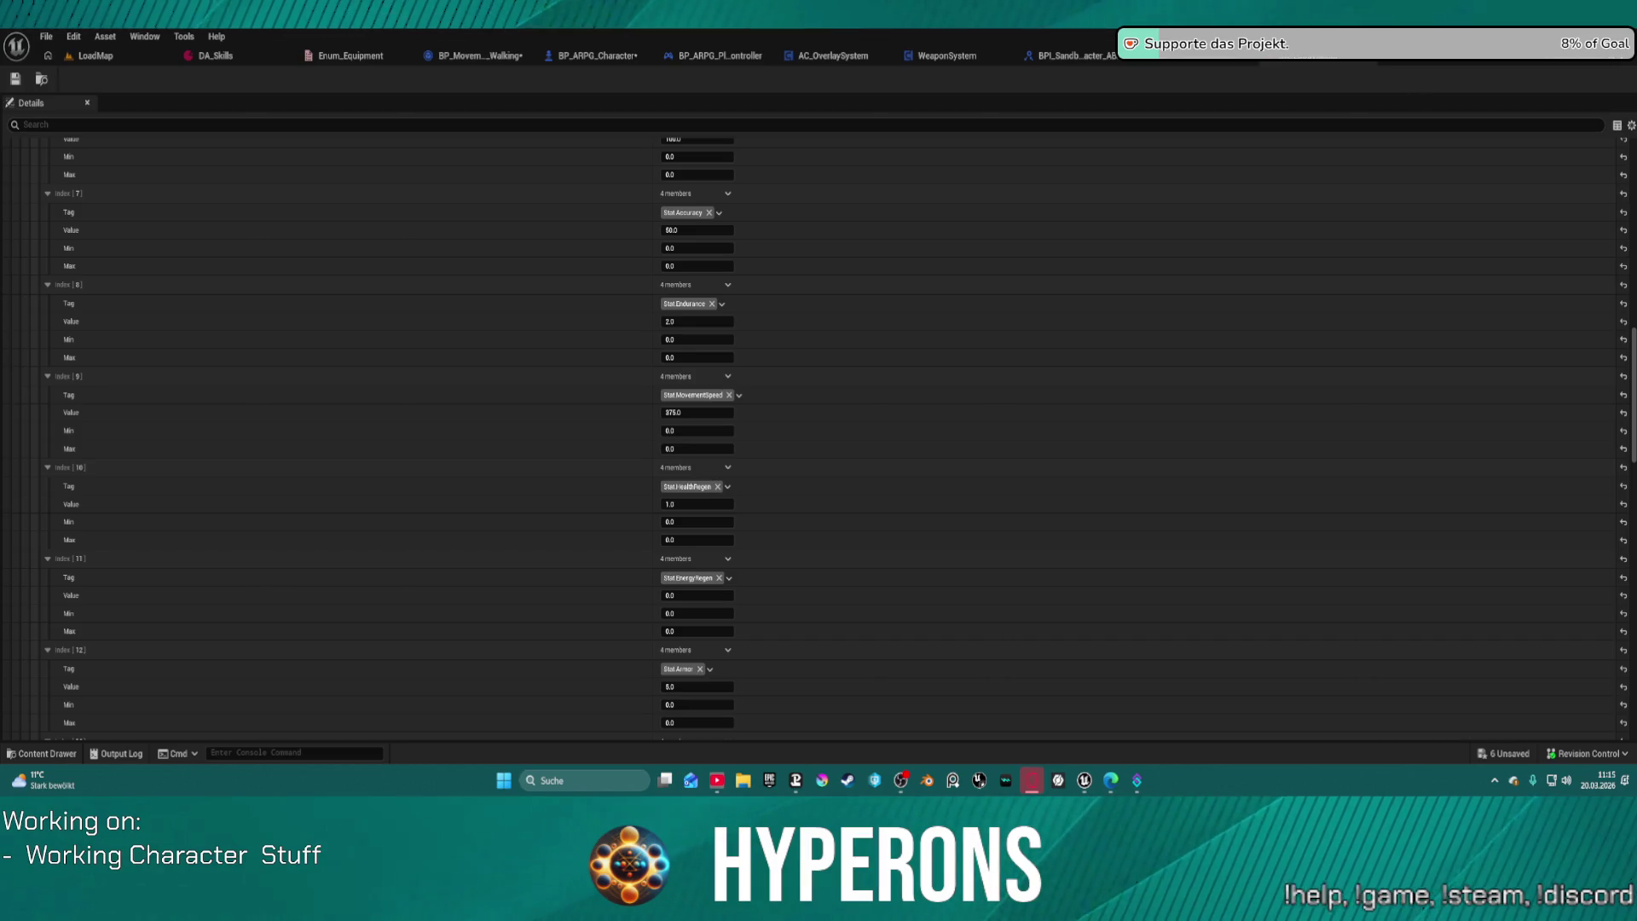
{"action": "key", "text": "alt+Tab"}
{"action": "key", "text": "super+Right"}
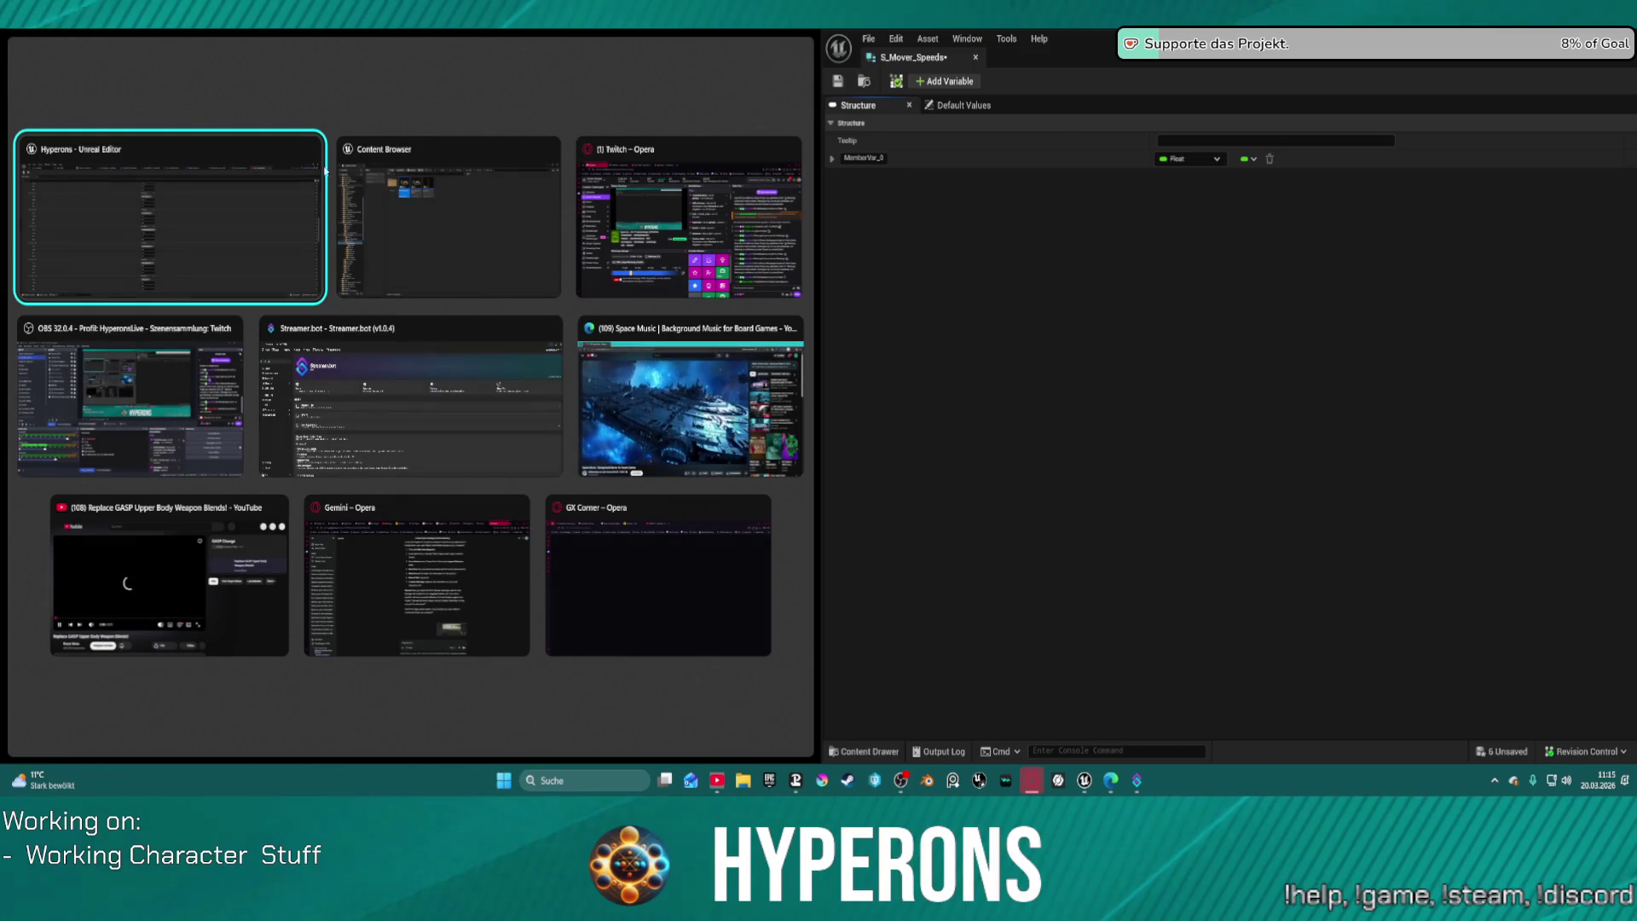
Step: Fill the left half with the main editor showing BP_MovementMode_Walking beside the structure
{"action": "left_click", "coordinate": [170, 218]}
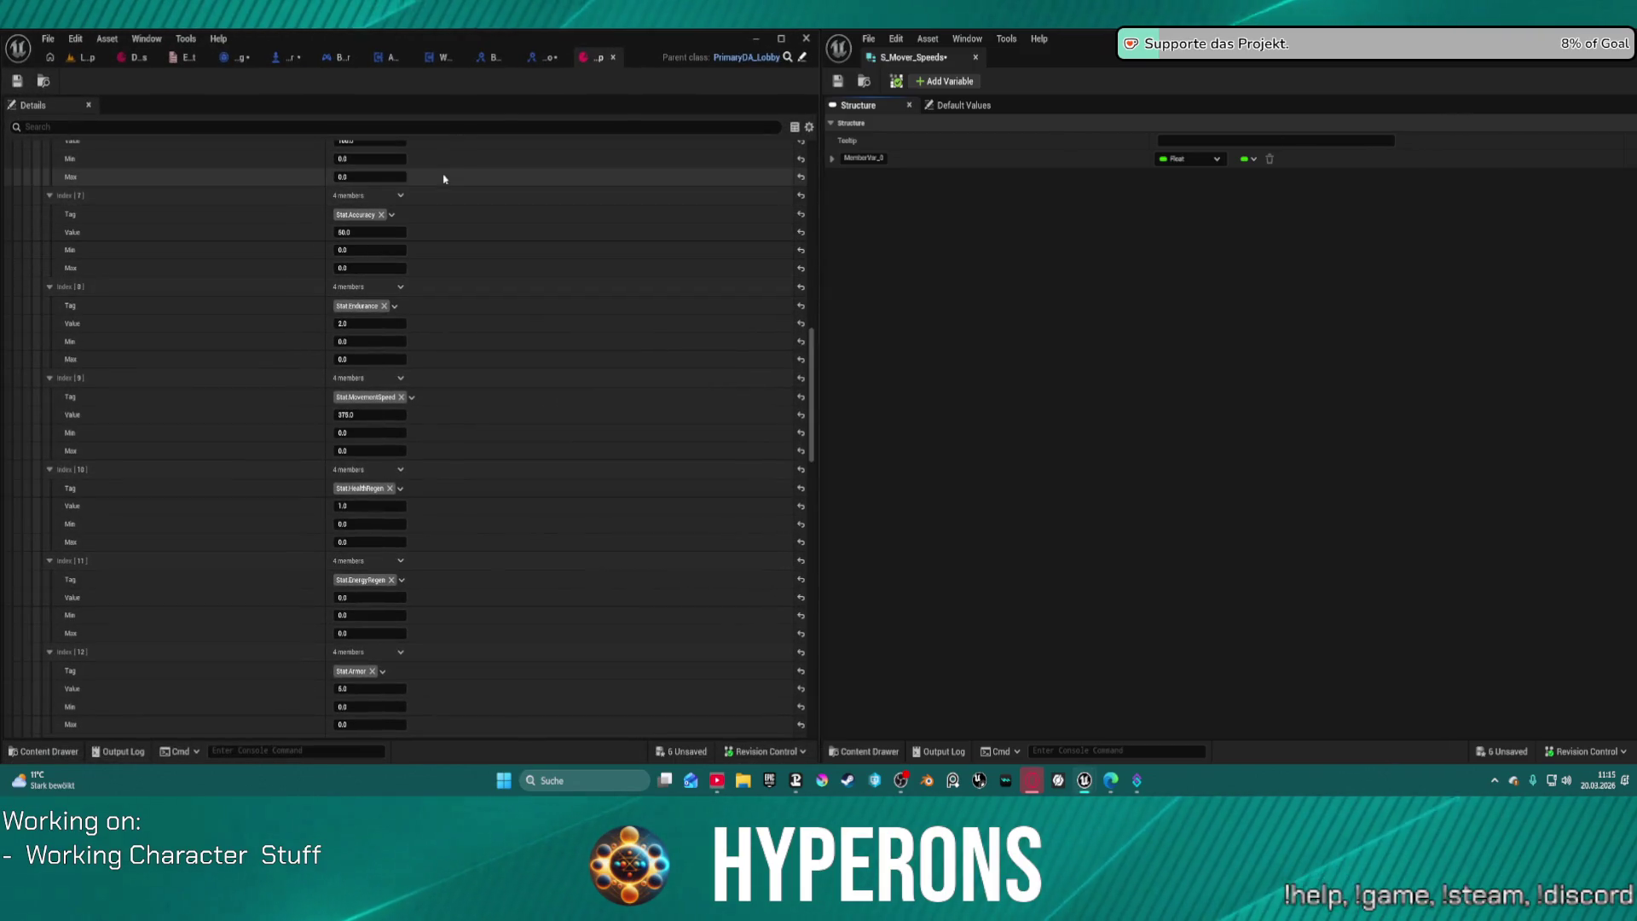
{"action": "left_click", "coordinate": [236, 57]}
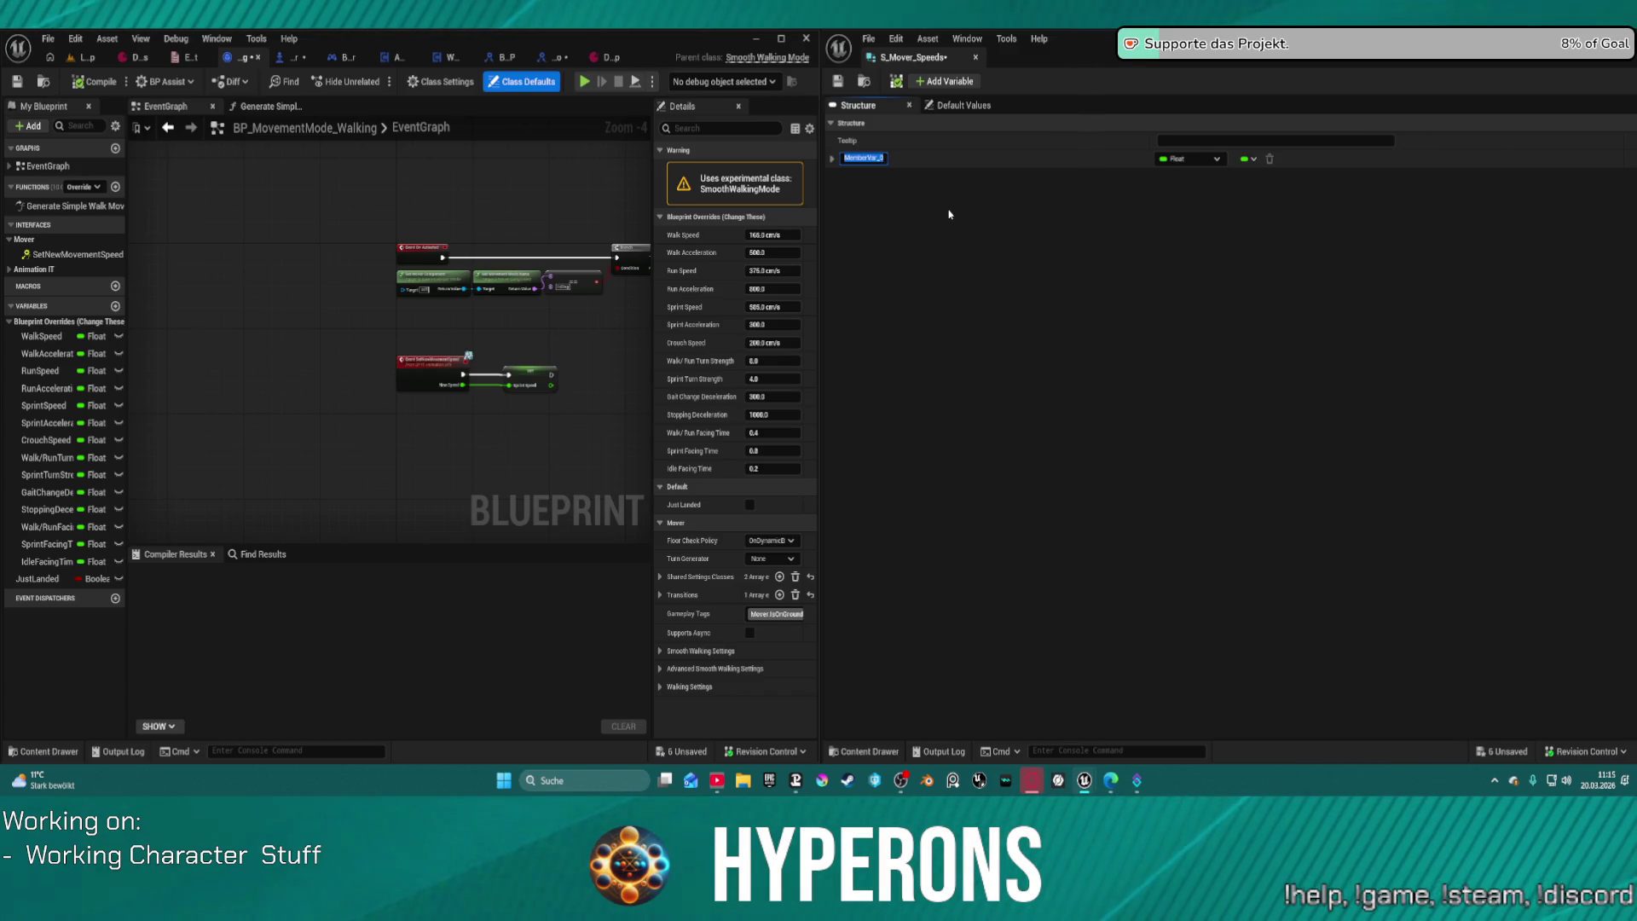
Step: Name the first member WalkSpeed and add five more Float members
{"action": "type", "text": "Walk"}
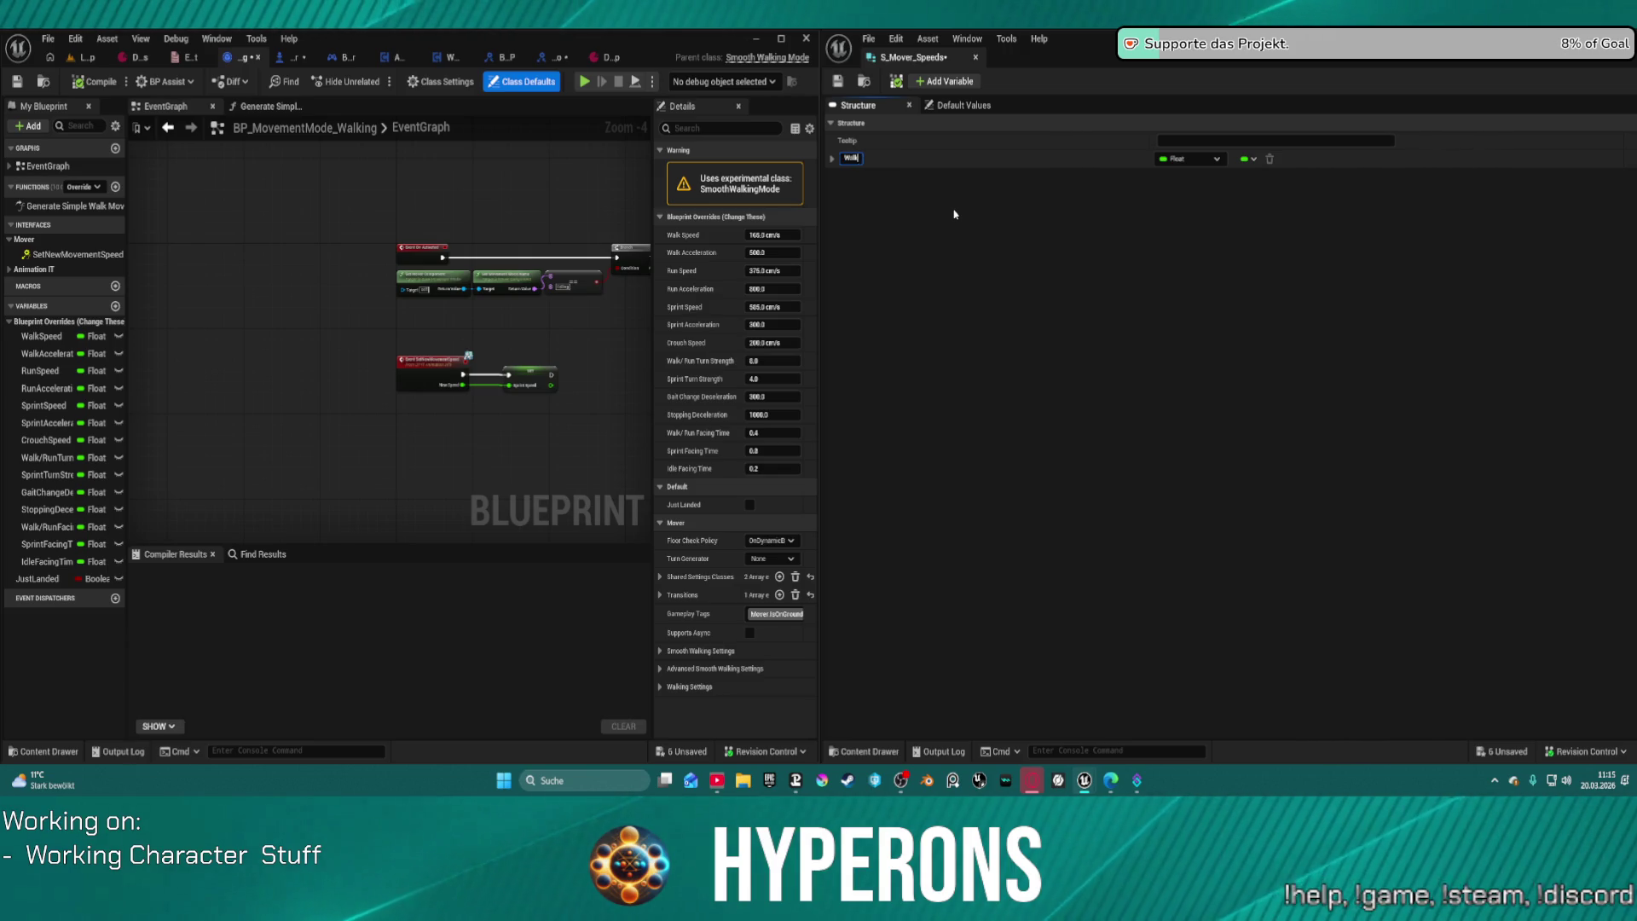
{"action": "type", "text": "Speed"}
{"action": "left_click", "coordinate": [932, 83]}
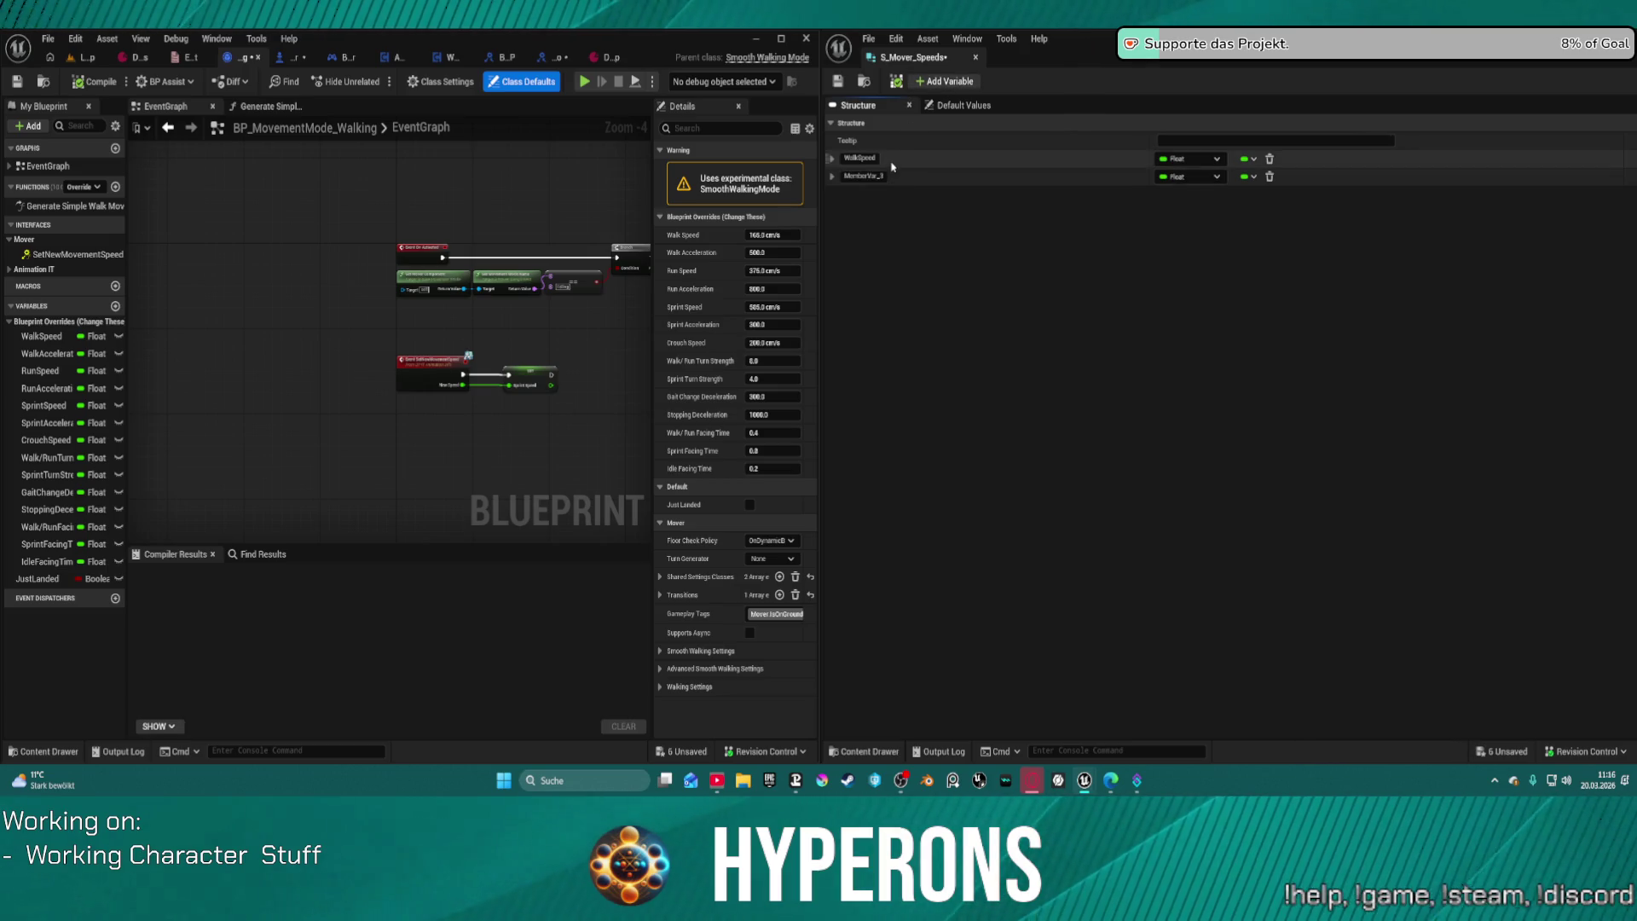
{"action": "left_click", "coordinate": [932, 83]}
{"action": "left_click", "coordinate": [931, 83]}
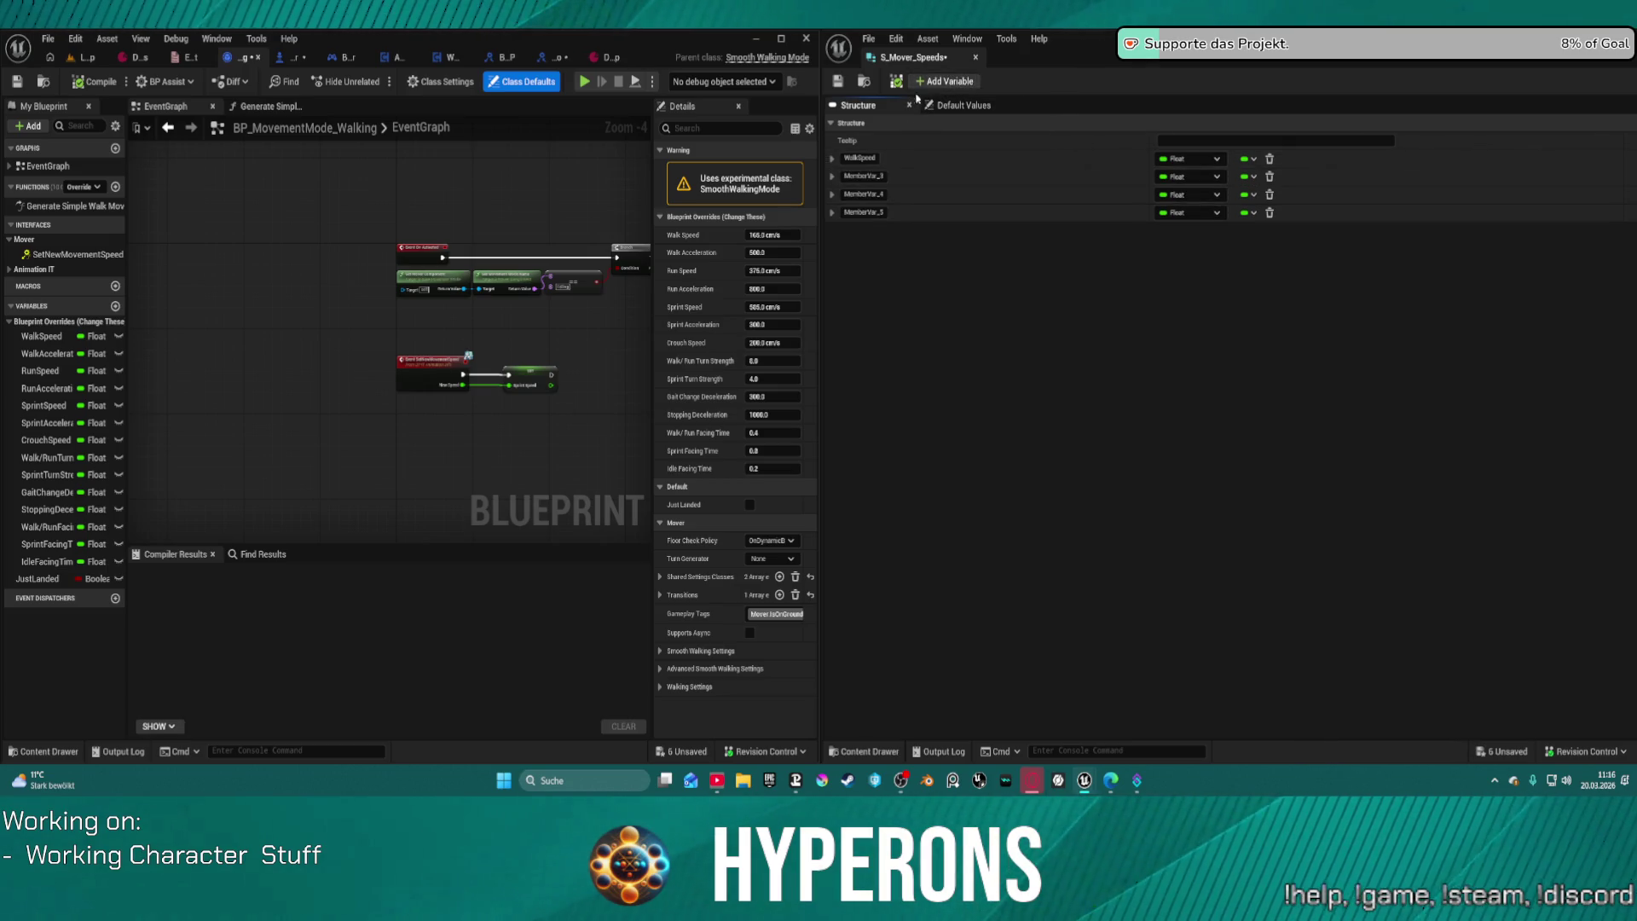
{"action": "left_click", "coordinate": [929, 82]}
{"action": "left_click", "coordinate": [929, 82]}
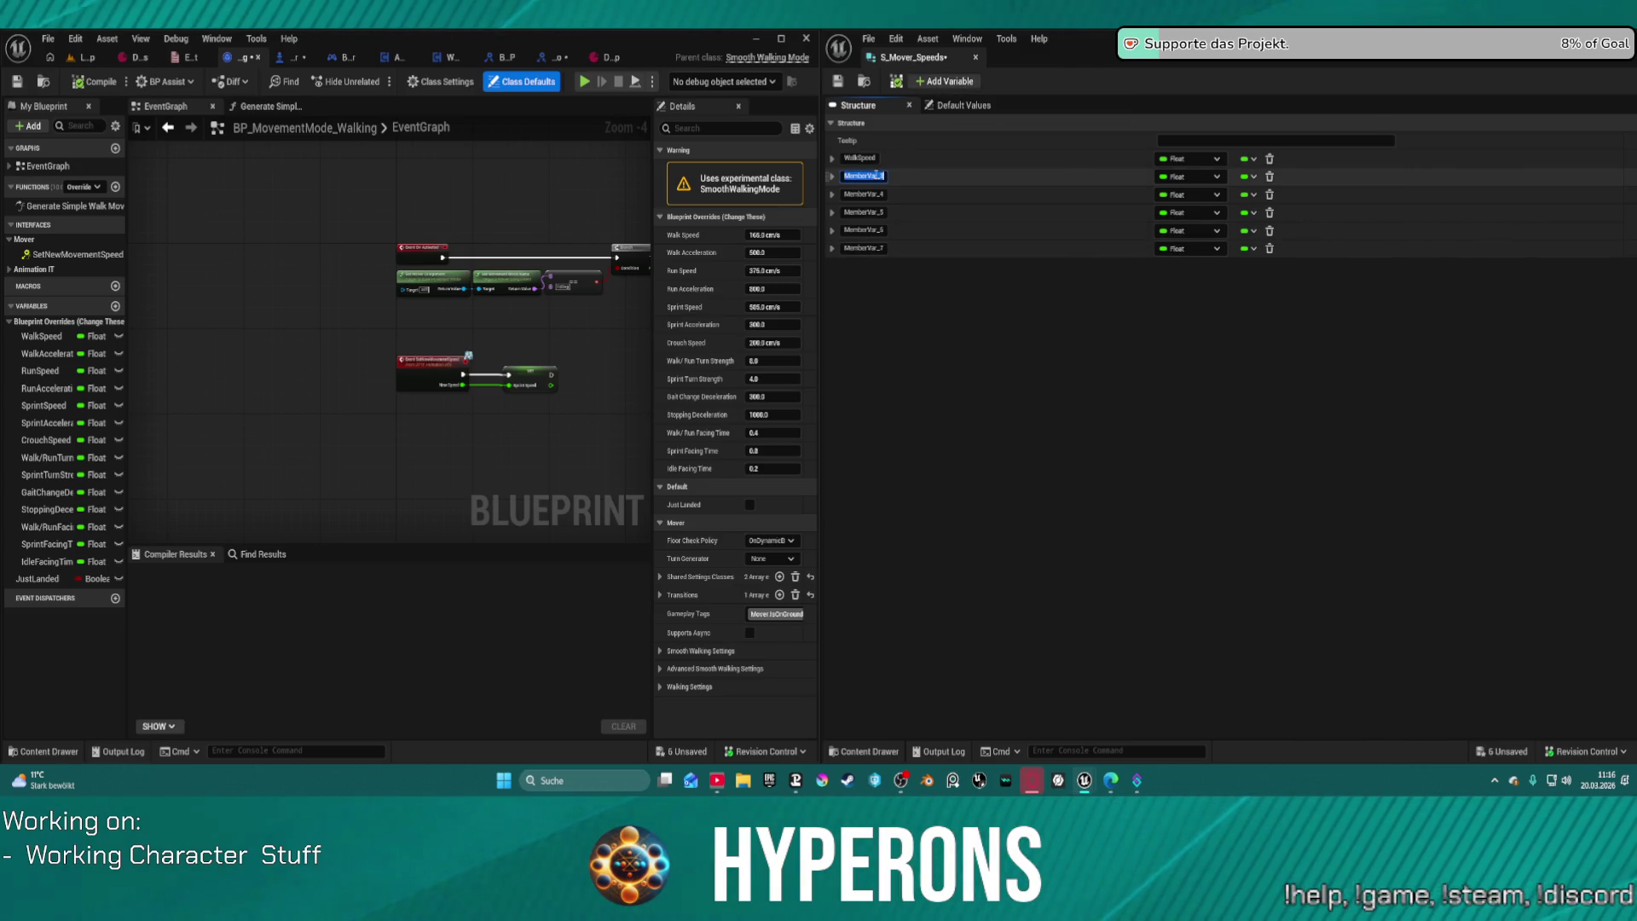
Step: Rename the next three members WalkAcceleration, RunSpeed and RunAcceleration, copying names from My Blueprint
{"action": "double_click", "coordinate": [38, 354]}
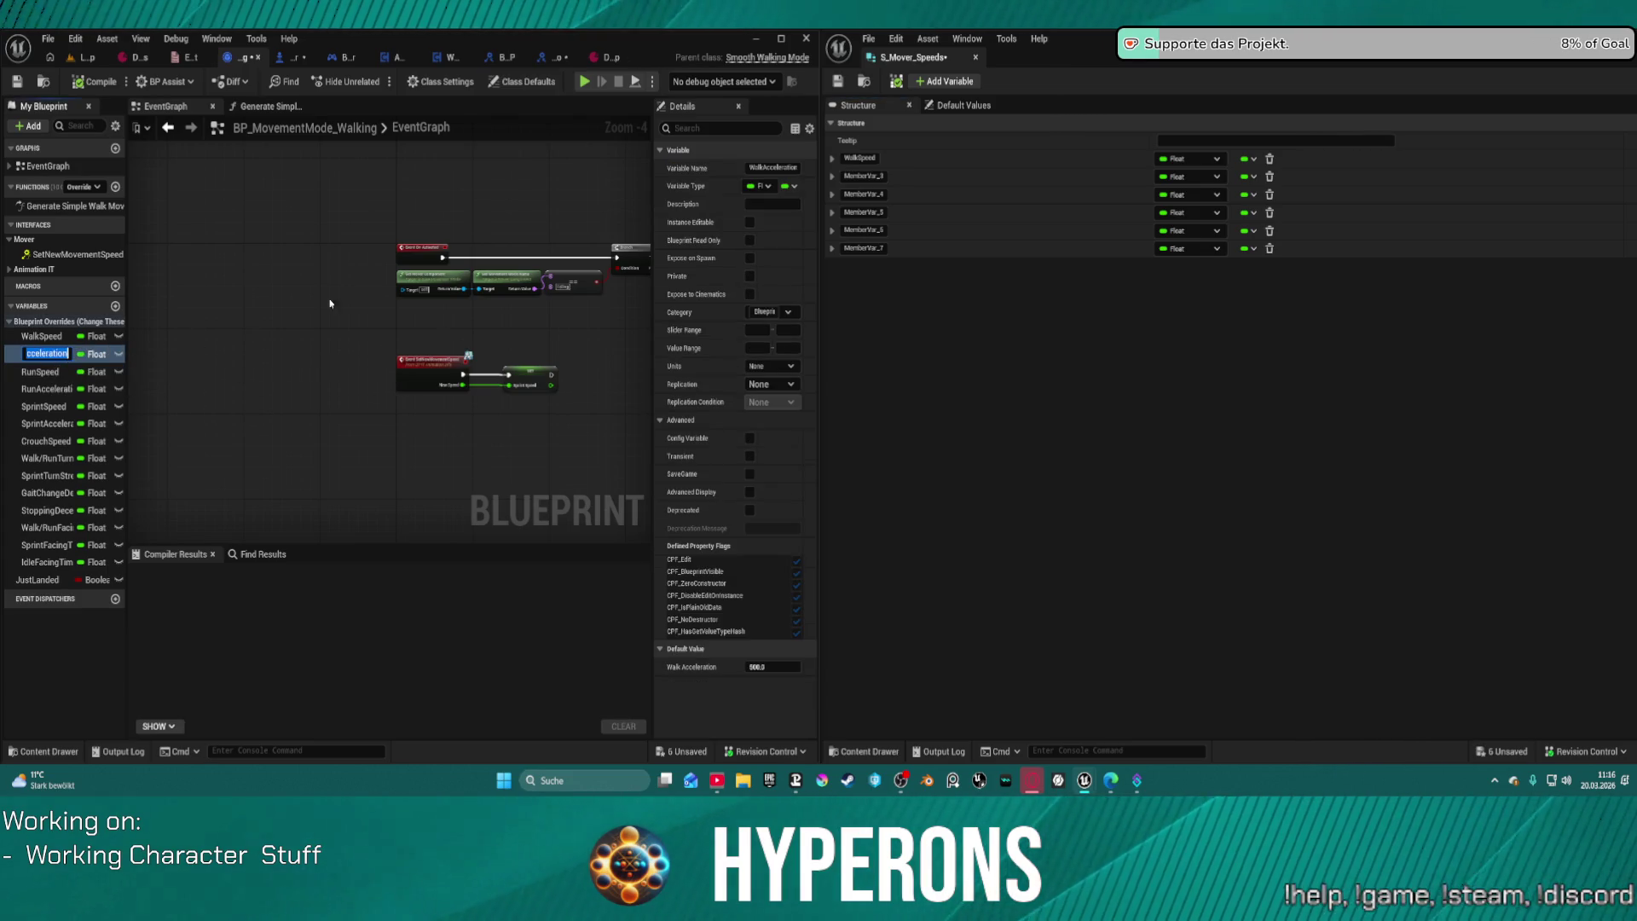
{"action": "double_click", "coordinate": [862, 176]}
{"action": "type", "text": "WalkAcceleration"}
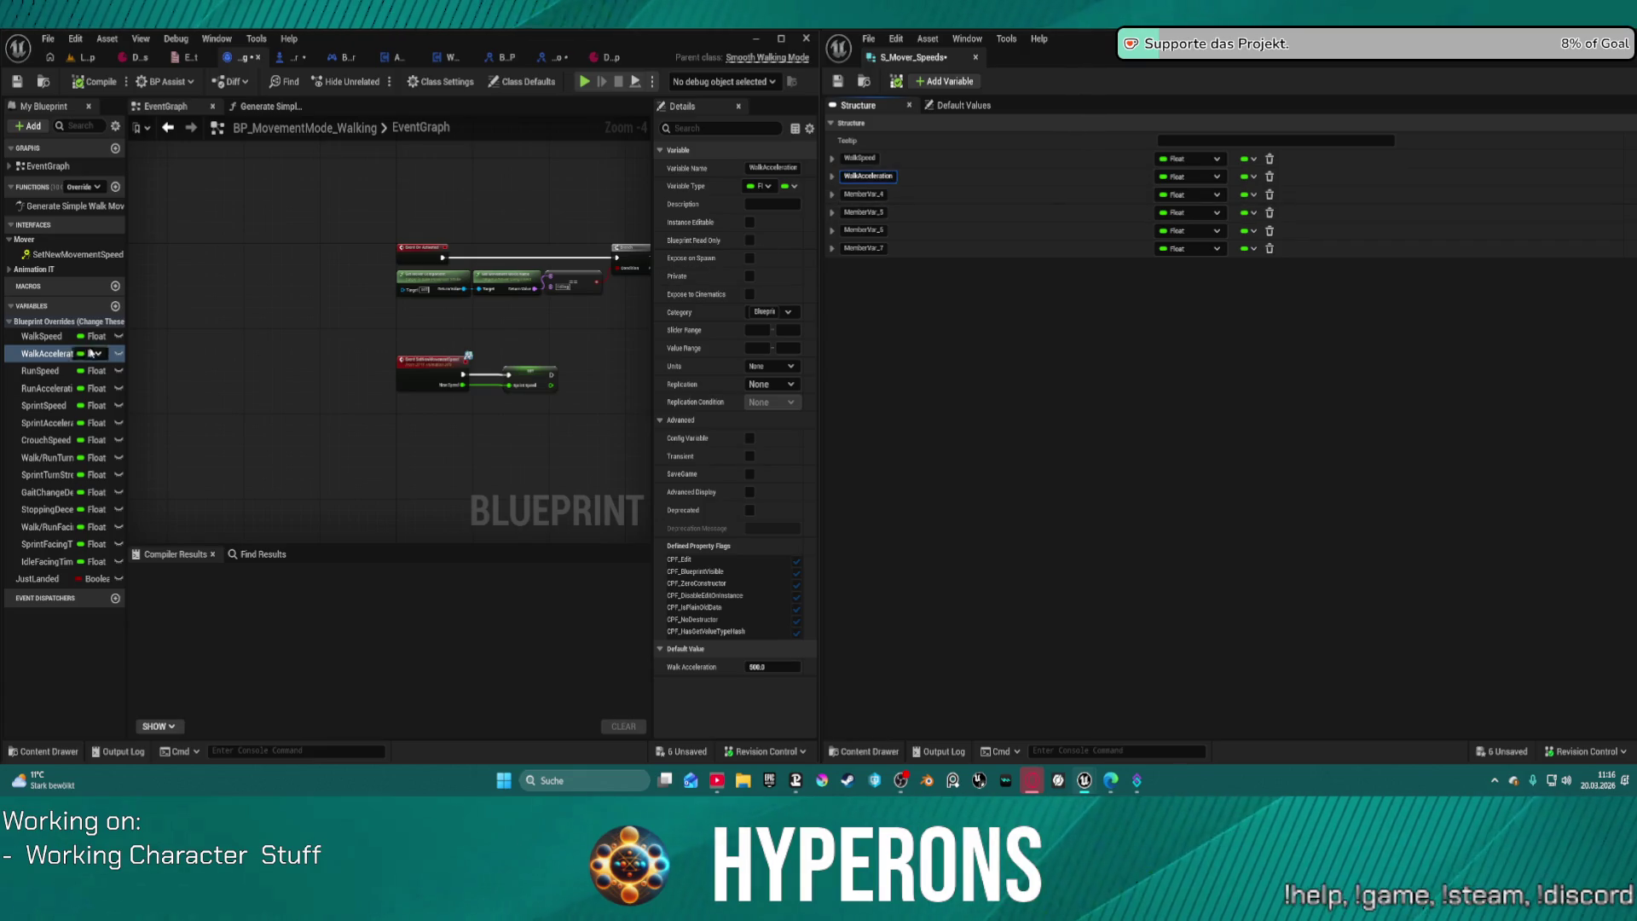
{"action": "double_click", "coordinate": [40, 371]}
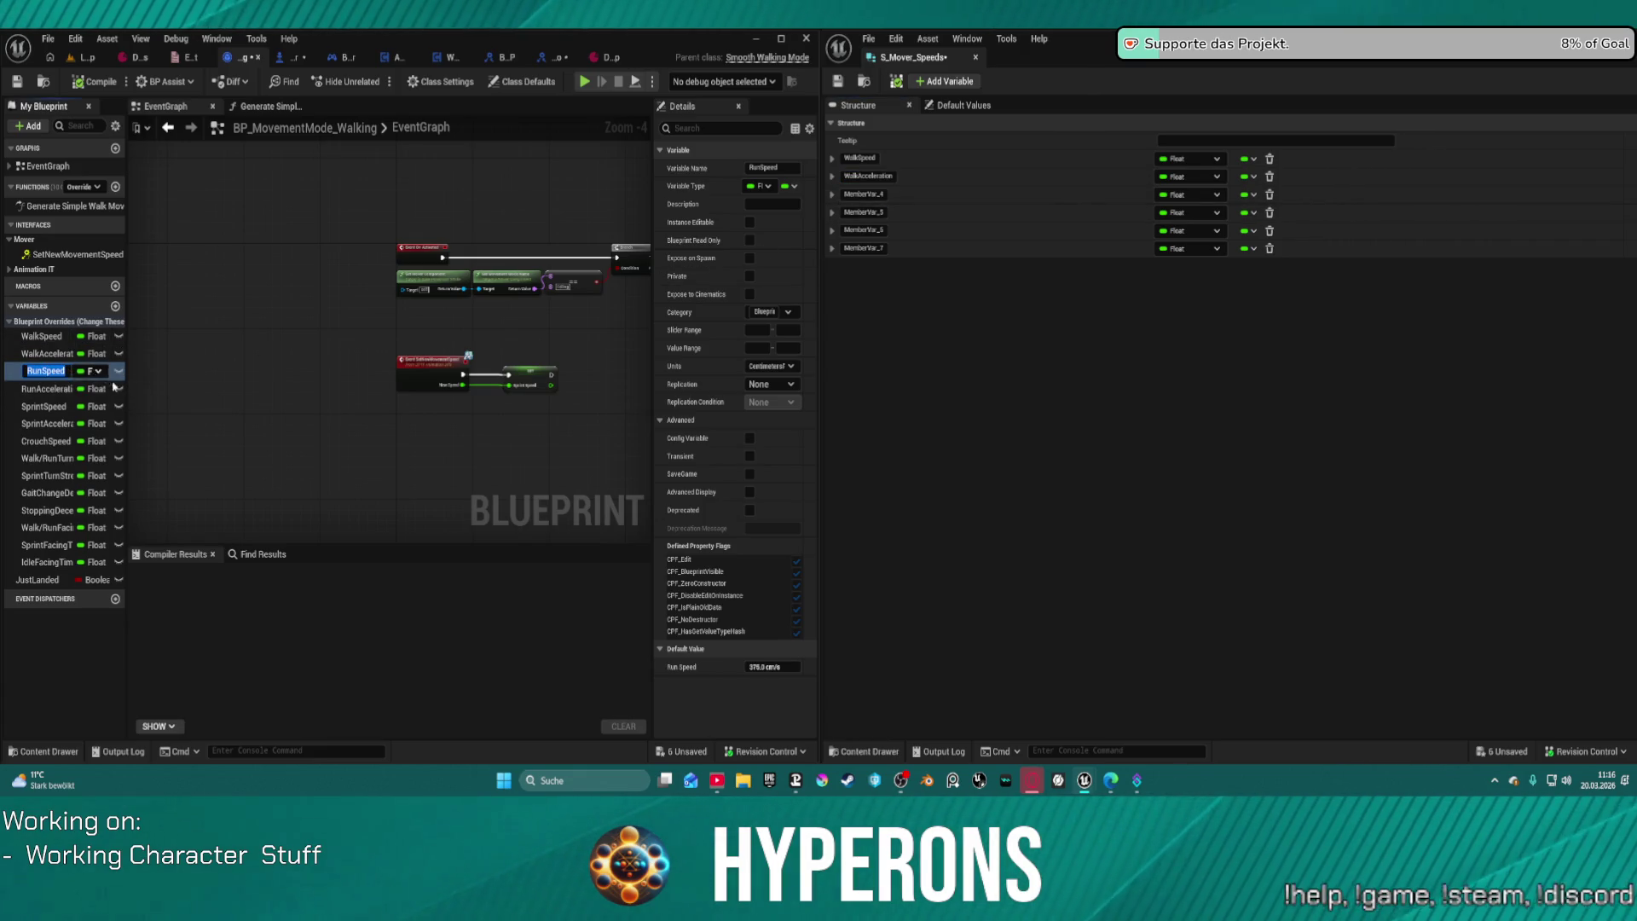
{"action": "key", "text": "ctrl+c"}
{"action": "double_click", "coordinate": [862, 194]}
{"action": "key", "text": "ctrl+v"}
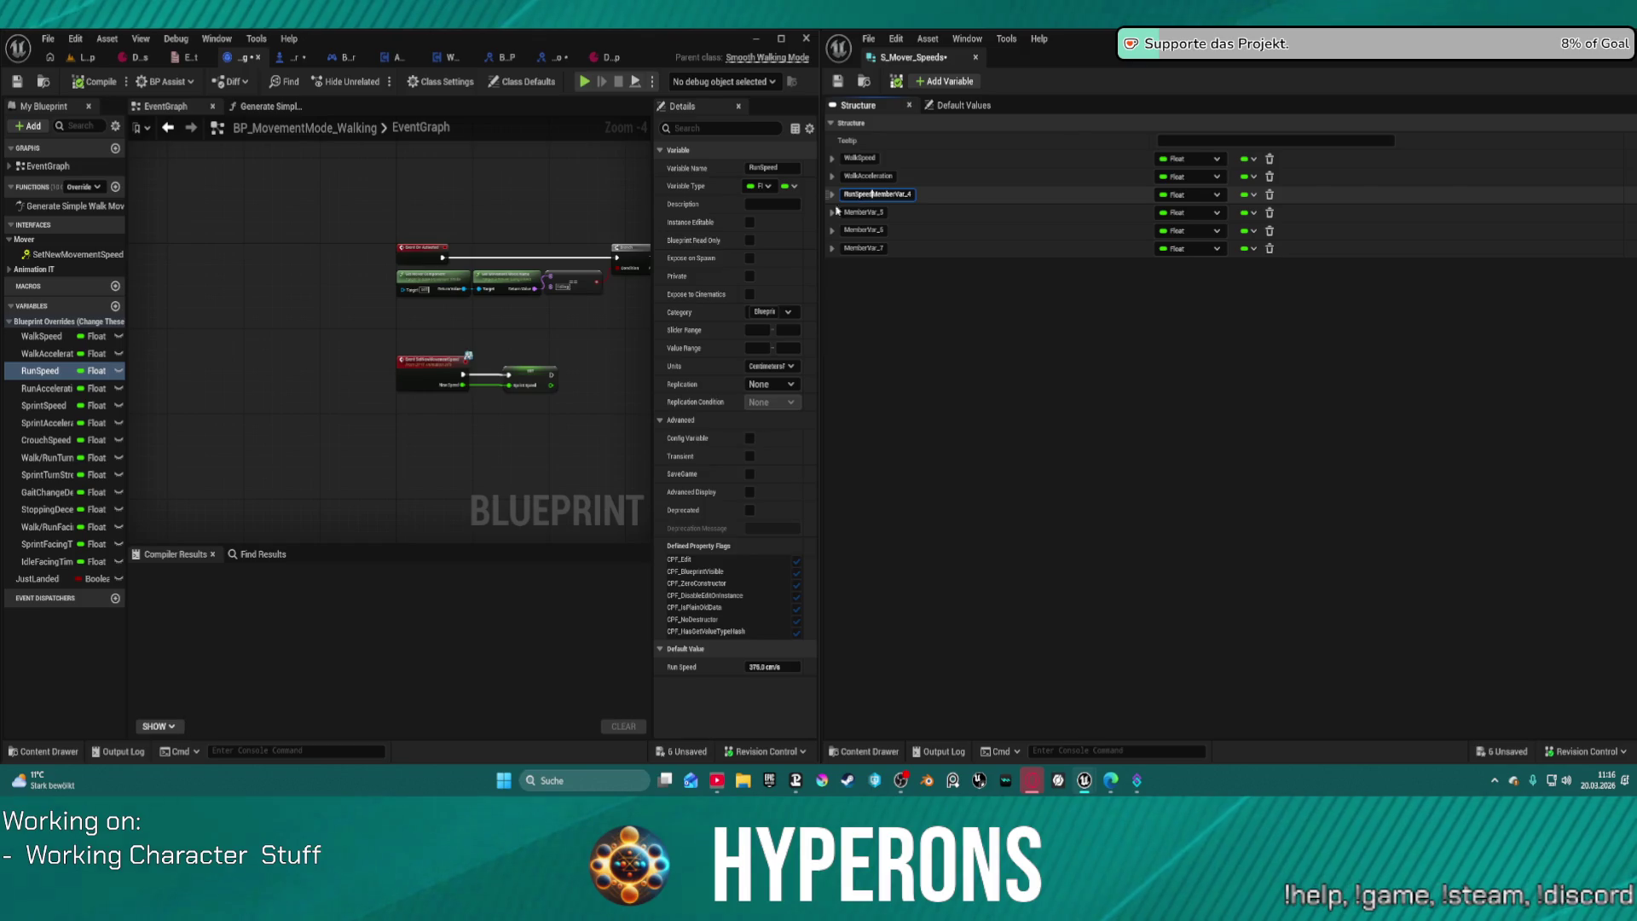
{"action": "key", "text": "Delete"}
{"action": "key", "text": "Delete"}
{"action": "key", "text": "Delete"}
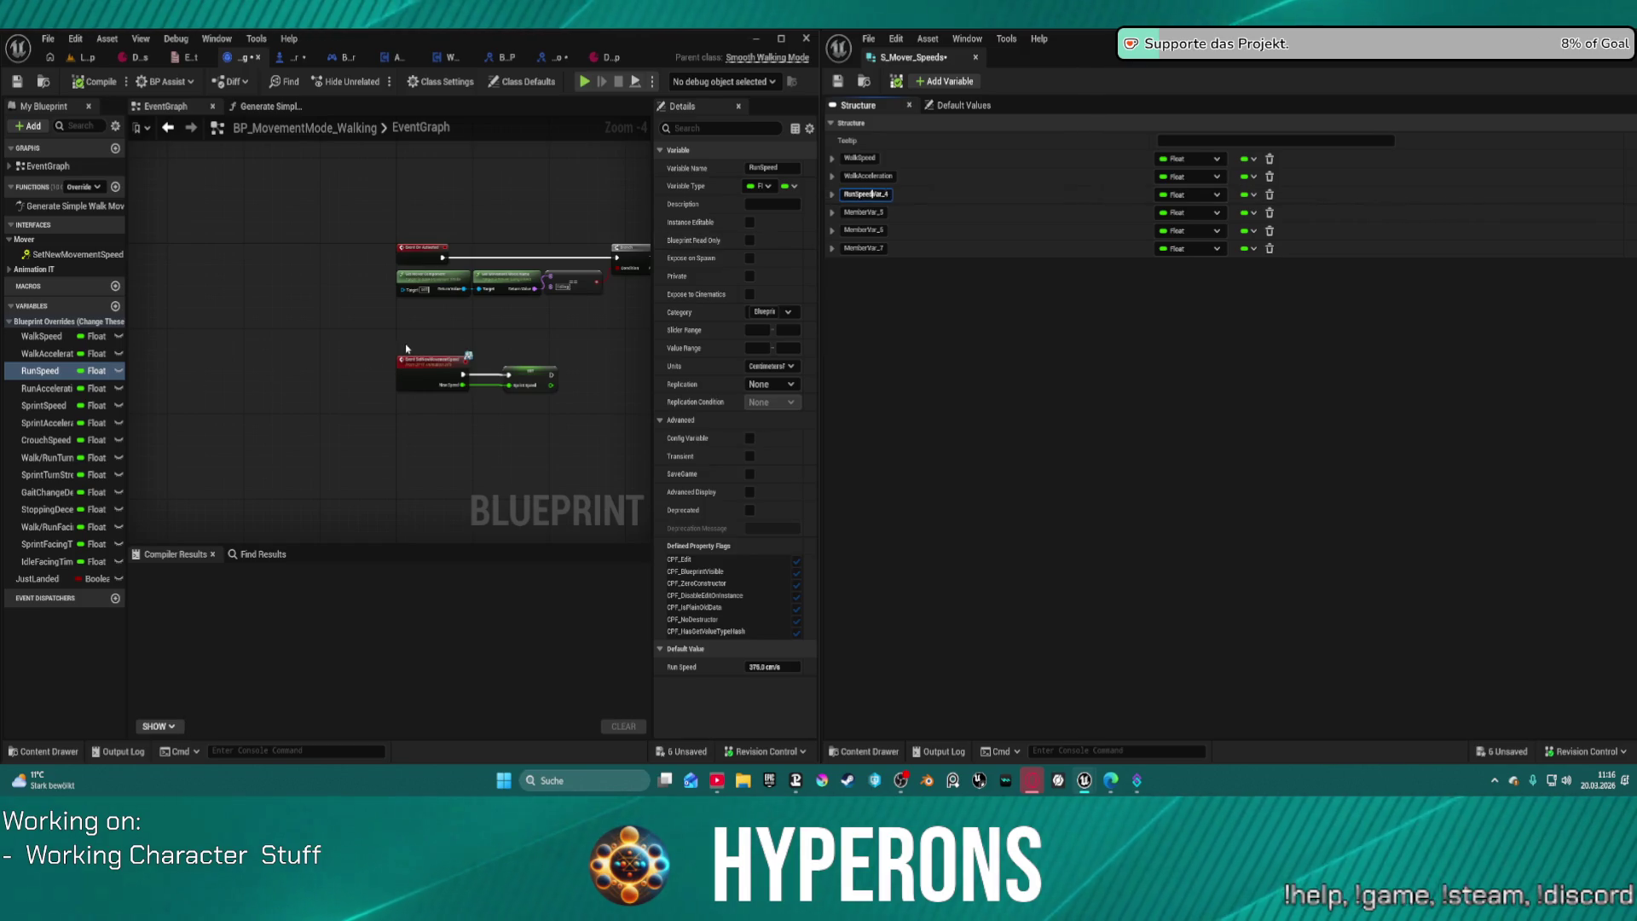
{"action": "double_click", "coordinate": [38, 388]}
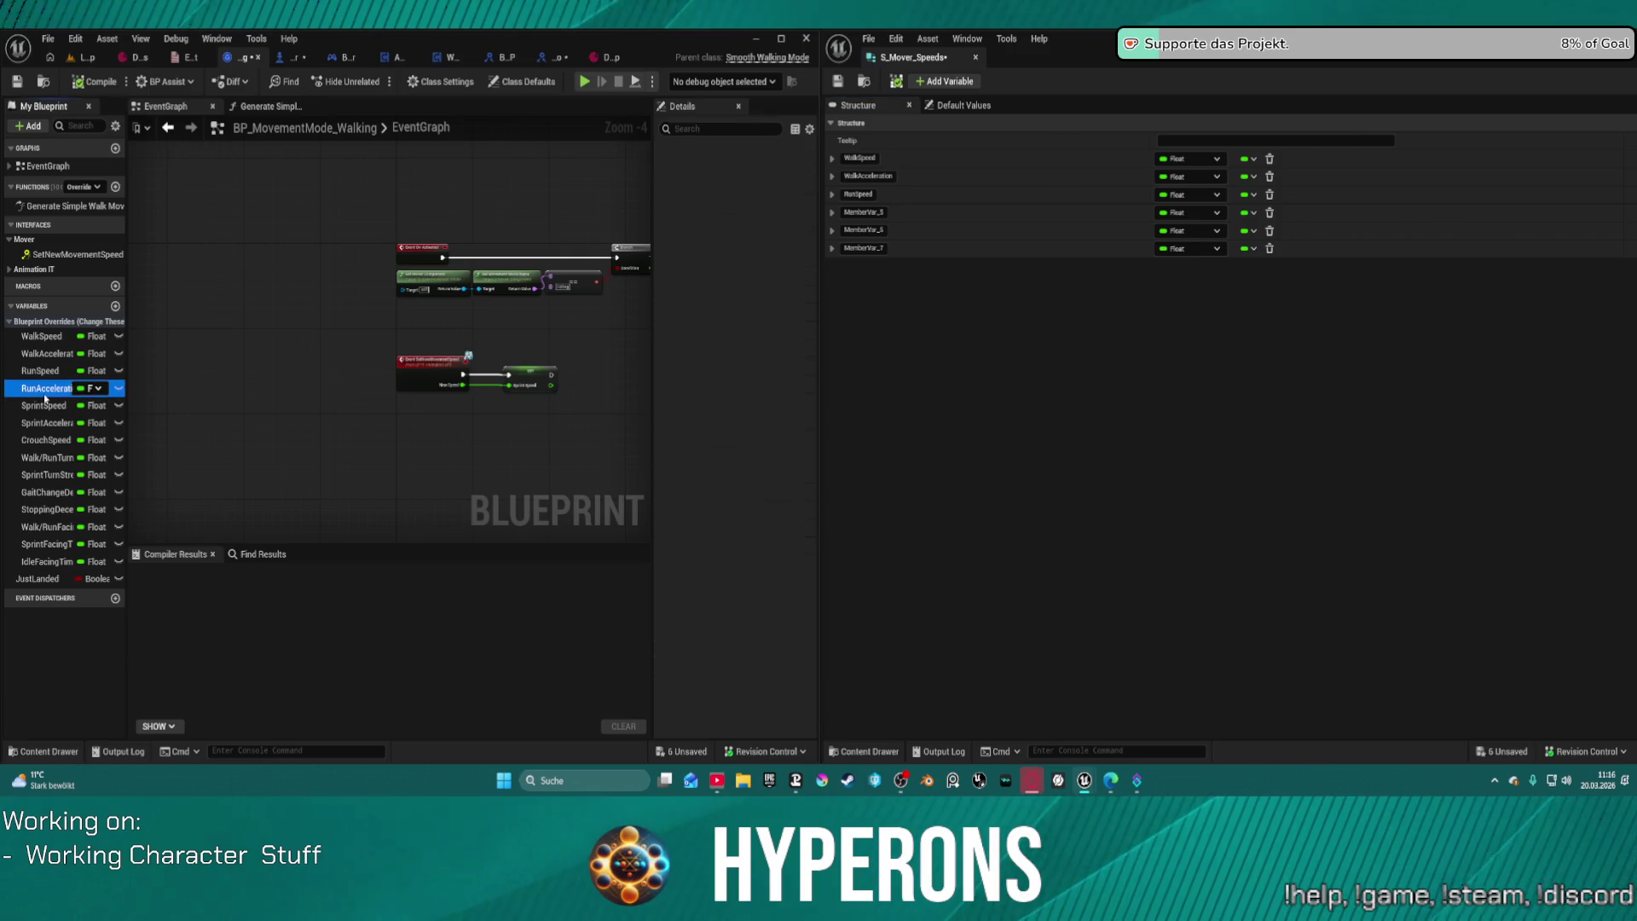
{"action": "key", "text": "ctrl+c"}
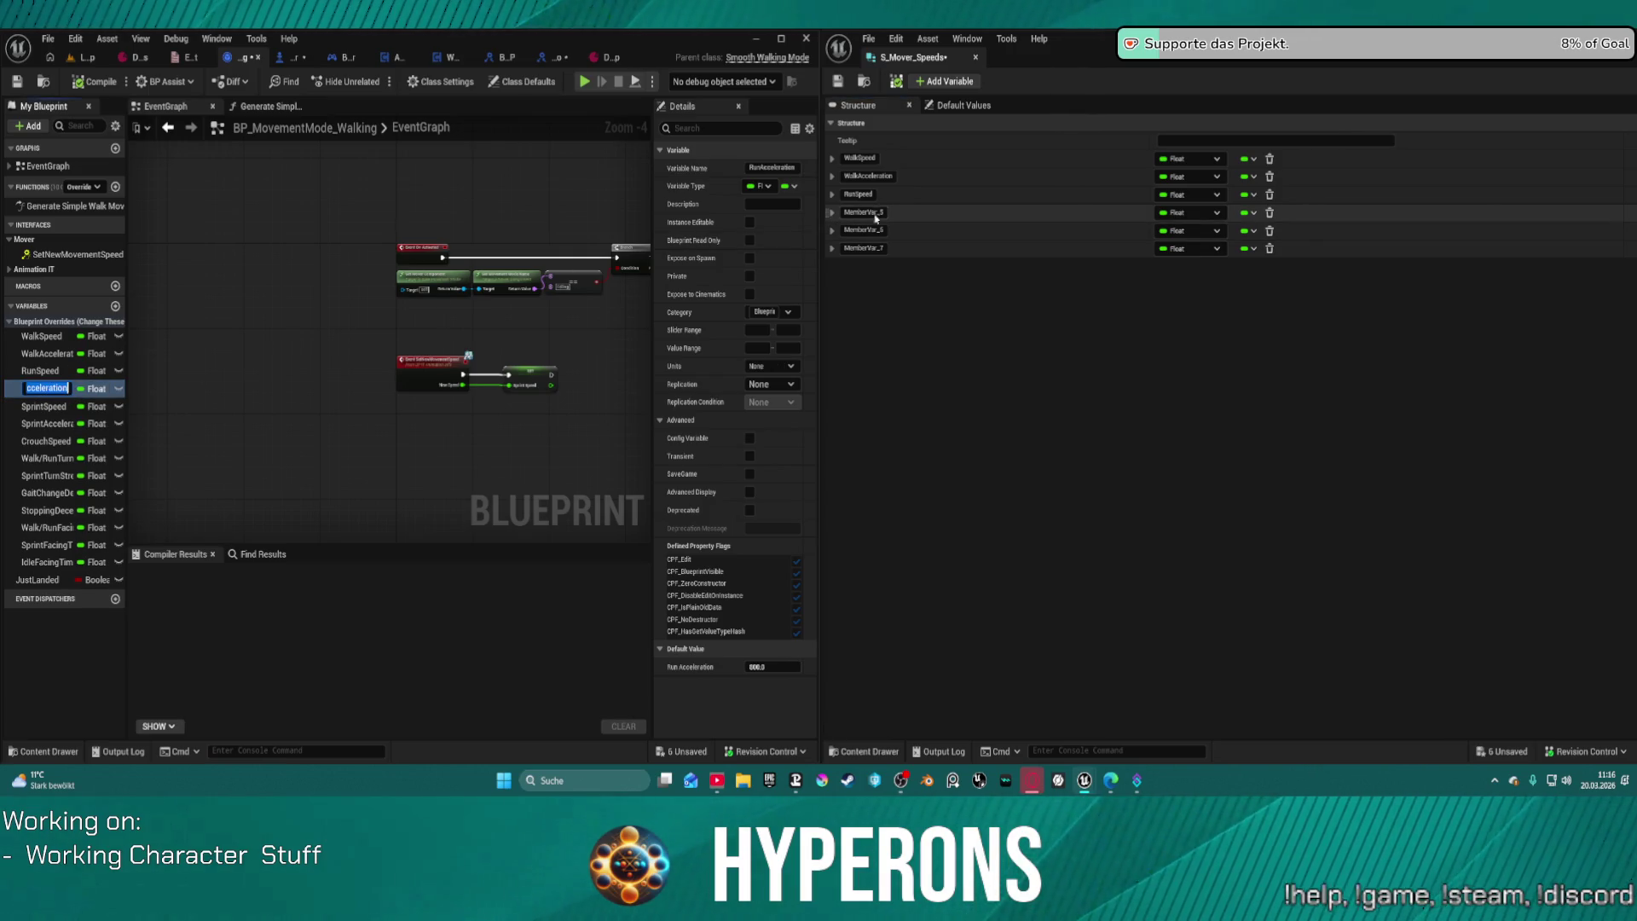
{"action": "double_click", "coordinate": [863, 212]}
{"action": "key", "text": "ctrl+v"}
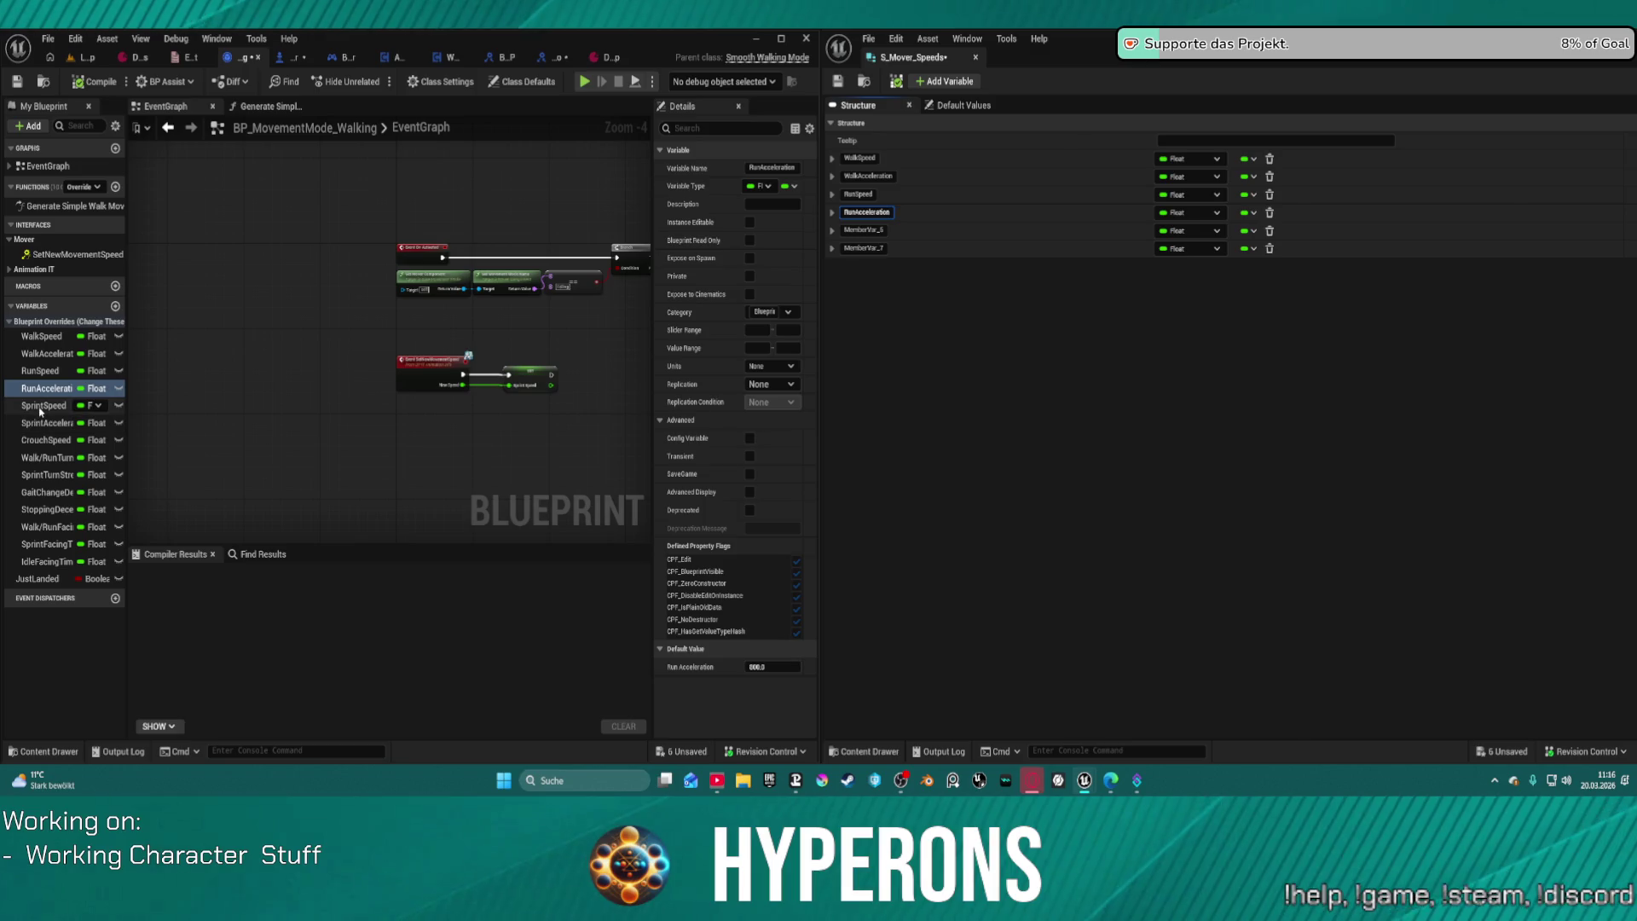
Step: Rename the following two members SprintSpeed and SprintAcceleration
{"action": "left_click", "coordinate": [47, 405]}
{"action": "key", "text": "F2"}
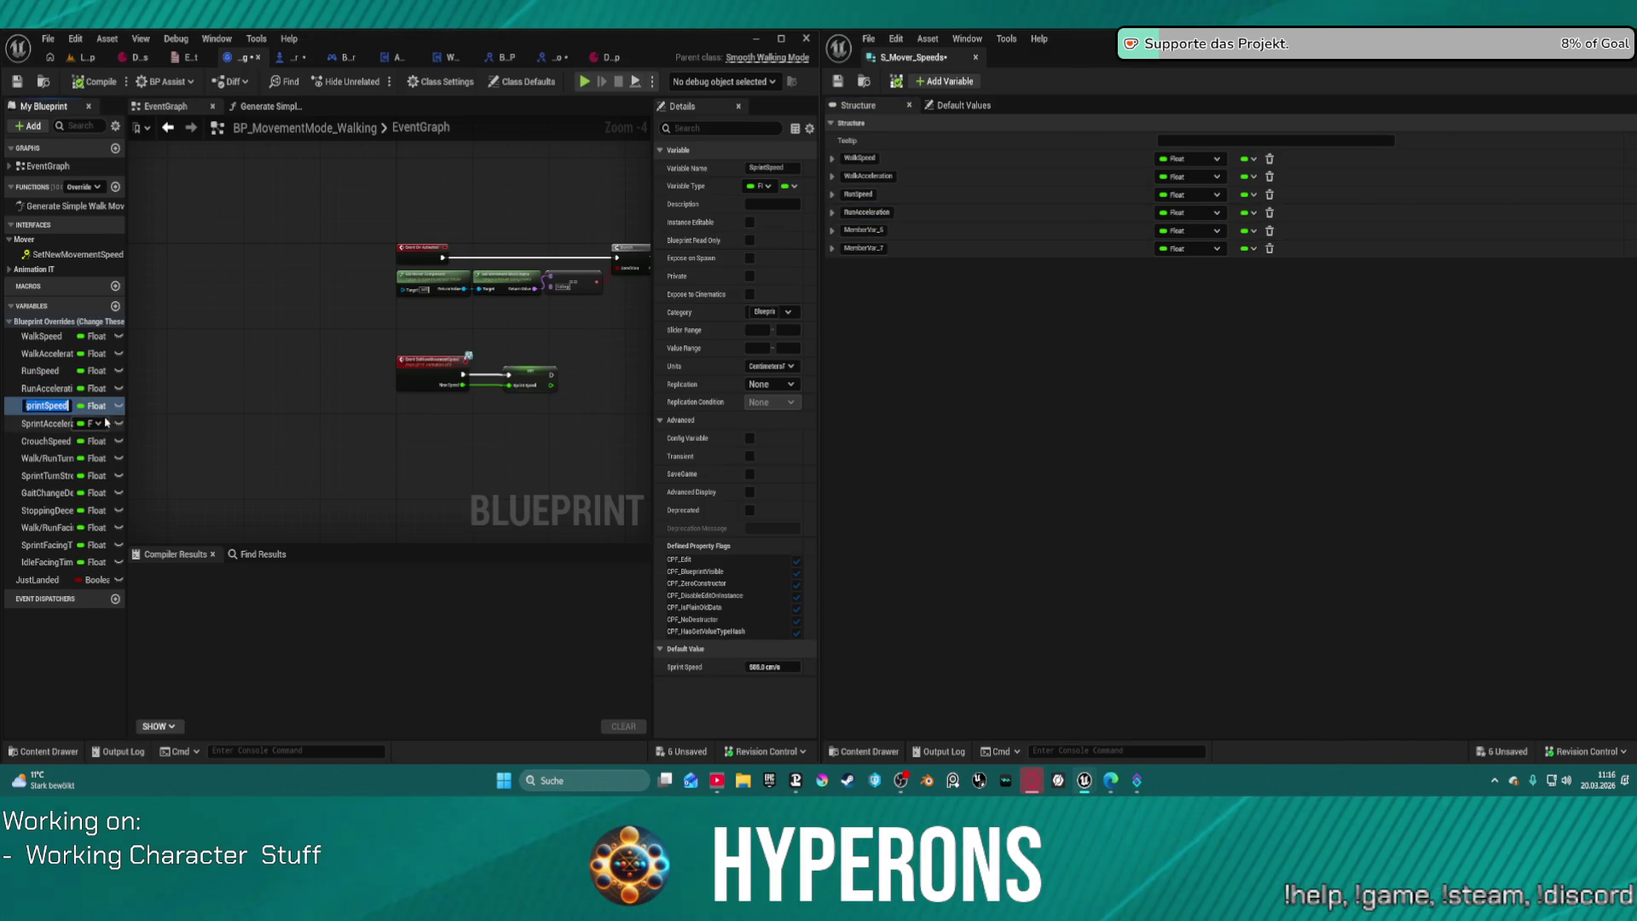
{"action": "key", "text": "ctrl+c"}
{"action": "double_click", "coordinate": [863, 230]}
{"action": "key", "text": "ctrl+v"}
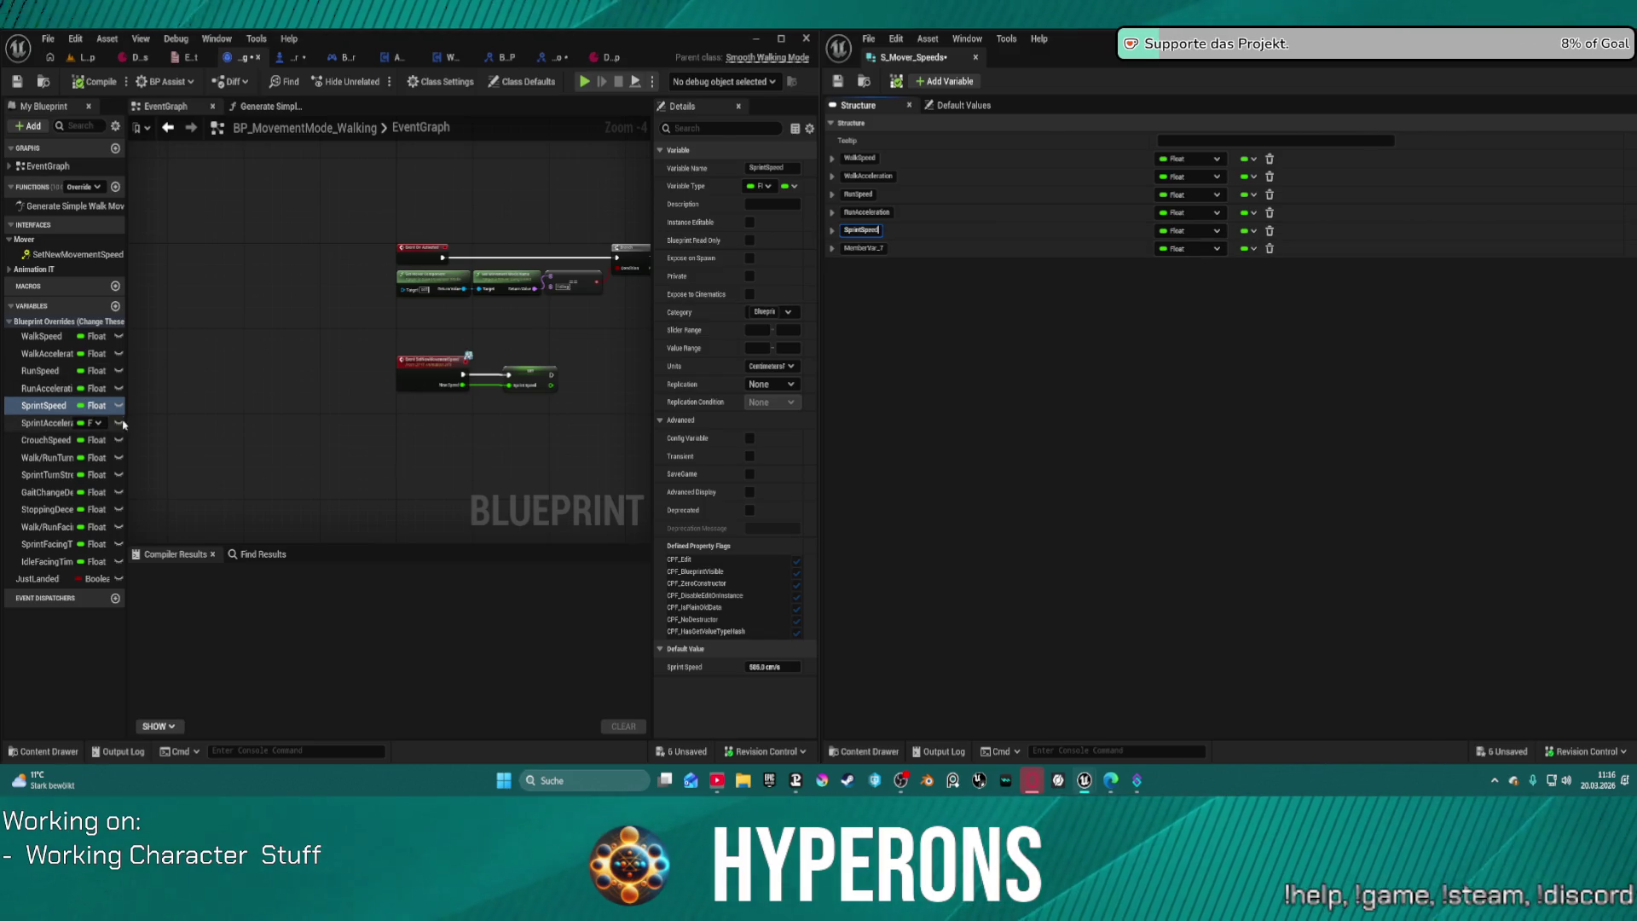
{"action": "left_click", "coordinate": [51, 423]}
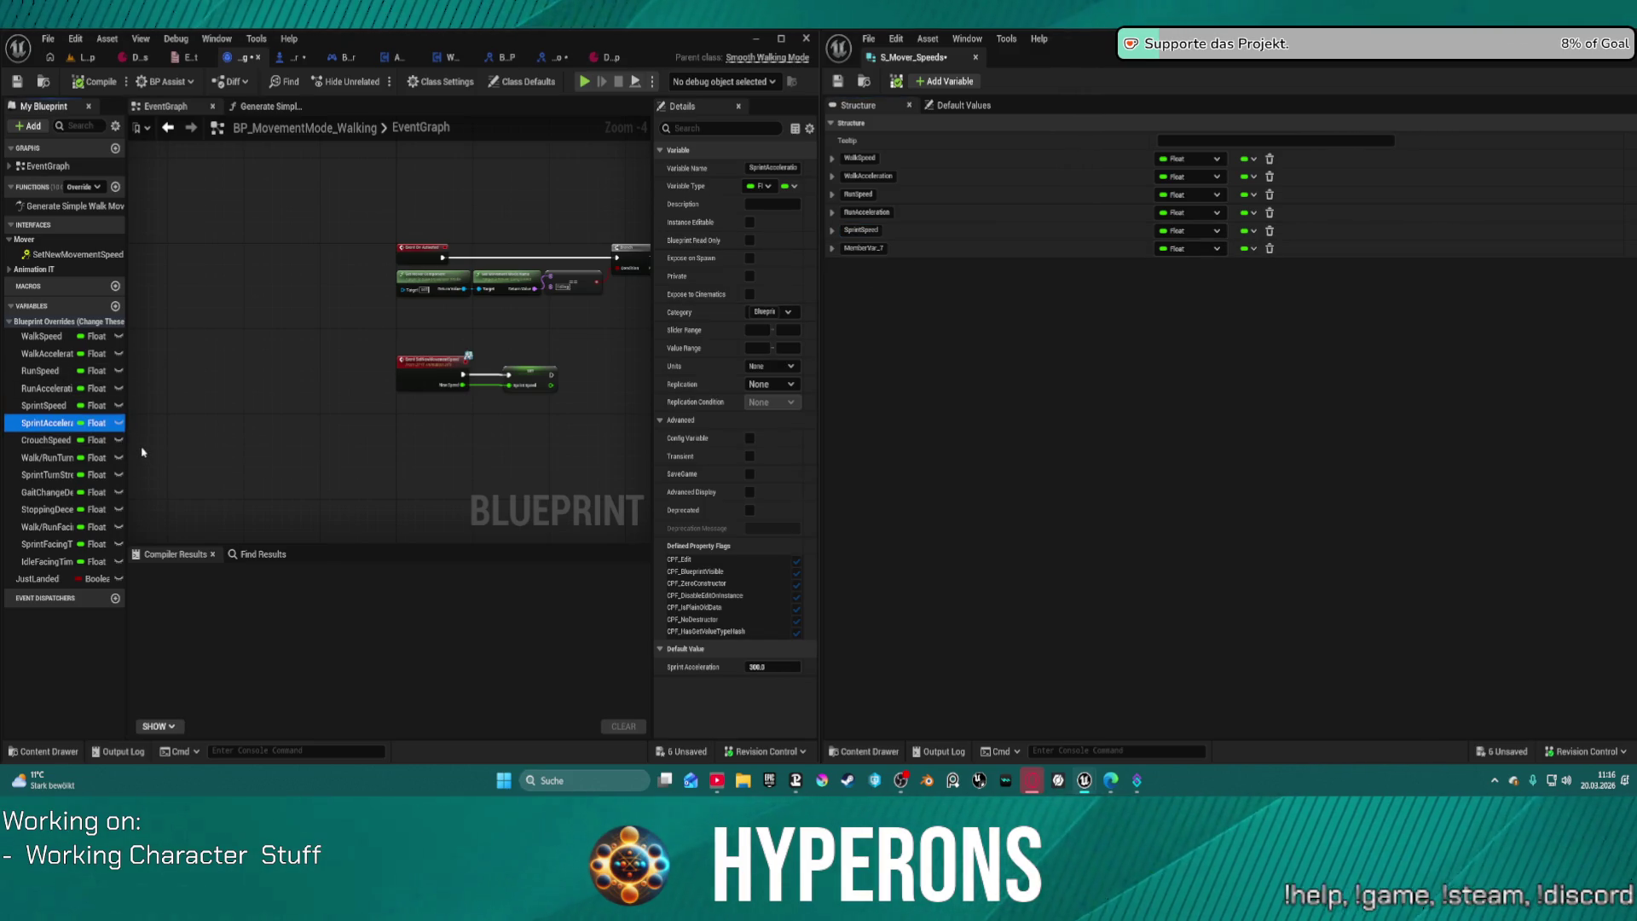
{"action": "key", "text": "F2"}
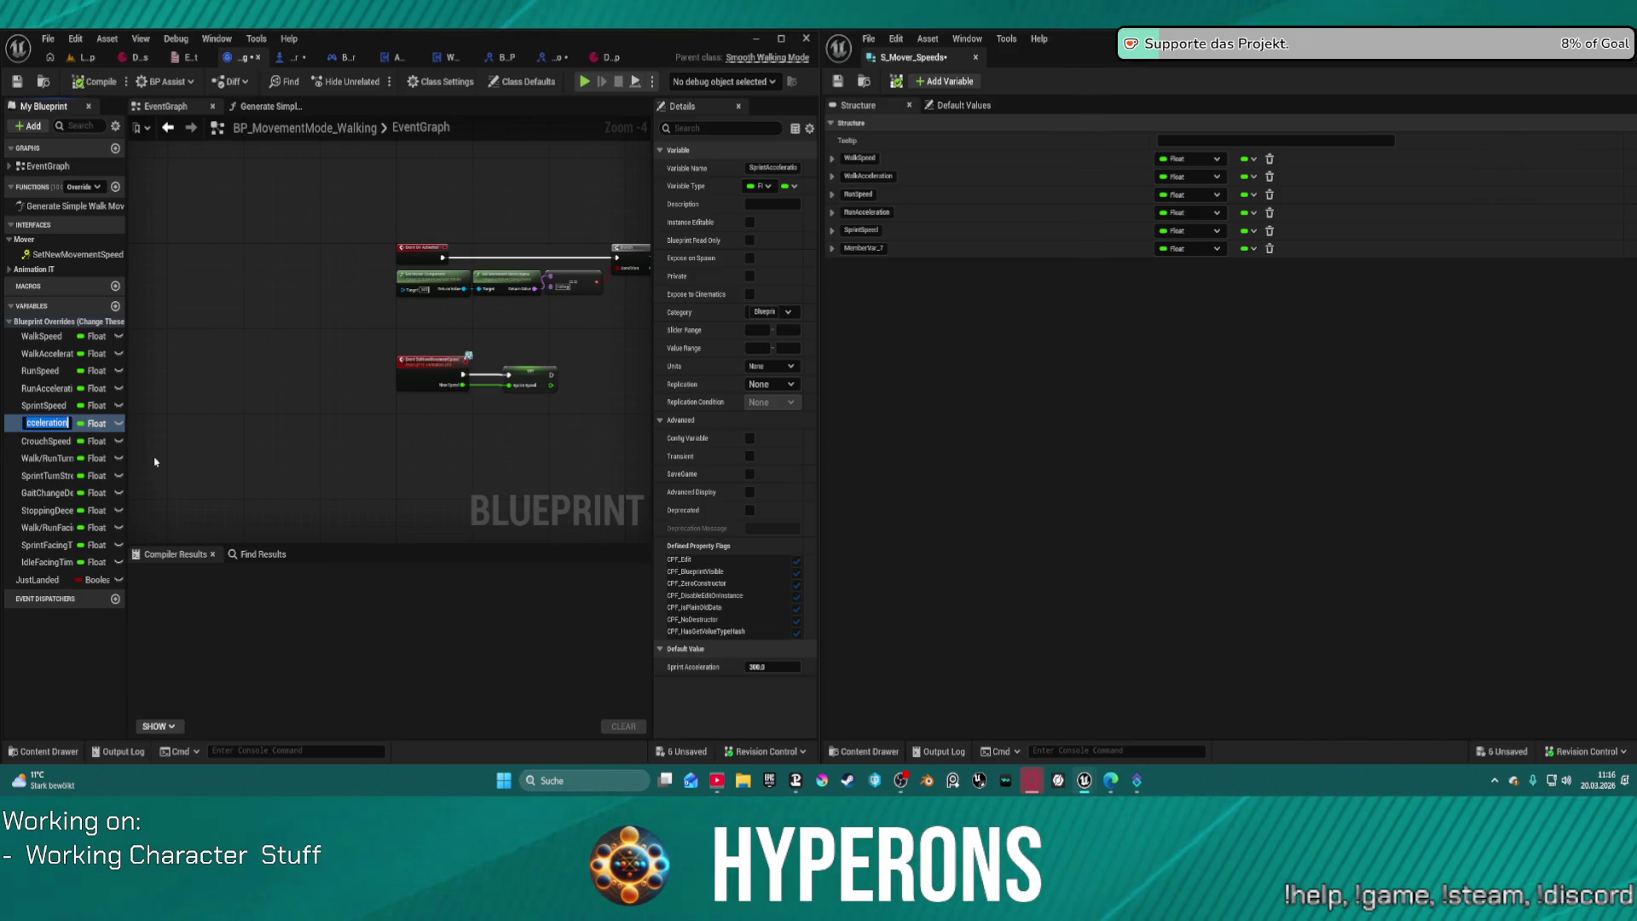
{"action": "key", "text": "ctrl+c"}
{"action": "double_click", "coordinate": [850, 249]}
{"action": "key", "text": "ctrl+v"}
{"action": "key", "text": "ctrl+a"}
{"action": "key", "text": "ctrl+v"}
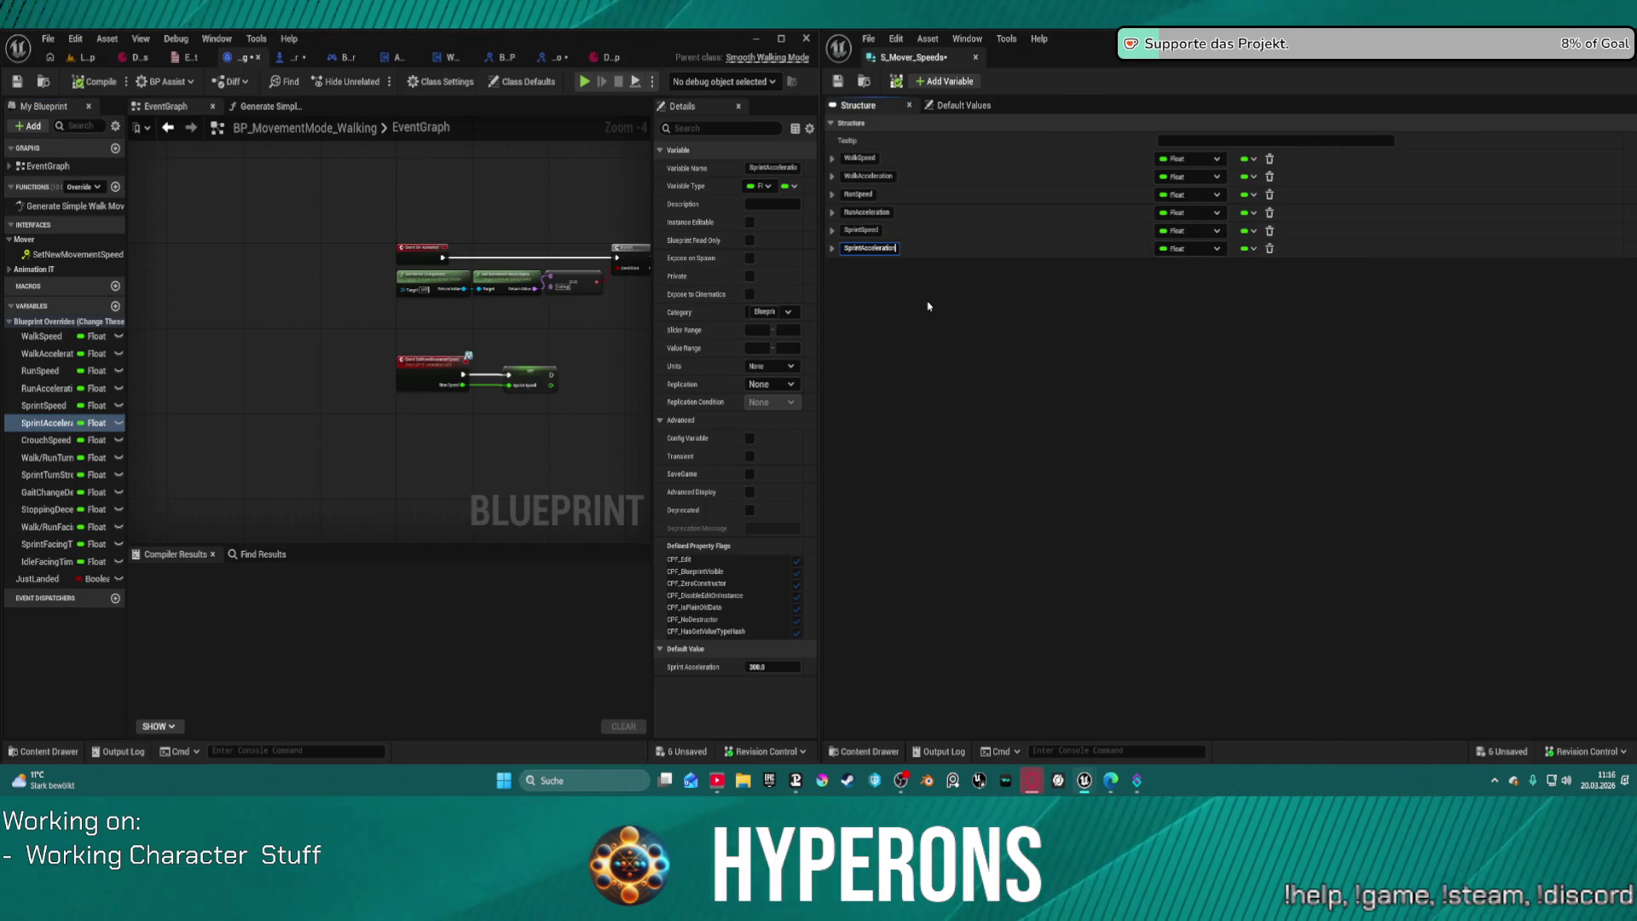
{"action": "key", "text": "Return"}
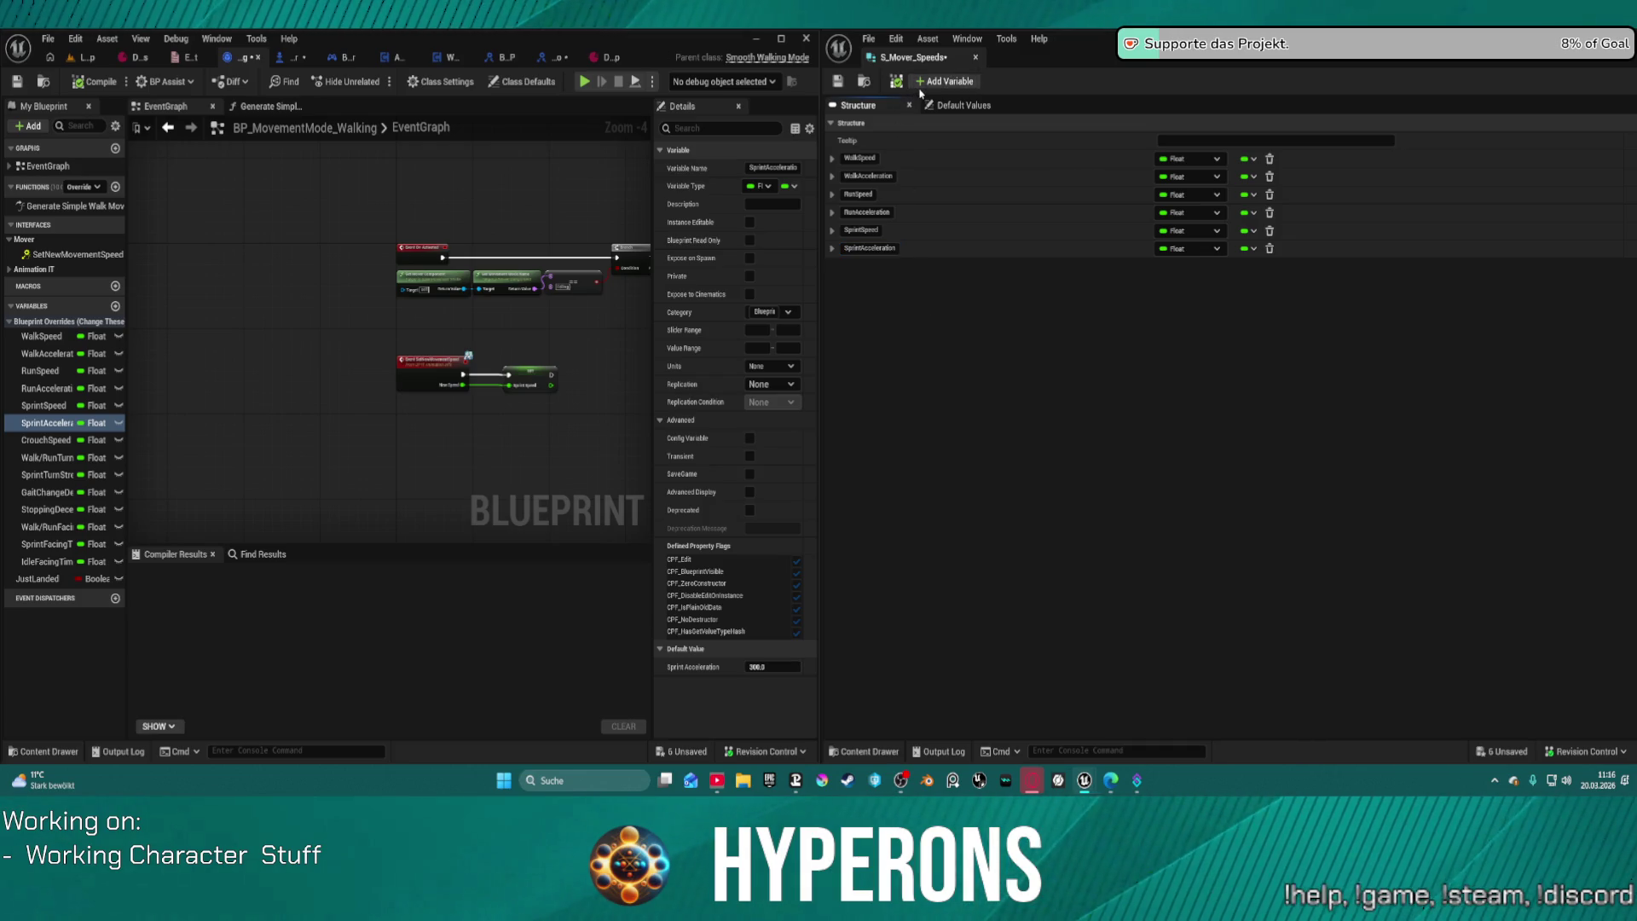
Step: Add a new Float member named CrouchSpeed
{"action": "left_click", "coordinate": [944, 82]}
{"action": "left_click", "coordinate": [60, 439]}
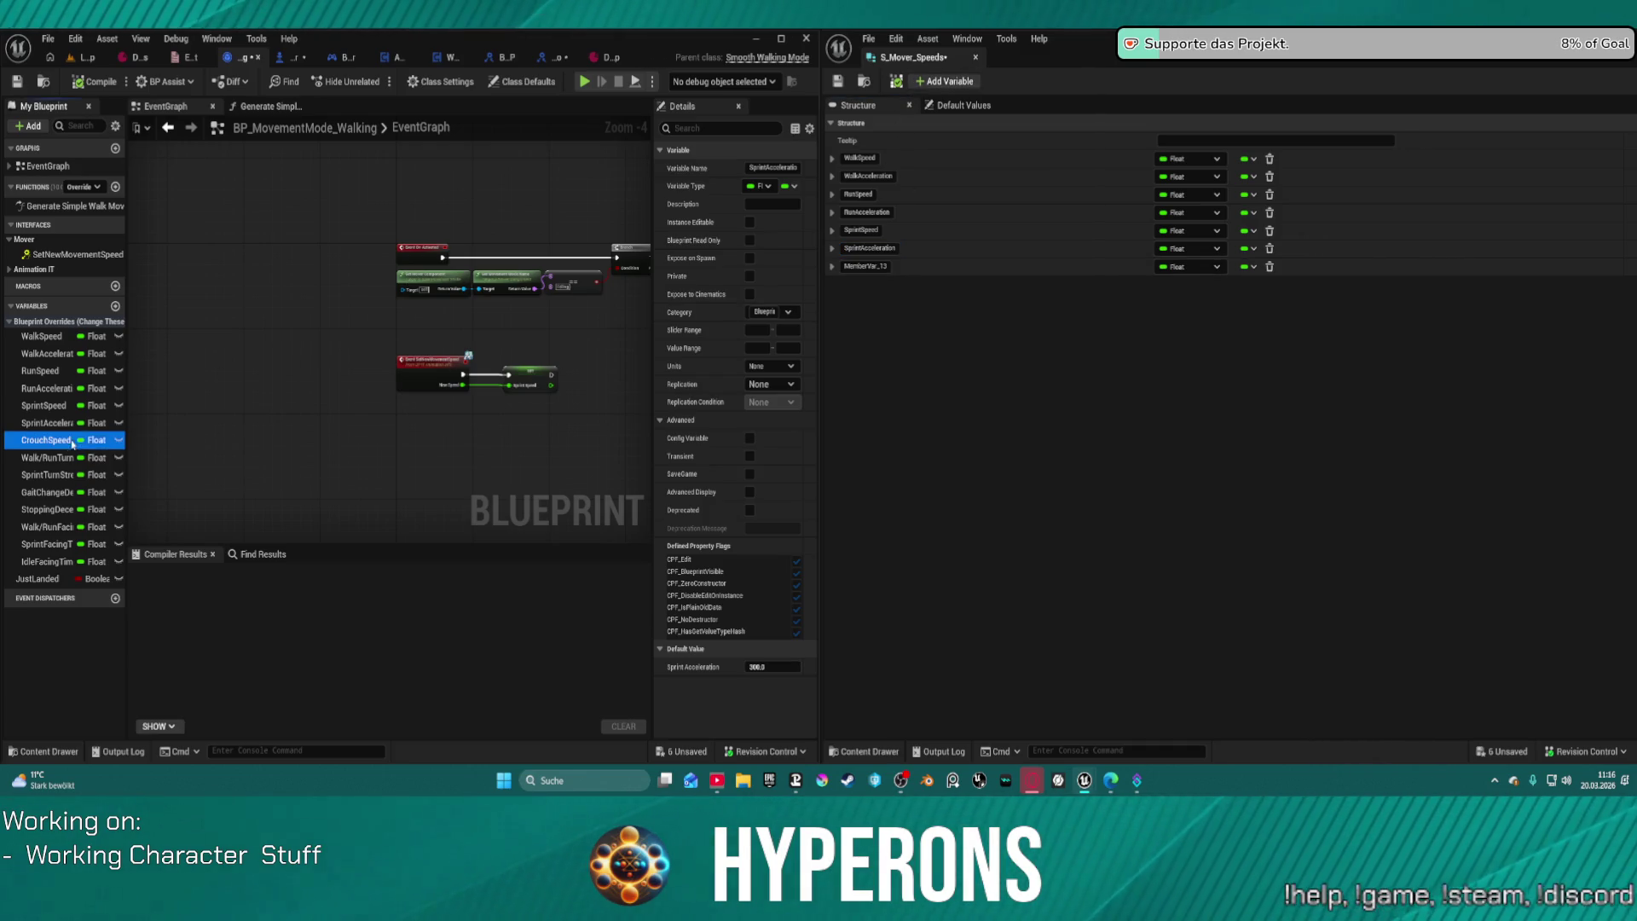
{"action": "left_click", "coordinate": [60, 439]}
{"action": "key", "text": "ctrl+c"}
{"action": "double_click", "coordinate": [866, 266]}
{"action": "key", "text": "ctrl+v"}
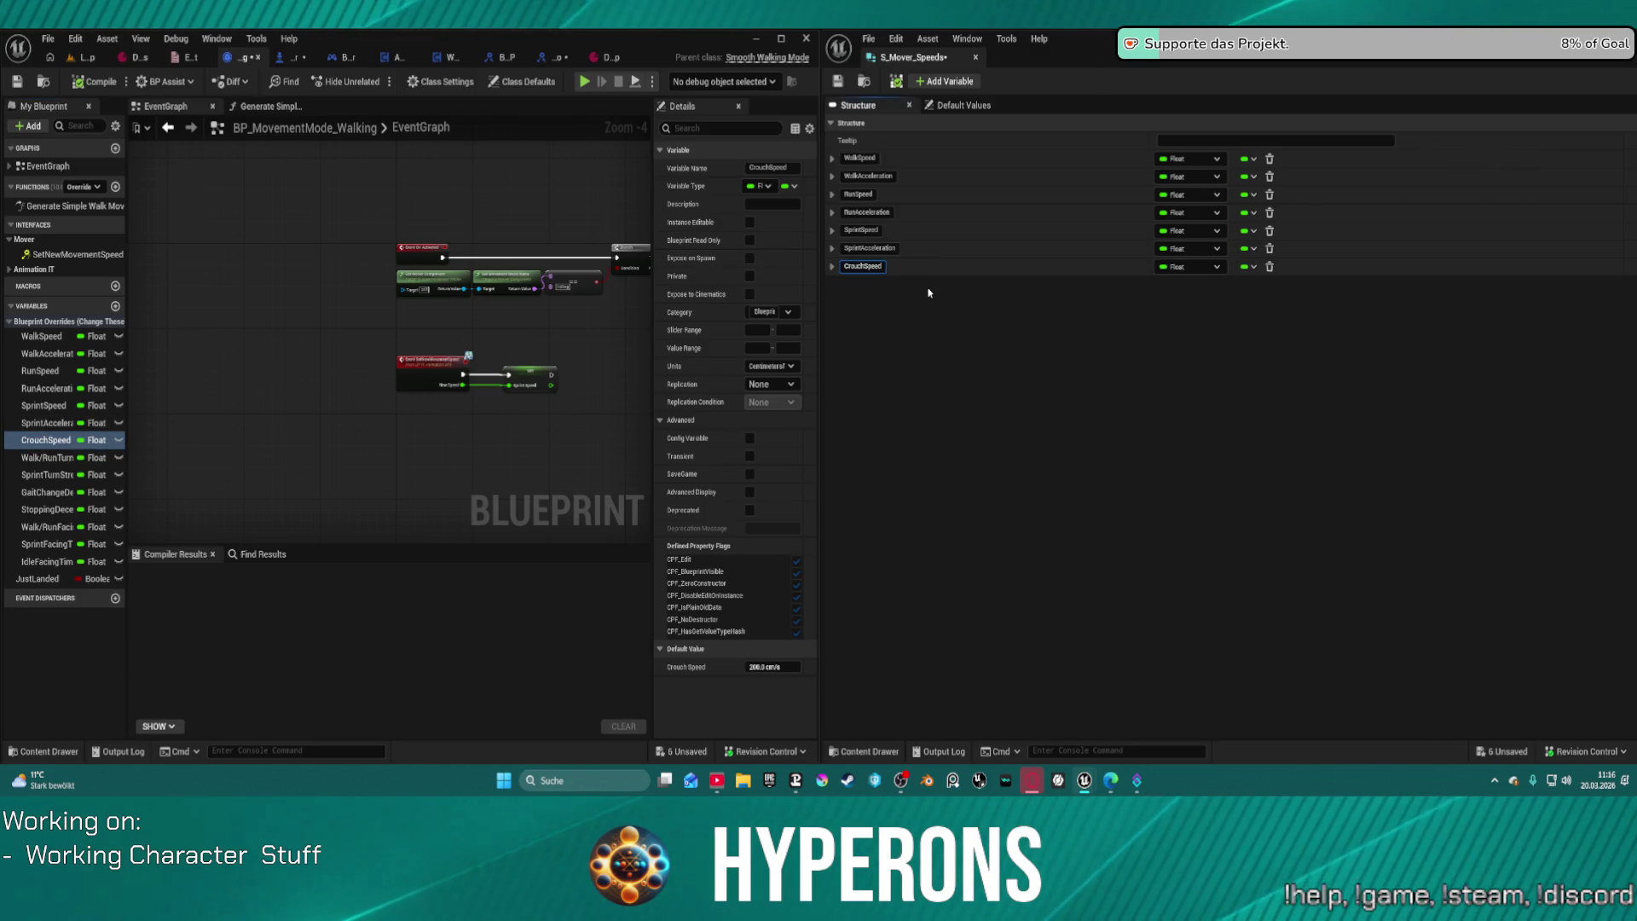
{"action": "key", "text": "Return"}
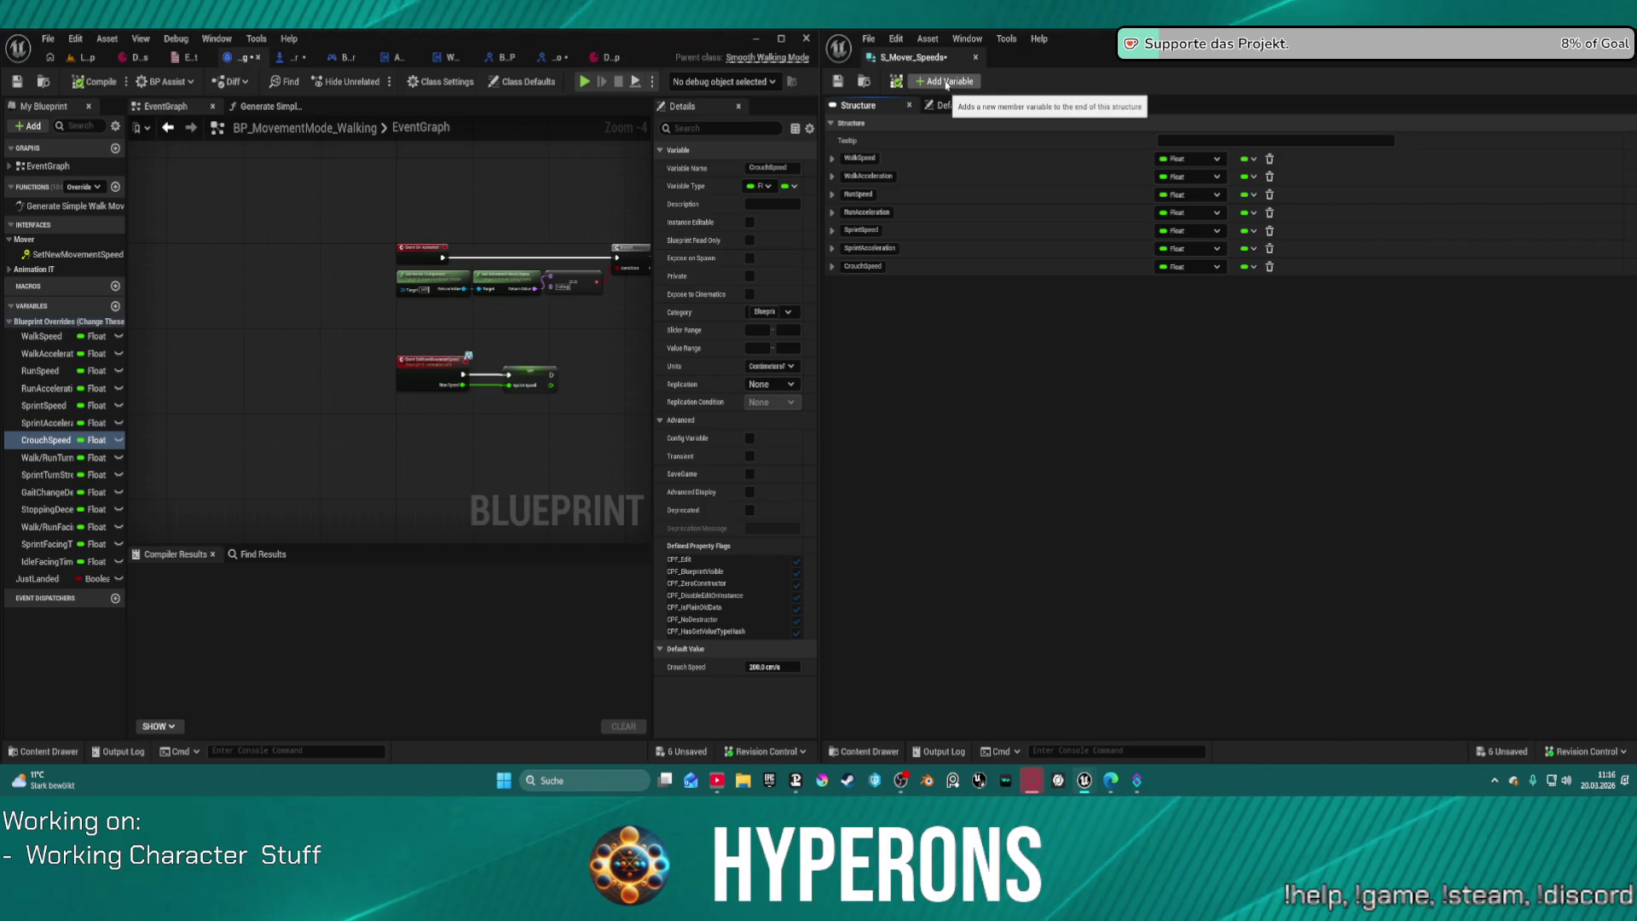
{"action": "left_click", "coordinate": [863, 82]}
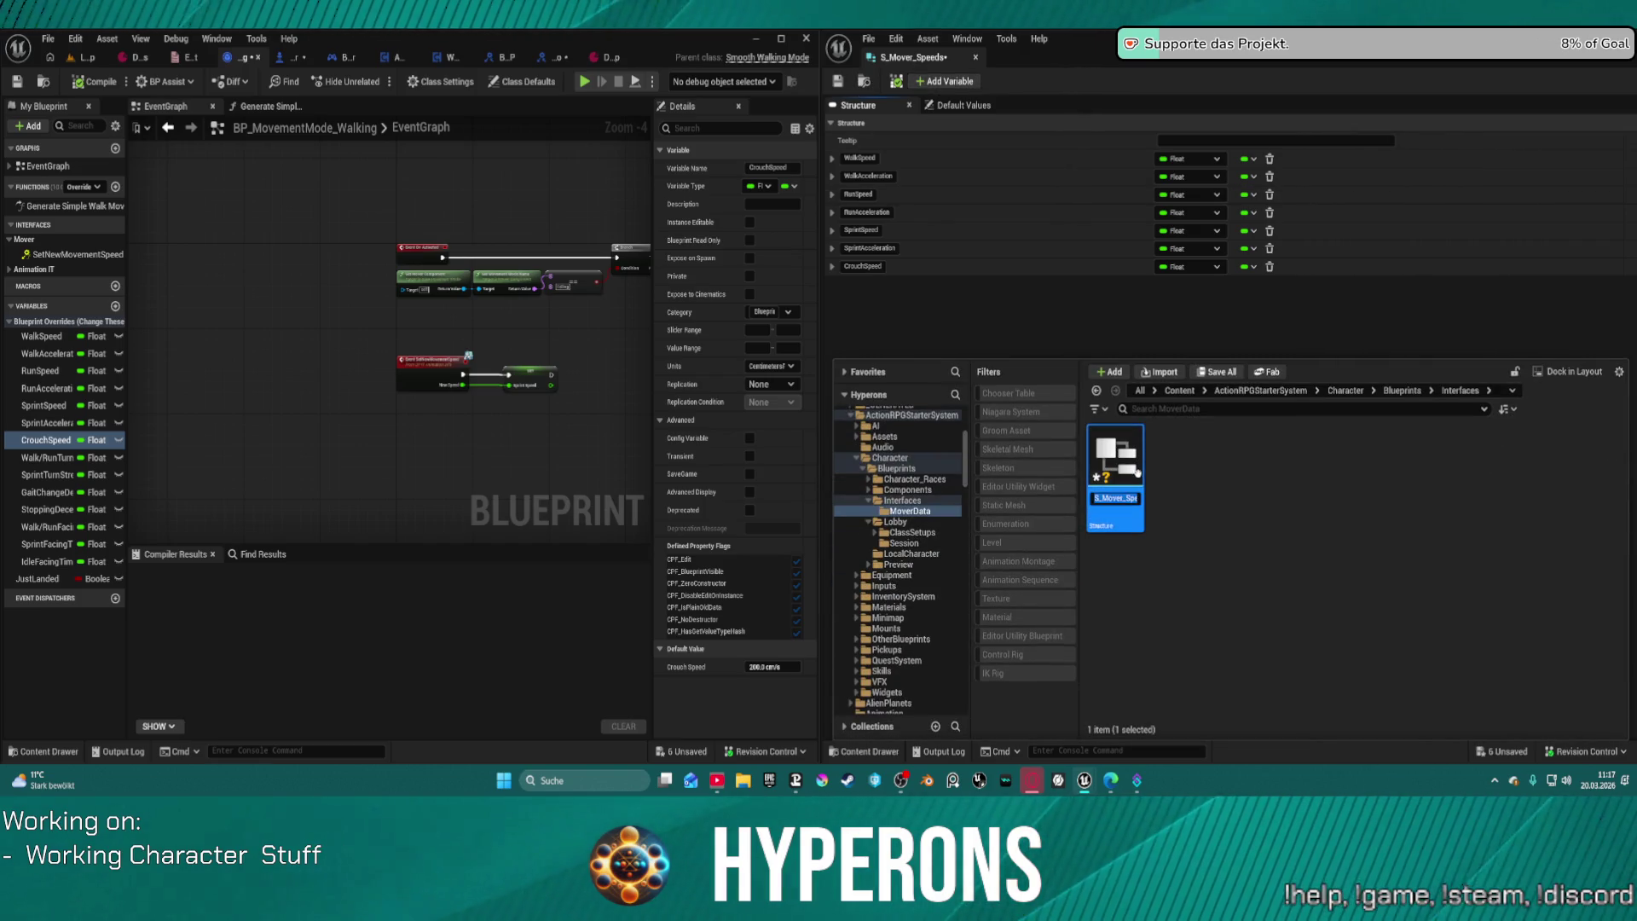
Step: Rename the structure to S_Mover_MovementSpeed and dock its editor into the maximized main window
{"action": "key", "text": "BackSpace"}
{"action": "key", "text": "BackSpace"}
{"action": "key", "text": "BackSpace"}
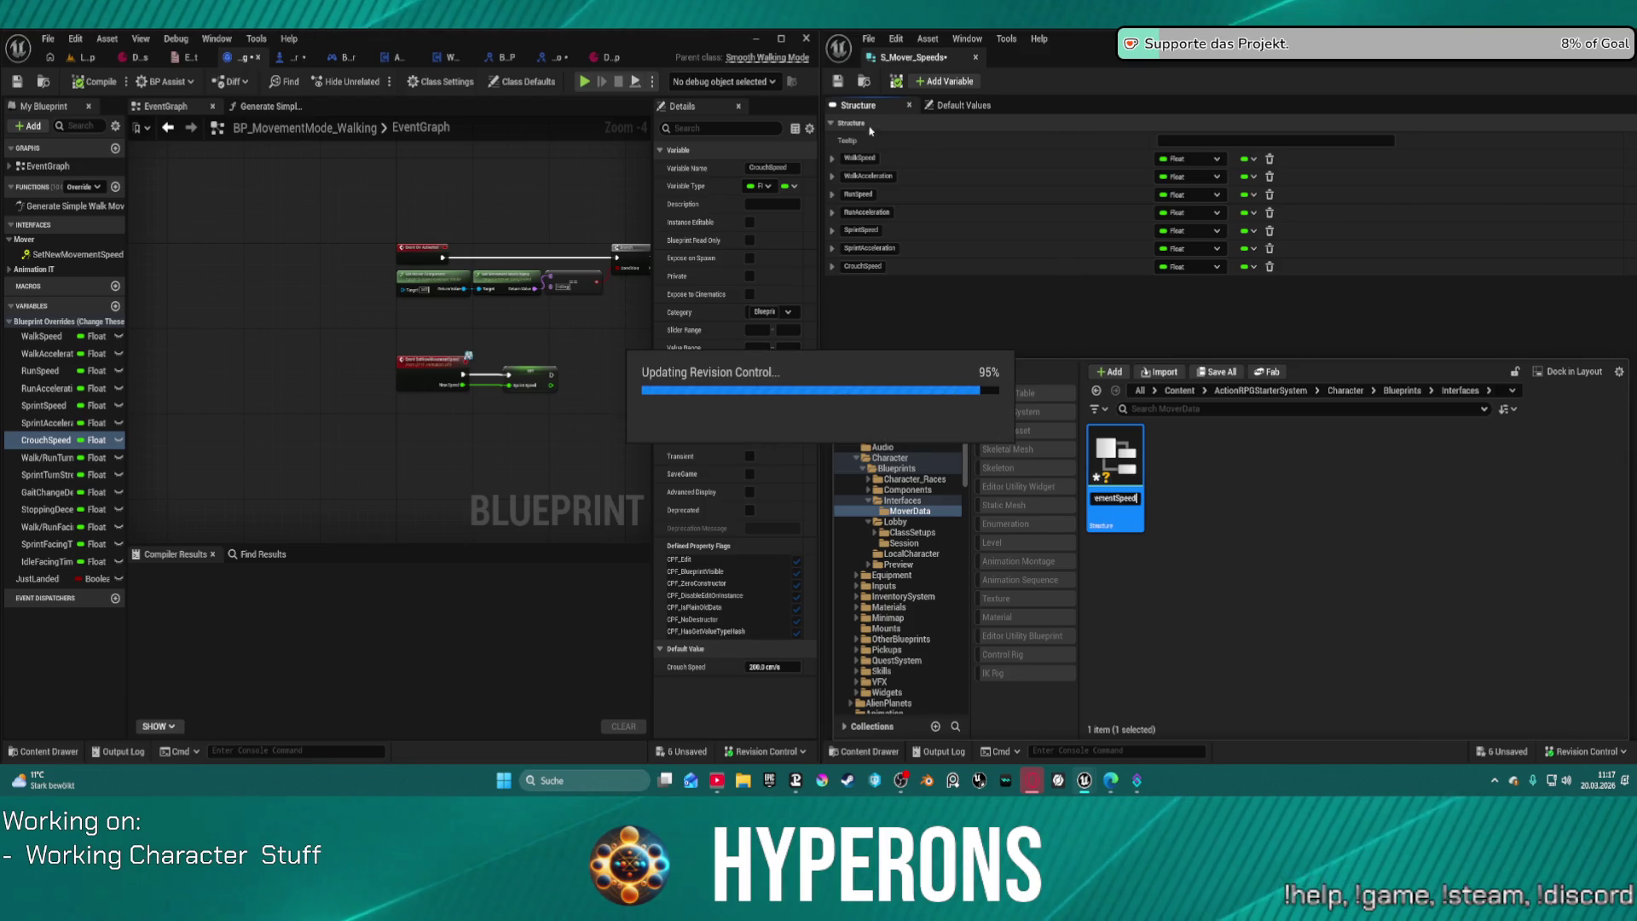
{"action": "left_click_drag", "start_coordinate": [913, 57], "coordinate": [677, 57]}
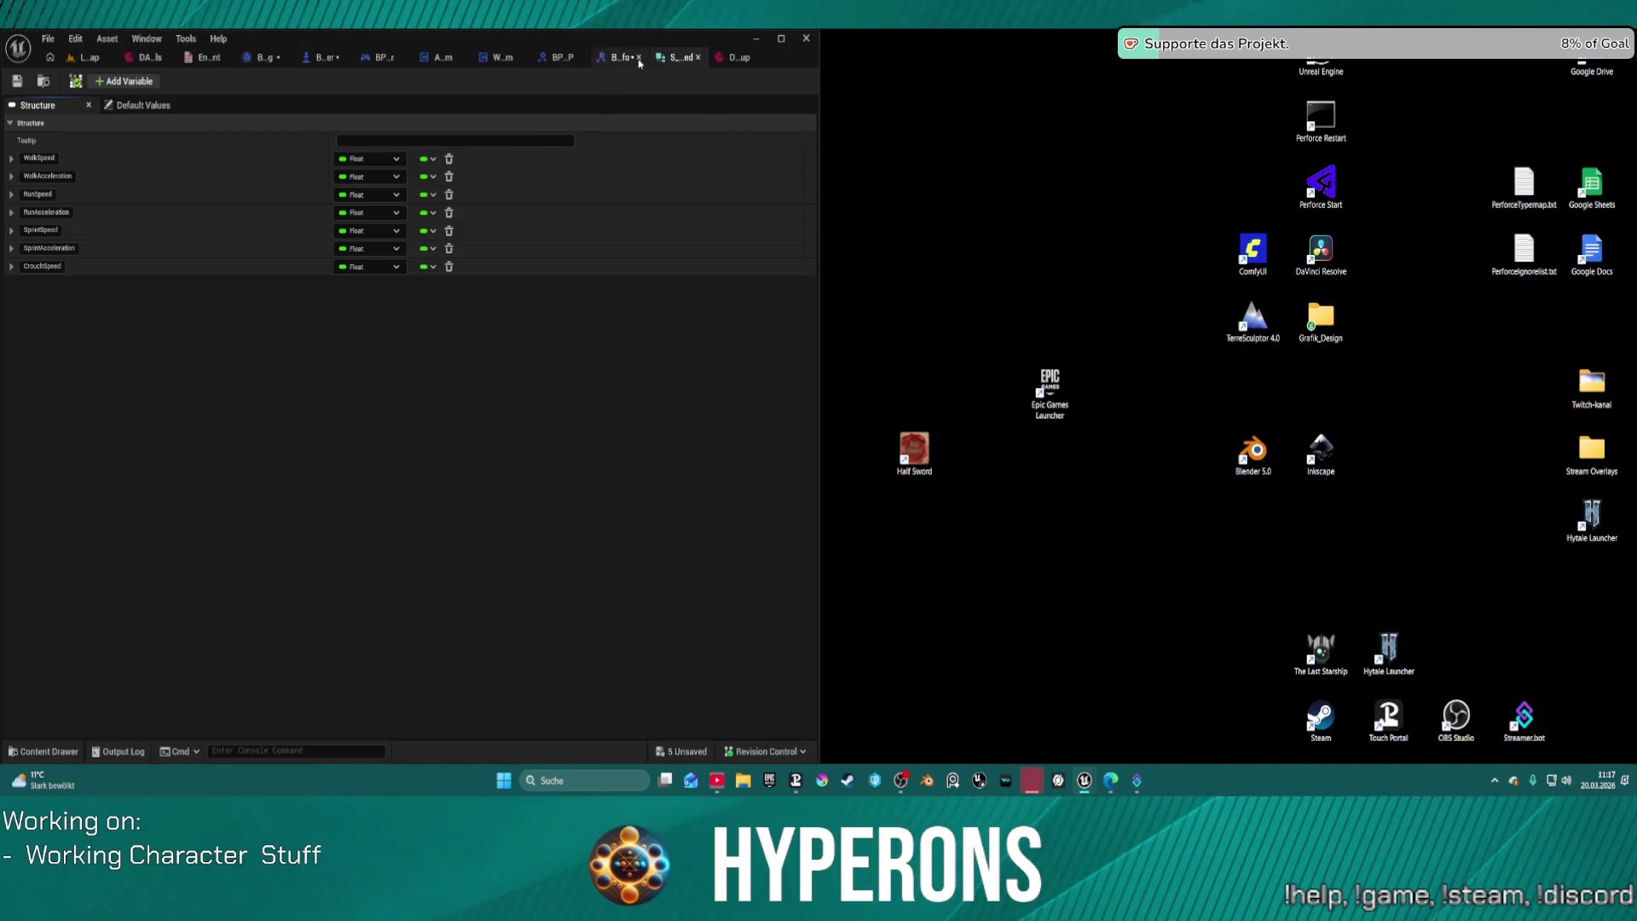
{"action": "left_click", "coordinate": [780, 39]}
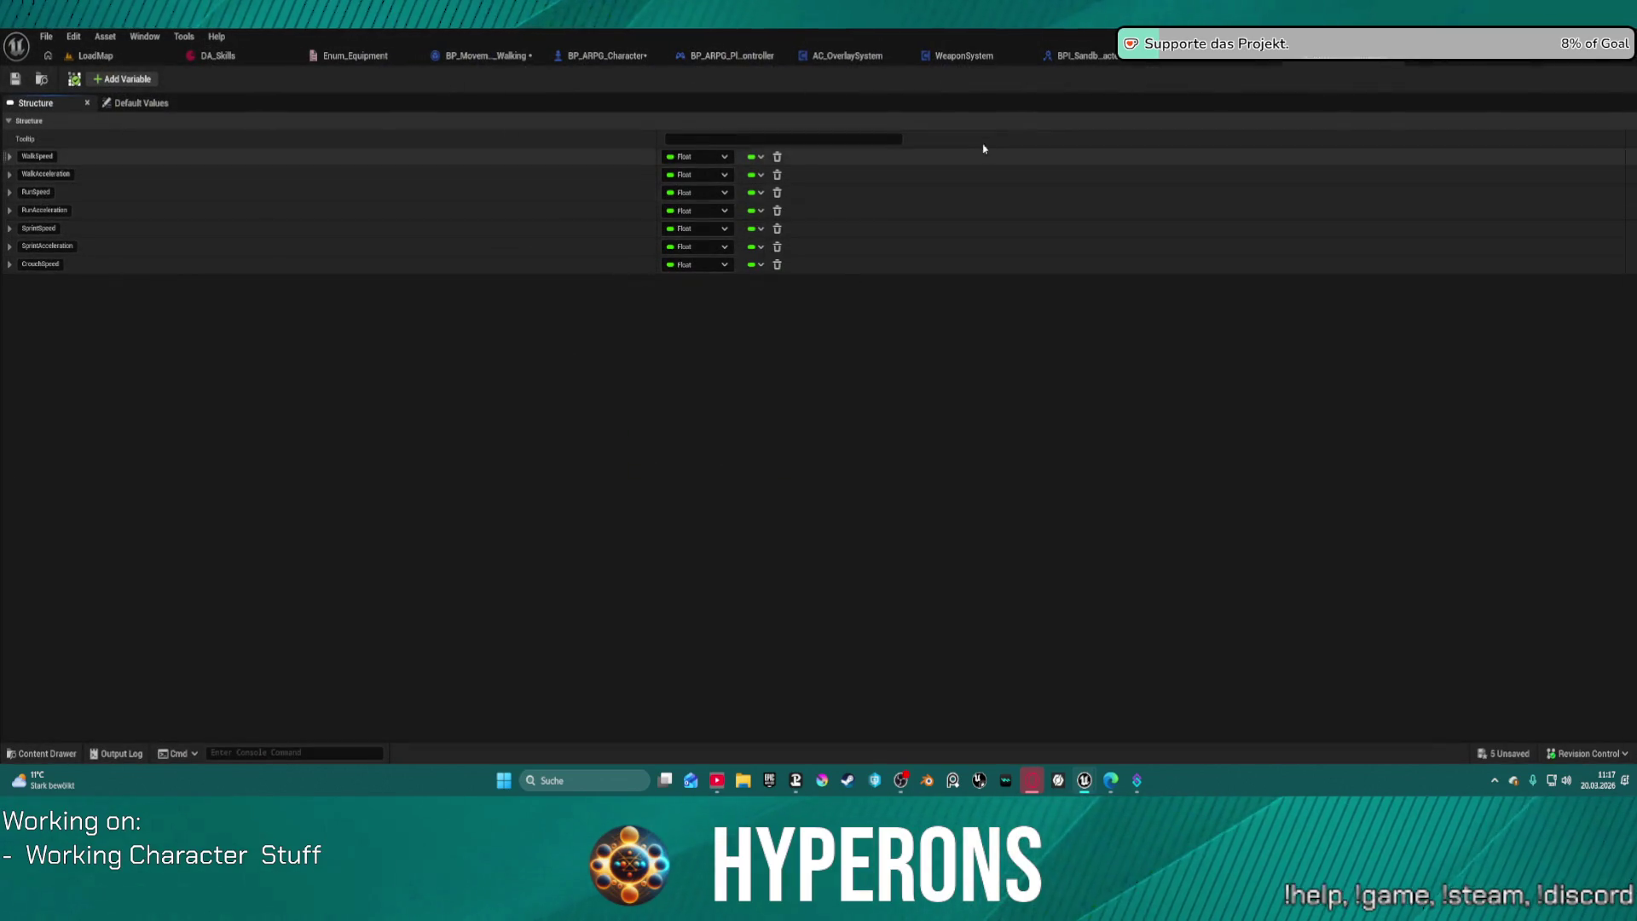
{"action": "left_click", "coordinate": [1210, 56]}
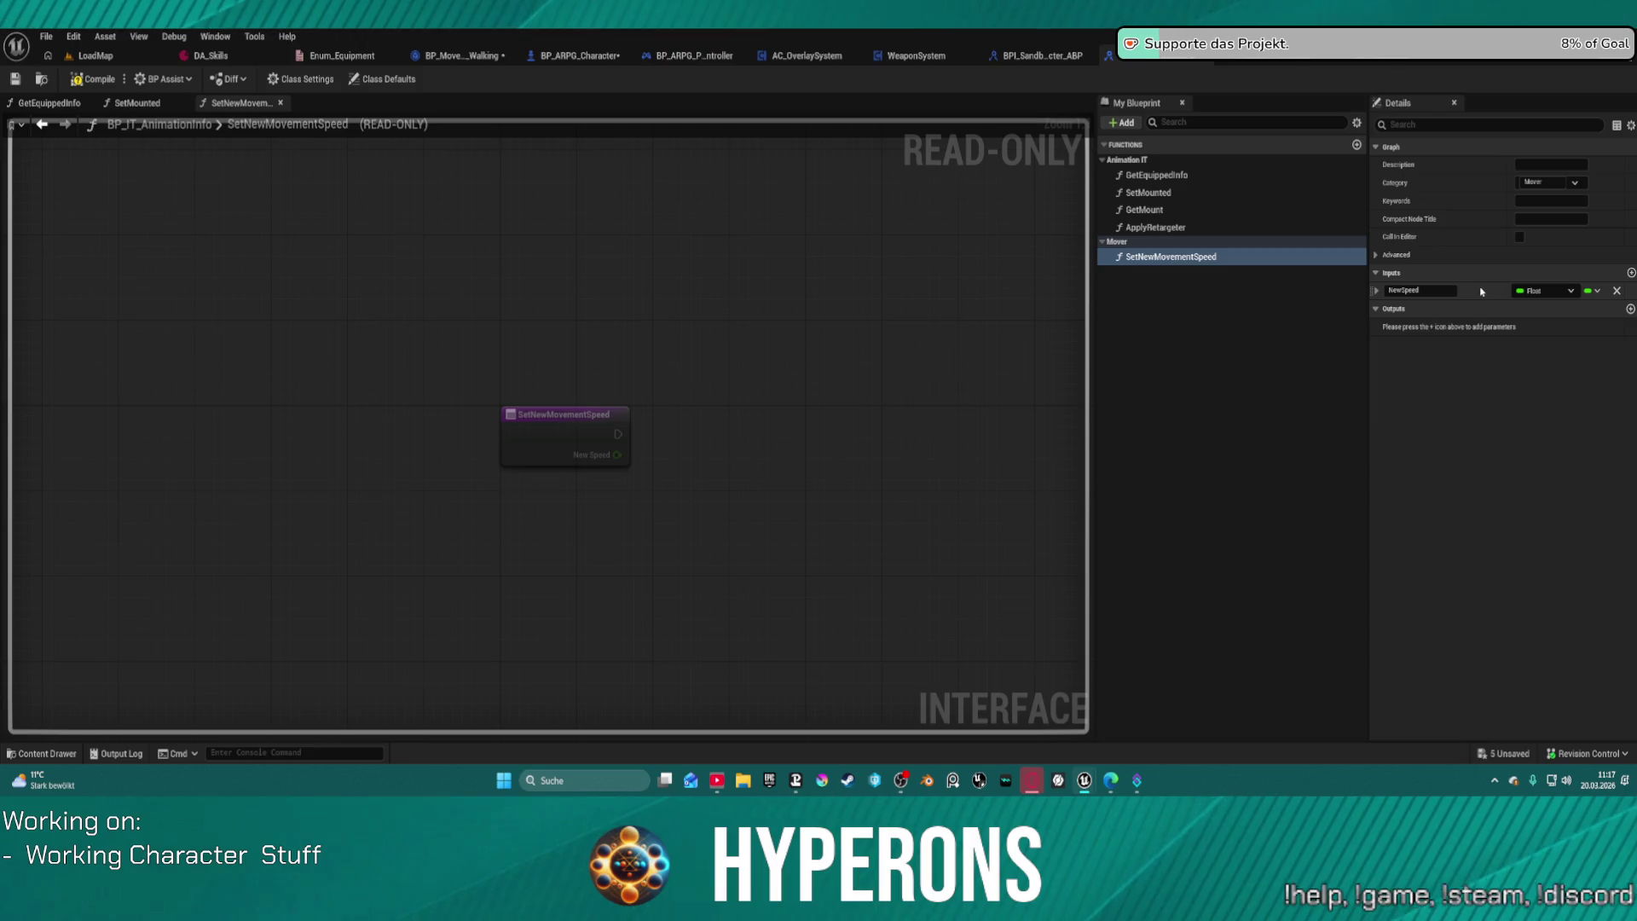
Step: Set SetNewMovementSpeed's NewSpeed input to S Mover Movement Speed, then compile and save all
{"action": "left_click", "coordinate": [1555, 296]}
{"action": "left_click", "coordinate": [1555, 296]}
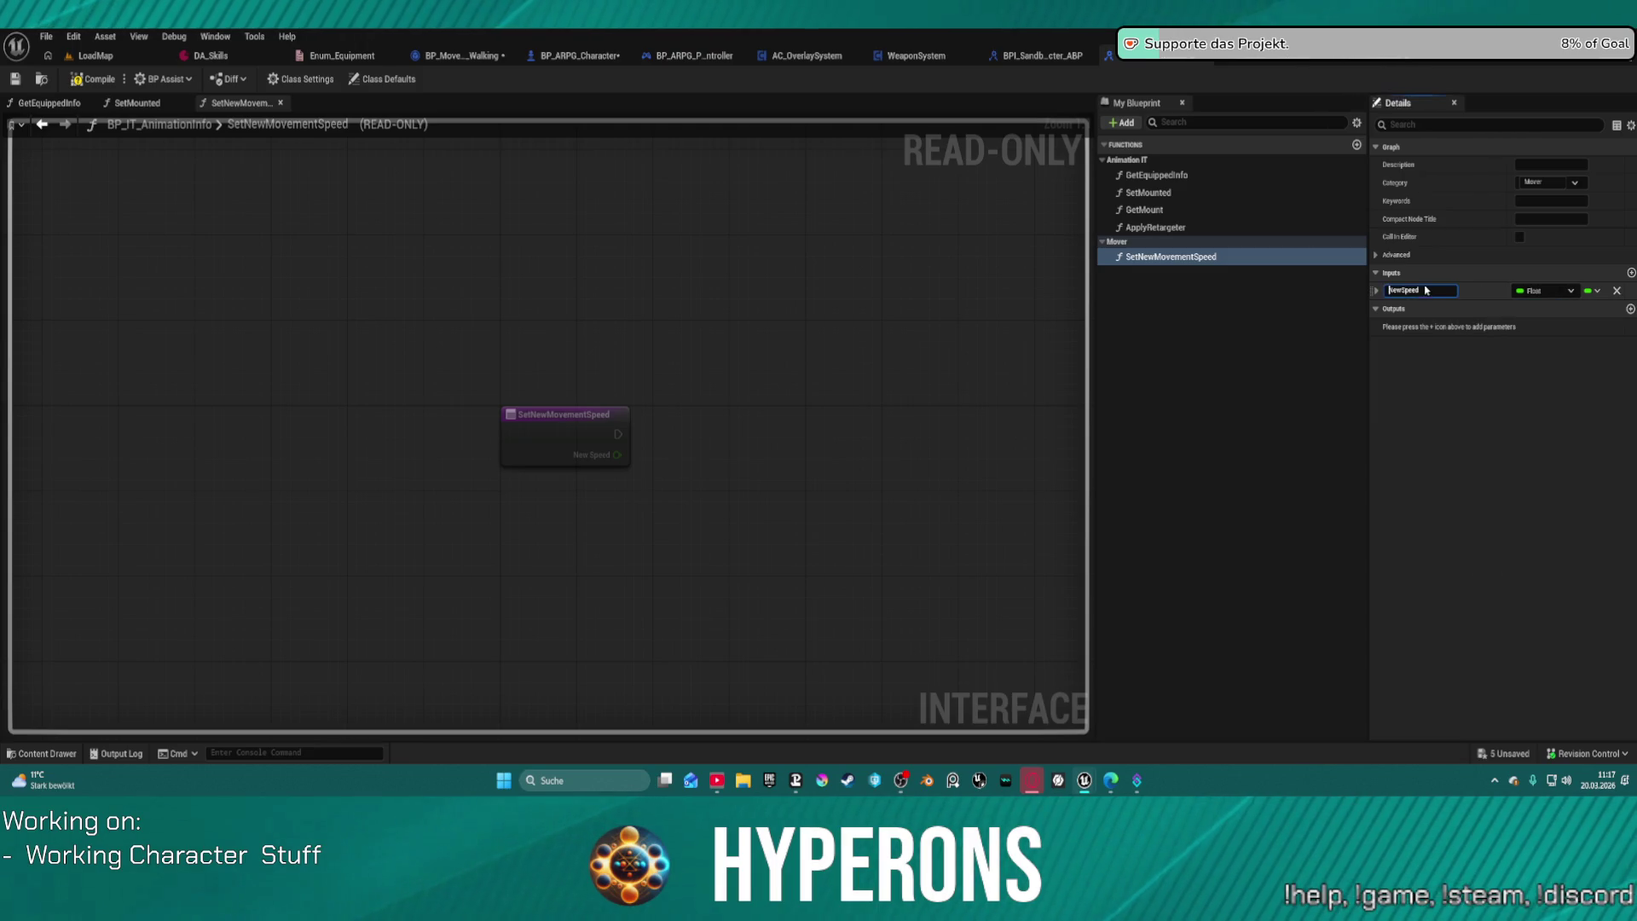
{"action": "left_click", "coordinate": [1555, 296]}
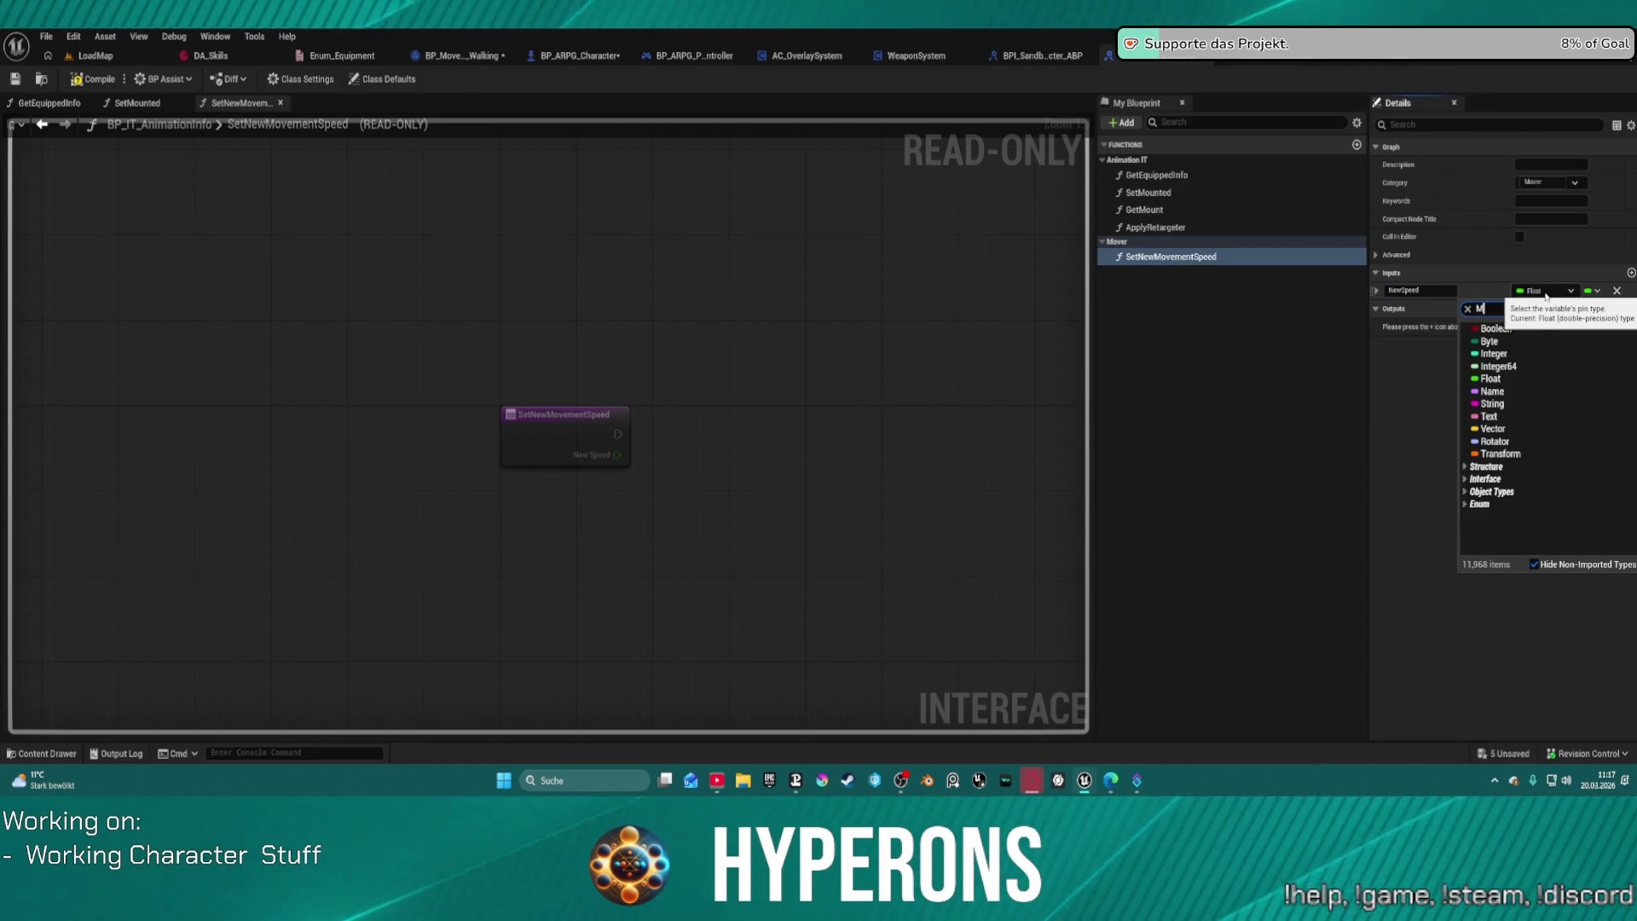
{"action": "type", "text": "Movermovemen"}
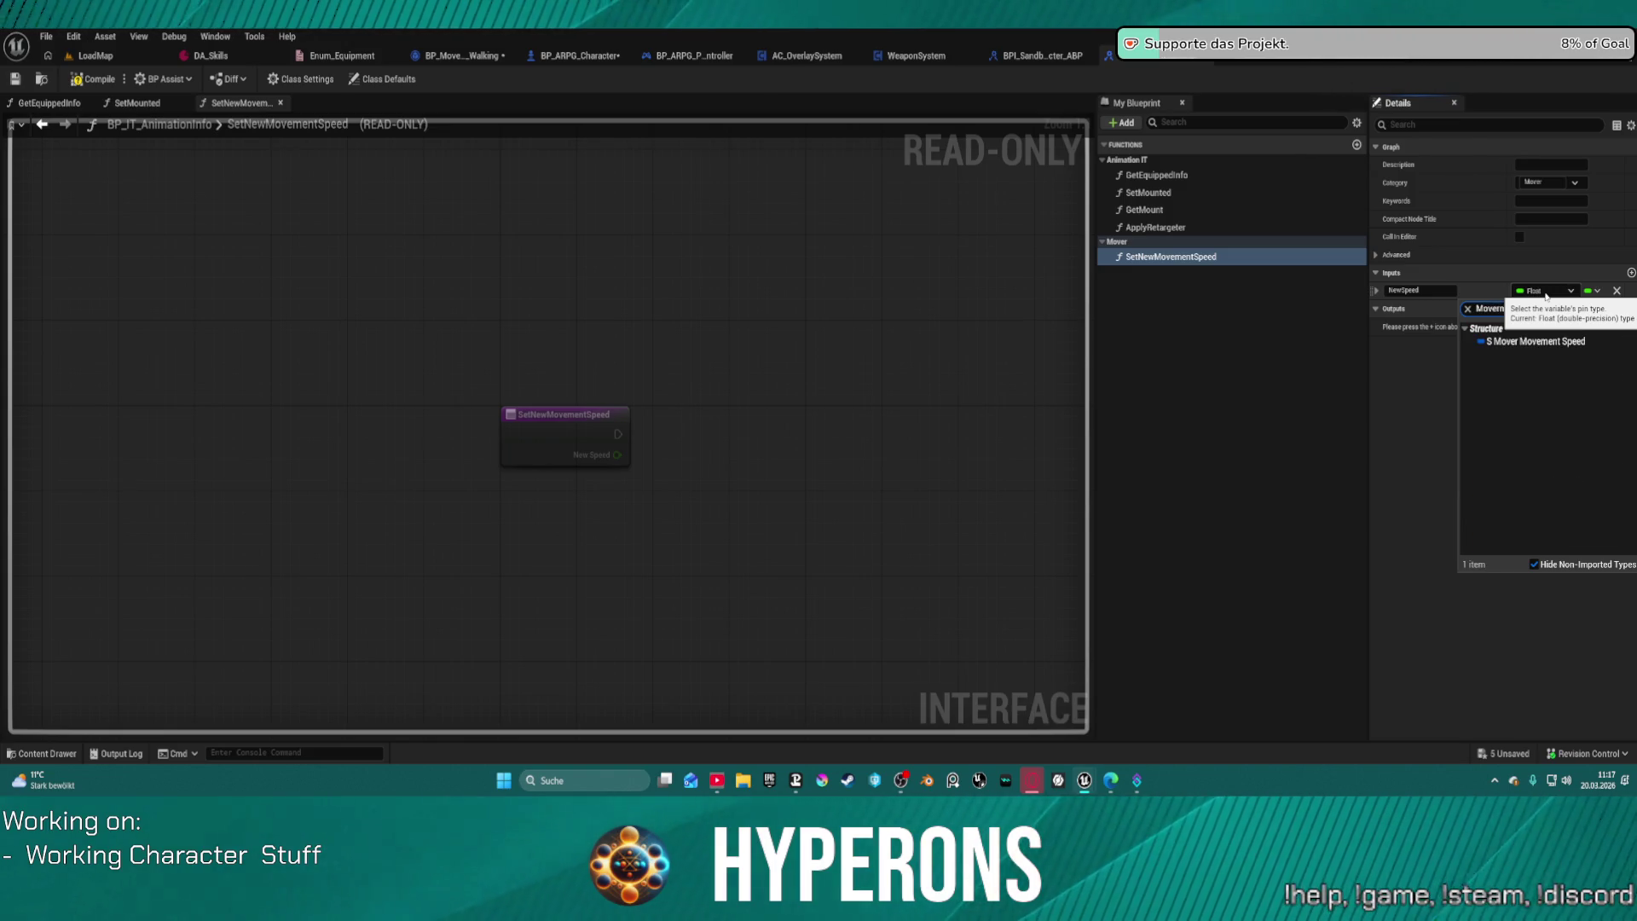
{"action": "left_click", "coordinate": [1561, 340]}
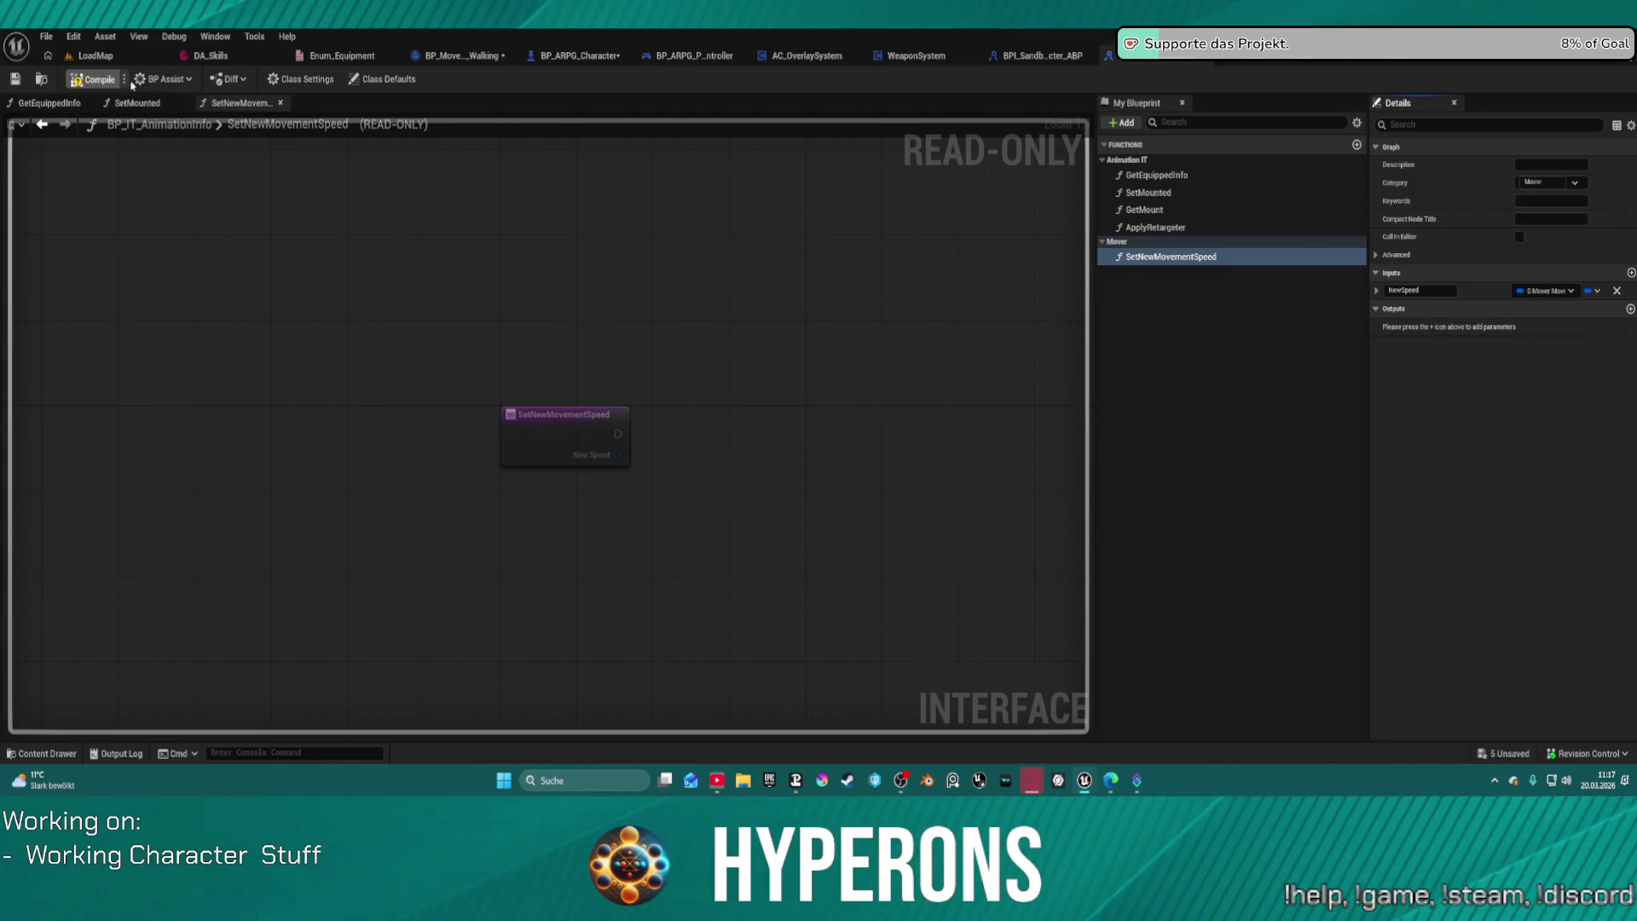
{"action": "key", "text": "F7"}
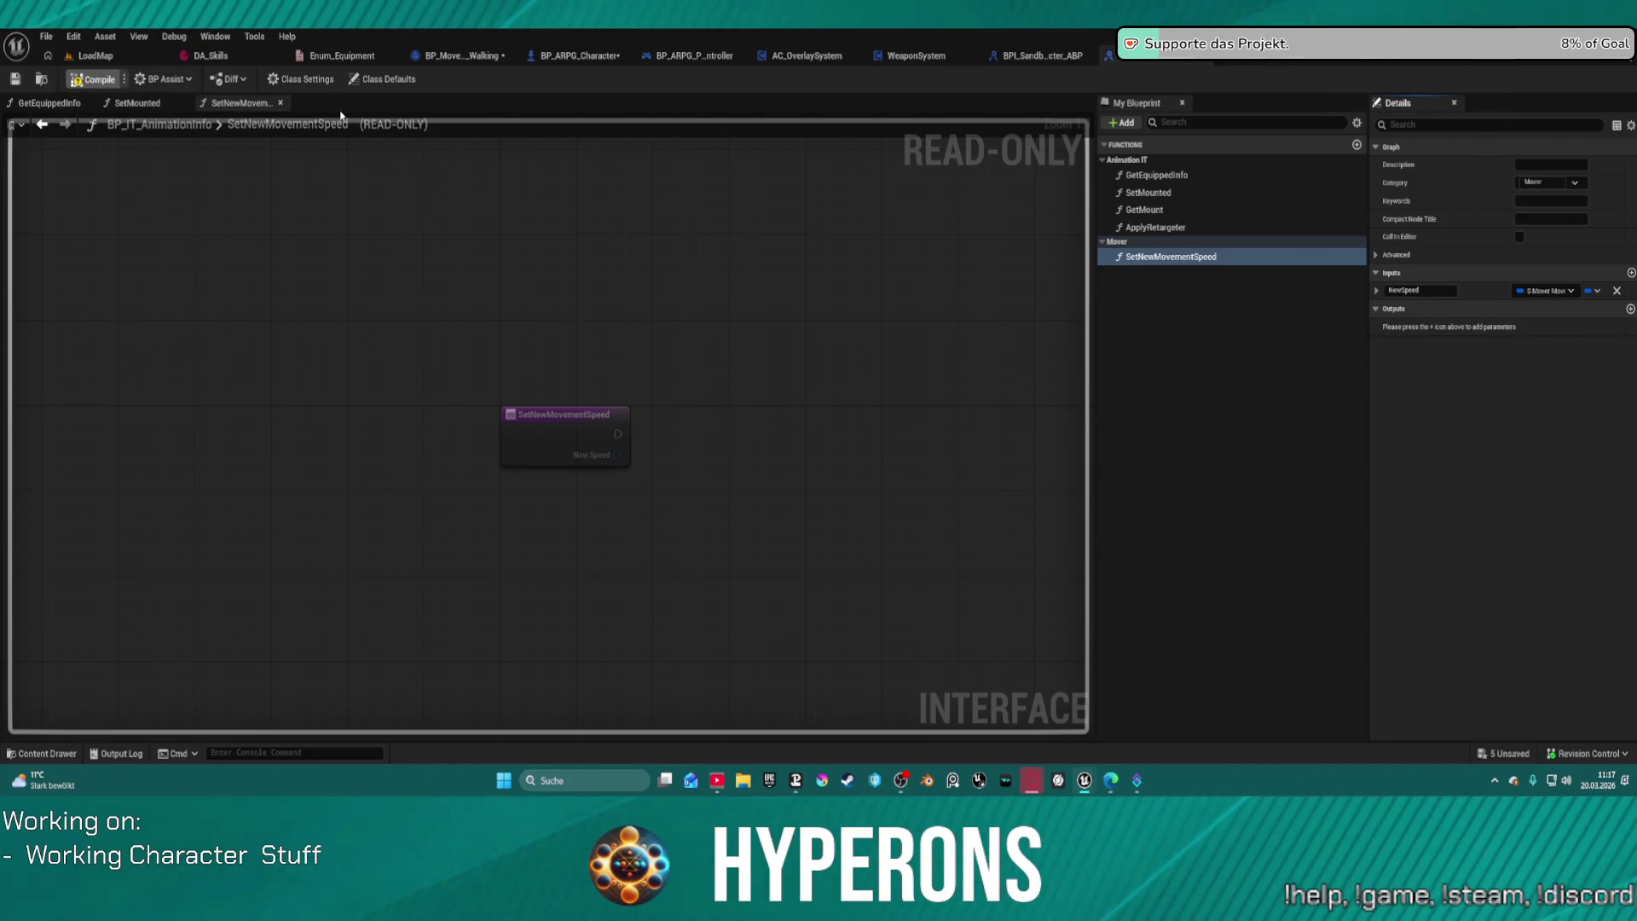
{"action": "key", "text": "ctrl+s"}
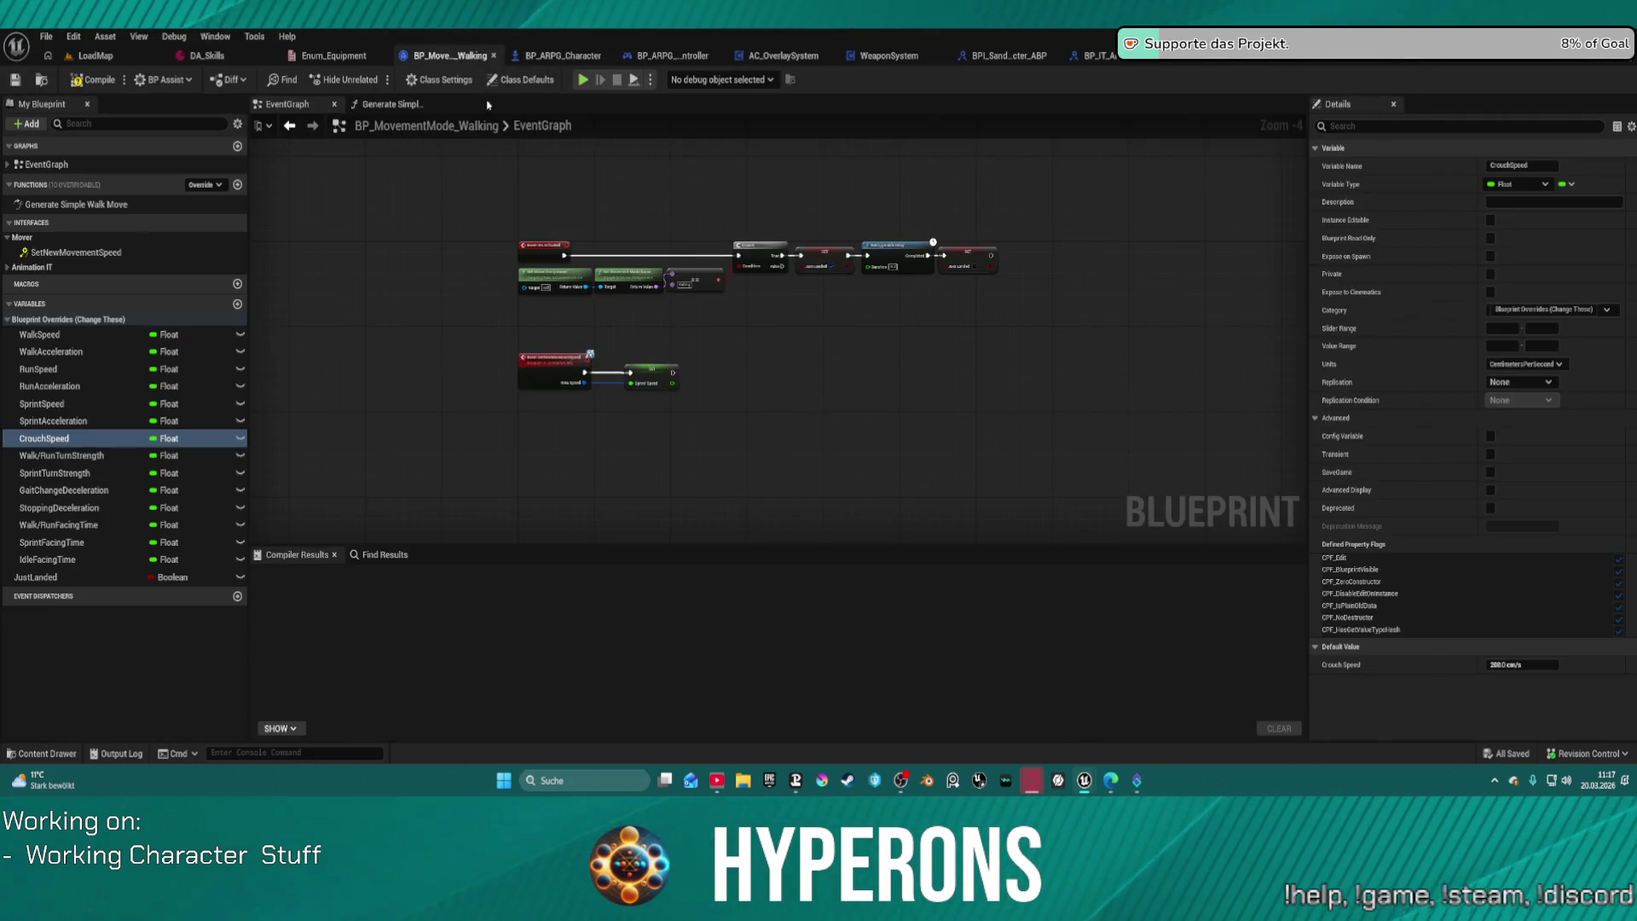
Step: Inspect the Set New Movement Speed node in BP_ARPG_Character's MOVEMENTS graph, then return to the structure
{"action": "left_click", "coordinate": [569, 56]}
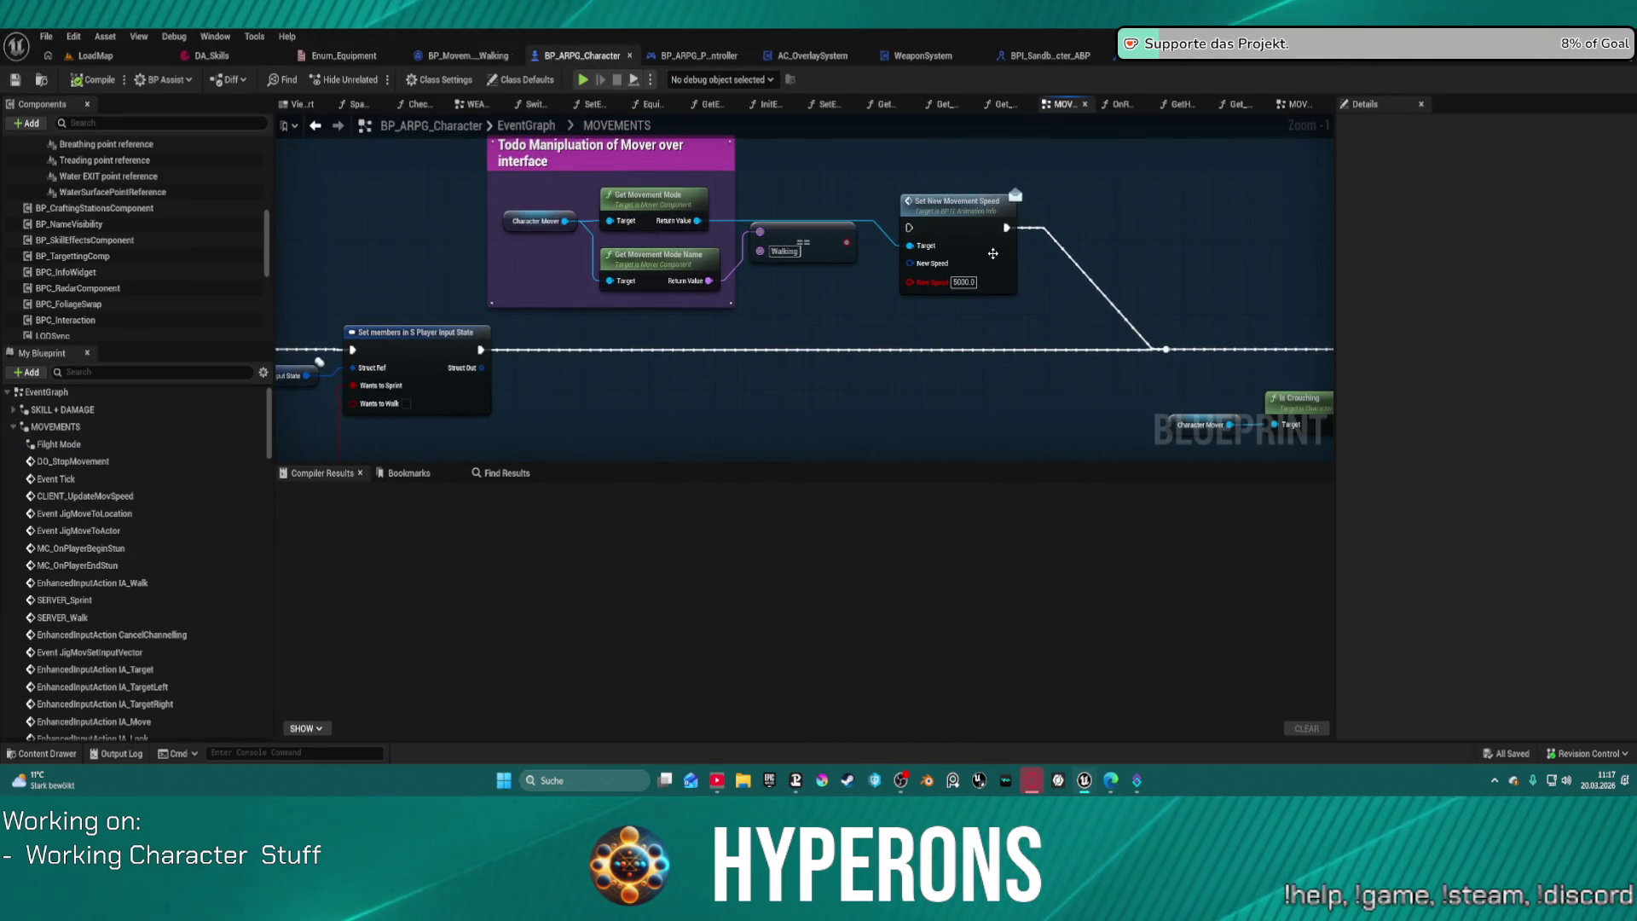
{"action": "left_click", "coordinate": [938, 289]}
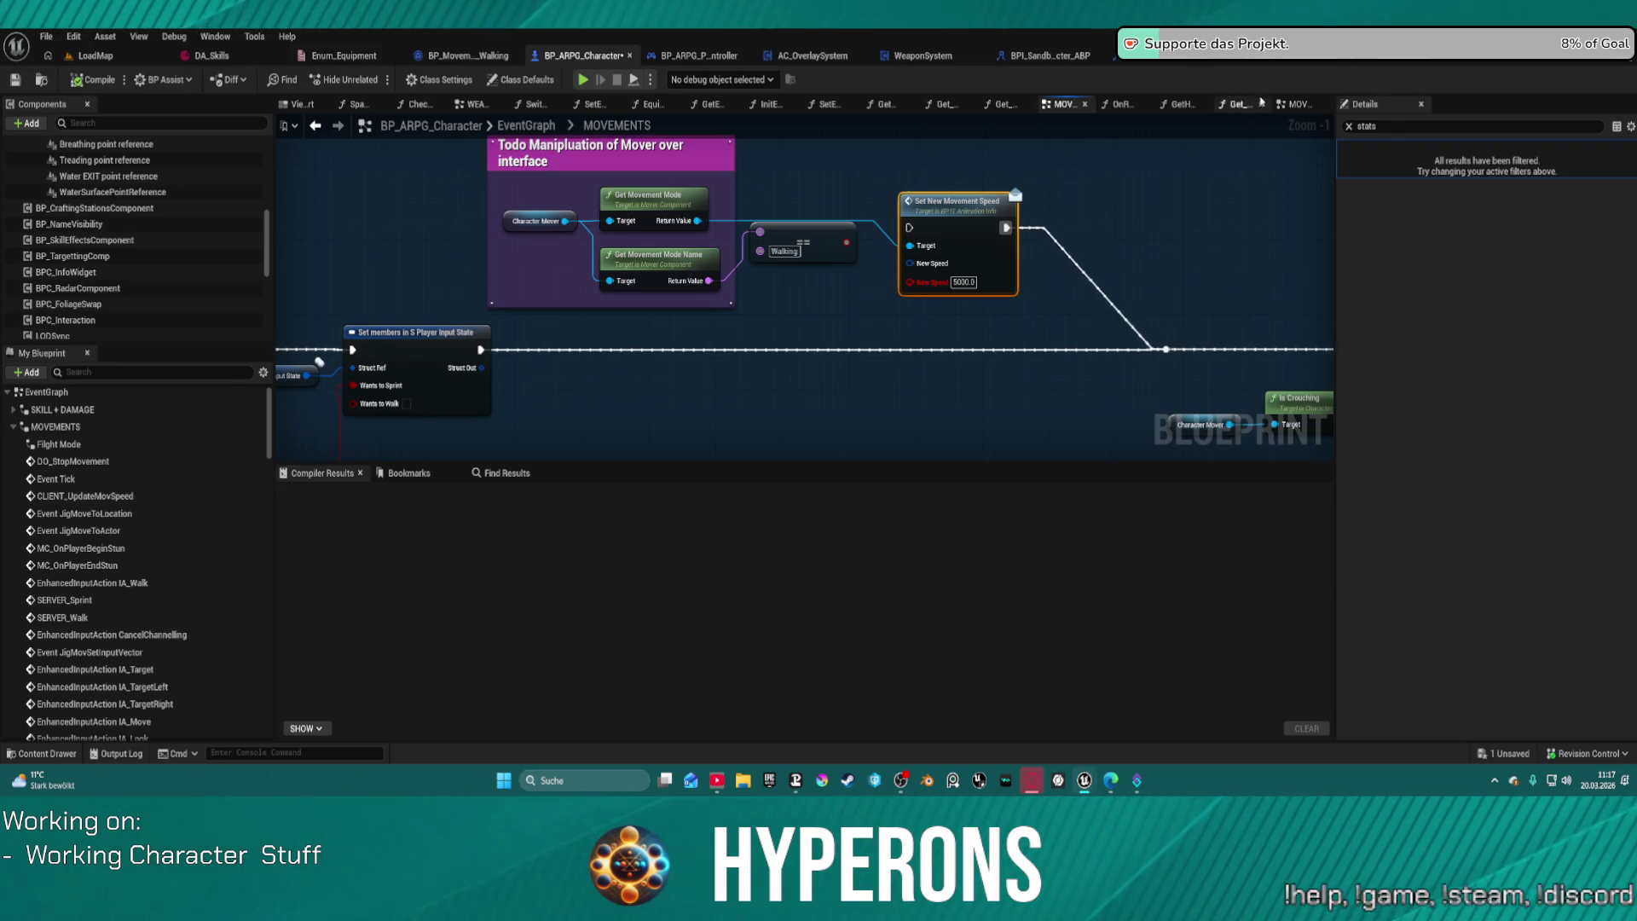
{"action": "left_click", "coordinate": [1270, 62]}
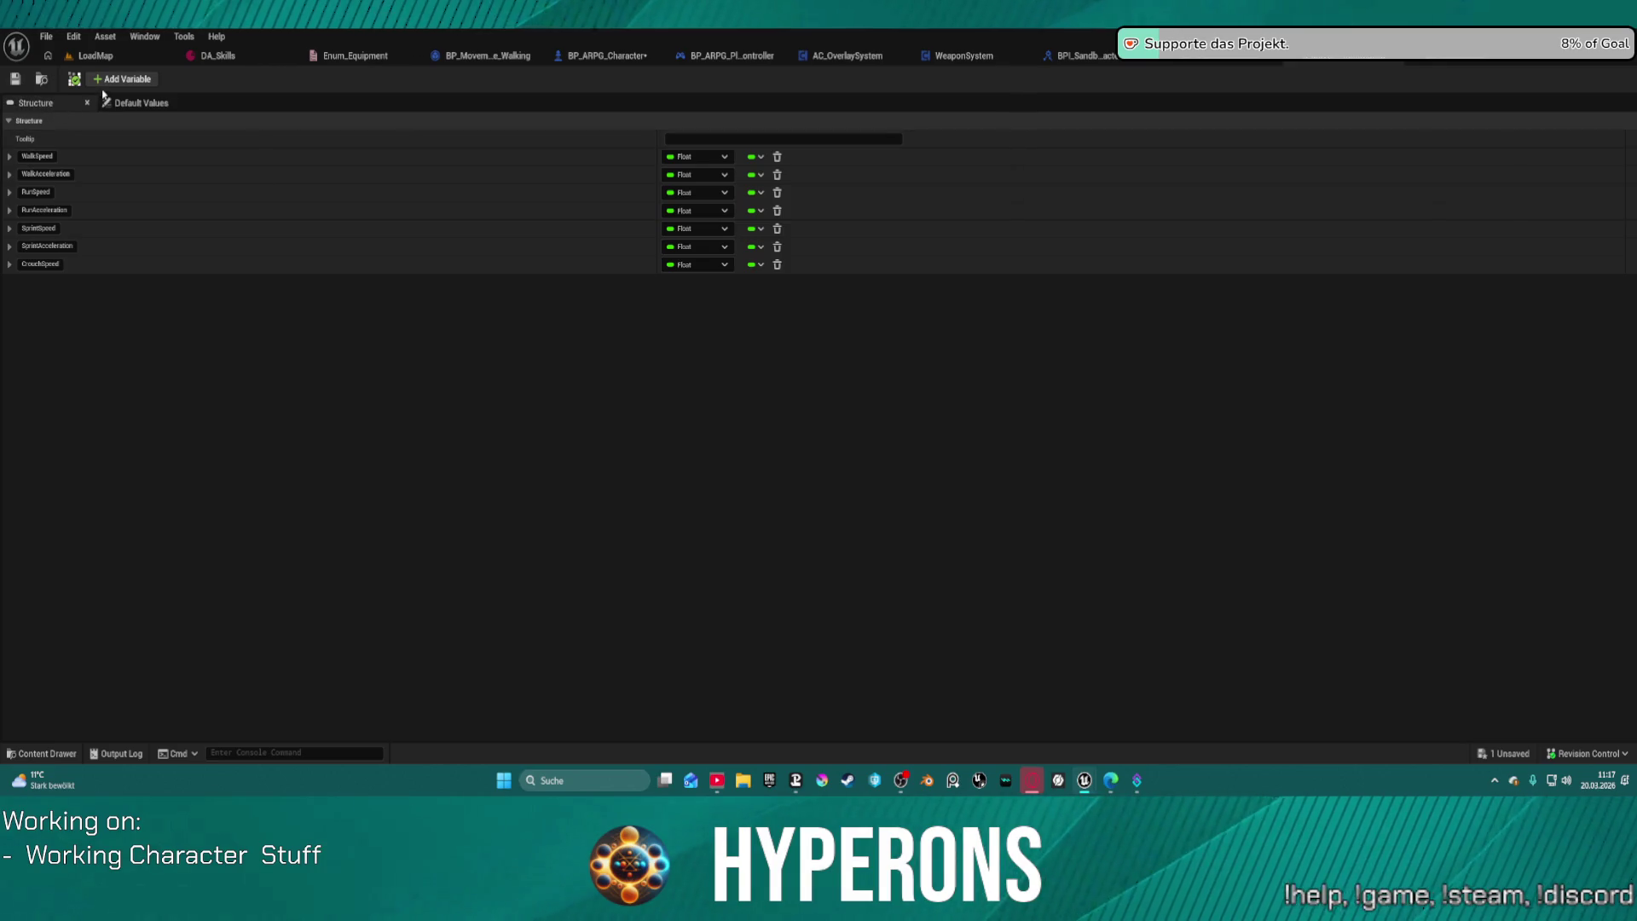
Step: Add a Boolean member named ChangeWalkSpeed and move it above WalkSpeed
{"action": "left_click", "coordinate": [128, 80]}
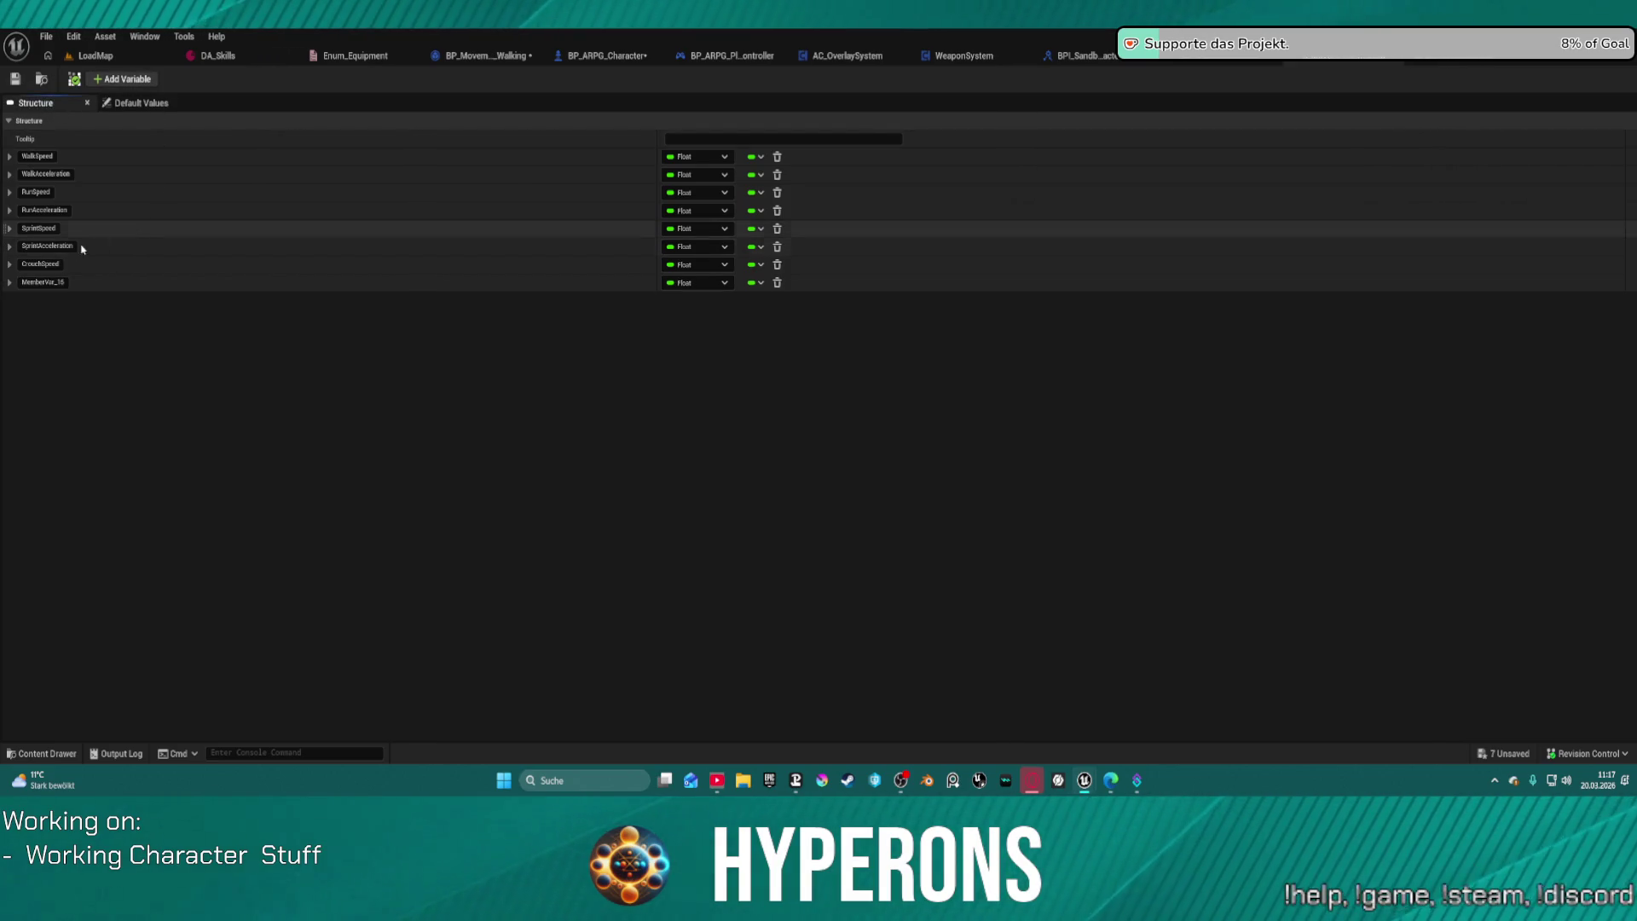
{"action": "left_click", "coordinate": [699, 284]}
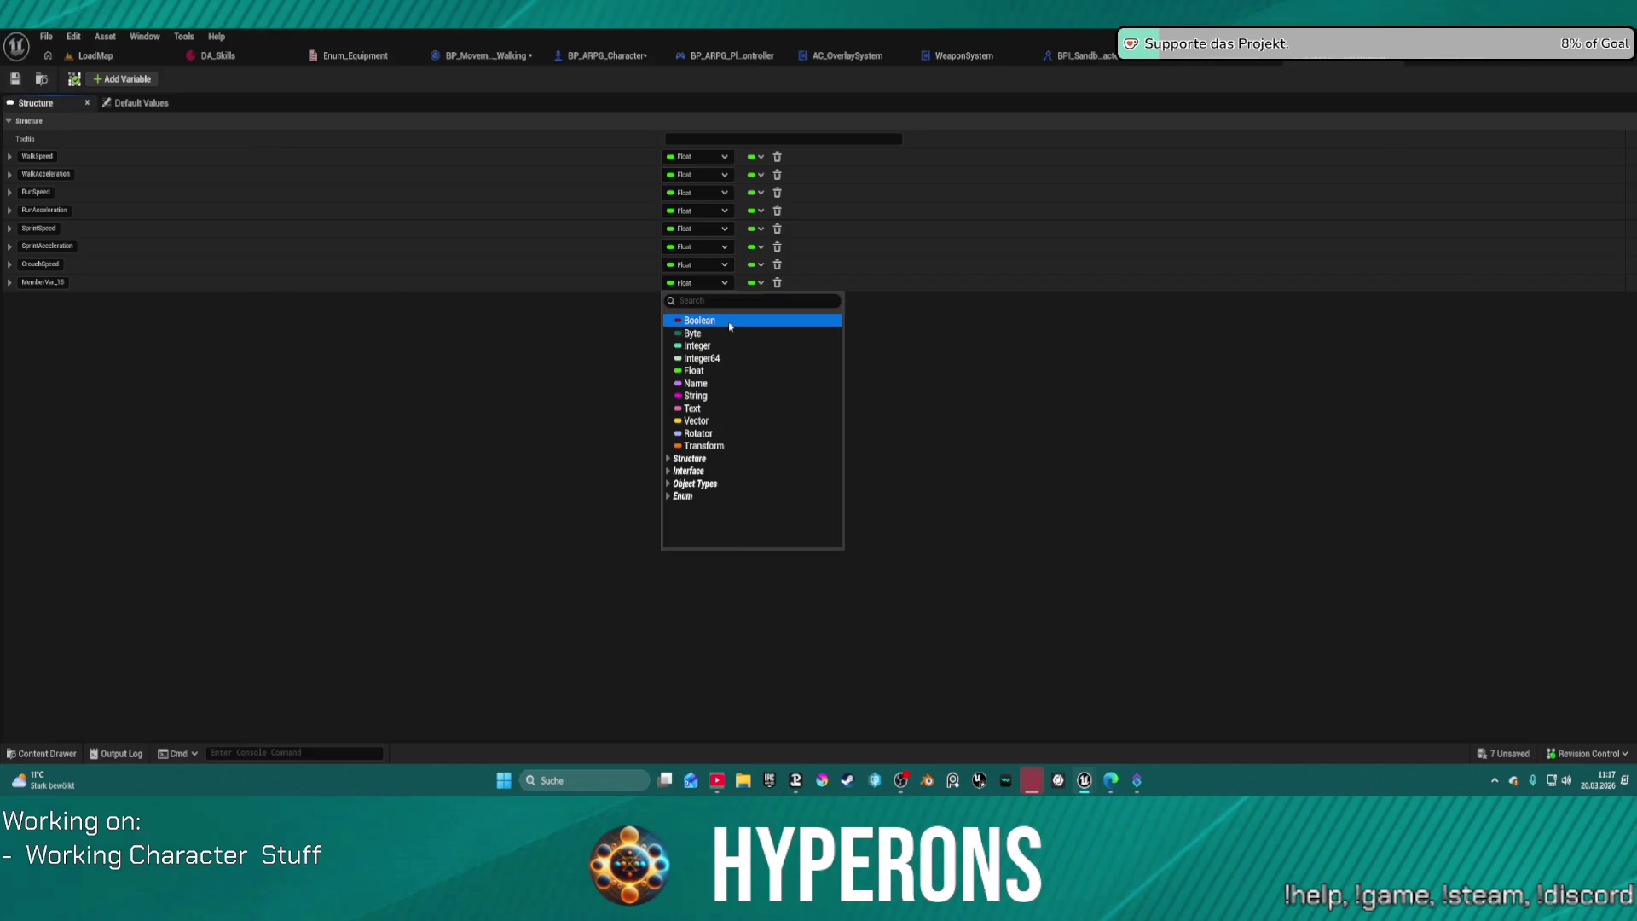
{"action": "key", "text": "Escape"}
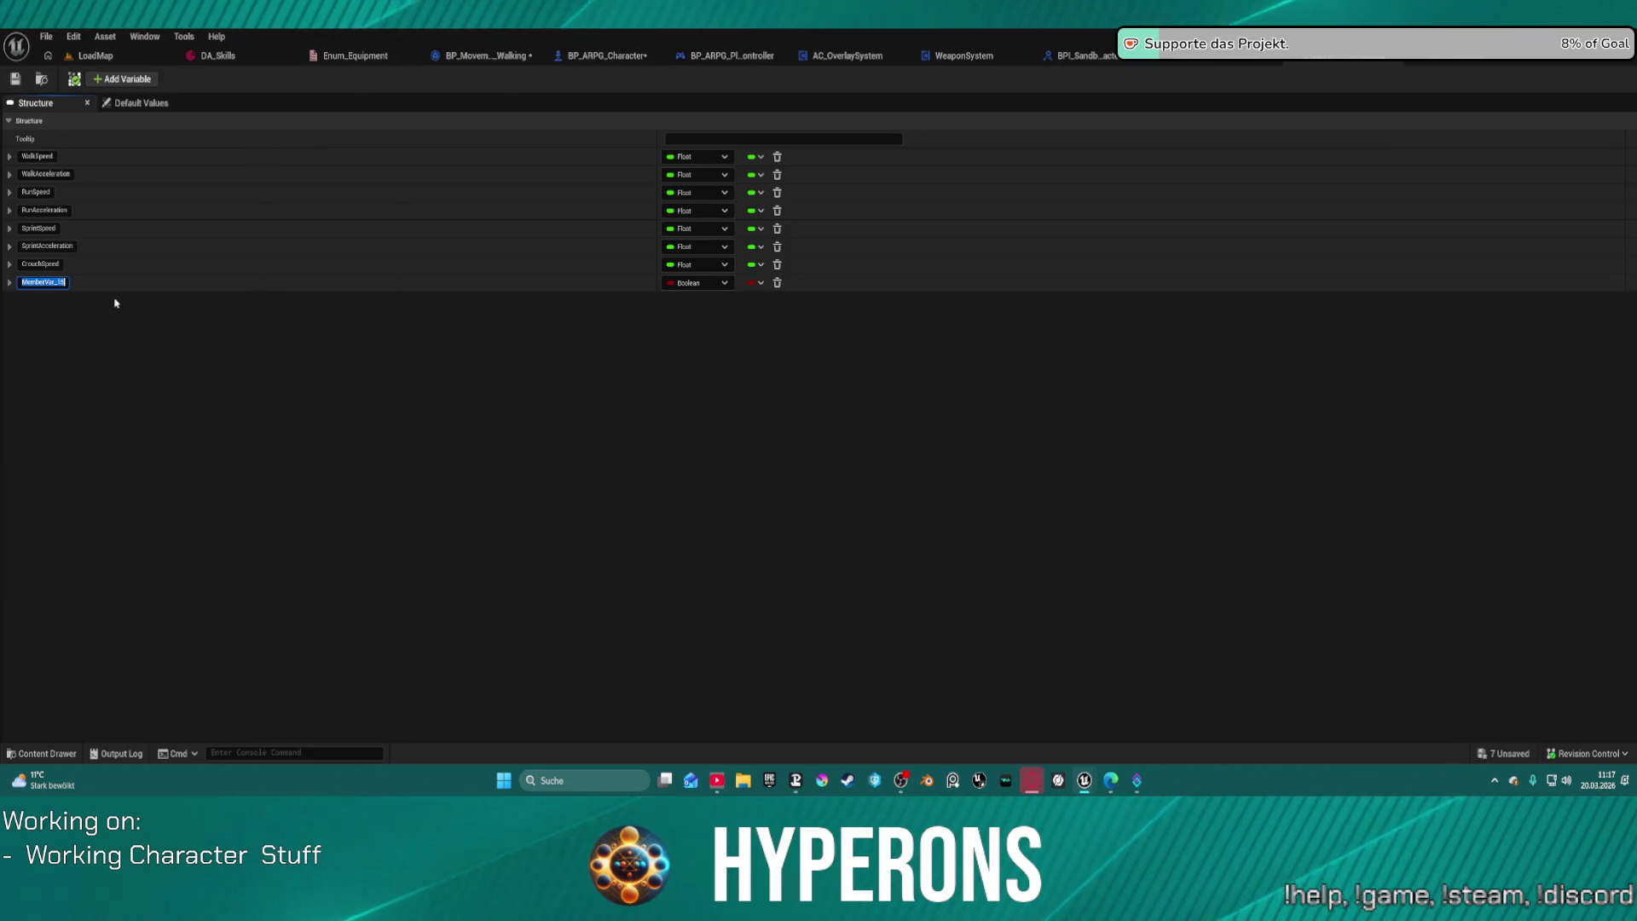
{"action": "type", "text": "d"}
{"action": "type", "text": "ngeWe"}
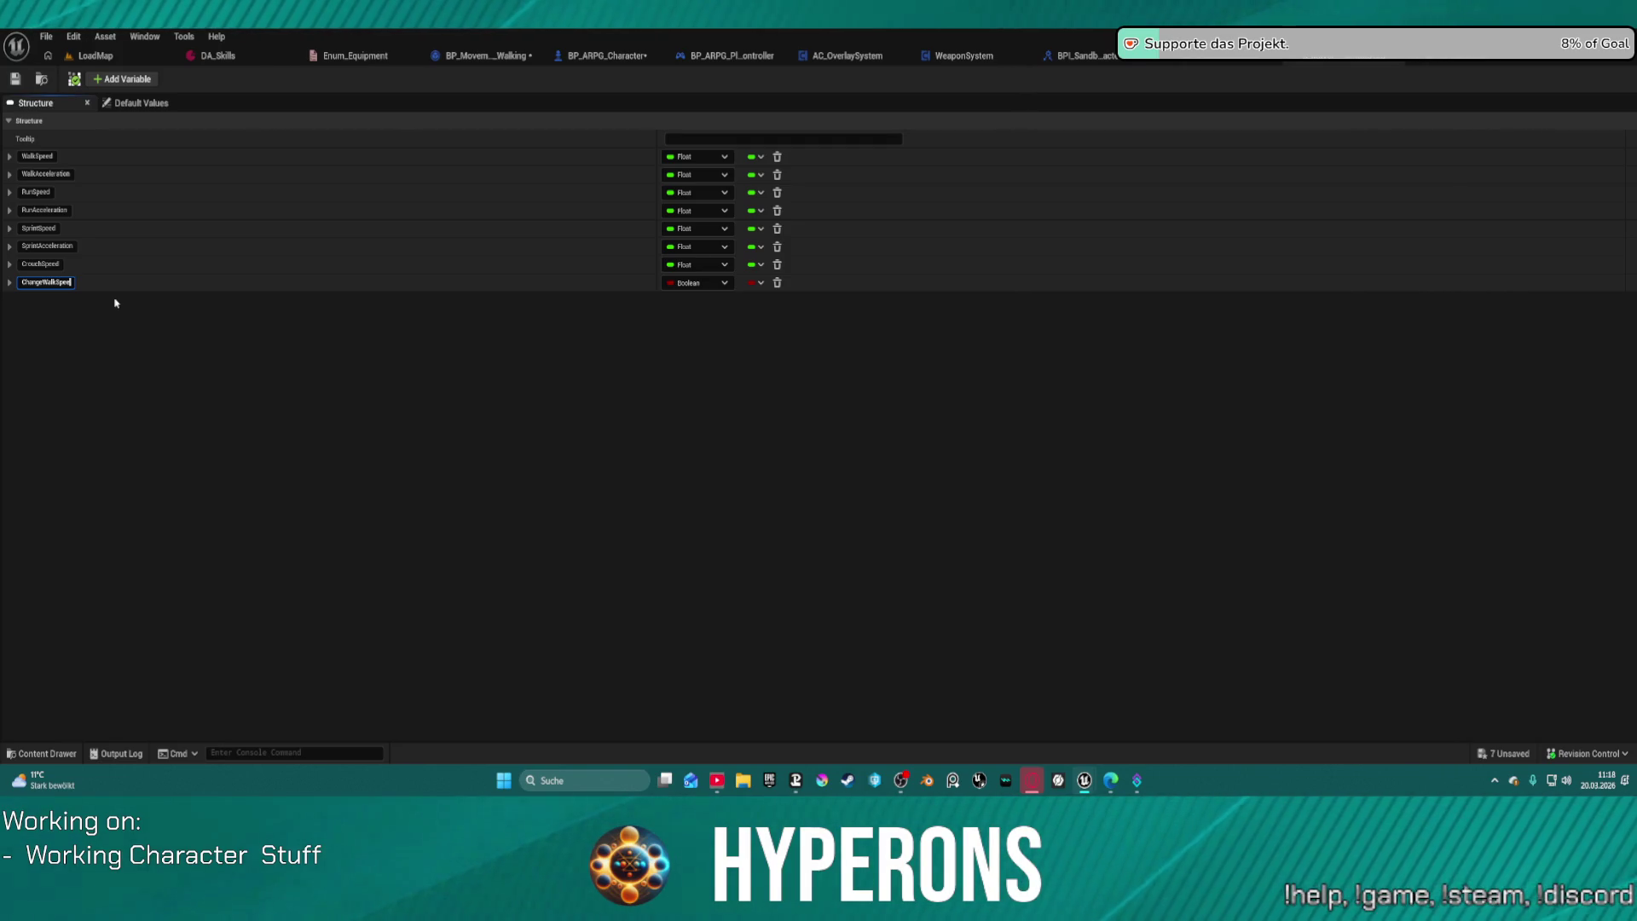
{"action": "type", "text": "d"}
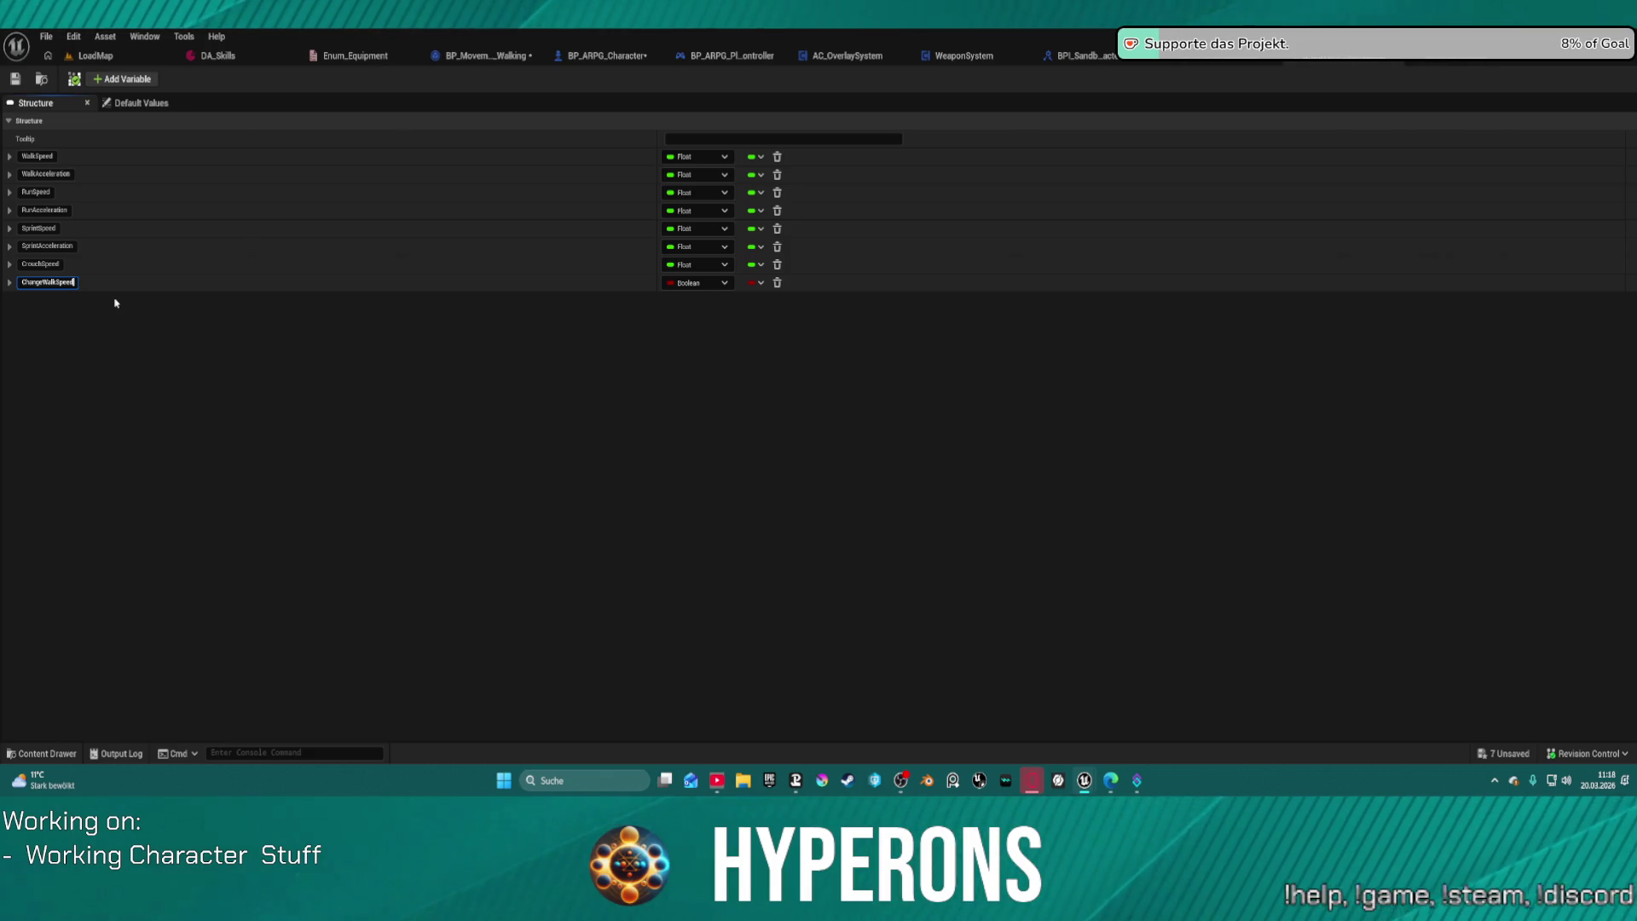
{"action": "left_click", "coordinate": [64, 382]}
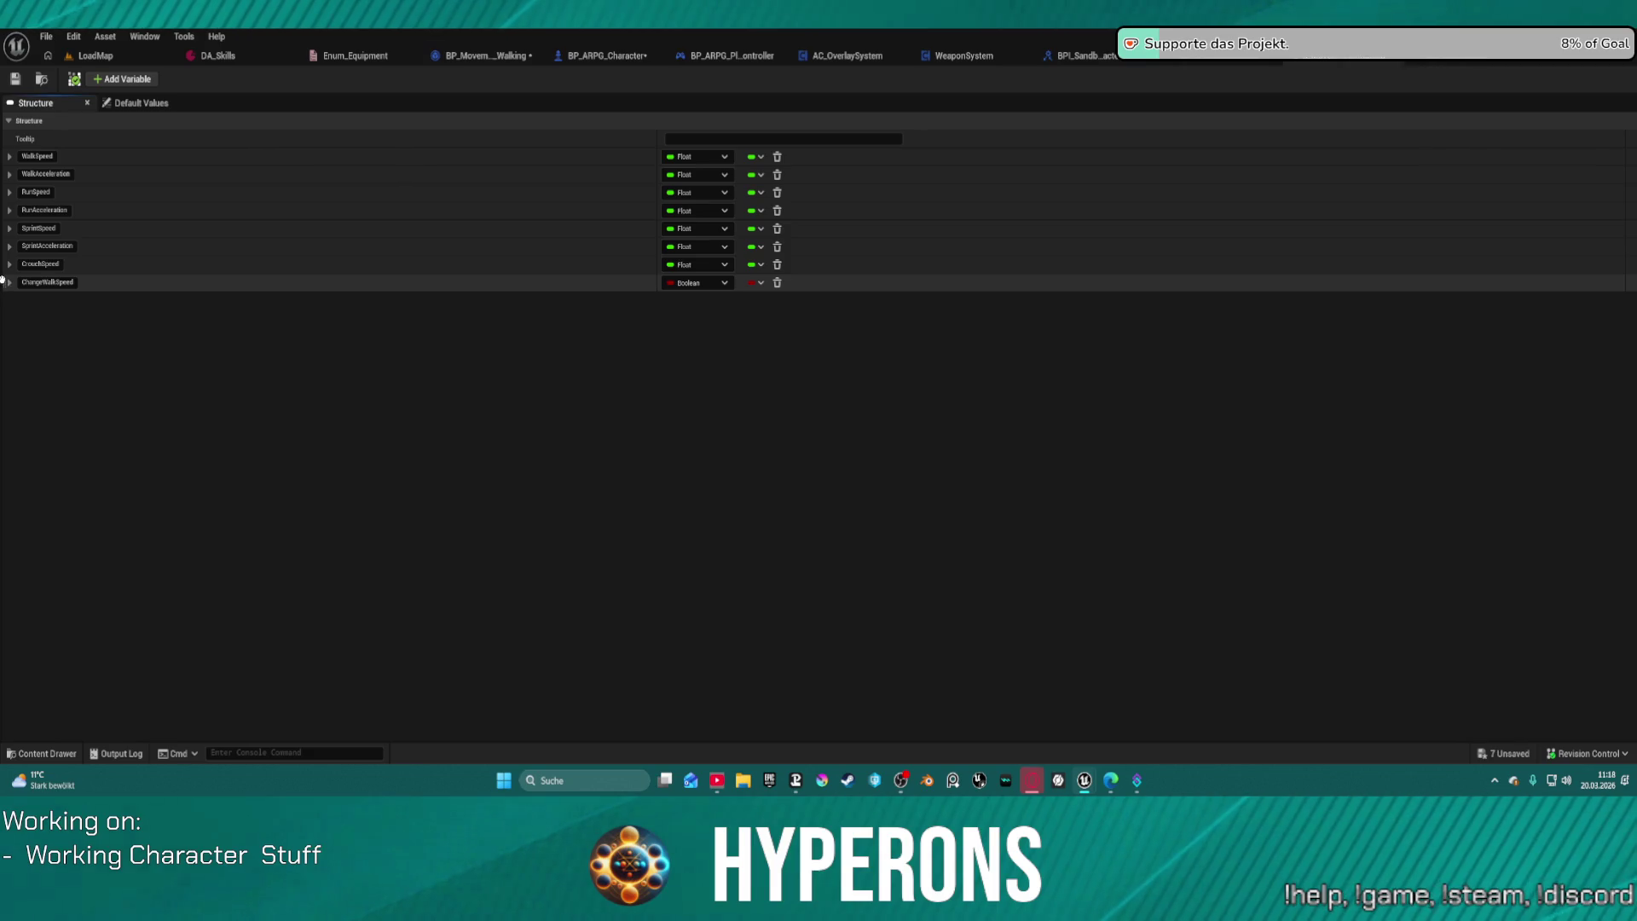
{"action": "left_click_drag", "start_coordinate": [5, 271], "coordinate": [10, 150]}
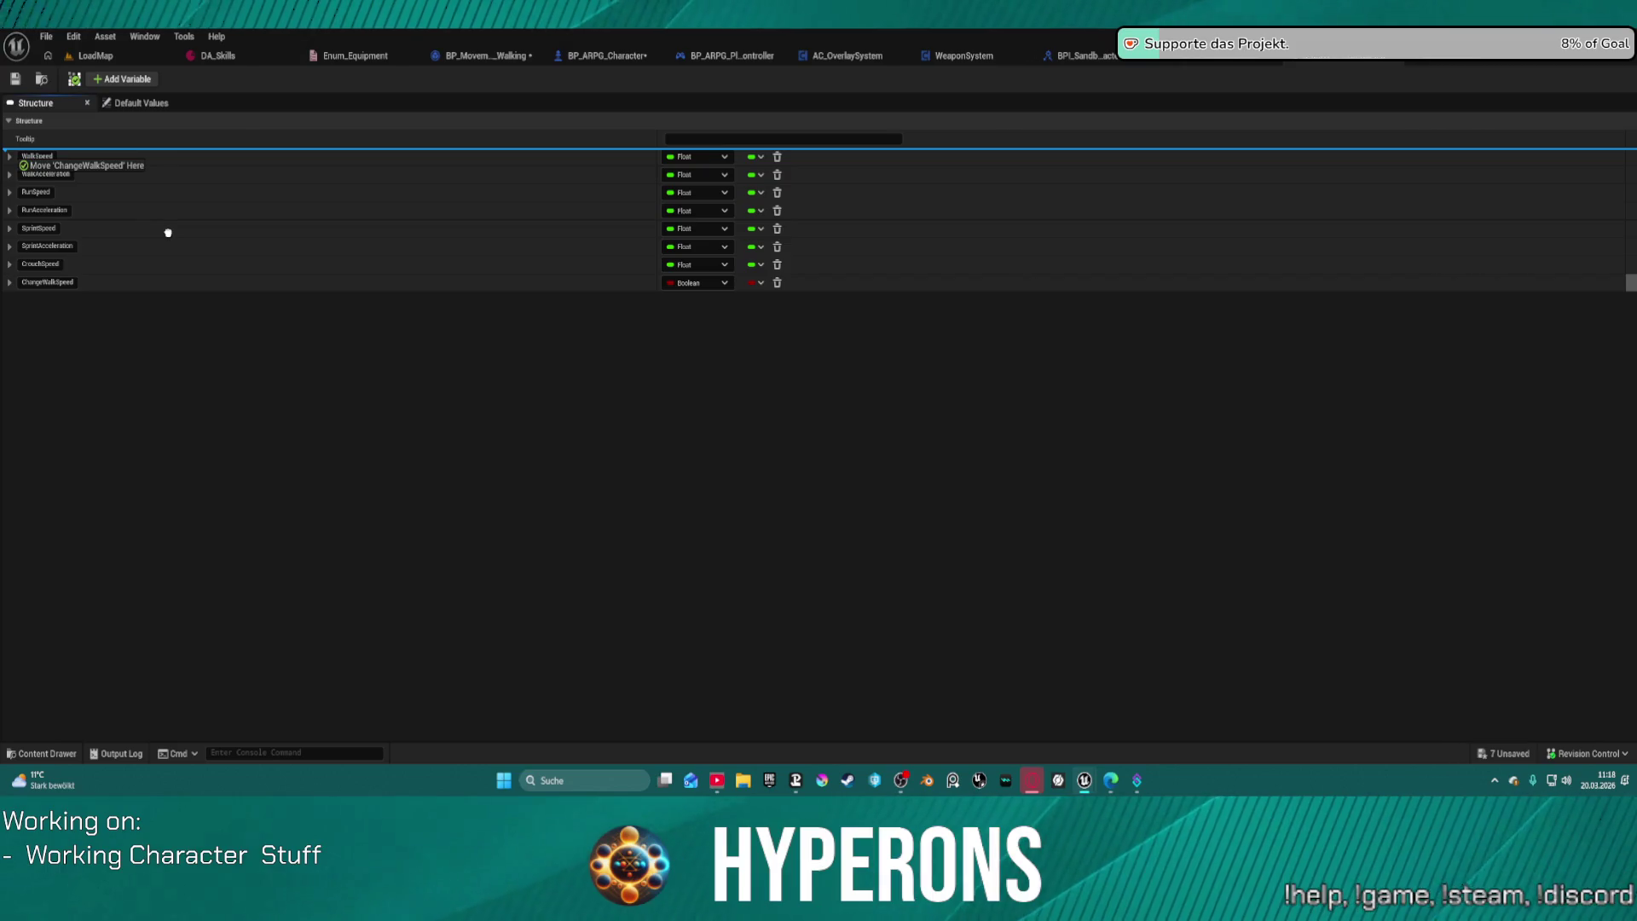
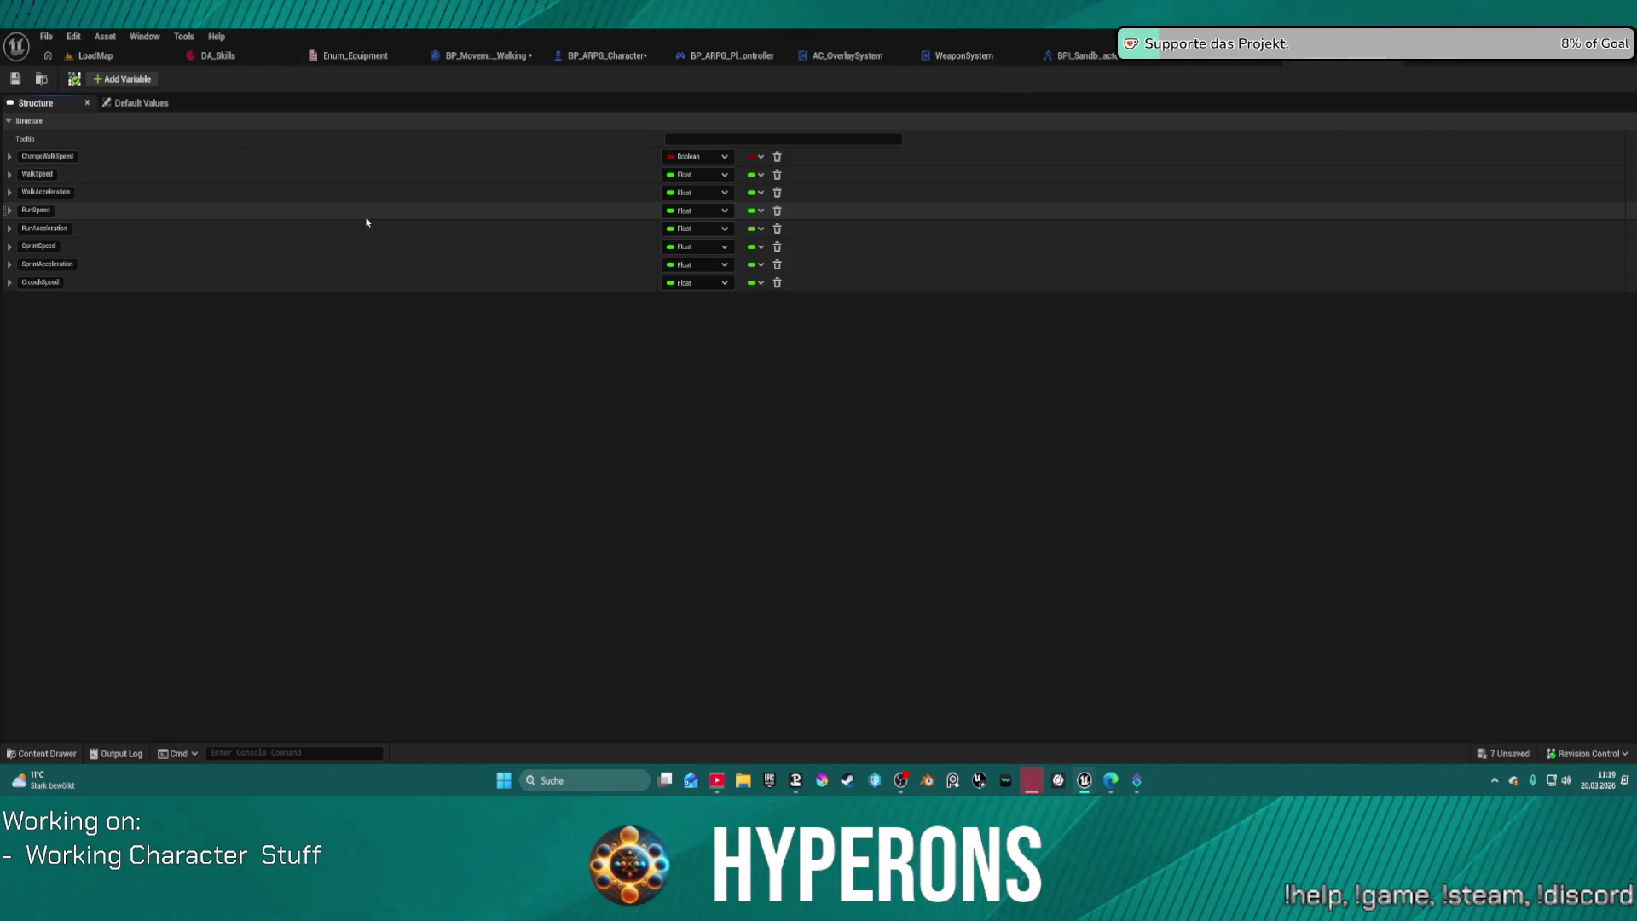
Step: Delete the SET Sprint Speed node in the walking mode's event graph
{"action": "left_click", "coordinate": [468, 56]}
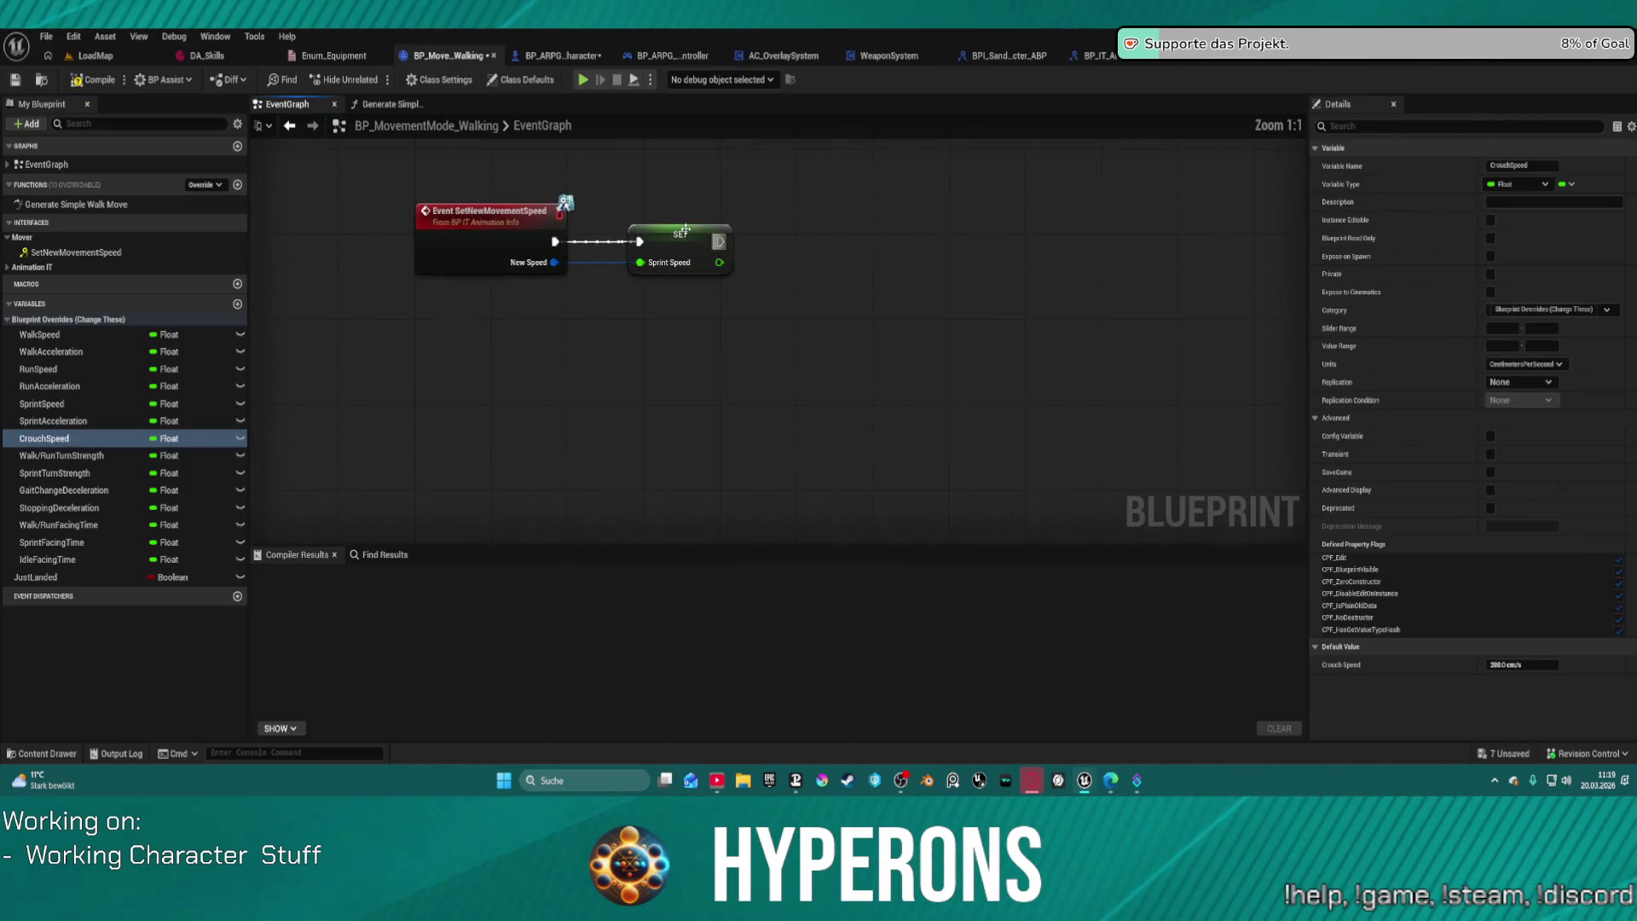
{"action": "left_click", "coordinate": [685, 230]}
{"action": "key", "text": "Delete"}
Step: Add a Break S Mover Movement Speed node from New Speed, then open the S_MoverMovementSpeed struct
{"action": "mouse_move", "coordinate": [554, 262]}
{"action": "left_mouse_down"}
{"action": "mouse_move", "coordinate": [675, 278]}
{"action": "mouse_move", "coordinate": [671, 303]}
{"action": "left_mouse_up"}
{"action": "type", "text": "bra"}
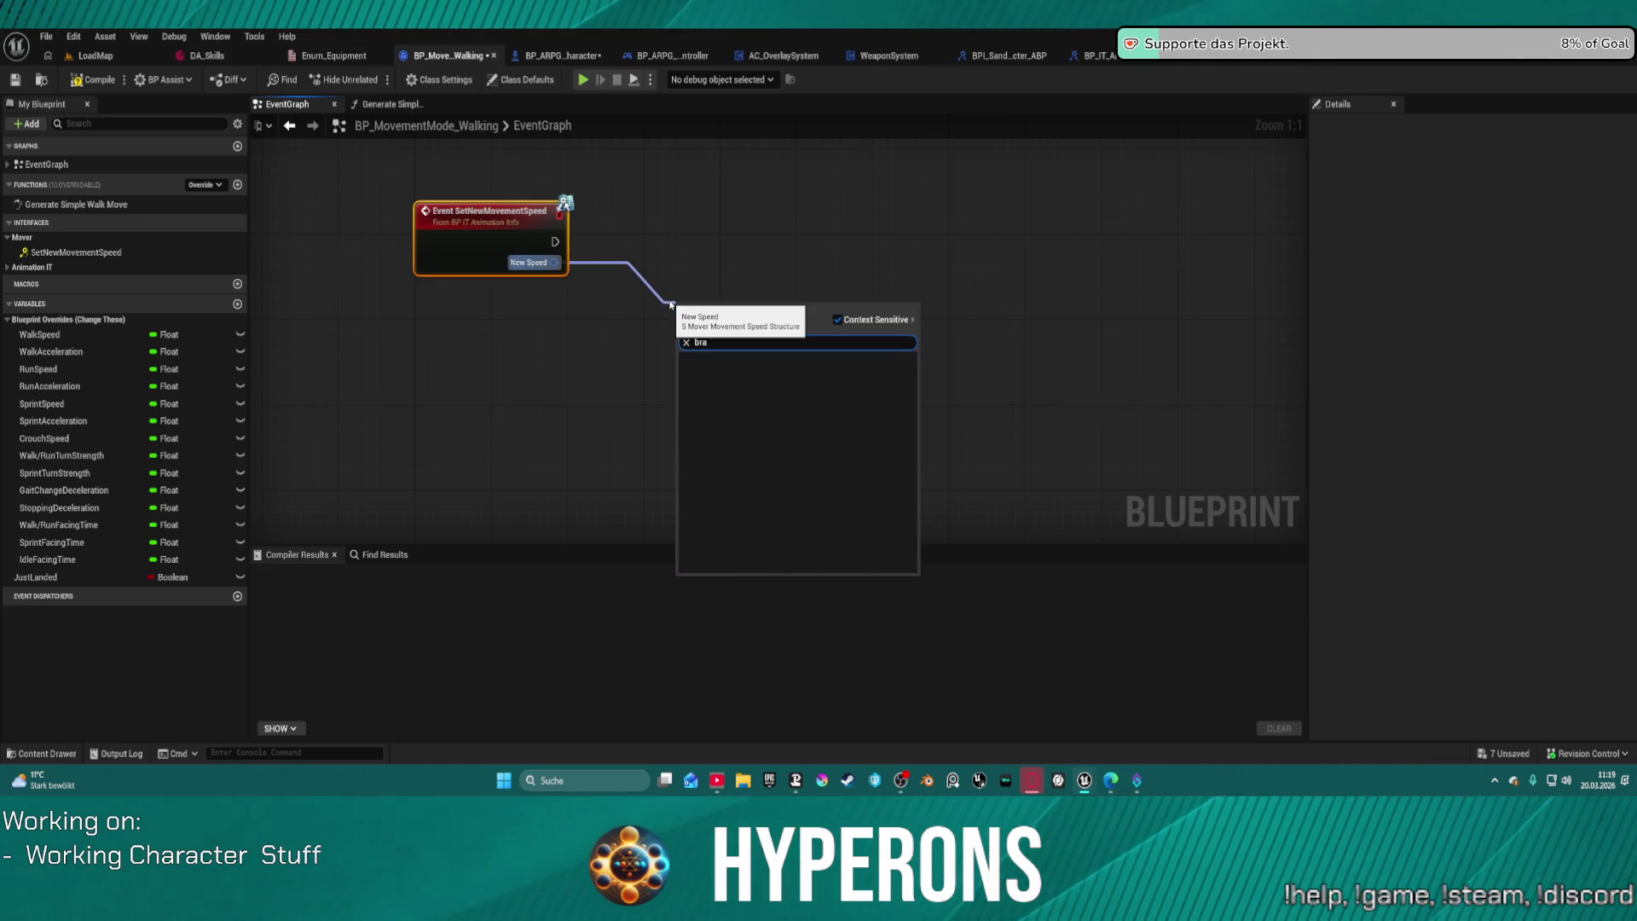
{"action": "key", "text": "Return"}
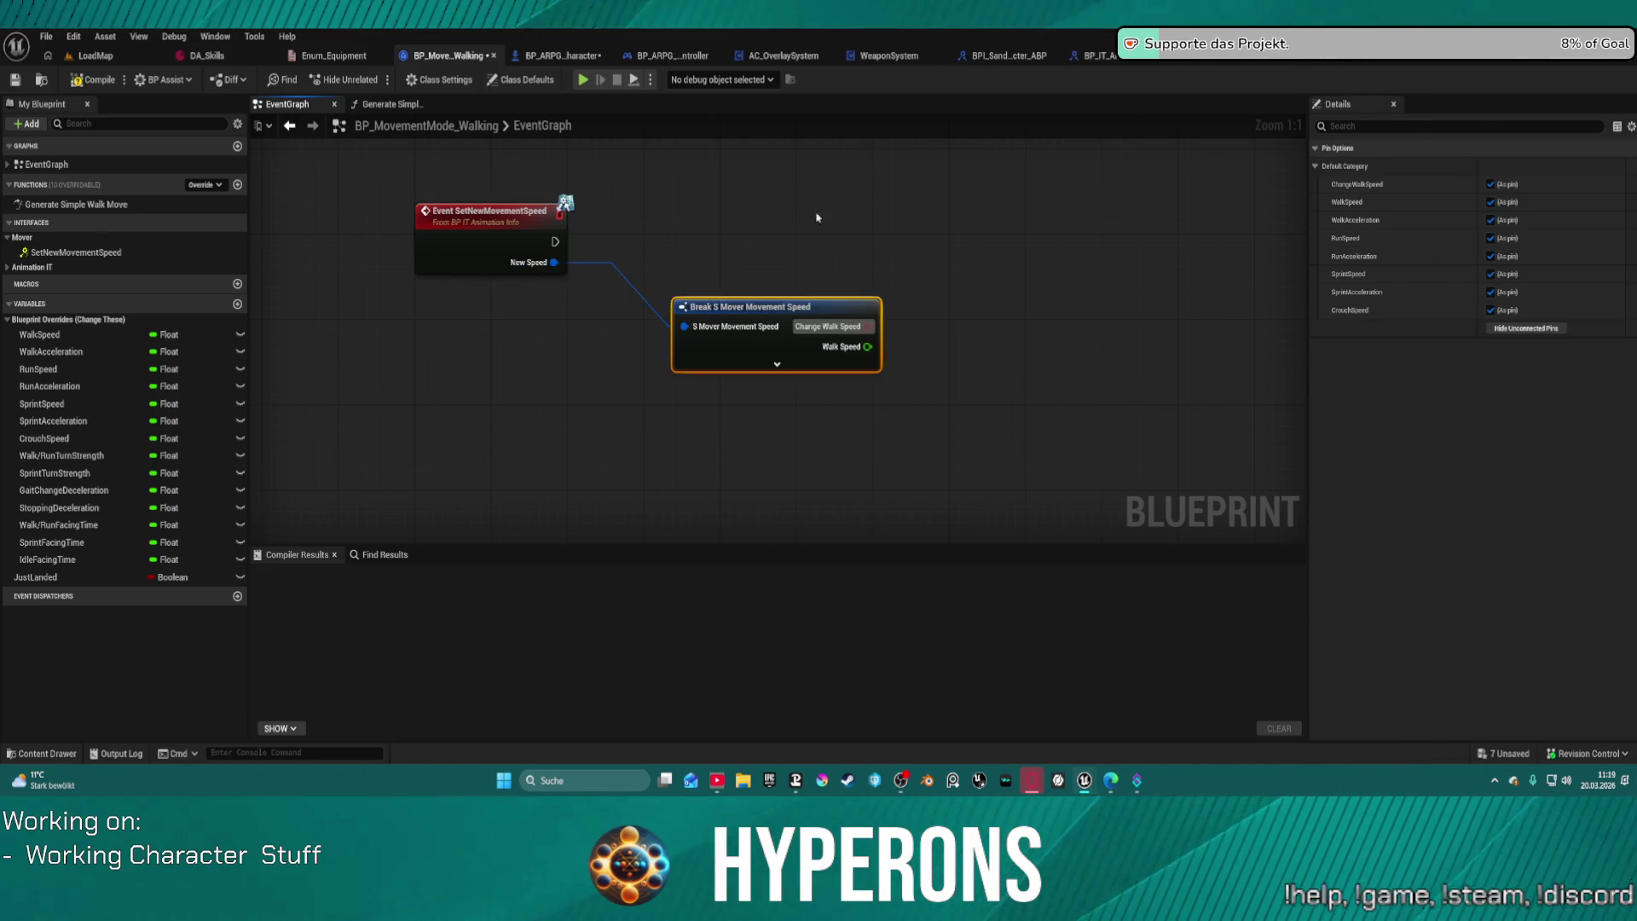
{"action": "mouse_move", "coordinate": [858, 297]}
{"action": "left_mouse_down"}
{"action": "mouse_move", "coordinate": [688, 300]}
{"action": "mouse_move", "coordinate": [715, 308]}
{"action": "left_mouse_up"}
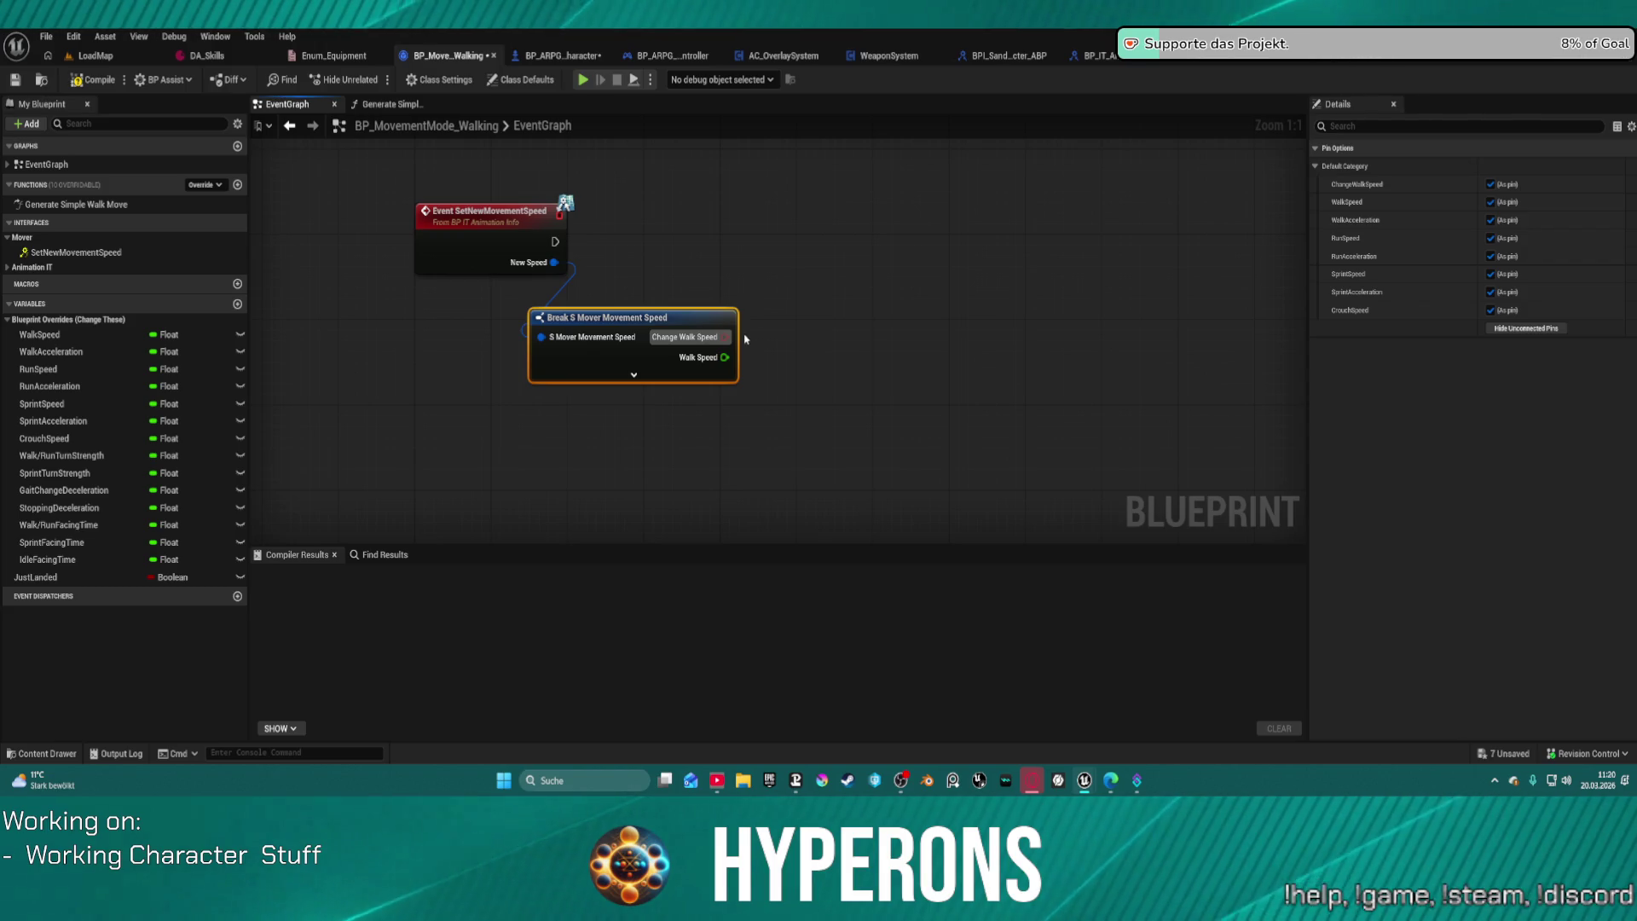
{"action": "mouse_move", "coordinate": [635, 324]}
{"action": "left_mouse_down"}
{"action": "mouse_move", "coordinate": [713, 322]}
{"action": "mouse_move", "coordinate": [693, 303]}
{"action": "left_mouse_up"}
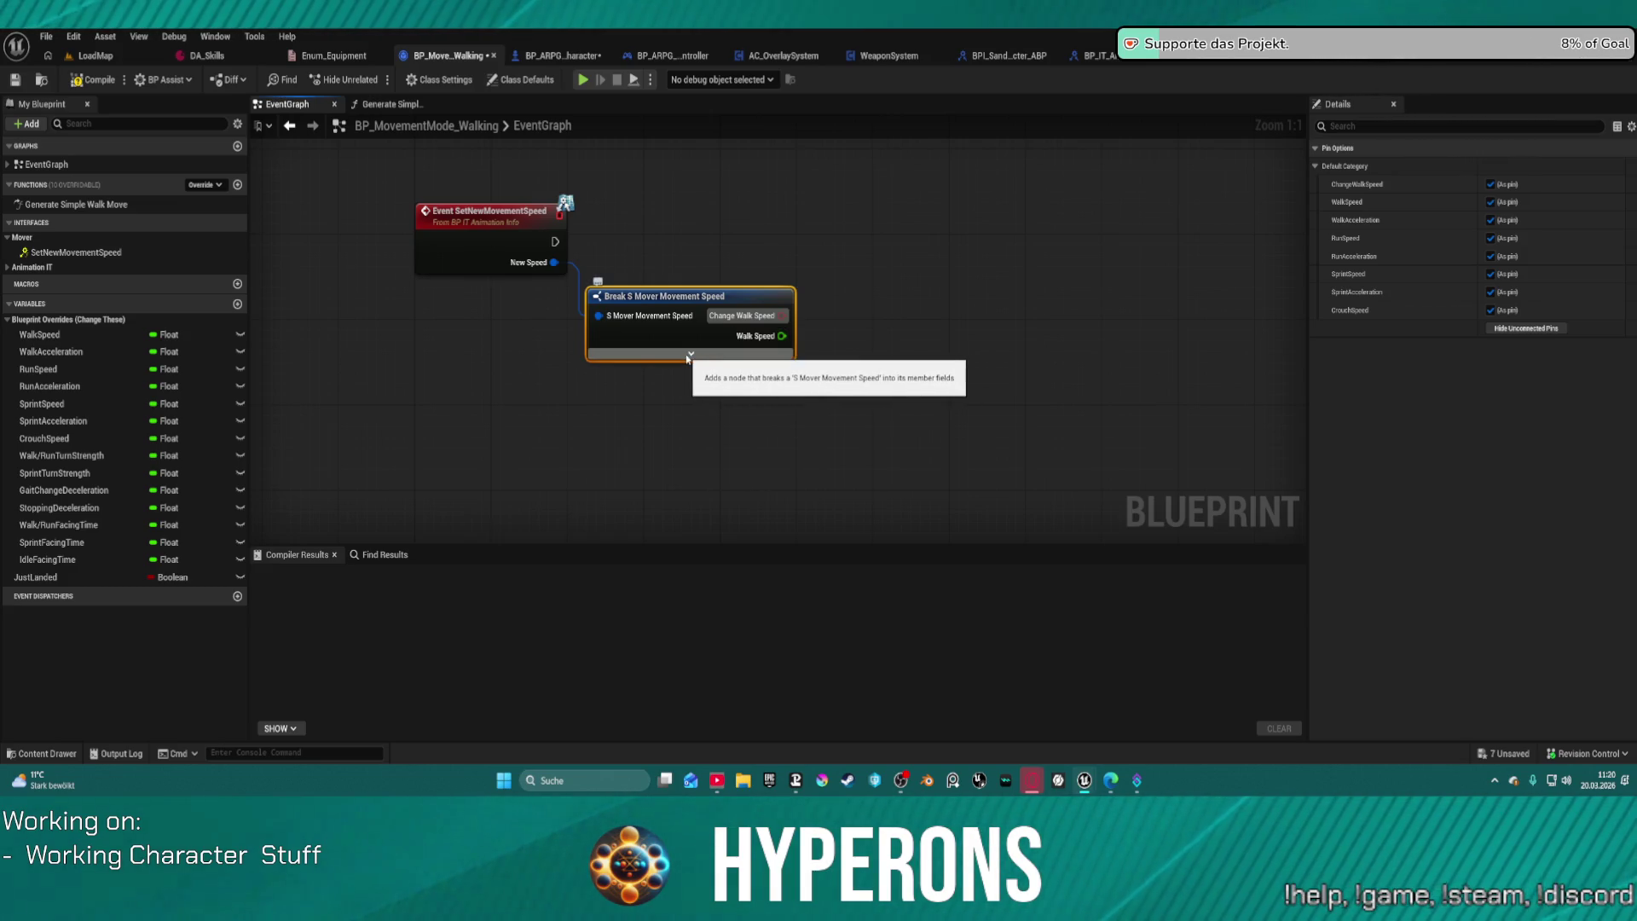
{"action": "double_click", "coordinate": [687, 356]}
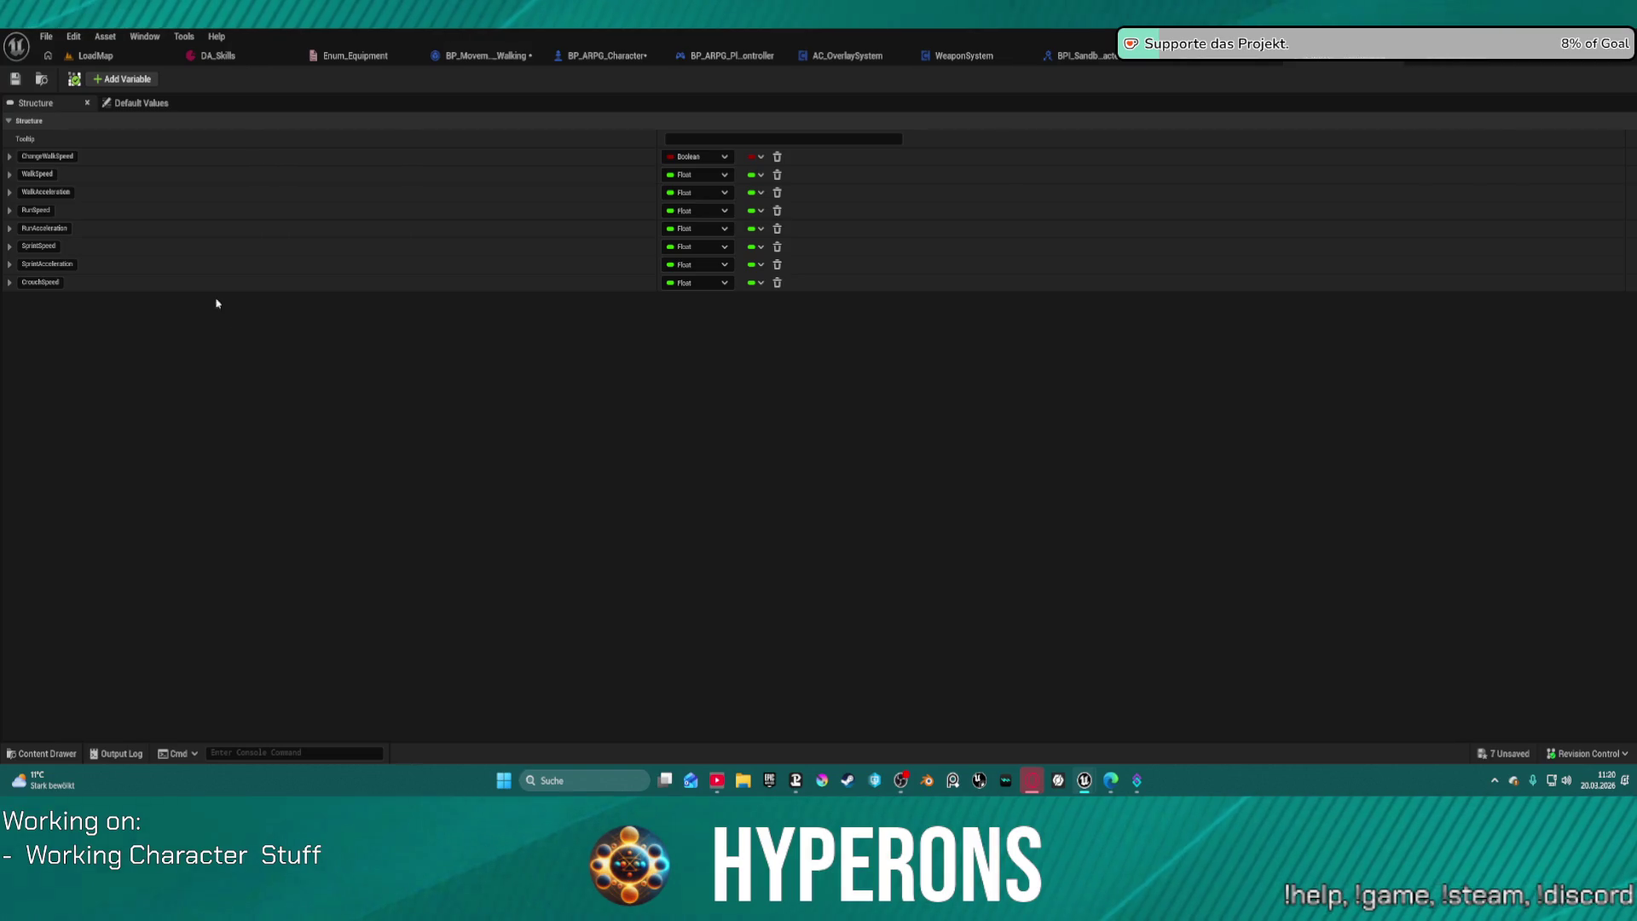
Step: Add MemberVar_18, _19 and _20 below WalkSpeed, WalkAcceleration and RunSpeed
{"action": "left_click", "coordinate": [123, 81]}
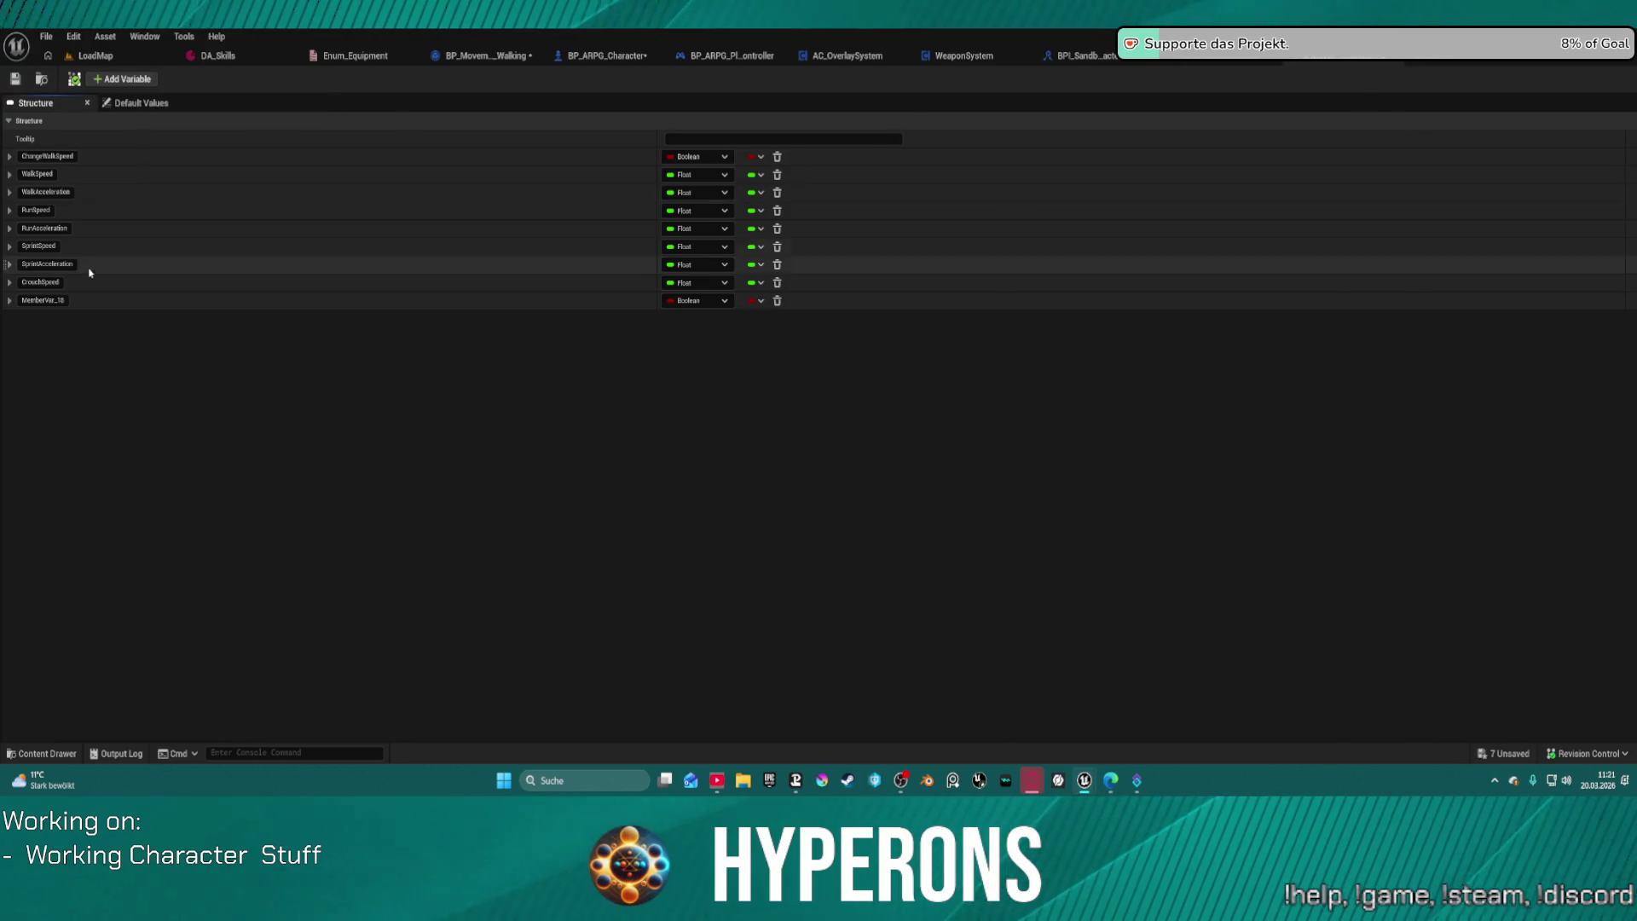
{"action": "left_click", "coordinate": [60, 300]}
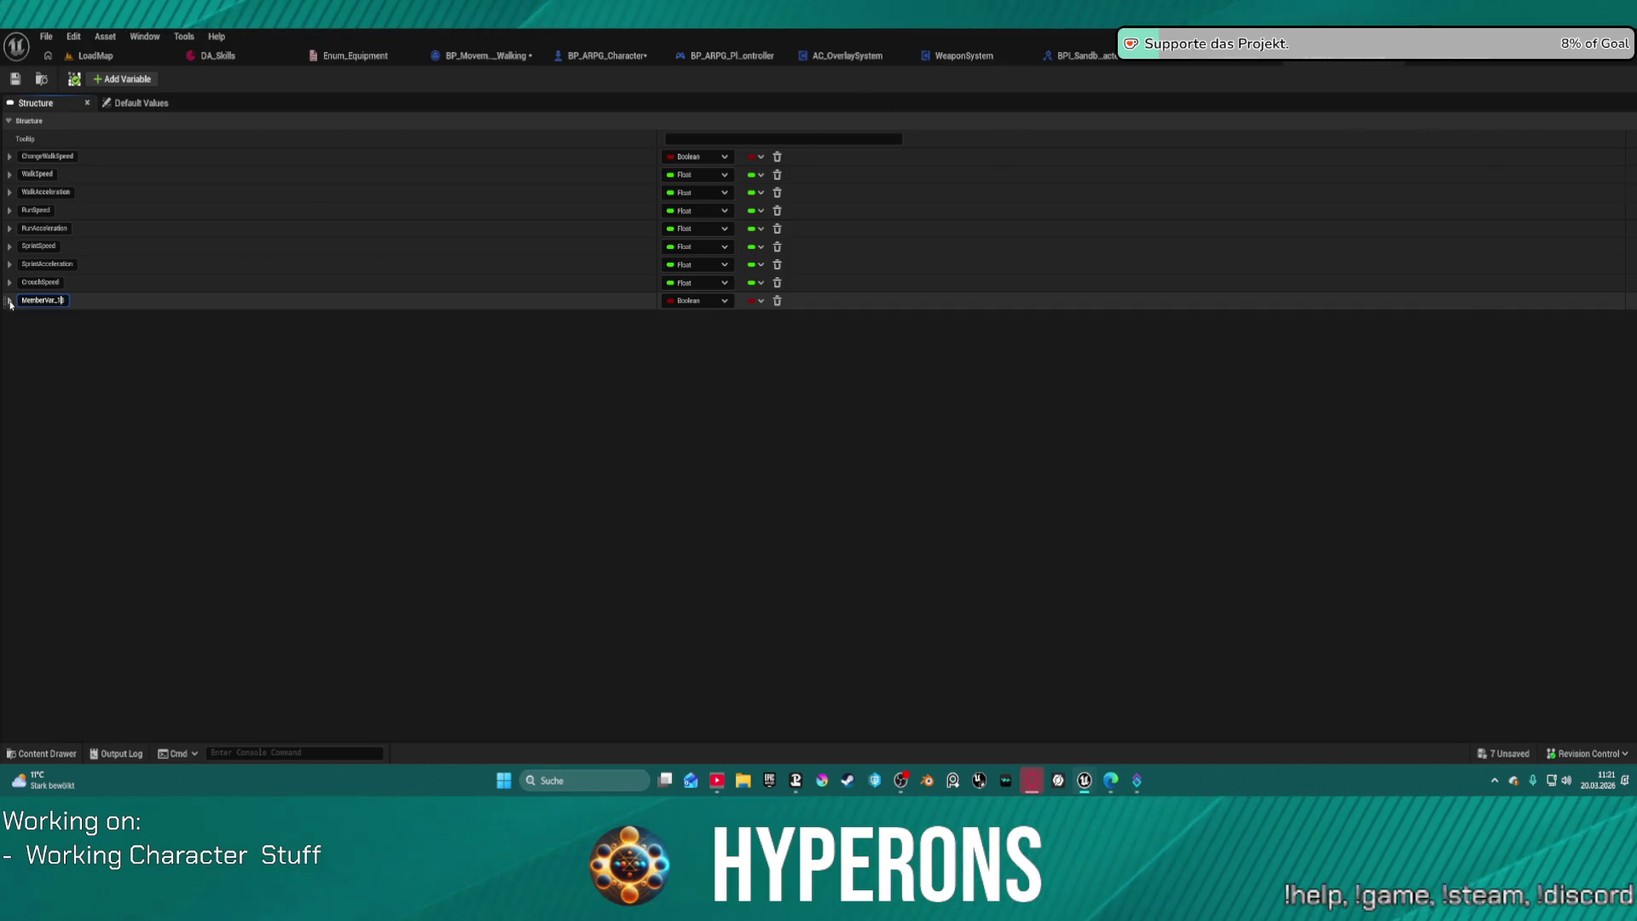
{"action": "left_click_drag", "start_coordinate": [4, 300], "coordinate": [8, 189]}
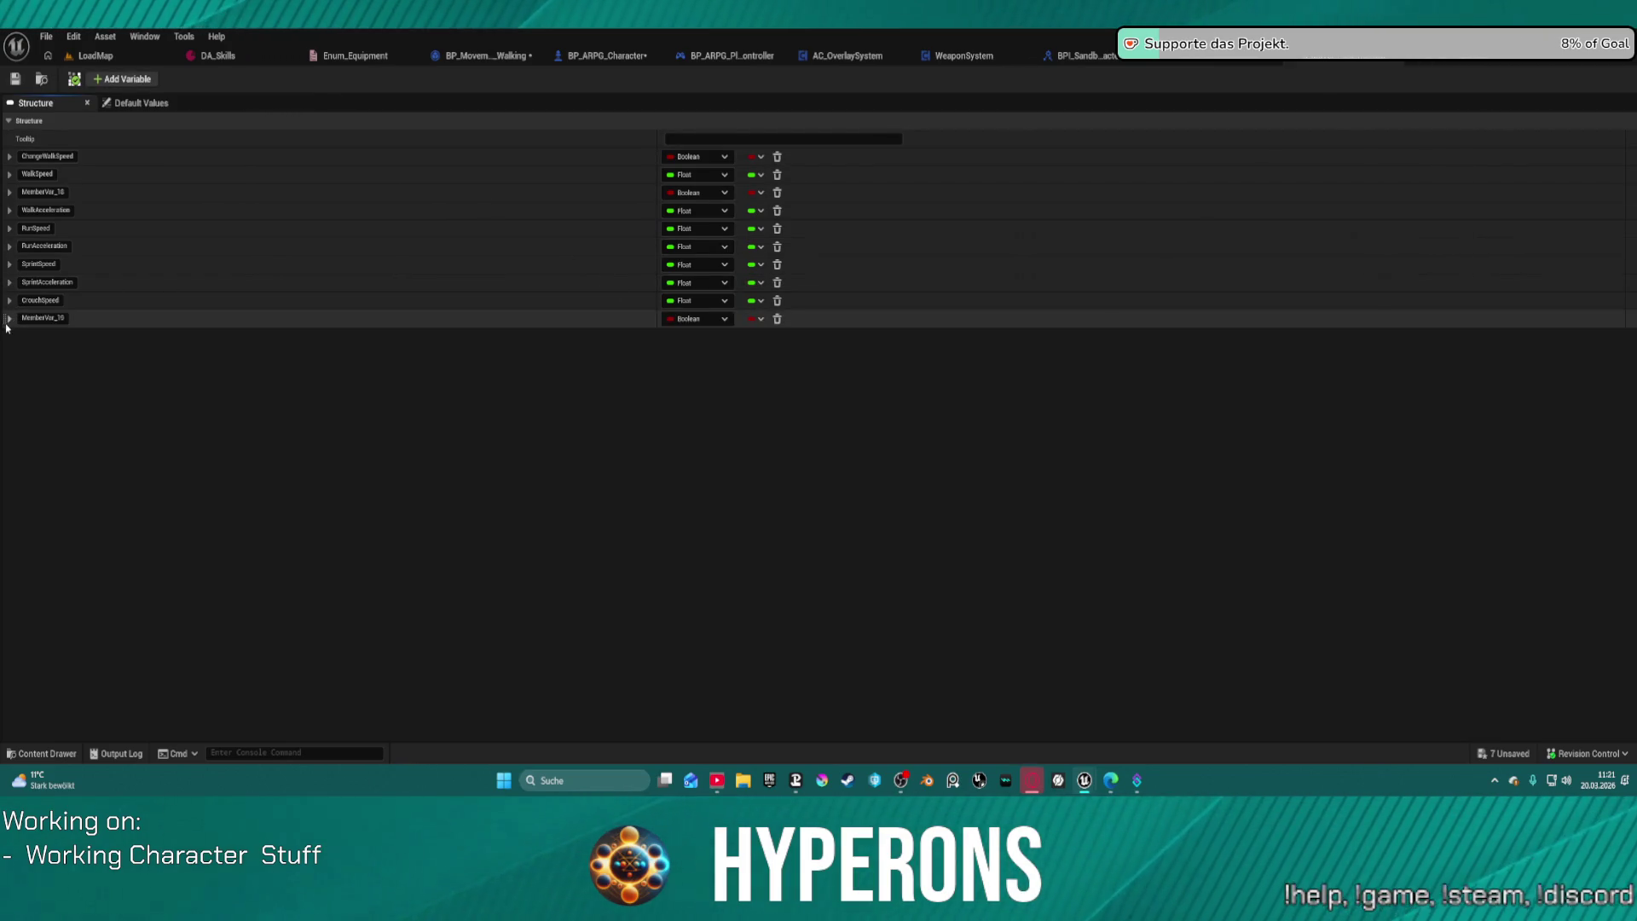
{"action": "left_click", "coordinate": [9, 318]}
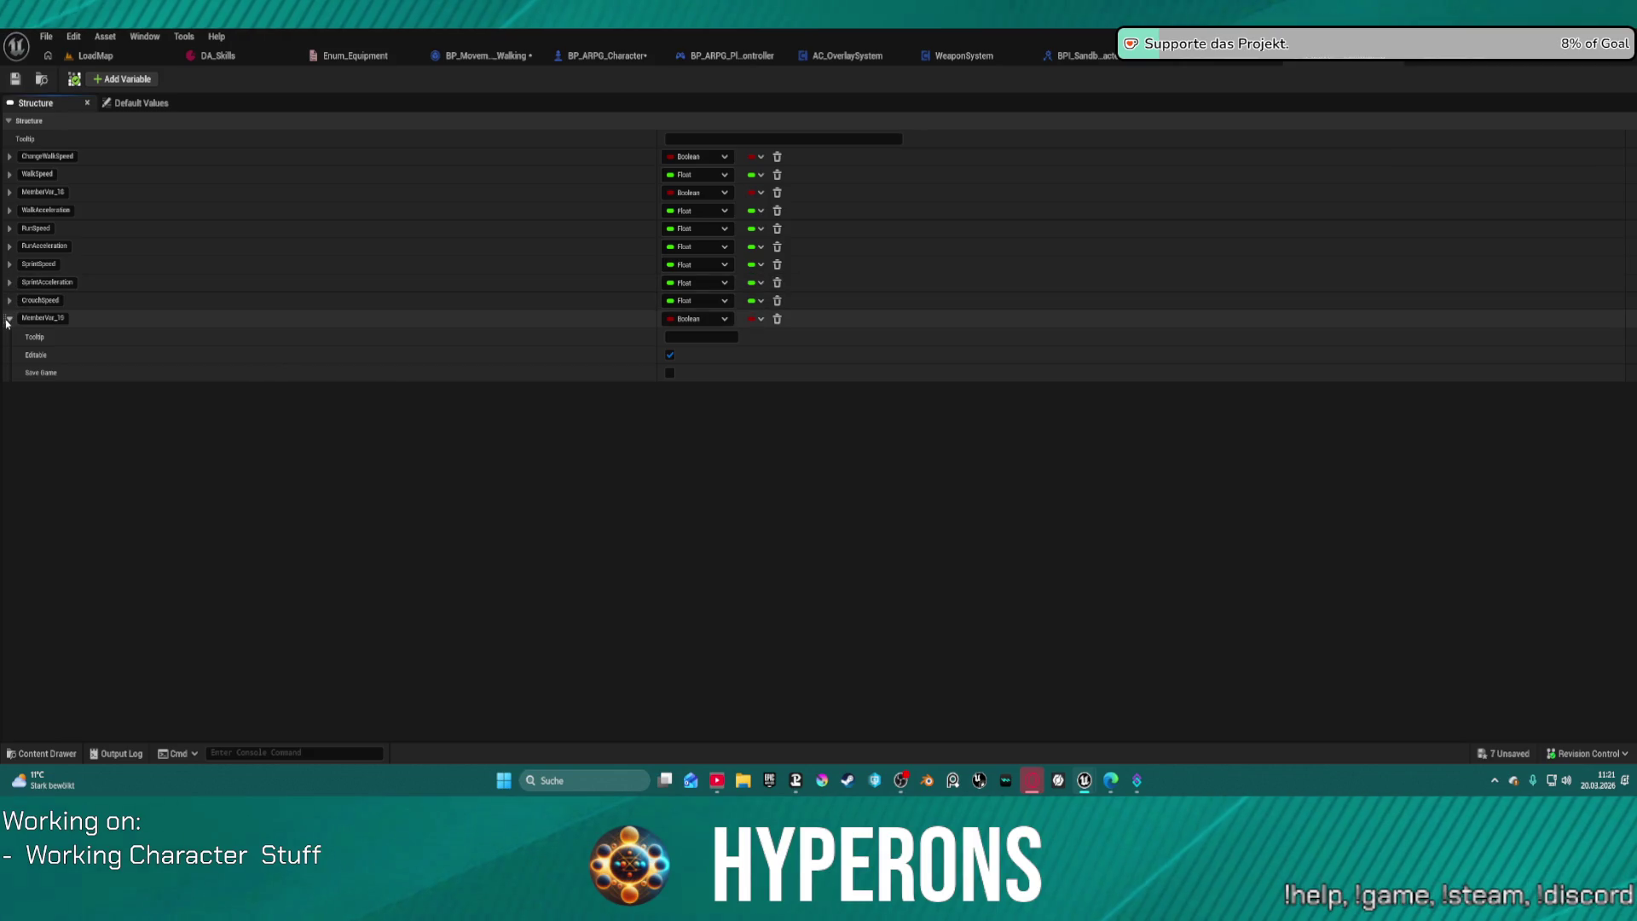
{"action": "left_click_drag", "start_coordinate": [9, 322], "coordinate": [18, 220]}
{"action": "left_click_drag", "start_coordinate": [432, 216], "coordinate": [121, 88]}
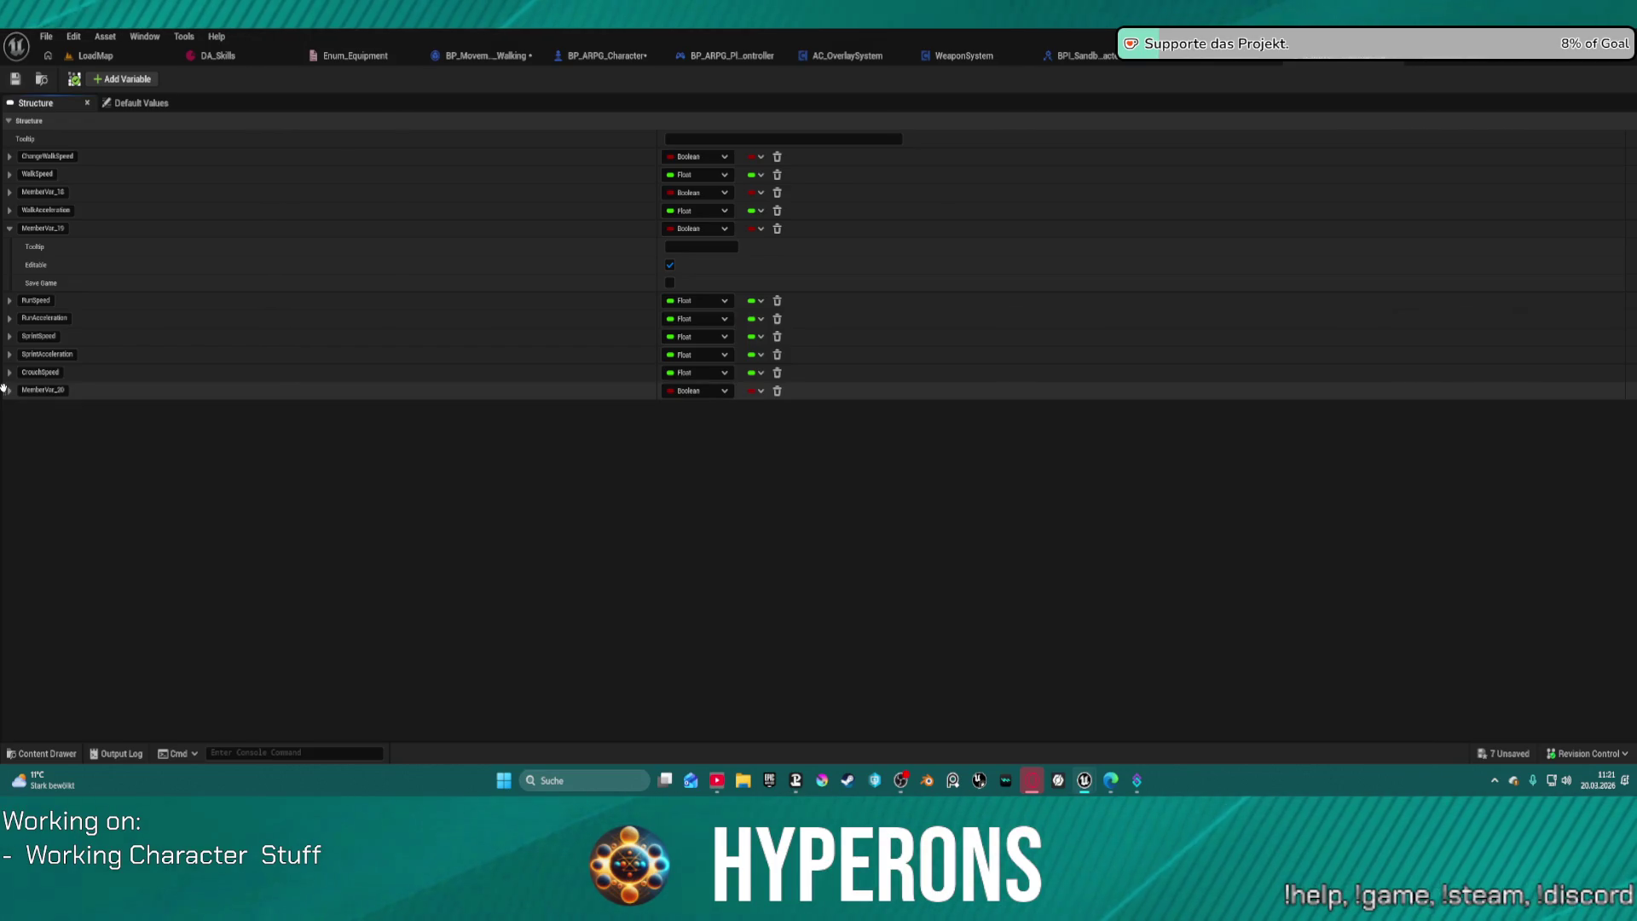
{"action": "left_click_drag", "start_coordinate": [3, 388], "coordinate": [16, 309]}
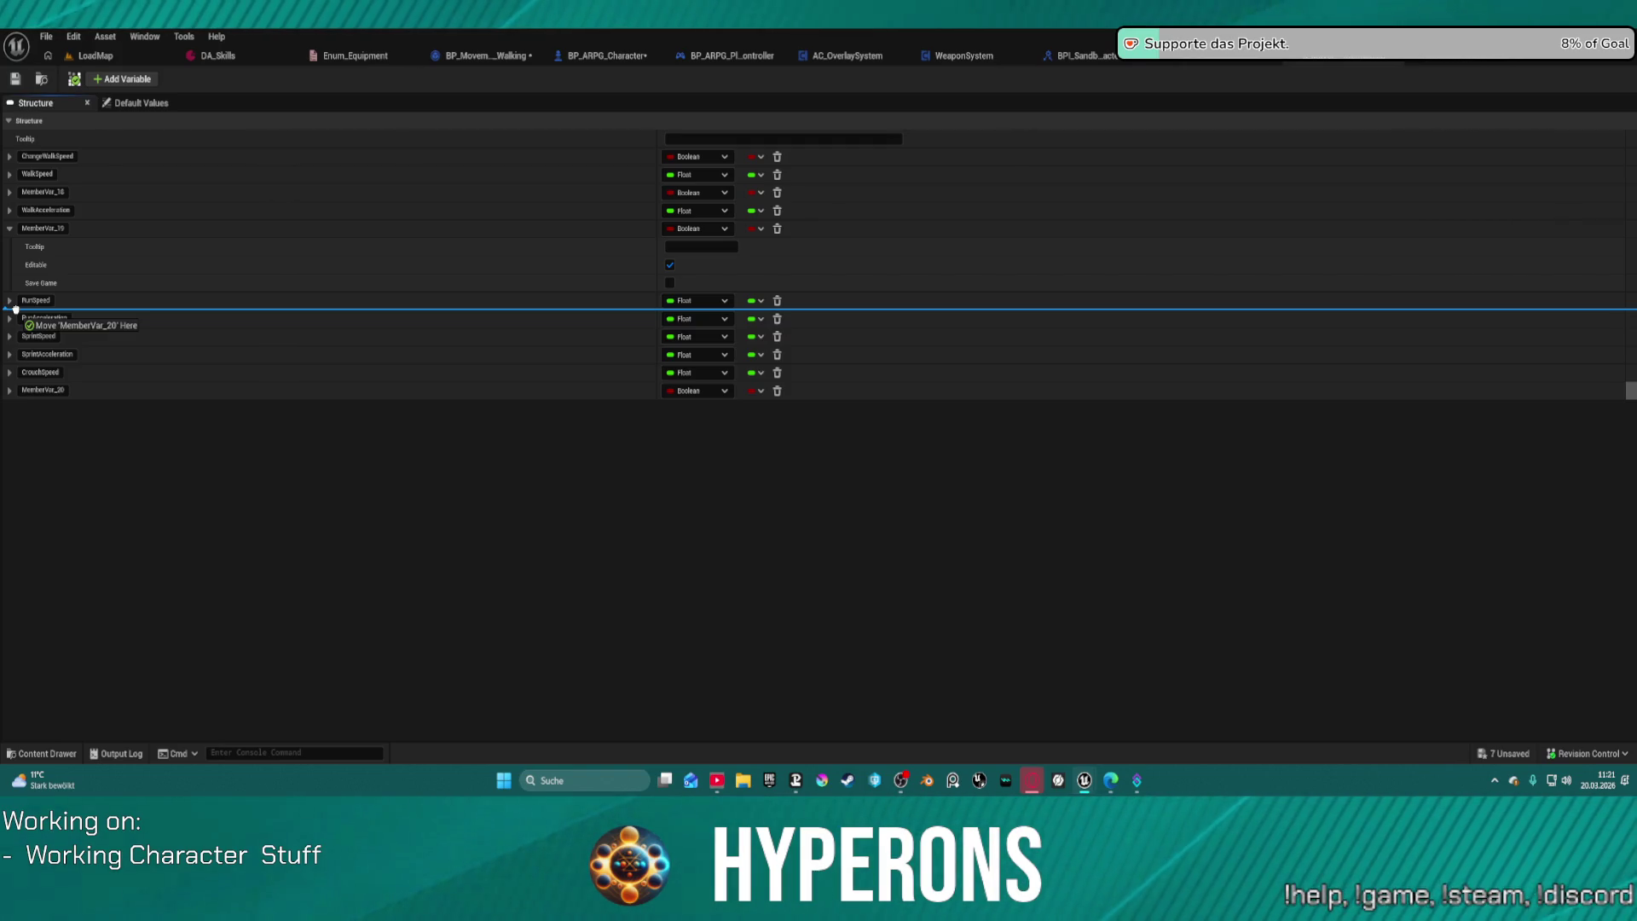
{"action": "left_click_drag", "start_coordinate": [16, 309], "coordinate": [16, 310]}
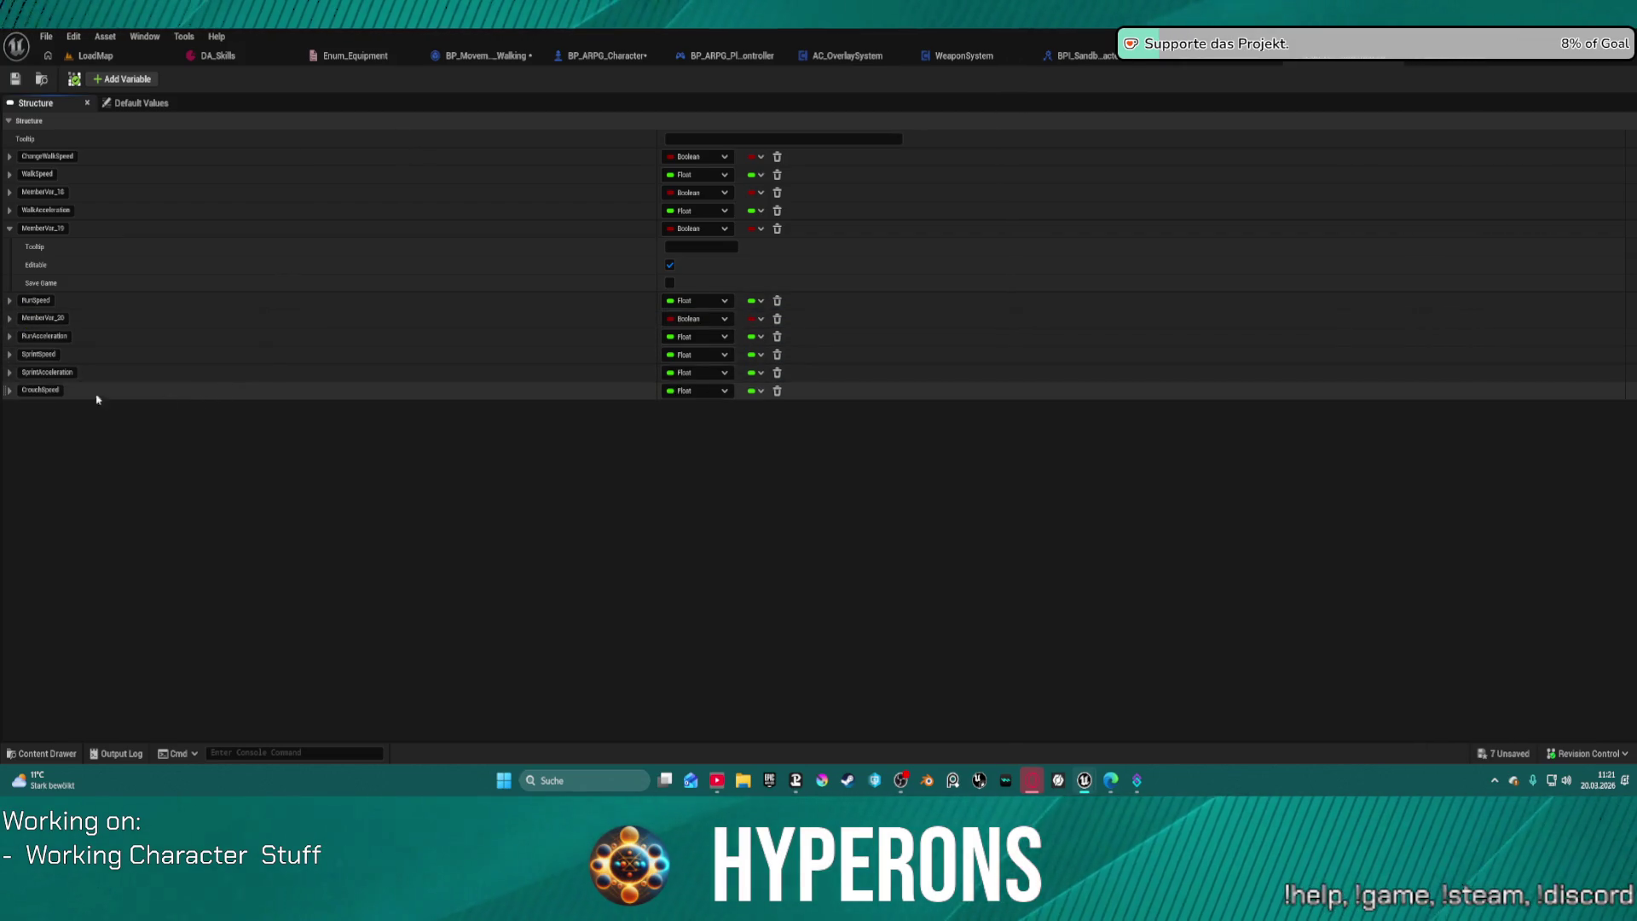
{"action": "left_click", "coordinate": [13, 229]}
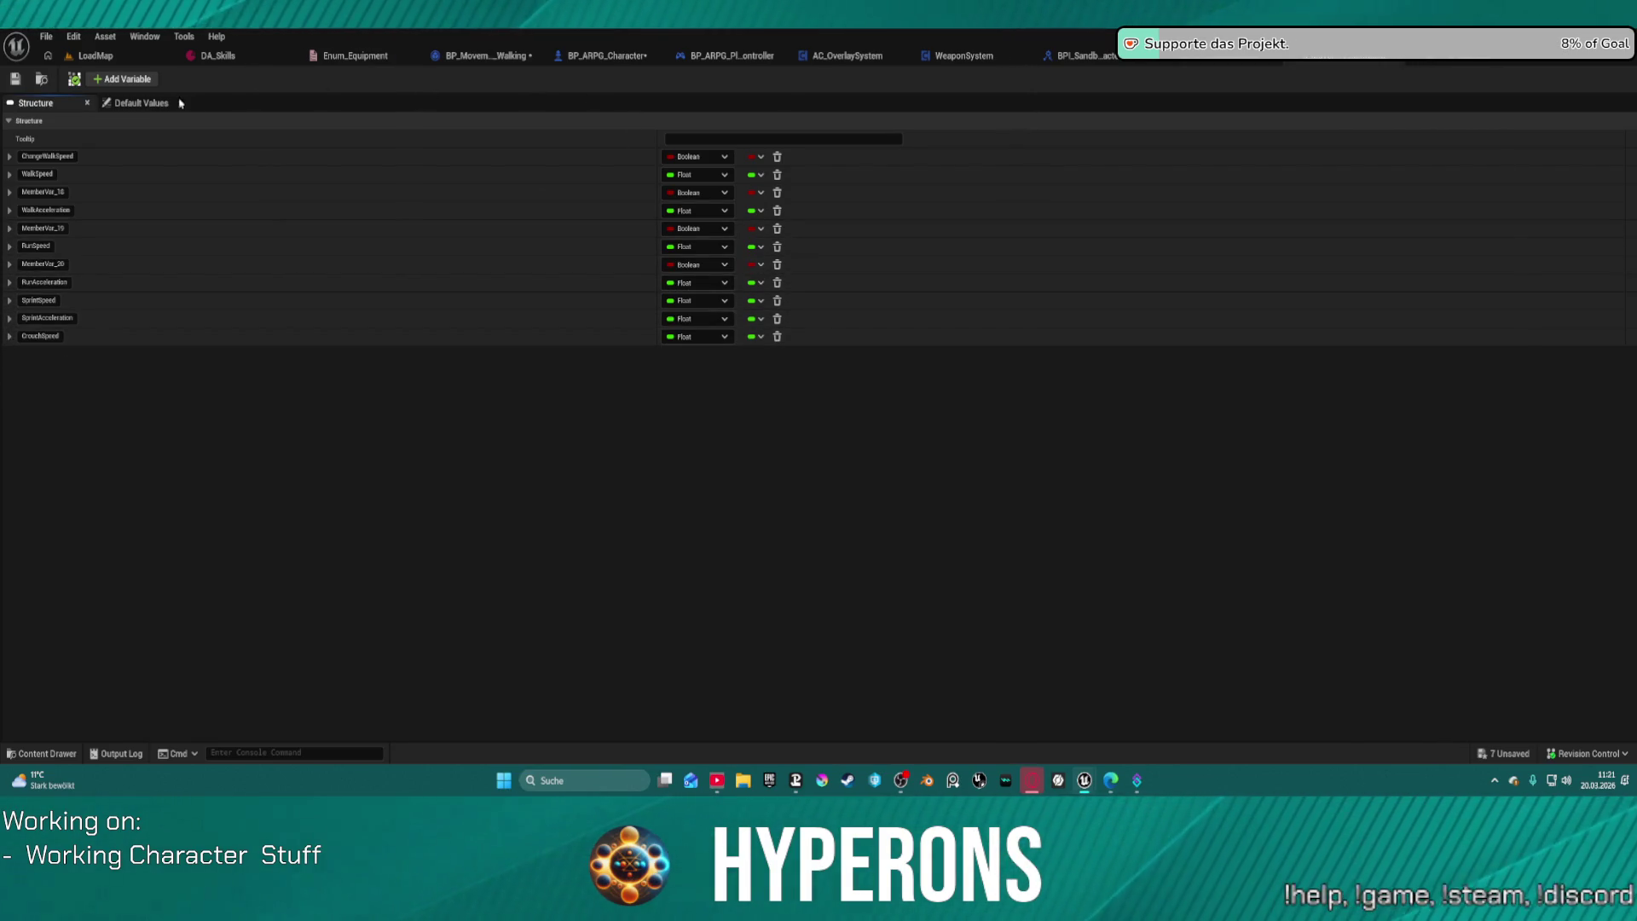
{"action": "left_click", "coordinate": [124, 80]}
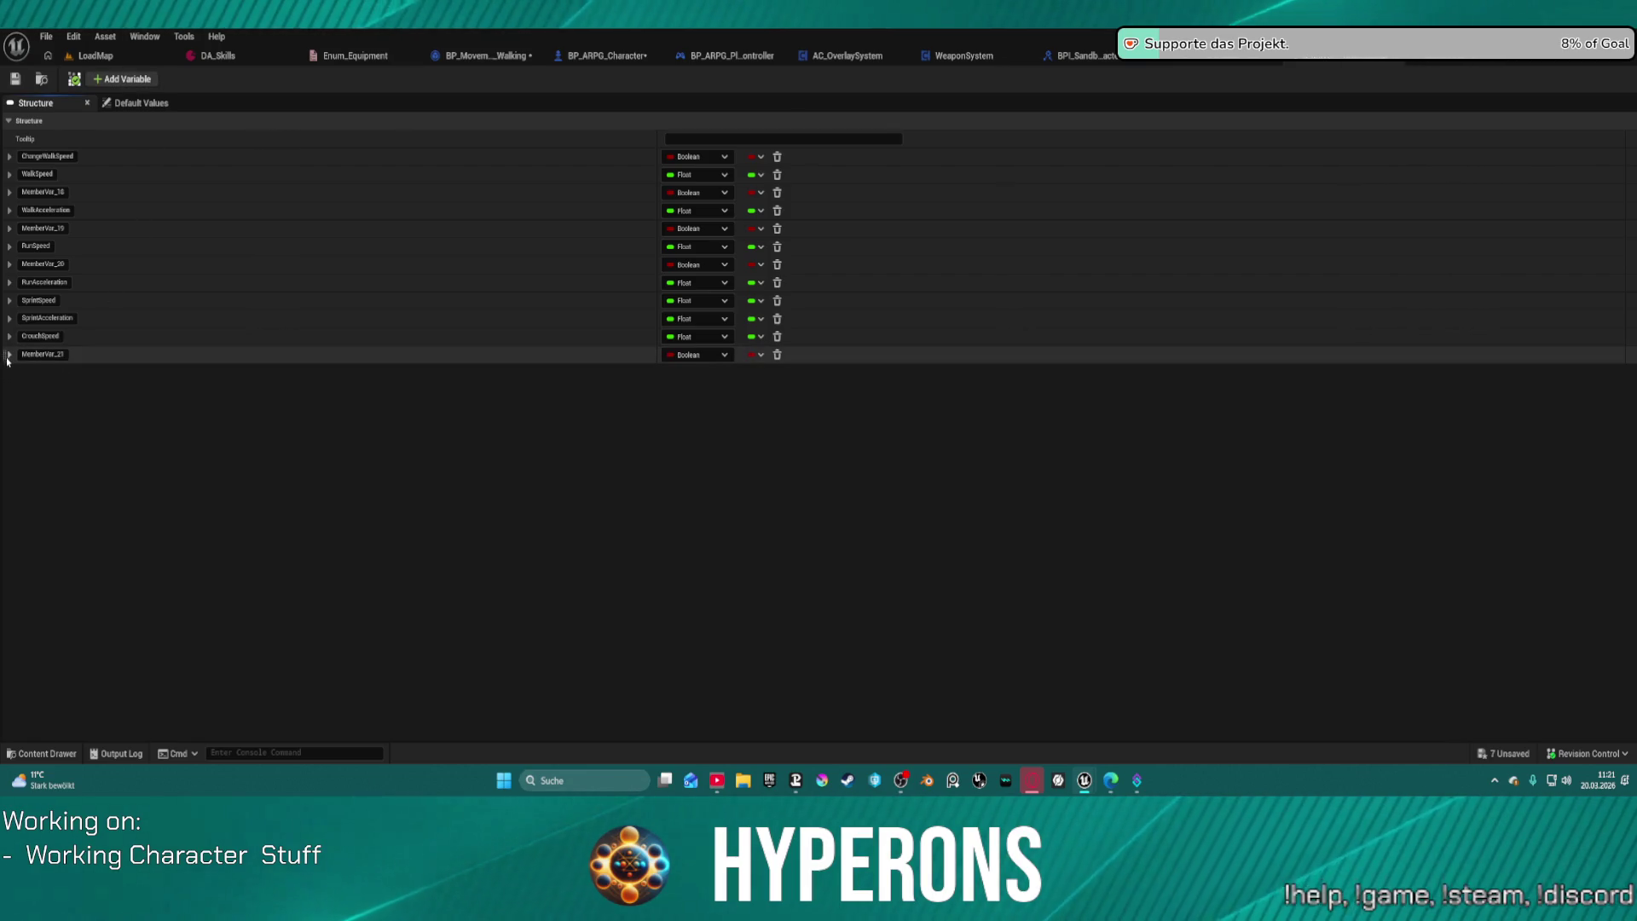
Step: Place MemberVar_21, _22 and _23 after RunAcceleration, SprintSpeed and SprintAcceleration
{"action": "left_click_drag", "start_coordinate": [4, 351], "coordinate": [11, 298]}
{"action": "key", "text": "ctrl+d"}
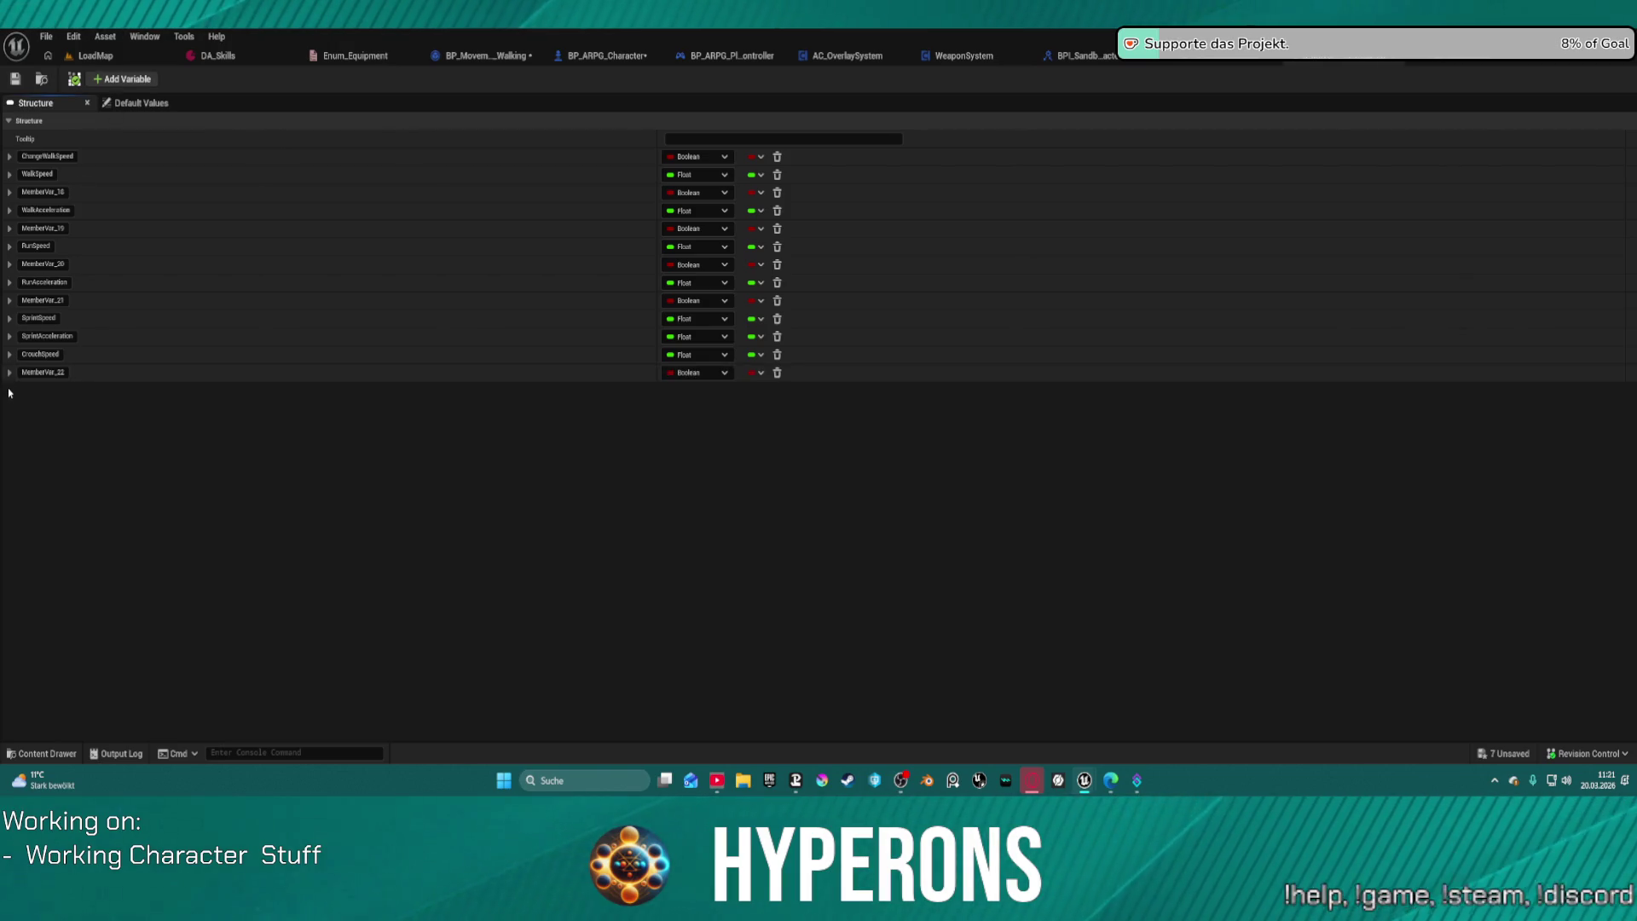
{"action": "mouse_move", "coordinate": [4, 372]}
{"action": "left_mouse_down"}
{"action": "mouse_move", "coordinate": [9, 332]}
{"action": "mouse_move", "coordinate": [665, 406]}
{"action": "left_mouse_up"}
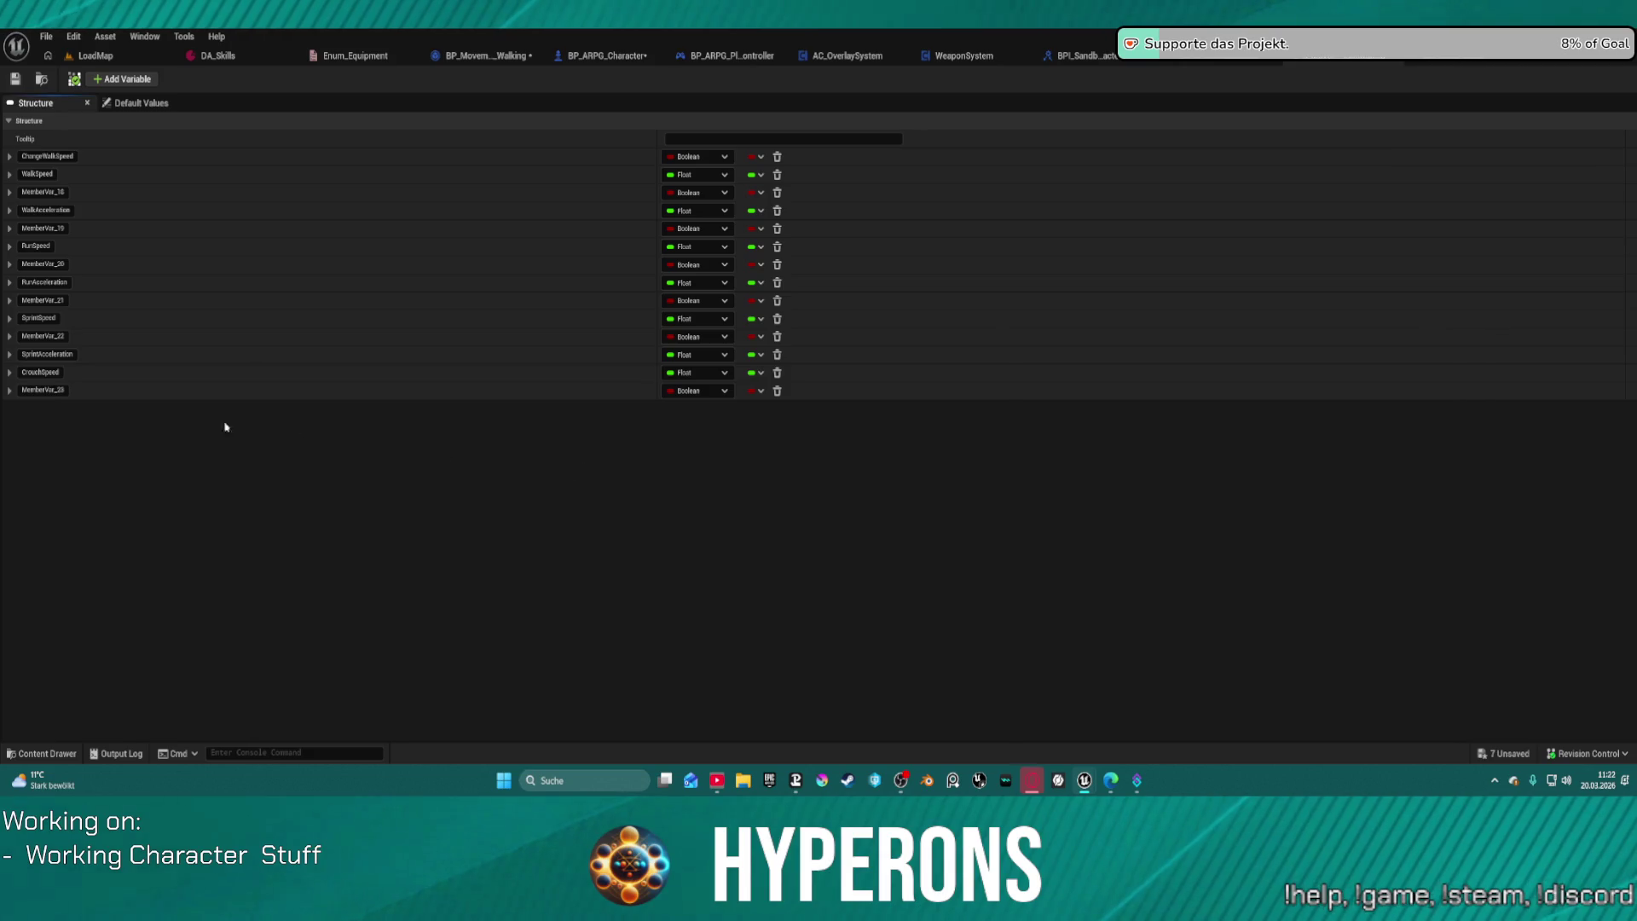
{"action": "left_click", "coordinate": [9, 391]}
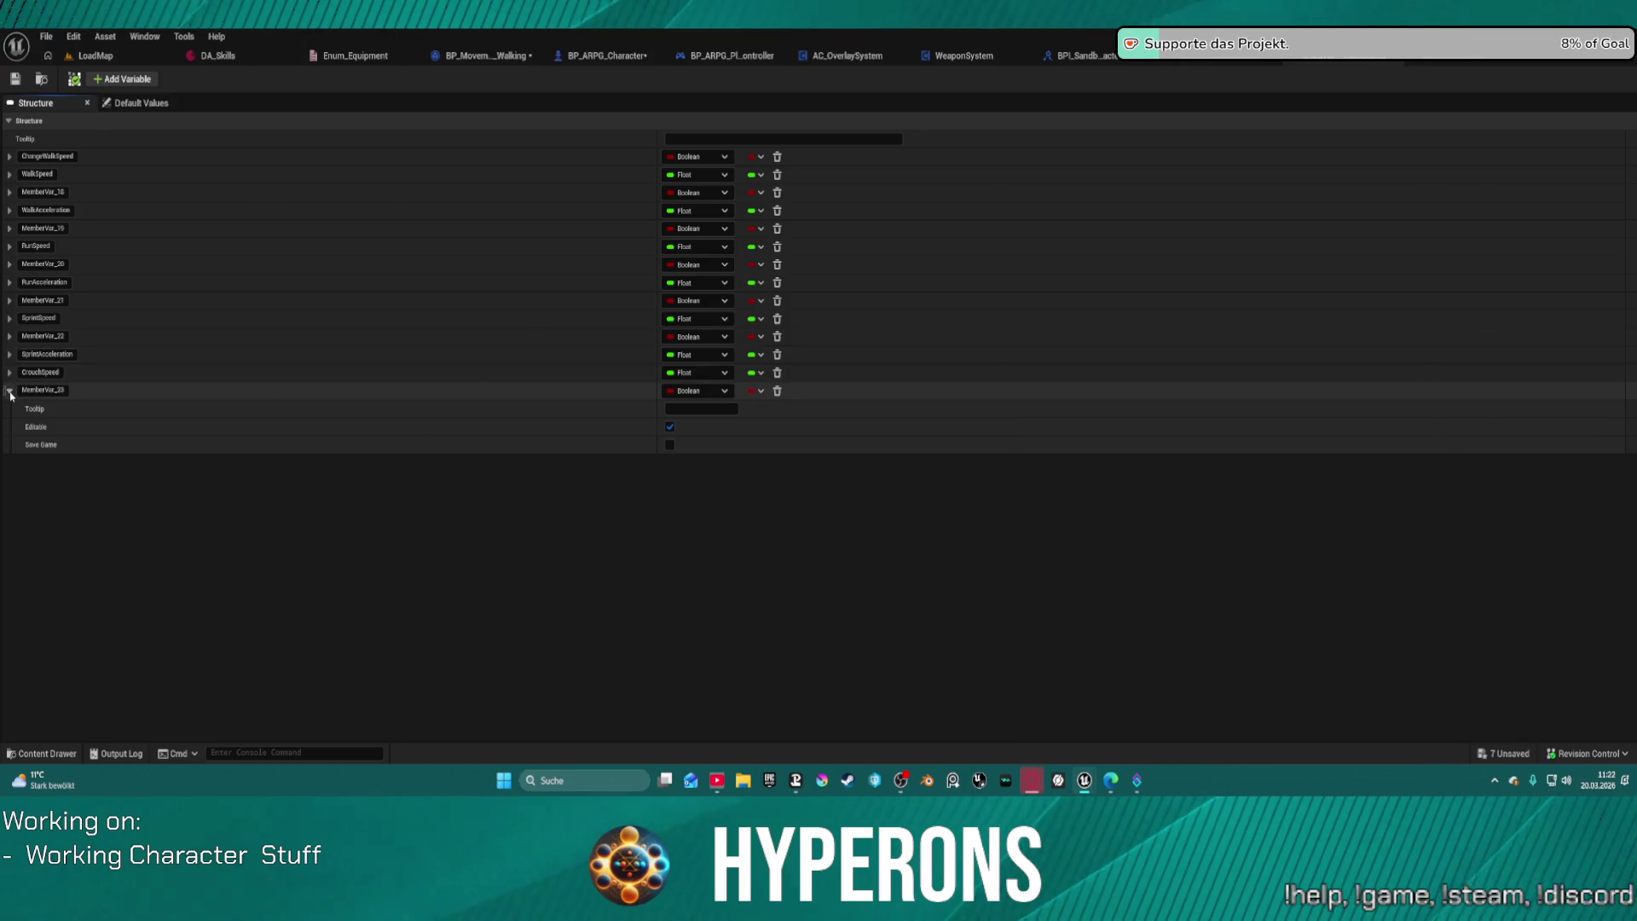
{"action": "left_click_drag", "start_coordinate": [5, 390], "coordinate": [6, 370]}
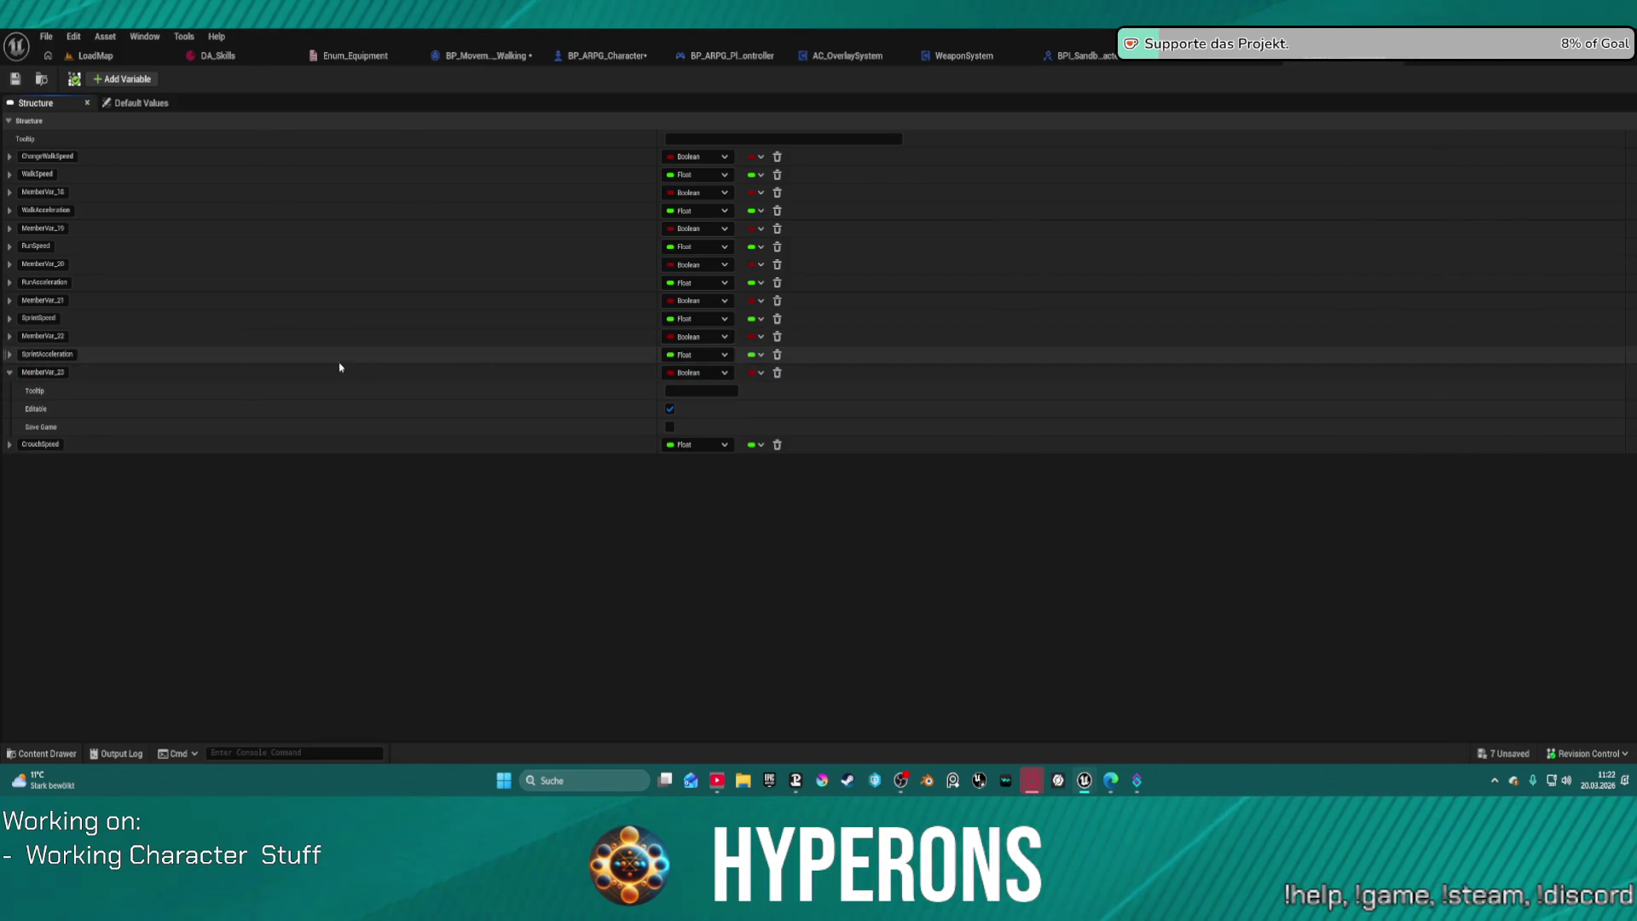
{"action": "left_click", "coordinate": [10, 372]}
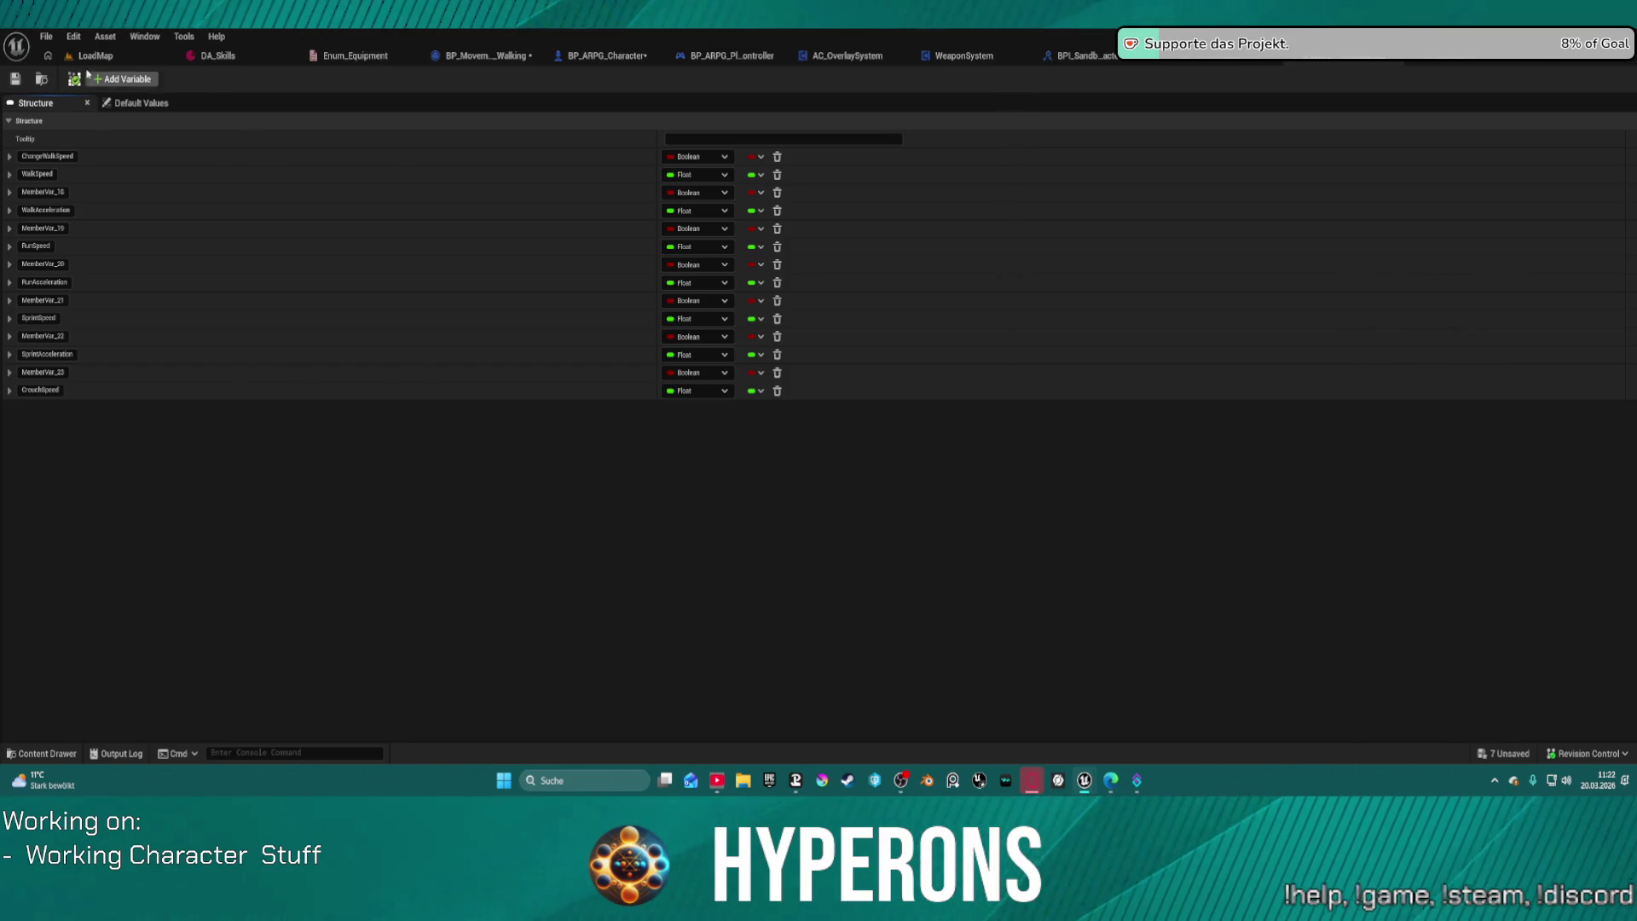
{"action": "left_click", "coordinate": [74, 38]}
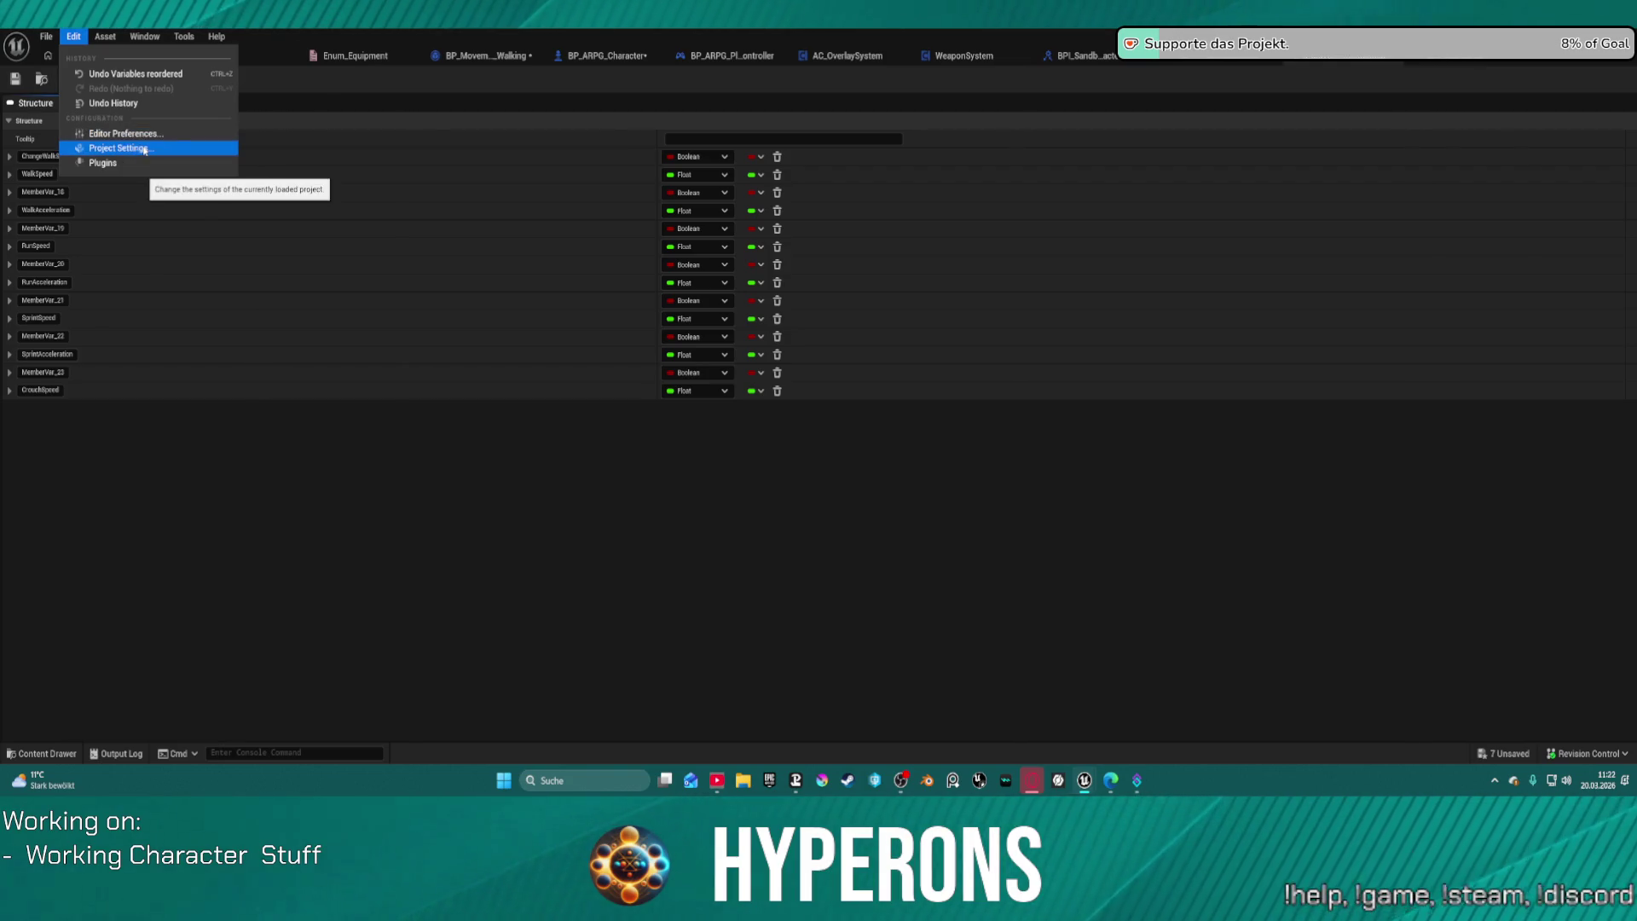
Step: Open the Gameplay Tag Manager from the Gameplay Tags project settings
{"action": "left_click", "coordinate": [145, 150]}
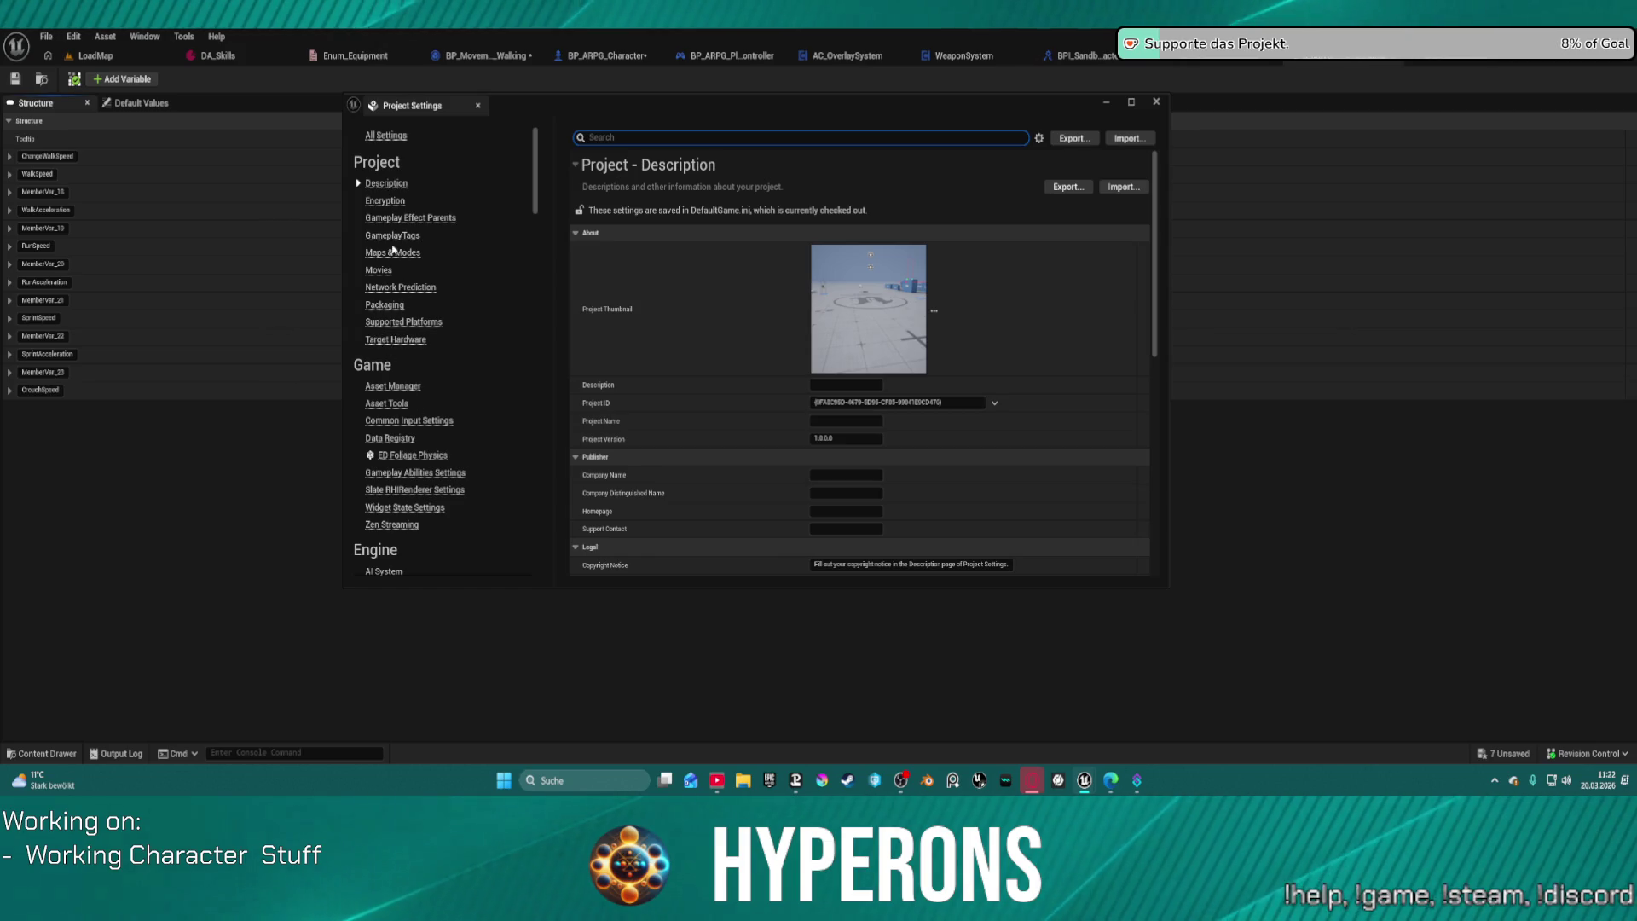
{"action": "left_click", "coordinate": [392, 236]}
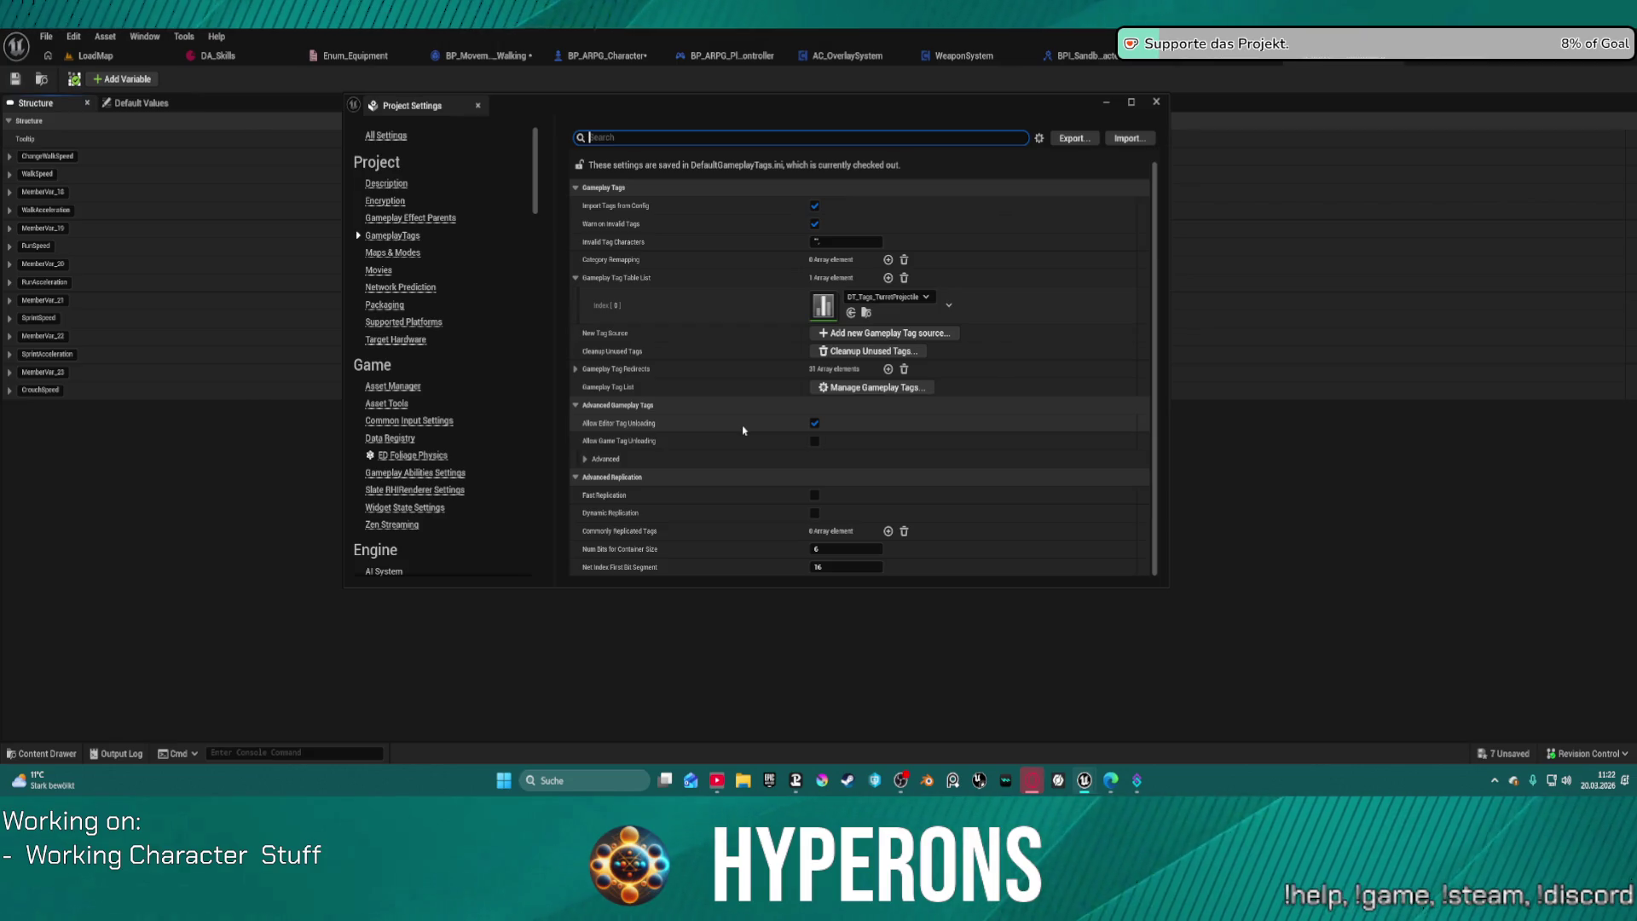
{"action": "left_click", "coordinate": [889, 386]}
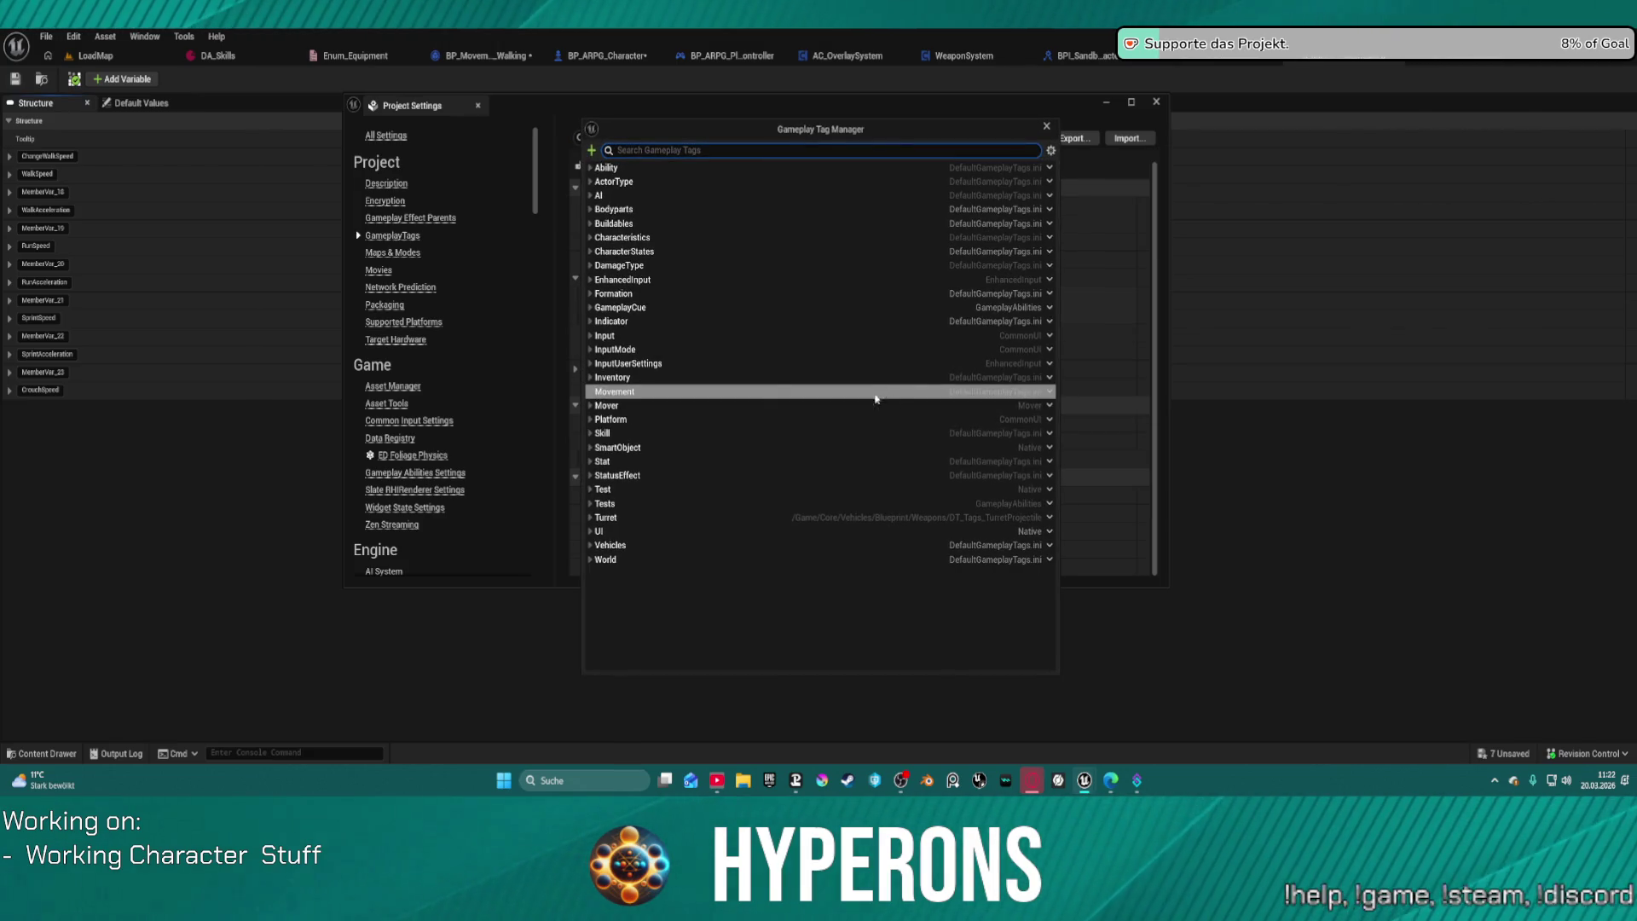
Step: Expand the Mover tag and start adding a sub-tag under it
{"action": "left_click", "coordinate": [589, 405]}
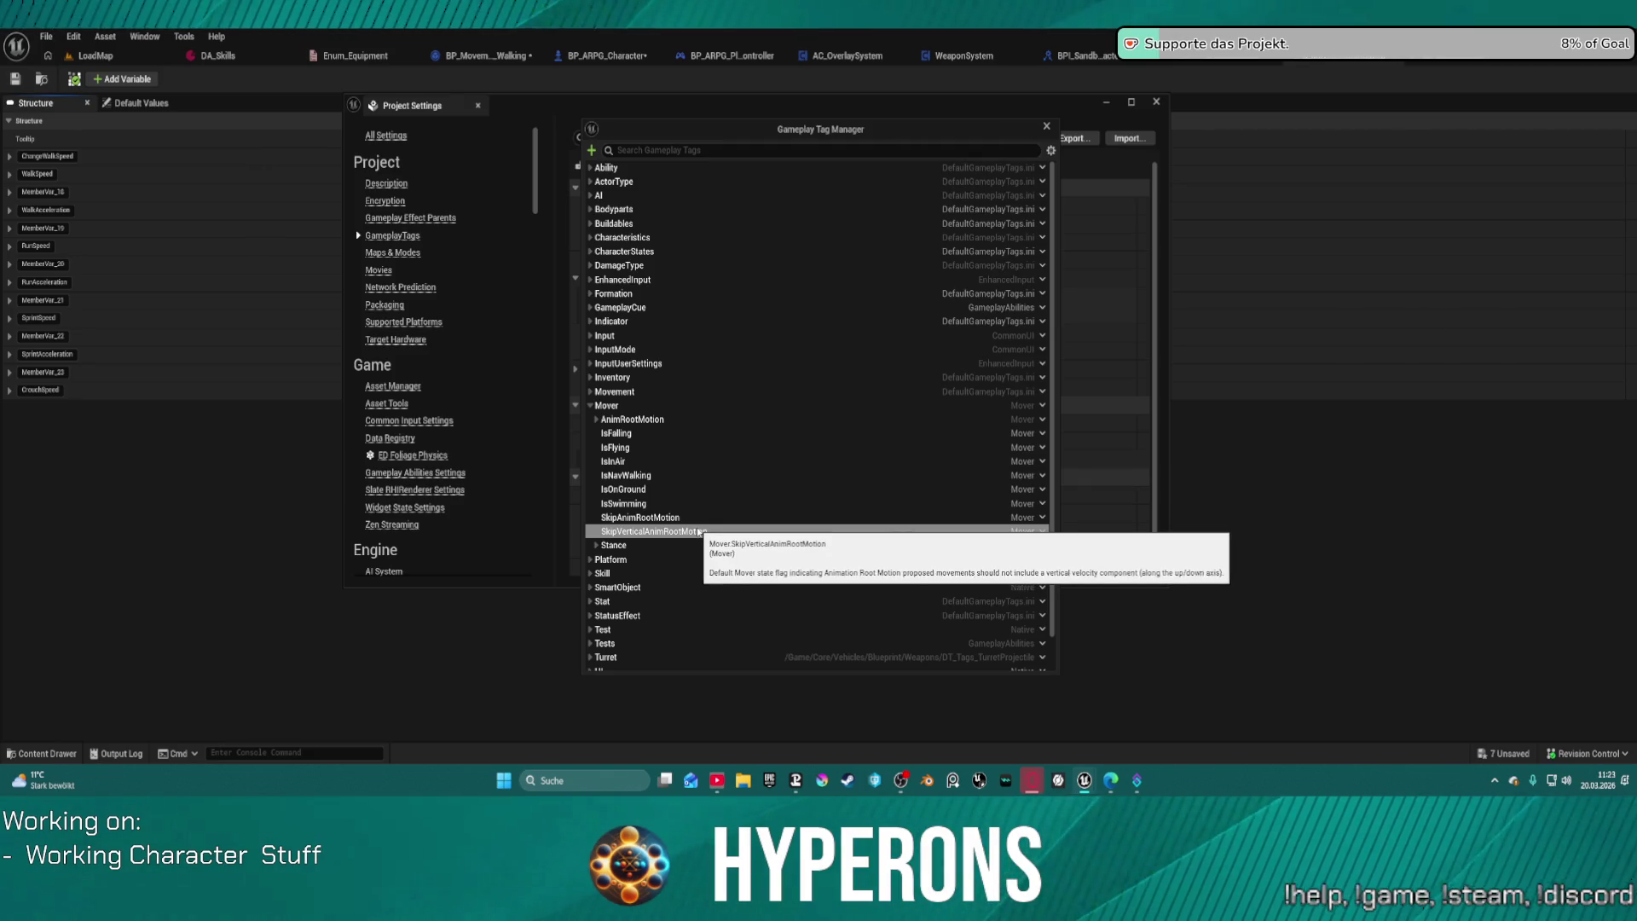
{"action": "left_click", "coordinate": [597, 547]}
{"action": "left_click", "coordinate": [596, 547]}
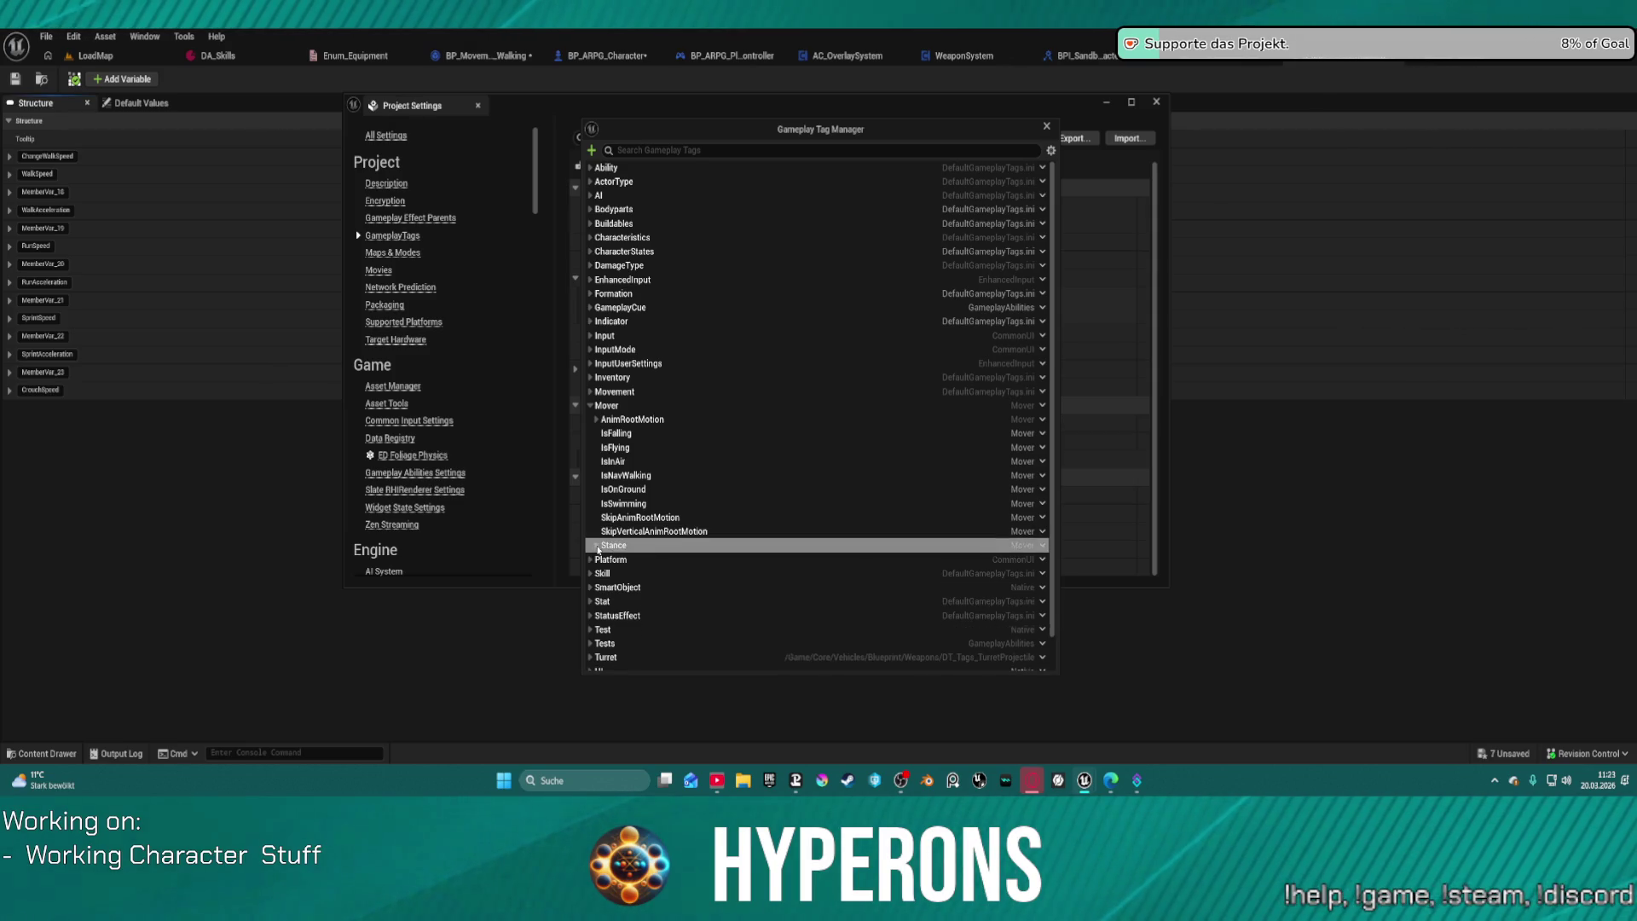
{"action": "left_click", "coordinate": [648, 406]}
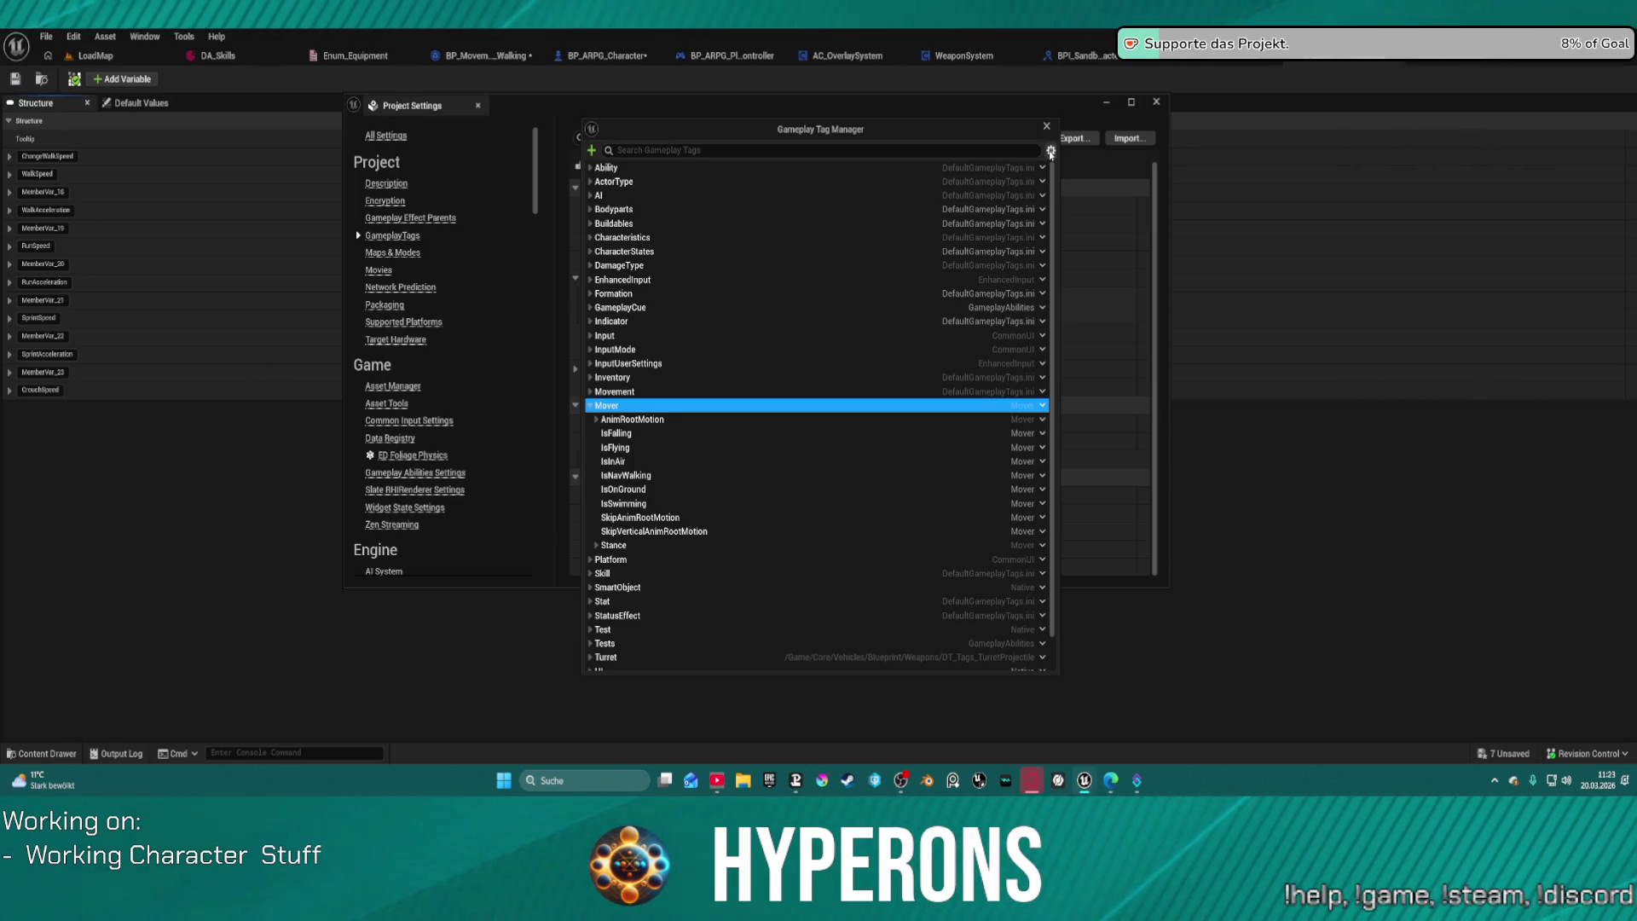
{"action": "left_click", "coordinate": [1051, 151]}
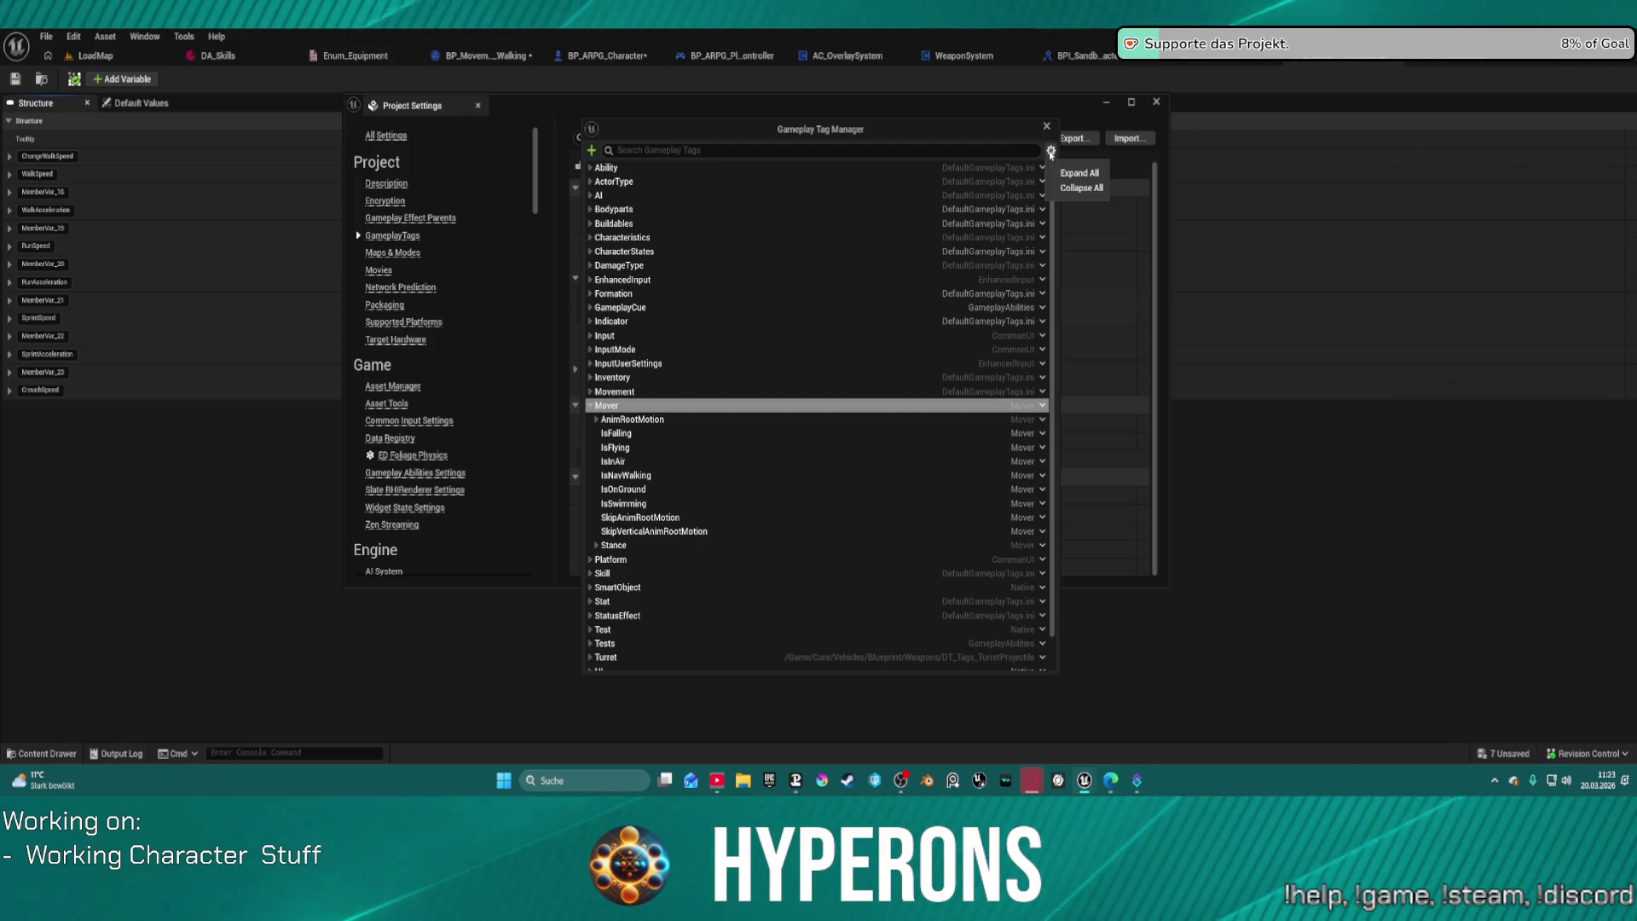
{"action": "left_click", "coordinate": [1051, 151]}
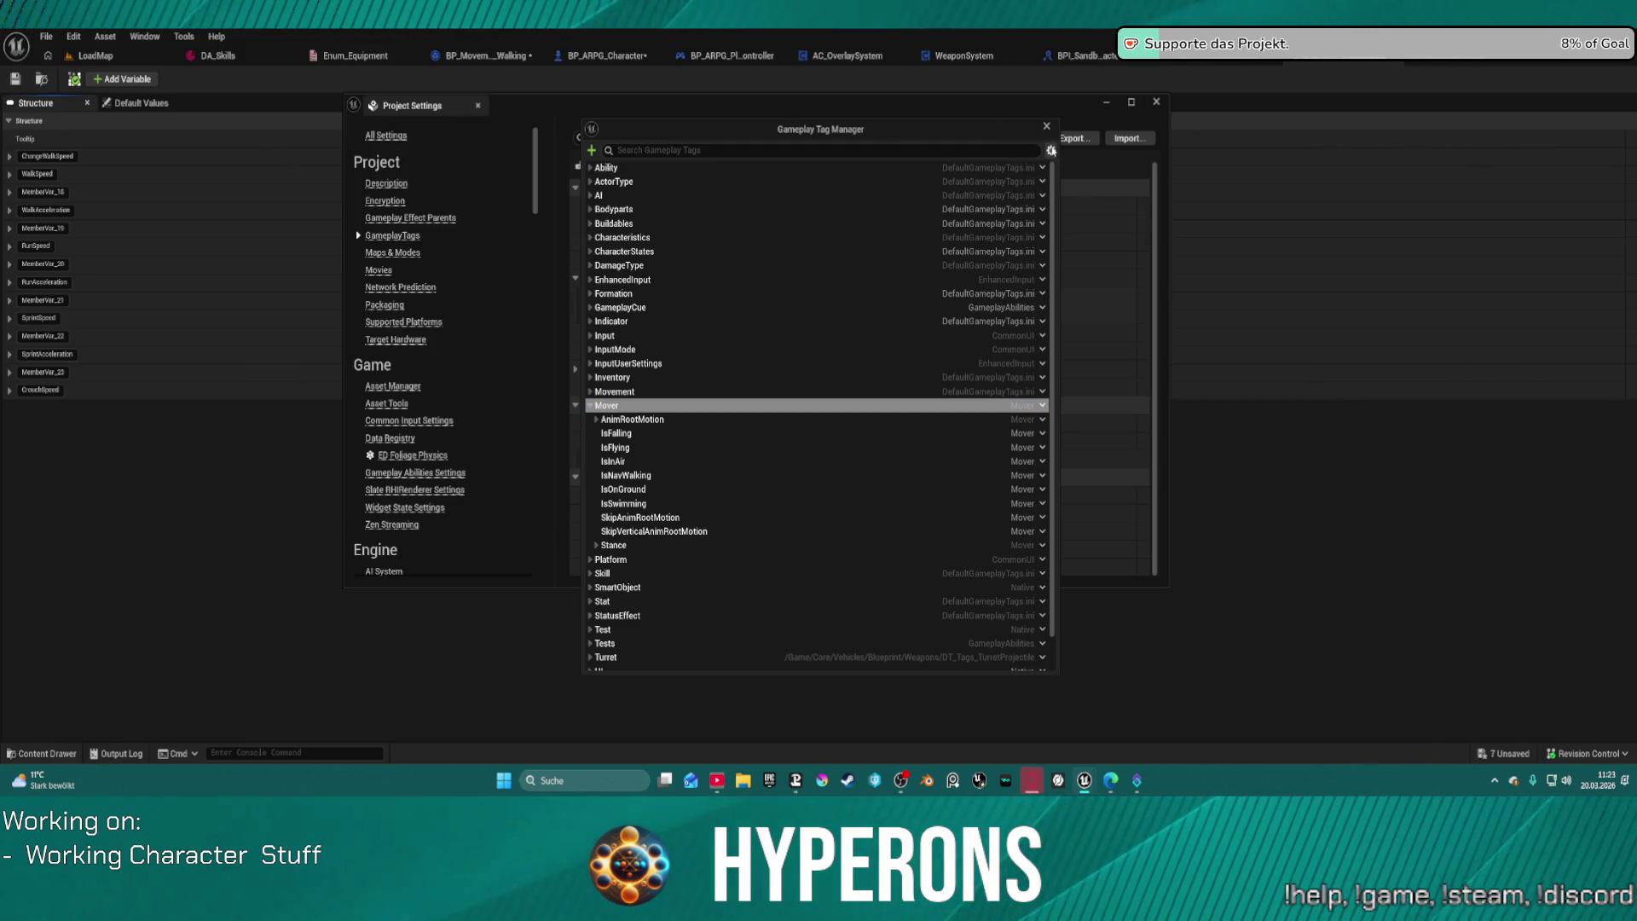
{"action": "left_click", "coordinate": [1042, 405]}
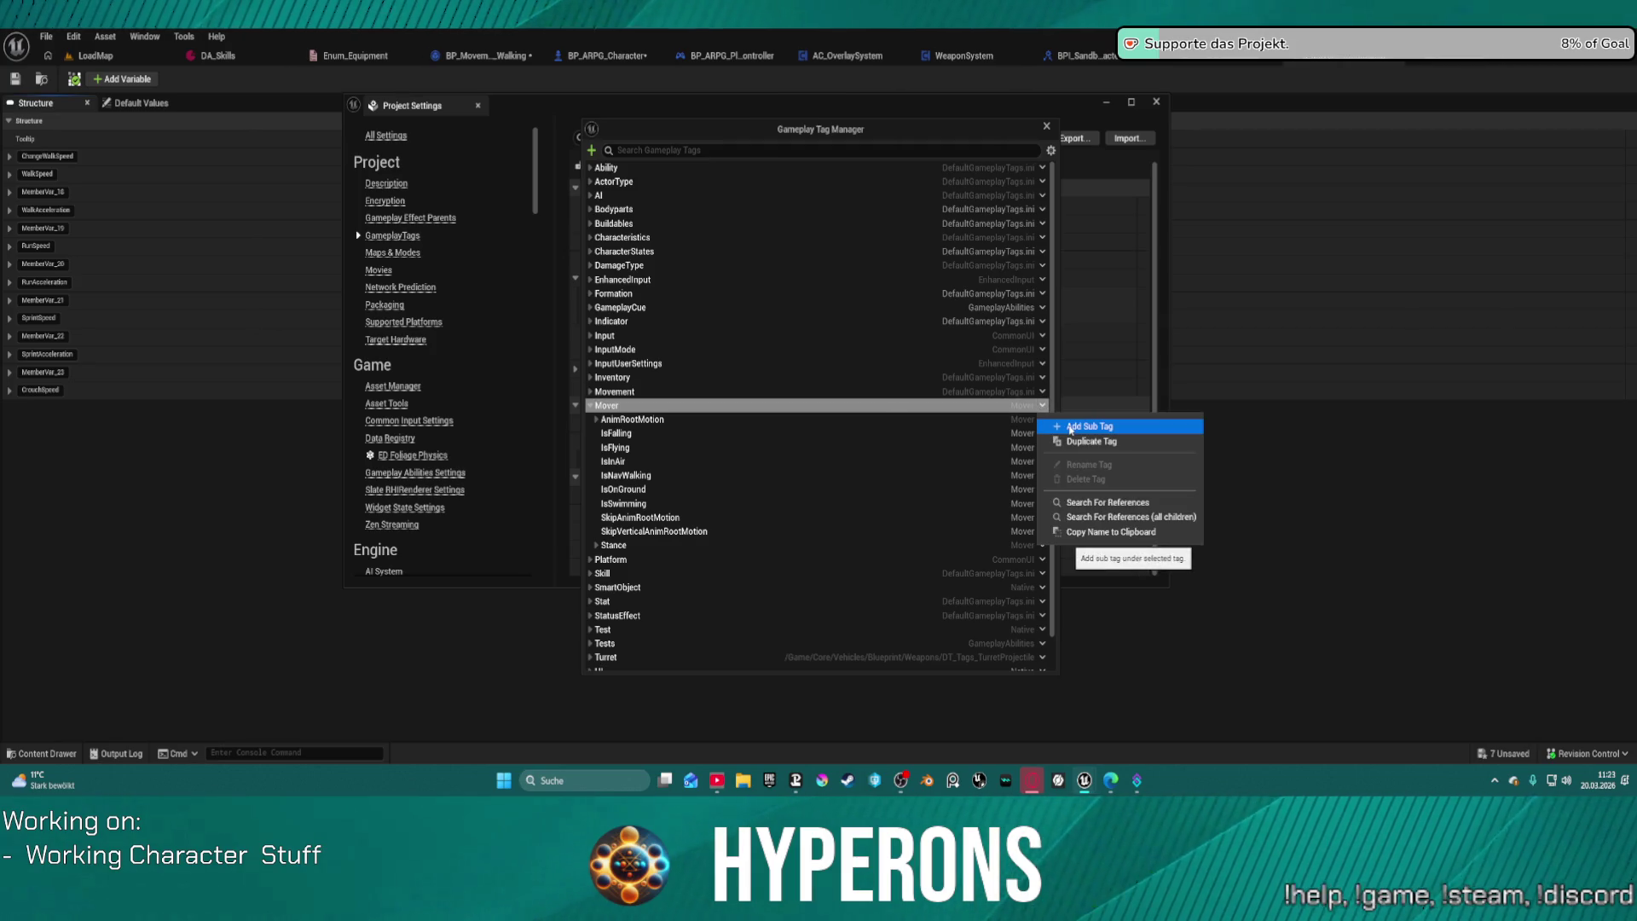
{"action": "left_click", "coordinate": [1071, 429]}
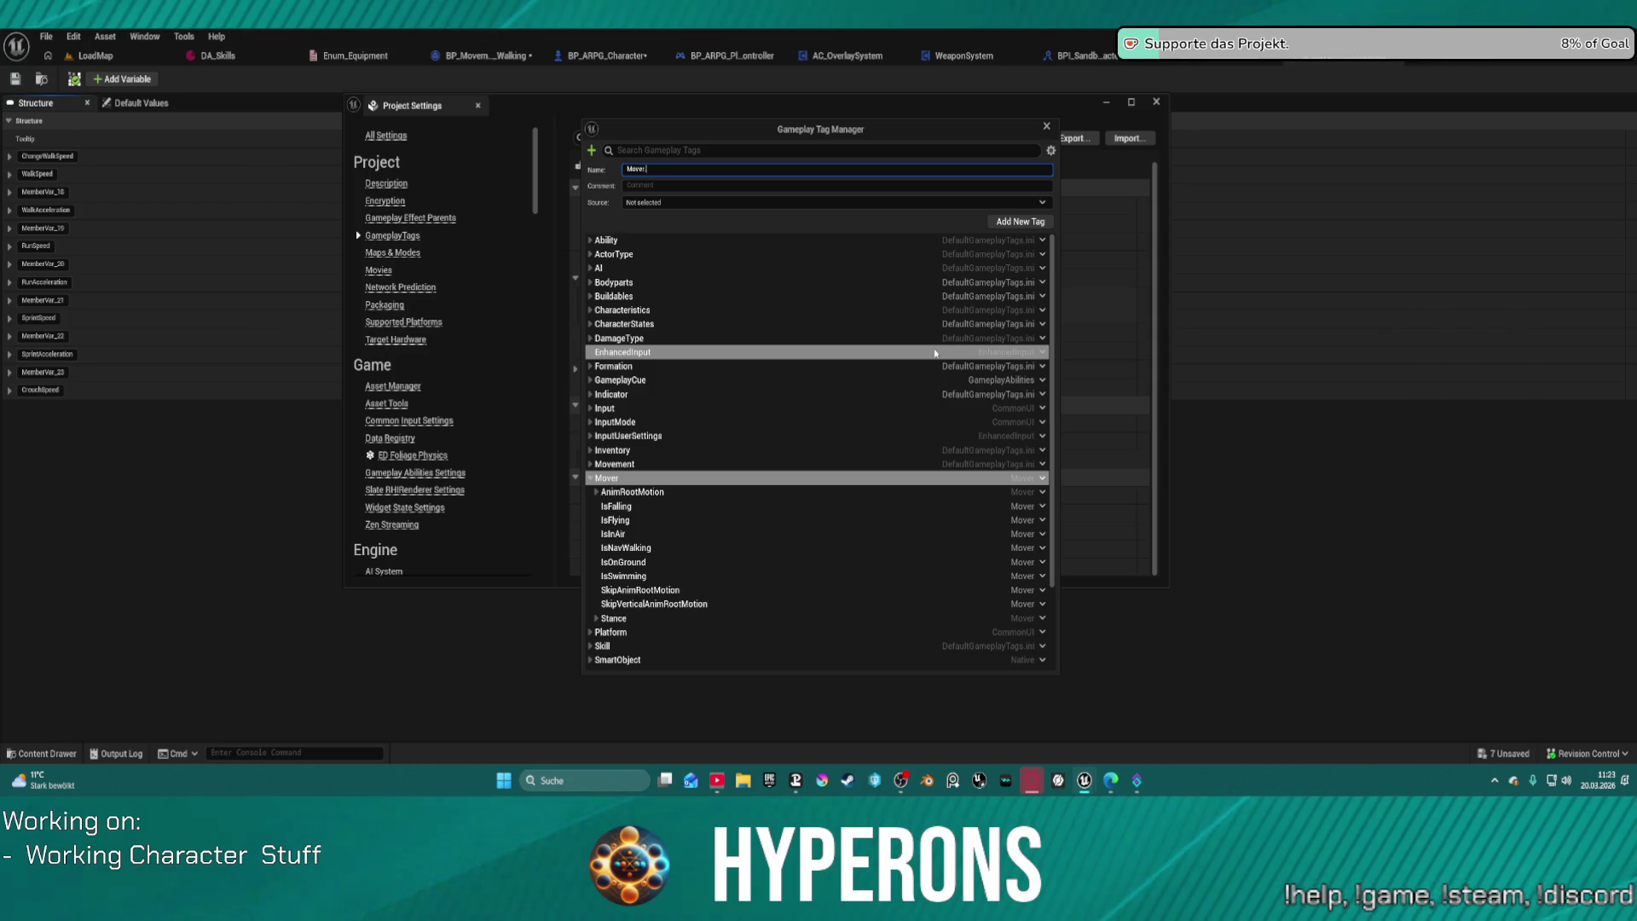
Step: Add the Mover.MovementSpeed tag, stored in DefaultGameplayTags.ini
{"action": "type", "text": "Movement Speed"}
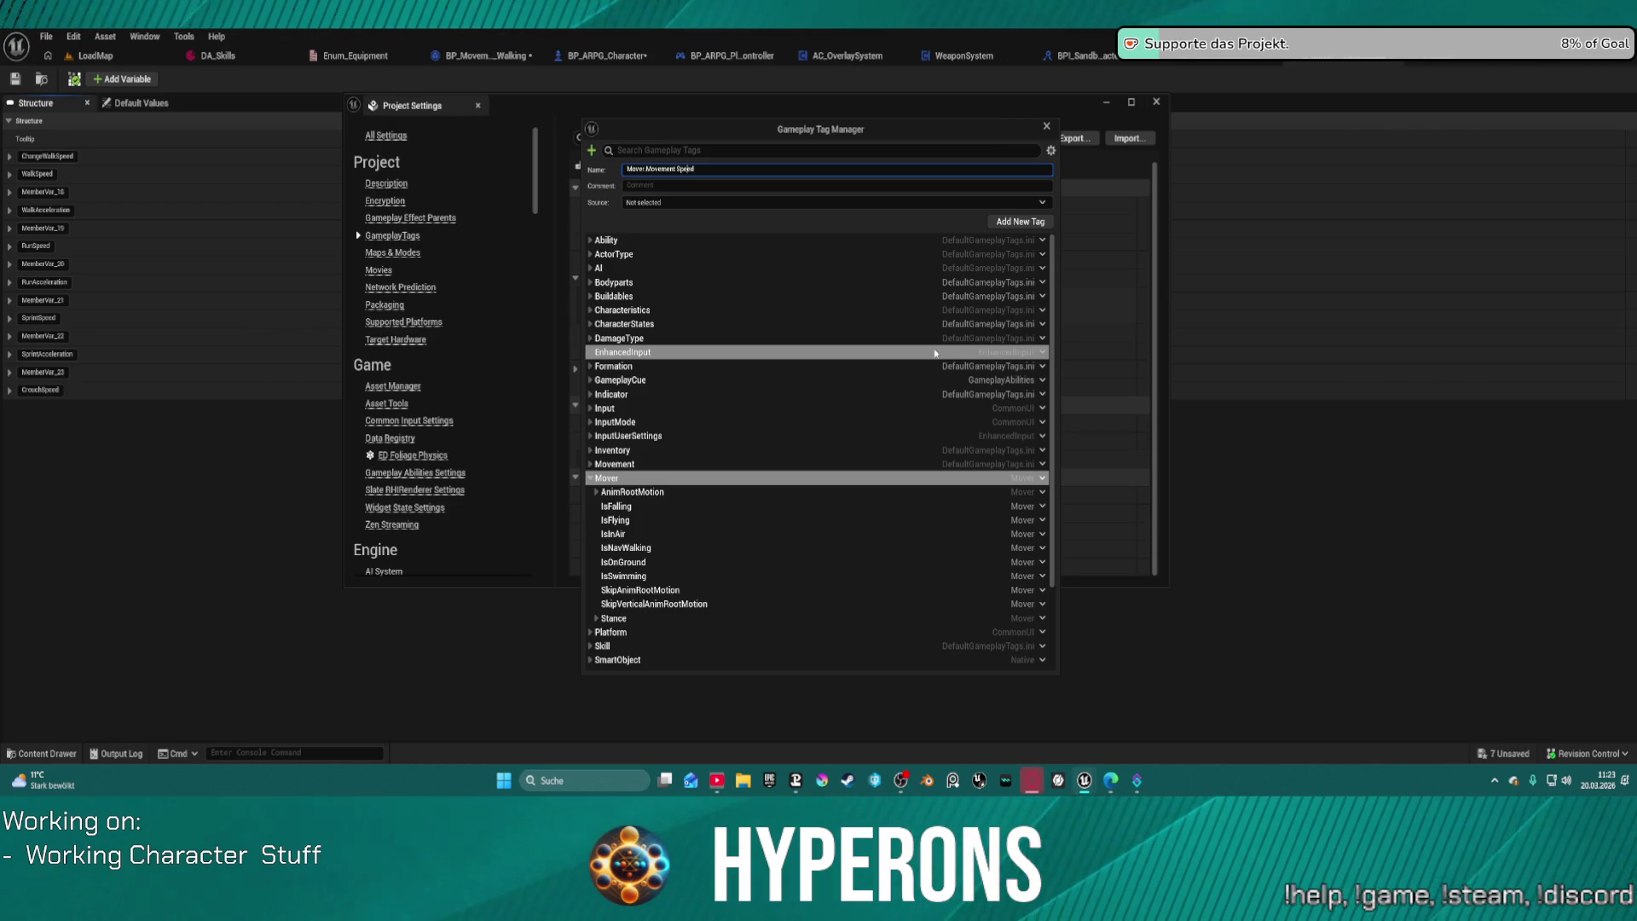
{"action": "key", "text": "BackSpace"}
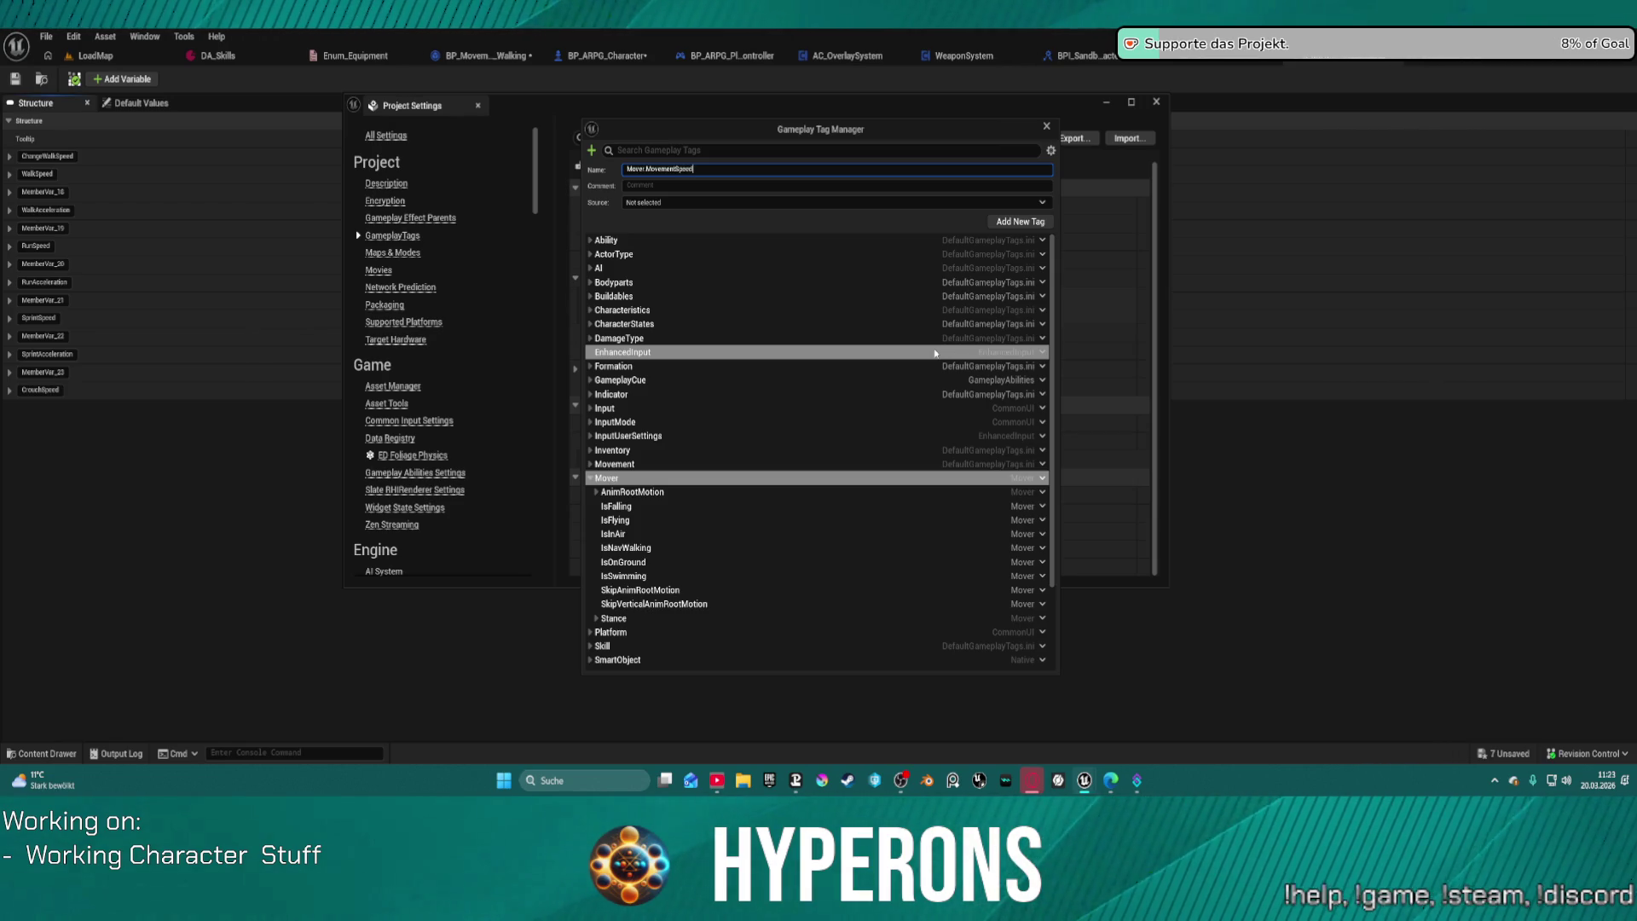
{"action": "key", "text": "Return"}
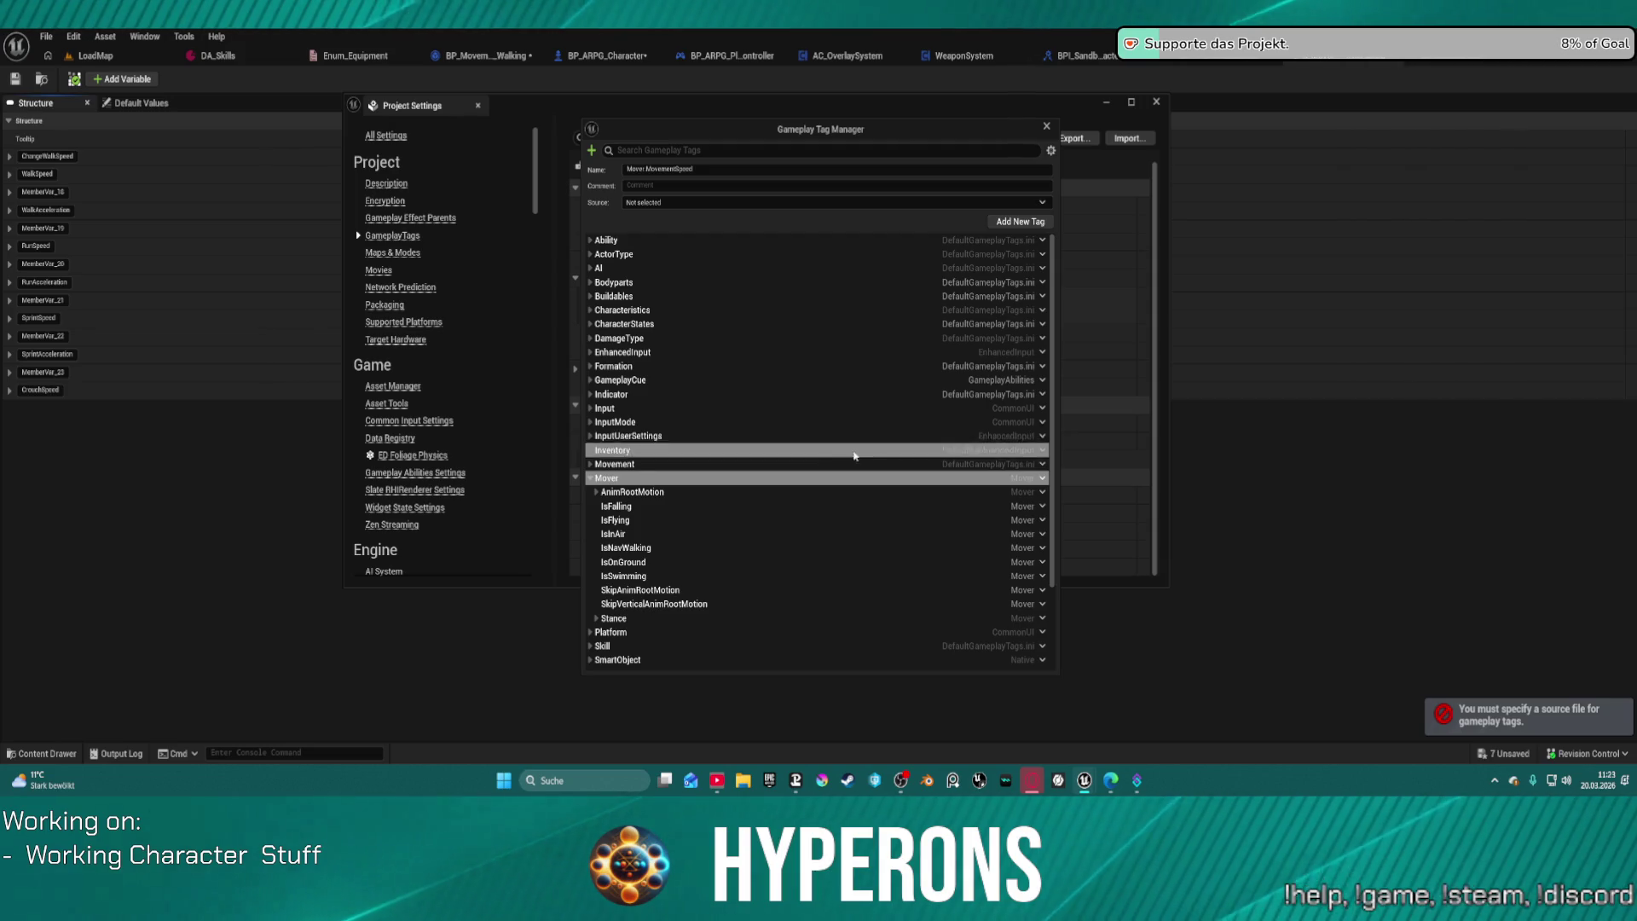
{"action": "left_click", "coordinate": [708, 169]}
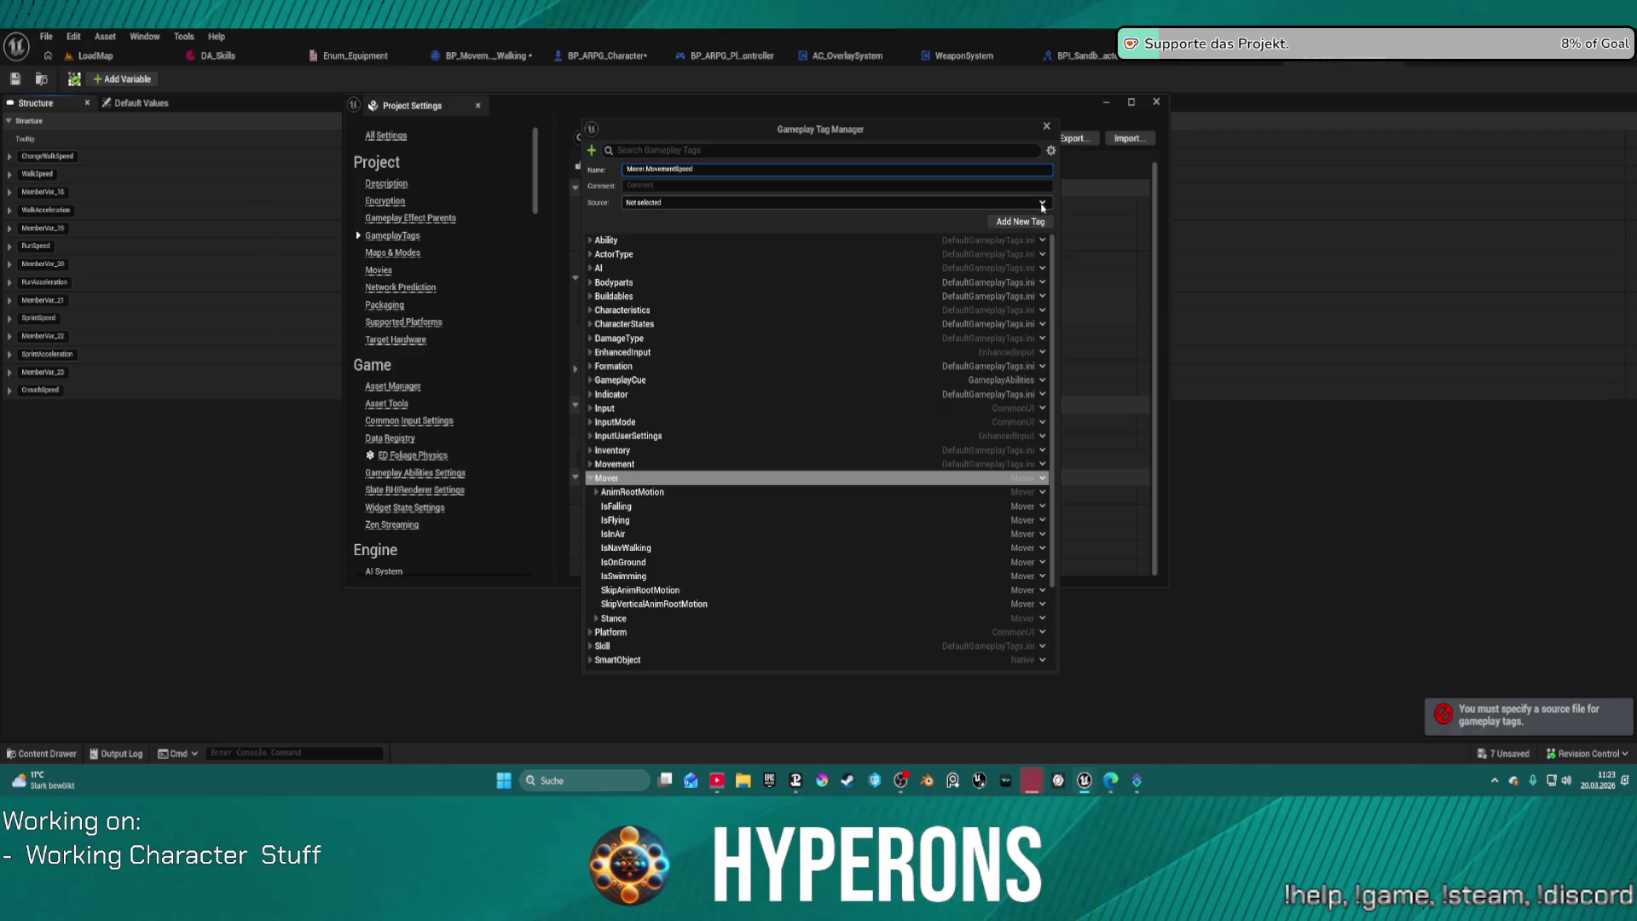
{"action": "left_click", "coordinate": [835, 202]}
{"action": "left_click", "coordinate": [785, 231]}
{"action": "left_click", "coordinate": [1016, 221]}
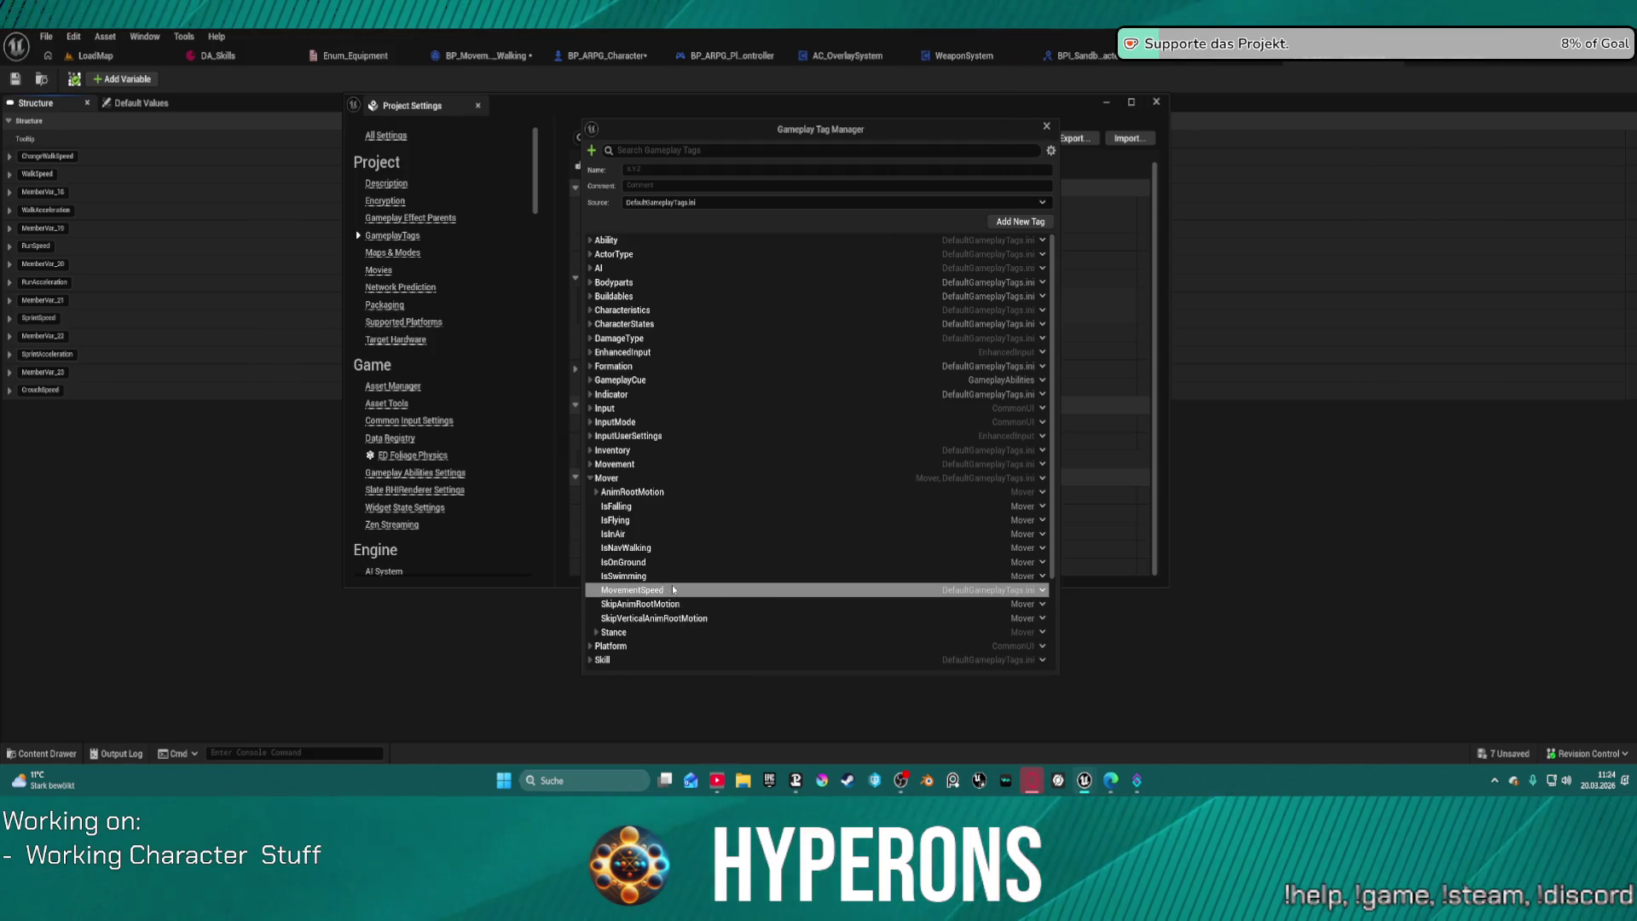
Step: Add Mover.MovementSpeed.WalkSpeed as a sub-tag of MovementSpeed
{"action": "left_click", "coordinate": [1023, 222]}
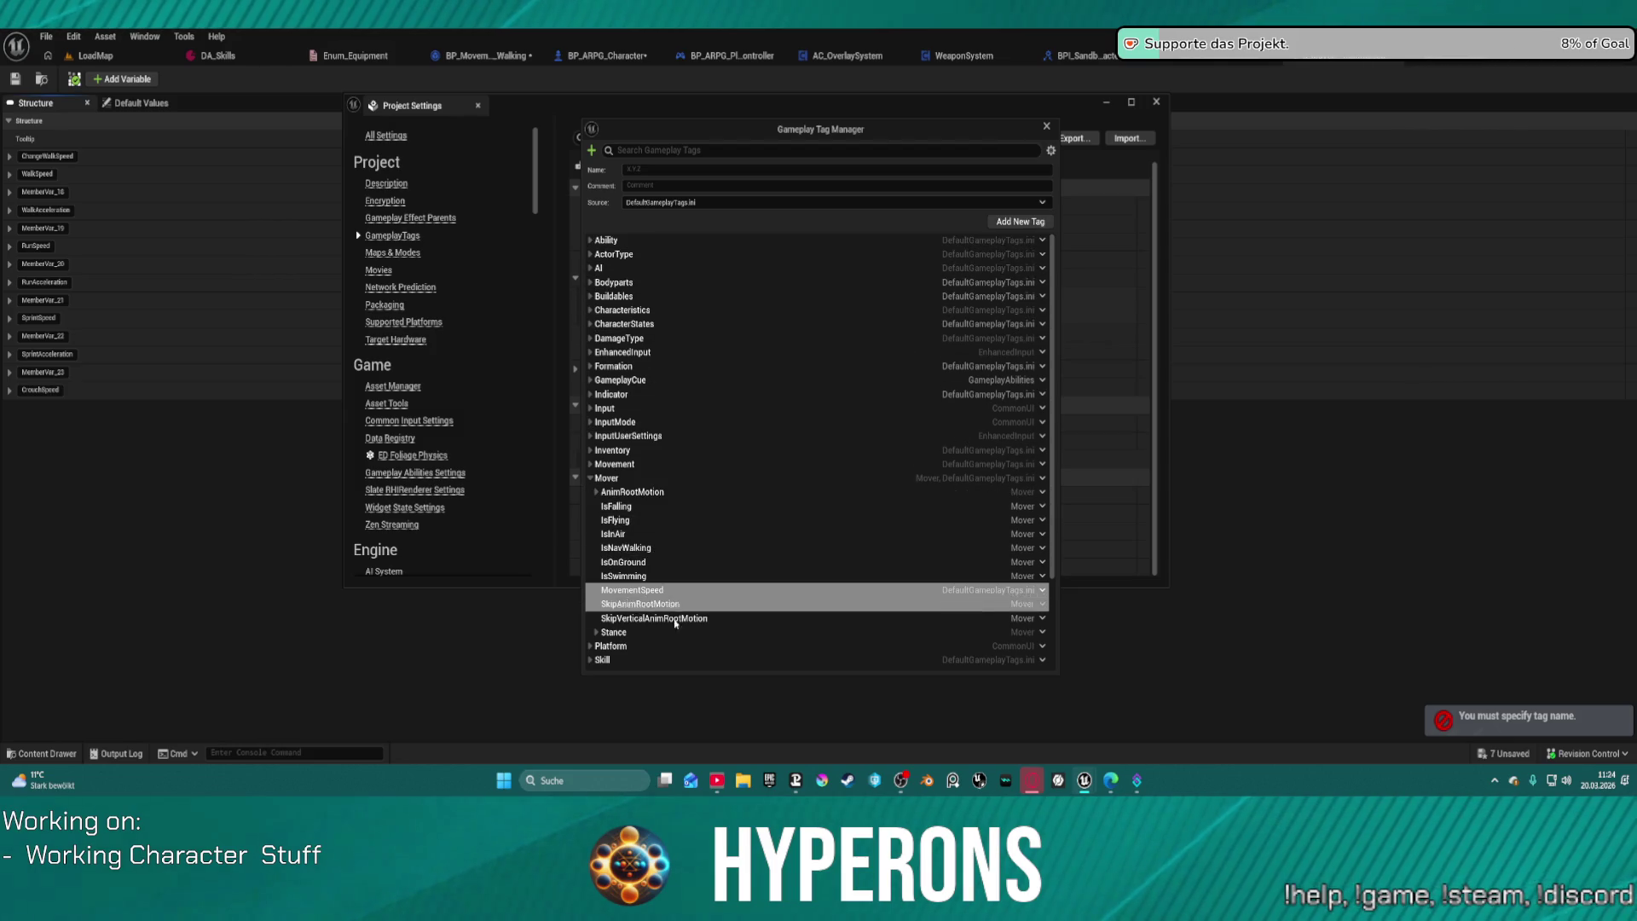
{"action": "right_click", "coordinate": [1030, 594]}
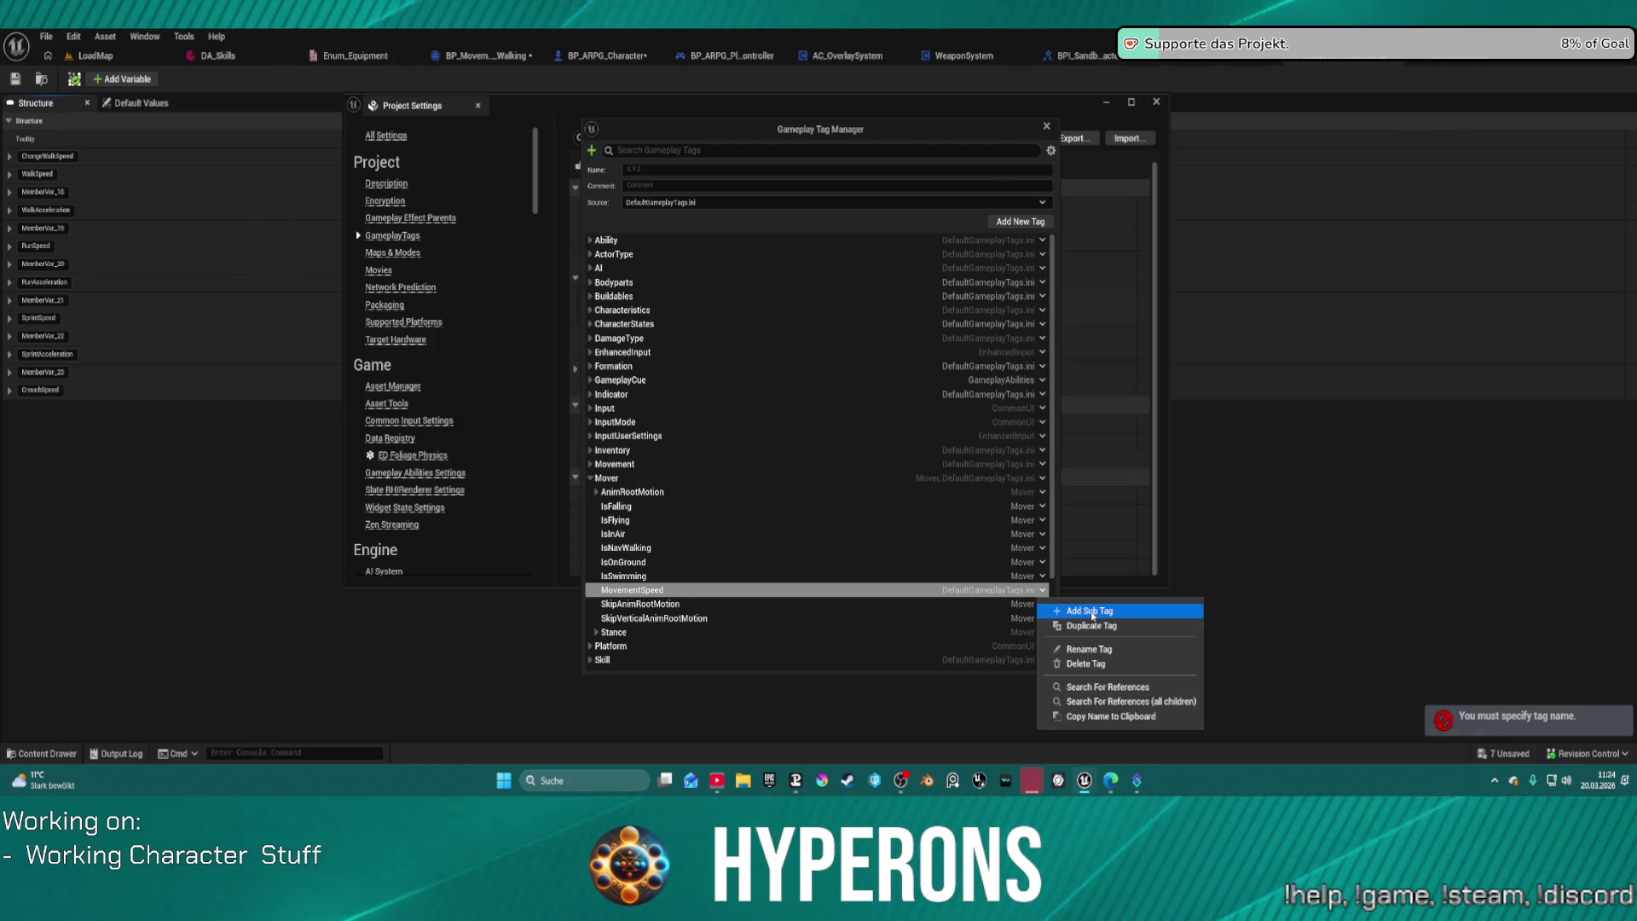
{"action": "left_click", "coordinate": [1064, 614]}
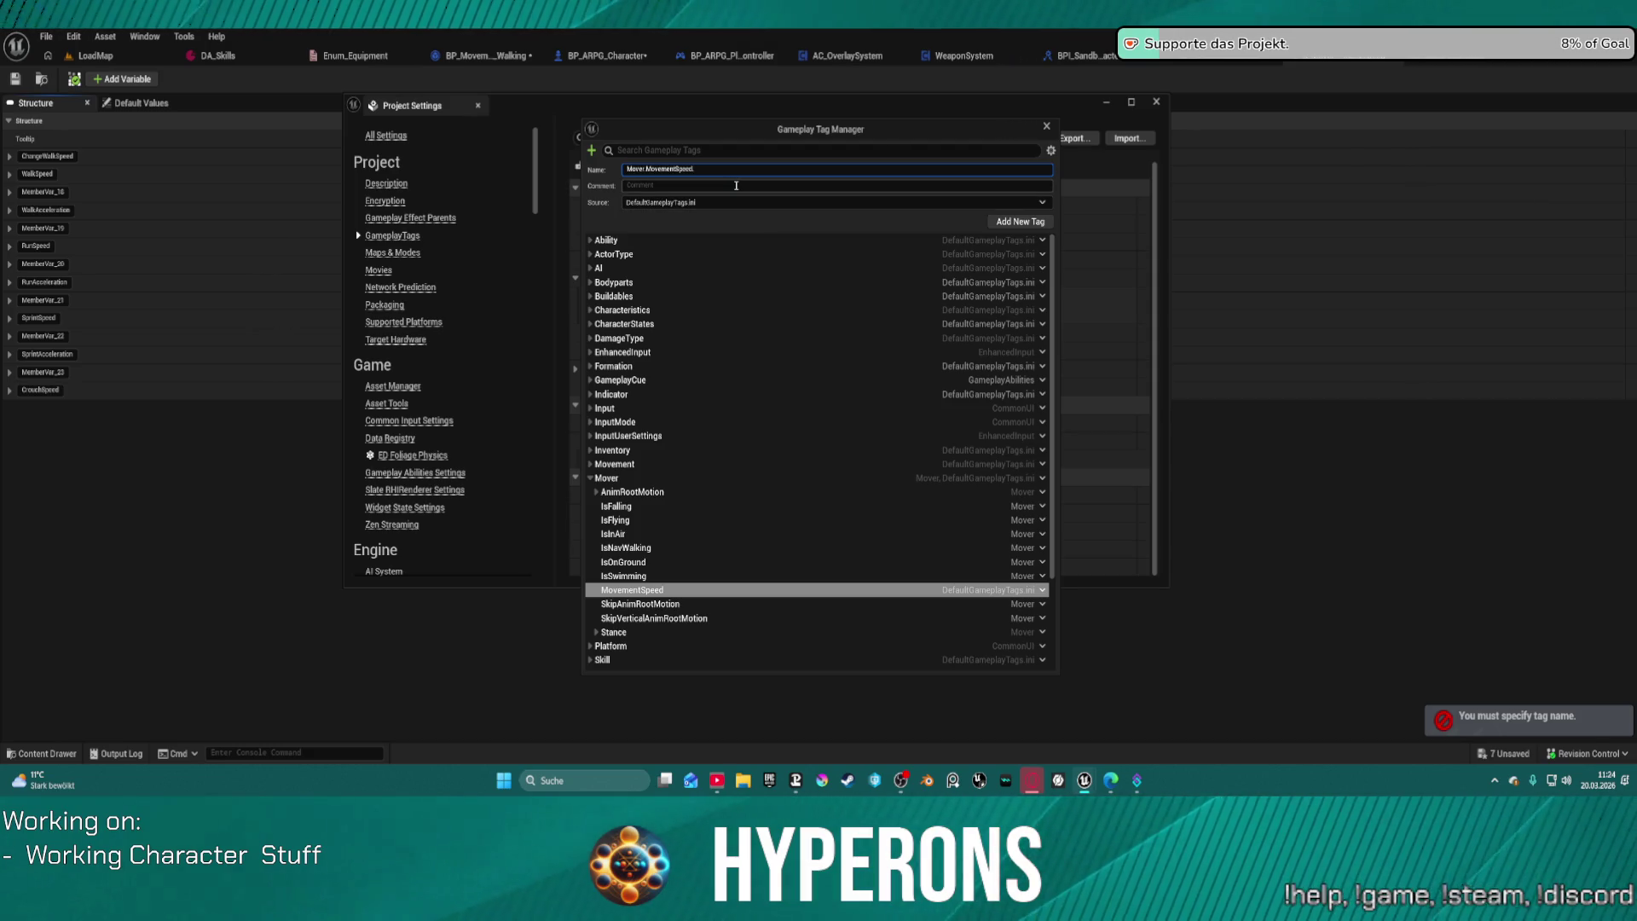
{"action": "type", "text": "."}
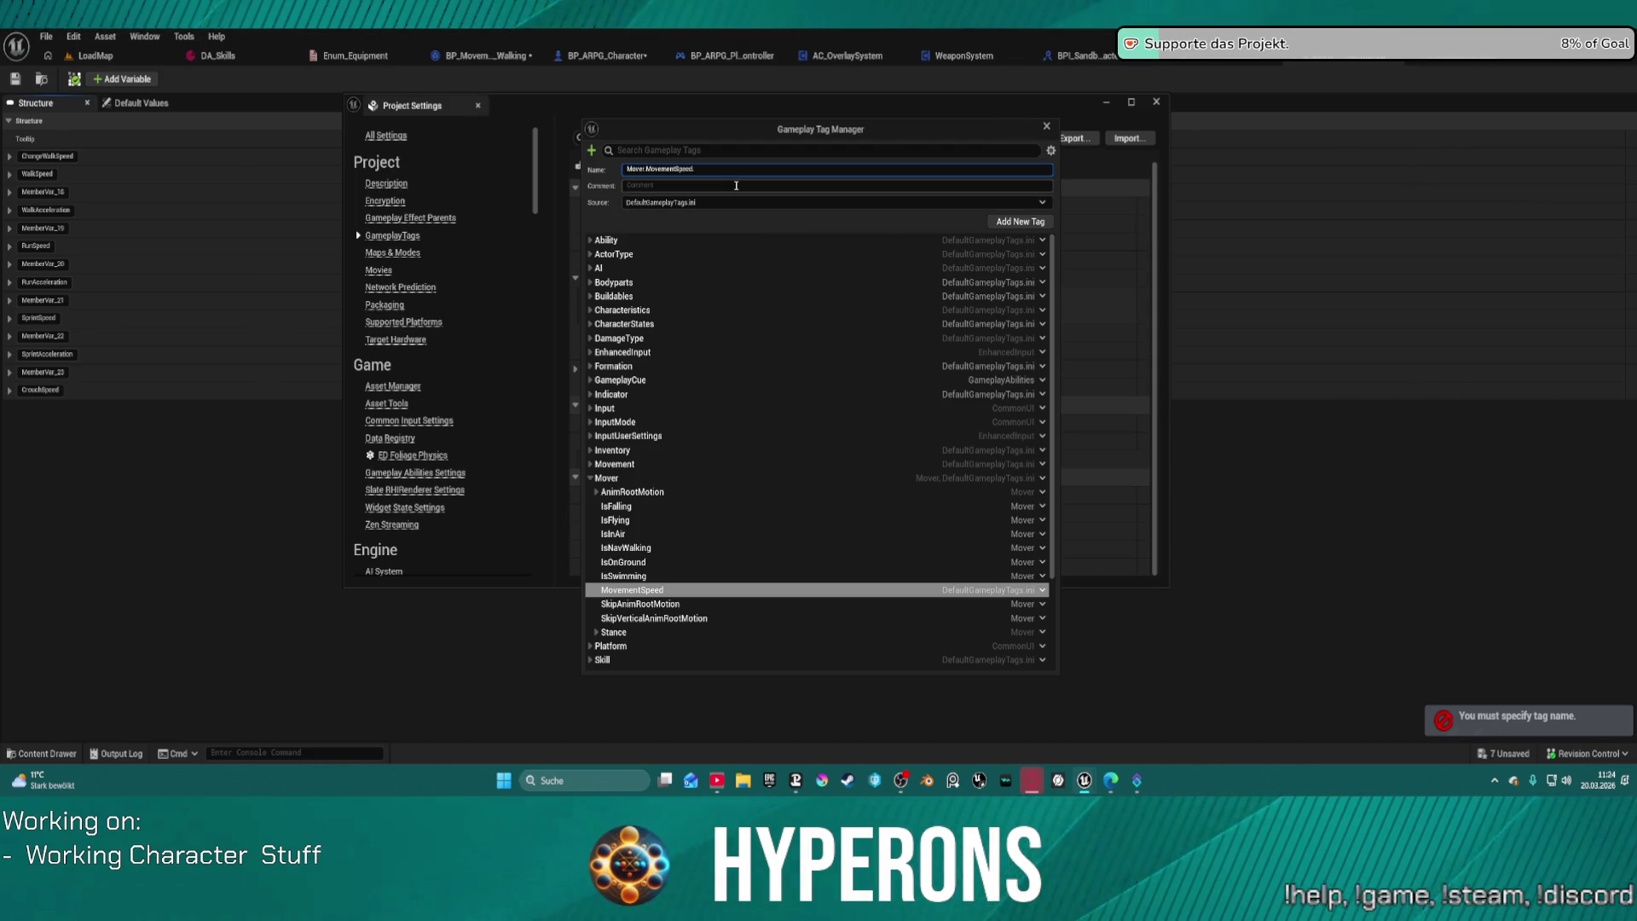
{"action": "type", "text": "Walk"}
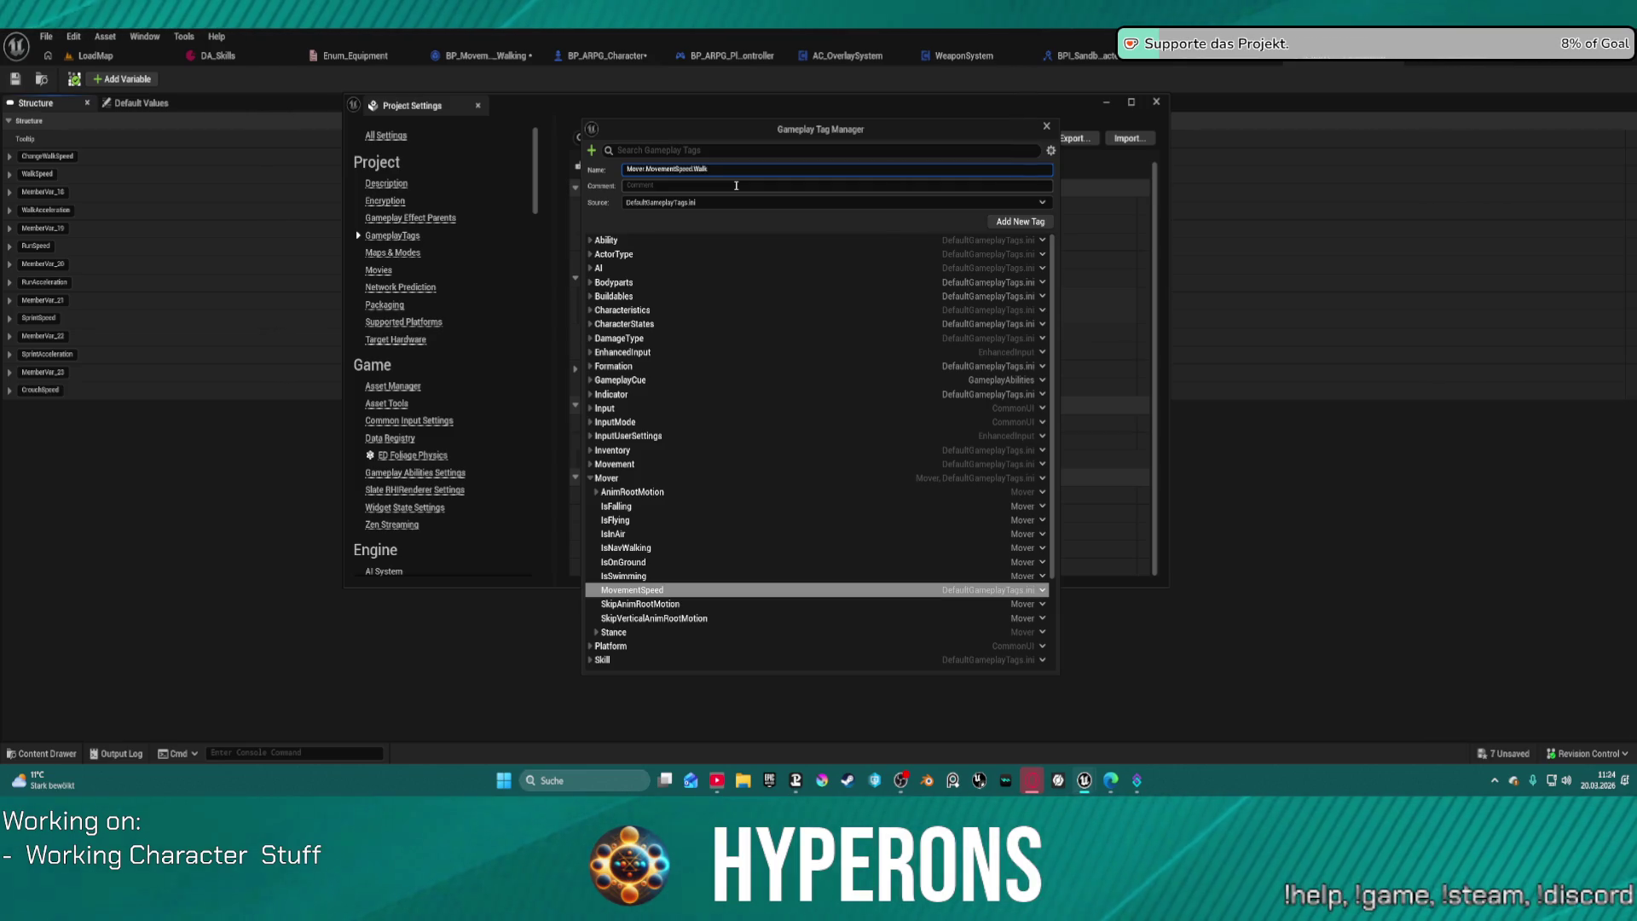
{"action": "type", "text": "Spe"}
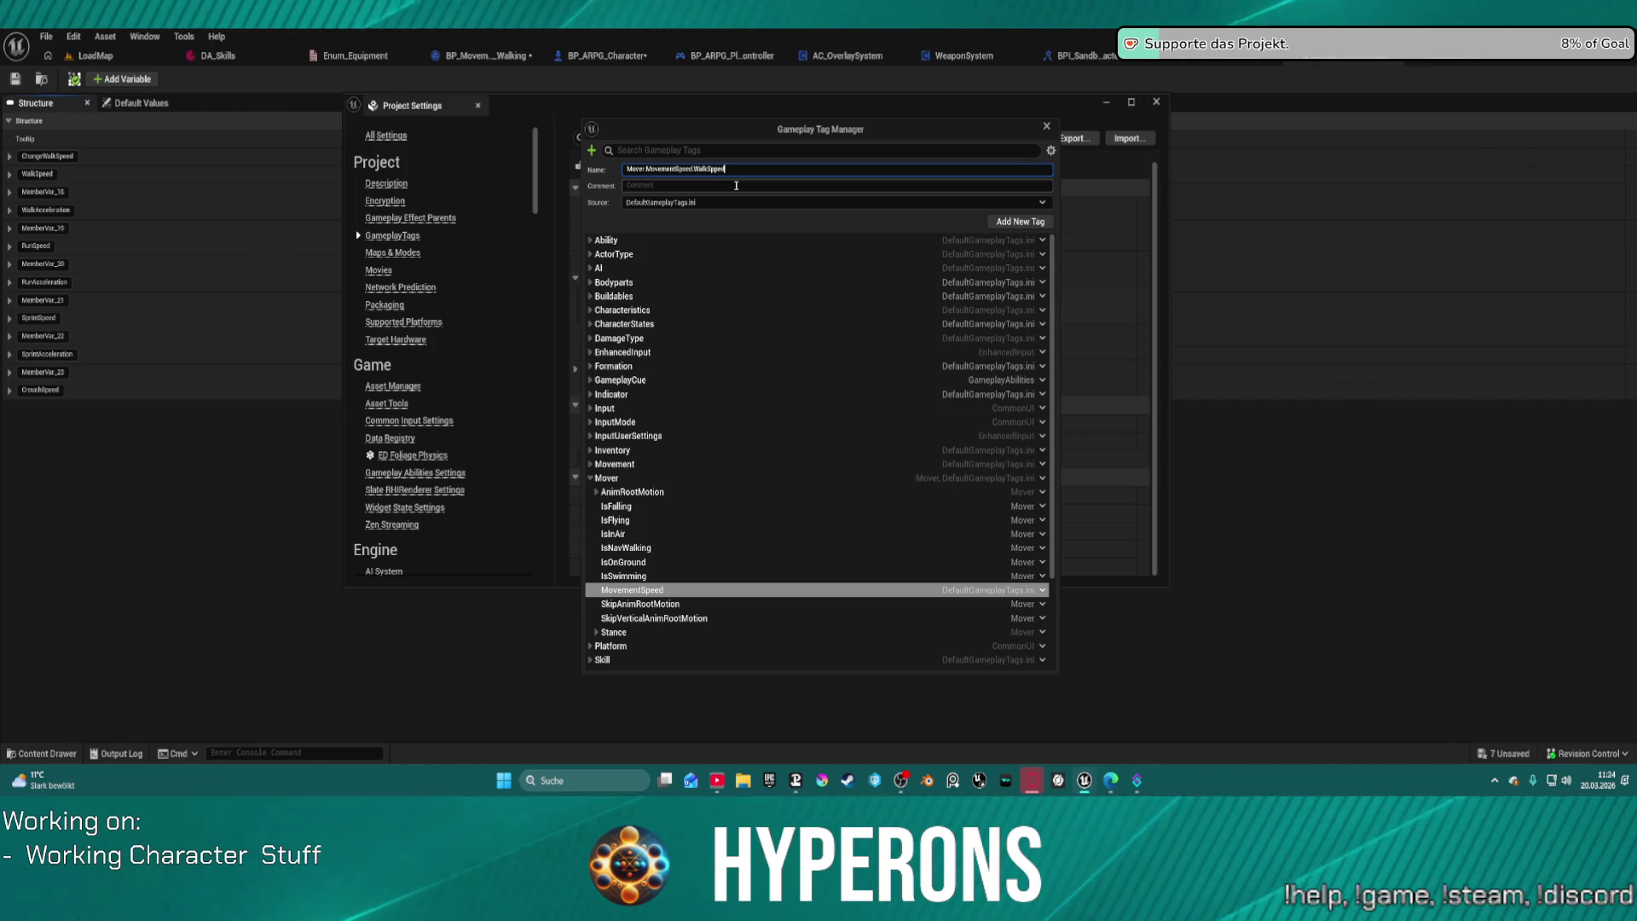
{"action": "type", "text": "ed"}
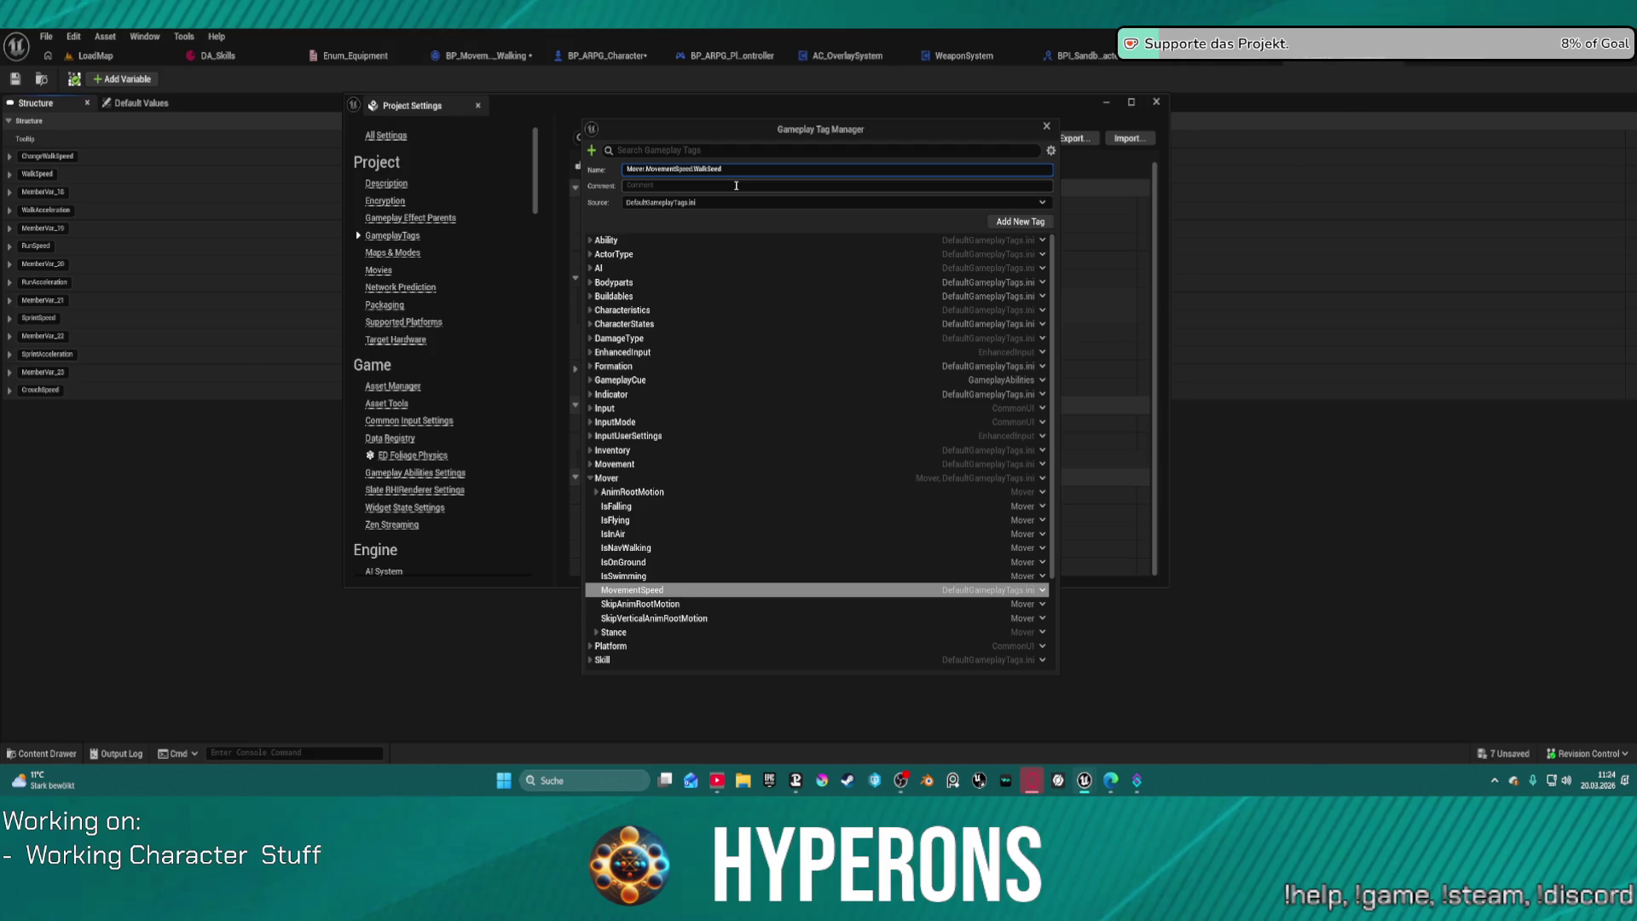
{"action": "key", "text": "Left"}
{"action": "key", "text": "Left"}
{"action": "key", "text": "Left"}
{"action": "type", "text": "p"}
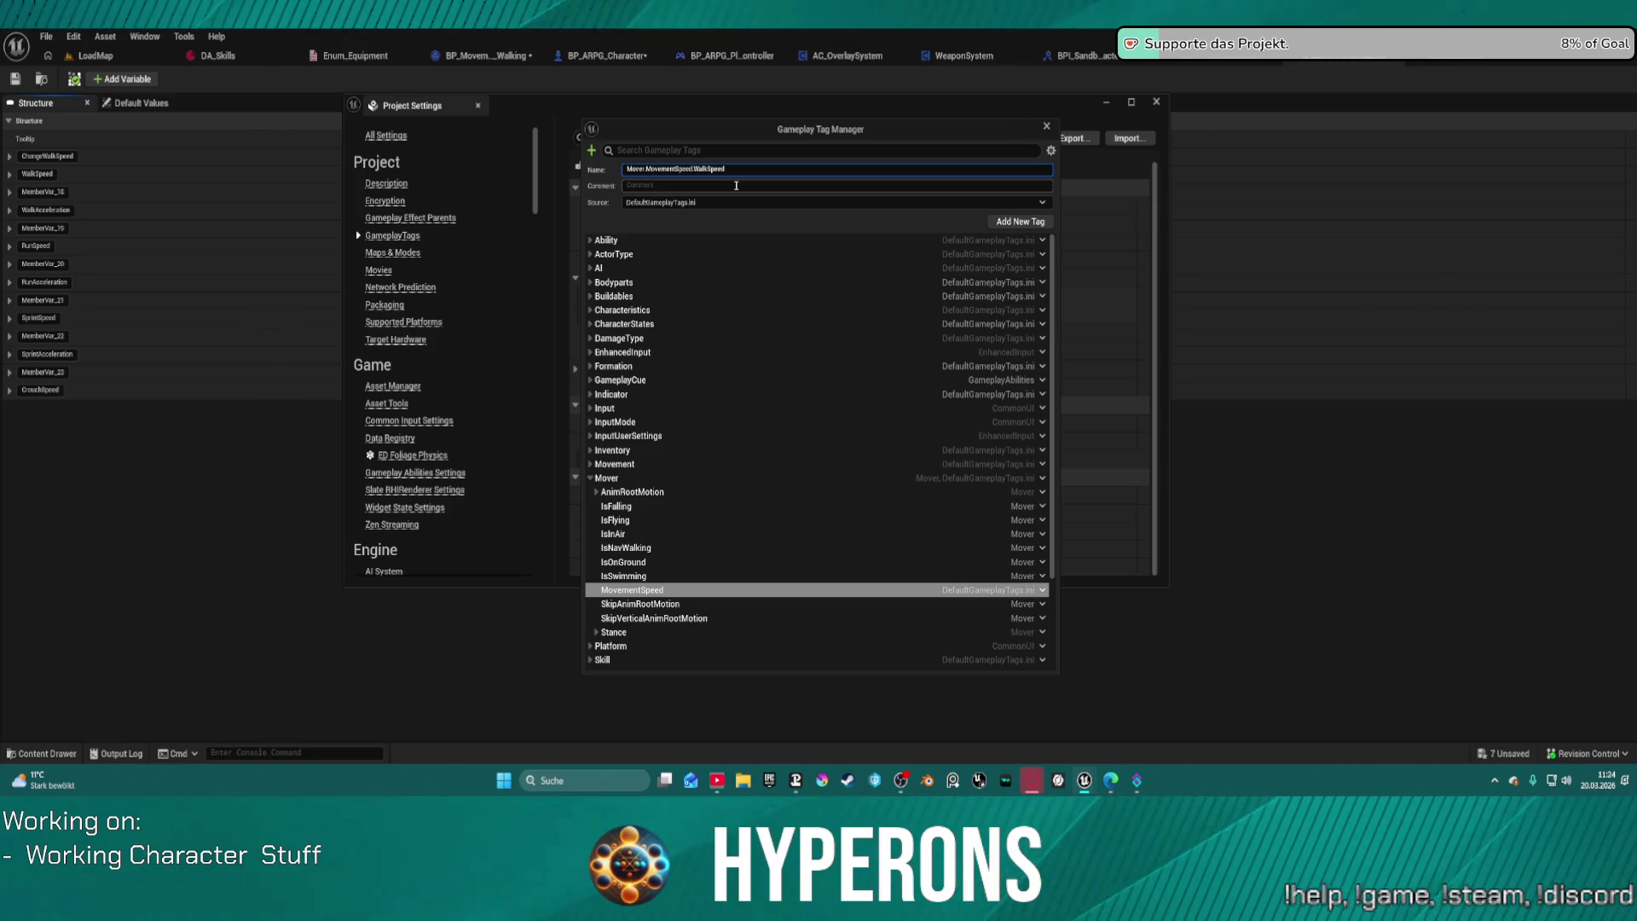
{"action": "key", "text": "Return"}
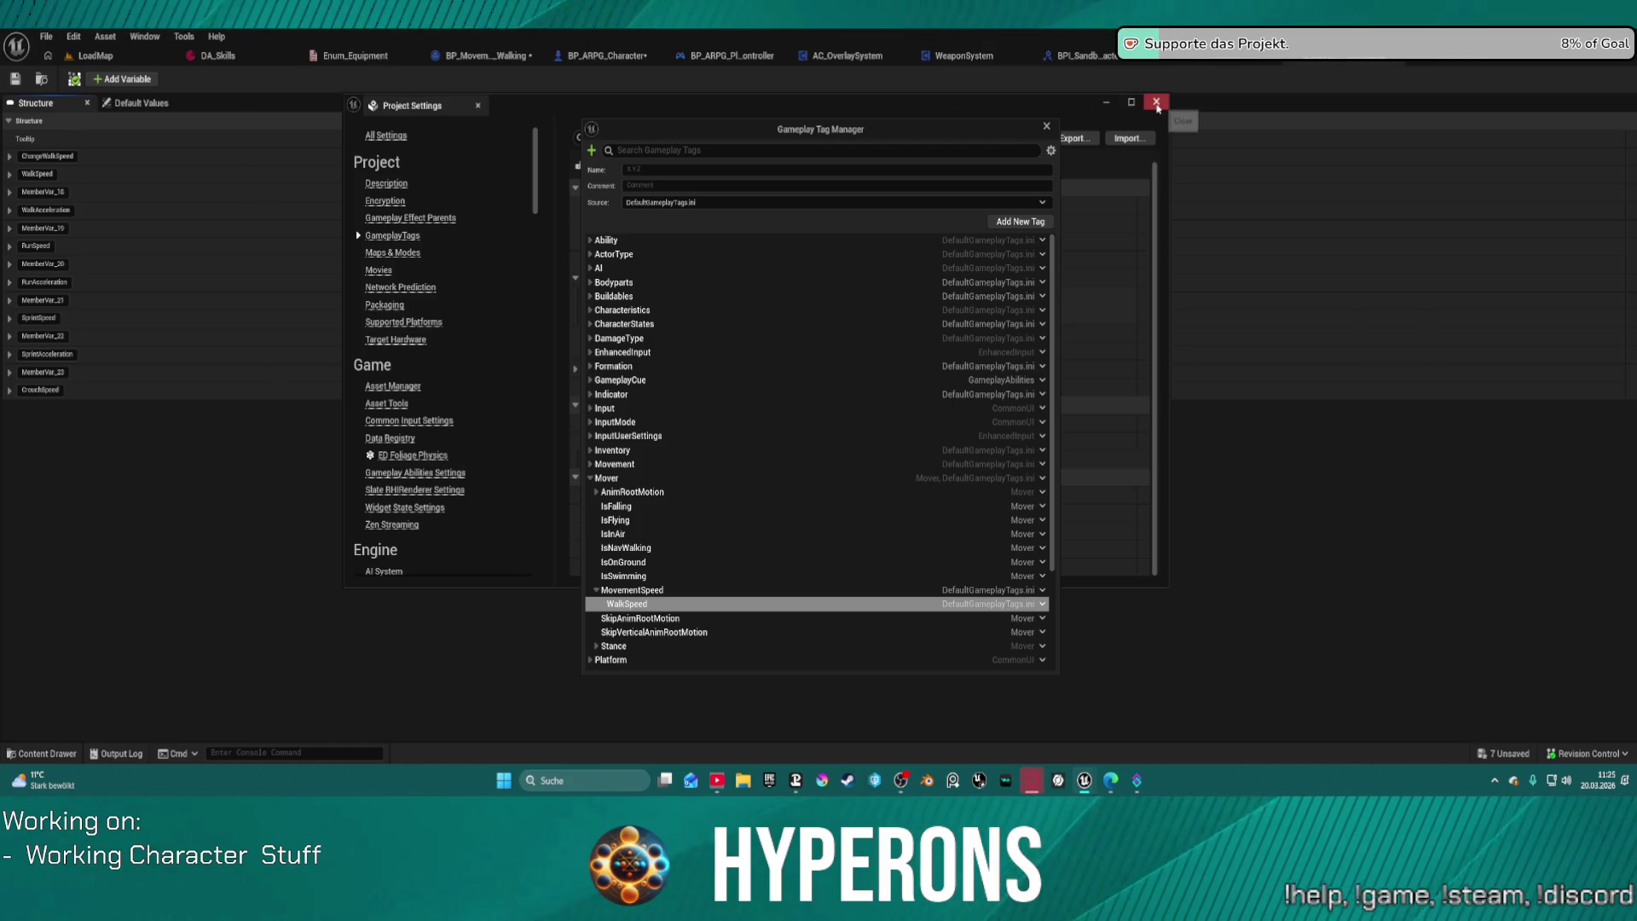
Step: Close Project Settings, move the tag manager aside and open the Content Drawer
{"action": "left_click", "coordinate": [1156, 103]}
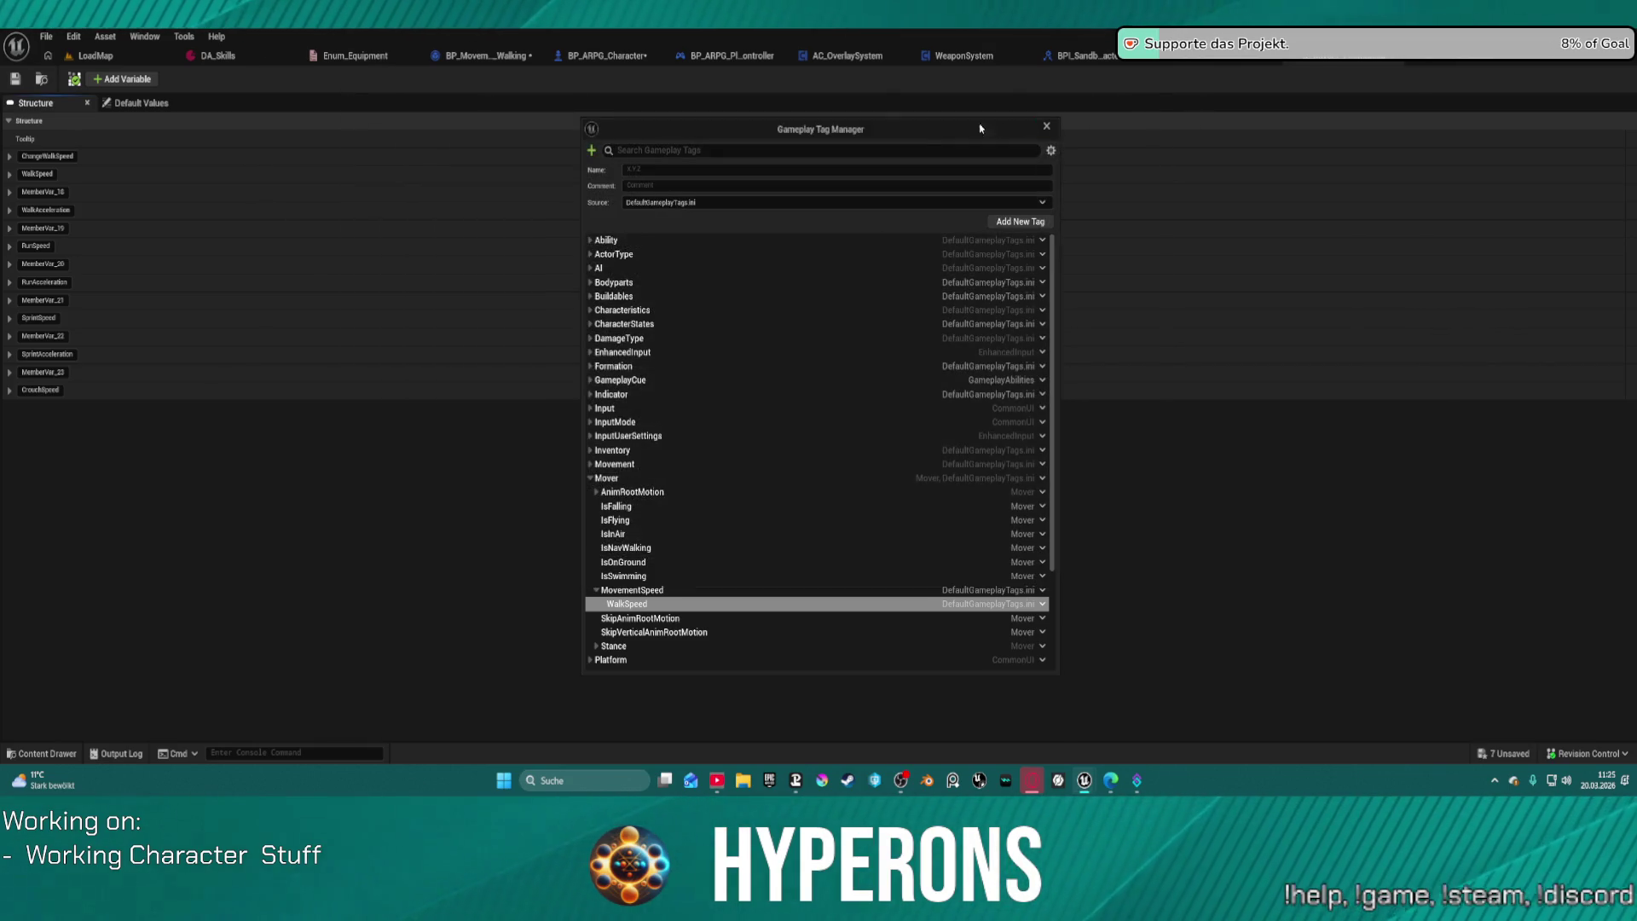
{"action": "left_click_drag", "start_coordinate": [902, 137], "coordinate": [947, 0]}
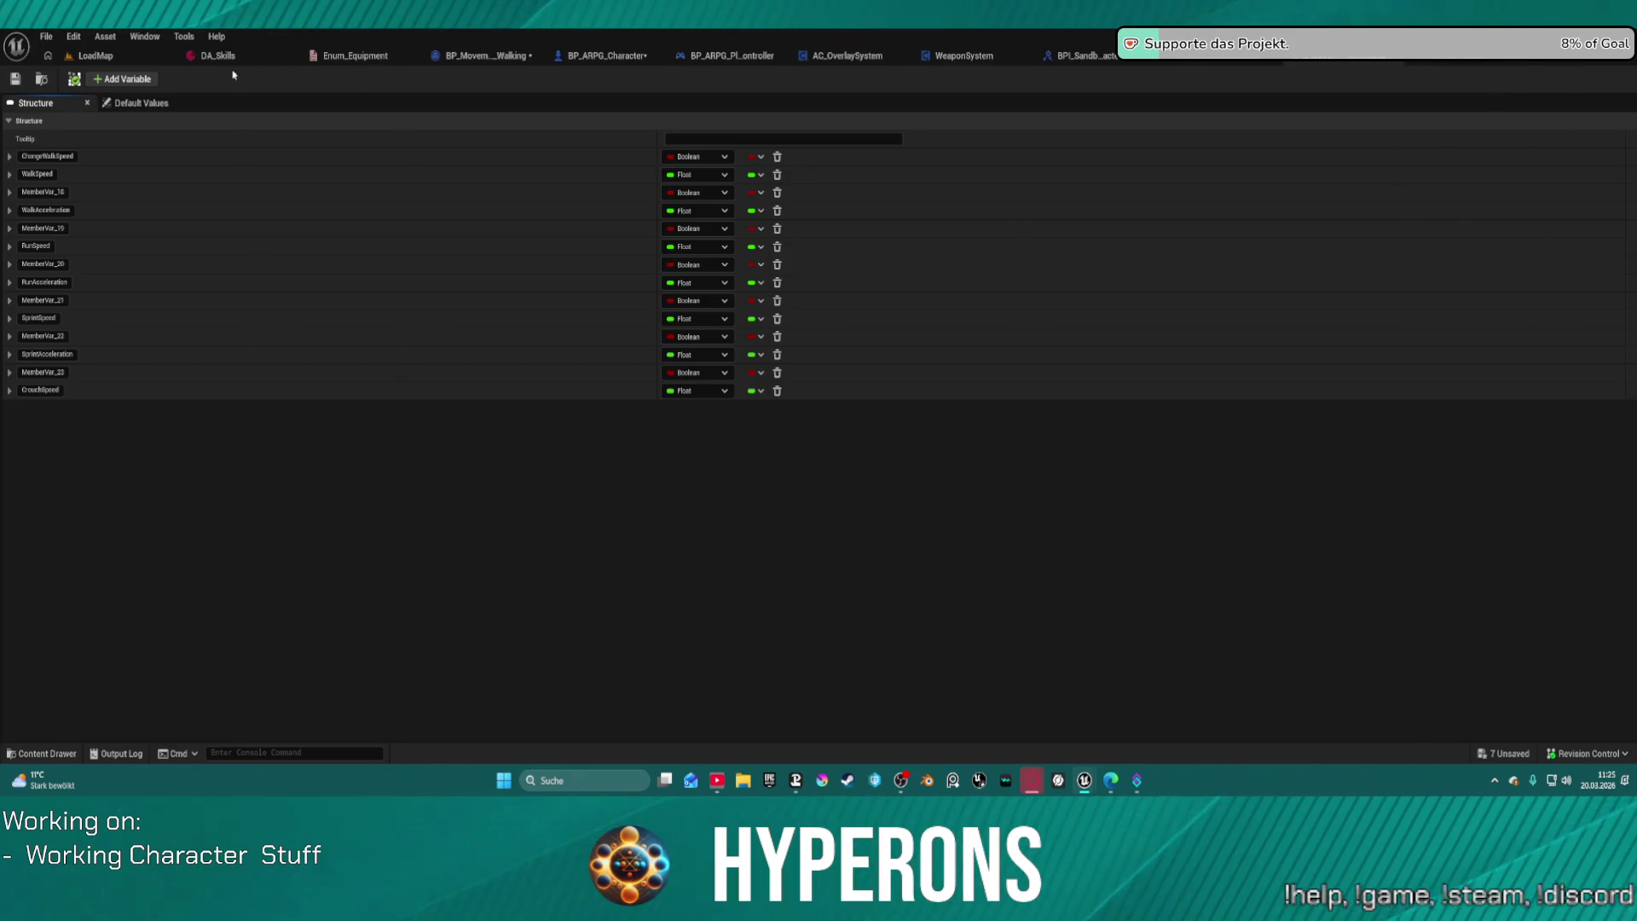
{"action": "left_click", "coordinate": [53, 755]}
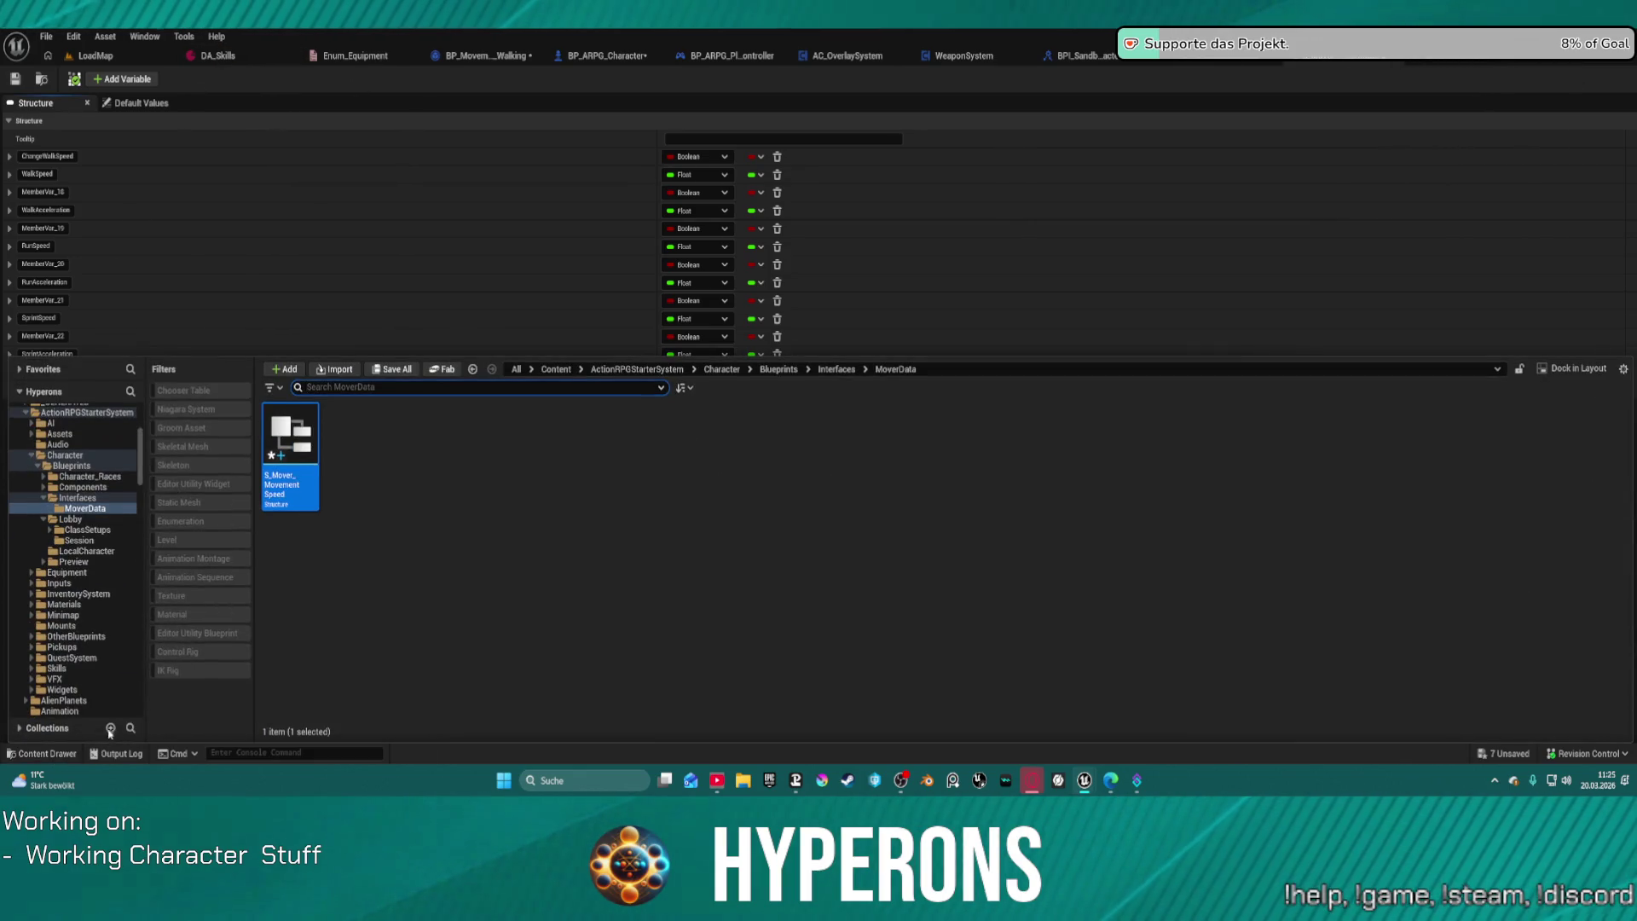
{"action": "scroll", "coordinate": [85, 589], "scroll_direction": "up", "scroll_amount": 5}
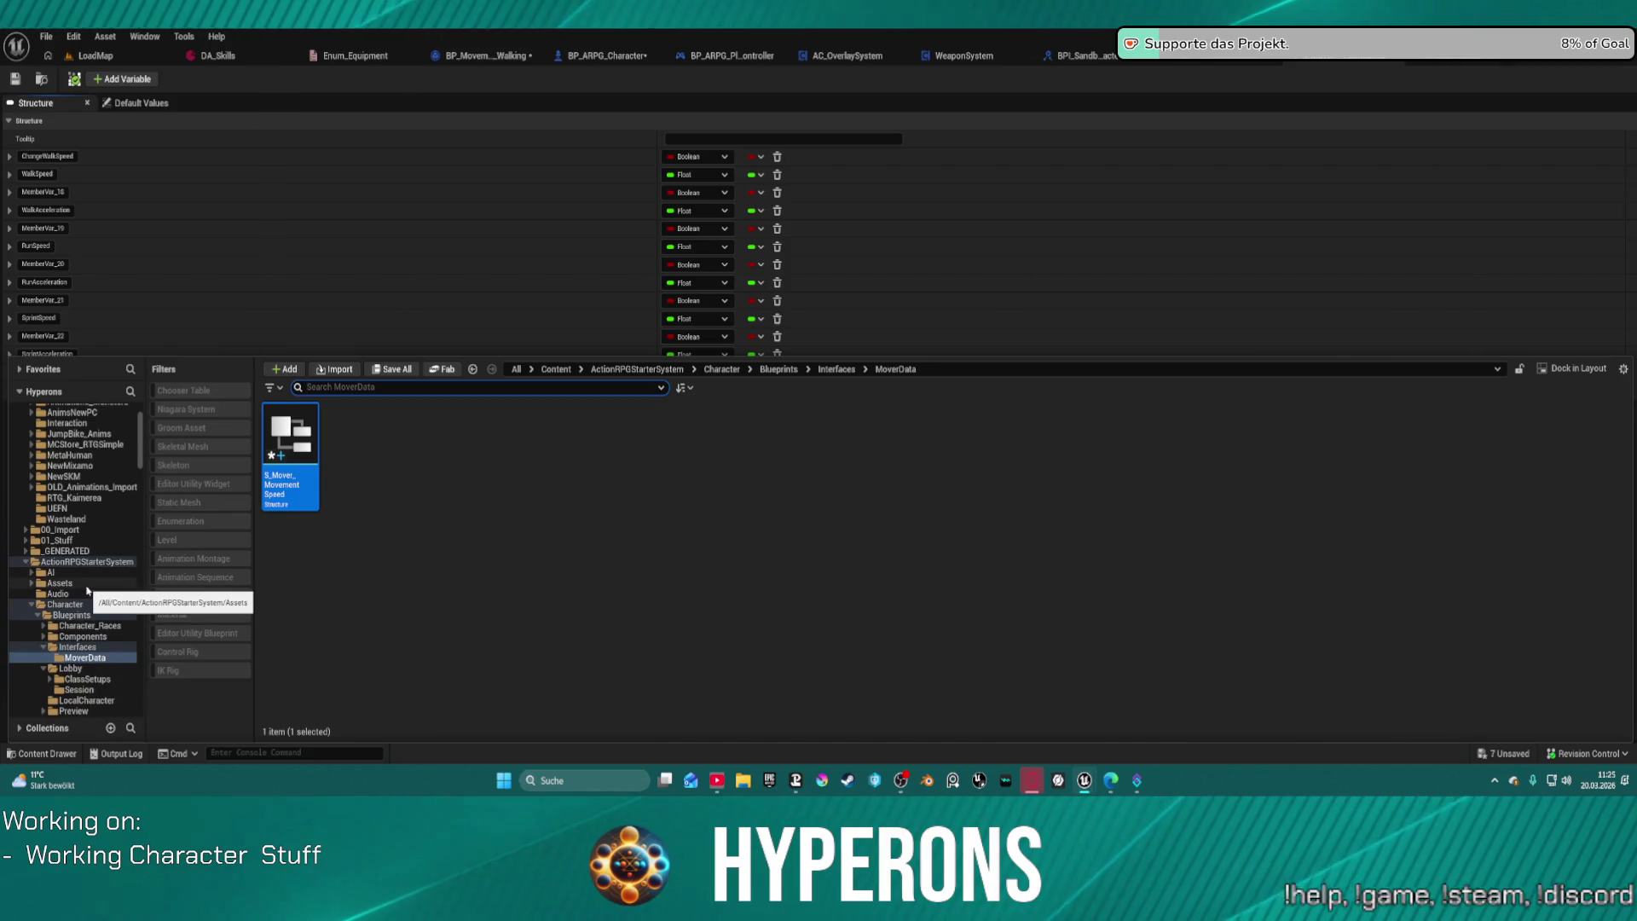
{"action": "scroll", "coordinate": [89, 597], "scroll_direction": "down", "scroll_amount": 12}
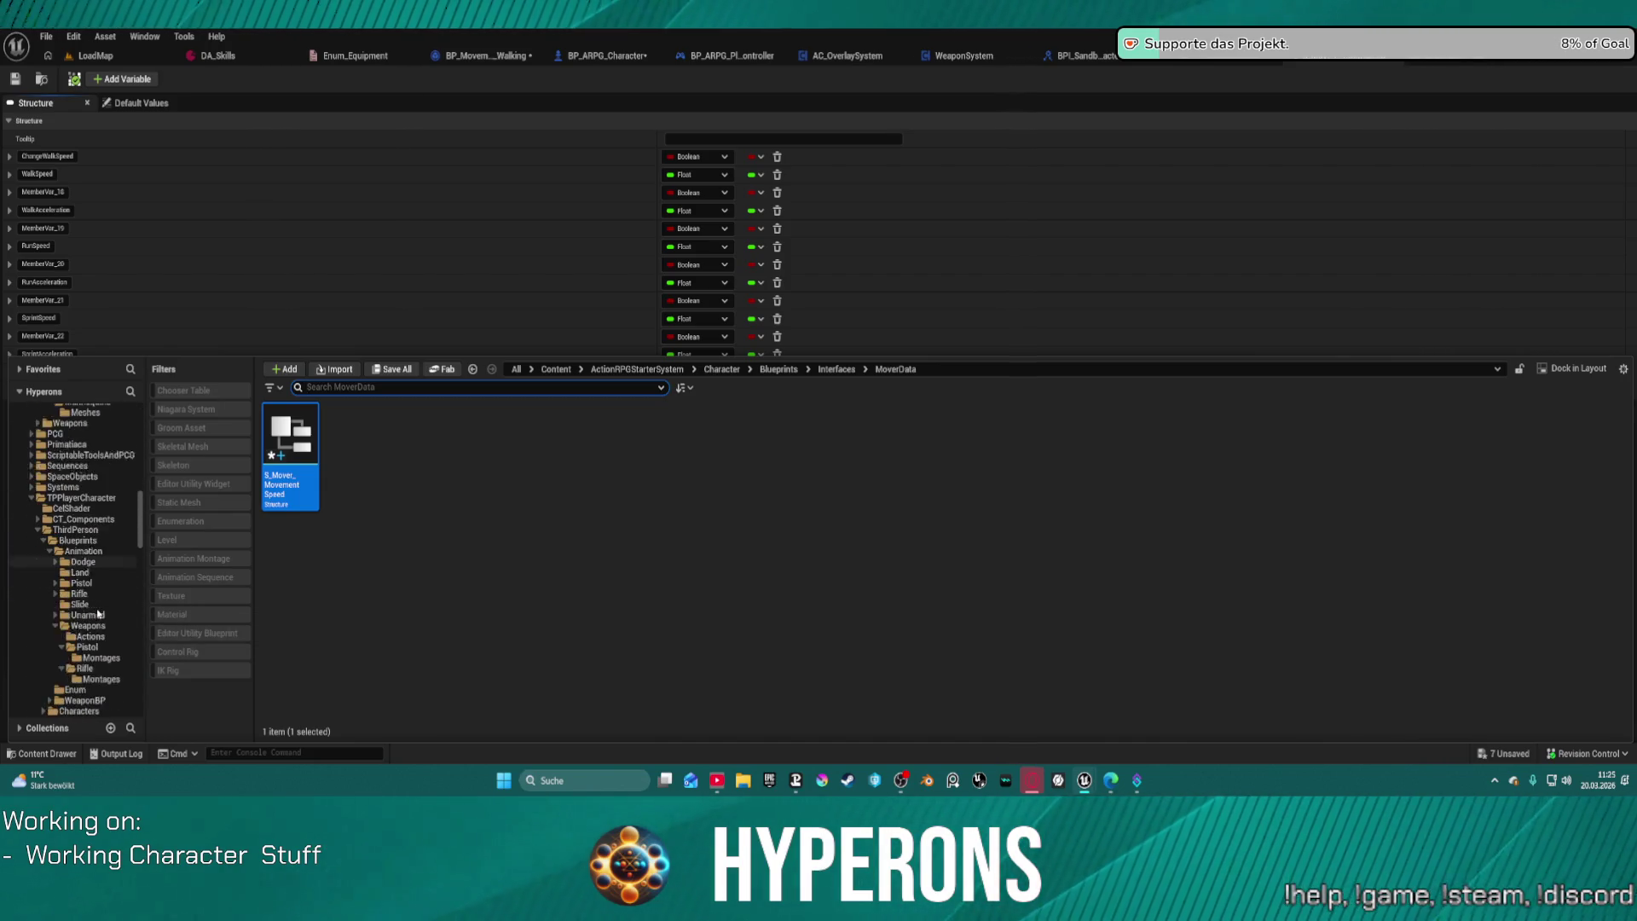
{"action": "scroll", "coordinate": [99, 657], "scroll_direction": "down", "scroll_amount": 2}
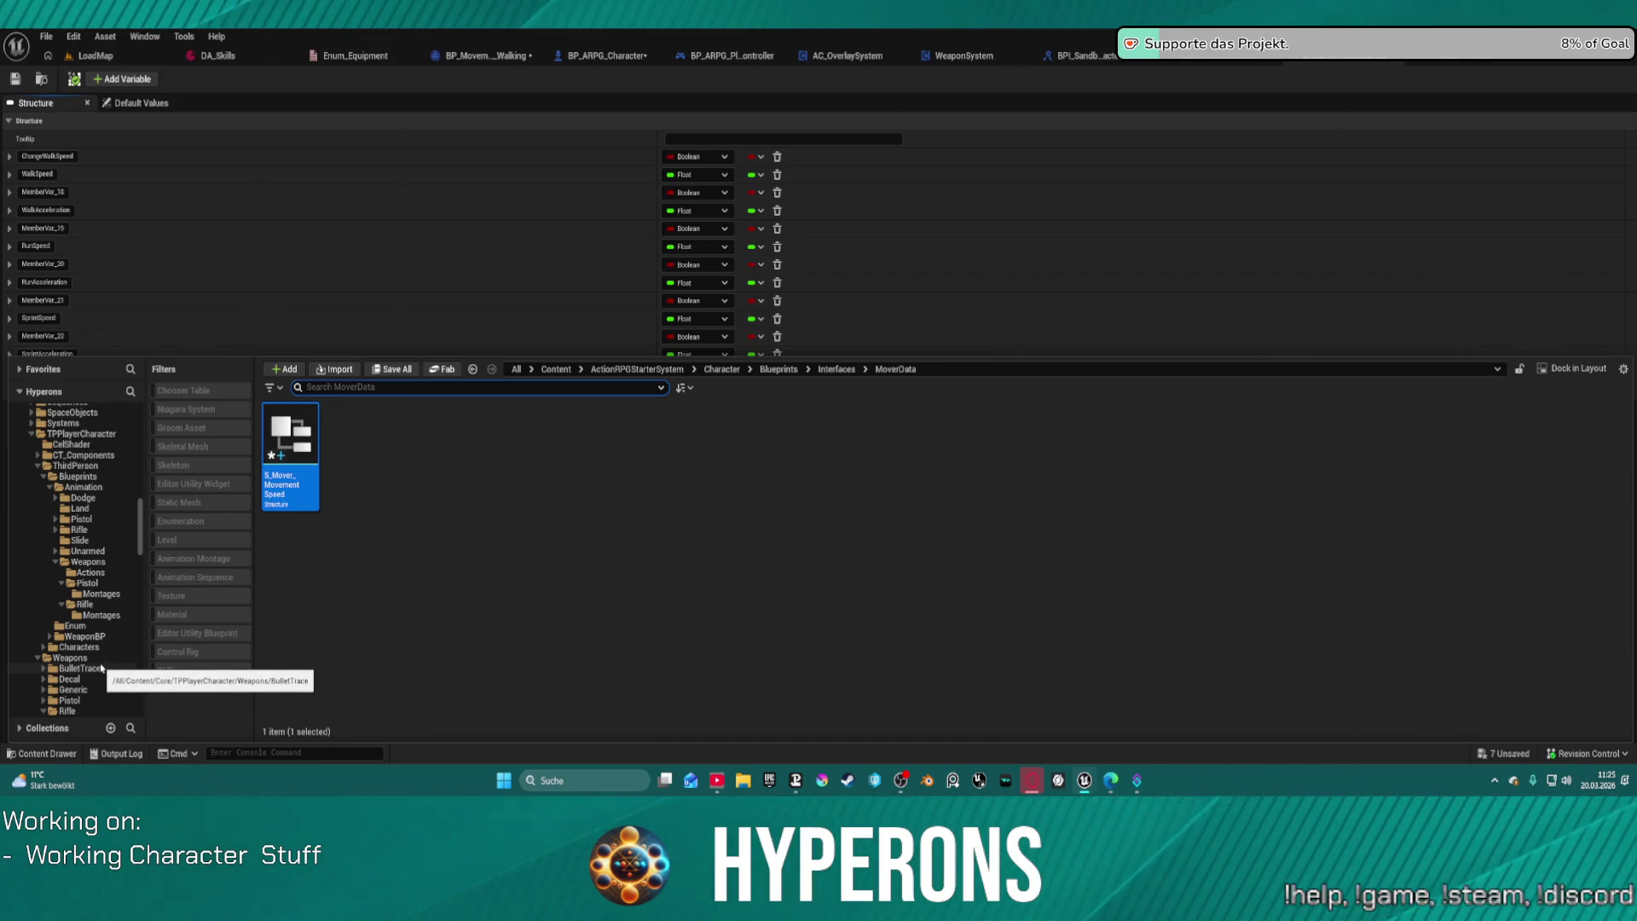
{"action": "scroll", "coordinate": [101, 667], "scroll_direction": "down", "scroll_amount": 8}
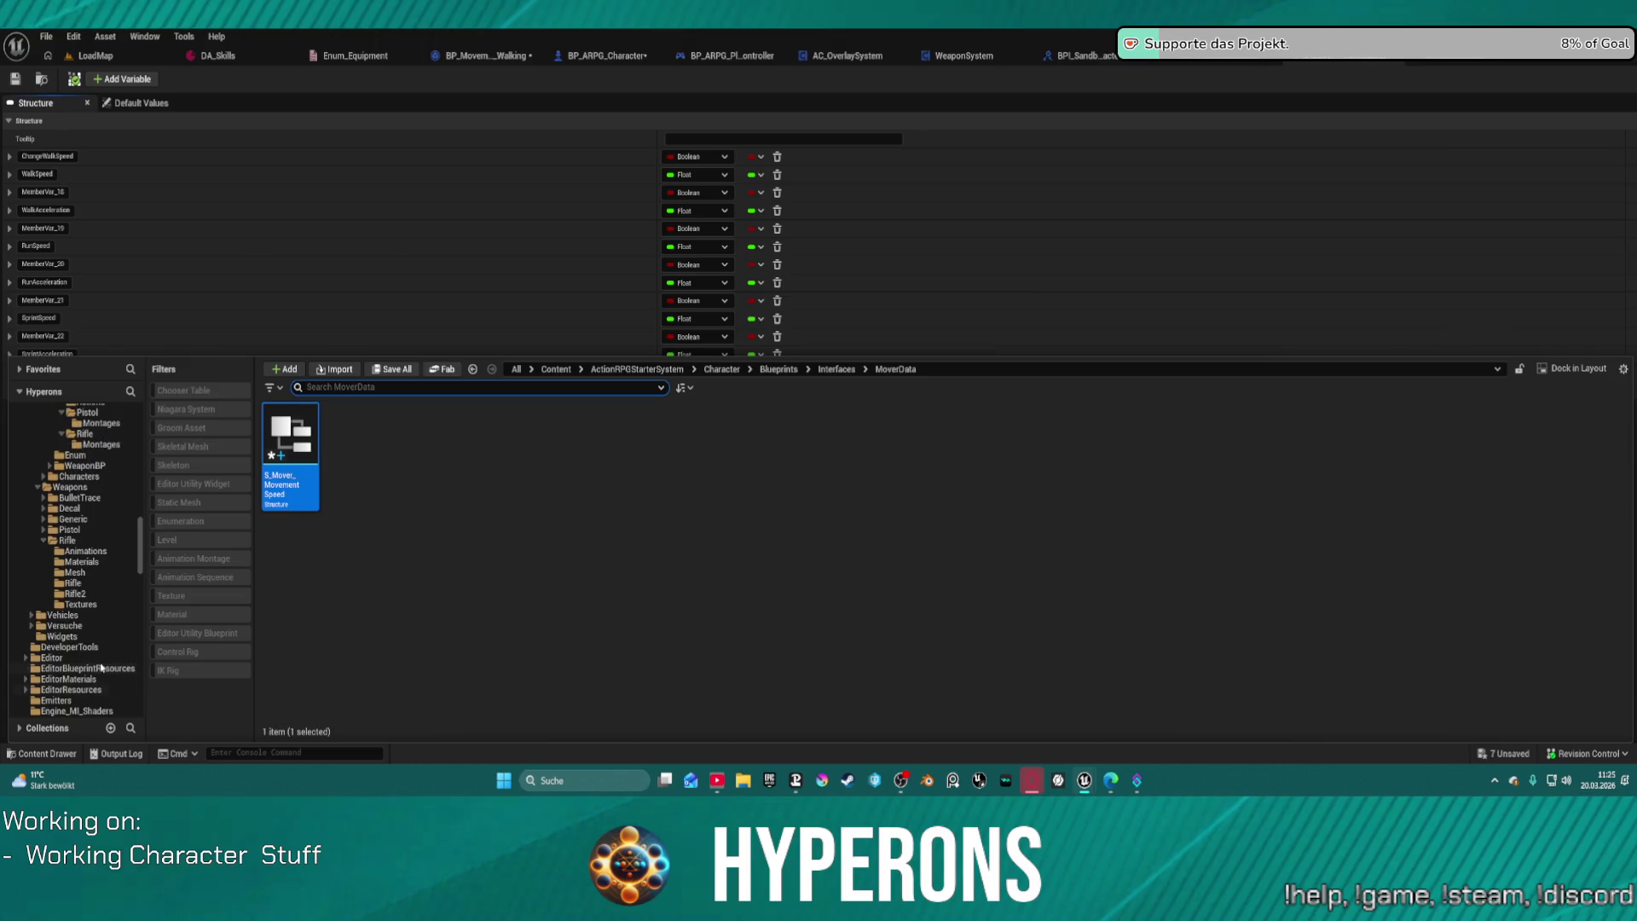
Step: Browse Vehicles > Ships > ShipDatas and open the S_ShipData structure
{"action": "left_click", "coordinate": [64, 615]}
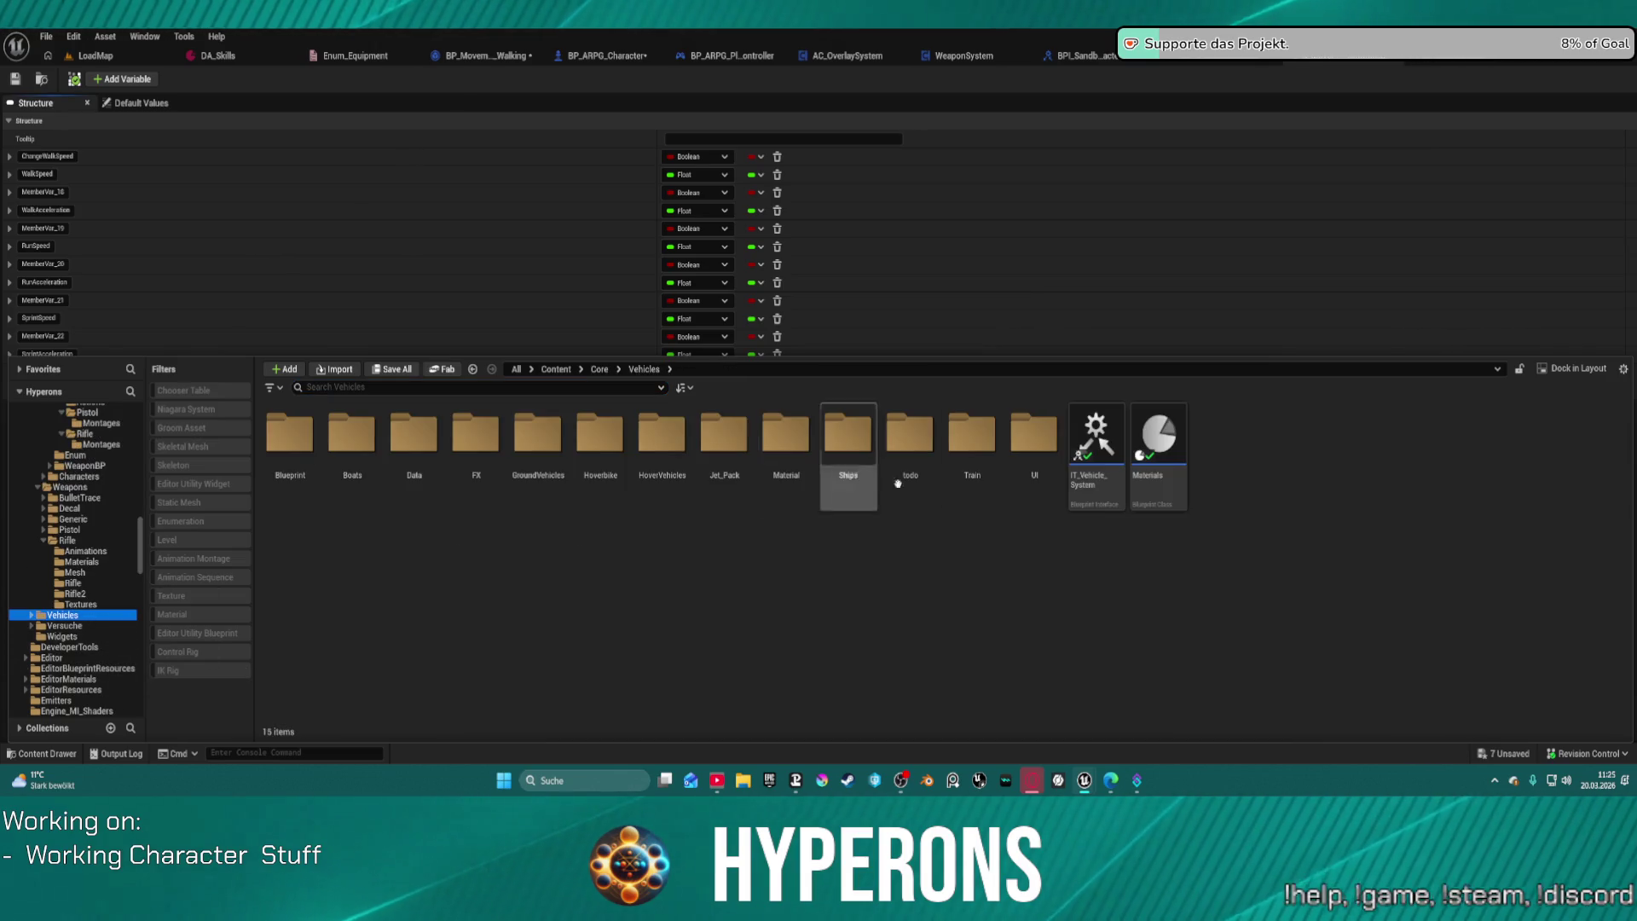
{"action": "double_click", "coordinate": [846, 436]}
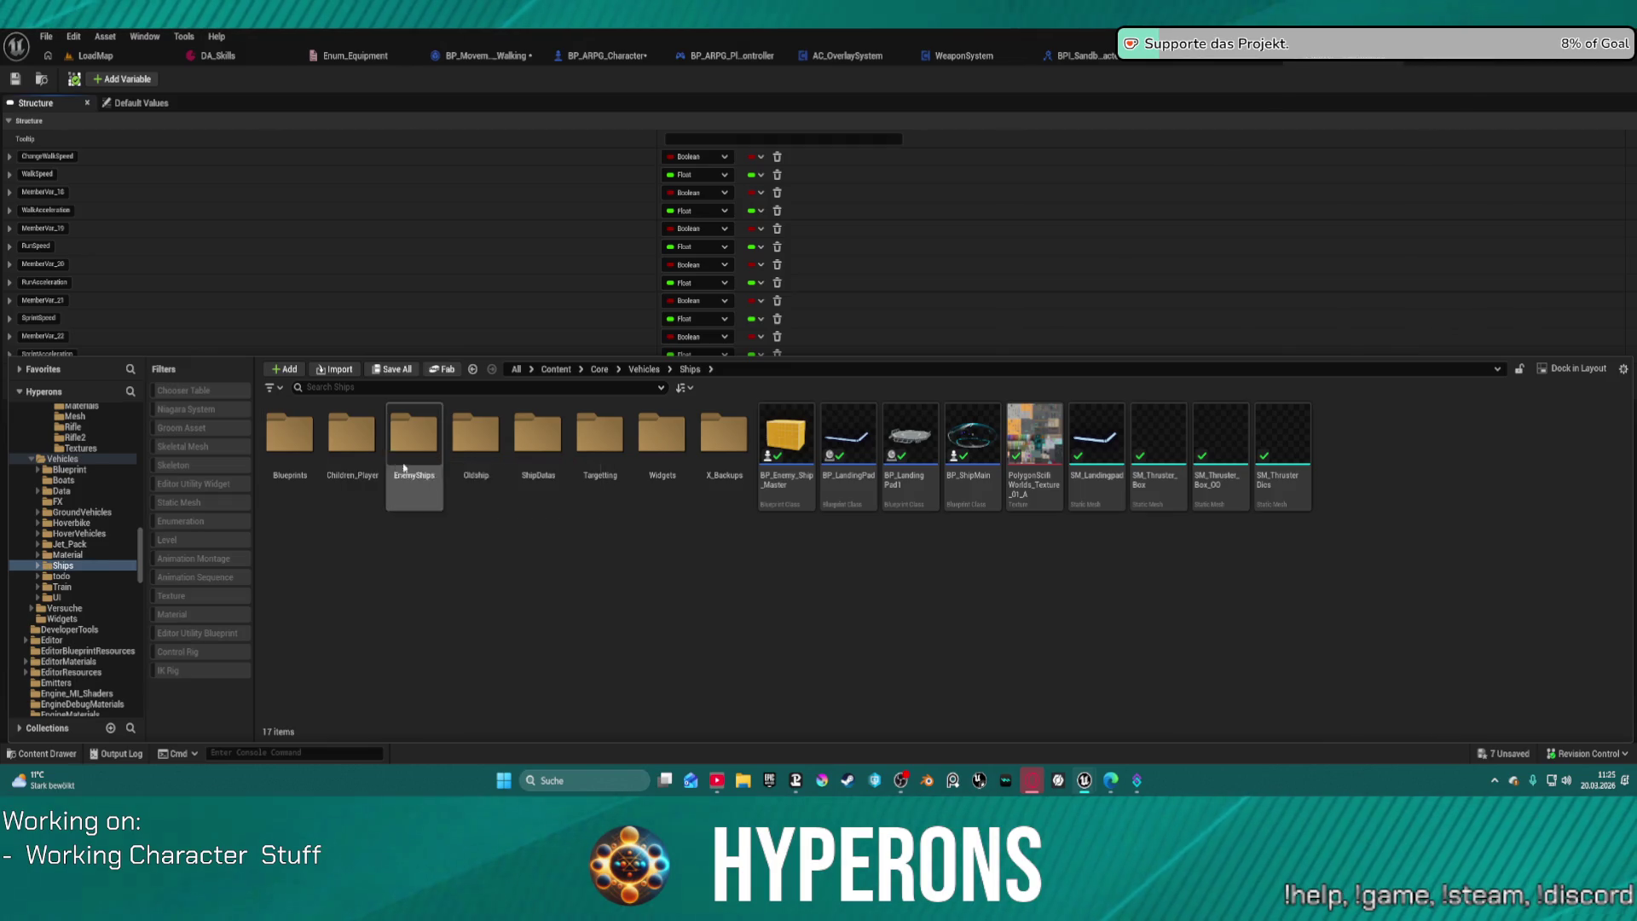
{"action": "left_click", "coordinate": [359, 442]}
{"action": "double_click", "coordinate": [359, 443]}
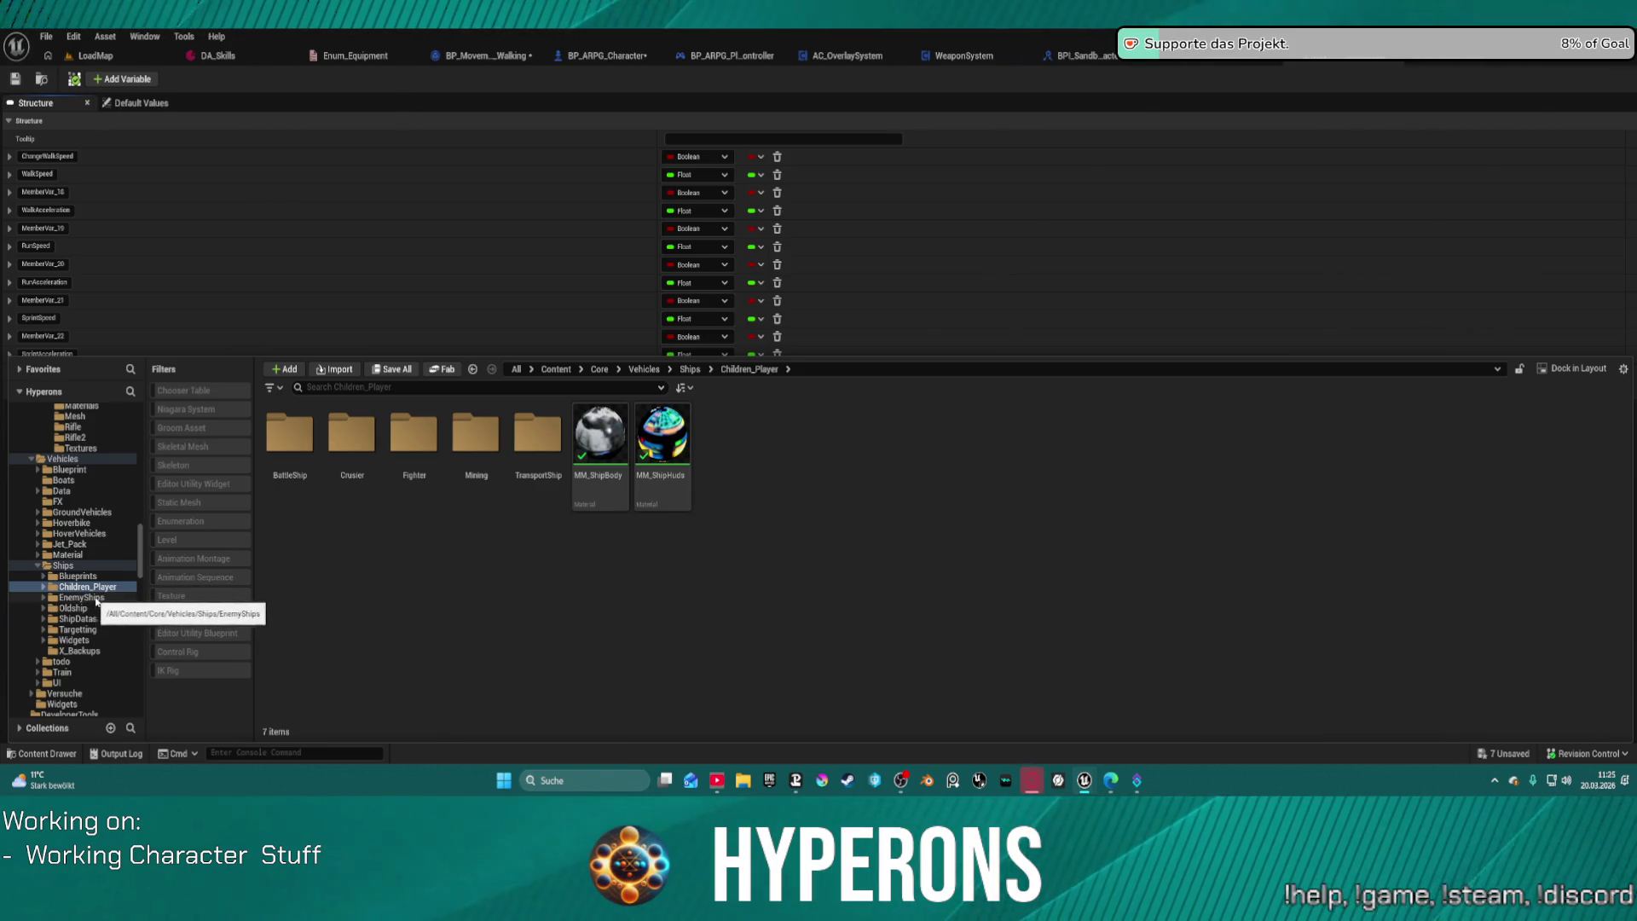
{"action": "left_click", "coordinate": [77, 618]}
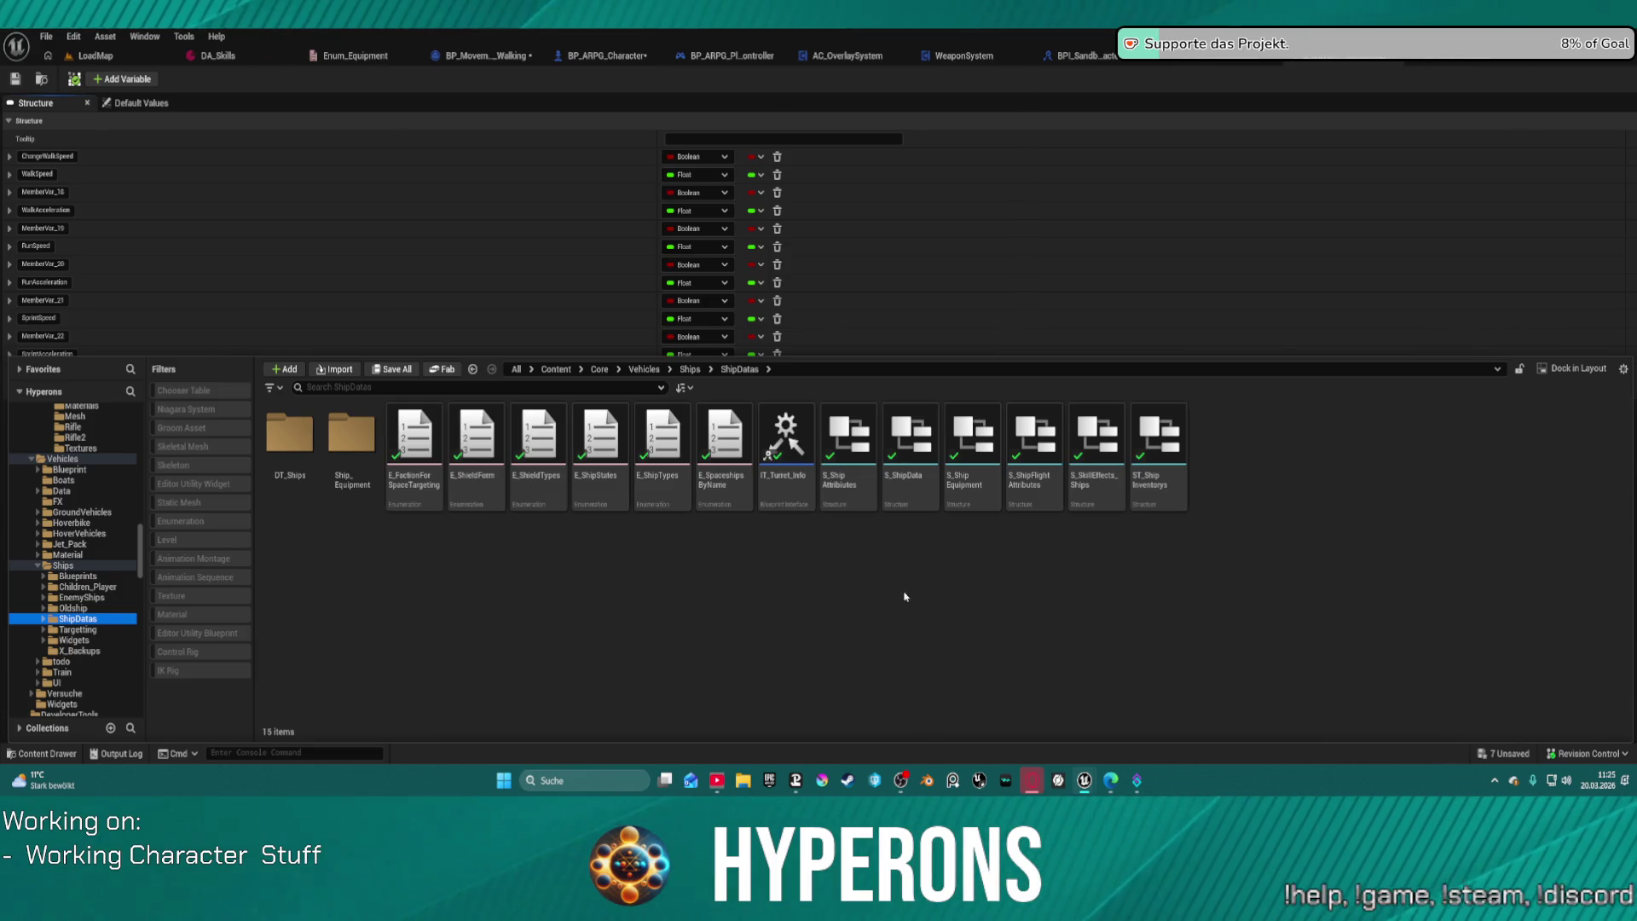
{"action": "double_click", "coordinate": [902, 492]}
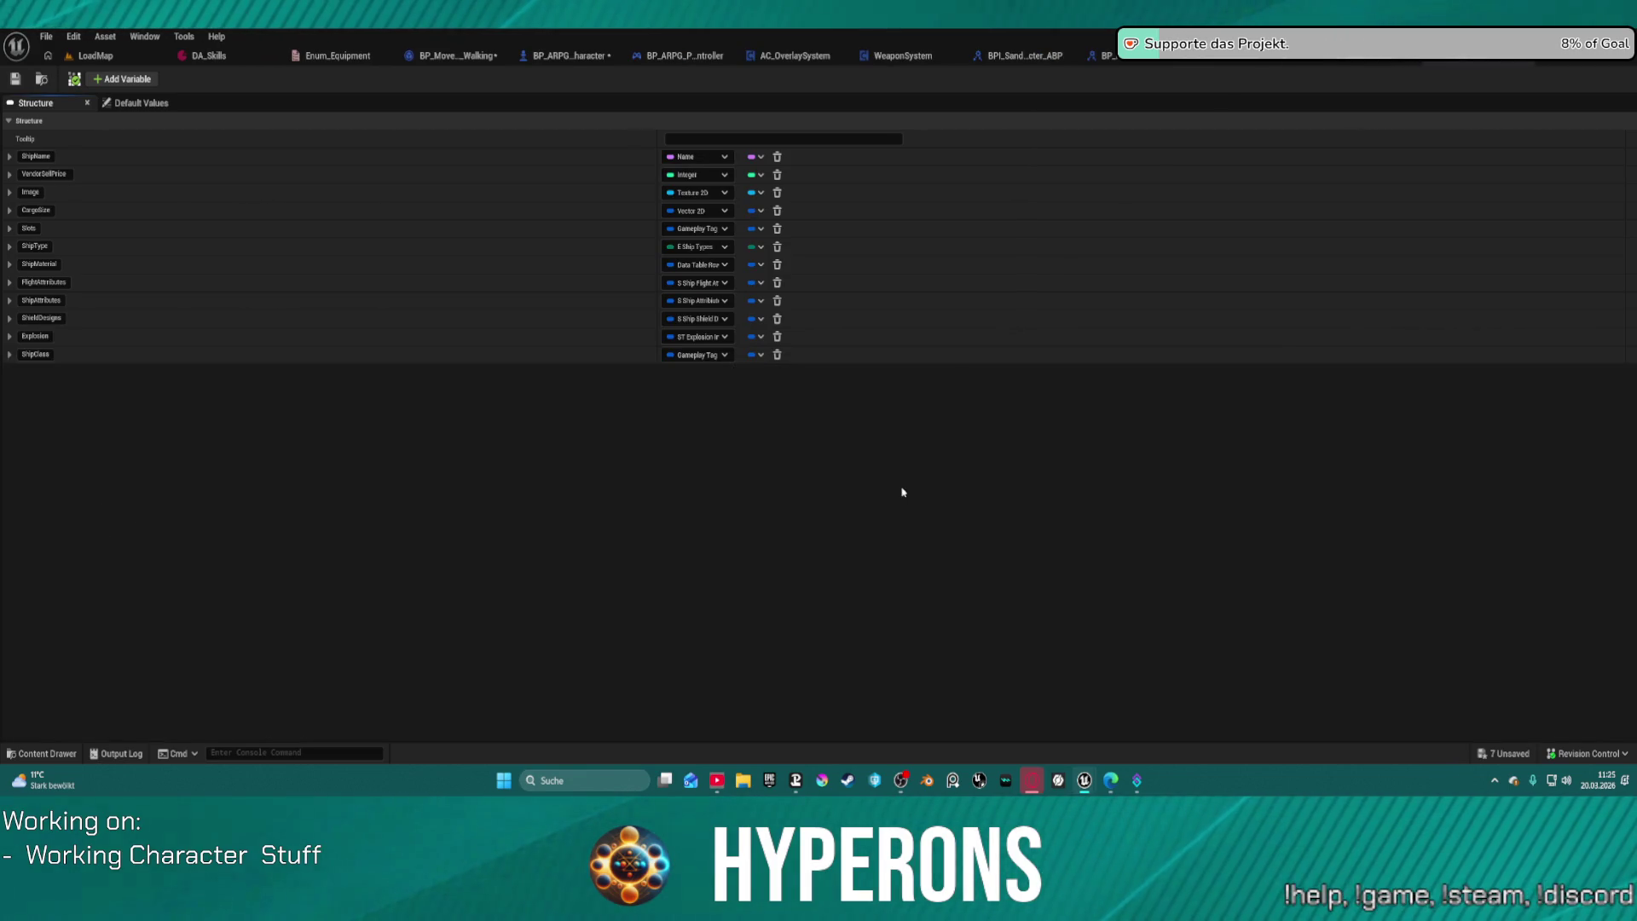
Step: Check S_ShipData's ShipAttributes and Slots fields and the stat entries, then return to S_MoverMovementSpeed
{"action": "left_click", "coordinate": [10, 301]}
{"action": "left_click", "coordinate": [10, 301]}
{"action": "left_click", "coordinate": [9, 229]}
{"action": "left_click", "coordinate": [8, 228]}
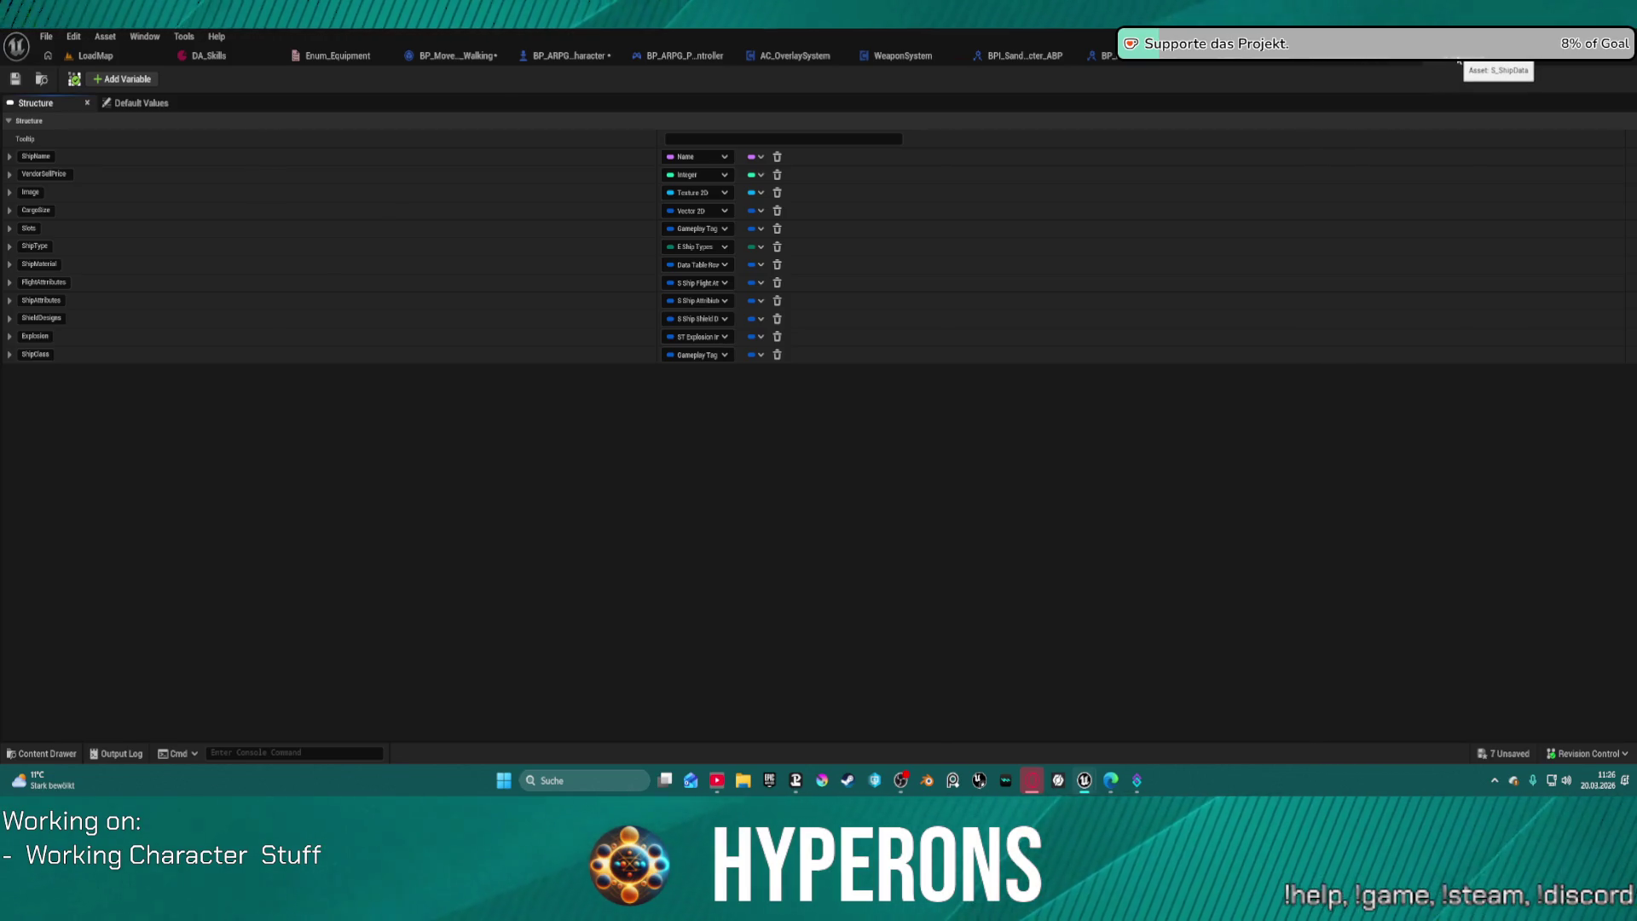
{"action": "left_click", "coordinate": [1458, 61]}
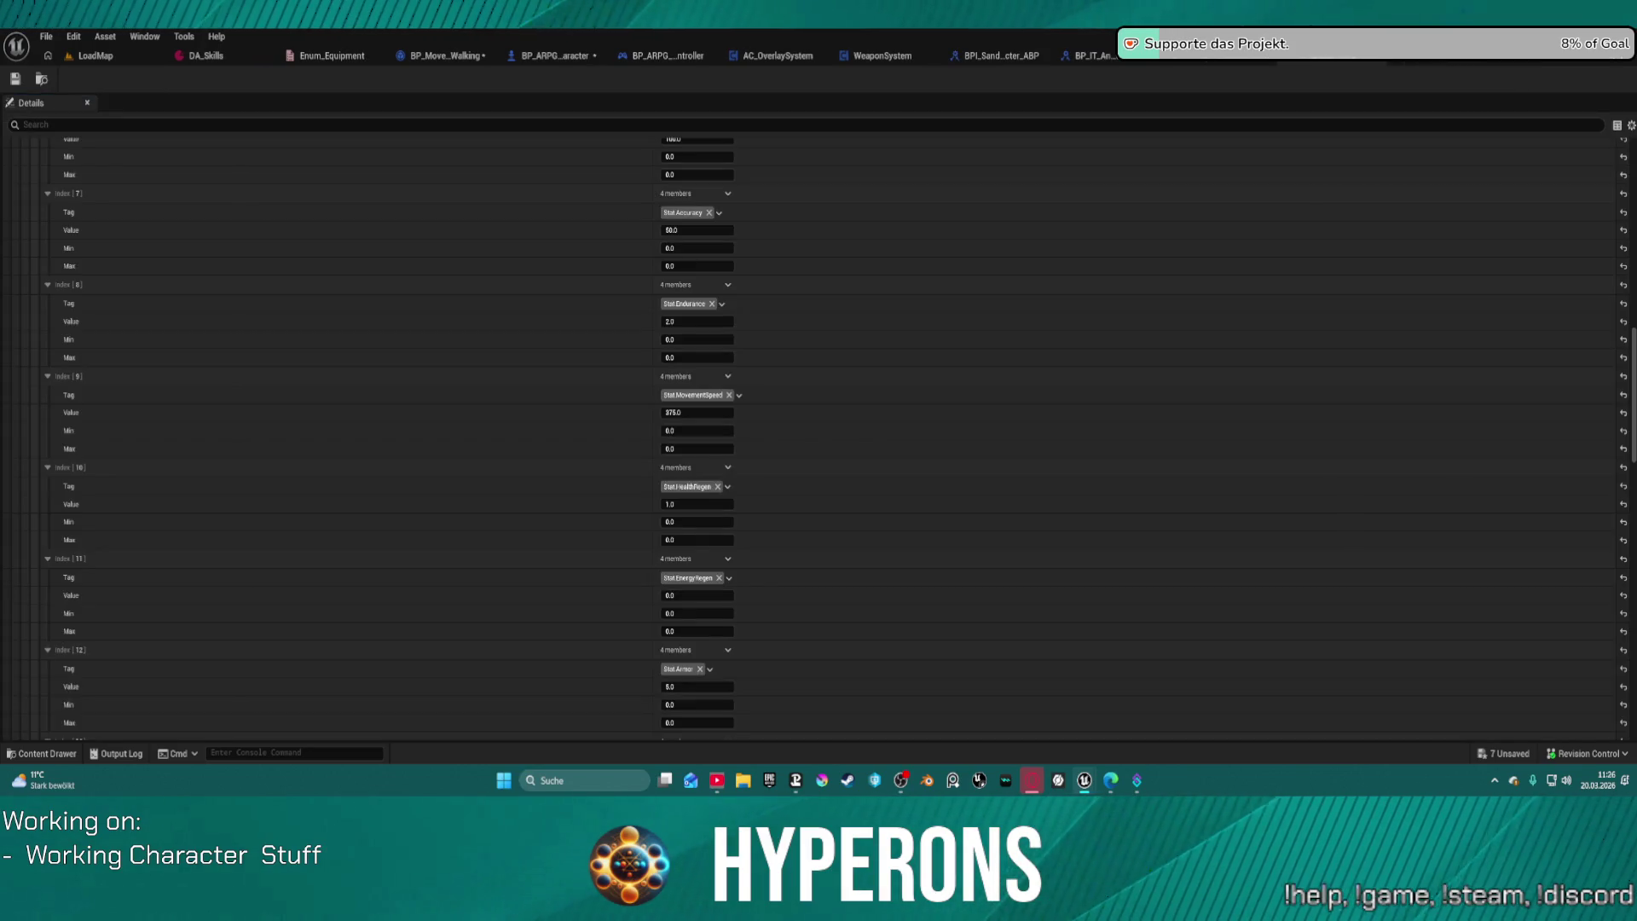
{"action": "scroll", "coordinate": [831, 213], "scroll_direction": "up", "scroll_amount": 3}
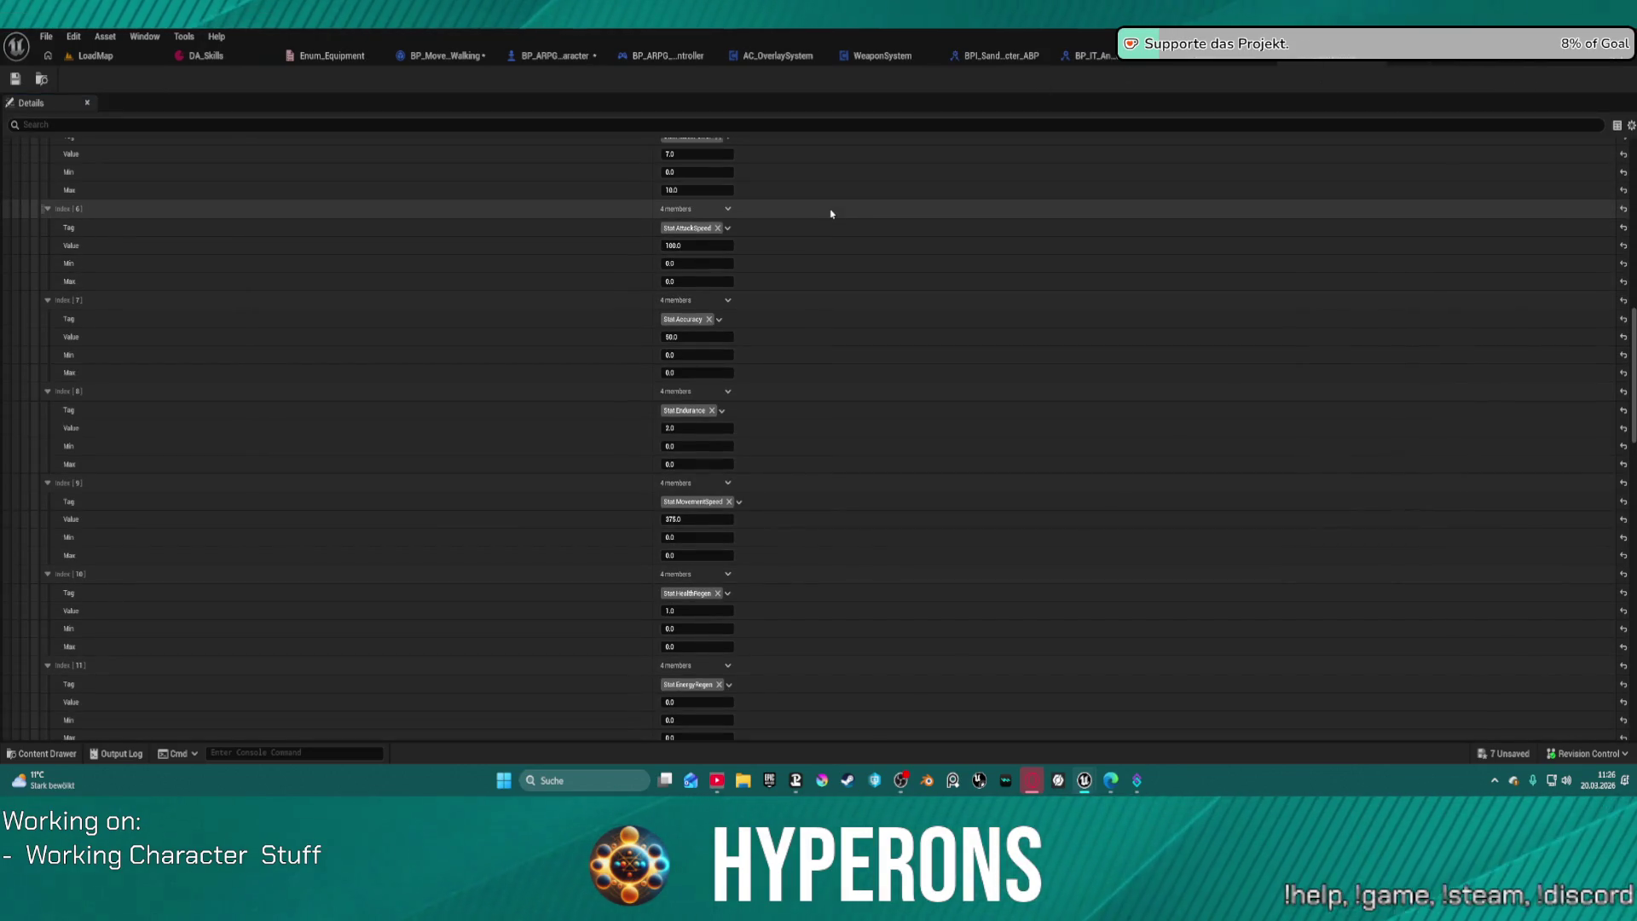
{"action": "left_click", "coordinate": [1294, 64]}
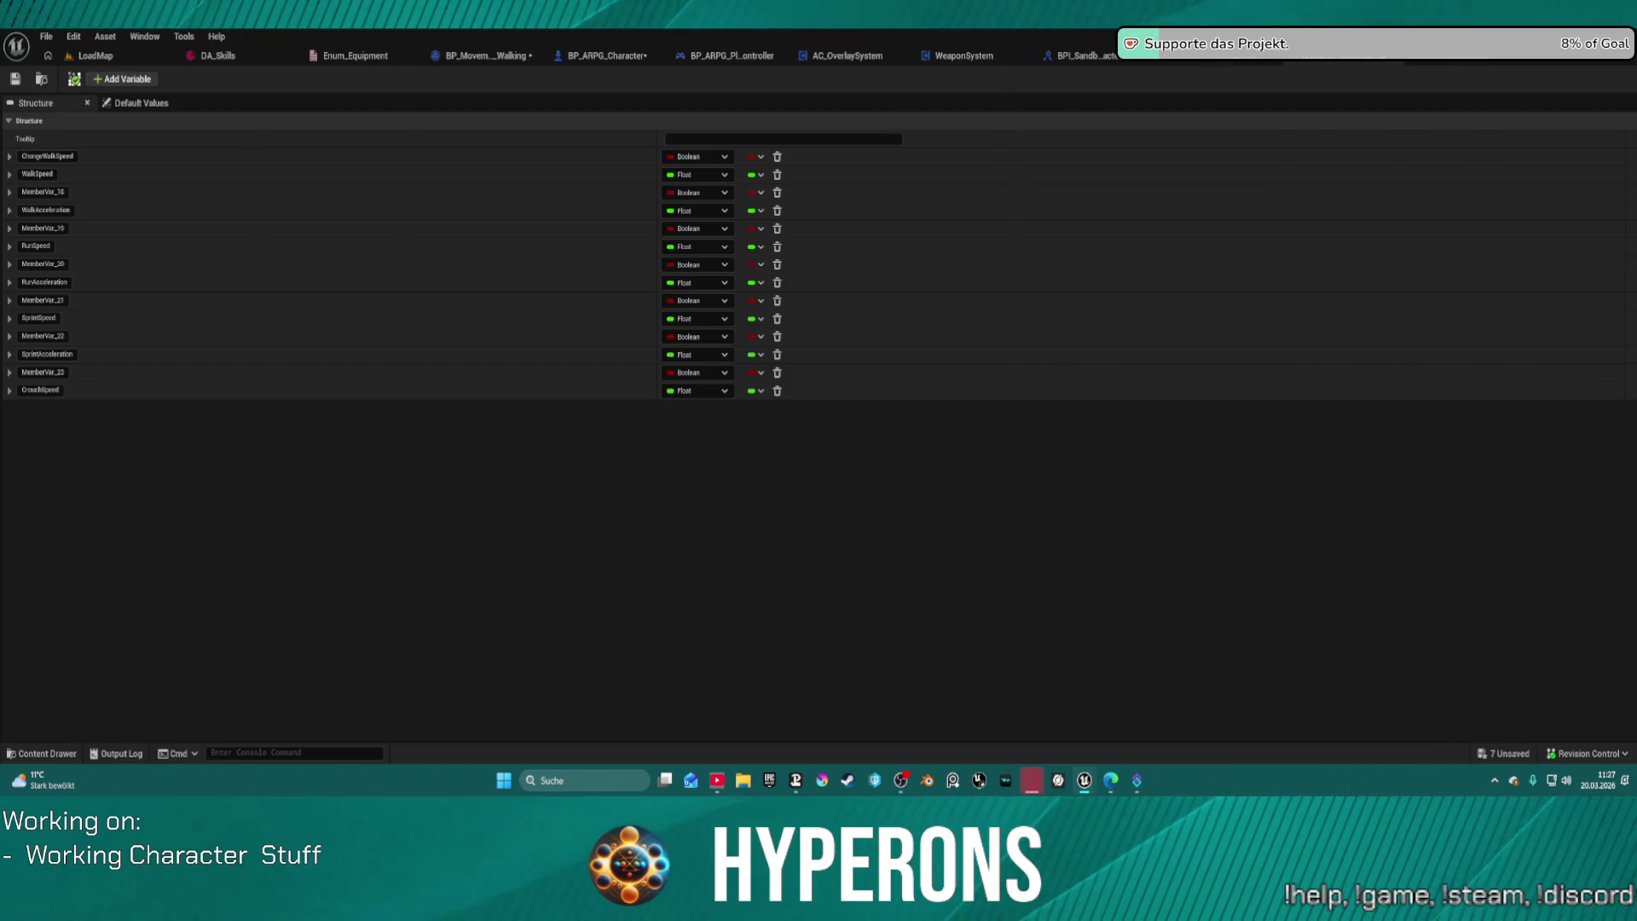
Step: Duplicate the WalkSpeed tag and rename it Mover.MovementSpeed.WalkAcceleration
{"action": "left_click_drag", "start_coordinate": [1017, 169], "coordinate": [1034, 128]}
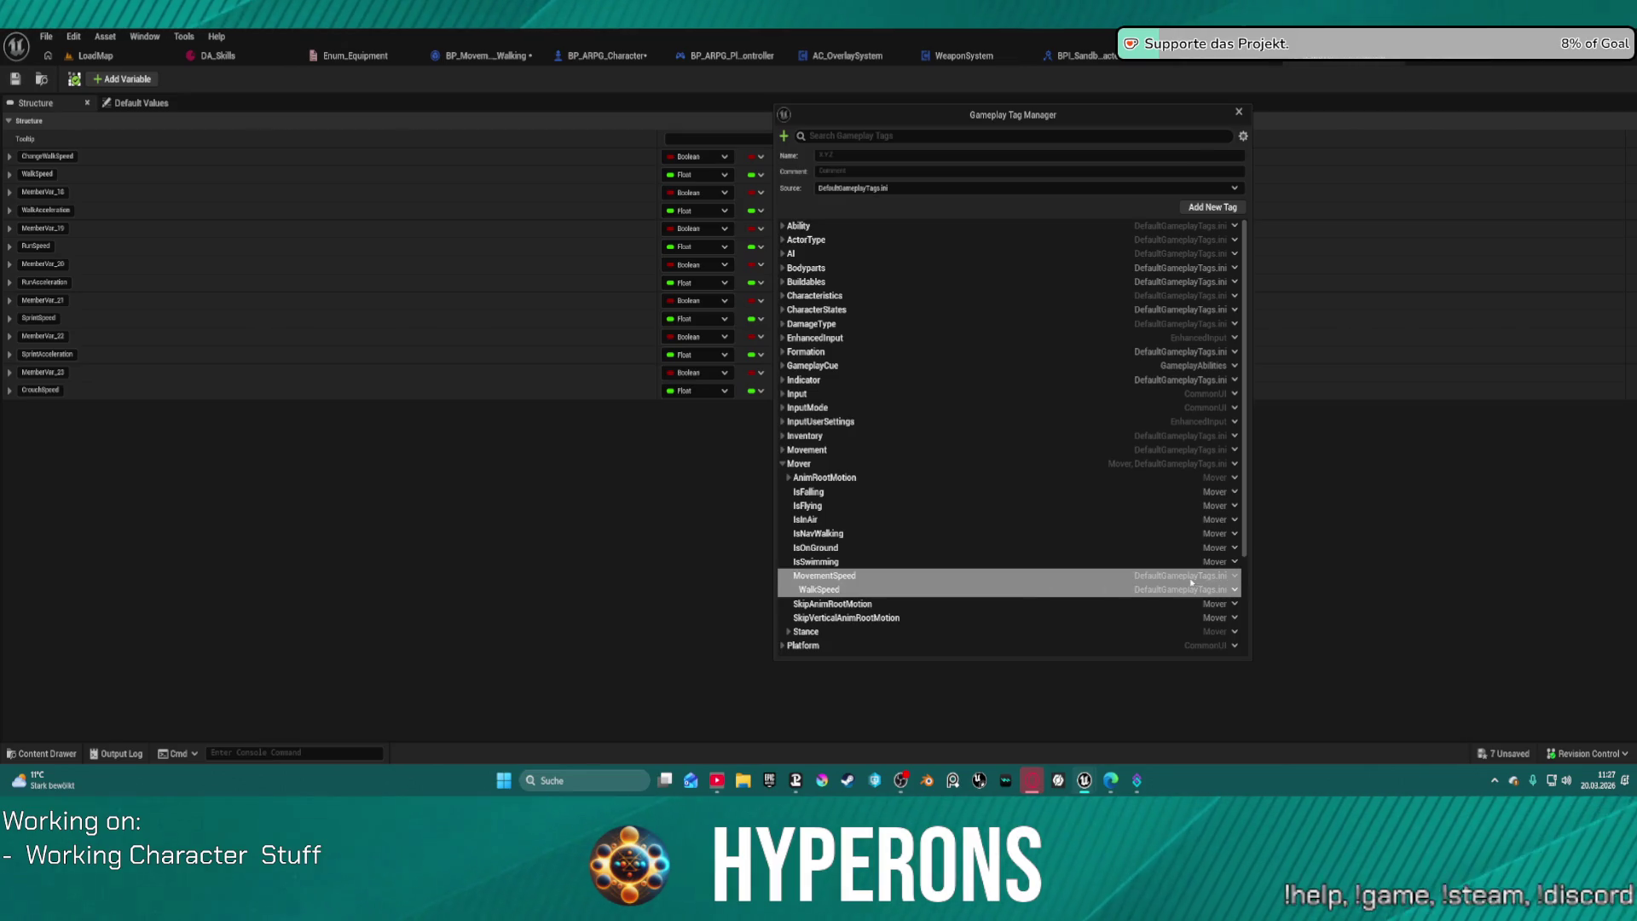
{"action": "left_click", "coordinate": [1235, 590]}
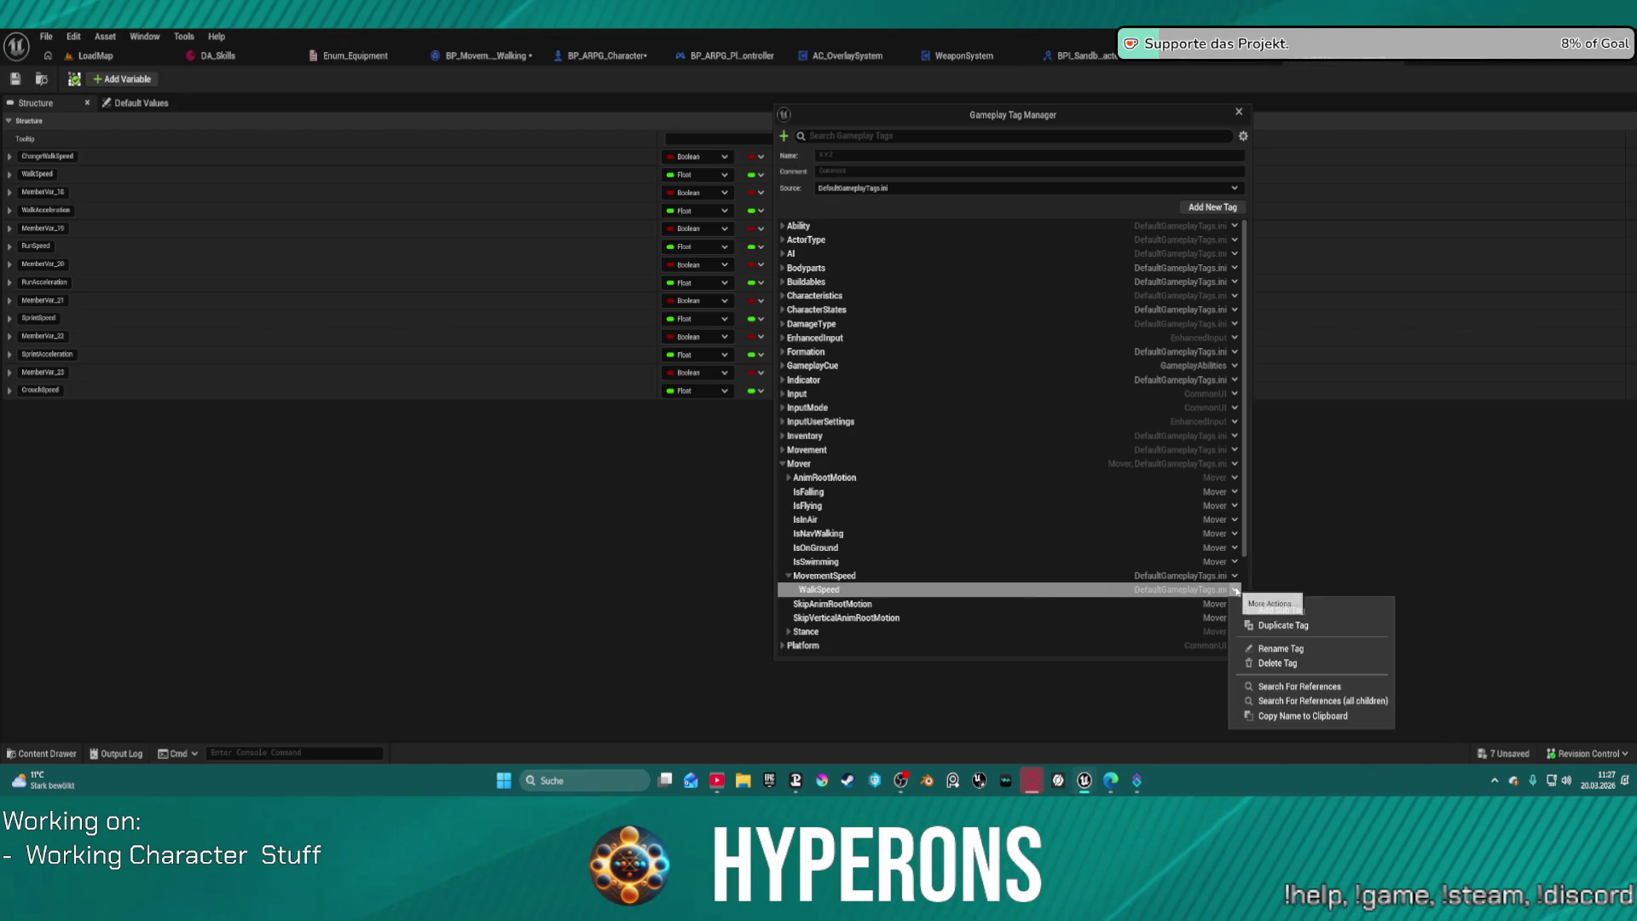
{"action": "left_click", "coordinate": [1283, 627]}
{"action": "left_click_drag", "start_coordinate": [924, 155], "coordinate": [900, 152]}
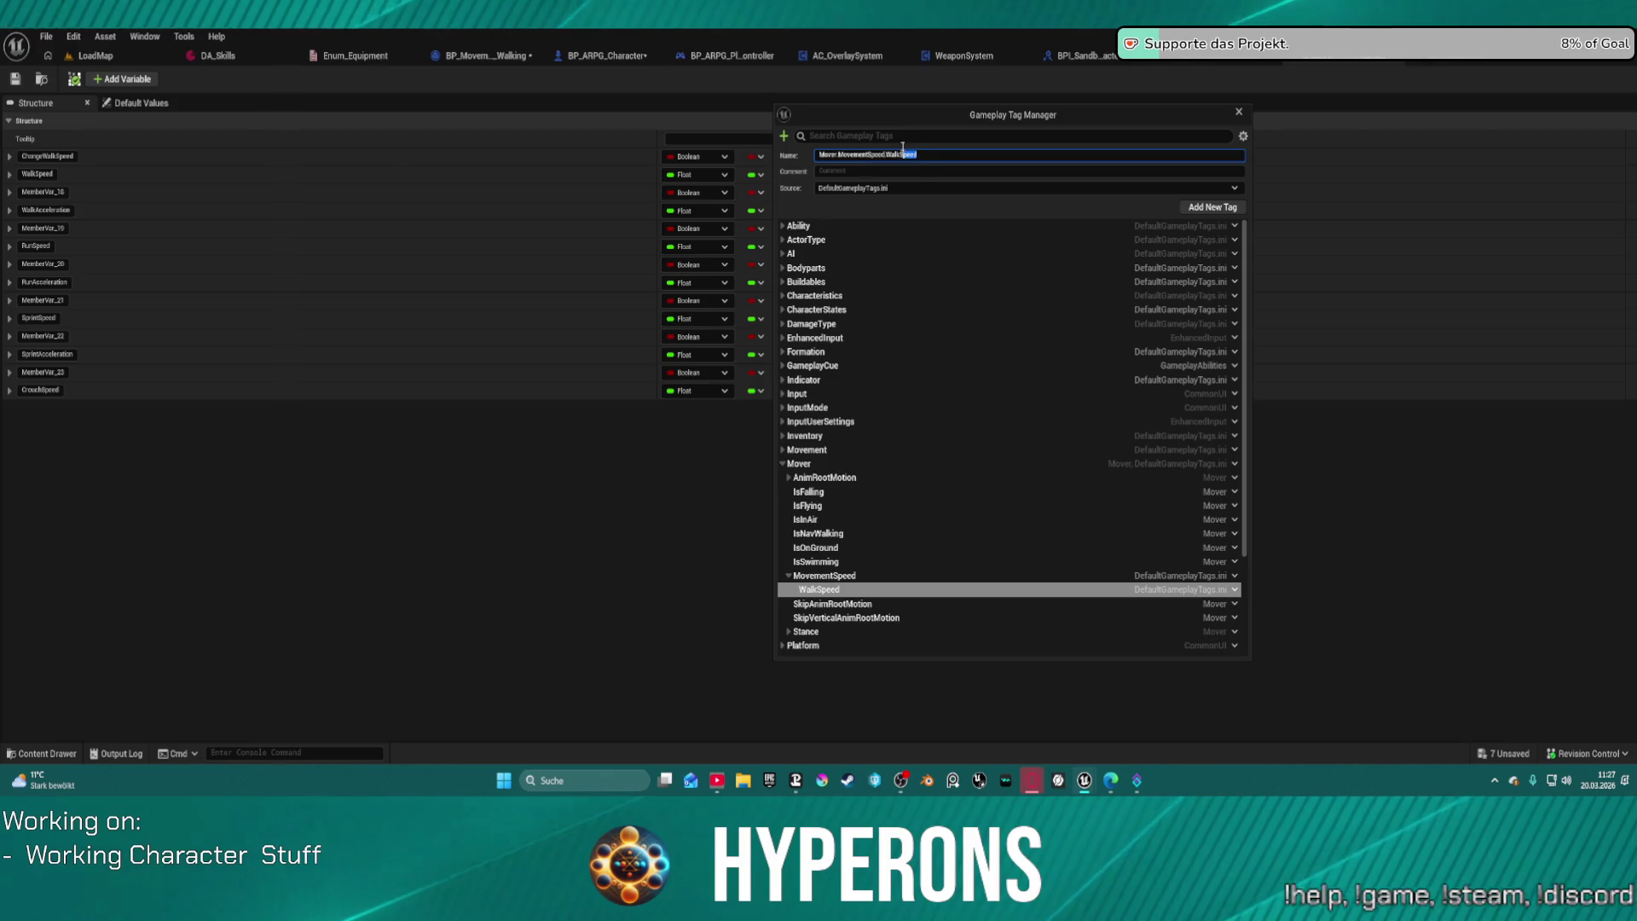
{"action": "type", "text": "eleration"}
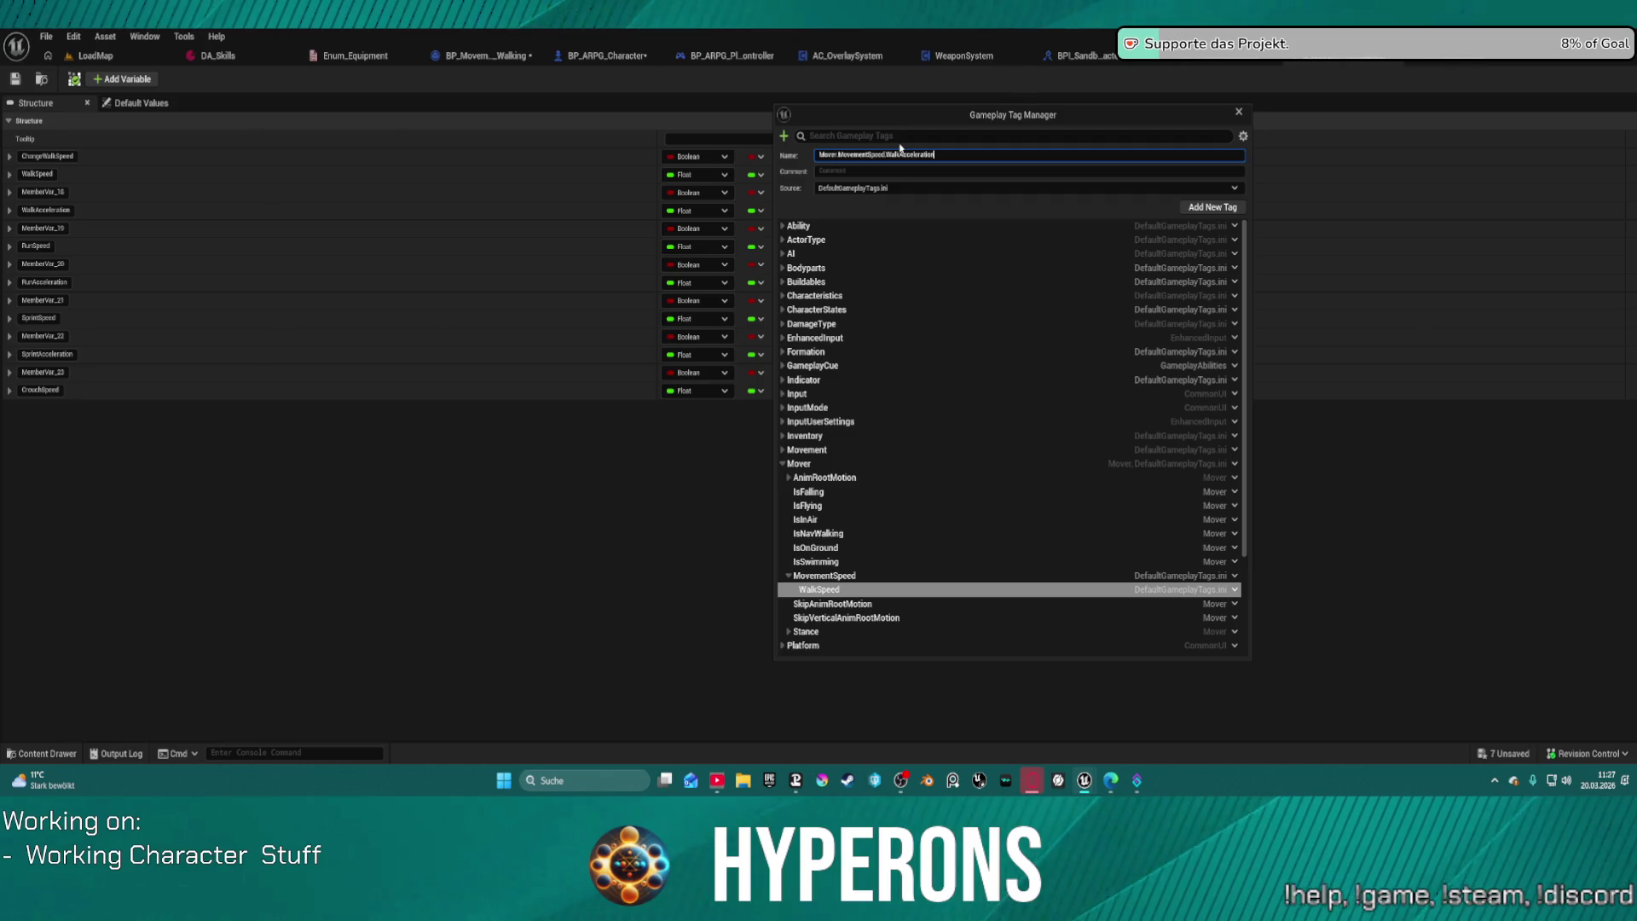
{"action": "key", "text": "Return"}
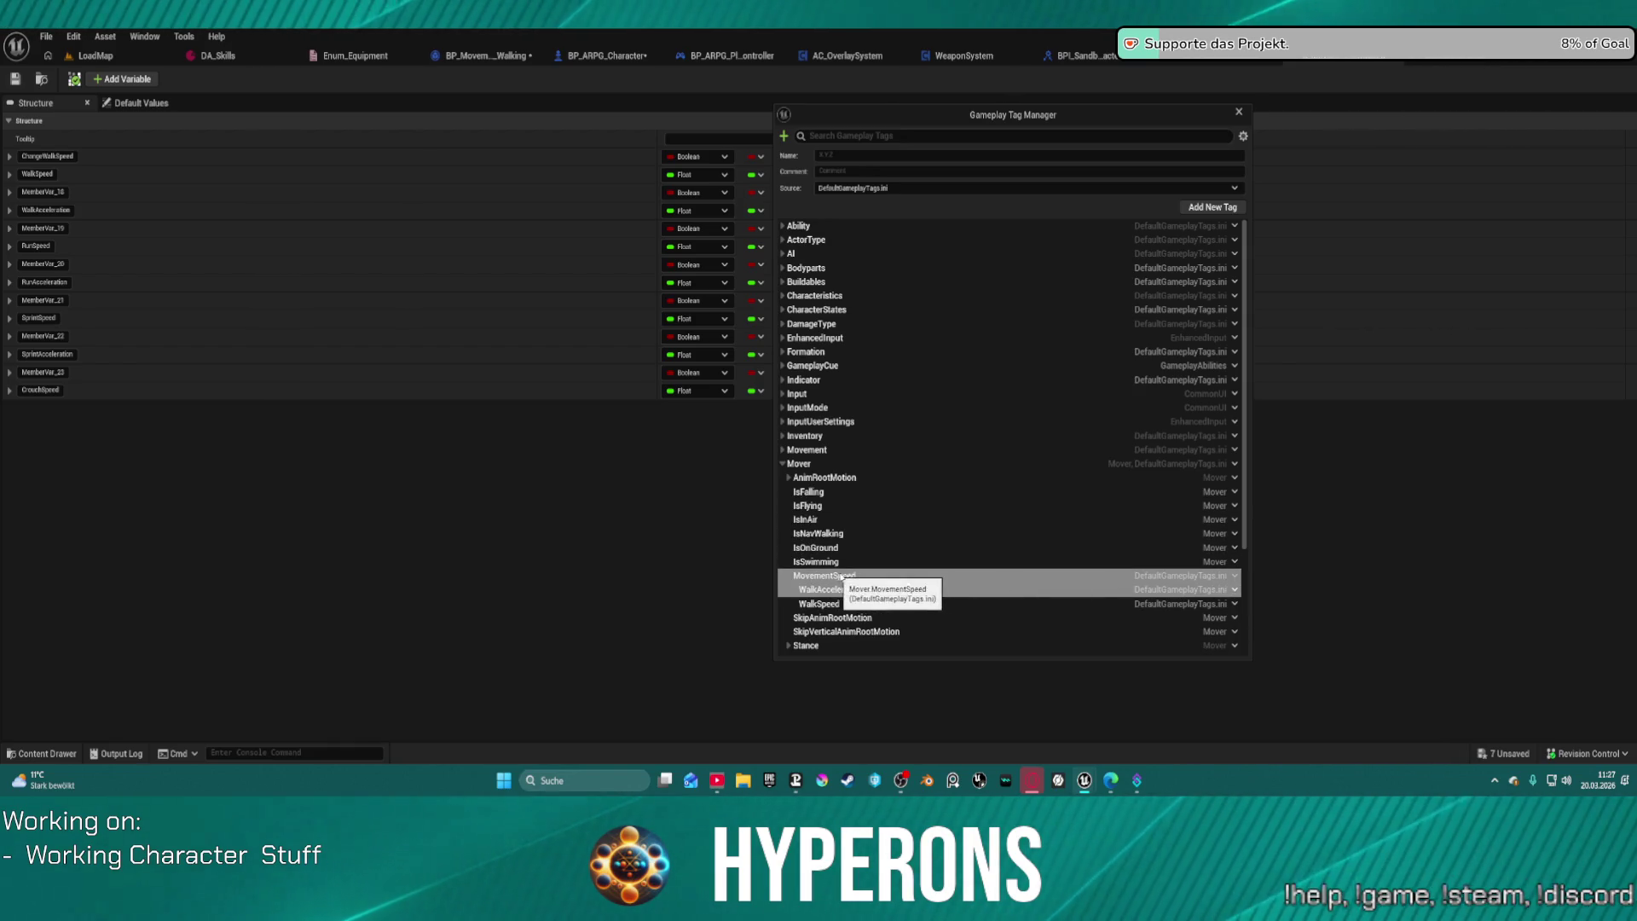
{"action": "left_click", "coordinate": [872, 576]}
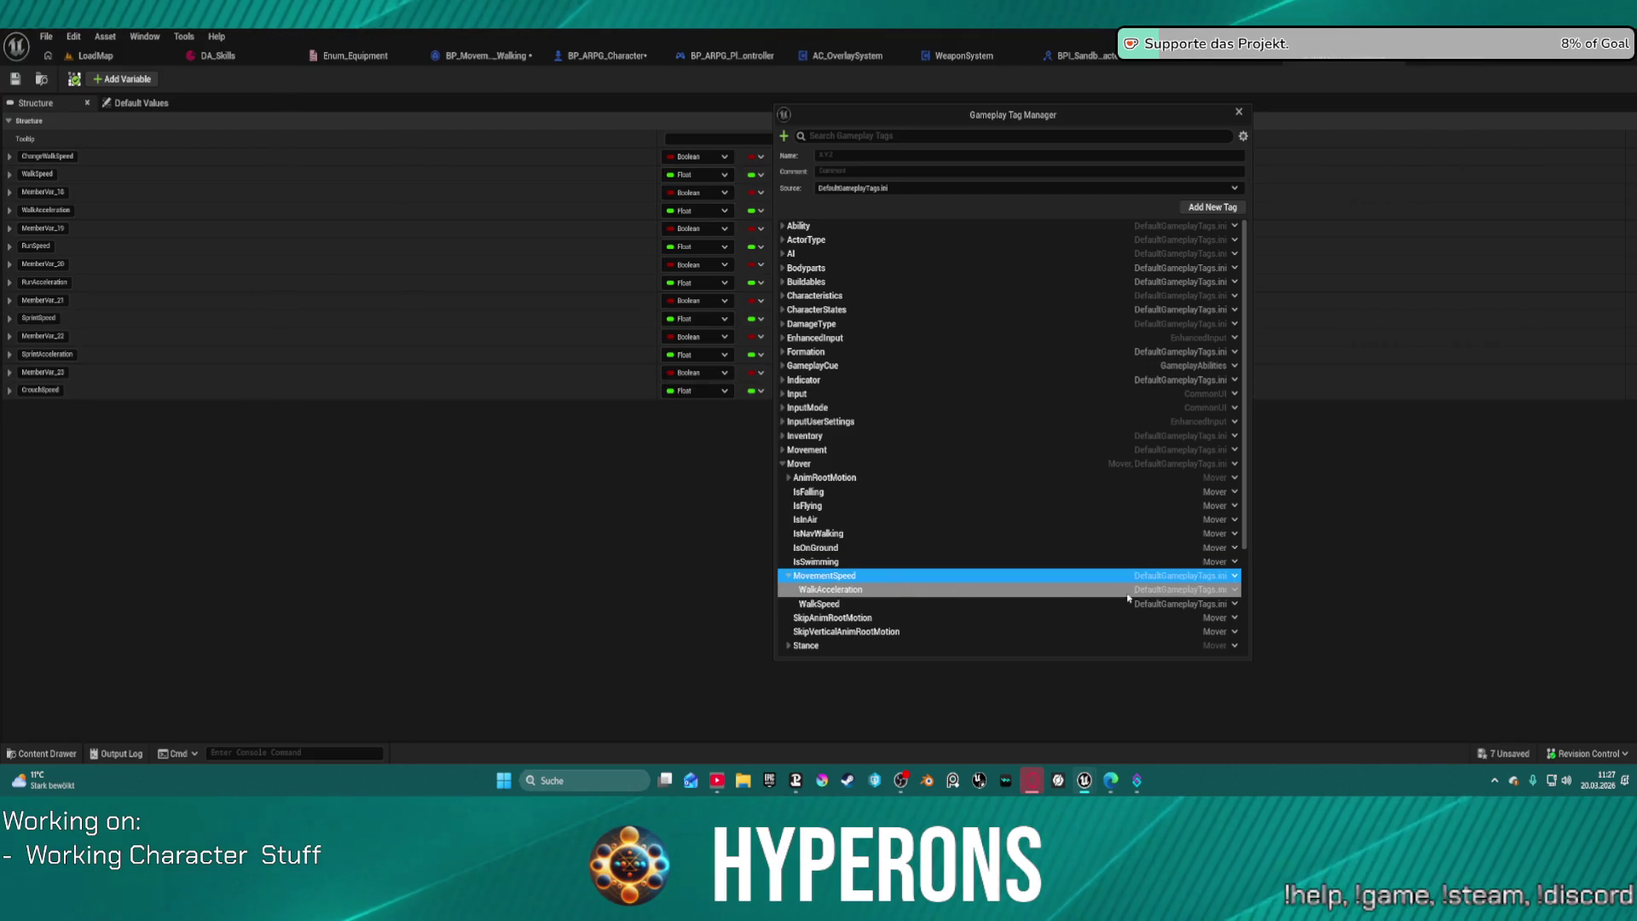
Step: Add the RunSpeed and RunAcceleration tags under Mover.MovementSpeed
{"action": "left_click", "coordinate": [1235, 575]}
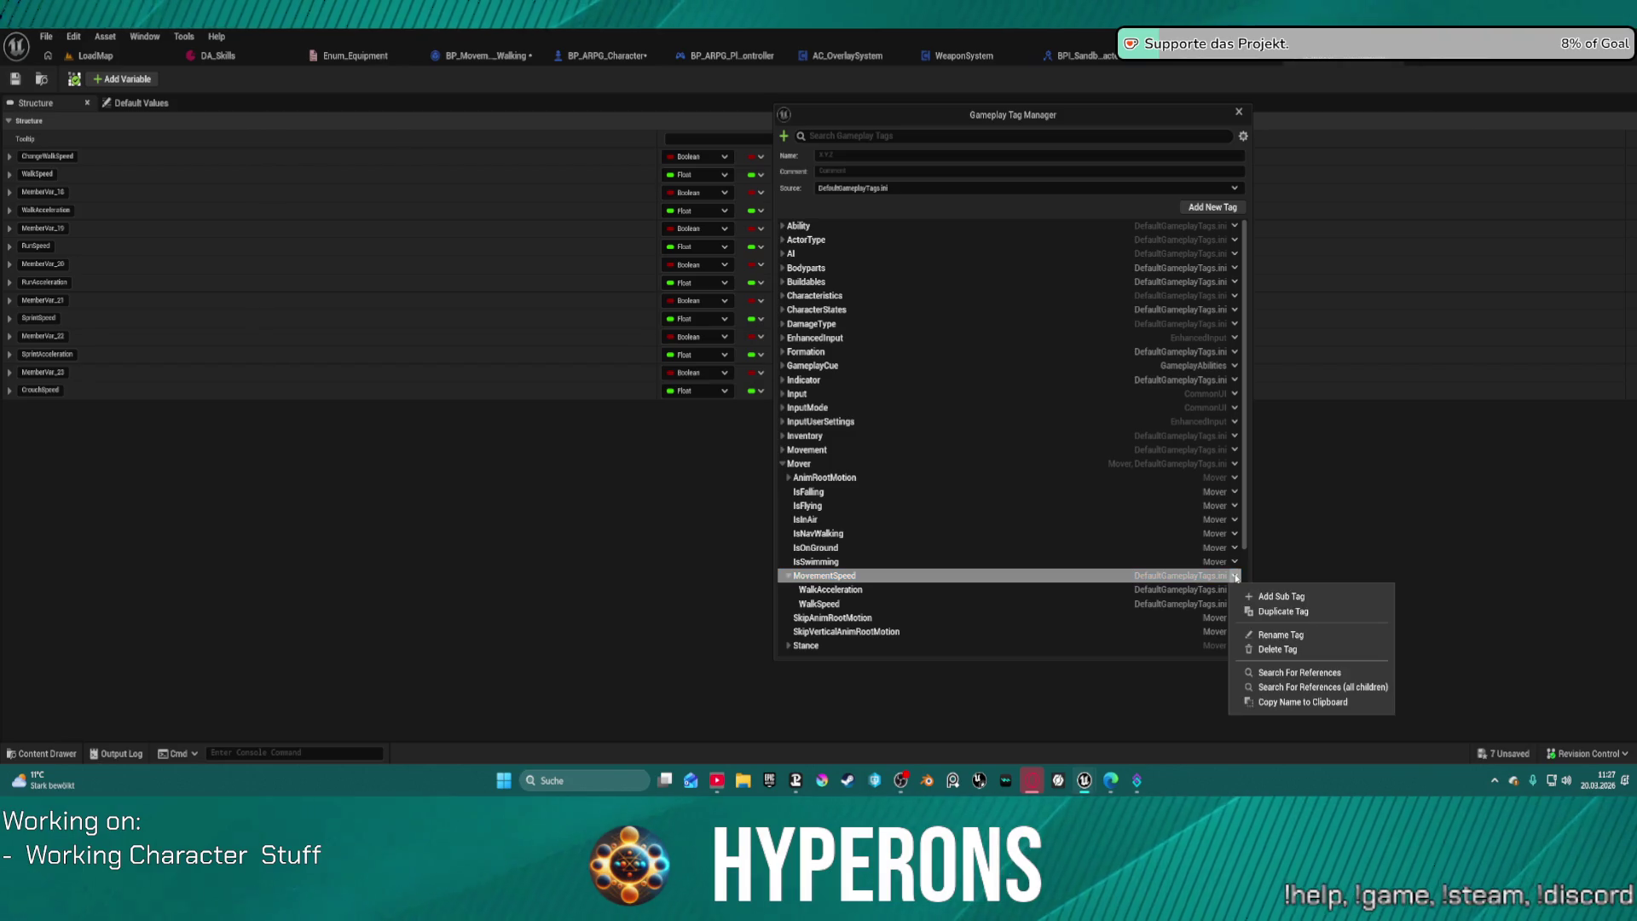
{"action": "left_click", "coordinate": [1277, 597]}
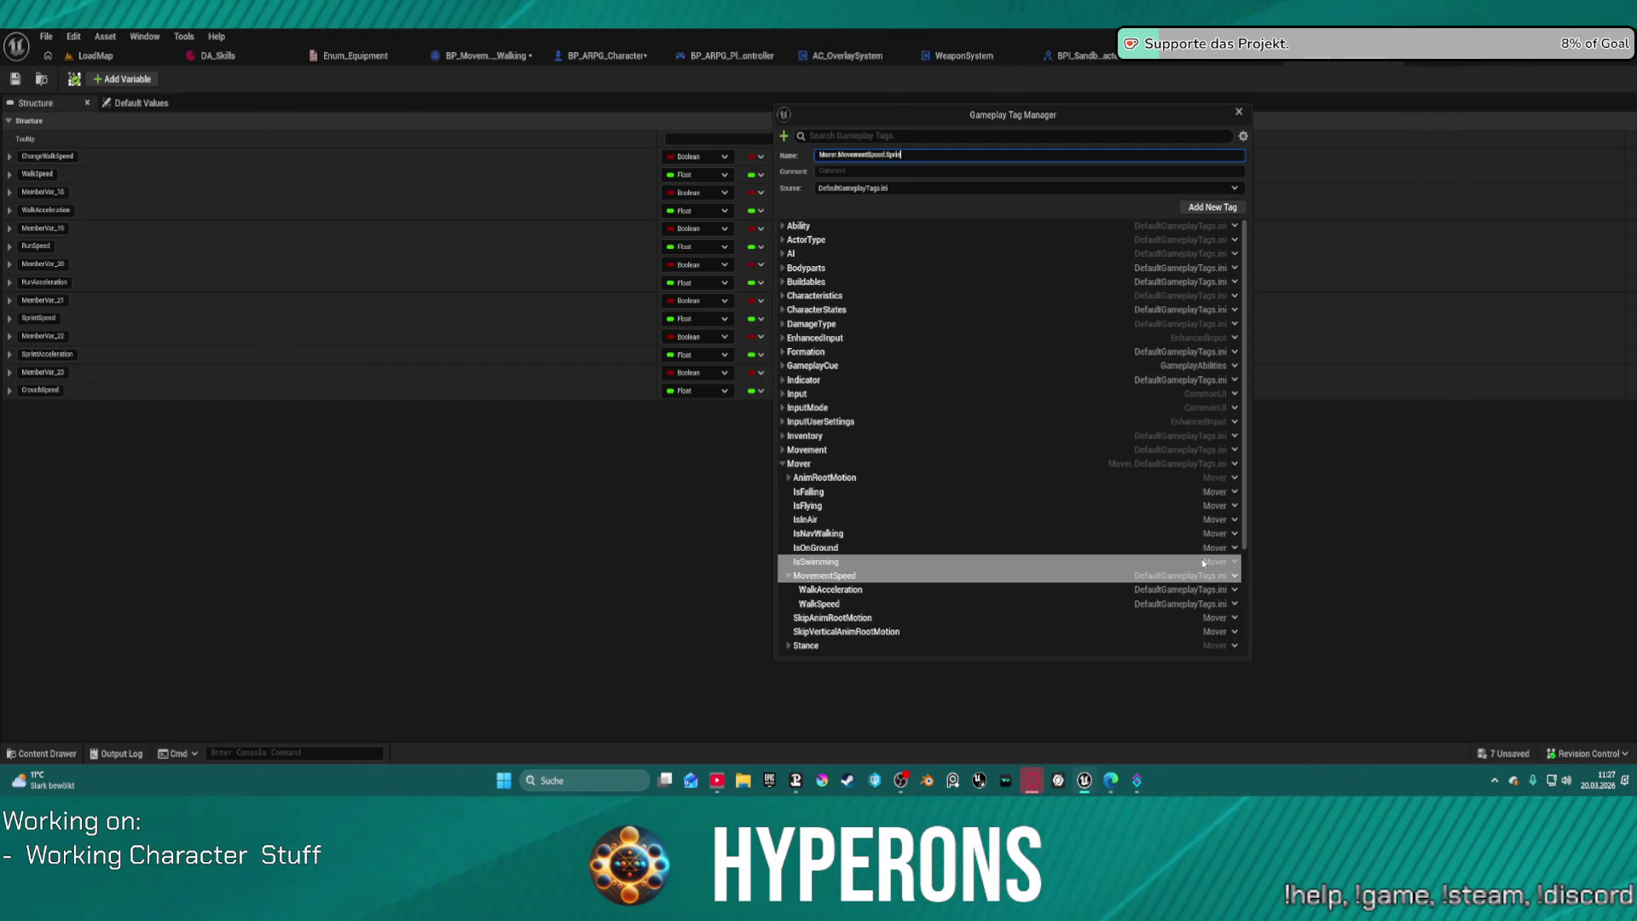
{"action": "key", "text": "BackSpace"}
{"action": "key", "text": "BackSpace"}
{"action": "type", "text": "RunSpeed"}
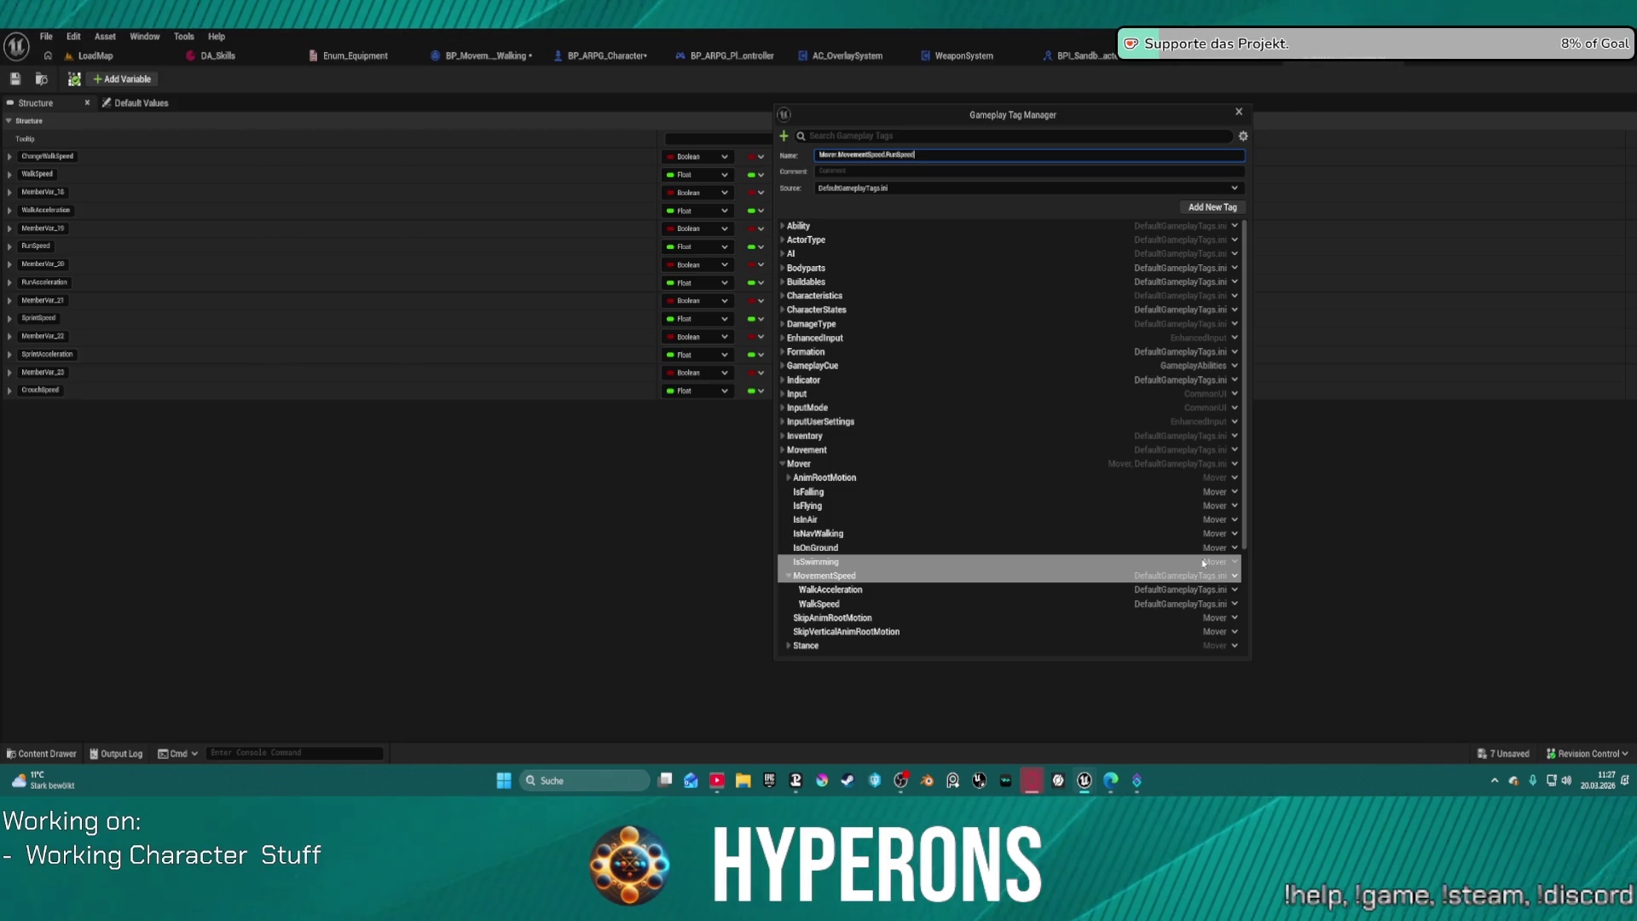
{"action": "key", "text": "Return"}
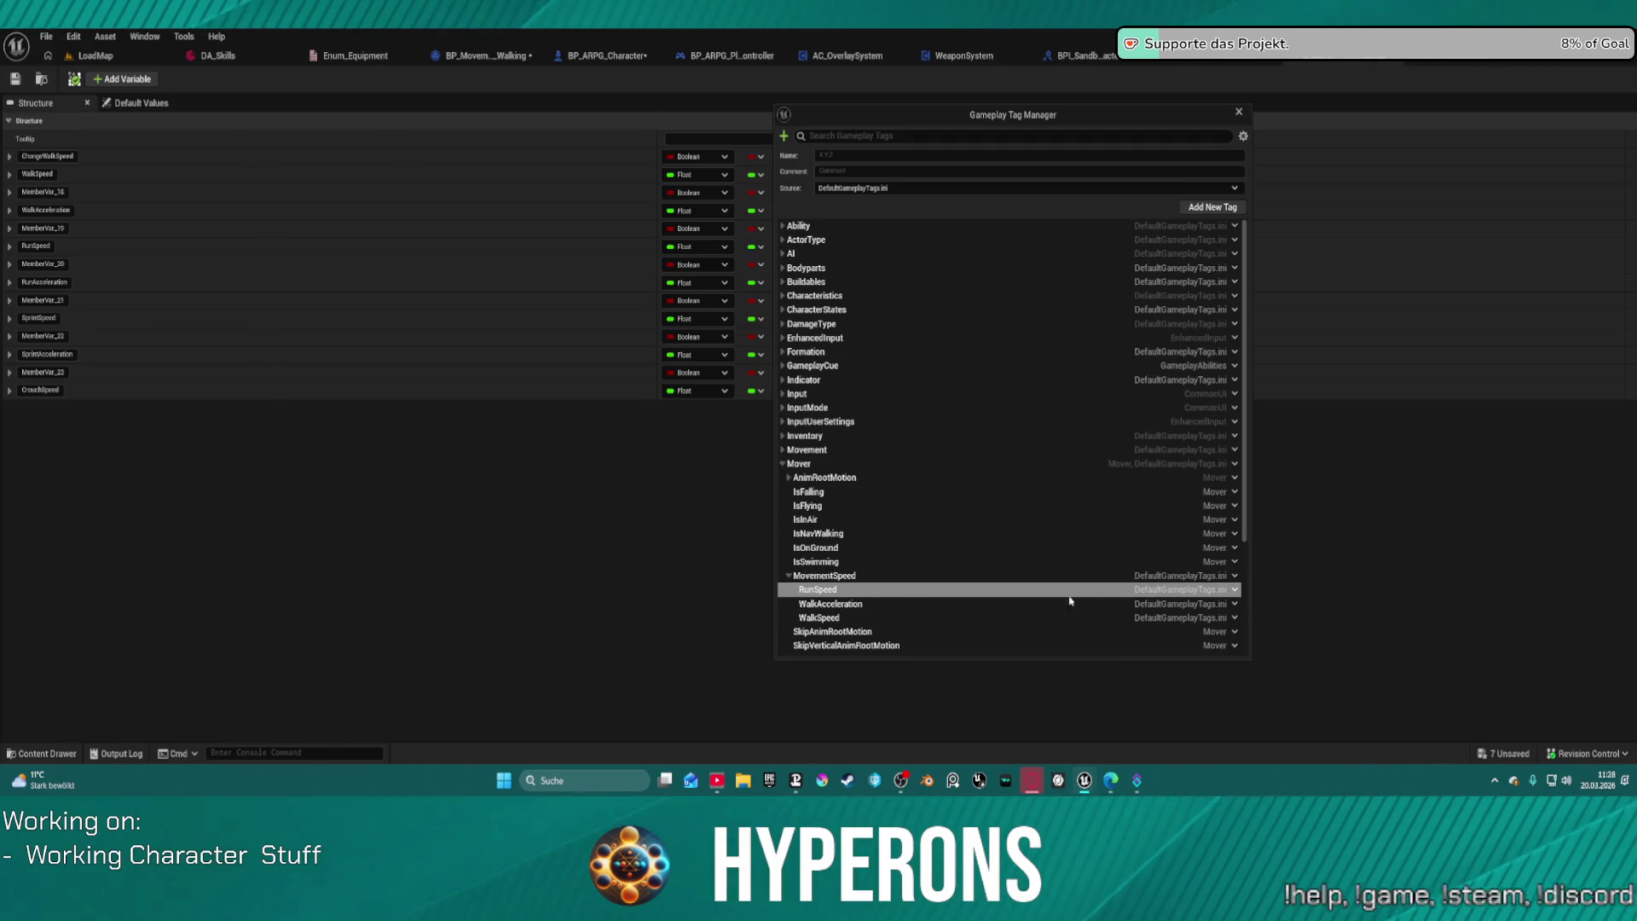
{"action": "left_click", "coordinate": [1235, 589]}
{"action": "left_click", "coordinate": [1270, 621]}
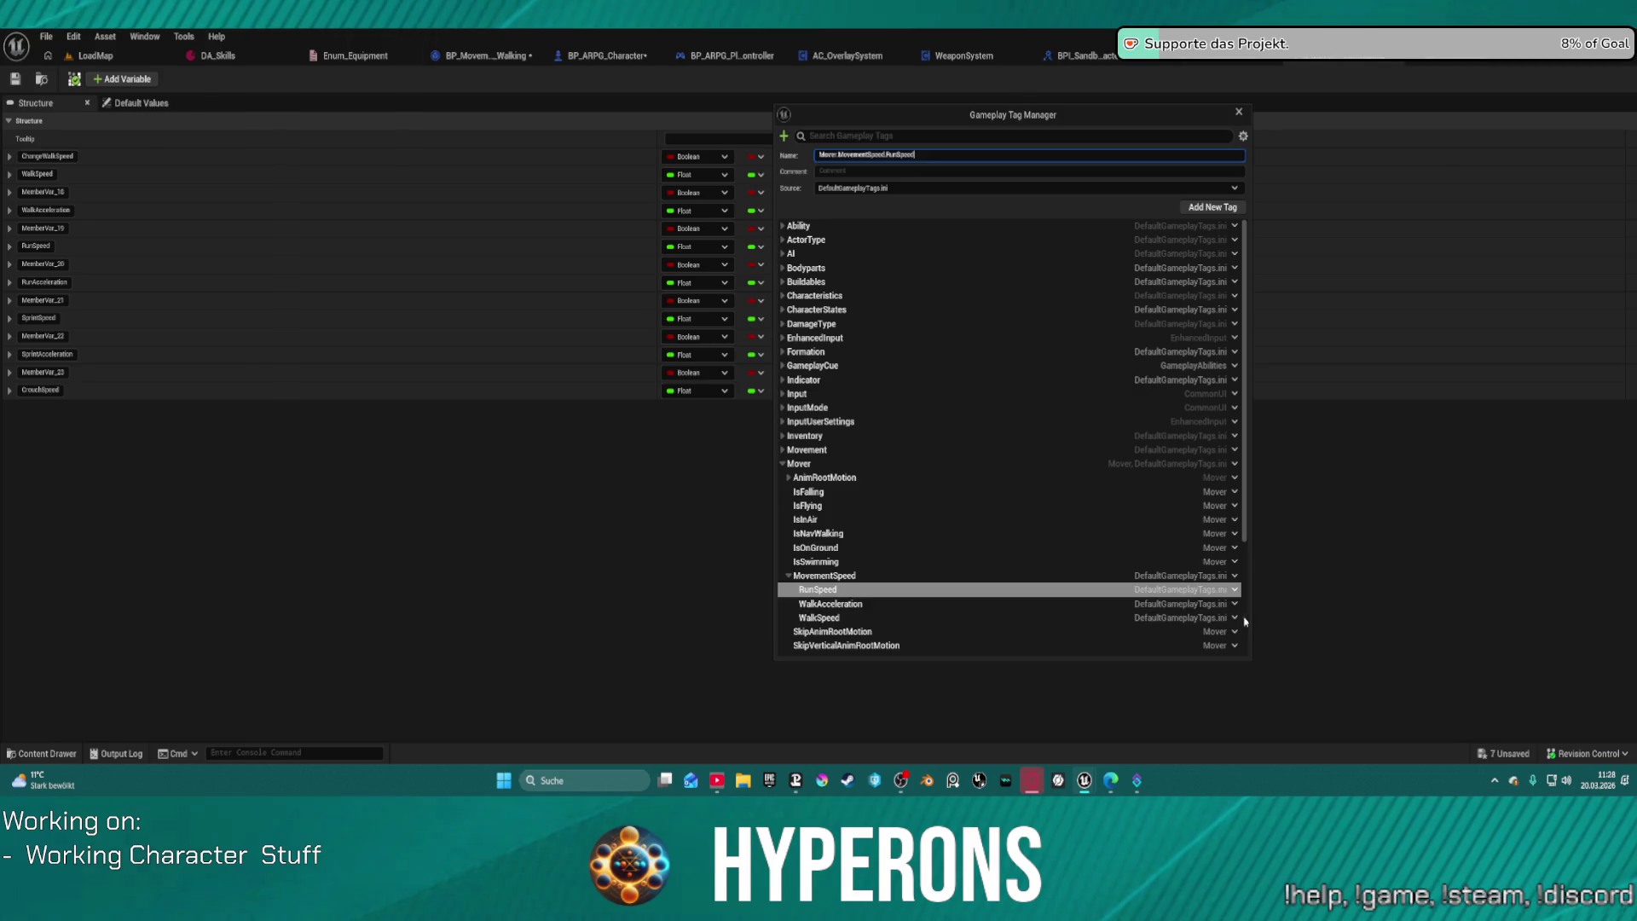
{"action": "left_click", "coordinate": [938, 156]}
{"action": "key", "text": "BackSpace"}
{"action": "key", "text": "BackSpace"}
{"action": "key", "text": "BackSpace"}
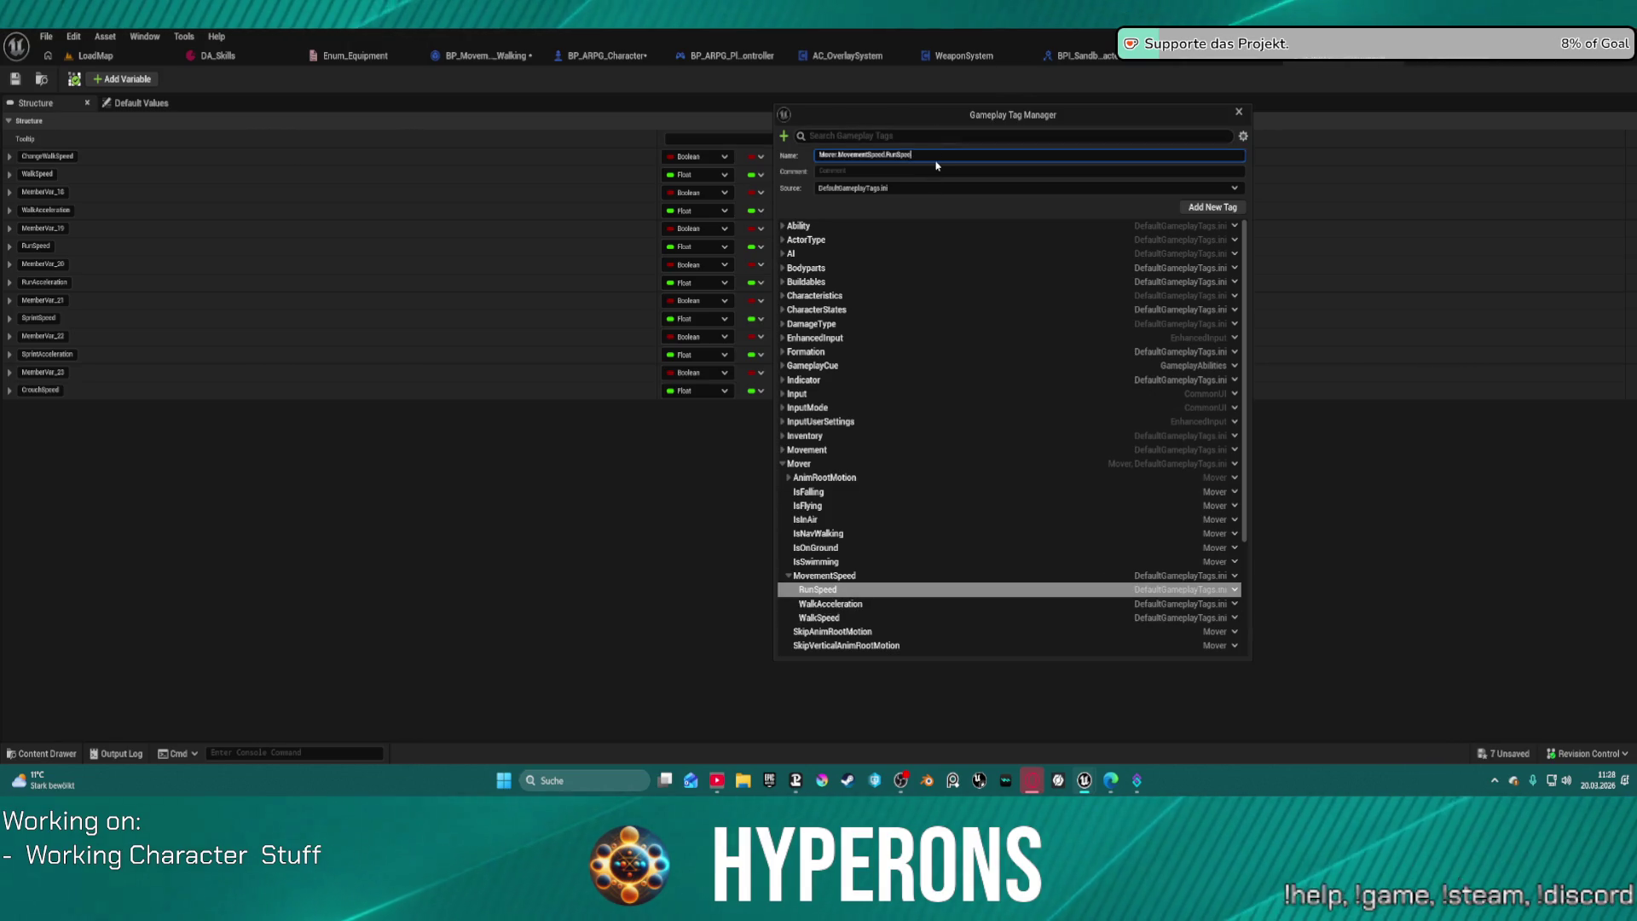
{"action": "type", "text": "Acel"}
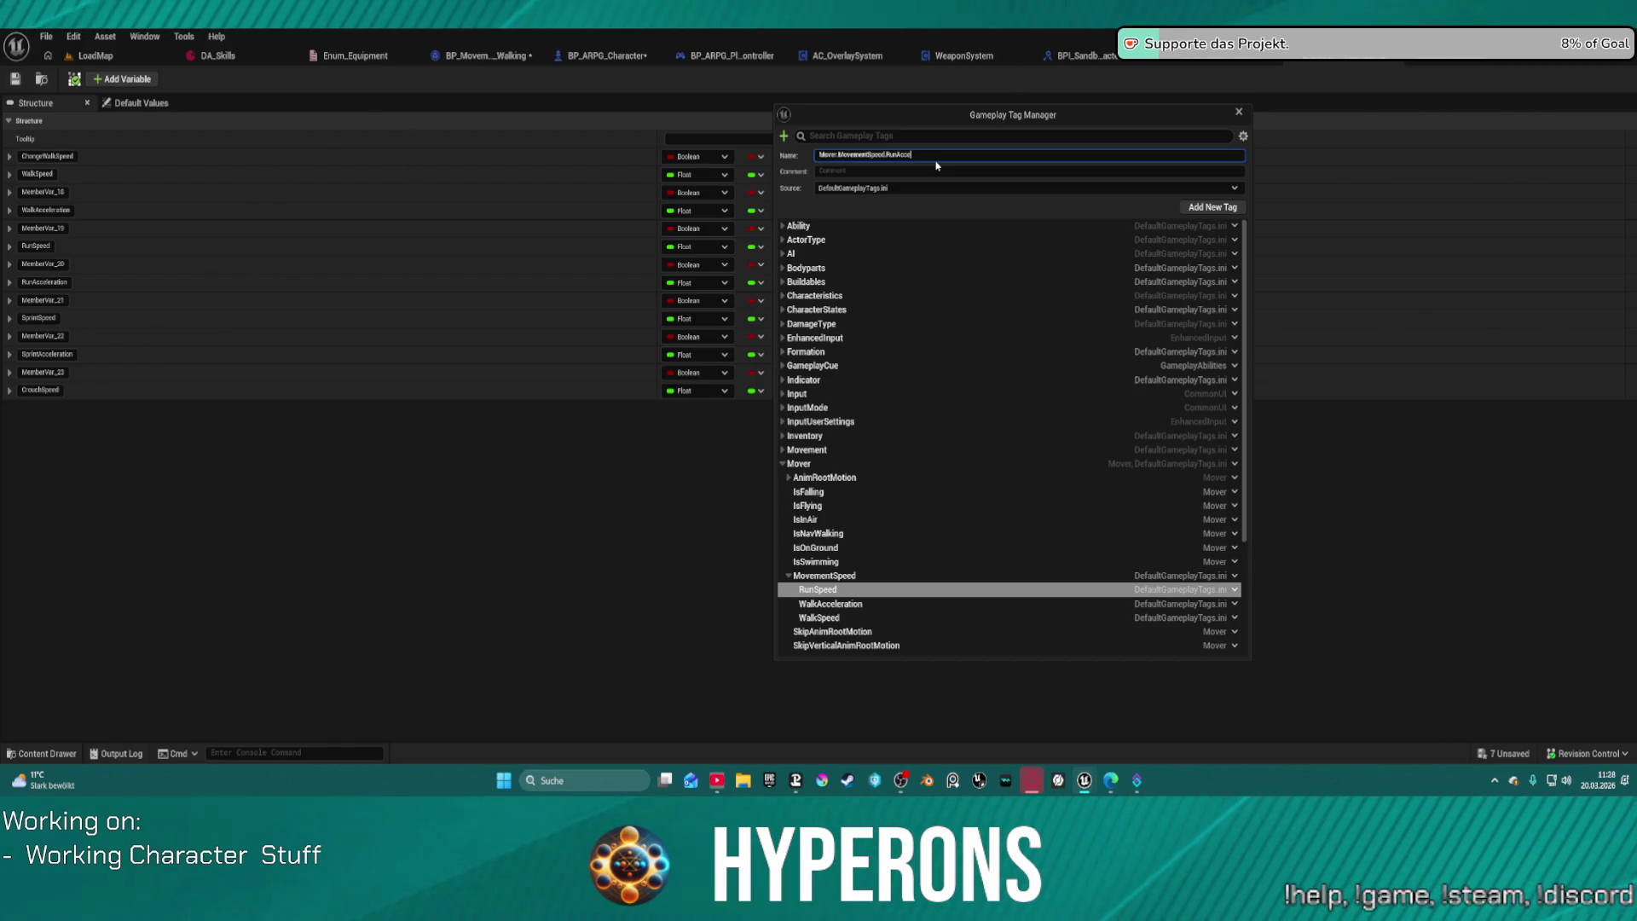
{"action": "type", "text": "eration"}
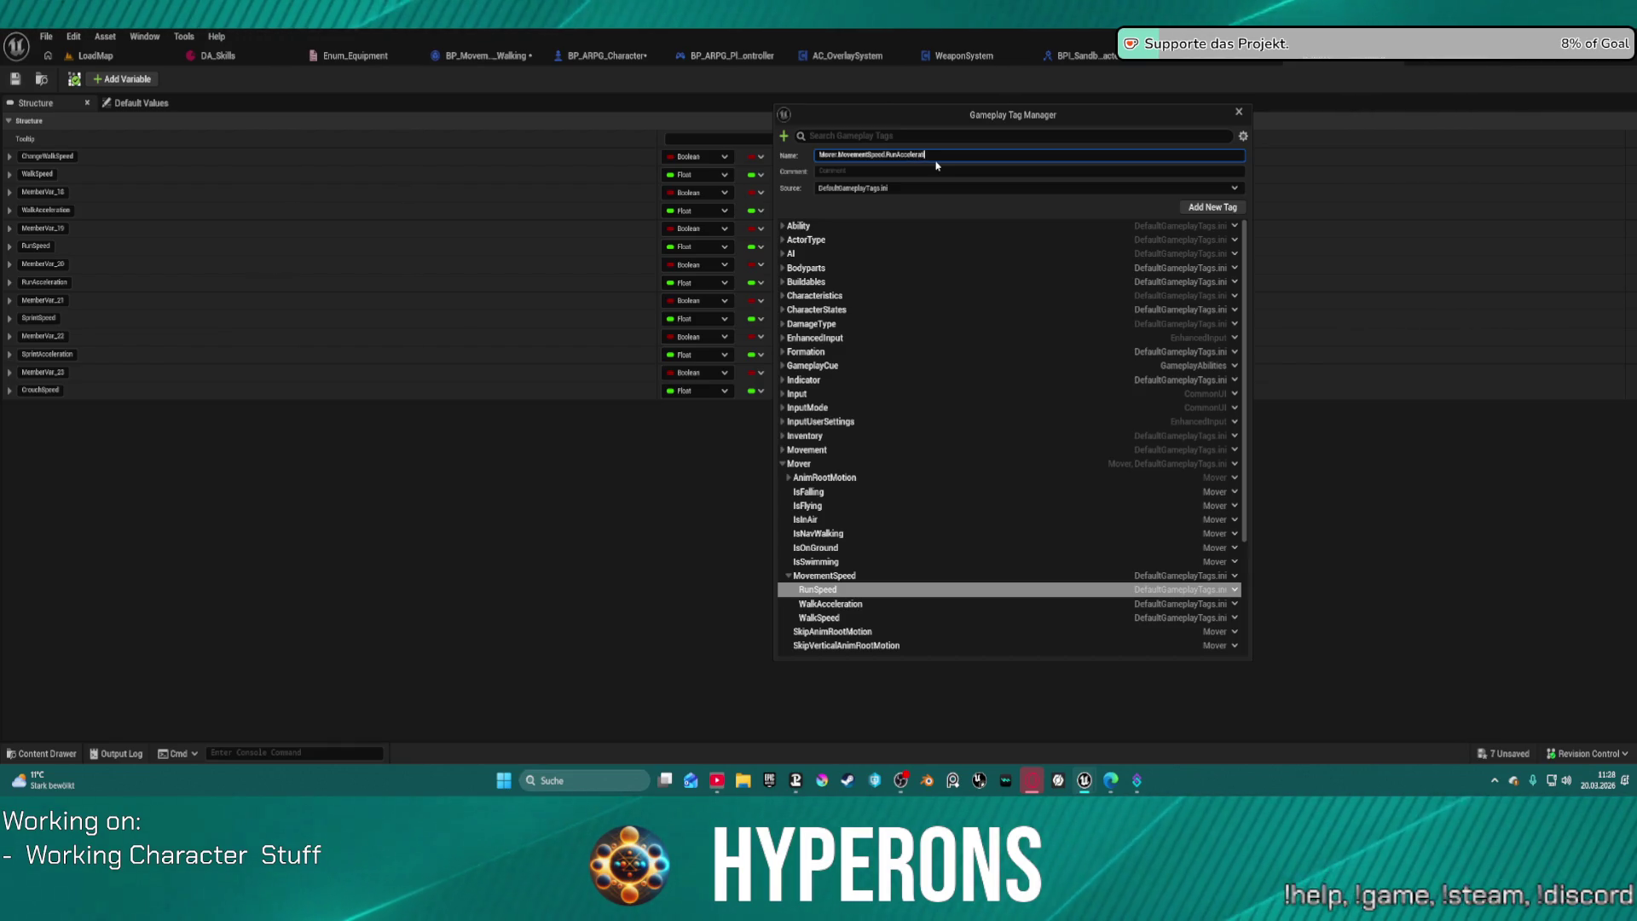
{"action": "key", "text": "Return"}
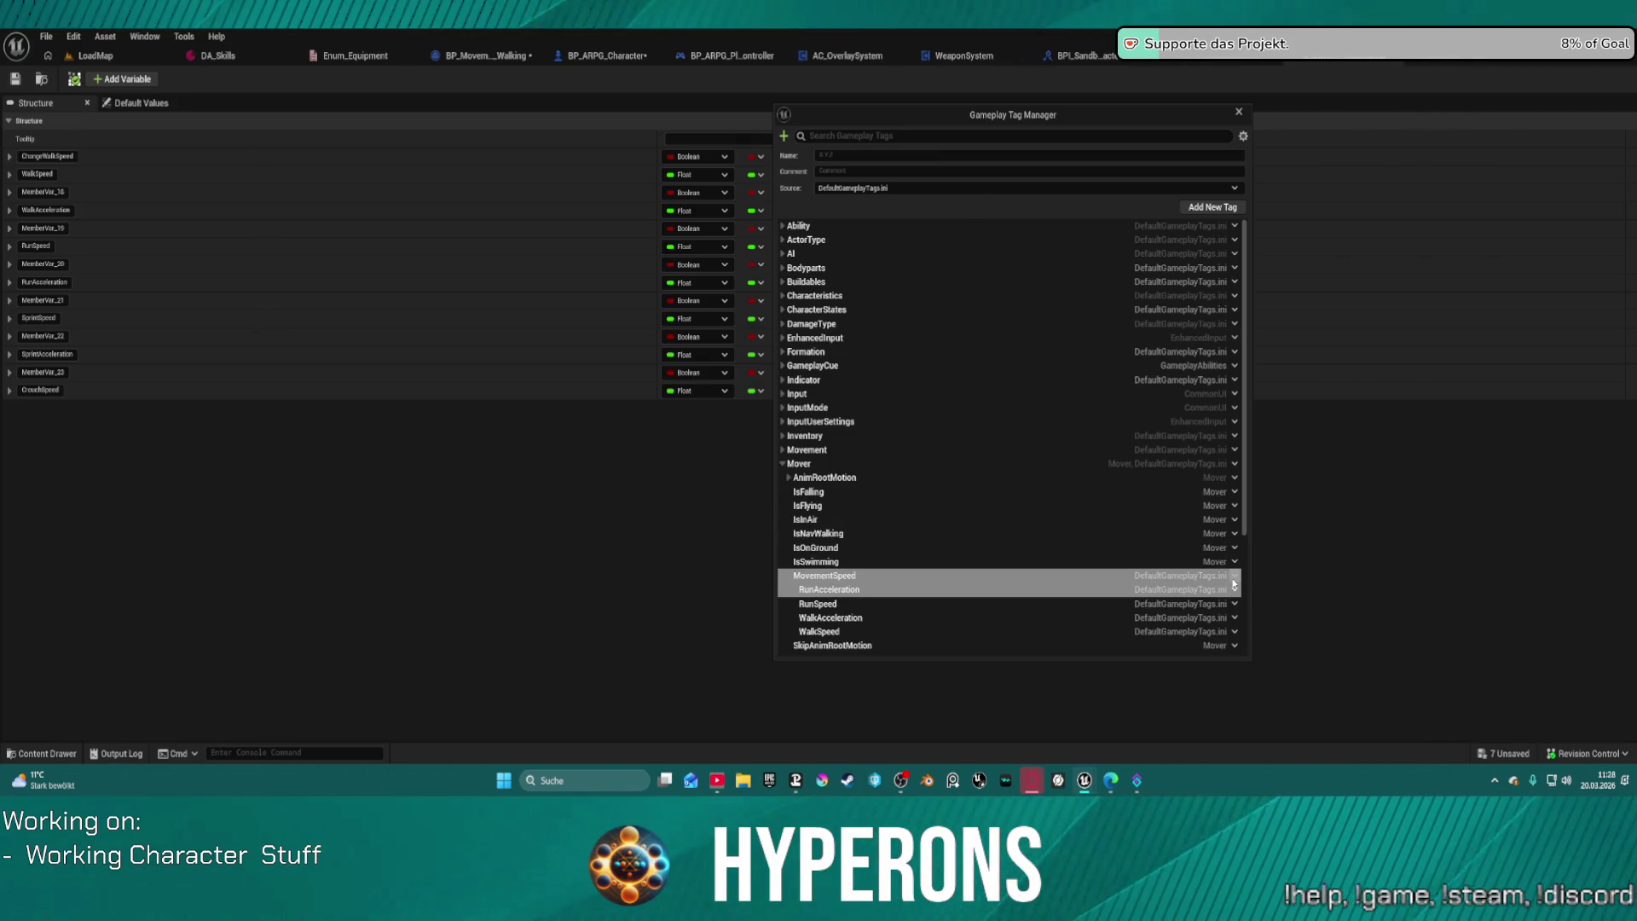
Step: Add the SprintSpeed and SprintAcceleration tags under Mover.MovementSpeed
{"action": "left_click", "coordinate": [1234, 590]}
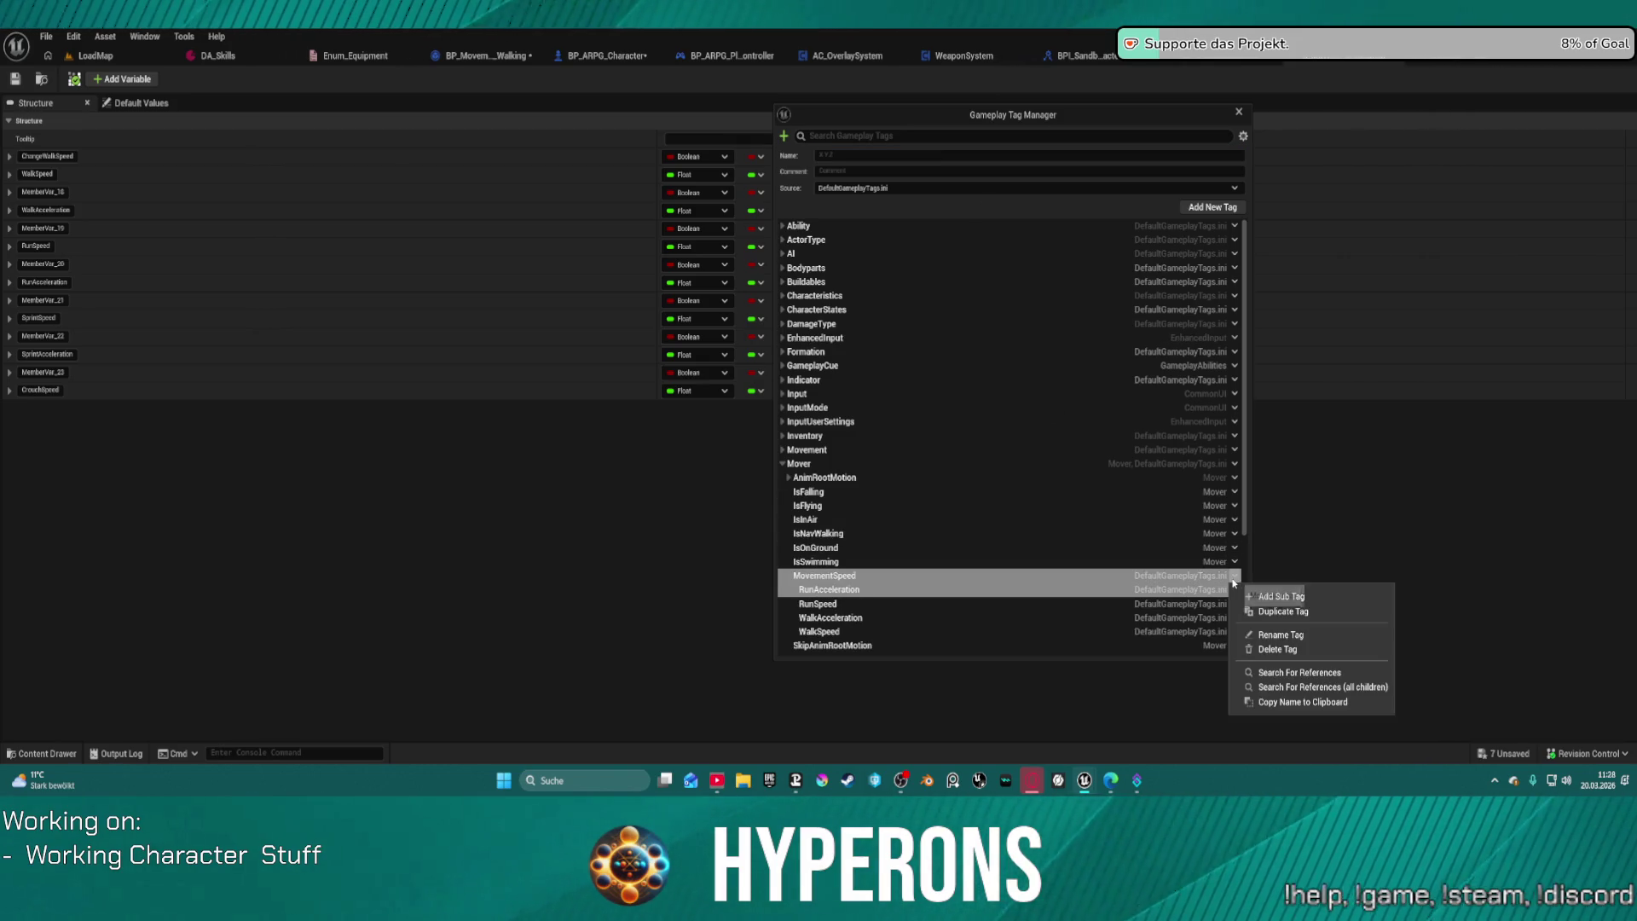
{"action": "left_click", "coordinate": [1281, 608]}
{"action": "type", "text": ".MovementSpeed."}
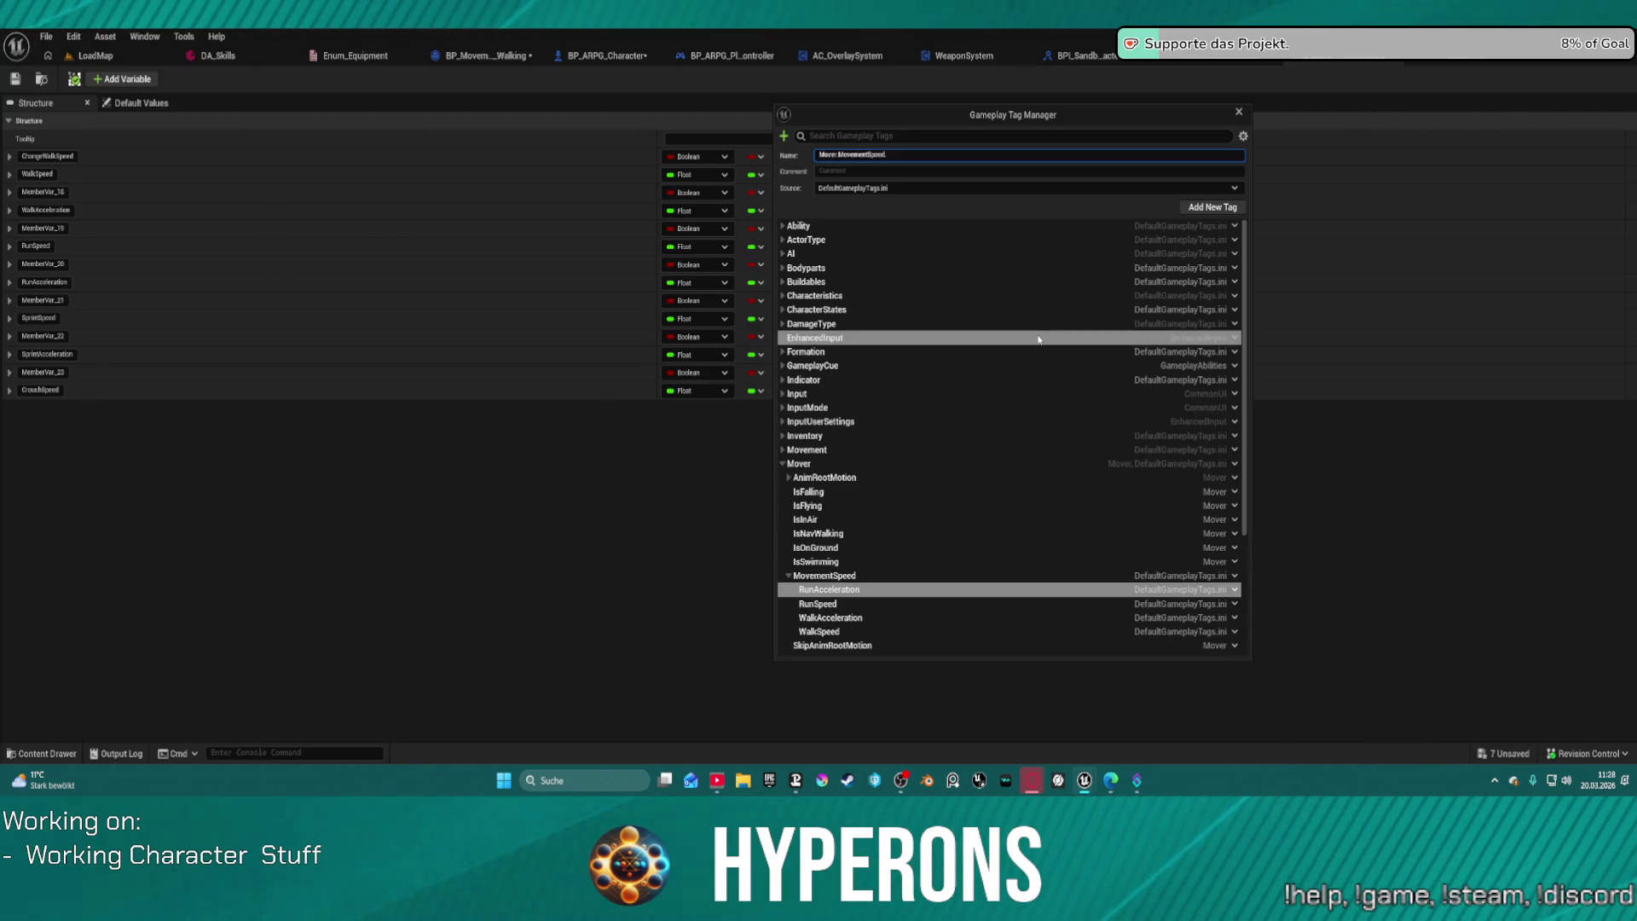
{"action": "type", "text": "Spr"}
{"action": "type", "text": "intSpeed"}
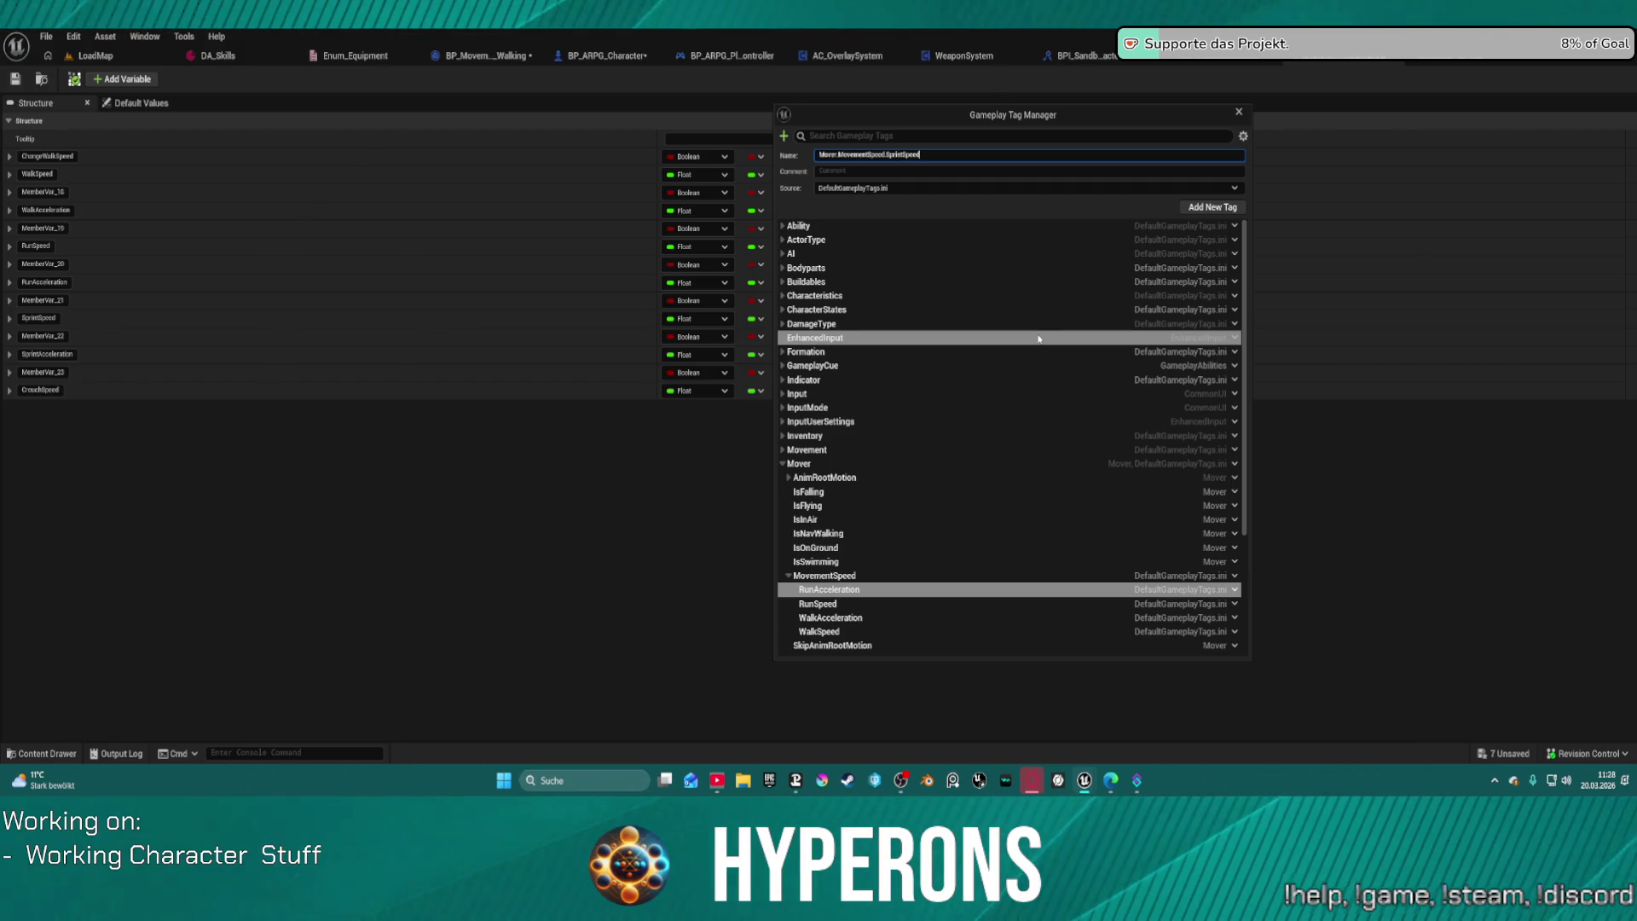
{"action": "key", "text": "Return"}
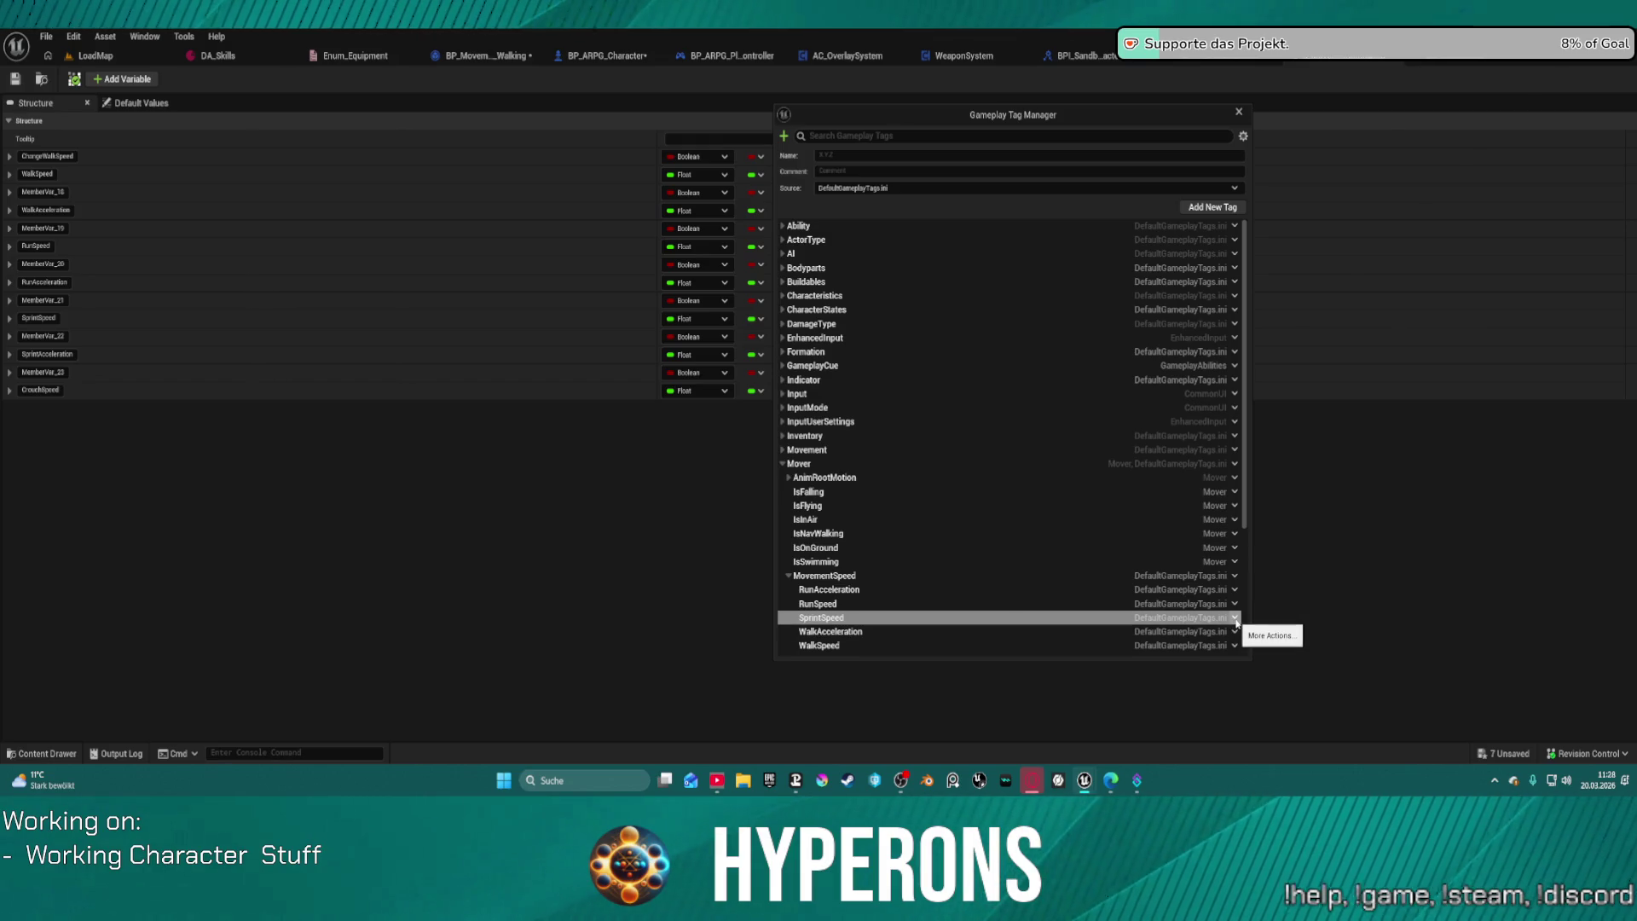
{"action": "left_click", "coordinate": [1236, 590]}
{"action": "left_click", "coordinate": [1270, 623]}
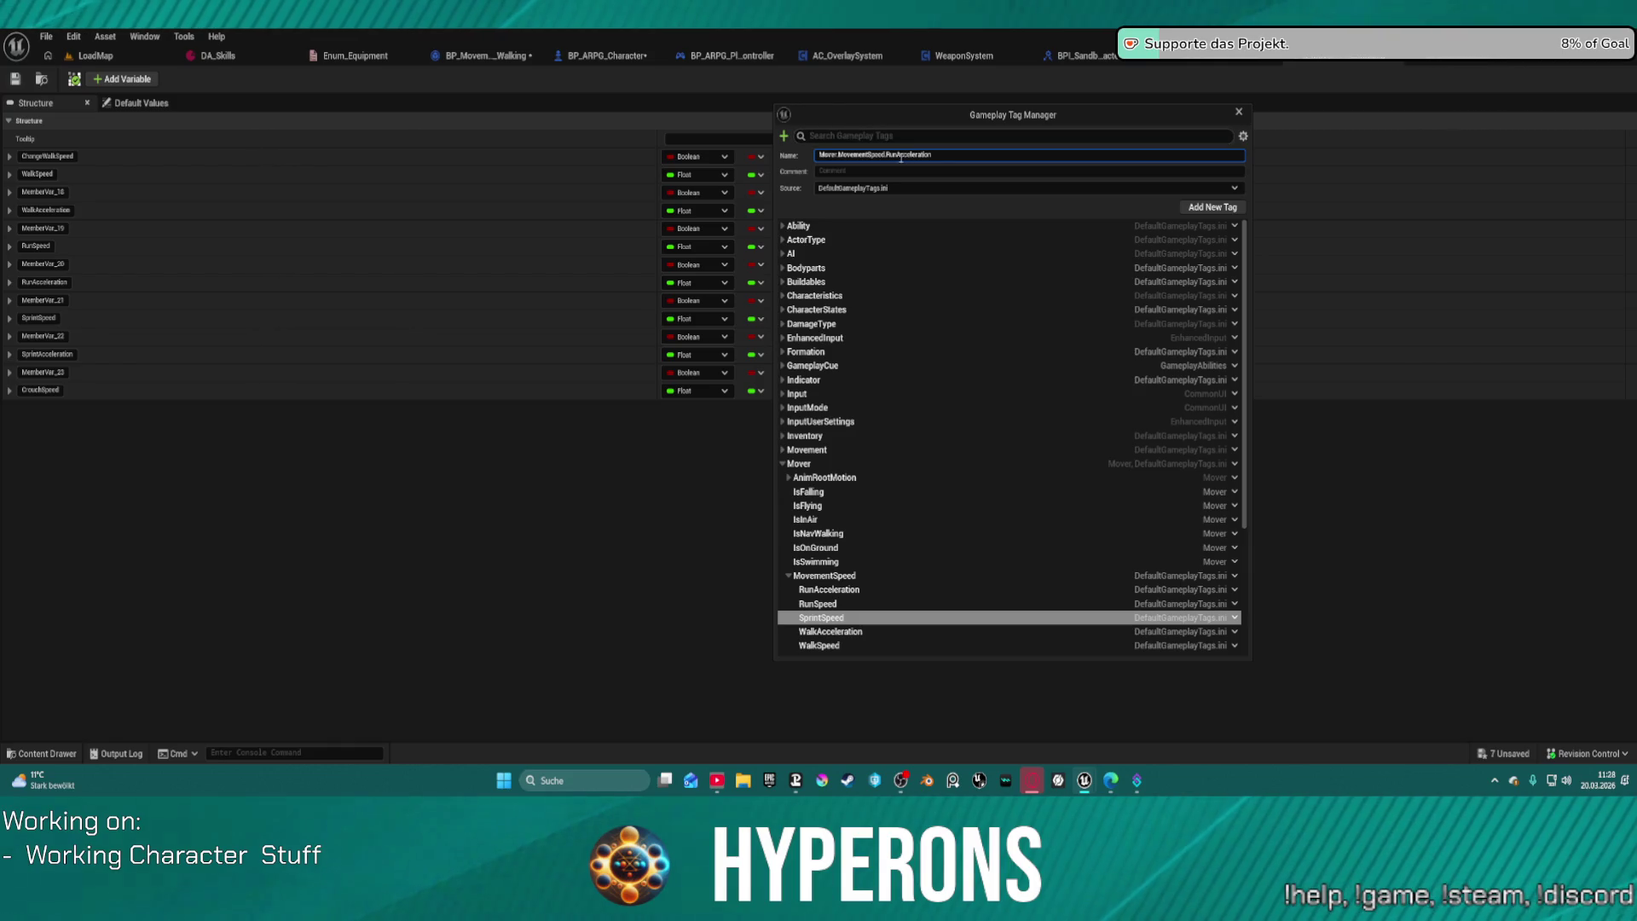
{"action": "left_click_drag", "start_coordinate": [897, 154], "coordinate": [887, 154]}
{"action": "key", "text": "BackSpace"}
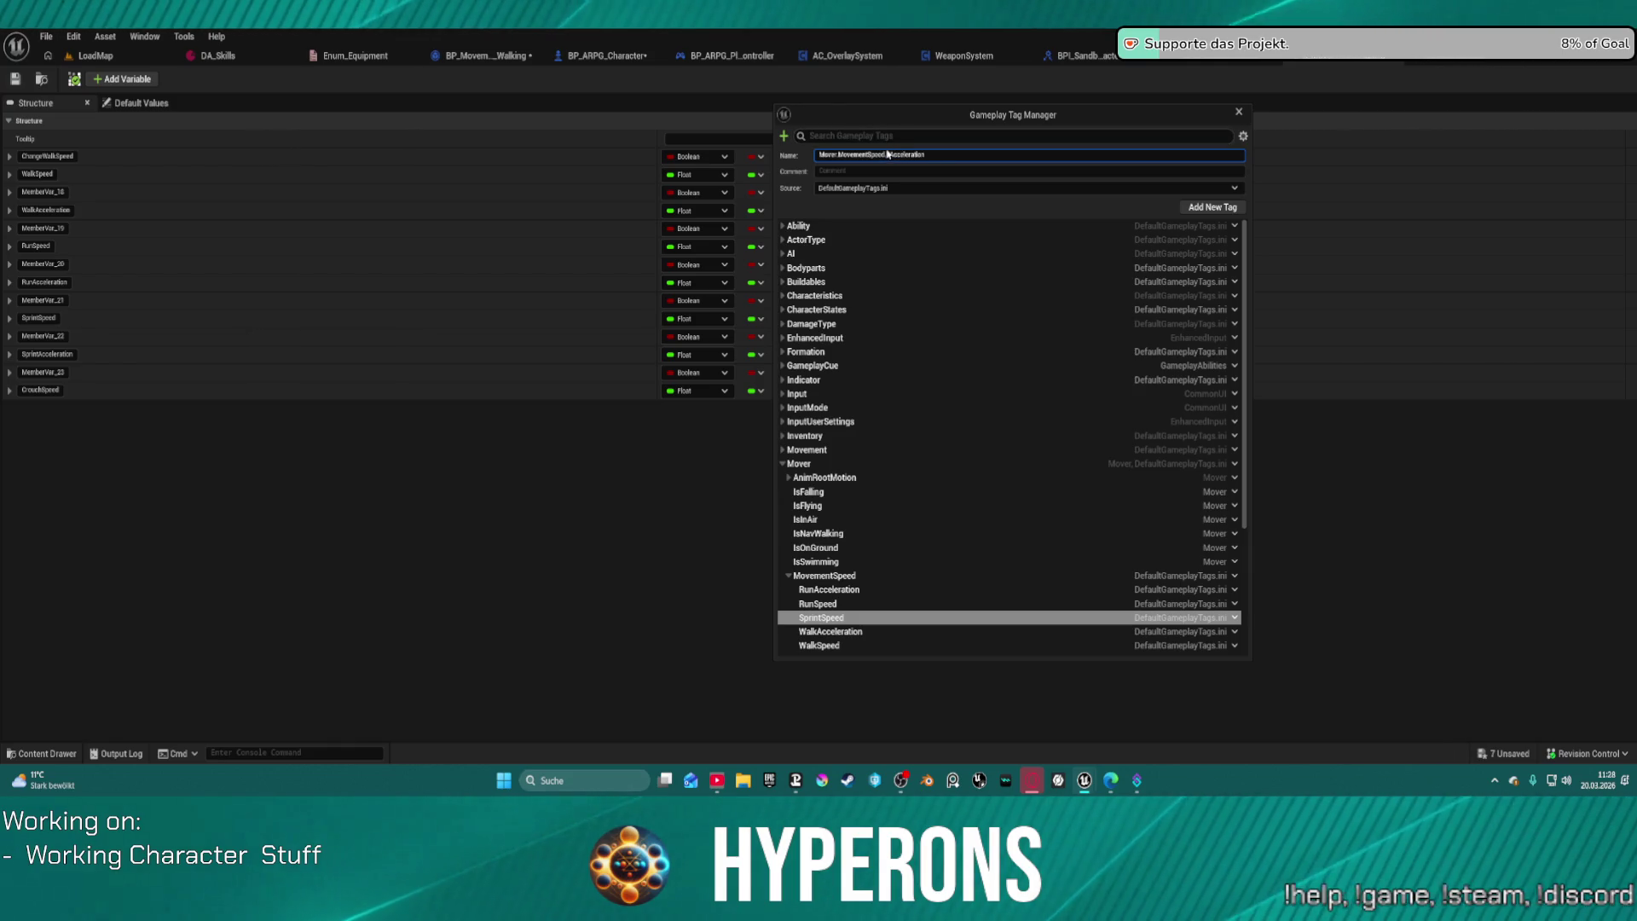
{"action": "type", "text": "Sprint"}
{"action": "key", "text": "Return"}
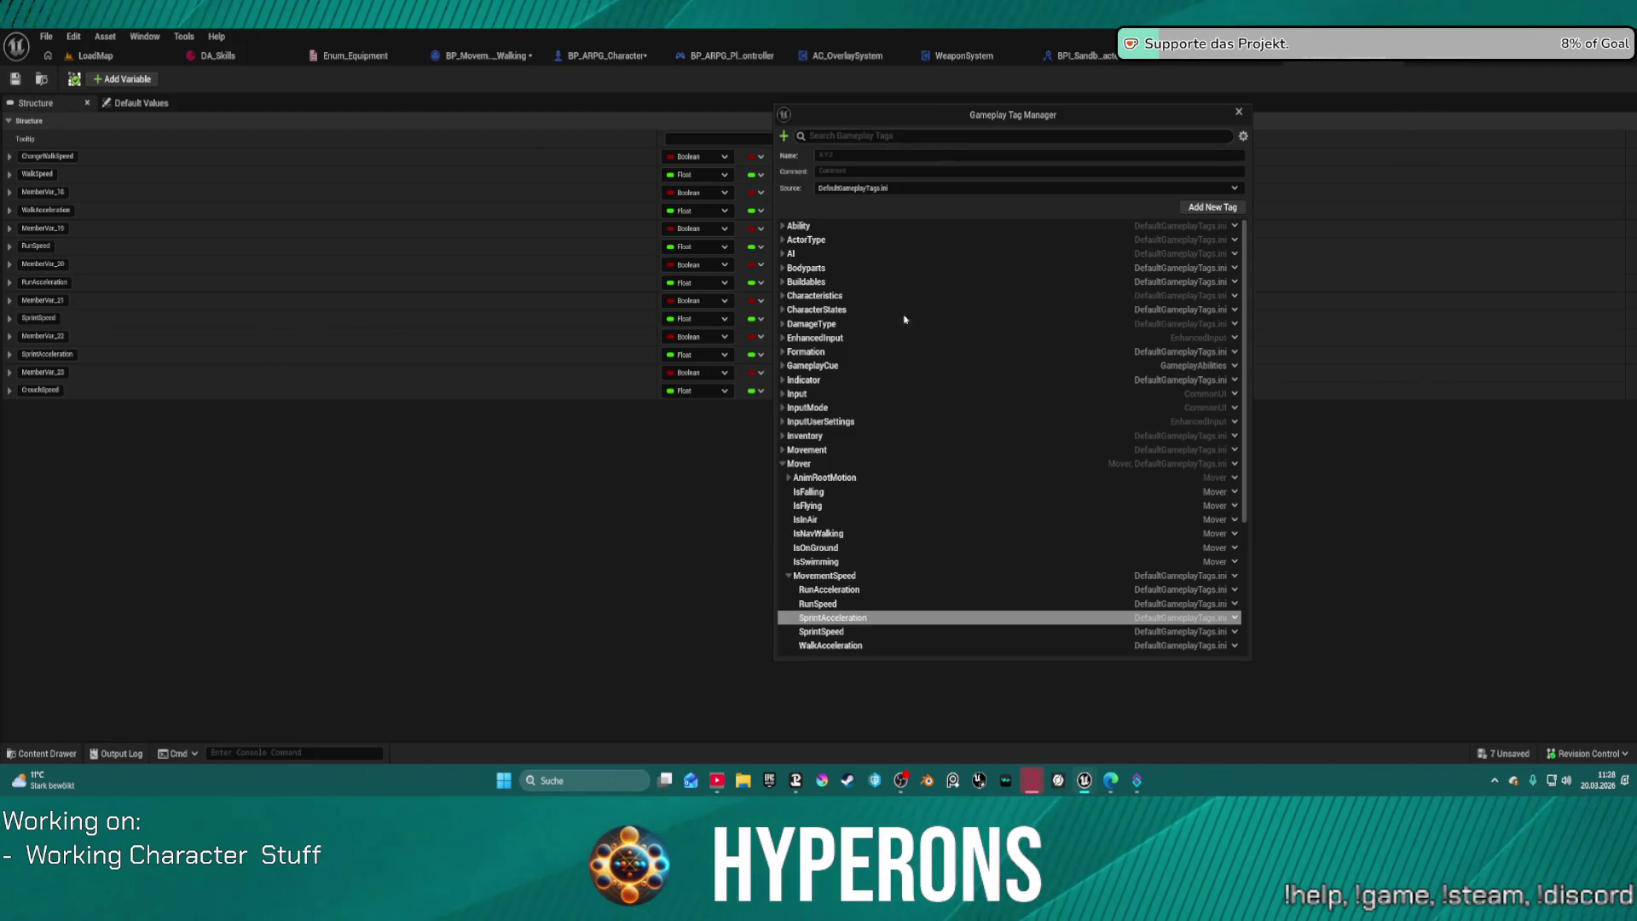
Step: Duplicate SprintSpeed to create the CrouchSpeed tag
{"action": "left_click", "coordinate": [1236, 618]}
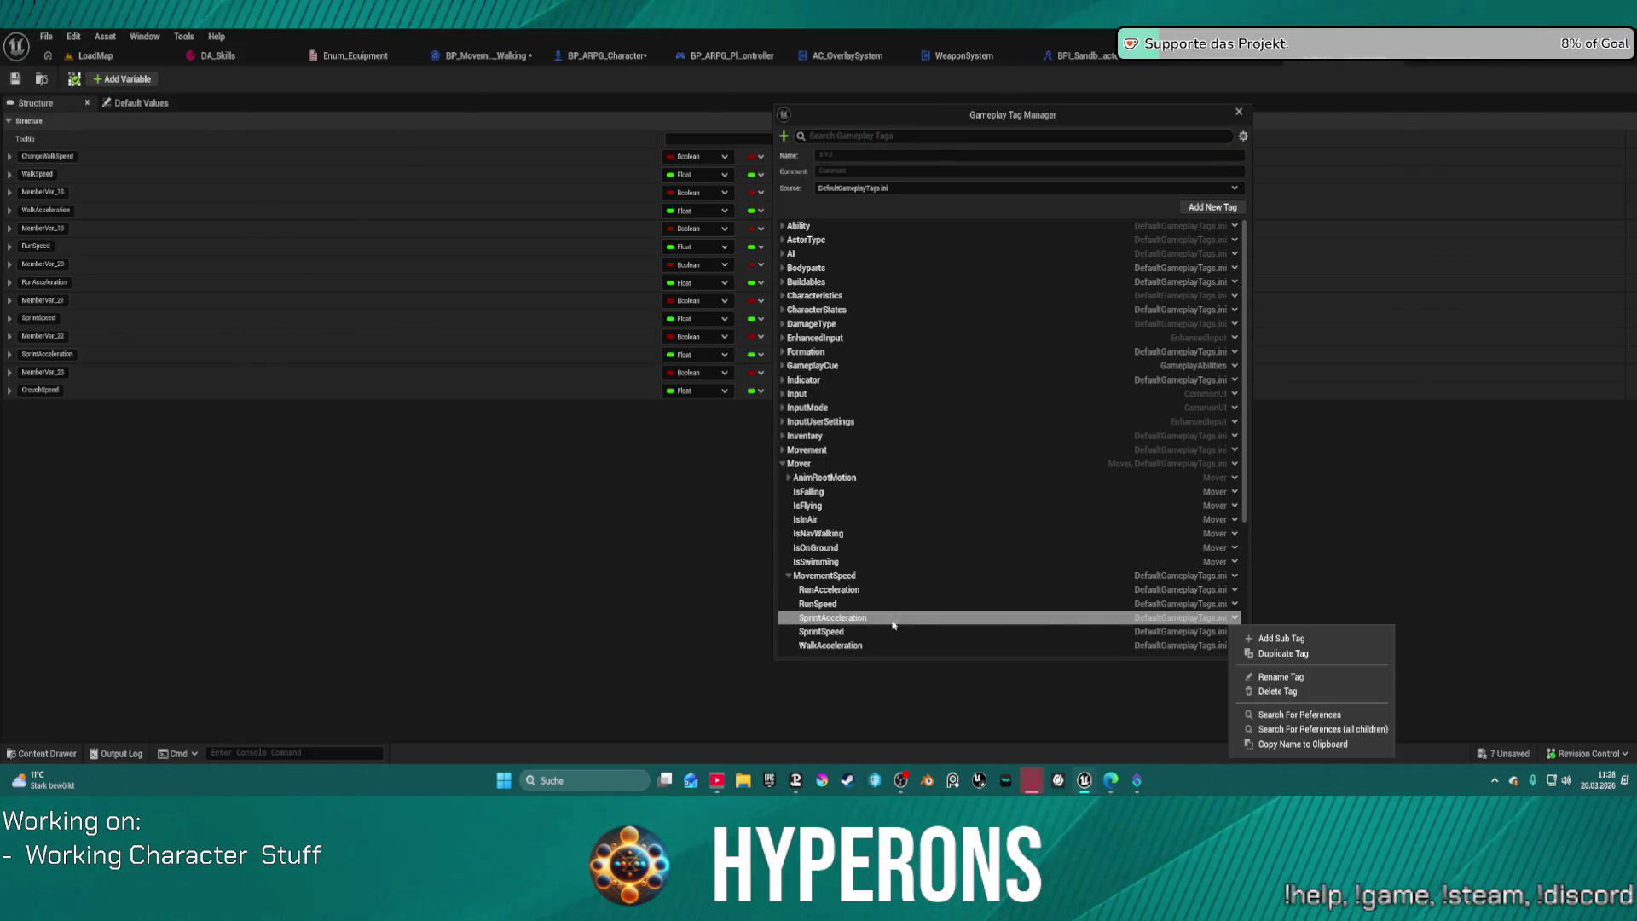
{"action": "left_click", "coordinate": [837, 633]}
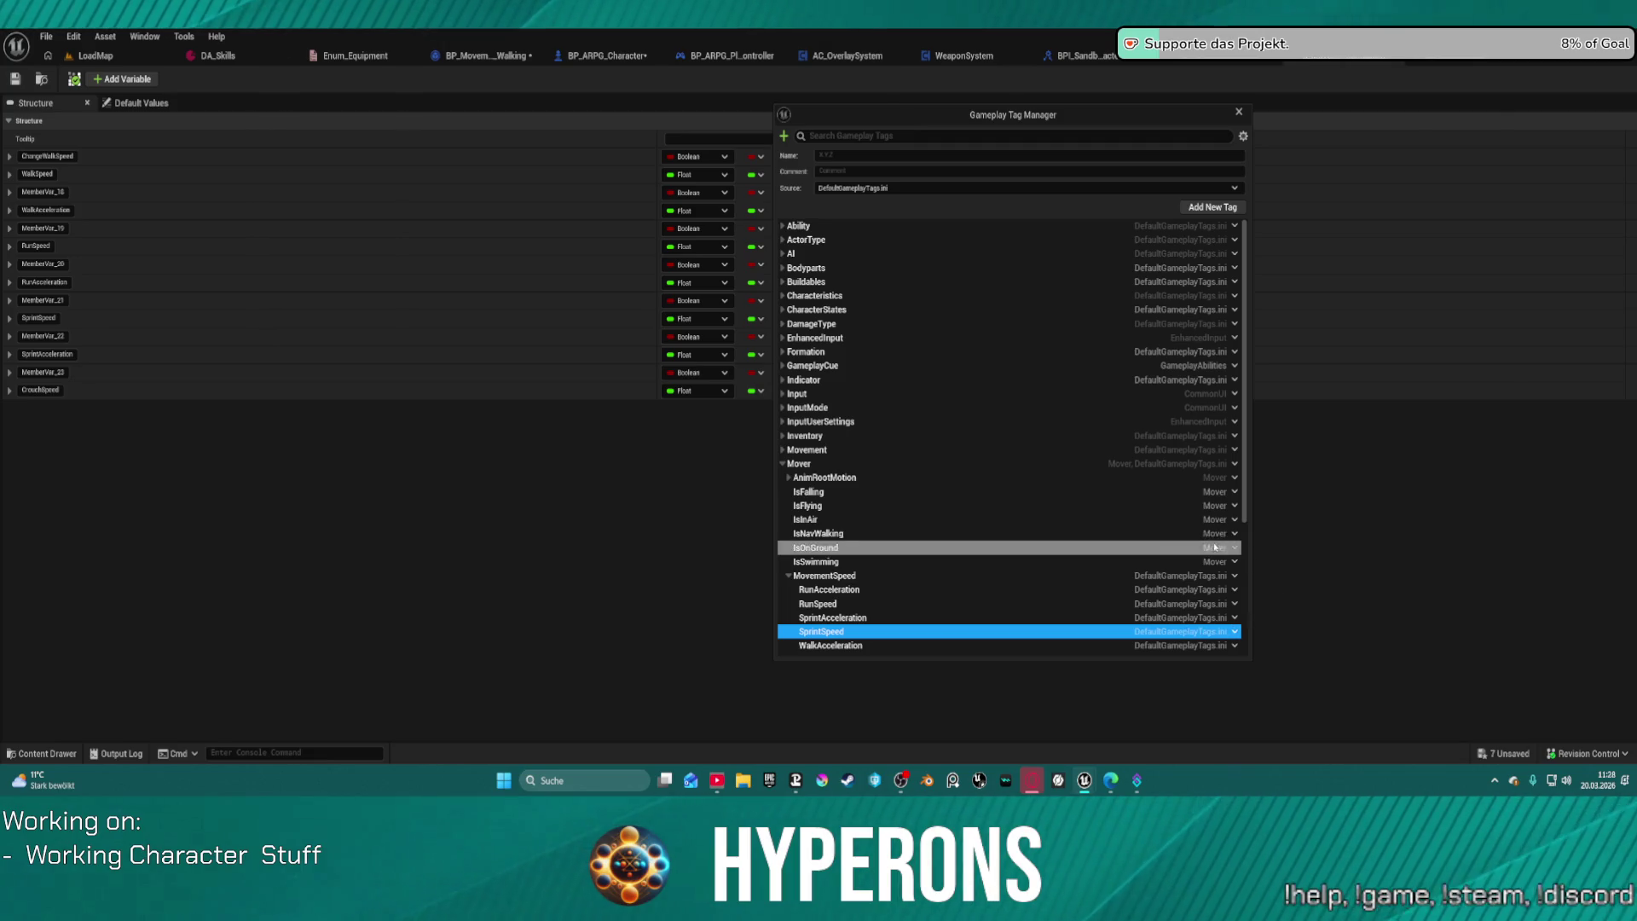
{"action": "left_click", "coordinate": [1235, 631]}
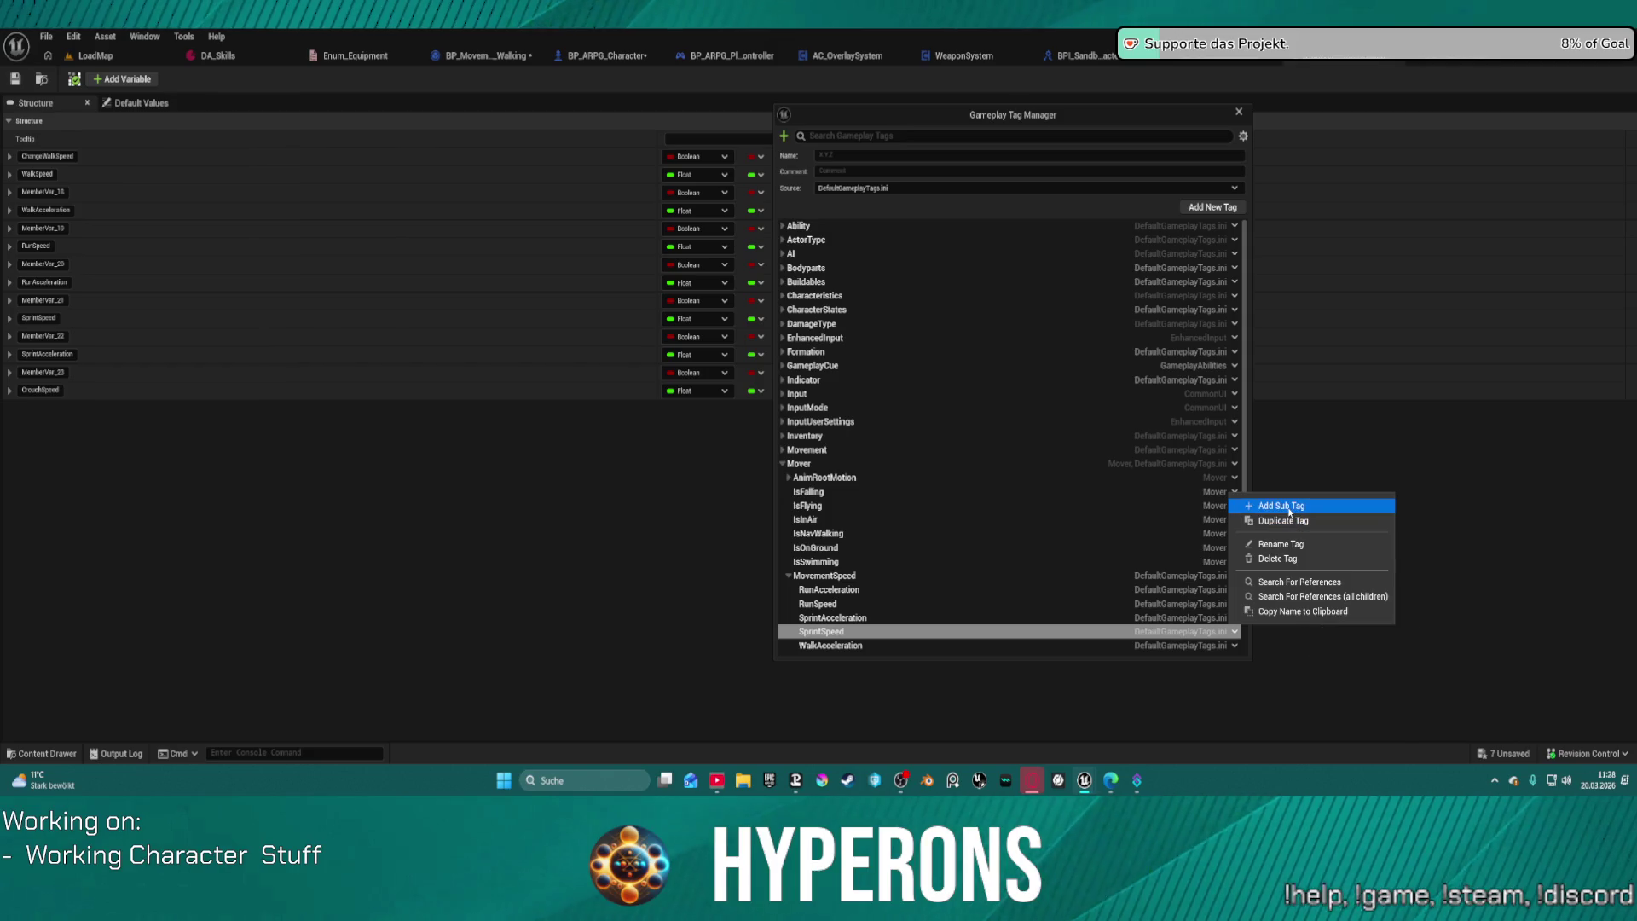
{"action": "left_click", "coordinate": [1295, 520]}
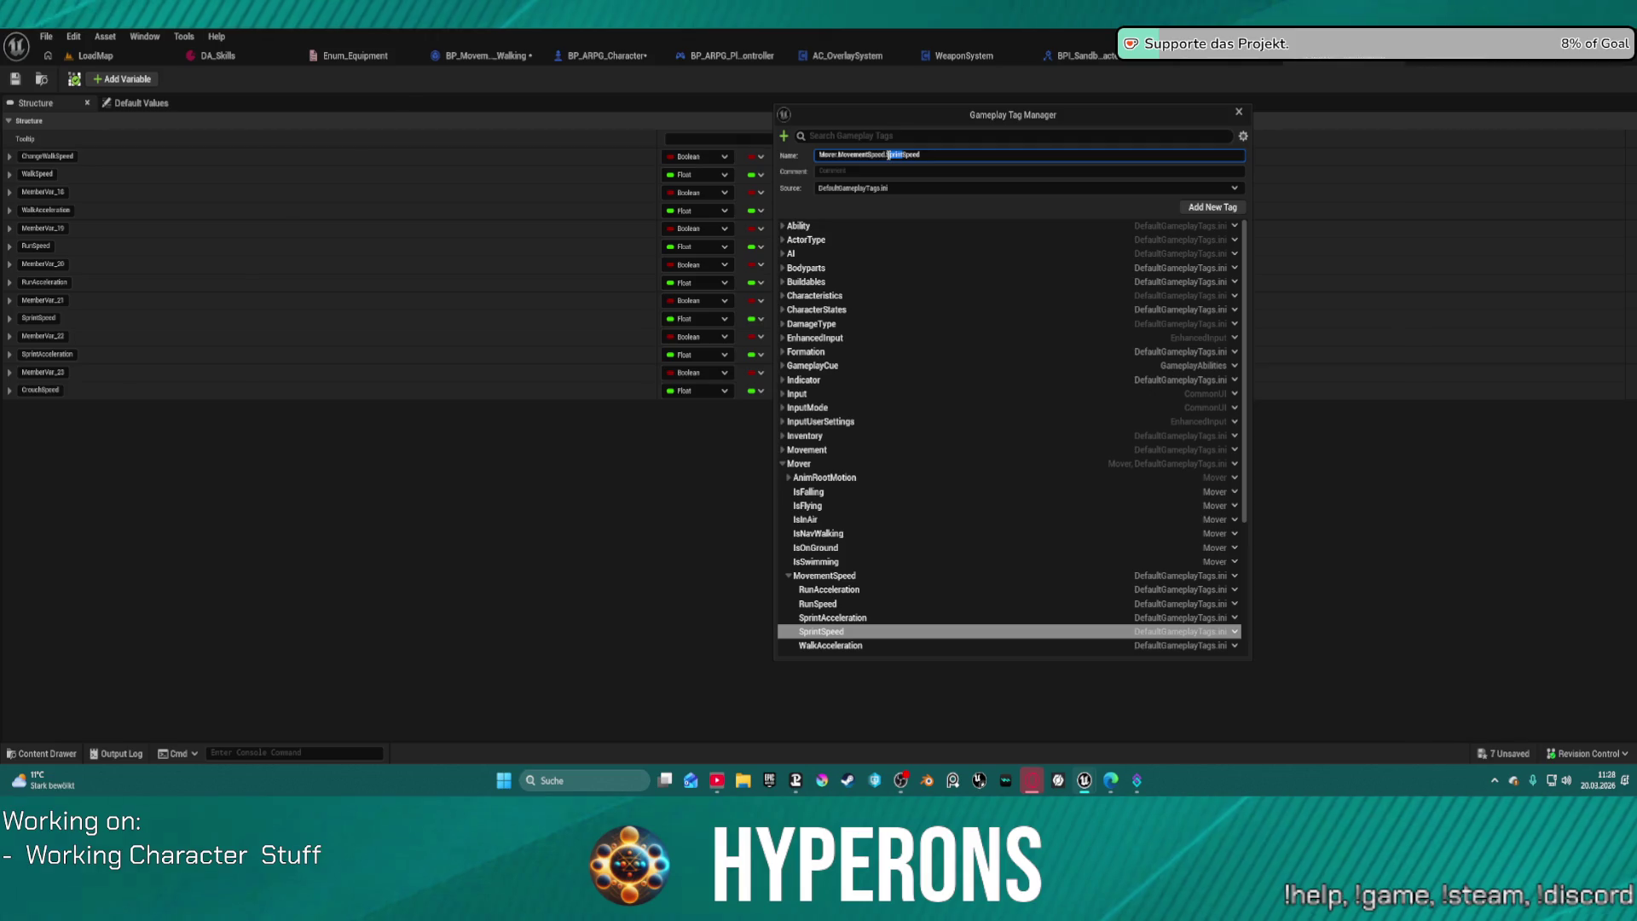
{"action": "type", "text": "Crouch"}
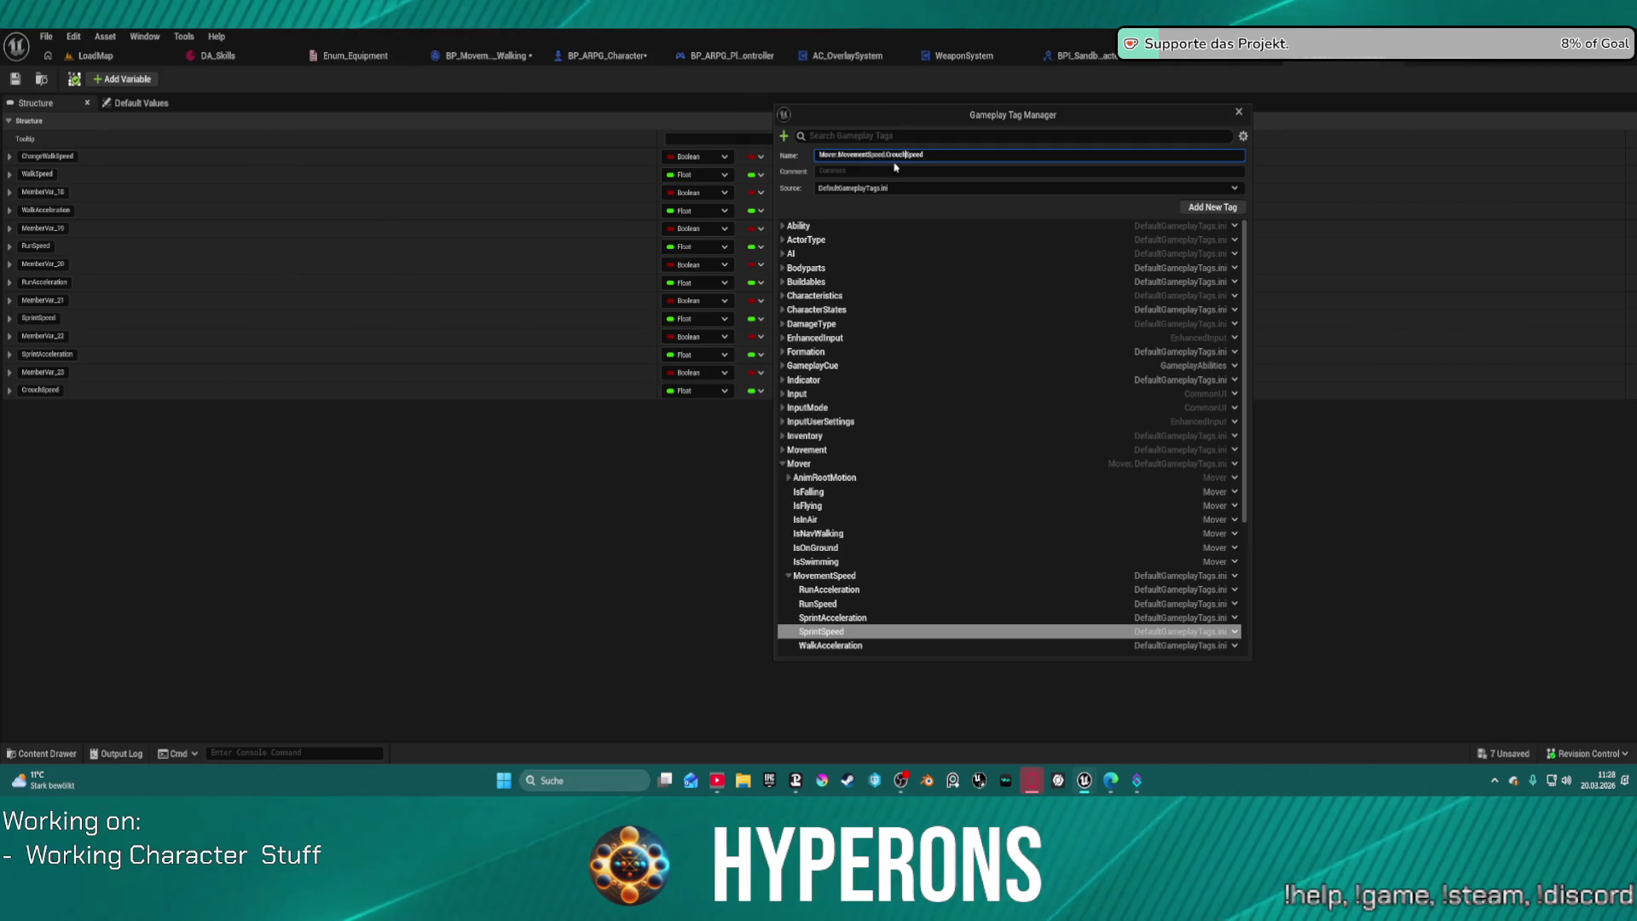
{"action": "key", "text": "Return"}
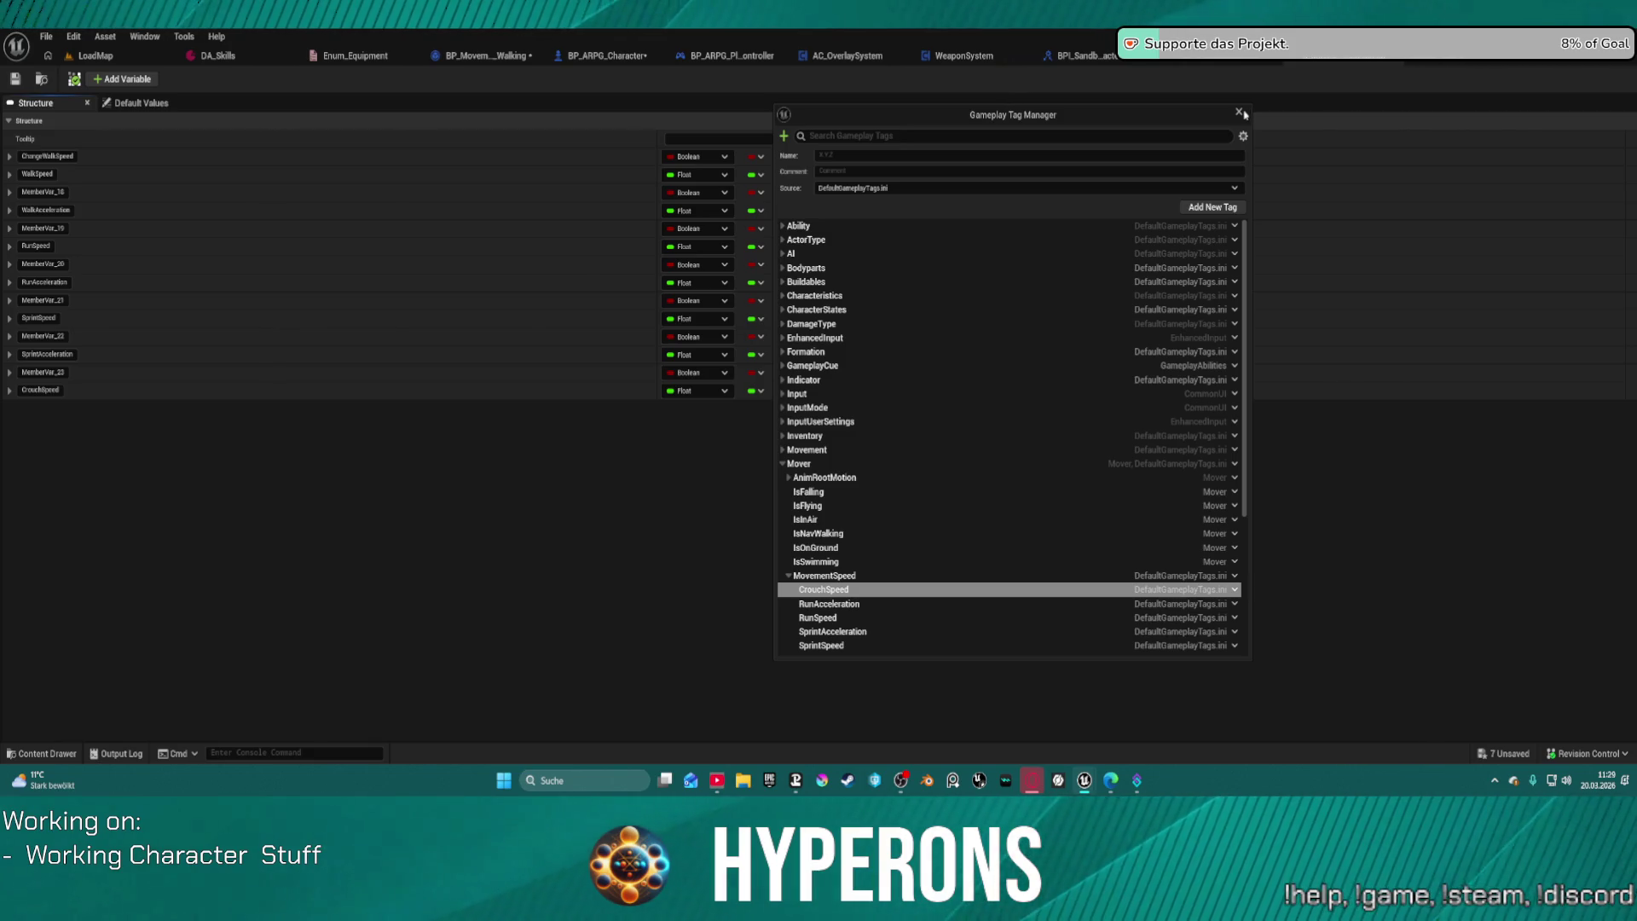
Step: Make ChangeWalkSpeed a Gameplay Tag Container and delete the leftover MemberVar Boolean members
{"action": "left_click", "coordinate": [1240, 113]}
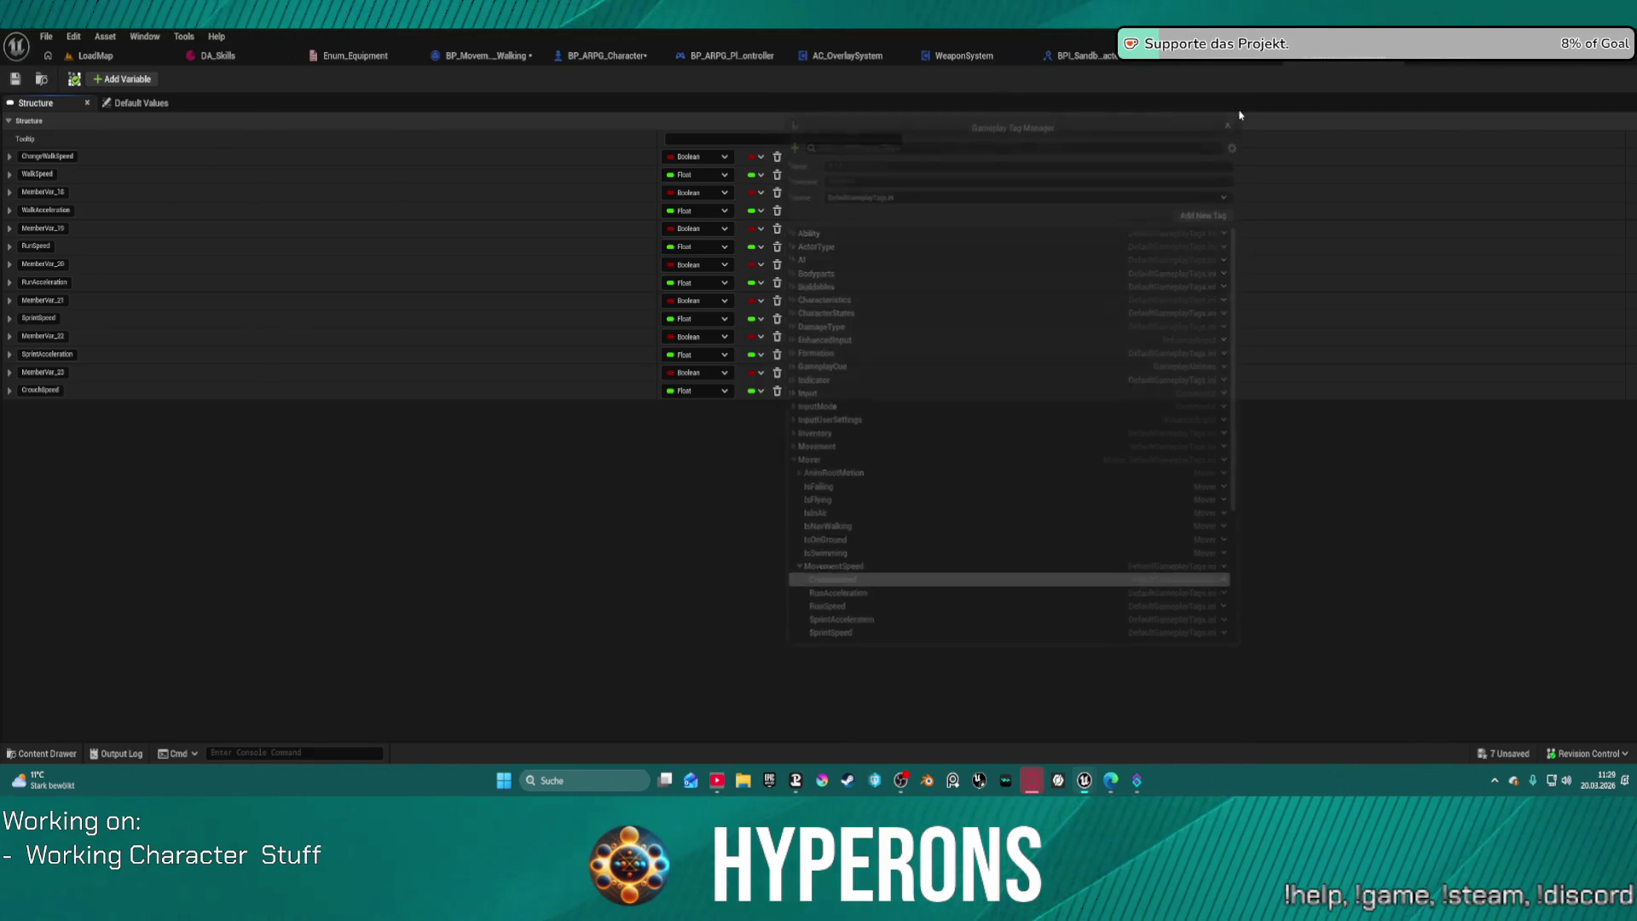
{"action": "left_click", "coordinate": [697, 157]}
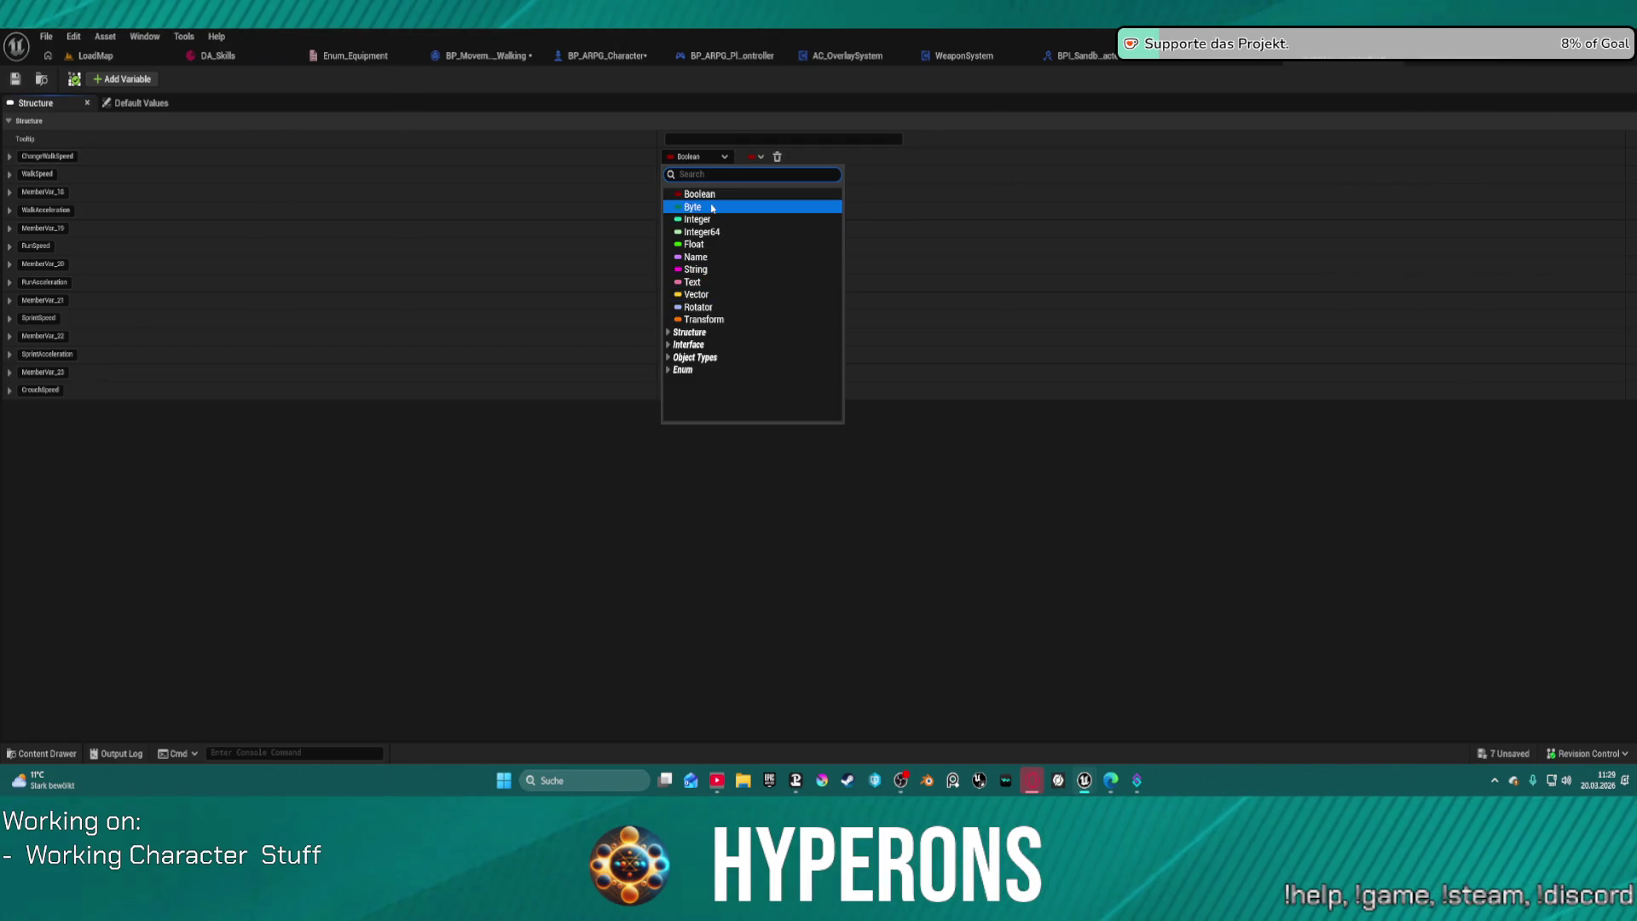
{"action": "type", "text": "gameplay tag"}
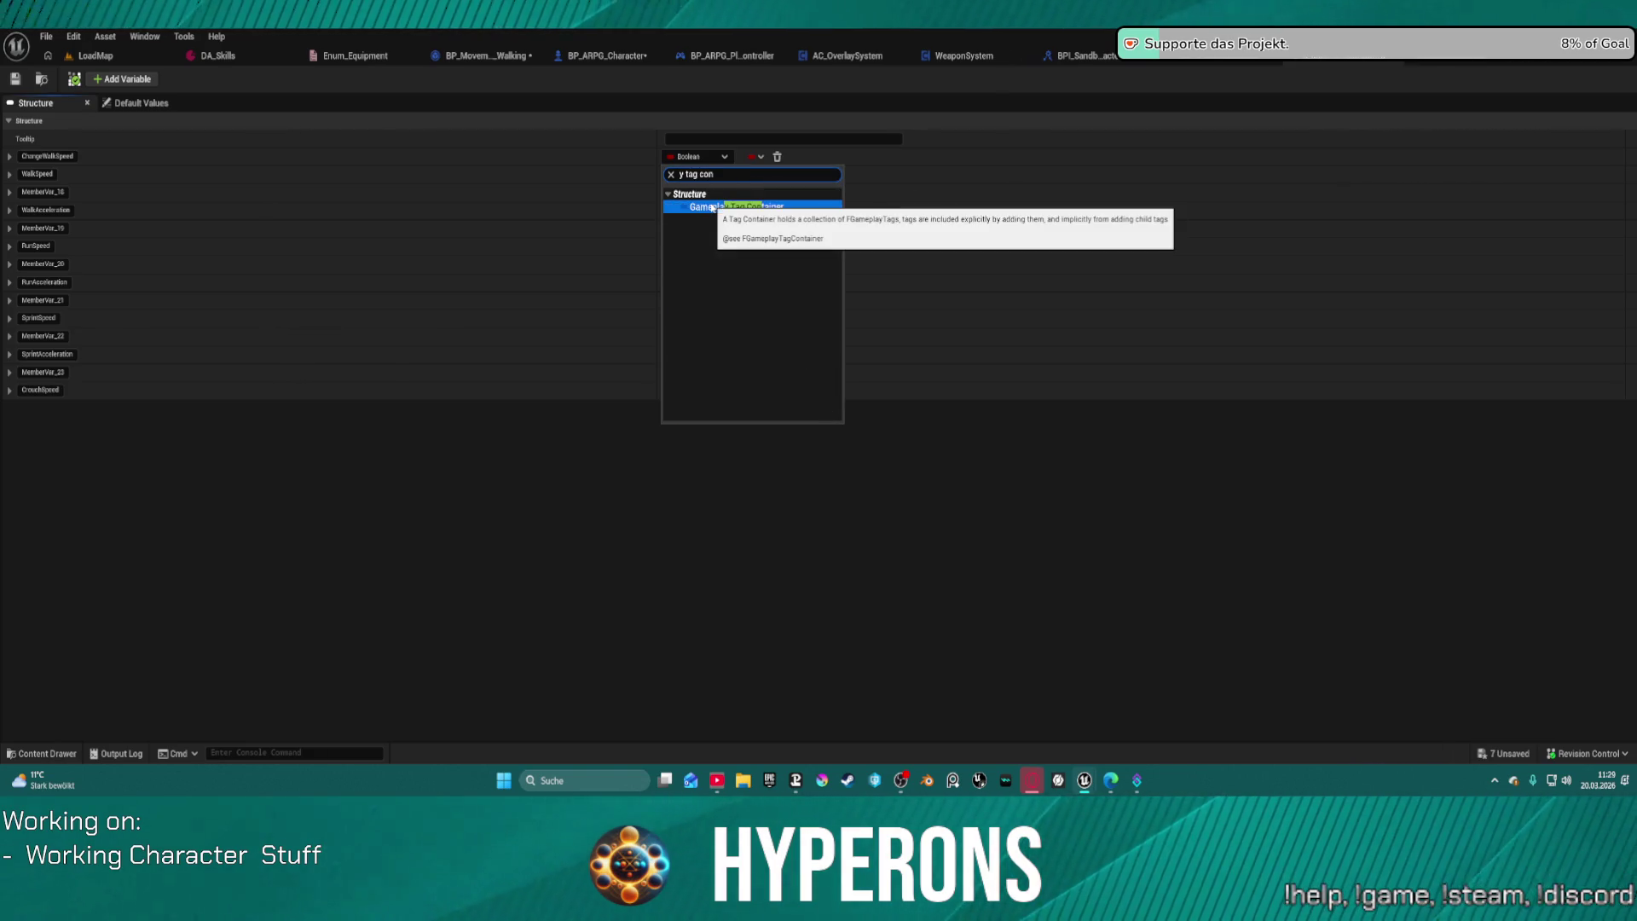
{"action": "left_click", "coordinate": [723, 211]}
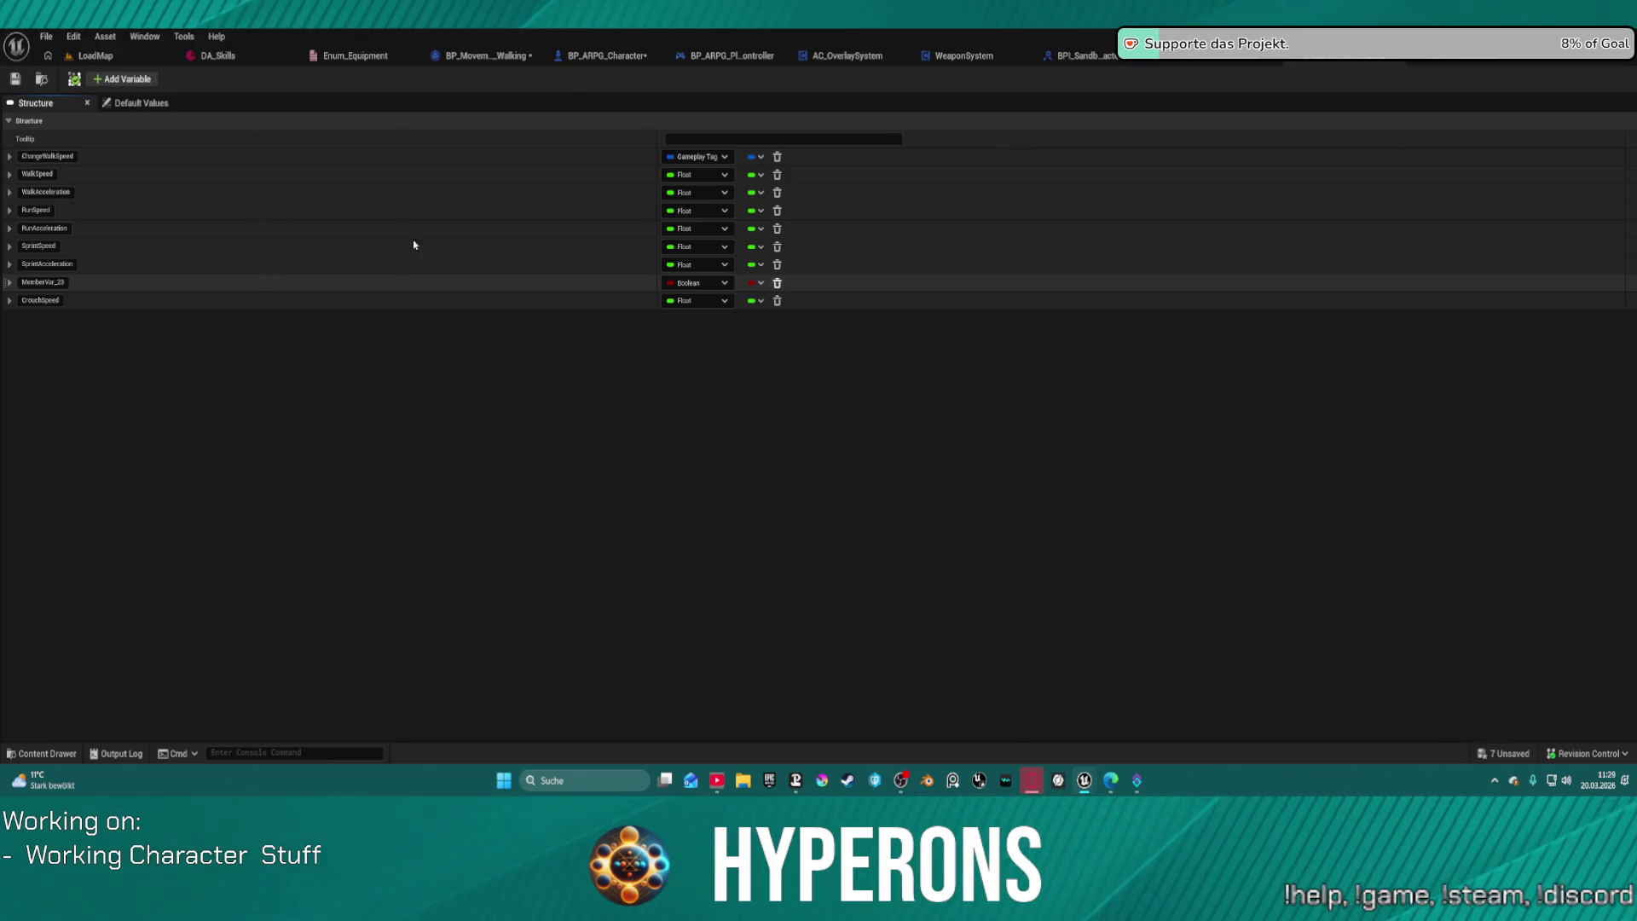
{"action": "left_click", "coordinate": [16, 80]}
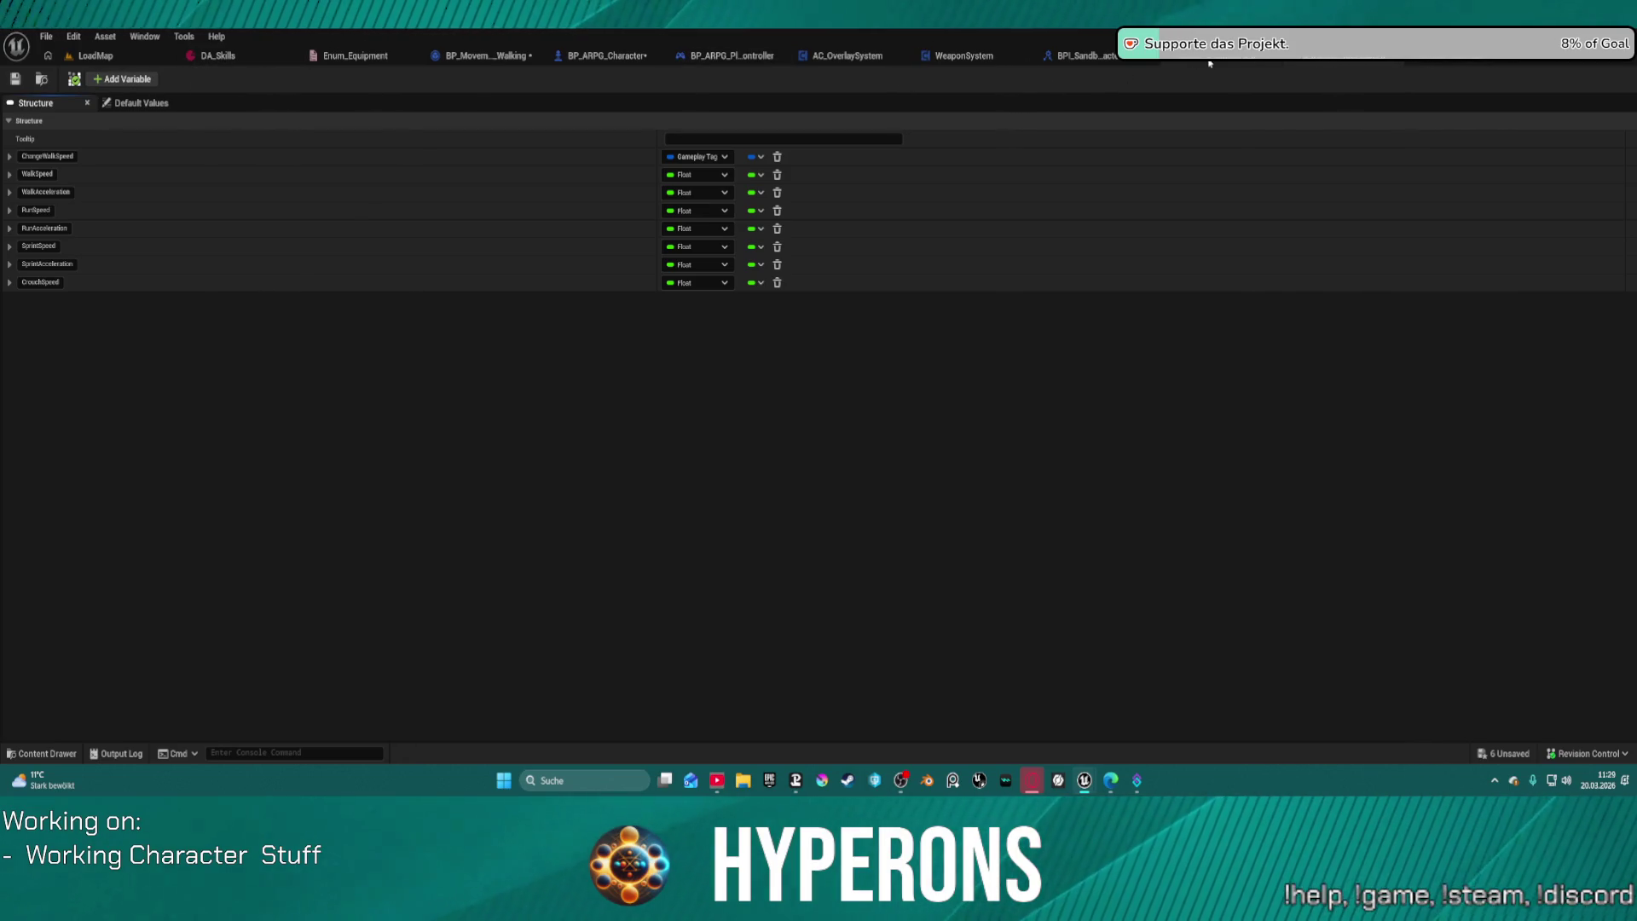
{"action": "left_click", "coordinate": [456, 62]}
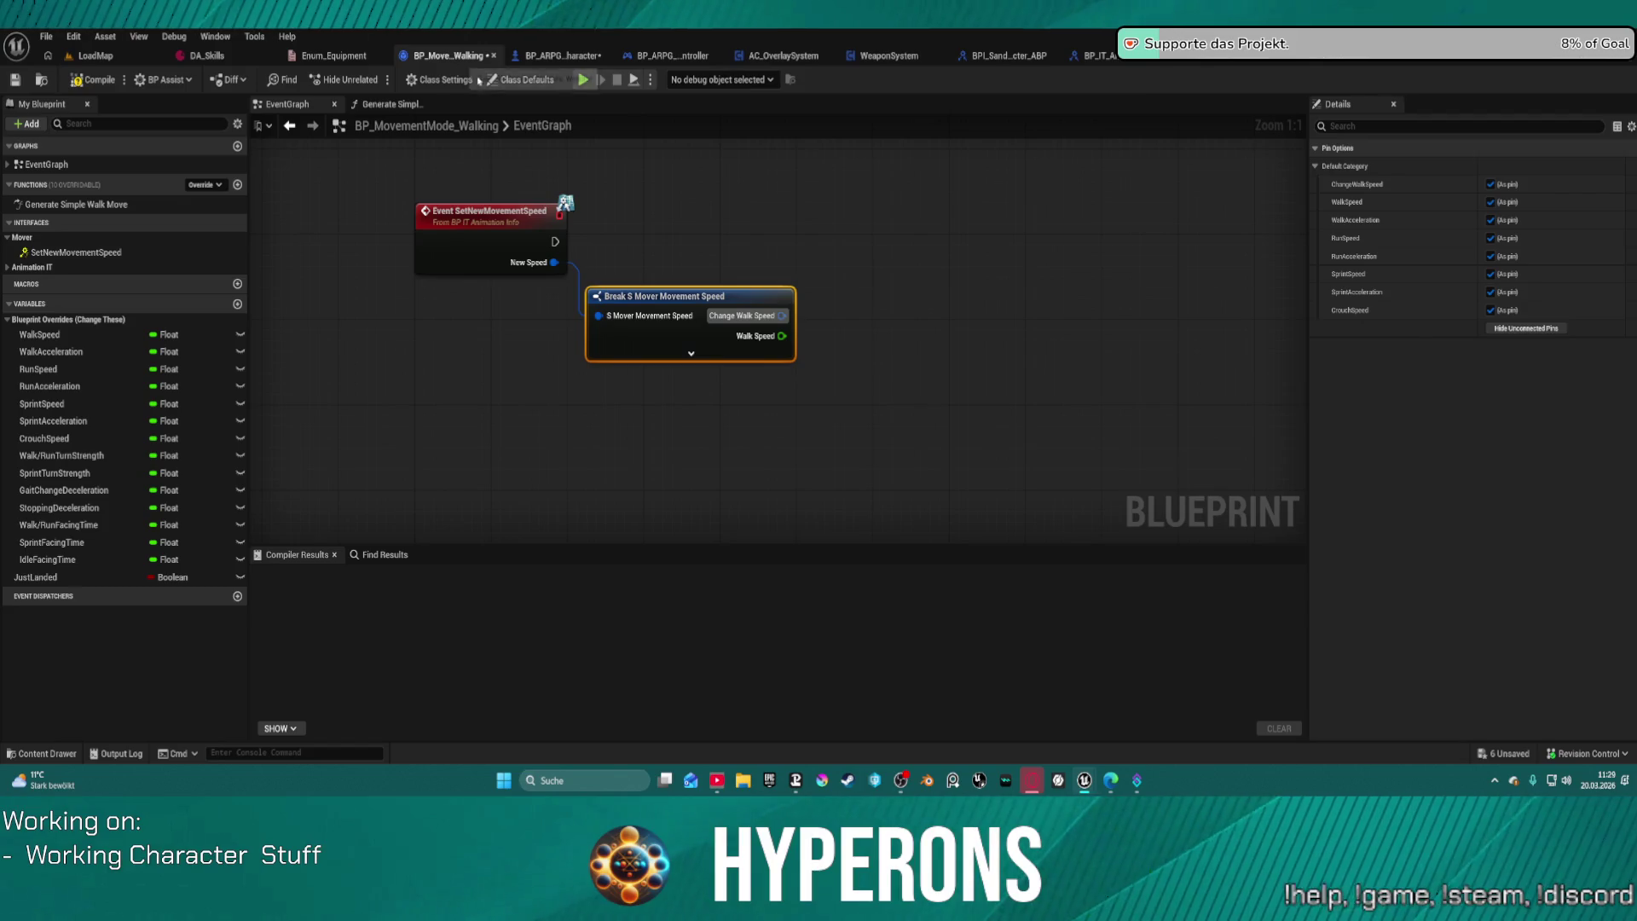
Step: Move the Break S Mover Movement Speed node and pull a wire from Change Walk Speed into the Gameplay Tags actions
{"action": "left_click_drag", "start_coordinate": [696, 307], "coordinate": [619, 328]}
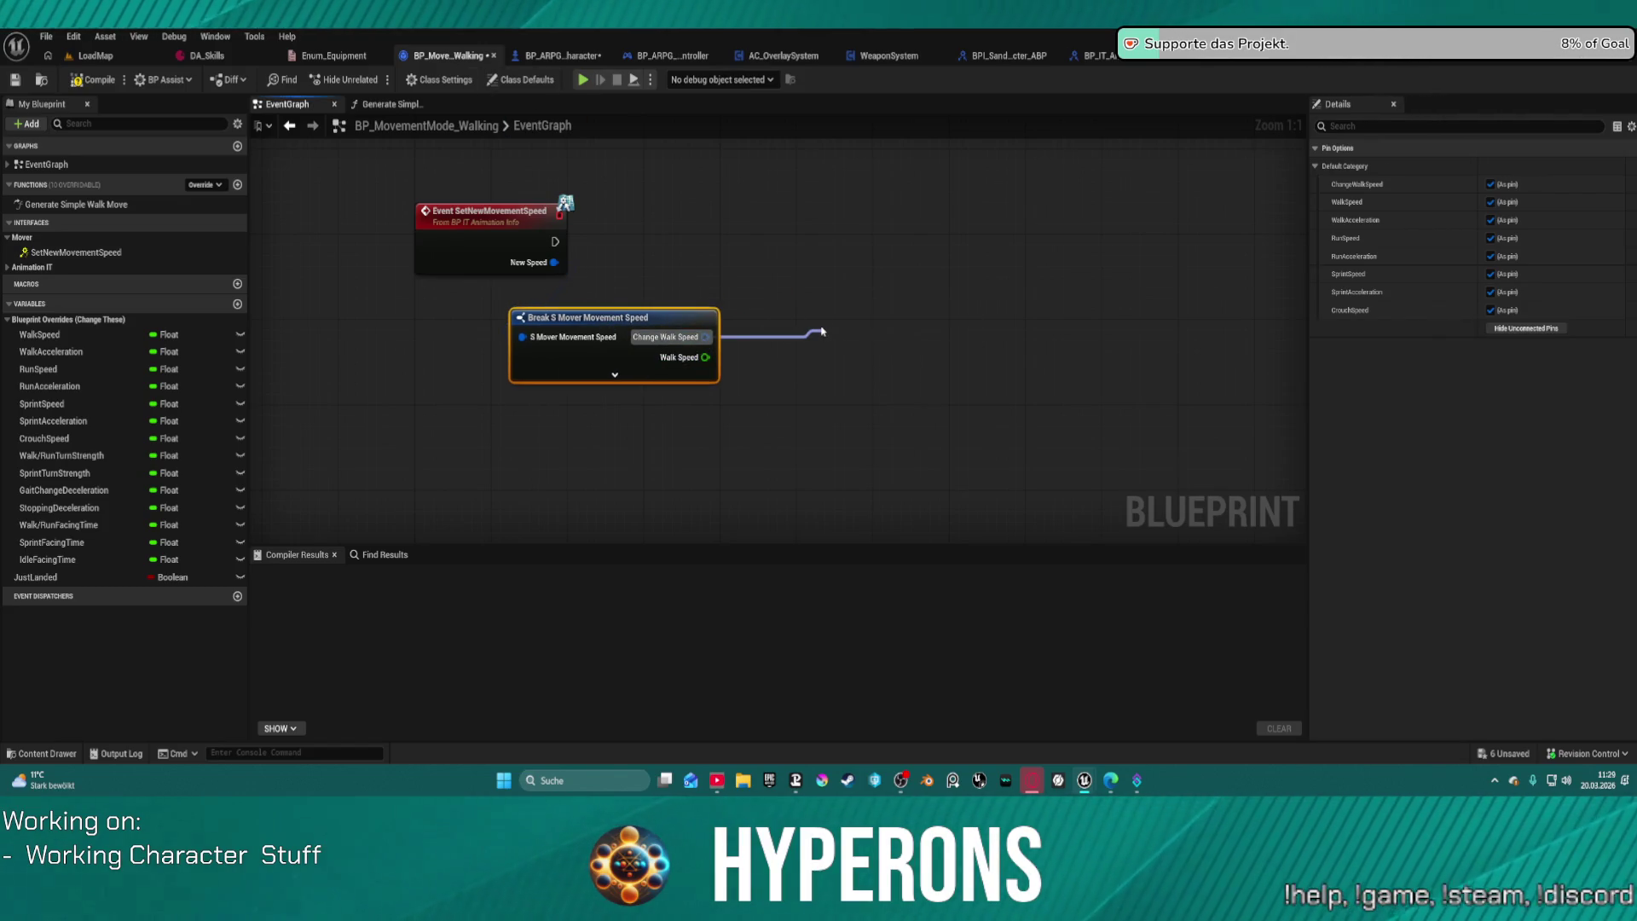
{"action": "left_click_drag", "start_coordinate": [821, 331], "coordinate": [821, 330]}
{"action": "type", "text": "get"}
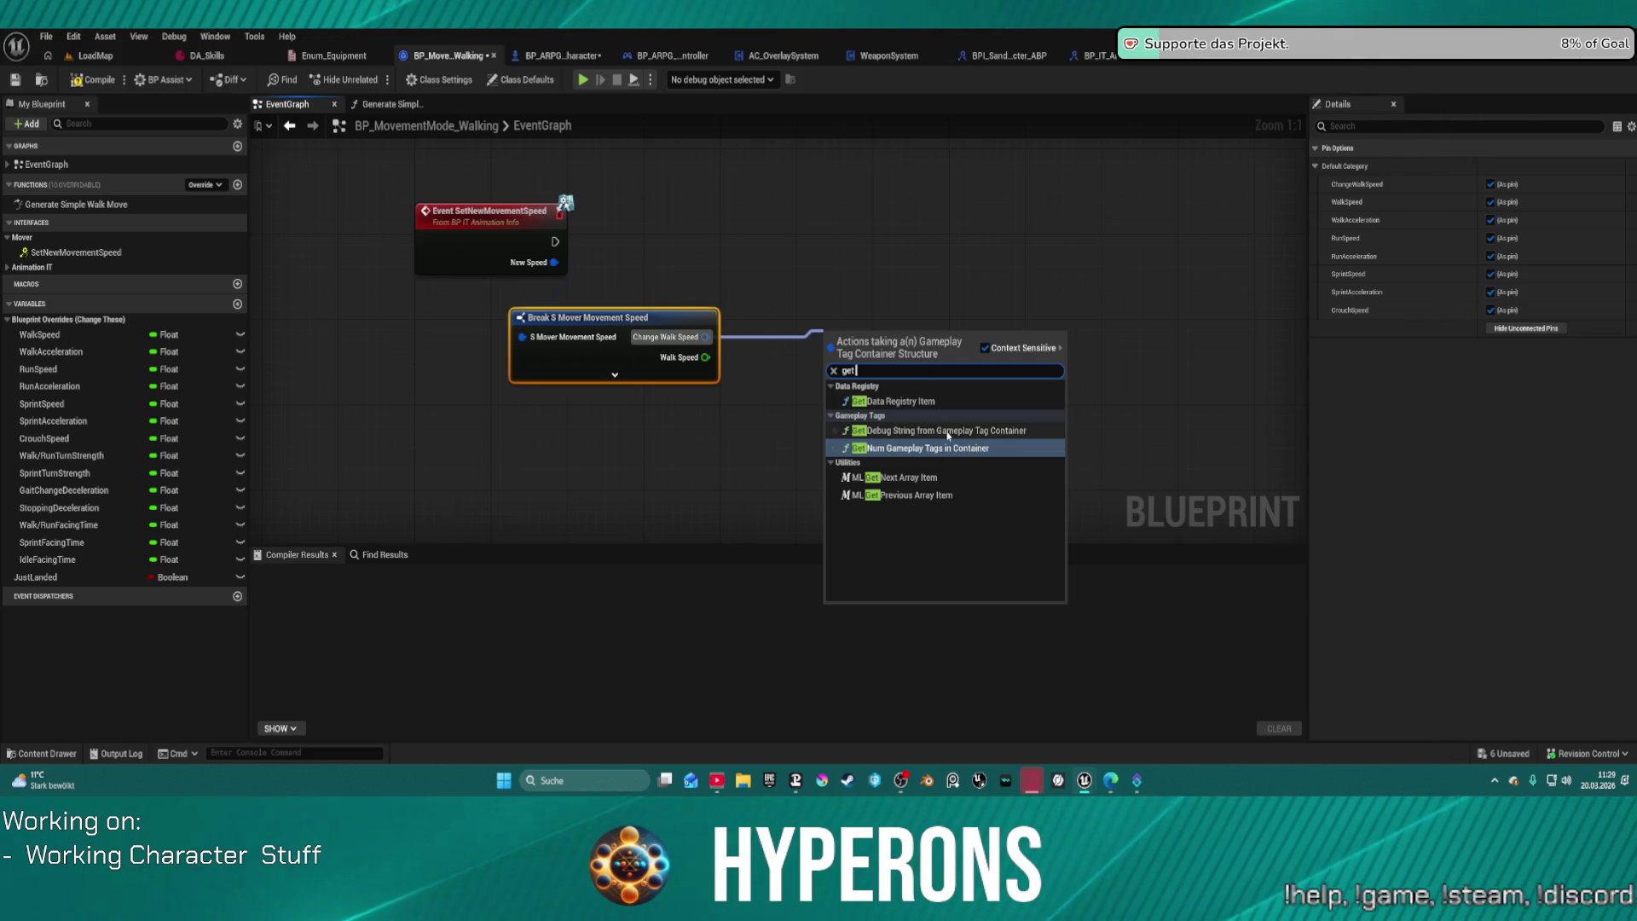
{"action": "left_click_drag", "start_coordinate": [709, 337], "coordinate": [797, 344]}
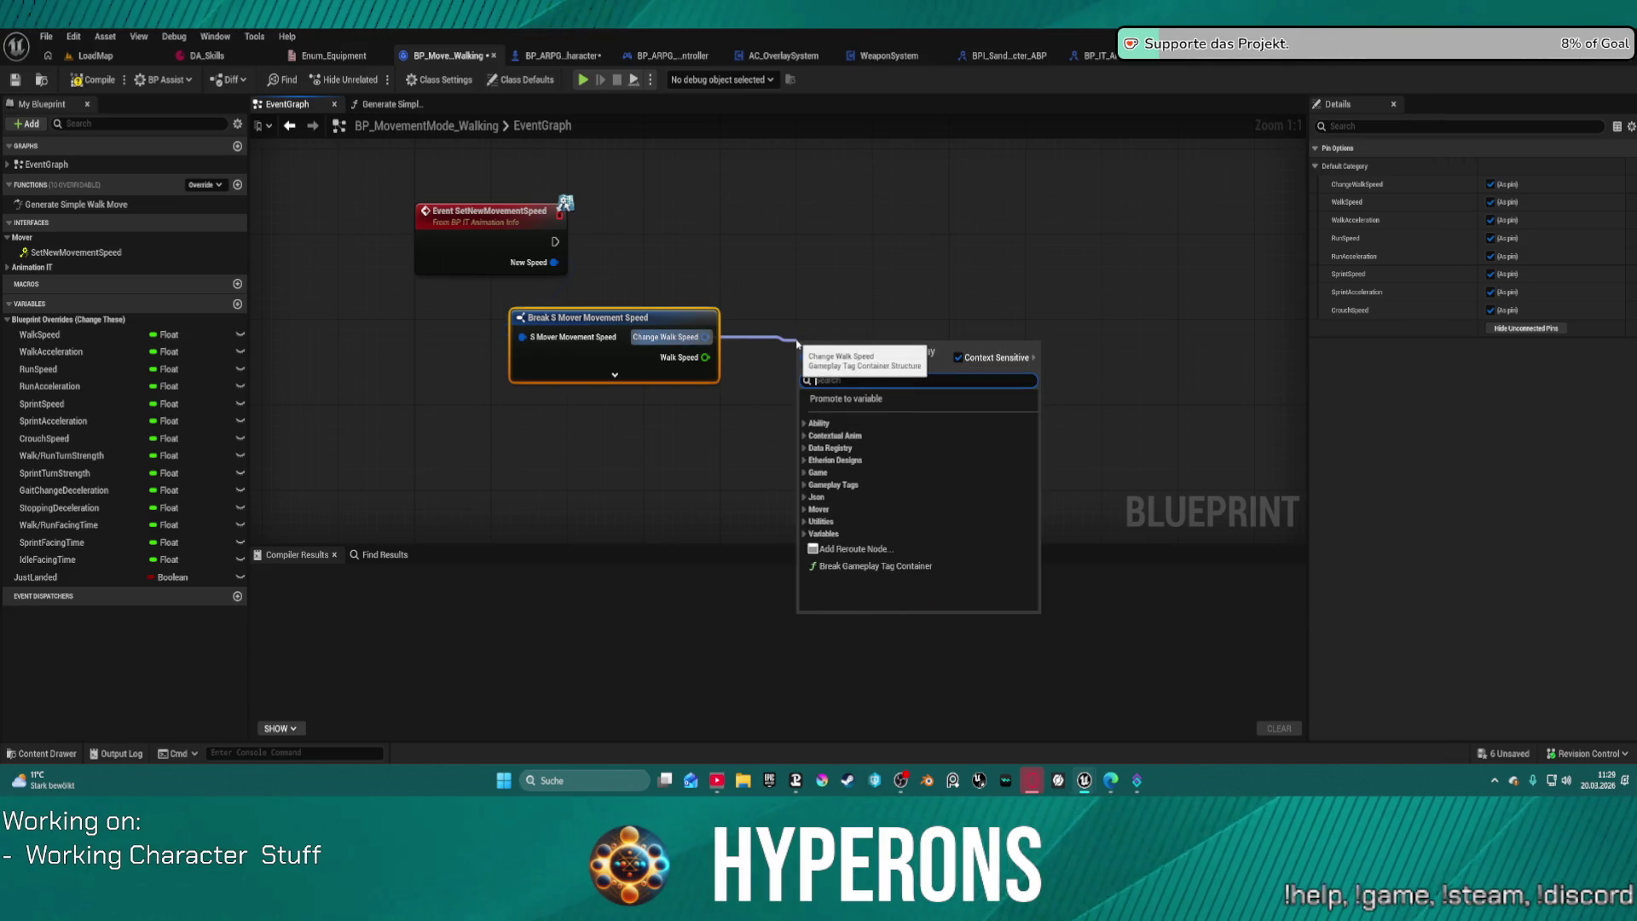
{"action": "left_click", "coordinate": [833, 485]}
{"action": "scroll", "coordinate": [917, 511], "scroll_direction": "down", "scroll_amount": 3}
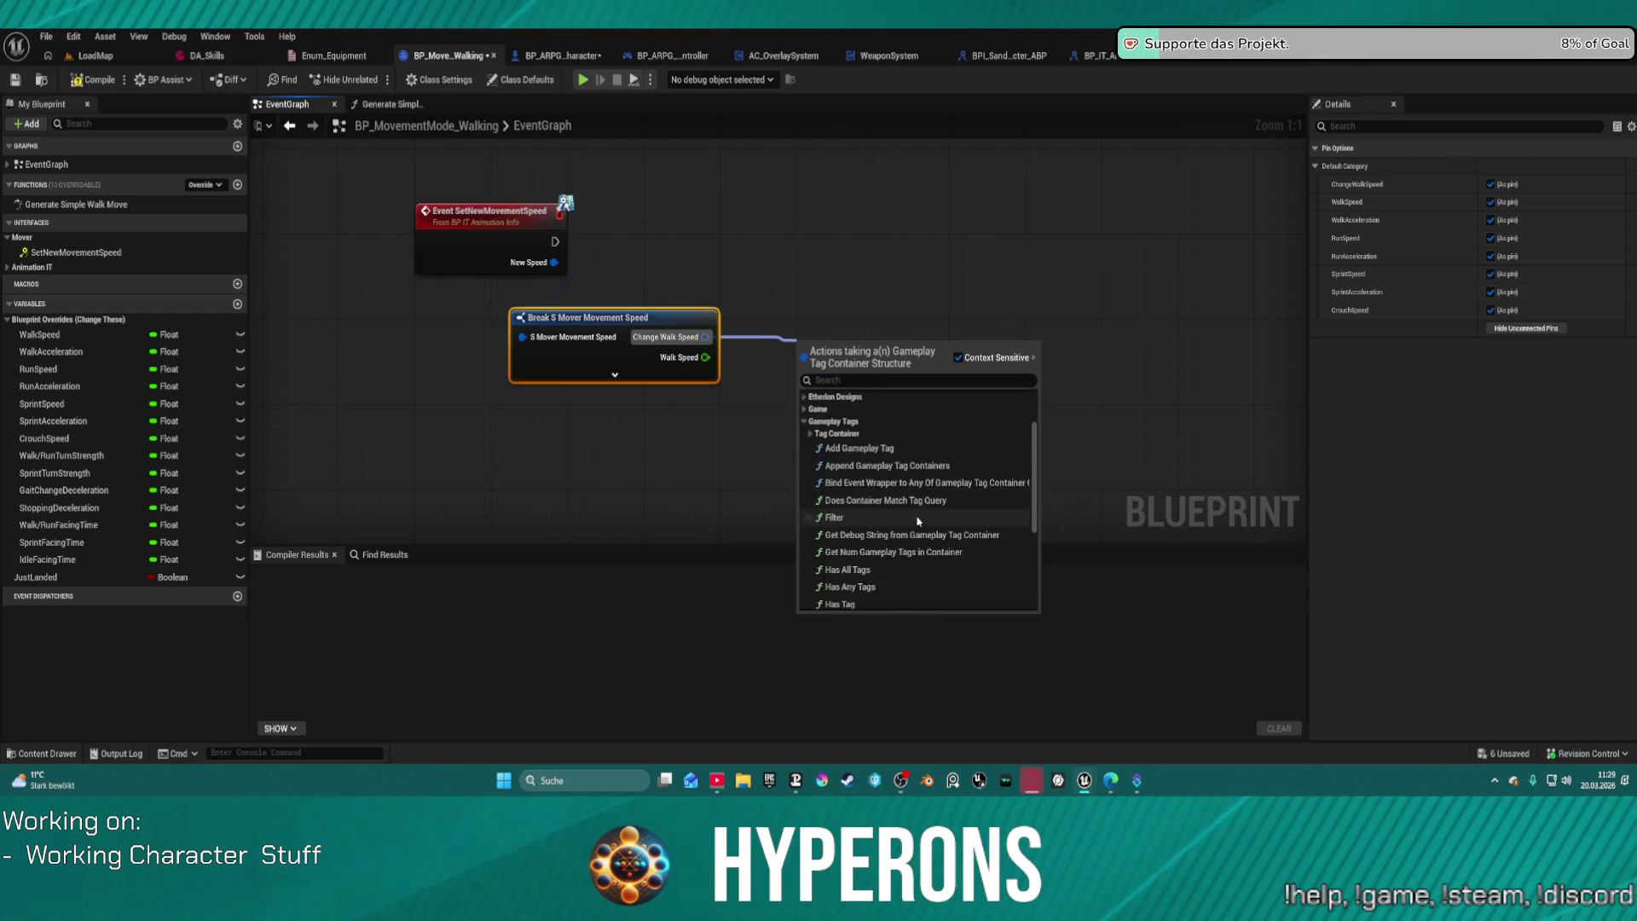
{"action": "scroll", "coordinate": [906, 543], "scroll_direction": "down", "scroll_amount": 2}
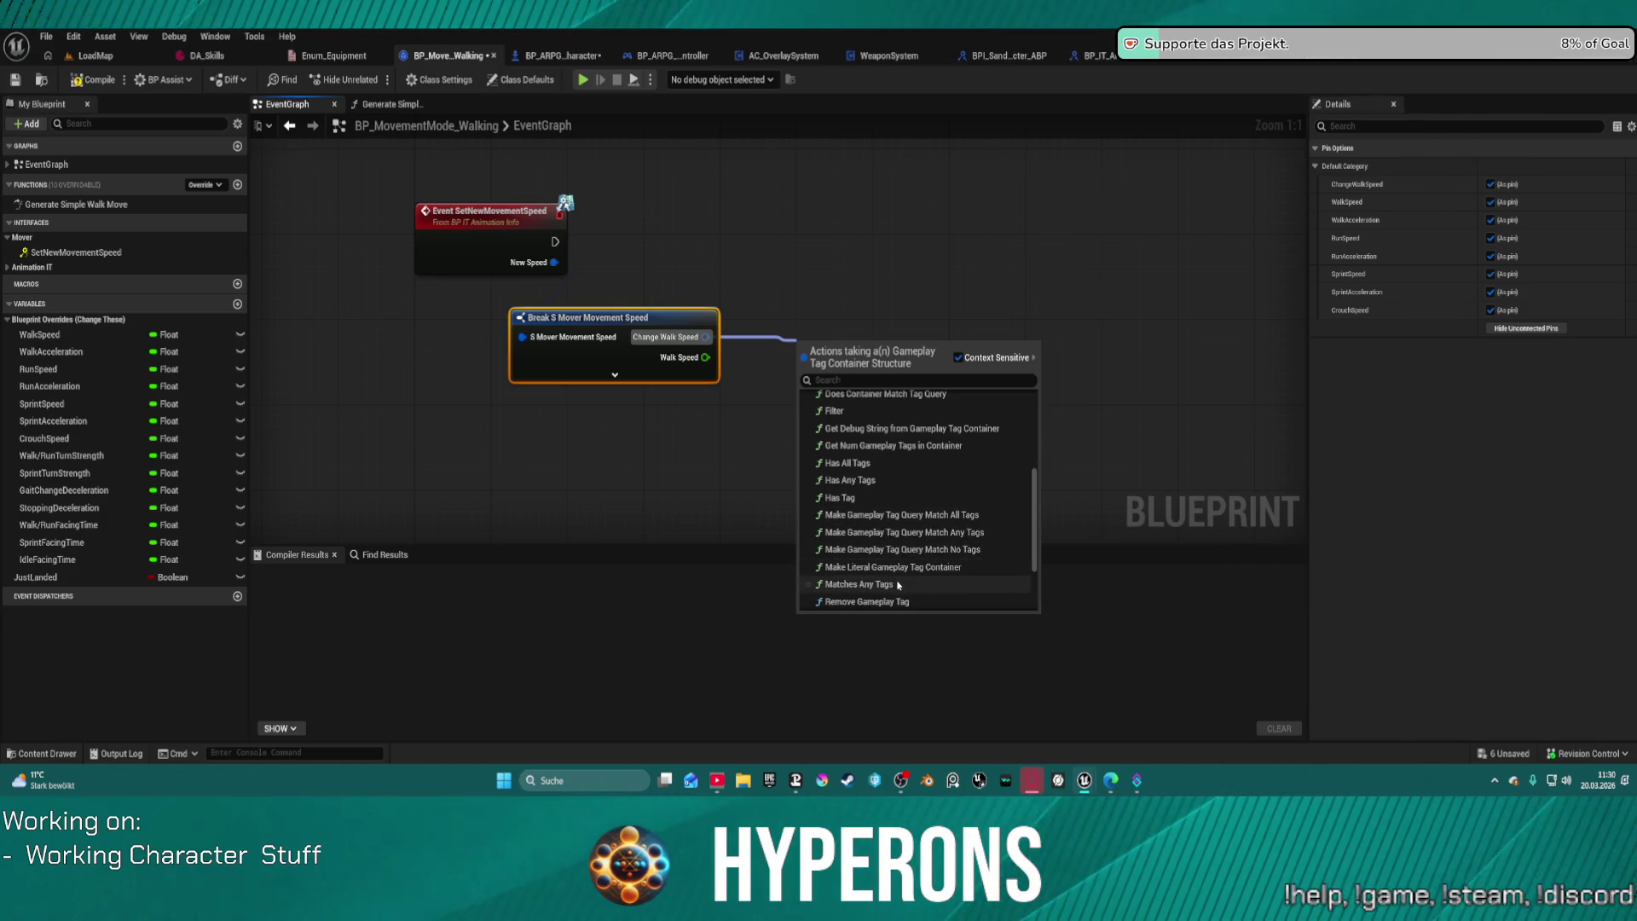
{"action": "scroll", "coordinate": [904, 537], "scroll_direction": "up", "scroll_amount": 1}
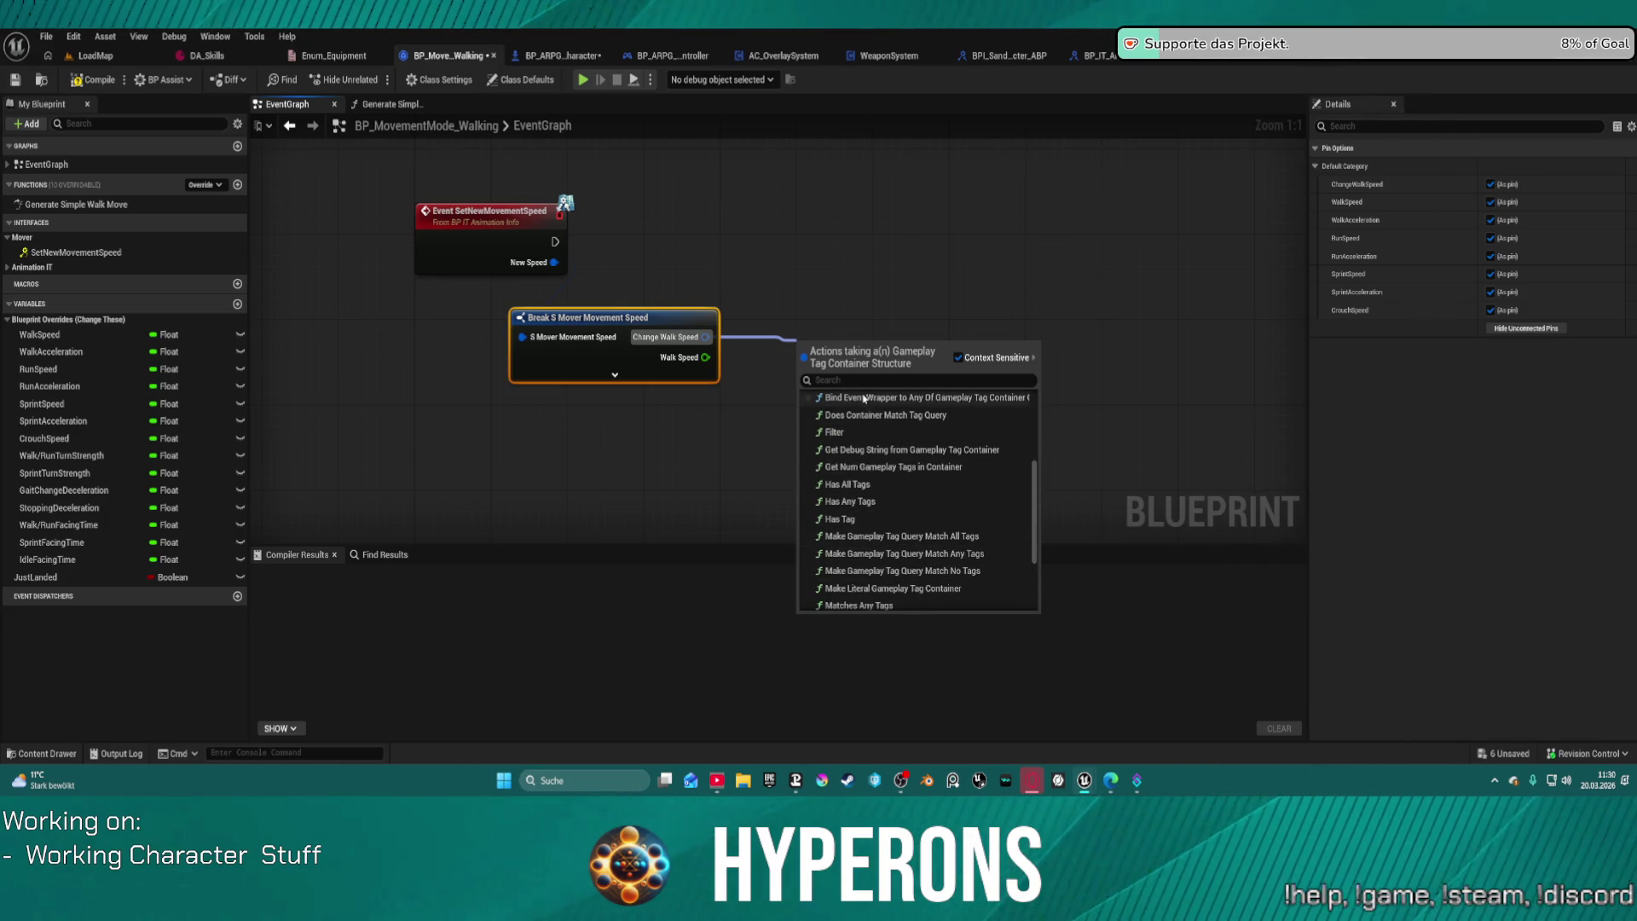
Step: Add a Break Gameplay Tag Container node on Change Walk Speed, line it up, and place a For Each Loop
{"action": "type", "text": "break"}
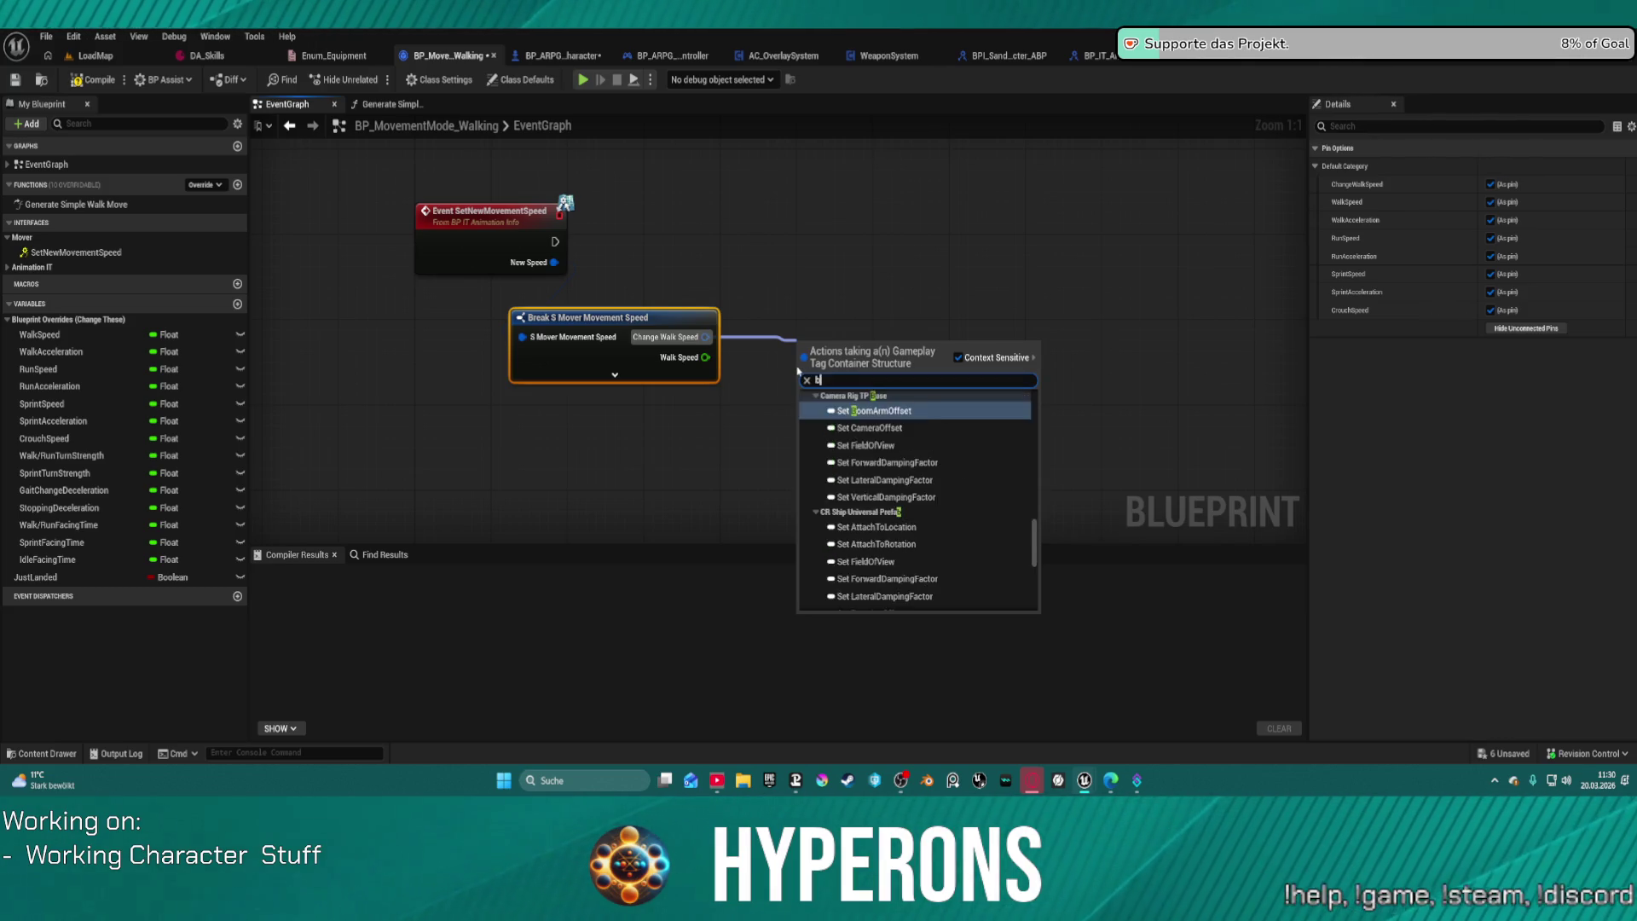
{"action": "key", "text": "Return"}
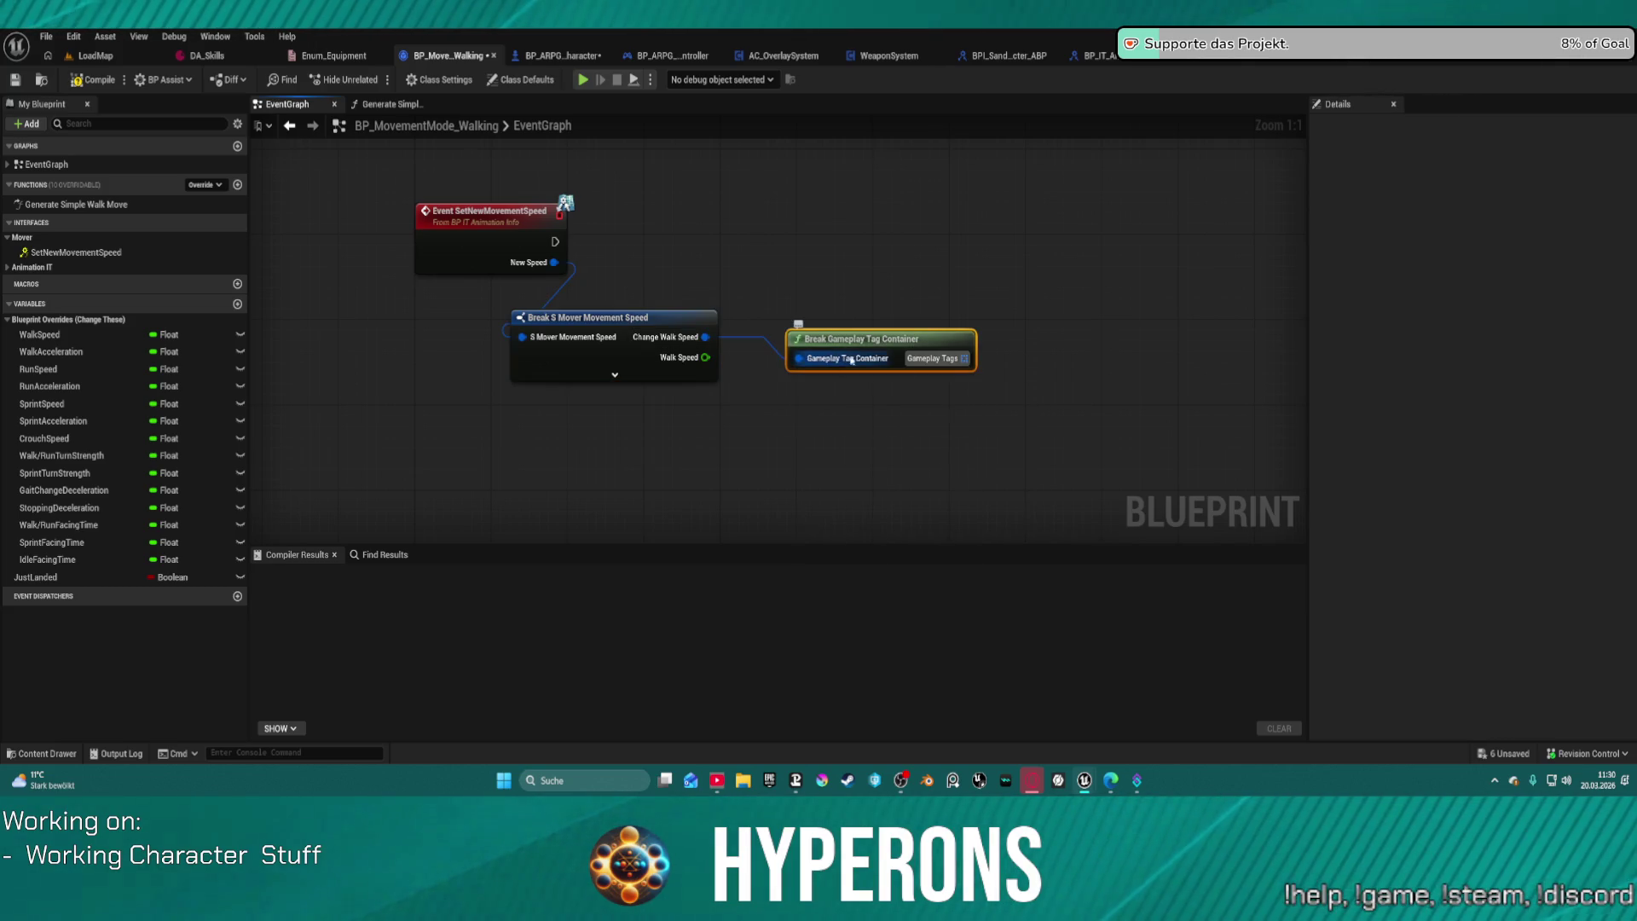
{"action": "scroll", "coordinate": [966, 272], "scroll_direction": "up", "scroll_amount": 1}
{"action": "key", "text": "f"}
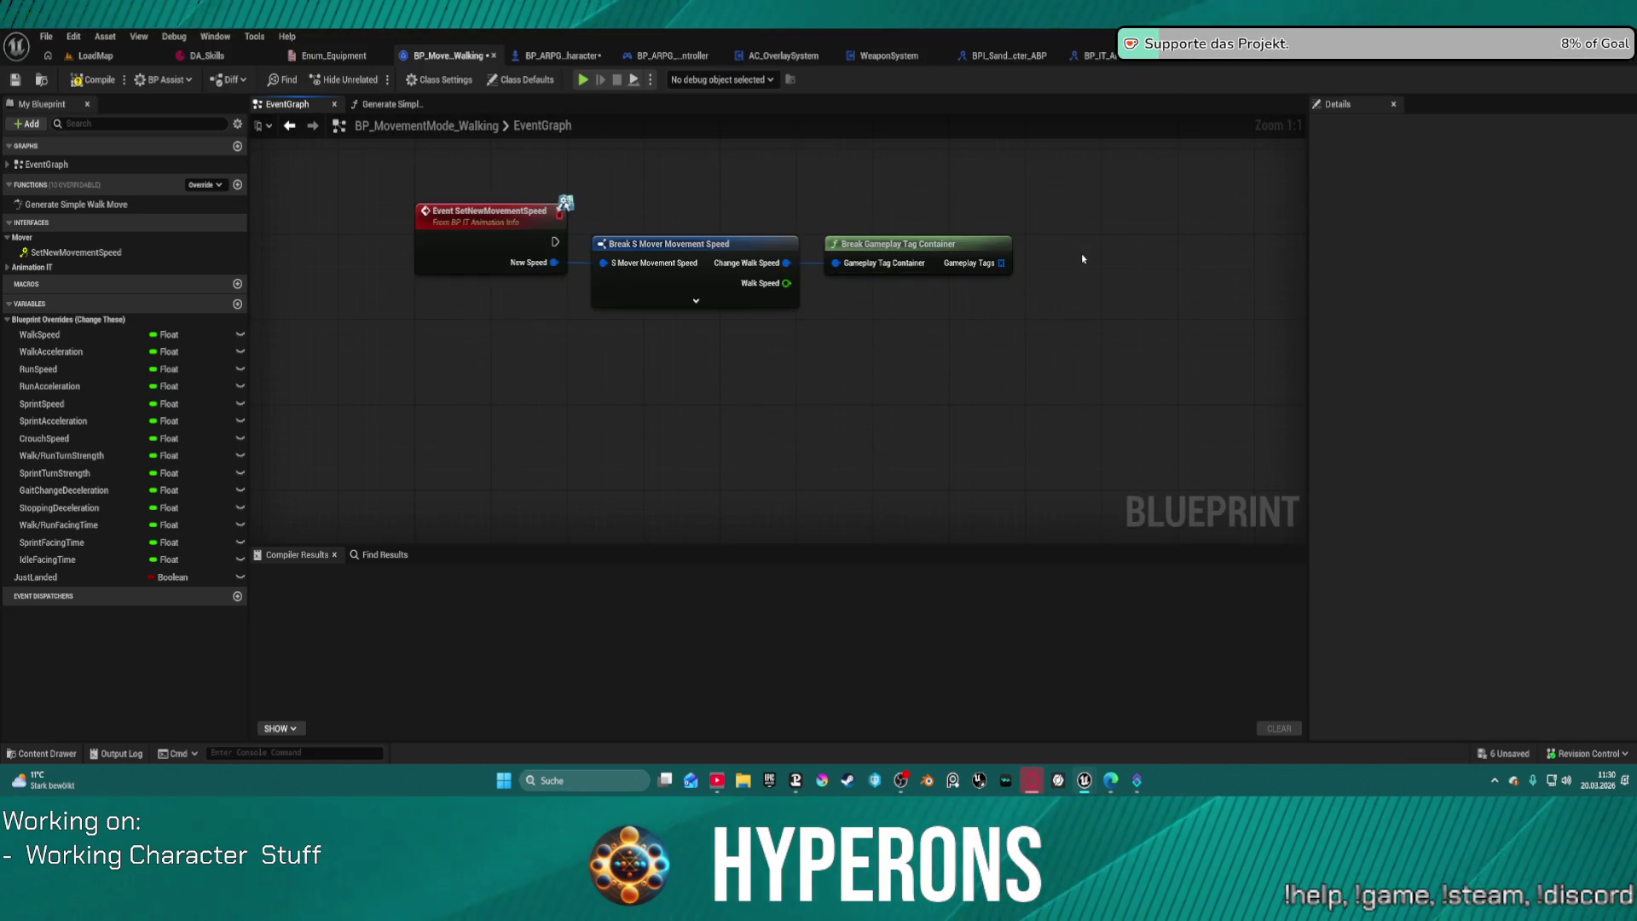
{"action": "left_click", "coordinate": [1078, 260]}
Step: Feed the Gameplay Tags into the For Each Loop's Array and move the break nodes lower
{"action": "mouse_move", "coordinate": [1015, 271]}
{"action": "left_mouse_down"}
{"action": "mouse_move", "coordinate": [1088, 305]}
{"action": "mouse_move", "coordinate": [929, 243]}
{"action": "mouse_move", "coordinate": [544, 247]}
{"action": "left_mouse_up"}
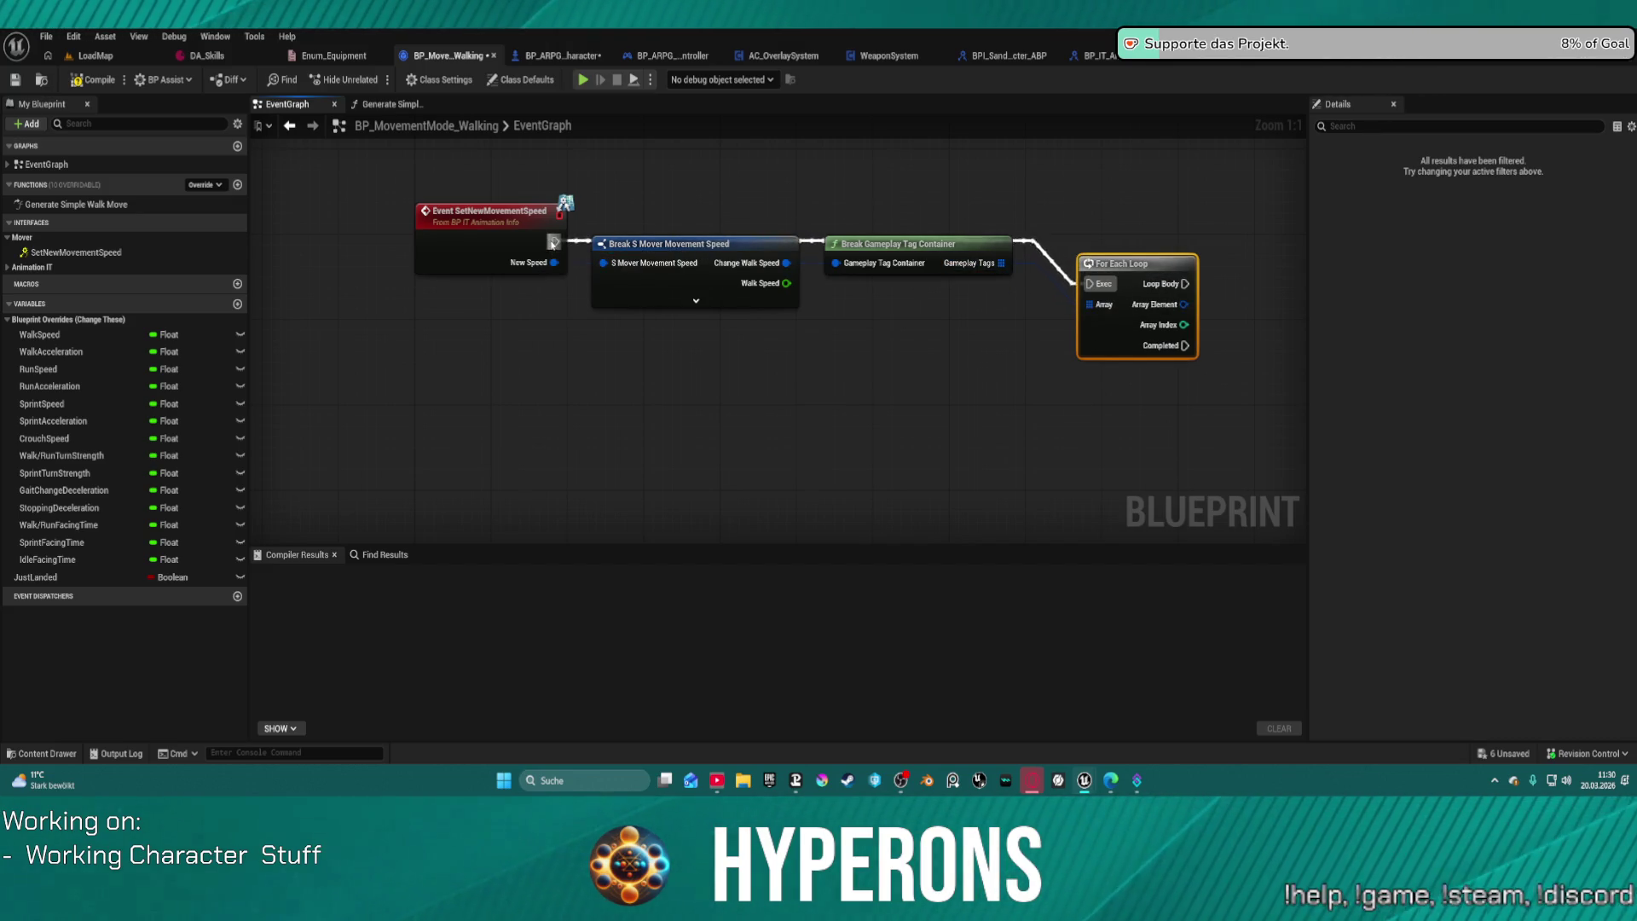
{"action": "left_click_drag", "start_coordinate": [682, 294], "coordinate": [669, 367]}
{"action": "left_click_drag", "start_coordinate": [886, 247], "coordinate": [868, 310]}
{"action": "mouse_move", "coordinate": [1140, 257]}
{"action": "left_mouse_down"}
{"action": "mouse_move", "coordinate": [647, 292]}
{"action": "mouse_move", "coordinate": [647, 250]}
{"action": "mouse_move", "coordinate": [483, 341]}
{"action": "left_mouse_up"}
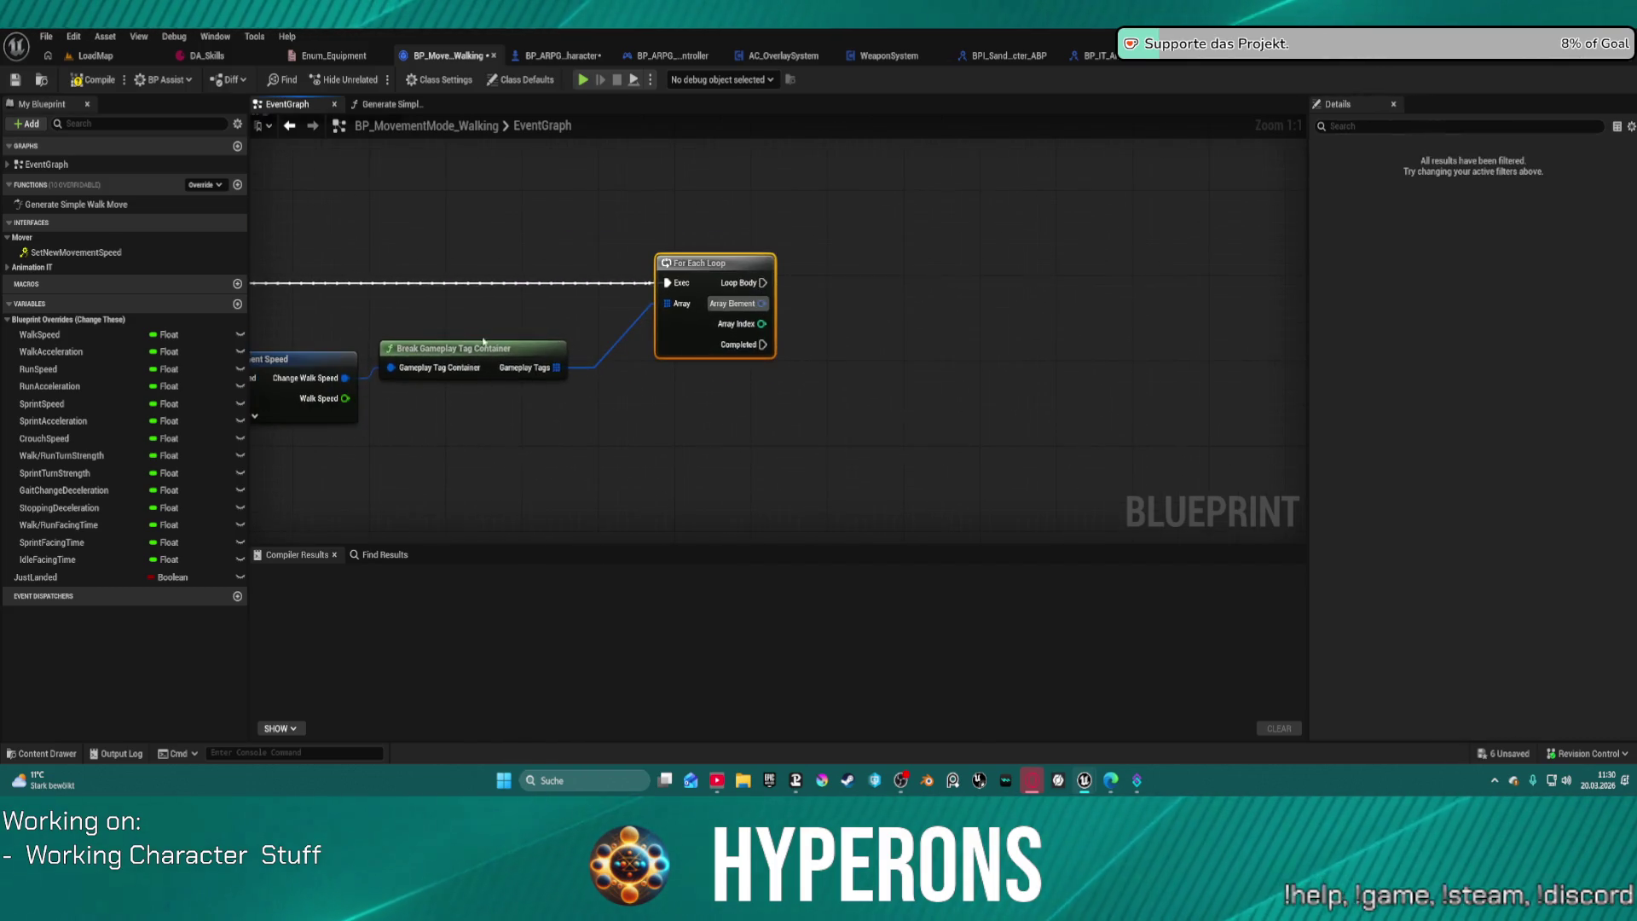
{"action": "left_click_drag", "start_coordinate": [322, 364], "coordinate": [382, 353]}
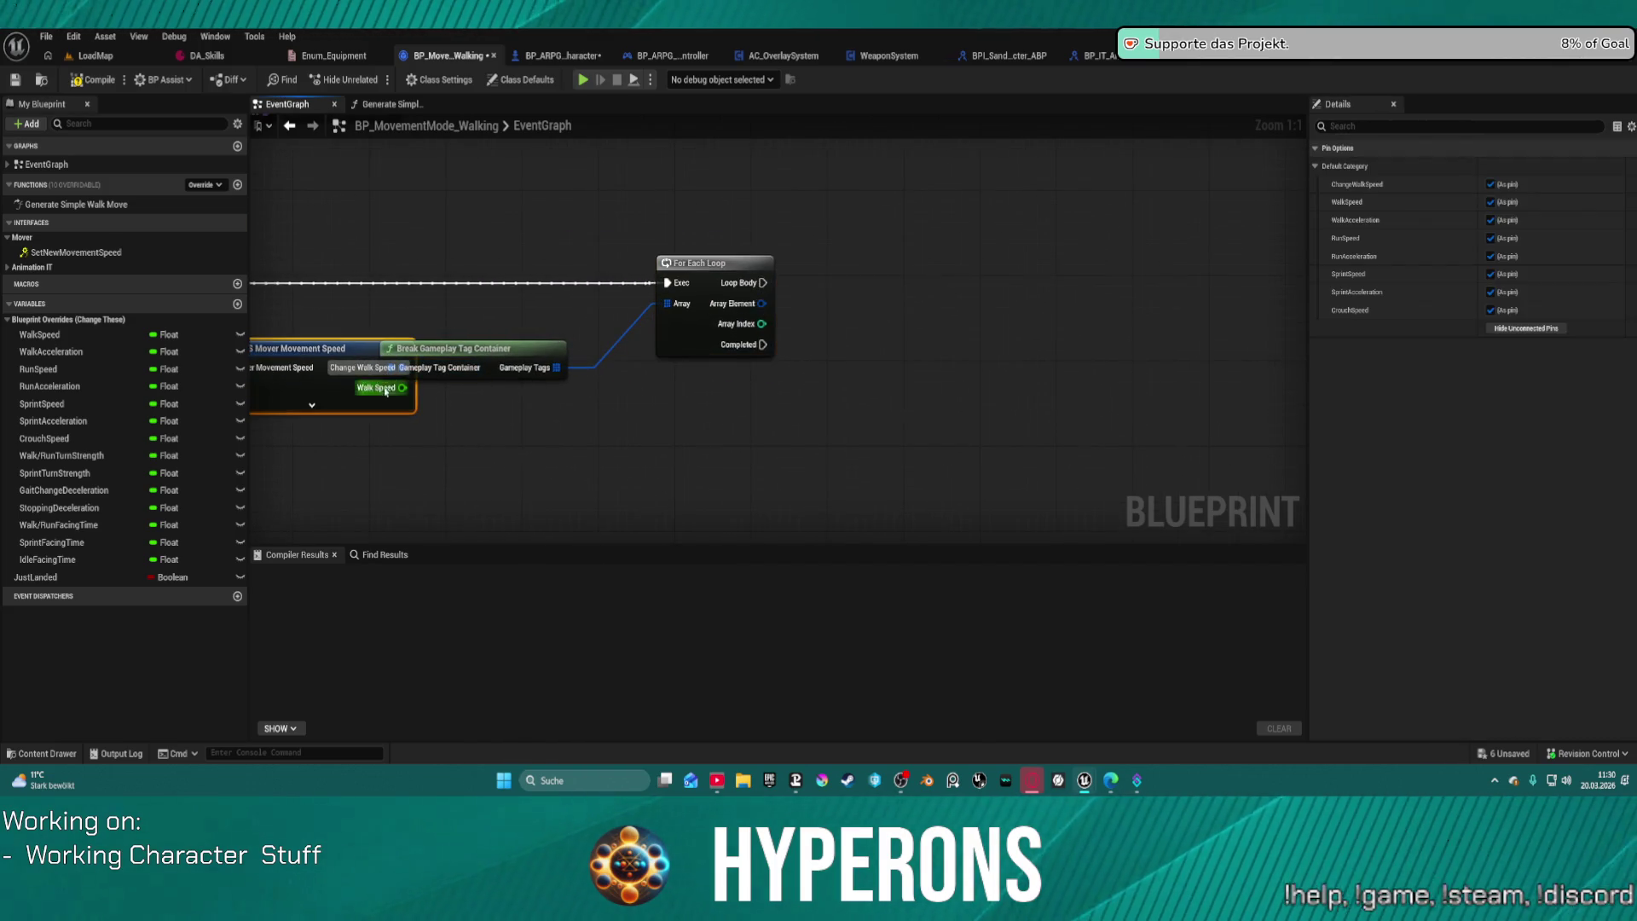
Step: Expand Break S Mover Movement Speed to show all fields and set Break Gameplay Tag Container beside the loop
{"action": "left_click", "coordinate": [314, 404]}
{"action": "mouse_move", "coordinate": [316, 400]}
{"action": "left_mouse_down"}
{"action": "mouse_move", "coordinate": [422, 410]}
{"action": "mouse_move", "coordinate": [577, 351]}
{"action": "mouse_move", "coordinate": [580, 394]}
{"action": "mouse_move", "coordinate": [373, 376]}
{"action": "left_mouse_up"}
{"action": "left_click_drag", "start_coordinate": [524, 296], "coordinate": [569, 267]}
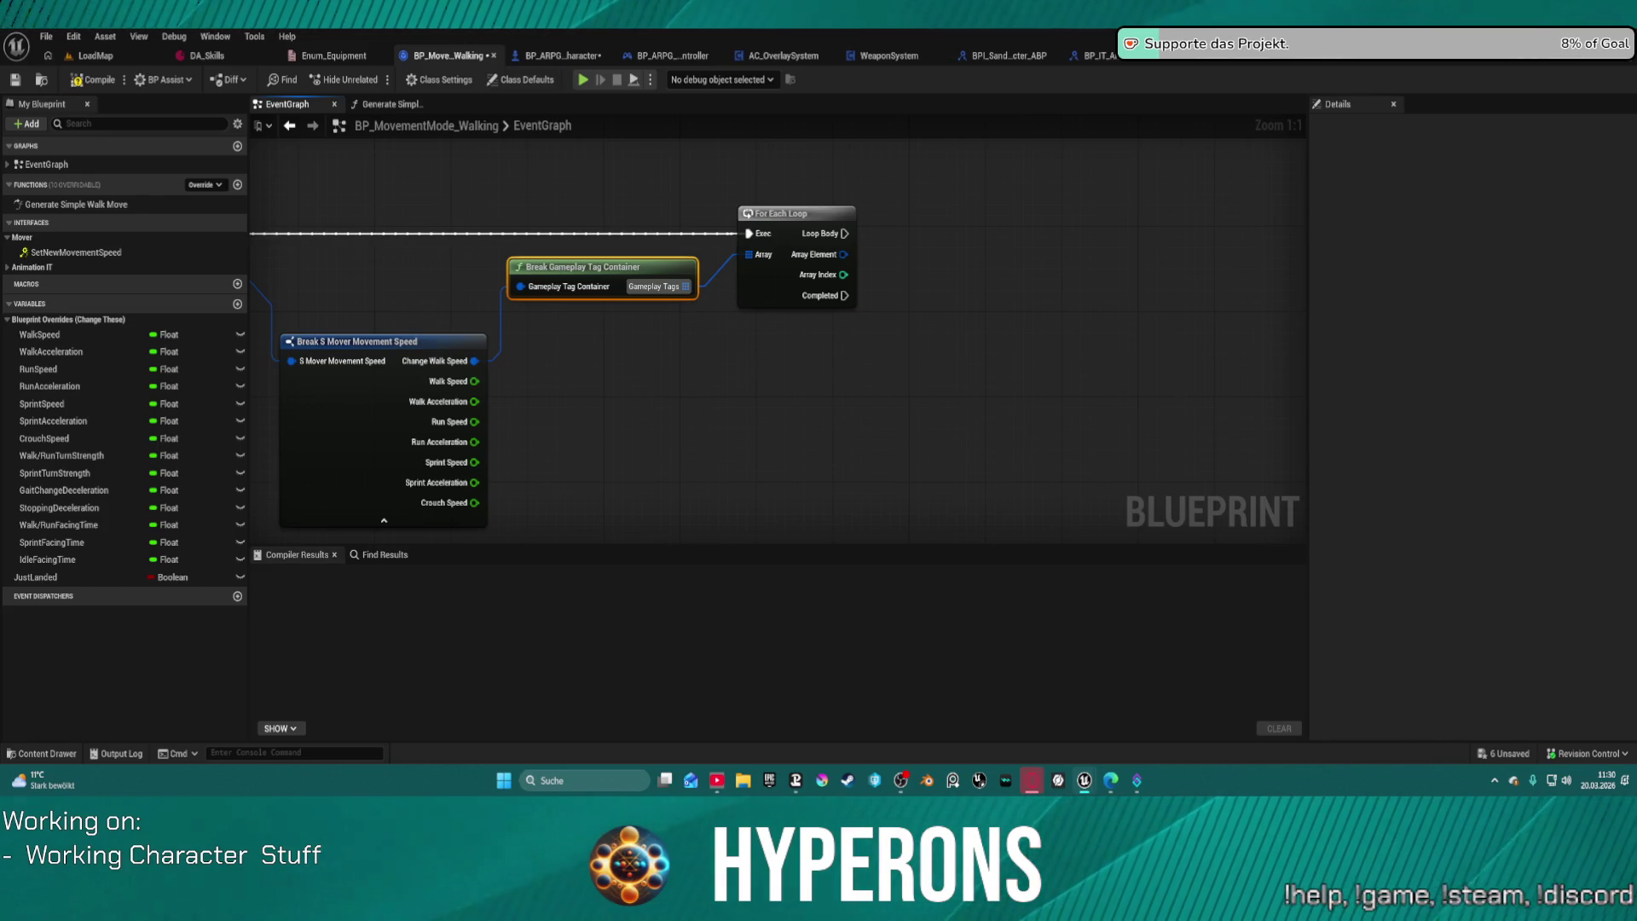
{"action": "mouse_move", "coordinate": [835, 256]}
{"action": "left_mouse_down"}
{"action": "mouse_move", "coordinate": [994, 311]}
{"action": "mouse_move", "coordinate": [985, 299]}
{"action": "left_mouse_up"}
Step: Add a Matches Tag node from the loop's Array Element using the 'match' search
{"action": "type", "text": "equ"}
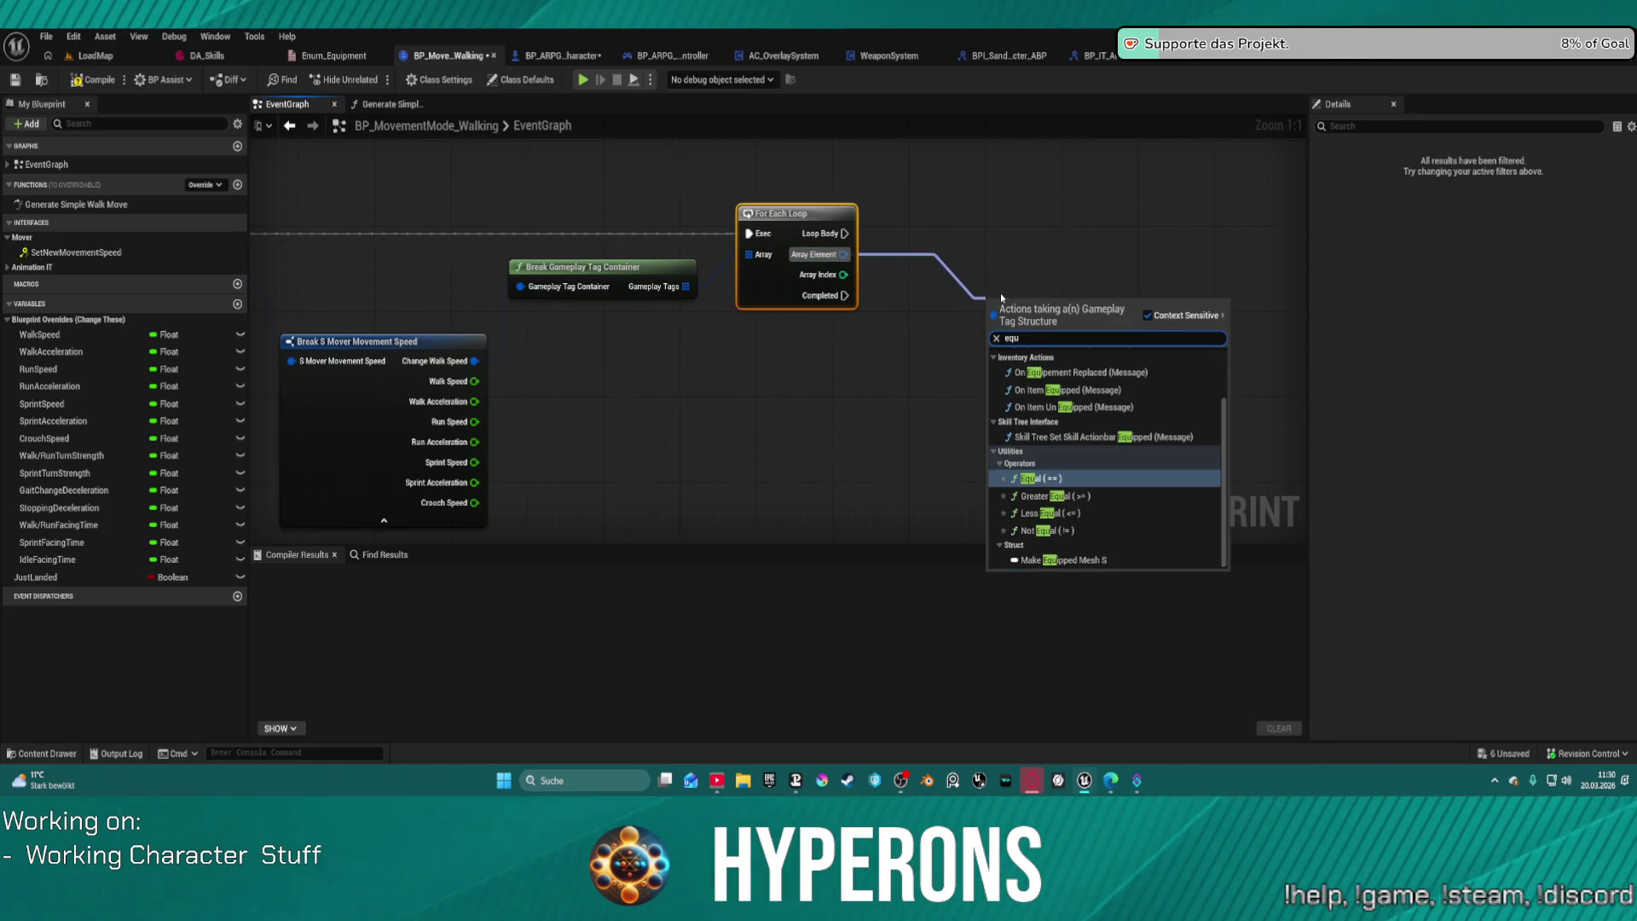
{"action": "key", "text": "BackSpace"}
{"action": "key", "text": "BackSpace"}
{"action": "key", "text": "BackSpace"}
{"action": "type", "text": "mm"}
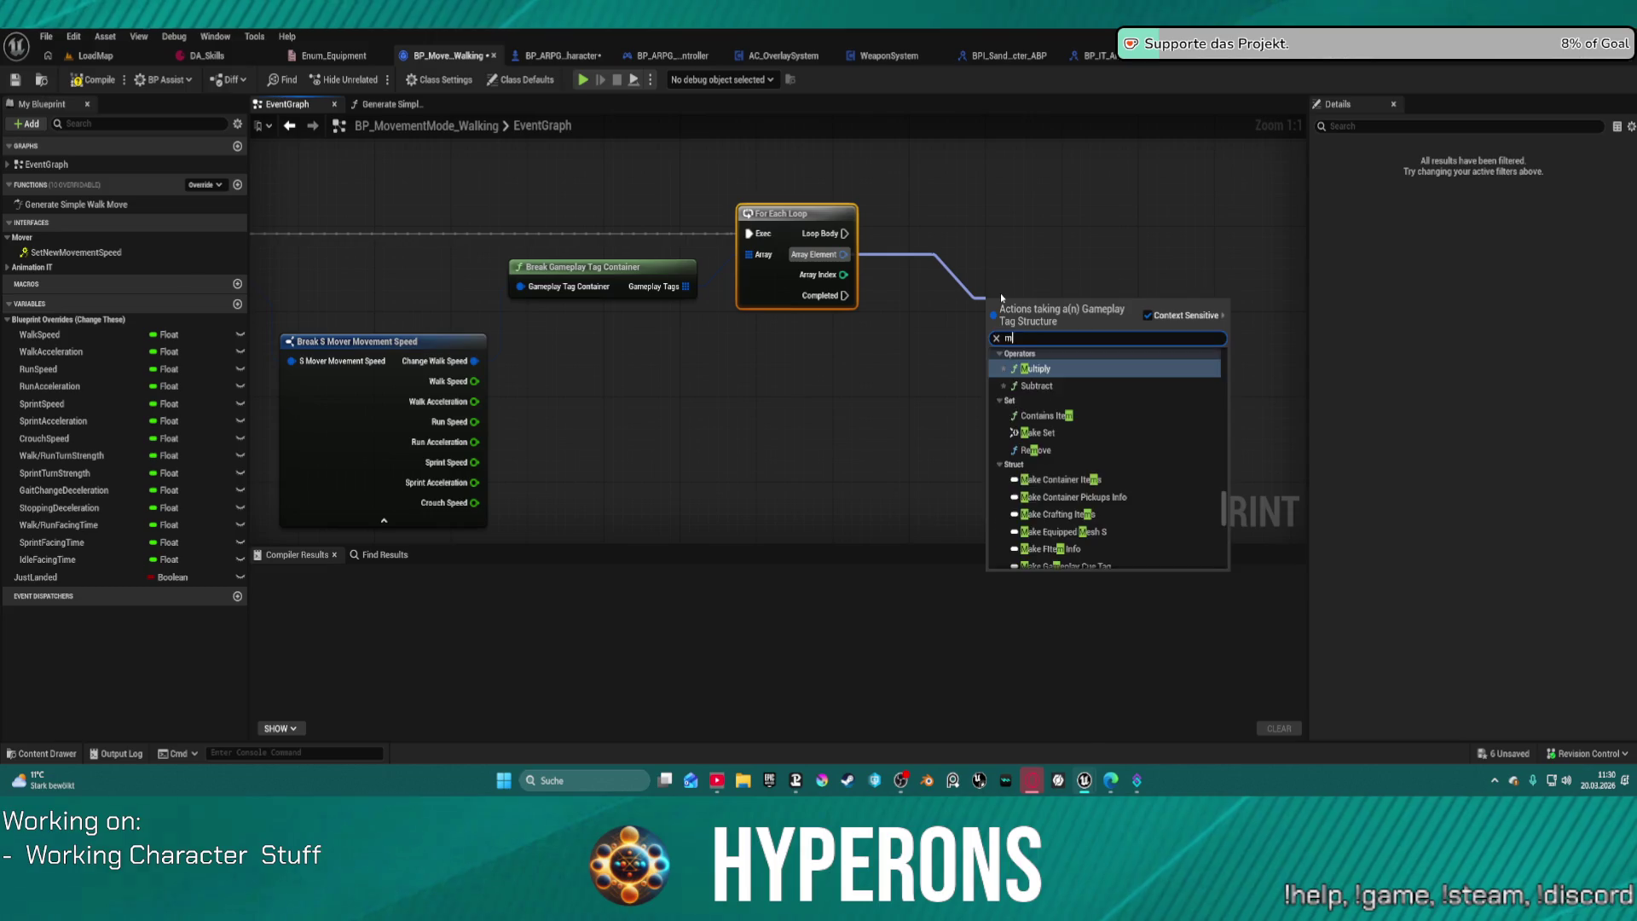
{"action": "key", "text": "BackSpace"}
{"action": "key", "text": "BackSpace"}
{"action": "type", "text": "match"}
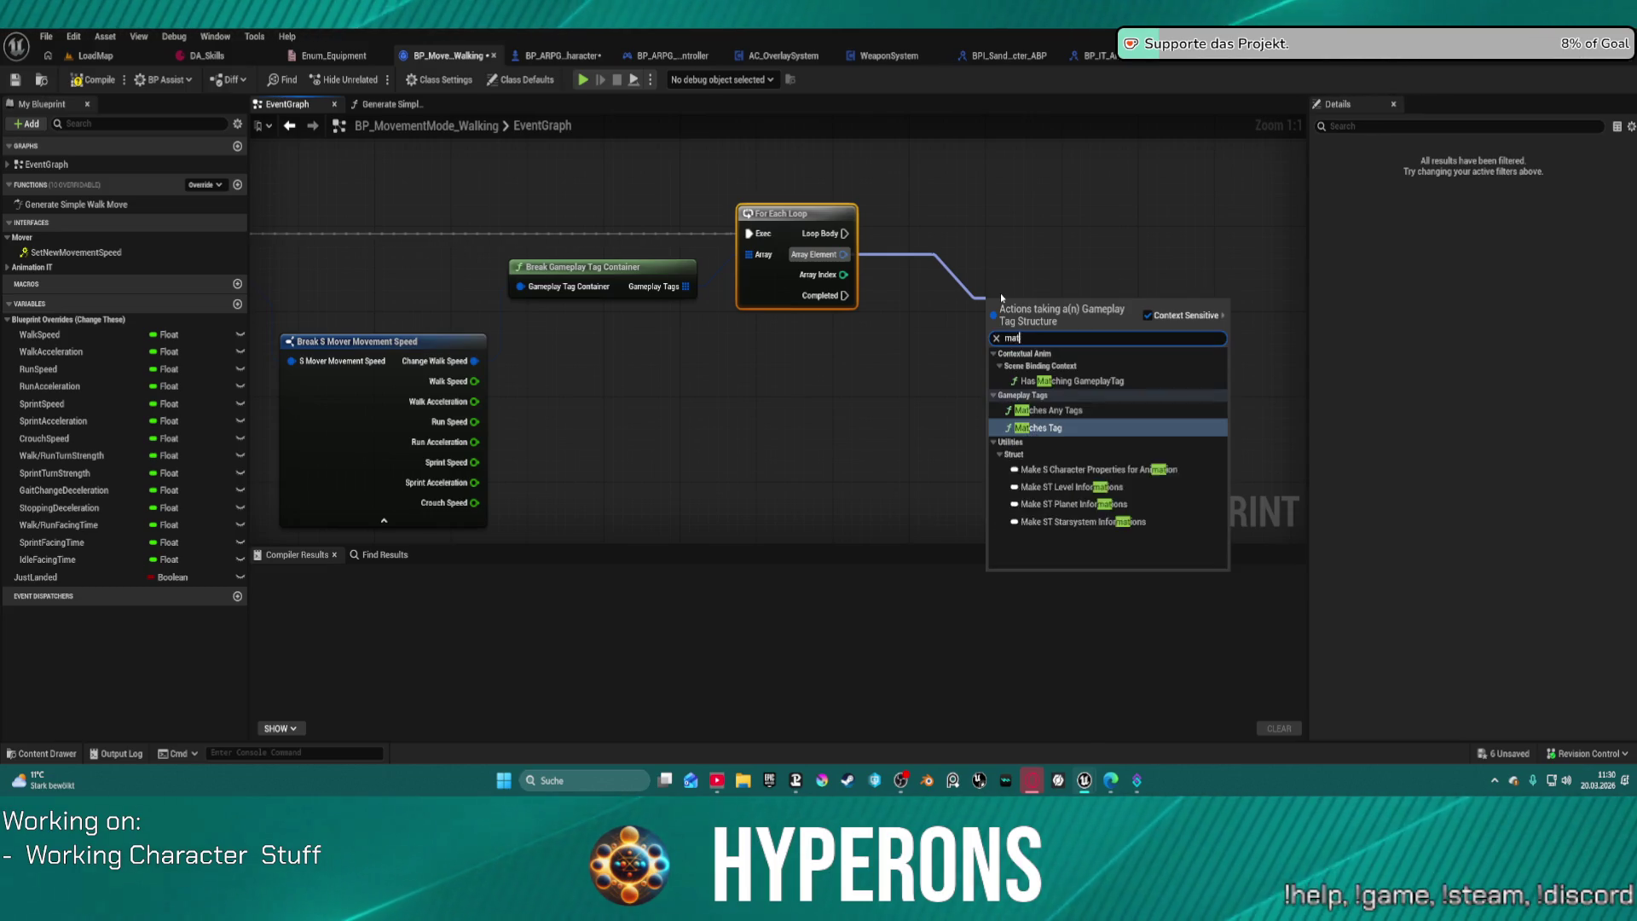
{"action": "key", "text": "Return"}
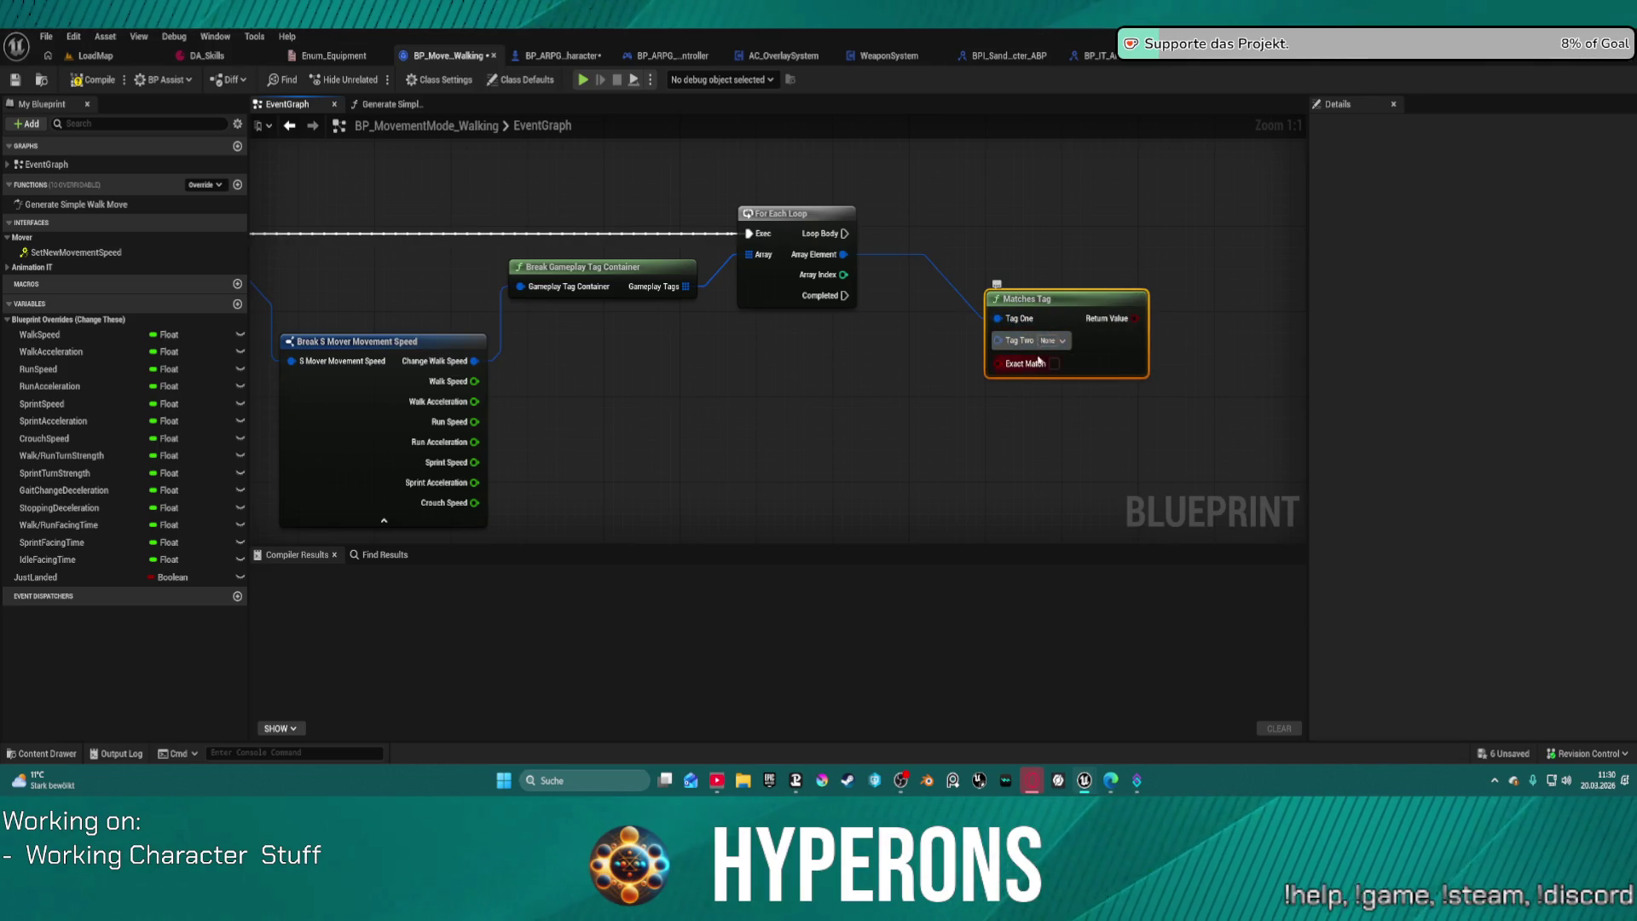
Step: Set the Matches Tag's Tag Two to Mover.MovementSpeed.WalkSpeed
{"action": "left_click", "coordinate": [1060, 348]}
{"action": "scroll", "coordinate": [1074, 580], "scroll_direction": "down", "scroll_amount": 5}
{"action": "left_click", "coordinate": [1046, 544]}
{"action": "scroll", "coordinate": [1091, 597], "scroll_direction": "down", "scroll_amount": 3}
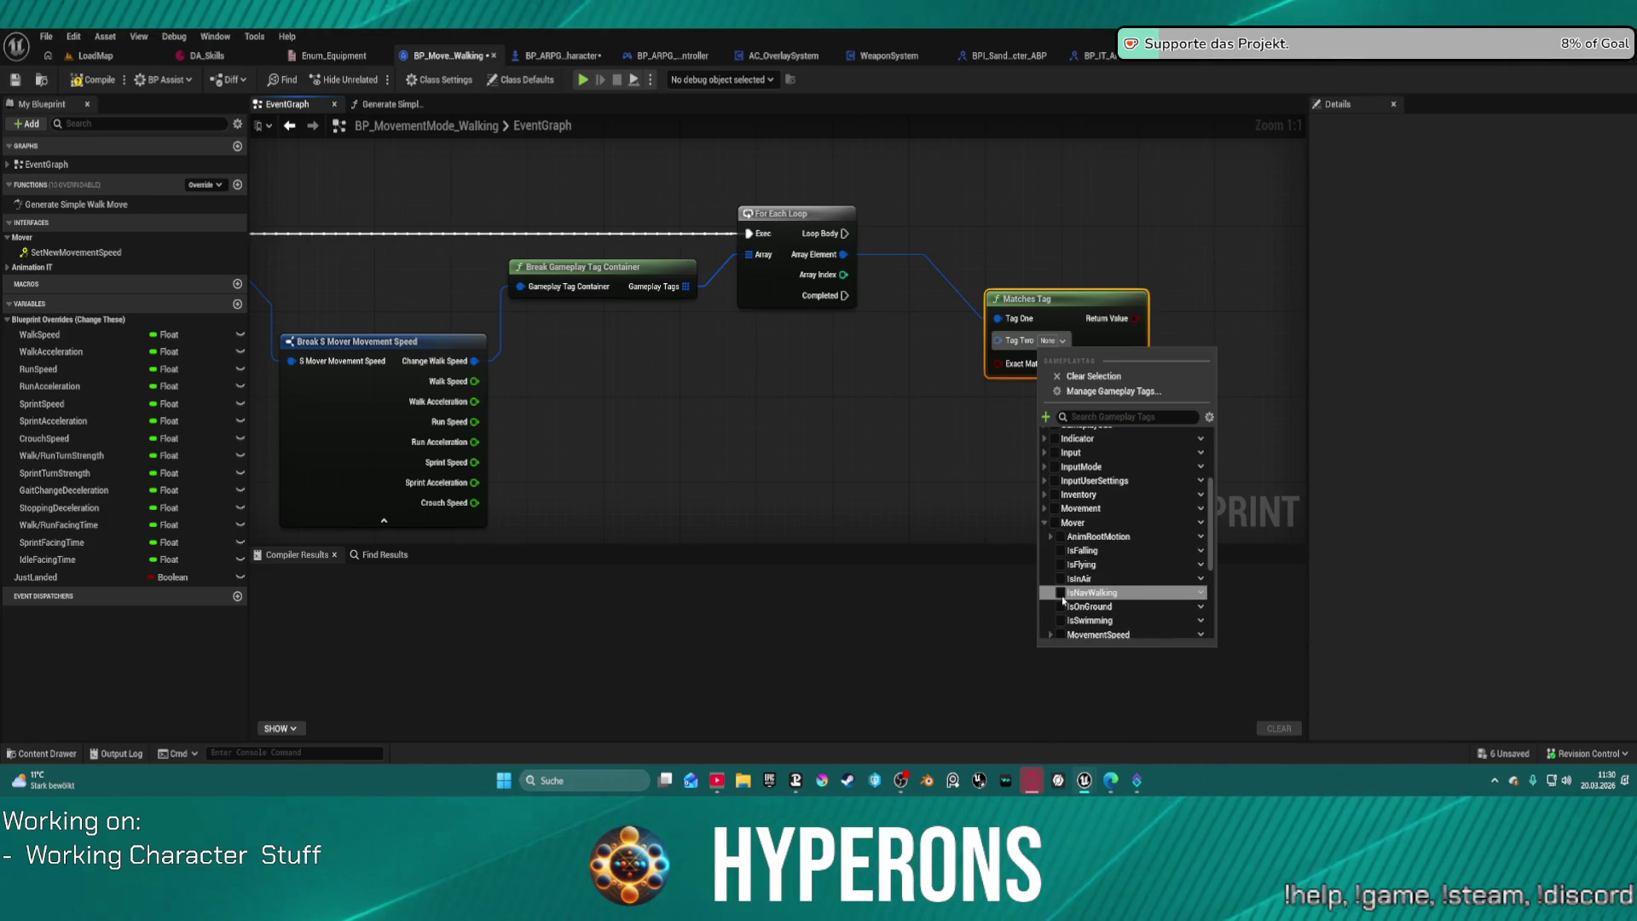
{"action": "left_click", "coordinate": [1050, 571]}
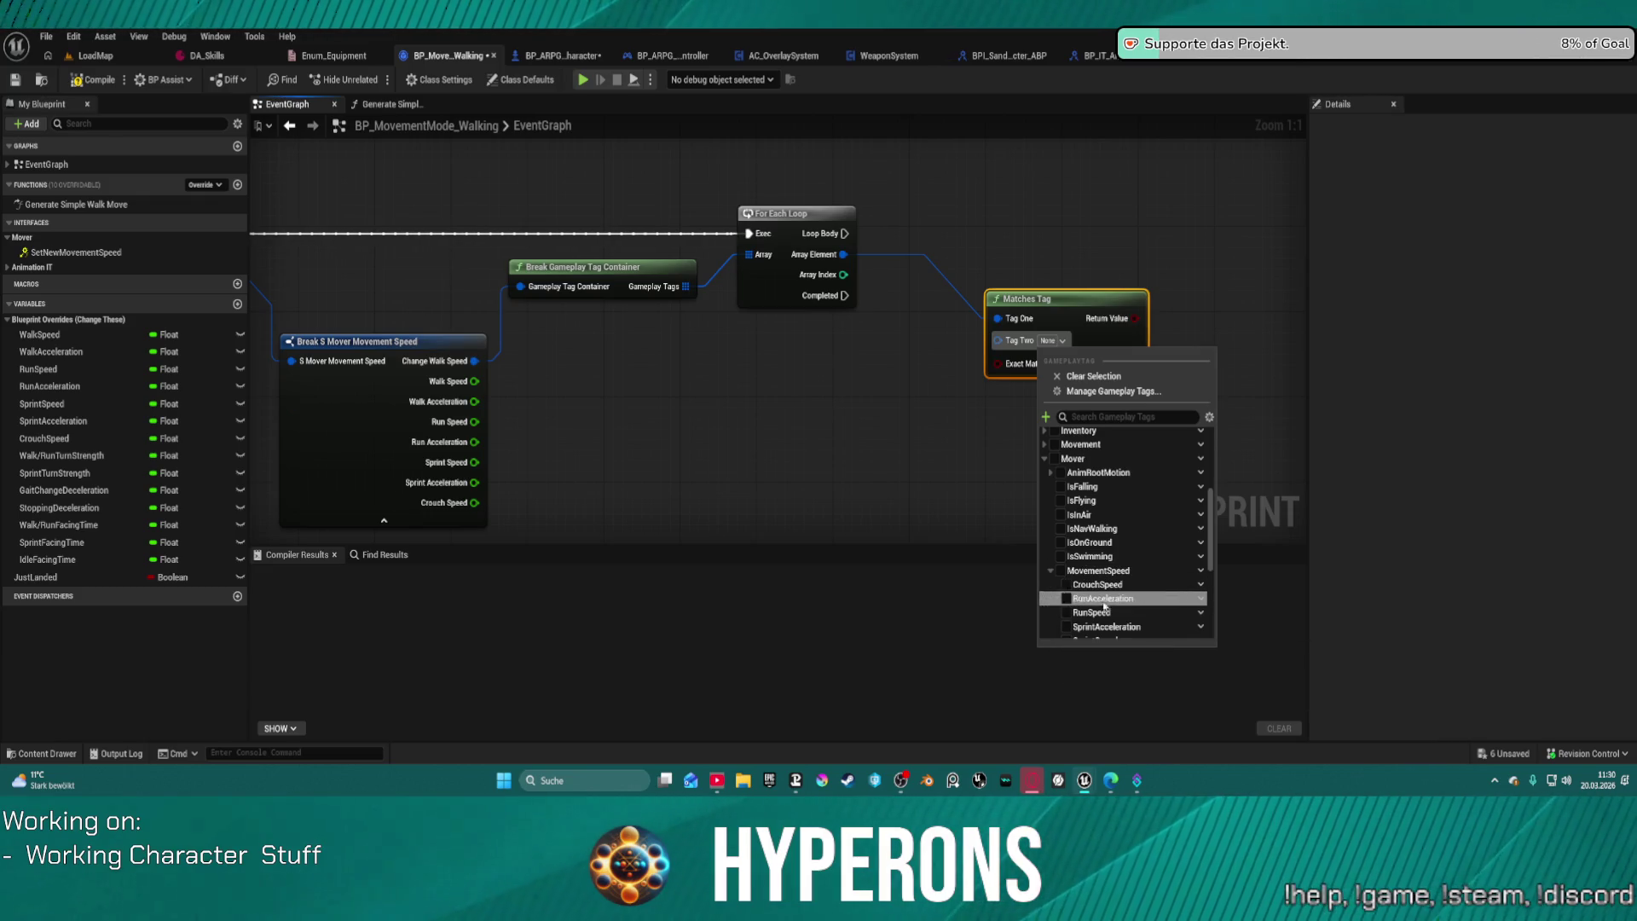
{"action": "scroll", "coordinate": [1117, 597], "scroll_direction": "down", "scroll_amount": 2}
{"action": "scroll", "coordinate": [1124, 599], "scroll_direction": "down", "scroll_amount": 1}
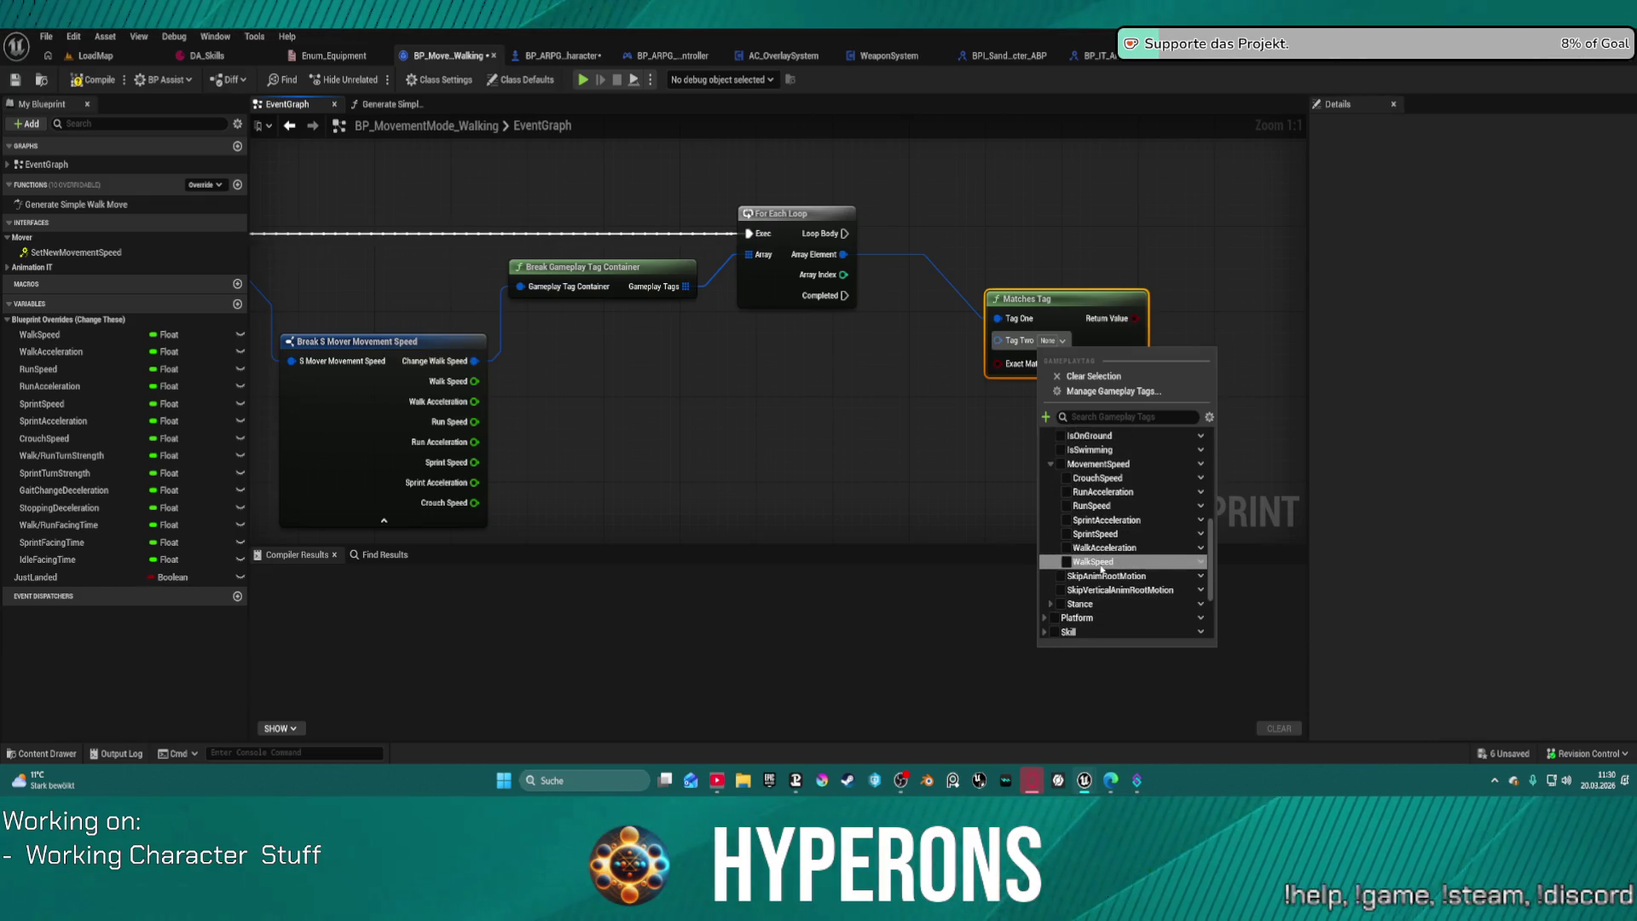
{"action": "left_click", "coordinate": [1086, 563]}
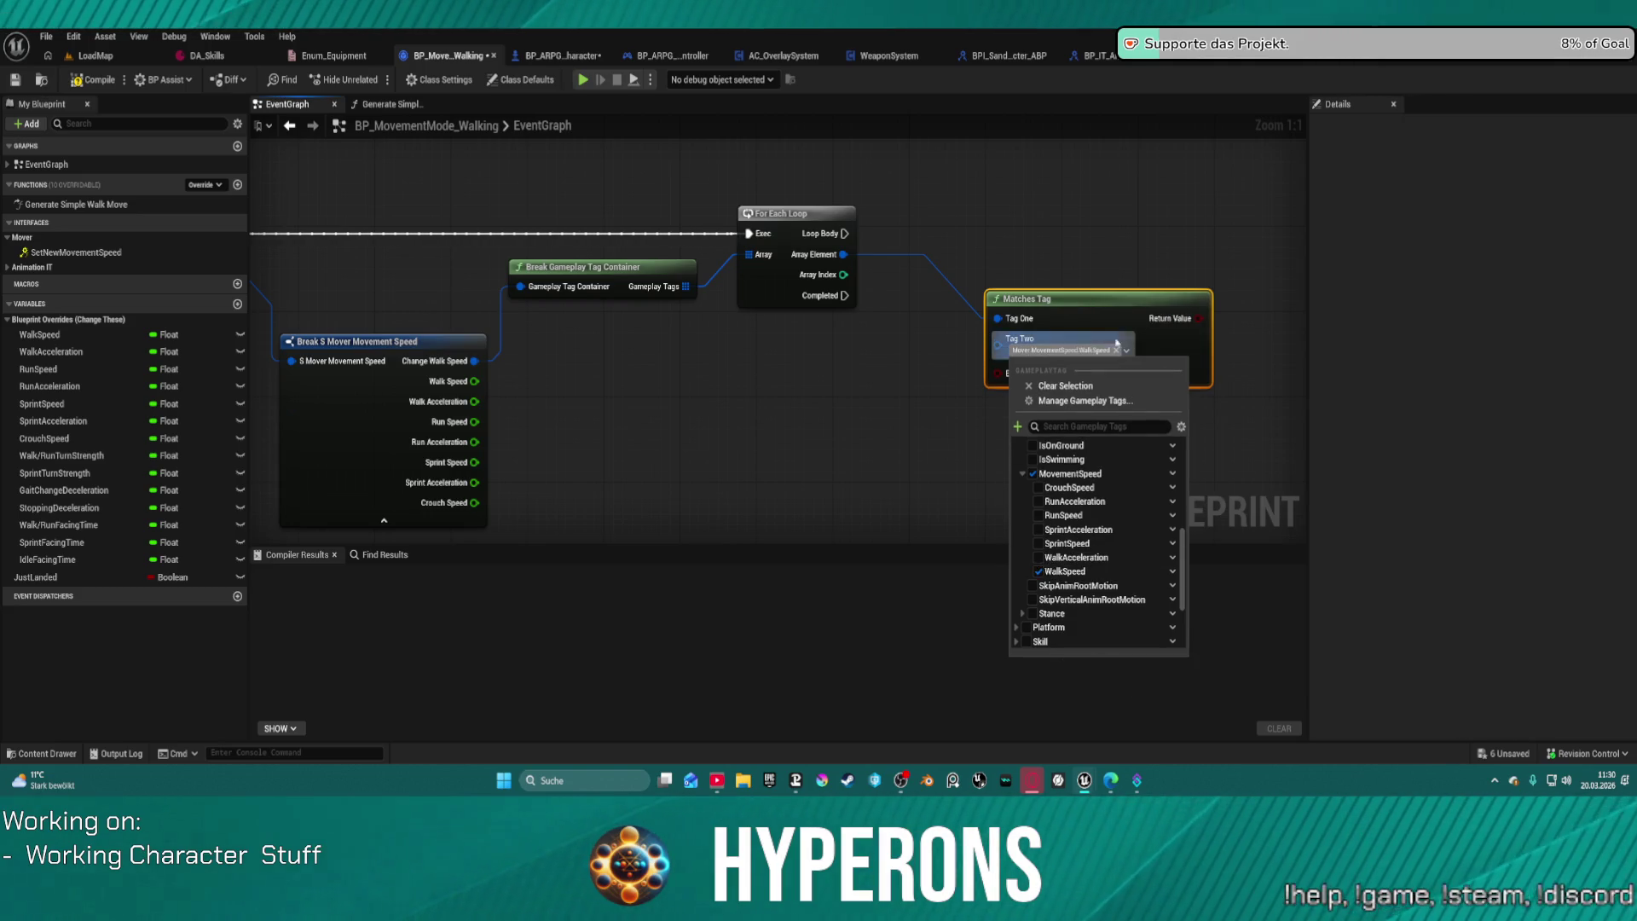
Step: Add a Branch whose condition is the Matches Tag result, and bring in the WalkSpeed variable
{"action": "mouse_move", "coordinate": [1056, 289]}
{"action": "left_mouse_down"}
{"action": "mouse_move", "coordinate": [980, 220]}
{"action": "mouse_move", "coordinate": [954, 345]}
{"action": "left_mouse_up"}
{"action": "left_click", "coordinate": [1025, 279]}
{"action": "mouse_move", "coordinate": [1094, 350]}
{"action": "left_mouse_down"}
{"action": "mouse_move", "coordinate": [1037, 316]}
{"action": "mouse_move", "coordinate": [750, 286]}
{"action": "left_mouse_up"}
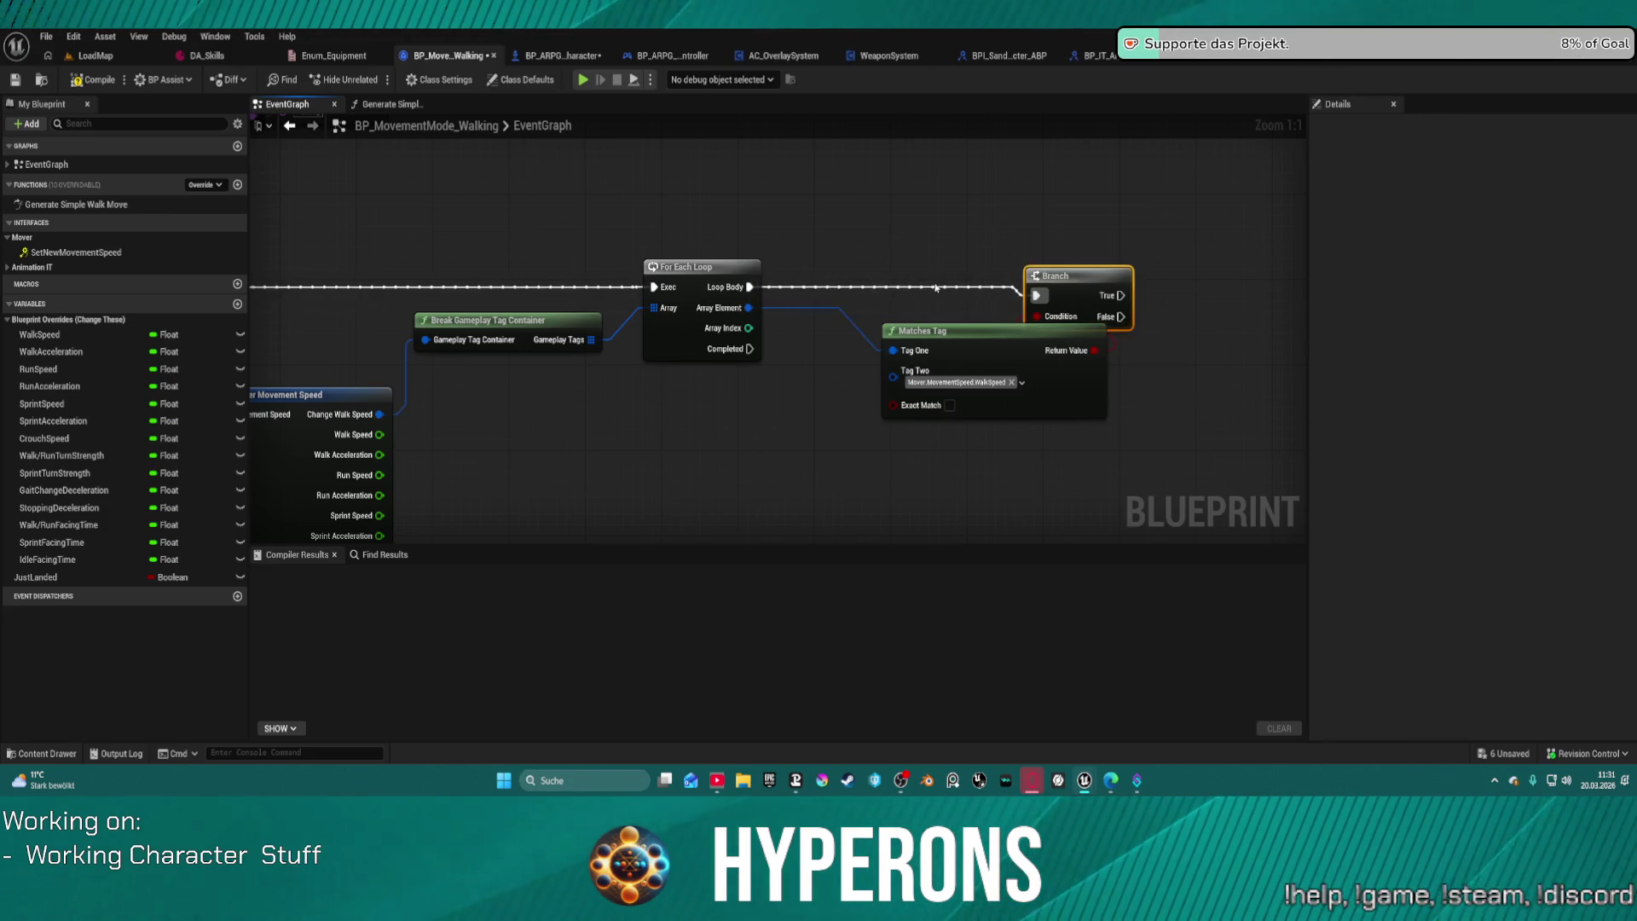
{"action": "left_click", "coordinate": [1006, 358]}
{"action": "mouse_move", "coordinate": [882, 454]}
{"action": "left_mouse_down"}
{"action": "mouse_move", "coordinate": [882, 400]}
{"action": "mouse_move", "coordinate": [636, 324]}
{"action": "mouse_move", "coordinate": [961, 438]}
{"action": "mouse_move", "coordinate": [986, 394]}
{"action": "mouse_move", "coordinate": [891, 401]}
{"action": "left_mouse_up"}
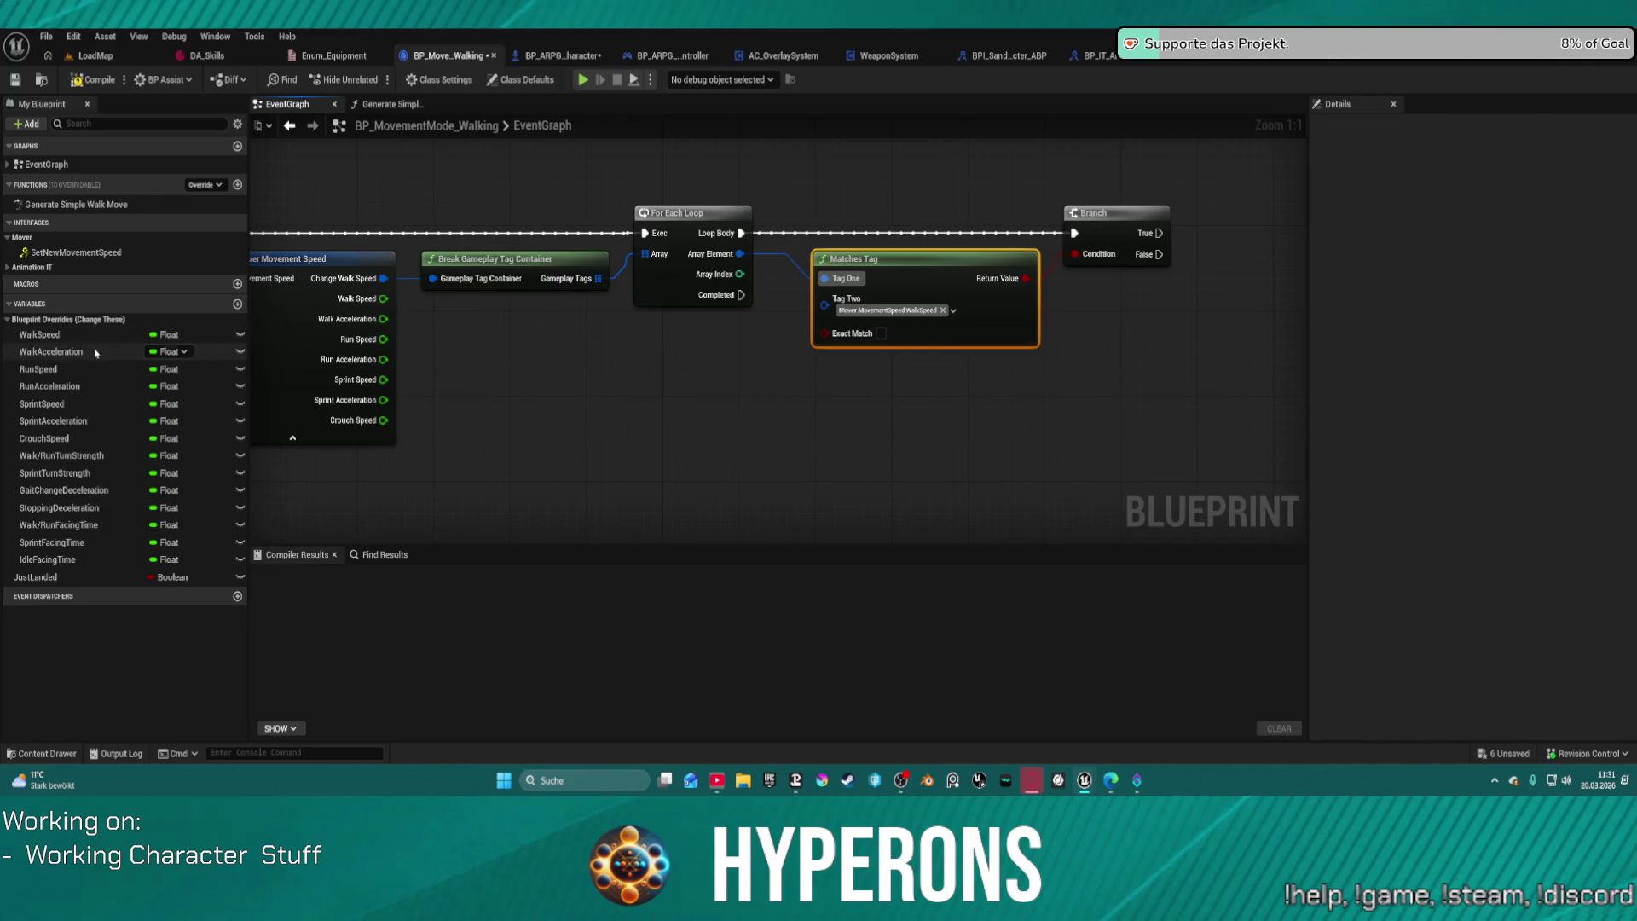
{"action": "left_click_drag", "start_coordinate": [66, 339], "coordinate": [1150, 403]}
Step: Add Set nodes for WalkSpeed, WalkAcceleration, RunAcceleration, SprintSpeed, SprintAcceleration and CrouchSpeed
{"action": "left_click", "coordinate": [52, 351]}
{"action": "mouse_move", "coordinate": [890, 475]}
{"action": "left_mouse_down"}
{"action": "mouse_move", "coordinate": [1204, 399]}
{"action": "mouse_move", "coordinate": [1178, 433]}
{"action": "mouse_move", "coordinate": [1196, 460]}
{"action": "left_mouse_up"}
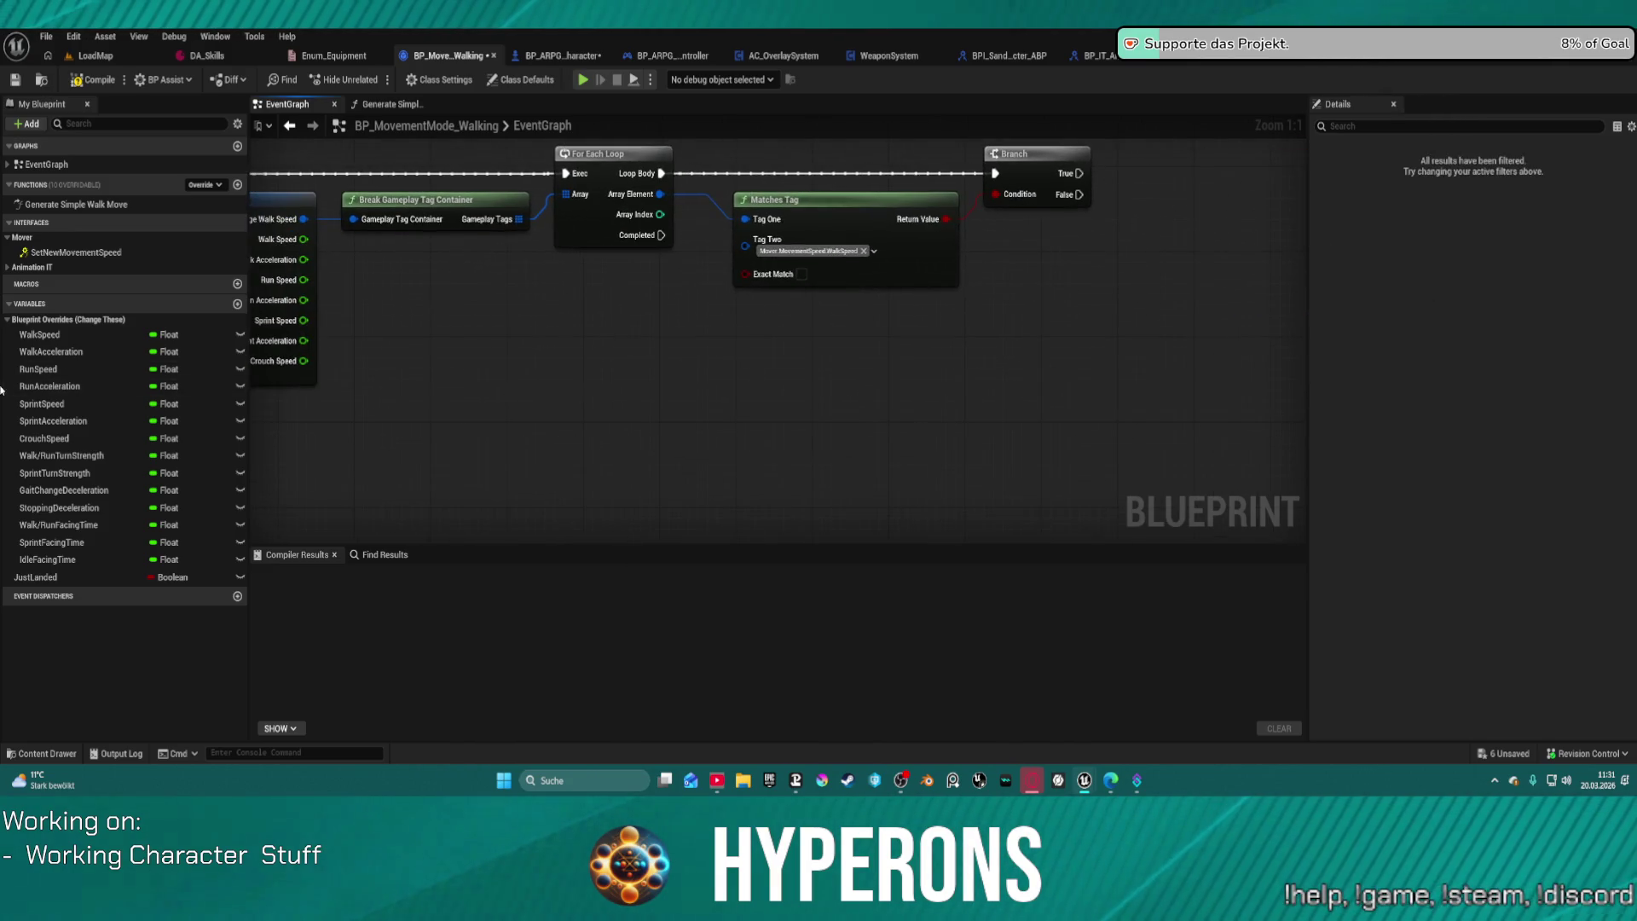
{"action": "mouse_move", "coordinate": [52, 369]}
{"action": "left_mouse_down"}
{"action": "mouse_move", "coordinate": [959, 354]}
{"action": "mouse_move", "coordinate": [910, 439]}
{"action": "mouse_move", "coordinate": [1023, 426]}
{"action": "left_mouse_up"}
{"action": "left_click_drag", "start_coordinate": [41, 403], "coordinate": [929, 507]}
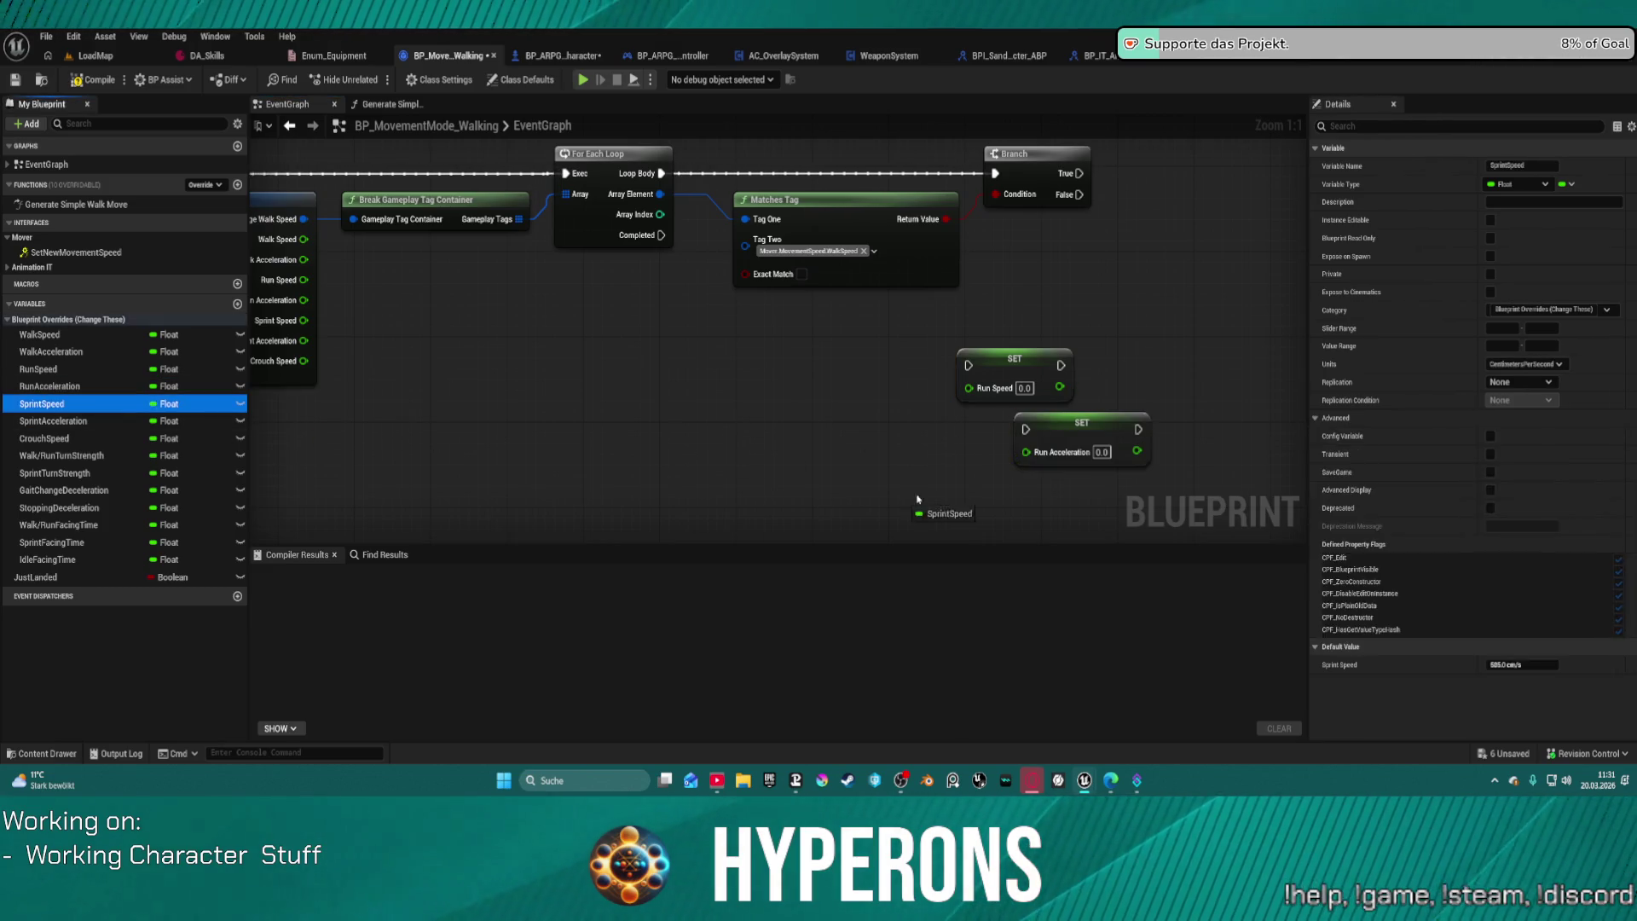
{"action": "left_click_drag", "start_coordinate": [51, 421], "coordinate": [652, 477]}
{"action": "mouse_move", "coordinate": [45, 438]}
{"action": "left_mouse_down"}
{"action": "mouse_move", "coordinate": [525, 458]}
{"action": "mouse_move", "coordinate": [1144, 179]}
{"action": "mouse_move", "coordinate": [1132, 470]}
{"action": "mouse_move", "coordinate": [1078, 489]}
{"action": "left_mouse_up"}
Step: Stack the speed and acceleration setters in one column and move the stack to the right
{"action": "mouse_move", "coordinate": [669, 375]}
{"action": "left_mouse_down"}
{"action": "mouse_move", "coordinate": [1173, 290]}
{"action": "mouse_move", "coordinate": [1034, 260]}
{"action": "left_mouse_up"}
{"action": "mouse_move", "coordinate": [797, 429]}
{"action": "left_mouse_down"}
{"action": "mouse_move", "coordinate": [1097, 321]}
{"action": "mouse_move", "coordinate": [1023, 322]}
{"action": "left_mouse_up"}
{"action": "key", "text": "Escape"}
{"action": "left_click_drag", "start_coordinate": [724, 423], "coordinate": [1029, 307]}
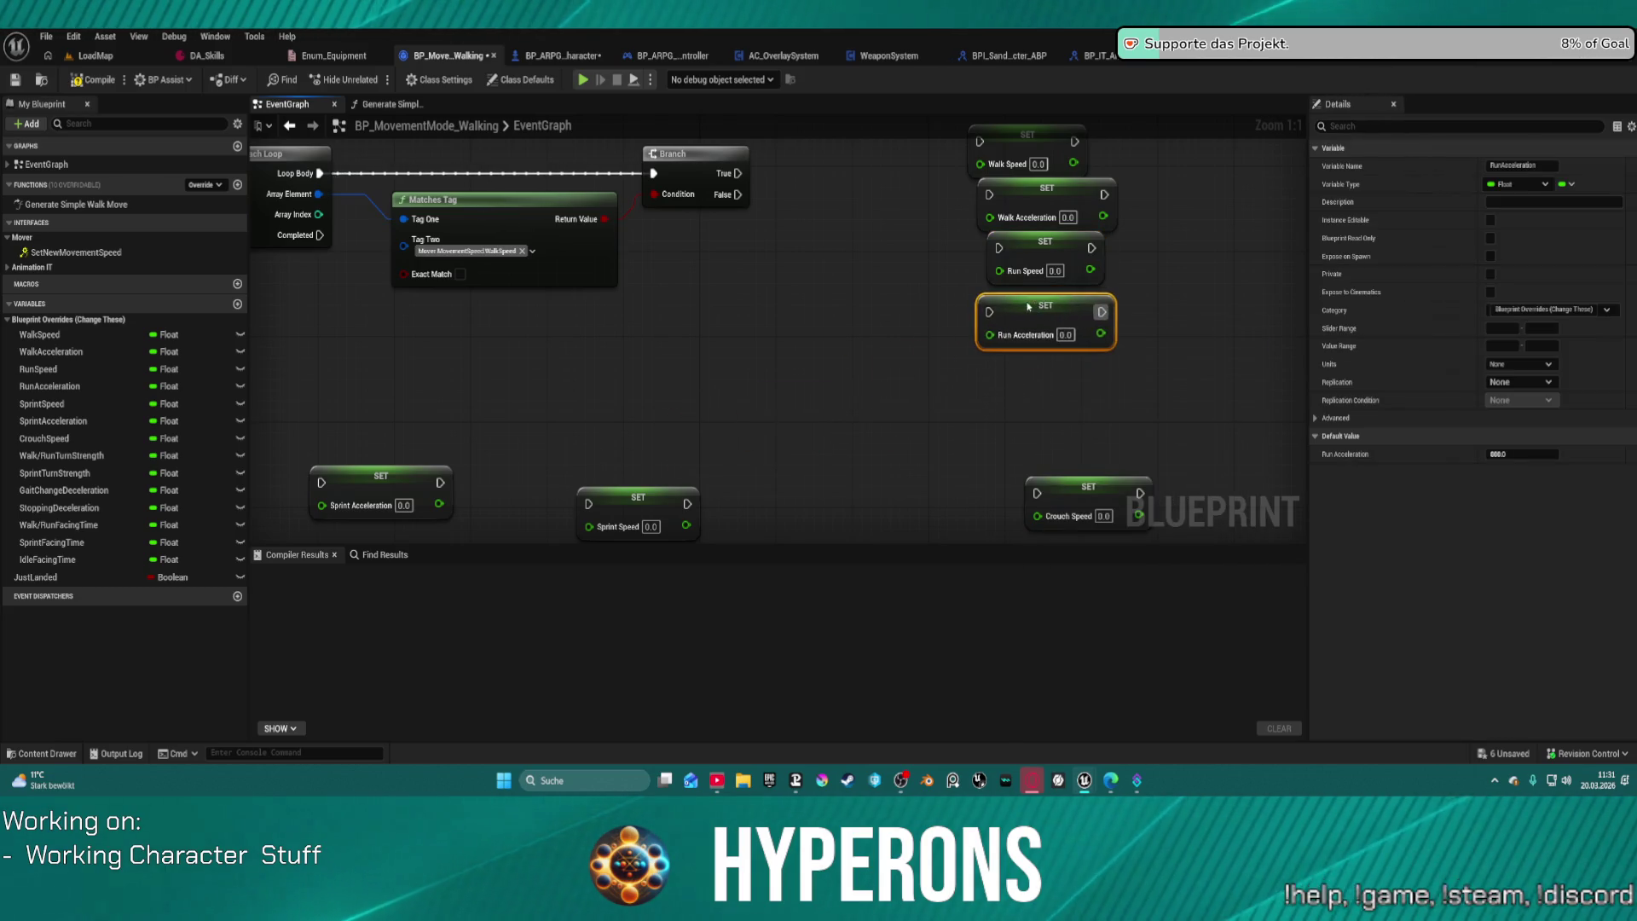
{"action": "mouse_move", "coordinate": [386, 471]}
{"action": "left_mouse_down"}
{"action": "mouse_move", "coordinate": [915, 407]}
{"action": "mouse_move", "coordinate": [1062, 361]}
{"action": "left_mouse_up"}
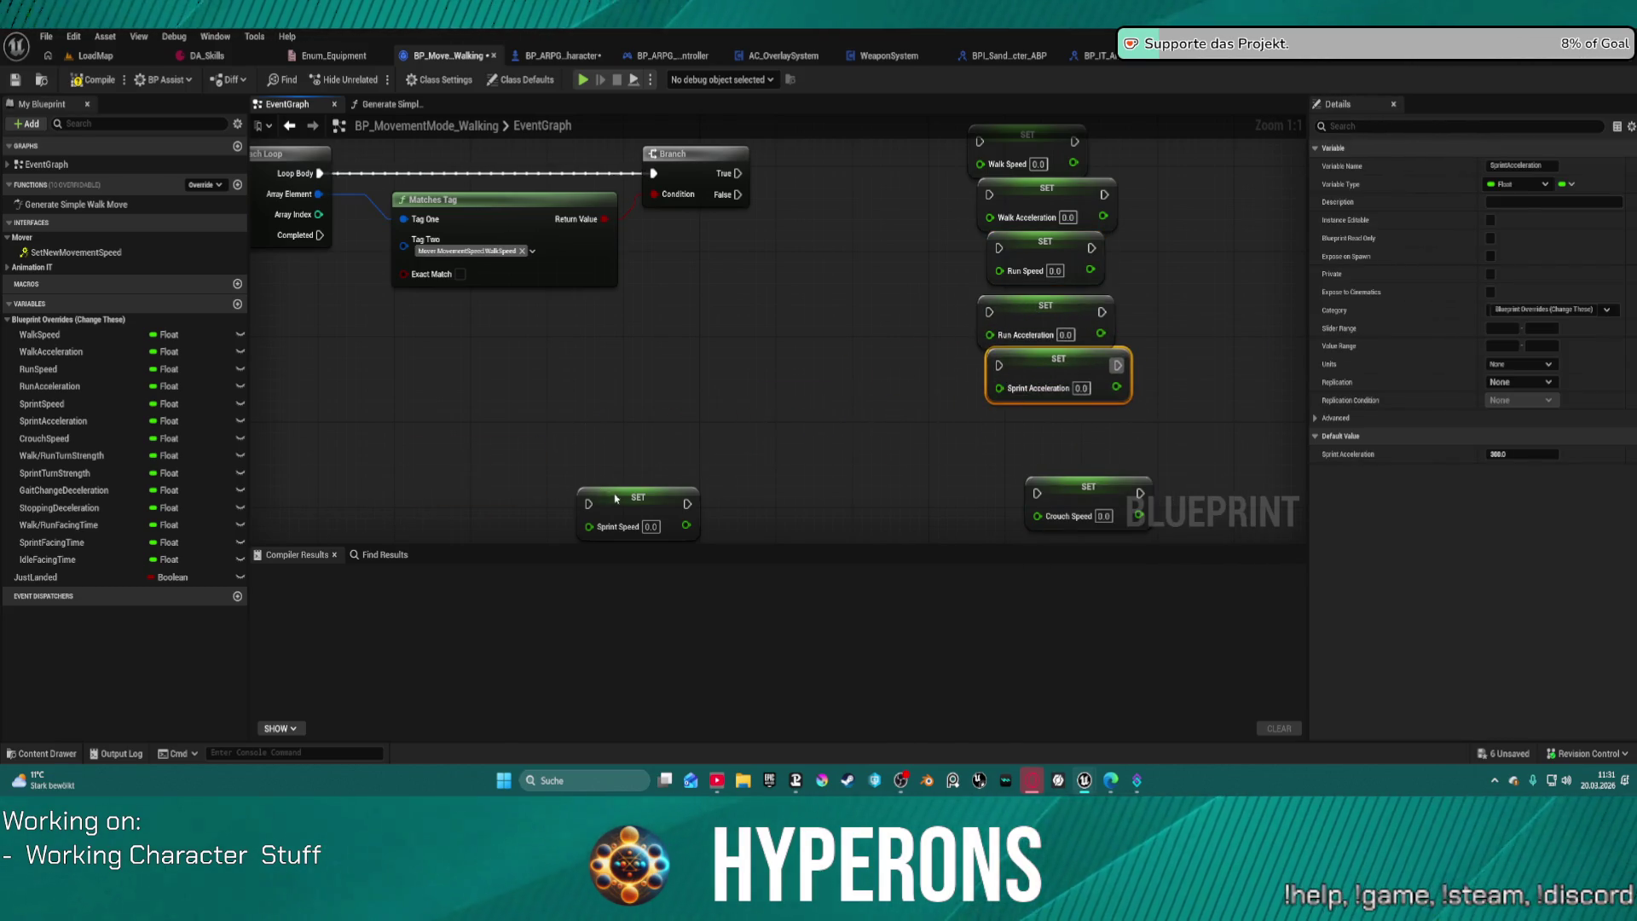
{"action": "left_click_drag", "start_coordinate": [615, 498], "coordinate": [1034, 438]}
{"action": "left_click_drag", "start_coordinate": [1066, 368], "coordinate": [1190, 411]}
{"action": "mouse_move", "coordinate": [1020, 452]}
{"action": "left_mouse_down"}
{"action": "mouse_move", "coordinate": [1049, 324]}
{"action": "mouse_move", "coordinate": [1048, 431]}
{"action": "mouse_move", "coordinate": [1126, 394]}
{"action": "mouse_move", "coordinate": [1004, 415]}
{"action": "left_mouse_up"}
{"action": "key", "text": "Escape"}
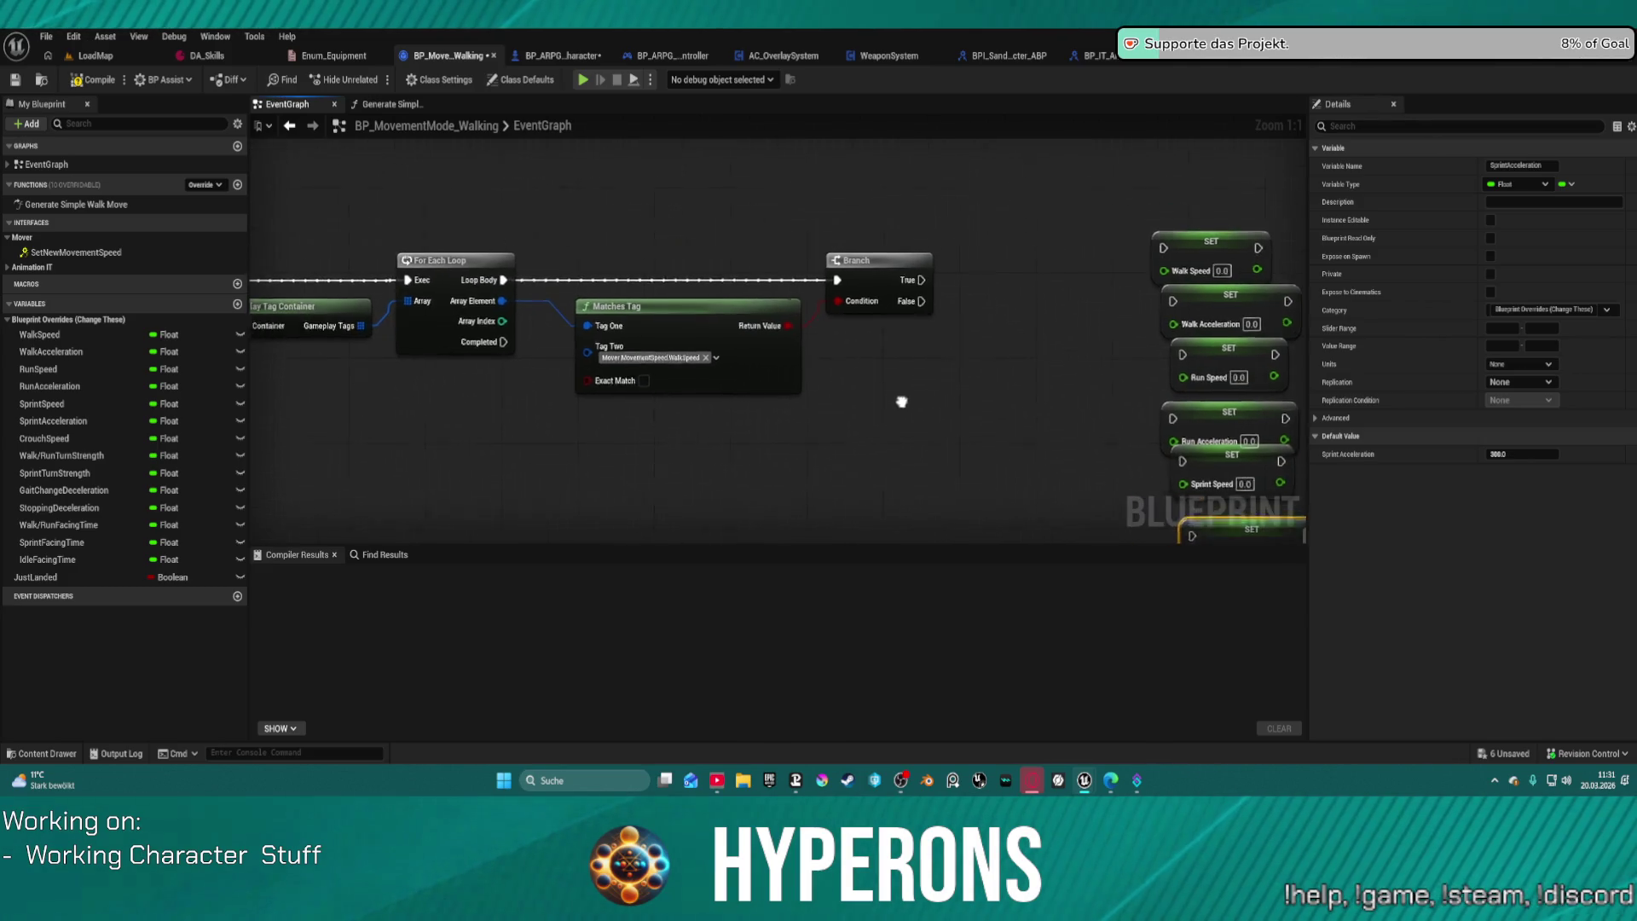
{"action": "scroll", "coordinate": [719, 256], "scroll_direction": "down", "scroll_amount": 4}
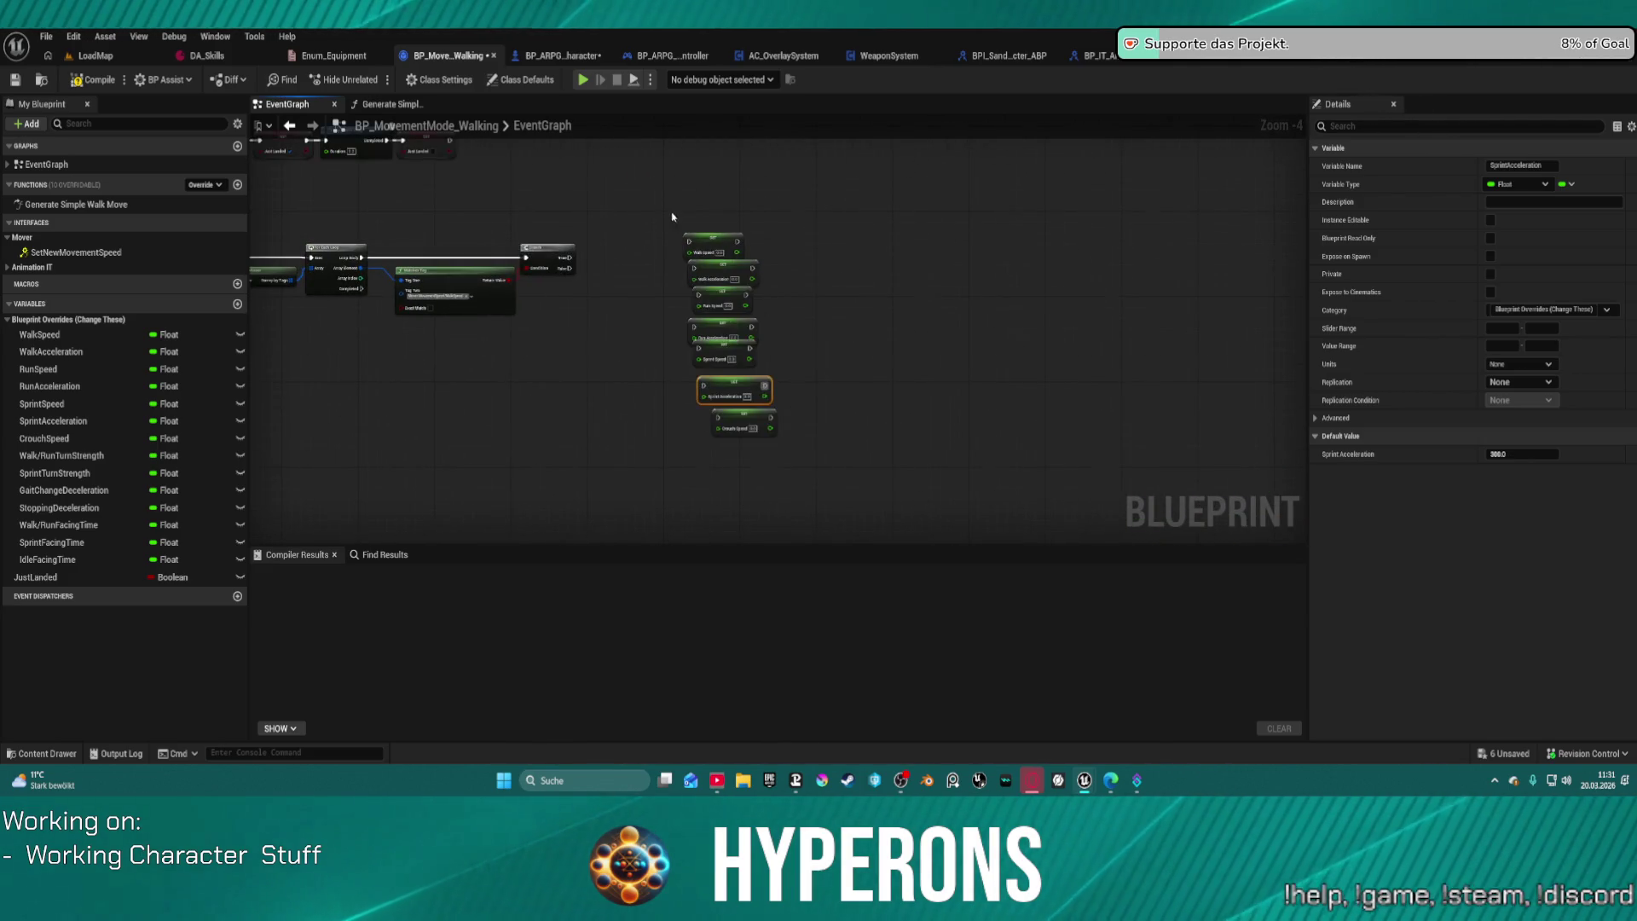
{"action": "left_click_drag", "start_coordinate": [665, 213], "coordinate": [793, 448]}
{"action": "left_click_drag", "start_coordinate": [733, 324], "coordinate": [1009, 328]}
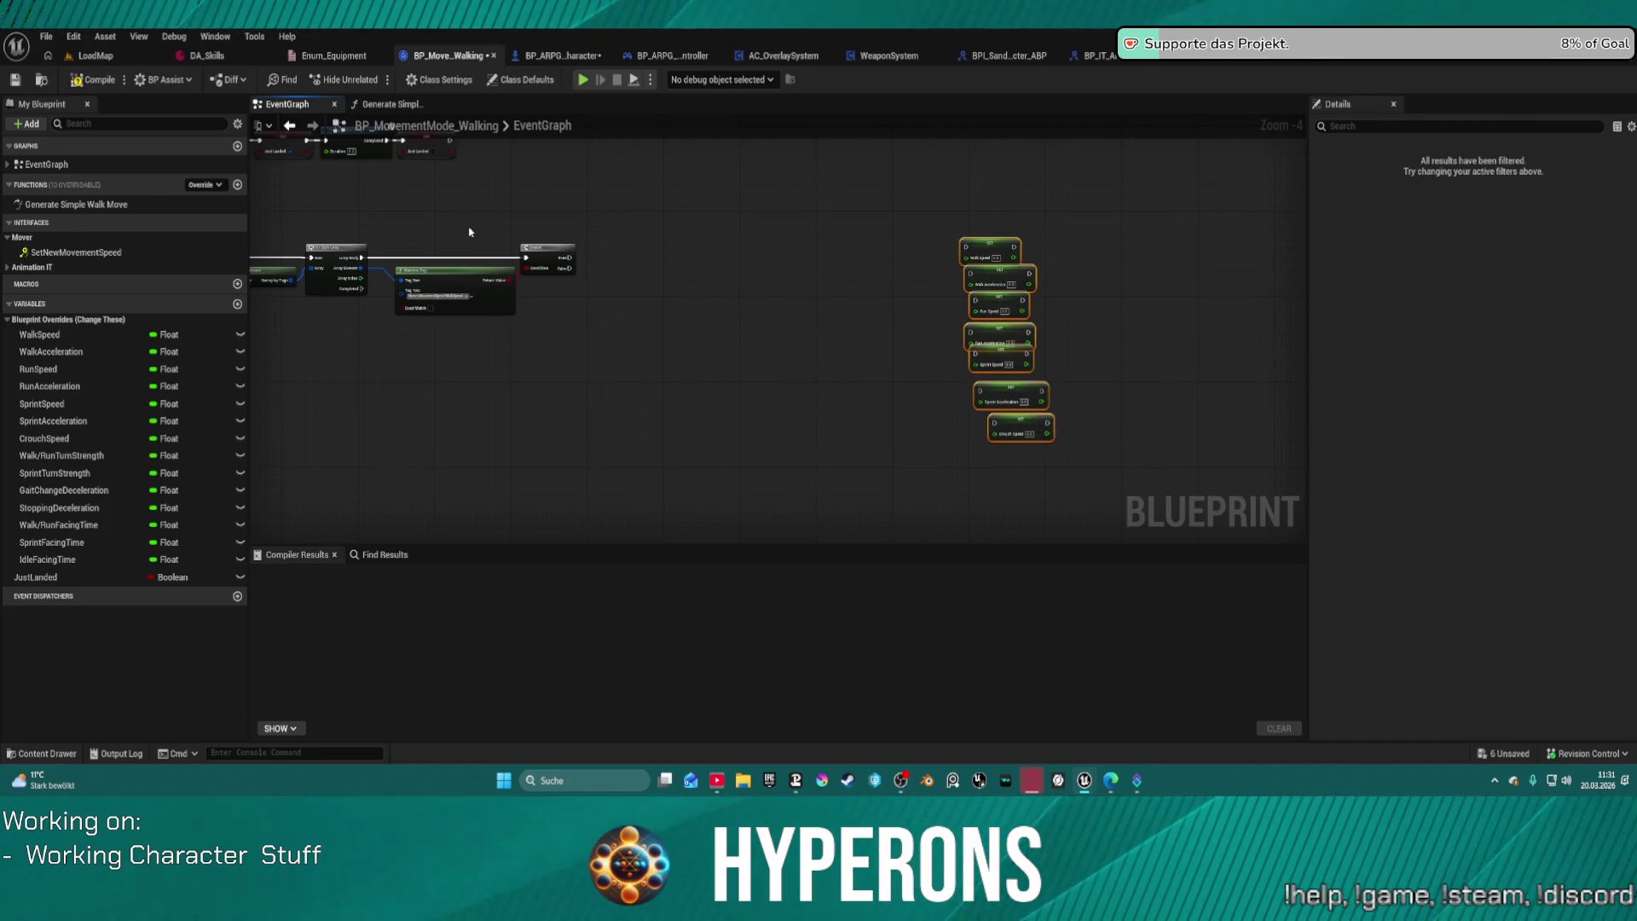
Step: Move the Break S Mover Movement Speed node and promote Change Walk Speed to a variable
{"action": "left_click_drag", "start_coordinate": [469, 232], "coordinate": [570, 316]}
{"action": "scroll", "coordinate": [638, 277], "scroll_direction": "up", "scroll_amount": 3}
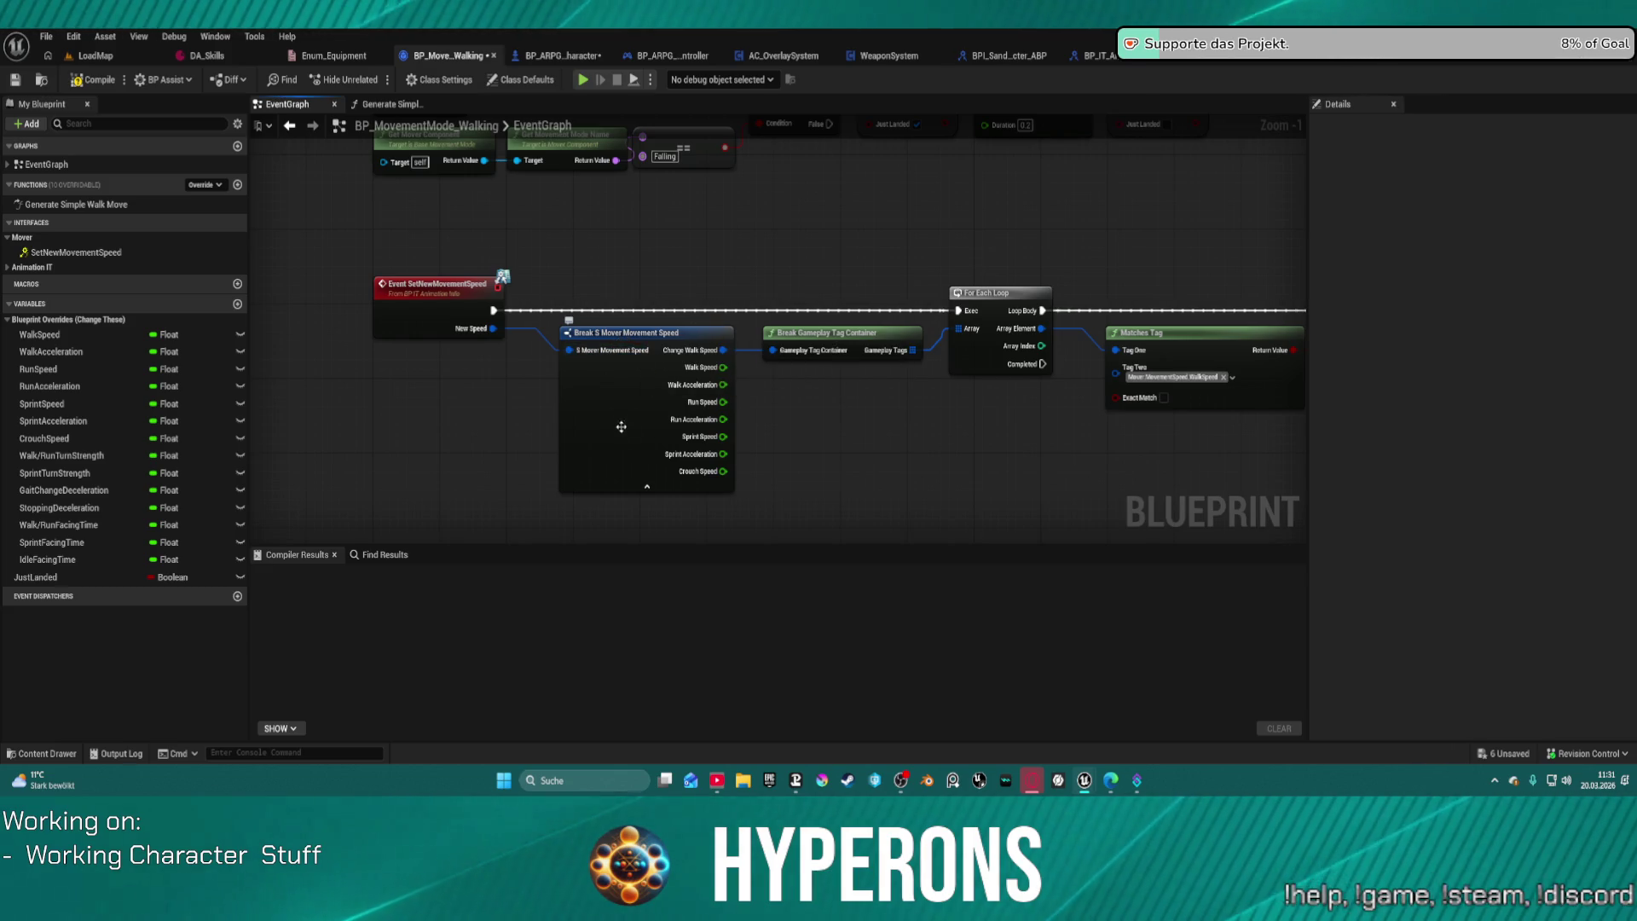
{"action": "left_click_drag", "start_coordinate": [617, 409], "coordinate": [530, 443]}
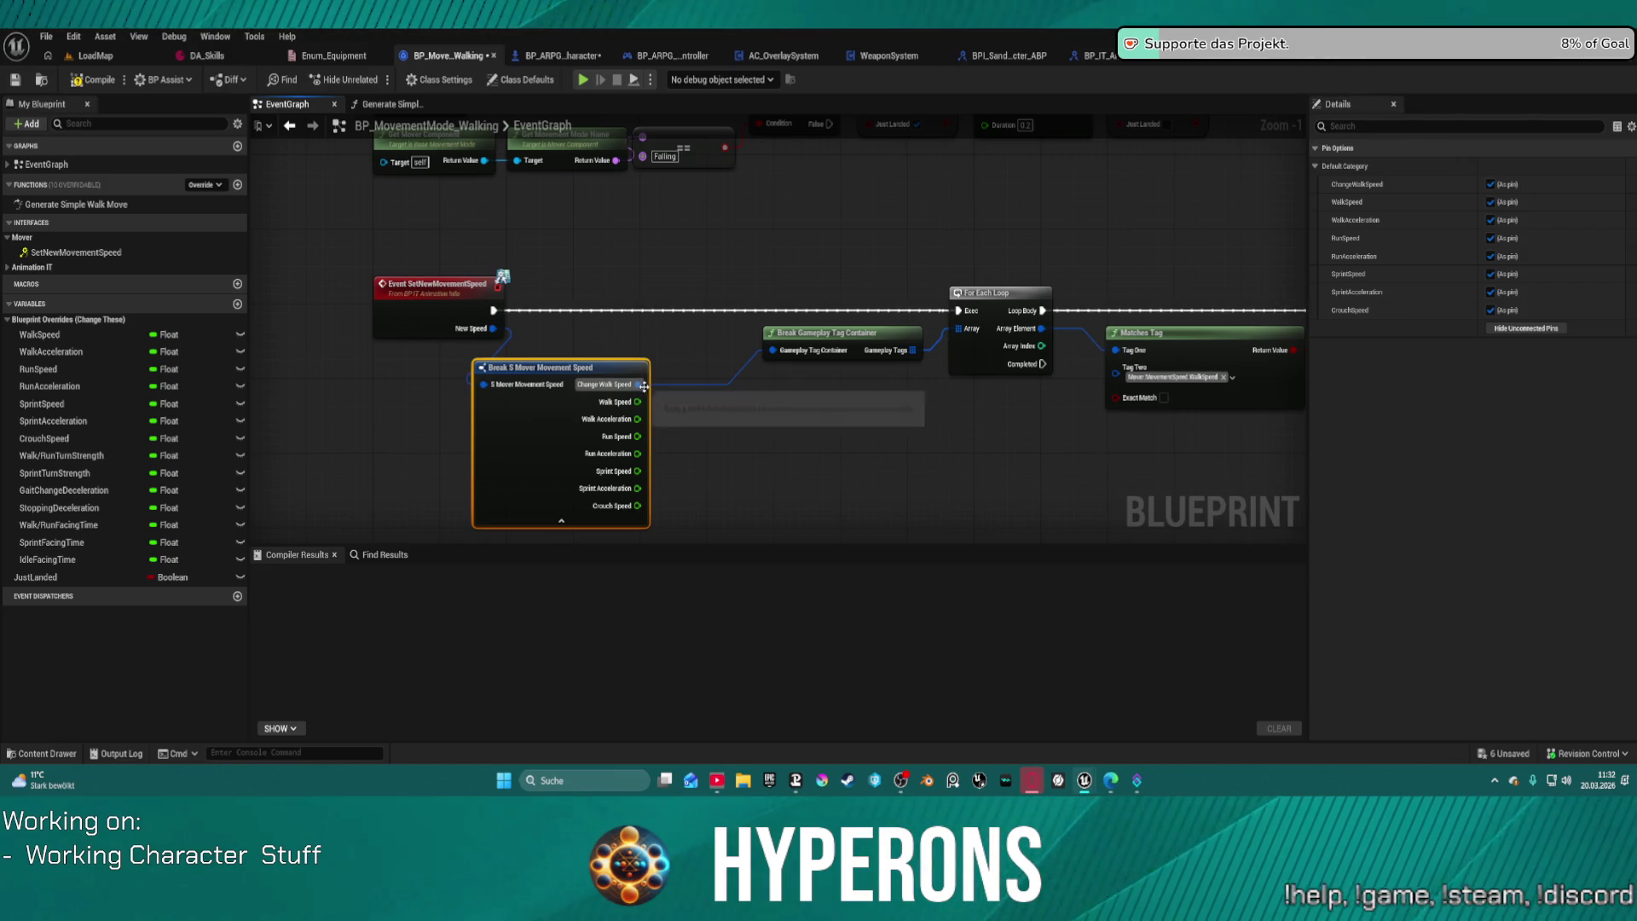
{"action": "left_click_drag", "start_coordinate": [637, 384], "coordinate": [732, 397]}
{"action": "key", "text": "Escape"}
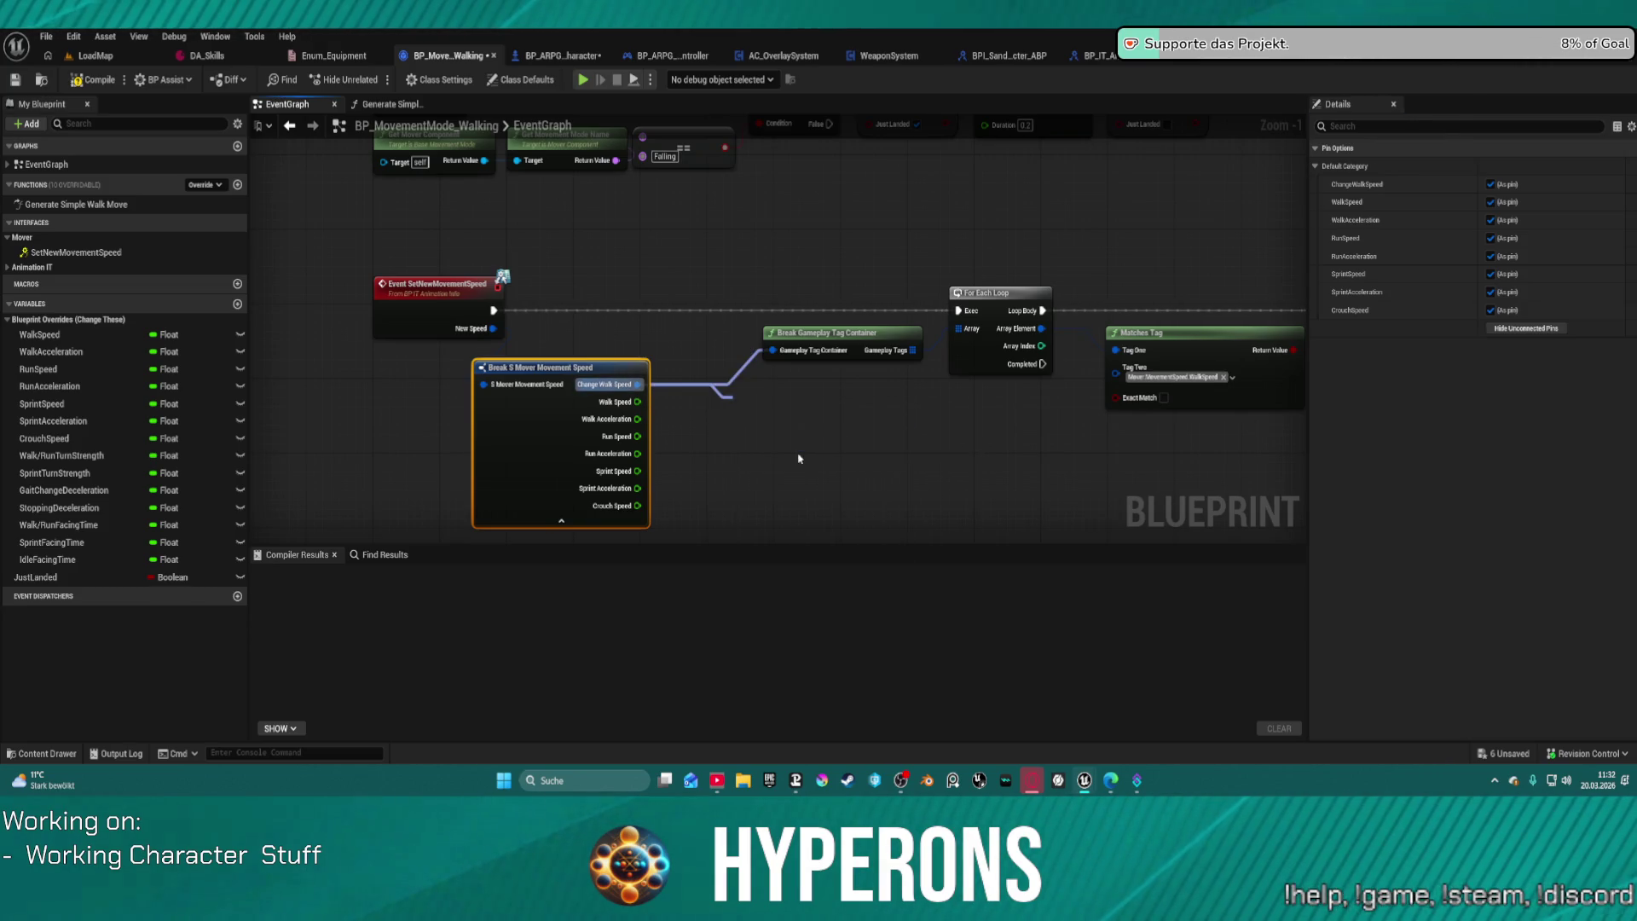
{"action": "right_click", "coordinate": [637, 384]}
{"action": "left_click", "coordinate": [750, 418]}
Step: Connect the event's execution output into the new Set node
{"action": "mouse_move", "coordinate": [493, 310]}
{"action": "left_mouse_down"}
{"action": "mouse_move", "coordinate": [607, 284]}
{"action": "mouse_move", "coordinate": [635, 298]}
{"action": "left_mouse_up"}
{"action": "key", "text": "Escape"}
{"action": "left_click_drag", "start_coordinate": [426, 284], "coordinate": [392, 284]}
{"action": "left_click_drag", "start_coordinate": [459, 310], "coordinate": [628, 295]}
{"action": "left_click", "coordinate": [671, 286]}
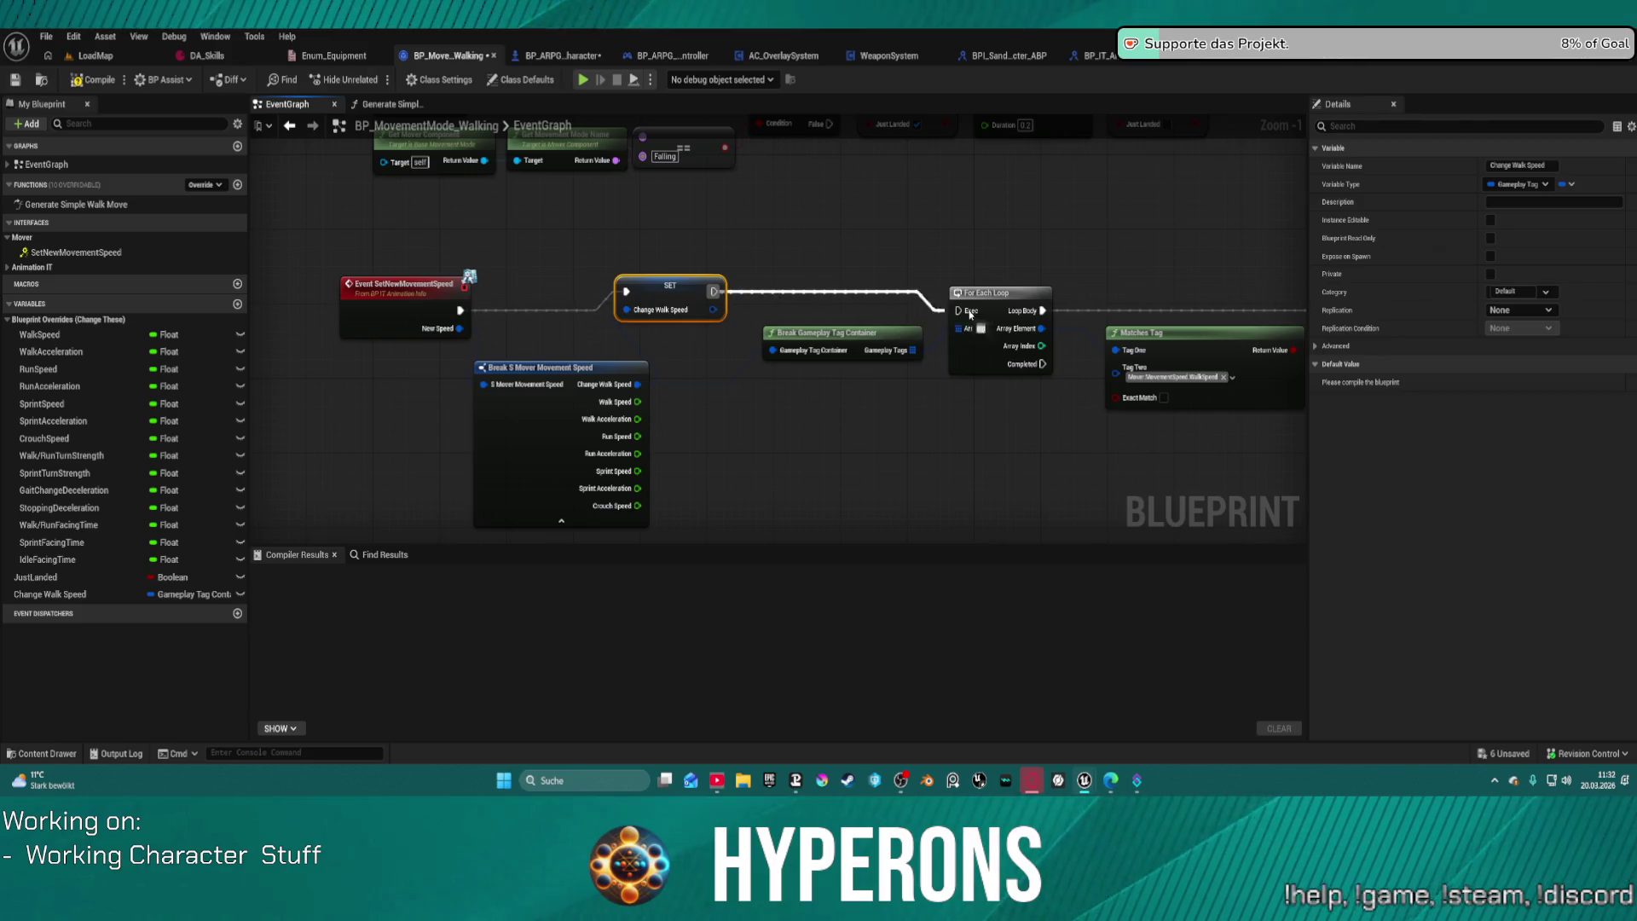
{"action": "left_click_drag", "start_coordinate": [1217, 284], "coordinate": [1026, 286]}
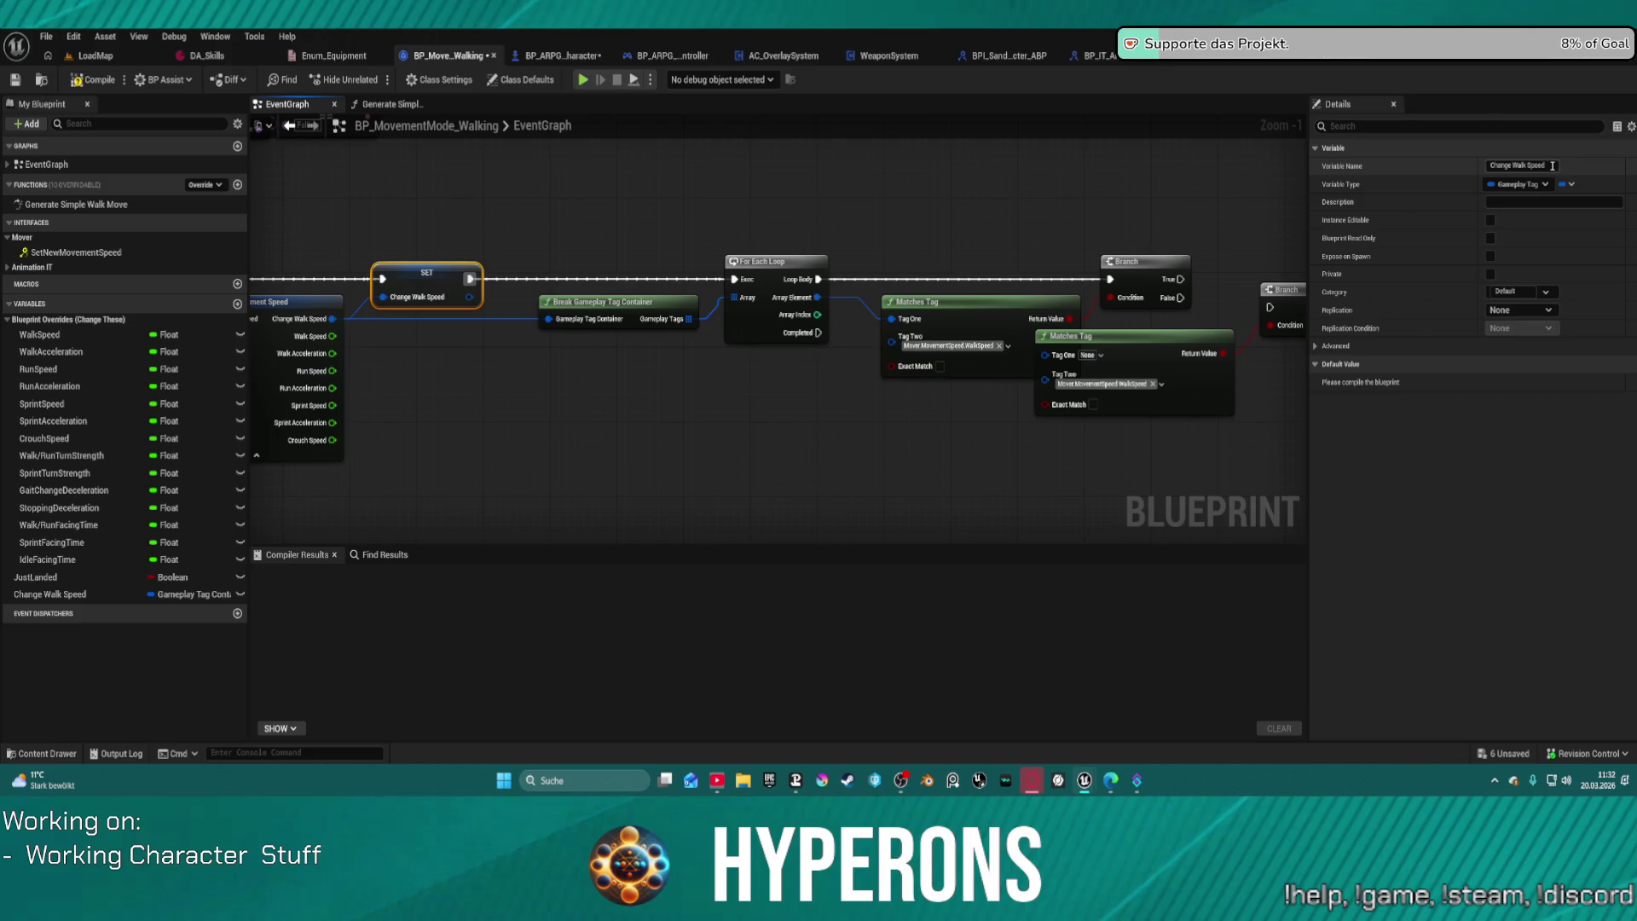
Step: Rename the variable to S_SpeedChanges and space out the second Branch and Matches Tag
{"action": "left_click_drag", "start_coordinate": [1512, 166], "coordinate": [1530, 165]}
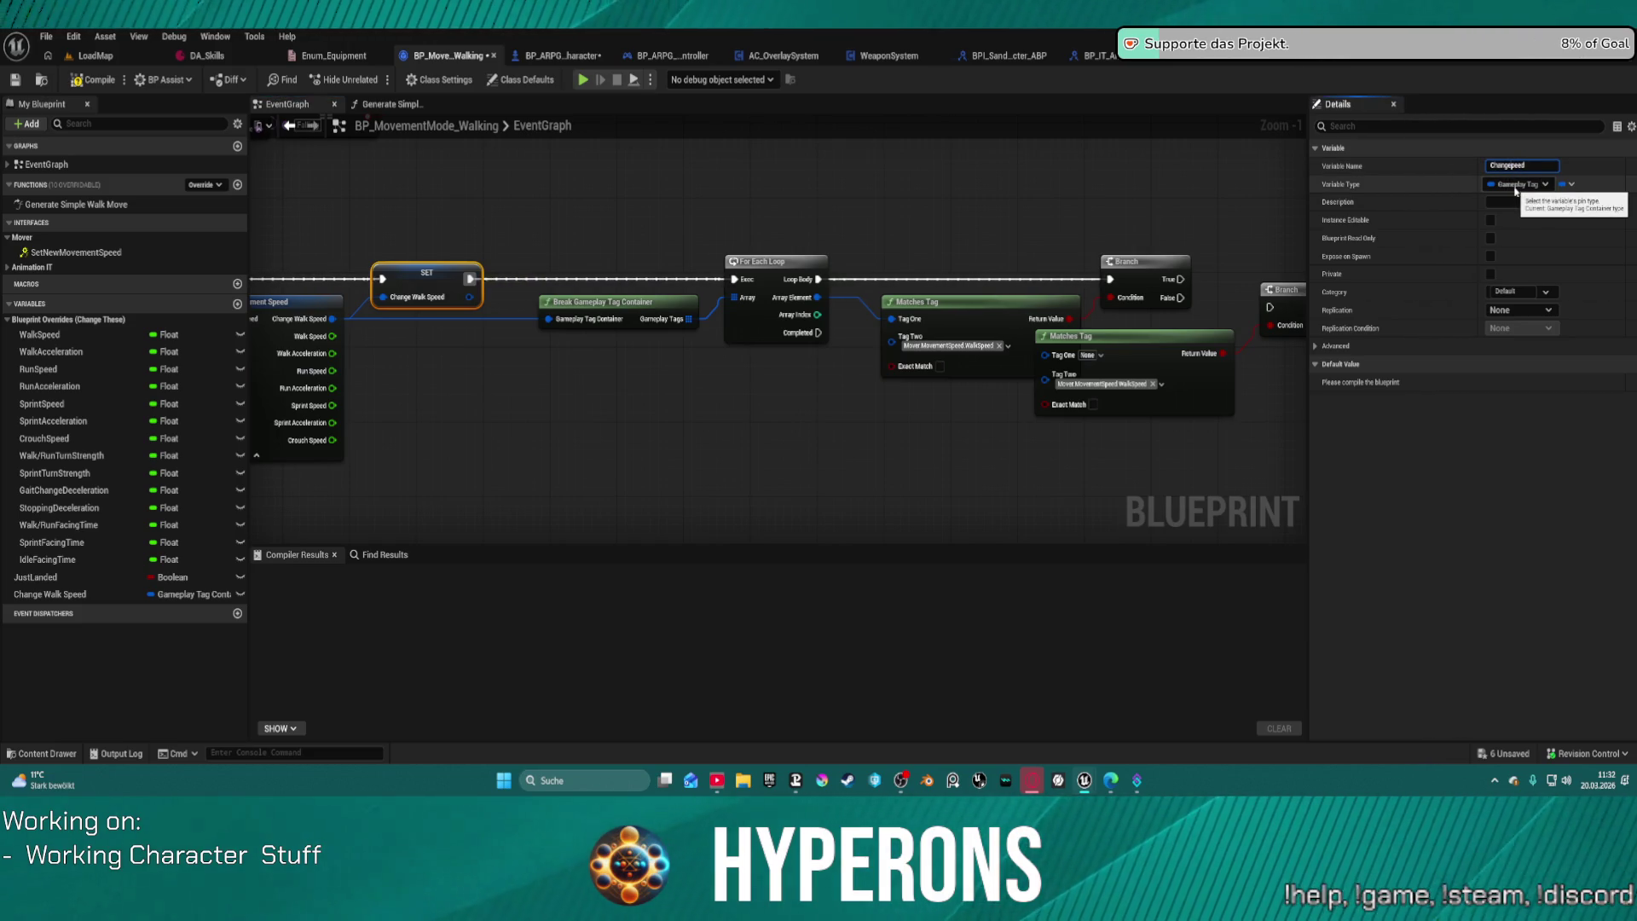
{"action": "key", "text": "Return"}
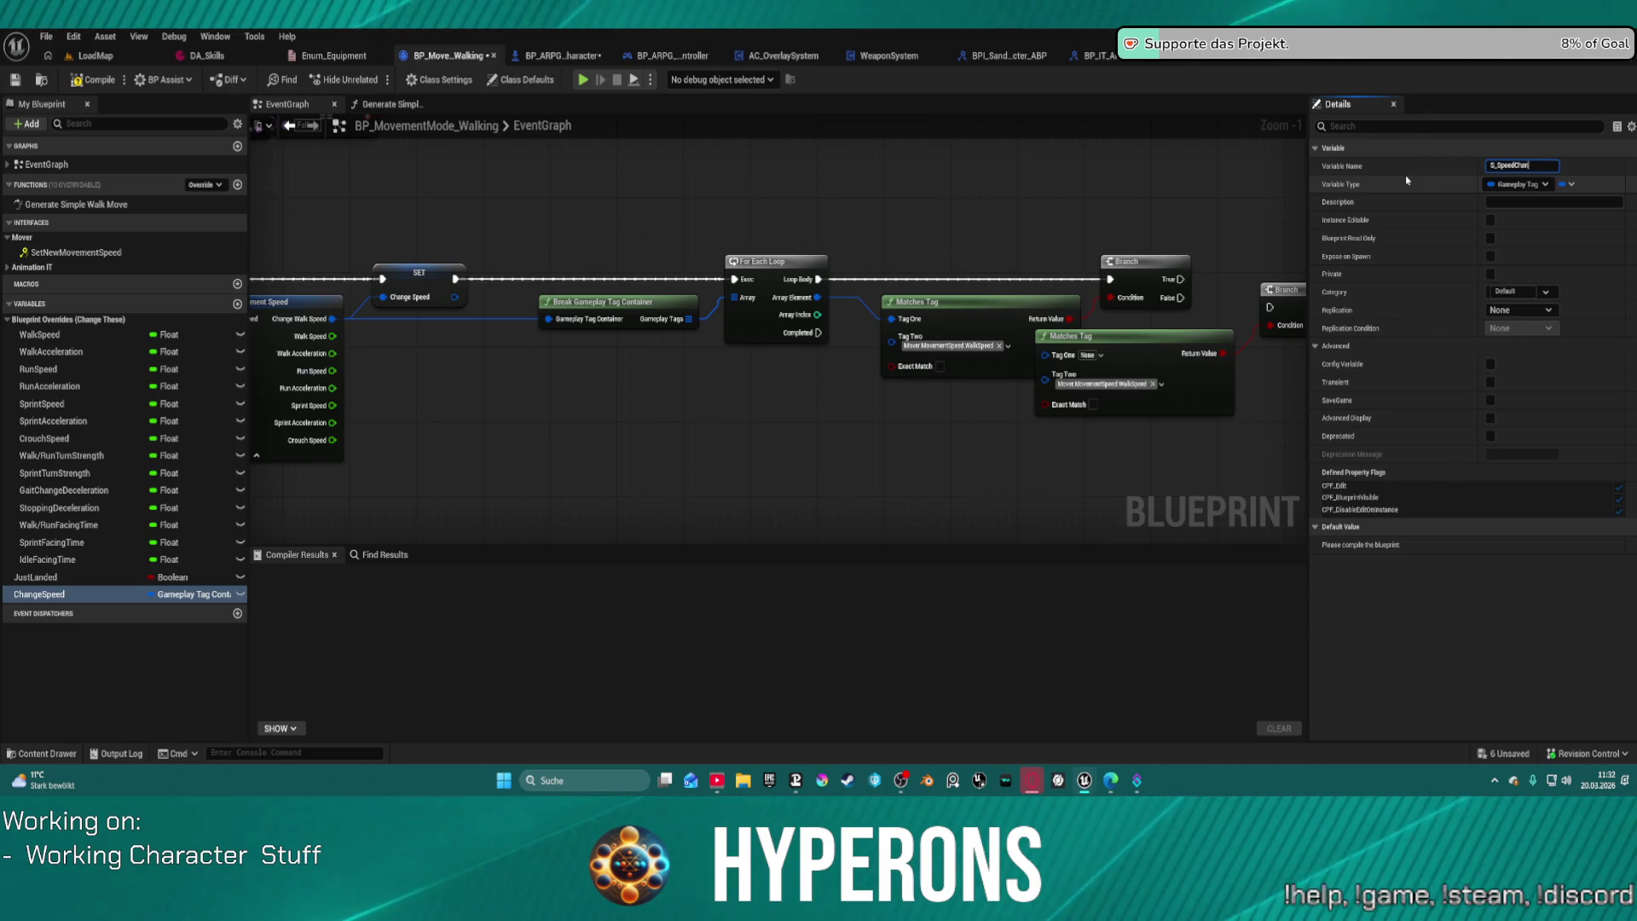
{"action": "mouse_move", "coordinate": [1149, 332]}
{"action": "left_mouse_down"}
{"action": "mouse_move", "coordinate": [713, 331]}
{"action": "mouse_move", "coordinate": [839, 313]}
{"action": "mouse_move", "coordinate": [865, 327]}
{"action": "left_mouse_up"}
{"action": "left_click_drag", "start_coordinate": [761, 382], "coordinate": [761, 438]}
{"action": "left_click", "coordinate": [878, 332]}
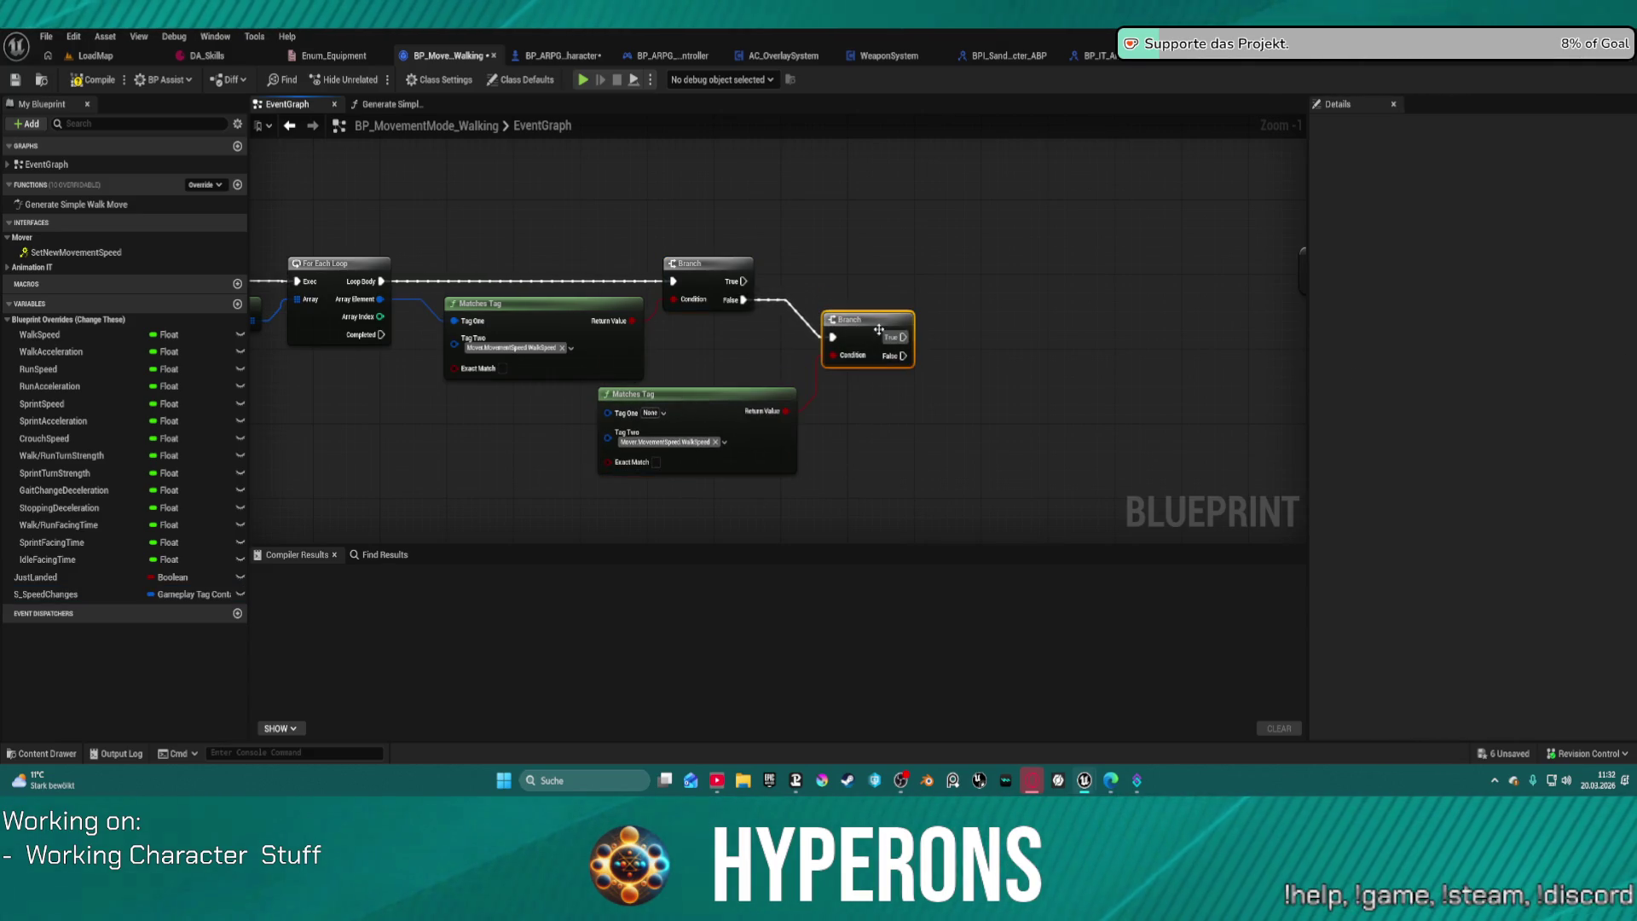
Step: Duplicate the Matches Tag and Branch pair and chain the False output into the lower Branch
{"action": "mouse_move", "coordinate": [708, 342]}
{"action": "left_mouse_down"}
{"action": "mouse_move", "coordinate": [857, 439]}
{"action": "mouse_move", "coordinate": [796, 355]}
{"action": "mouse_move", "coordinate": [921, 401]}
{"action": "mouse_move", "coordinate": [880, 356]}
{"action": "mouse_move", "coordinate": [943, 343]}
{"action": "mouse_move", "coordinate": [1108, 477]}
{"action": "mouse_move", "coordinate": [906, 314]}
{"action": "mouse_move", "coordinate": [933, 421]}
{"action": "left_mouse_up"}
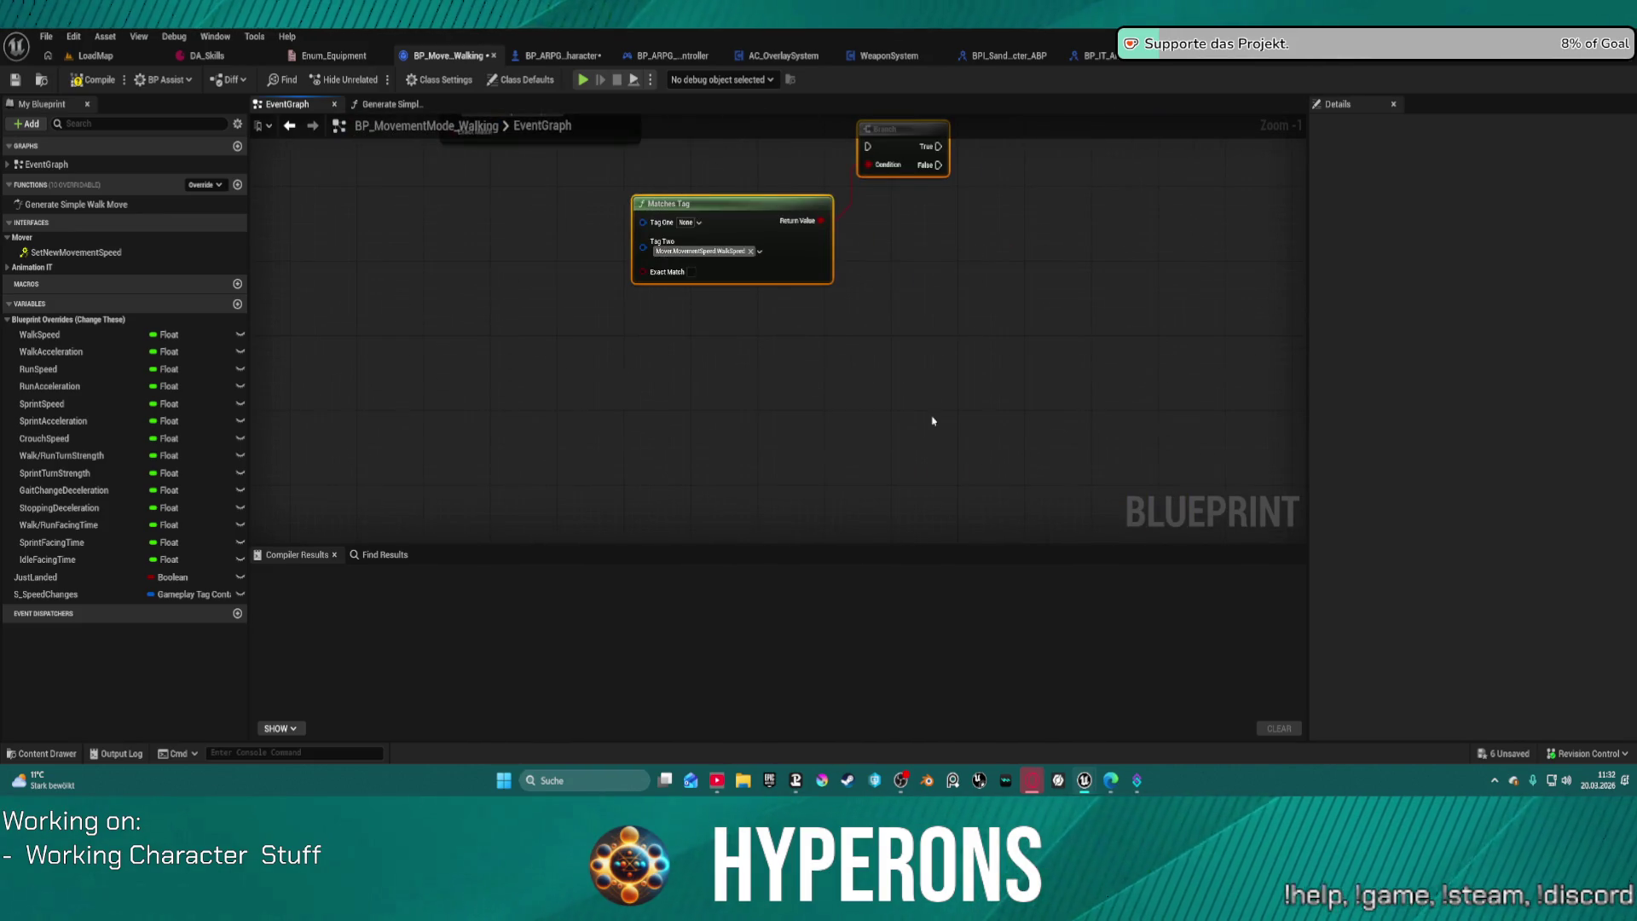
{"action": "key", "text": "ctrl+c"}
{"action": "key", "text": "ctrl+v"}
{"action": "mouse_move", "coordinate": [1251, 482]}
{"action": "left_mouse_down"}
{"action": "mouse_move", "coordinate": [942, 484]}
{"action": "mouse_move", "coordinate": [978, 510]}
{"action": "left_mouse_up"}
{"action": "left_click_drag", "start_coordinate": [734, 276], "coordinate": [823, 415]}
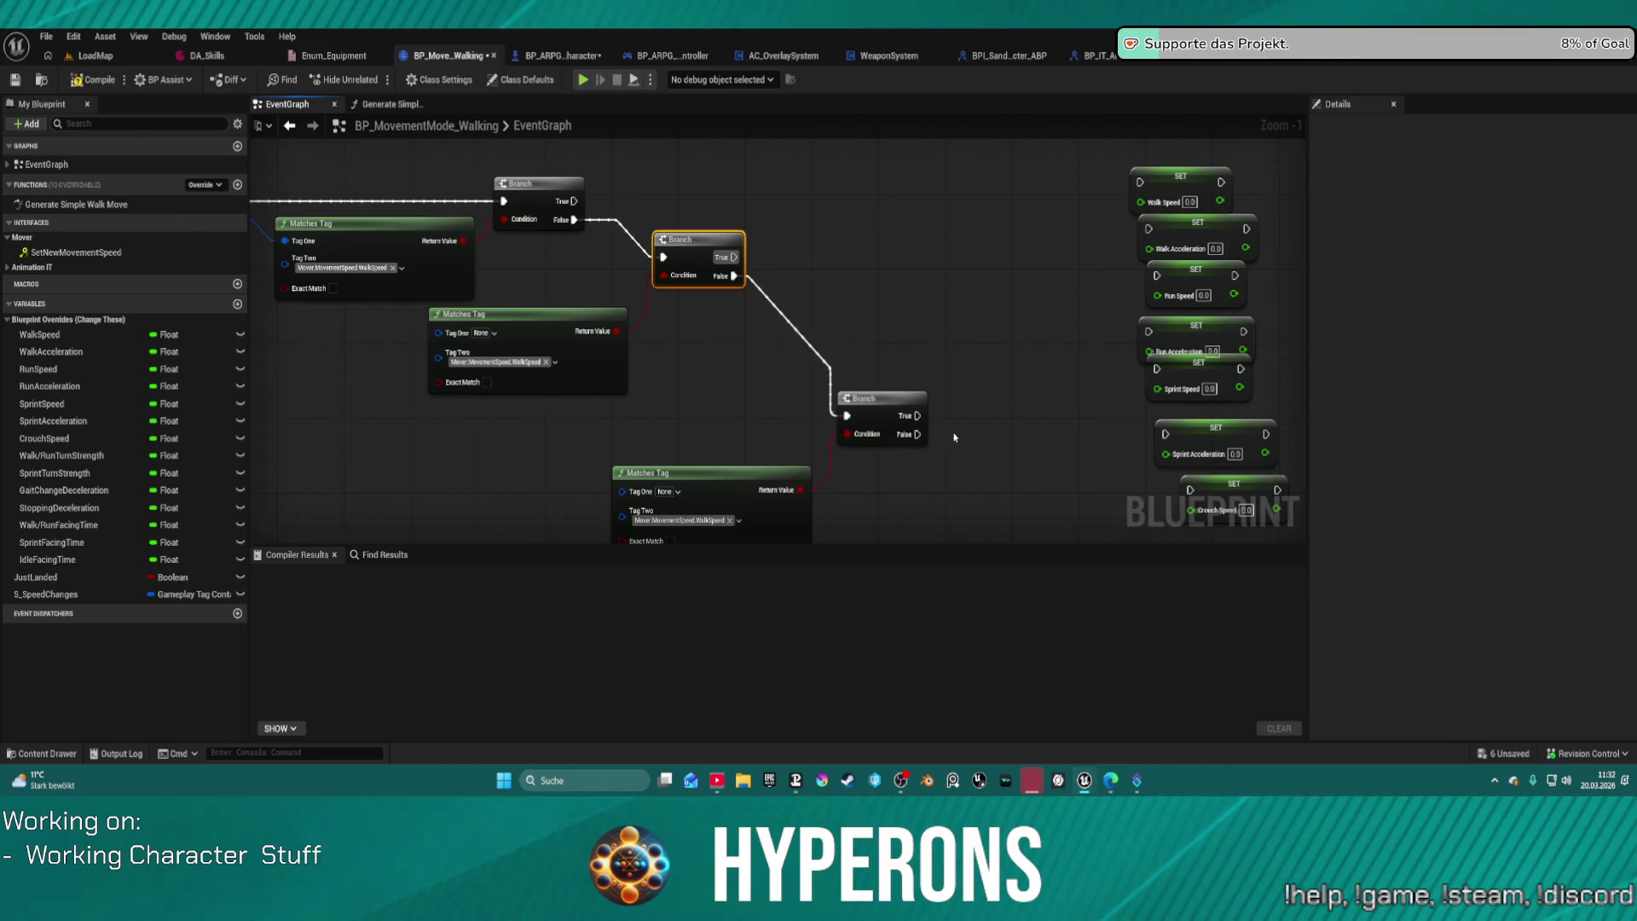
{"action": "mouse_move", "coordinate": [942, 457]}
{"action": "left_mouse_down"}
{"action": "mouse_move", "coordinate": [1006, 442]}
{"action": "mouse_move", "coordinate": [1050, 309]}
{"action": "mouse_move", "coordinate": [858, 271]}
{"action": "left_mouse_up"}
{"action": "mouse_move", "coordinate": [1100, 372]}
{"action": "left_mouse_down"}
{"action": "mouse_move", "coordinate": [852, 277]}
{"action": "mouse_move", "coordinate": [870, 397]}
{"action": "left_mouse_up"}
{"action": "mouse_move", "coordinate": [897, 470]}
{"action": "left_mouse_down"}
{"action": "mouse_move", "coordinate": [753, 259]}
{"action": "mouse_move", "coordinate": [495, 297]}
{"action": "left_mouse_up"}
Step: Wire Branch True outputs to the Walk, Run Speed, Run Acceleration and Sprint Speed setters
{"action": "mouse_move", "coordinate": [375, 318]}
{"action": "left_mouse_down"}
{"action": "mouse_move", "coordinate": [948, 296]}
{"action": "mouse_move", "coordinate": [539, 371]}
{"action": "left_mouse_up"}
{"action": "mouse_move", "coordinate": [725, 529]}
{"action": "left_mouse_down"}
{"action": "mouse_move", "coordinate": [785, 525]}
{"action": "mouse_move", "coordinate": [960, 375]}
{"action": "mouse_move", "coordinate": [966, 394]}
{"action": "left_mouse_up"}
{"action": "left_click_drag", "start_coordinate": [1144, 474], "coordinate": [1086, 425]}
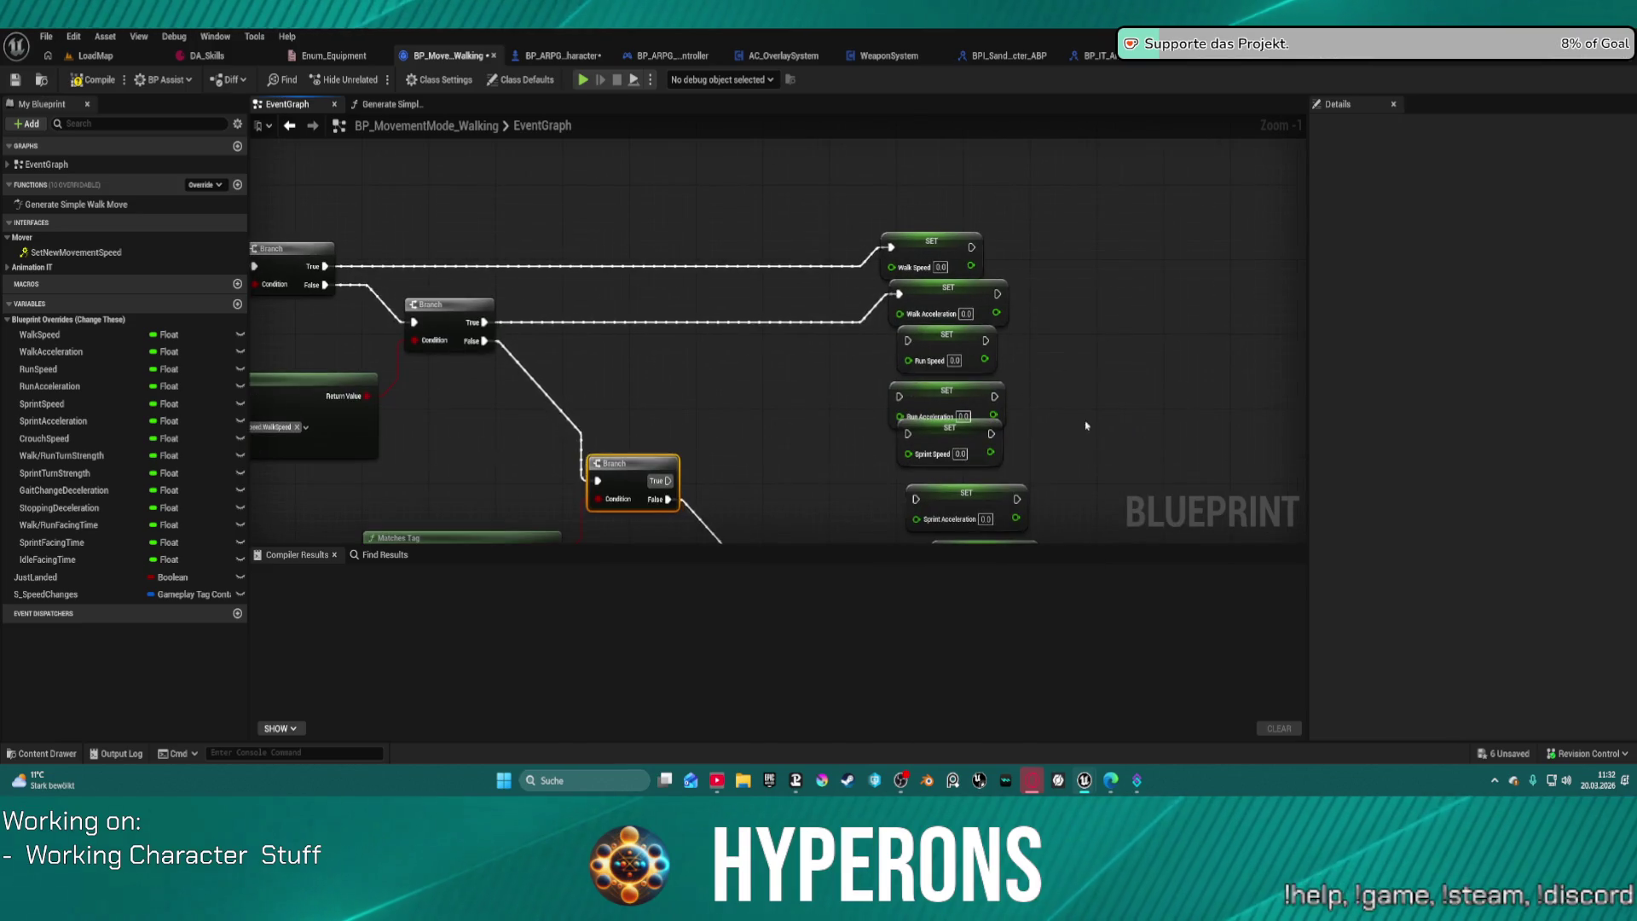
{"action": "left_click", "coordinate": [921, 342]}
{"action": "left_click_drag", "start_coordinate": [659, 480], "coordinate": [660, 481]}
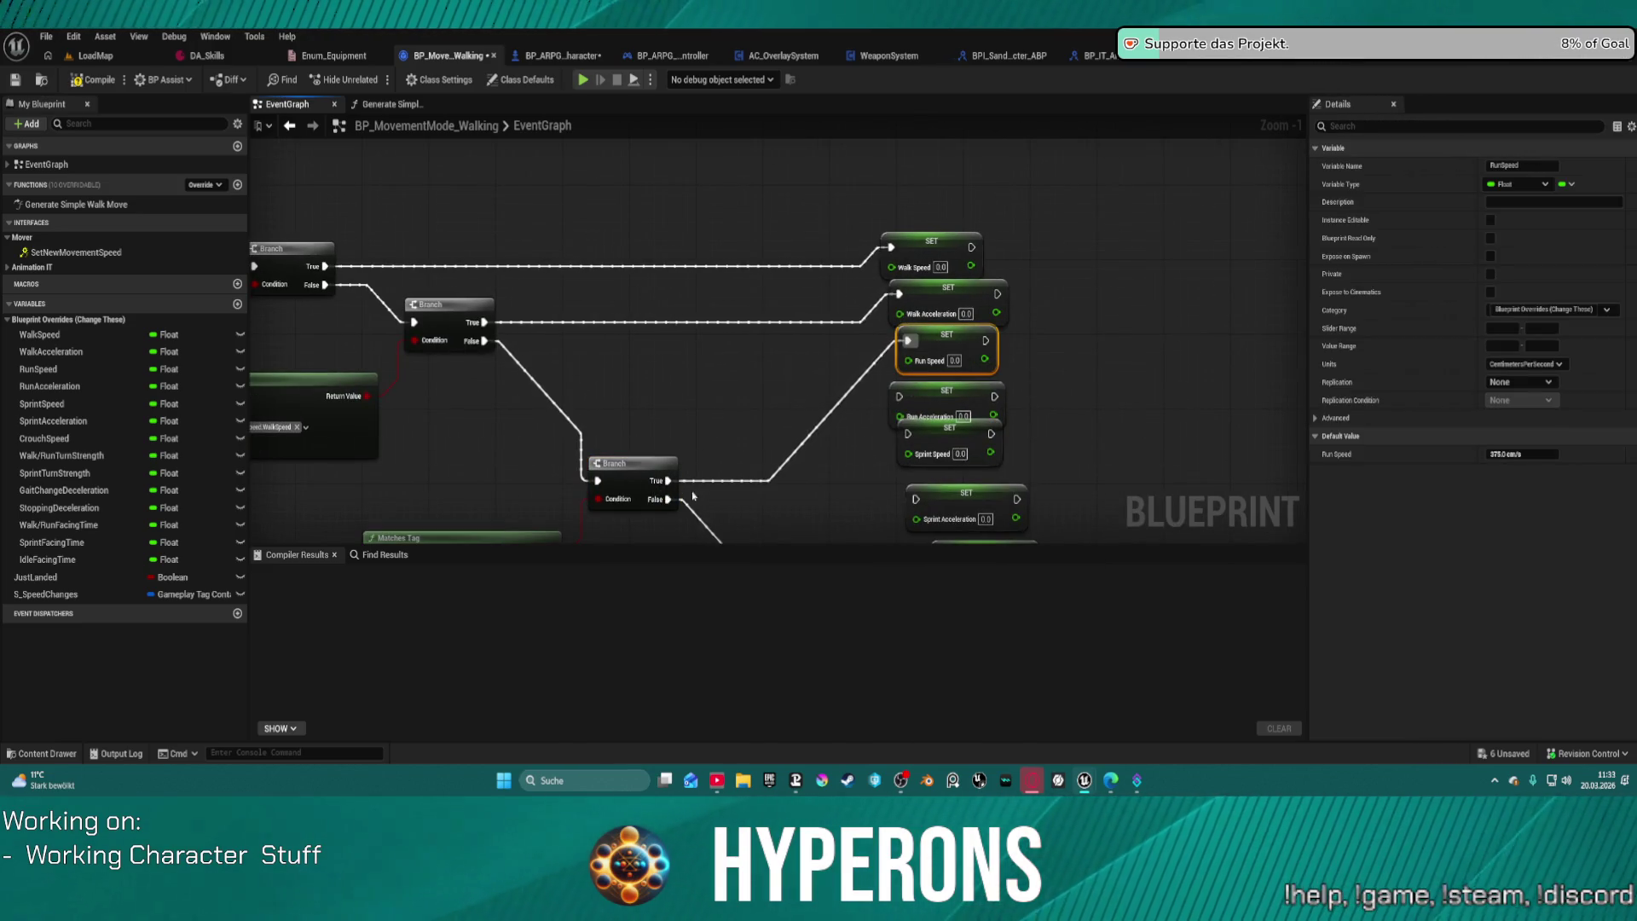
{"action": "mouse_move", "coordinate": [899, 397]}
{"action": "left_mouse_down"}
{"action": "mouse_move", "coordinate": [879, 546]}
{"action": "mouse_move", "coordinate": [817, 515]}
{"action": "left_mouse_up"}
{"action": "mouse_move", "coordinate": [917, 275]}
{"action": "left_mouse_down"}
{"action": "mouse_move", "coordinate": [955, 512]}
{"action": "mouse_move", "coordinate": [1023, 575]}
{"action": "mouse_move", "coordinate": [1010, 374]}
{"action": "left_mouse_up"}
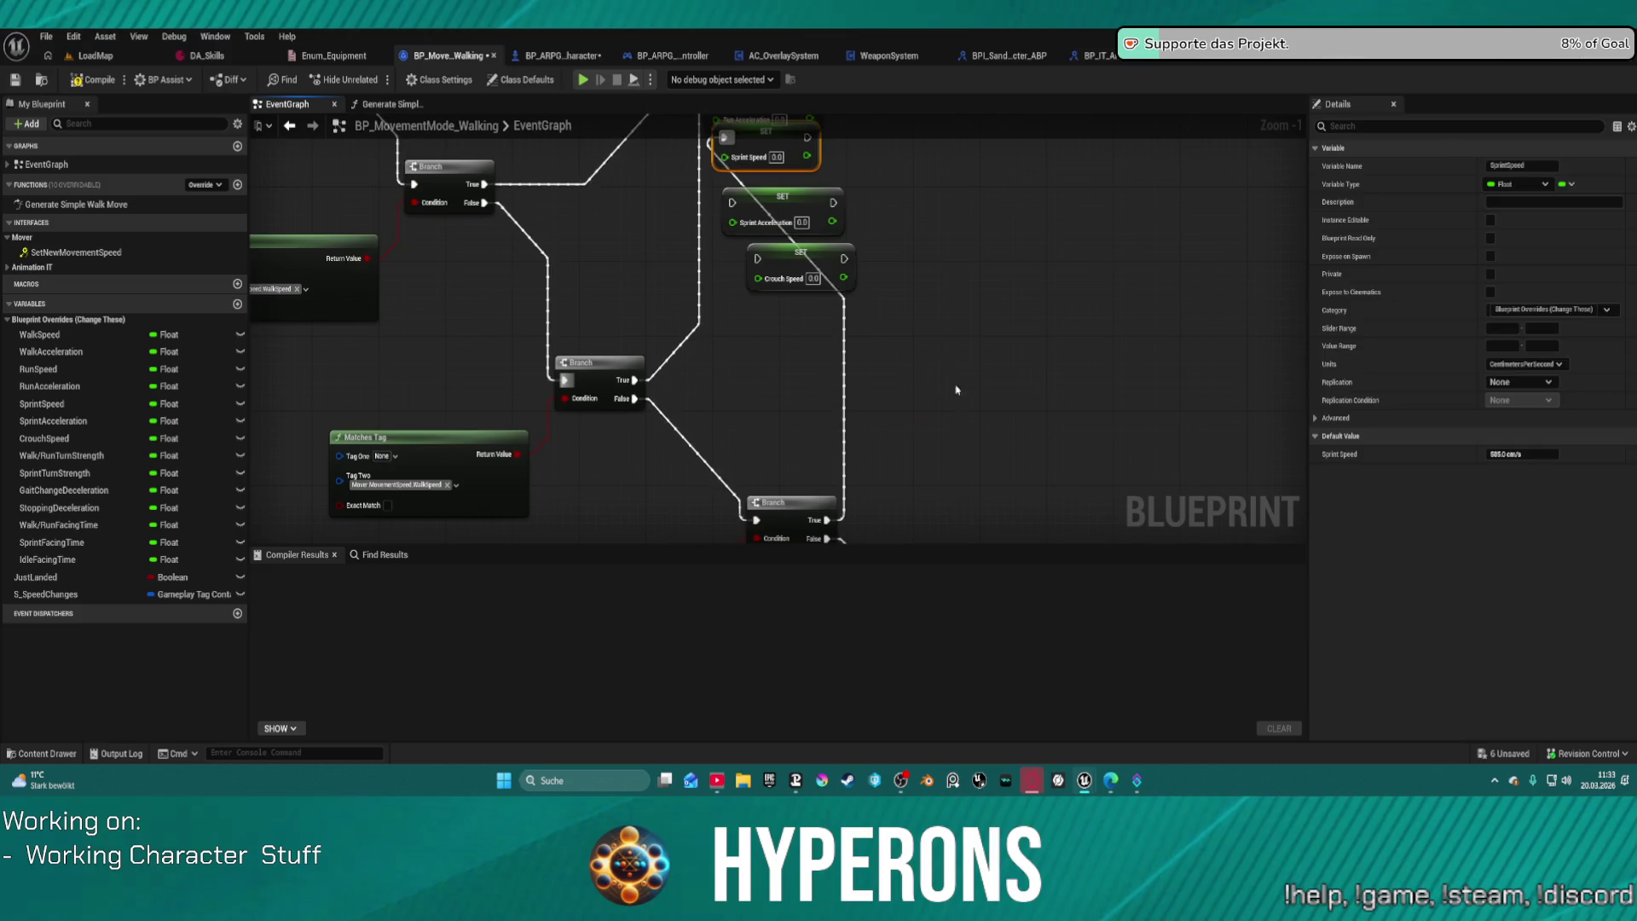
Step: Wire the Sprint Acceleration and Crouch Speed setters to their Branches and chain the middle False onward
{"action": "left_click_drag", "start_coordinate": [51, 420], "coordinate": [1015, 400]}
{"action": "mouse_move", "coordinate": [802, 254]}
{"action": "left_mouse_down"}
{"action": "mouse_move", "coordinate": [1036, 422]}
{"action": "mouse_move", "coordinate": [756, 234]}
{"action": "left_mouse_up"}
{"action": "mouse_move", "coordinate": [680, 188]}
{"action": "left_mouse_down"}
{"action": "mouse_move", "coordinate": [1015, 365]}
{"action": "mouse_move", "coordinate": [706, 481]}
{"action": "left_mouse_up"}
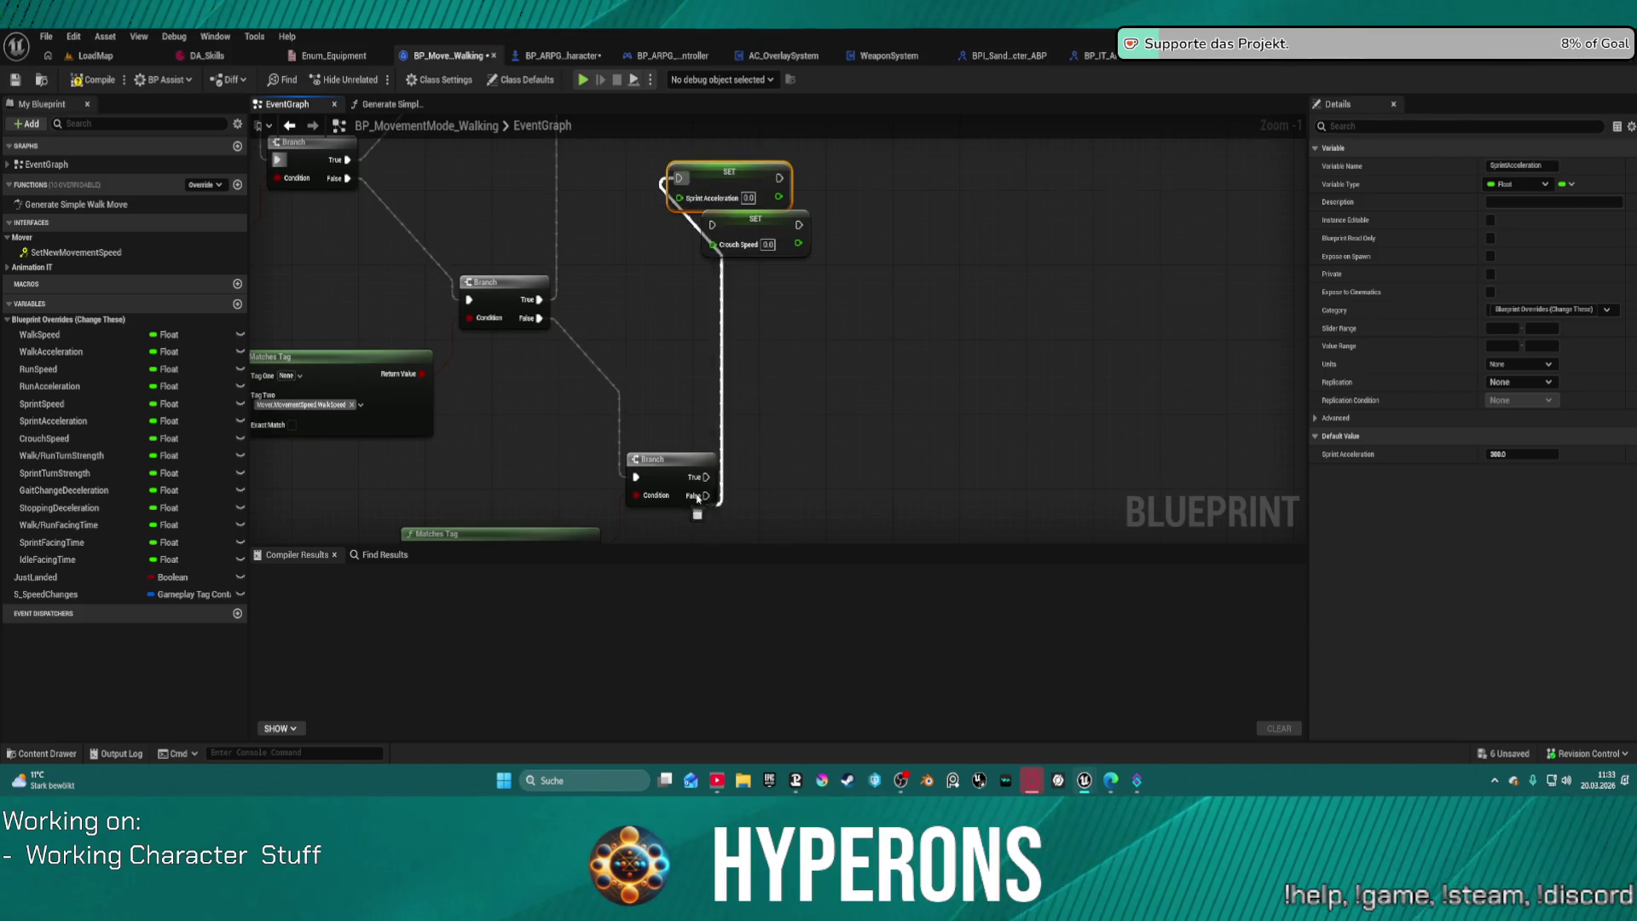
{"action": "left_click", "coordinate": [846, 543]}
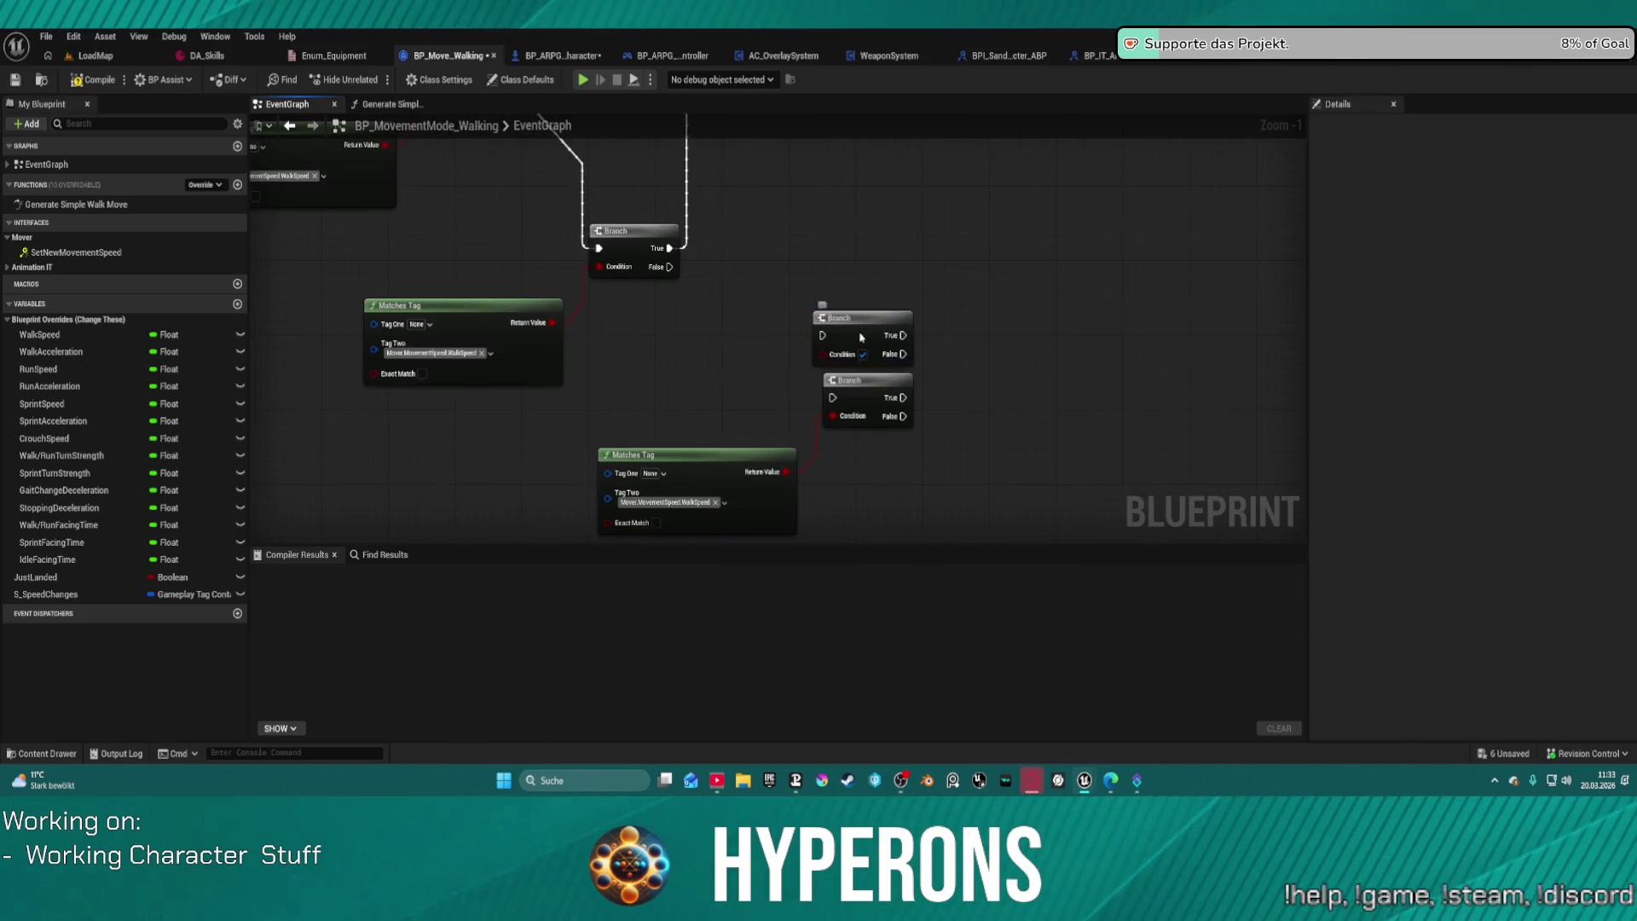
{"action": "key", "text": "Delete"}
{"action": "mouse_move", "coordinate": [904, 397]}
{"action": "left_mouse_down"}
{"action": "mouse_move", "coordinate": [920, 223]}
{"action": "mouse_move", "coordinate": [724, 321]}
{"action": "mouse_move", "coordinate": [712, 311]}
{"action": "left_mouse_up"}
{"action": "scroll", "coordinate": [920, 223], "scroll_direction": "down", "scroll_amount": 1}
{"action": "scroll", "coordinate": [683, 388], "scroll_direction": "up", "scroll_amount": 1}
{"action": "left_click_drag", "start_coordinate": [658, 376], "coordinate": [826, 501]}
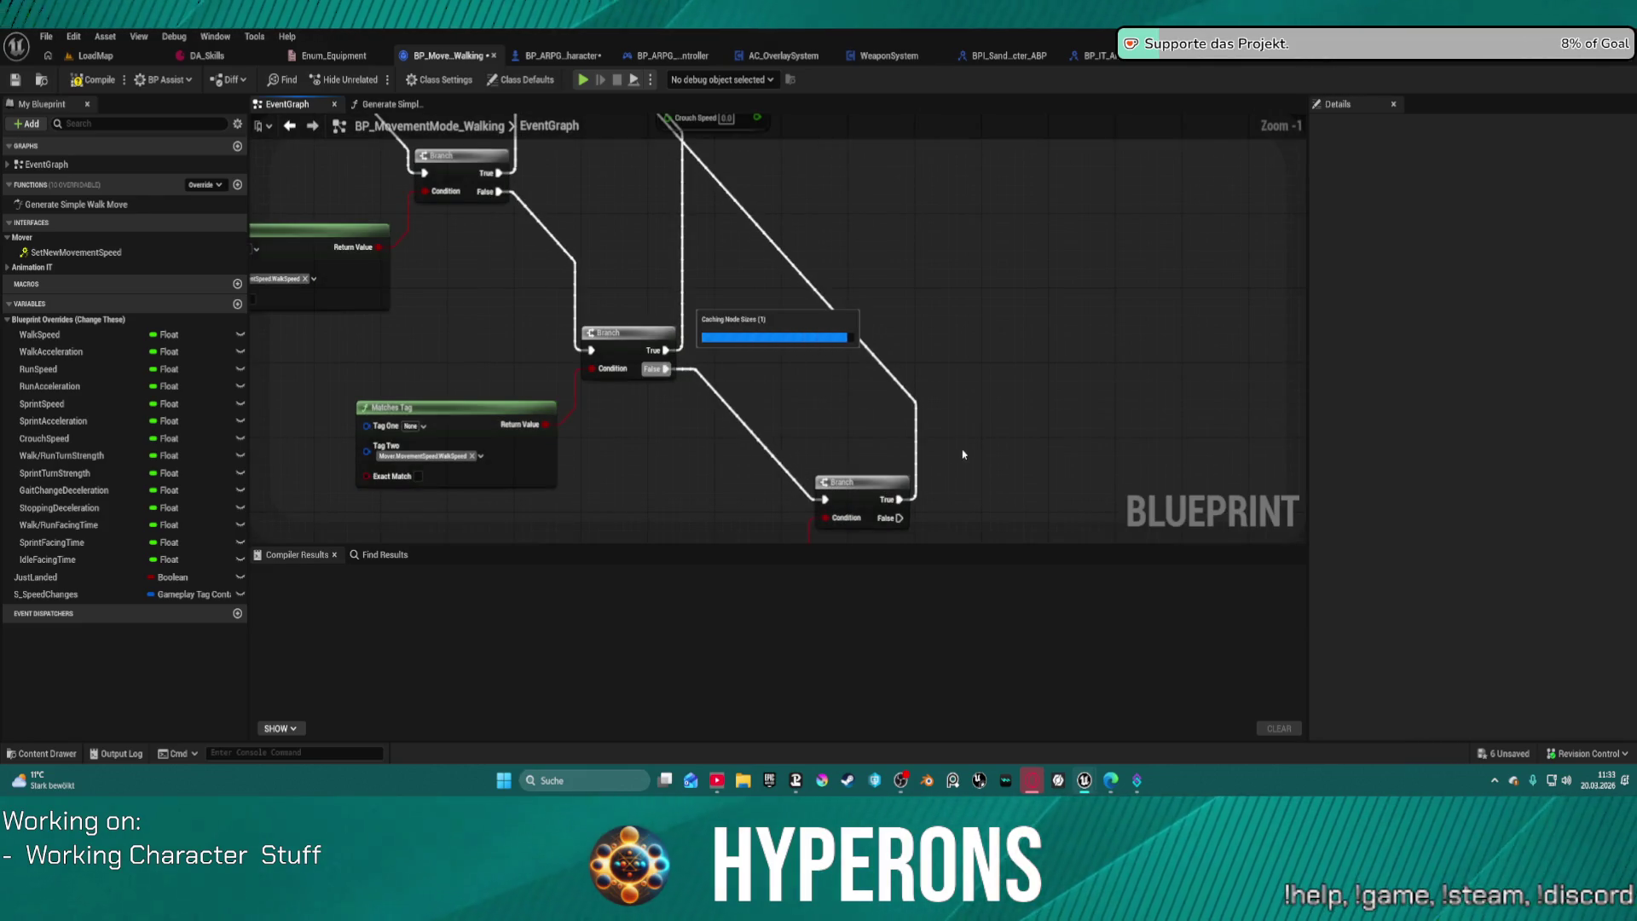
{"action": "scroll", "coordinate": [895, 387], "scroll_direction": "down", "scroll_amount": 6}
{"action": "scroll", "coordinate": [783, 235], "scroll_direction": "up", "scroll_amount": 4}
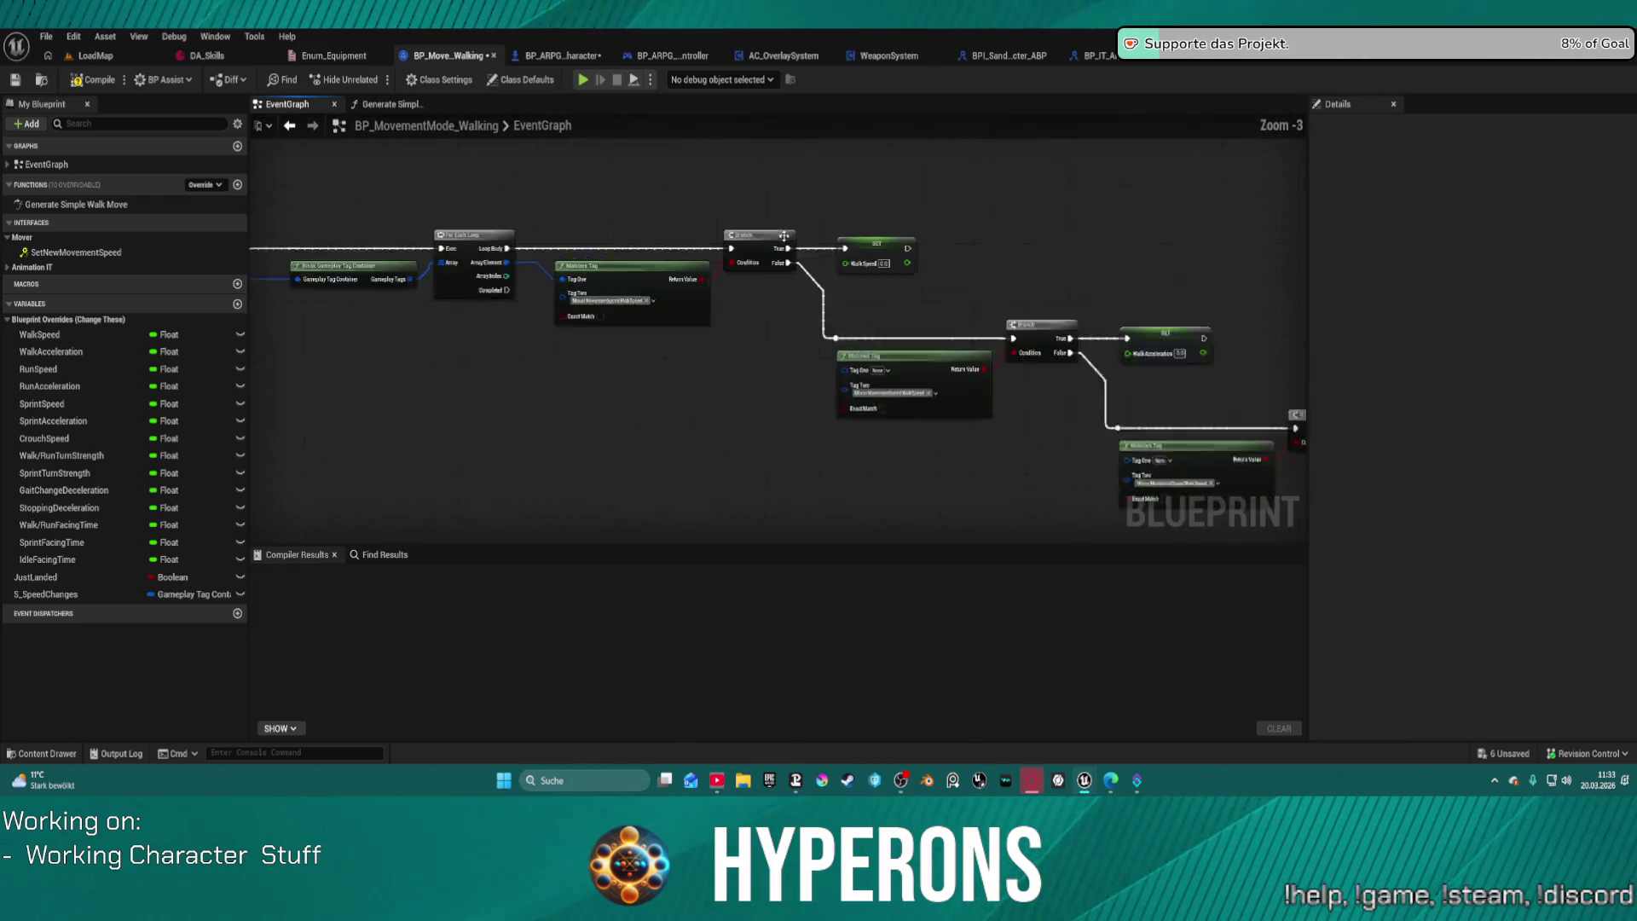
{"action": "scroll", "coordinate": [783, 235], "scroll_direction": "up", "scroll_amount": 3}
{"action": "left_click", "coordinate": [703, 250]}
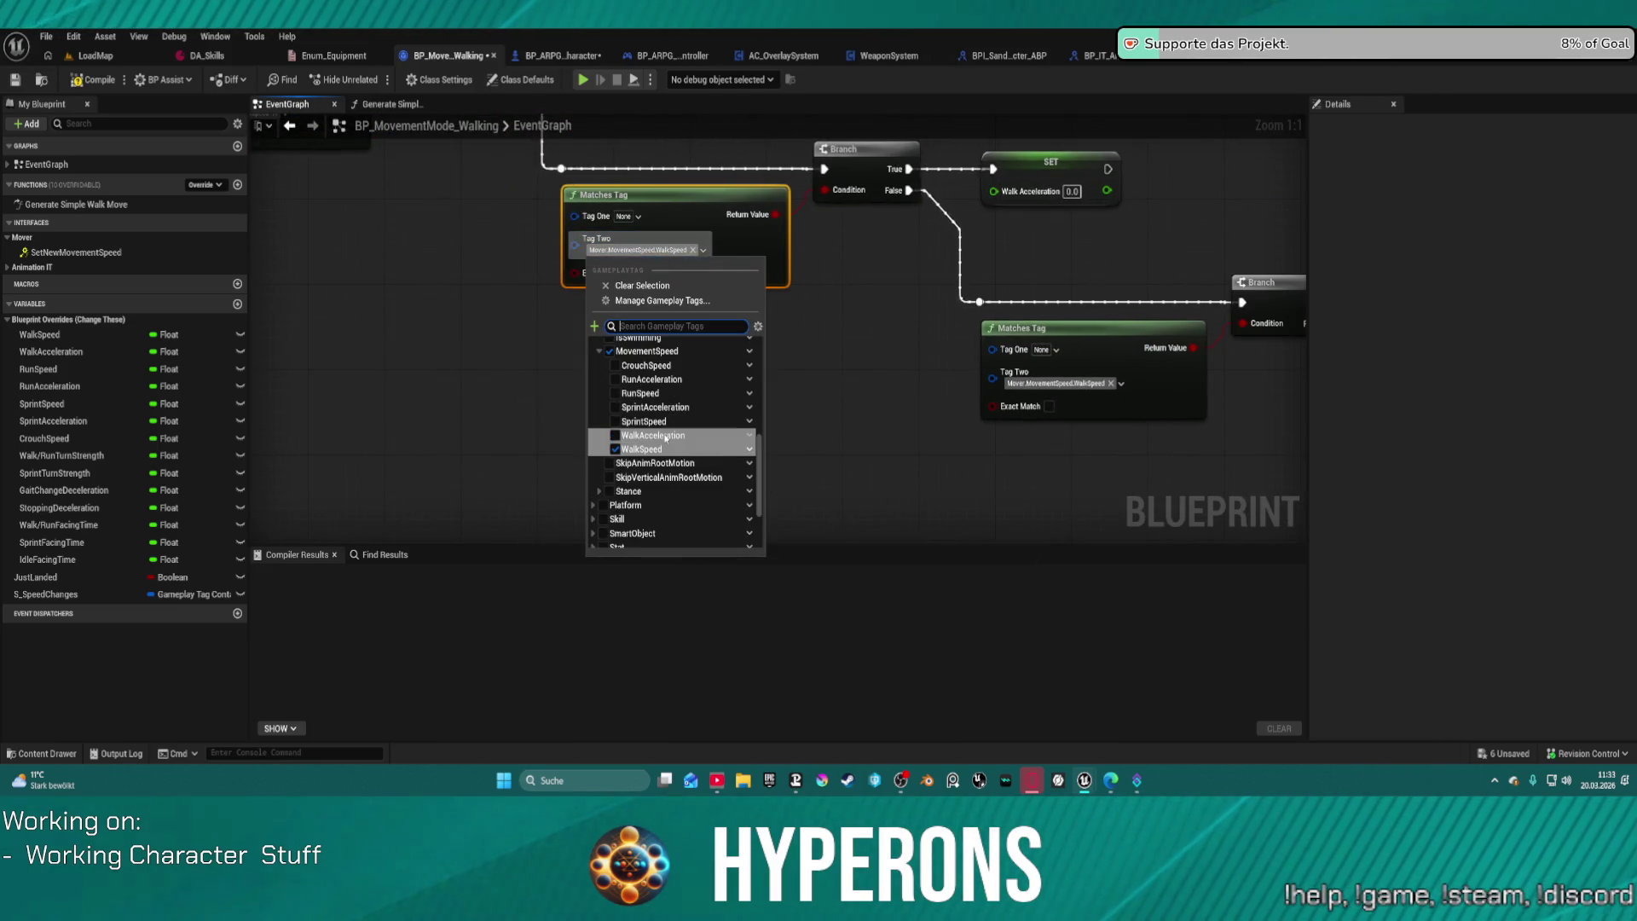
Step: Switch the Tag Two values to WalkAcceleration, RunSpeed, RunAcceleration, and the next check's own MovementSpeed tag
{"action": "left_click", "coordinate": [615, 435]}
{"action": "left_click", "coordinate": [1080, 390]}
{"action": "left_click", "coordinate": [1081, 390]}
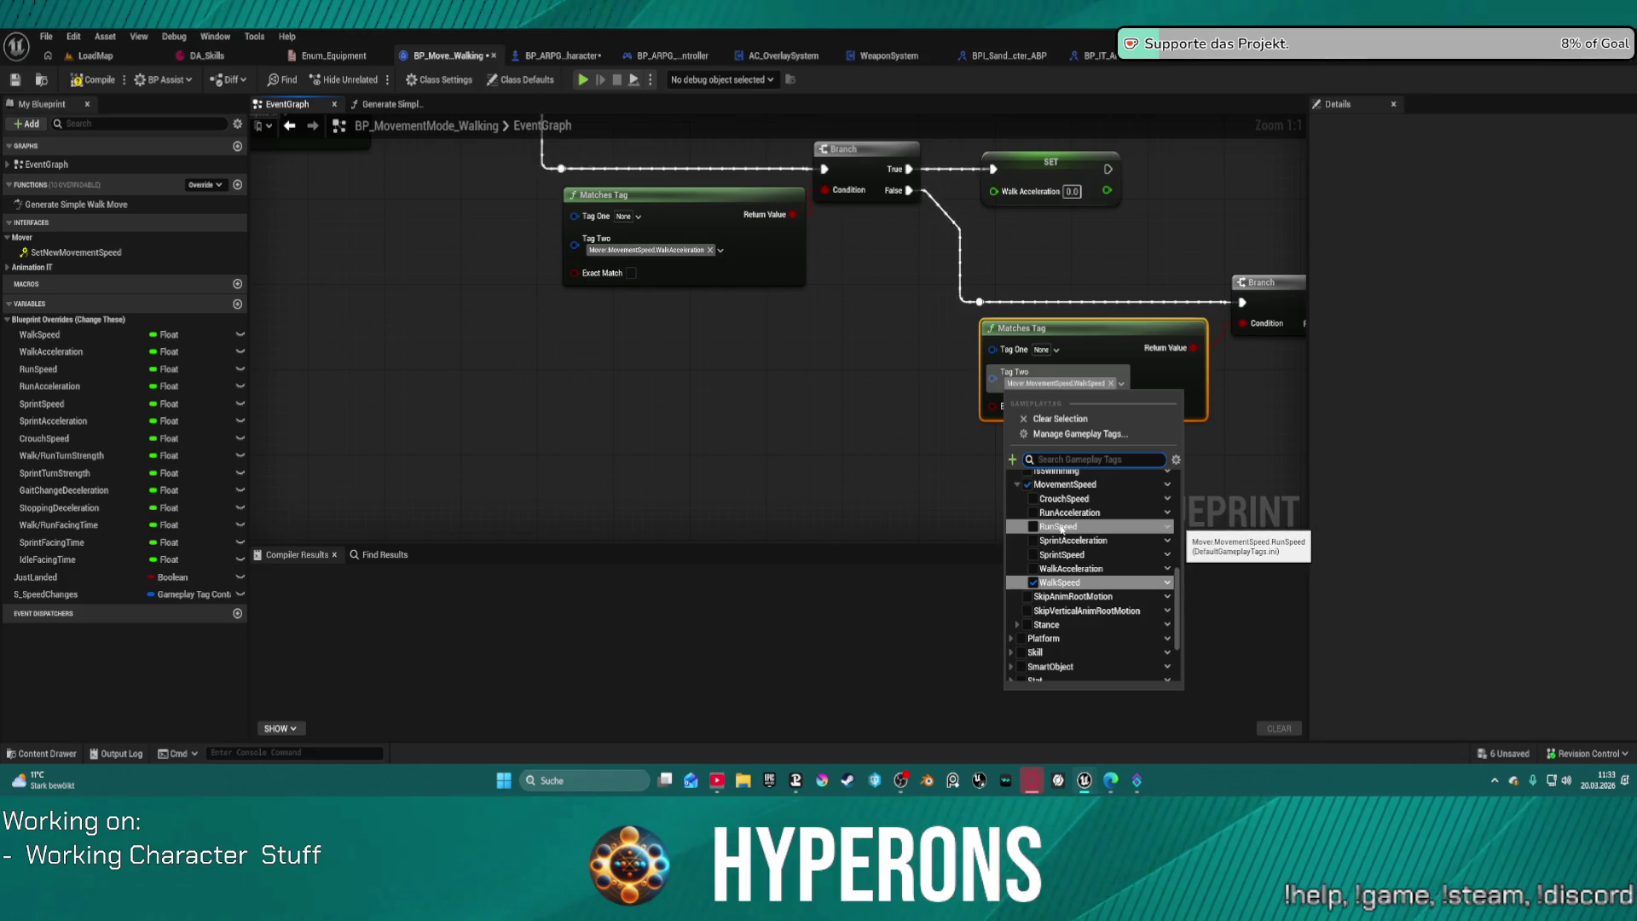
{"action": "left_click", "coordinate": [1059, 527]}
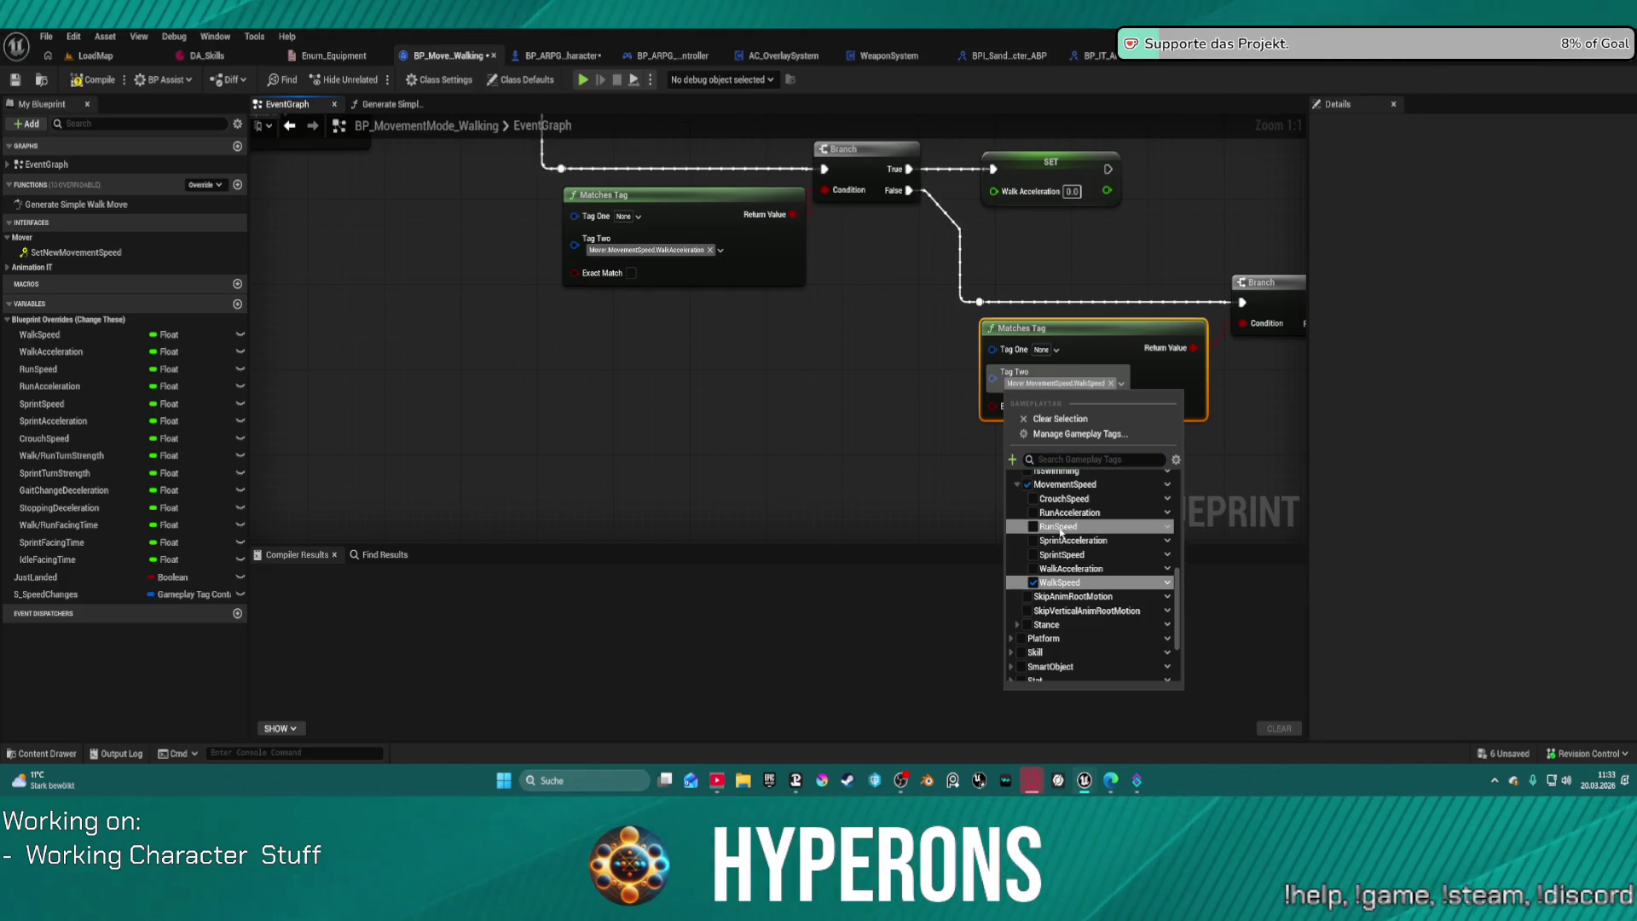
{"action": "left_click", "coordinate": [1246, 388]}
{"action": "left_click_drag", "start_coordinate": [1246, 388], "coordinate": [602, 349]}
{"action": "left_click", "coordinate": [669, 363]}
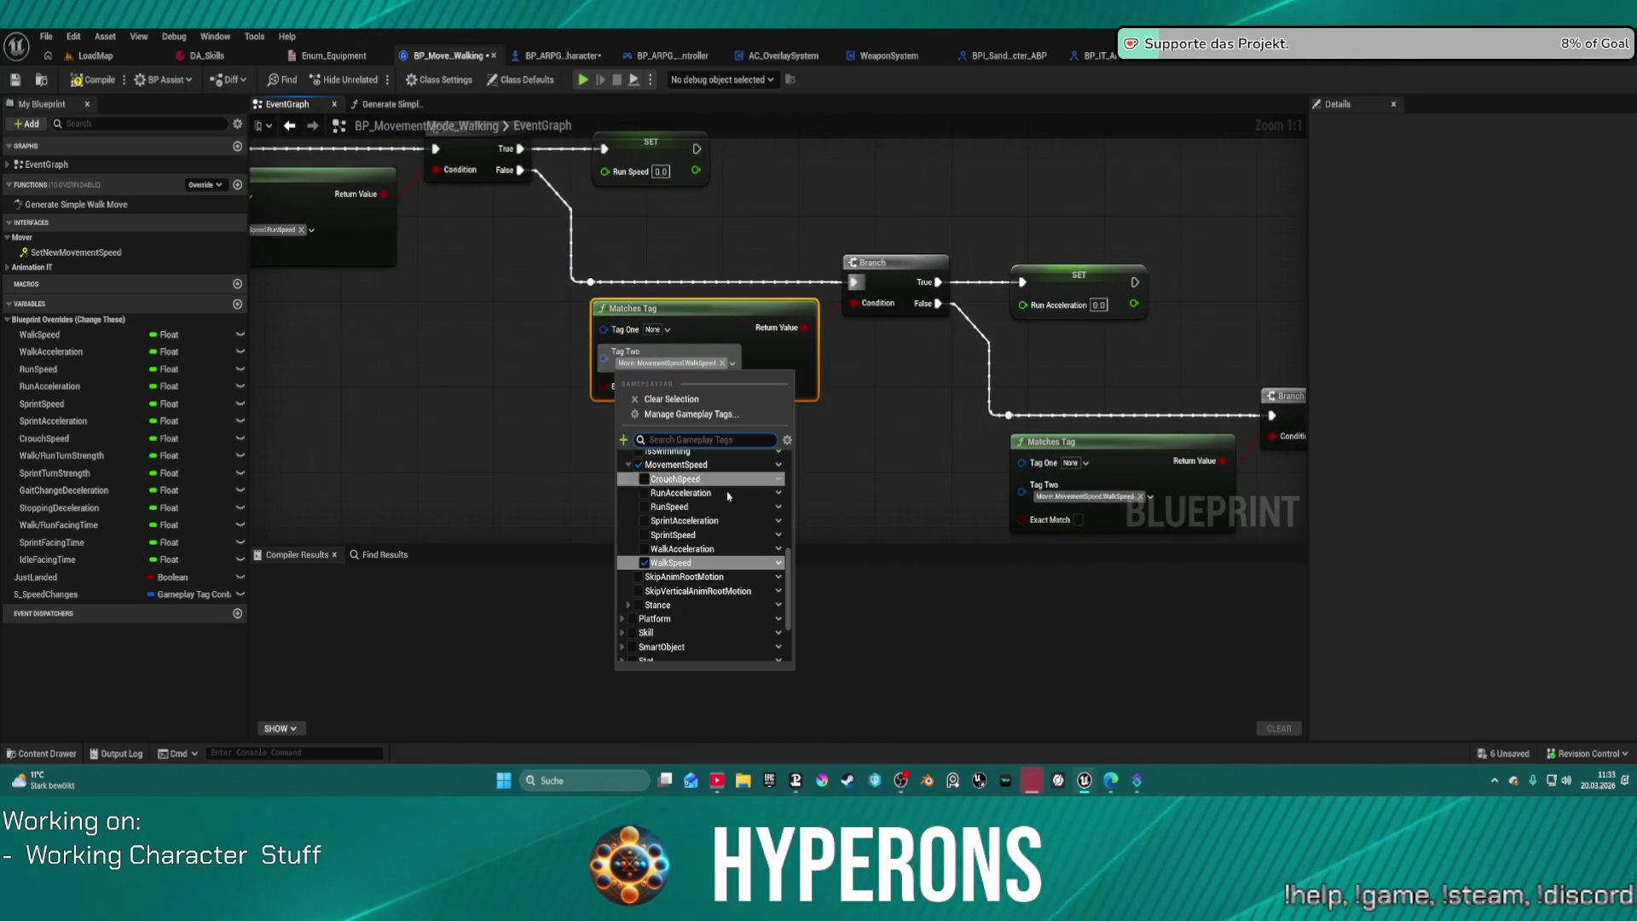
{"action": "left_click", "coordinate": [682, 493]}
{"action": "left_click", "coordinate": [891, 273]}
{"action": "left_click_drag", "start_coordinate": [906, 431], "coordinate": [689, 310]}
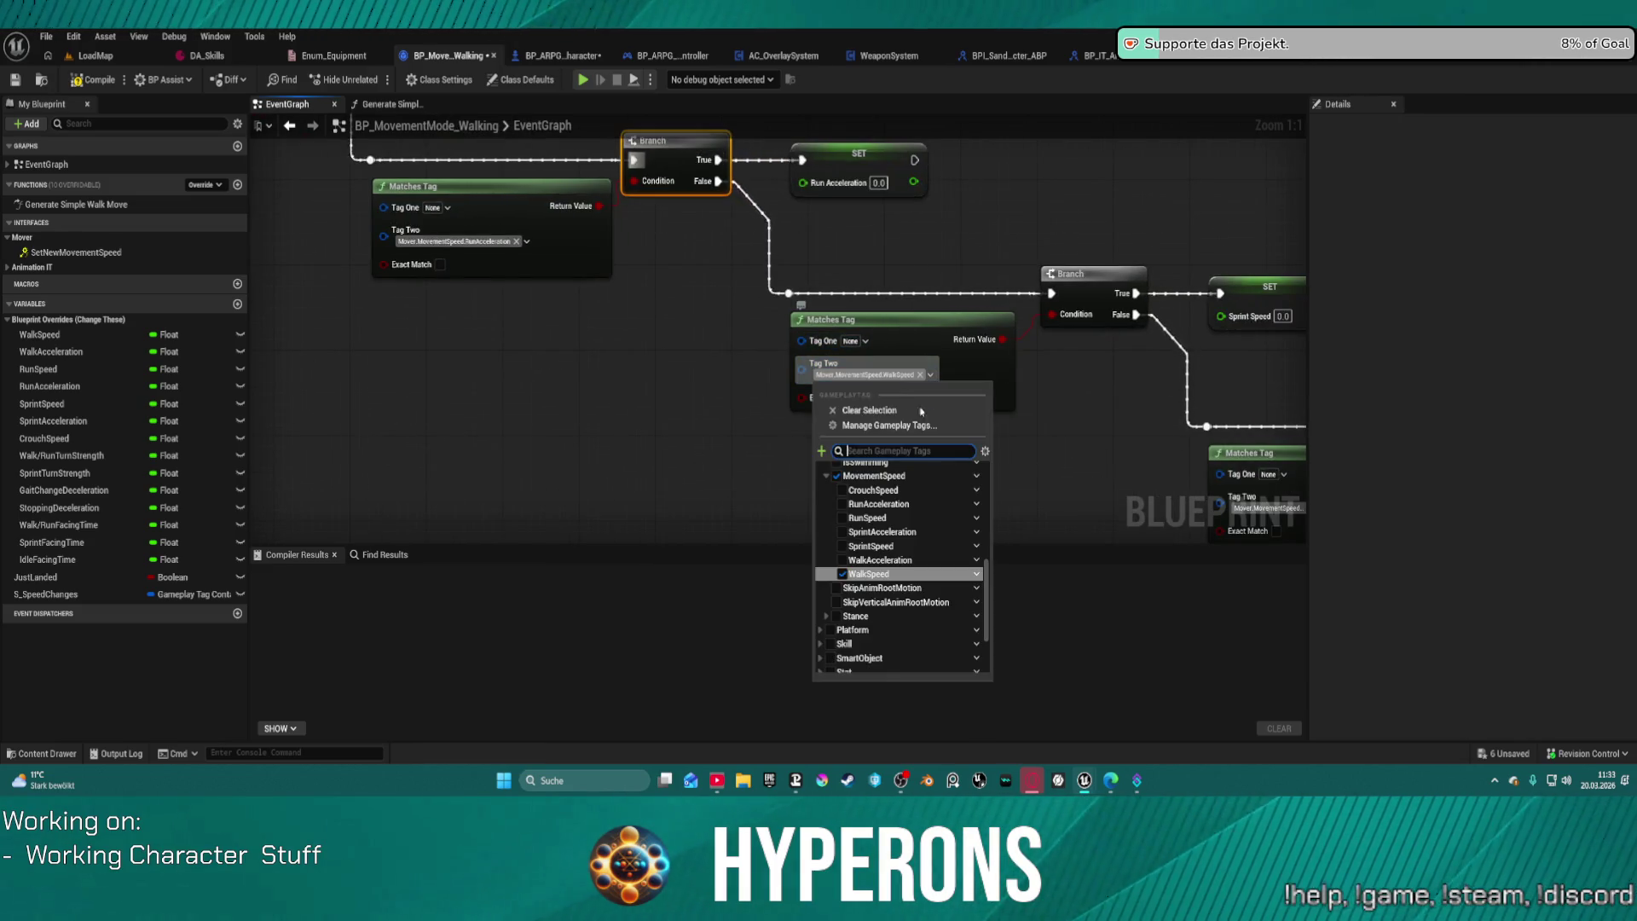
{"action": "left_click", "coordinate": [865, 374]}
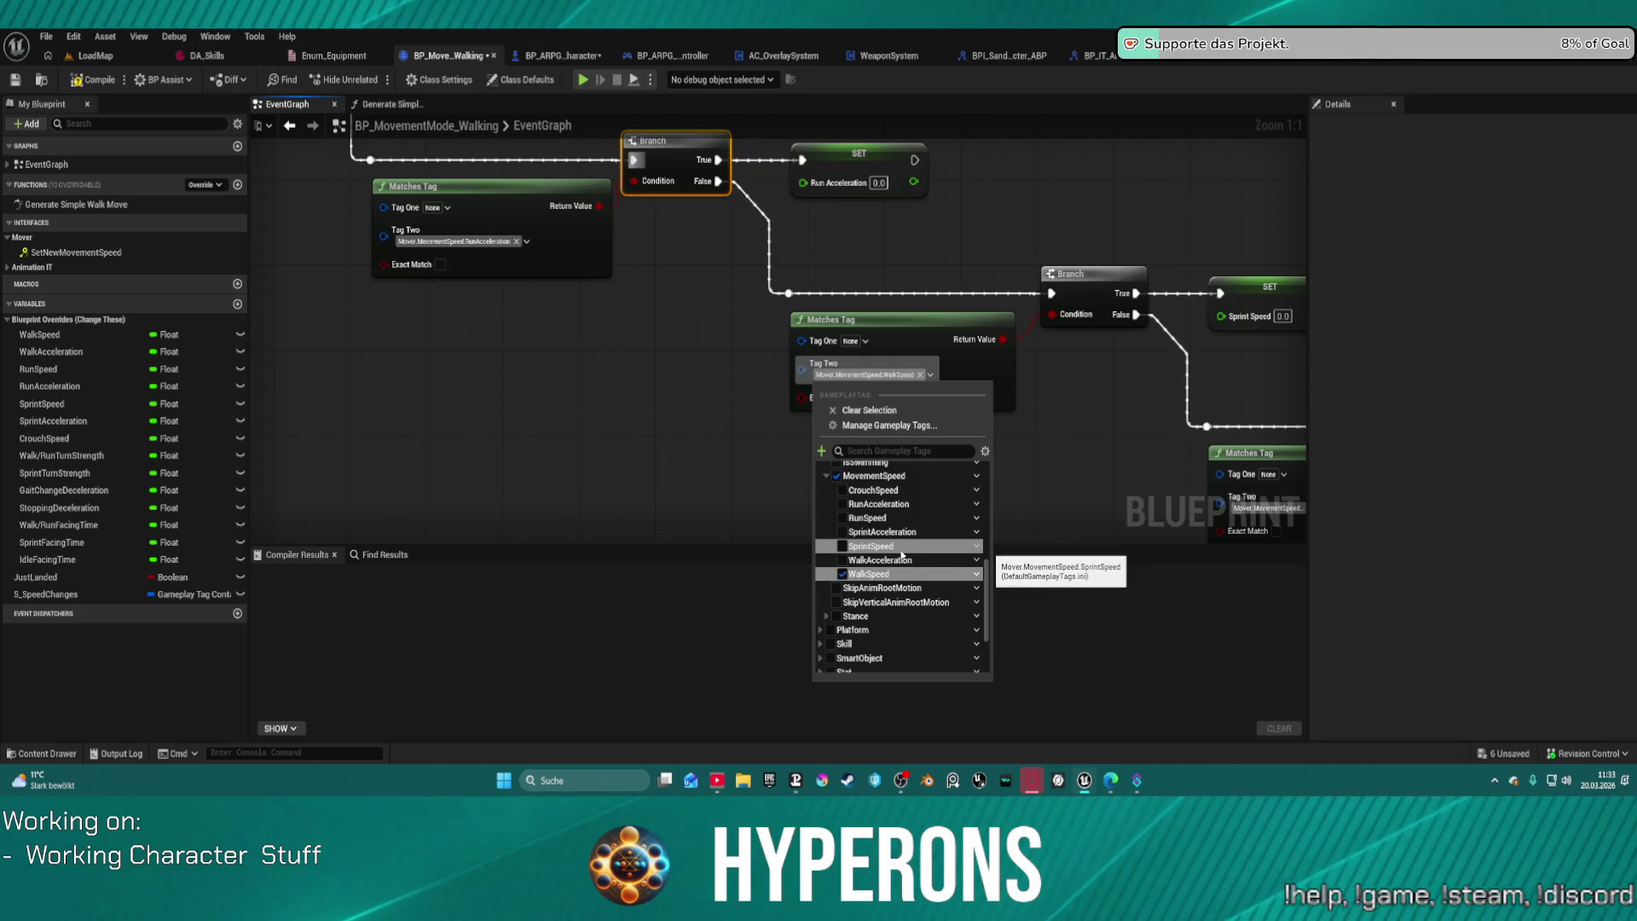
{"action": "left_click", "coordinate": [895, 560]}
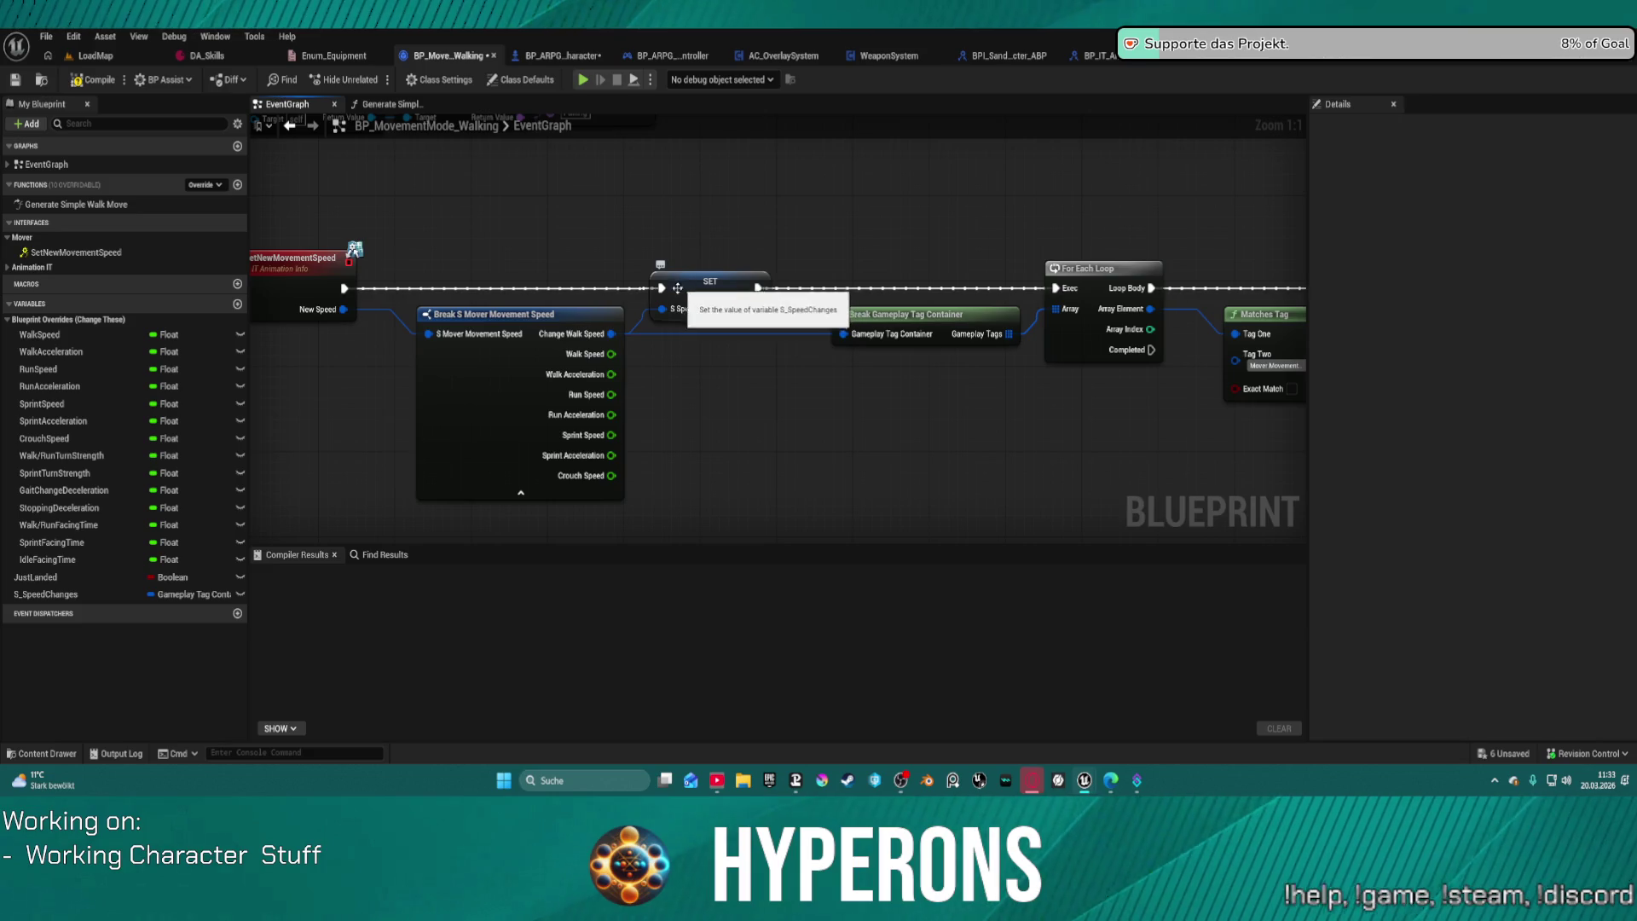
Step: Delete the SET S_SpeedChanges node and promote New Speed to a variable named SNewSpeed
{"action": "left_click", "coordinate": [724, 286]}
{"action": "key", "text": "Delete"}
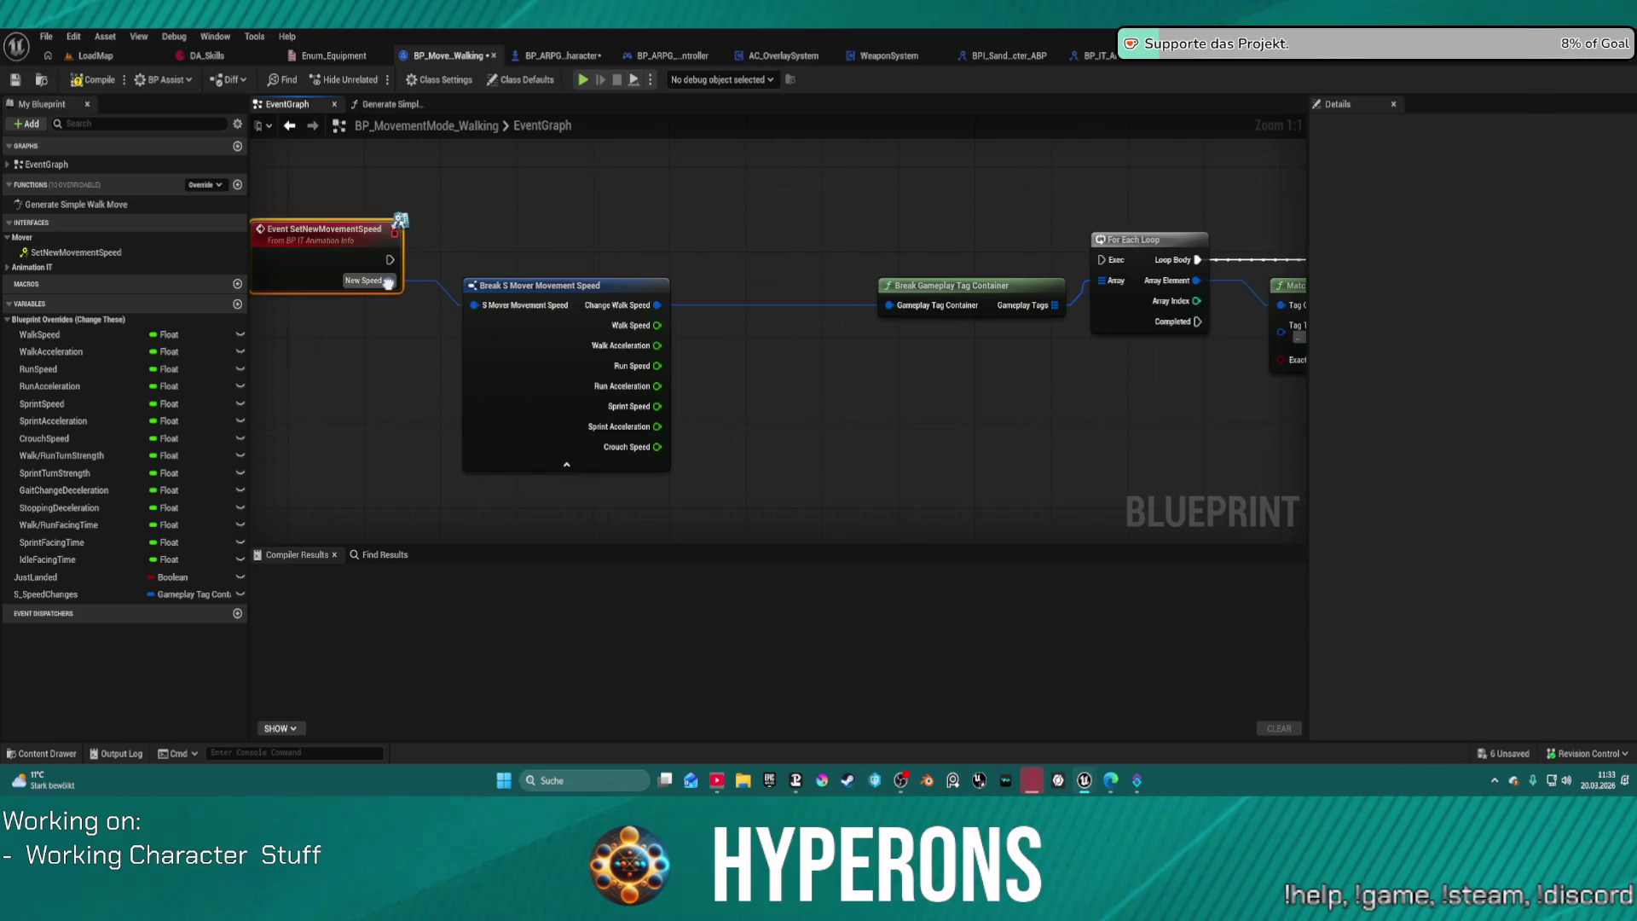
{"action": "mouse_move", "coordinate": [370, 291]}
{"action": "left_mouse_down"}
{"action": "mouse_move", "coordinate": [524, 266]}
{"action": "mouse_move", "coordinate": [485, 260]}
{"action": "mouse_move", "coordinate": [859, 281]}
{"action": "mouse_move", "coordinate": [1082, 271]}
{"action": "left_mouse_up"}
{"action": "left_click", "coordinate": [537, 314]}
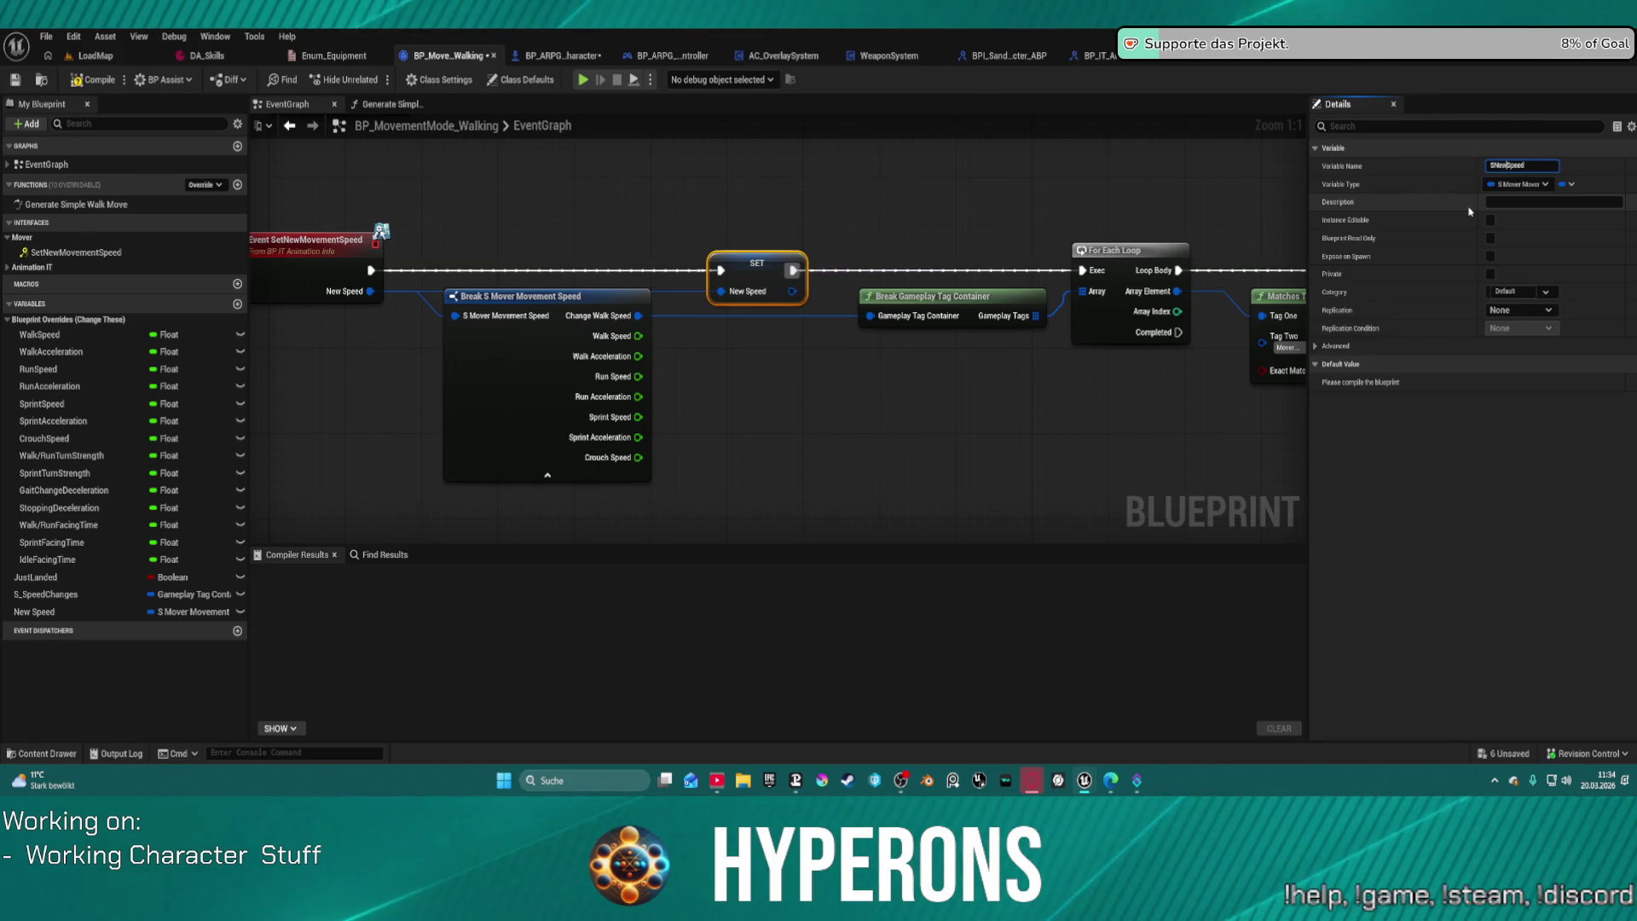
{"action": "key", "text": "Return"}
{"action": "mouse_move", "coordinate": [1034, 339]}
{"action": "left_mouse_down"}
{"action": "mouse_move", "coordinate": [565, 244]}
{"action": "mouse_move", "coordinate": [273, 244]}
{"action": "mouse_move", "coordinate": [290, 298]}
{"action": "mouse_move", "coordinate": [256, 338]}
{"action": "left_mouse_up"}
{"action": "left_click_drag", "start_coordinate": [828, 295], "coordinate": [813, 289]}
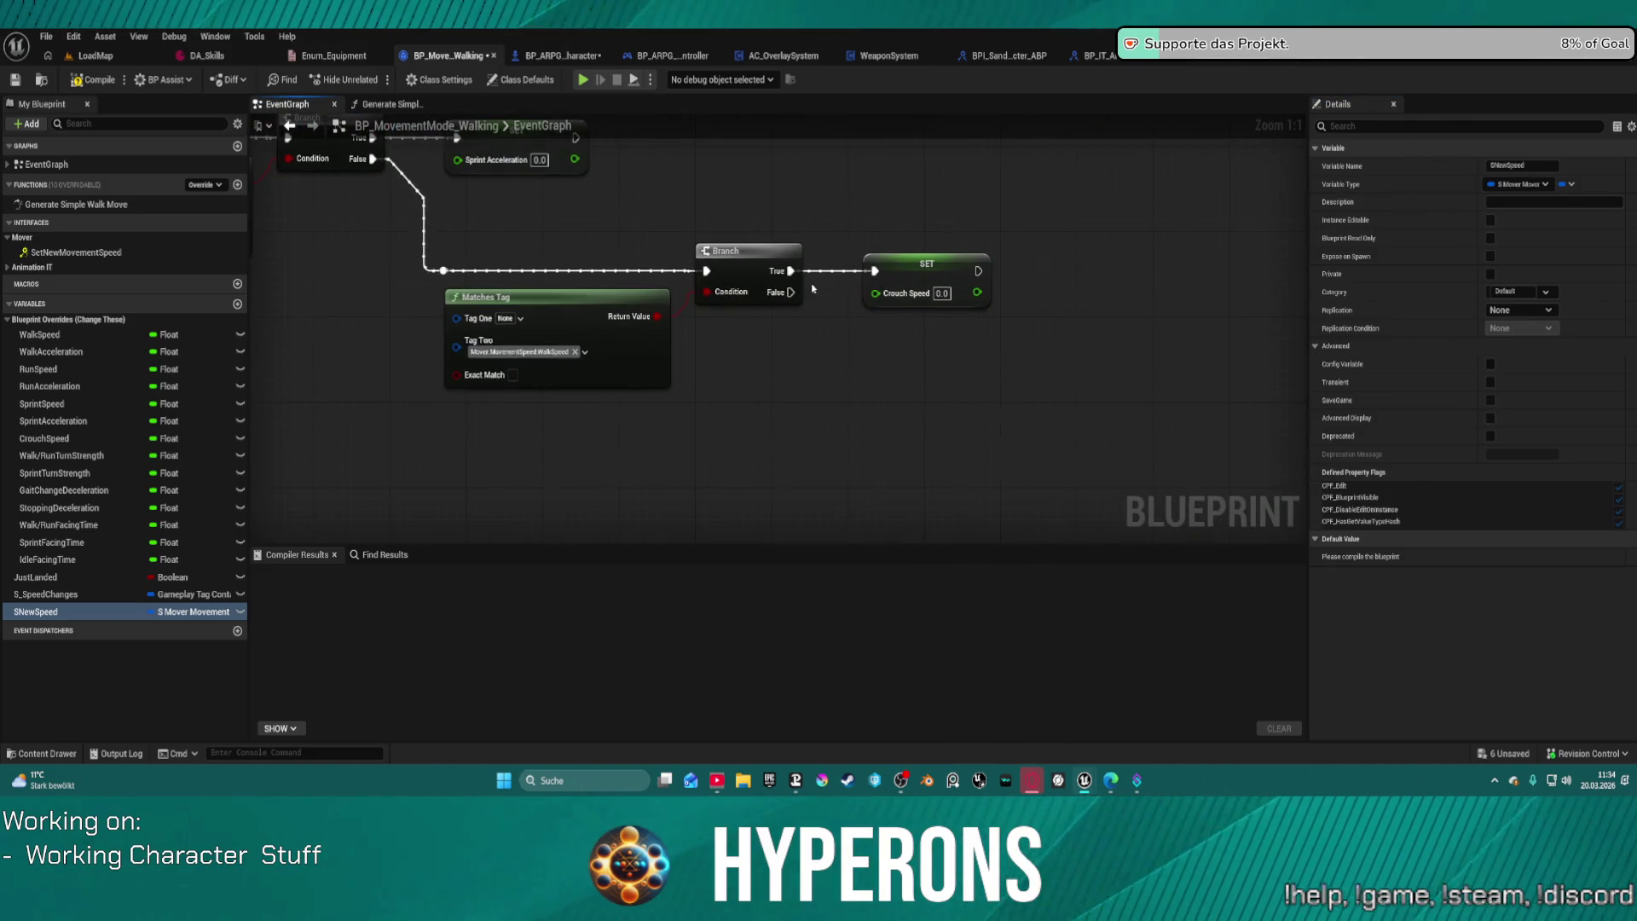
{"action": "left_click_drag", "start_coordinate": [633, 188], "coordinate": [1228, 472]}
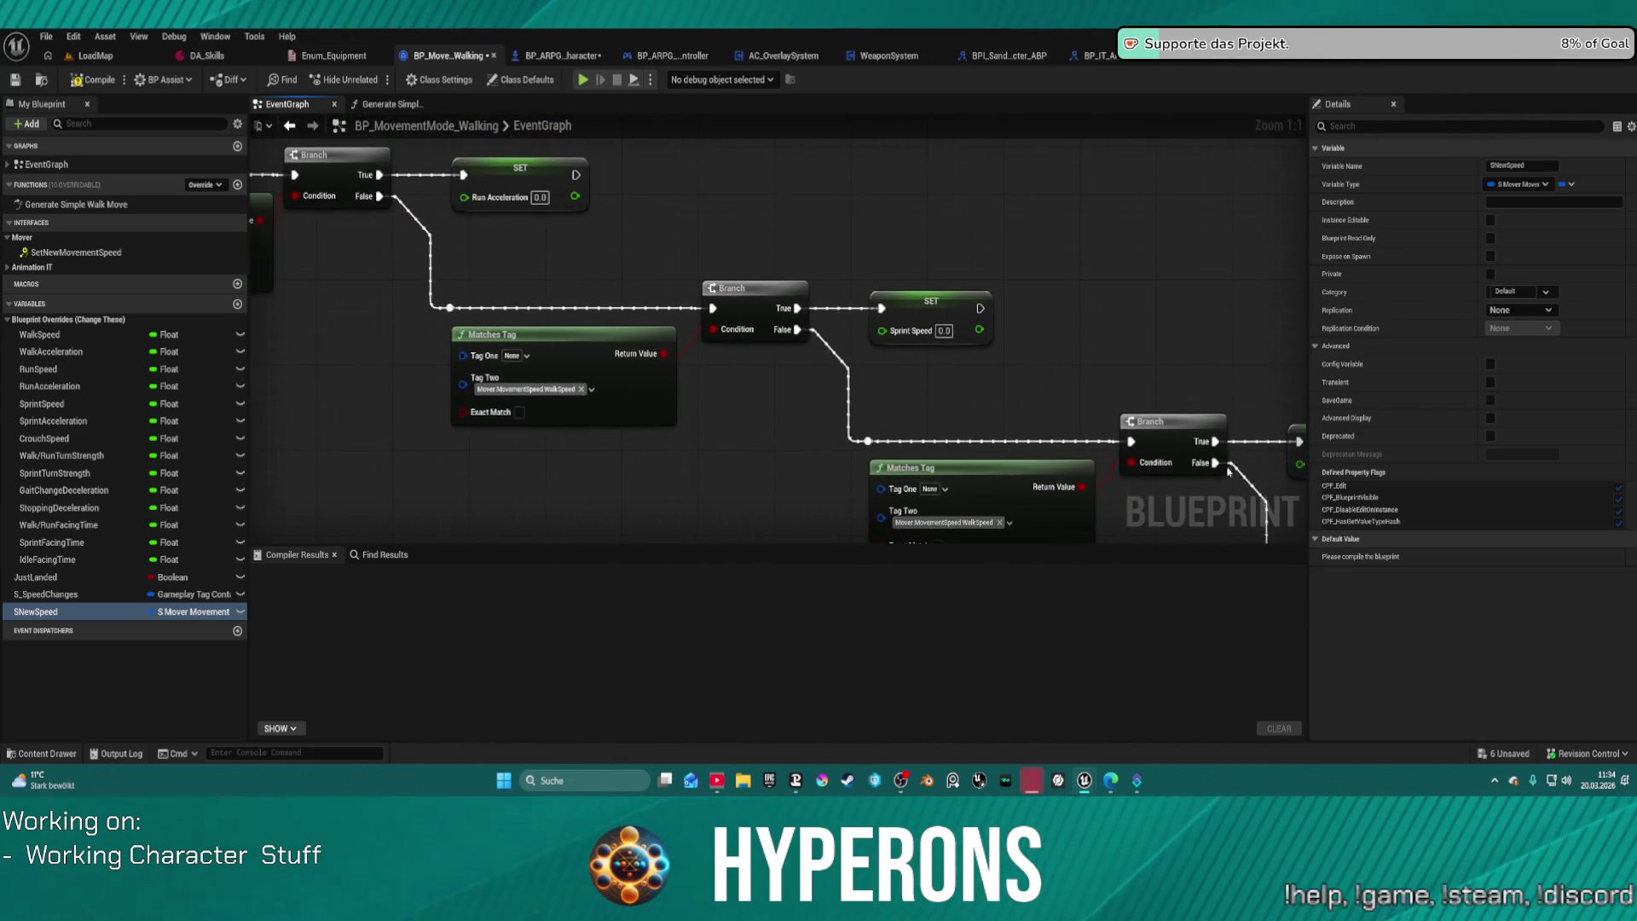
Step: Set Tag Two to SprintSpeed and SprintAcceleration on the two Sprint checks
{"action": "left_click_drag", "start_coordinate": [568, 300], "coordinate": [1195, 356]}
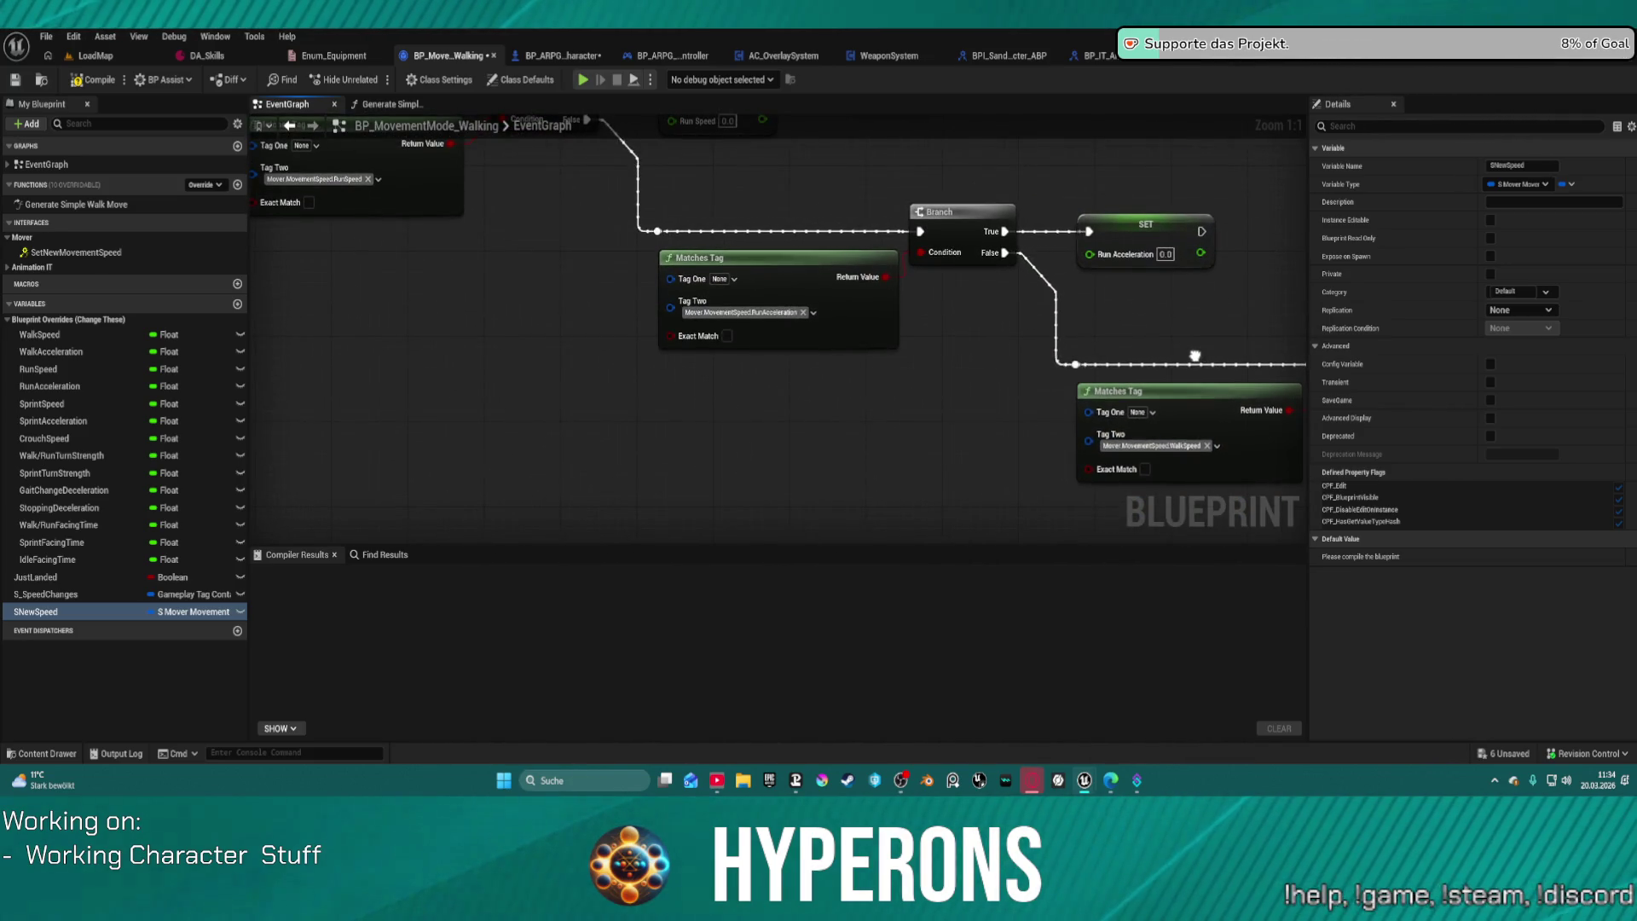
{"action": "left_click_drag", "start_coordinate": [1183, 443], "coordinate": [609, 351]}
{"action": "left_click", "coordinate": [609, 351]}
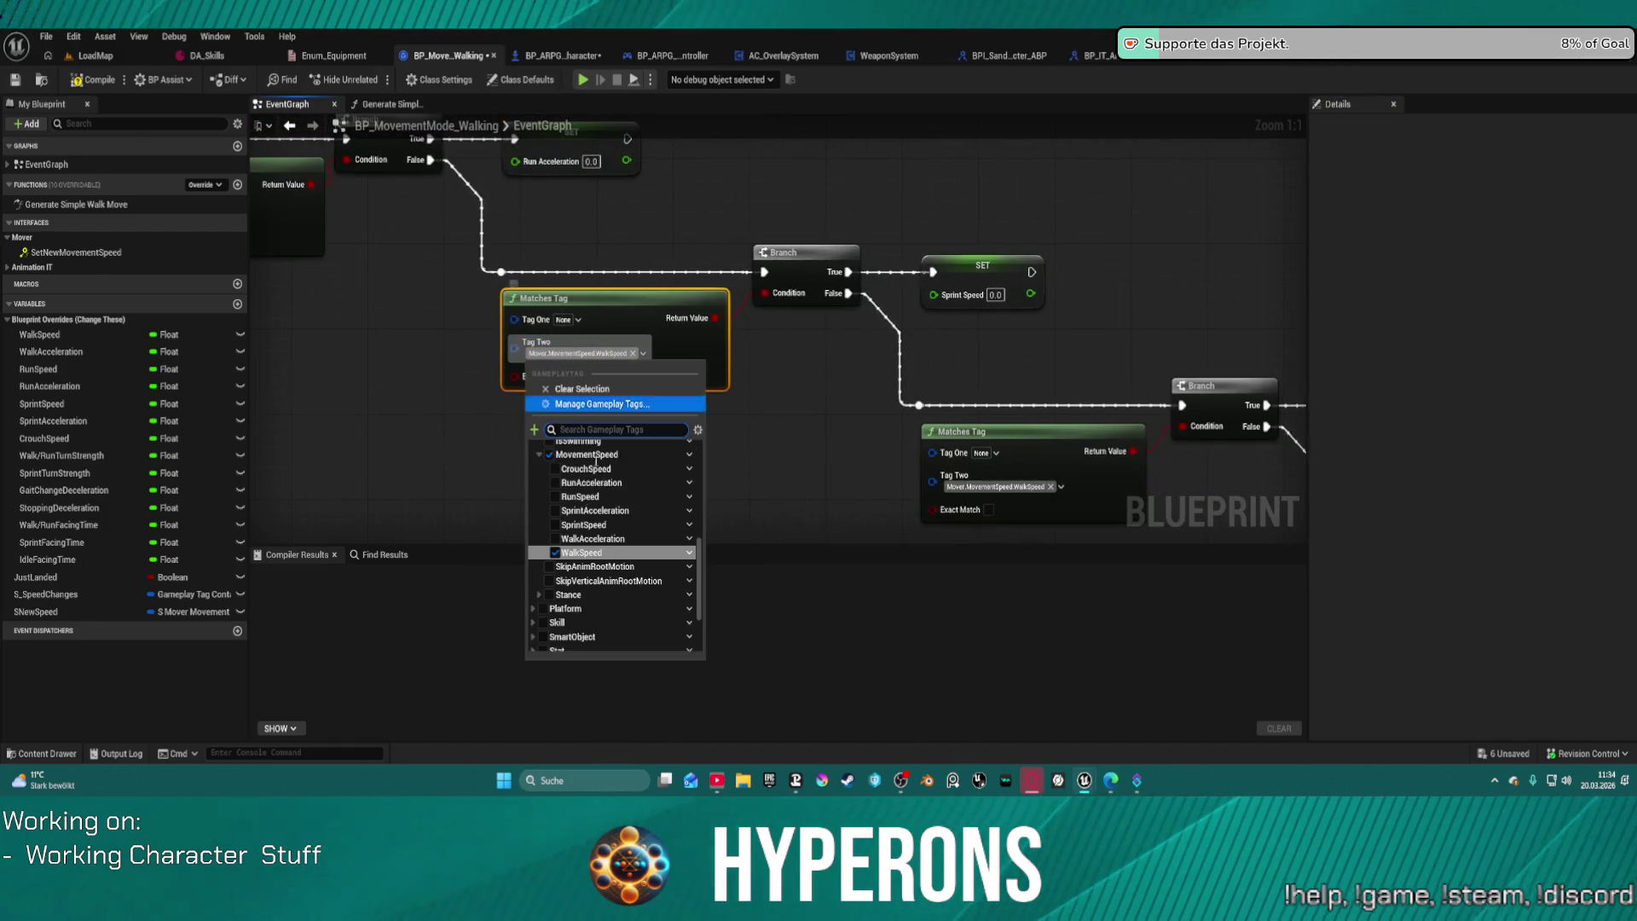
{"action": "left_click", "coordinate": [587, 525]}
{"action": "left_click_drag", "start_coordinate": [1122, 306], "coordinate": [790, 223]}
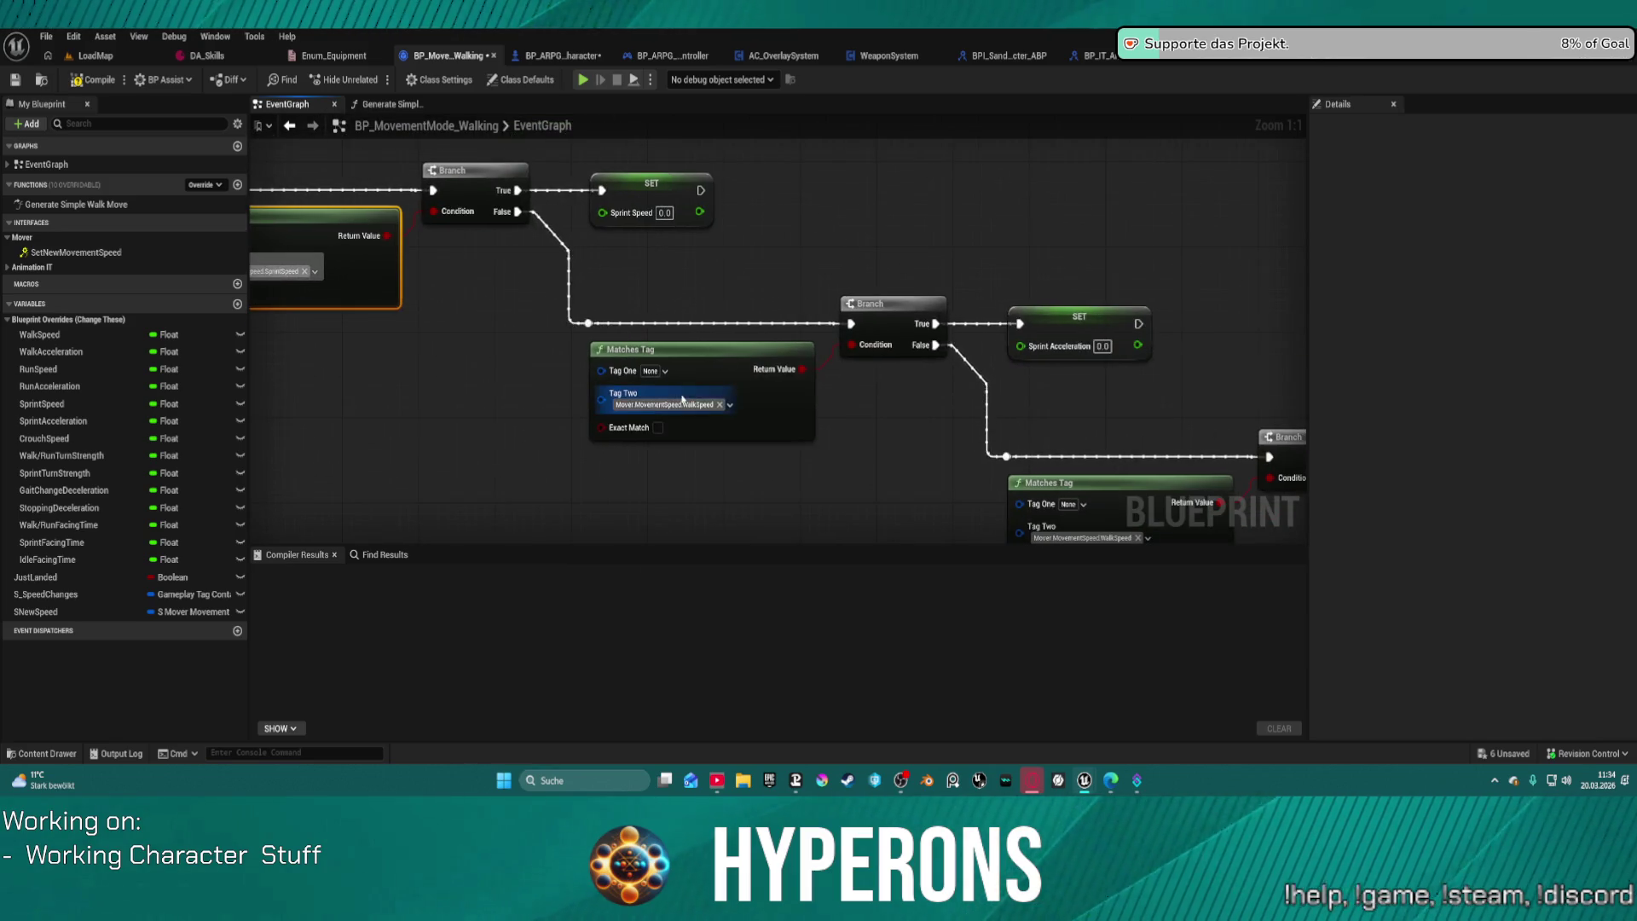
{"action": "left_click", "coordinate": [687, 408]}
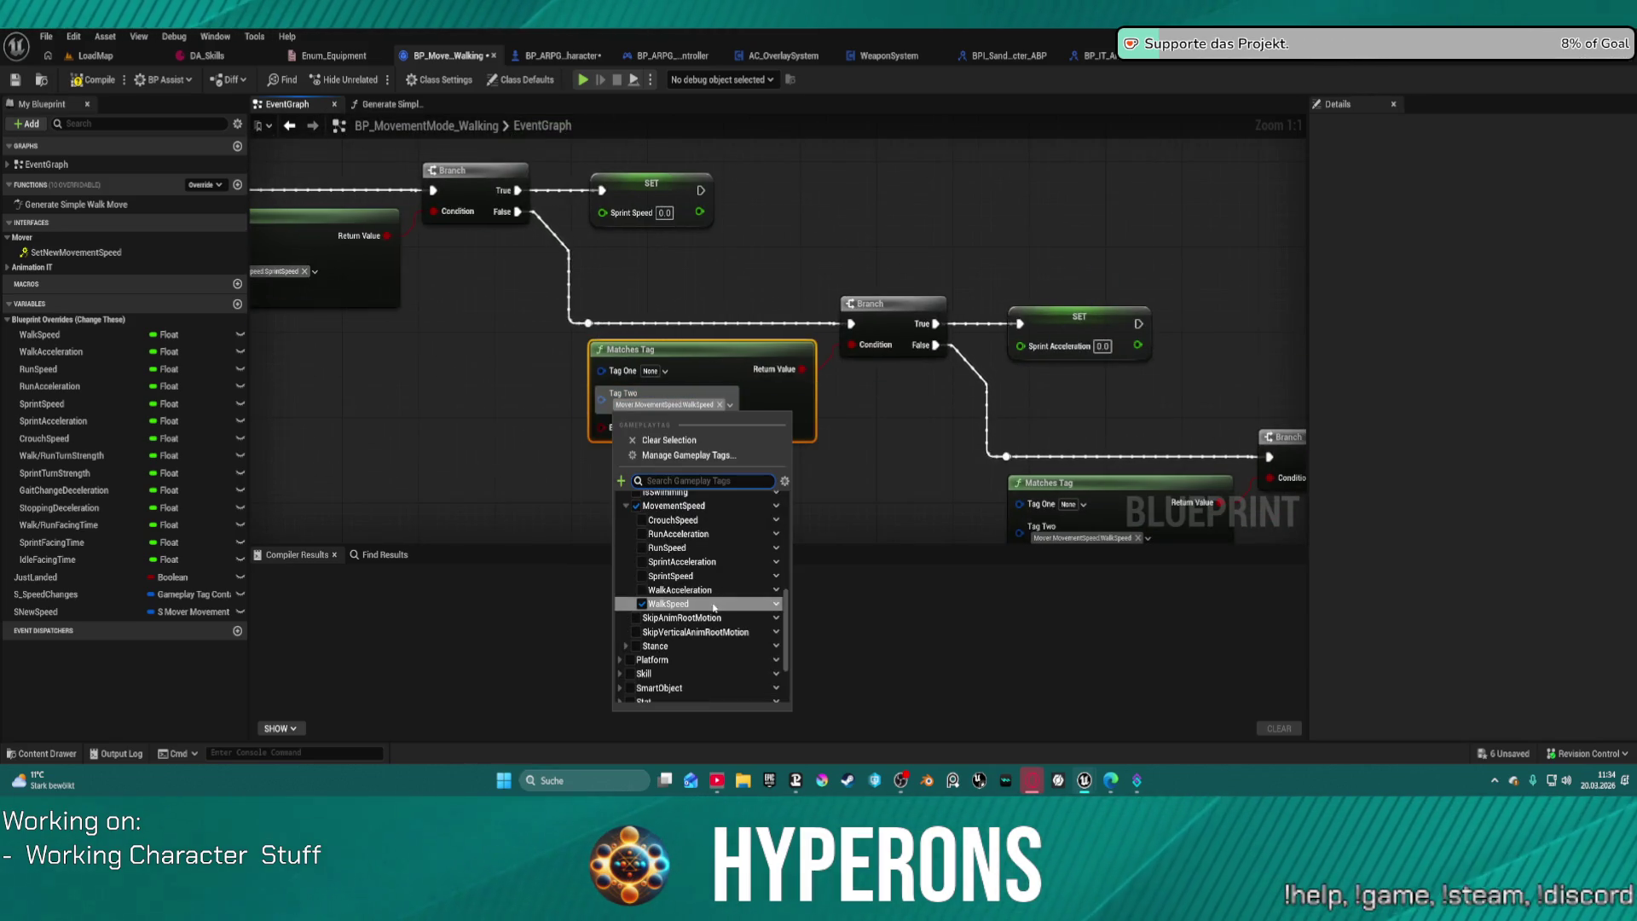
{"action": "left_click", "coordinate": [690, 565]}
Step: Set the crouch check's Tag Two to CrouchSpeed and review the whole SetNewMovementSpeed chain
{"action": "left_click_drag", "start_coordinate": [1103, 517], "coordinate": [699, 290]}
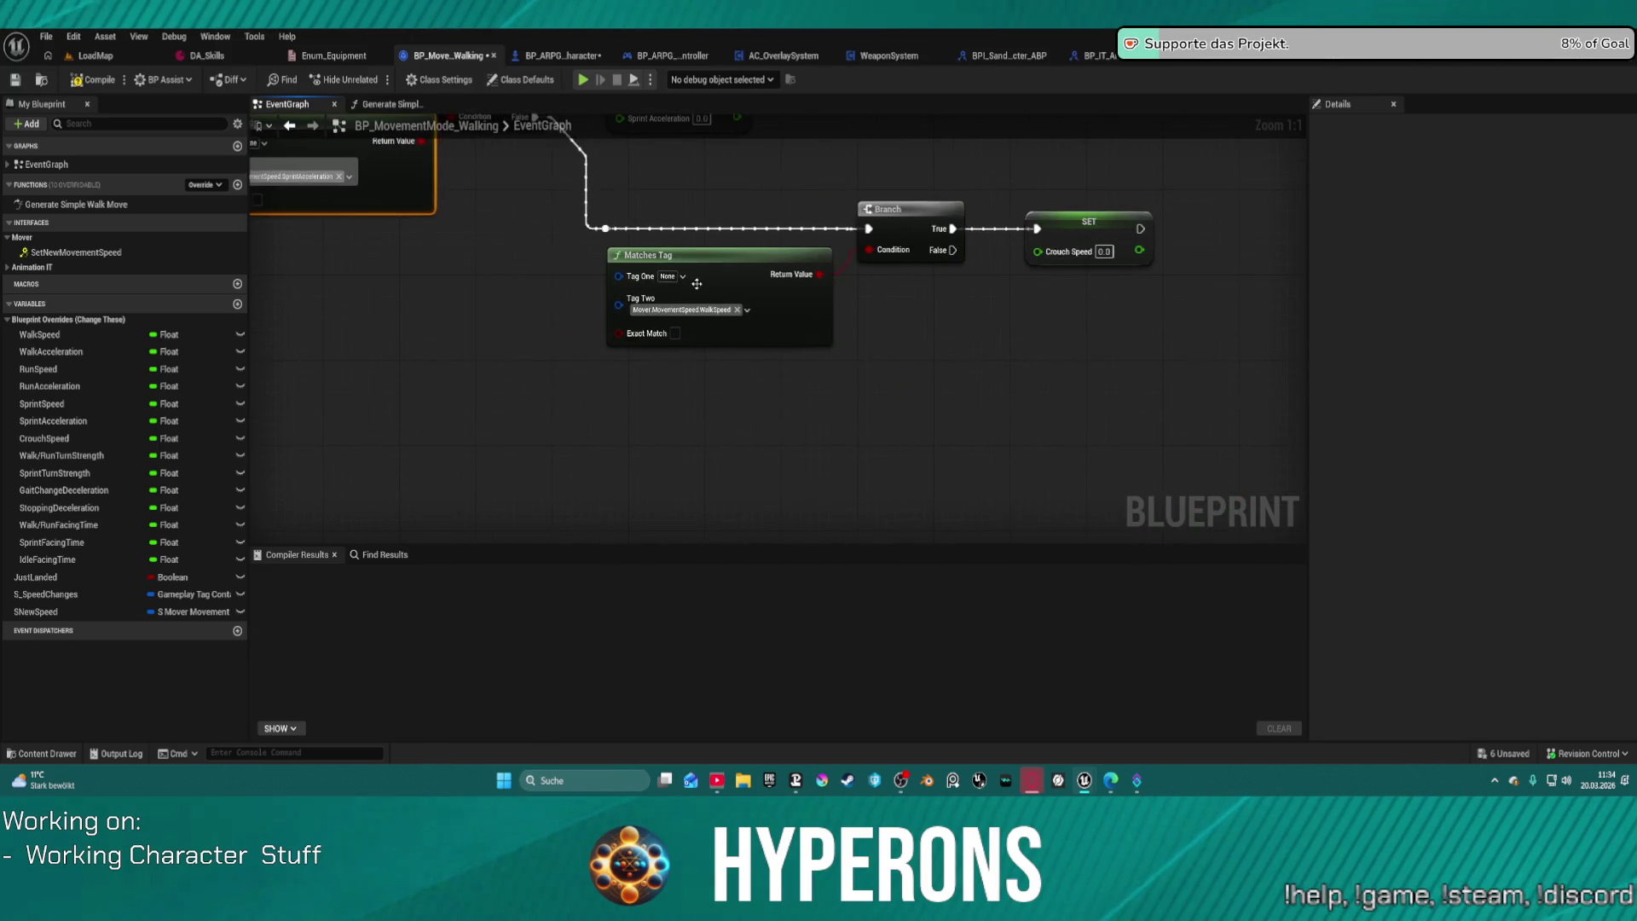
{"action": "left_click", "coordinate": [687, 309]}
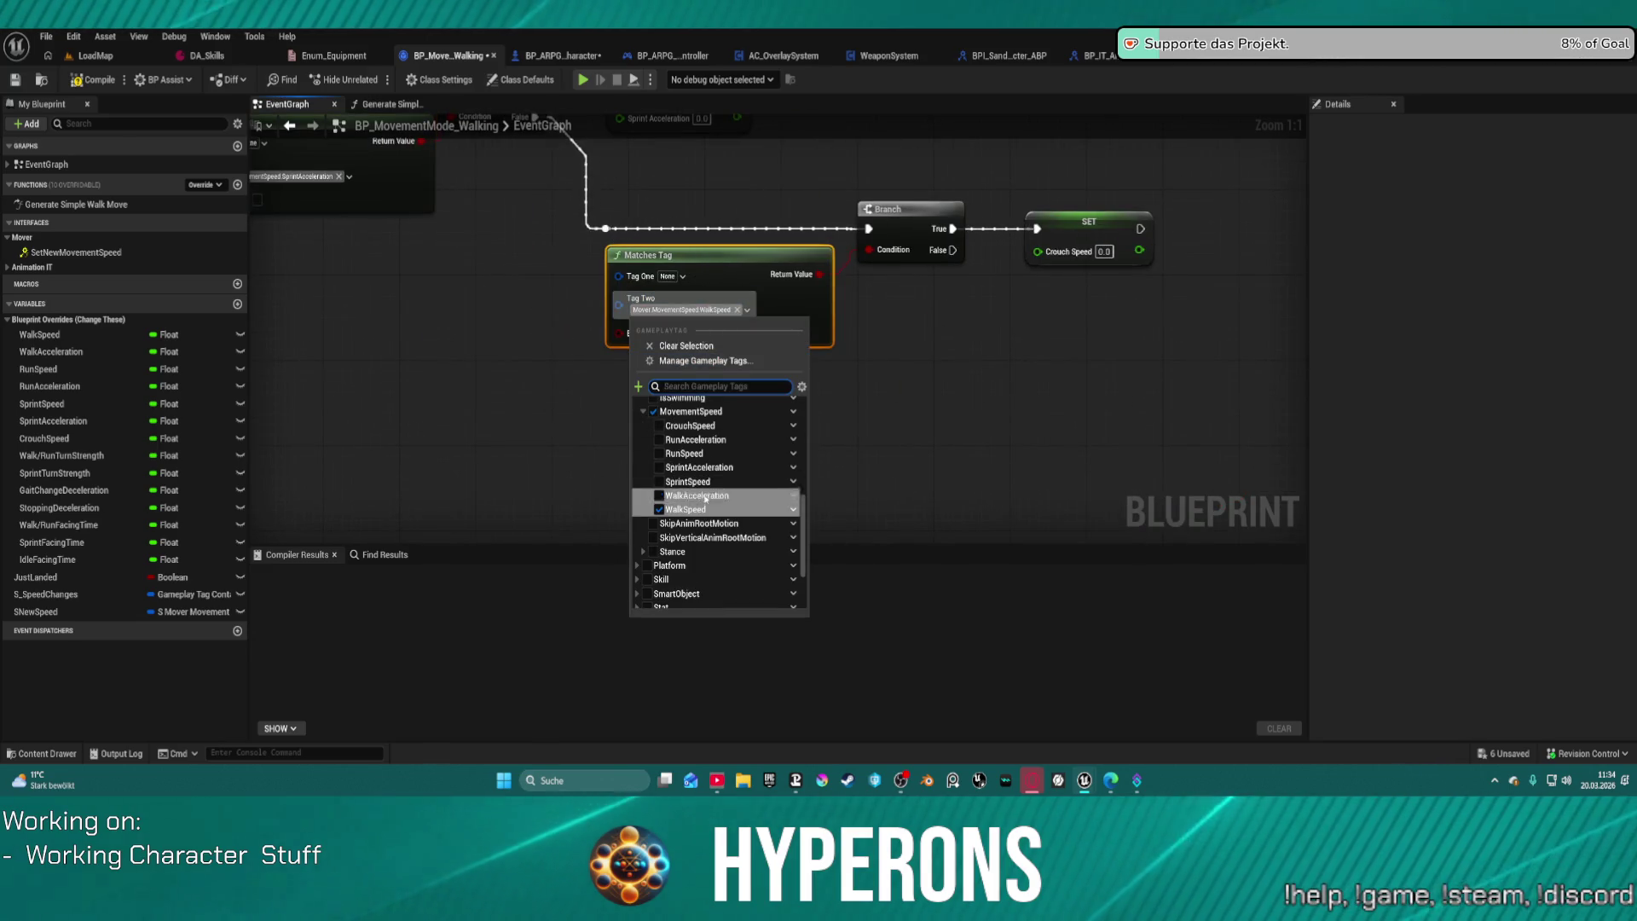
{"action": "left_click", "coordinate": [690, 426]}
{"action": "left_click_drag", "start_coordinate": [984, 363], "coordinate": [1185, 484]}
{"action": "scroll", "coordinate": [1185, 484], "scroll_direction": "down", "scroll_amount": 5}
{"action": "scroll", "coordinate": [906, 318], "scroll_direction": "up", "scroll_amount": 3}
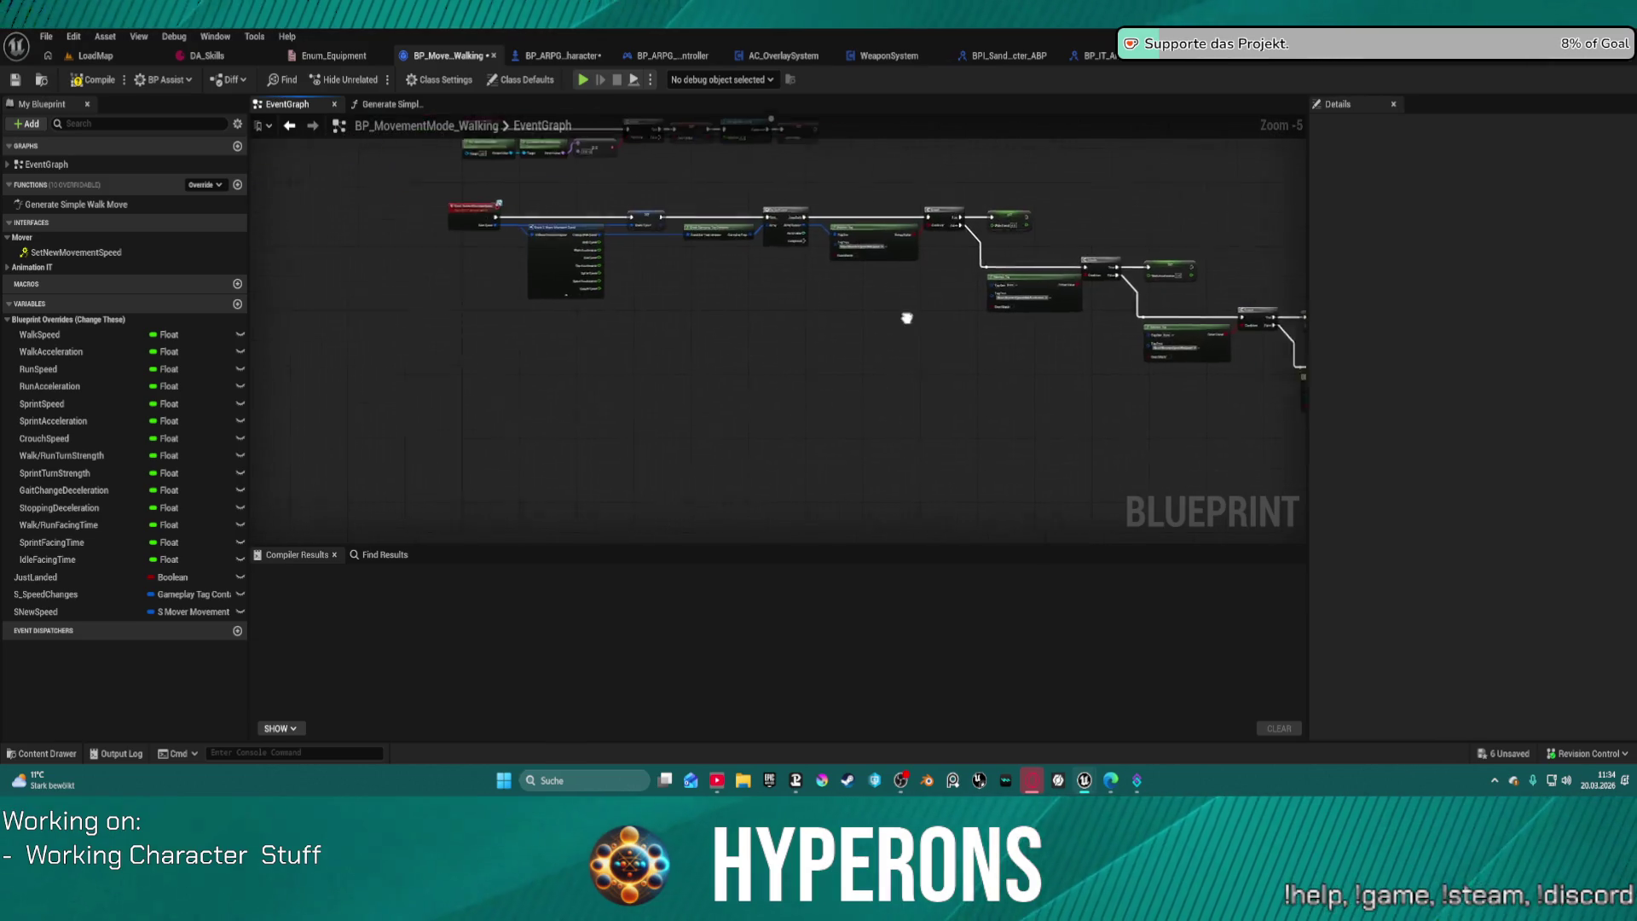
{"action": "left_click_drag", "start_coordinate": [818, 310], "coordinate": [931, 477]}
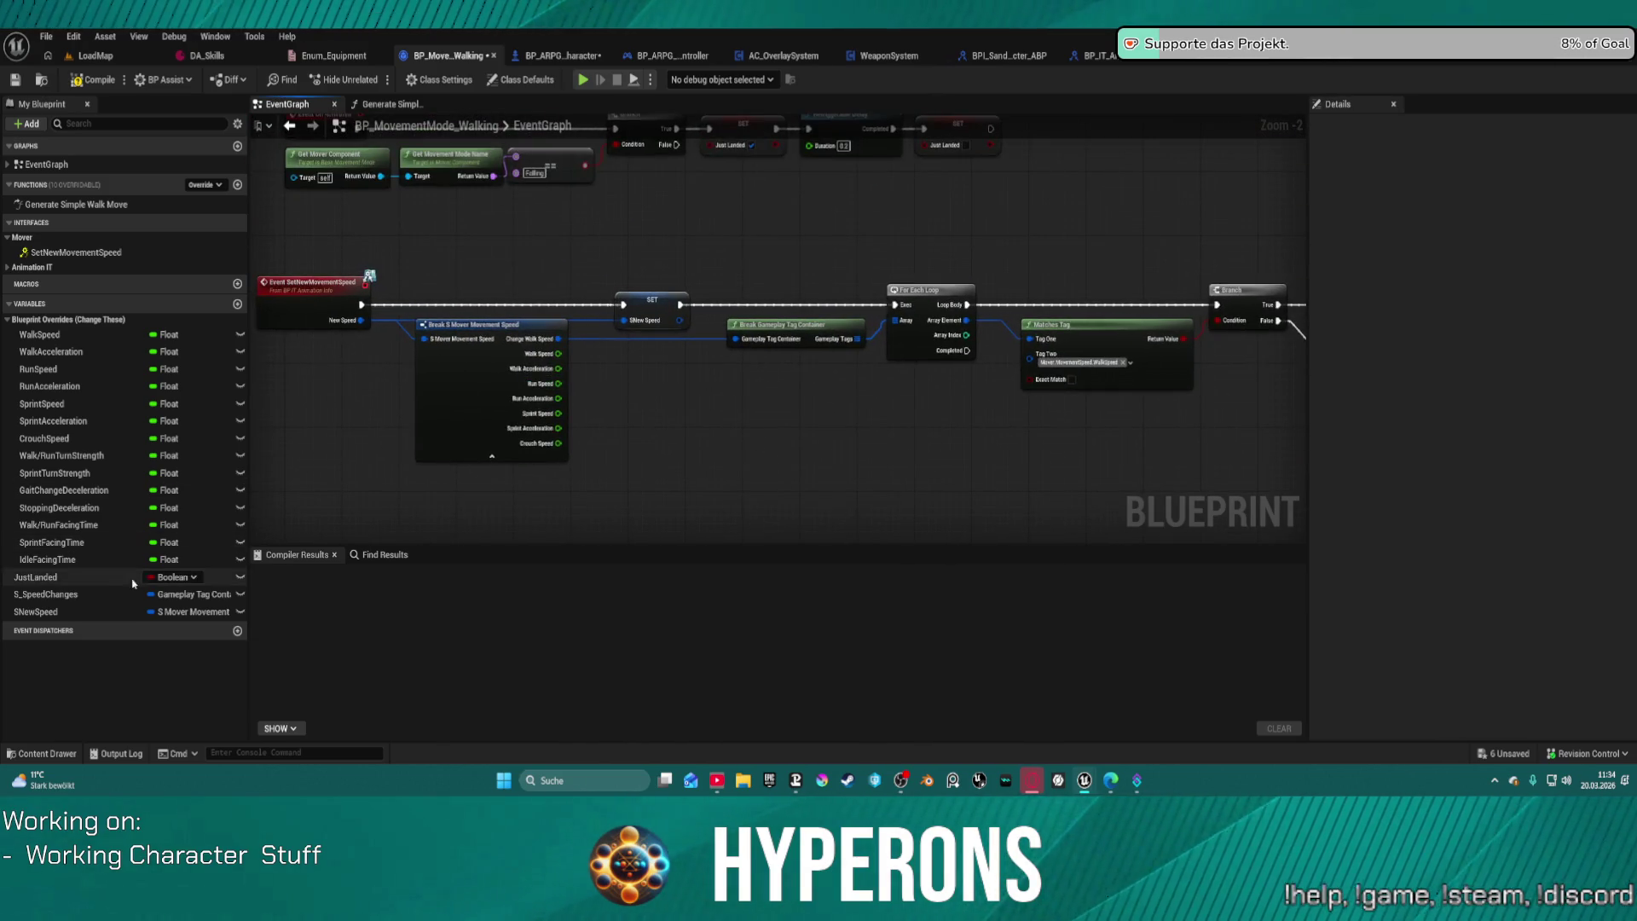
Step: Place S_SpeedChanges in the Walking graph and convert it from a setter to a getter
{"action": "left_click_drag", "start_coordinate": [52, 594], "coordinate": [1198, 504]}
{"action": "mouse_move", "coordinate": [1288, 463]}
{"action": "left_mouse_down"}
{"action": "mouse_move", "coordinate": [1101, 372]}
{"action": "mouse_move", "coordinate": [792, 346]}
{"action": "left_mouse_up"}
{"action": "right_click", "coordinate": [754, 400]}
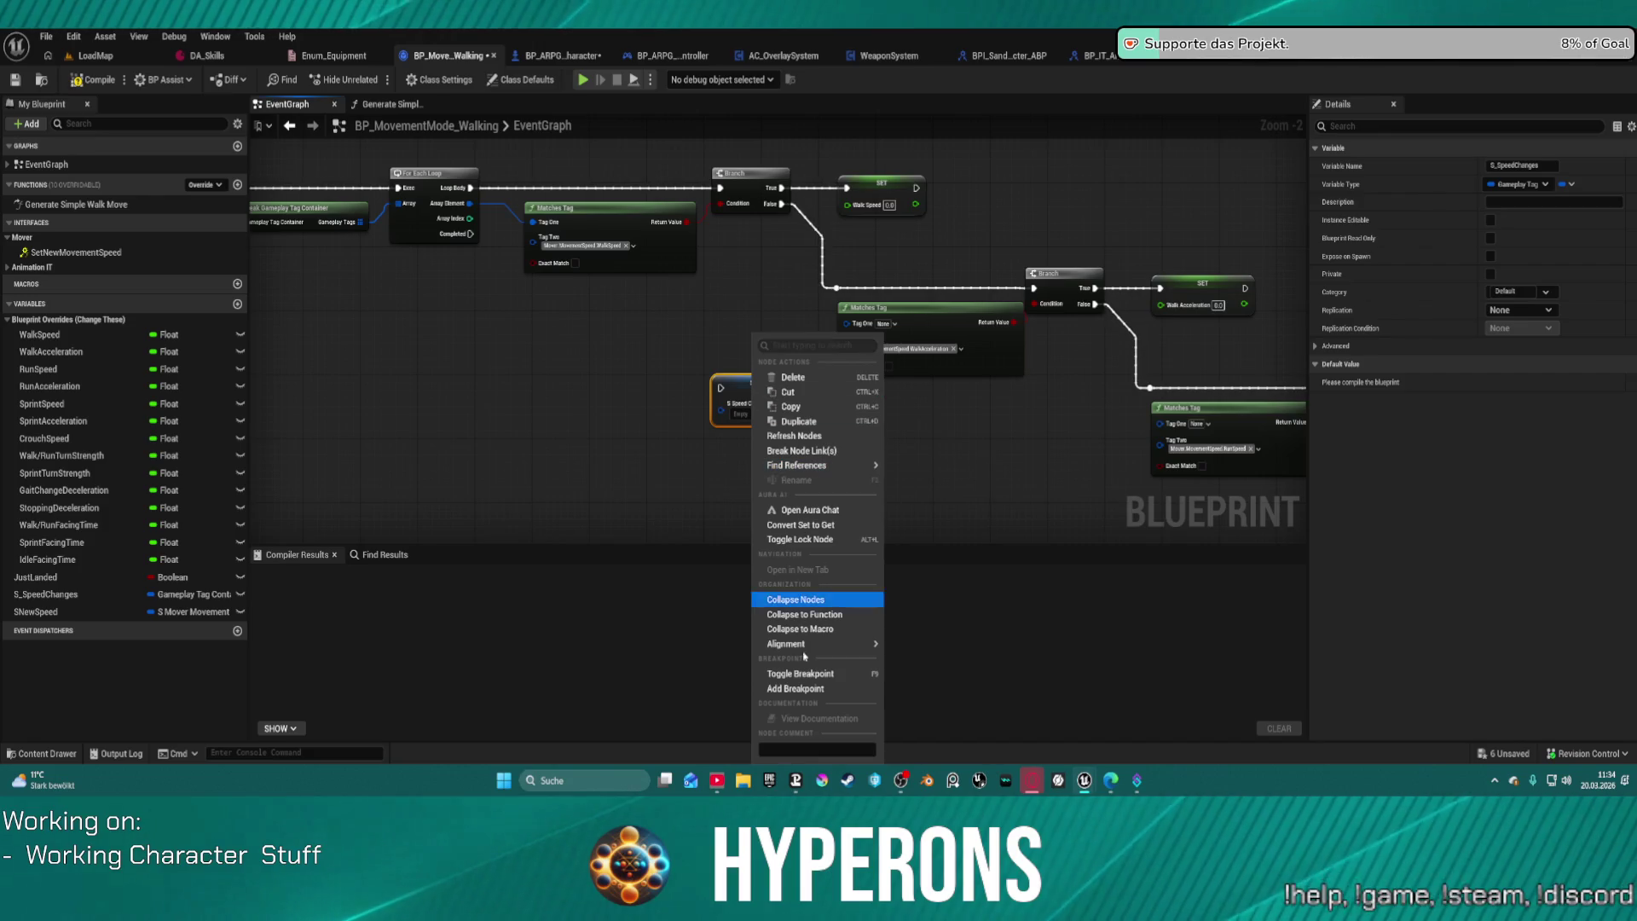
{"action": "left_click", "coordinate": [801, 524]}
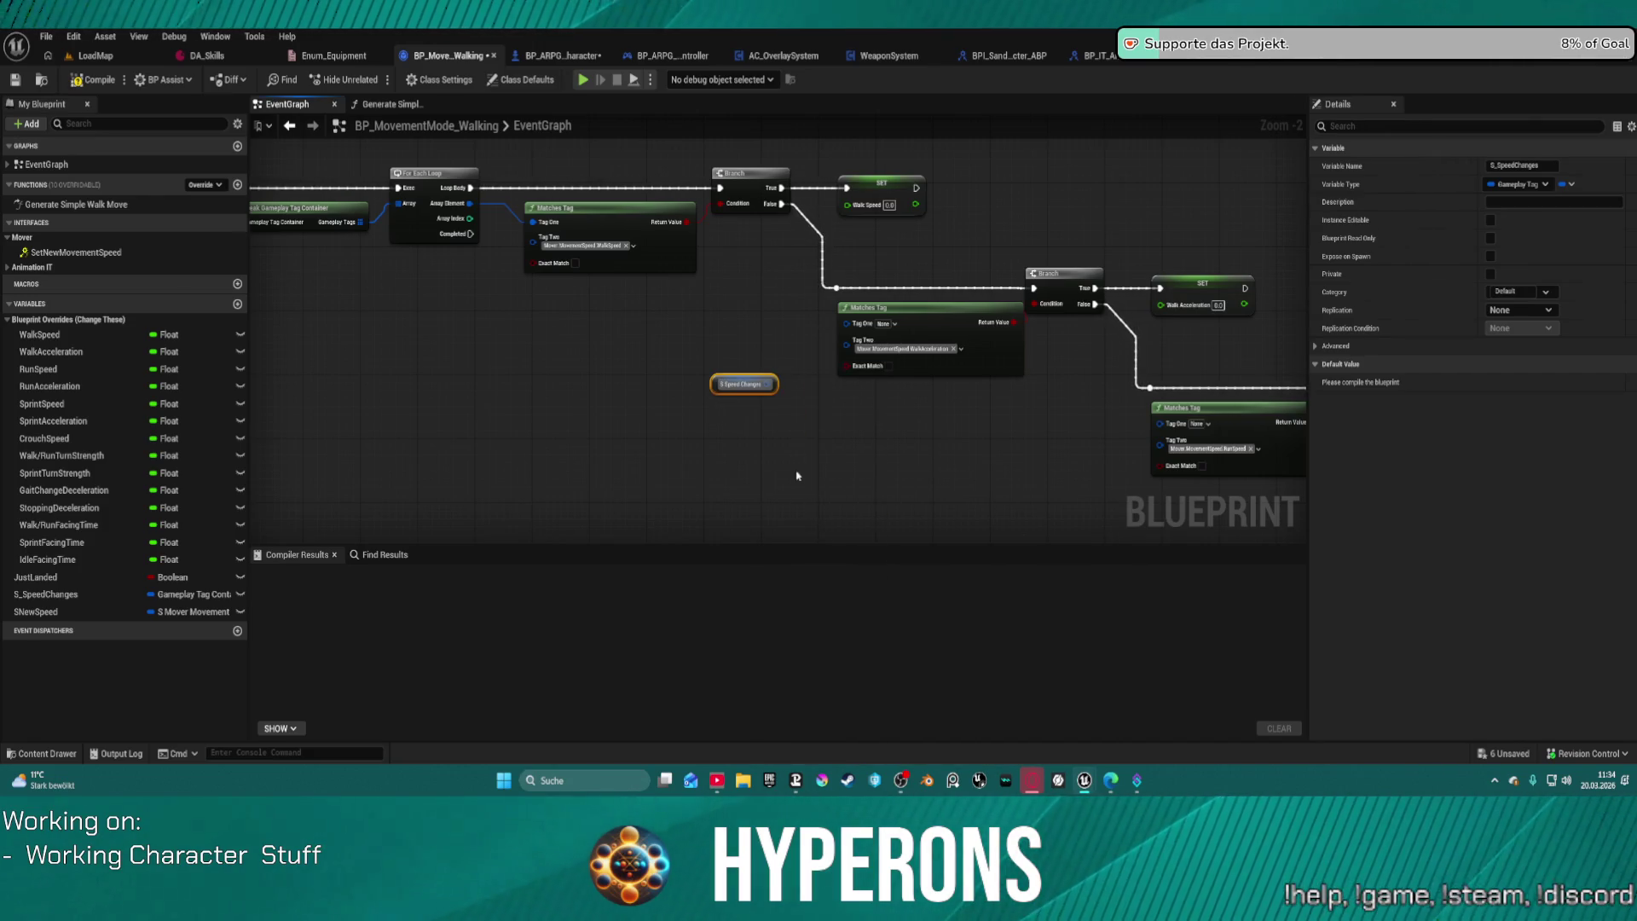
{"action": "scroll", "coordinate": [639, 364], "scroll_direction": "up", "scroll_amount": 2}
Step: Wire the S_SpeedChanges getter into a new Break Gameplay Tag Container node
{"action": "left_click_drag", "start_coordinate": [650, 374], "coordinate": [686, 316]}
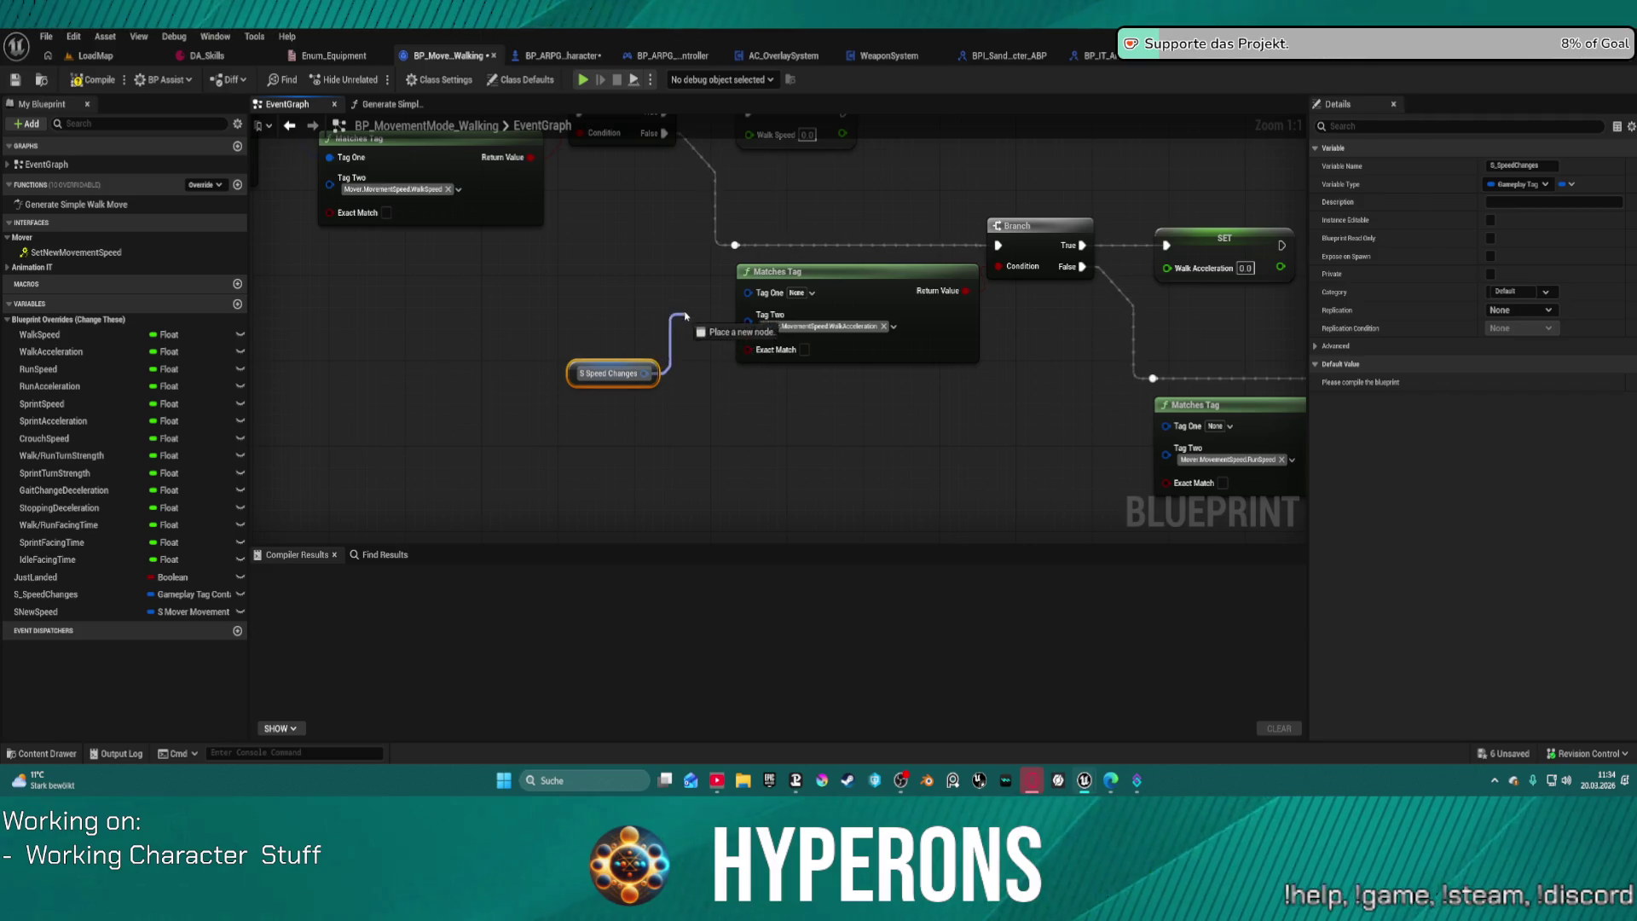
{"action": "key", "text": "Escape"}
{"action": "mouse_move", "coordinate": [682, 399]}
{"action": "left_mouse_down"}
{"action": "mouse_move", "coordinate": [418, 331]}
{"action": "mouse_move", "coordinate": [507, 349]}
{"action": "mouse_move", "coordinate": [524, 370]}
{"action": "left_mouse_up"}
{"action": "type", "text": "br"}
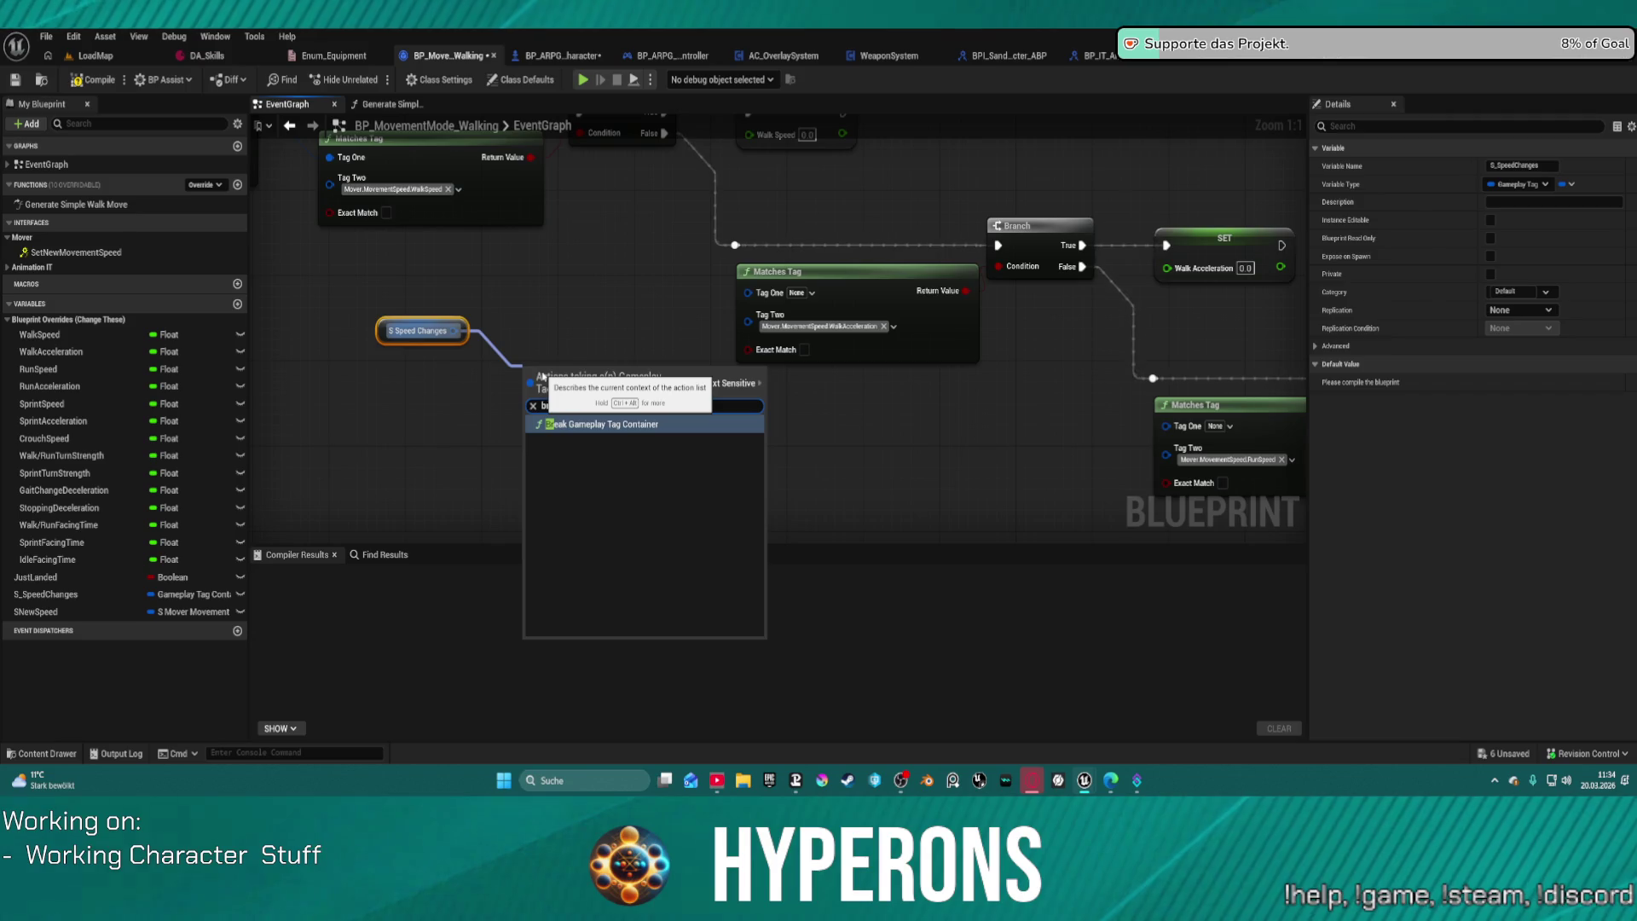
{"action": "left_click", "coordinate": [567, 423]}
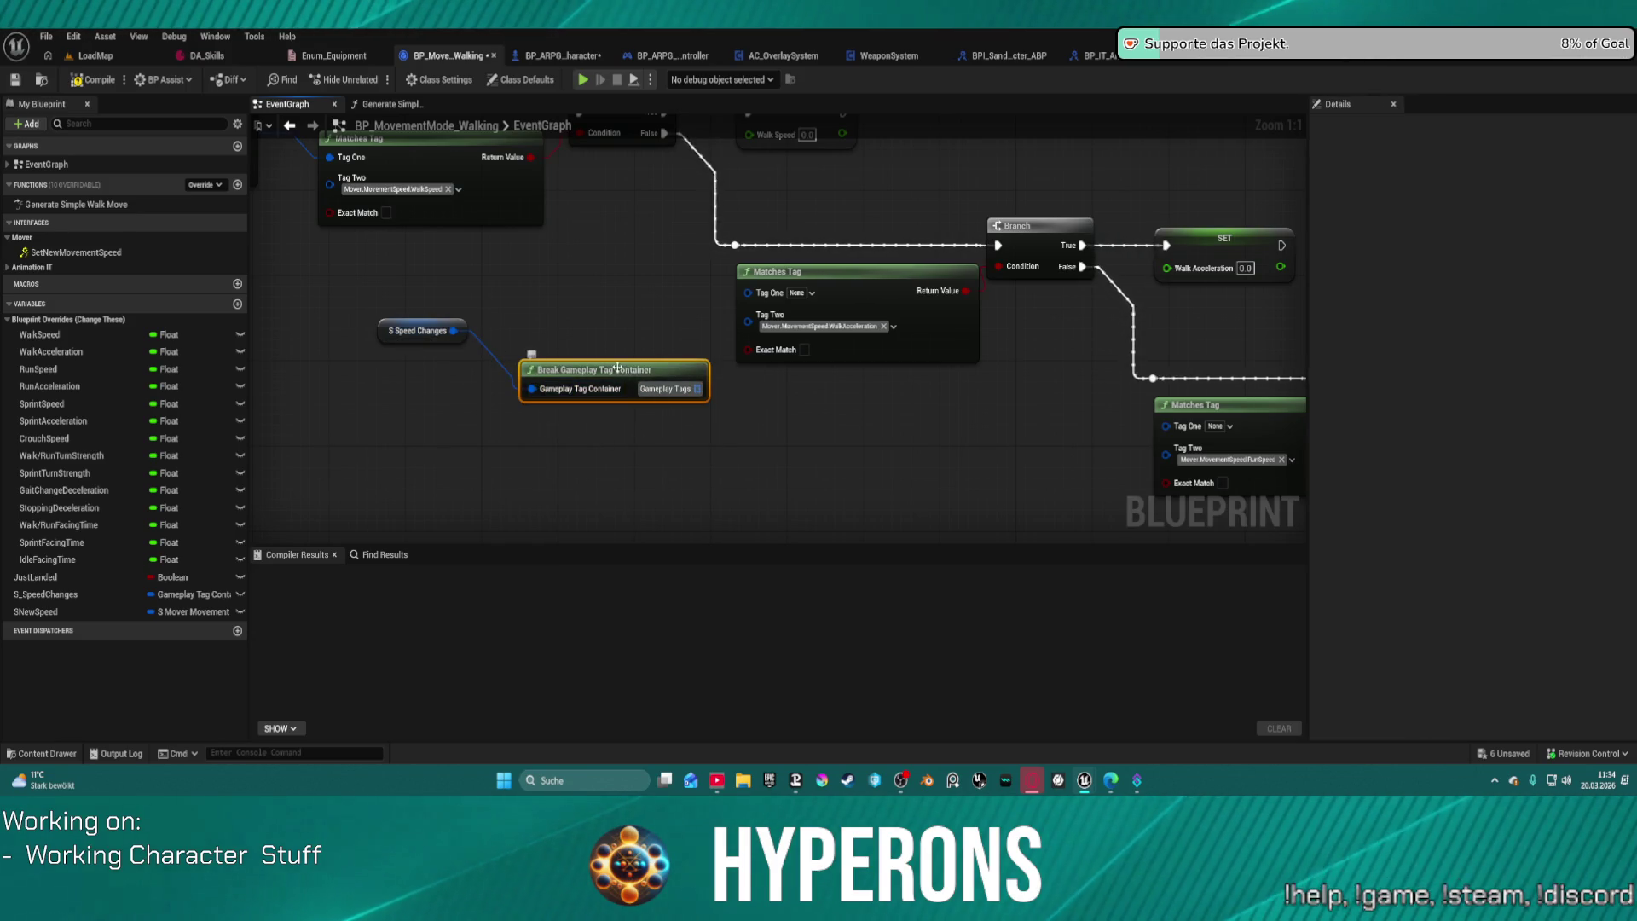
{"action": "mouse_move", "coordinate": [596, 344]}
{"action": "left_mouse_down"}
{"action": "mouse_move", "coordinate": [997, 402]}
{"action": "mouse_move", "coordinate": [1240, 395]}
{"action": "left_mouse_up"}
Step: Delete the S_SpeedChanges getter node and the S_SpeedChanges variable
{"action": "left_click", "coordinate": [1090, 426]}
{"action": "key", "text": "Delete"}
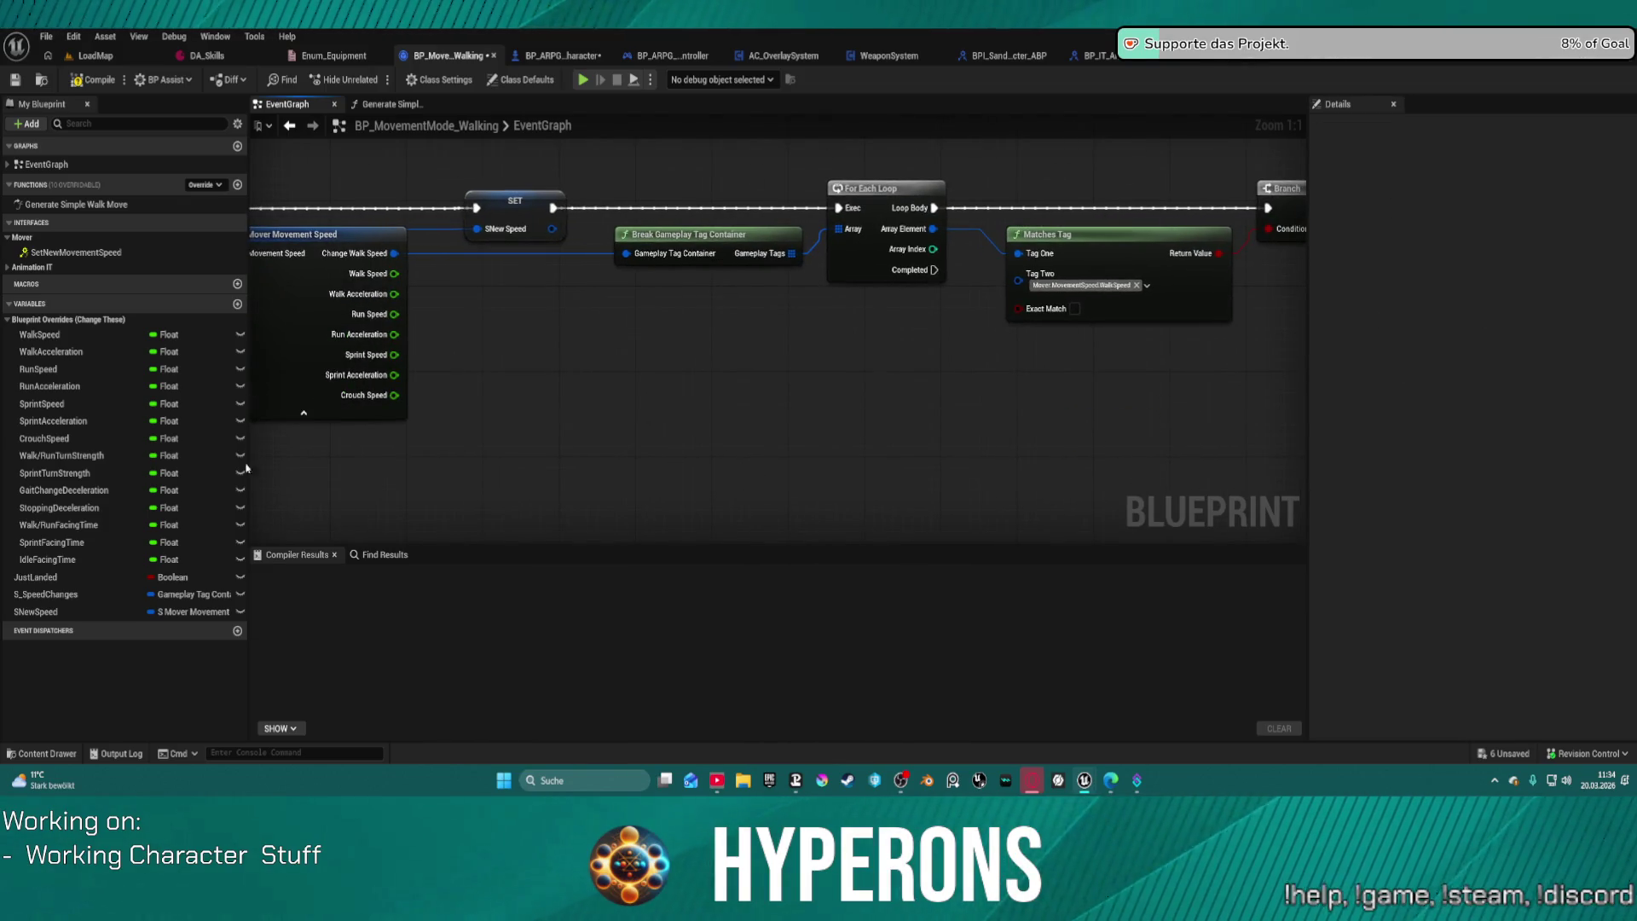
{"action": "left_click", "coordinate": [51, 595]}
{"action": "key", "text": "Delete"}
Step: Hide unused pins on Break S Mover Movement Speed and place an SNewSpeed getter
{"action": "left_click_drag", "start_coordinate": [525, 220], "coordinate": [640, 250]}
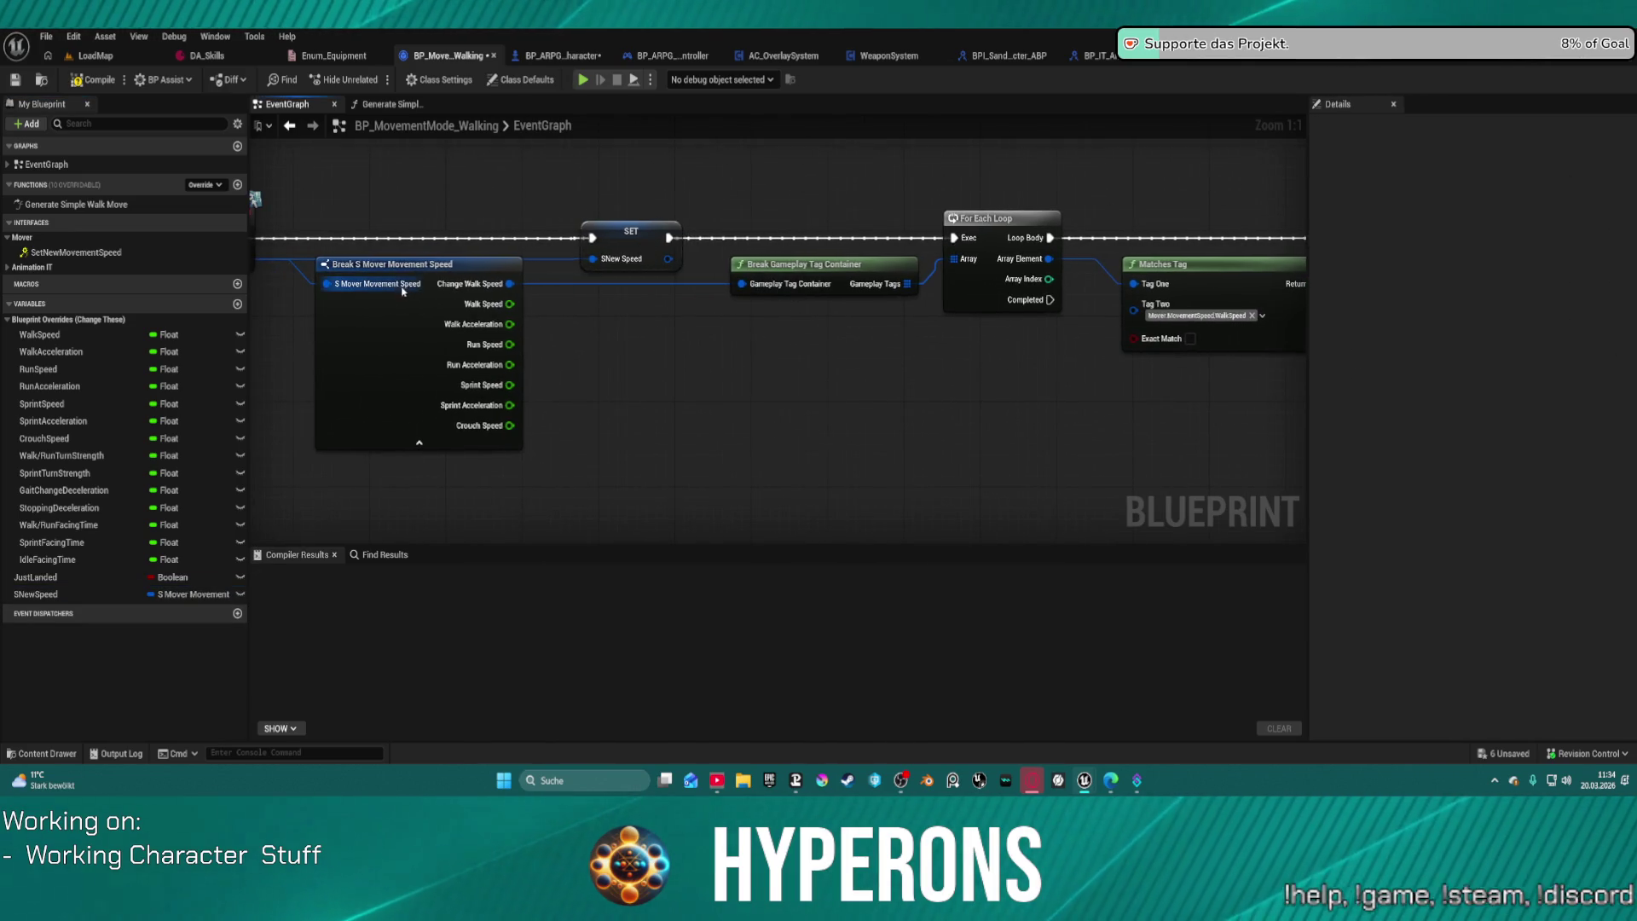
{"action": "left_click", "coordinate": [418, 443]}
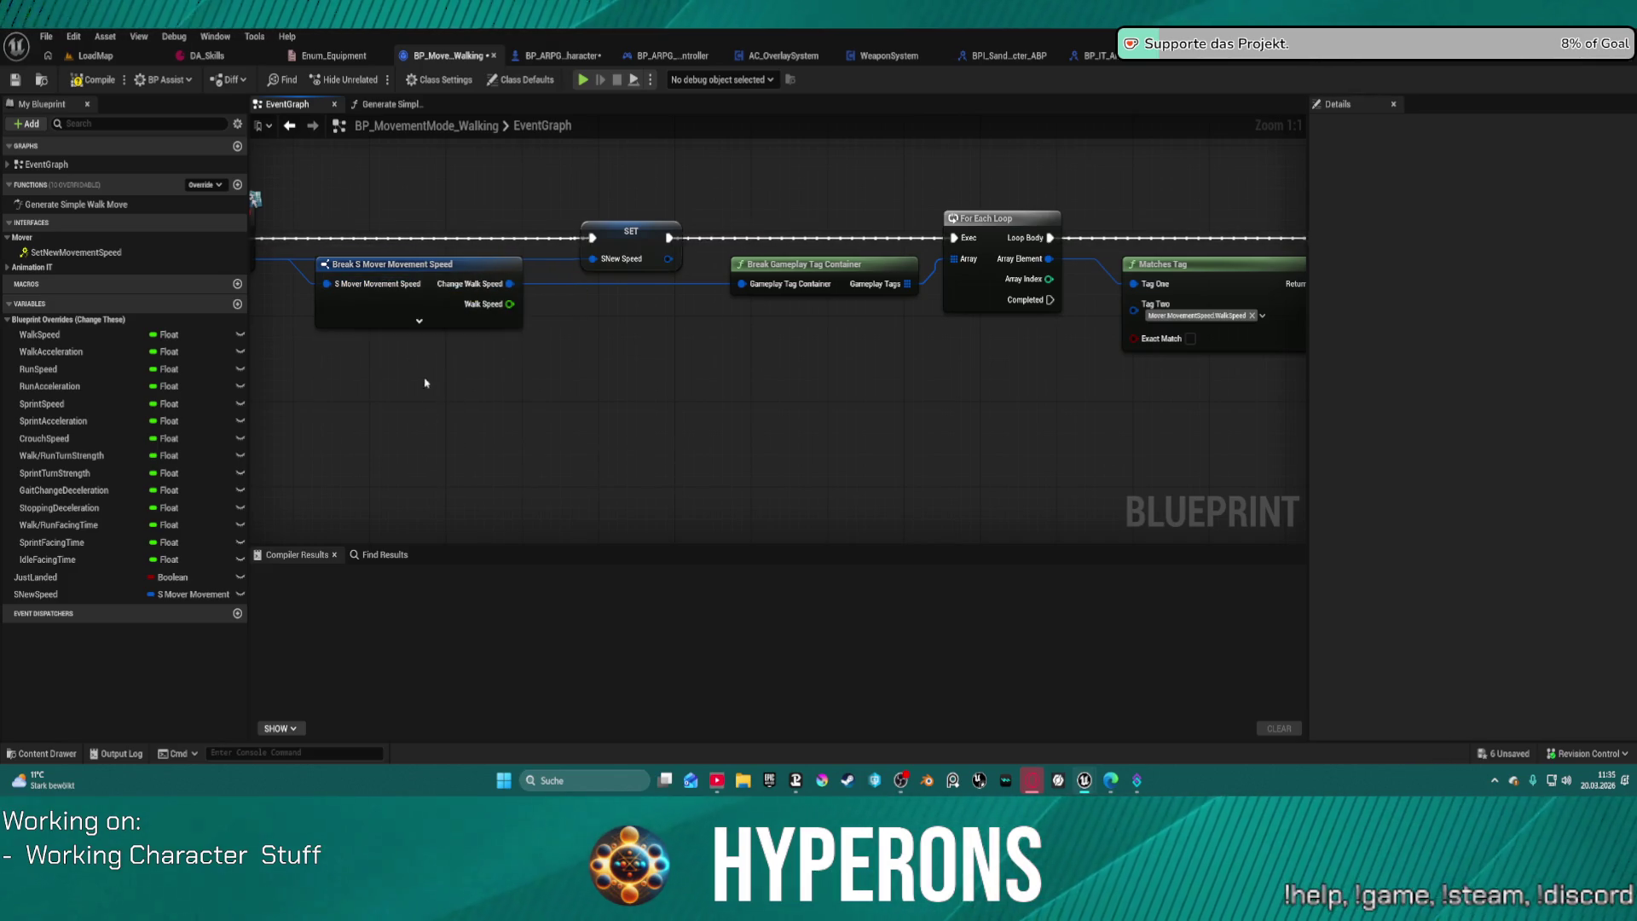
{"action": "left_click_drag", "start_coordinate": [36, 594], "coordinate": [963, 468]}
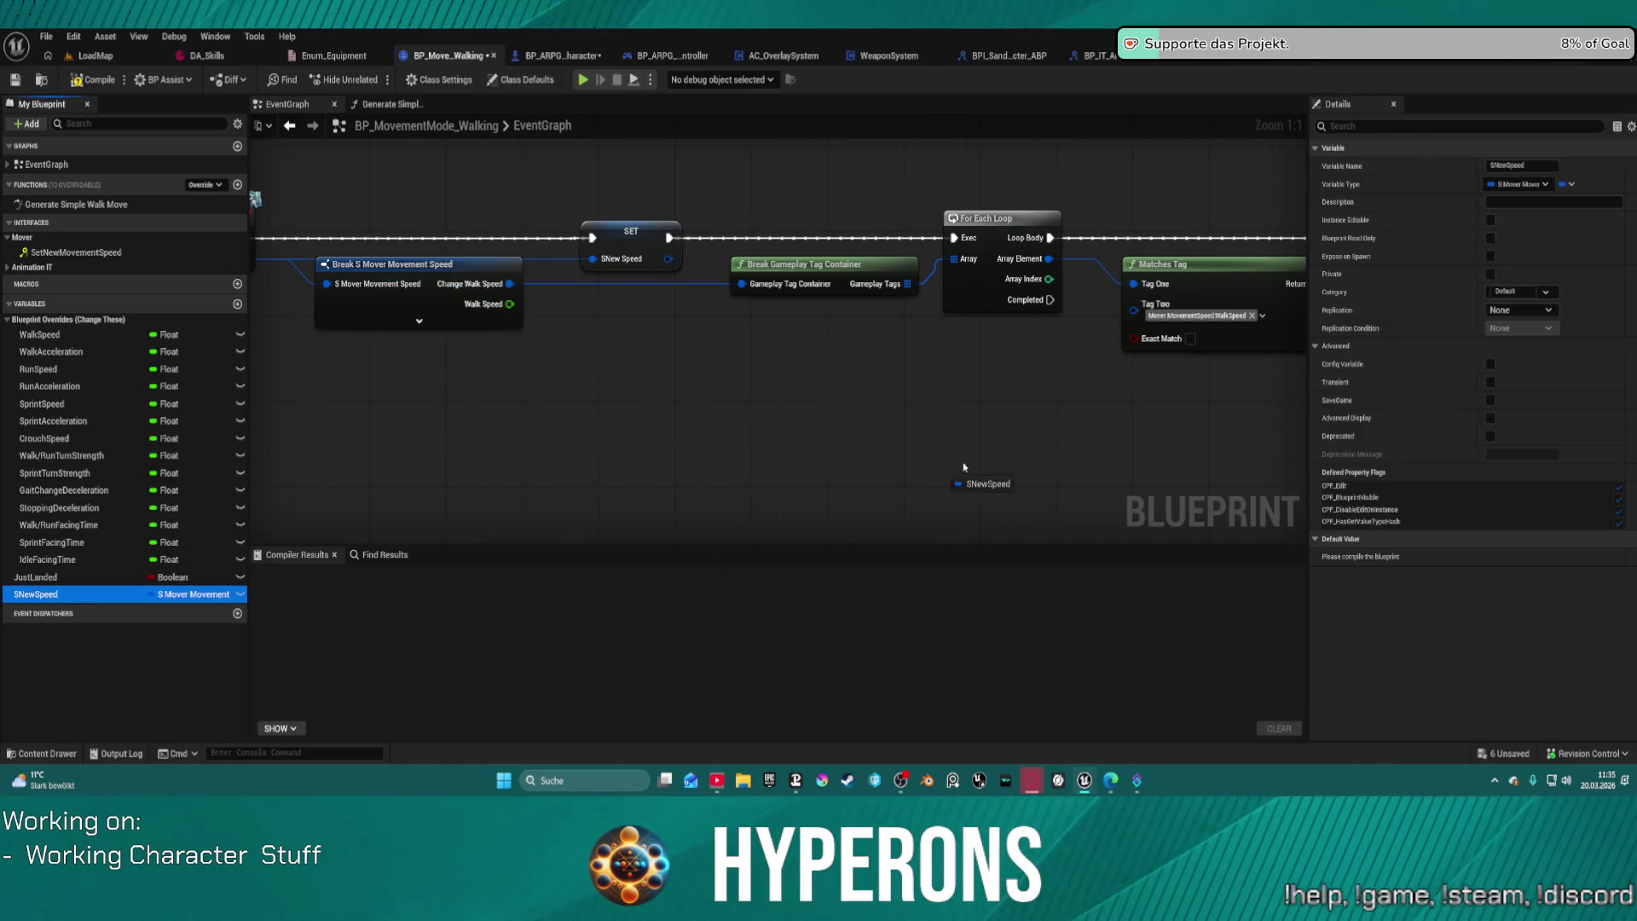
{"action": "left_click_drag", "start_coordinate": [1166, 471], "coordinate": [1183, 464]}
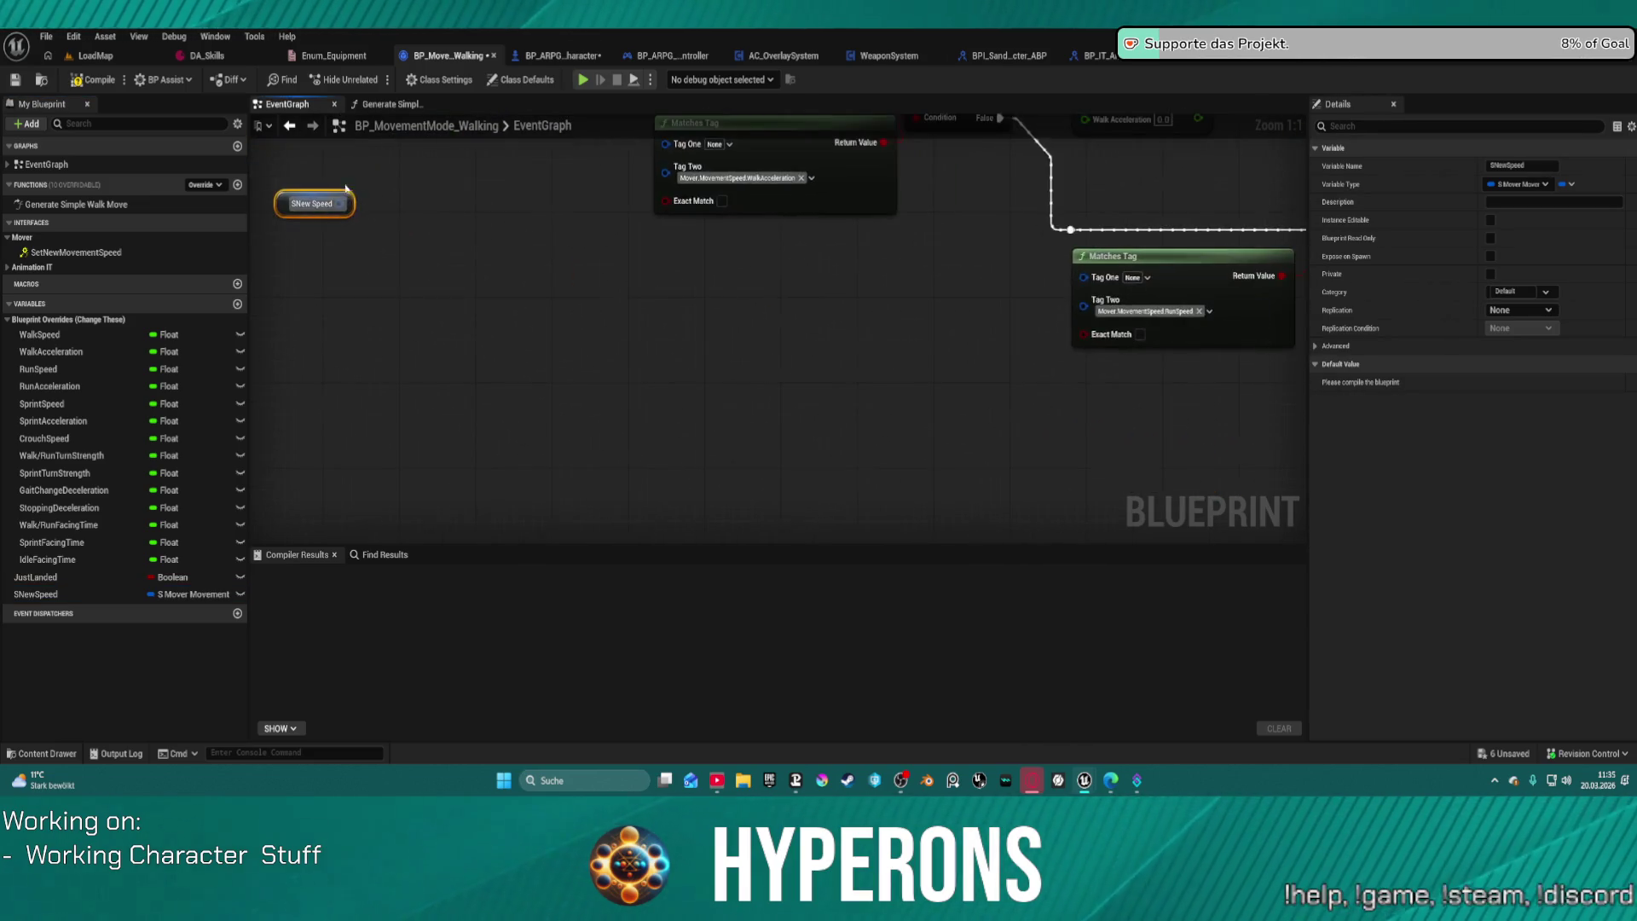
{"action": "left_click_drag", "start_coordinate": [525, 400], "coordinate": [576, 434]}
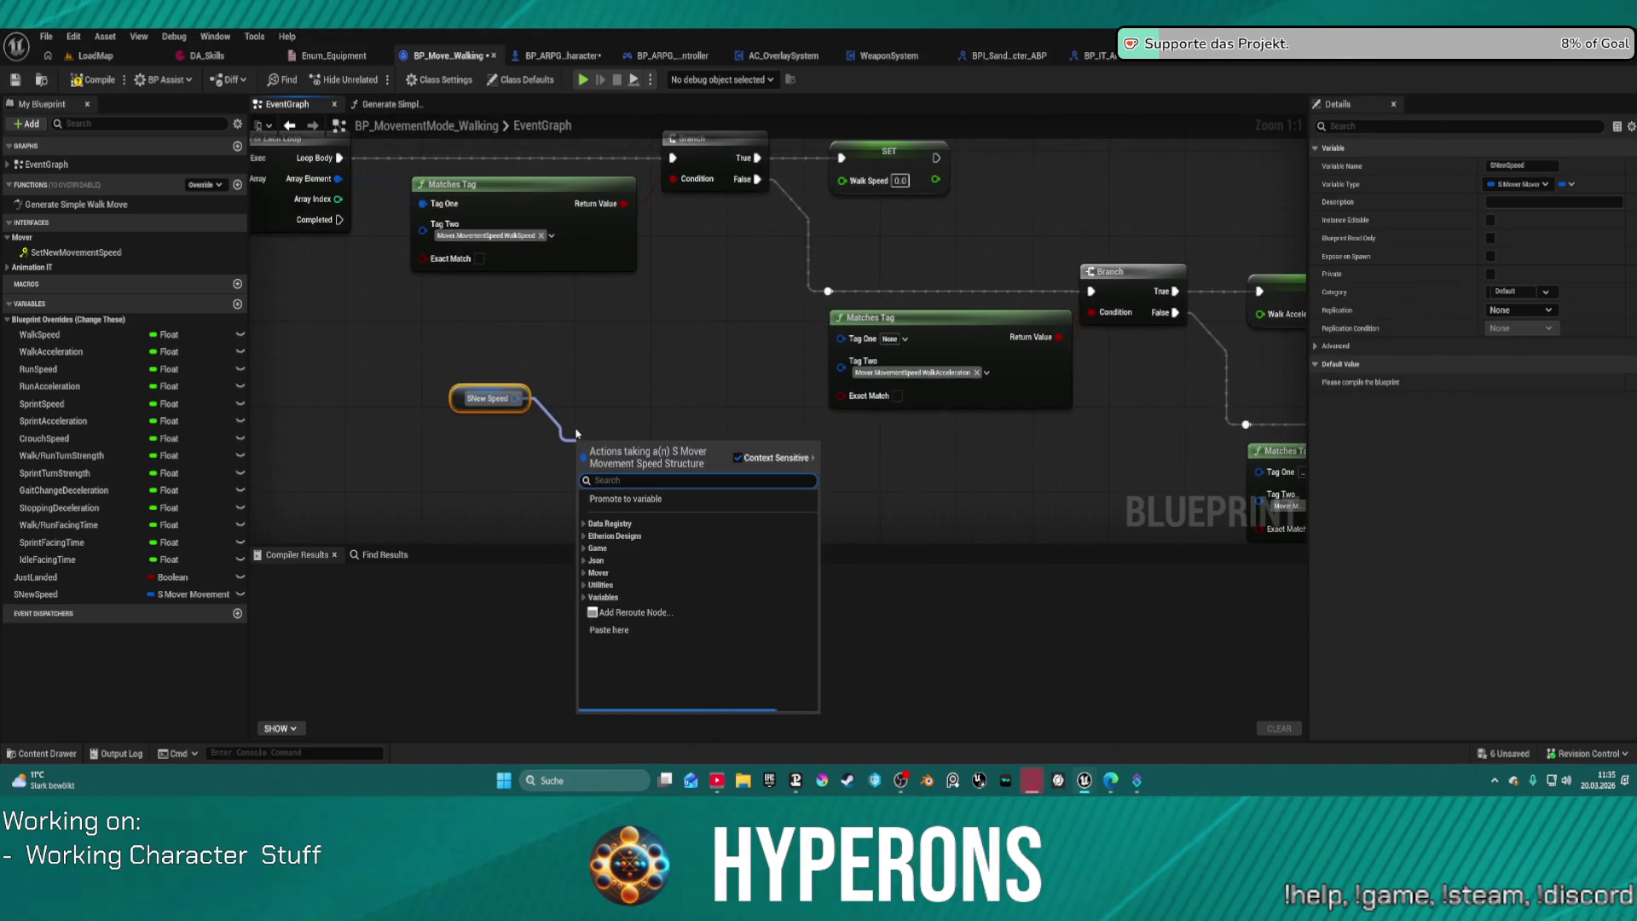
{"action": "type", "text": "br"}
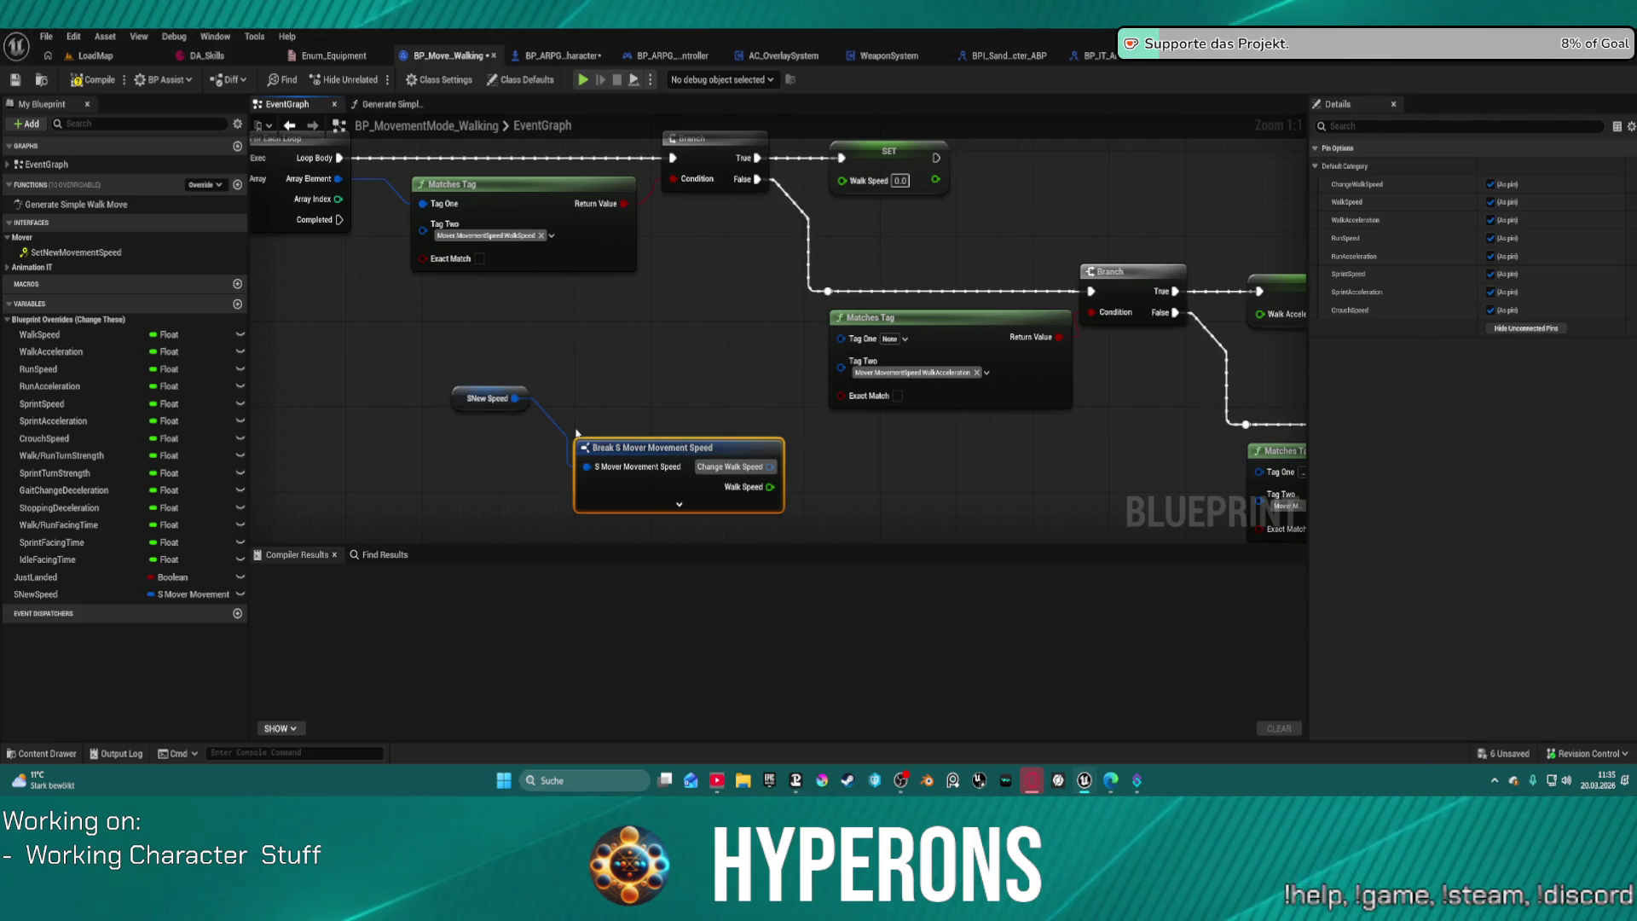
Step: Wire Change Walk Speed into the Matches Tag node's Tag One pin
{"action": "mouse_move", "coordinate": [771, 467]}
{"action": "left_mouse_down"}
{"action": "mouse_move", "coordinate": [810, 463]}
{"action": "mouse_move", "coordinate": [840, 341]}
{"action": "left_mouse_up"}
{"action": "left_click", "coordinate": [1542, 328]}
{"action": "left_click_drag", "start_coordinate": [771, 466], "coordinate": [842, 344]}
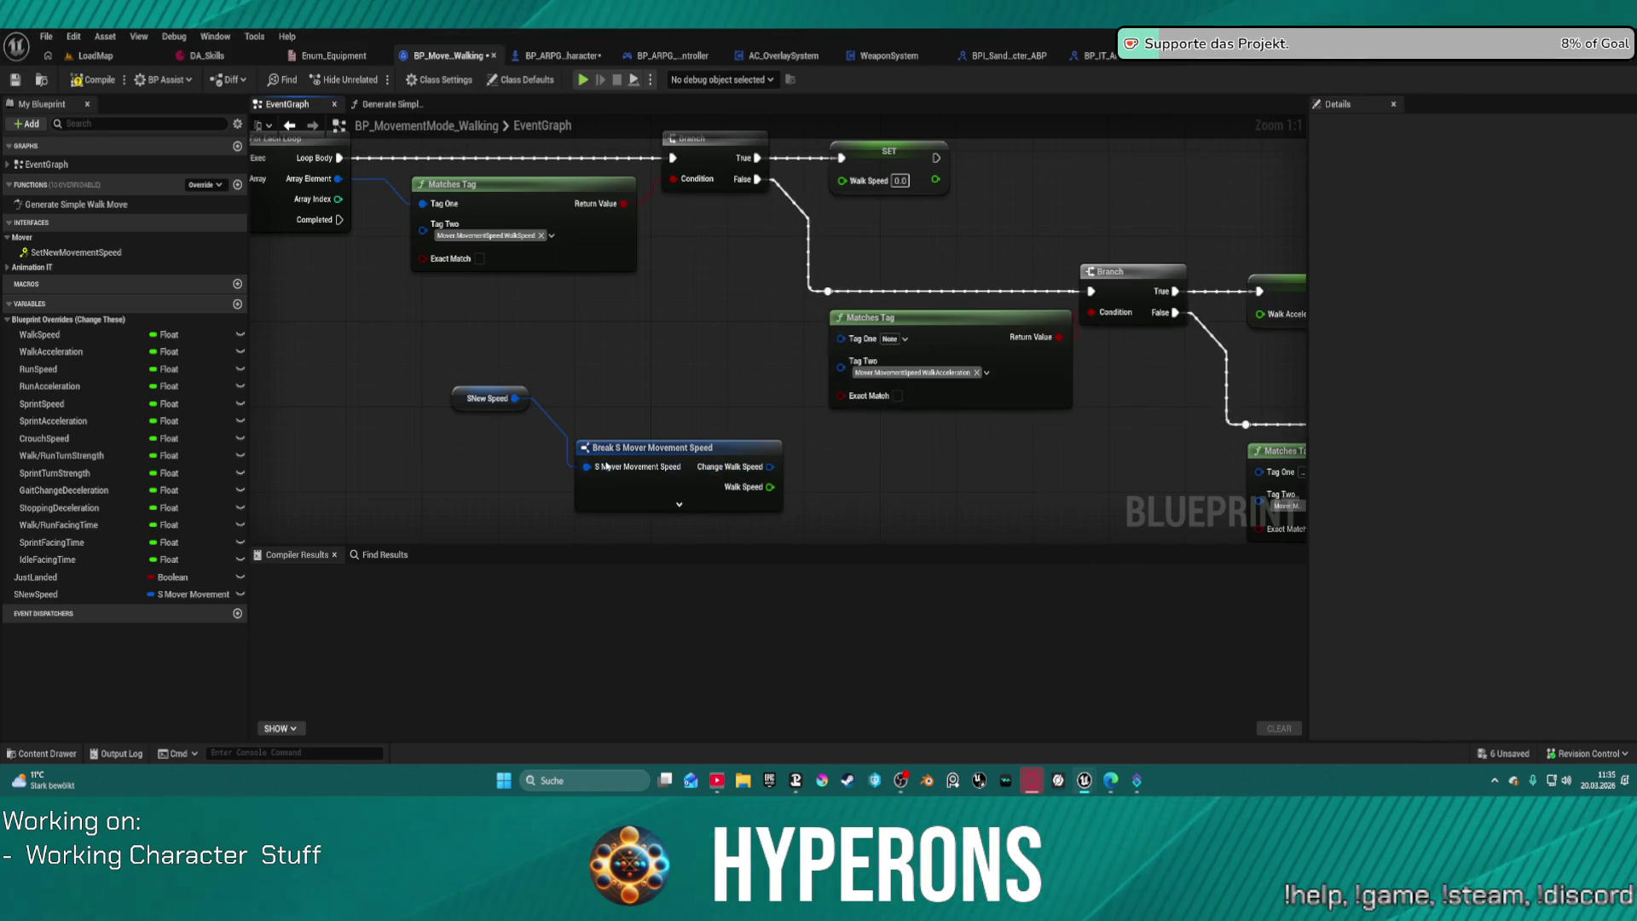
{"action": "mouse_move", "coordinate": [765, 472]}
{"action": "left_mouse_down"}
{"action": "mouse_move", "coordinate": [840, 341]}
{"action": "mouse_move", "coordinate": [1063, 412]}
{"action": "left_mouse_up"}
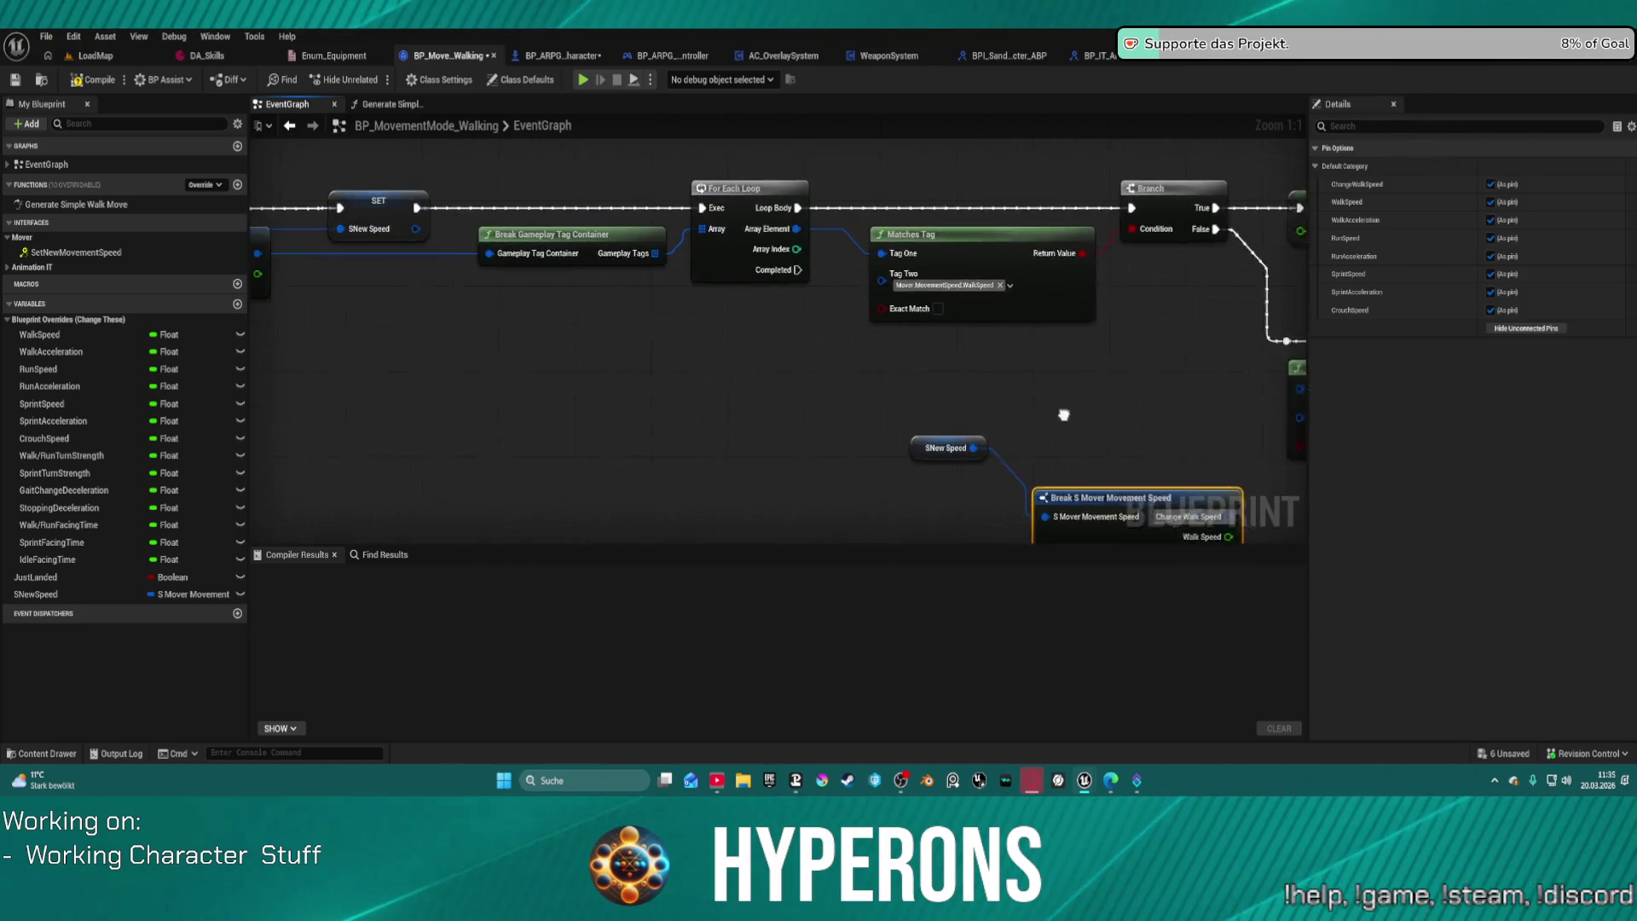
Step: Add a Break Gameplay Tag Container node from the Change Walk Speed pin
{"action": "mouse_move", "coordinate": [847, 413]}
{"action": "left_mouse_down"}
{"action": "mouse_move", "coordinate": [971, 386]}
{"action": "mouse_move", "coordinate": [534, 337]}
{"action": "left_mouse_up"}
{"action": "left_click_drag", "start_coordinate": [962, 412], "coordinate": [1038, 418]}
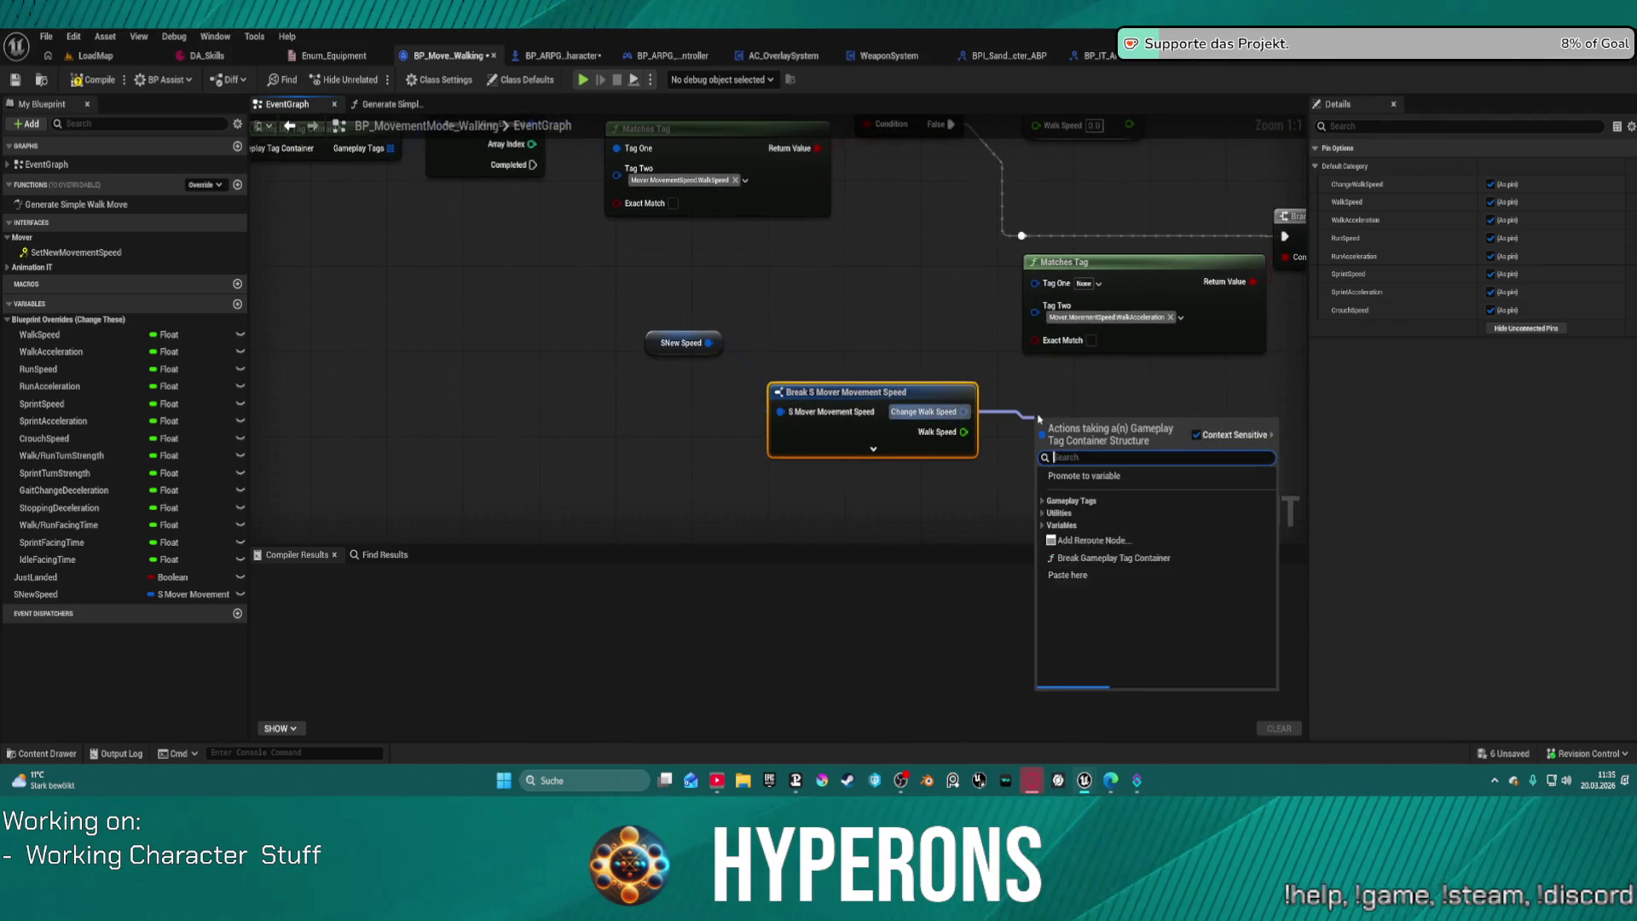
{"action": "type", "text": "break"}
{"action": "key", "text": "Return"}
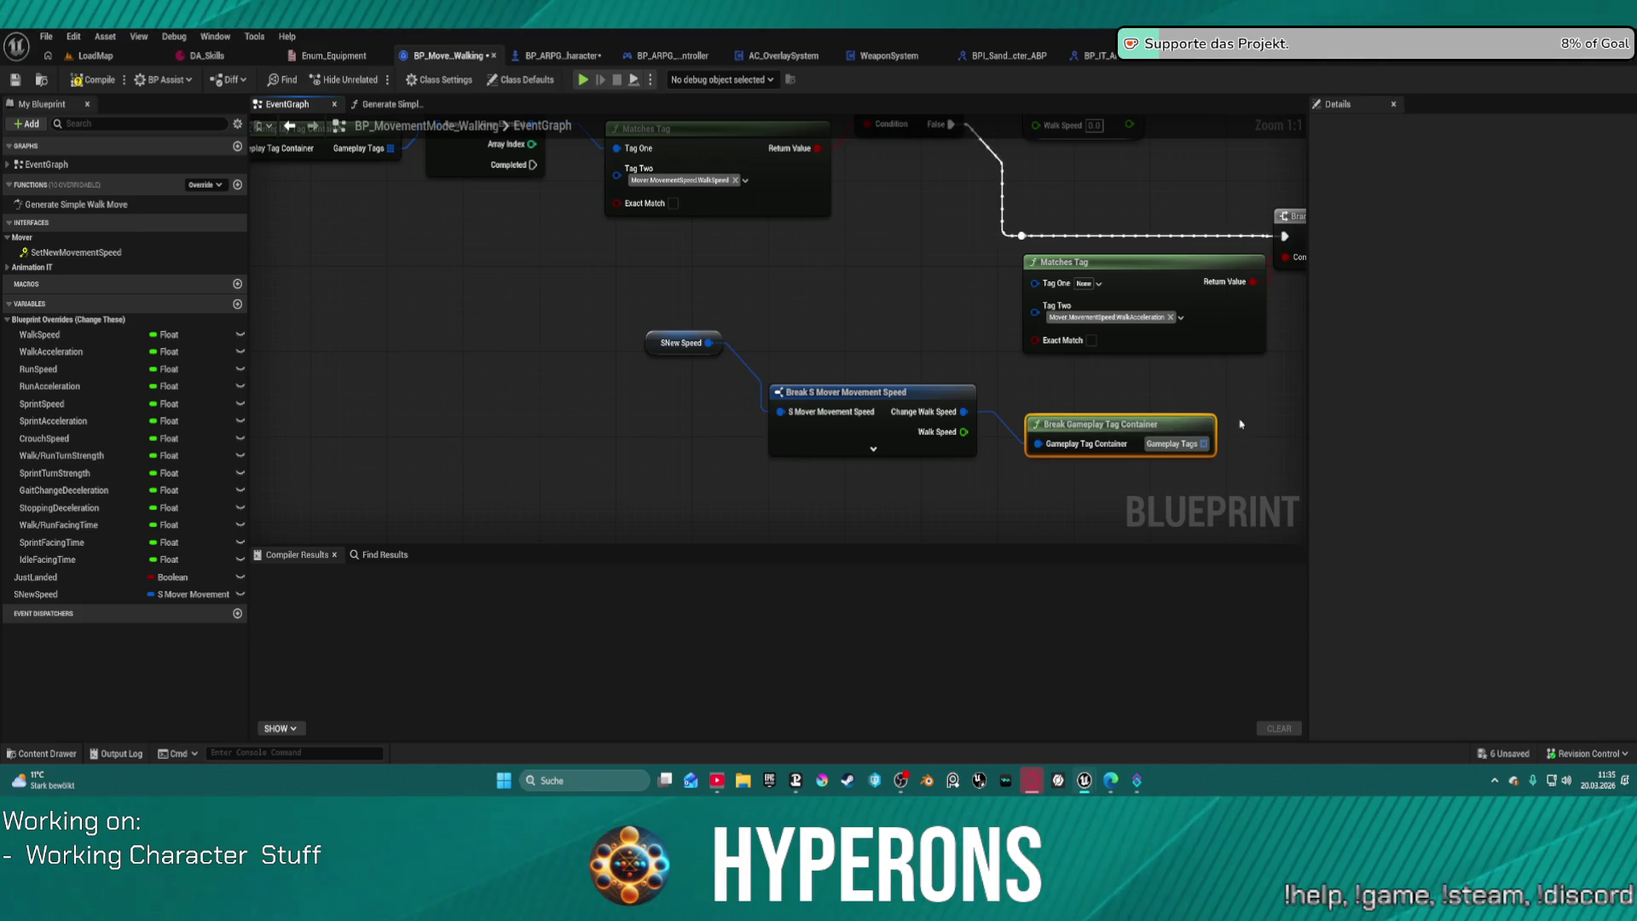
{"action": "left_click_drag", "start_coordinate": [1223, 436], "coordinate": [1444, 497]}
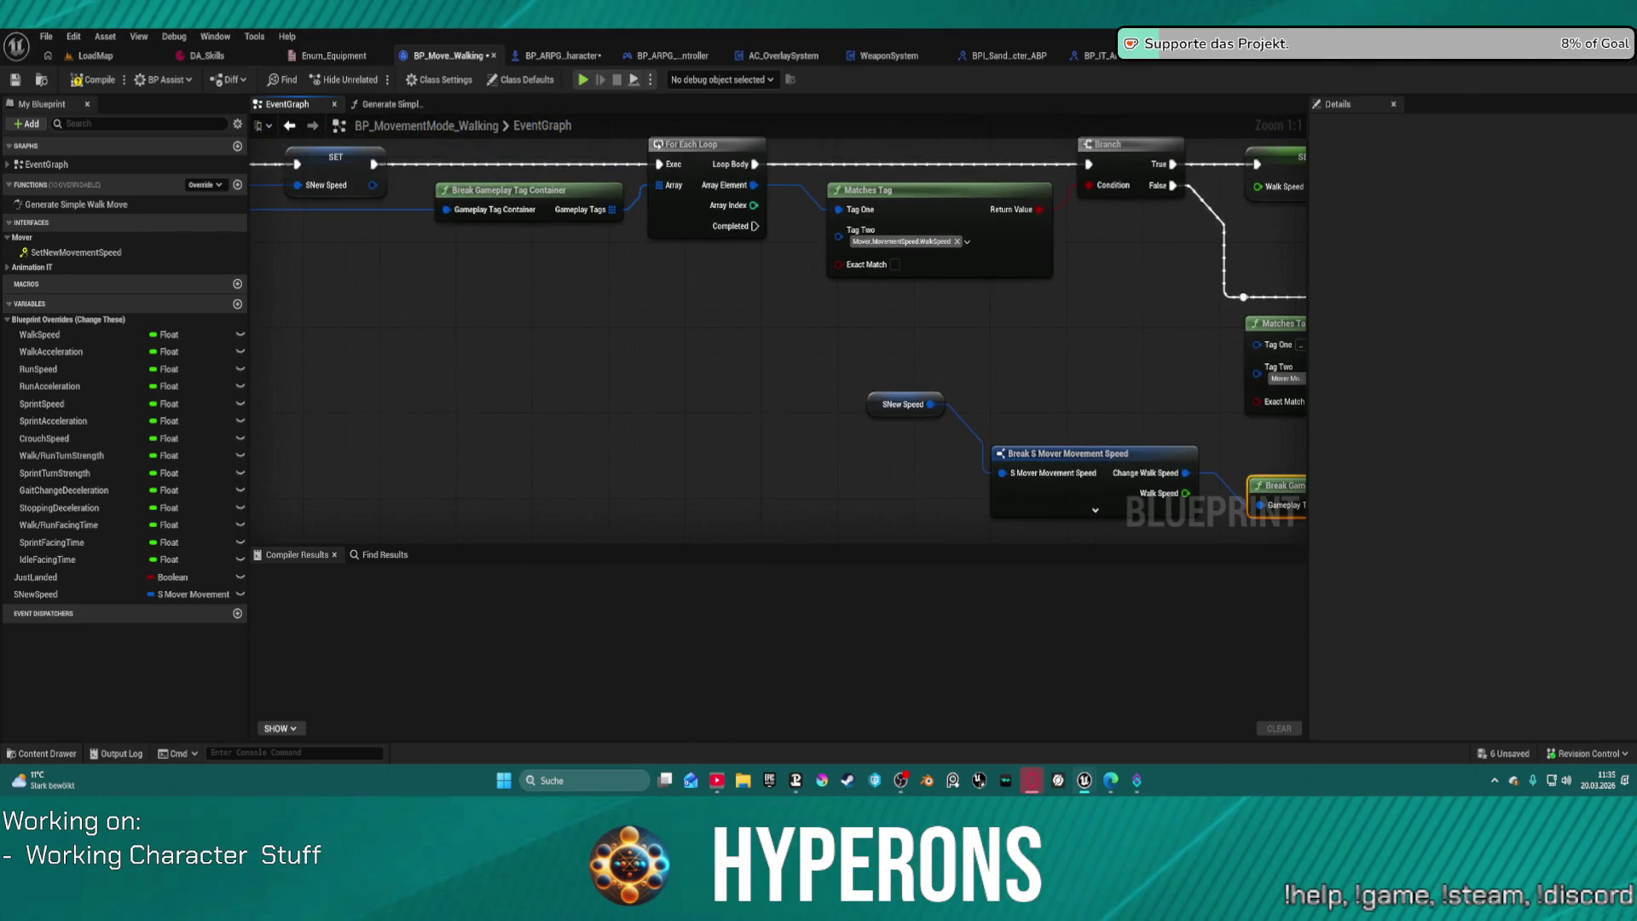
{"action": "left_click_drag", "start_coordinate": [1319, 450], "coordinate": [1041, 391]}
Step: Delete the SNewSpeed getter and the extra break nodes
{"action": "left_click_drag", "start_coordinate": [555, 334], "coordinate": [920, 469]}
{"action": "key", "text": "Delete"}
{"action": "left_click", "coordinate": [1035, 435]}
{"action": "key", "text": "Delete"}
Step: Route the speed tag through reroute points into each lower Matches Tag check, through Crouch Speed
{"action": "mouse_move", "coordinate": [977, 286]}
{"action": "left_mouse_down"}
{"action": "mouse_move", "coordinate": [500, 119]}
{"action": "mouse_move", "coordinate": [471, 222]}
{"action": "mouse_move", "coordinate": [1261, 521]}
{"action": "mouse_move", "coordinate": [1398, 631]}
{"action": "mouse_move", "coordinate": [1028, 316]}
{"action": "mouse_move", "coordinate": [1013, 236]}
{"action": "left_mouse_up"}
{"action": "double_click", "coordinate": [964, 197]}
{"action": "mouse_move", "coordinate": [963, 194]}
{"action": "left_mouse_down"}
{"action": "mouse_move", "coordinate": [1327, 405]}
{"action": "mouse_move", "coordinate": [1262, 307]}
{"action": "mouse_move", "coordinate": [1007, 375]}
{"action": "left_mouse_up"}
{"action": "double_click", "coordinate": [933, 307]}
{"action": "mouse_move", "coordinate": [933, 307]}
{"action": "left_mouse_down"}
{"action": "mouse_move", "coordinate": [1434, 574]}
{"action": "mouse_move", "coordinate": [960, 258]}
{"action": "mouse_move", "coordinate": [754, 180]}
{"action": "left_mouse_up"}
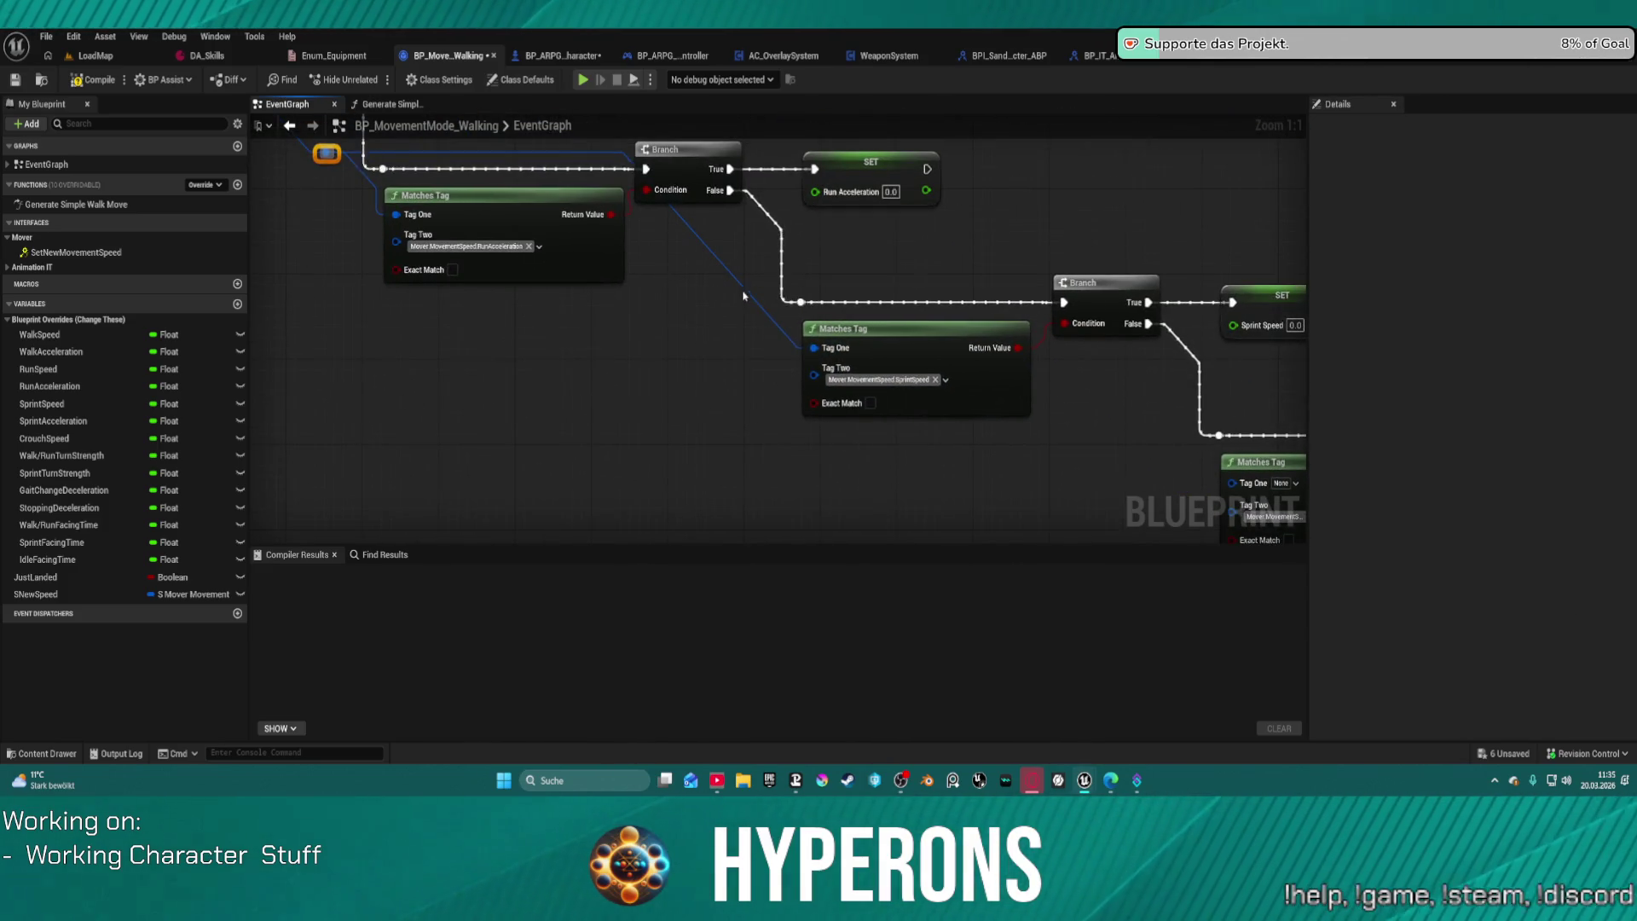
{"action": "mouse_move", "coordinate": [764, 315]}
{"action": "left_mouse_down"}
{"action": "mouse_move", "coordinate": [755, 304]}
{"action": "mouse_move", "coordinate": [1228, 499]}
{"action": "mouse_move", "coordinate": [1232, 481]}
{"action": "mouse_move", "coordinate": [1274, 545]}
{"action": "mouse_move", "coordinate": [1041, 149]}
{"action": "left_mouse_up"}
{"action": "left_click_drag", "start_coordinate": [774, 158], "coordinate": [917, 296]}
{"action": "mouse_move", "coordinate": [1193, 340]}
{"action": "left_mouse_down"}
{"action": "mouse_move", "coordinate": [727, 345]}
{"action": "mouse_move", "coordinate": [878, 351]}
{"action": "left_mouse_up"}
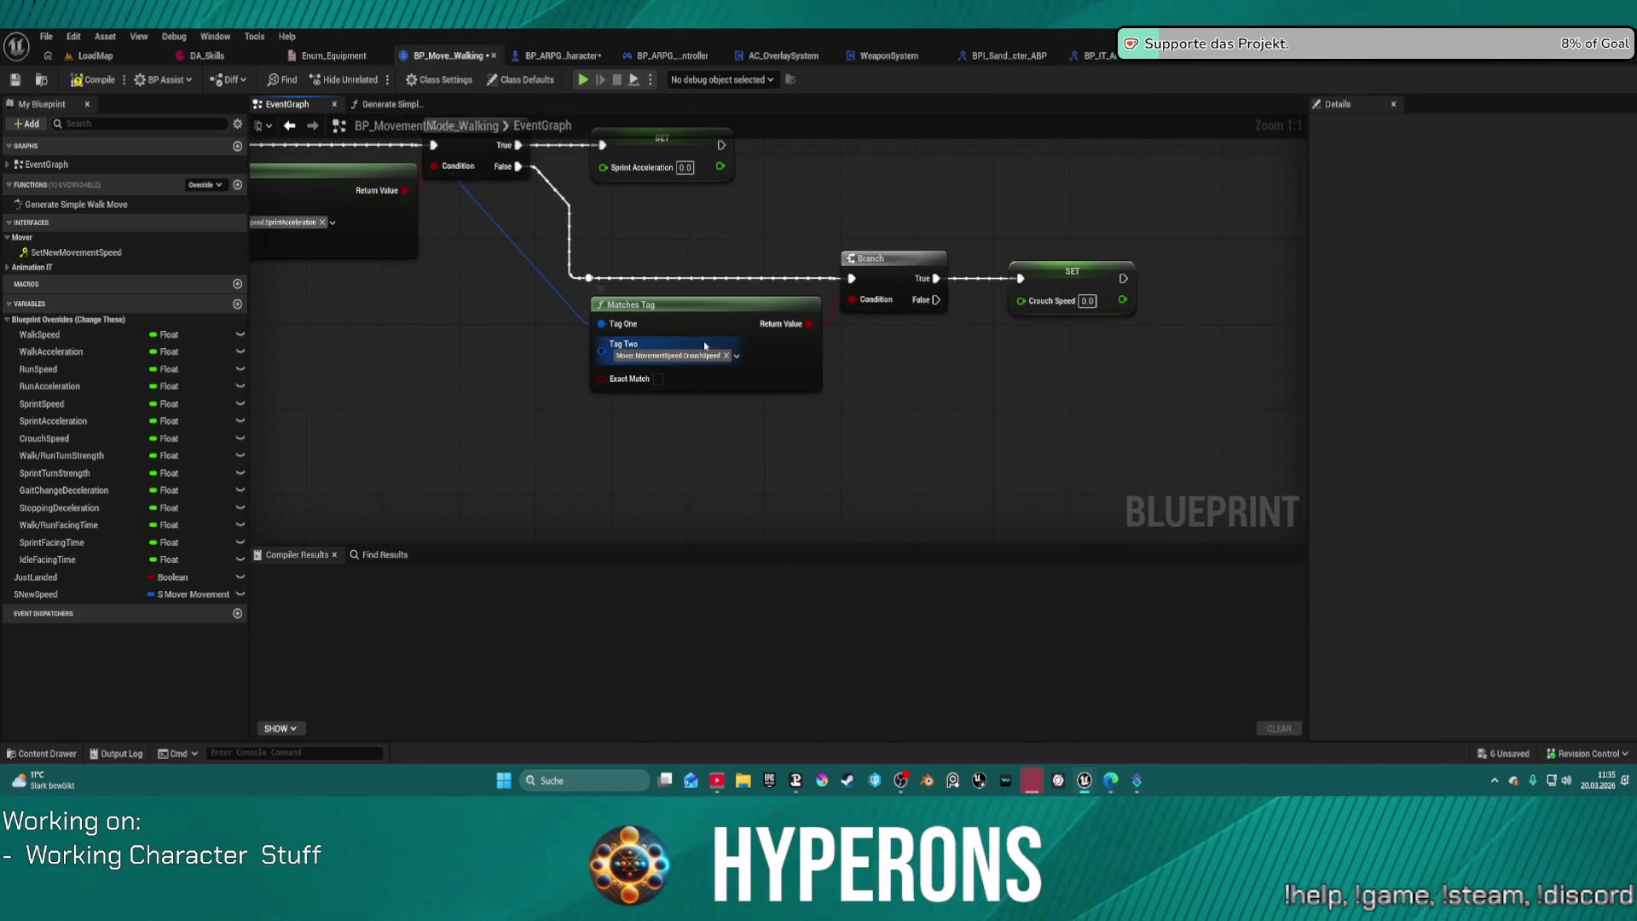
{"action": "left_click", "coordinate": [741, 341]}
Step: Add an SNewSpeed getter near the For Each Loop and Walk Speed nodes
{"action": "left_click_drag", "start_coordinate": [742, 341], "coordinate": [1032, 303]}
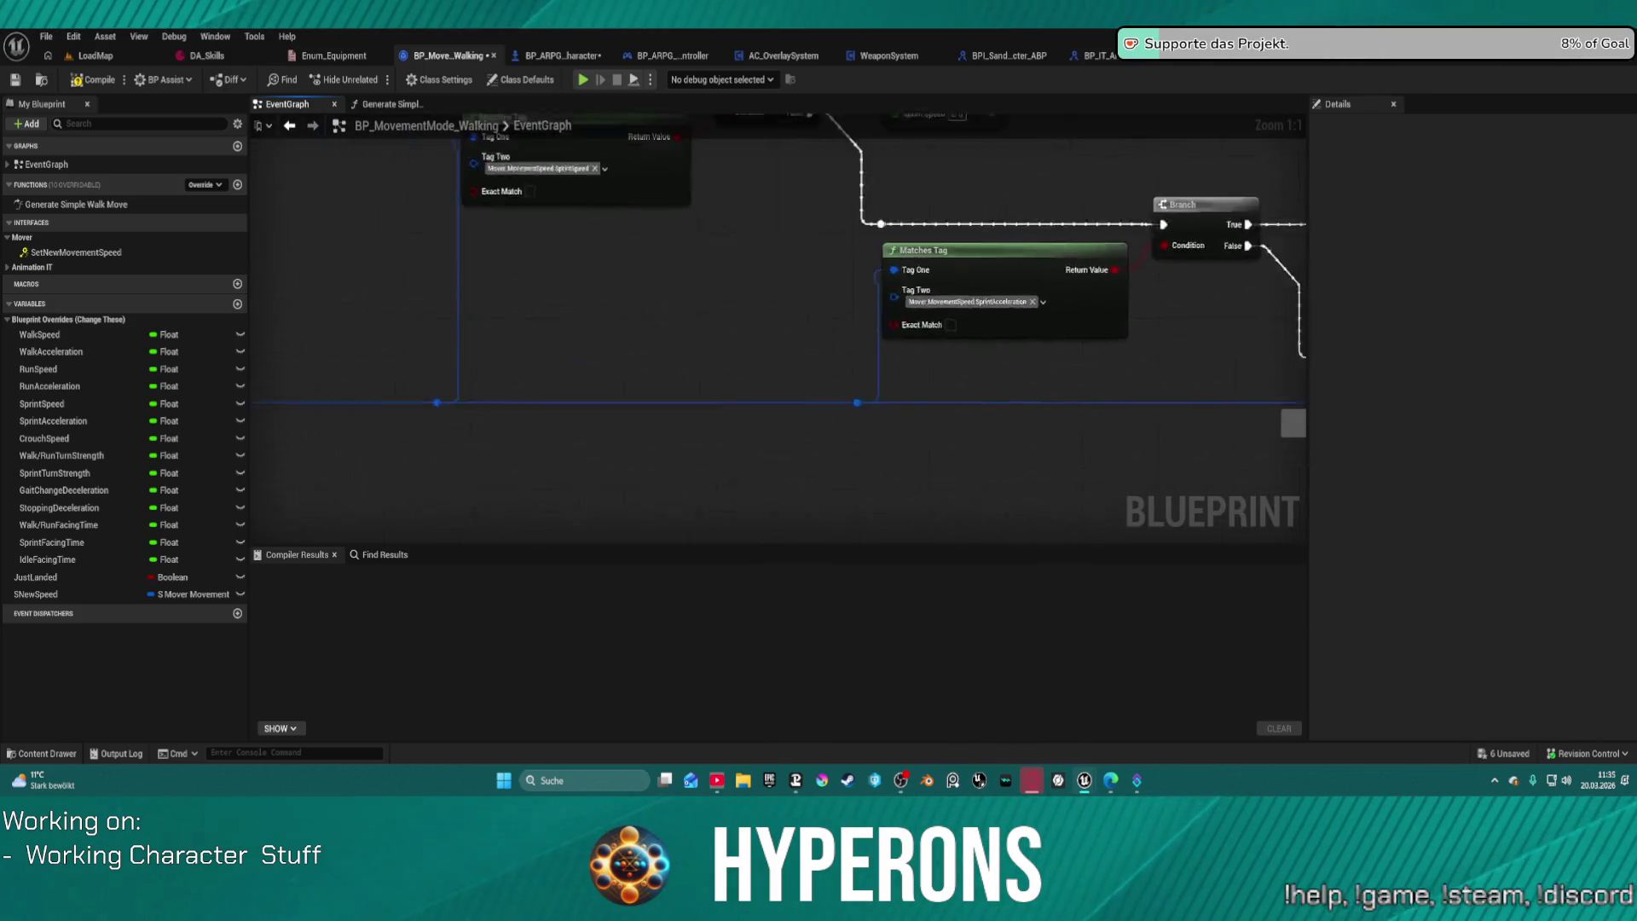
{"action": "scroll", "coordinate": [1031, 303], "scroll_direction": "down", "scroll_amount": 3}
{"action": "mouse_move", "coordinate": [383, 341]}
{"action": "left_mouse_down"}
{"action": "mouse_move", "coordinate": [401, 367]}
{"action": "mouse_move", "coordinate": [1177, 464]}
{"action": "left_mouse_up"}
{"action": "mouse_move", "coordinate": [36, 594]}
{"action": "left_mouse_down"}
{"action": "mouse_move", "coordinate": [1052, 509]}
{"action": "mouse_move", "coordinate": [1176, 452]}
{"action": "mouse_move", "coordinate": [918, 378]}
{"action": "left_mouse_up"}
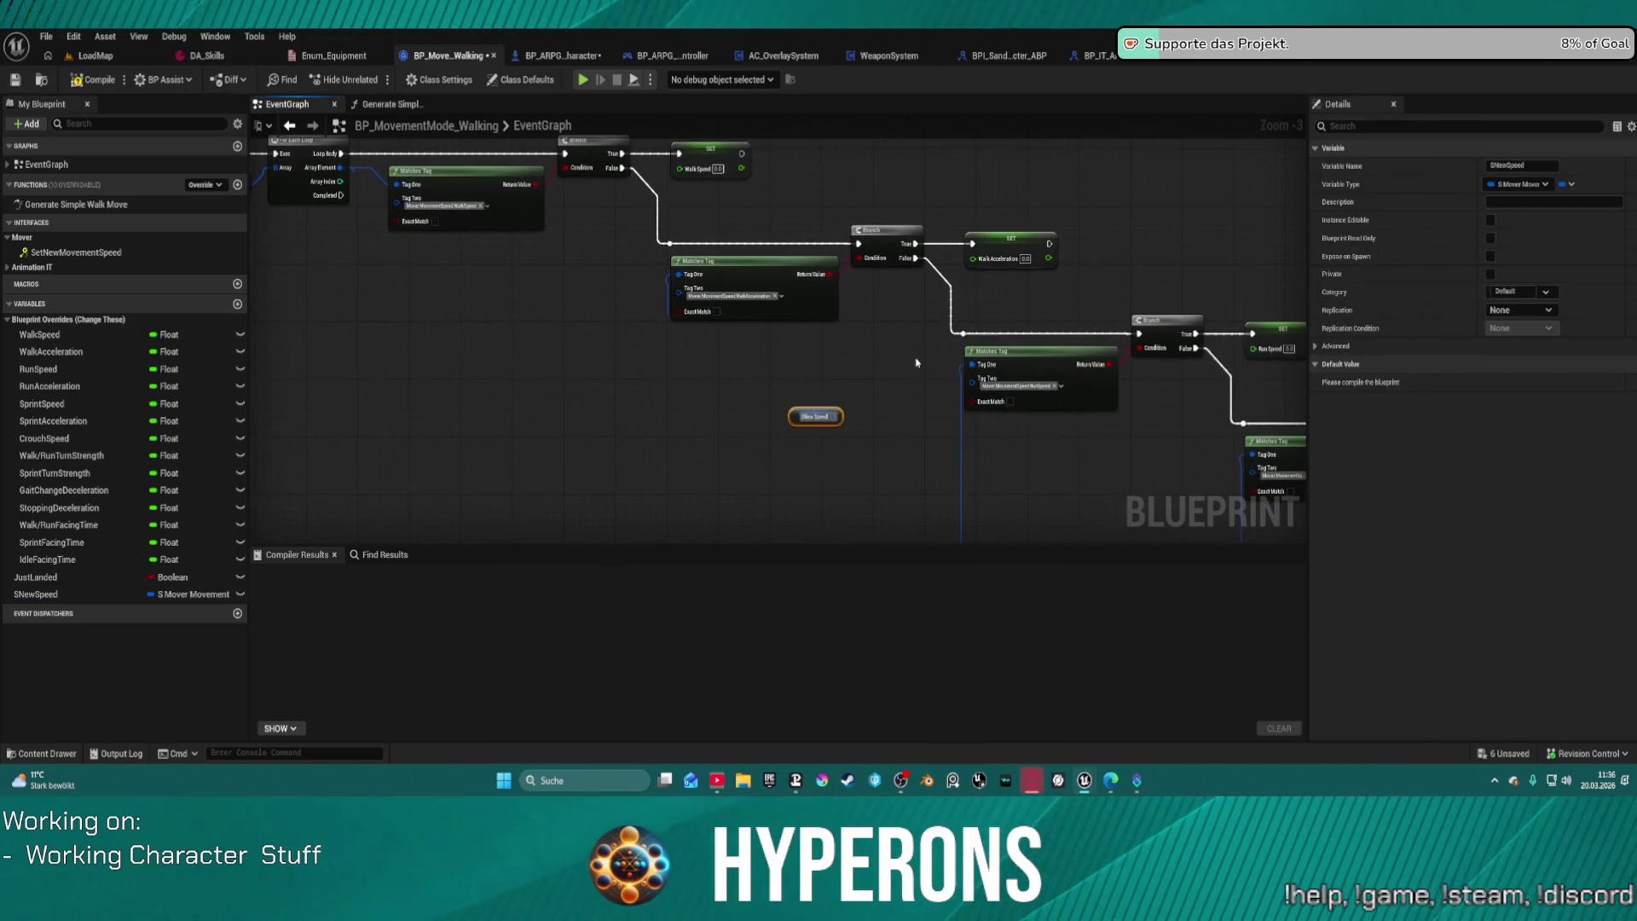
Step: Move the SNewSpeed getter beside the False wire and add a Break S Mover Movement Speed node from it
{"action": "mouse_move", "coordinate": [795, 416]}
{"action": "left_mouse_down"}
{"action": "mouse_move", "coordinate": [596, 229]}
{"action": "mouse_move", "coordinate": [659, 207]}
{"action": "left_mouse_up"}
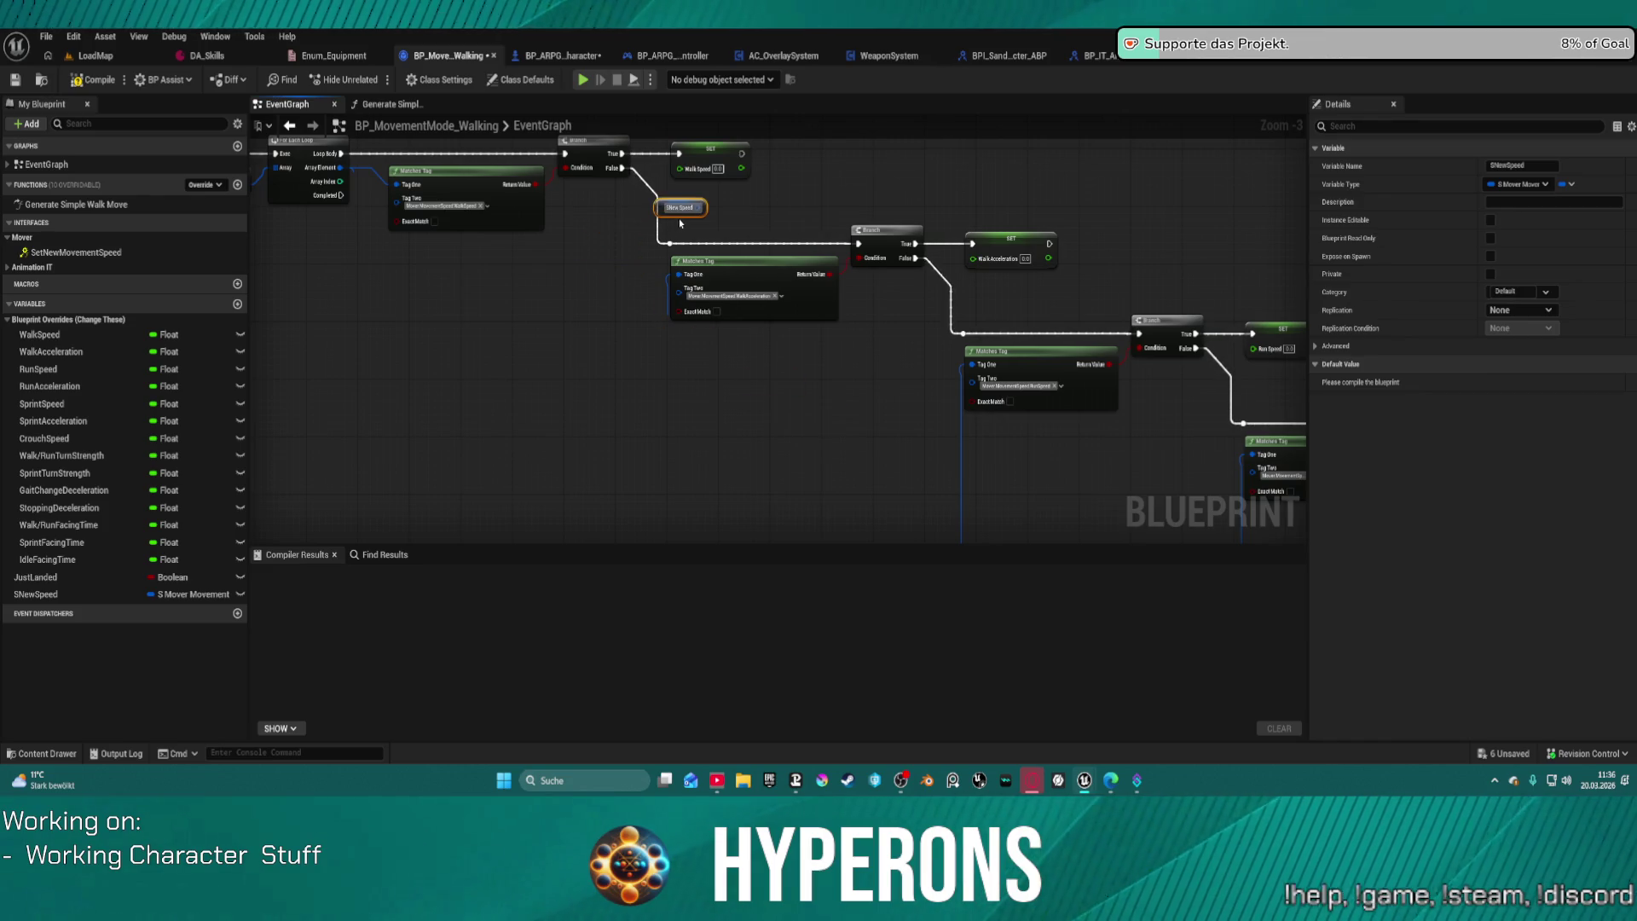
{"action": "scroll", "coordinate": [680, 217], "scroll_direction": "up", "scroll_amount": 3}
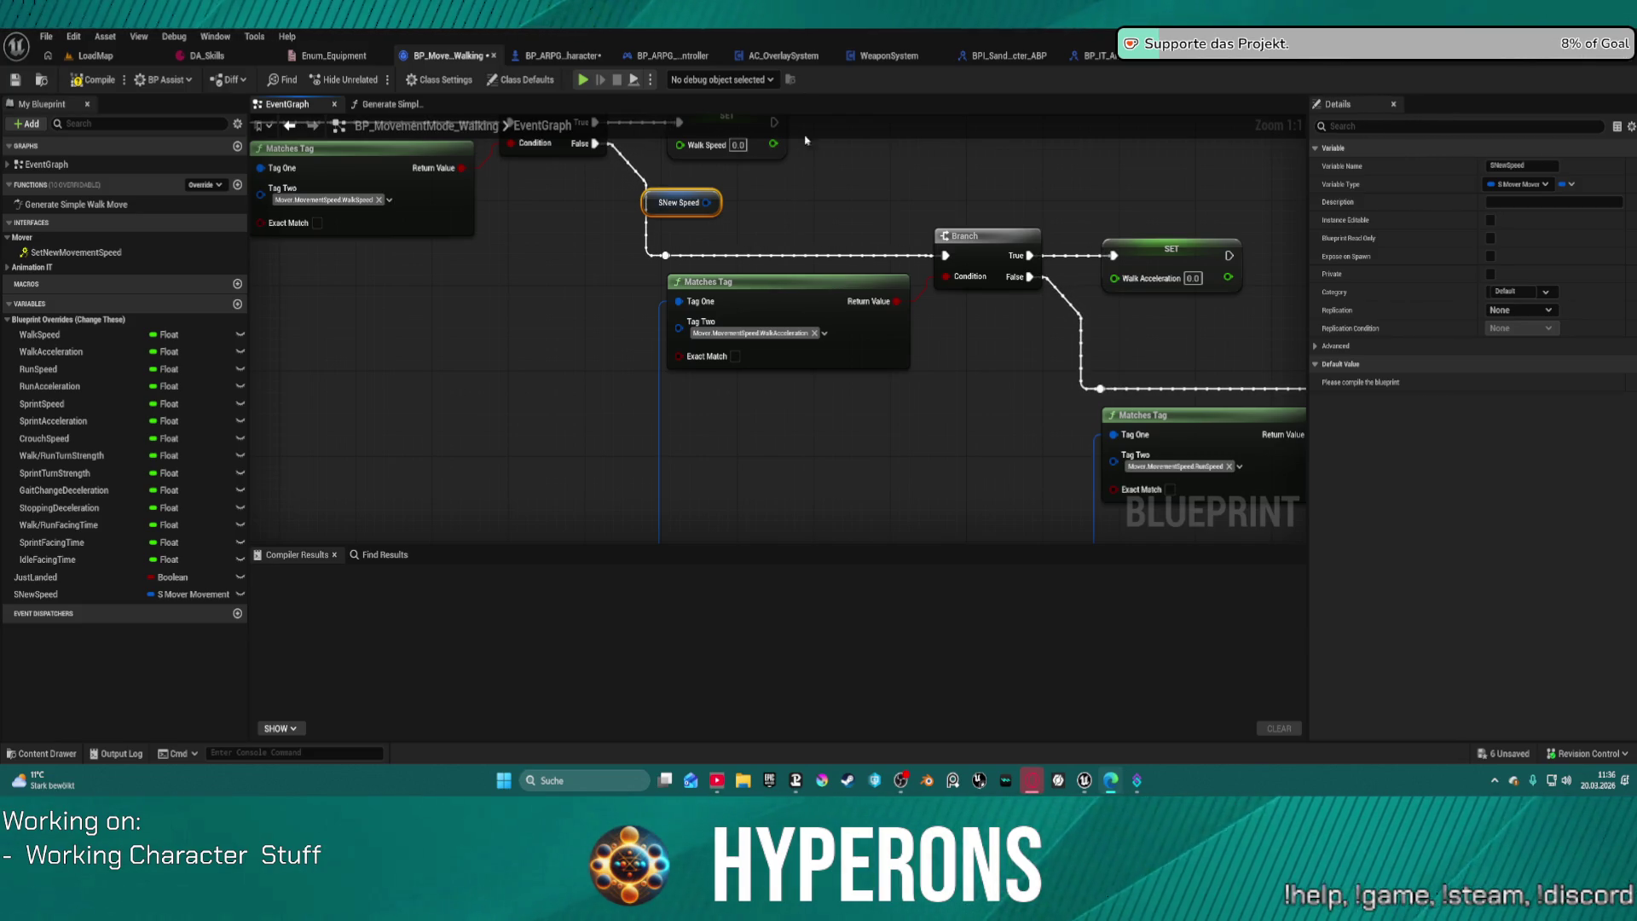
{"action": "mouse_move", "coordinate": [743, 226]}
{"action": "left_mouse_down"}
{"action": "mouse_move", "coordinate": [806, 322]}
{"action": "mouse_move", "coordinate": [707, 350]}
{"action": "left_mouse_up"}
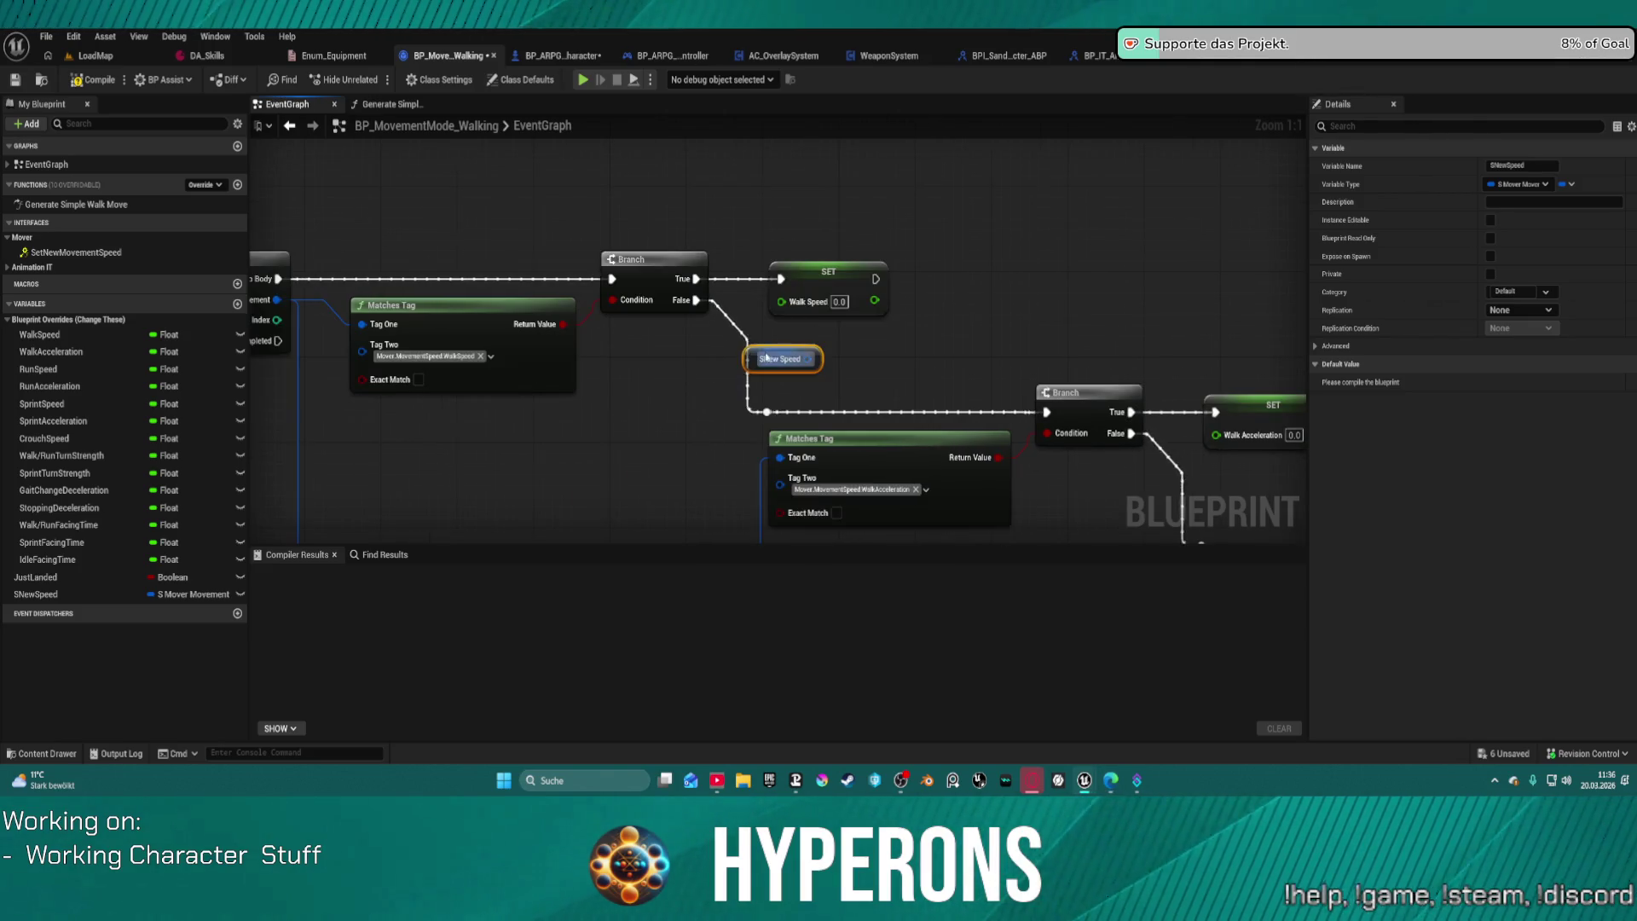
{"action": "mouse_move", "coordinate": [764, 351]}
{"action": "left_mouse_down"}
{"action": "mouse_move", "coordinate": [552, 425]}
{"action": "mouse_move", "coordinate": [631, 443]}
{"action": "left_mouse_up"}
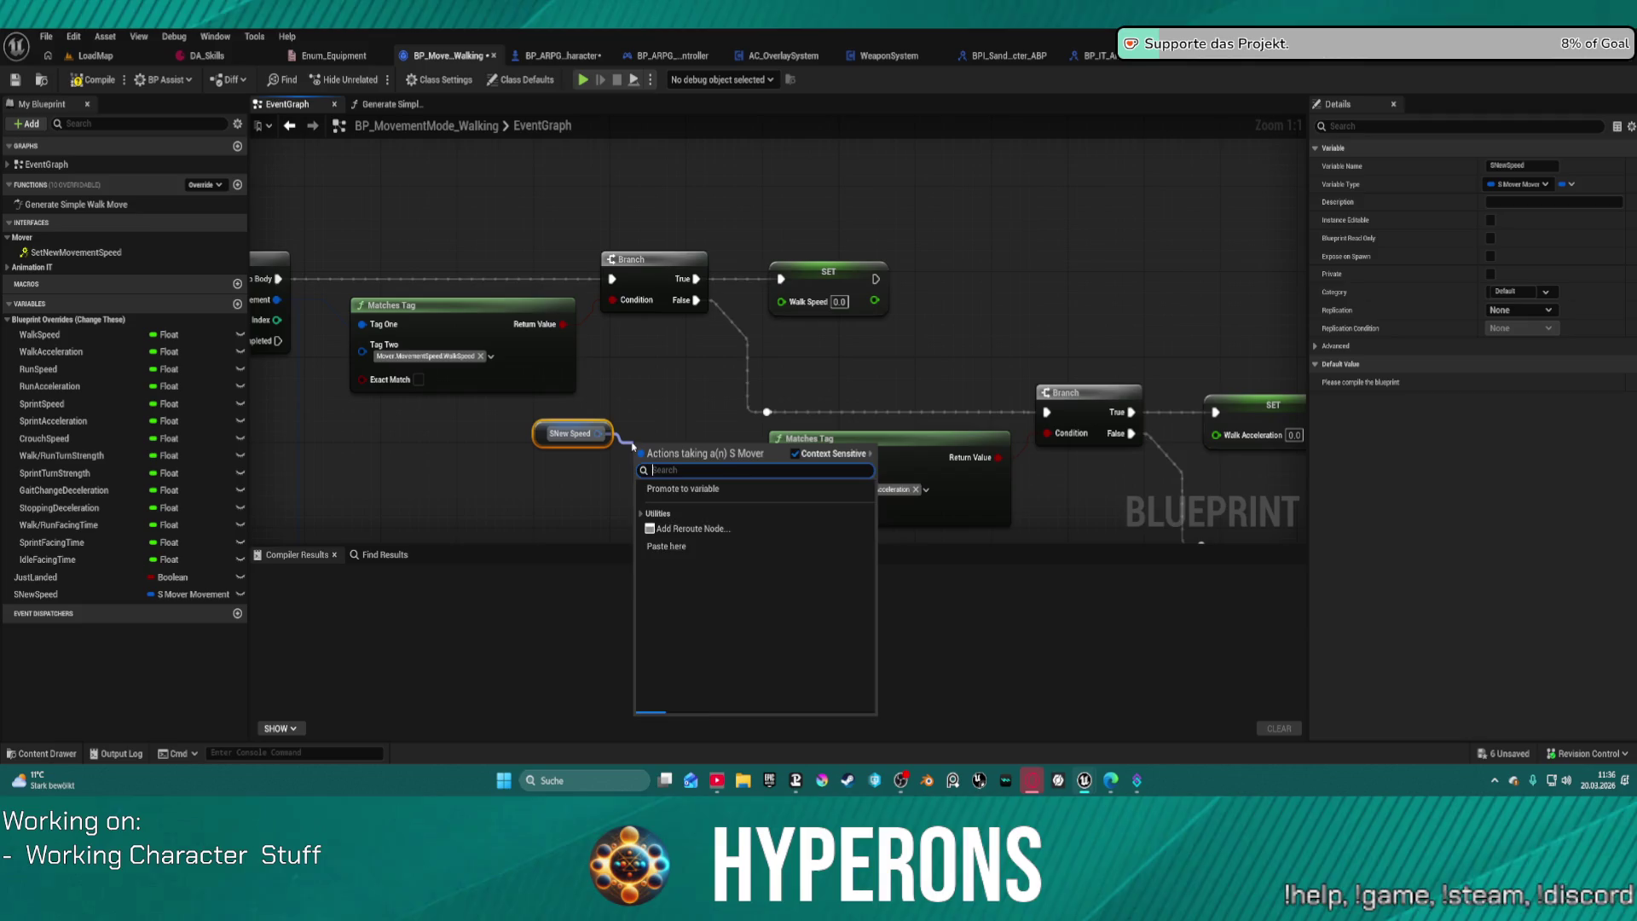
{"action": "type", "text": "break"}
{"action": "key", "text": "Return"}
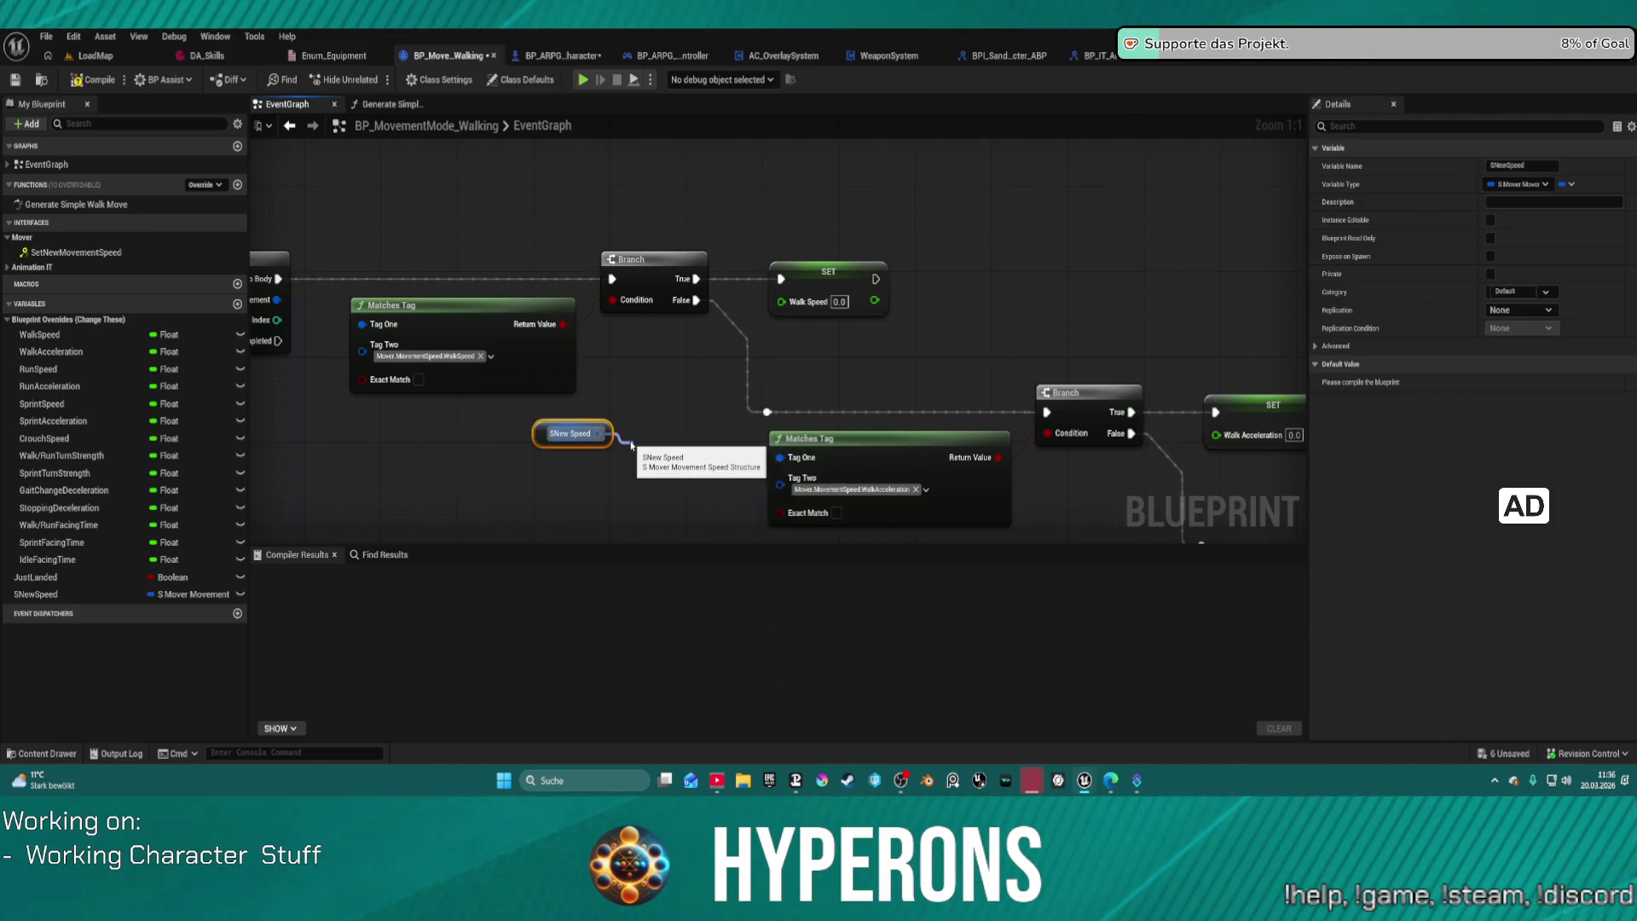
{"action": "mouse_move", "coordinate": [503, 428]}
{"action": "left_mouse_down"}
{"action": "mouse_move", "coordinate": [653, 497]}
{"action": "mouse_move", "coordinate": [522, 465]}
{"action": "mouse_move", "coordinate": [537, 468]}
{"action": "mouse_move", "coordinate": [518, 415]}
{"action": "left_mouse_up"}
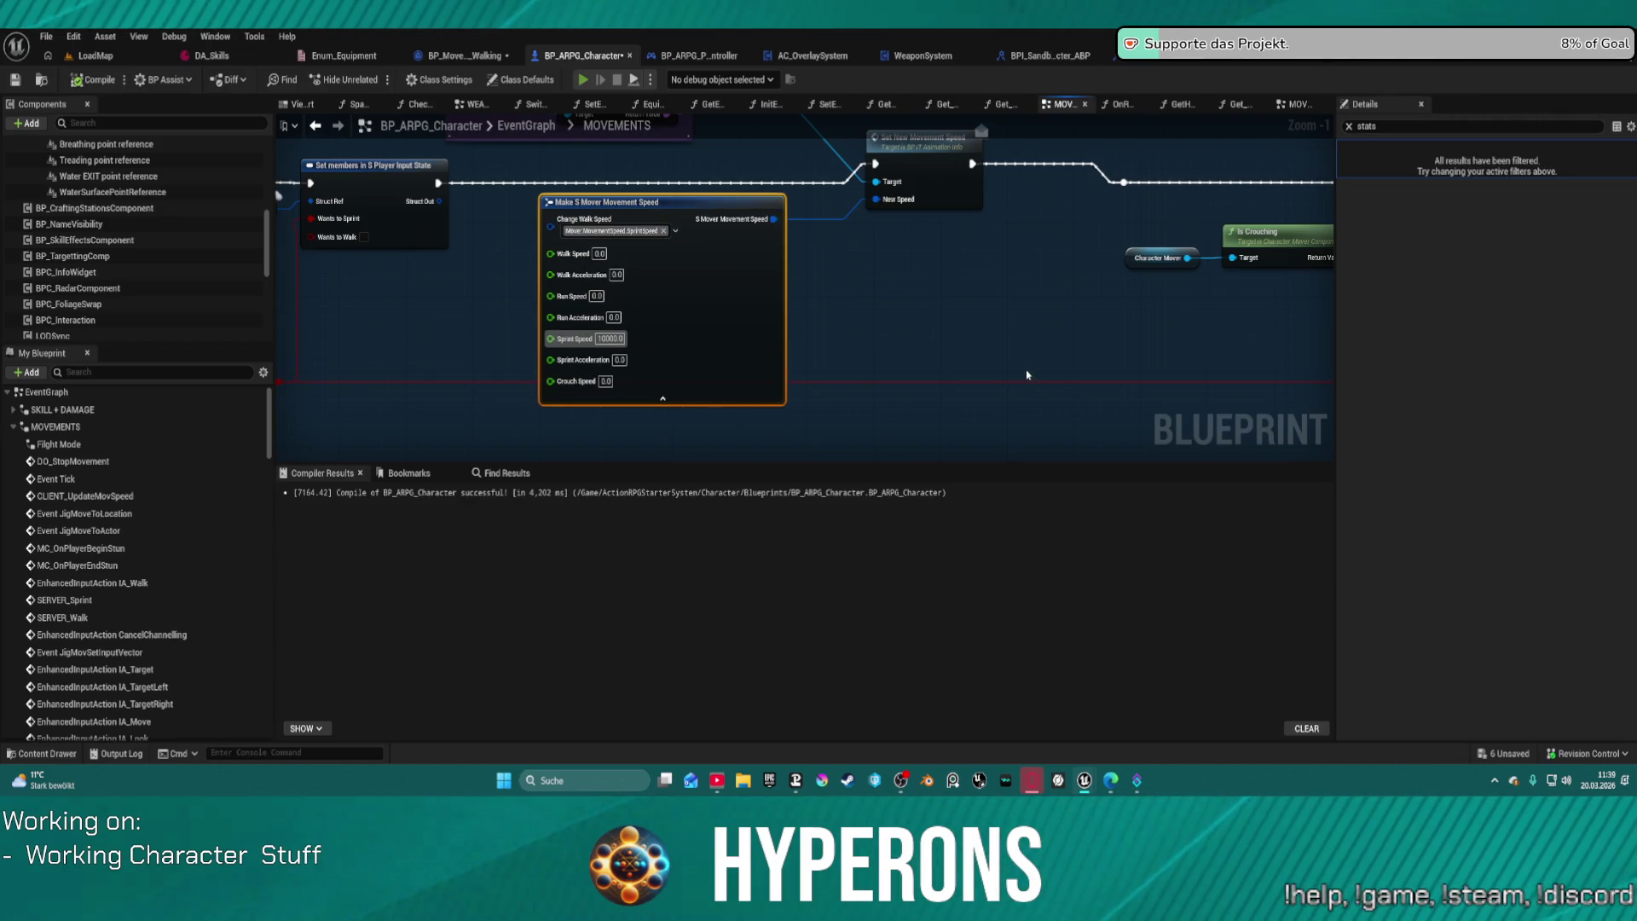
{"action": "key", "text": "alt+p"}
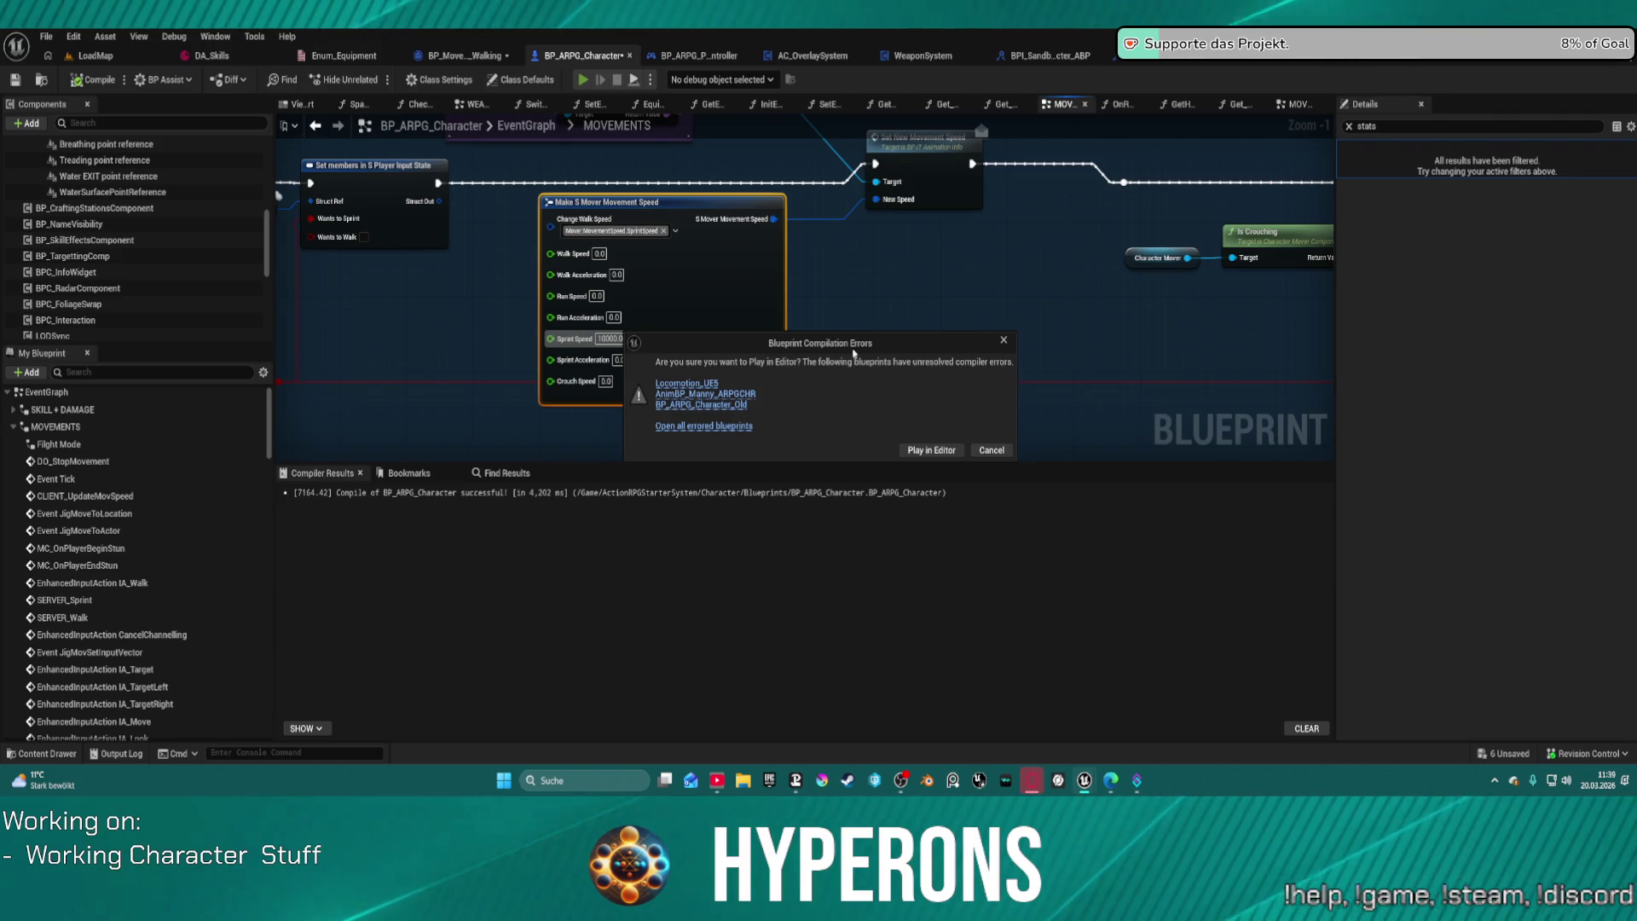
{"action": "key", "text": "Return"}
{"action": "key", "text": "super"}
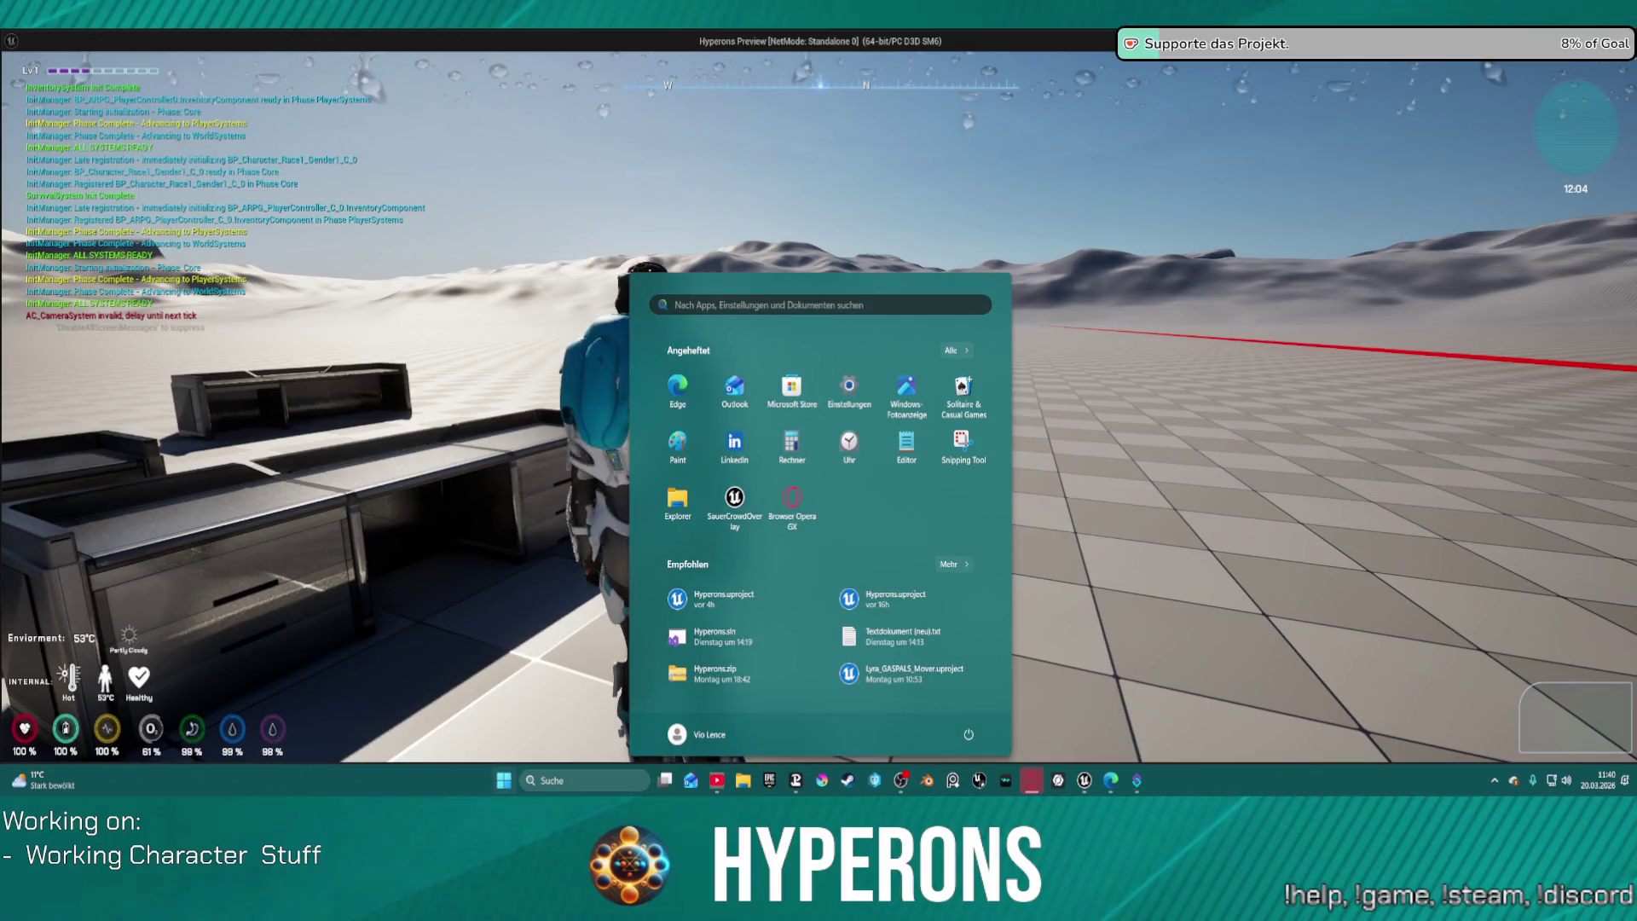
{"action": "key", "text": "super"}
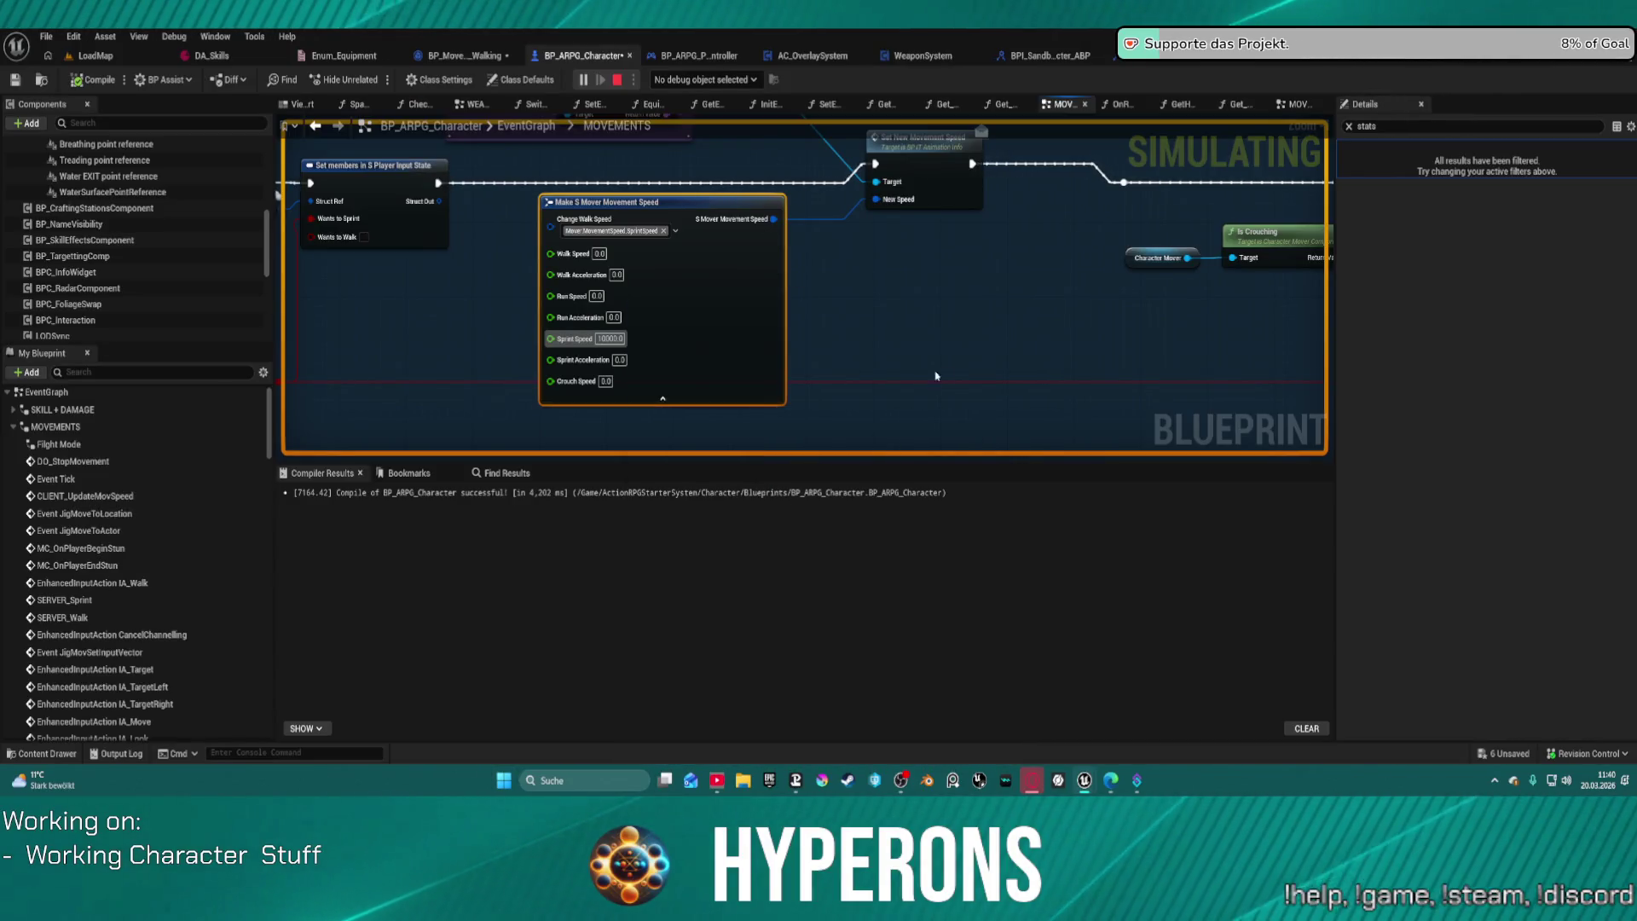
{"action": "mouse_move", "coordinate": [1085, 783]}
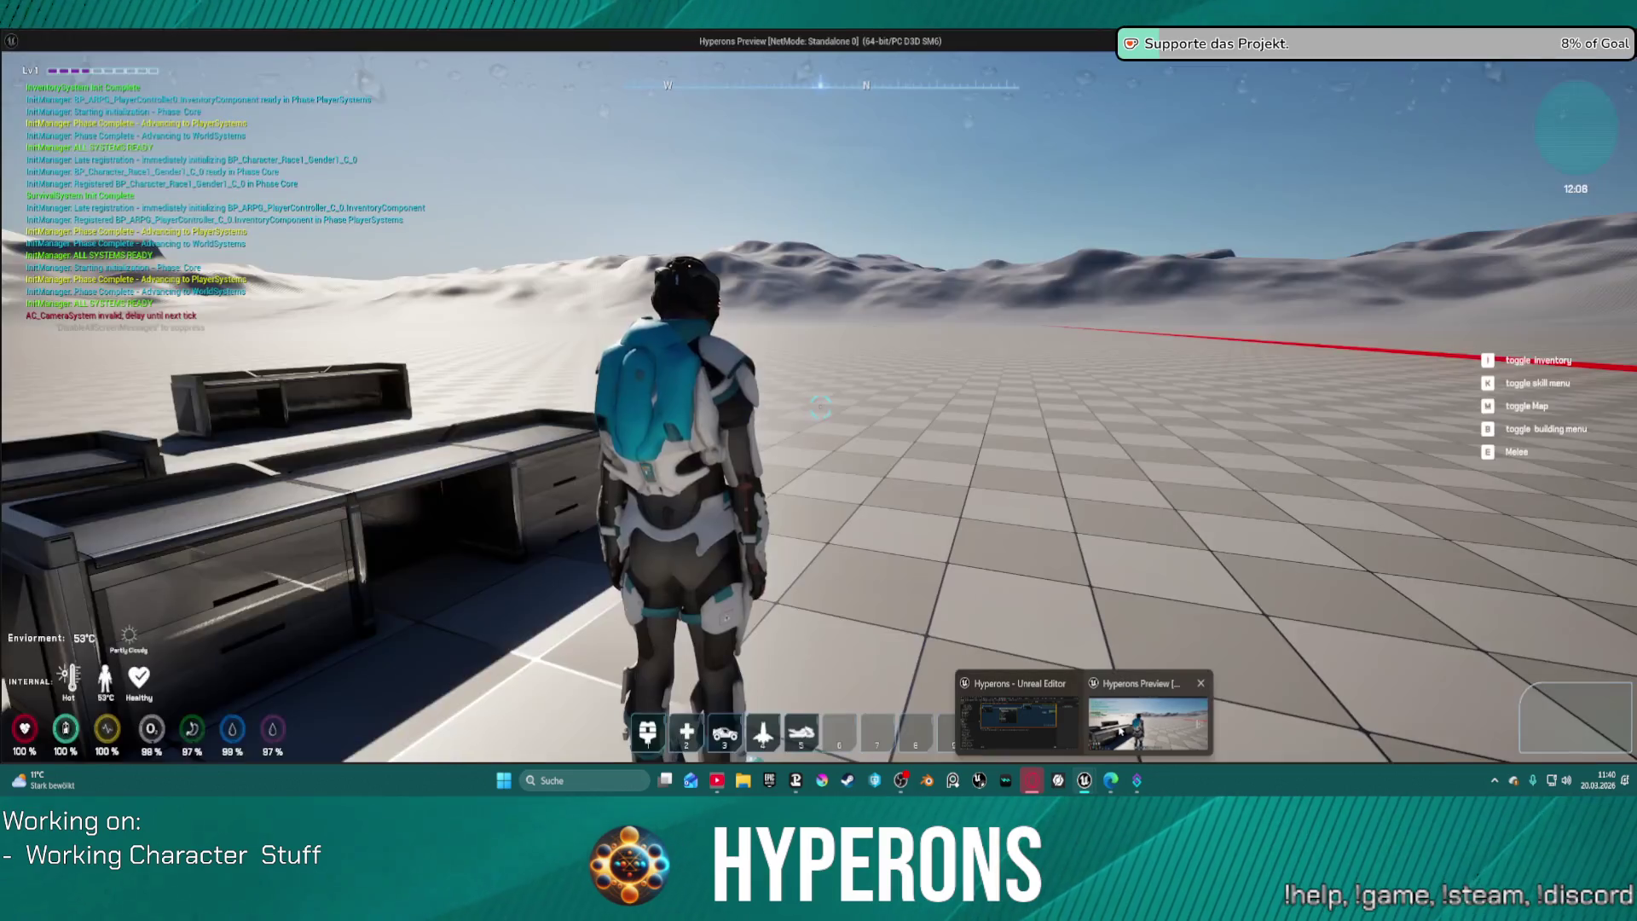
{"action": "left_click", "coordinate": [1176, 709]}
{"action": "key", "text": "w"}
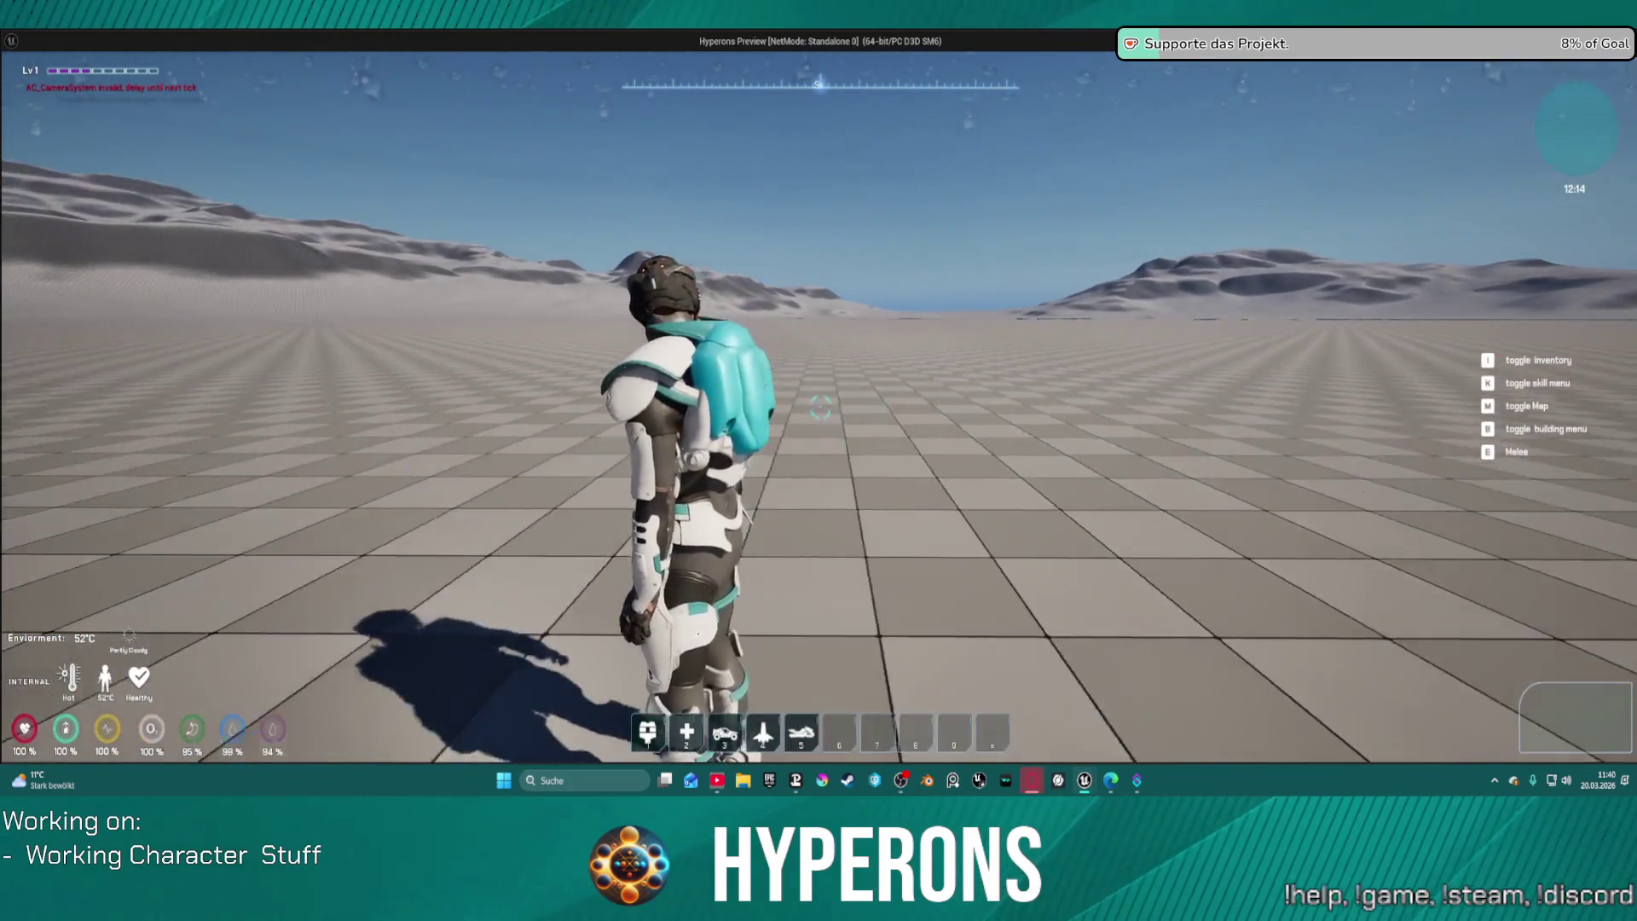
{"action": "key", "text": "w"}
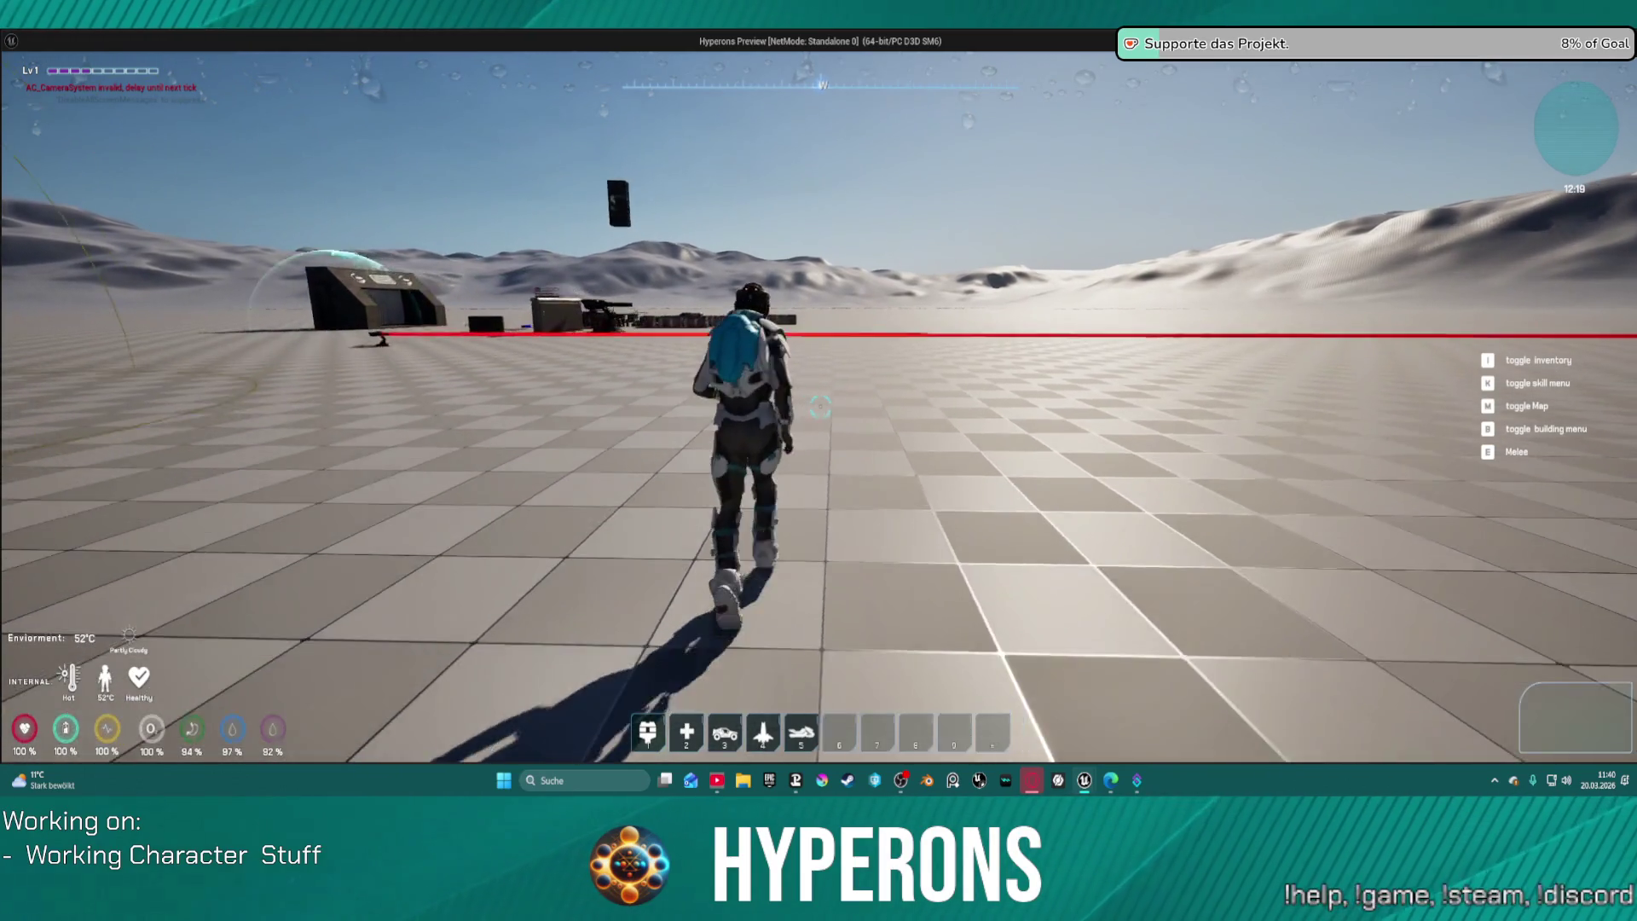
{"action": "key", "text": "c"}
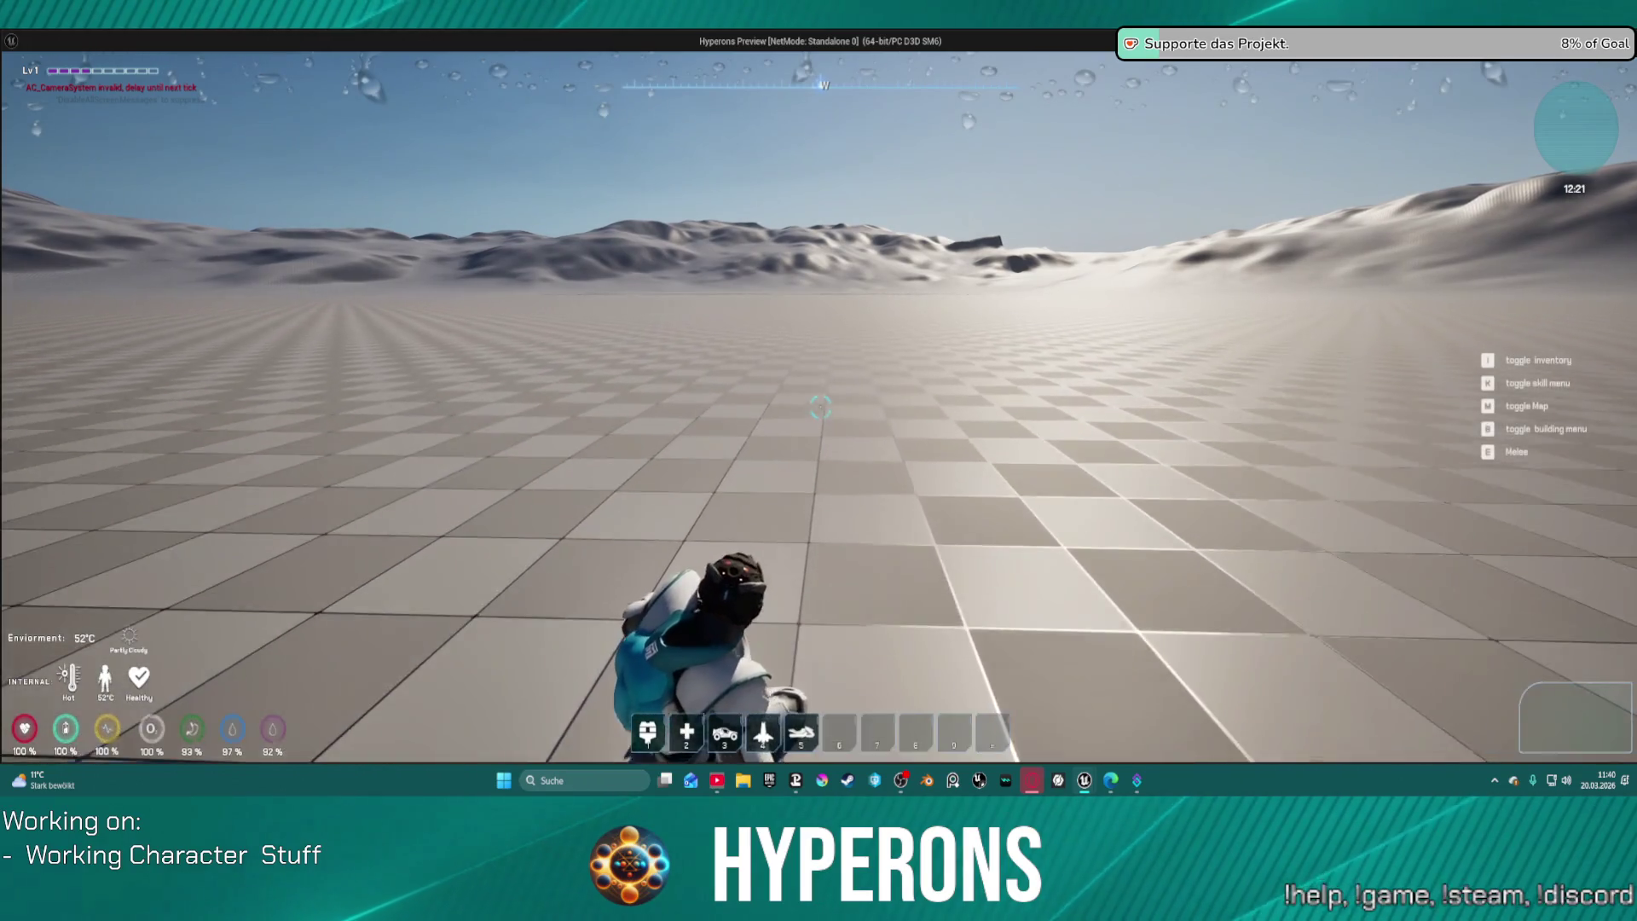
{"action": "key", "text": "w"}
{"action": "key", "text": "c"}
{"action": "key", "text": "Escape"}
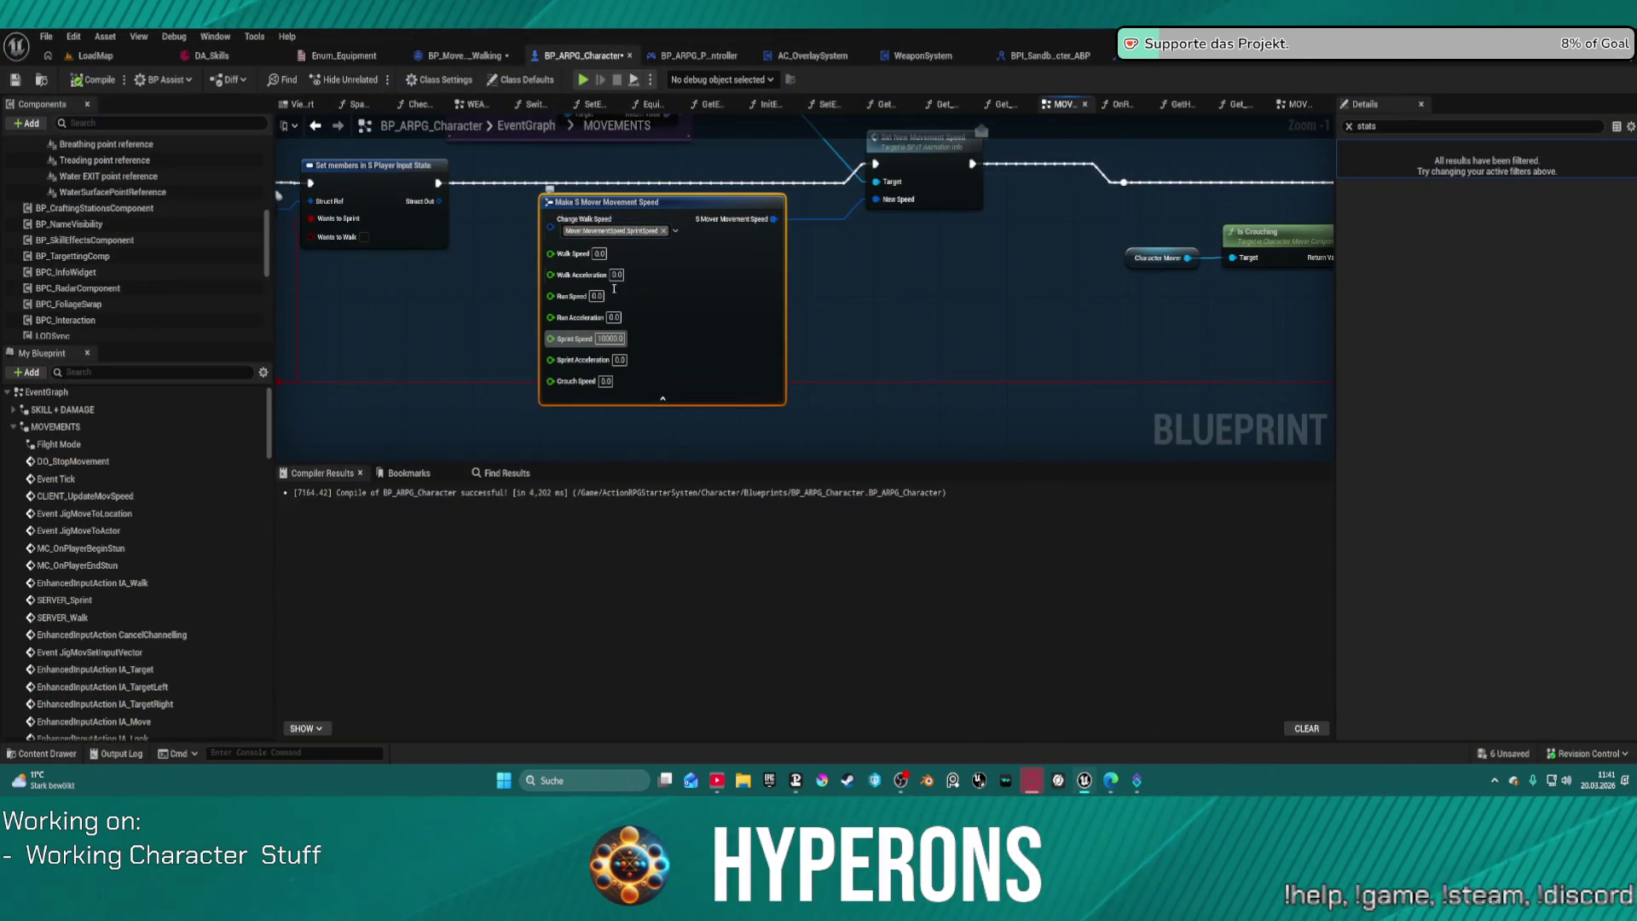
Step: Add CrouchSpeed to the Make S Mover Movement Speed tags and set Crouch Speed to 1000.0
{"action": "left_click", "coordinate": [614, 337]}
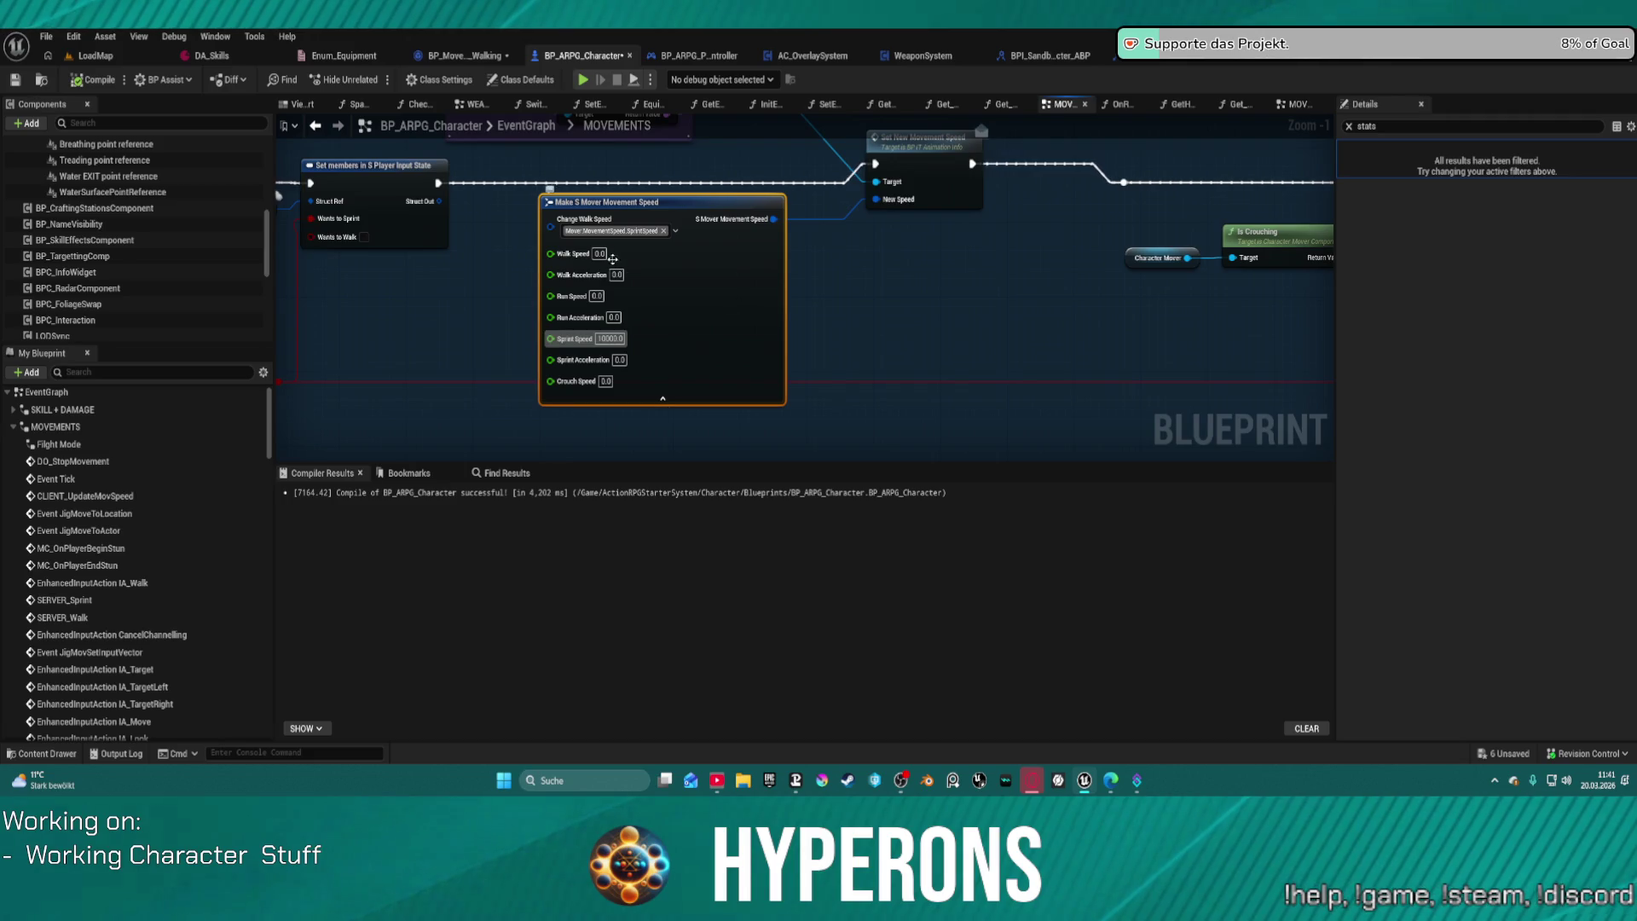
{"action": "left_click", "coordinate": [675, 230]}
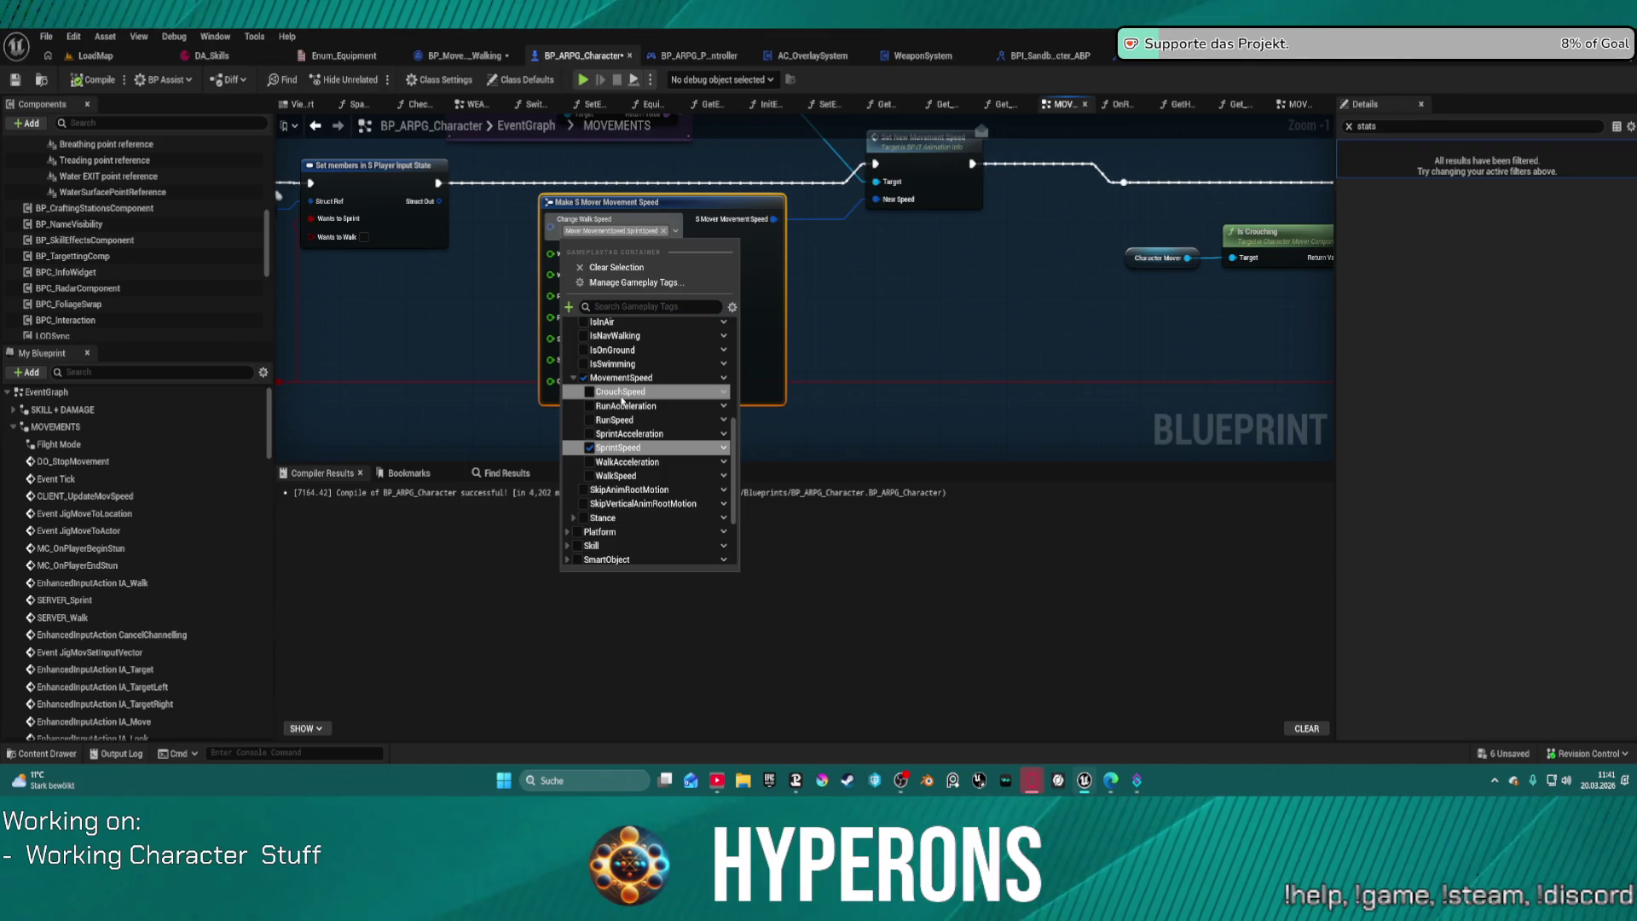
{"action": "left_click", "coordinate": [621, 392]}
{"action": "left_click", "coordinate": [770, 311]}
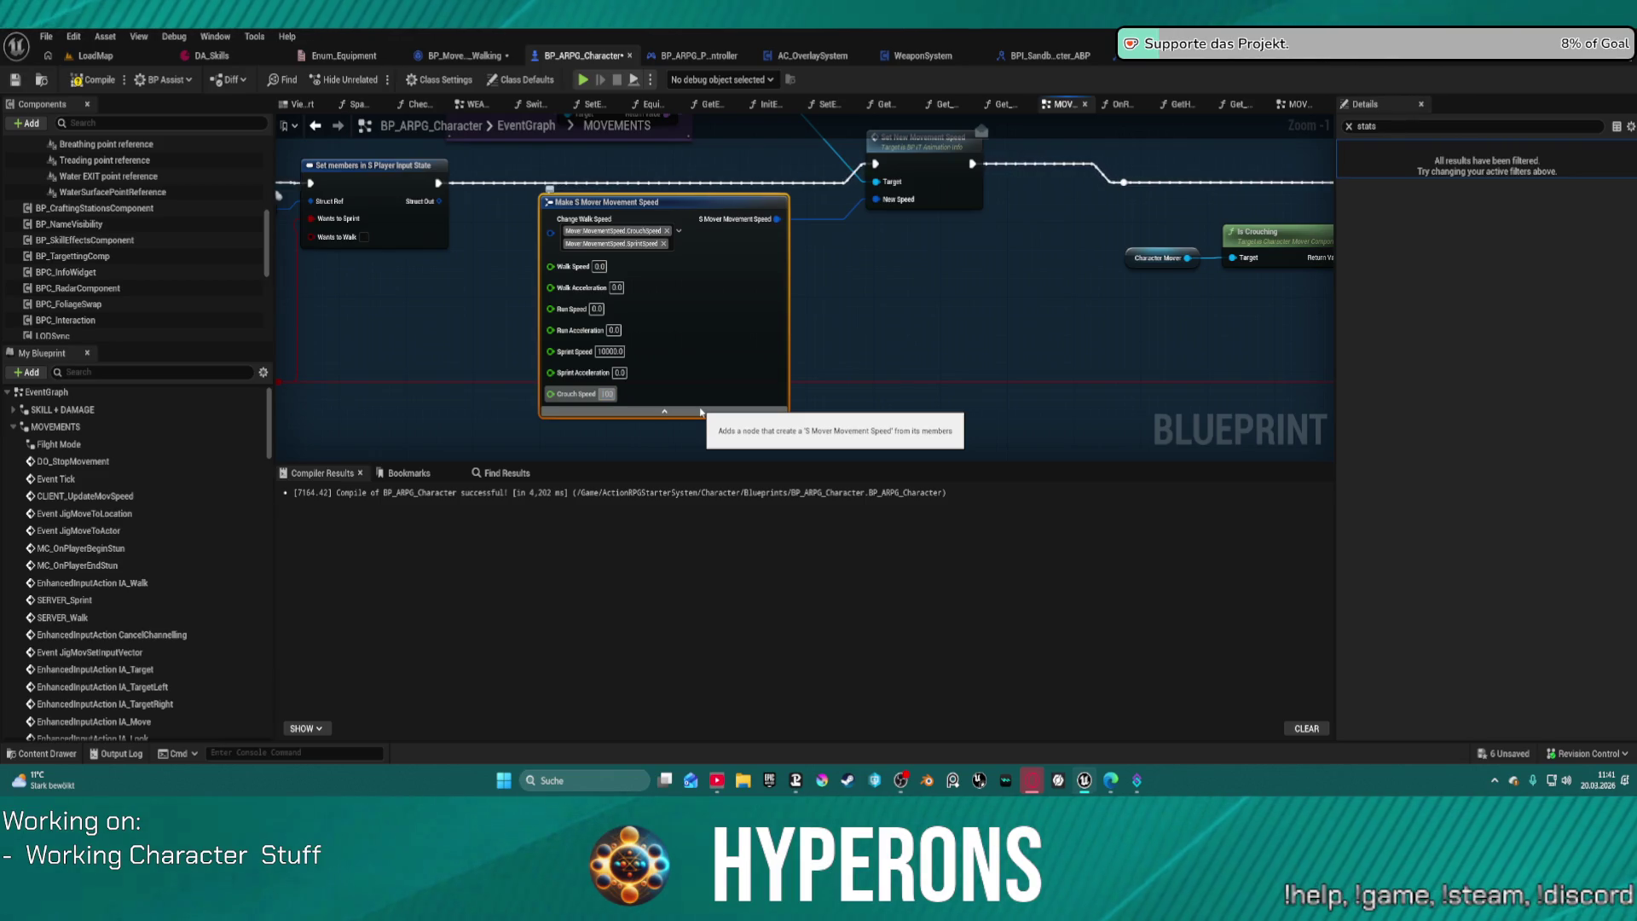
{"action": "key", "text": "BackSpace"}
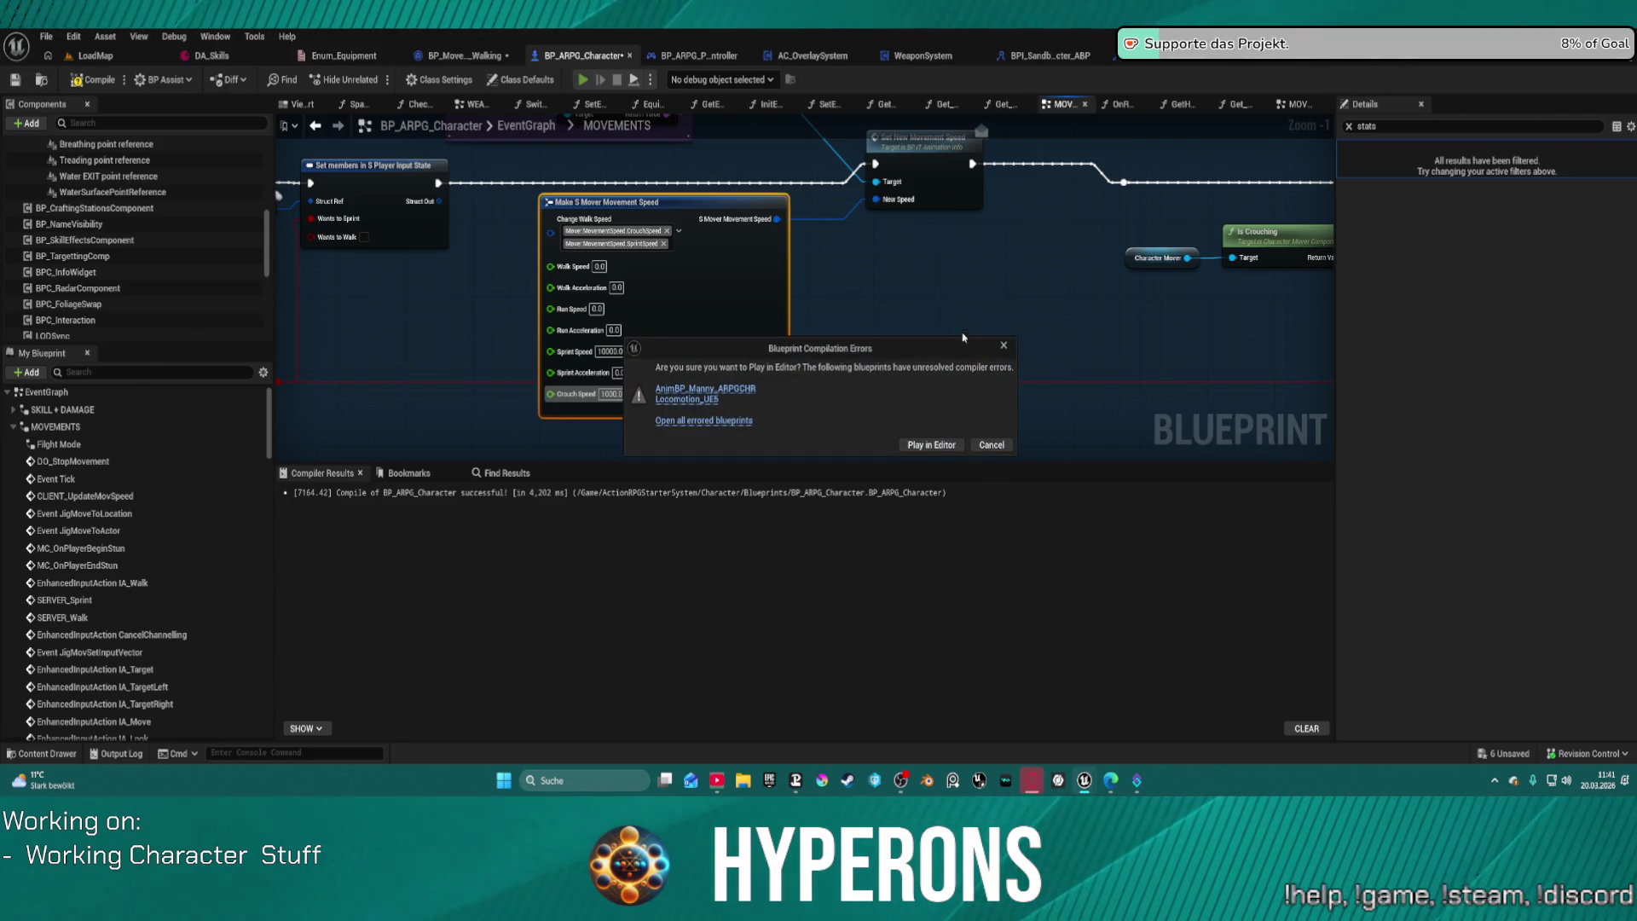
{"action": "left_click", "coordinate": [991, 449]}
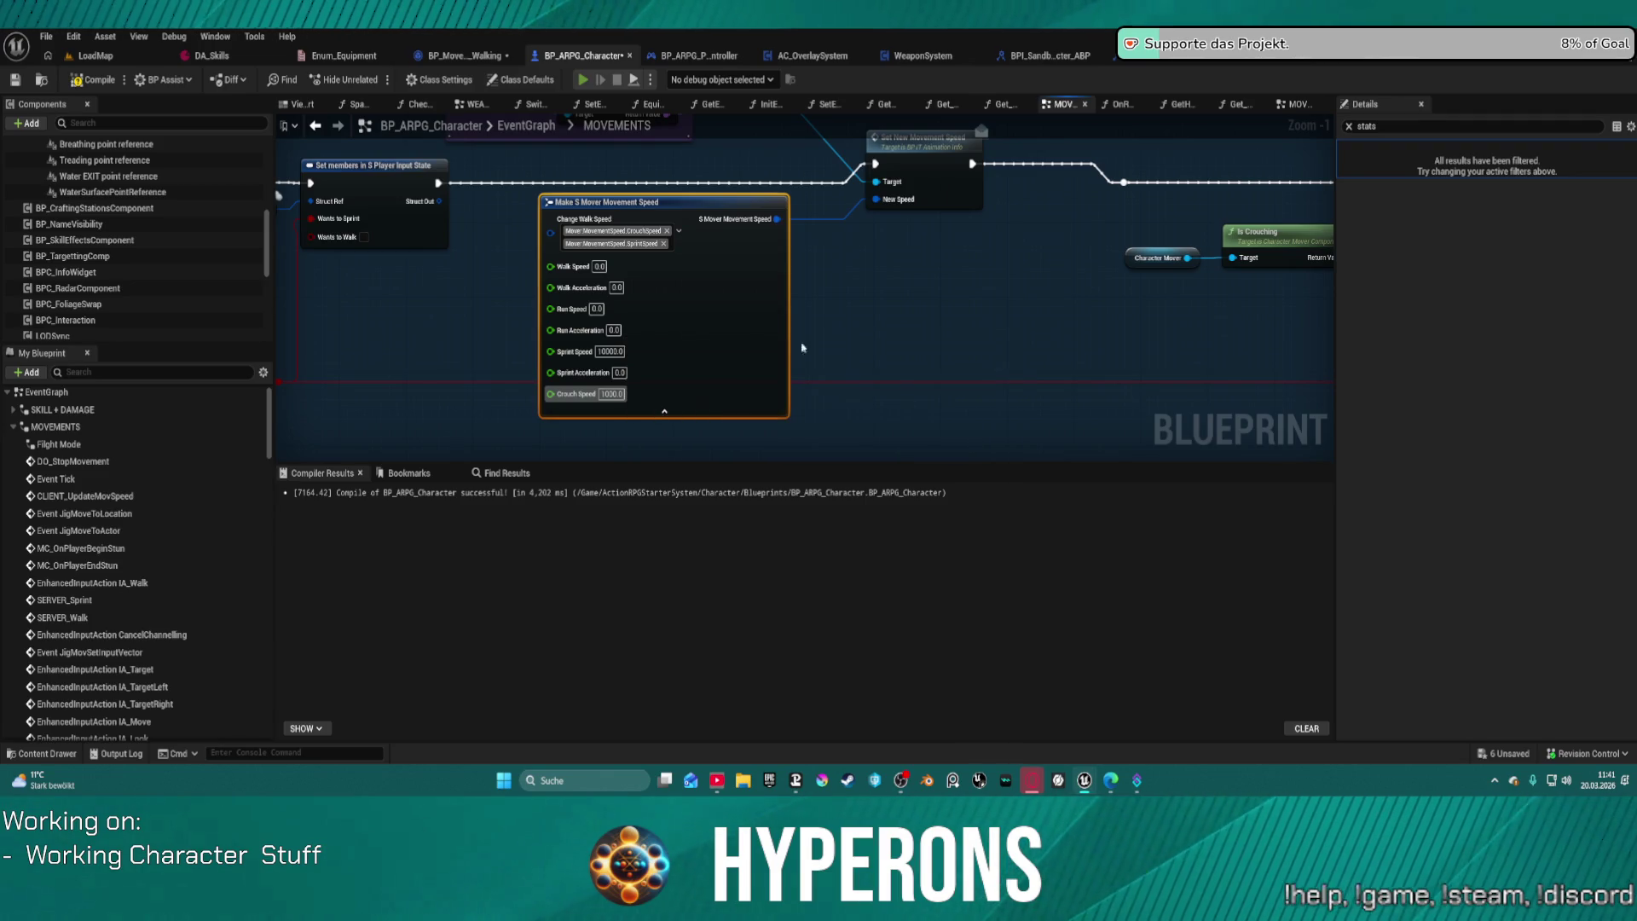
Step: Remove SprintSpeed from the changed speeds and play despite the compiler errors
{"action": "left_click", "coordinate": [666, 243]}
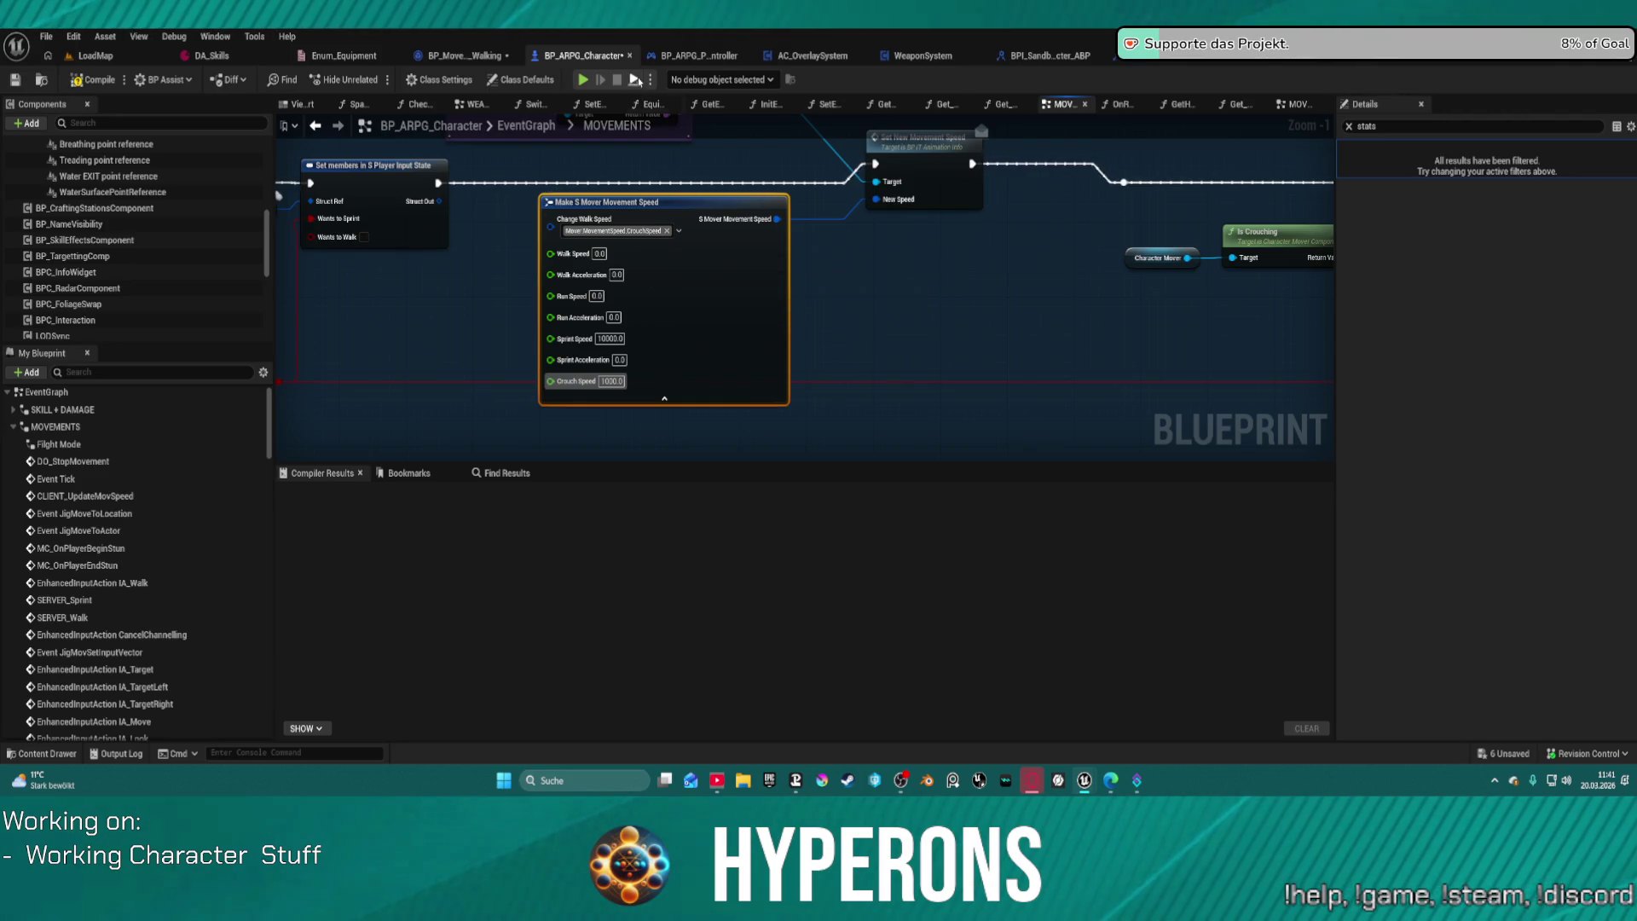
{"action": "left_click", "coordinate": [584, 81]}
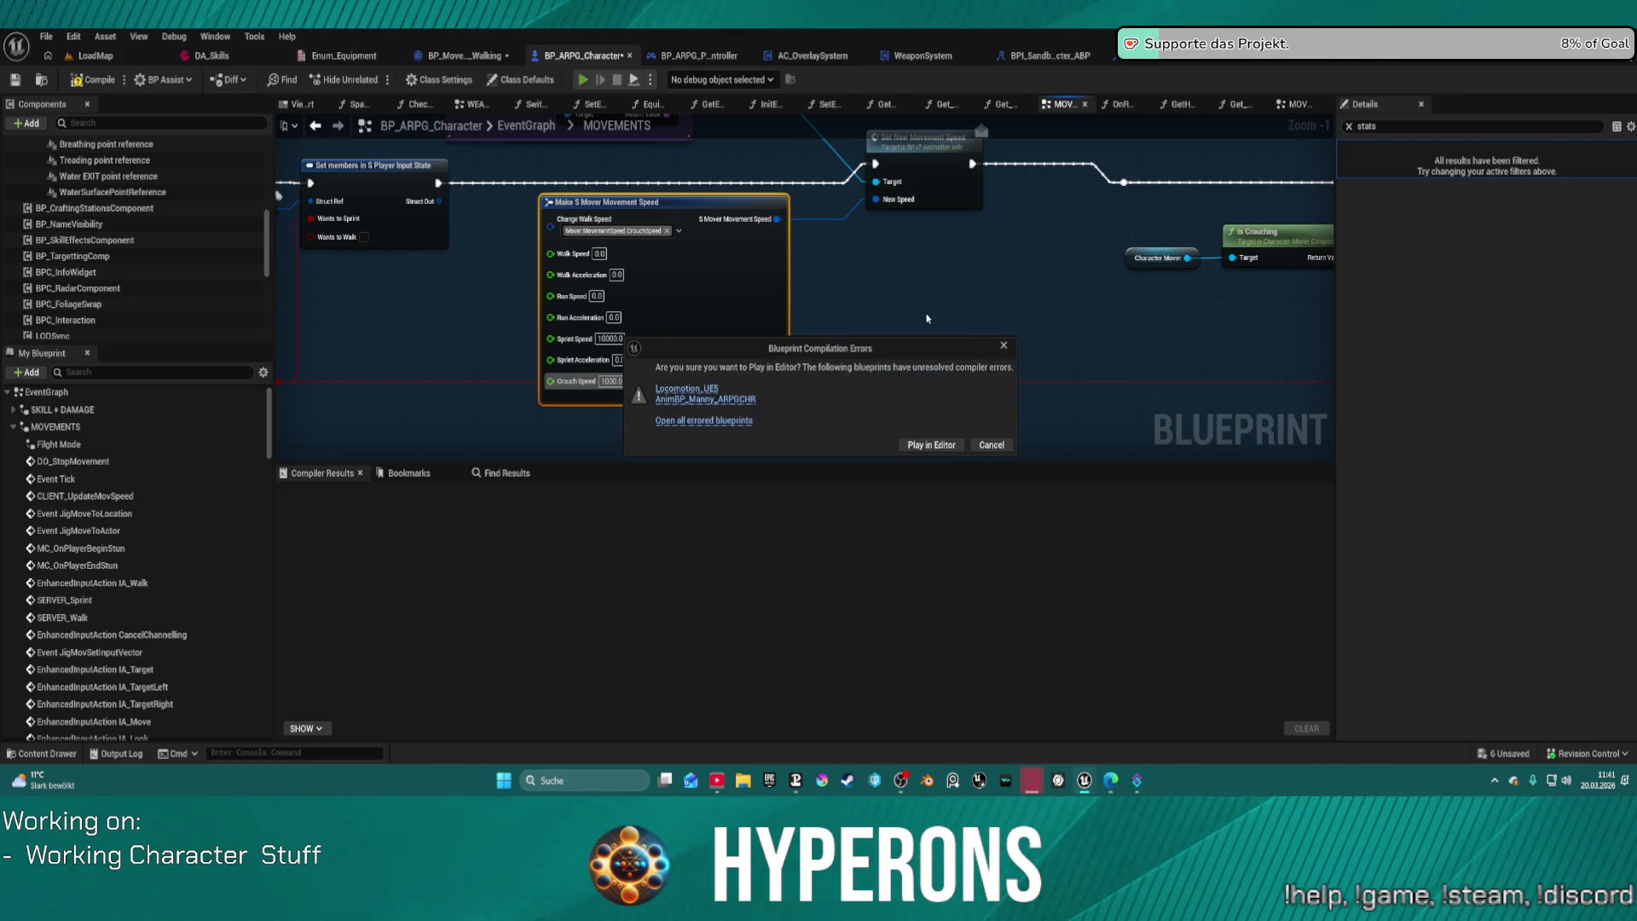
{"action": "left_click", "coordinate": [927, 443]}
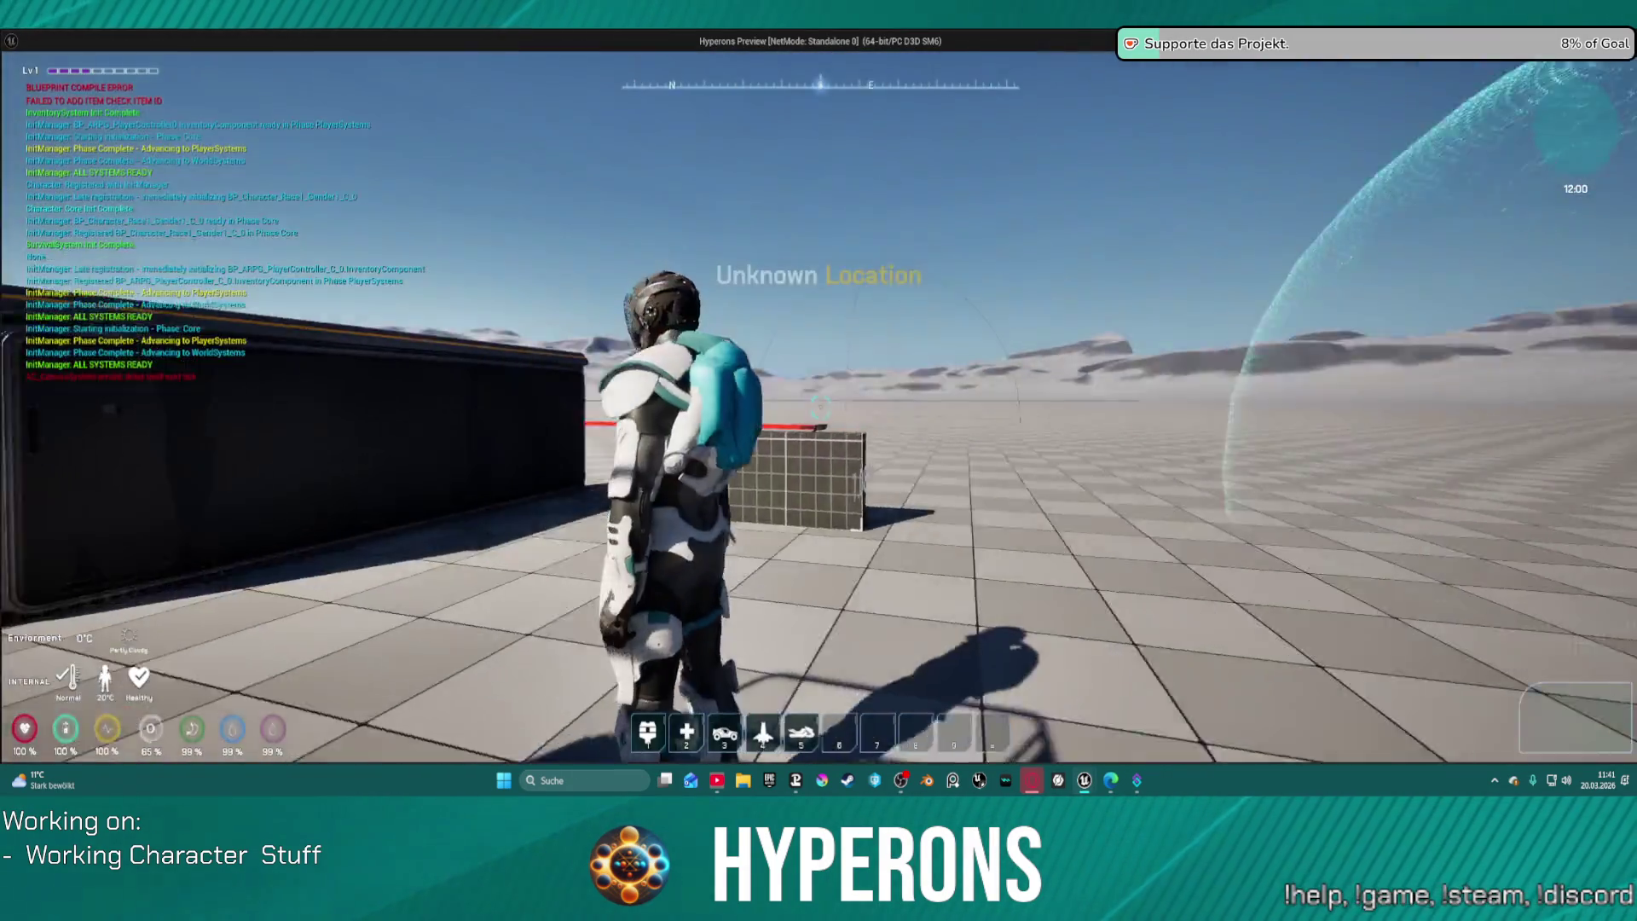
Step: Run toward the base structures, crouch-walk toward the cannon, then stand and exit the preview
{"action": "key", "text": "w"}
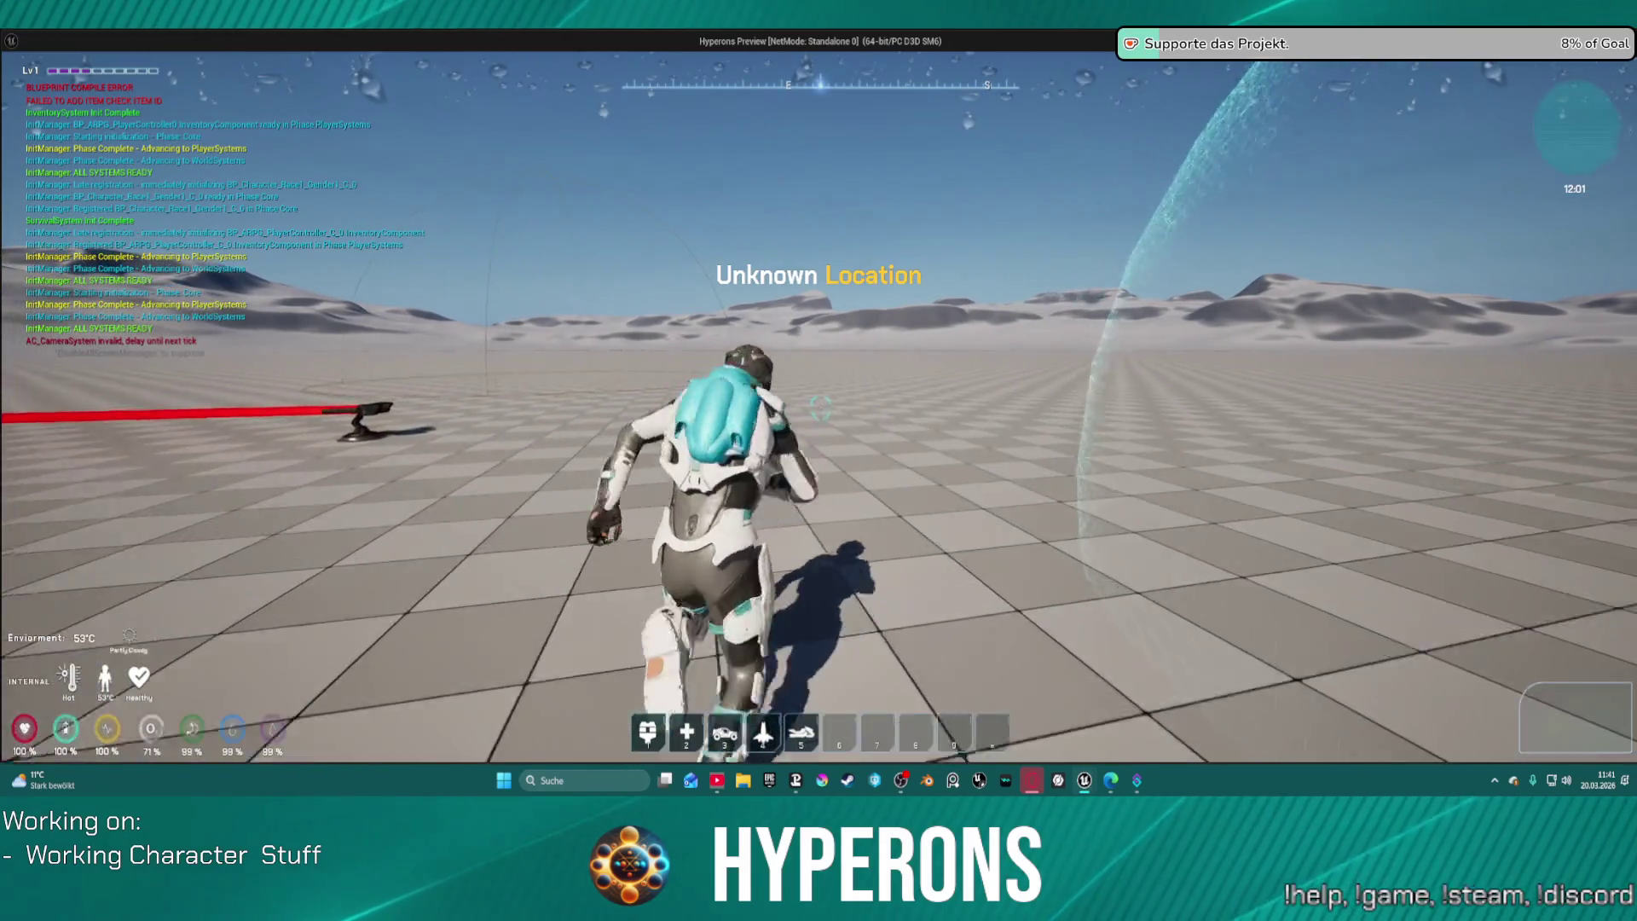
{"action": "key", "text": "w"}
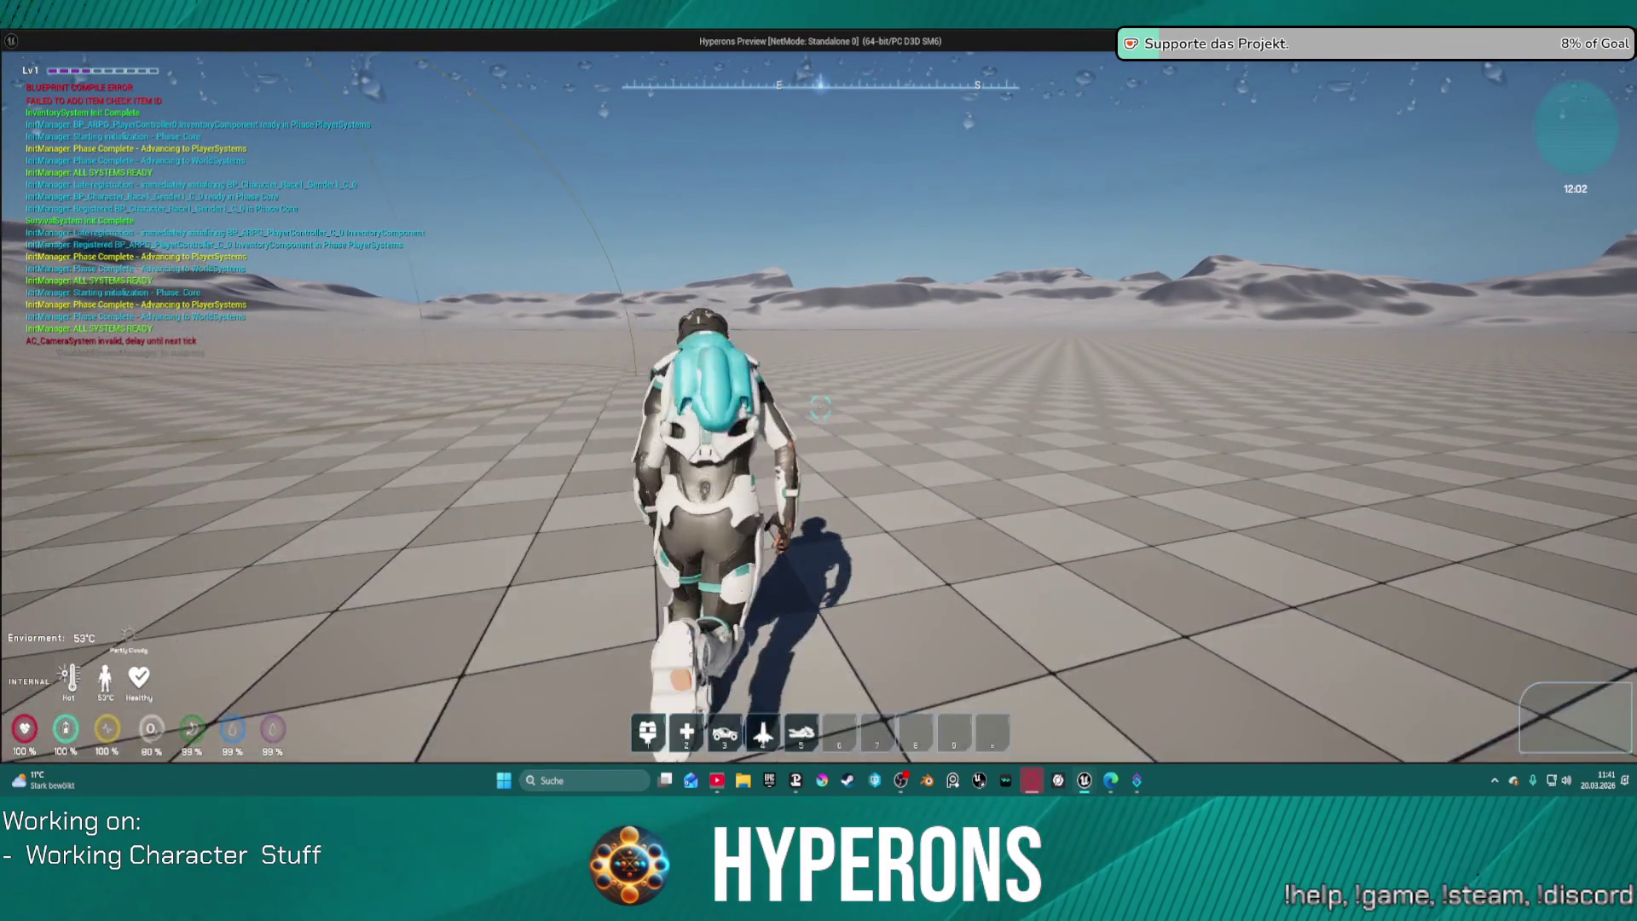
{"action": "key", "text": "w"}
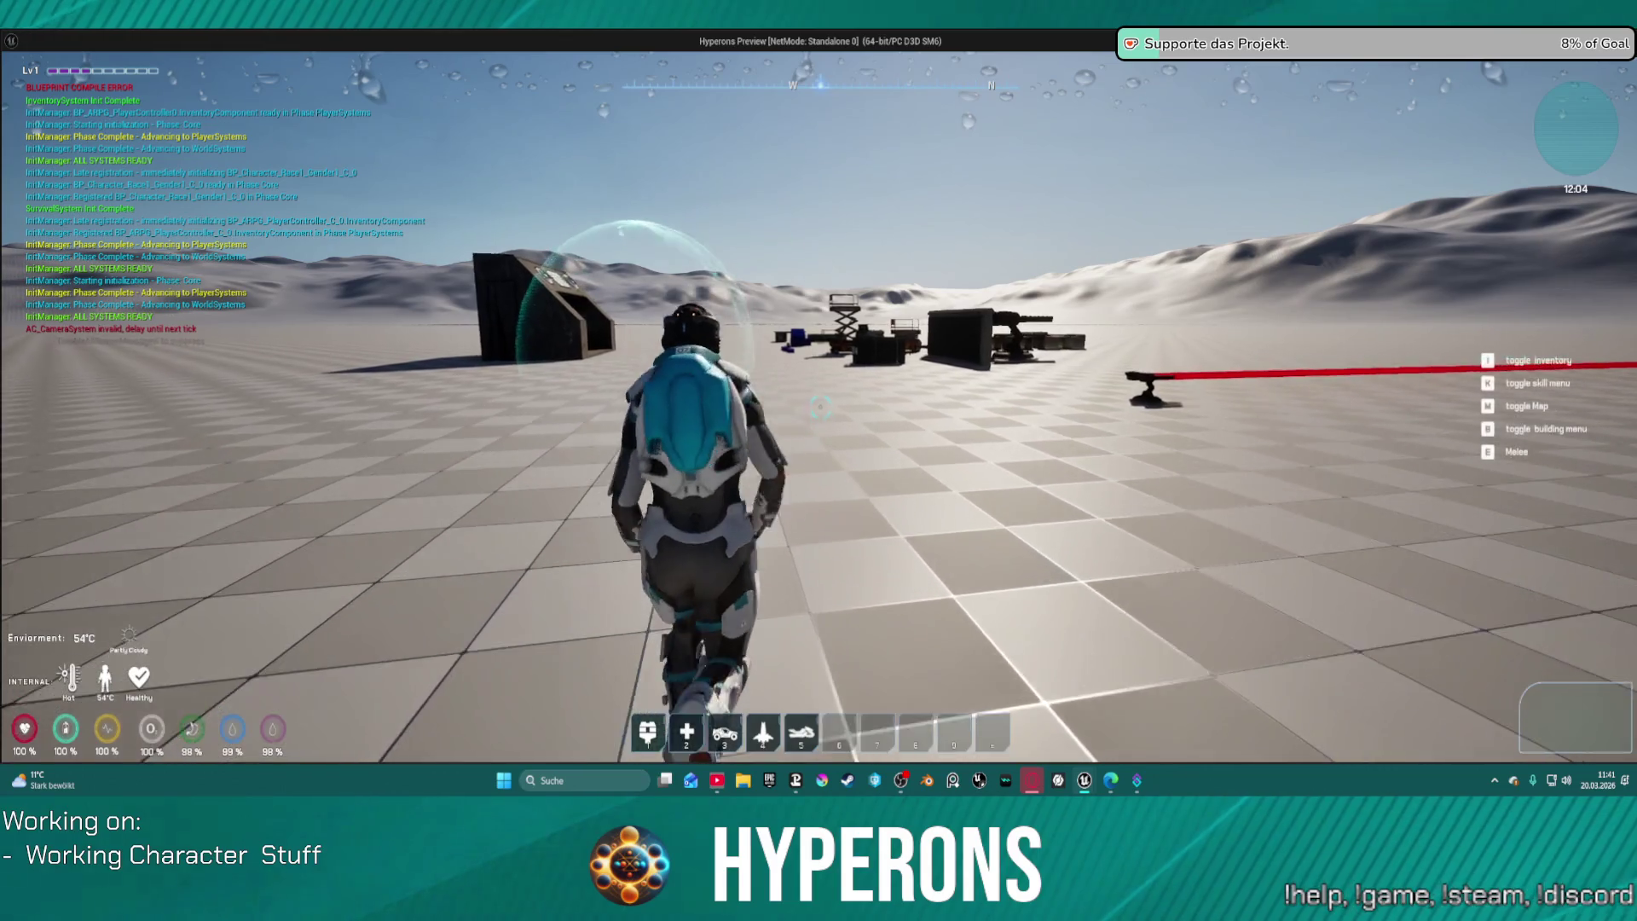
{"action": "key", "text": "w"}
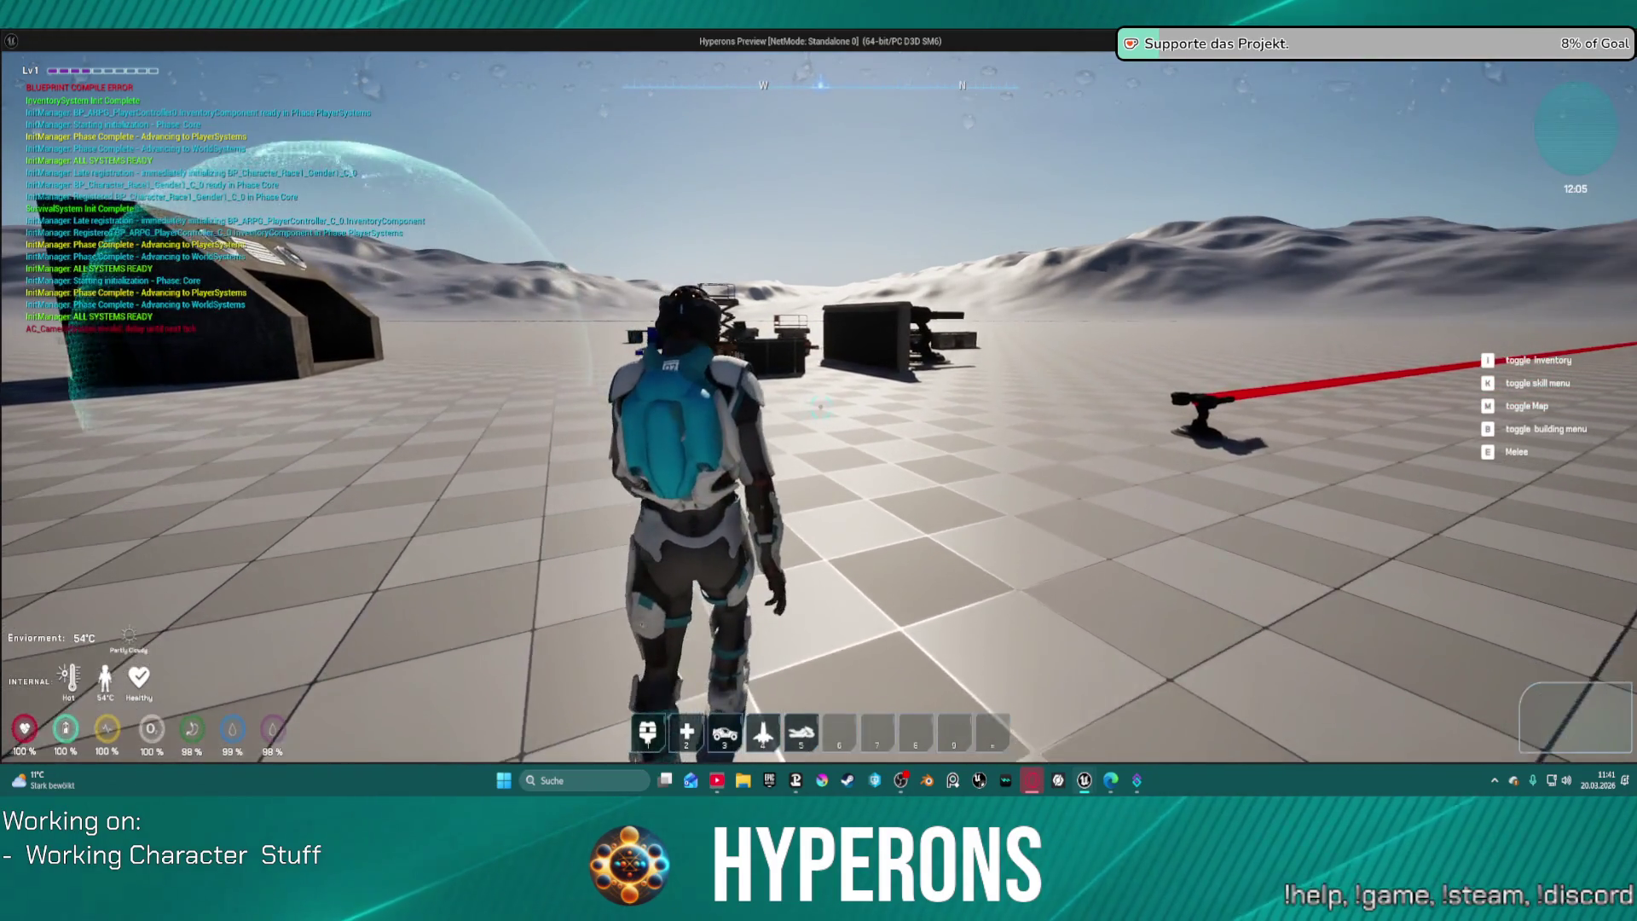
{"action": "key", "text": "w"}
{"action": "key", "text": "c"}
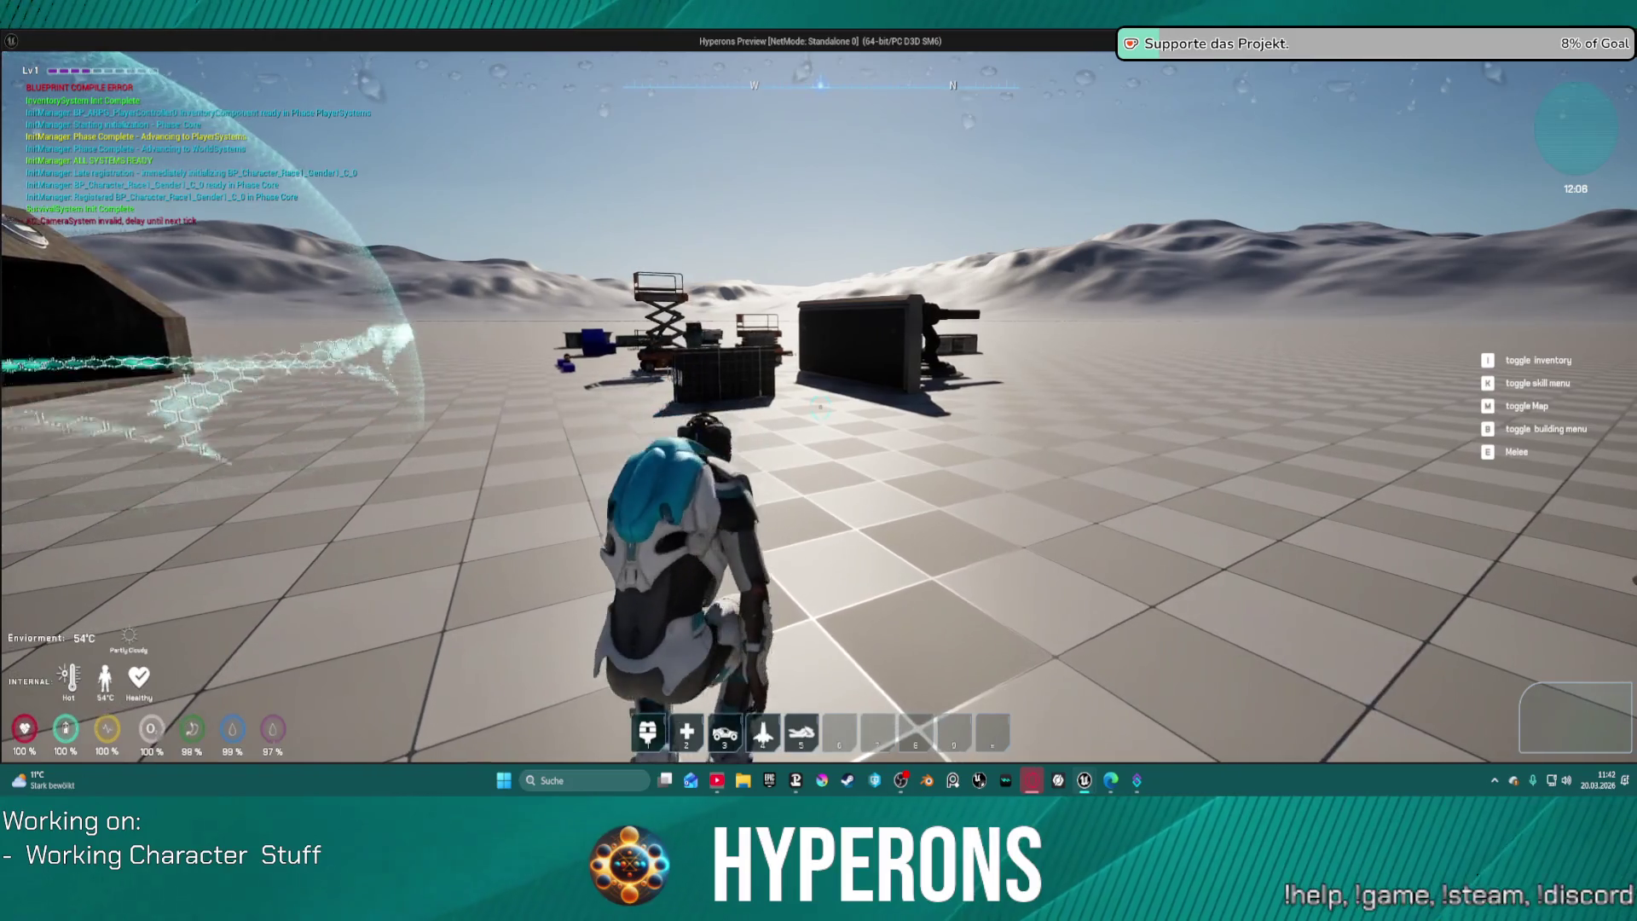
{"action": "key", "text": "w"}
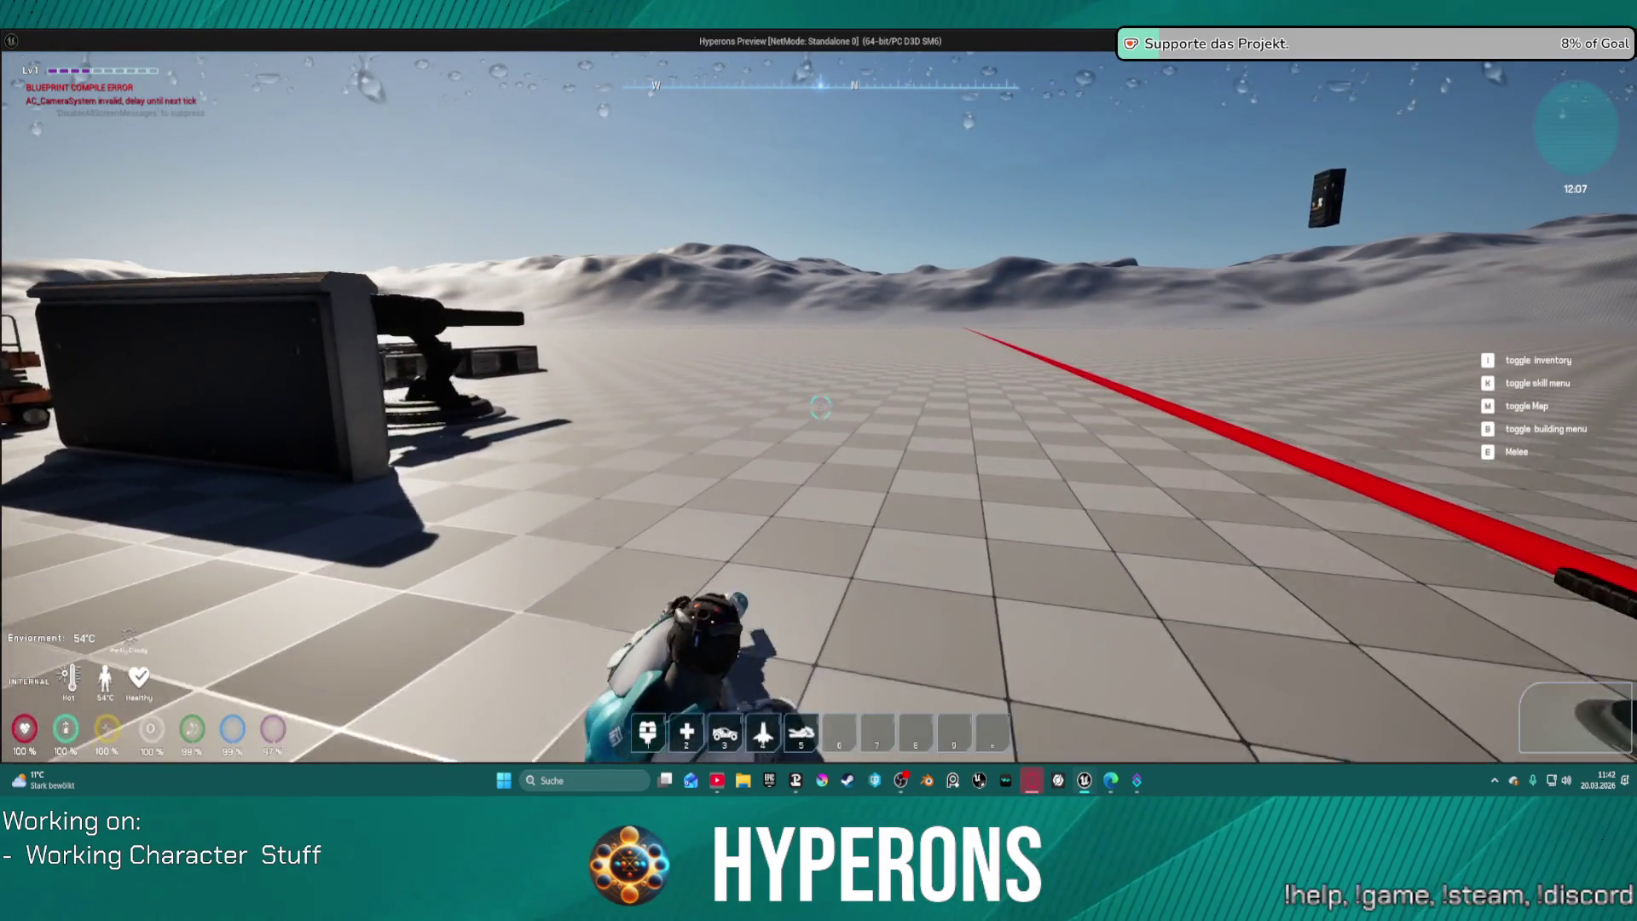
{"action": "key", "text": "w"}
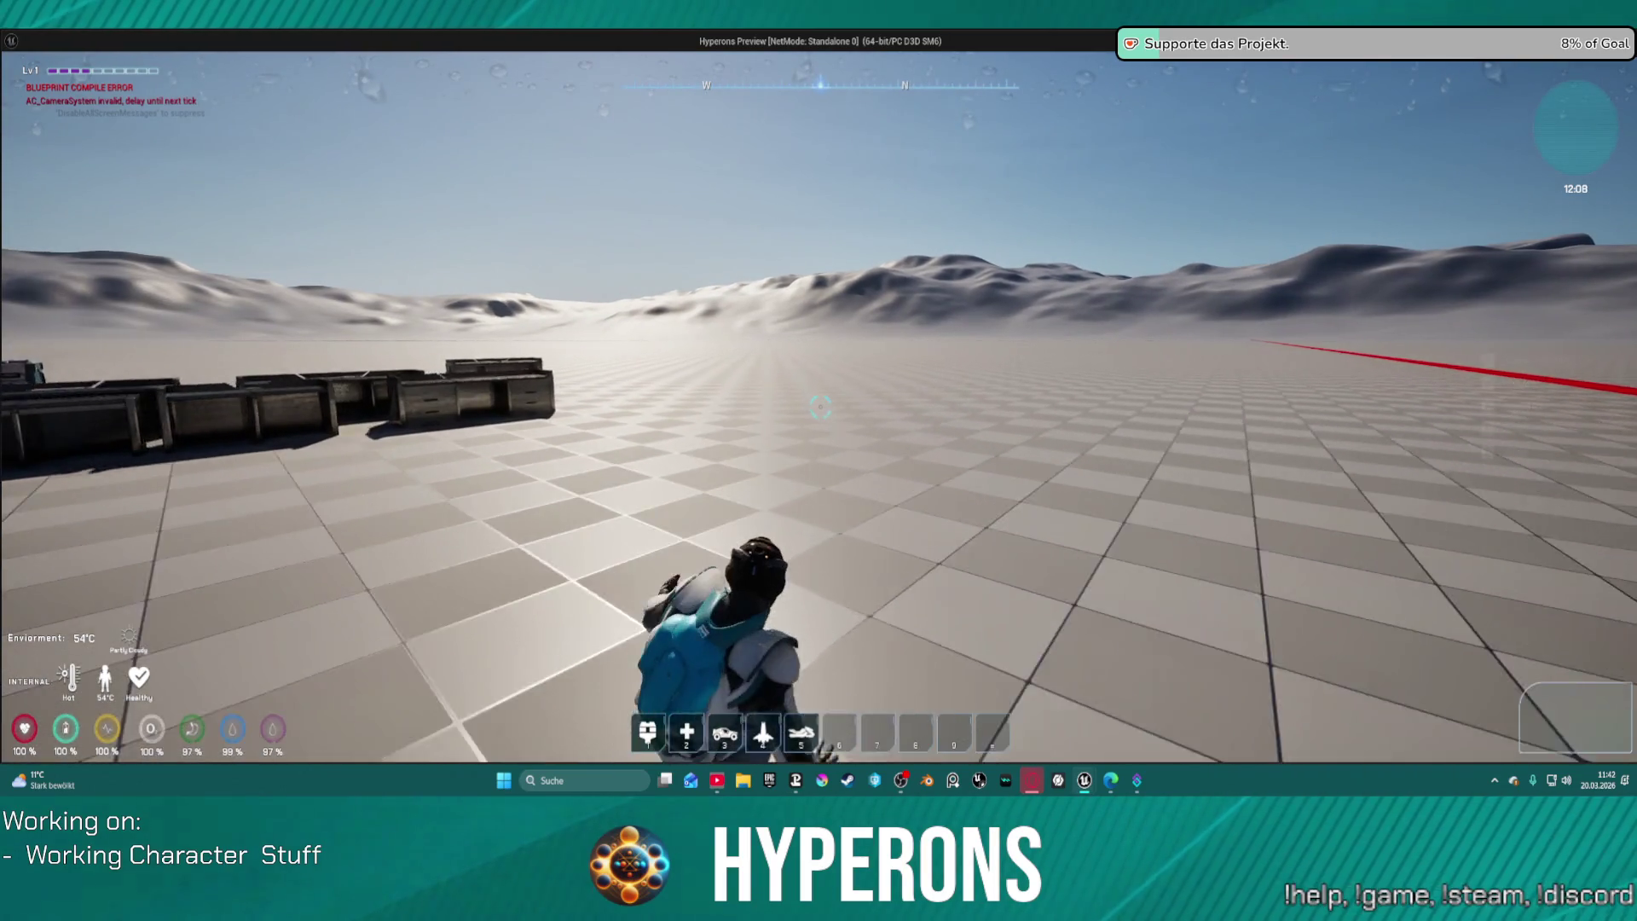
{"action": "key", "text": "w"}
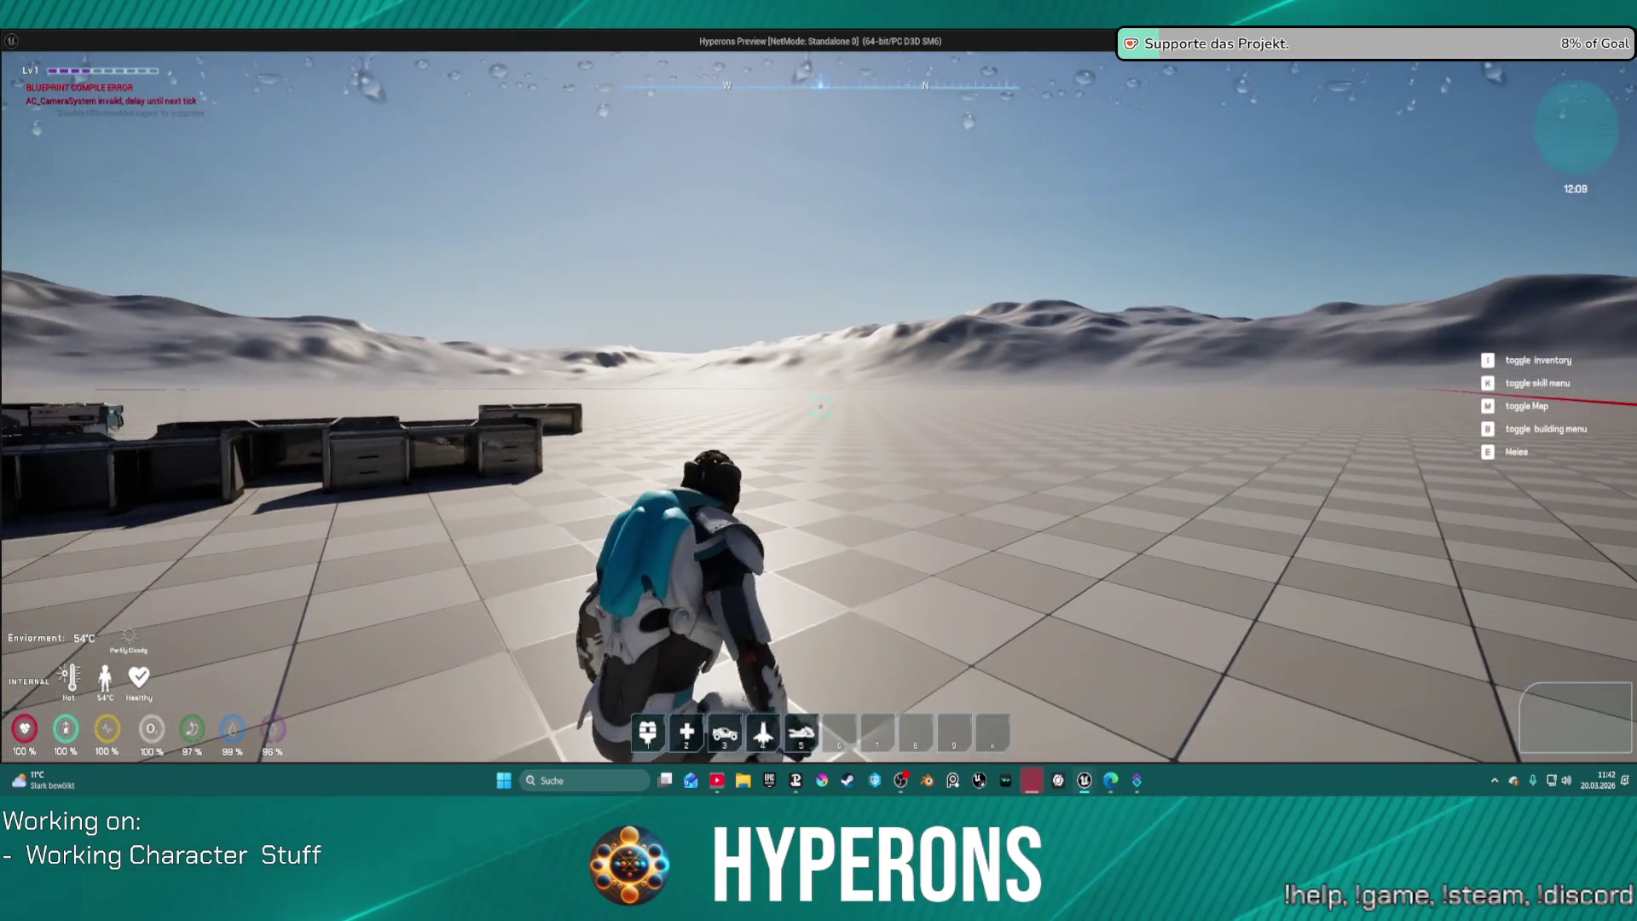
{"action": "key", "text": "w"}
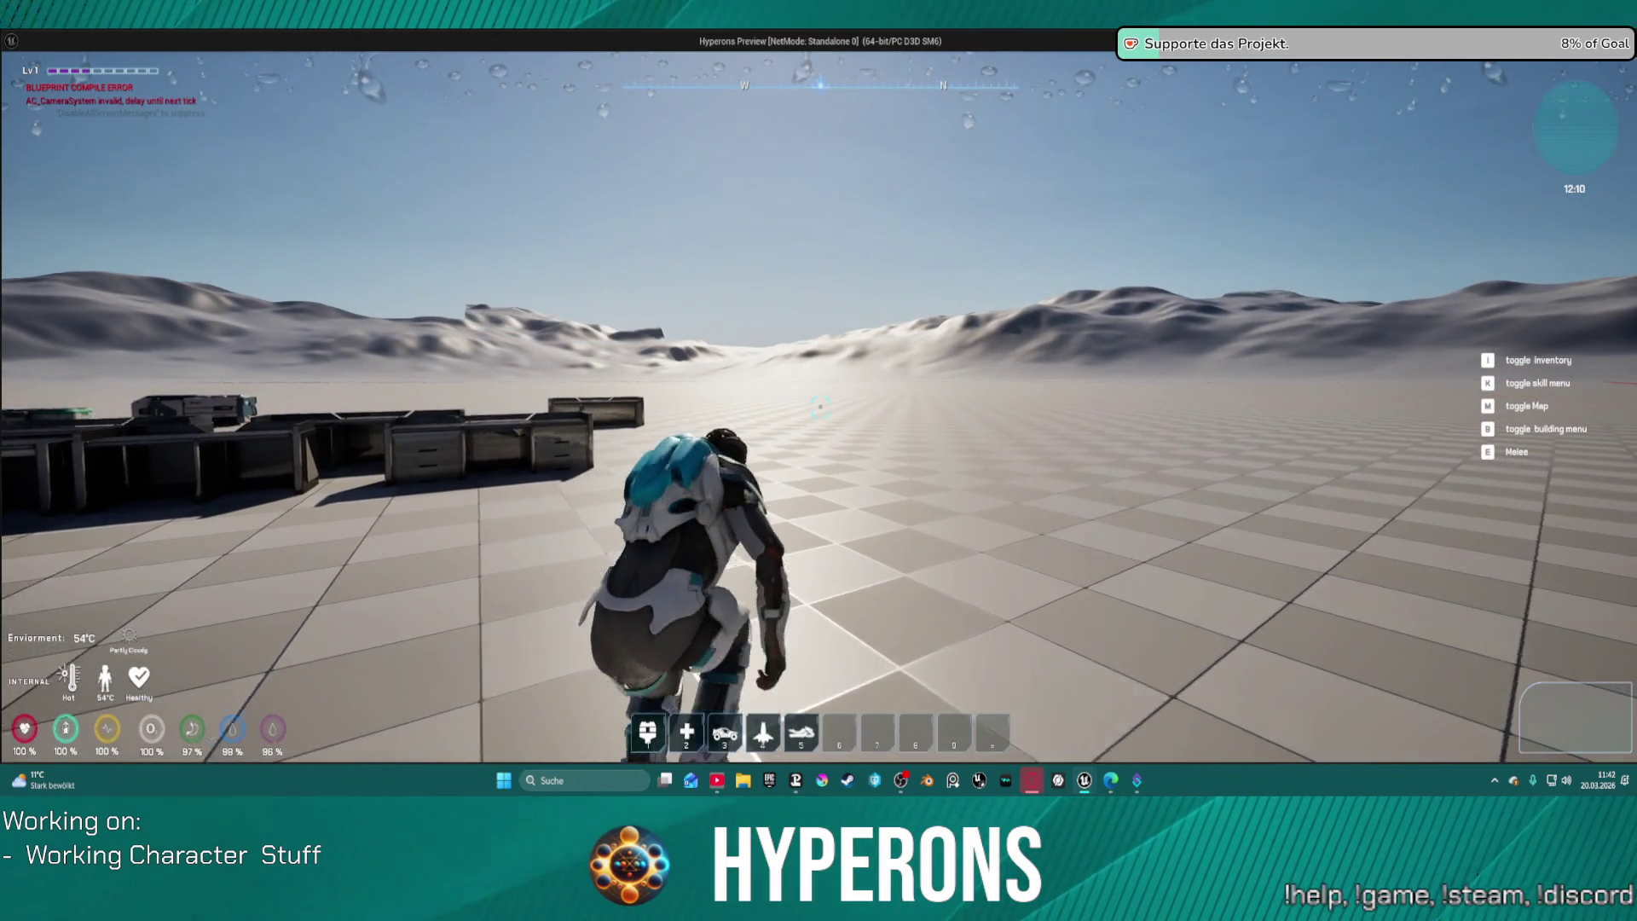
{"action": "key", "text": "w"}
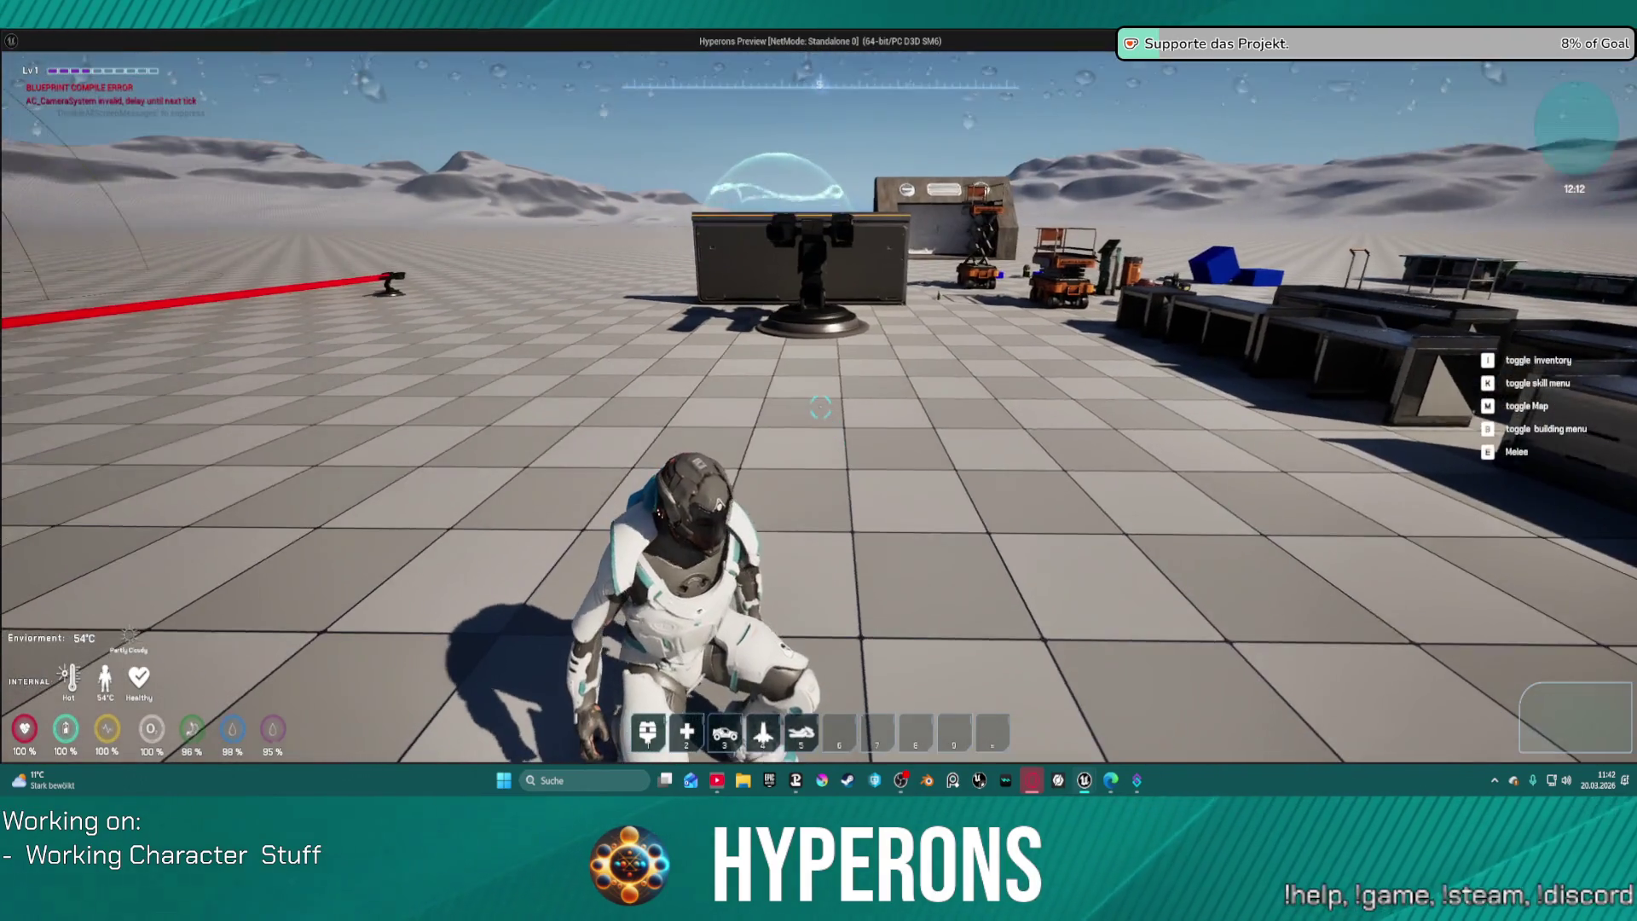
{"action": "key", "text": "Escape"}
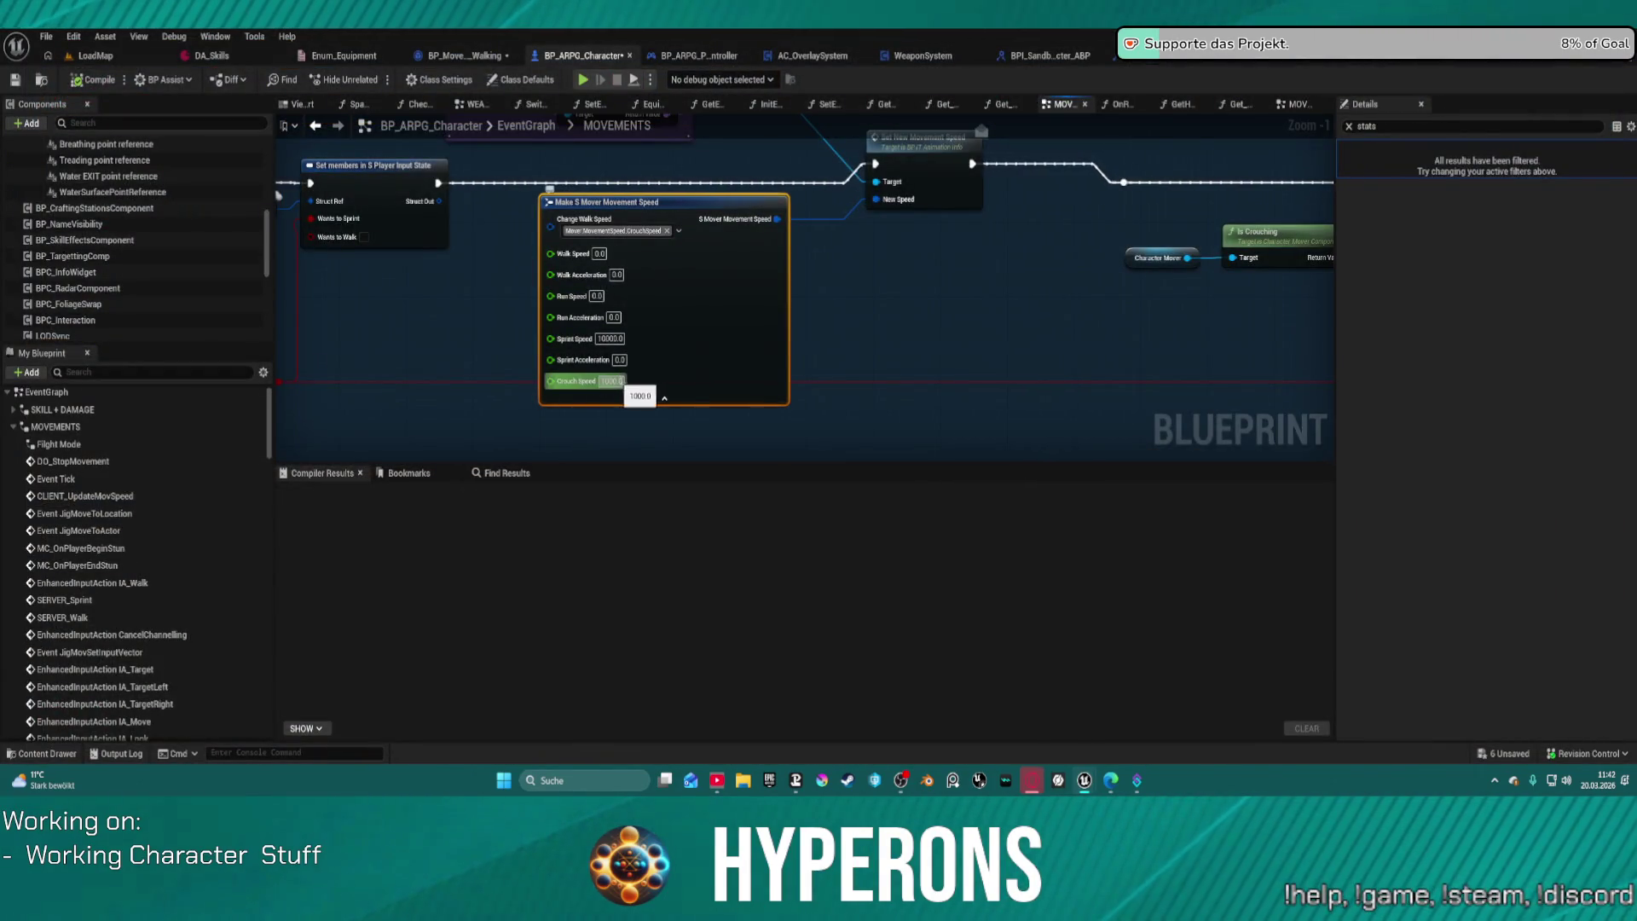
Step: Add WalkSpeed to the changed speed tags and paste 1000.0 from Crouch Speed into Walk Speed
{"action": "left_click", "coordinate": [656, 231]}
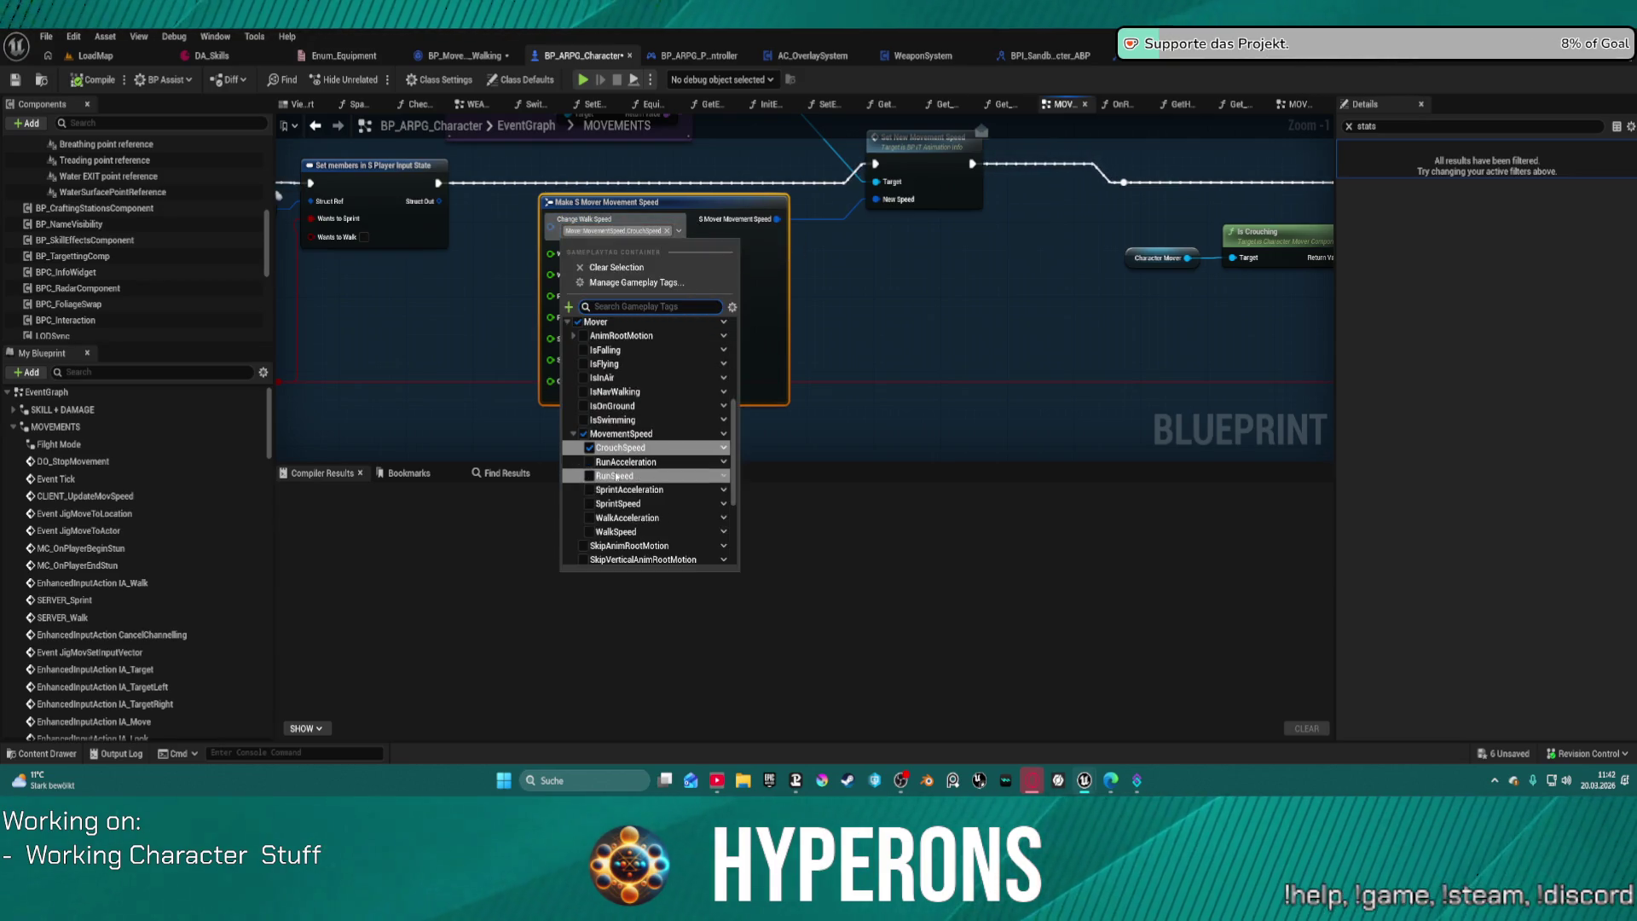
{"action": "left_click", "coordinate": [590, 532]}
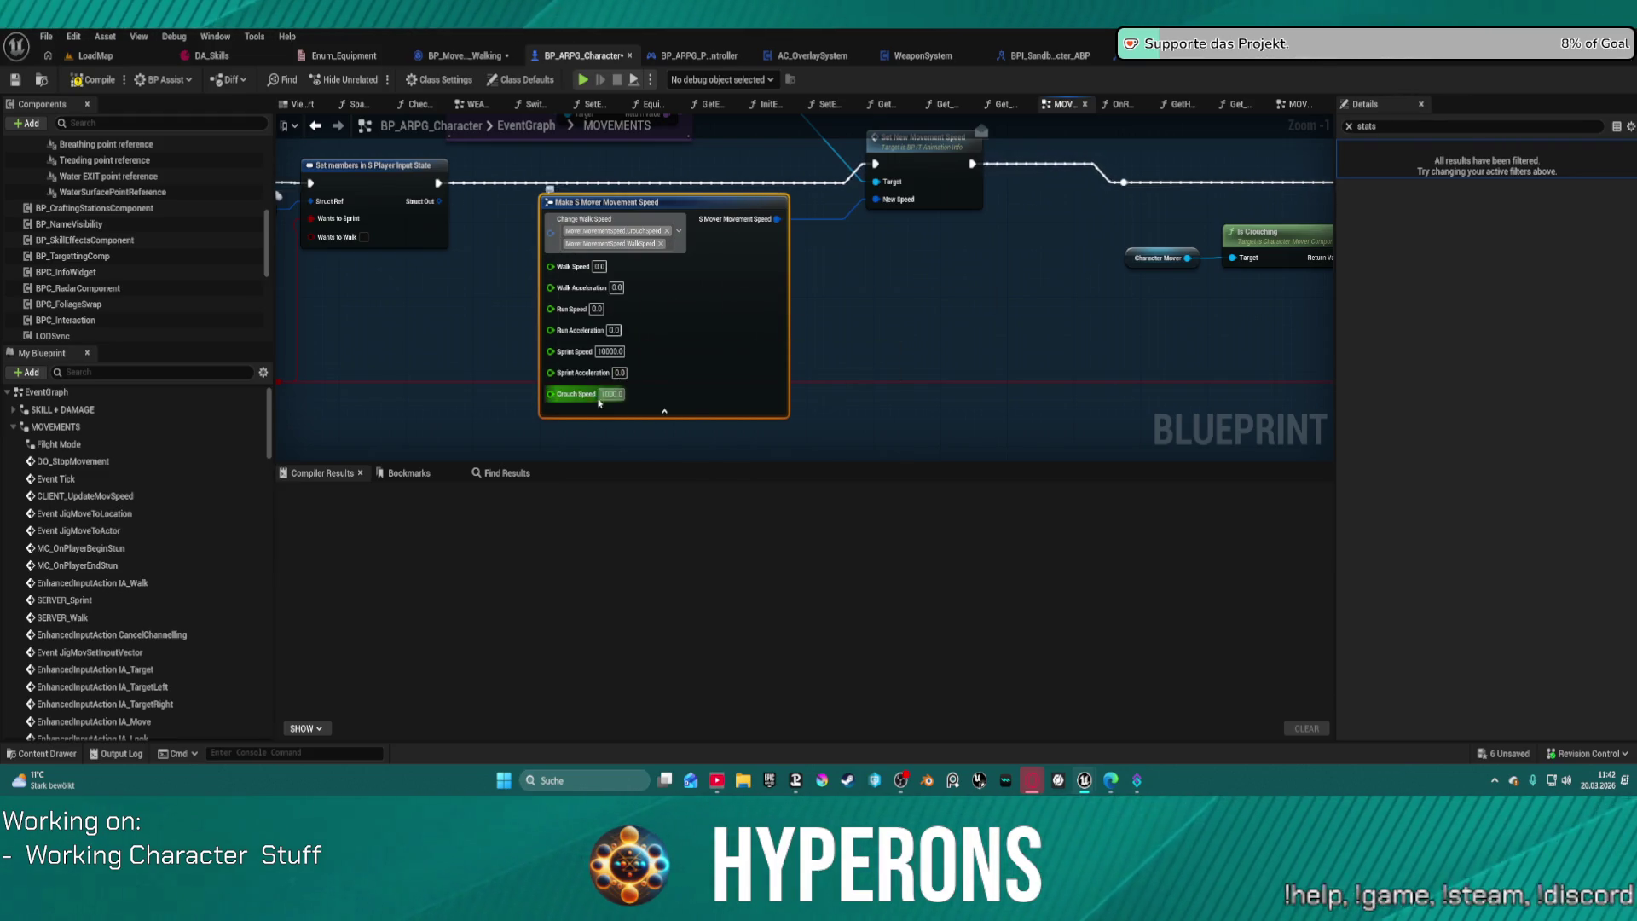
{"action": "key", "text": "ctrl+c"}
{"action": "key", "text": "ctrl+v"}
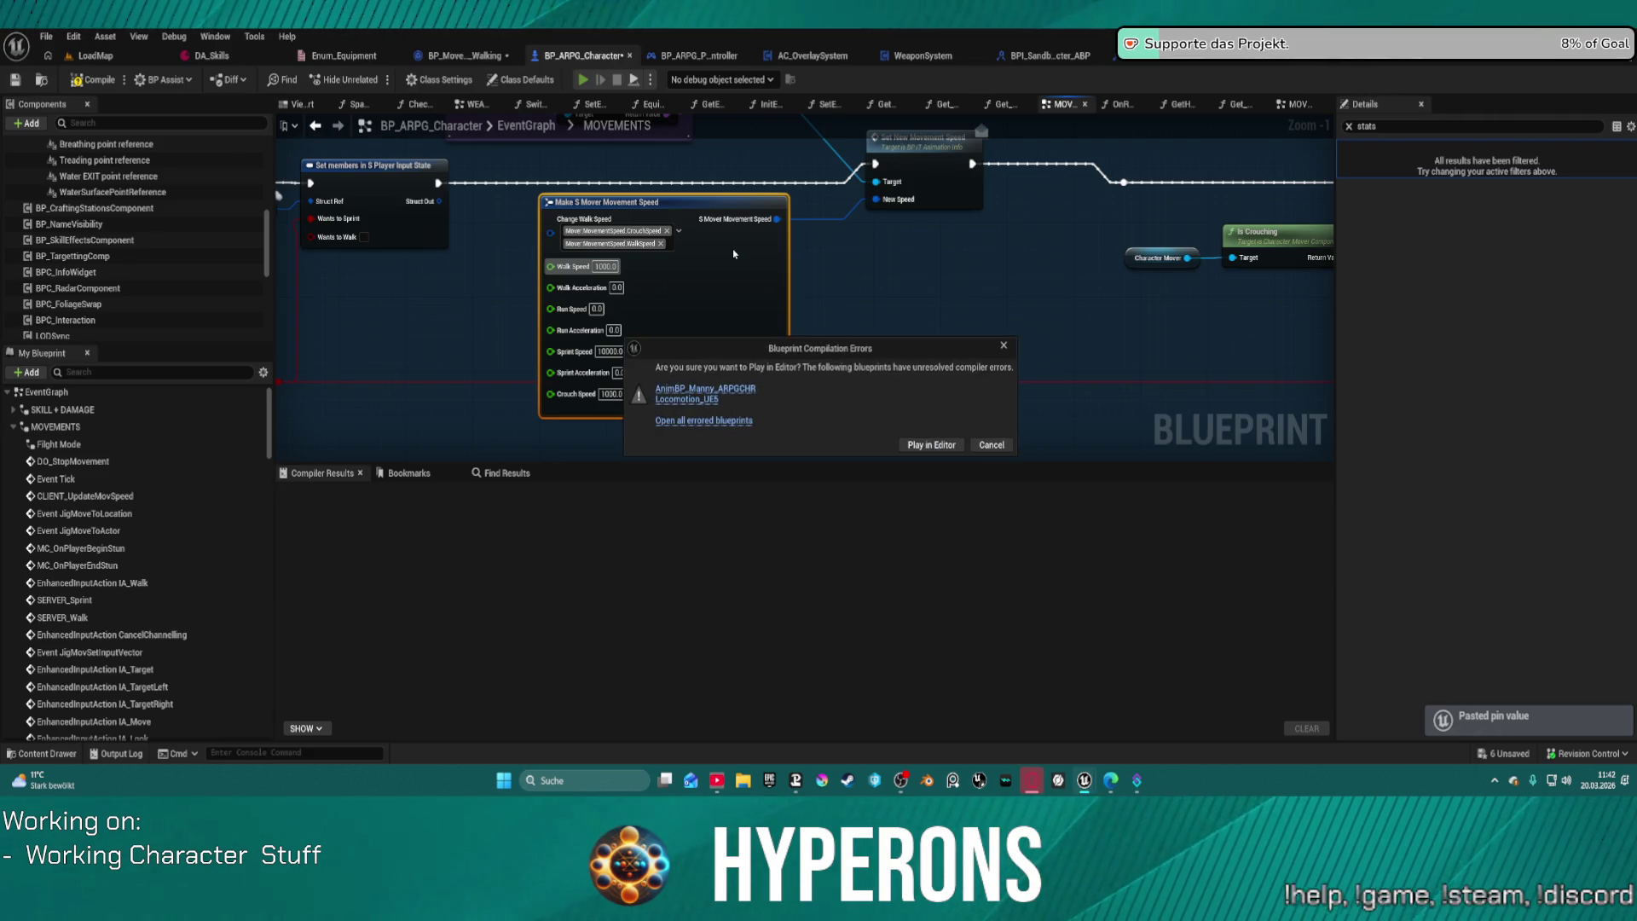
Step: Play despite compile errors, walk and run the character past the structures, then stop the session
{"action": "left_click", "coordinate": [944, 445]}
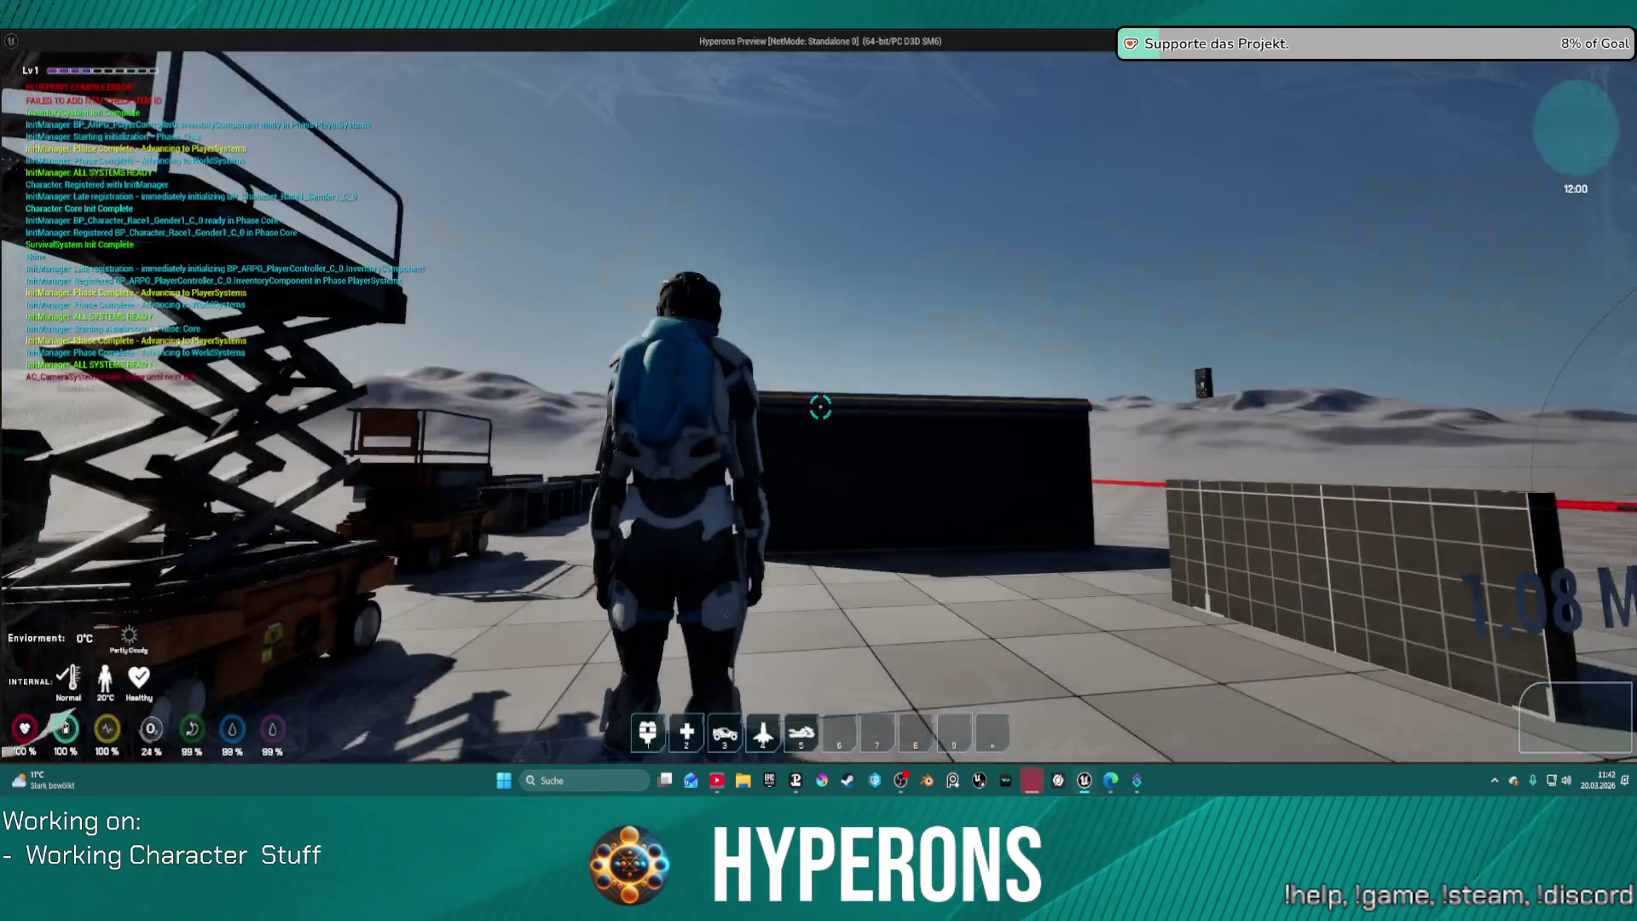
{"action": "key", "text": "w"}
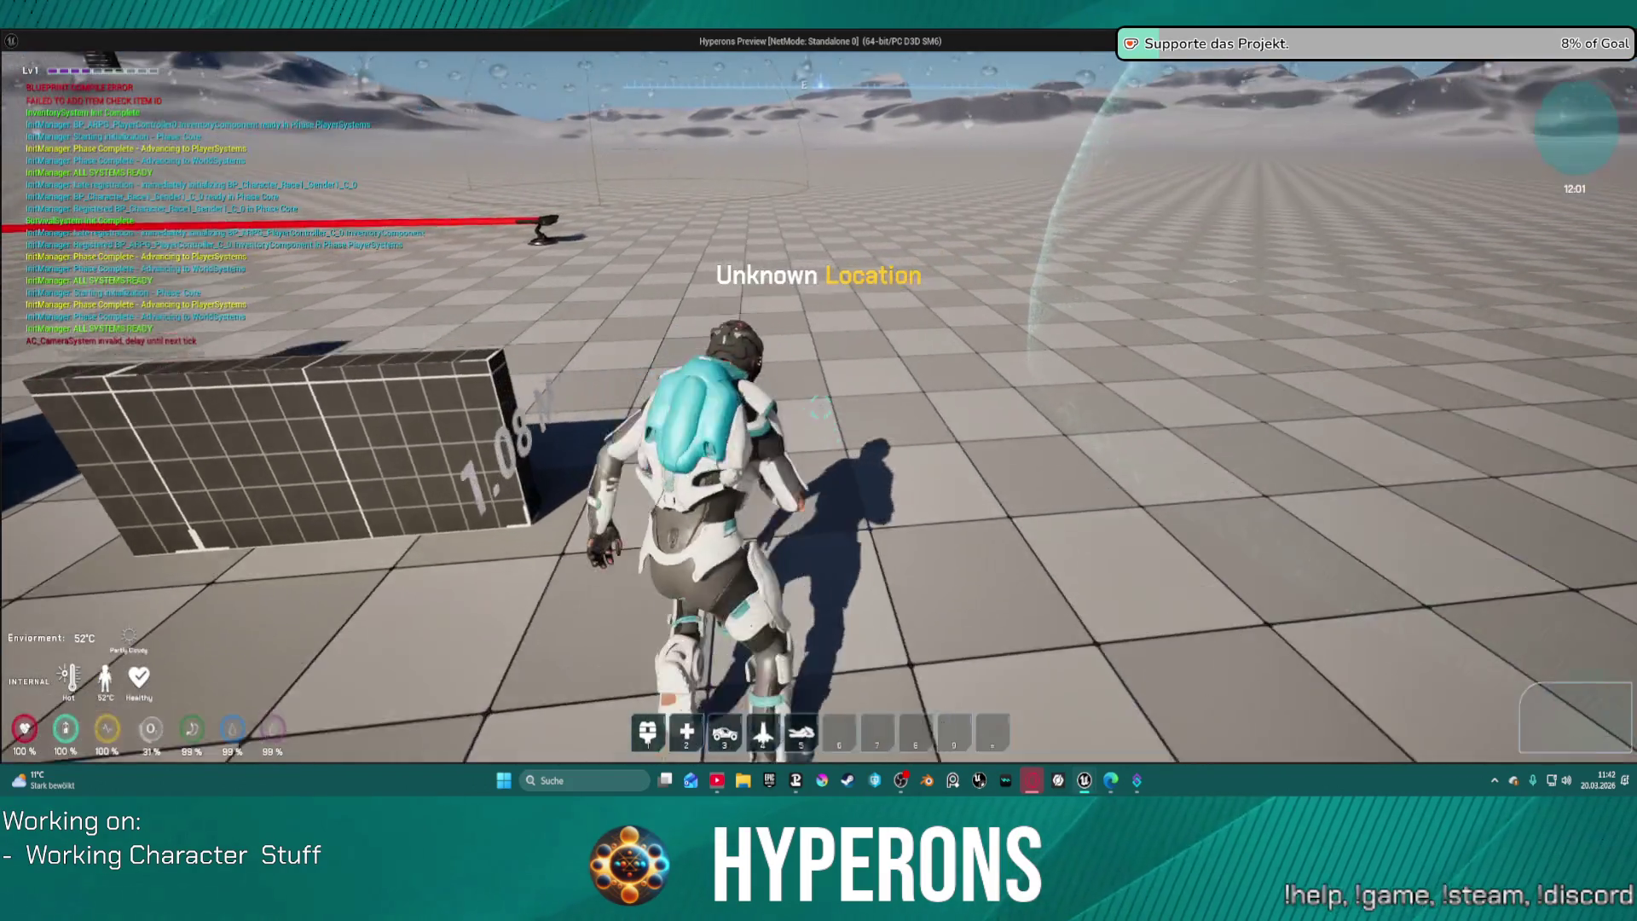
{"action": "key", "text": "w"}
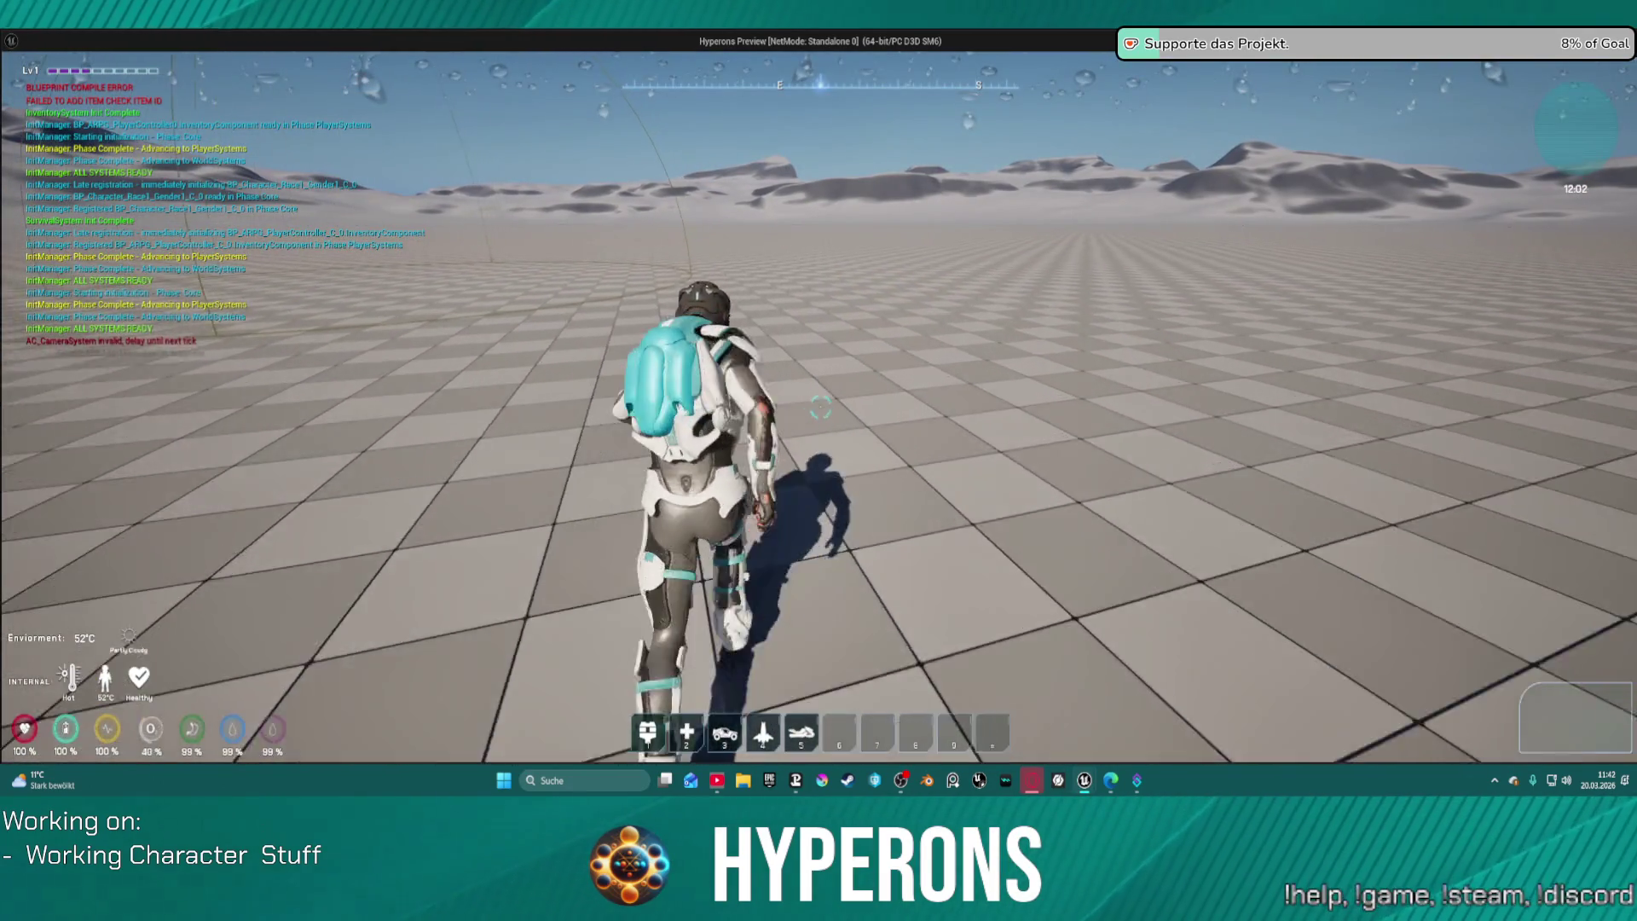
{"action": "key", "text": "w"}
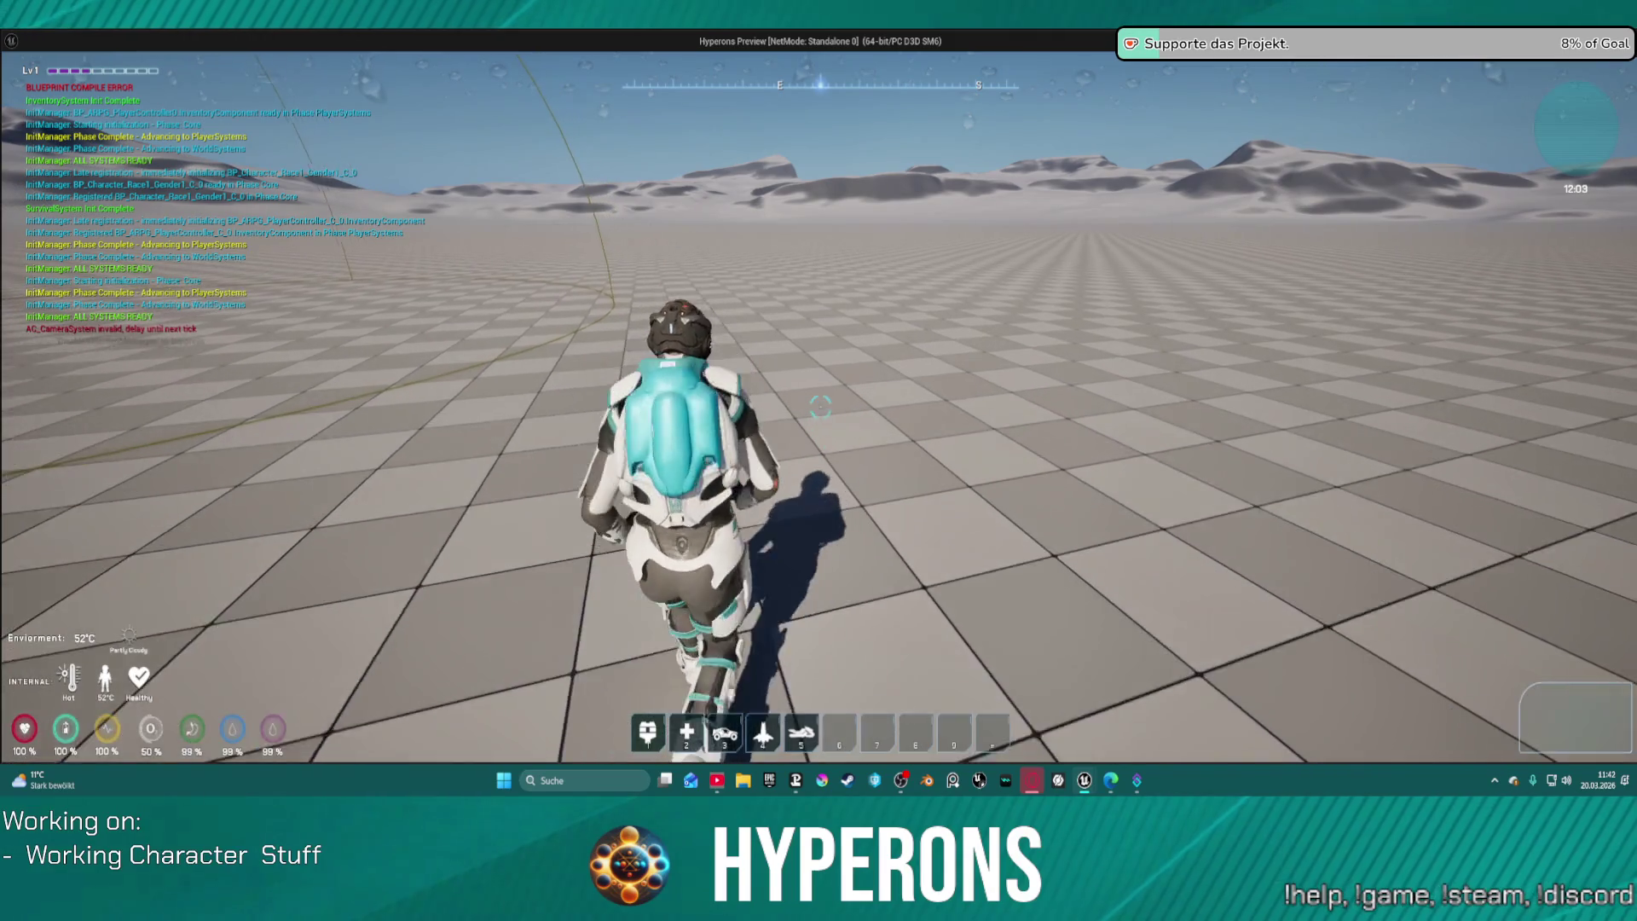
{"action": "key", "text": "w"}
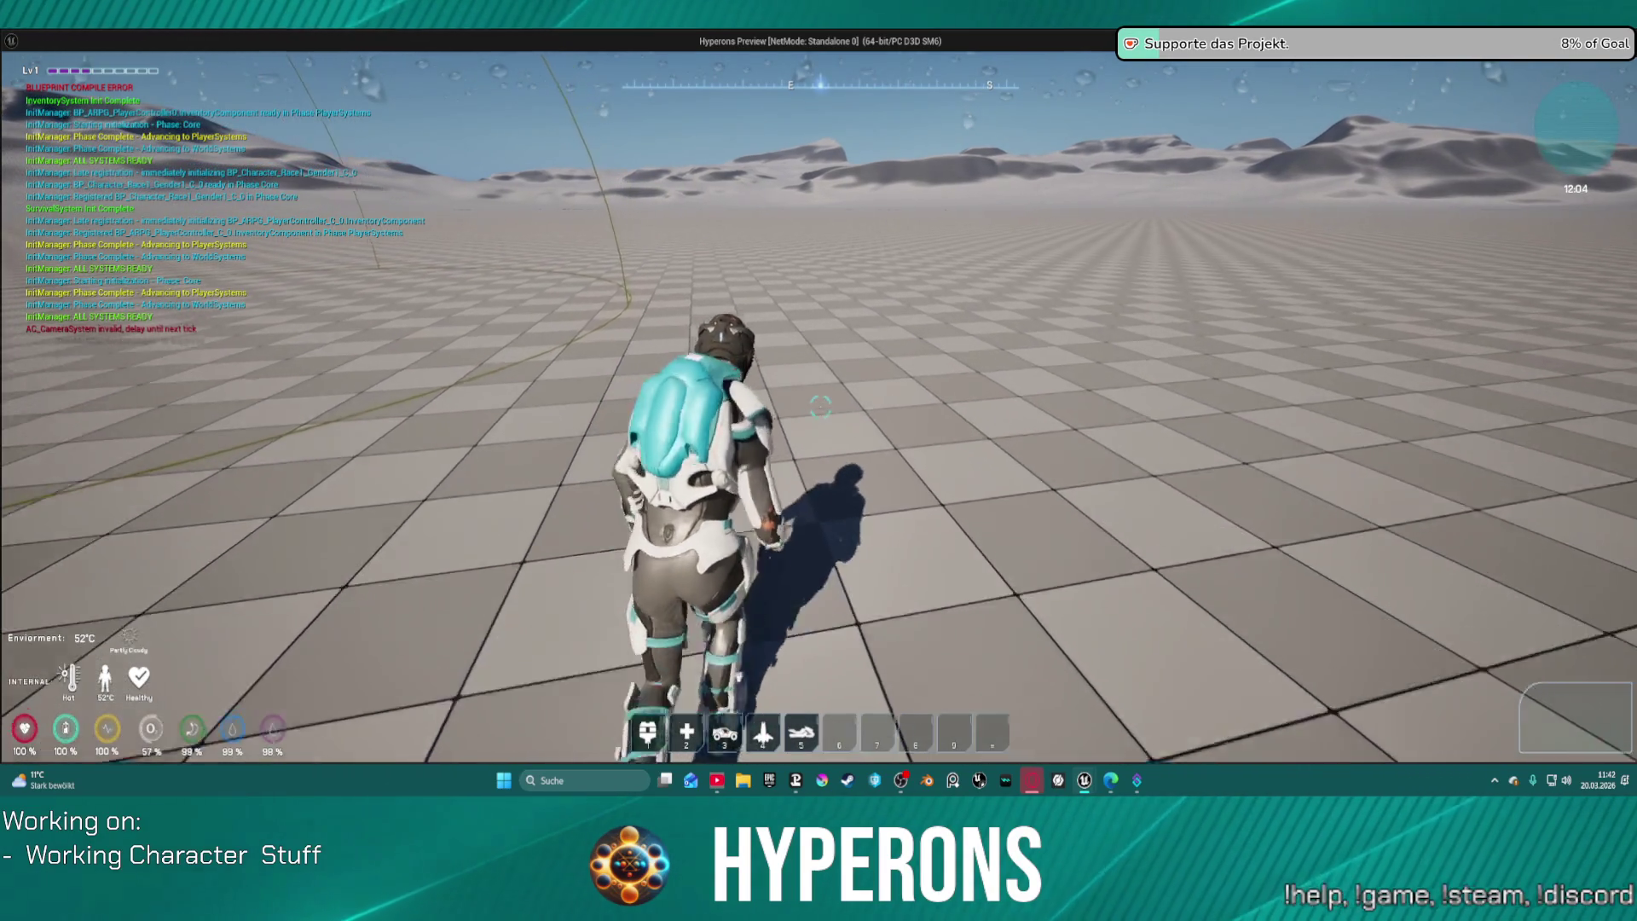
{"action": "key", "text": "w"}
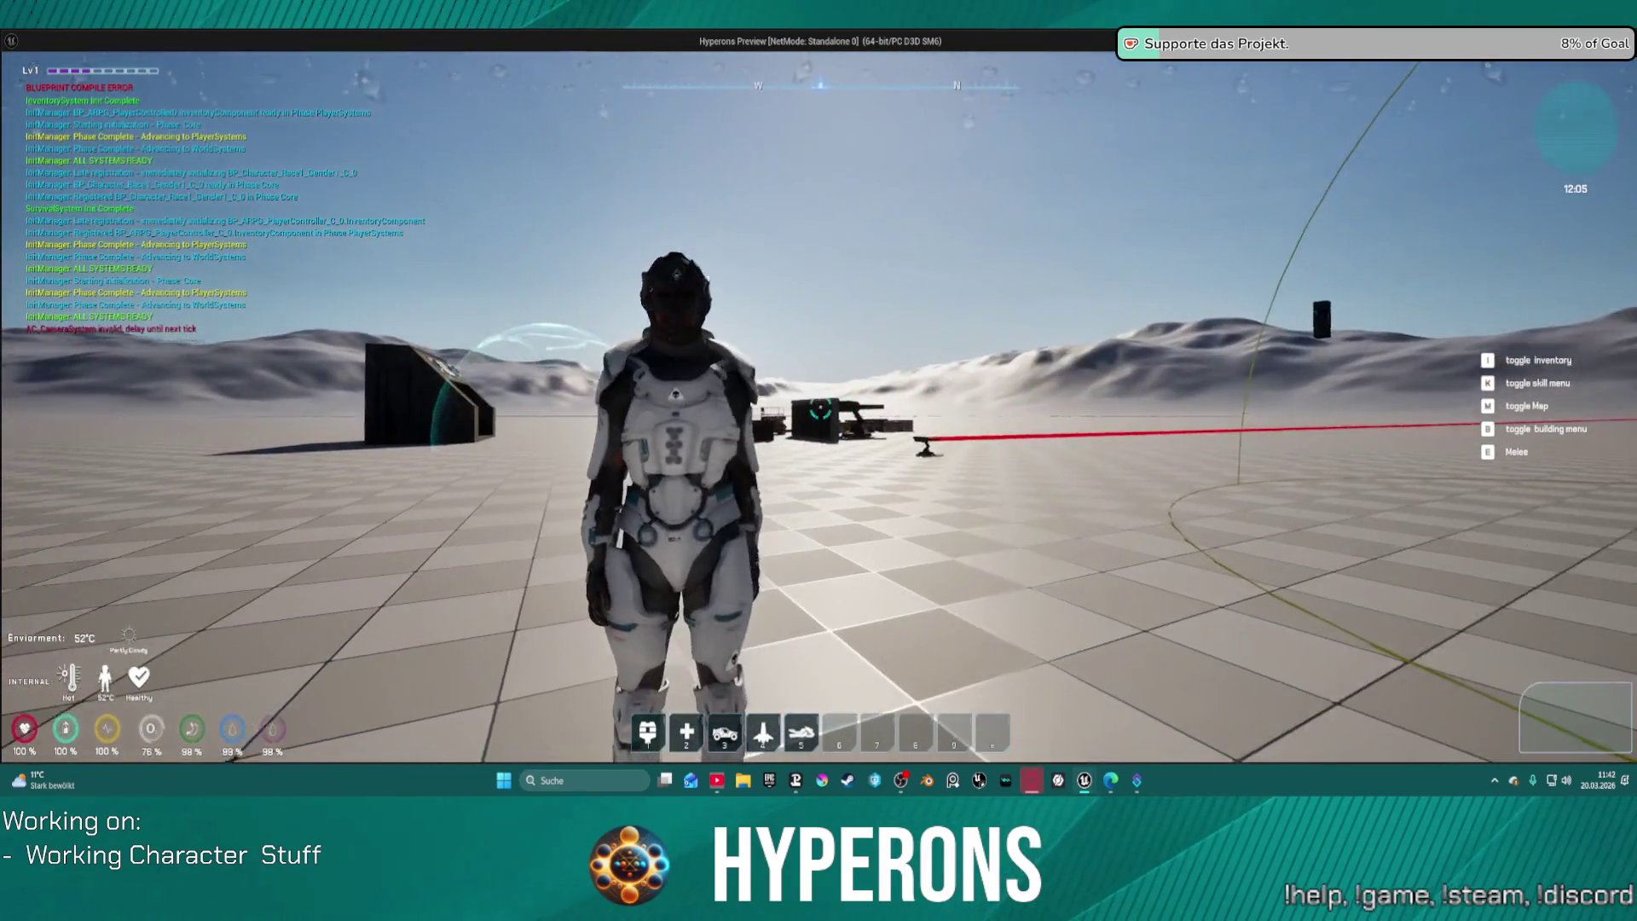
{"action": "key", "text": "w"}
{"action": "key", "text": "w"}
{"action": "key", "text": "w"}
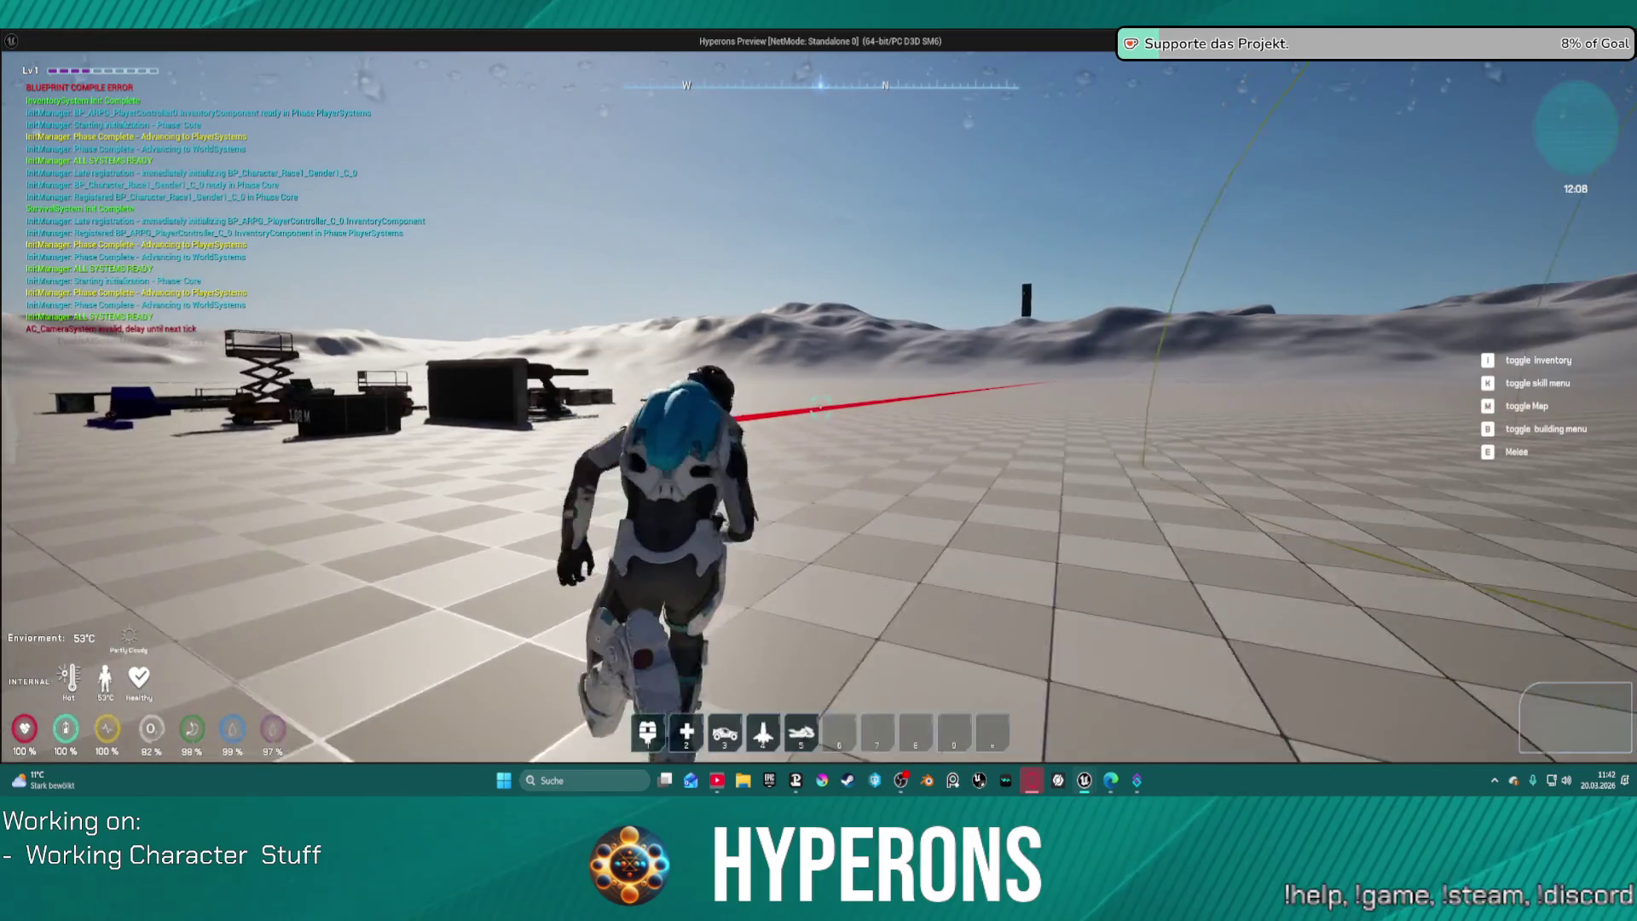
{"action": "key", "text": "w"}
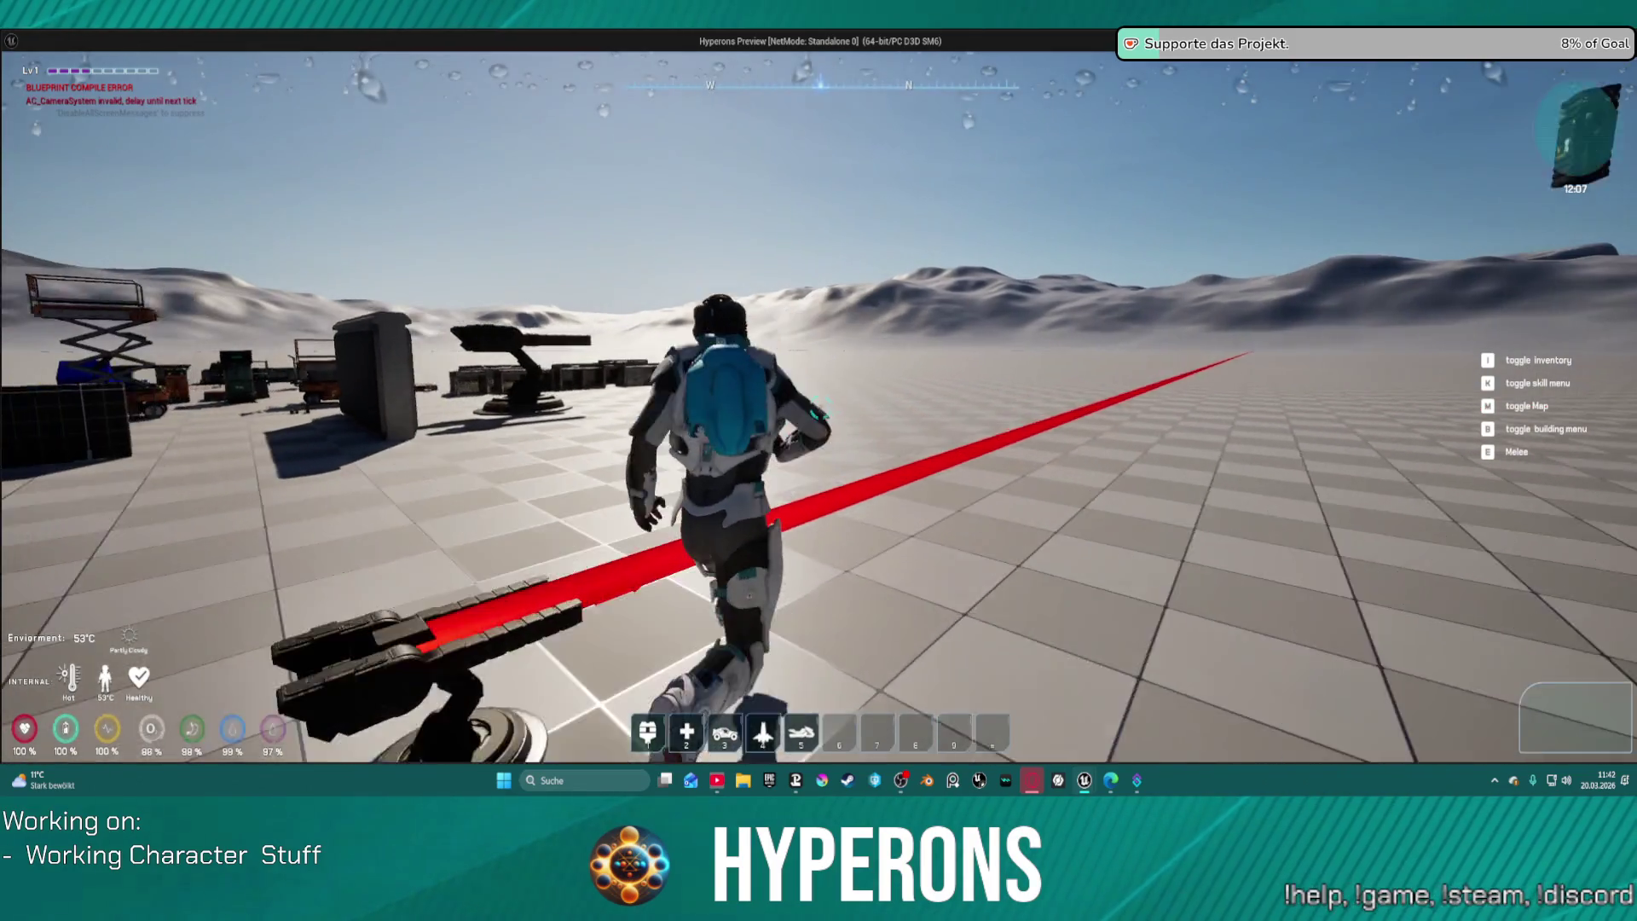
{"action": "key", "text": "w"}
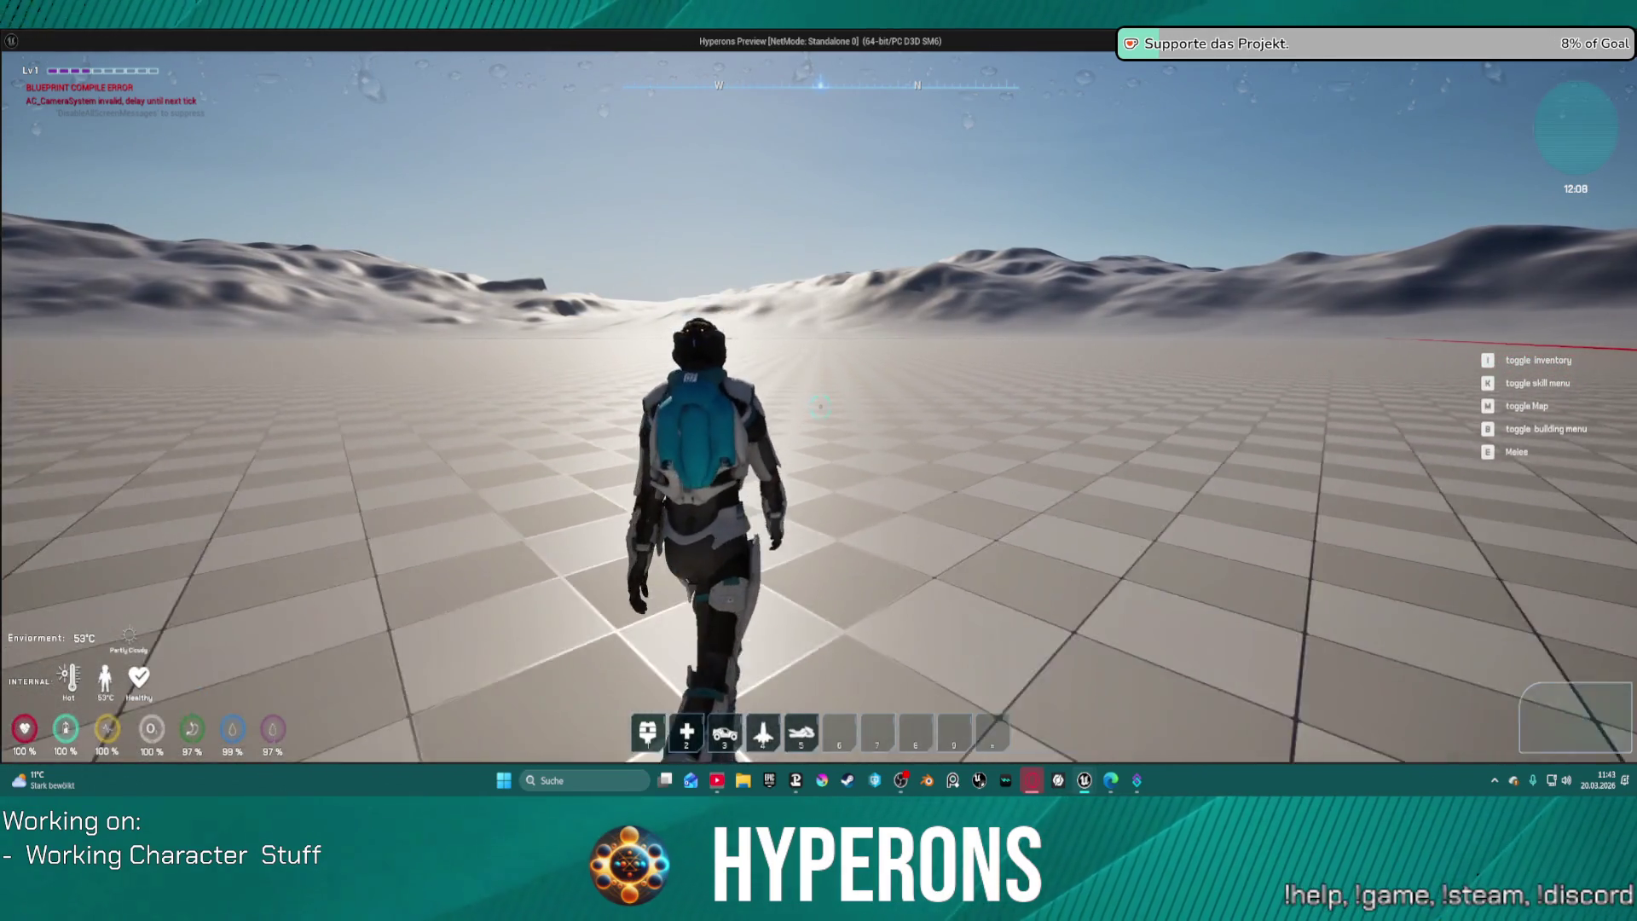
{"action": "key", "text": "w"}
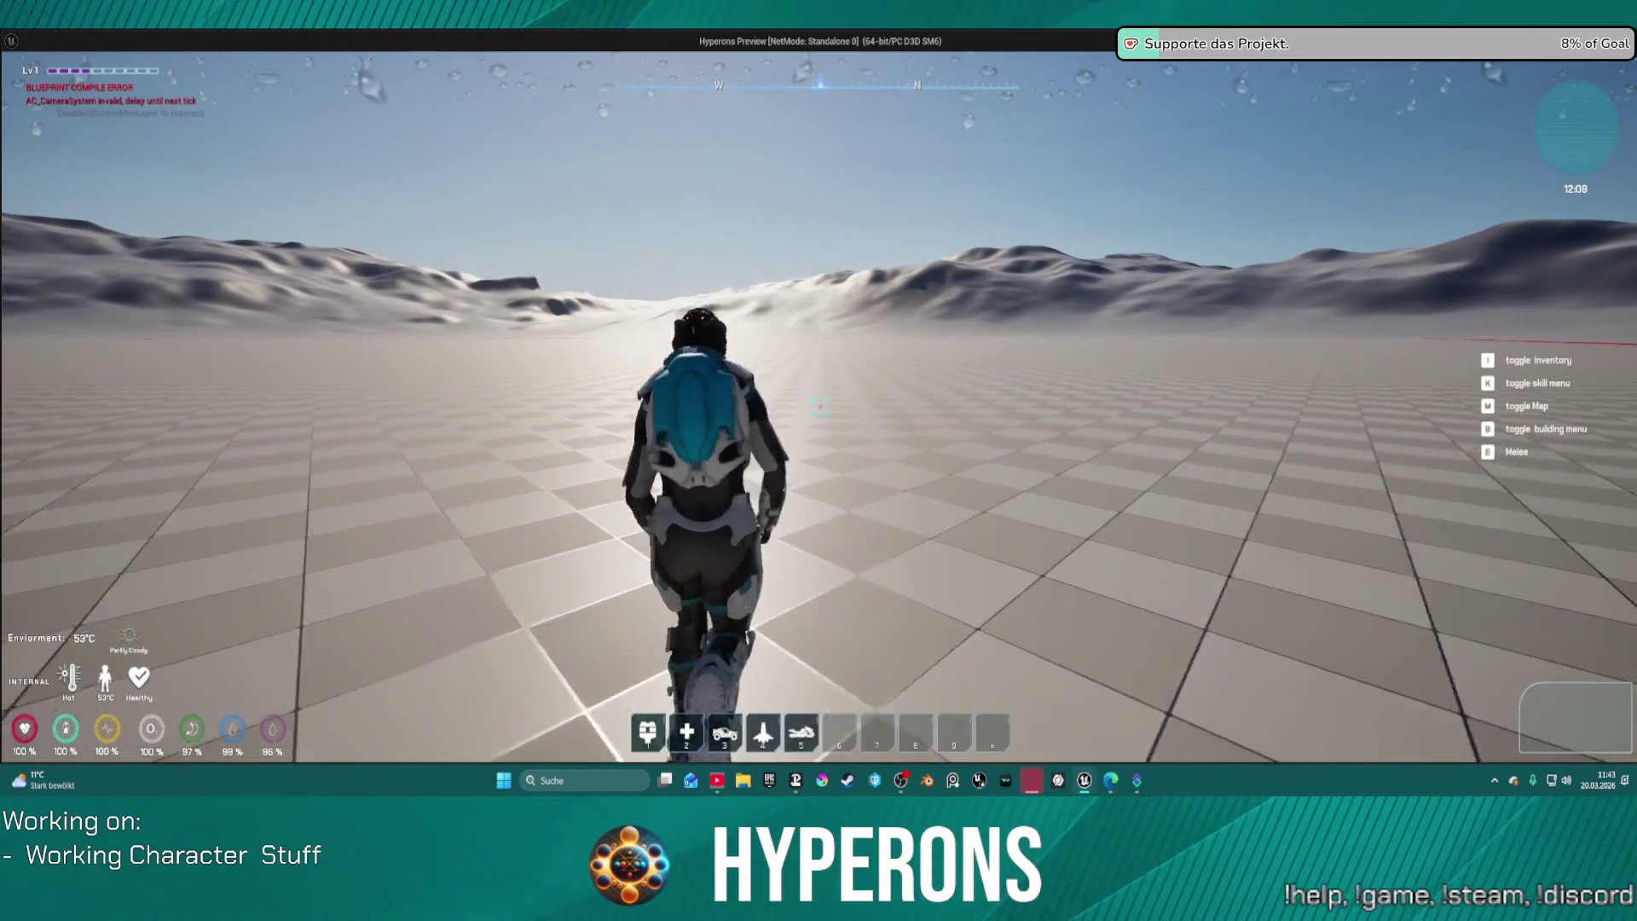
{"action": "key", "text": "alt+Tab"}
{"action": "key", "text": "Escape"}
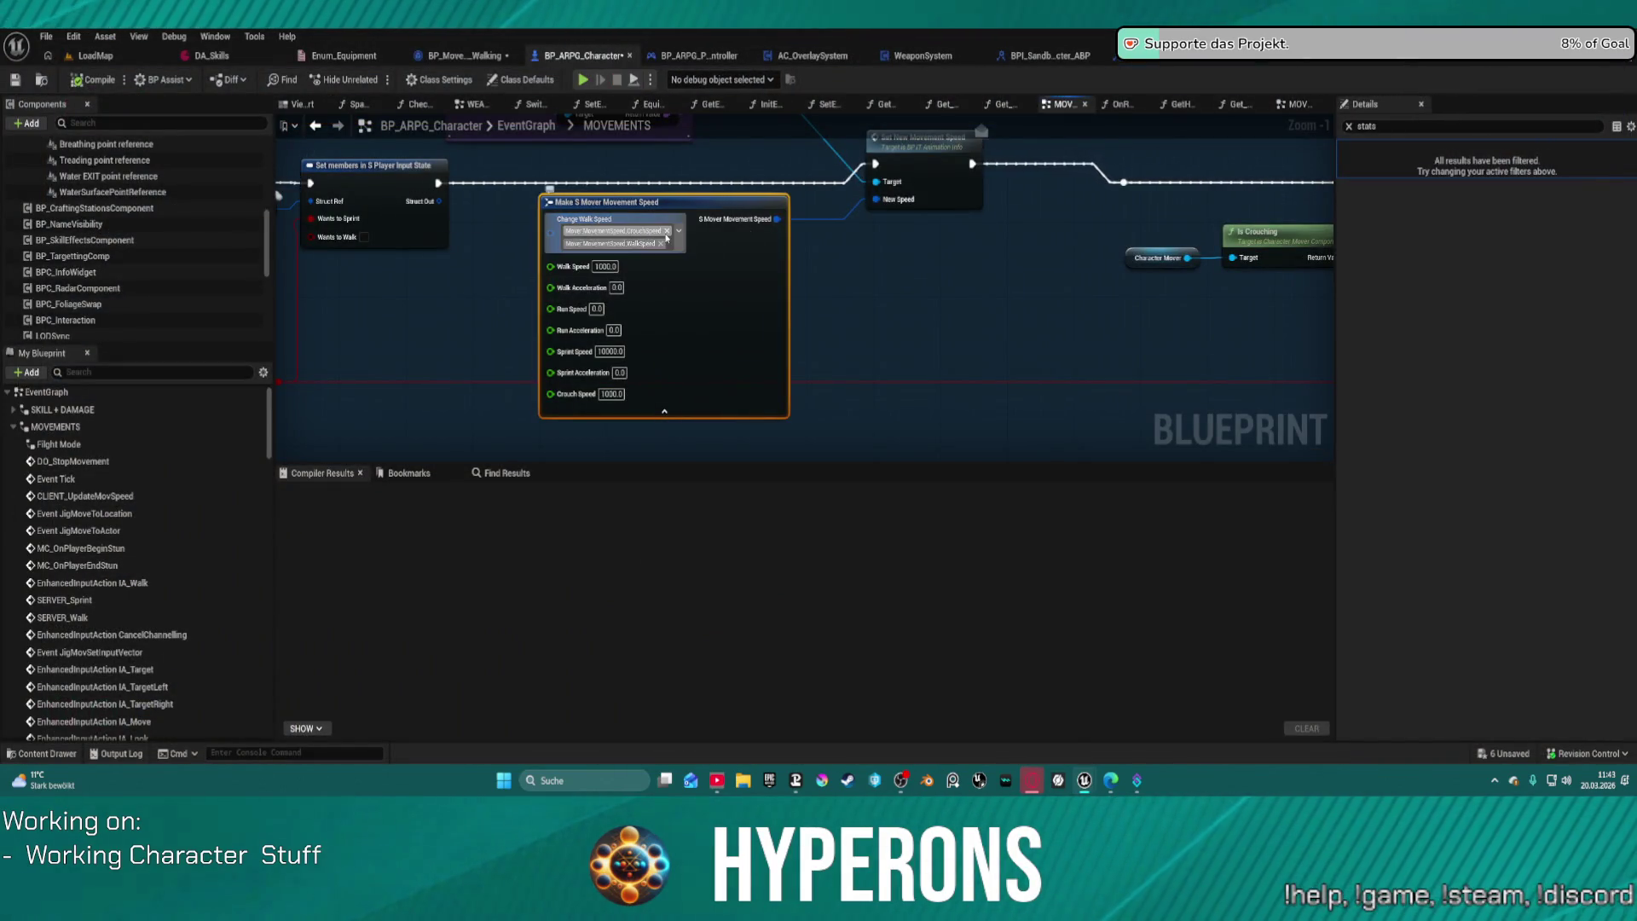
Step: Remove both speed tags, reset Walk and Sprint Speed to 0, and wire execution past Set New Movement Speed
{"action": "left_click", "coordinate": [666, 232]}
{"action": "left_click", "coordinate": [656, 232]}
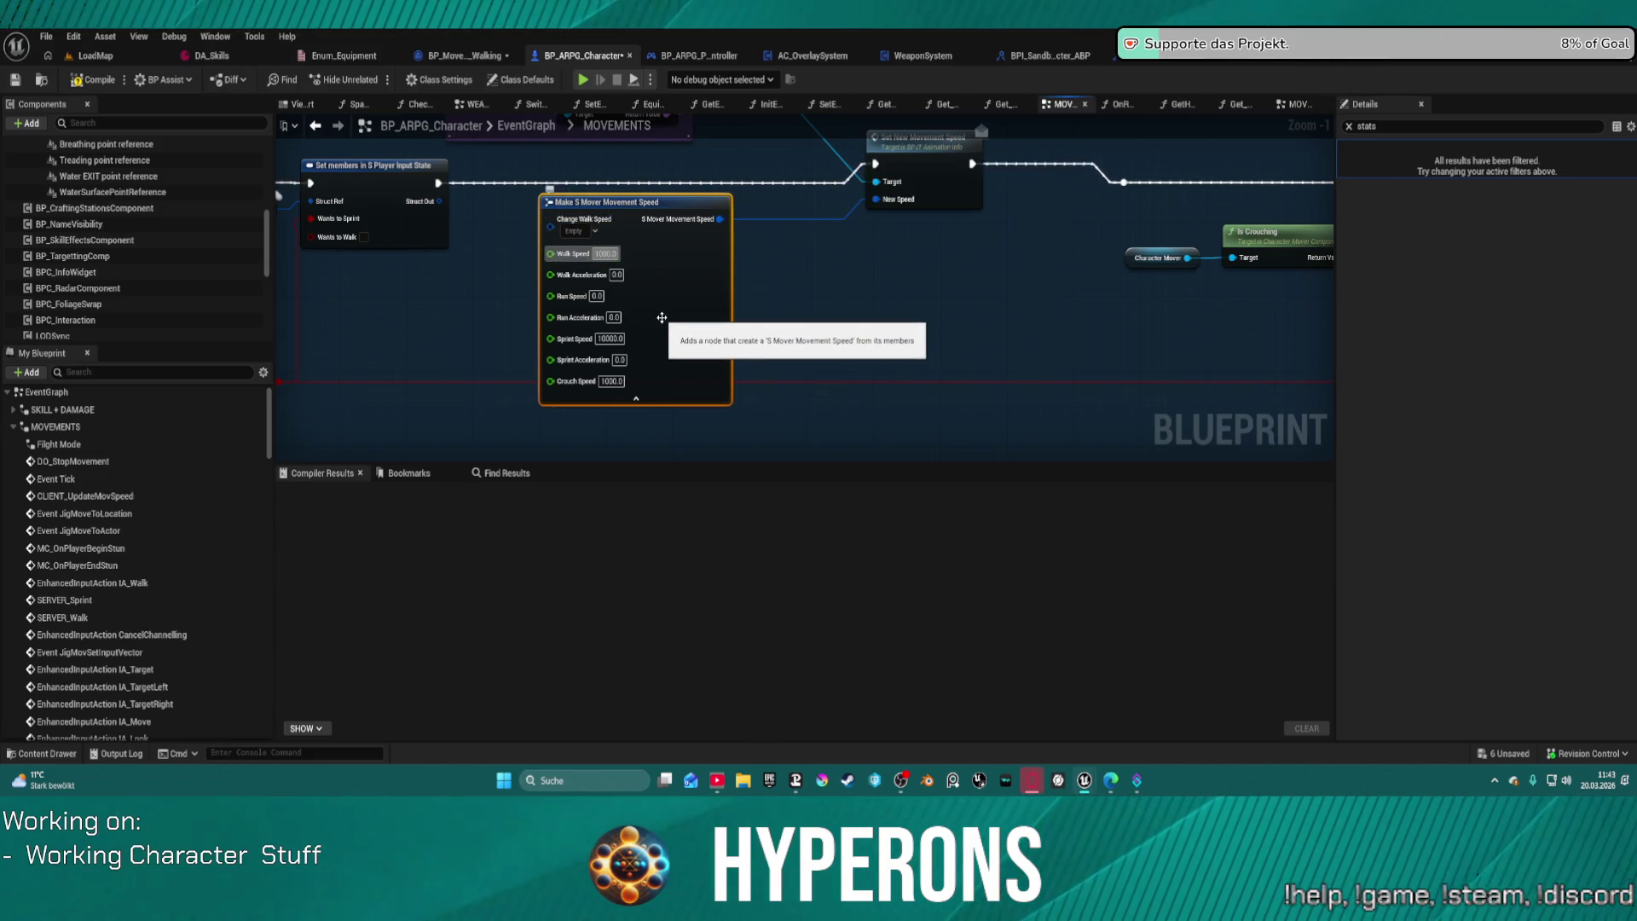
{"action": "key", "text": "BackSpace"}
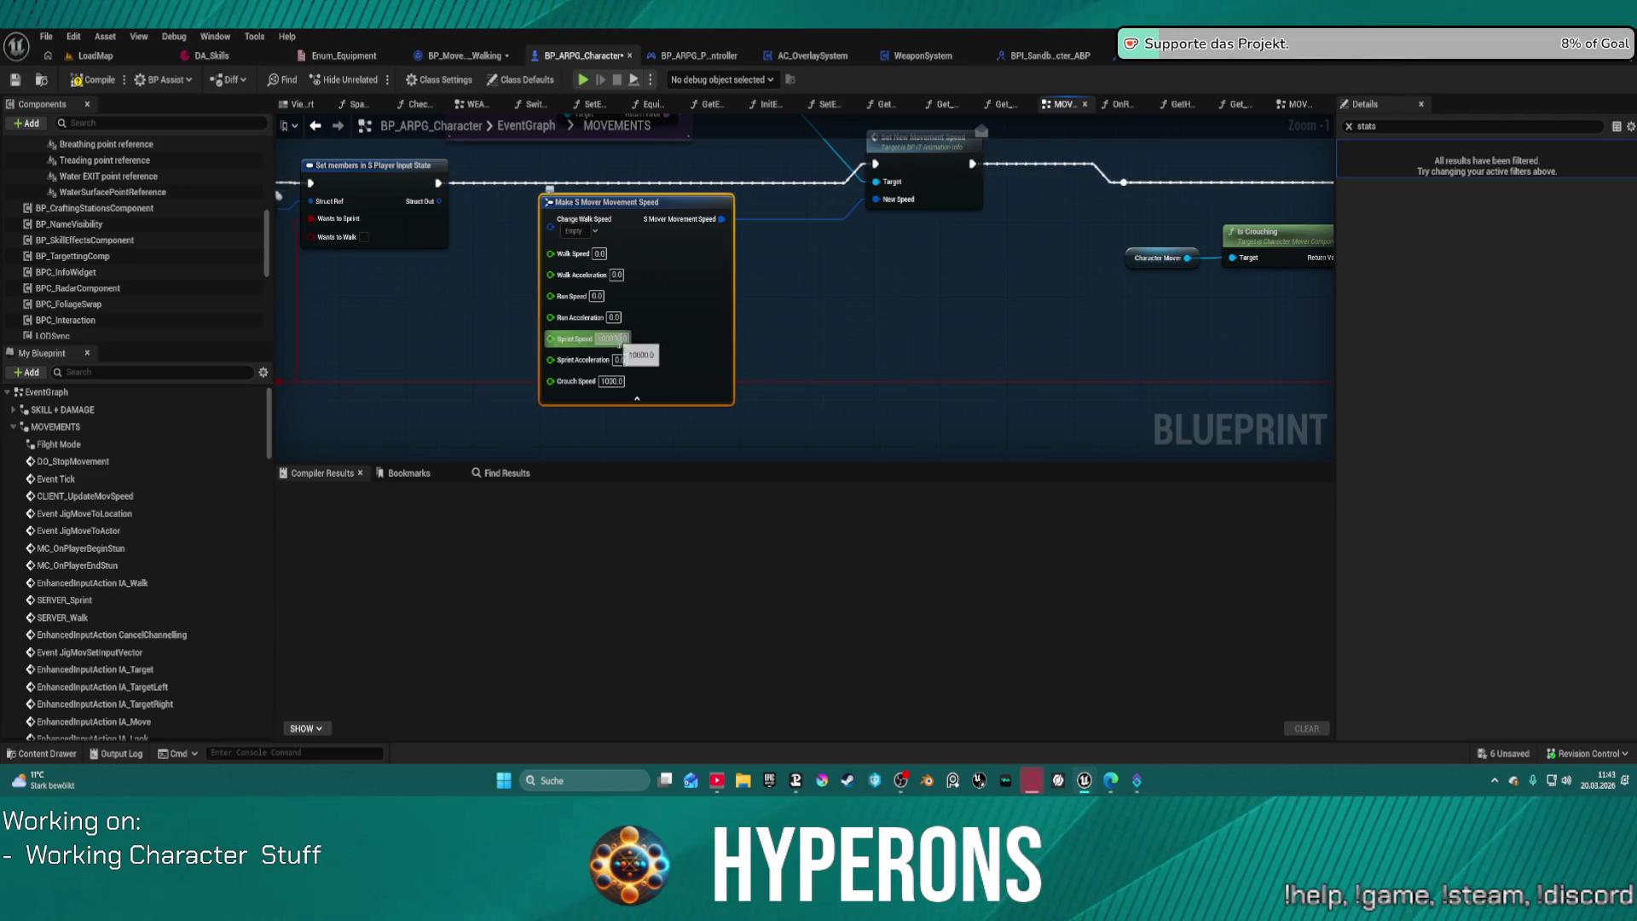
{"action": "type", "text": "0"}
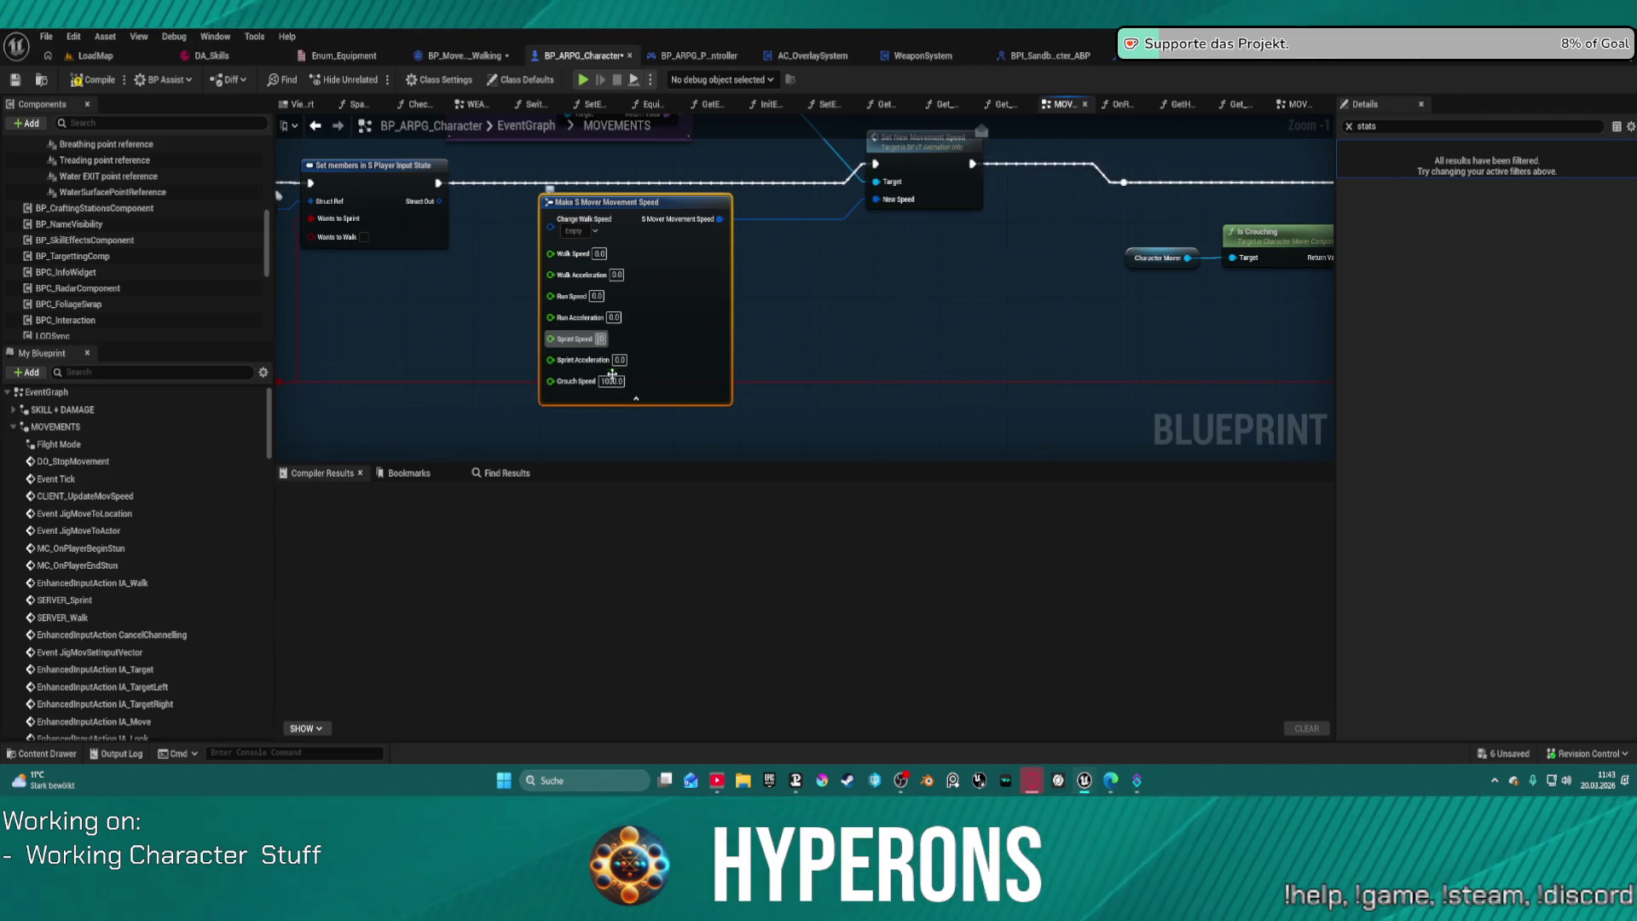
{"action": "left_click_drag", "start_coordinate": [437, 183], "coordinate": [1124, 182]}
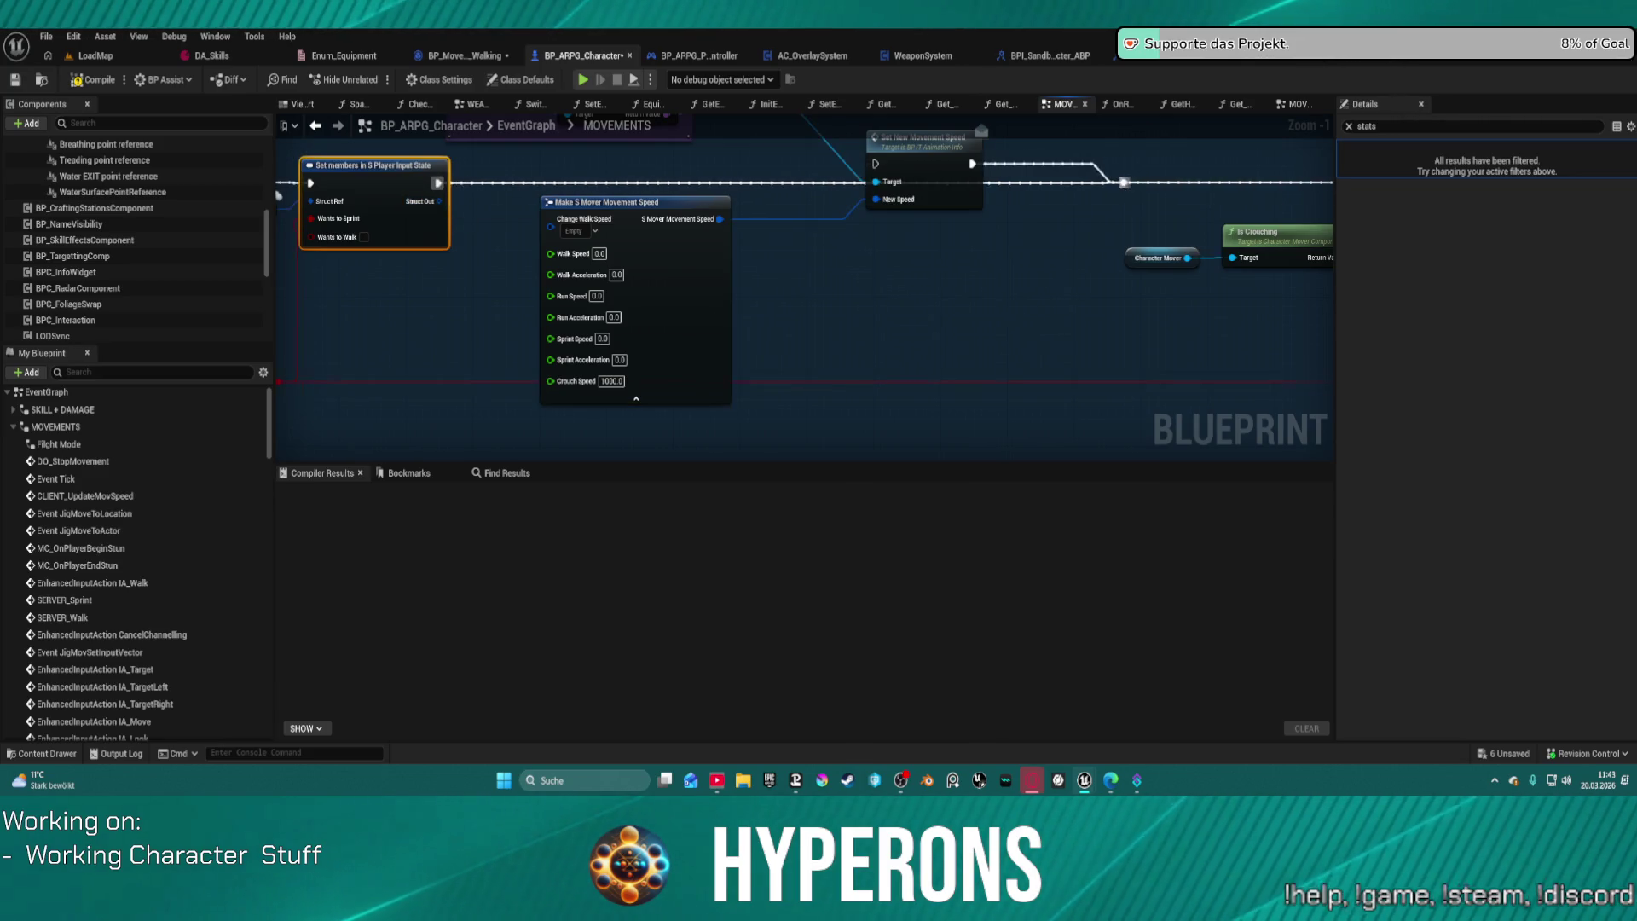
{"action": "left_click_drag", "start_coordinate": [737, 247], "coordinate": [929, 359]}
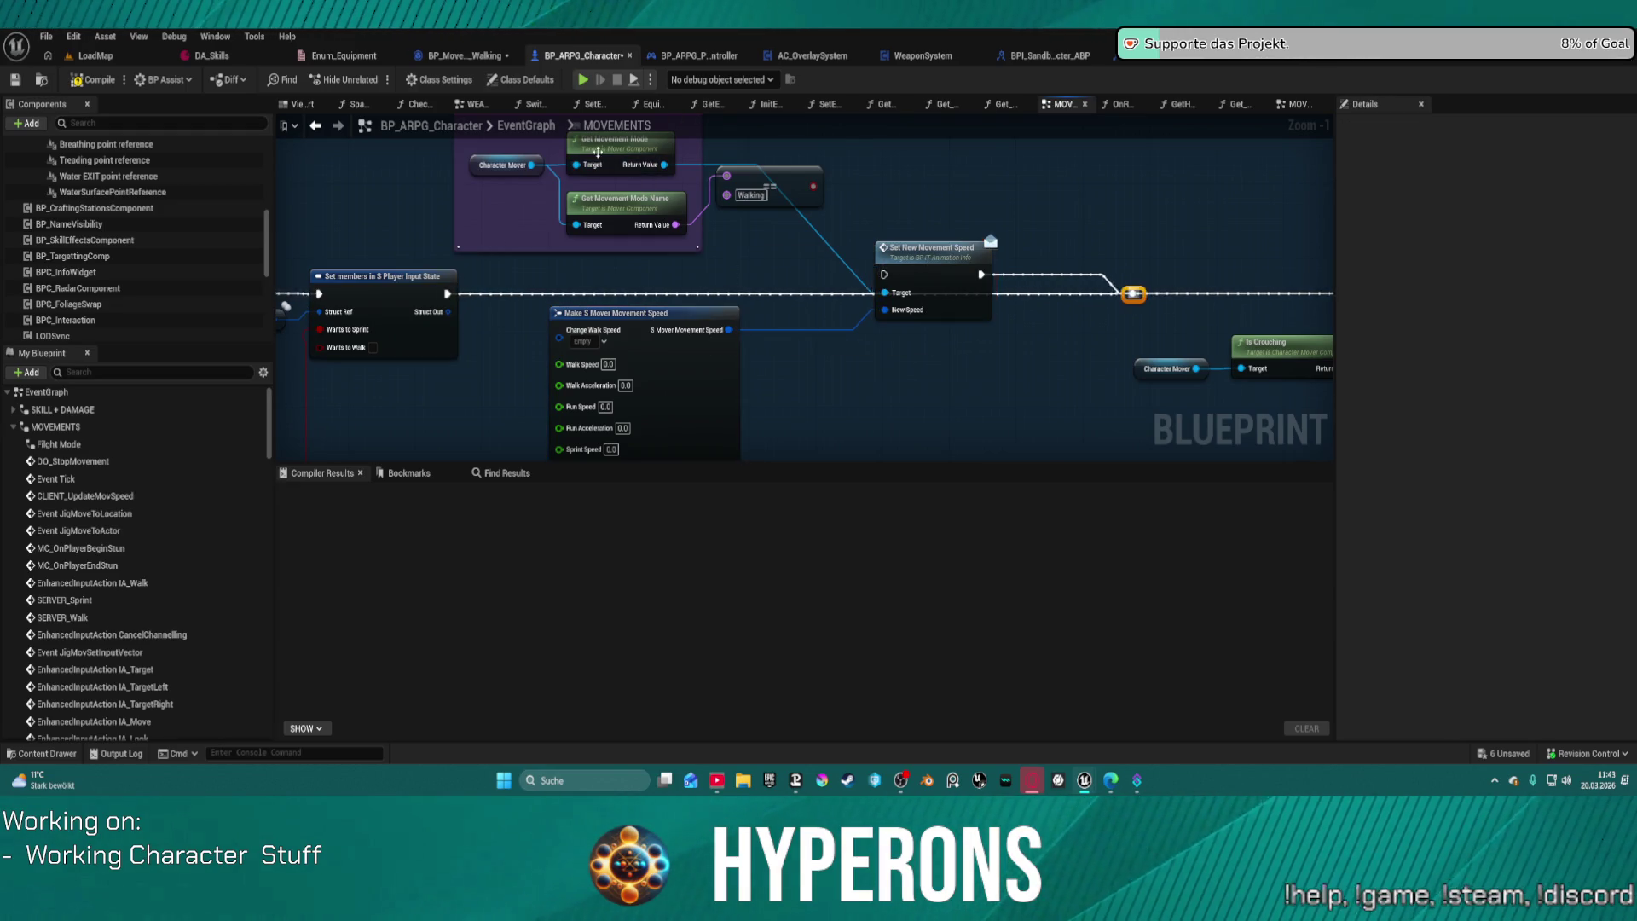
Step: Delete the mover speed node group from MOVEMENTS and return to the main EventGraph
{"action": "left_click", "coordinate": [503, 165]}
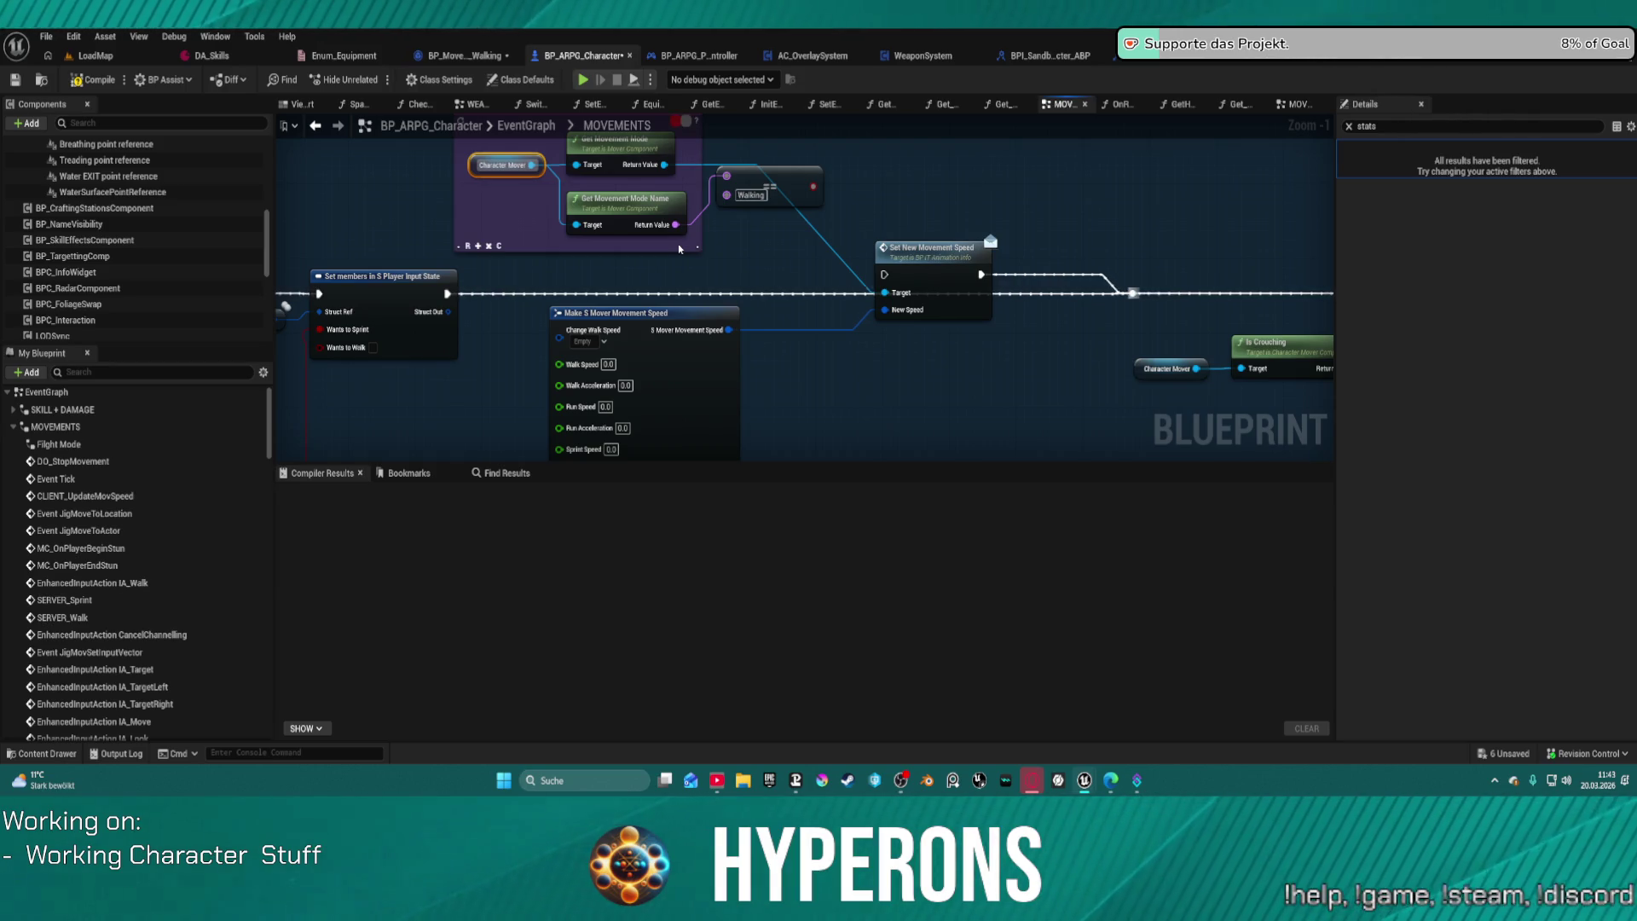
{"action": "scroll", "coordinate": [680, 248], "scroll_direction": "down", "scroll_amount": 4}
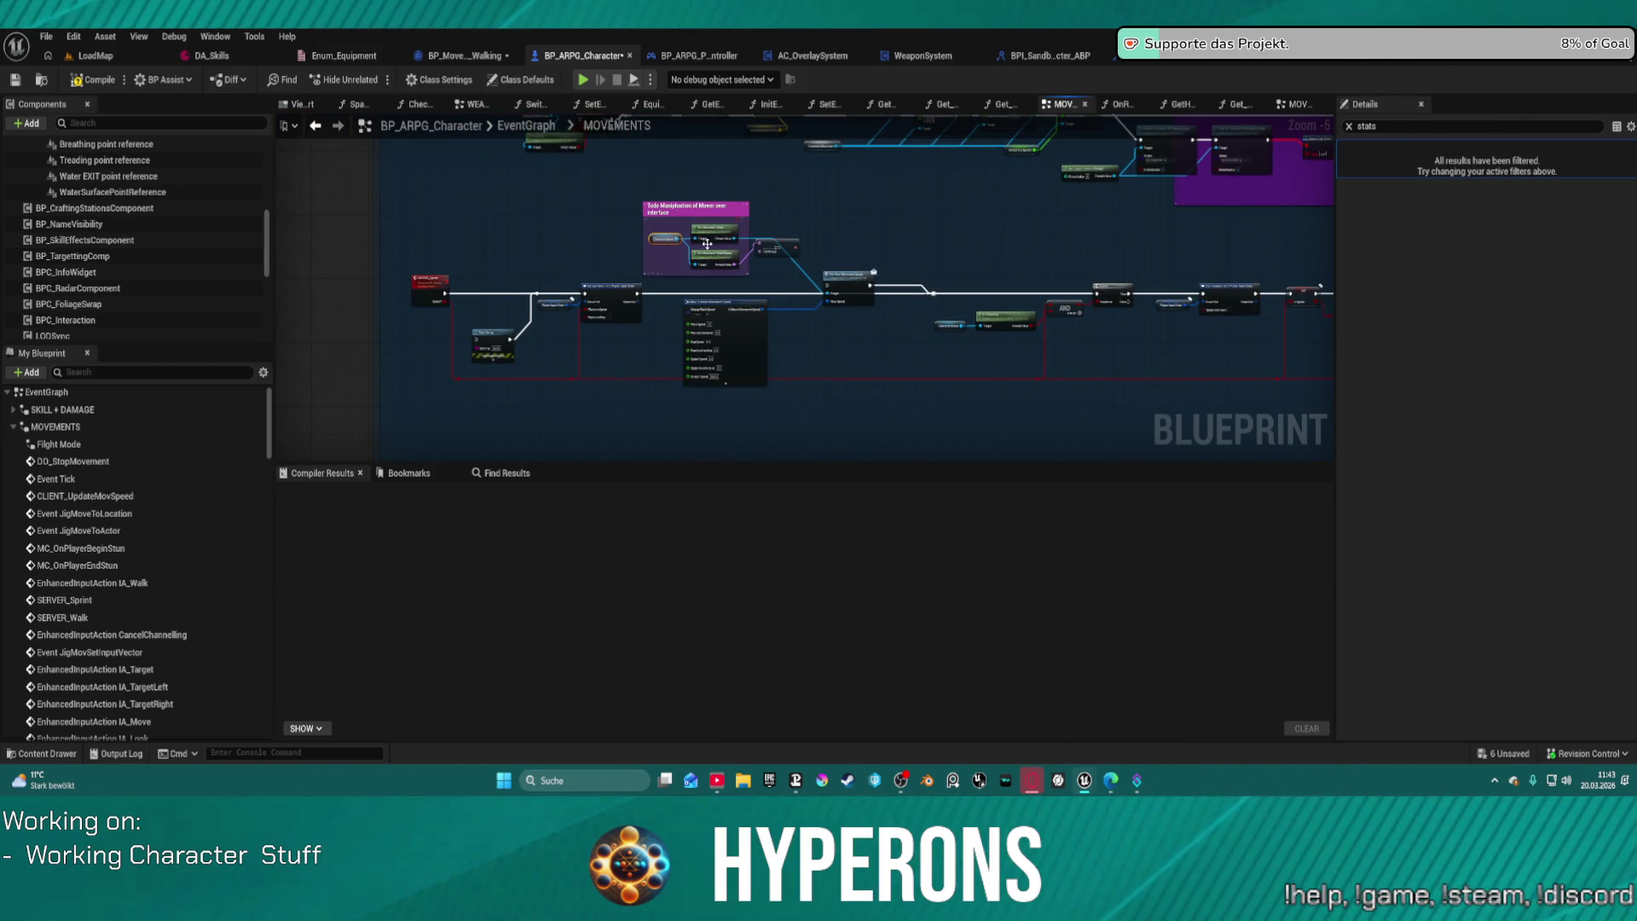
{"action": "scroll", "coordinate": [707, 244], "scroll_direction": "up", "scroll_amount": 3}
{"action": "left_click_drag", "start_coordinate": [867, 306], "coordinate": [716, 261]}
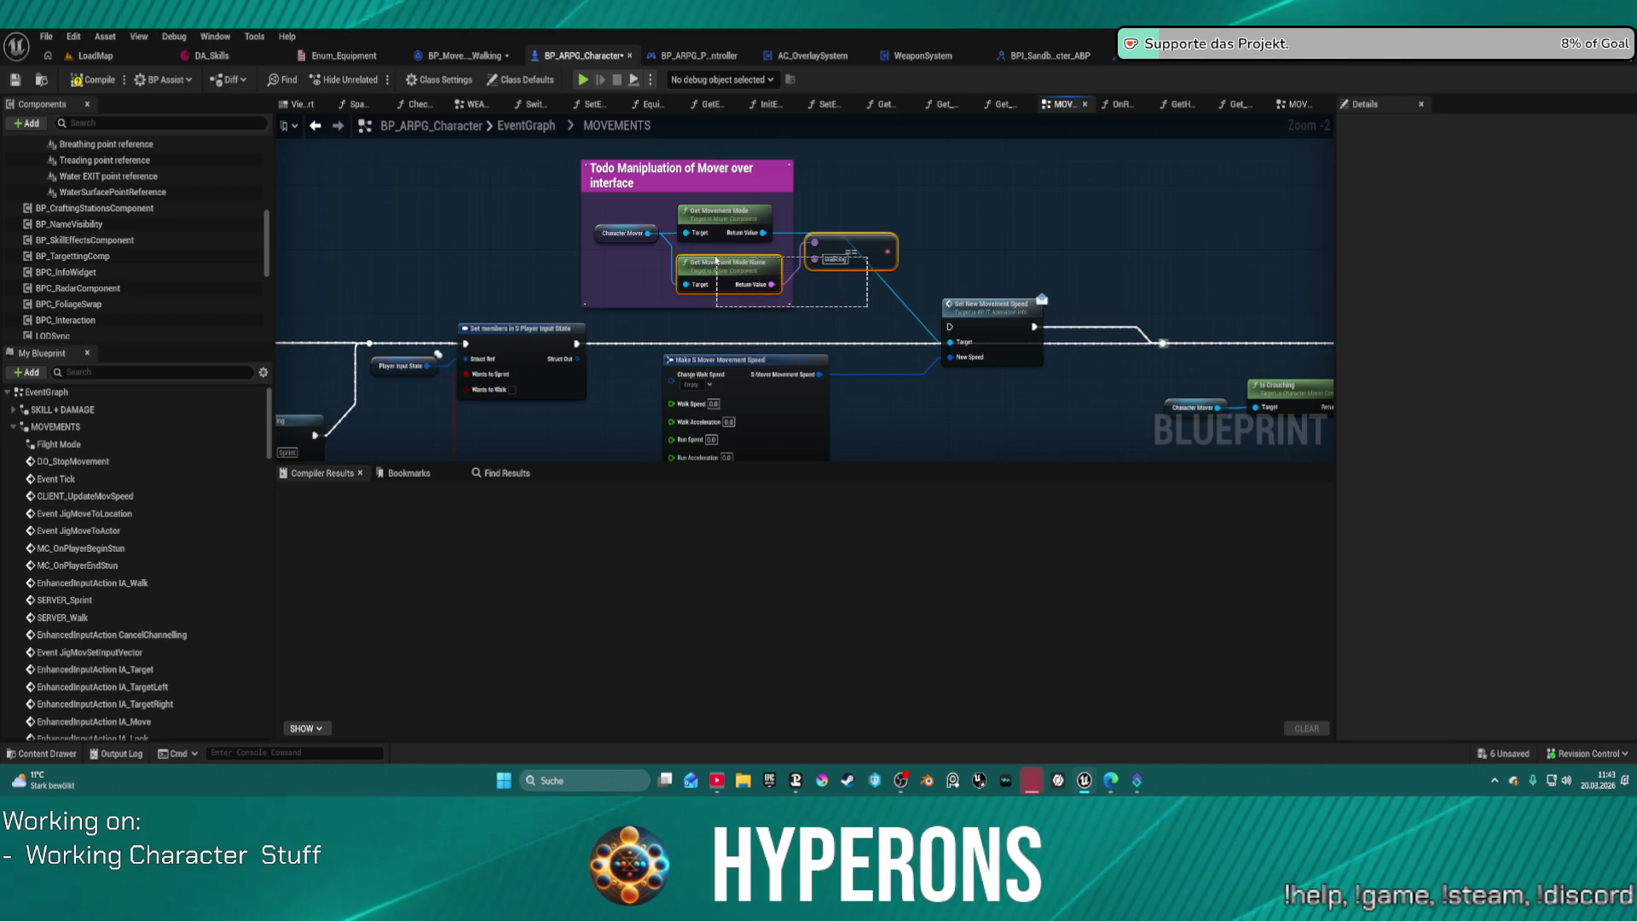
{"action": "mouse_move", "coordinate": [606, 161]}
{"action": "left_mouse_down"}
{"action": "mouse_move", "coordinate": [895, 452]}
{"action": "mouse_move", "coordinate": [1006, 418]}
{"action": "mouse_move", "coordinate": [996, 410]}
{"action": "left_mouse_up"}
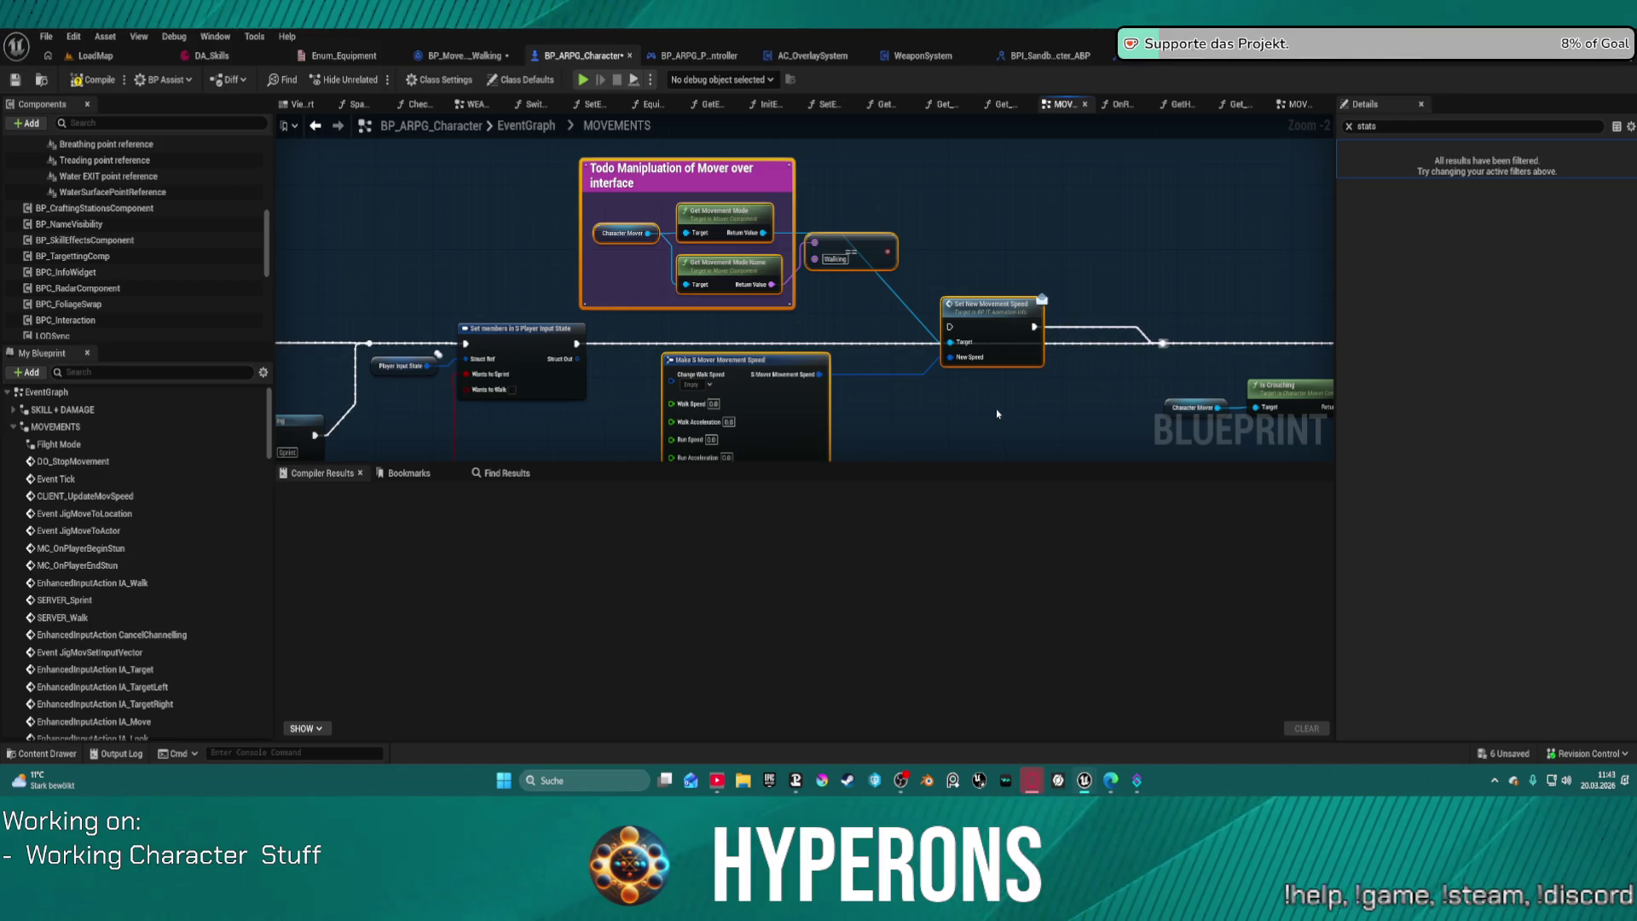
{"action": "key", "text": "Delete"}
{"action": "scroll", "coordinate": [995, 414], "scroll_direction": "down", "scroll_amount": 10}
{"action": "left_click_drag", "start_coordinate": [958, 394], "coordinate": [945, 391]}
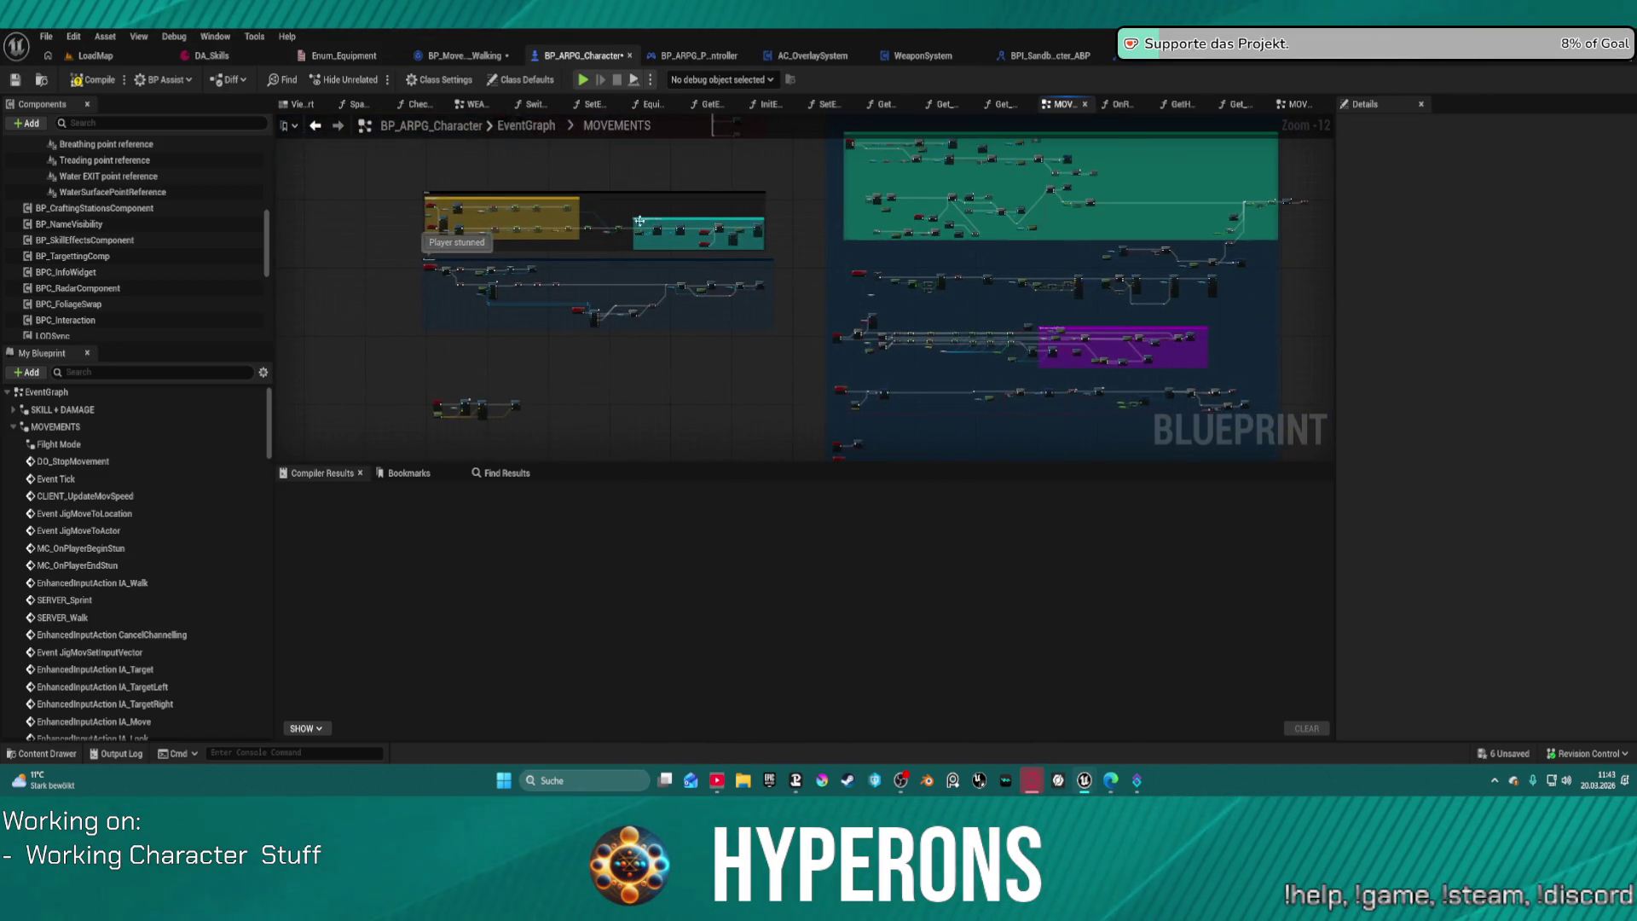
{"action": "left_click", "coordinate": [518, 126]}
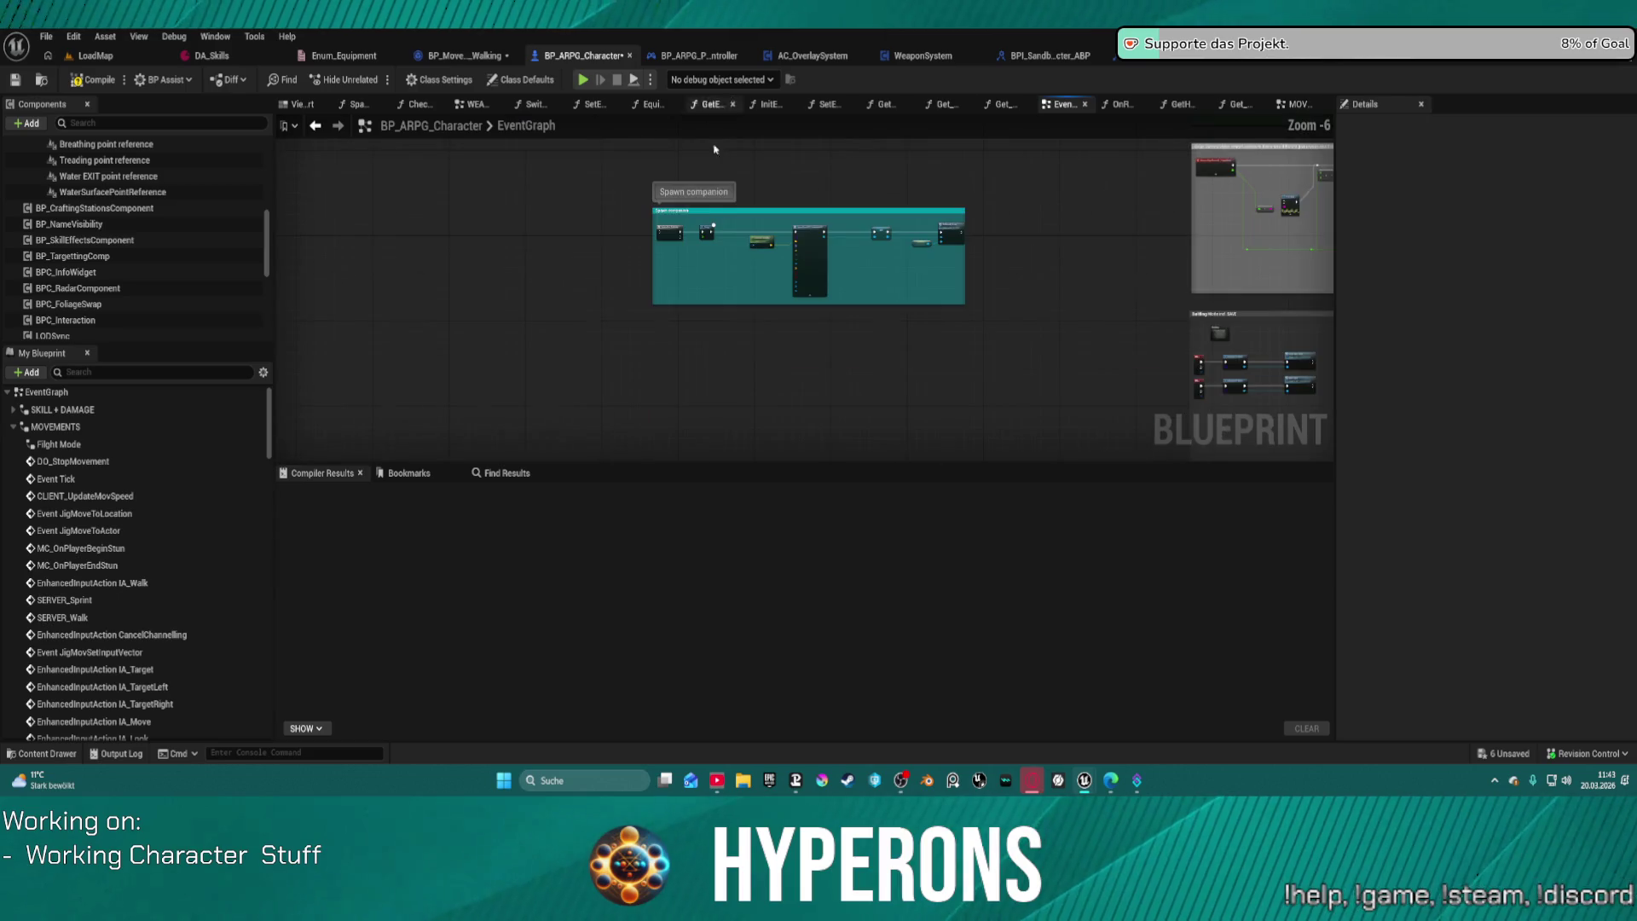
Step: Move the Spawn companion comment down and shift the Set New Movement Speed and Make nodes up
{"action": "left_click_drag", "start_coordinate": [622, 189], "coordinate": [994, 380]}
{"action": "mouse_move", "coordinate": [951, 256]}
{"action": "left_mouse_down"}
{"action": "mouse_move", "coordinate": [981, 431]}
{"action": "mouse_move", "coordinate": [997, 420]}
{"action": "left_mouse_up"}
{"action": "left_click", "coordinate": [800, 310]}
{"action": "scroll", "coordinate": [782, 275], "scroll_direction": "up", "scroll_amount": 2}
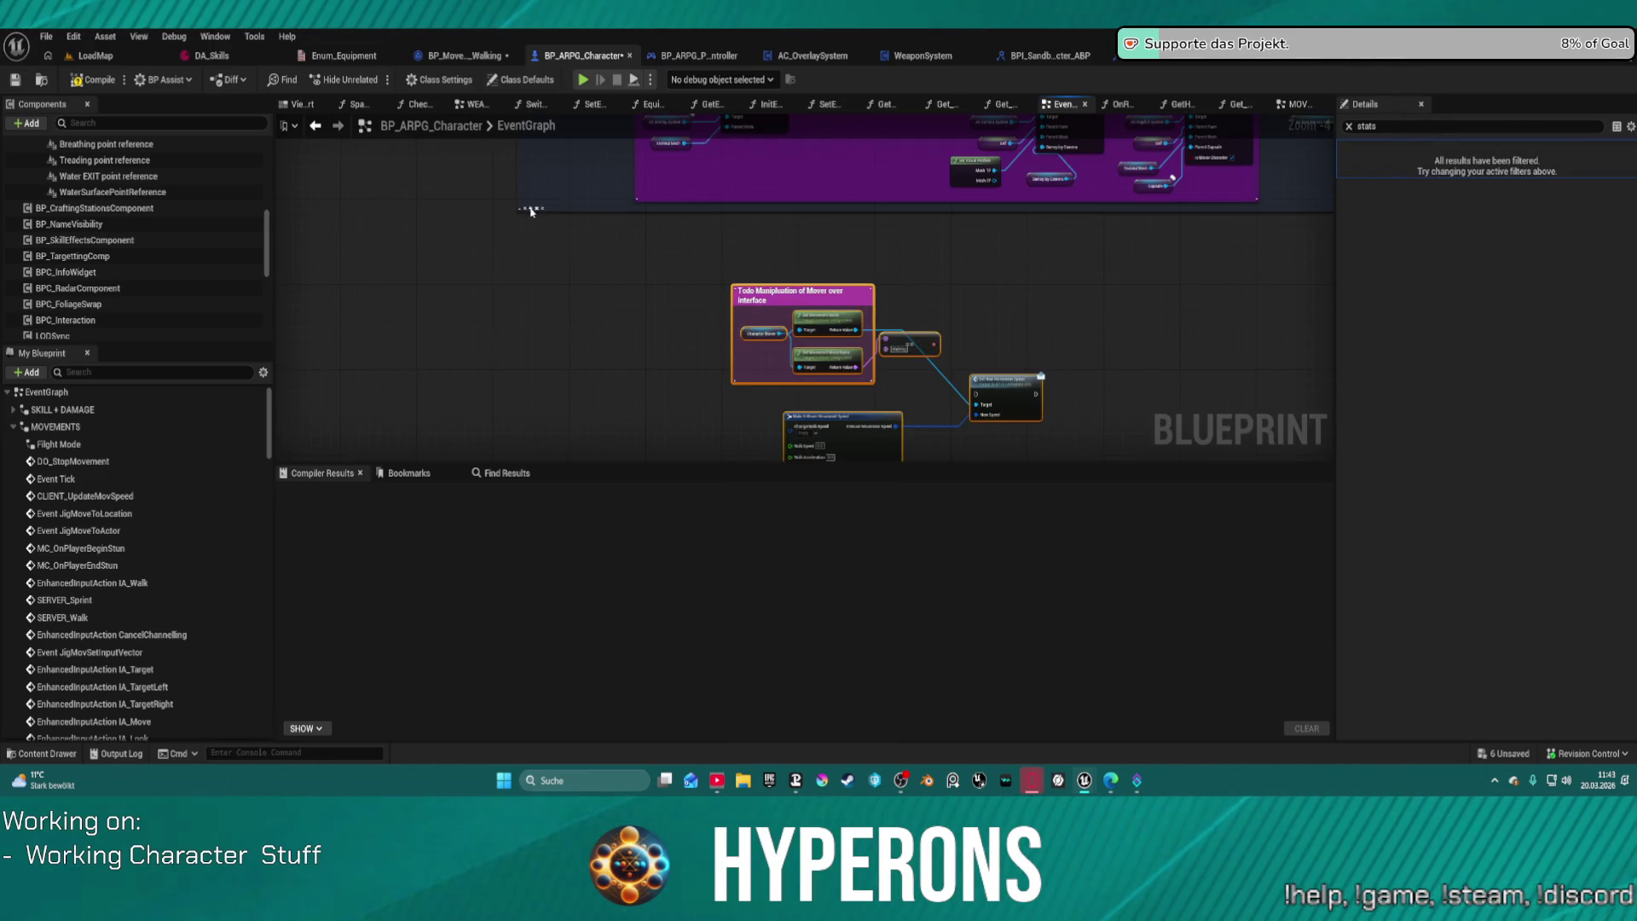
{"action": "left_click_drag", "start_coordinate": [626, 226], "coordinate": [535, 181]}
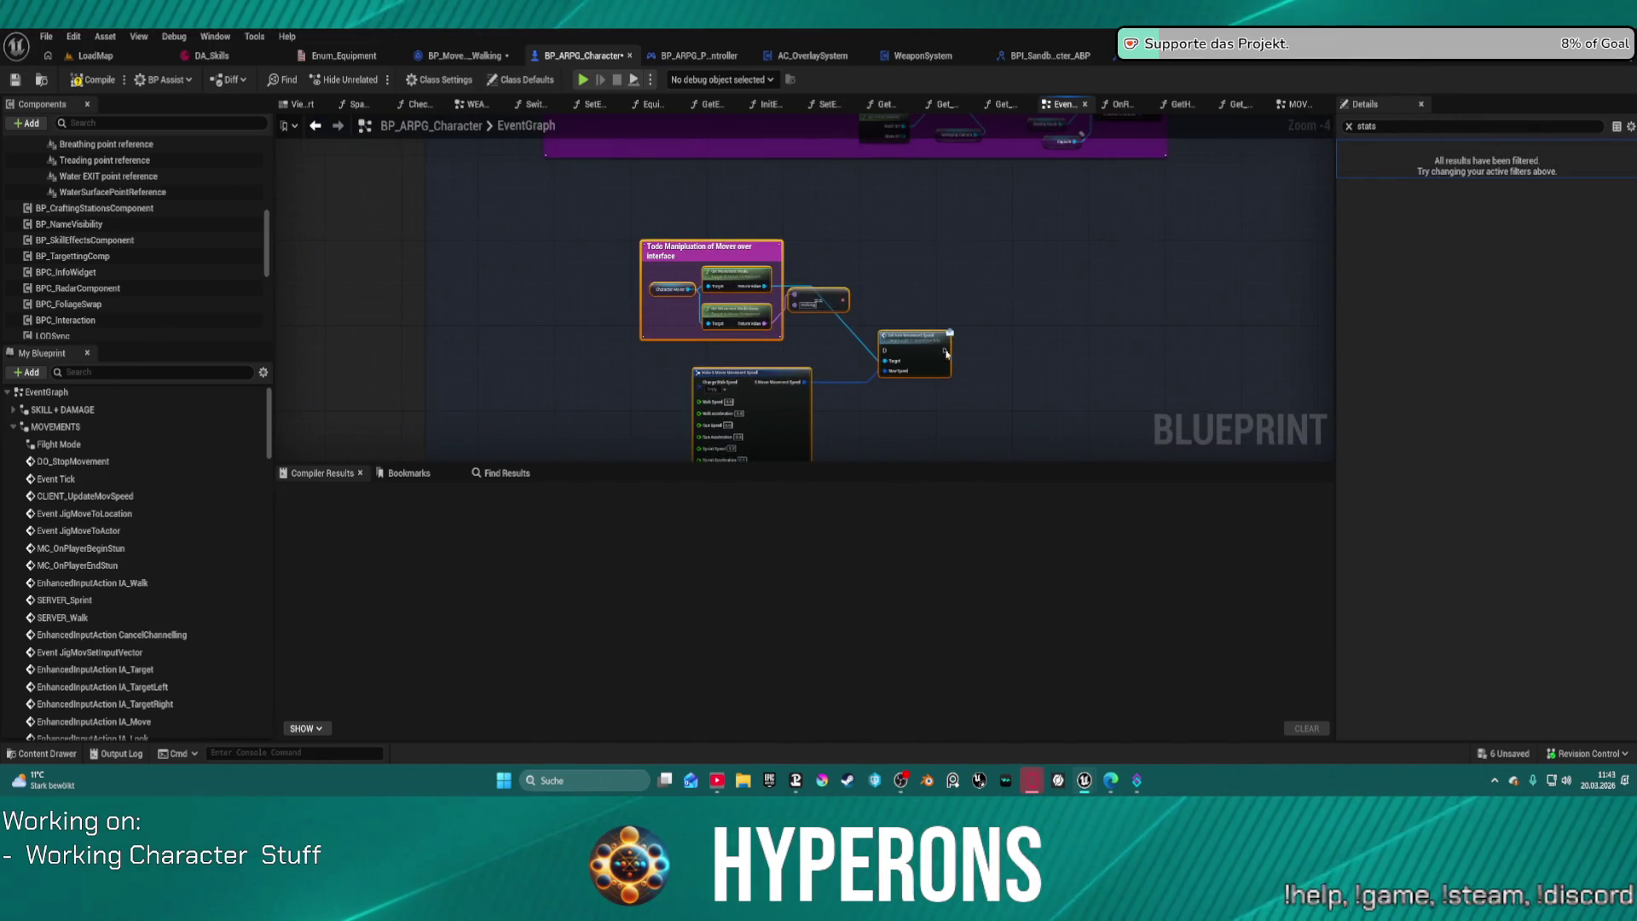
{"action": "left_click", "coordinate": [885, 295]}
{"action": "scroll", "coordinate": [806, 368], "scroll_direction": "up", "scroll_amount": 2}
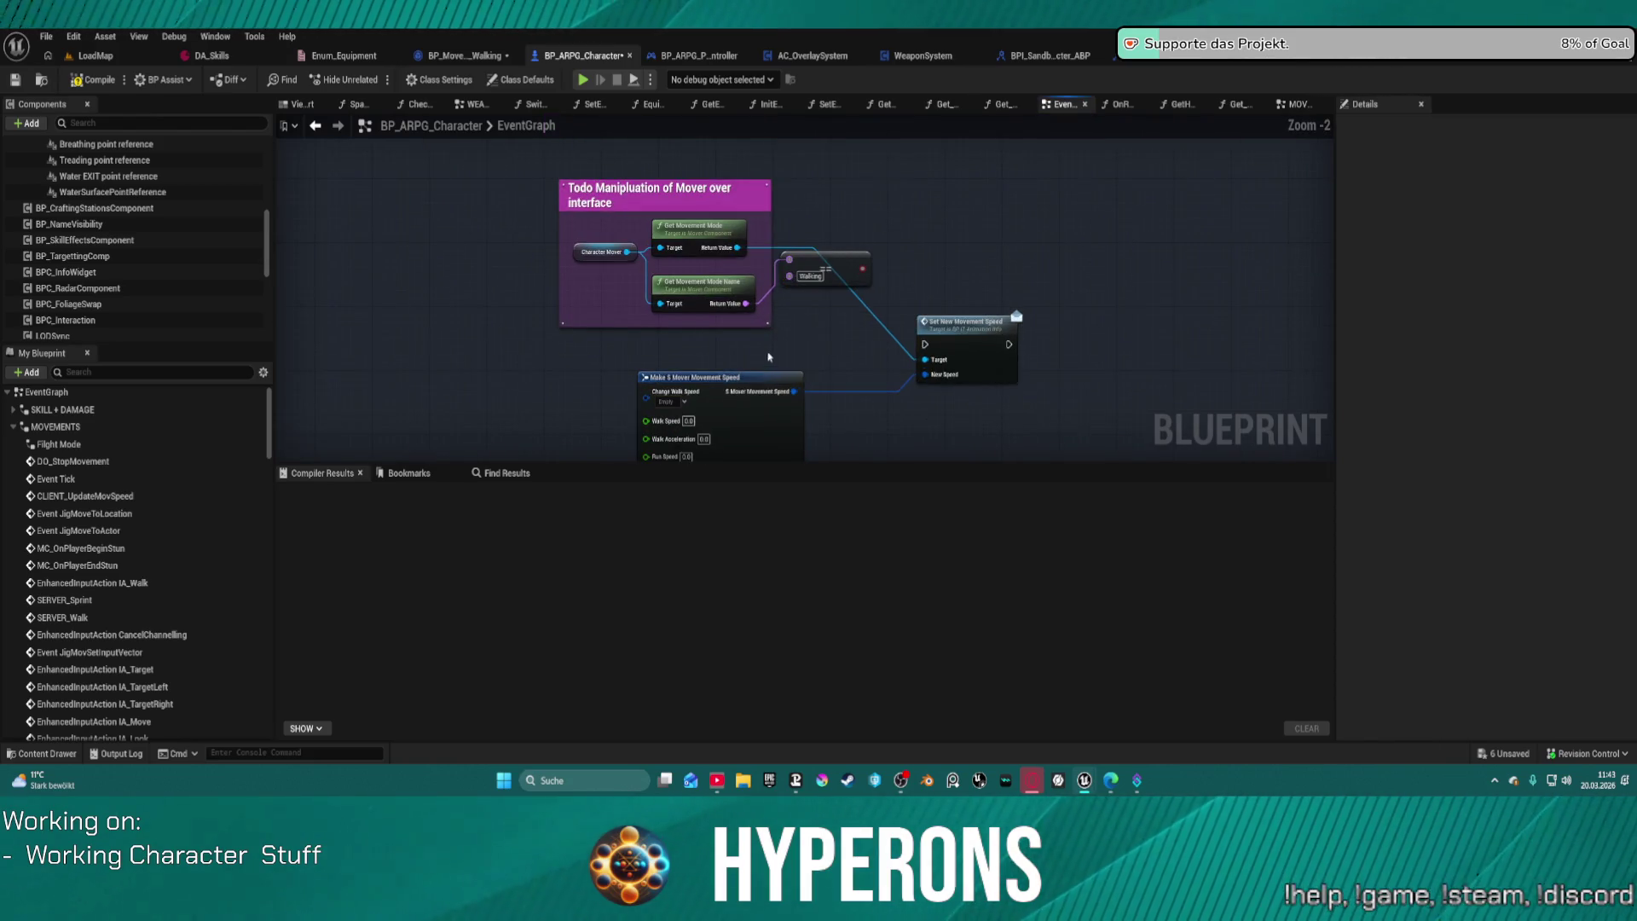
{"action": "left_click_drag", "start_coordinate": [769, 357], "coordinate": [703, 315]}
{"action": "left_click_drag", "start_coordinate": [921, 302], "coordinate": [920, 190]}
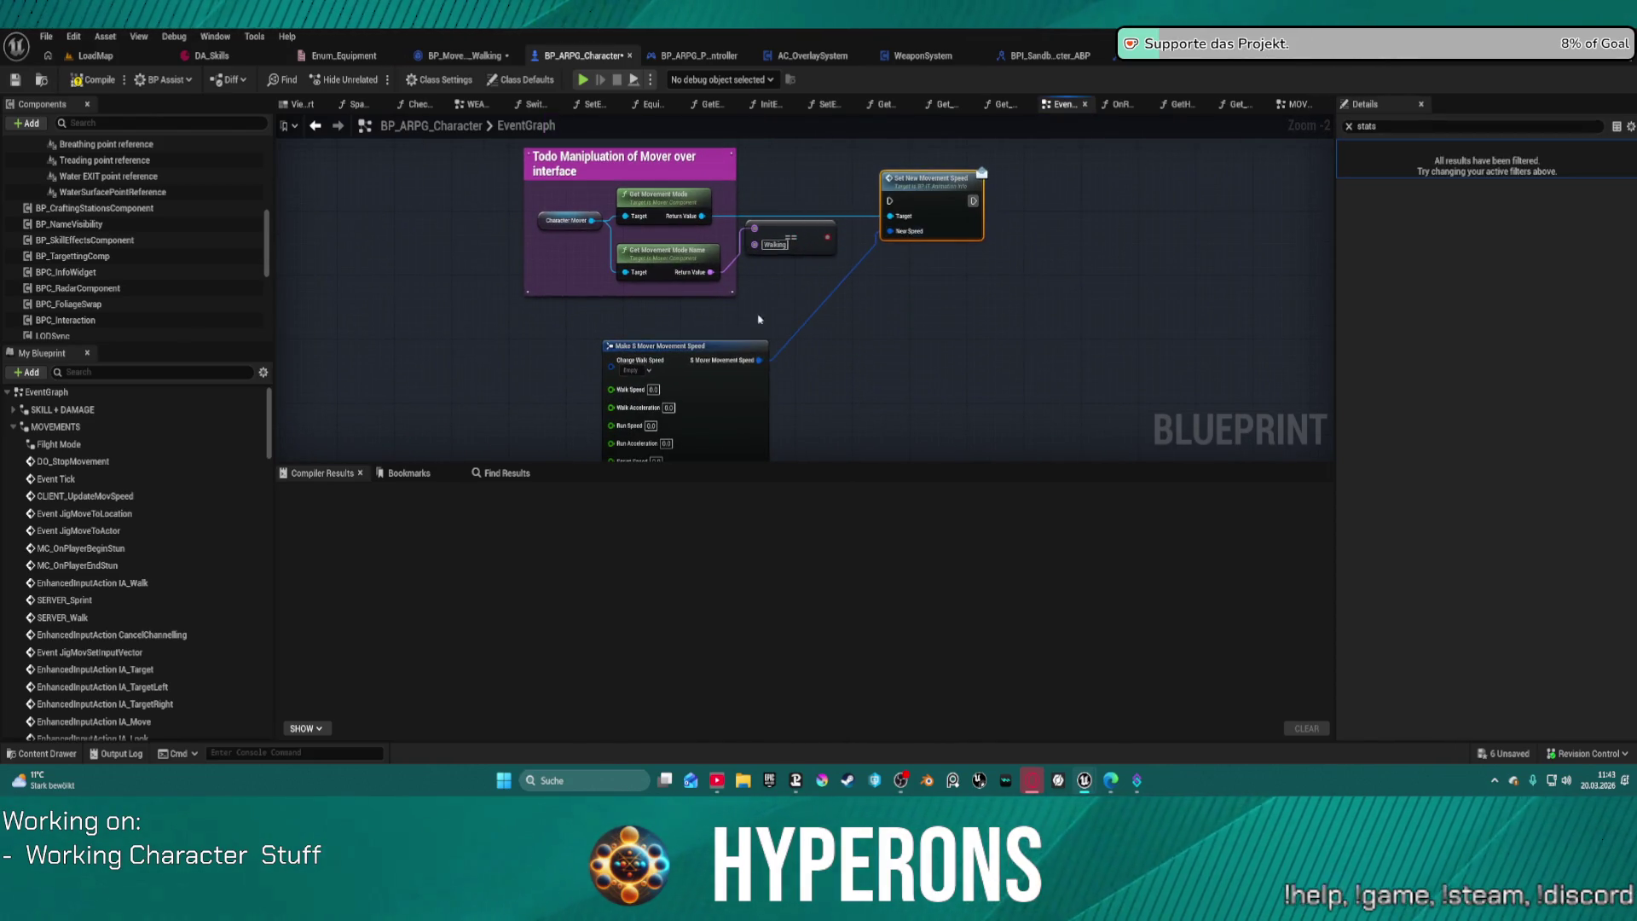
{"action": "left_click_drag", "start_coordinate": [682, 349], "coordinate": [695, 309]}
Step: Remove the 'Todo' prefix so the comment reads 'Manipluation of Mover over interface'
{"action": "left_click", "coordinate": [622, 198]}
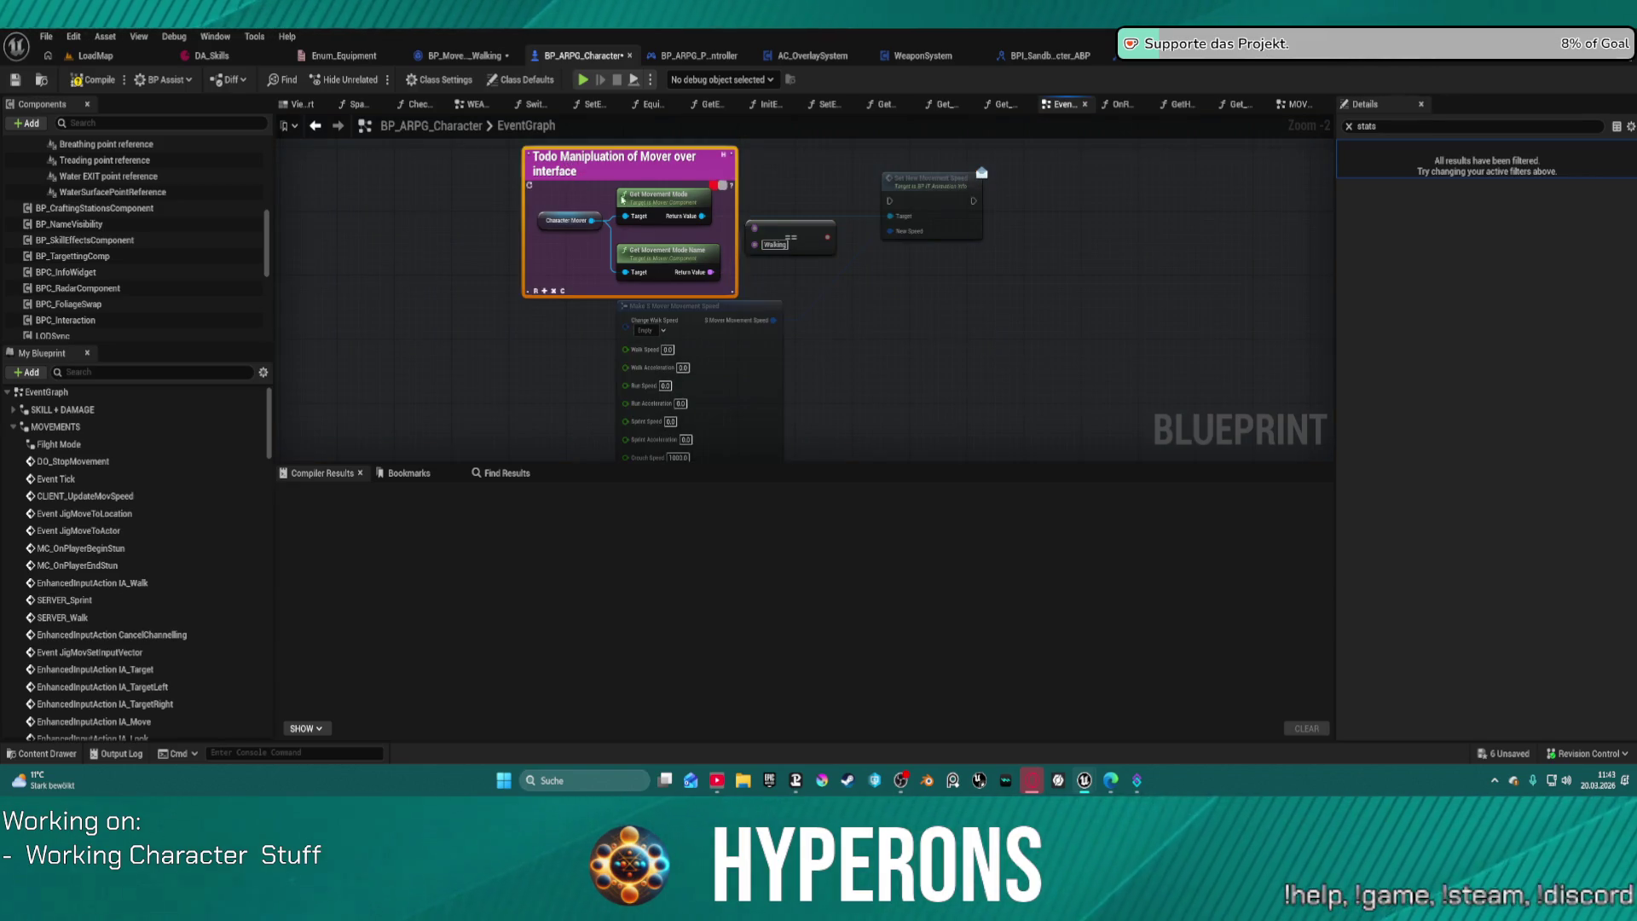
{"action": "double_click", "coordinate": [583, 170]}
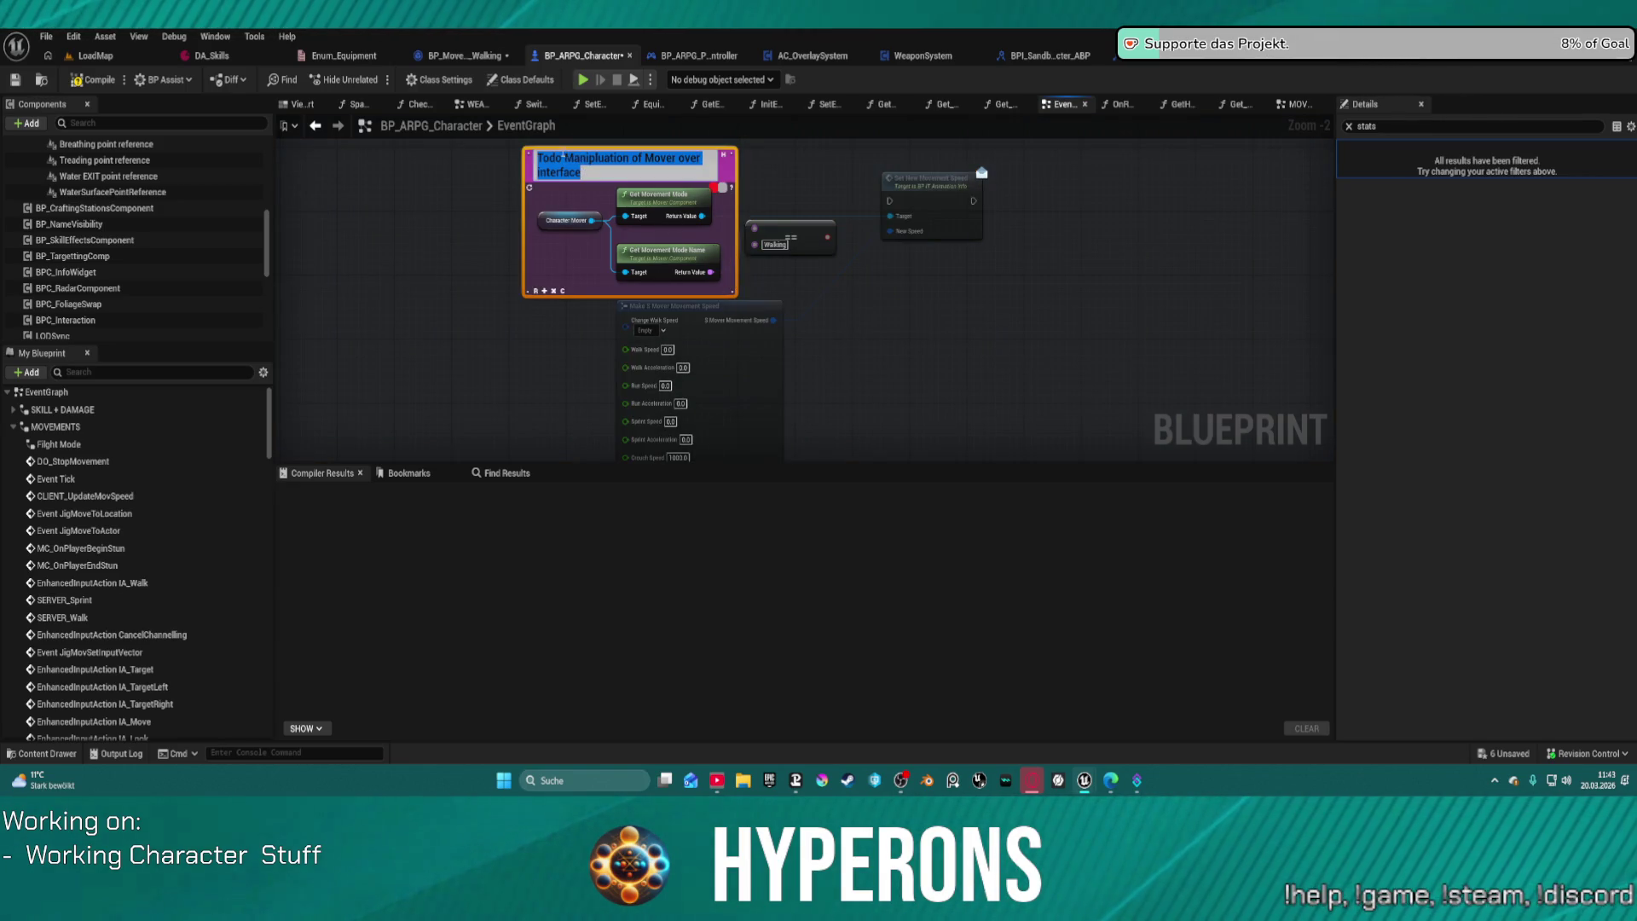
{"action": "left_click", "coordinate": [565, 157]}
{"action": "key", "text": "BackSpace"}
{"action": "key", "text": "BackSpace"}
{"action": "key", "text": "BackSpace"}
{"action": "key", "text": "Return"}
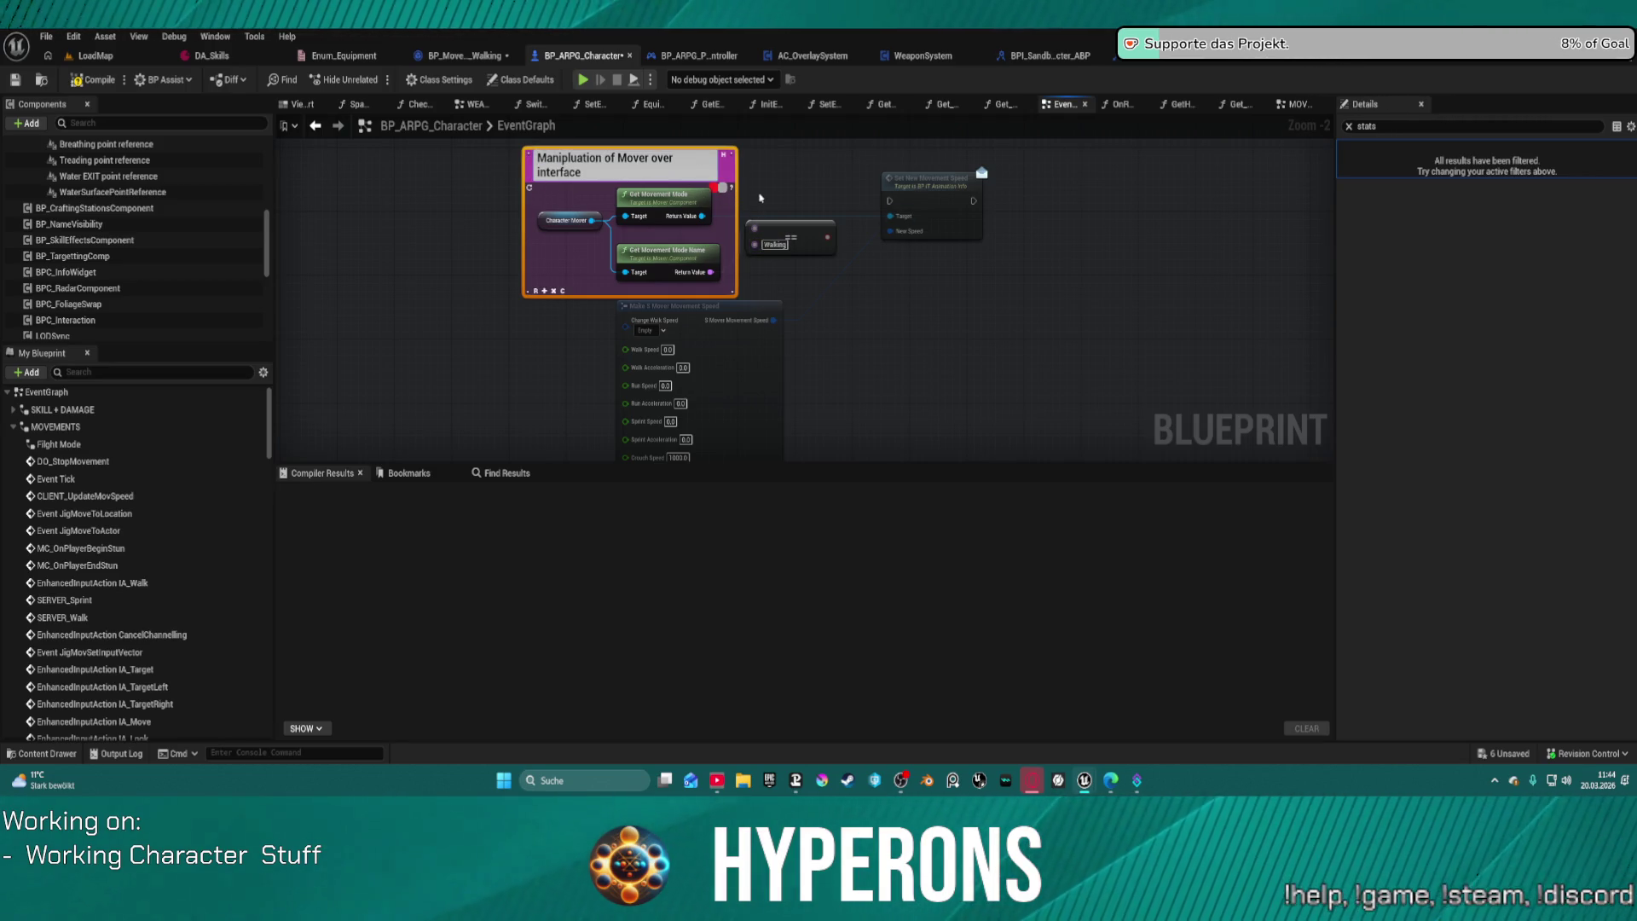
Step: Reposition the Mover comment and fit it around all the movement-speed nodes
{"action": "left_click", "coordinate": [897, 321]}
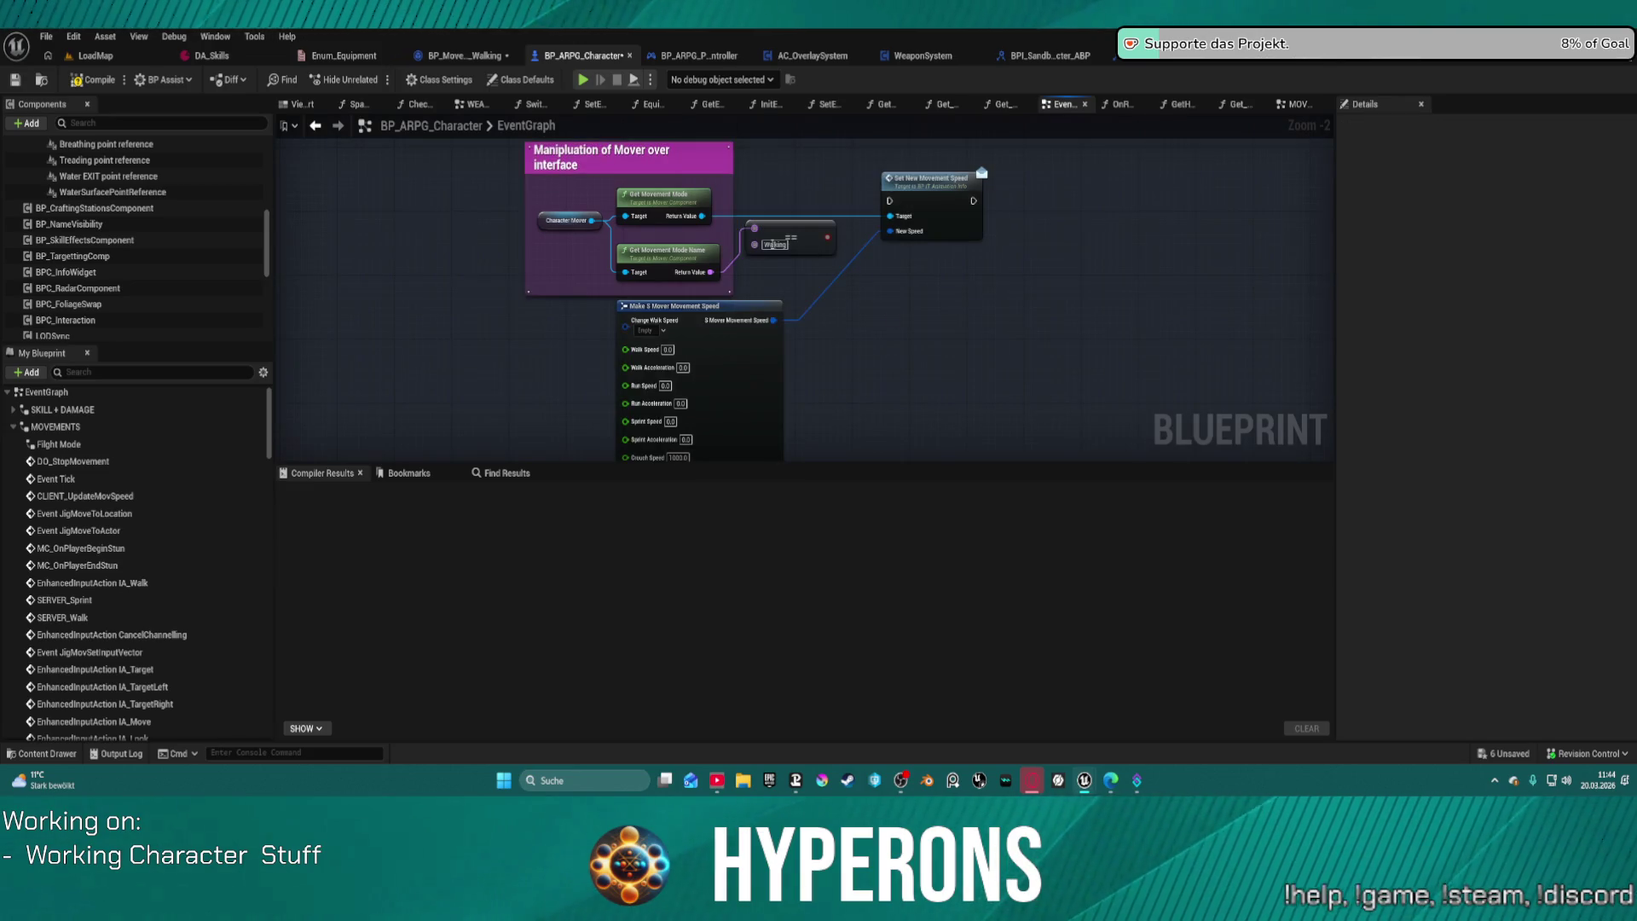
{"action": "mouse_move", "coordinate": [655, 215]}
{"action": "left_mouse_down"}
{"action": "mouse_move", "coordinate": [661, 248]}
{"action": "mouse_move", "coordinate": [716, 261]}
{"action": "mouse_move", "coordinate": [609, 182]}
{"action": "left_mouse_up"}
{"action": "scroll", "coordinate": [845, 324], "scroll_direction": "down", "scroll_amount": 1}
{"action": "left_click_drag", "start_coordinate": [987, 422], "coordinate": [596, 171]}
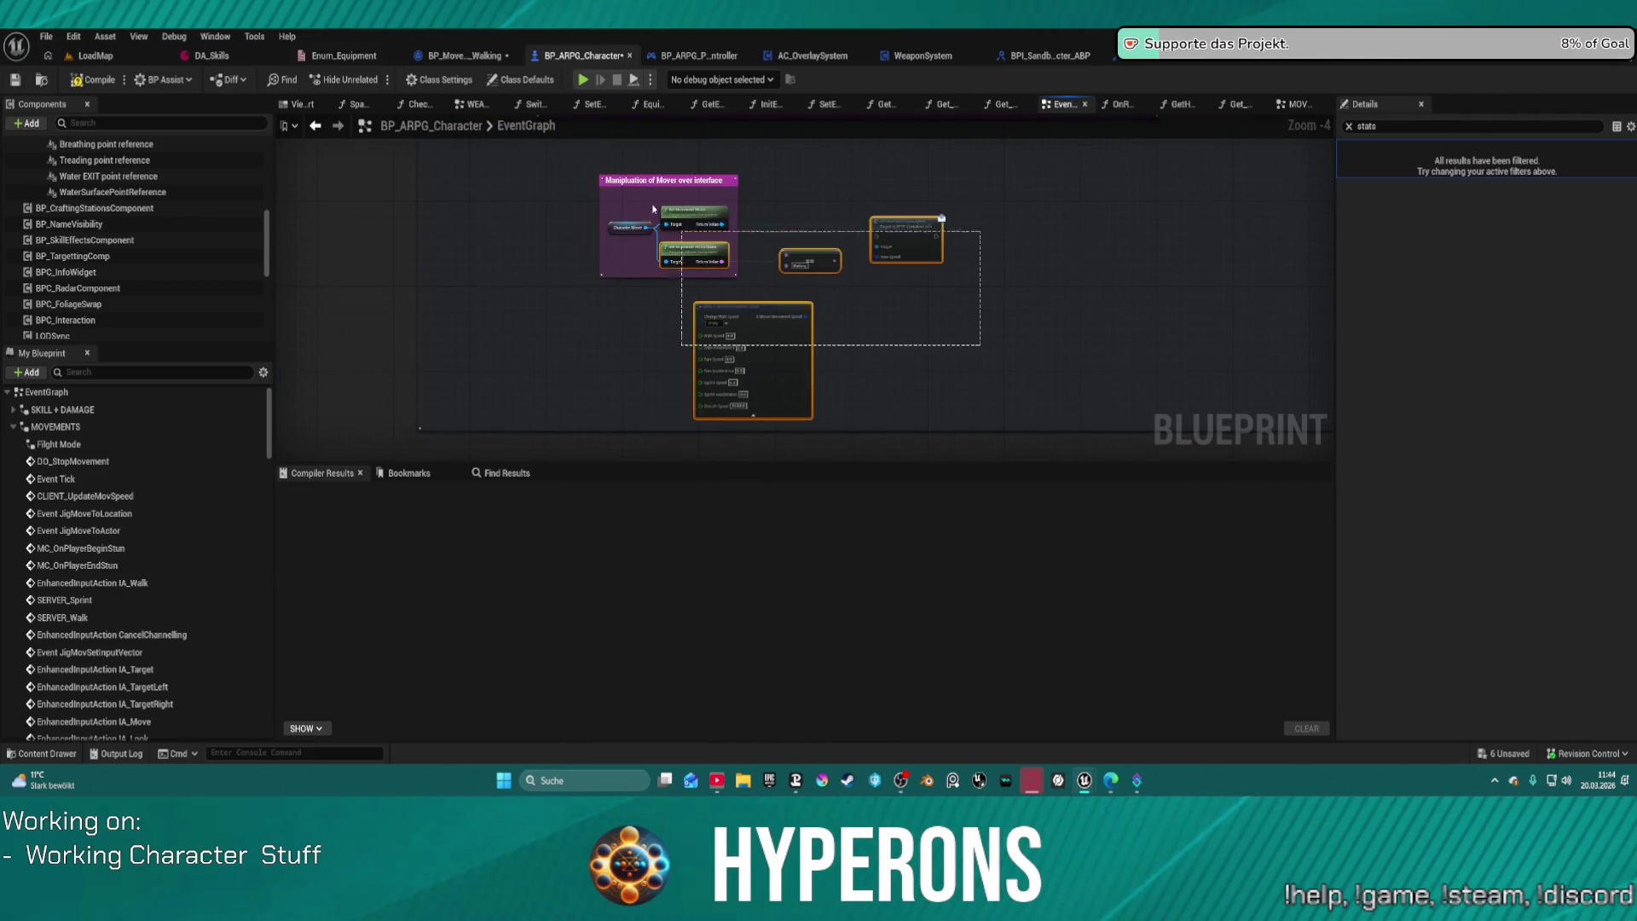
{"action": "scroll", "coordinate": [647, 239], "scroll_direction": "up", "scroll_amount": 2}
{"action": "key", "text": "f"}
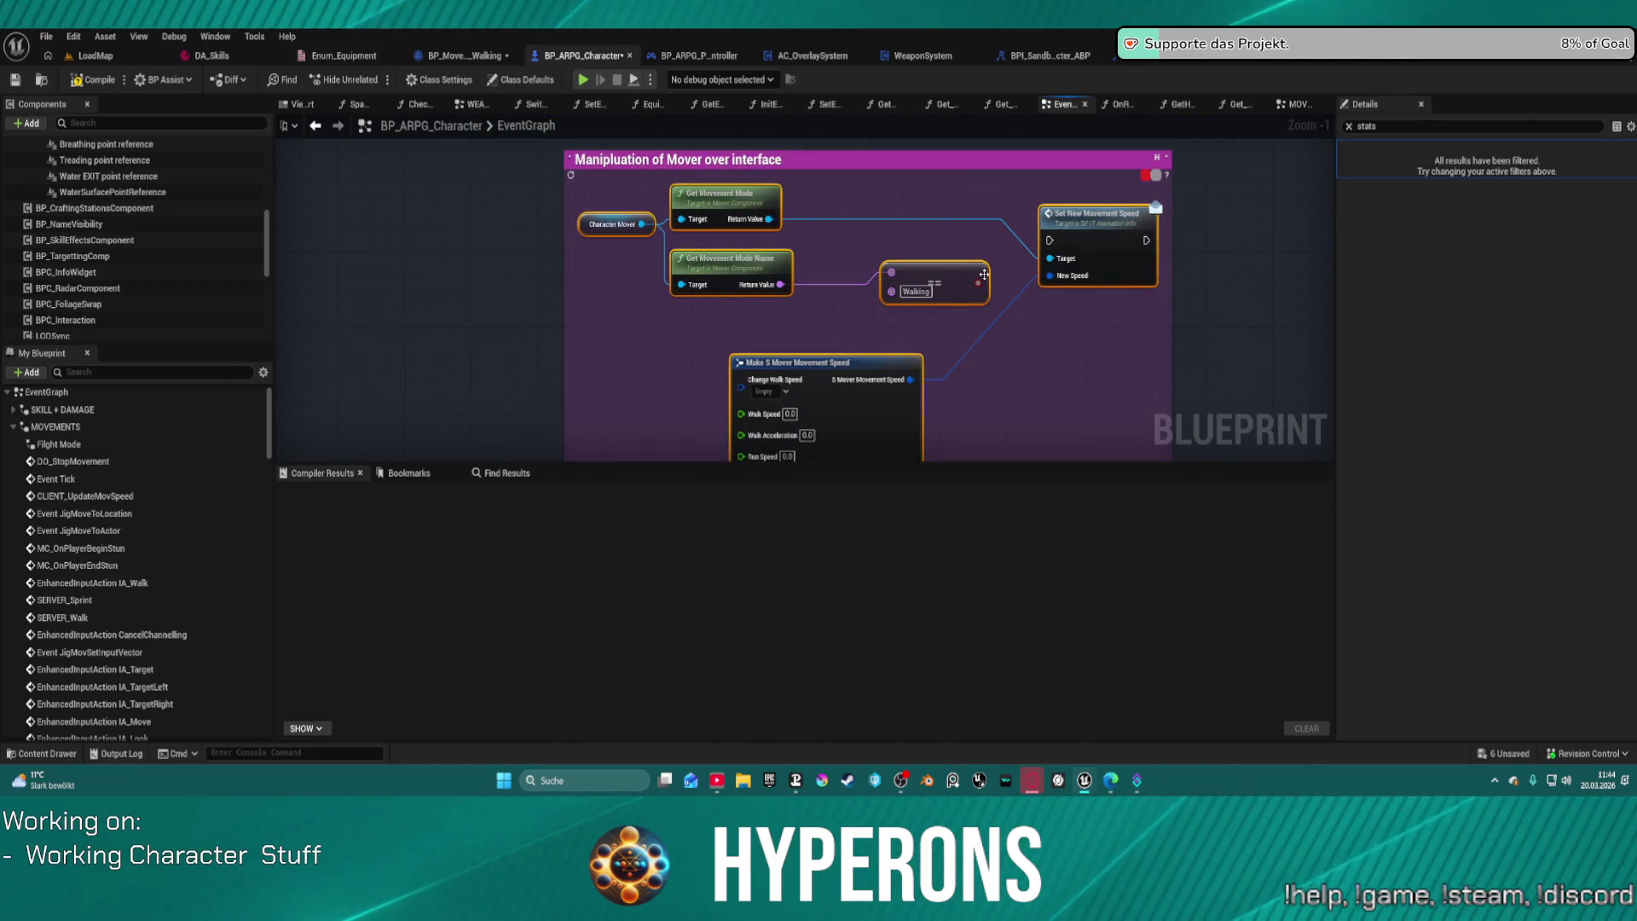
{"action": "left_click", "coordinate": [1041, 332]}
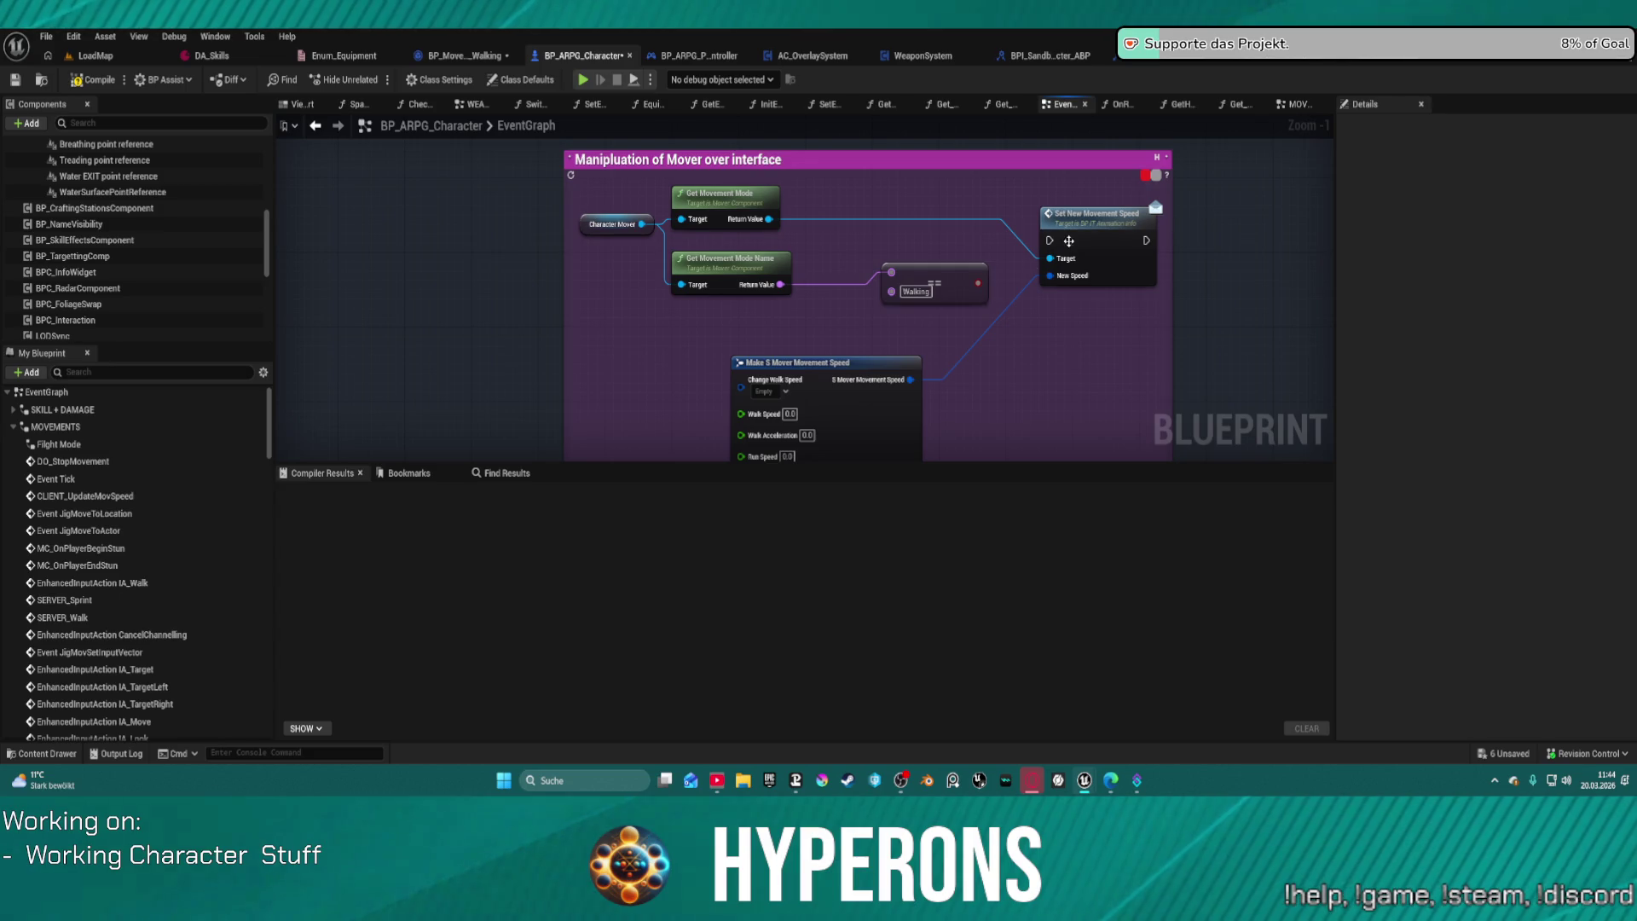
Step: Tidy the comment's nodes, placing Walking and Make S Mover Movement Speed together, then open Construction Script
{"action": "left_click_drag", "start_coordinate": [591, 194], "coordinate": [1046, 290]}
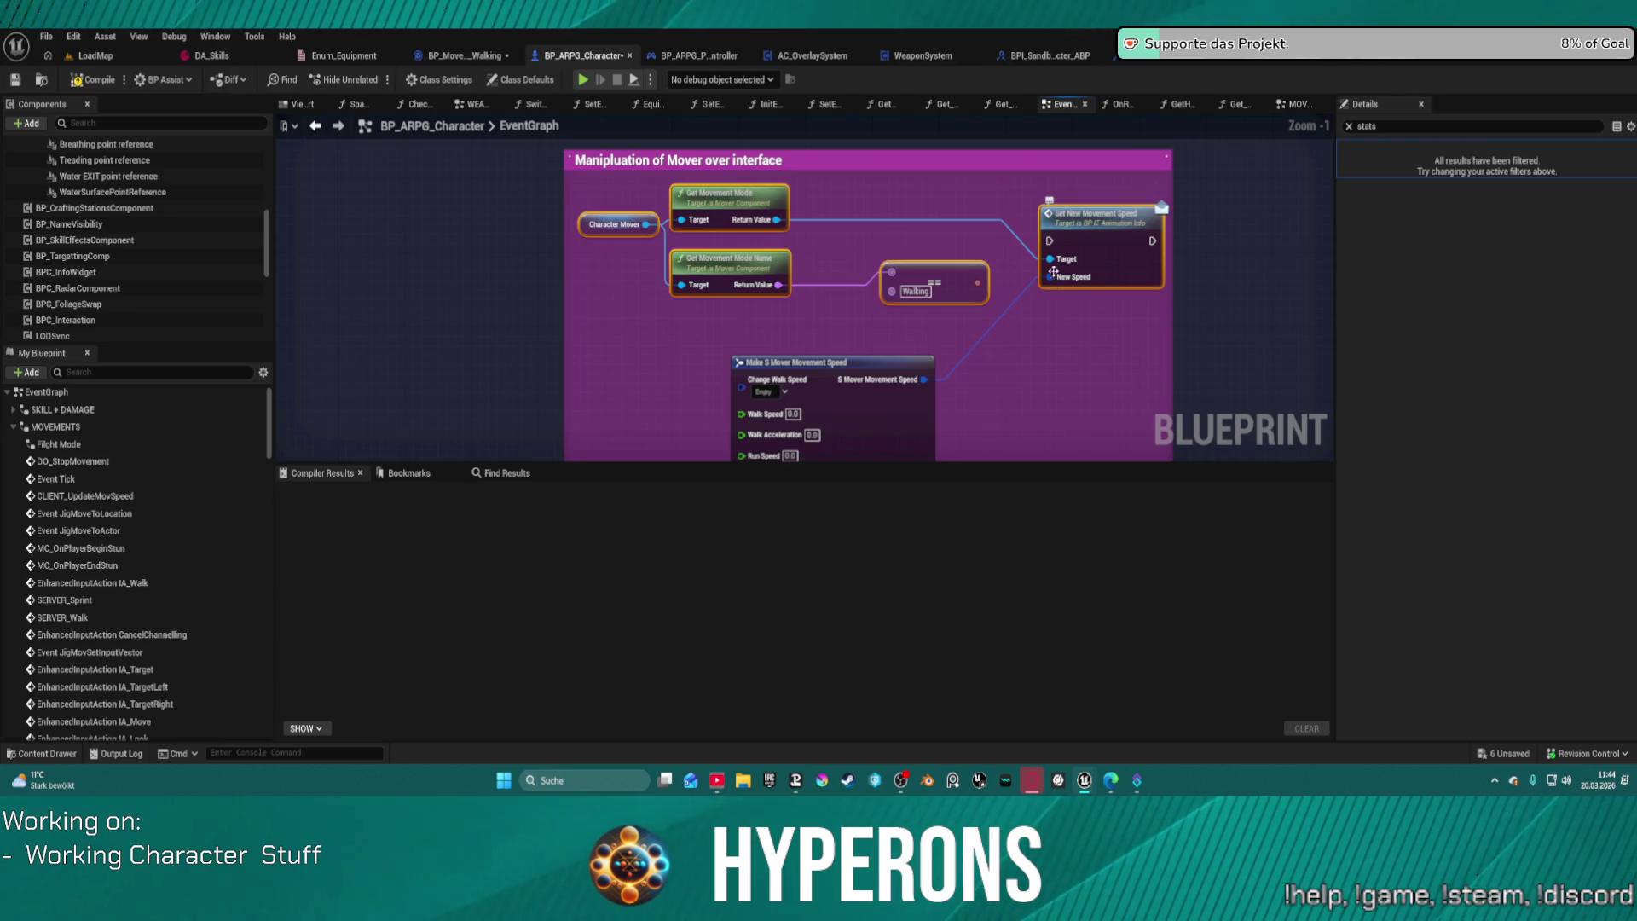
{"action": "key", "text": "f"}
{"action": "mouse_move", "coordinate": [750, 222]}
{"action": "left_mouse_down"}
{"action": "mouse_move", "coordinate": [938, 315]}
{"action": "mouse_move", "coordinate": [591, 255]}
{"action": "left_mouse_up"}
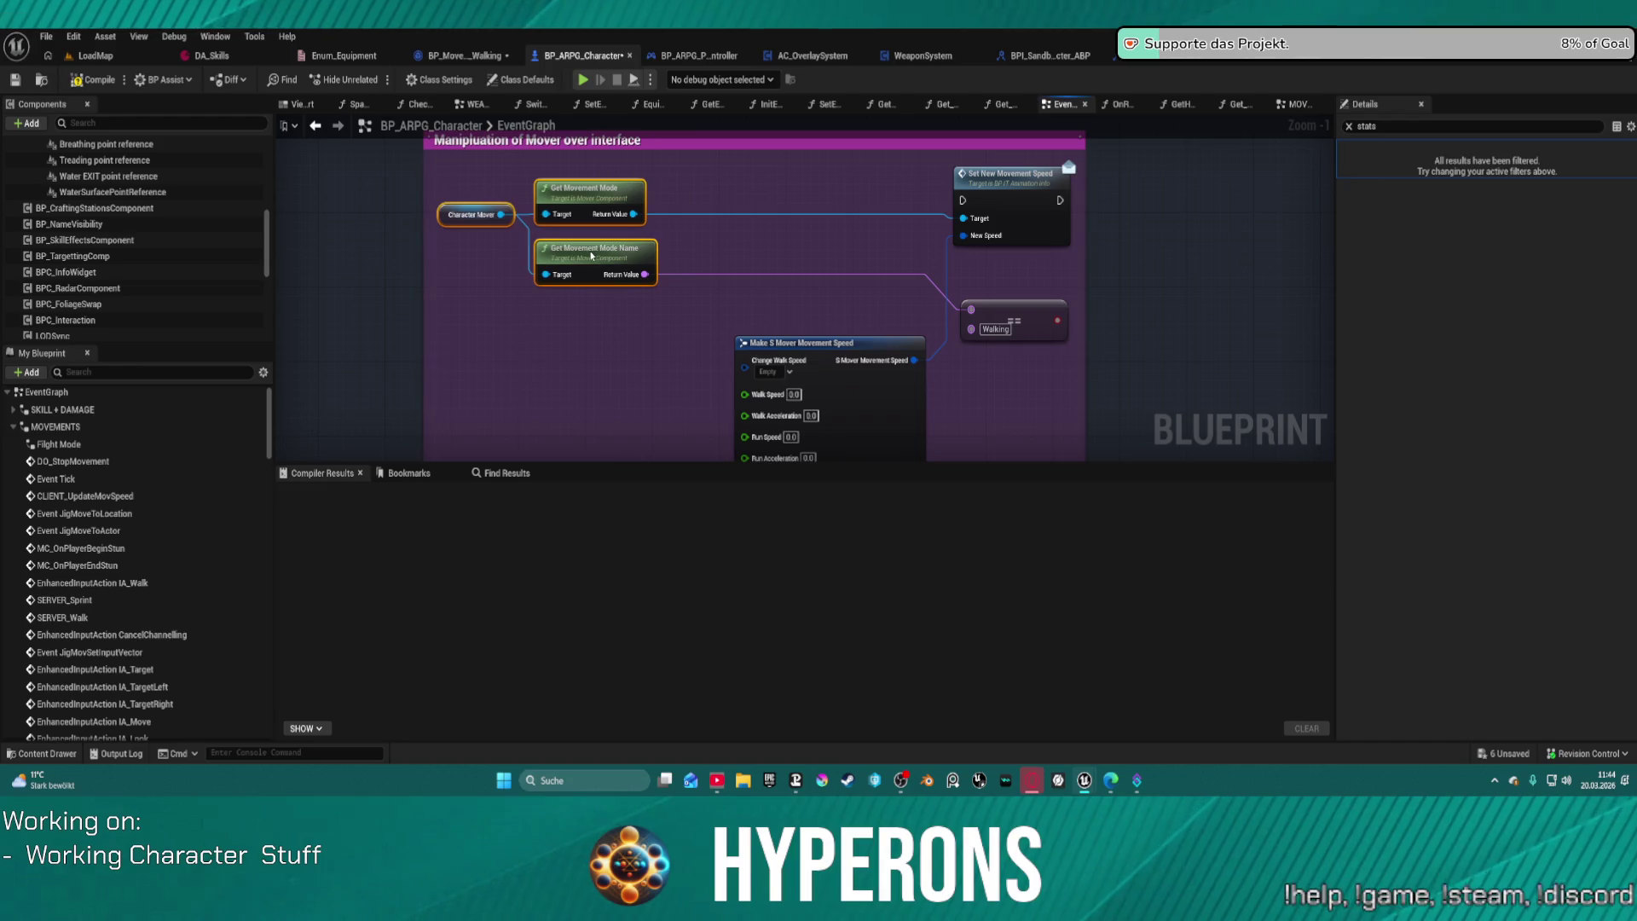
{"action": "left_click_drag", "start_coordinate": [1015, 320], "coordinate": [756, 233]}
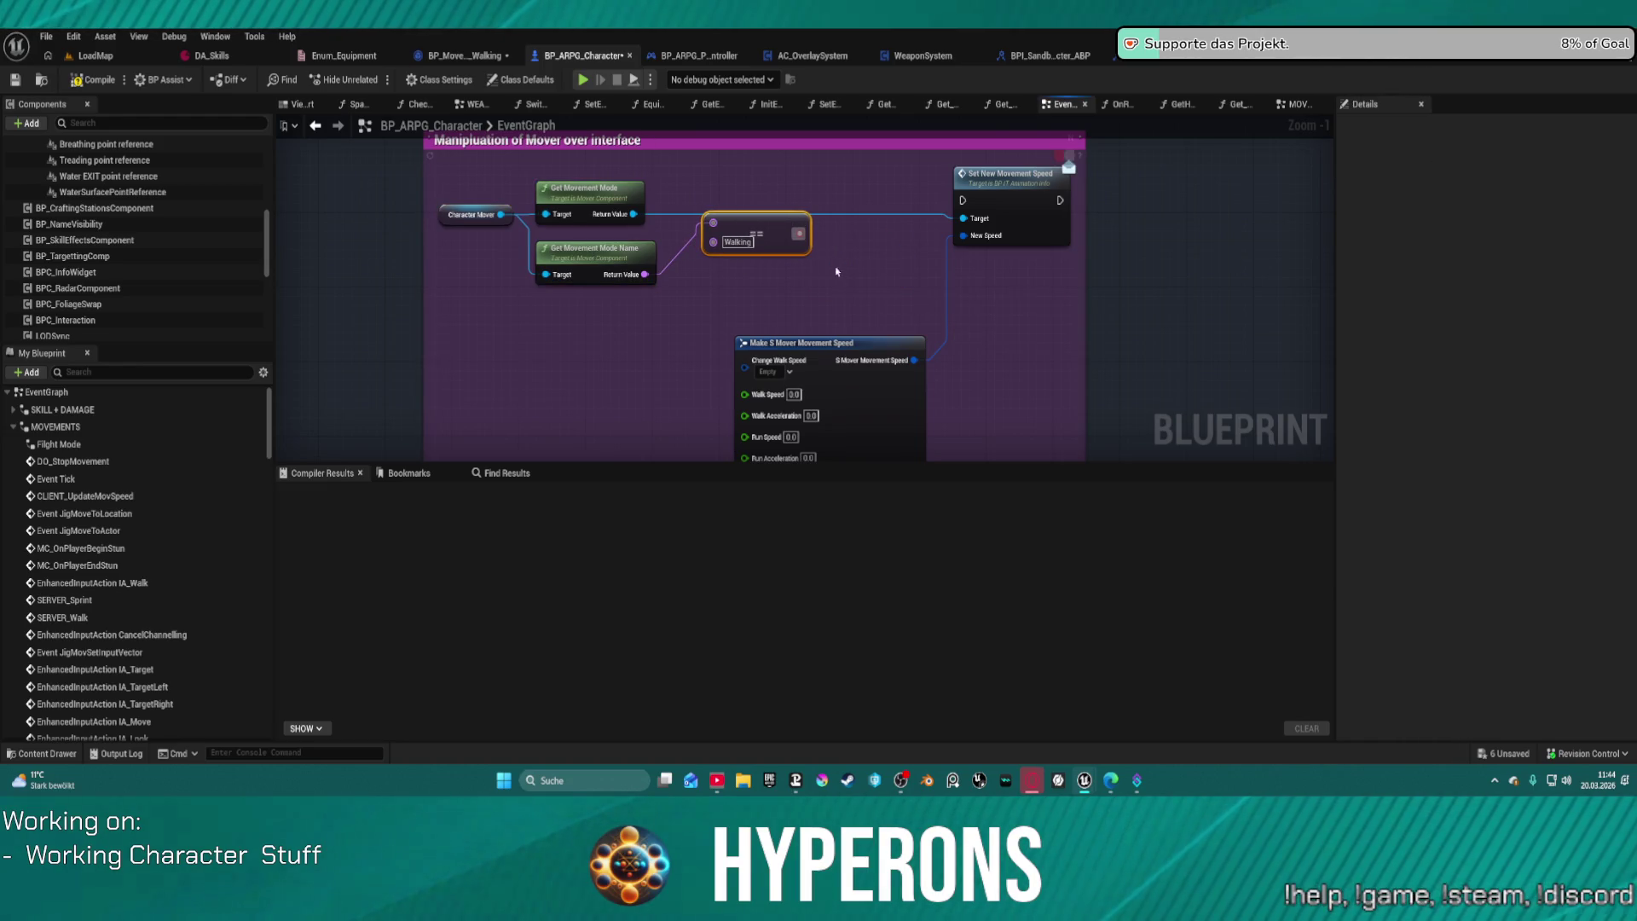
{"action": "left_click_drag", "start_coordinate": [839, 345], "coordinate": [840, 281]}
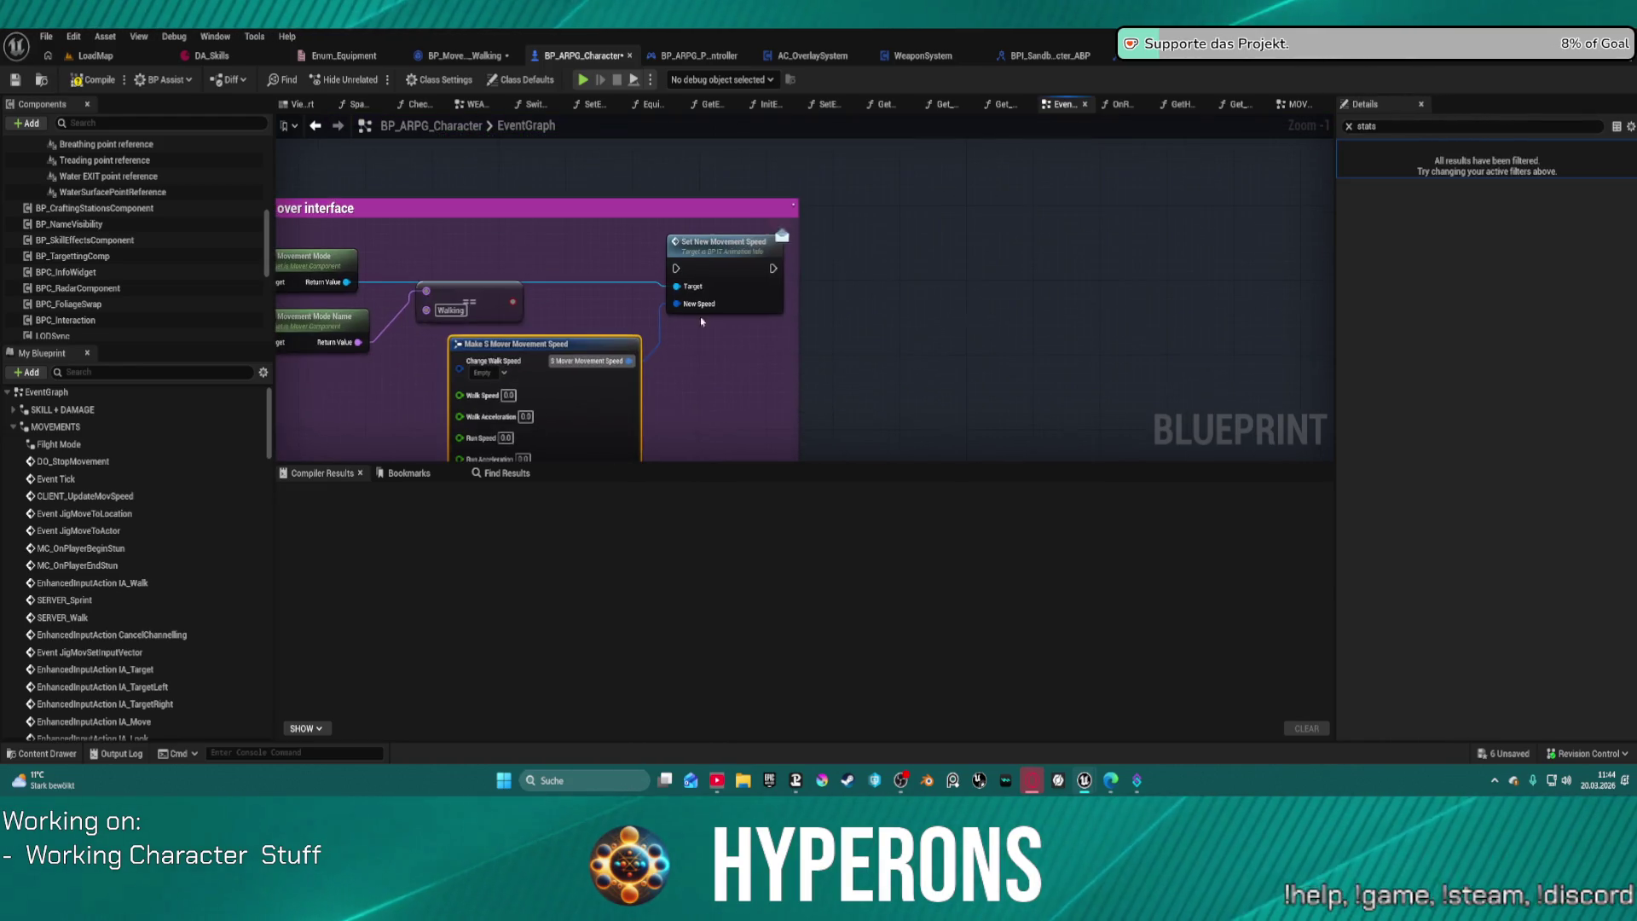
{"action": "left_click", "coordinate": [1001, 347]}
{"action": "scroll", "coordinate": [1117, 273], "scroll_direction": "down", "scroll_amount": 2}
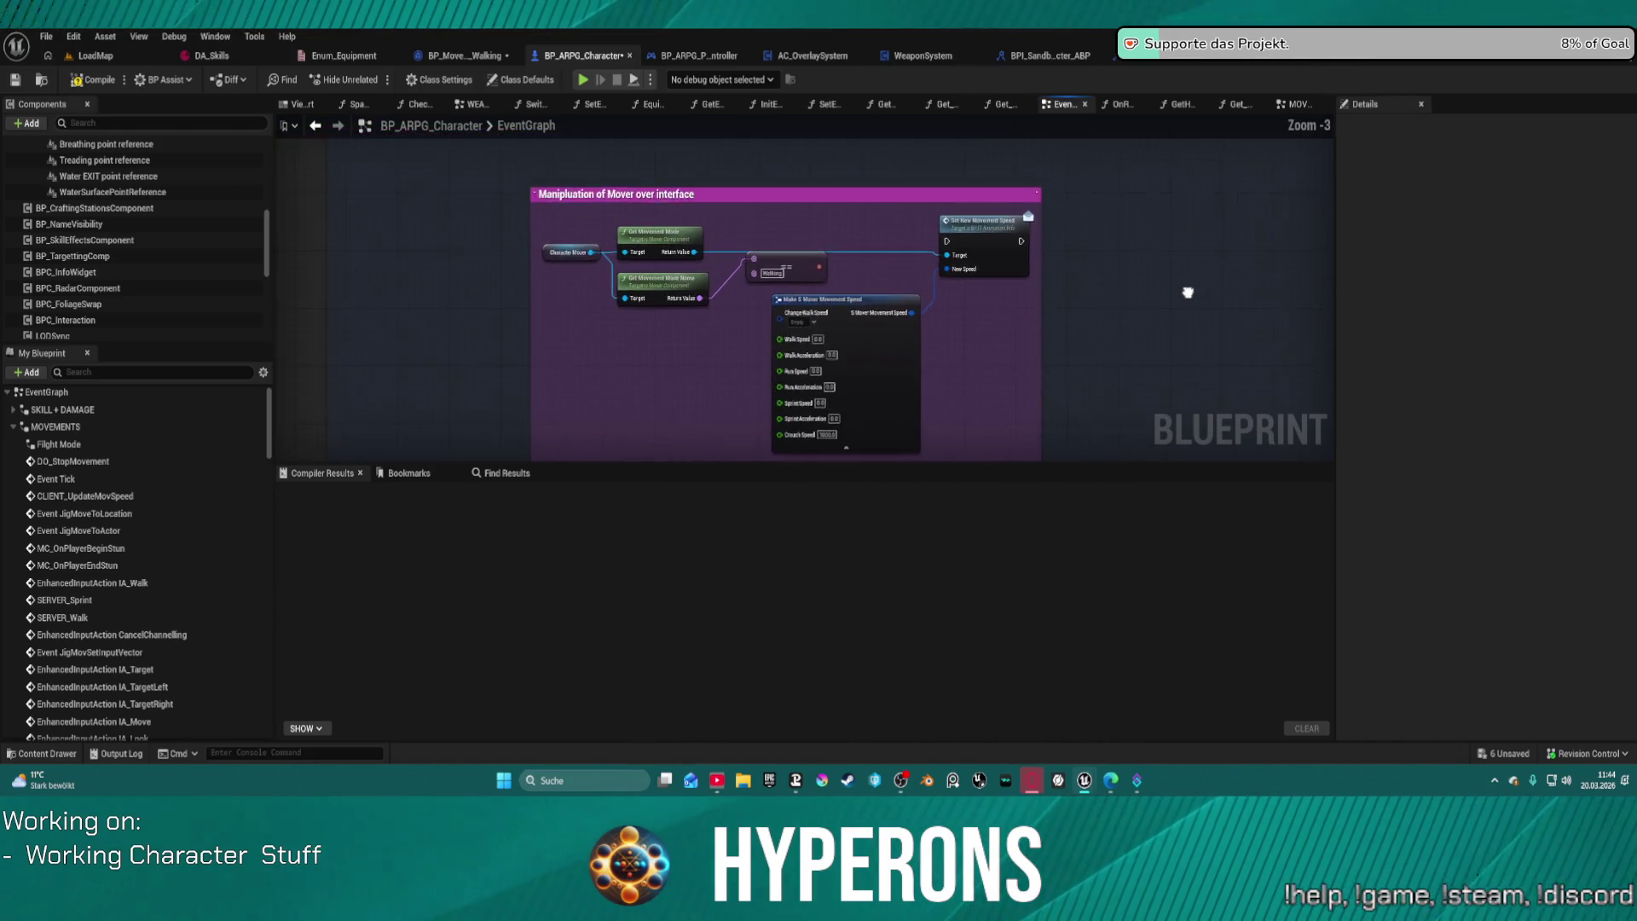
{"action": "left_click_drag", "start_coordinate": [1187, 293], "coordinate": [1139, 360]}
{"action": "left_click_drag", "start_coordinate": [897, 372], "coordinate": [949, 405]}
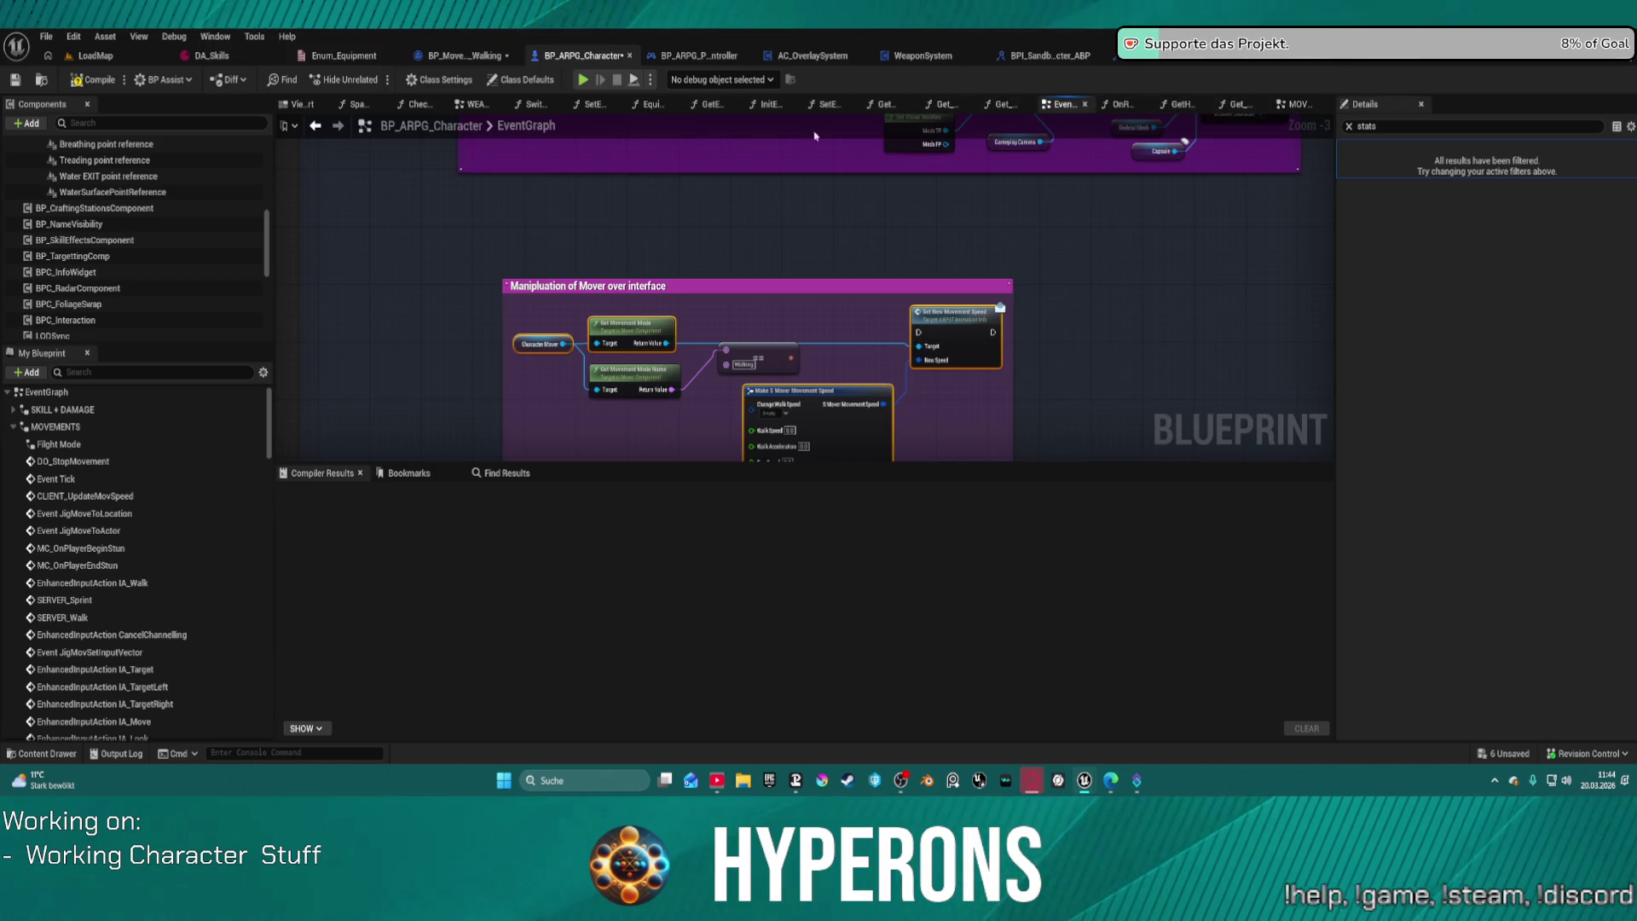
{"action": "scroll", "coordinate": [63, 409], "scroll_direction": "up", "scroll_amount": 1}
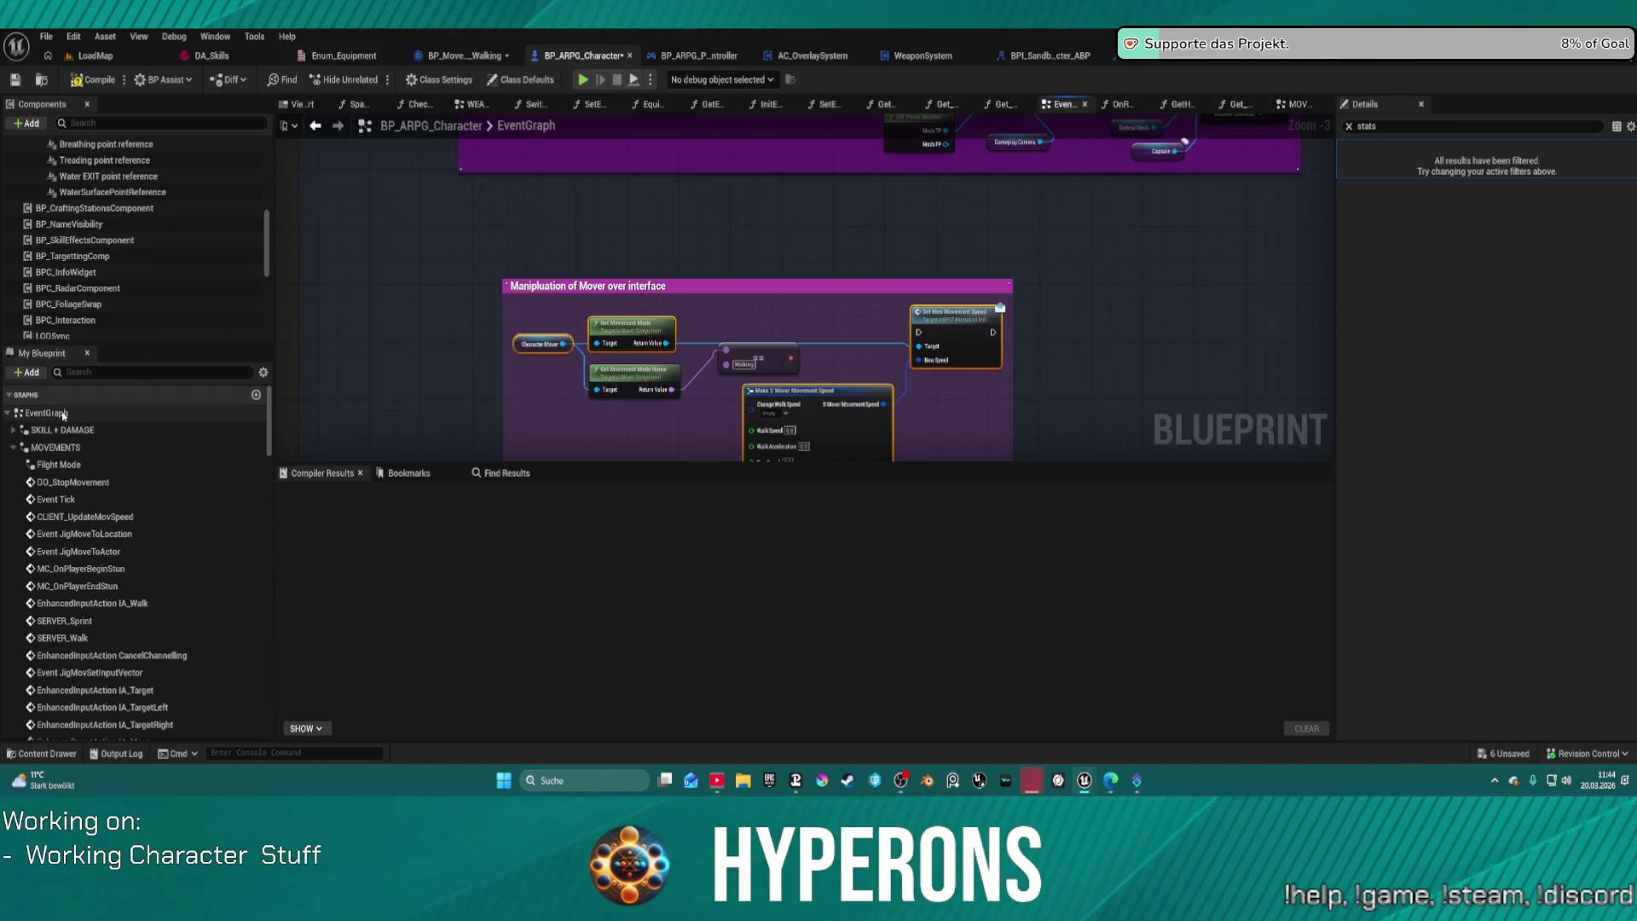
{"action": "scroll", "coordinate": [93, 548], "scroll_direction": "down", "scroll_amount": 10}
{"action": "scroll", "coordinate": [93, 548], "scroll_direction": "down", "scroll_amount": 15}
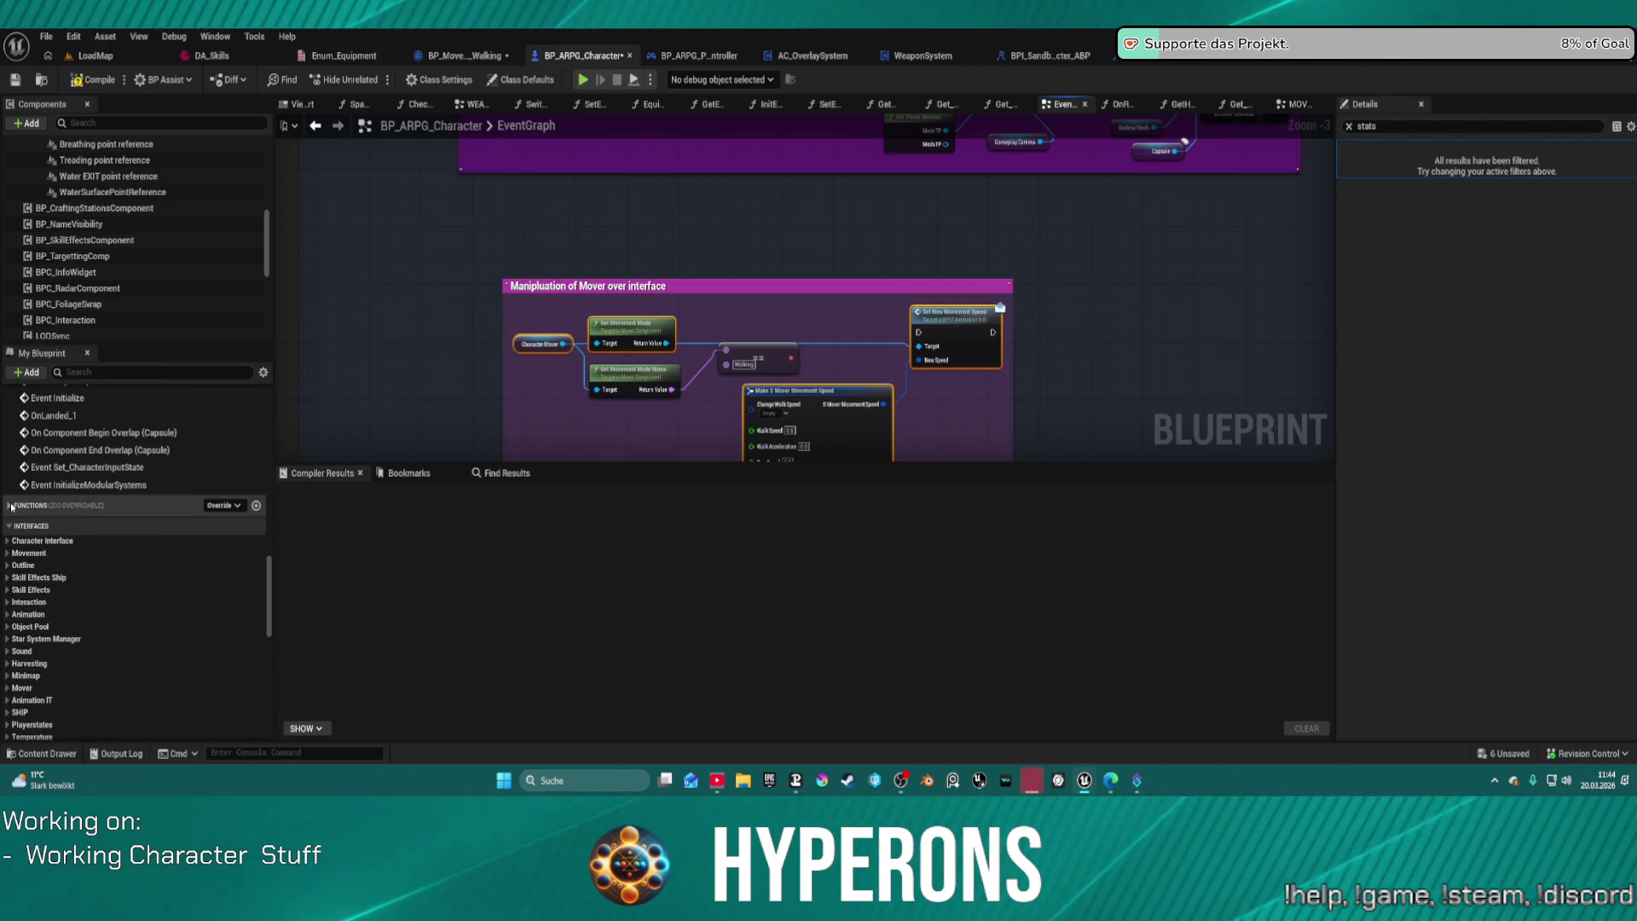
{"action": "left_click", "coordinate": [9, 506]}
{"action": "double_click", "coordinate": [60, 524]}
Step: Select the Change for mover comment's nodes and move the group upward
{"action": "scroll", "coordinate": [651, 325], "scroll_direction": "up", "scroll_amount": 6}
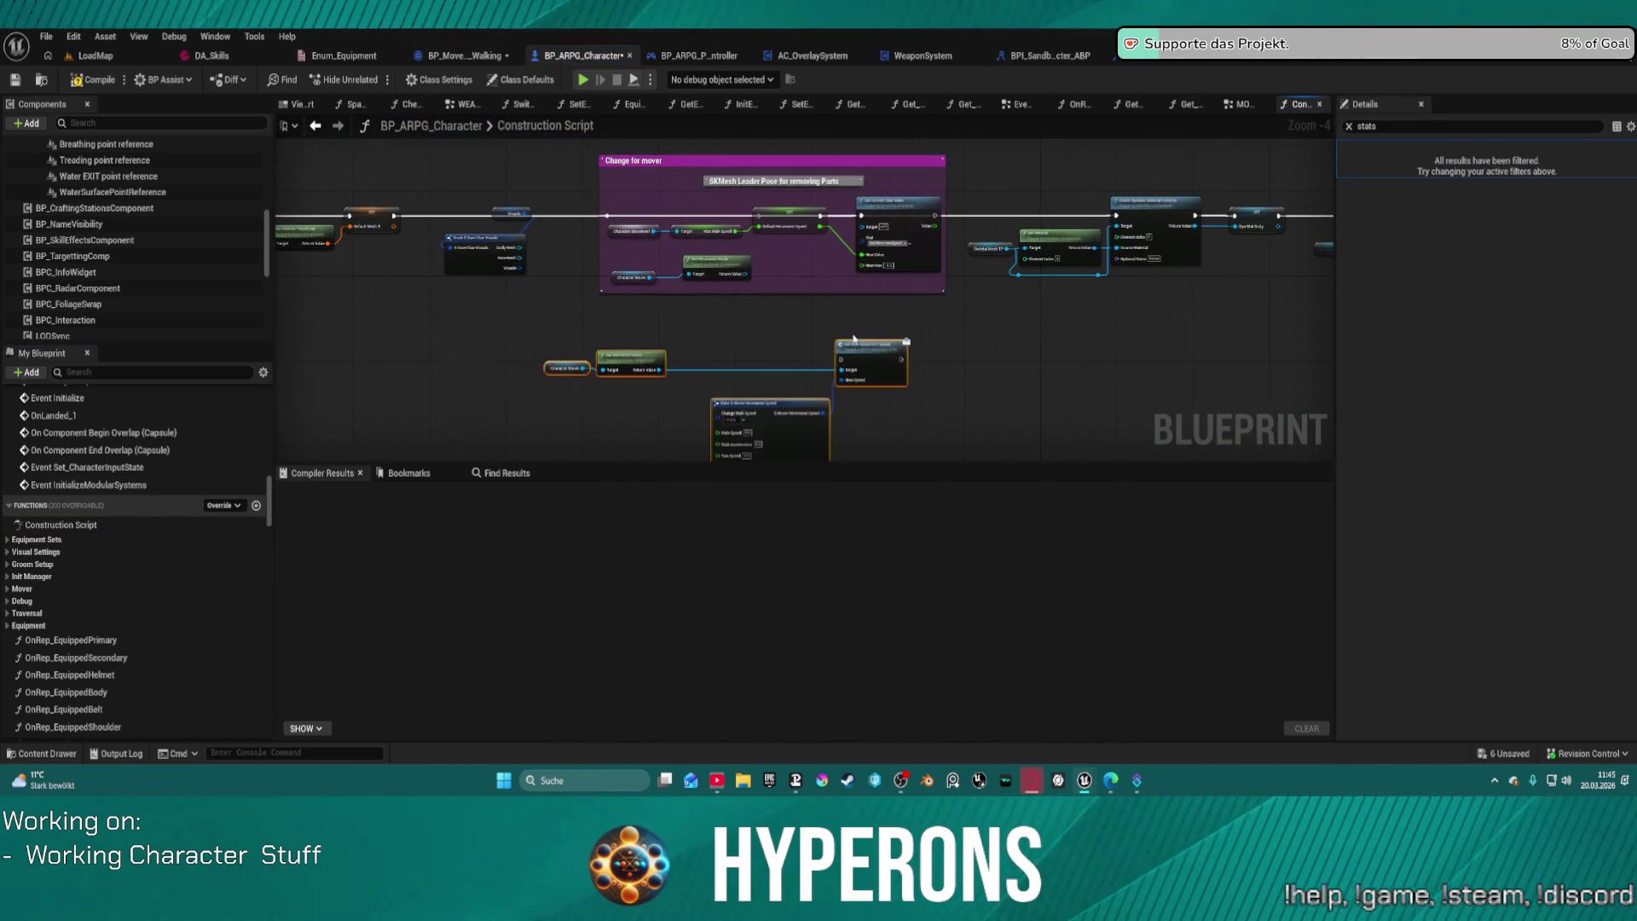
{"action": "left_click_drag", "start_coordinate": [853, 338], "coordinate": [900, 357]}
{"action": "scroll", "coordinate": [789, 232], "scroll_direction": "up", "scroll_amount": 4}
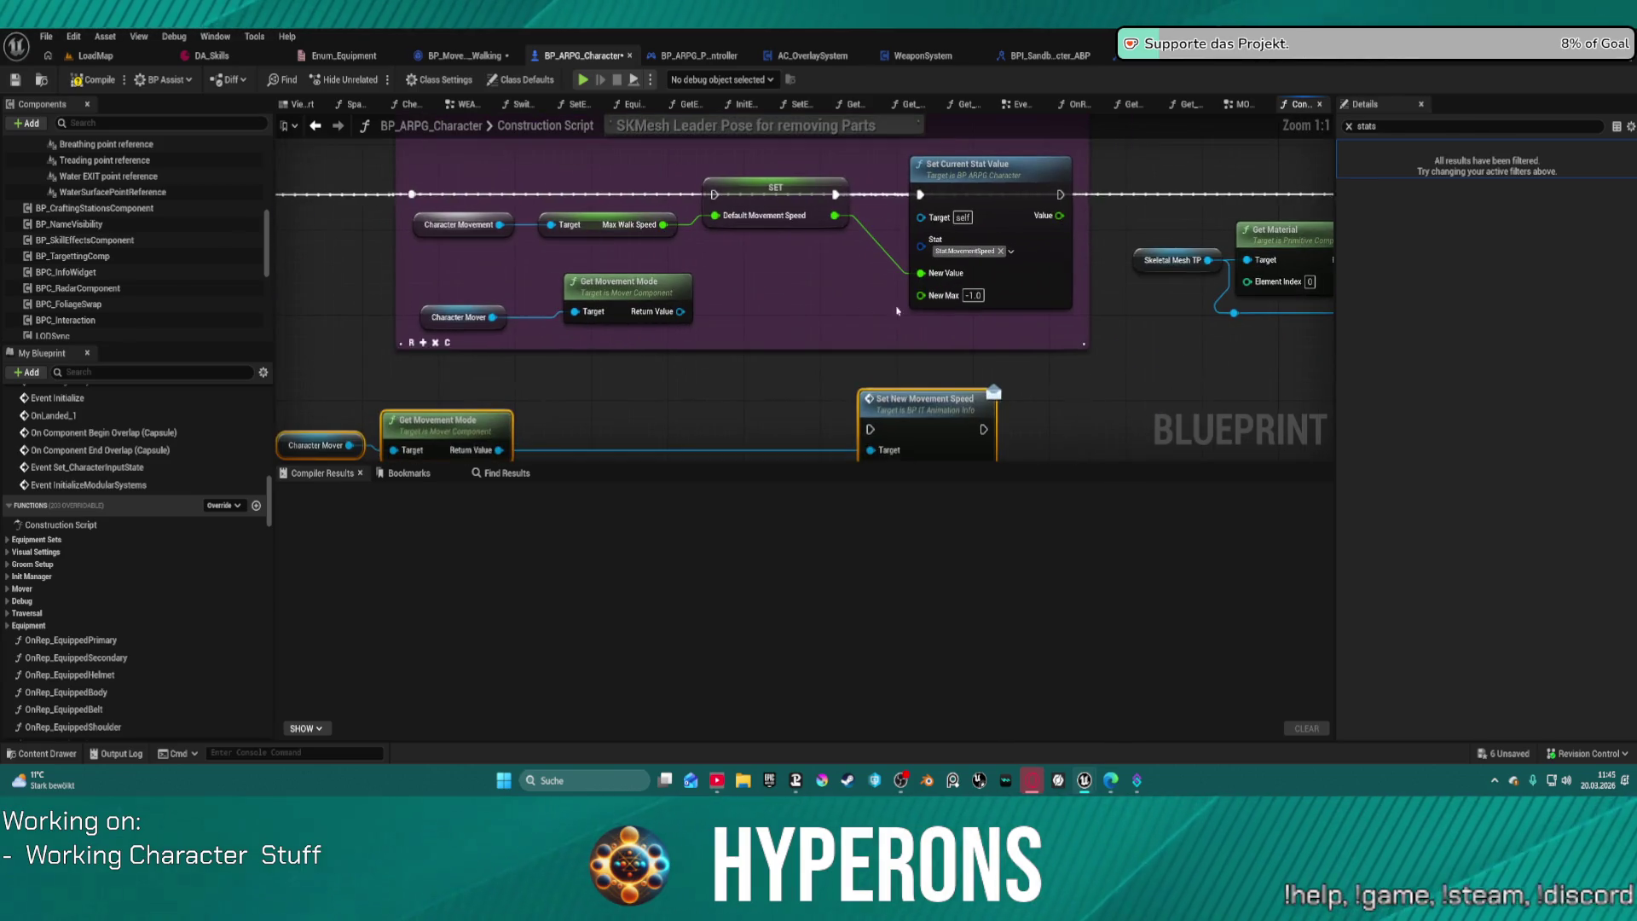
{"action": "mouse_move", "coordinate": [965, 325]}
{"action": "left_mouse_down"}
{"action": "mouse_move", "coordinate": [562, 196]}
{"action": "mouse_move", "coordinate": [409, 187]}
{"action": "left_mouse_up"}
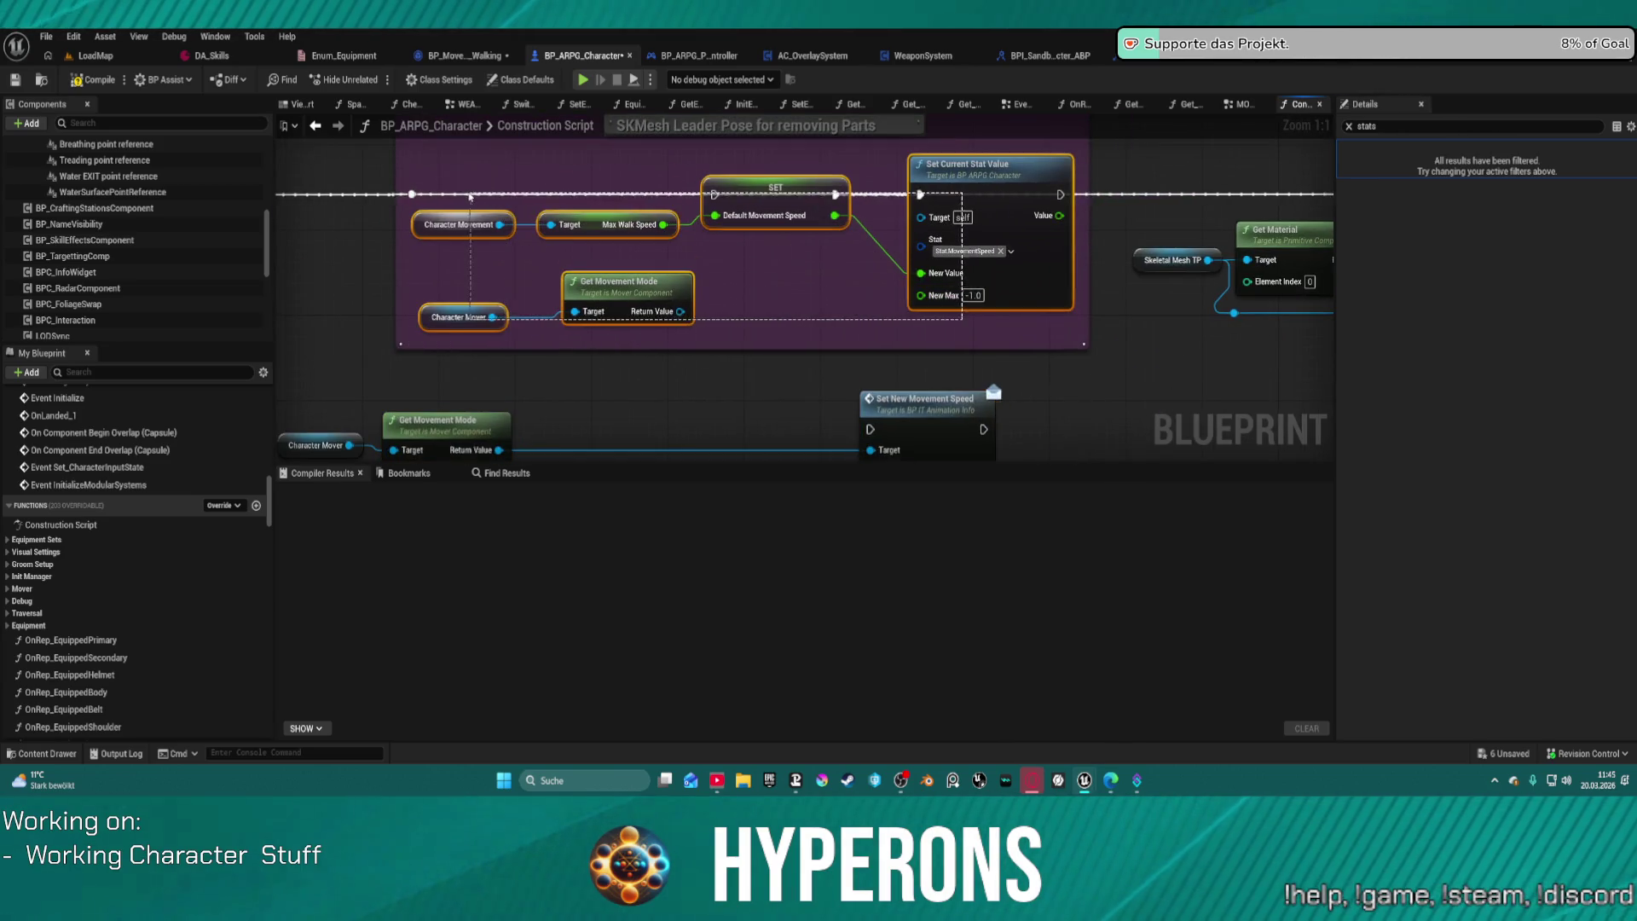
{"action": "key", "text": "f"}
{"action": "left_click_drag", "start_coordinate": [974, 307], "coordinate": [959, 147]}
Step: Move the movement-speed nodes up and right beneath the Change for mover group
{"action": "scroll", "coordinate": [761, 341], "scroll_direction": "down", "scroll_amount": 5}
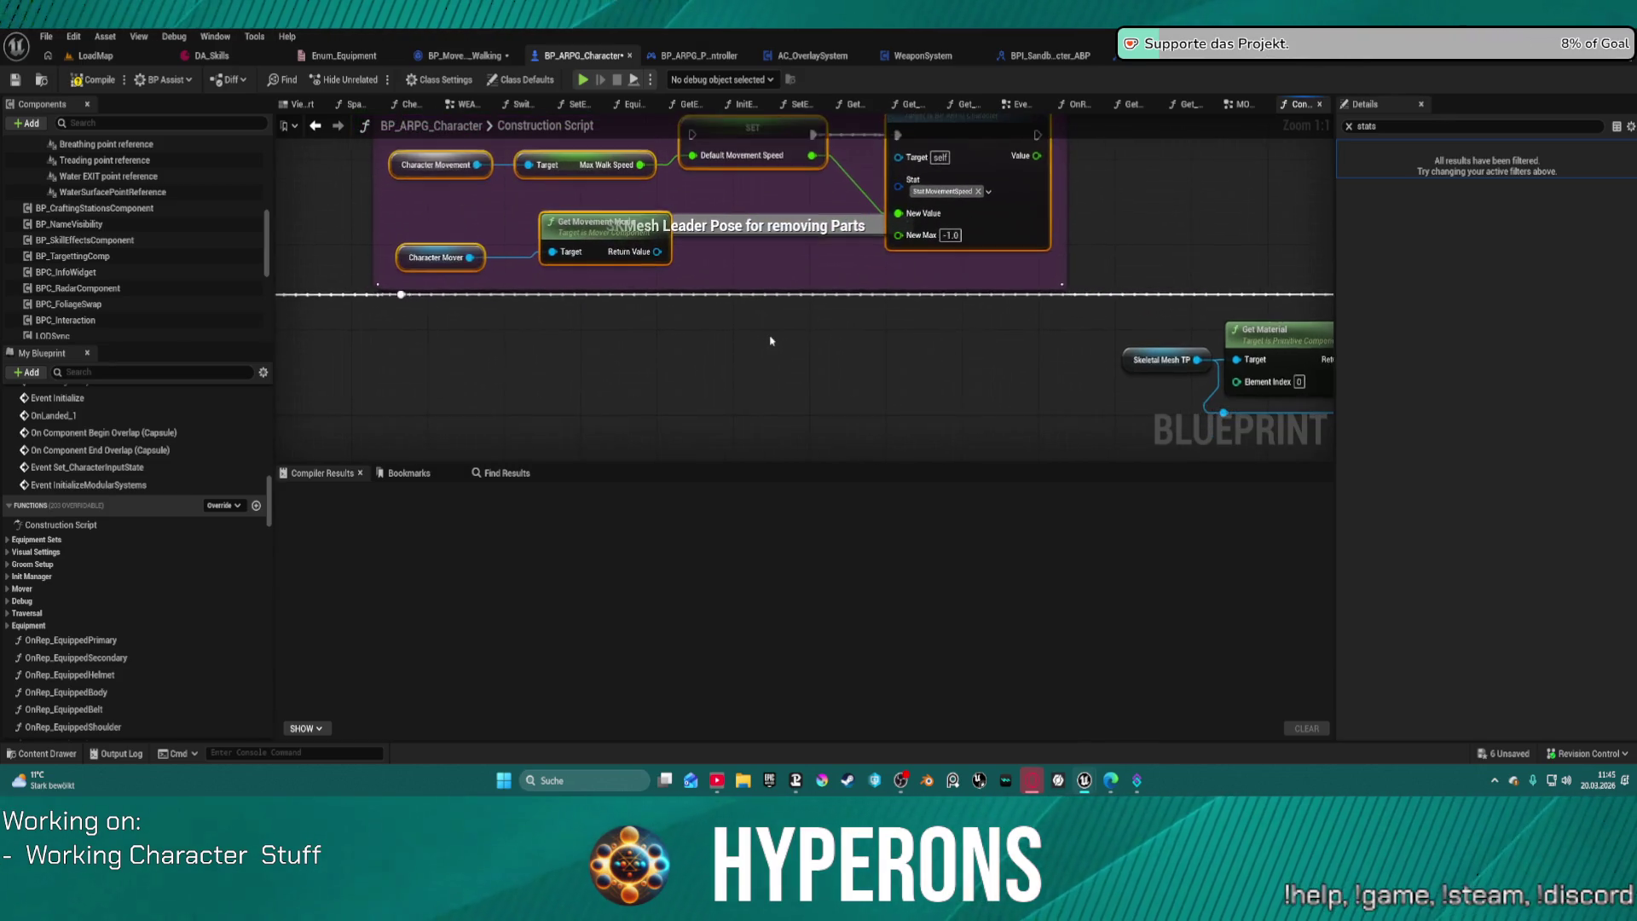
{"action": "left_click_drag", "start_coordinate": [588, 328], "coordinate": [808, 446]}
{"action": "left_click_drag", "start_coordinate": [793, 351], "coordinate": [821, 281]}
{"action": "mouse_move", "coordinate": [723, 278]}
{"action": "left_mouse_down"}
{"action": "mouse_move", "coordinate": [825, 321]}
{"action": "mouse_move", "coordinate": [721, 401]}
{"action": "mouse_move", "coordinate": [795, 412]}
{"action": "mouse_move", "coordinate": [765, 308]}
{"action": "mouse_move", "coordinate": [769, 327]}
{"action": "left_mouse_up"}
{"action": "scroll", "coordinate": [759, 378], "scroll_direction": "up", "scroll_amount": 1}
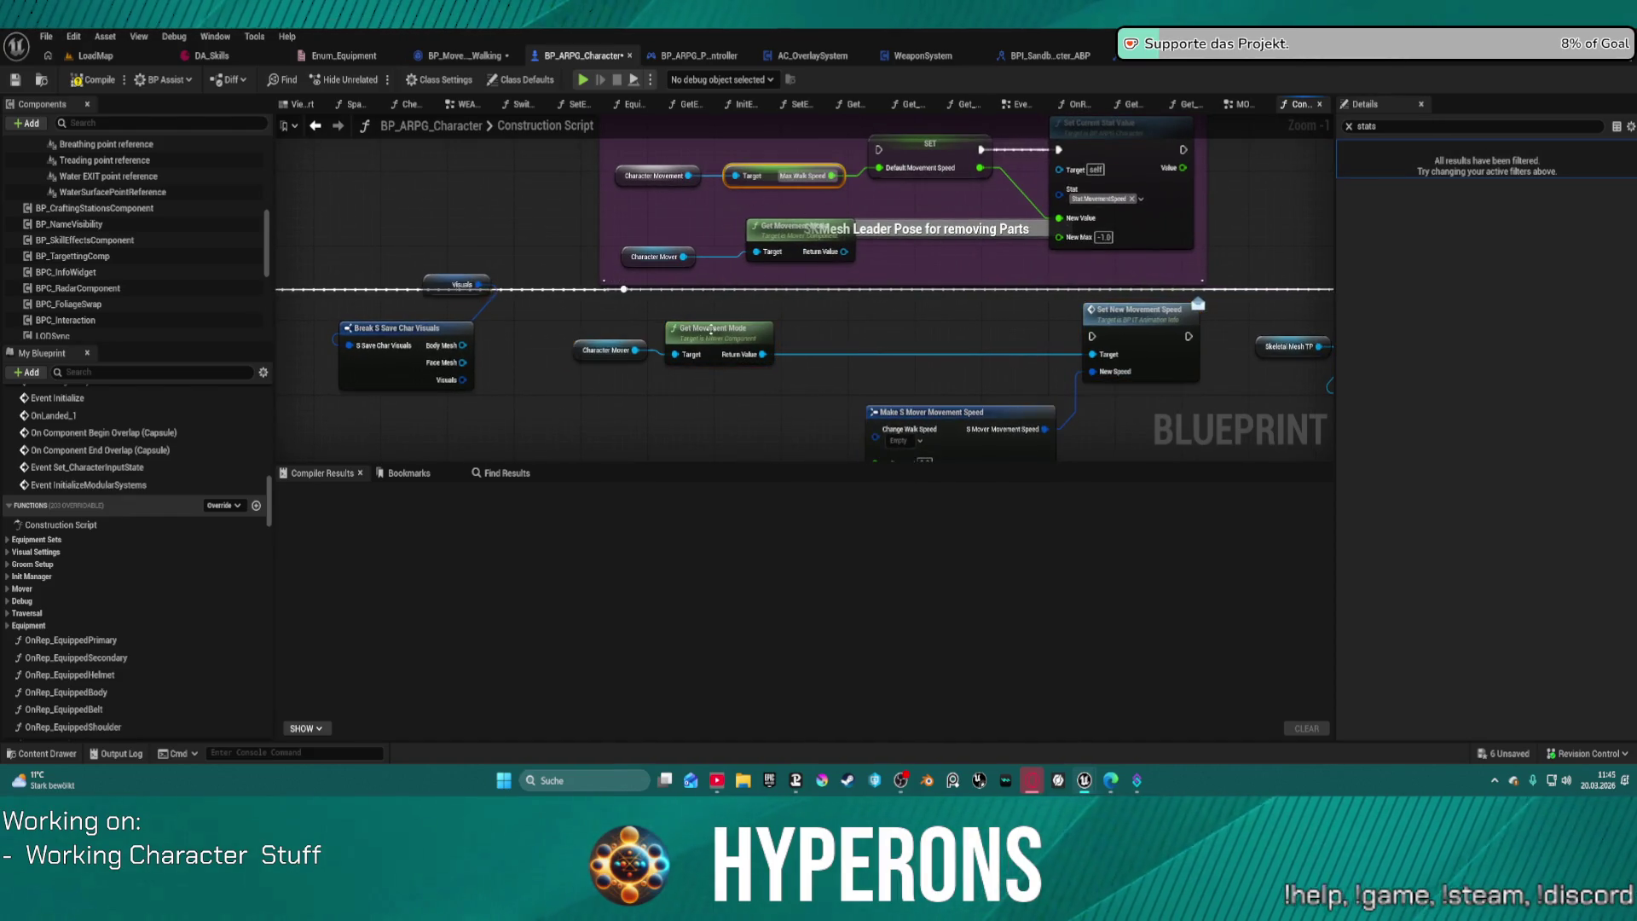
{"action": "mouse_move", "coordinate": [882, 368]}
{"action": "left_mouse_down"}
{"action": "mouse_move", "coordinate": [801, 266]}
{"action": "mouse_move", "coordinate": [773, 175]}
{"action": "left_mouse_up"}
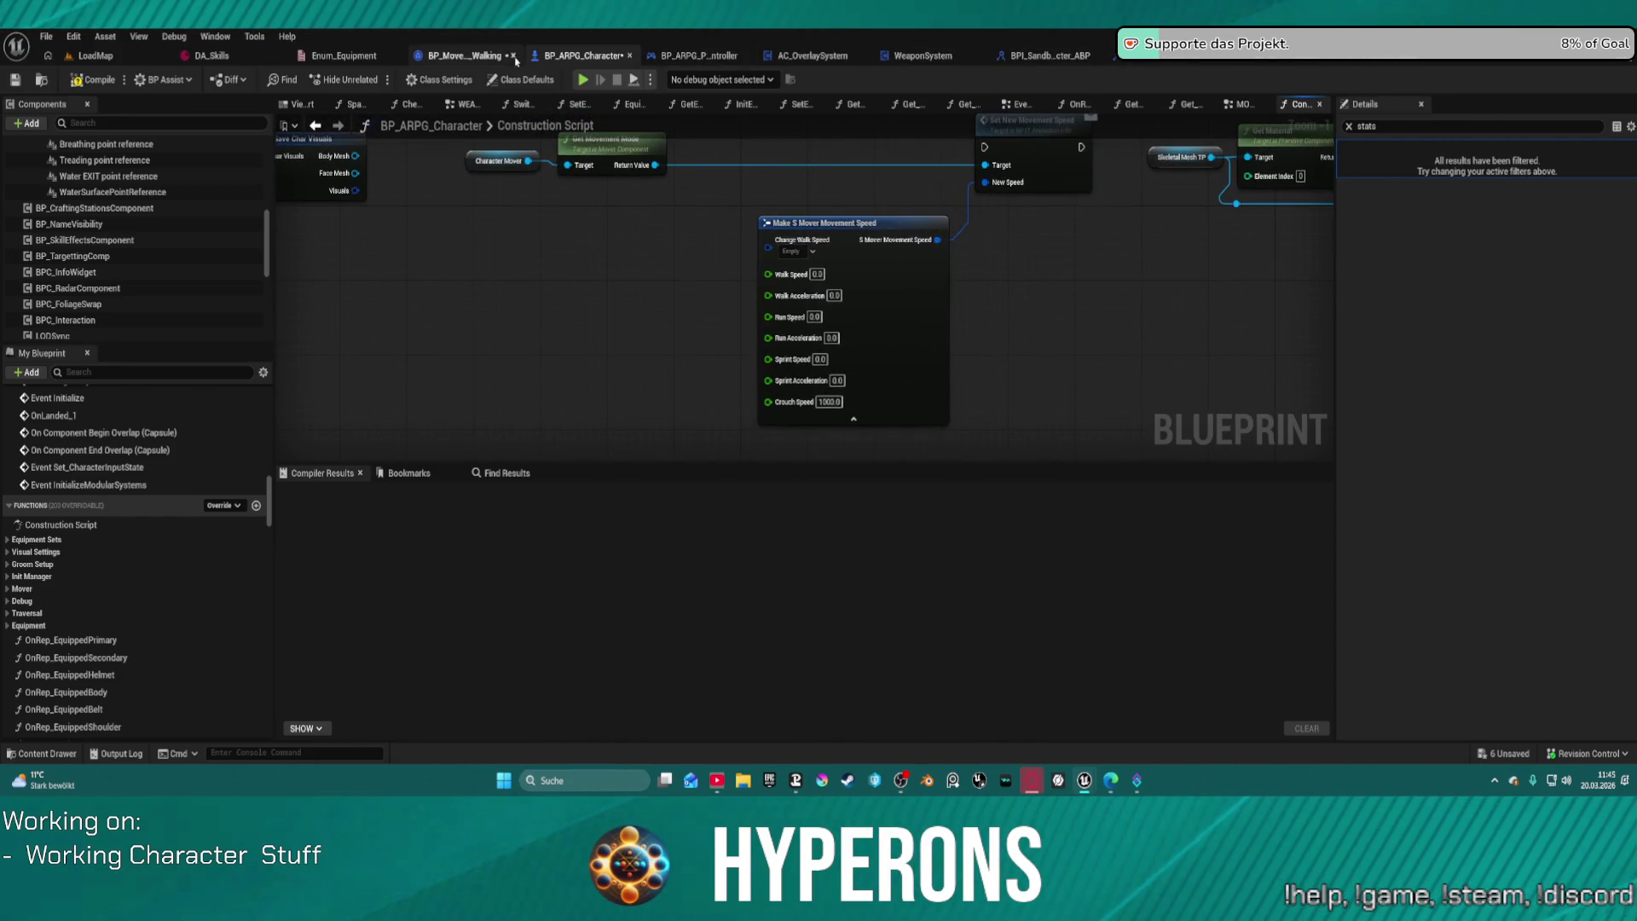
Step: In the walking mode graph, search 'max spe', then open the speed struct from its Break node
{"action": "left_click", "coordinate": [515, 60]}
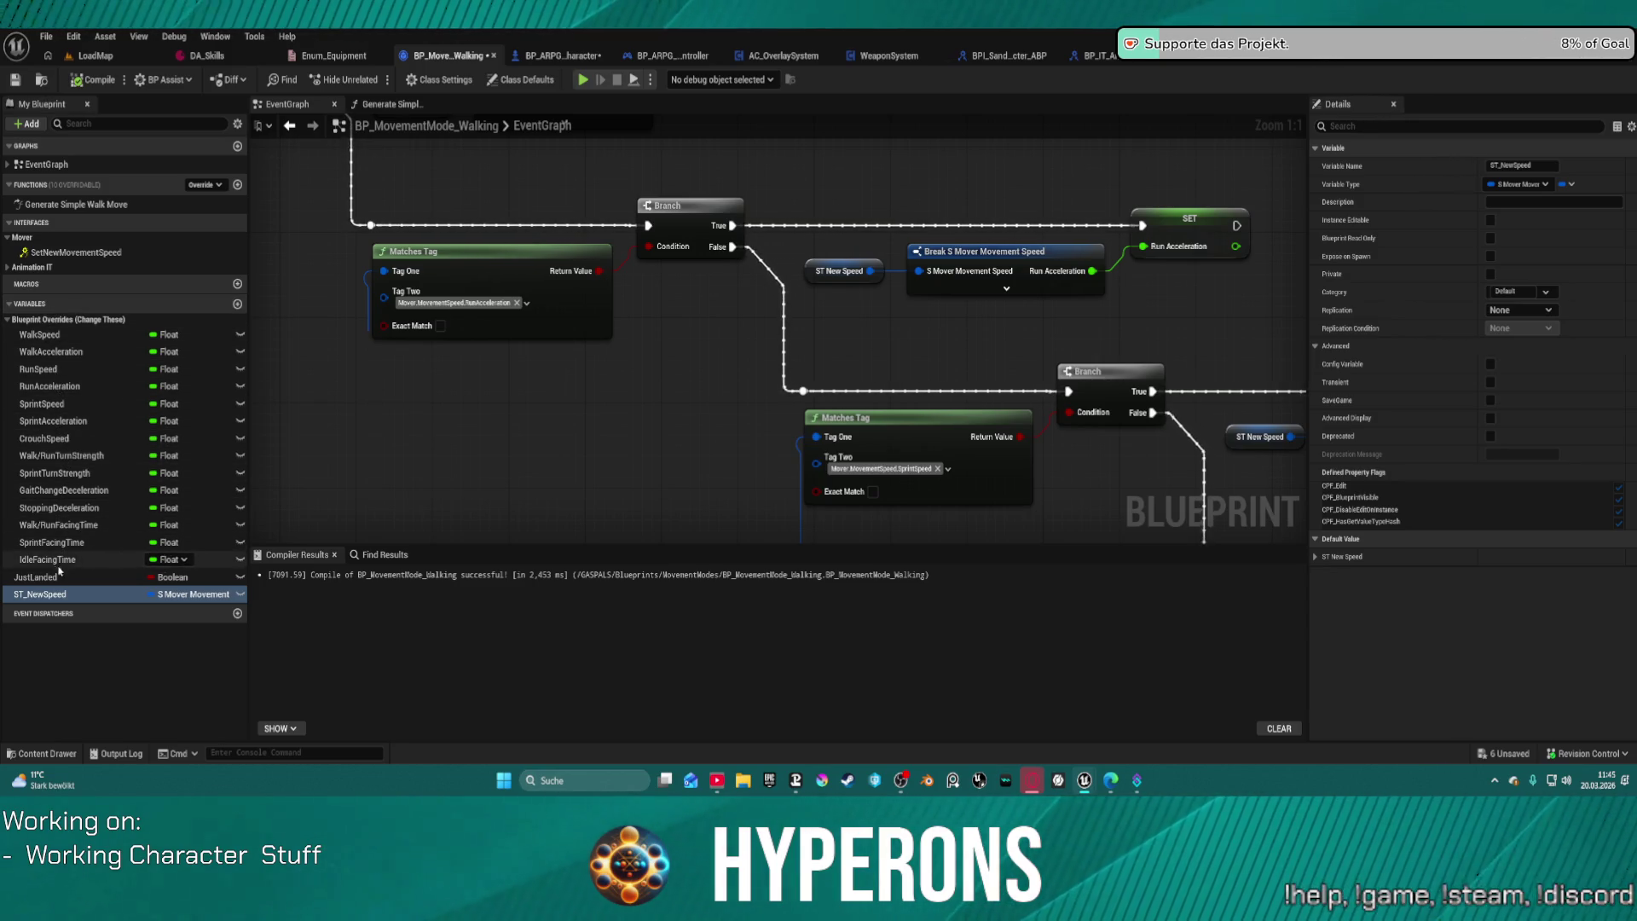
{"action": "right_click", "coordinate": [490, 465]}
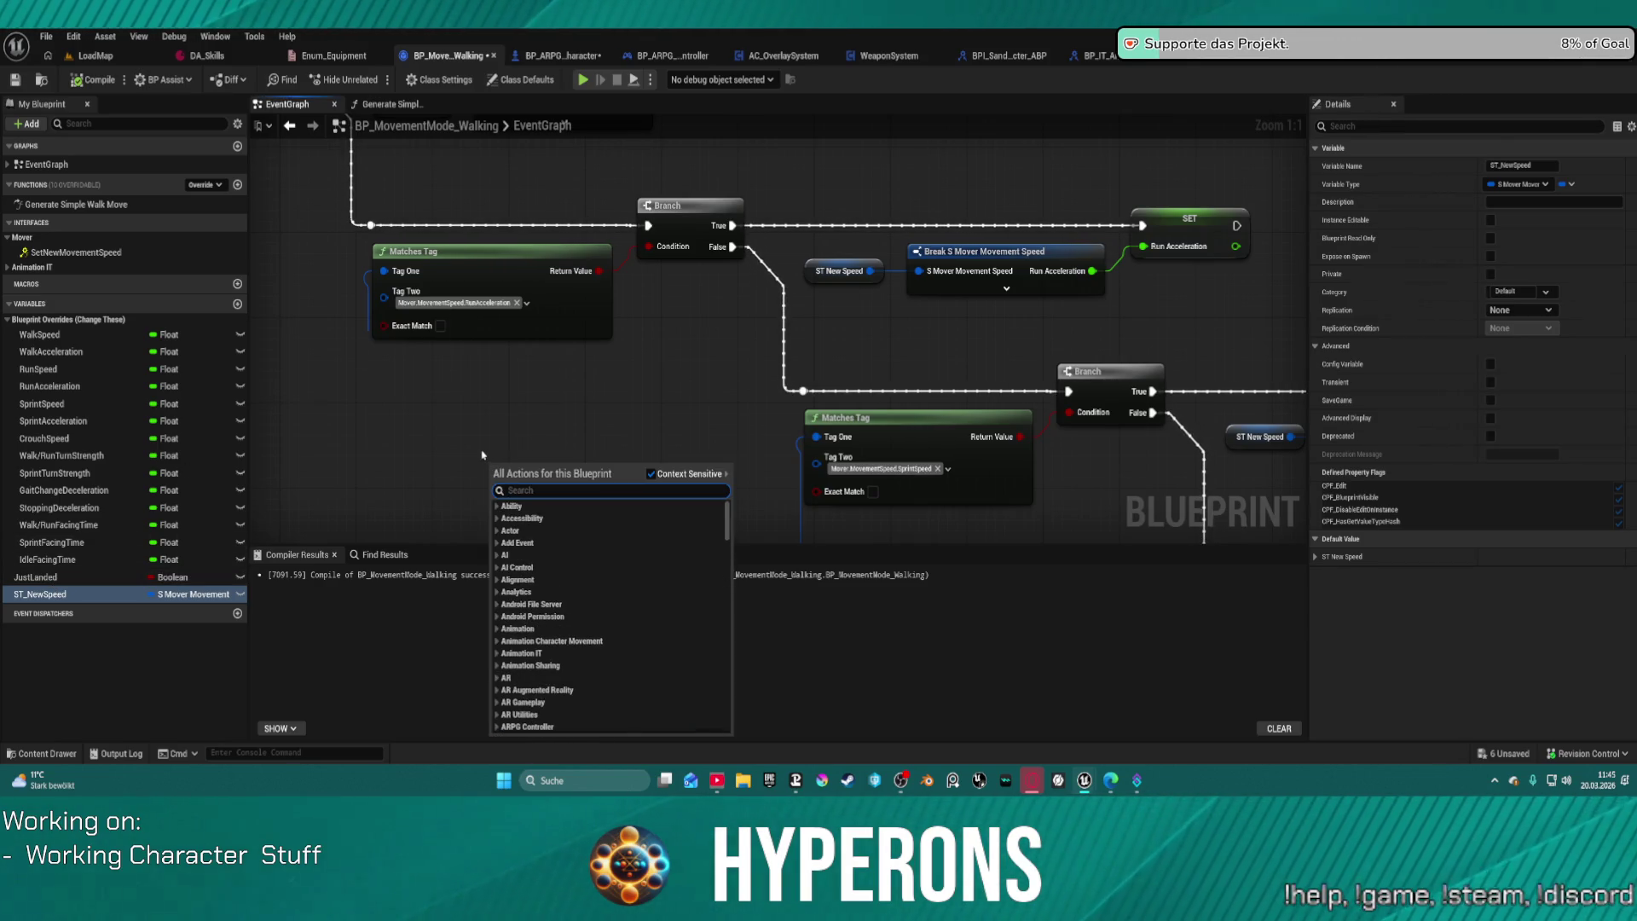
{"action": "type", "text": "max spee"}
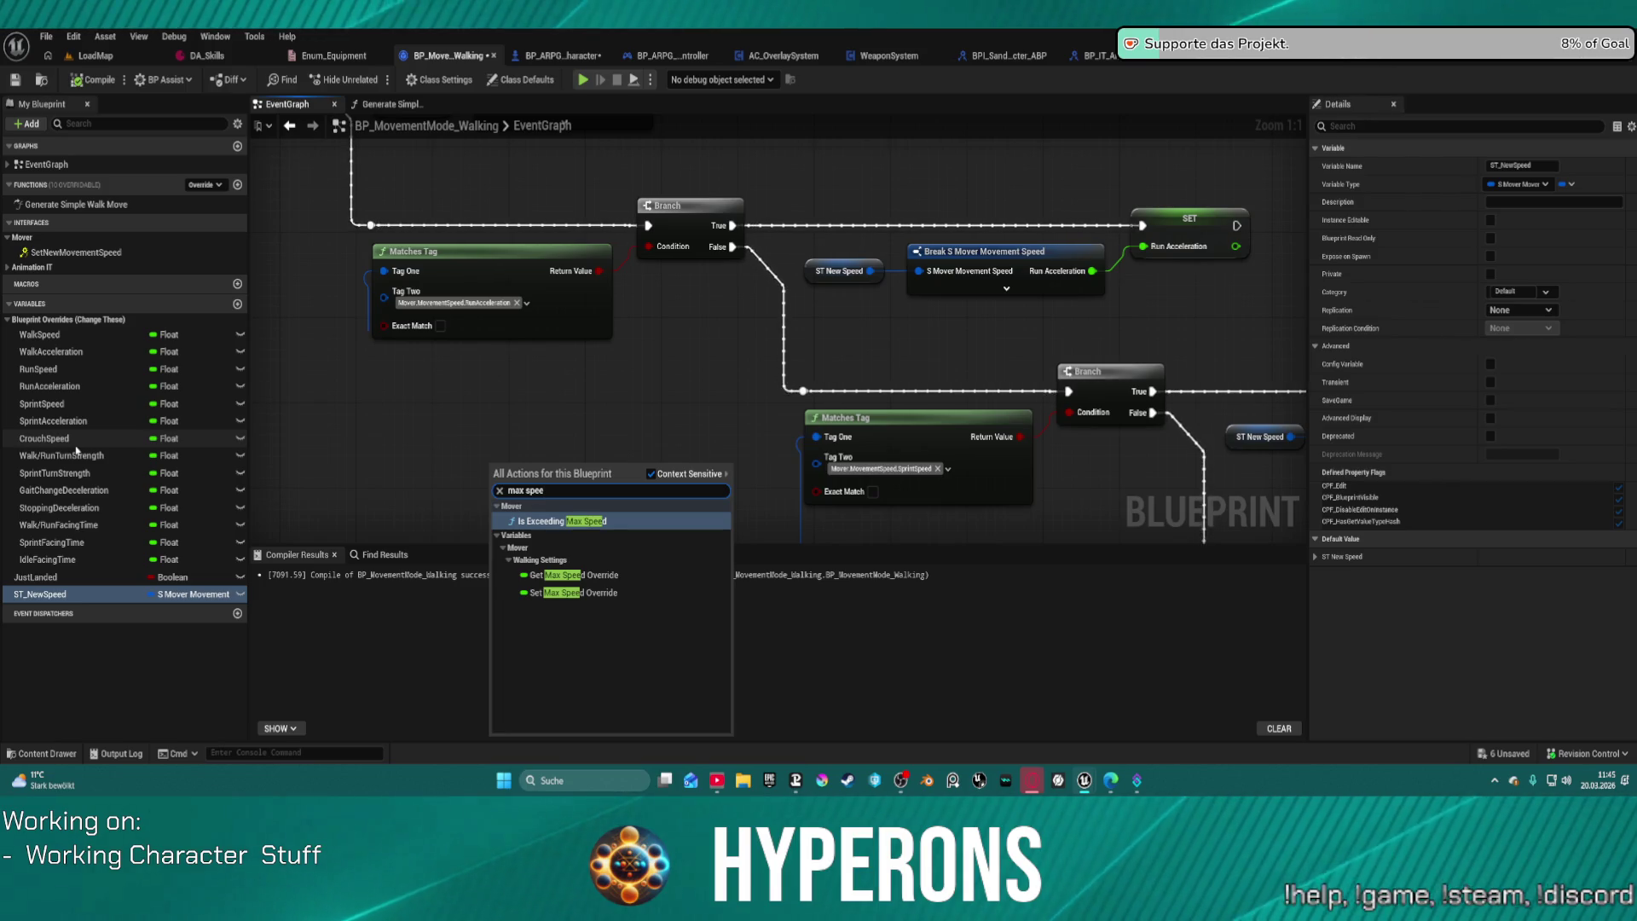
{"action": "key", "text": "Escape"}
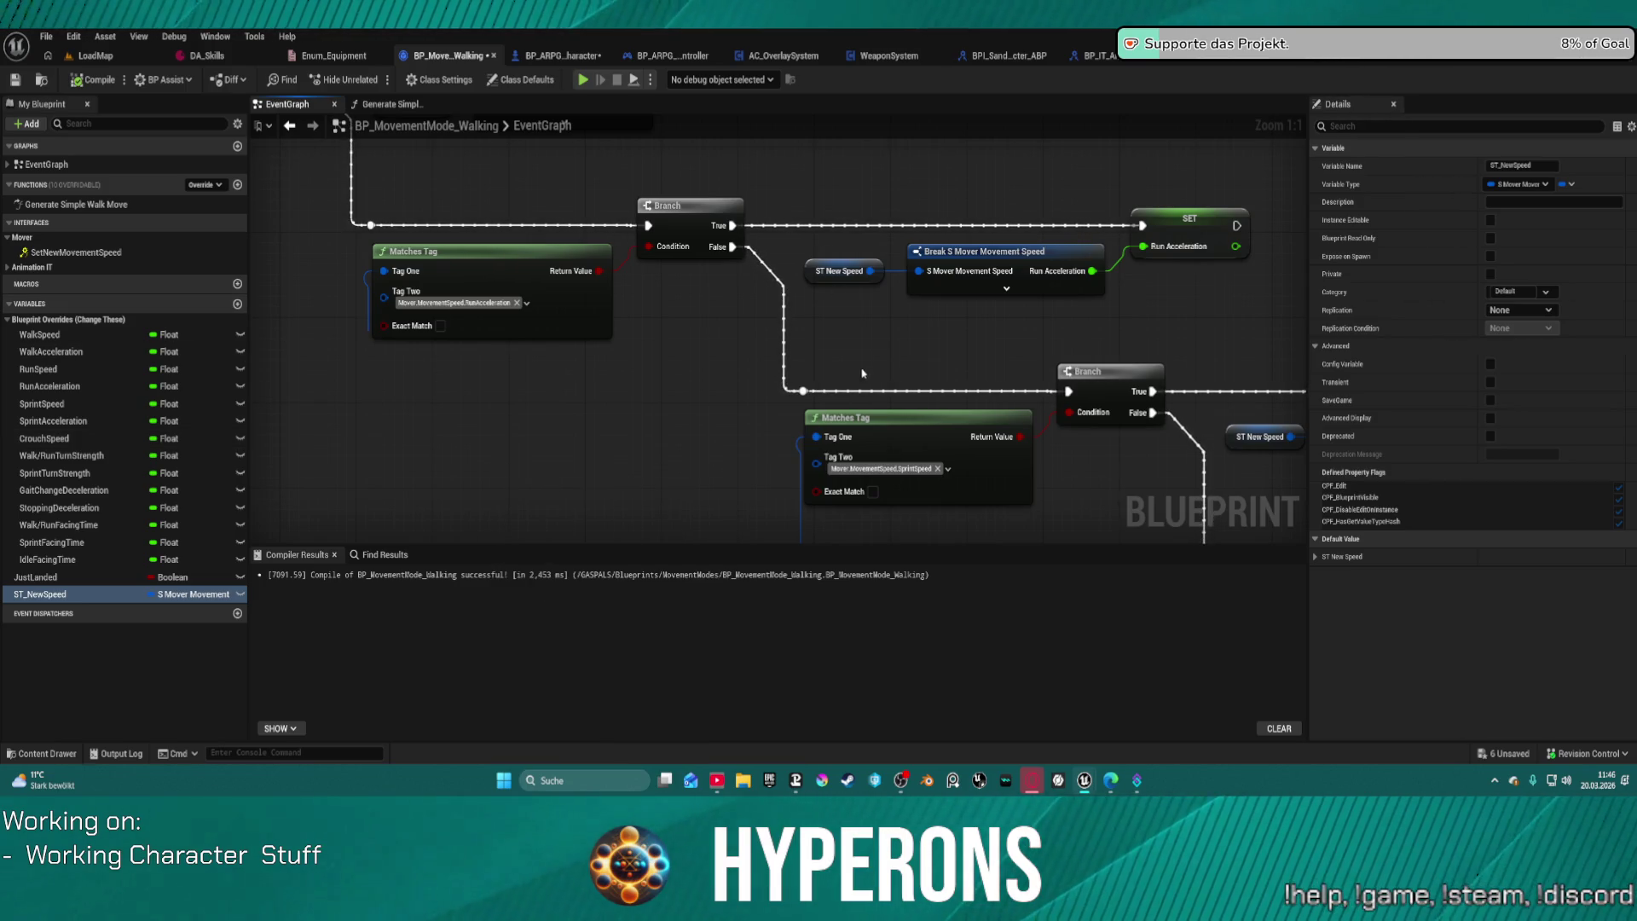
{"action": "left_click", "coordinate": [1004, 257]}
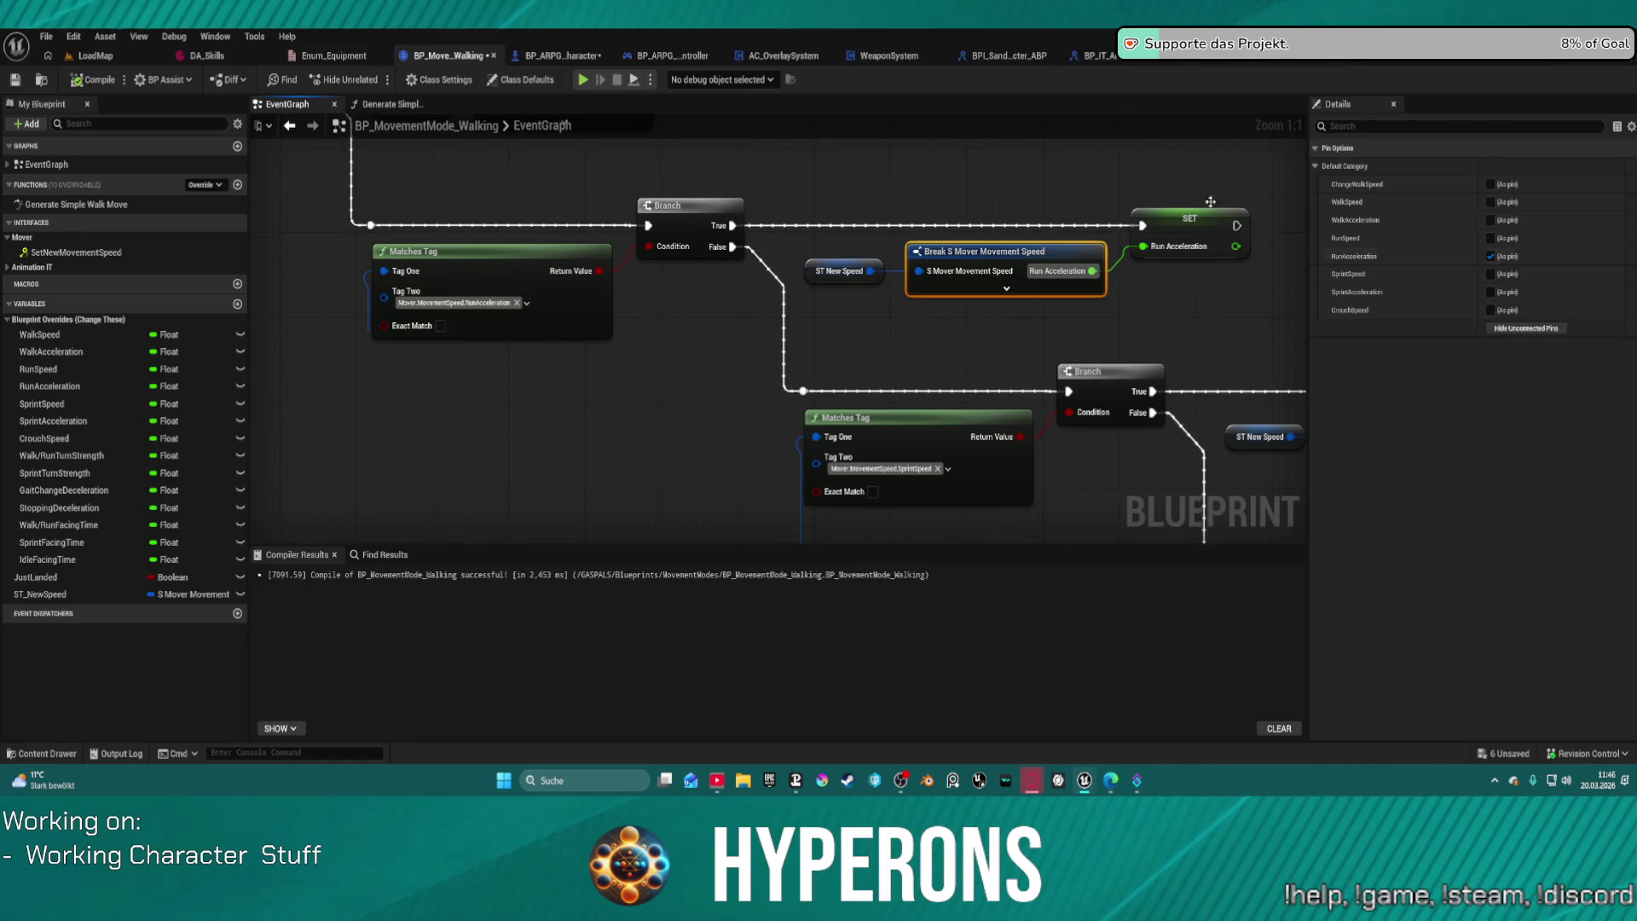
{"action": "double_click", "coordinate": [1003, 252]}
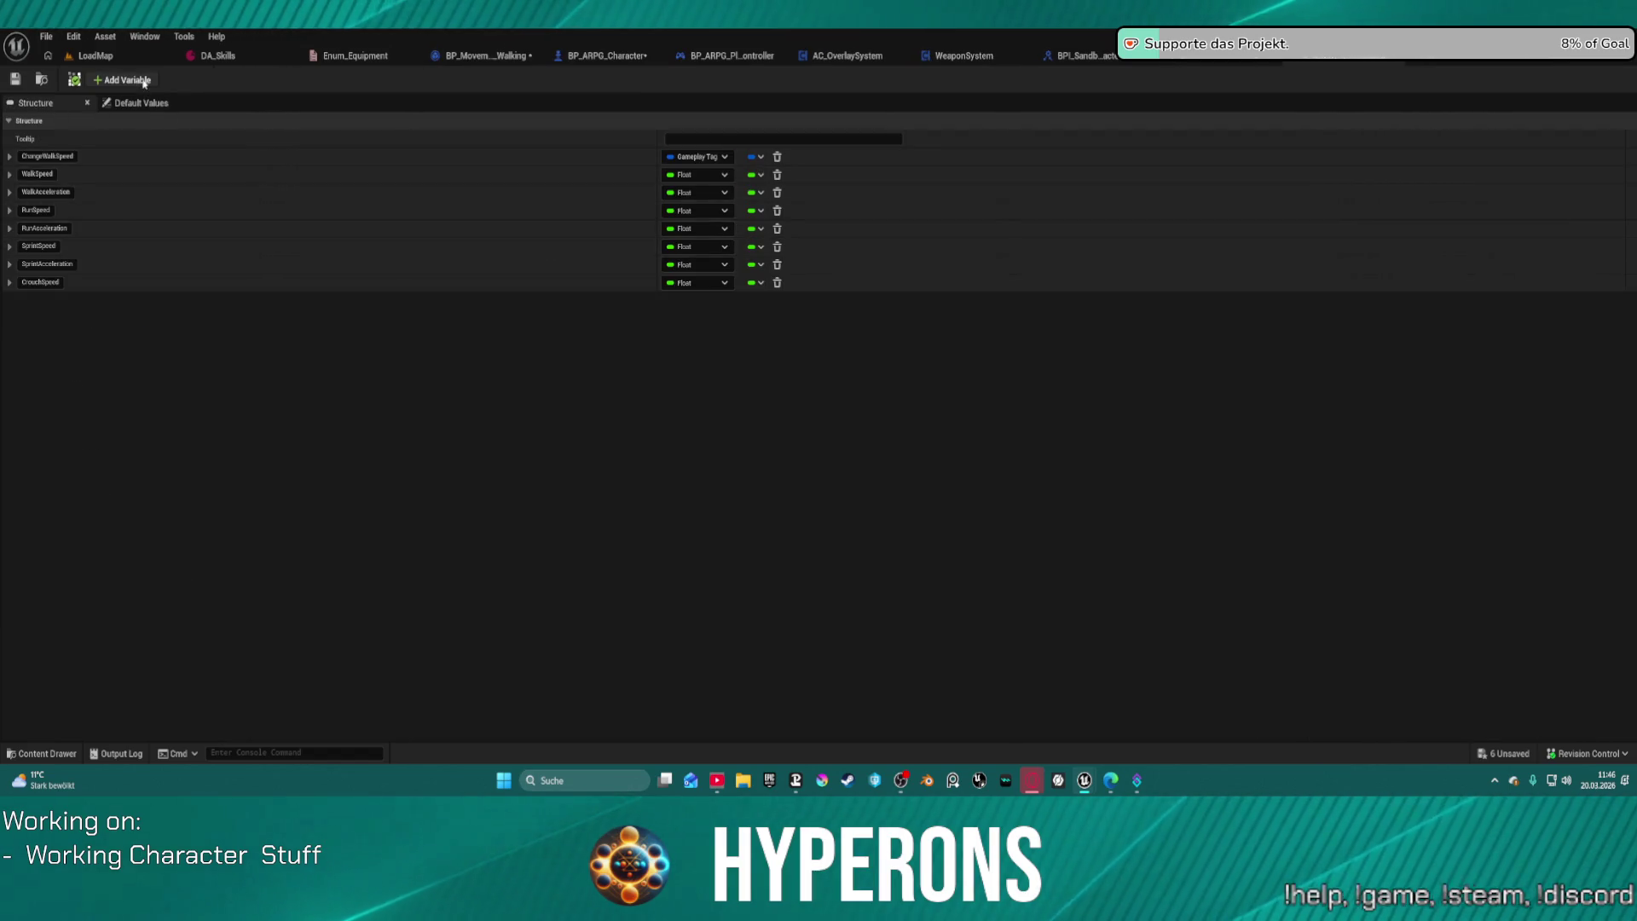
Step: Name the new struct member MaxSpeed, make it a Float, and save all assets
{"action": "left_click", "coordinate": [42, 300]}
{"action": "type", "text": "MaxSpeed"}
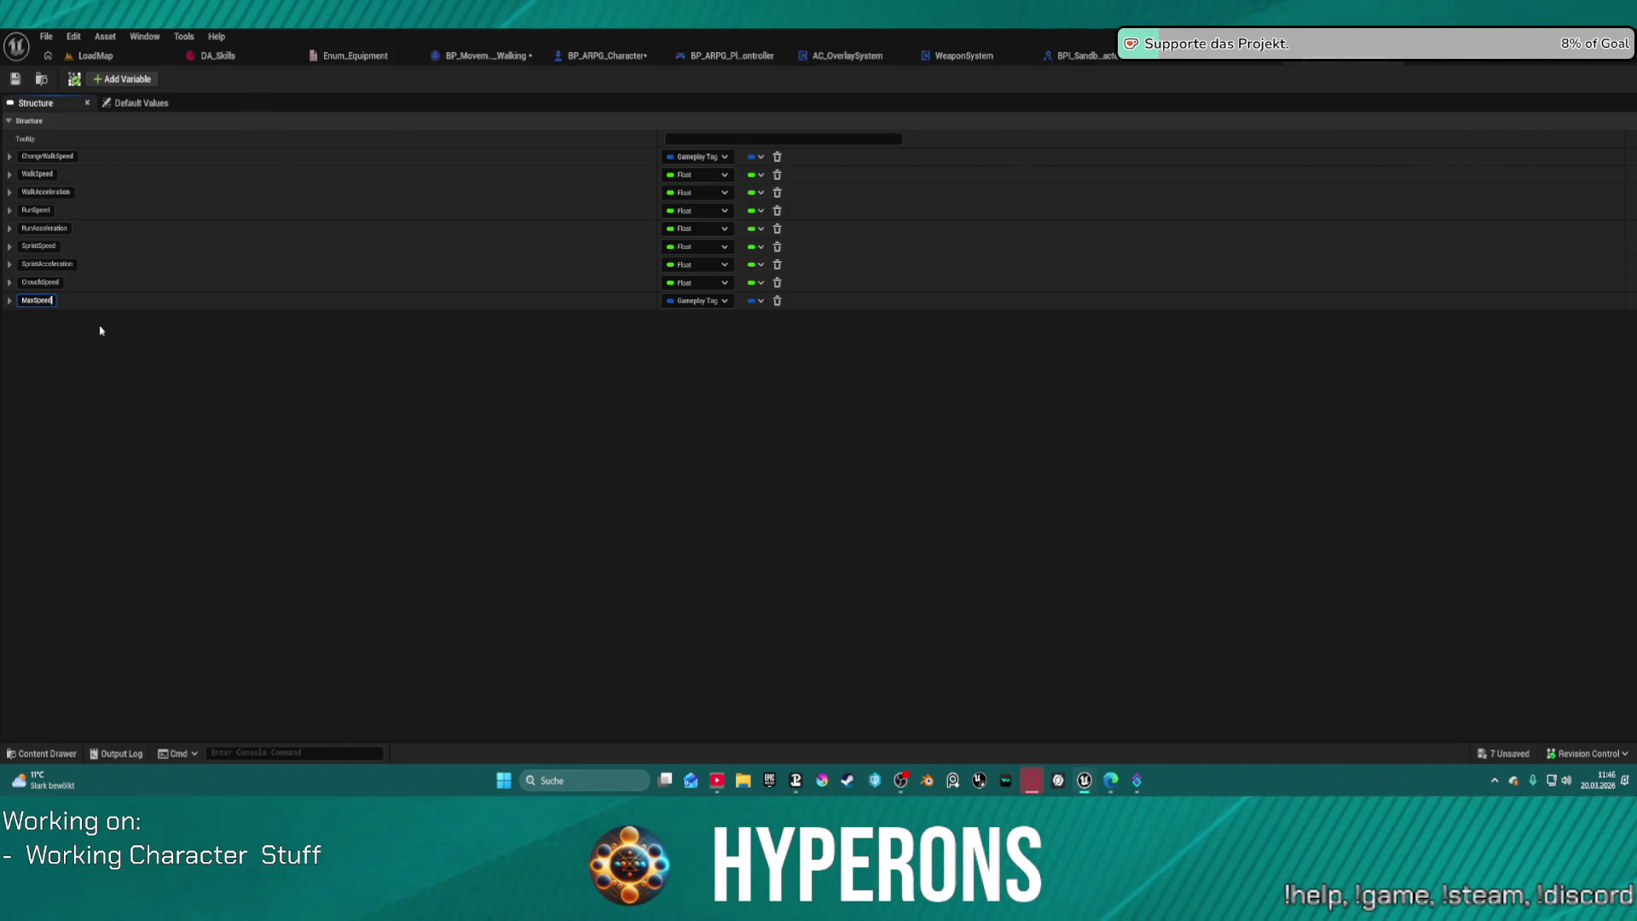
{"action": "key", "text": "Return"}
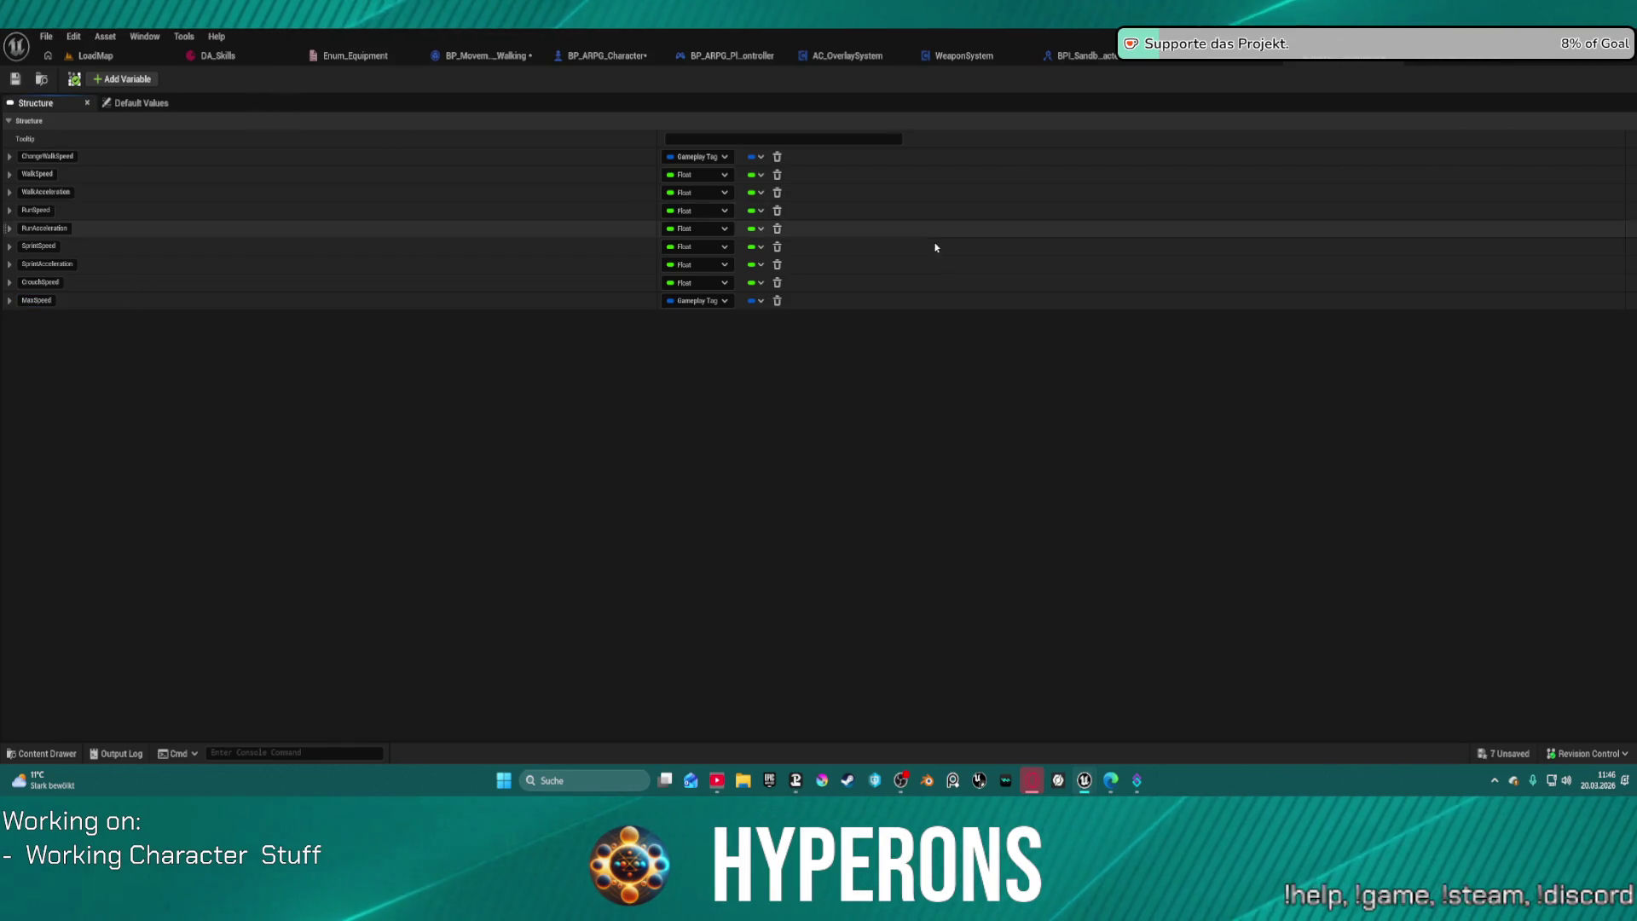
{"action": "left_click", "coordinate": [703, 302]}
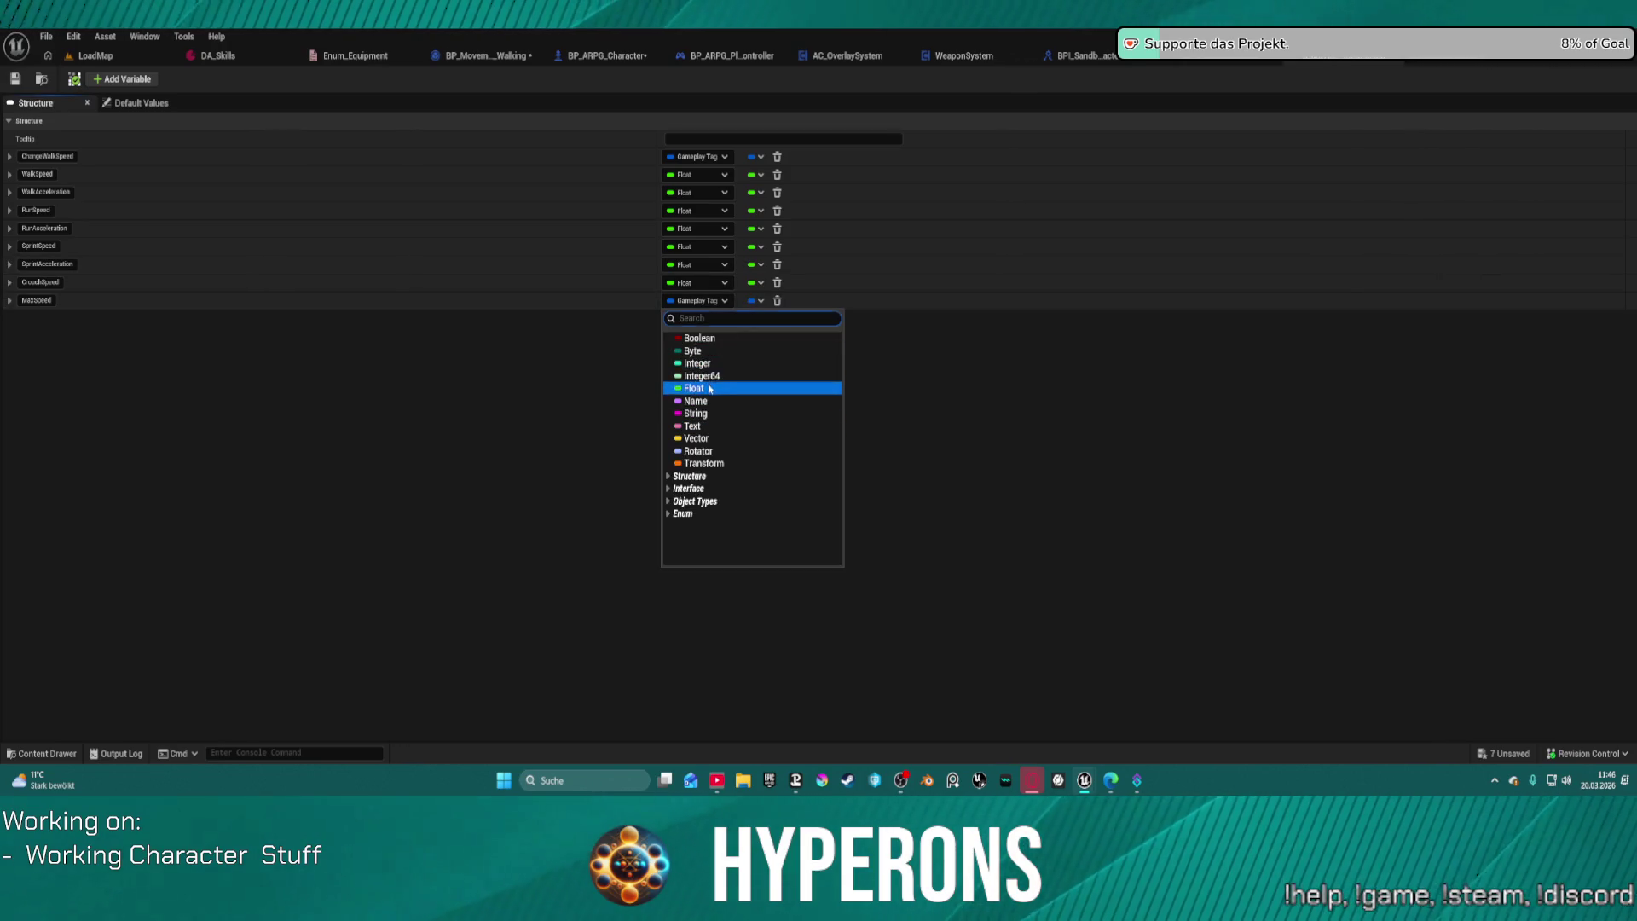
{"action": "left_click", "coordinate": [1012, 365]}
{"action": "key", "text": "ctrl+shift+s"}
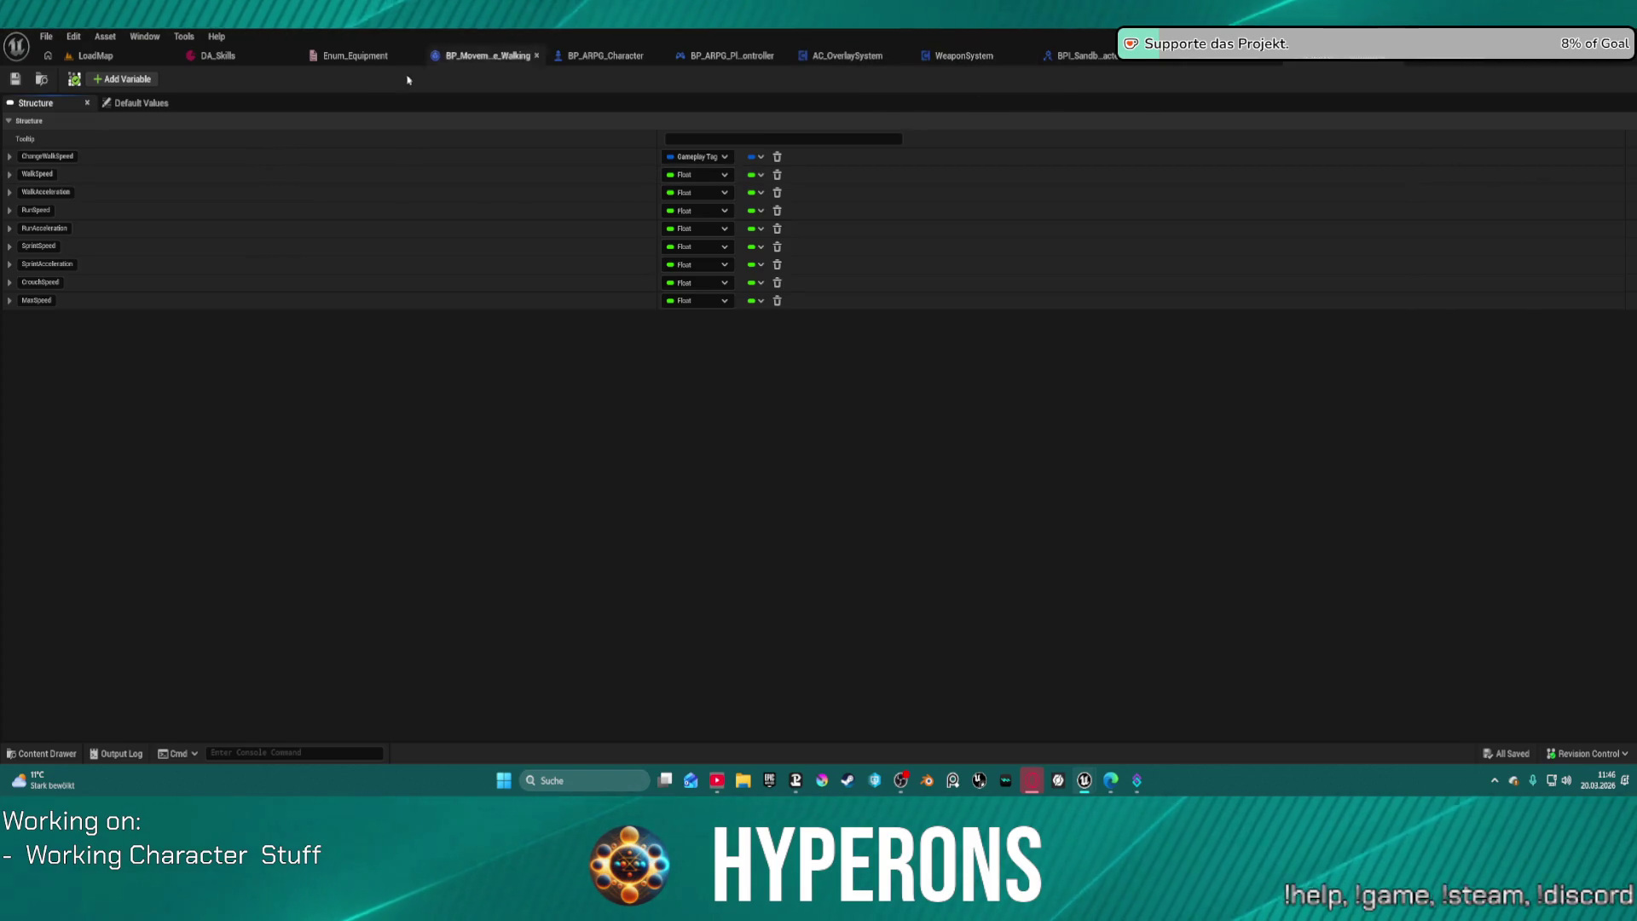
Step: Open Project Settings from the Edit menu
{"action": "left_click", "coordinate": [52, 40]}
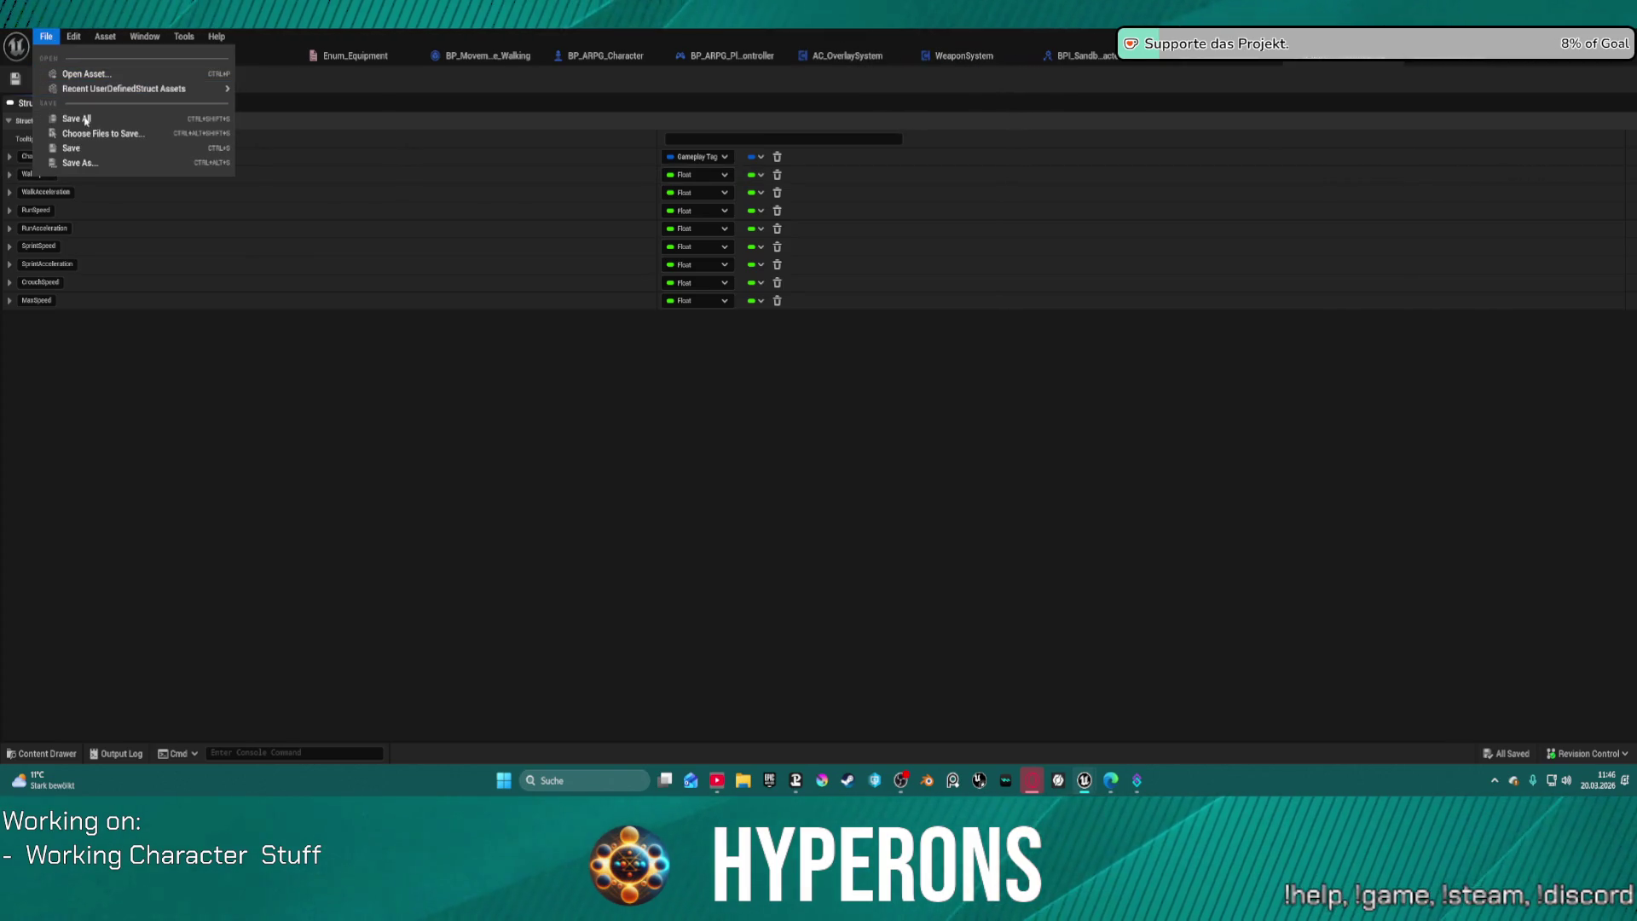
{"action": "mouse_move", "coordinate": [70, 39]}
{"action": "left_click", "coordinate": [117, 156]}
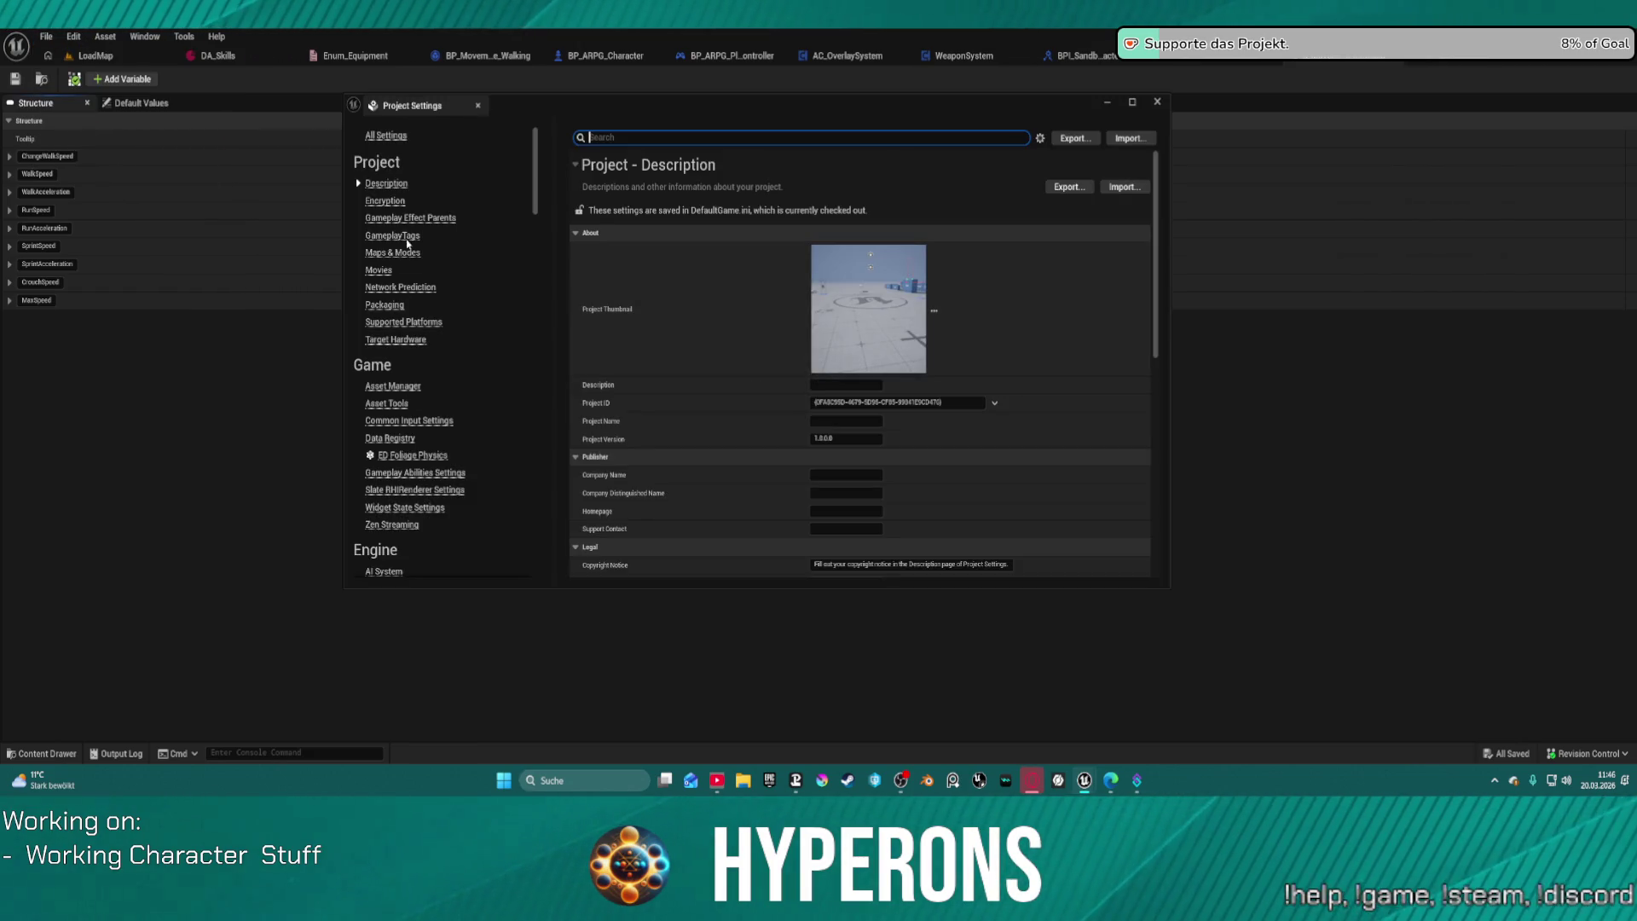
Step: Open the Gameplay Tag Manager and expand the Mover > MovementSpeed tags
{"action": "left_click", "coordinate": [402, 237]}
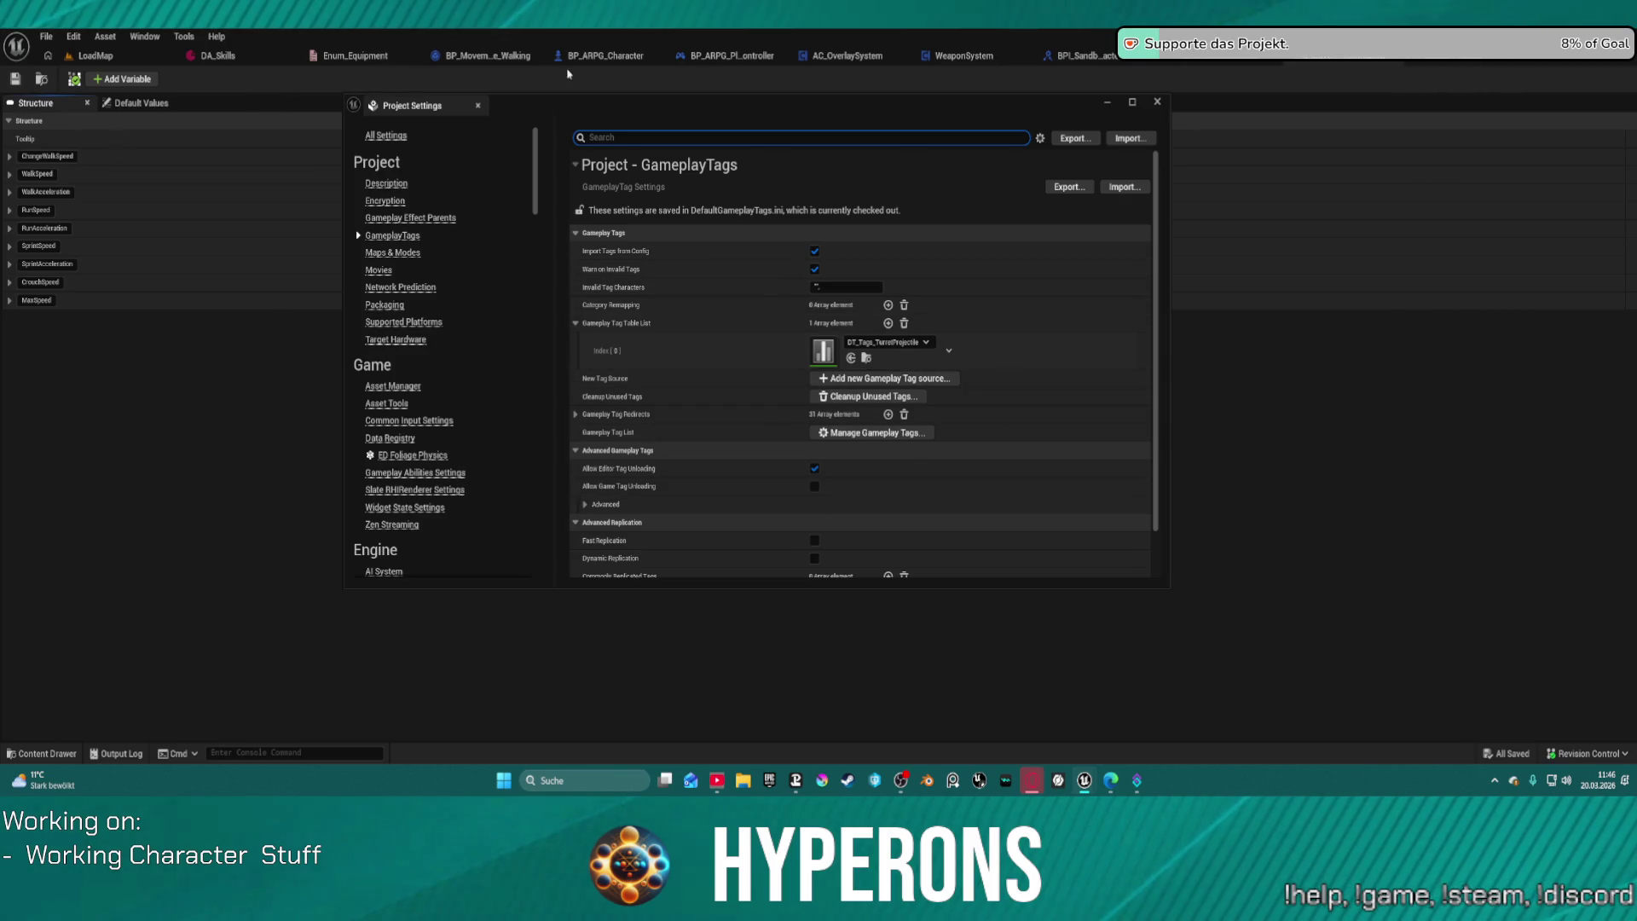
{"action": "left_click", "coordinate": [863, 438]}
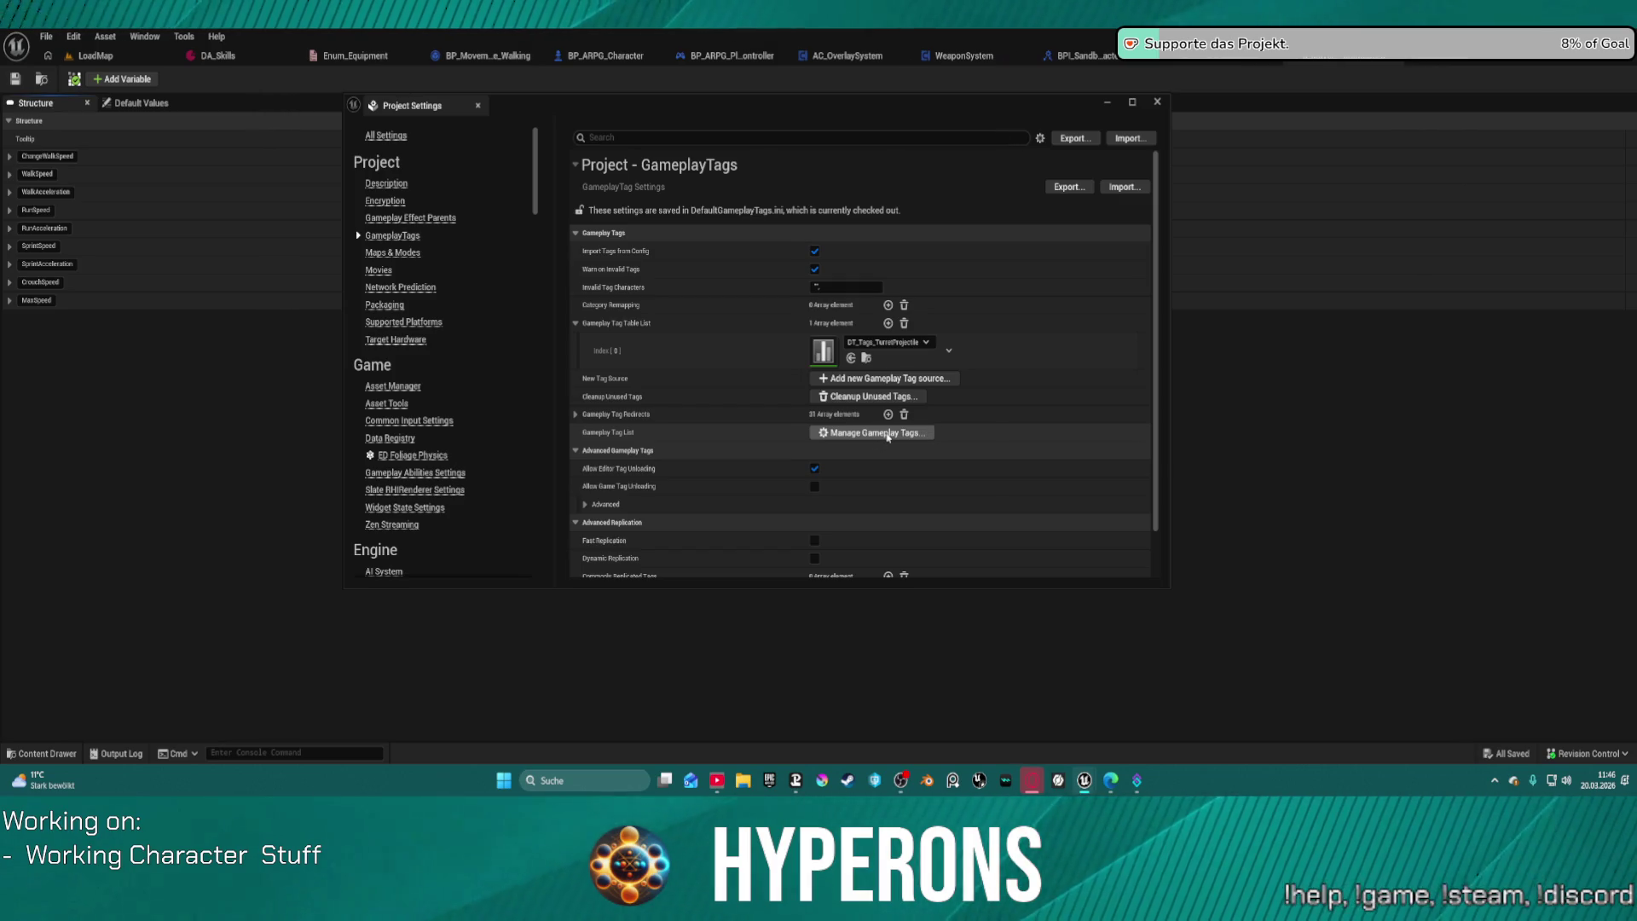
{"action": "left_click", "coordinate": [888, 438]}
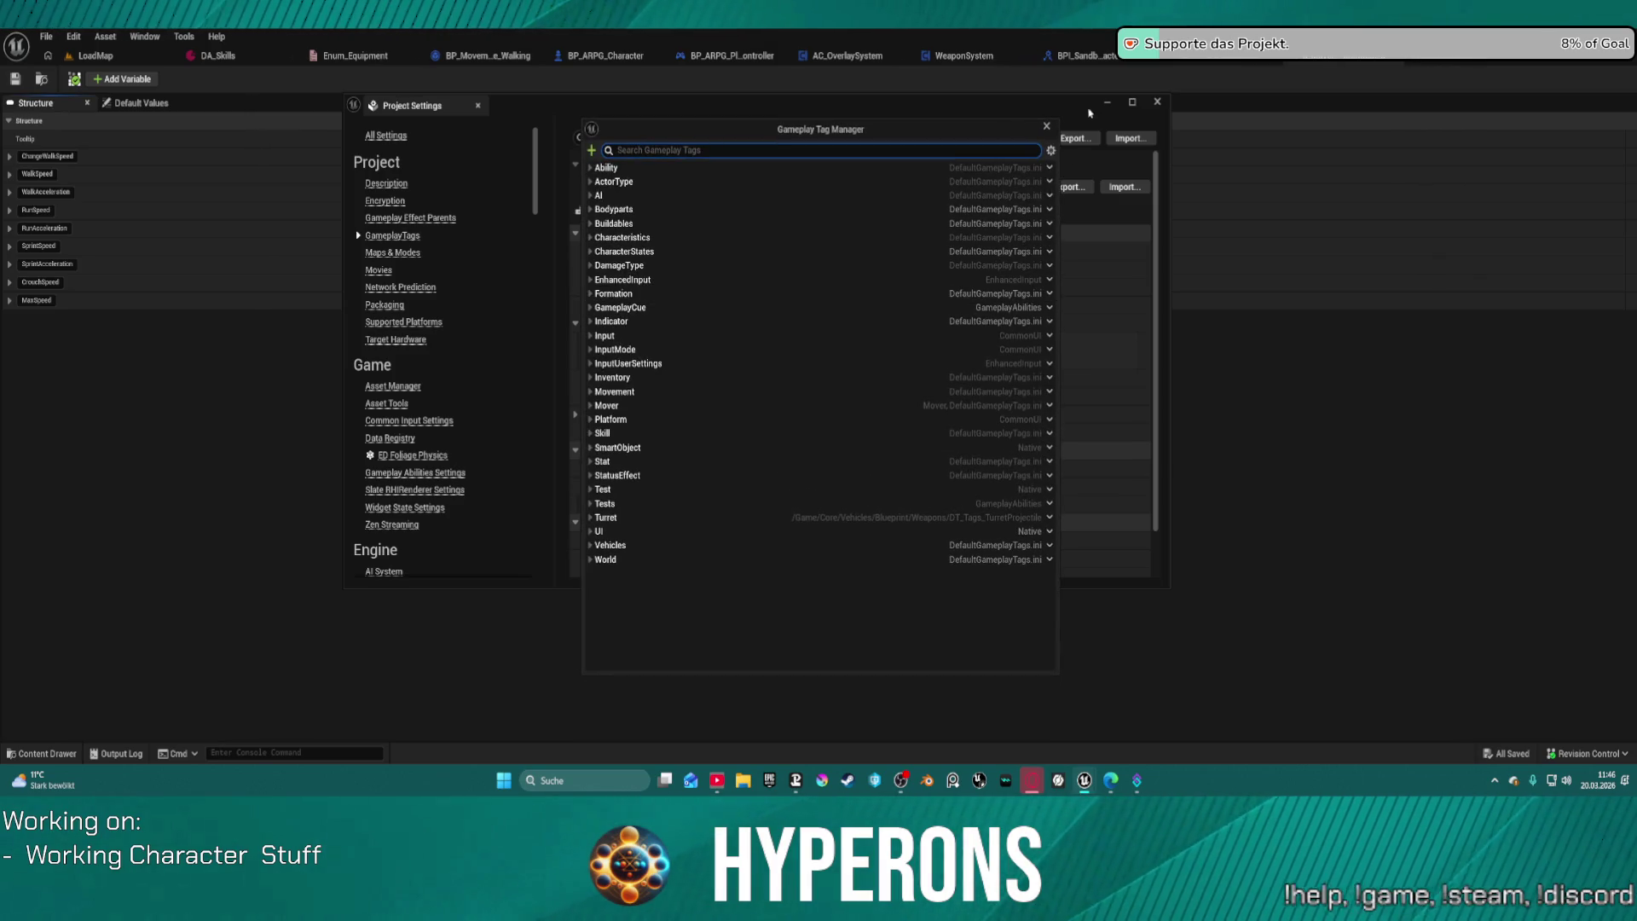
{"action": "left_click", "coordinate": [1157, 103]}
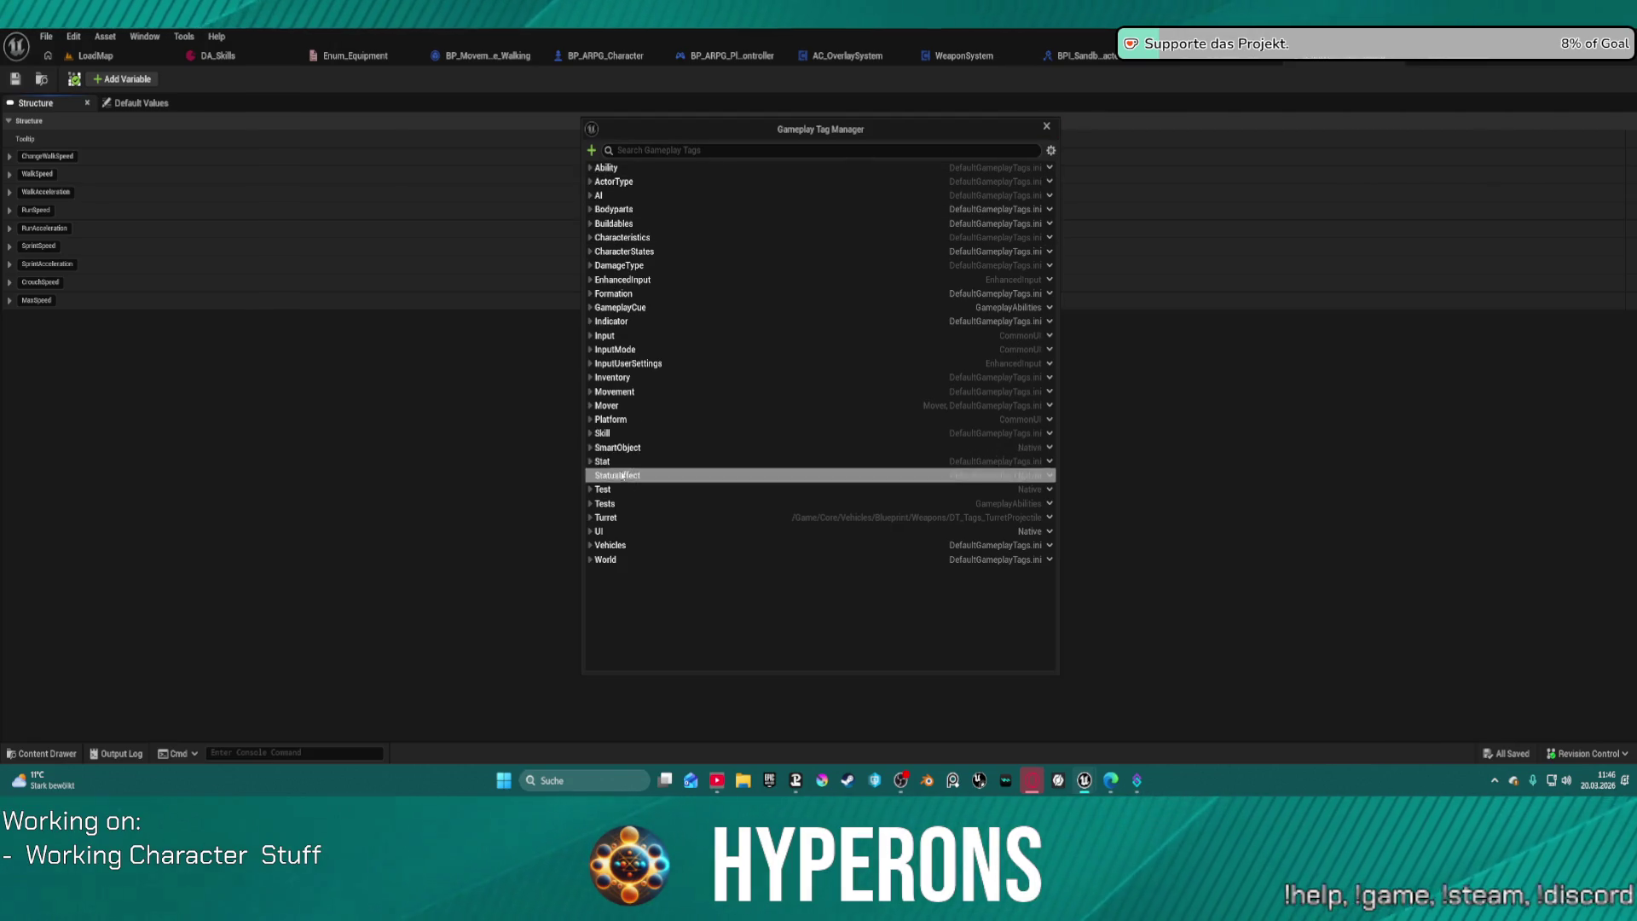
{"action": "left_click", "coordinate": [590, 406]}
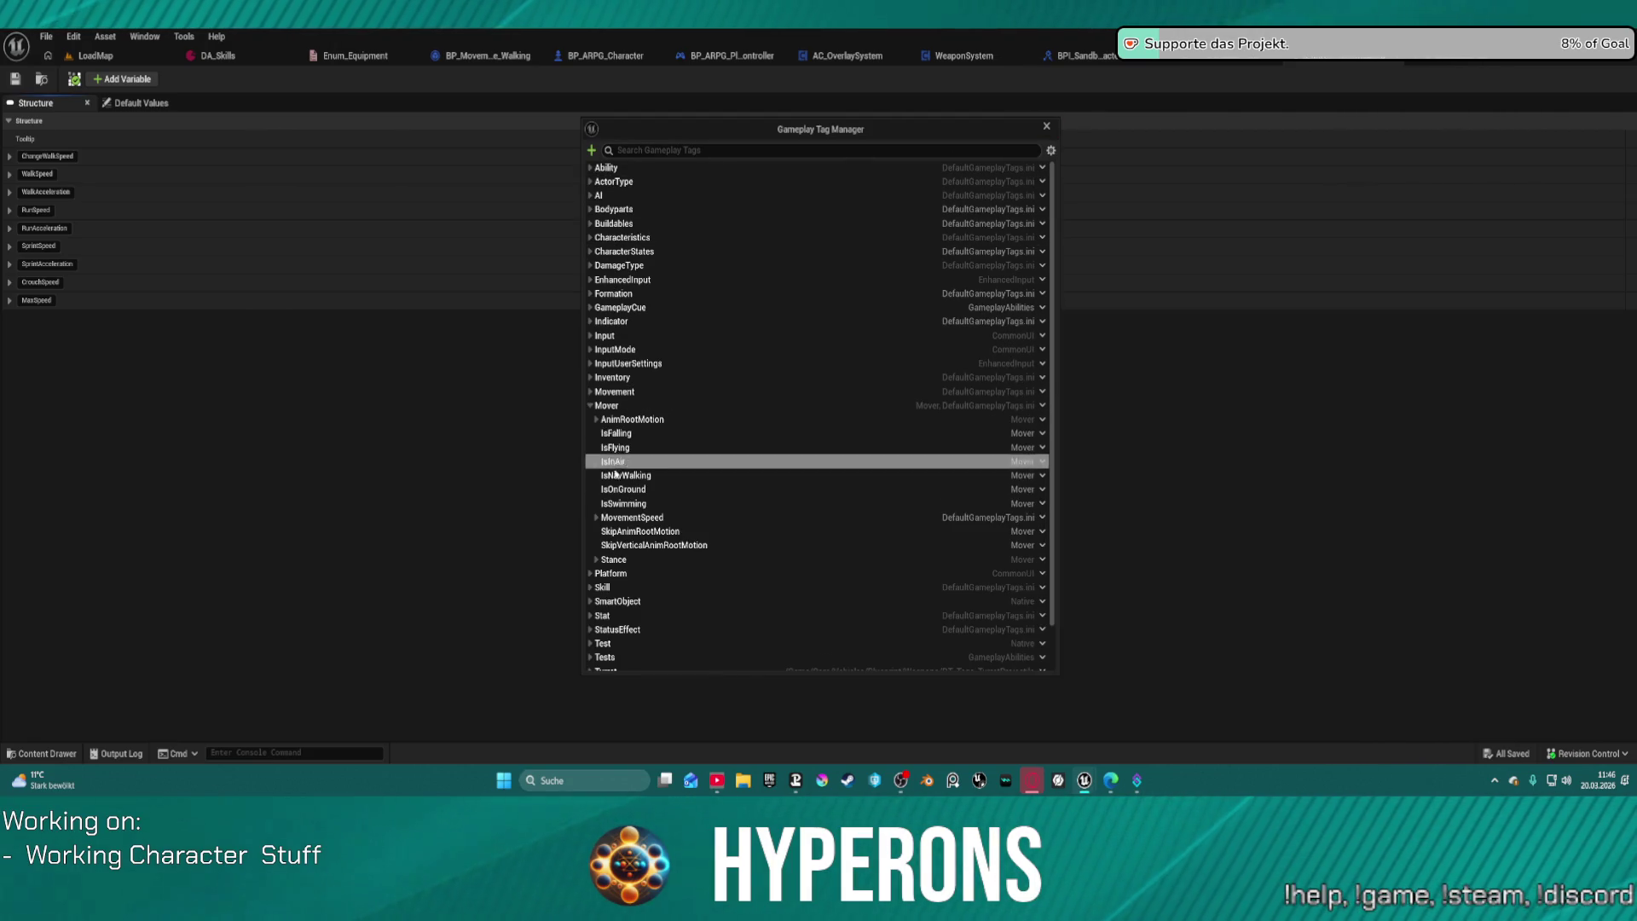
{"action": "left_click", "coordinate": [596, 518]}
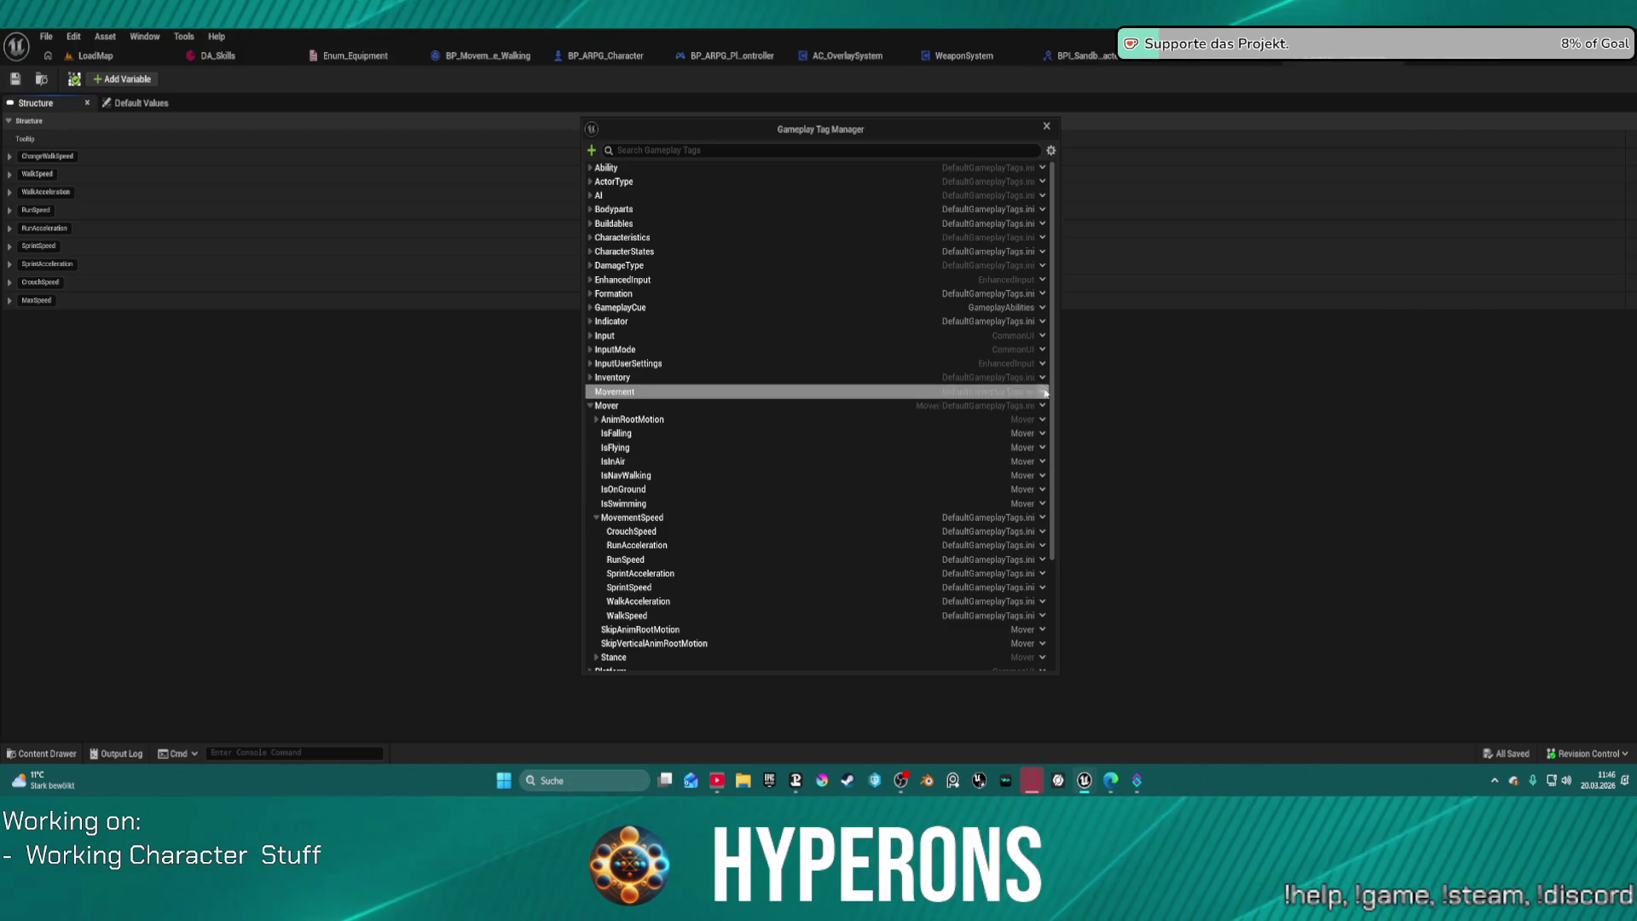
Step: Add a MaxSpeed sub tag under MovementSpeed, fixing its typo, and restart the editor
{"action": "left_click", "coordinate": [1040, 520]}
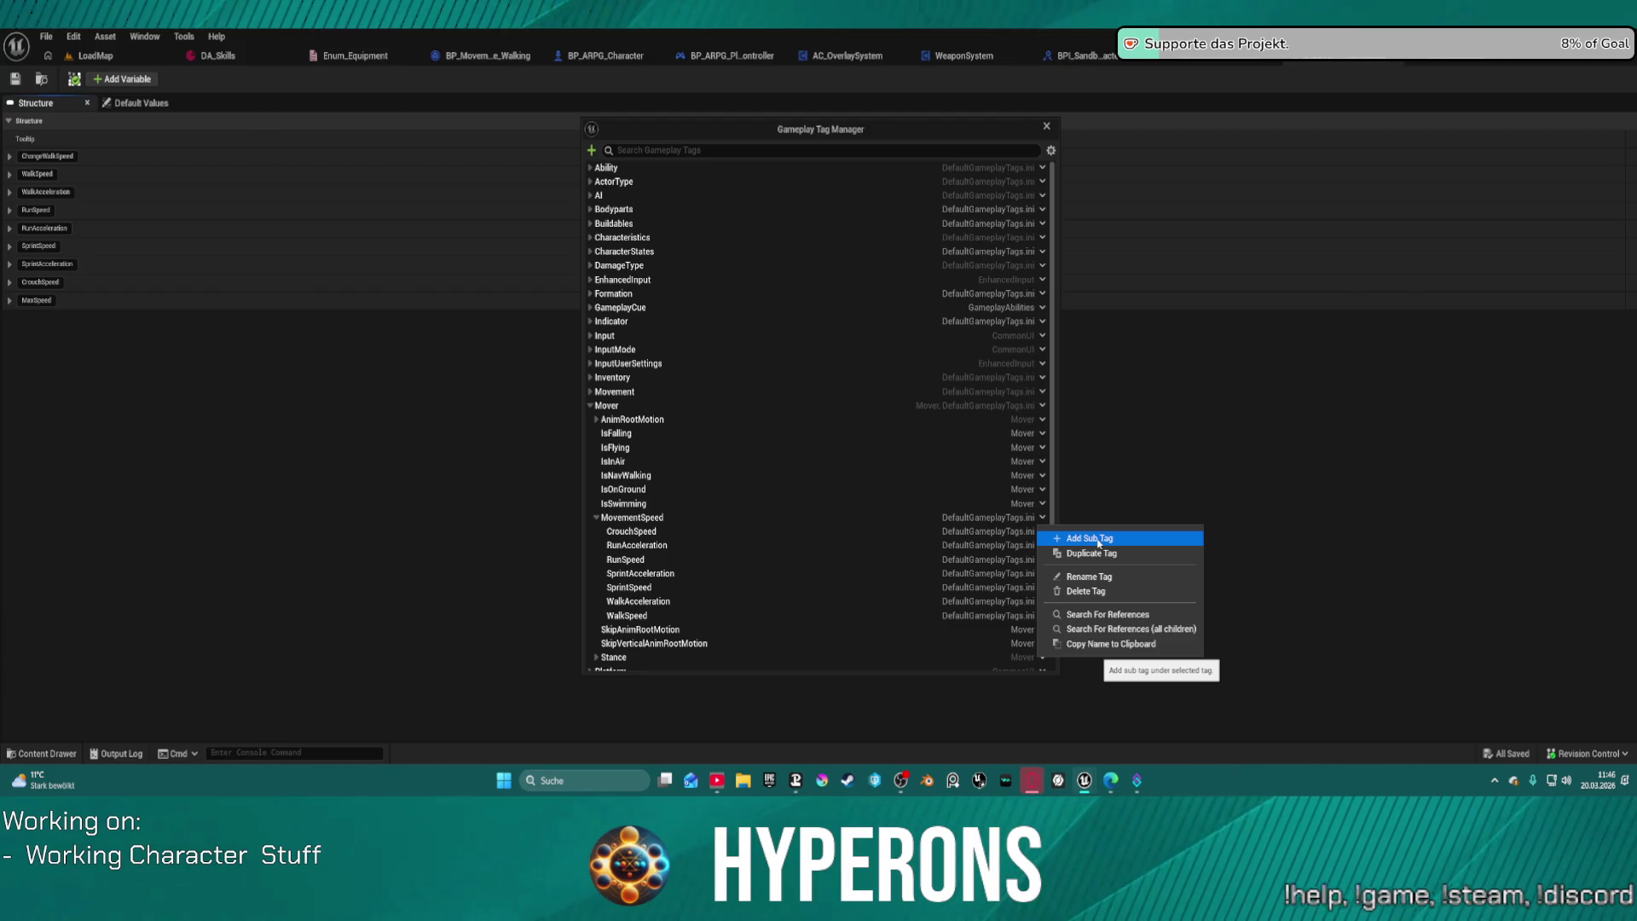
{"action": "left_click", "coordinate": [1098, 539]}
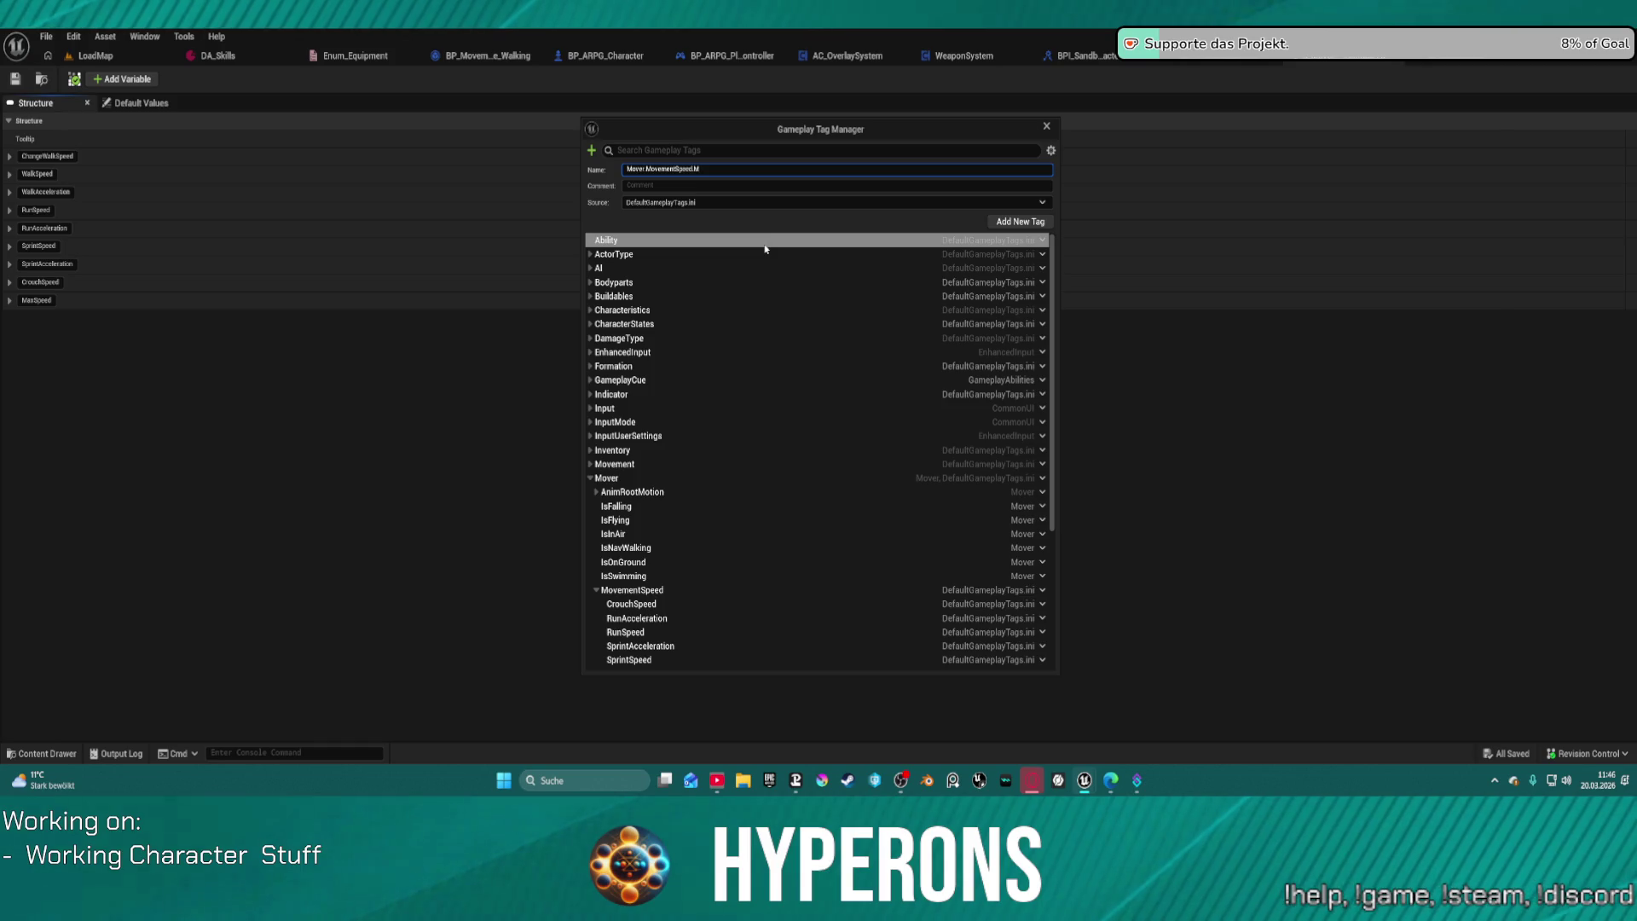
{"action": "type", "text": "axSpeed"}
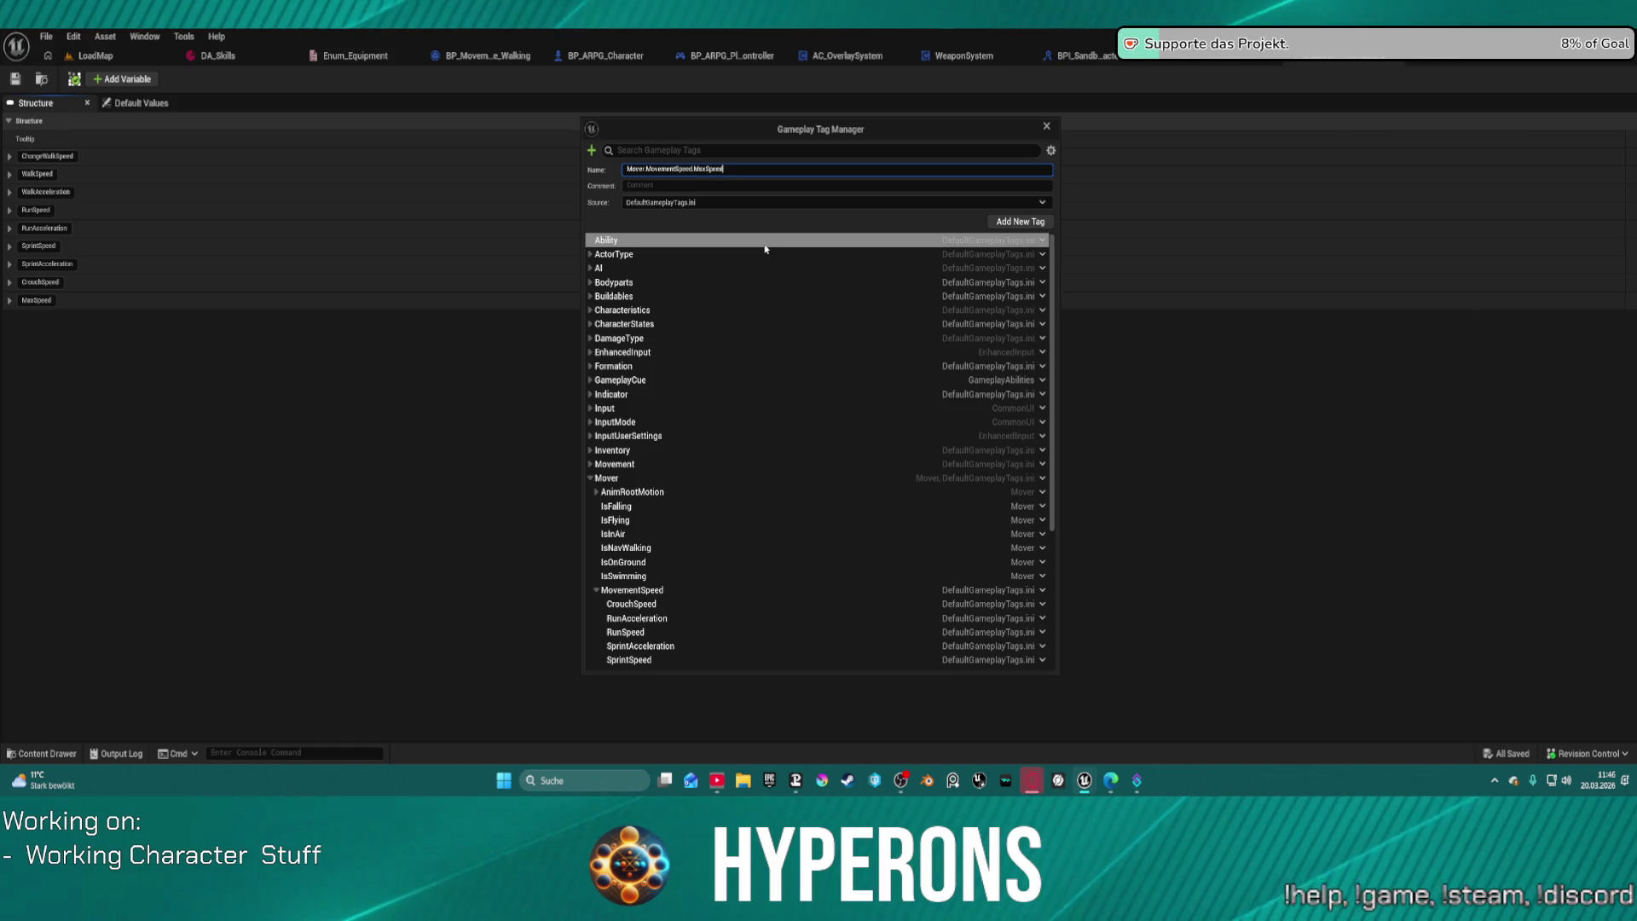
{"action": "key", "text": "Return"}
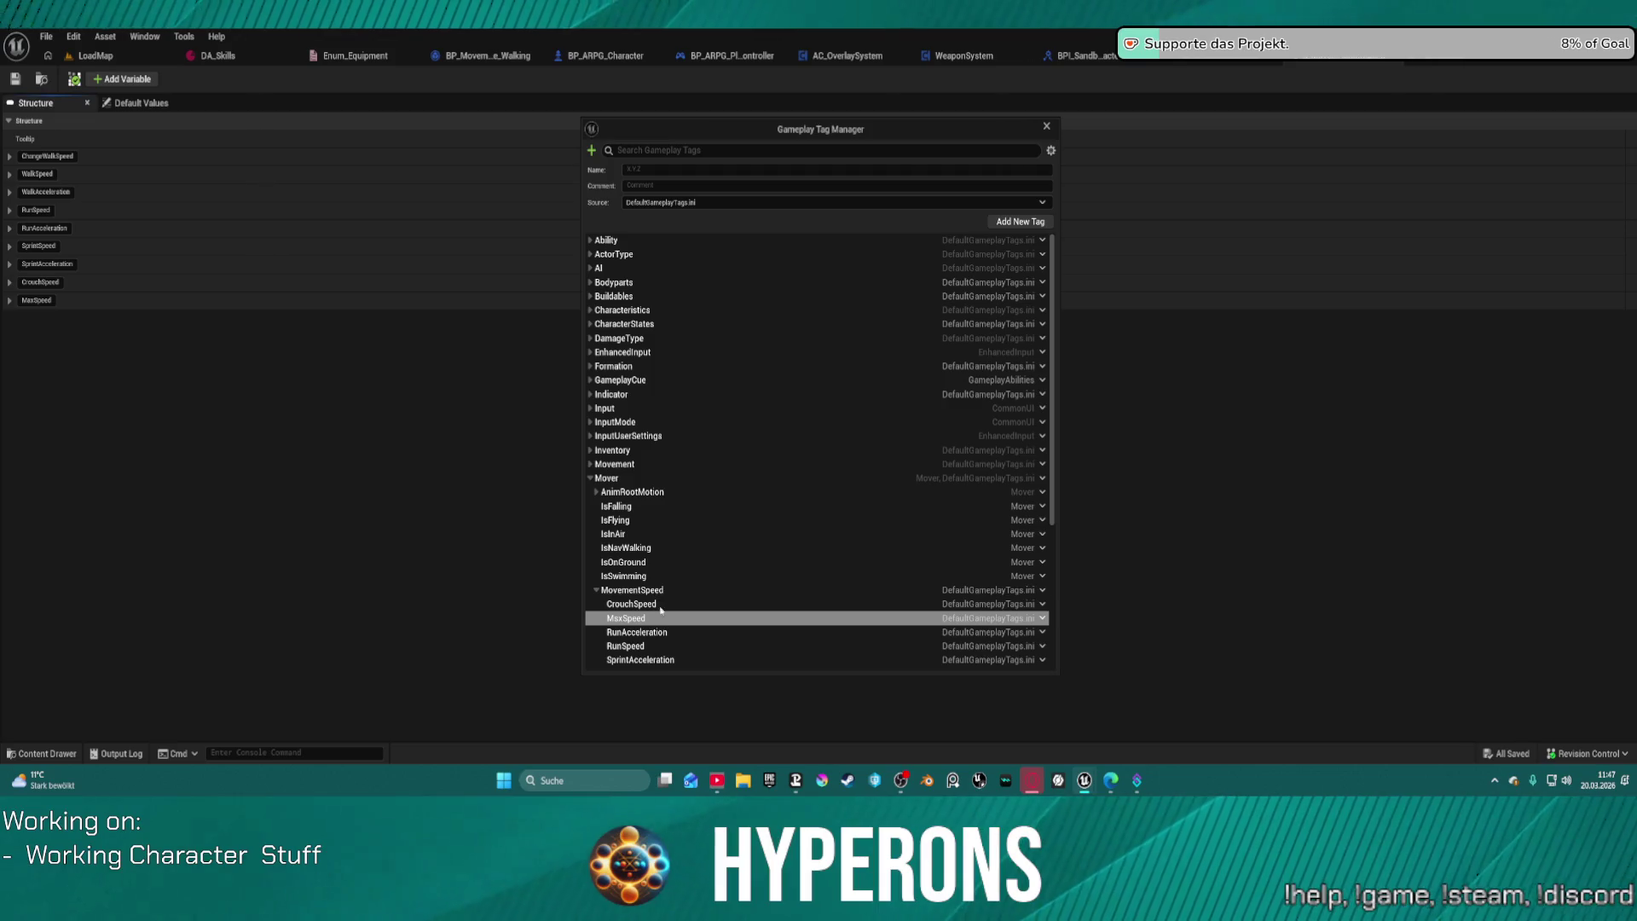
{"action": "left_click", "coordinate": [1042, 618]}
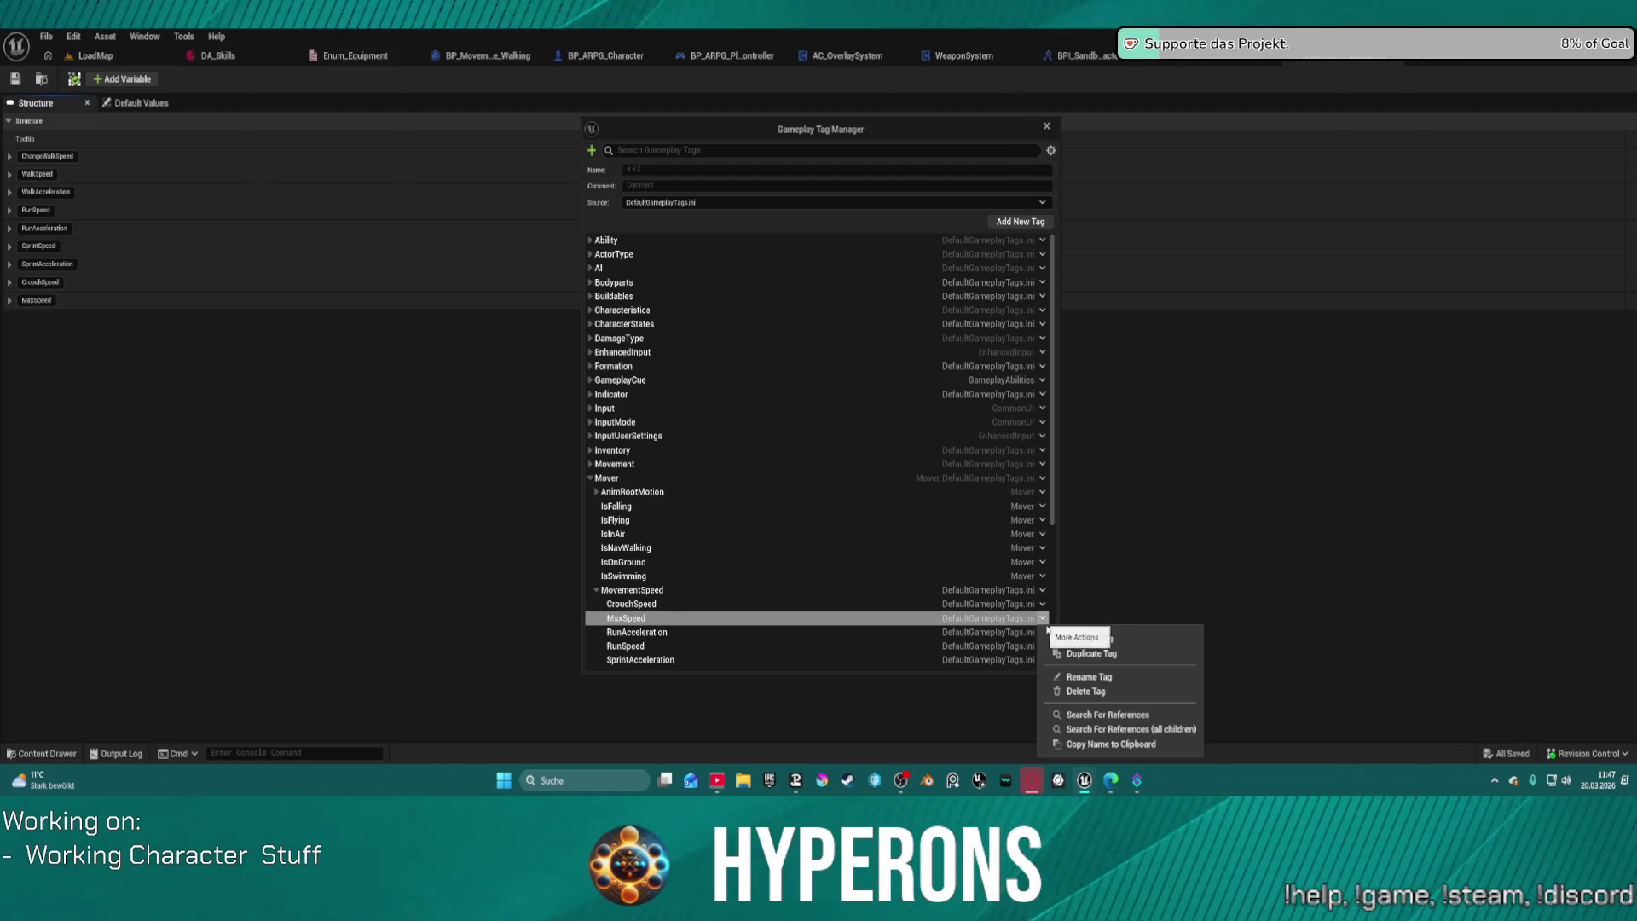
{"action": "left_click", "coordinate": [1088, 677]}
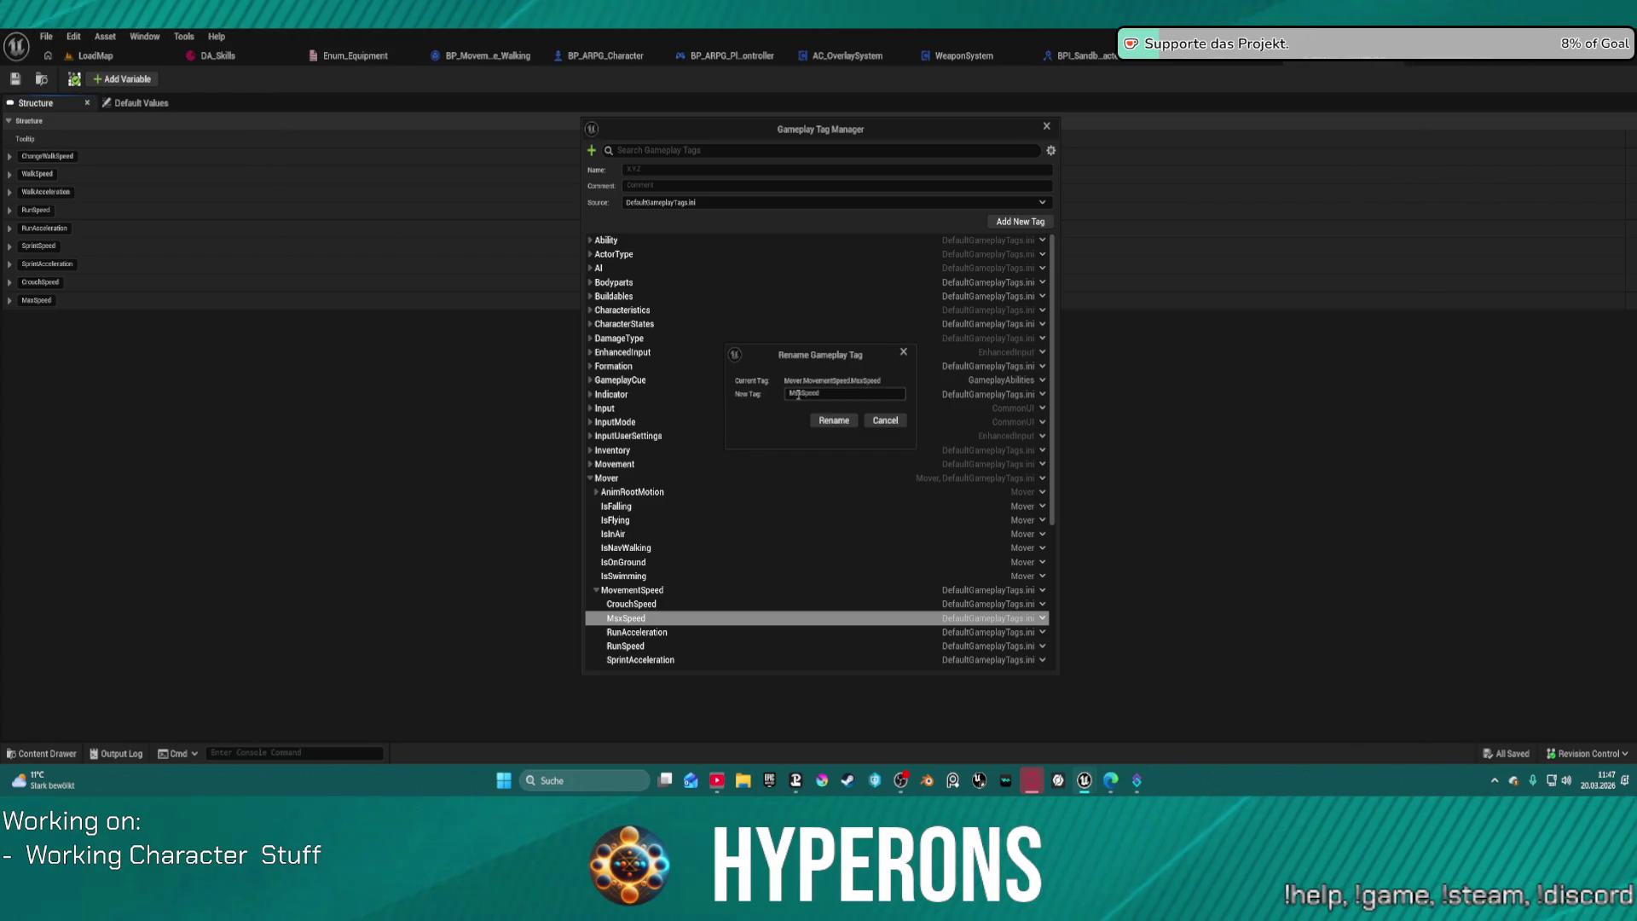
{"action": "key", "text": "Return"}
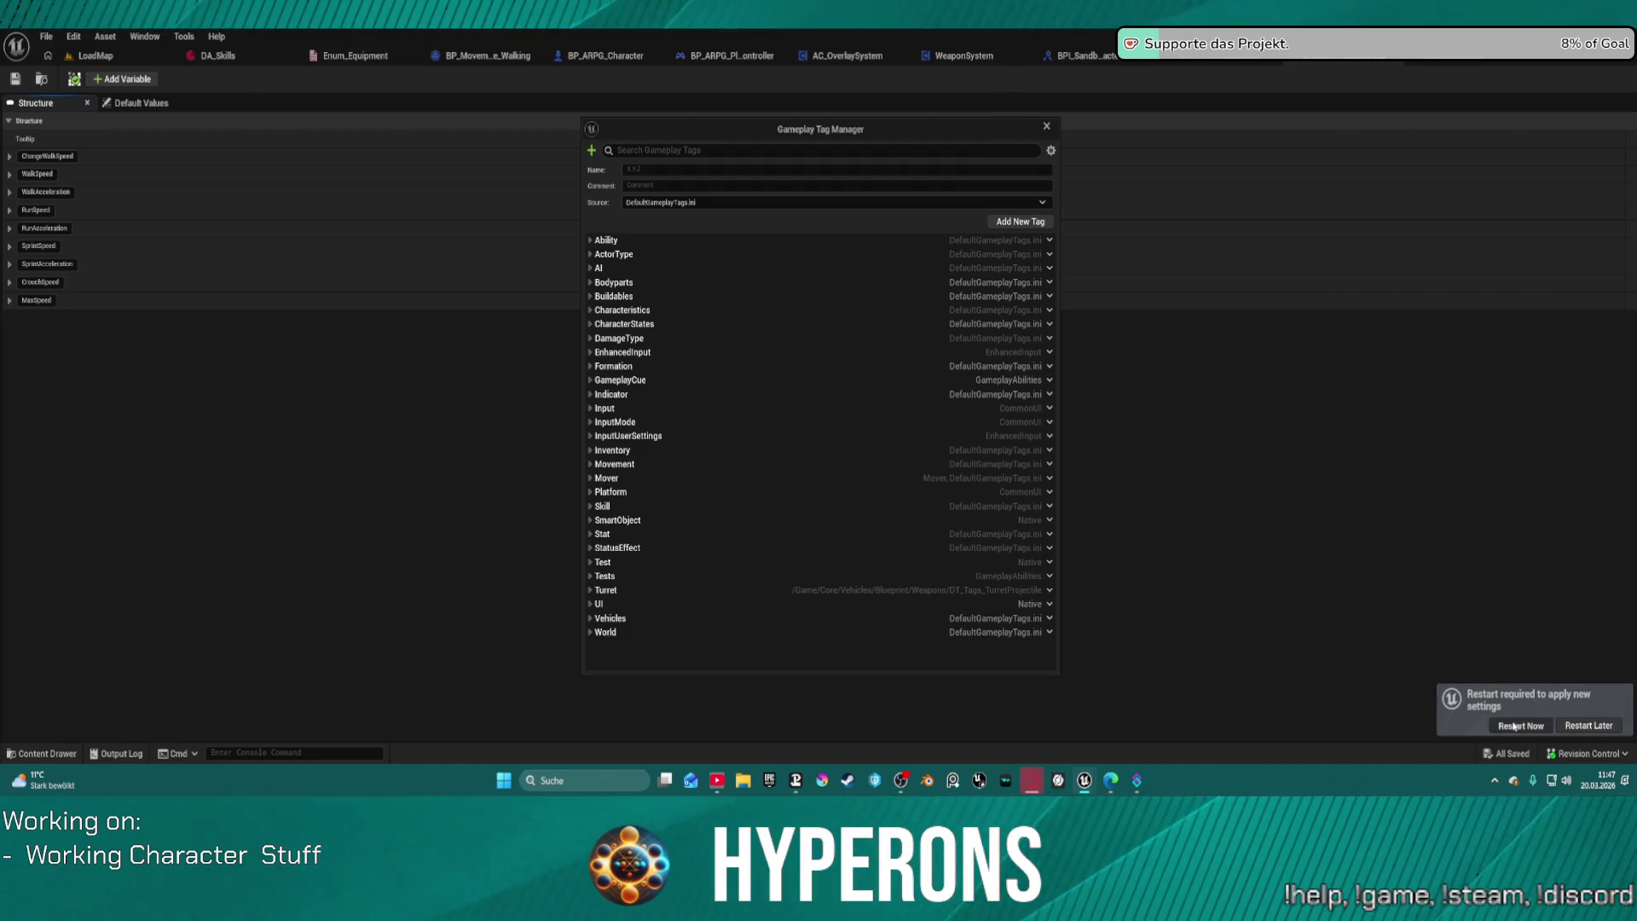
{"action": "left_click", "coordinate": [1515, 725]}
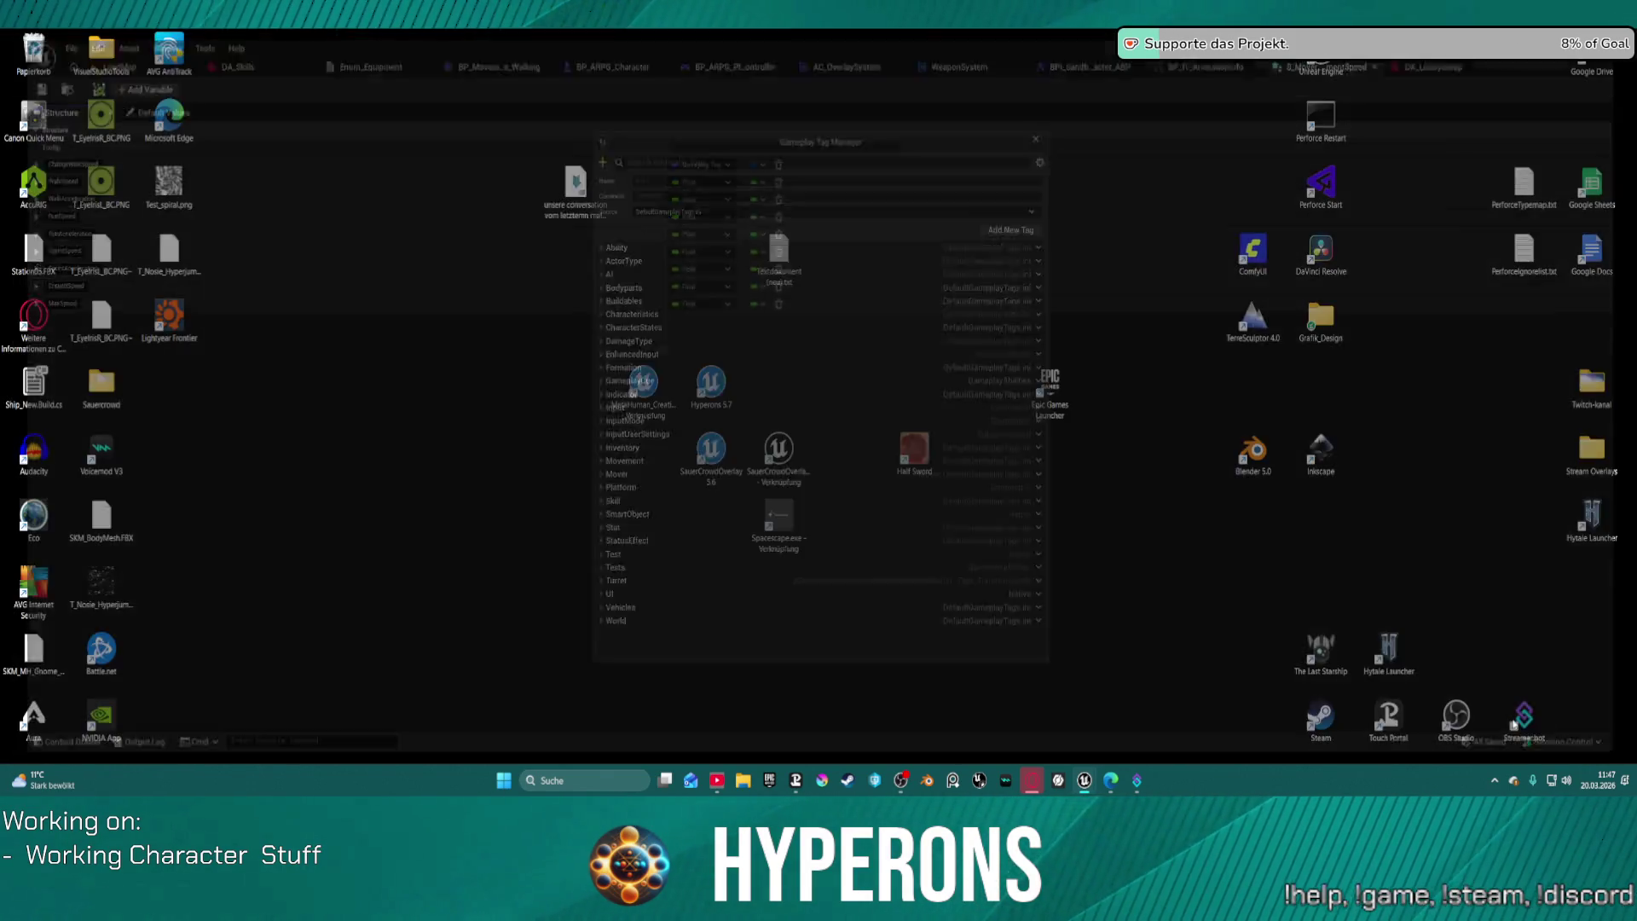
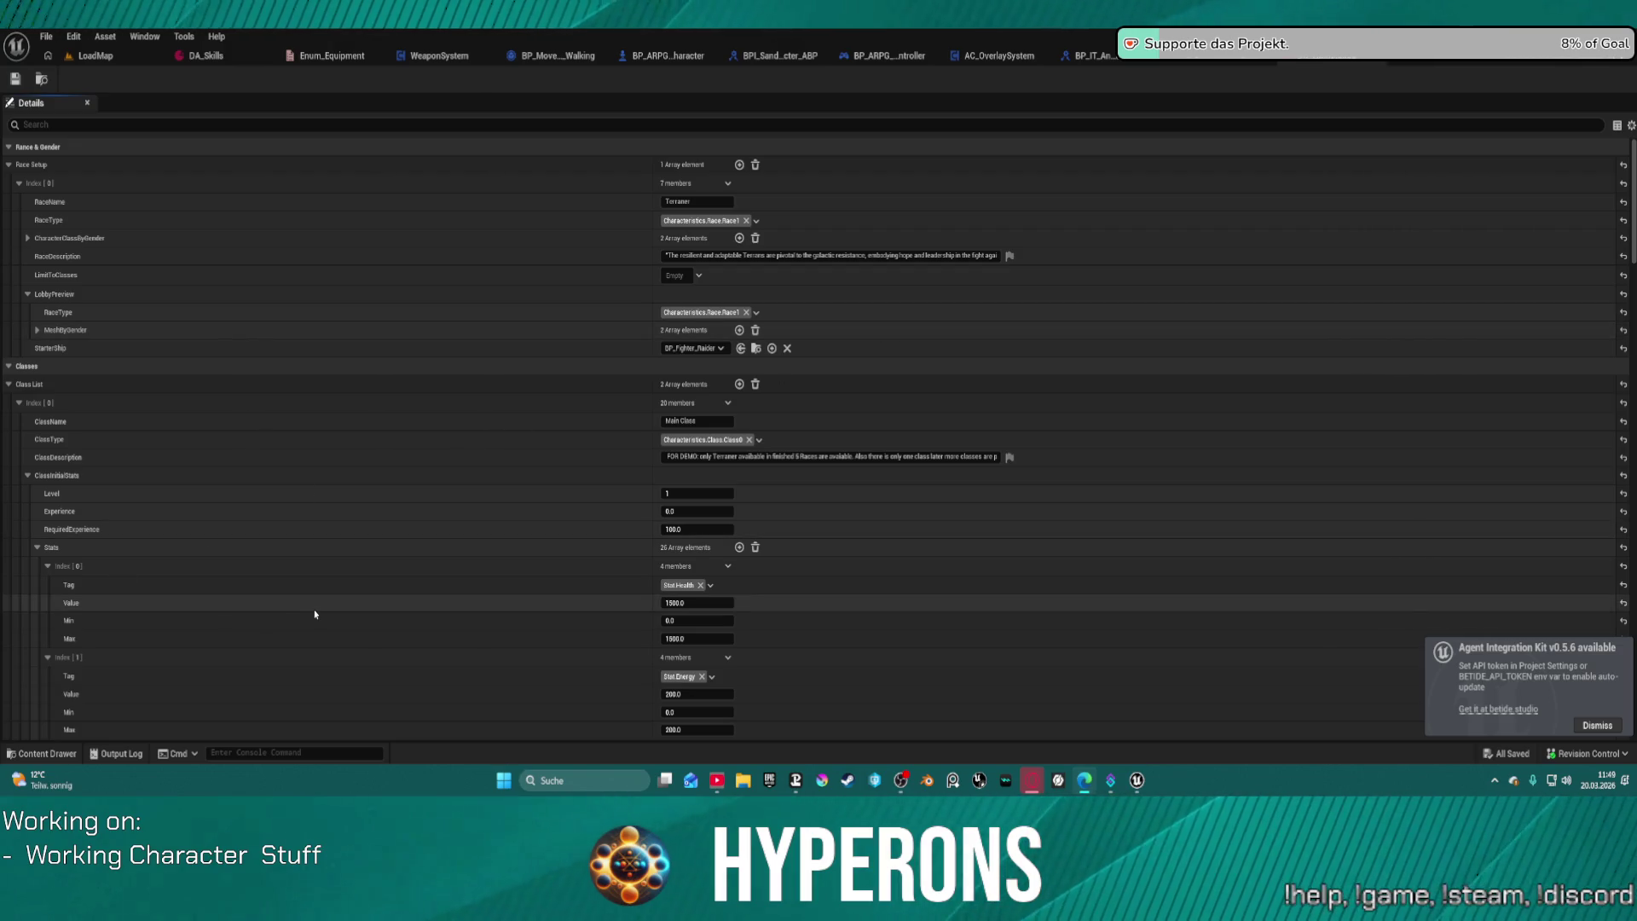
Step: Scroll through the Stats entries in the class data asset's Details panel
{"action": "scroll", "coordinate": [305, 606], "scroll_direction": "down", "scroll_amount": 2}
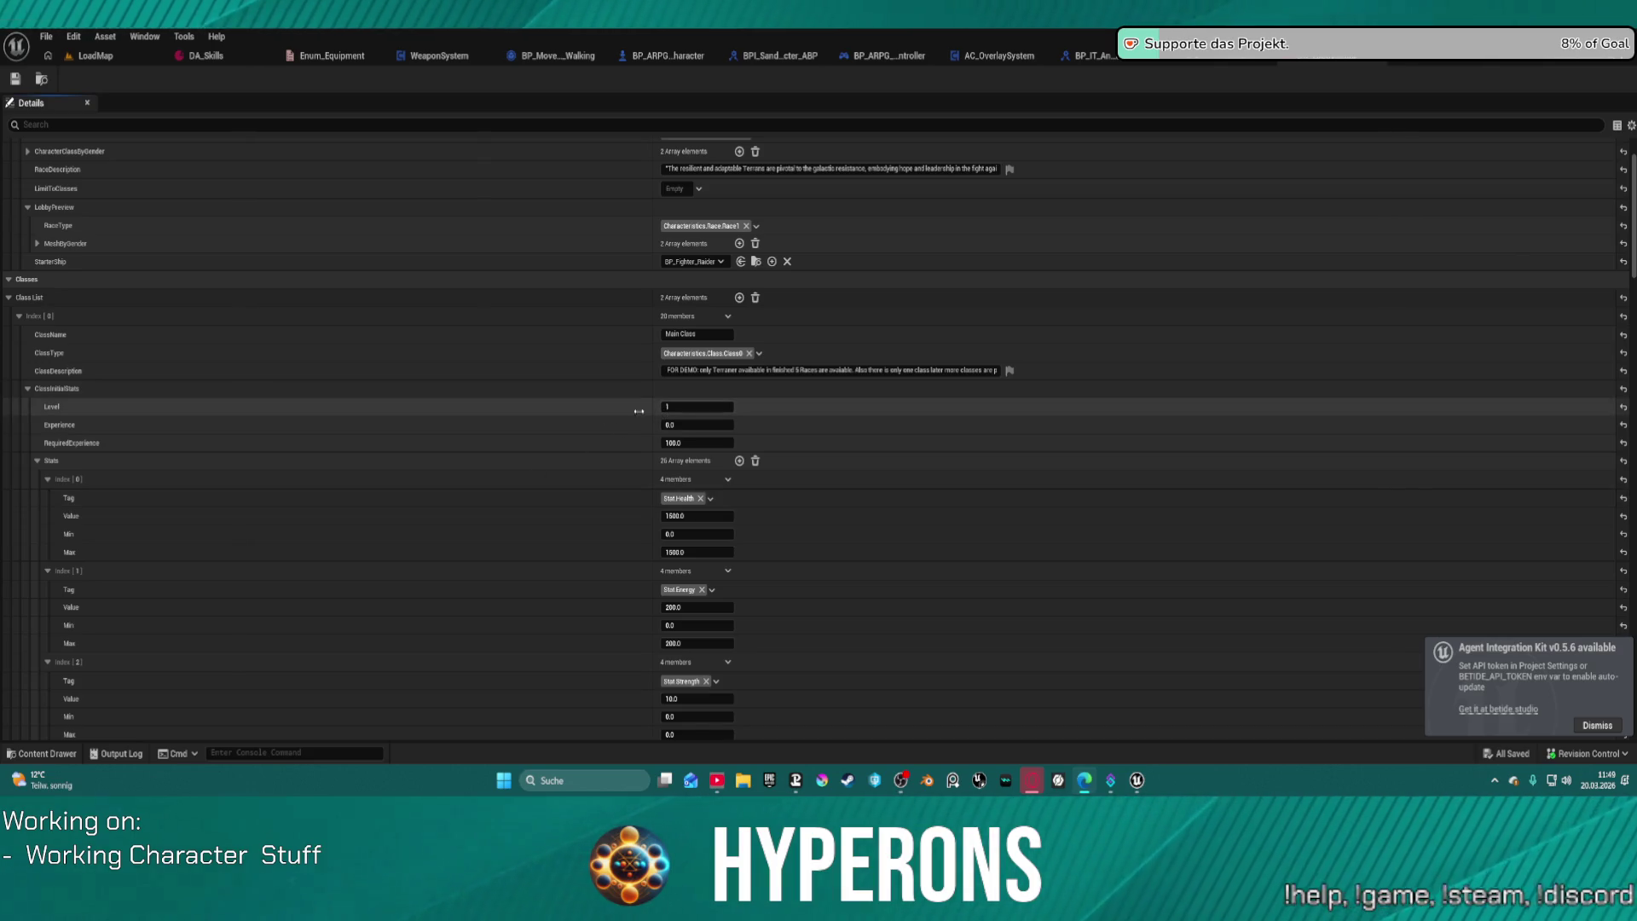
{"action": "scroll", "coordinate": [563, 461], "scroll_direction": "down", "scroll_amount": 10}
{"action": "scroll", "coordinate": [555, 494], "scroll_direction": "down", "scroll_amount": 9}
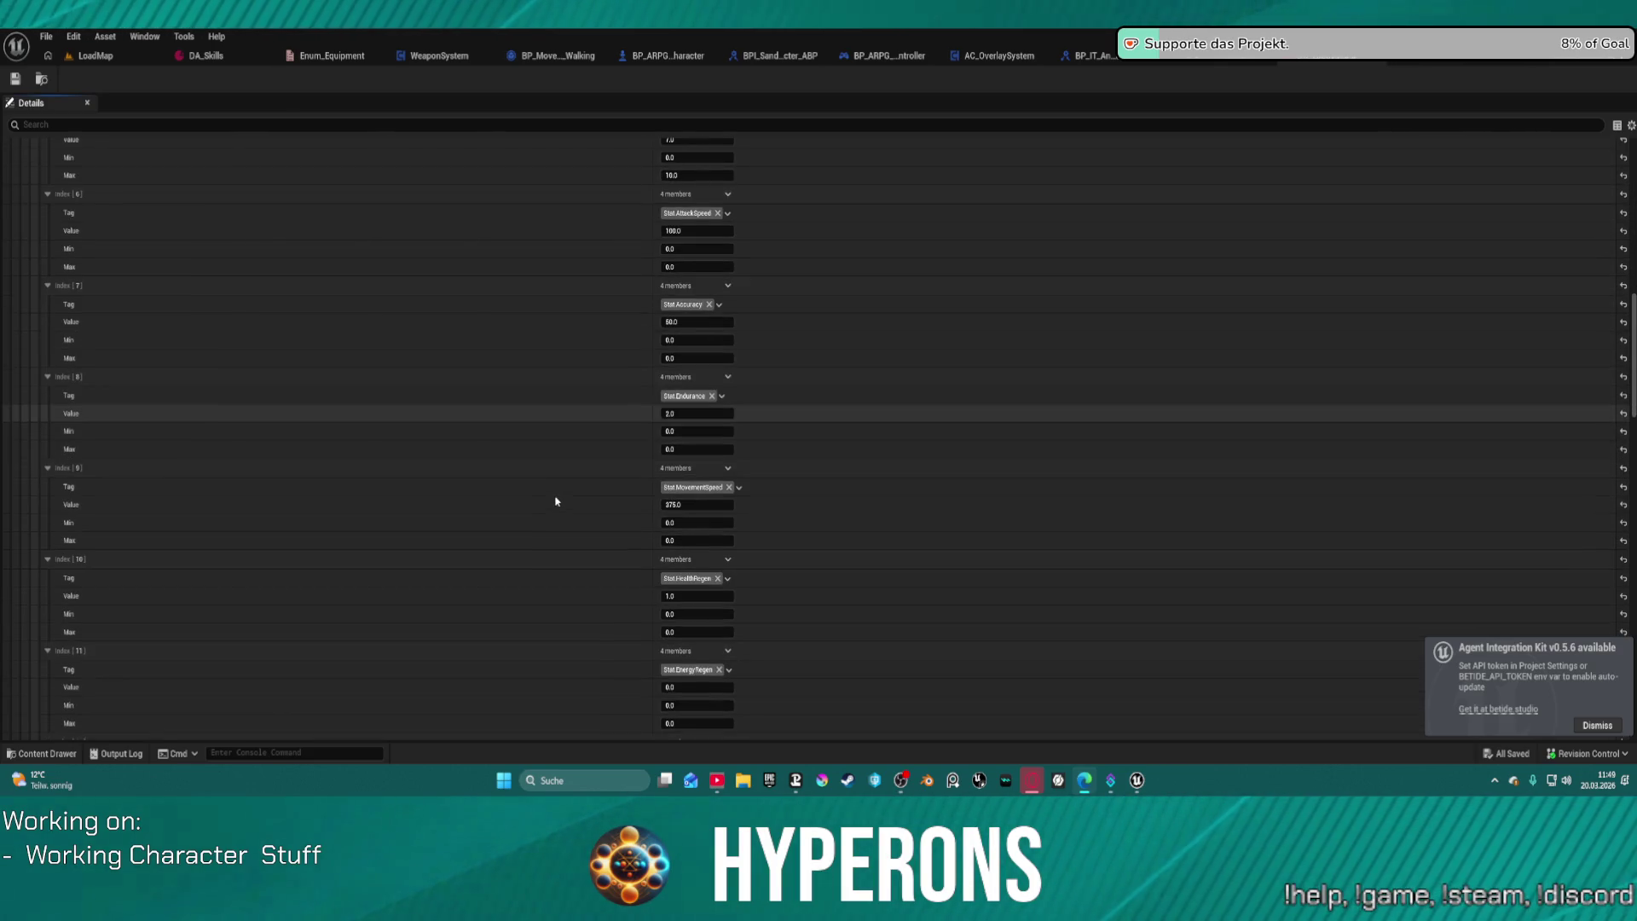
{"action": "scroll", "coordinate": [658, 556], "scroll_direction": "down", "scroll_amount": 8}
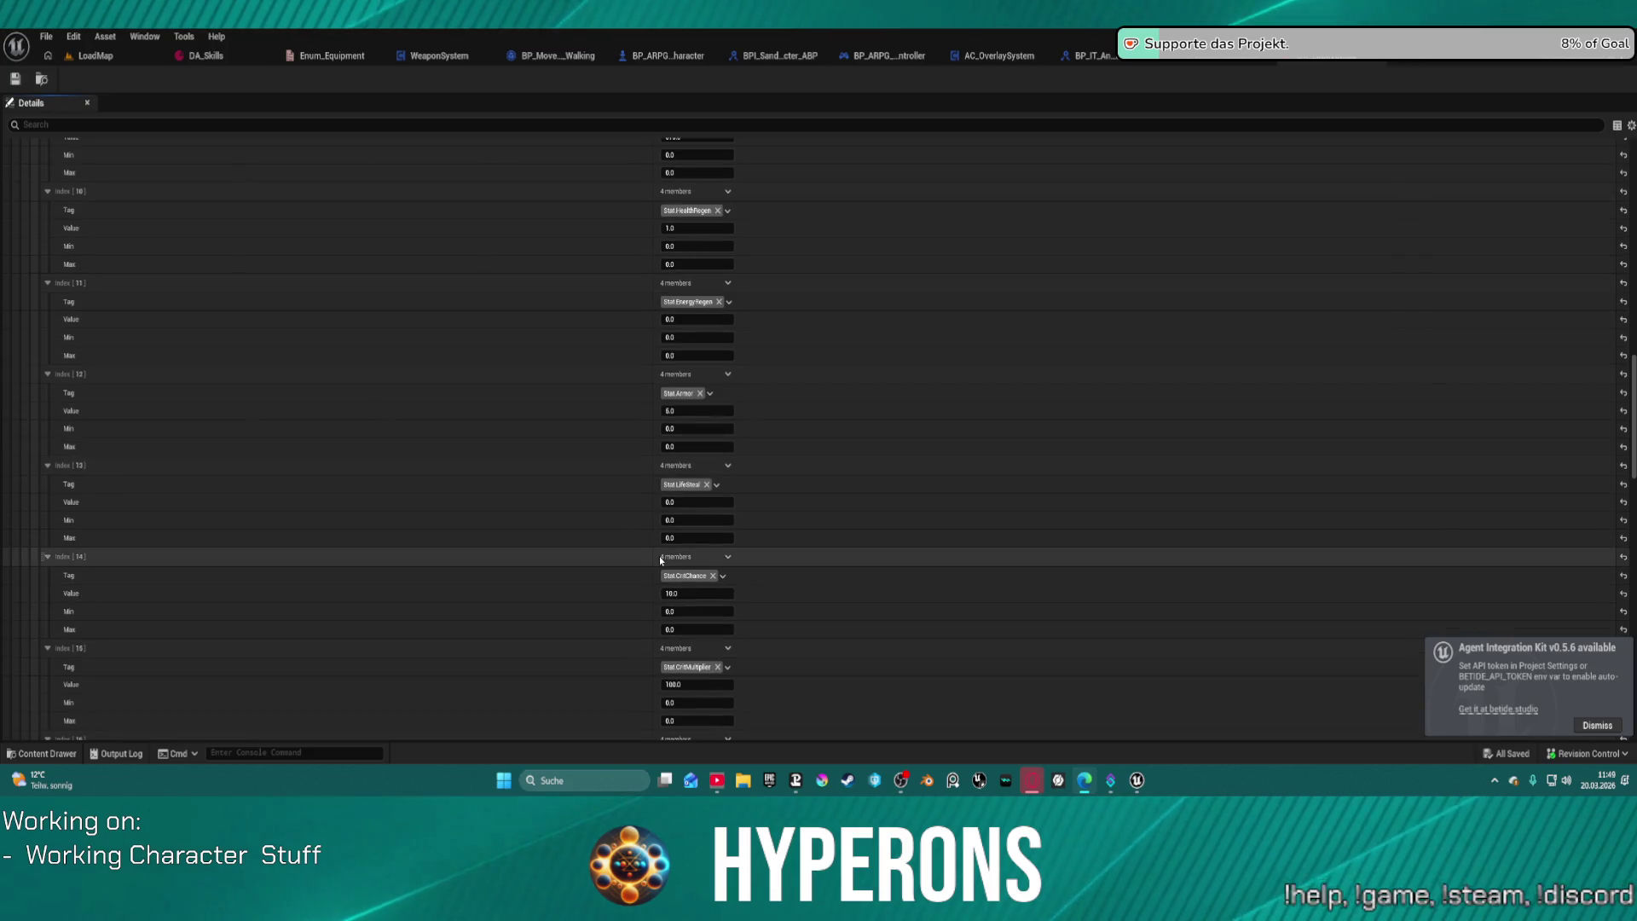
{"action": "scroll", "coordinate": [706, 678], "scroll_direction": "down", "scroll_amount": 11}
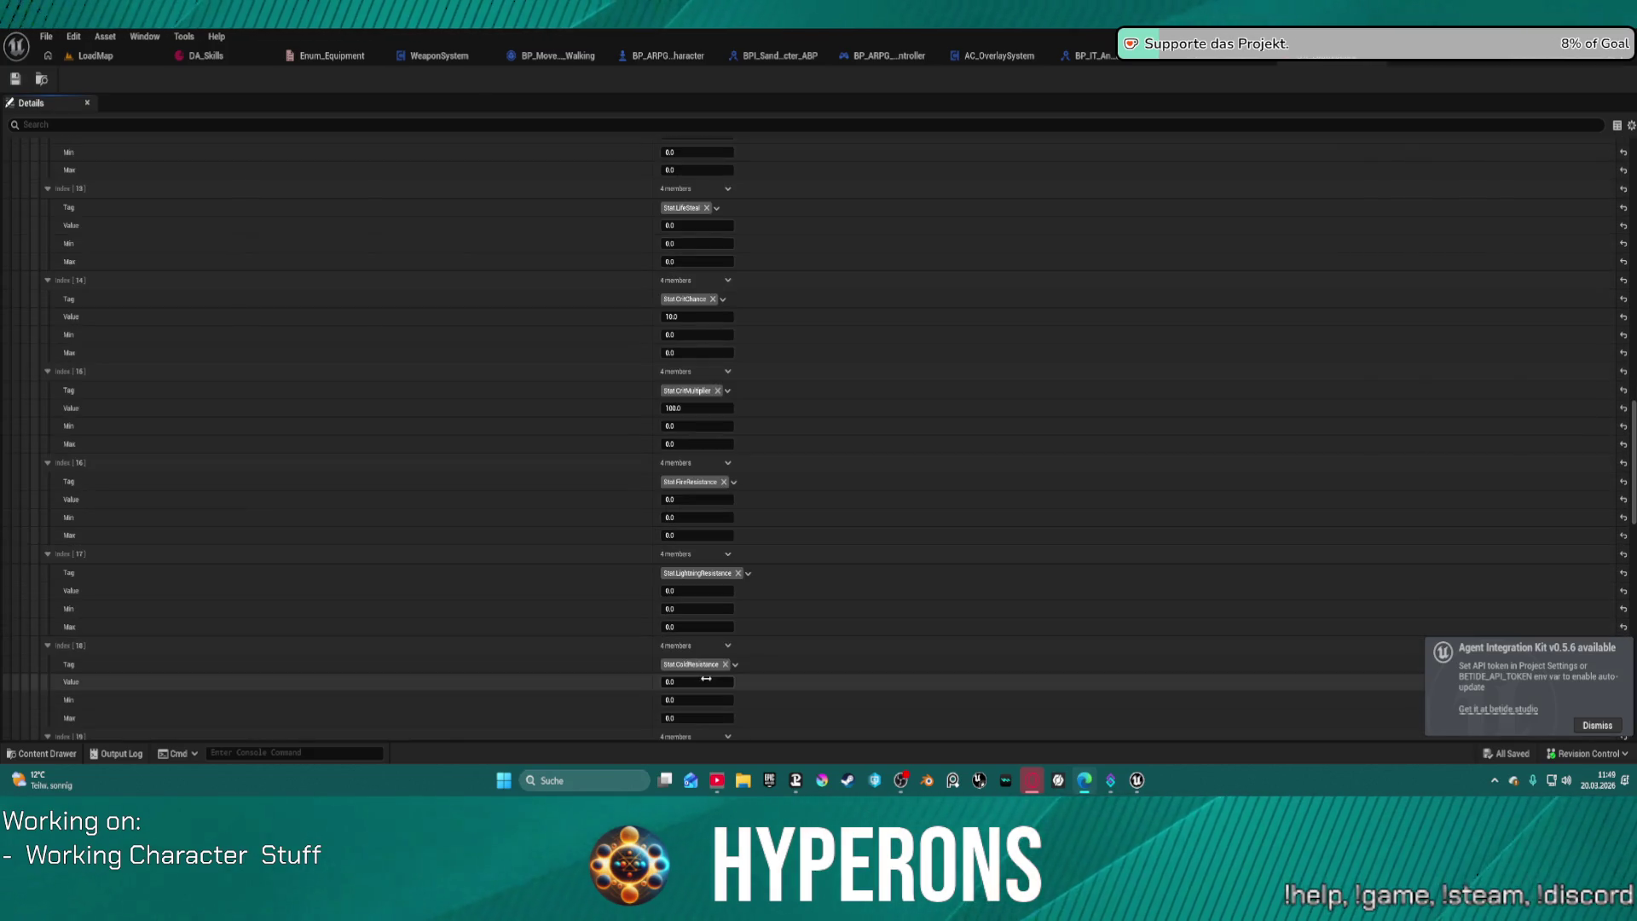
{"action": "scroll", "coordinate": [707, 682], "scroll_direction": "down", "scroll_amount": 10}
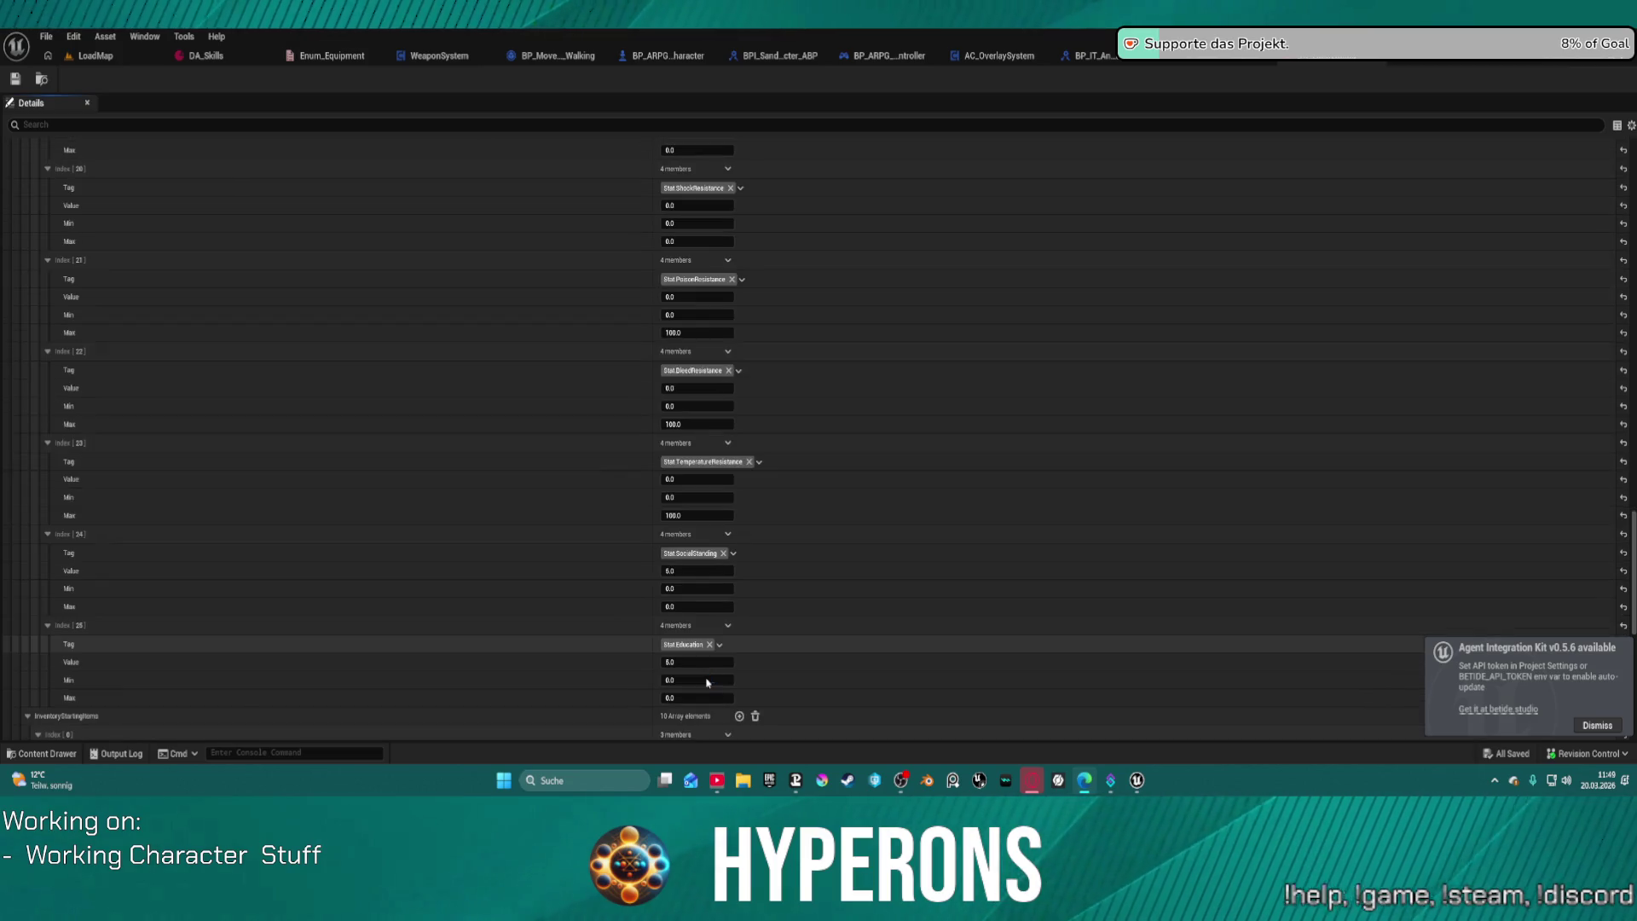
{"action": "scroll", "coordinate": [740, 655], "scroll_direction": "down", "scroll_amount": 3}
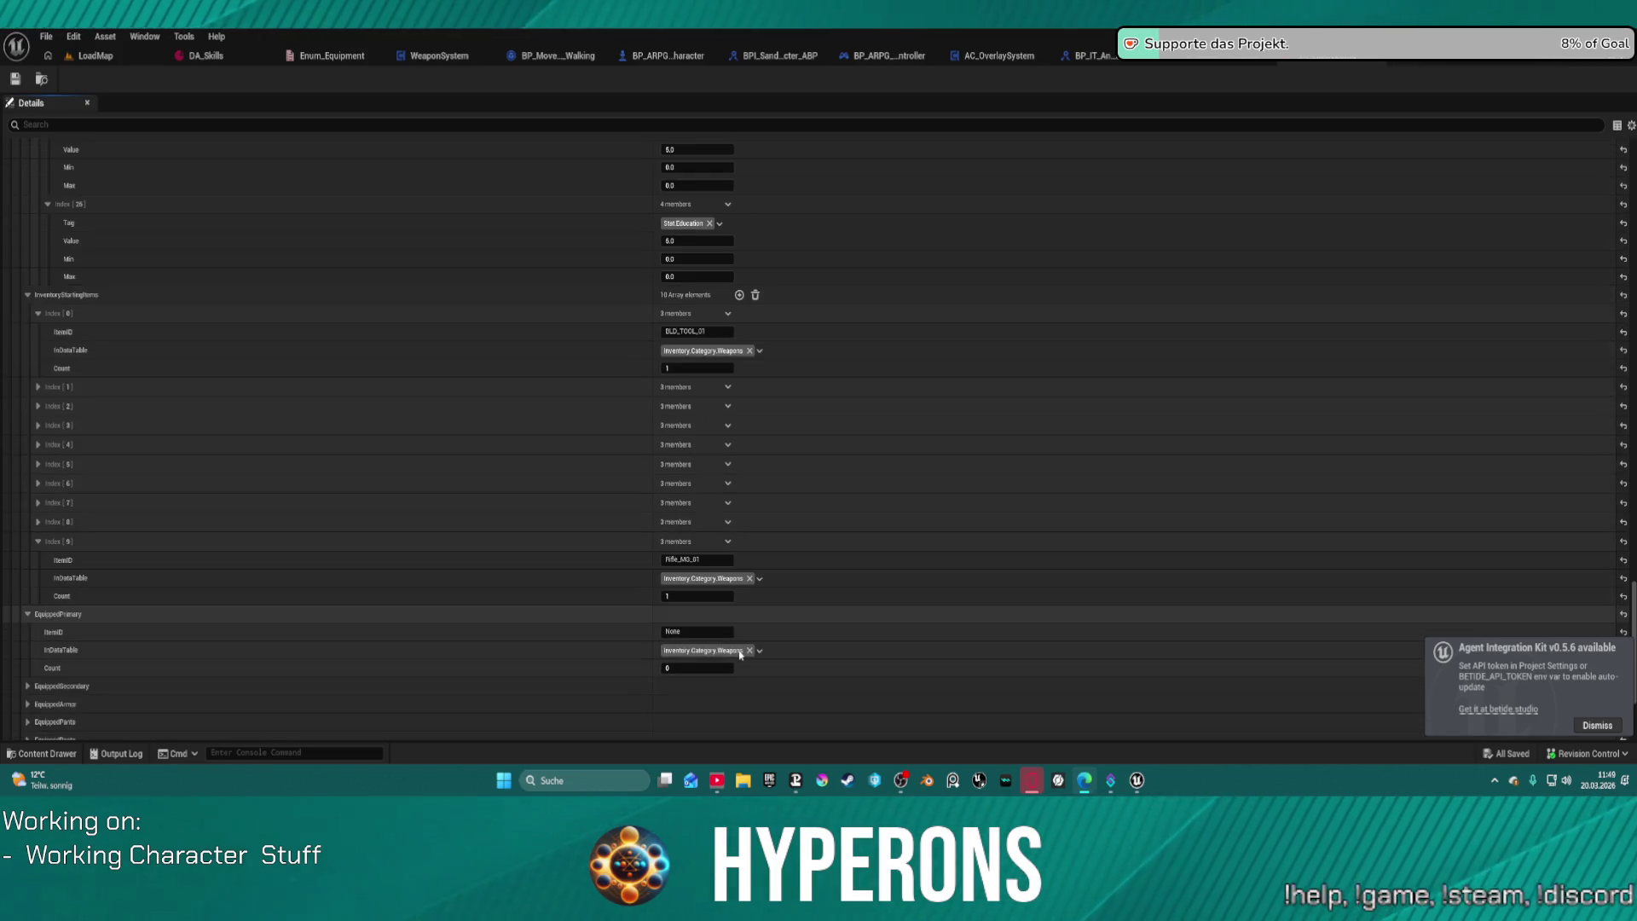
{"action": "scroll", "coordinate": [367, 367], "scroll_direction": "up", "scroll_amount": 10}
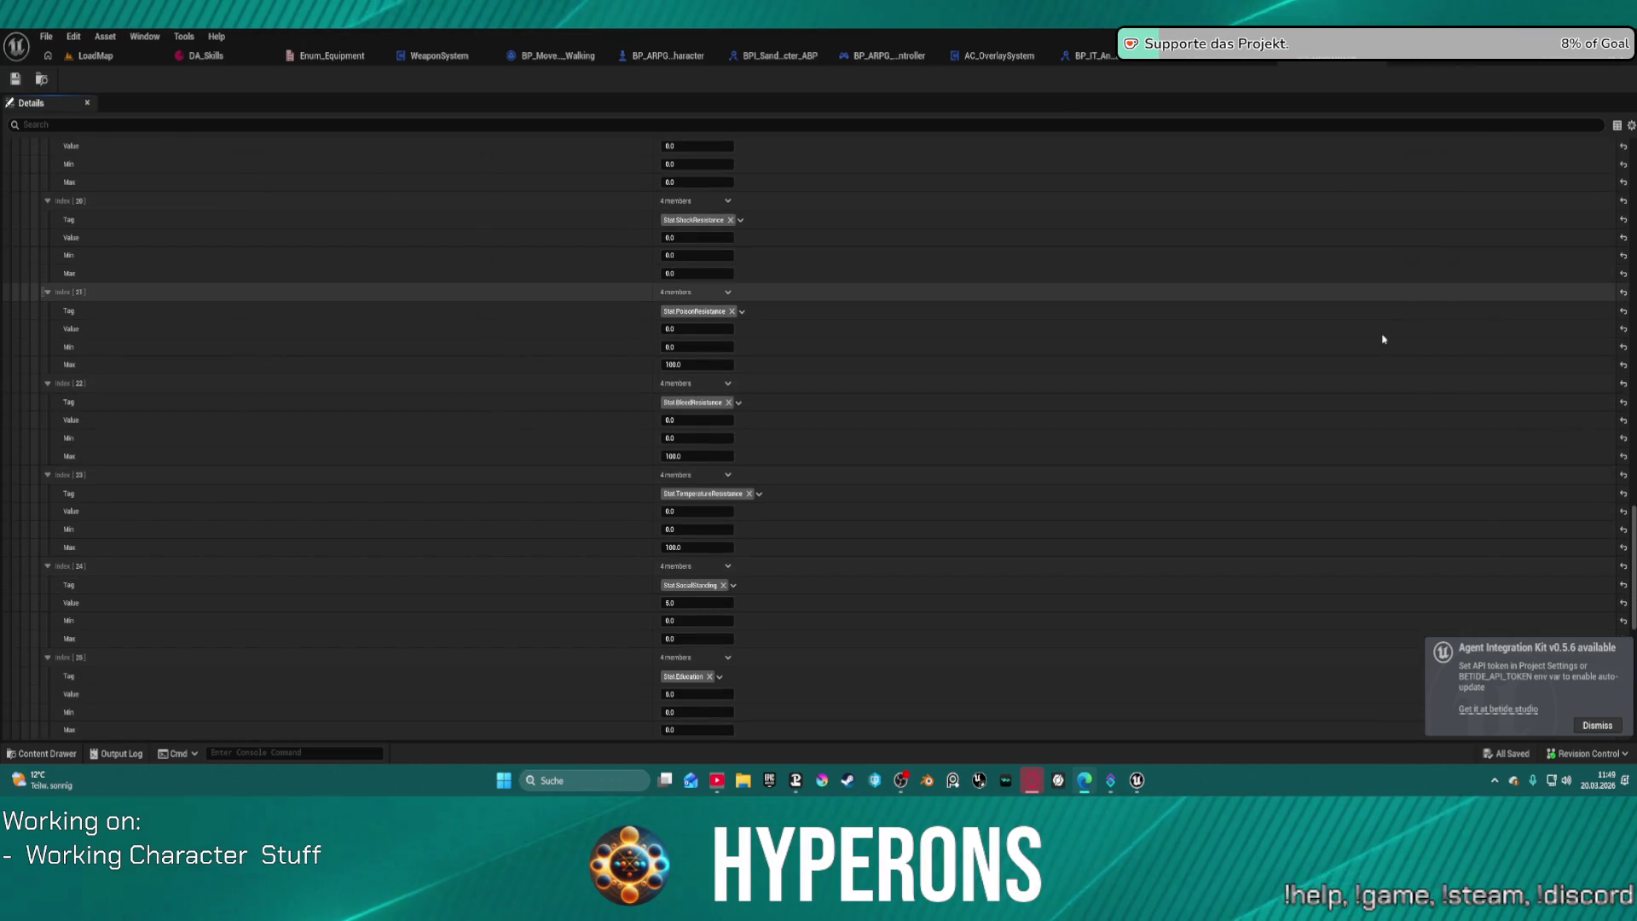
Step: Dismiss the Agent Integration Kit notification and switch to the BP_ARPG_Character blueprint
{"action": "left_click", "coordinate": [1598, 726]}
{"action": "scroll", "coordinate": [791, 418], "scroll_direction": "up", "scroll_amount": 15}
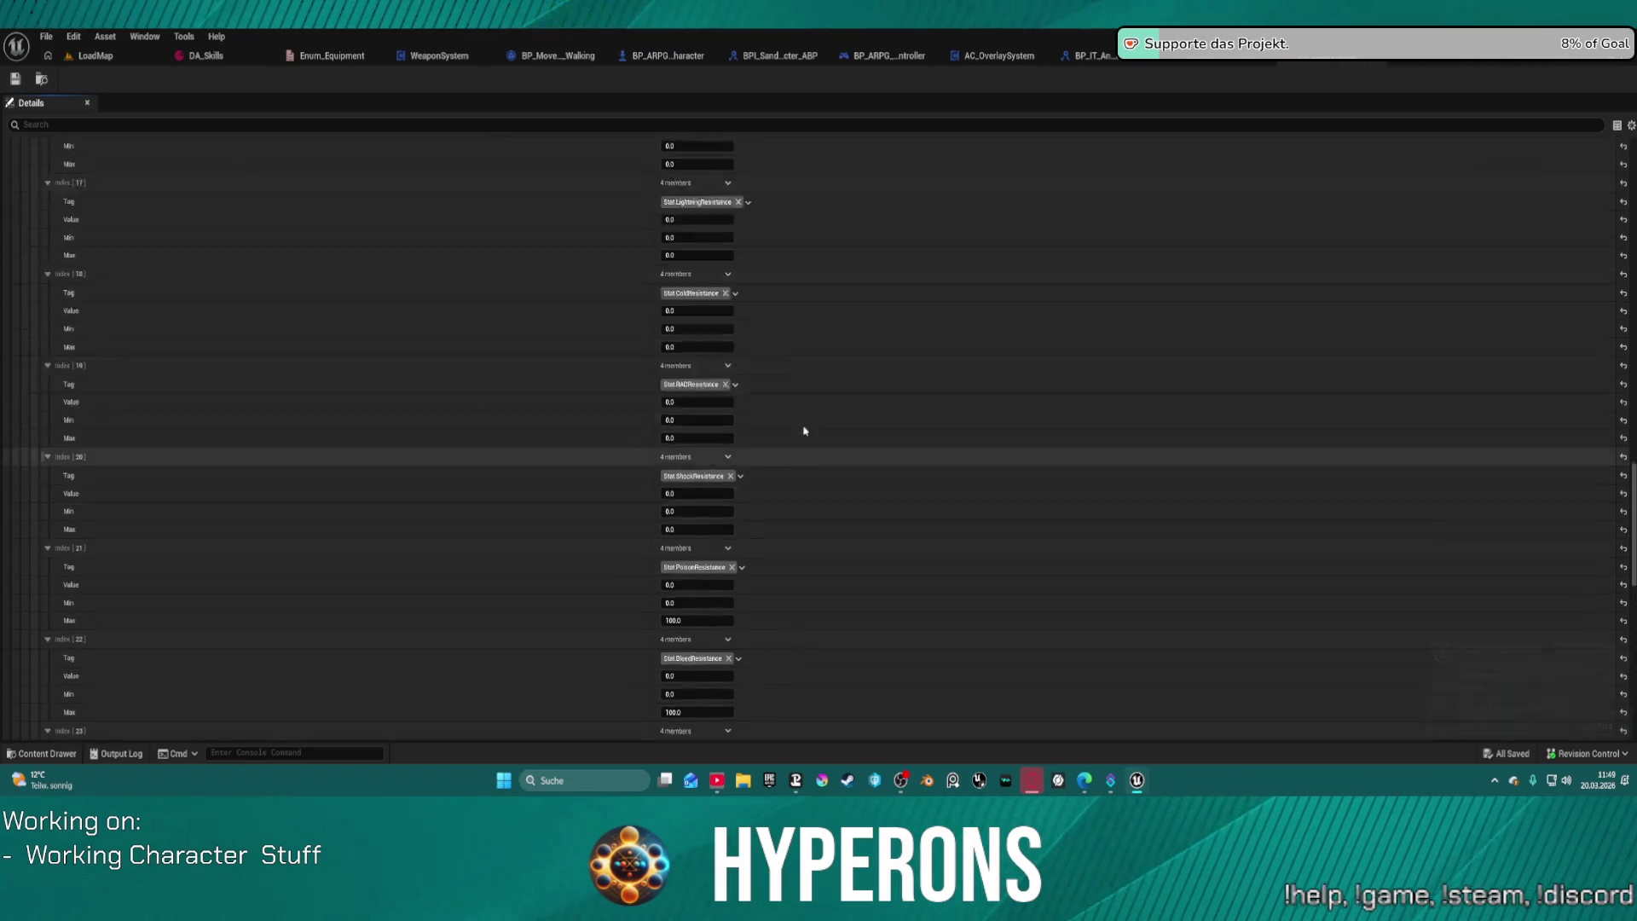
{"action": "scroll", "coordinate": [736, 407], "scroll_direction": "up", "scroll_amount": 15}
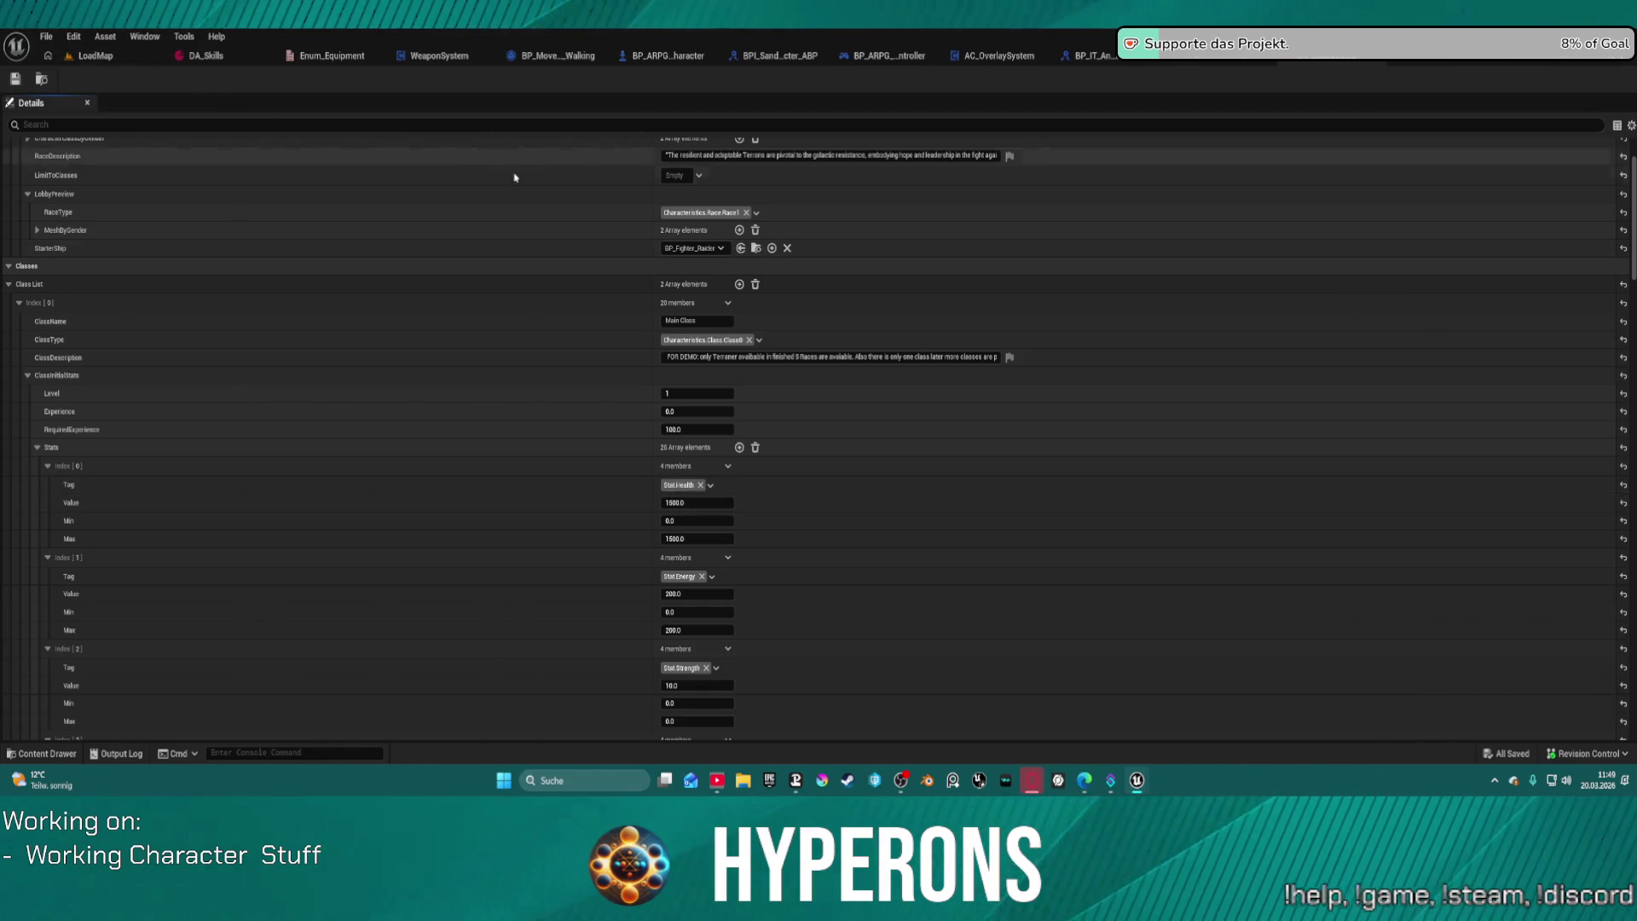
{"action": "scroll", "coordinate": [773, 462], "scroll_direction": "down", "scroll_amount": 5}
{"action": "scroll", "coordinate": [773, 462], "scroll_direction": "down", "scroll_amount": 3}
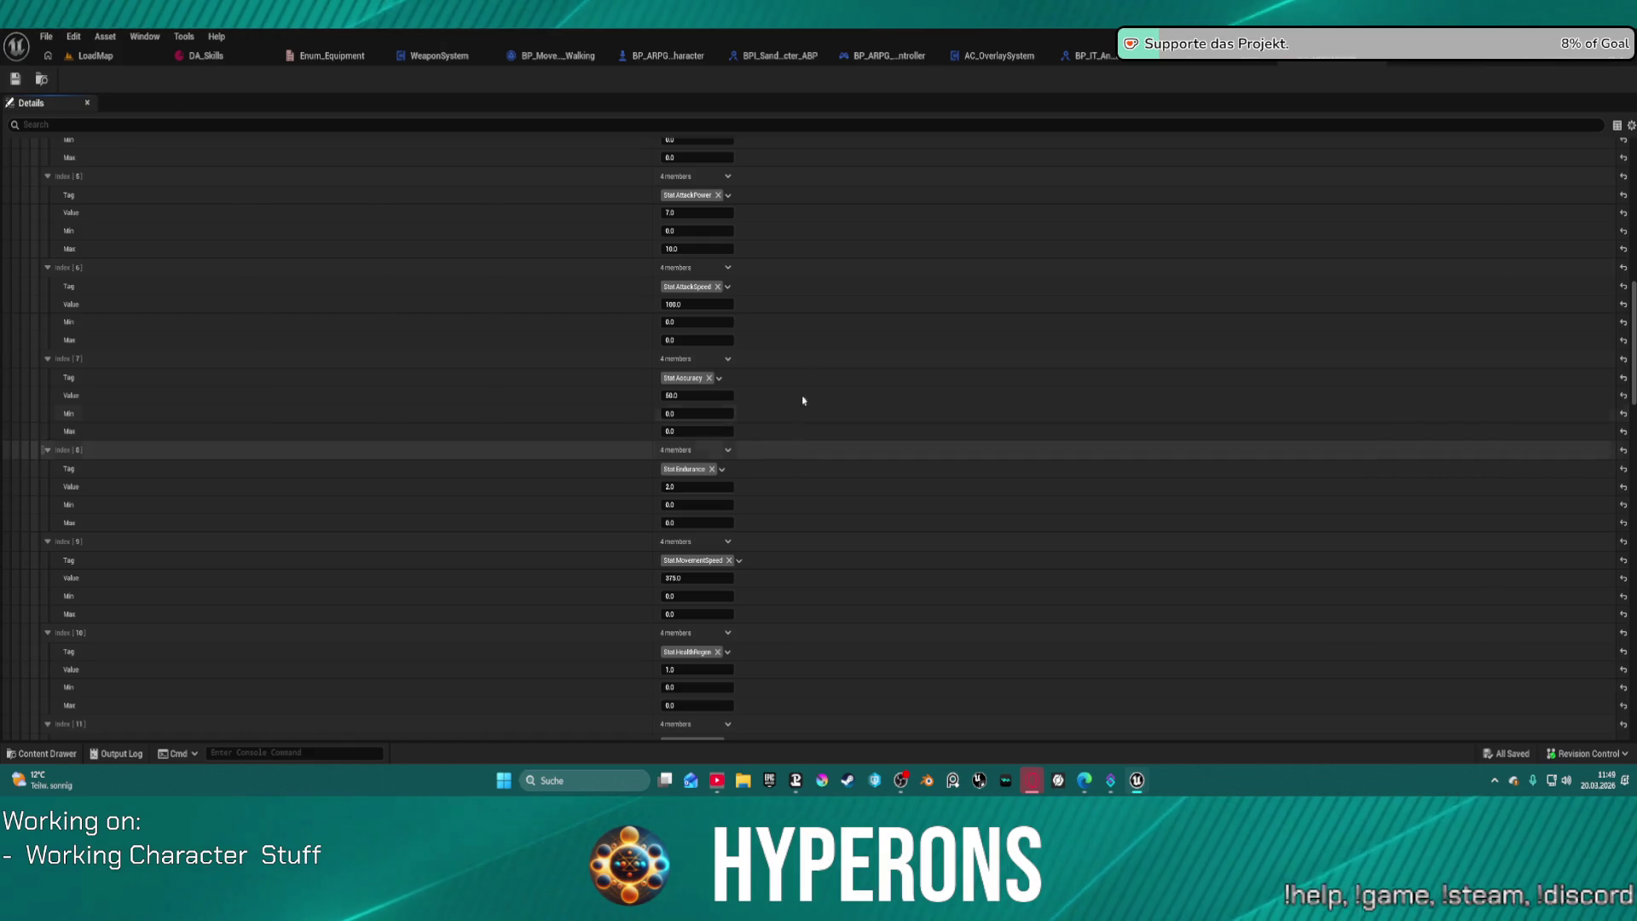
{"action": "left_click", "coordinate": [668, 56]}
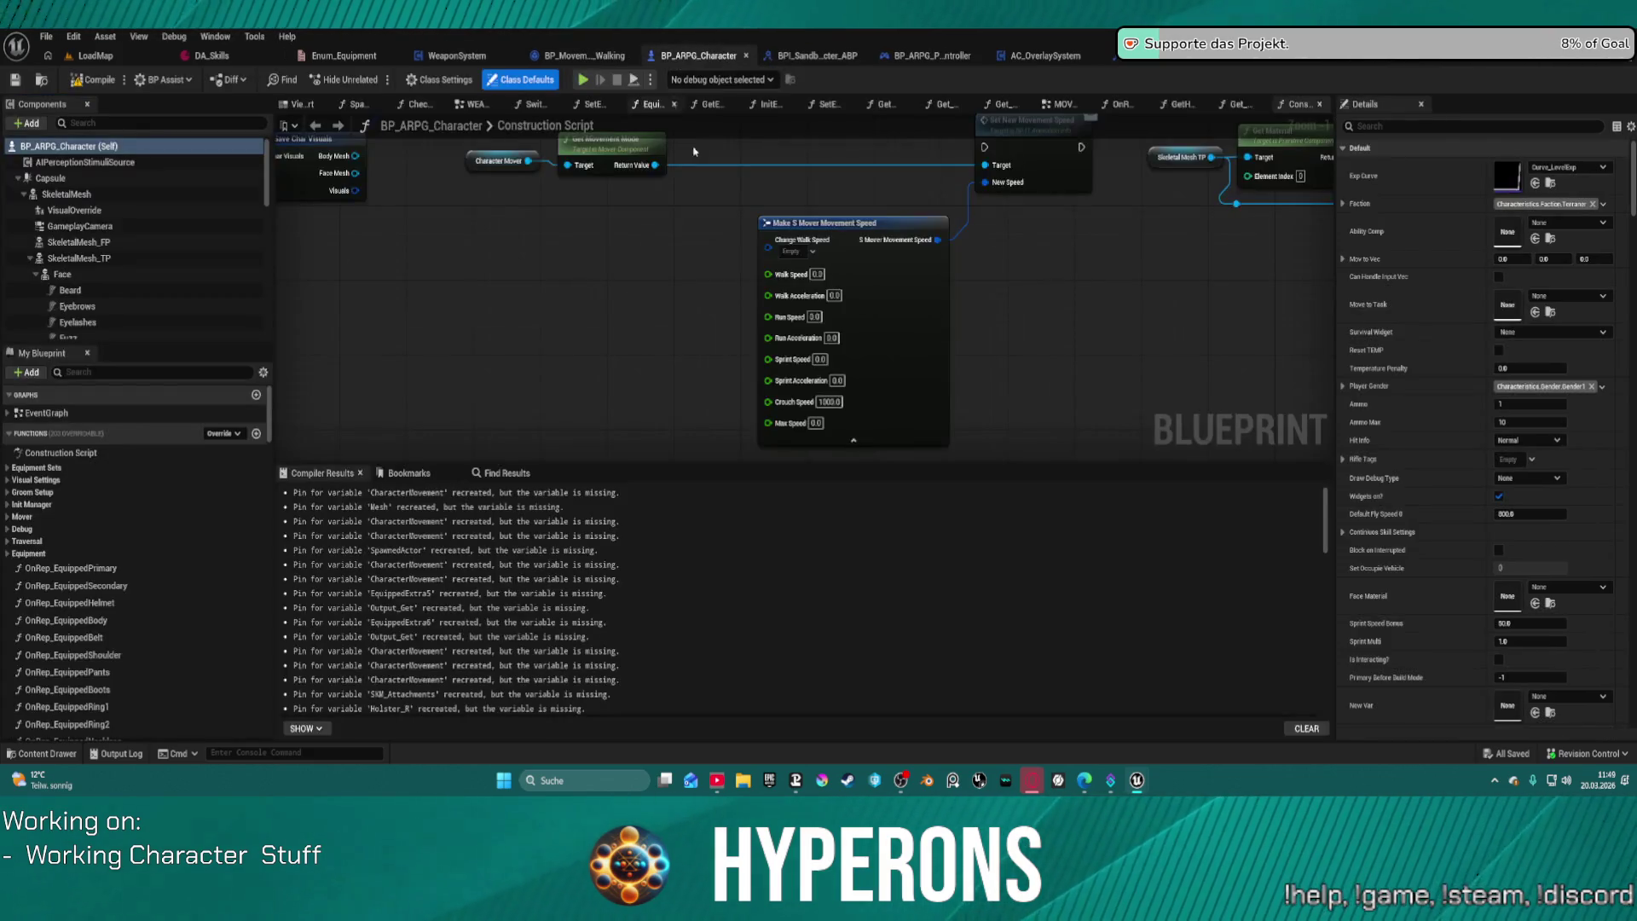
{"action": "scroll", "coordinate": [665, 387], "scroll_direction": "down", "scroll_amount": 4}
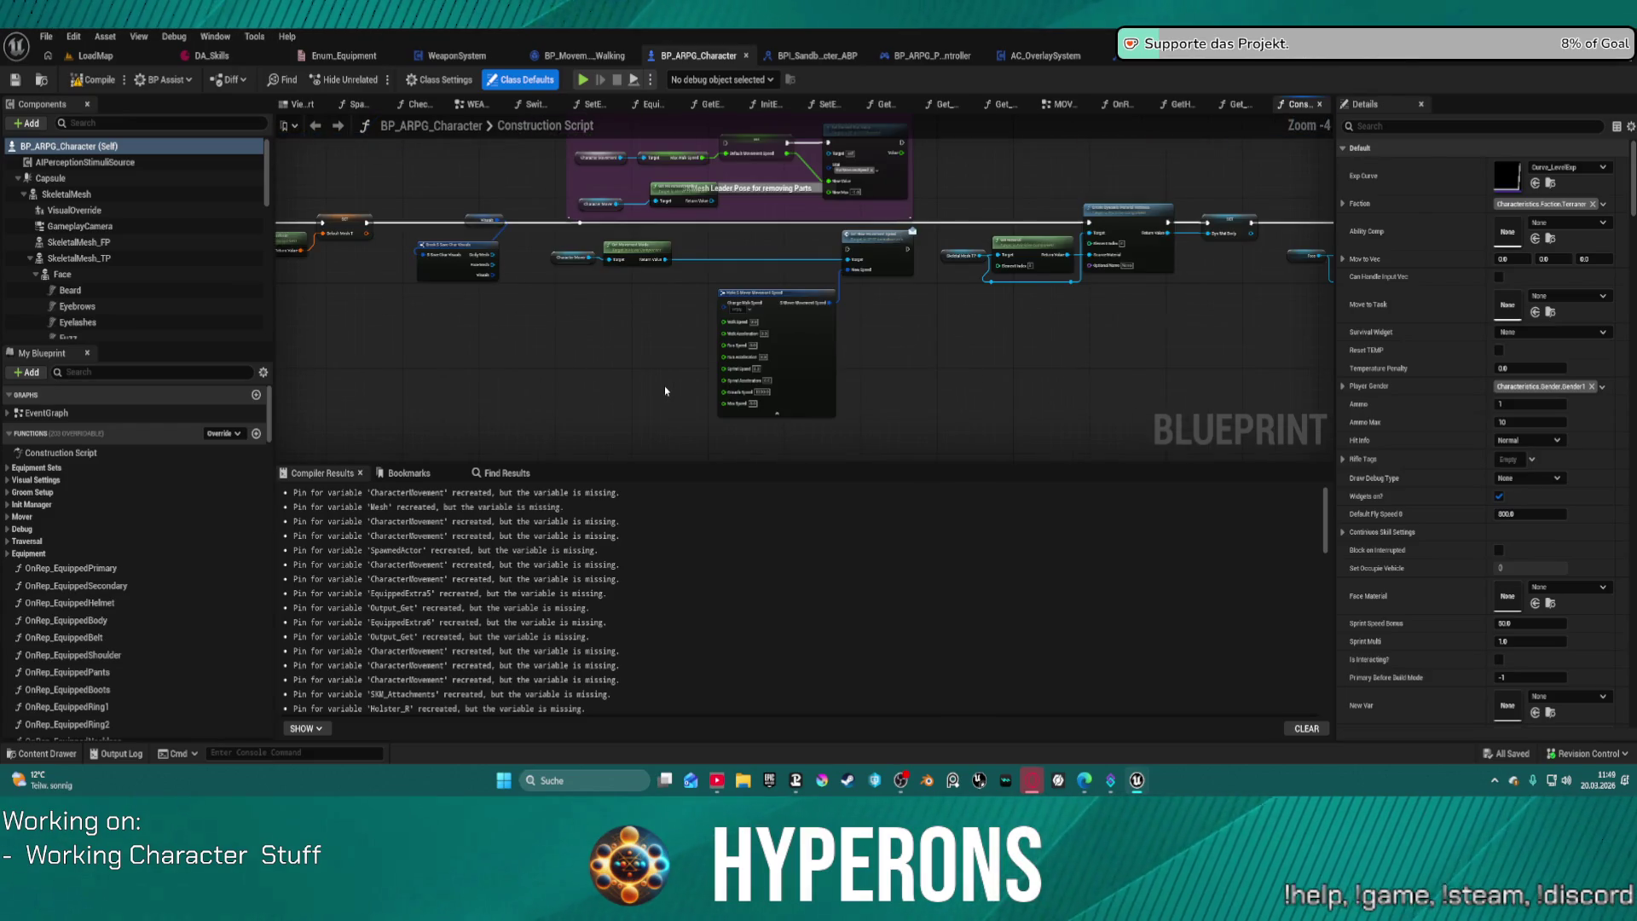
{"action": "left_click_drag", "start_coordinate": [665, 388], "coordinate": [666, 422]}
{"action": "scroll", "coordinate": [669, 397], "scroll_direction": "up", "scroll_amount": 3}
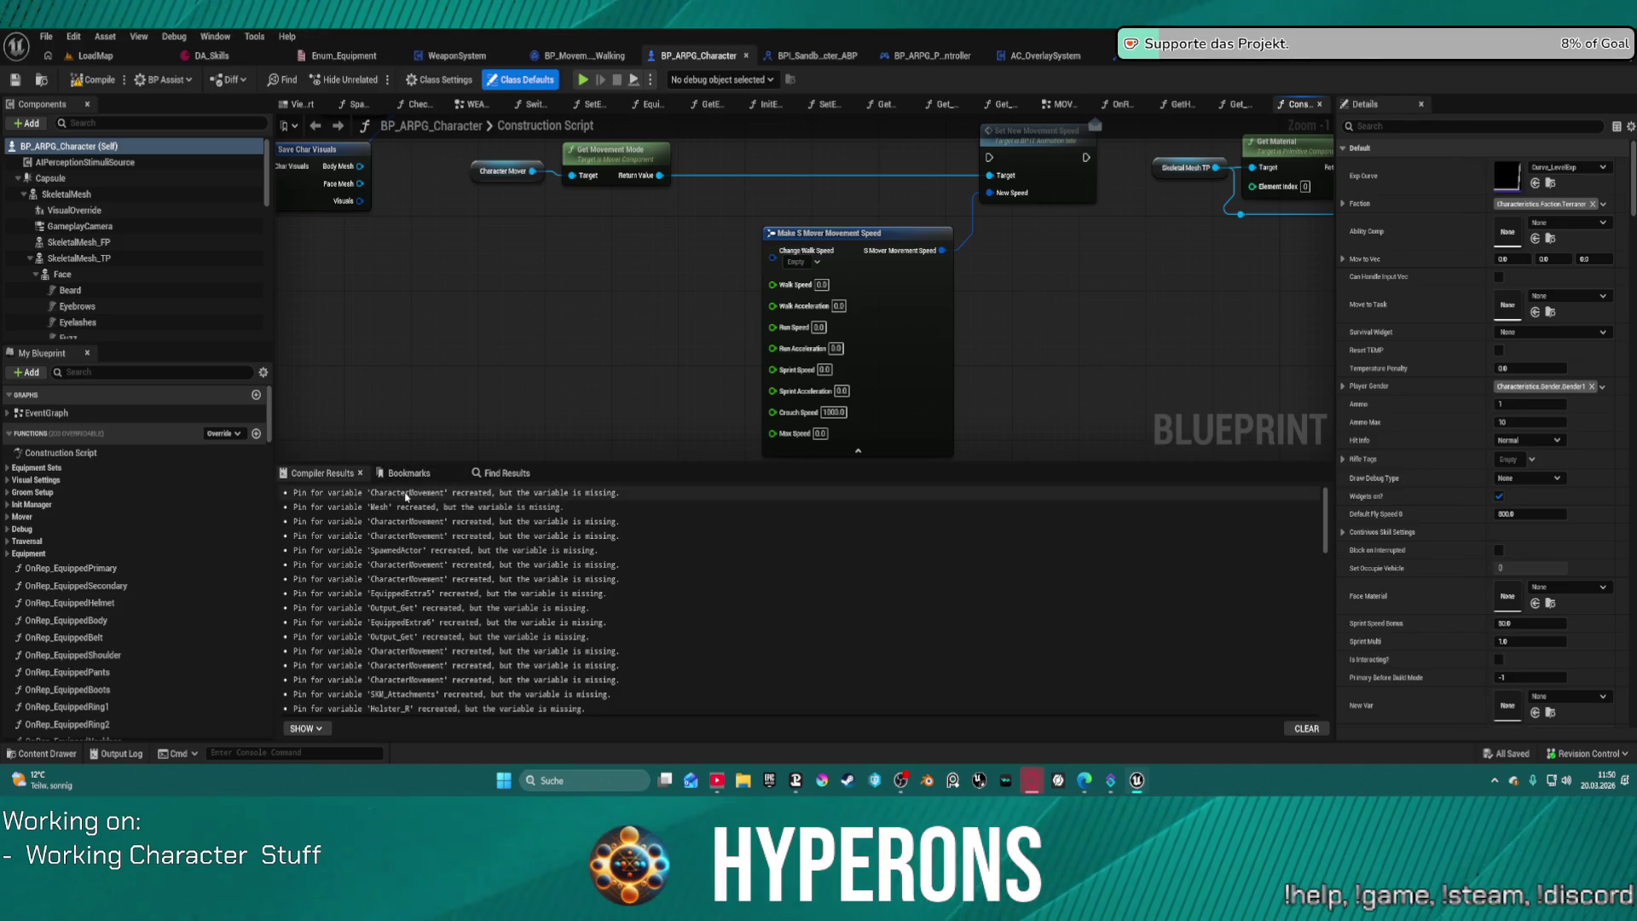
{"action": "scroll", "coordinate": [444, 551], "scroll_direction": "down", "scroll_amount": 3}
{"action": "scroll", "coordinate": [478, 614], "scroll_direction": "down", "scroll_amount": 4}
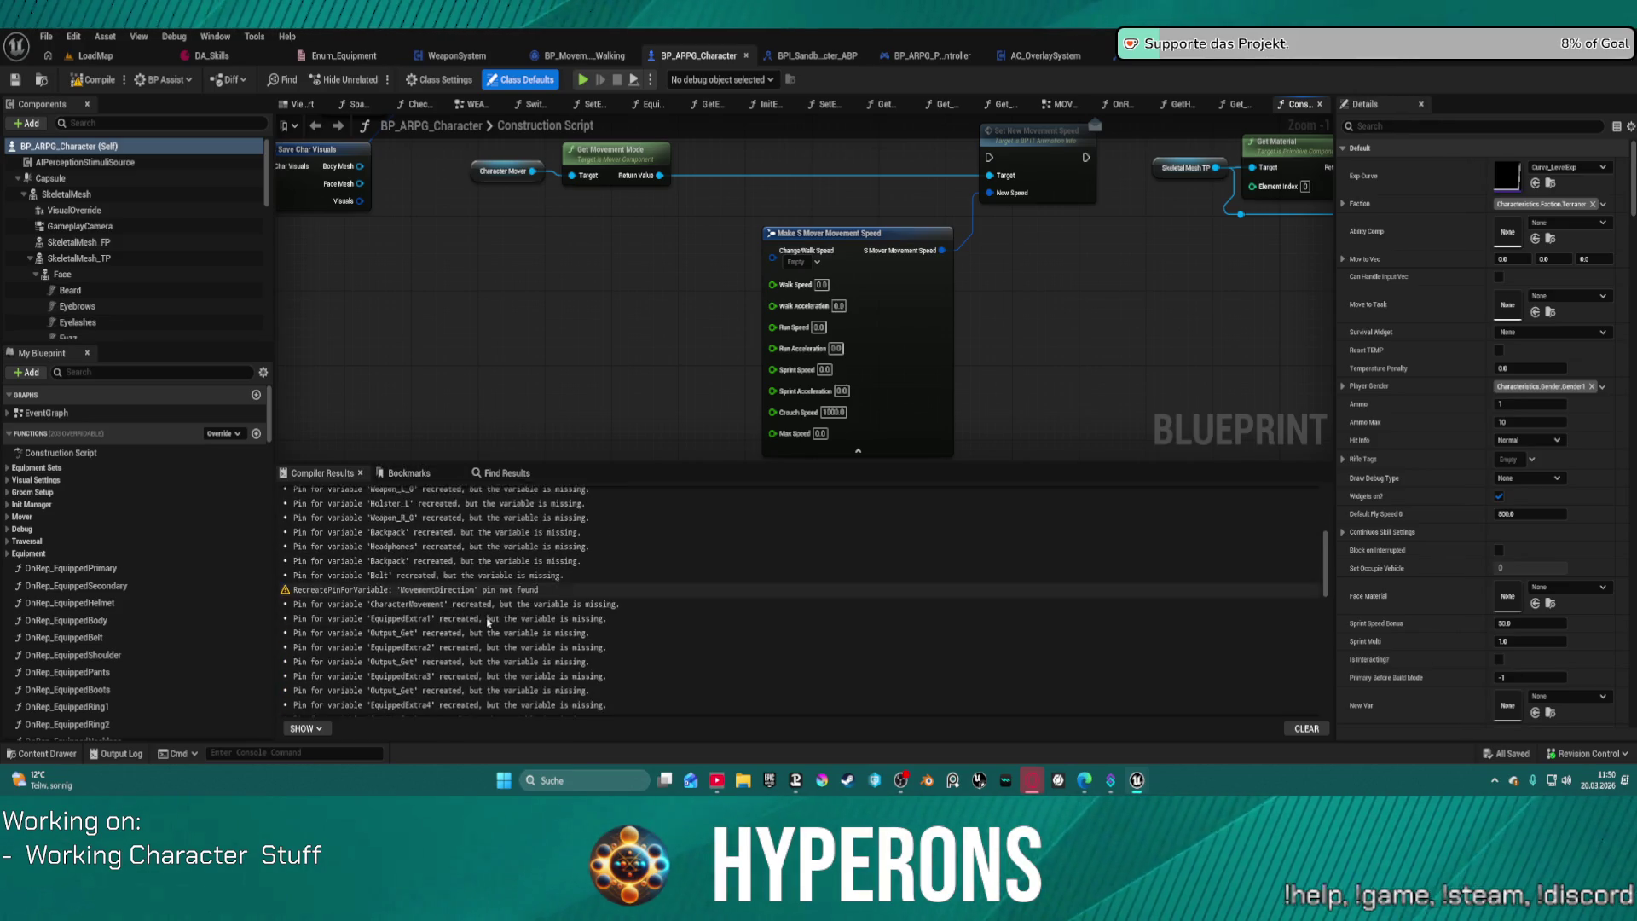
{"action": "scroll", "coordinate": [487, 621], "scroll_direction": "down", "scroll_amount": 3}
{"action": "scroll", "coordinate": [483, 614], "scroll_direction": "down", "scroll_amount": 3}
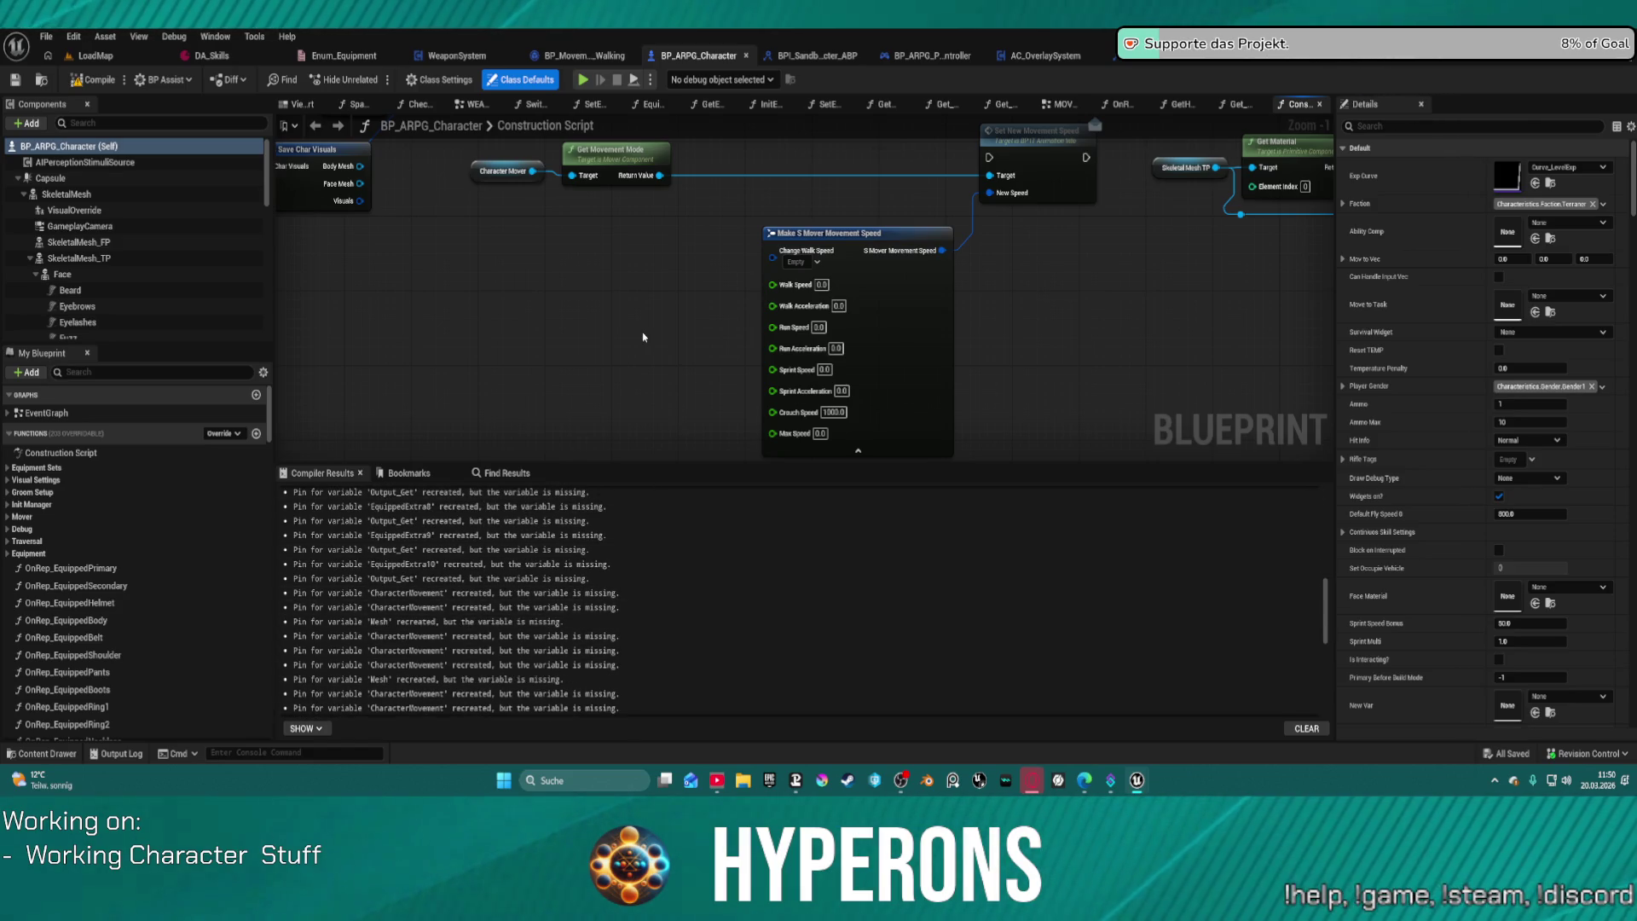
{"action": "scroll", "coordinate": [644, 325], "scroll_direction": "down", "scroll_amount": 2}
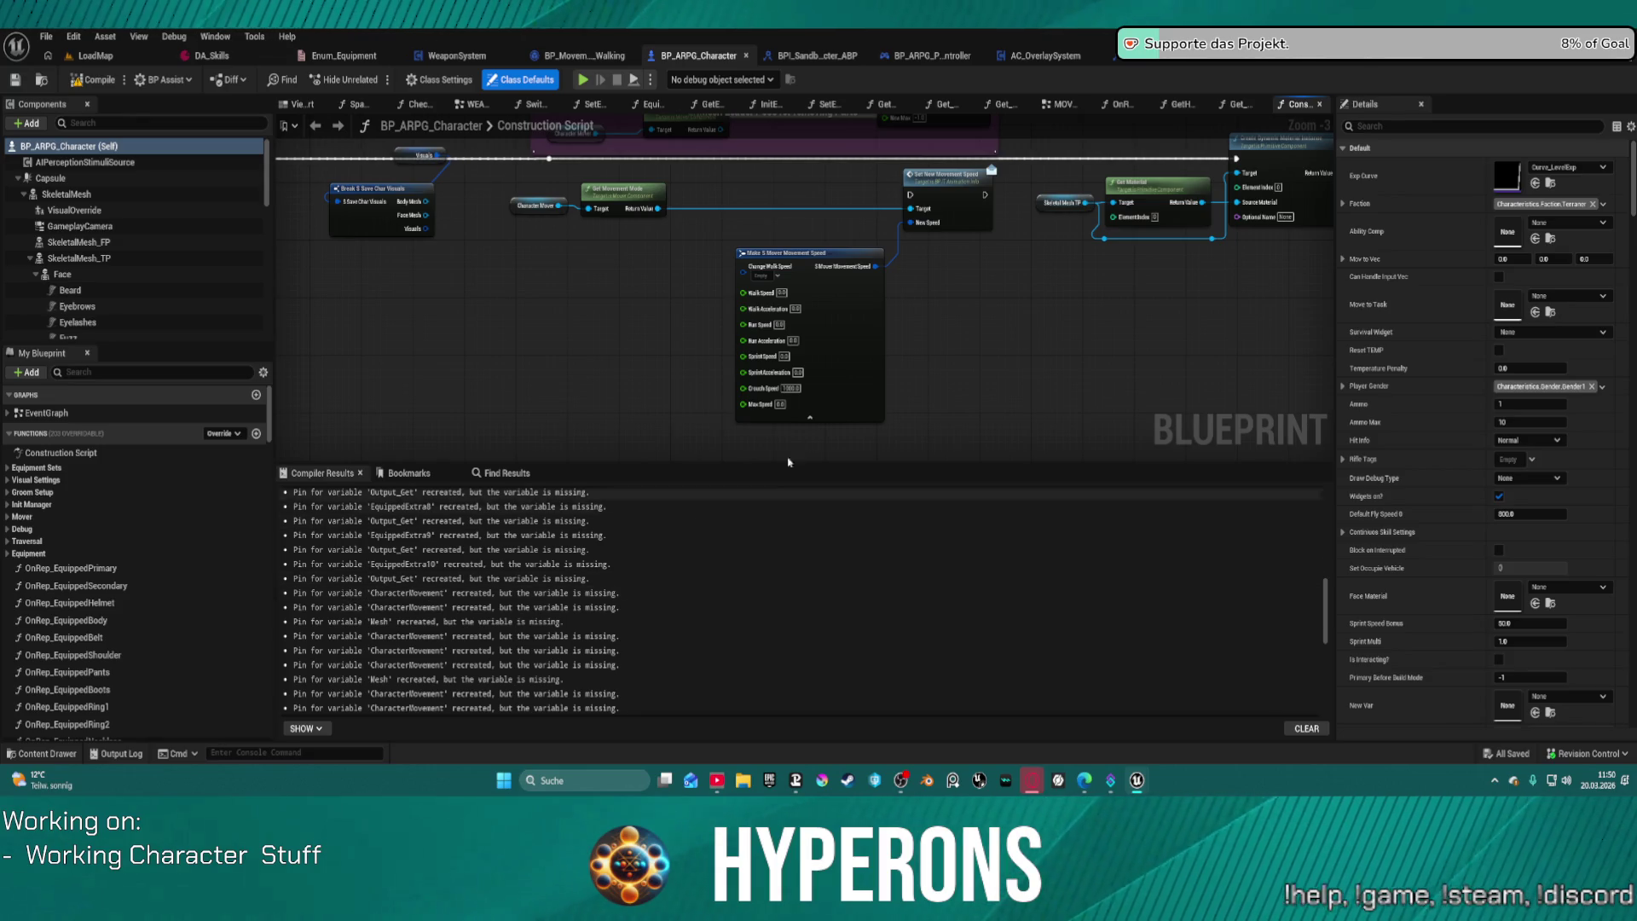
{"action": "scroll", "coordinate": [418, 555], "scroll_direction": "up", "scroll_amount": 8}
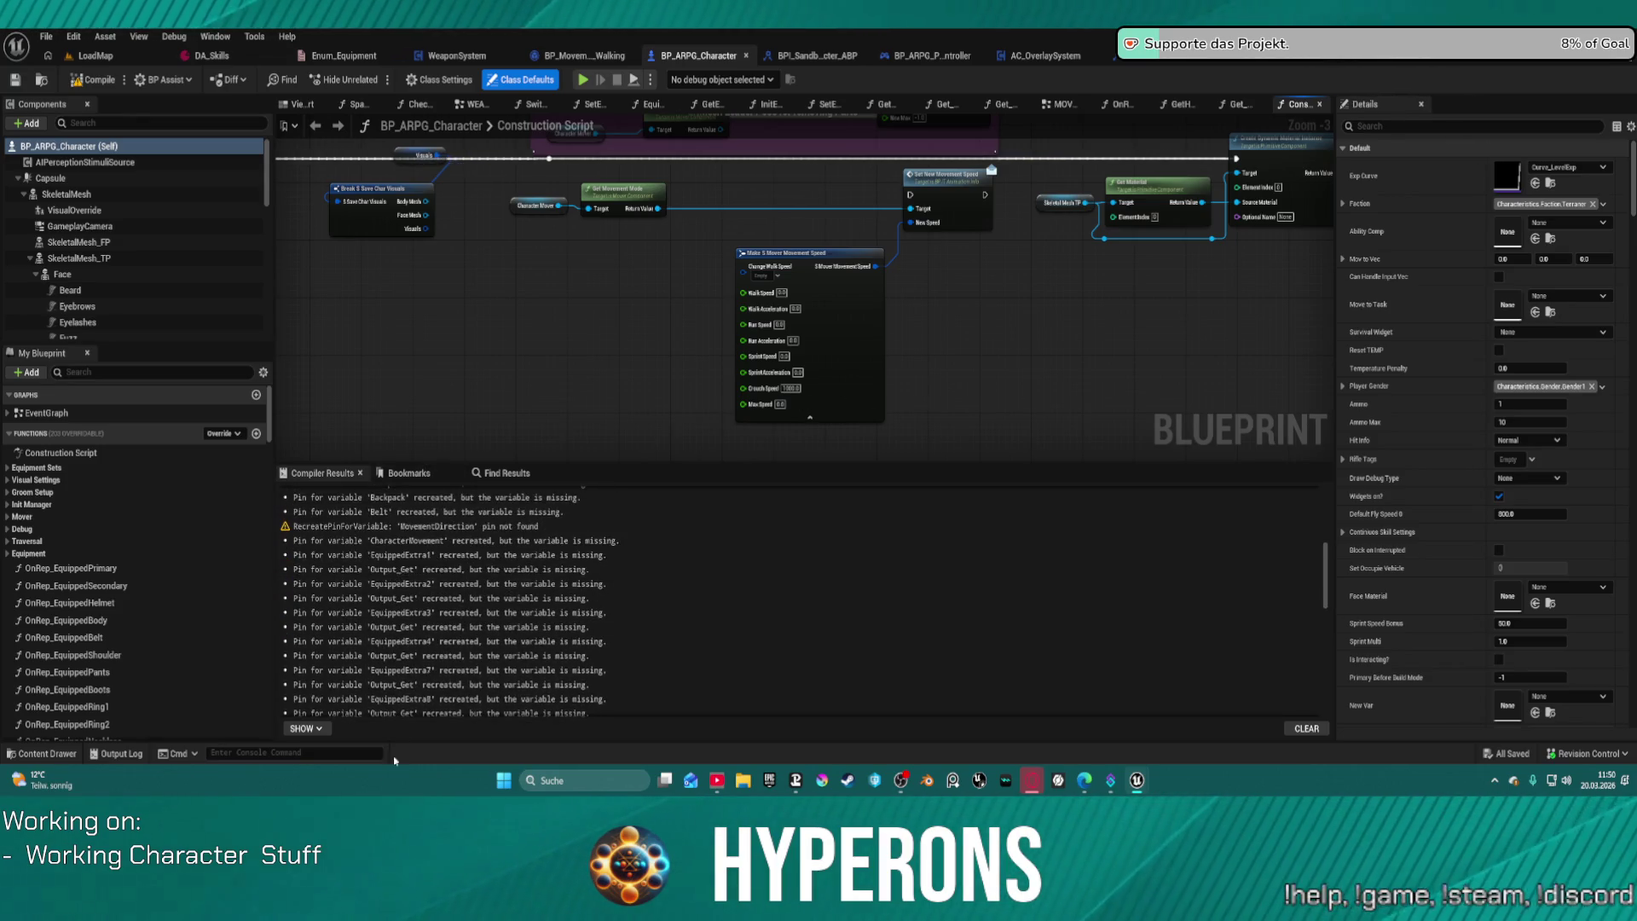
{"action": "scroll", "coordinate": [418, 555], "scroll_direction": "down", "scroll_amount": 1}
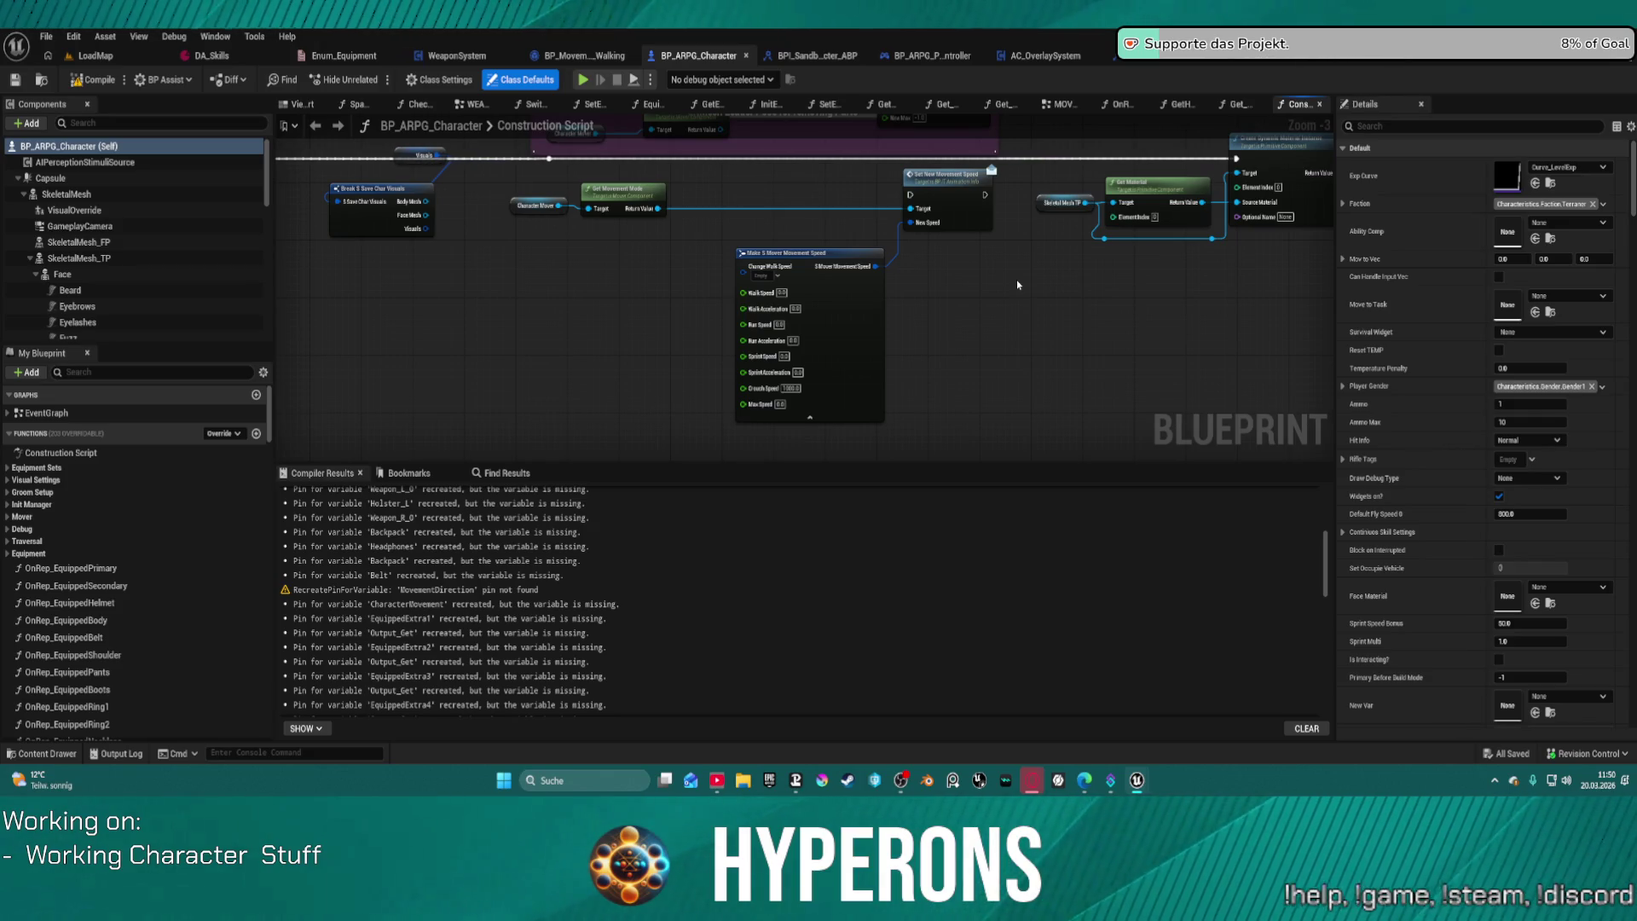
{"action": "mouse_move", "coordinate": [1009, 293]}
{"action": "left_mouse_down"}
{"action": "mouse_move", "coordinate": [915, 419]}
{"action": "mouse_move", "coordinate": [908, 394]}
{"action": "mouse_move", "coordinate": [848, 358]}
{"action": "mouse_move", "coordinate": [830, 320]}
{"action": "mouse_move", "coordinate": [836, 336]}
{"action": "mouse_move", "coordinate": [846, 308]}
{"action": "left_mouse_up"}
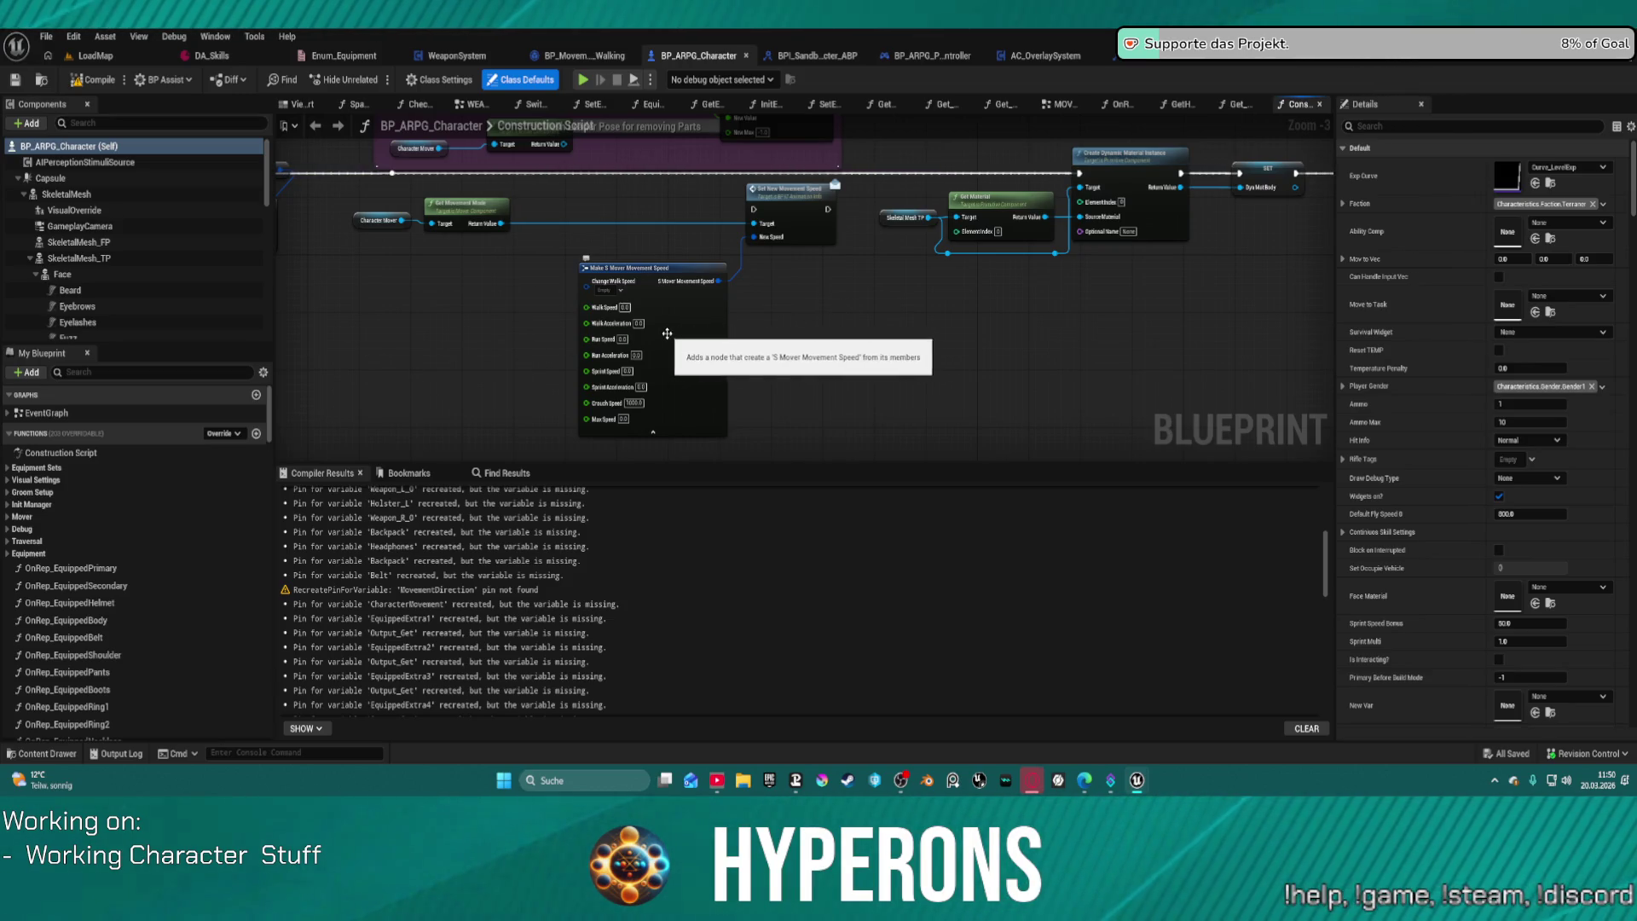
{"action": "mouse_move", "coordinate": [621, 380]}
{"action": "left_mouse_down"}
{"action": "mouse_move", "coordinate": [665, 409]}
{"action": "mouse_move", "coordinate": [738, 317]}
{"action": "left_mouse_up"}
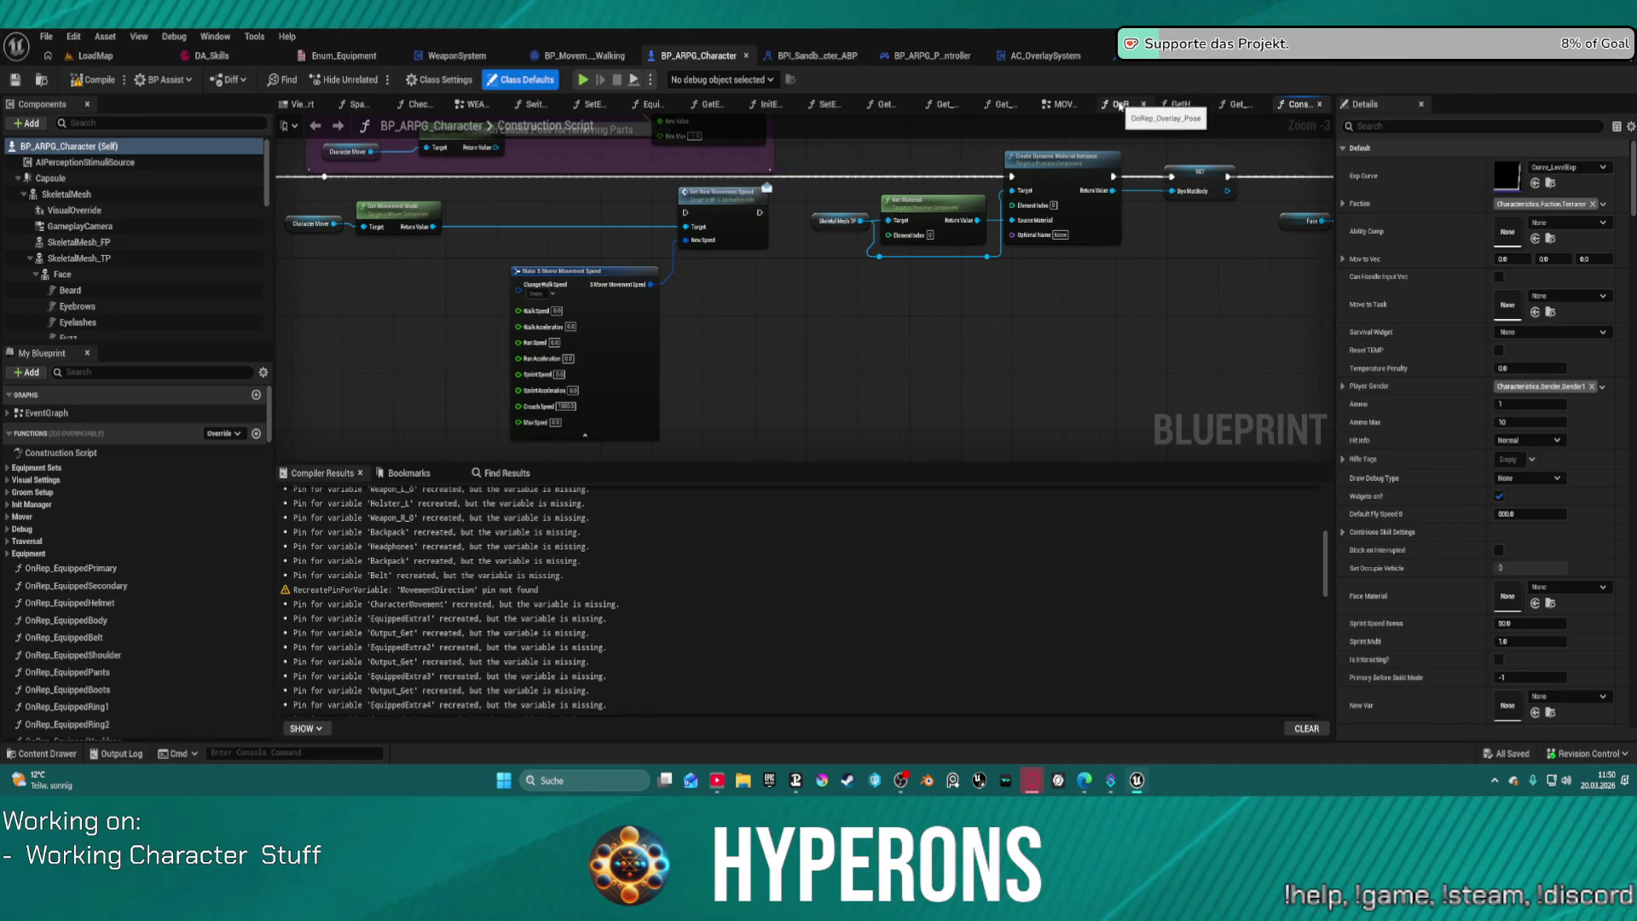
Step: Close the OnRep_Overlay_Pose, Get_PropertiesForCamera and other unused graph tabs, then open WEAPONS
{"action": "left_click", "coordinate": [1144, 104]}
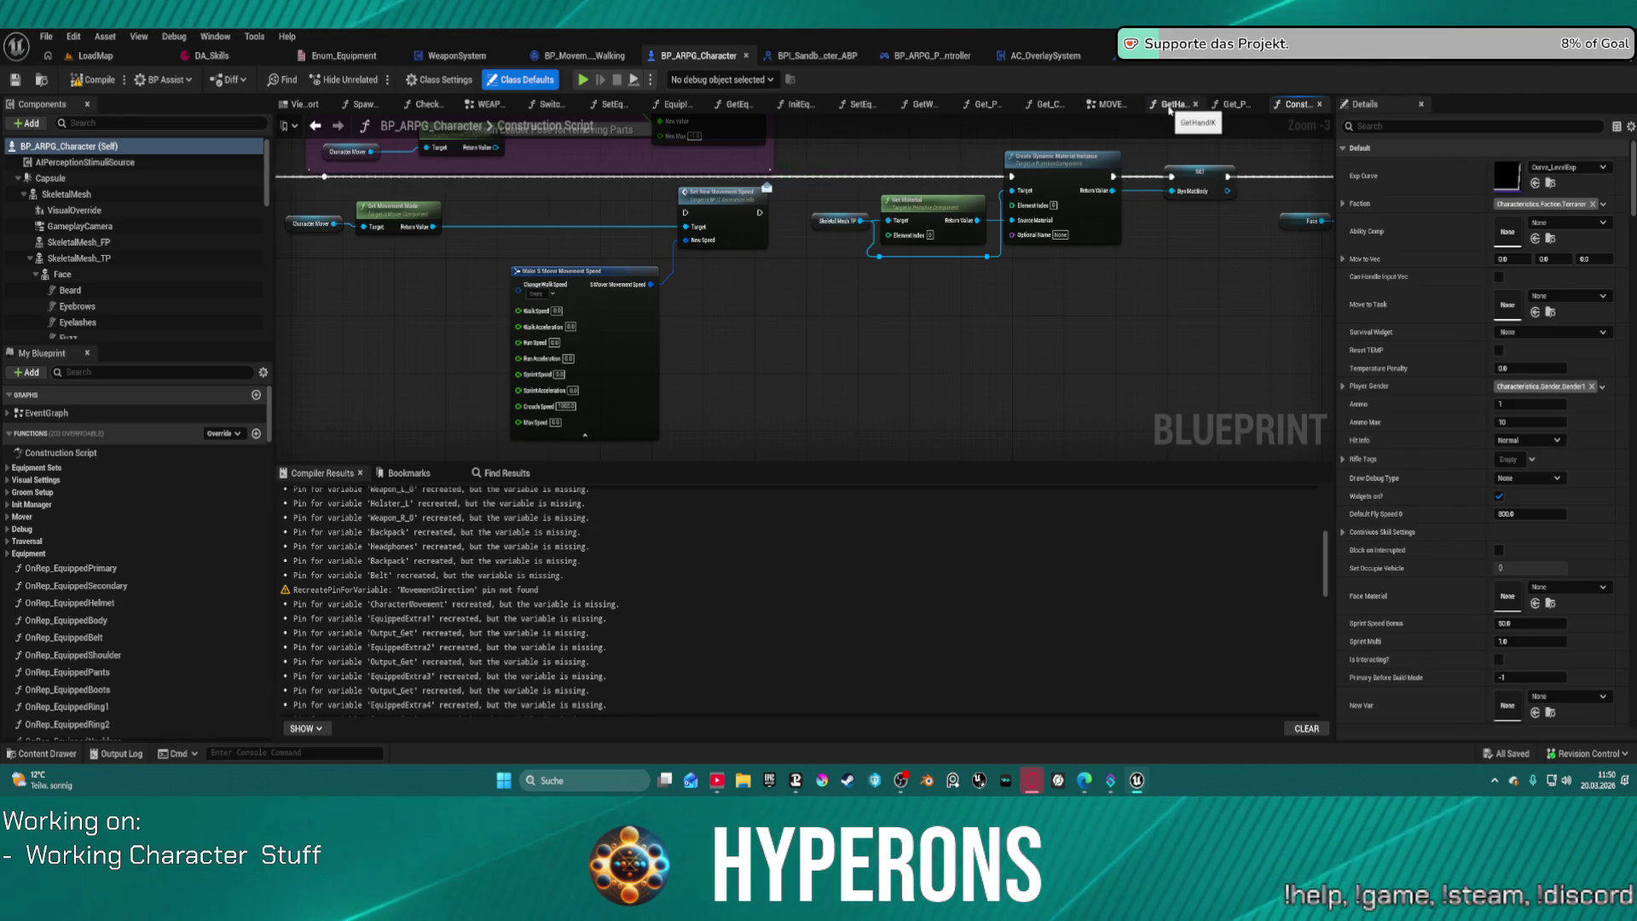
{"action": "left_click", "coordinate": [1194, 104]}
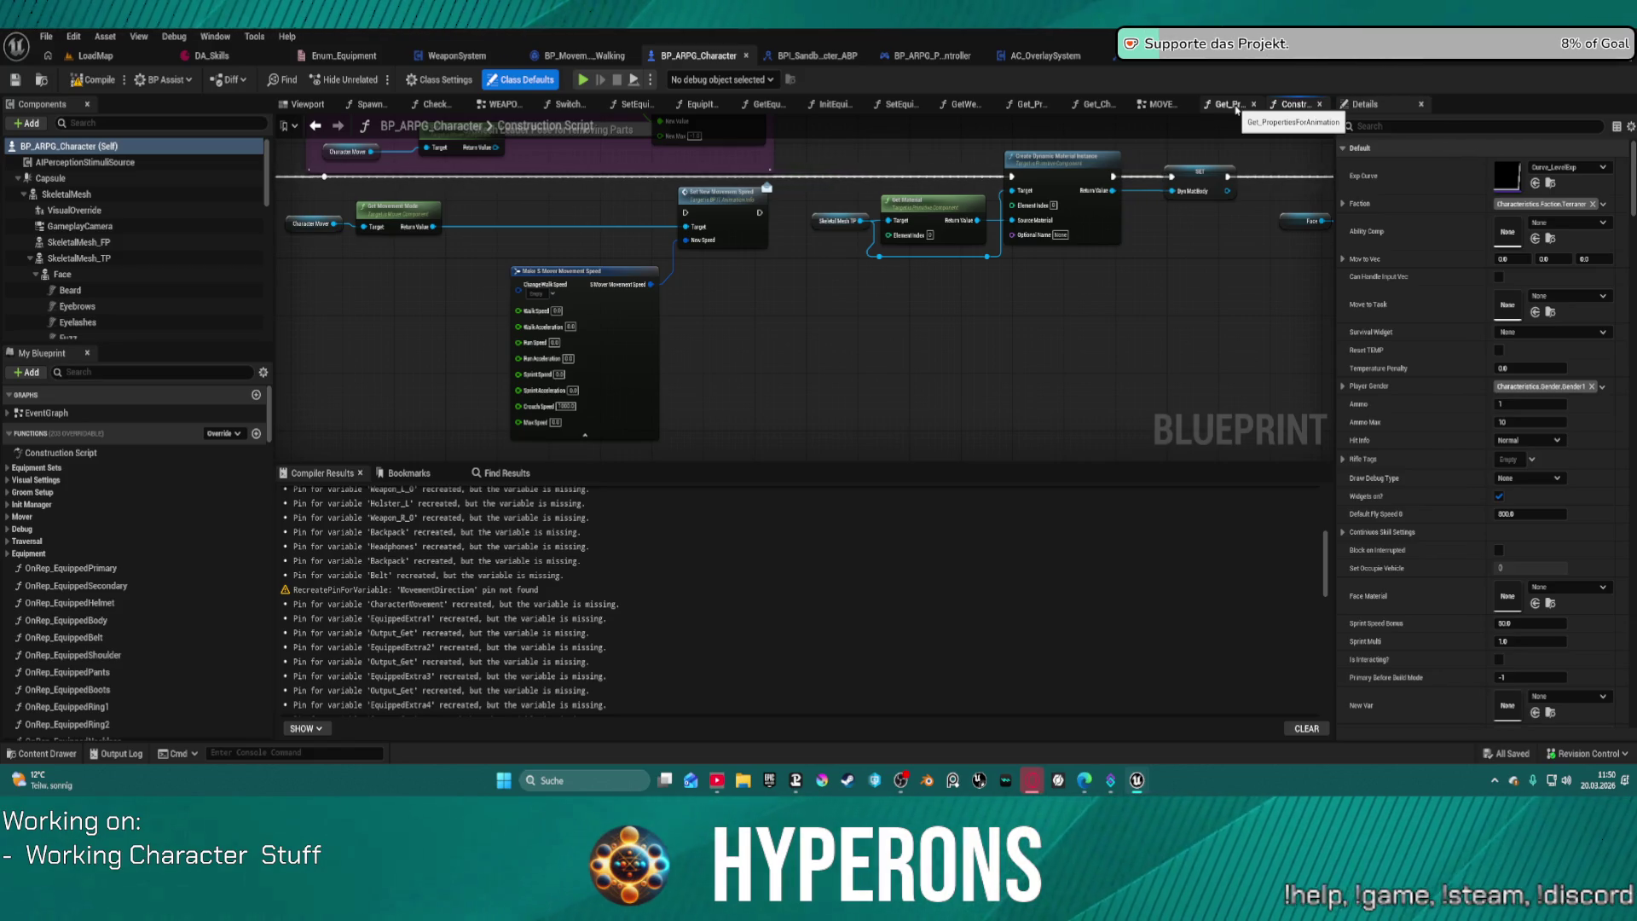
{"action": "left_click", "coordinate": [1253, 104]}
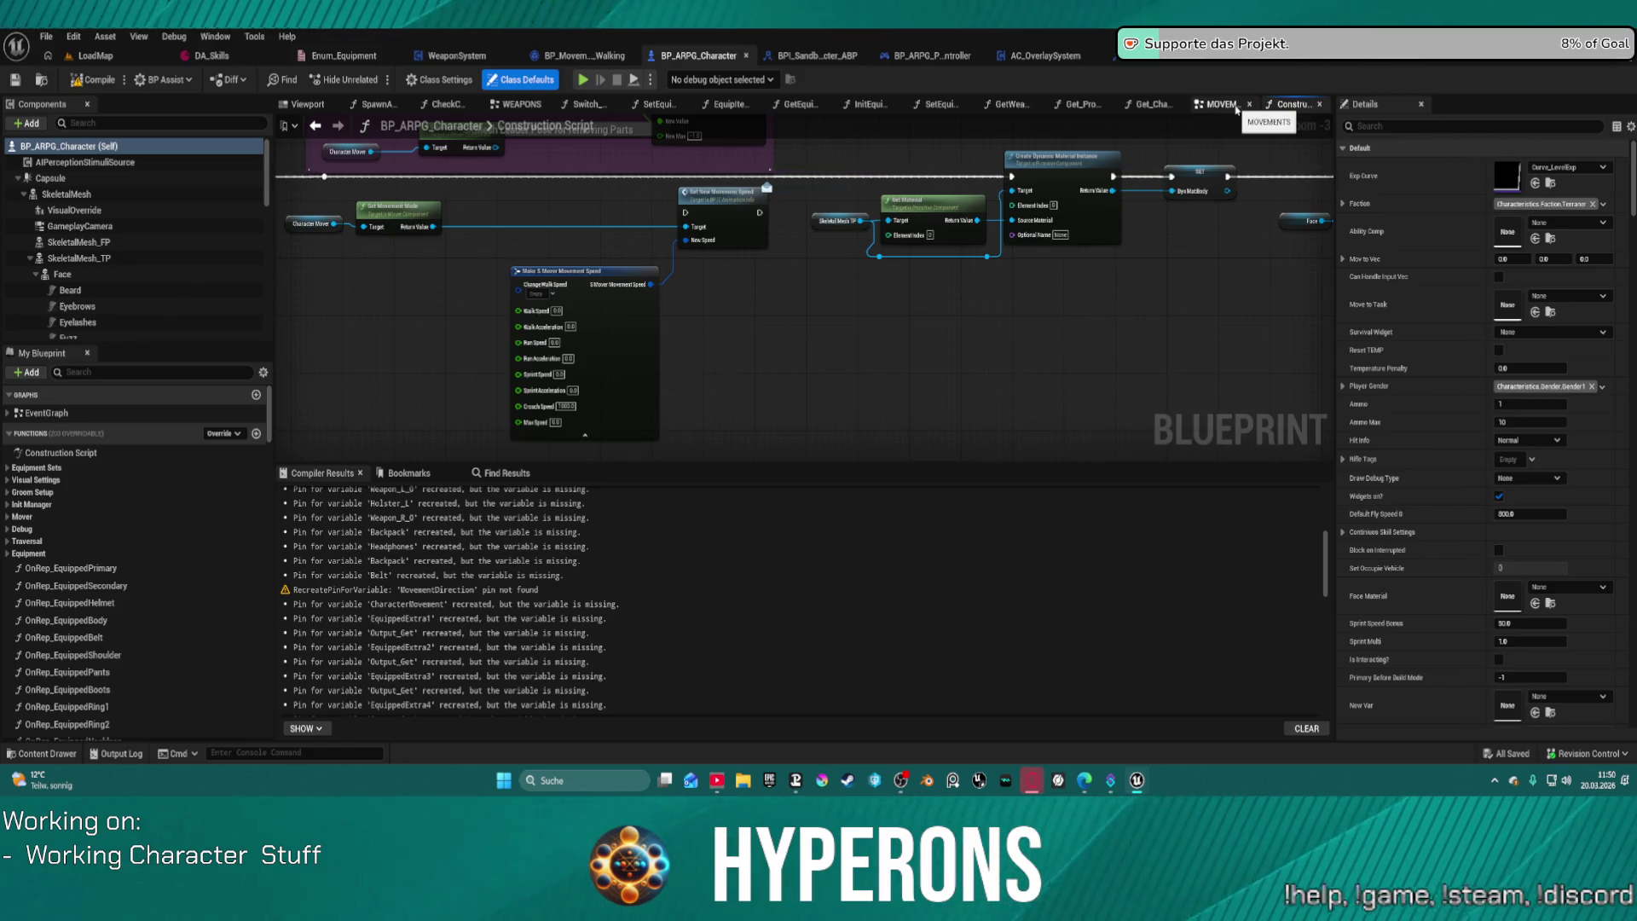
{"action": "middle_click", "coordinate": [1148, 103]}
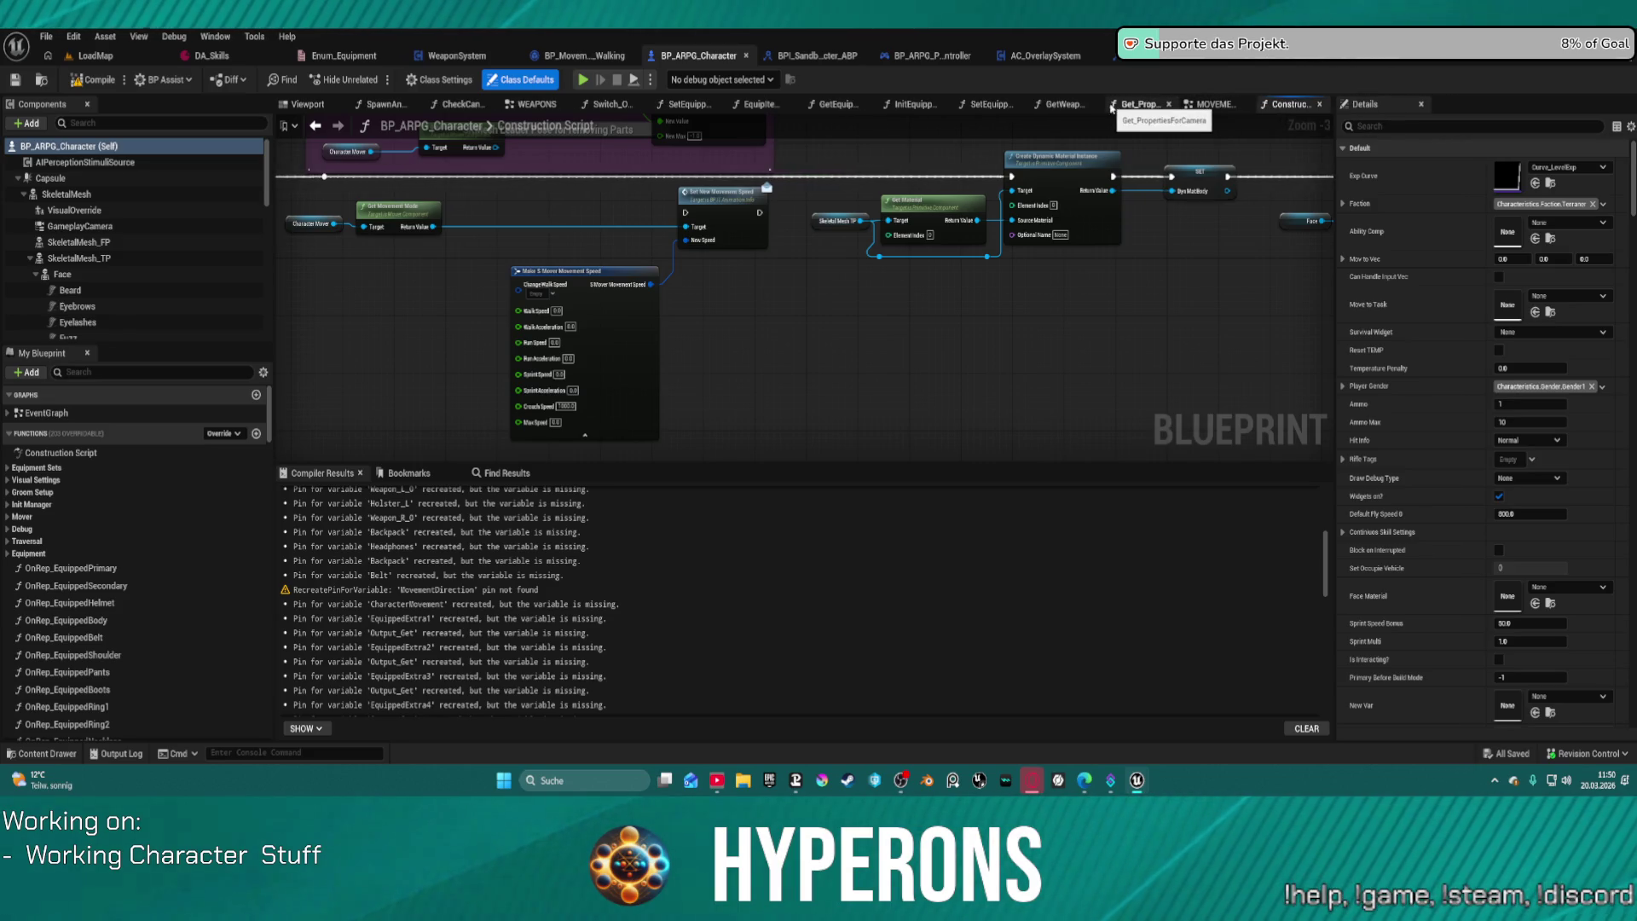
{"action": "middle_click", "coordinate": [1112, 107]}
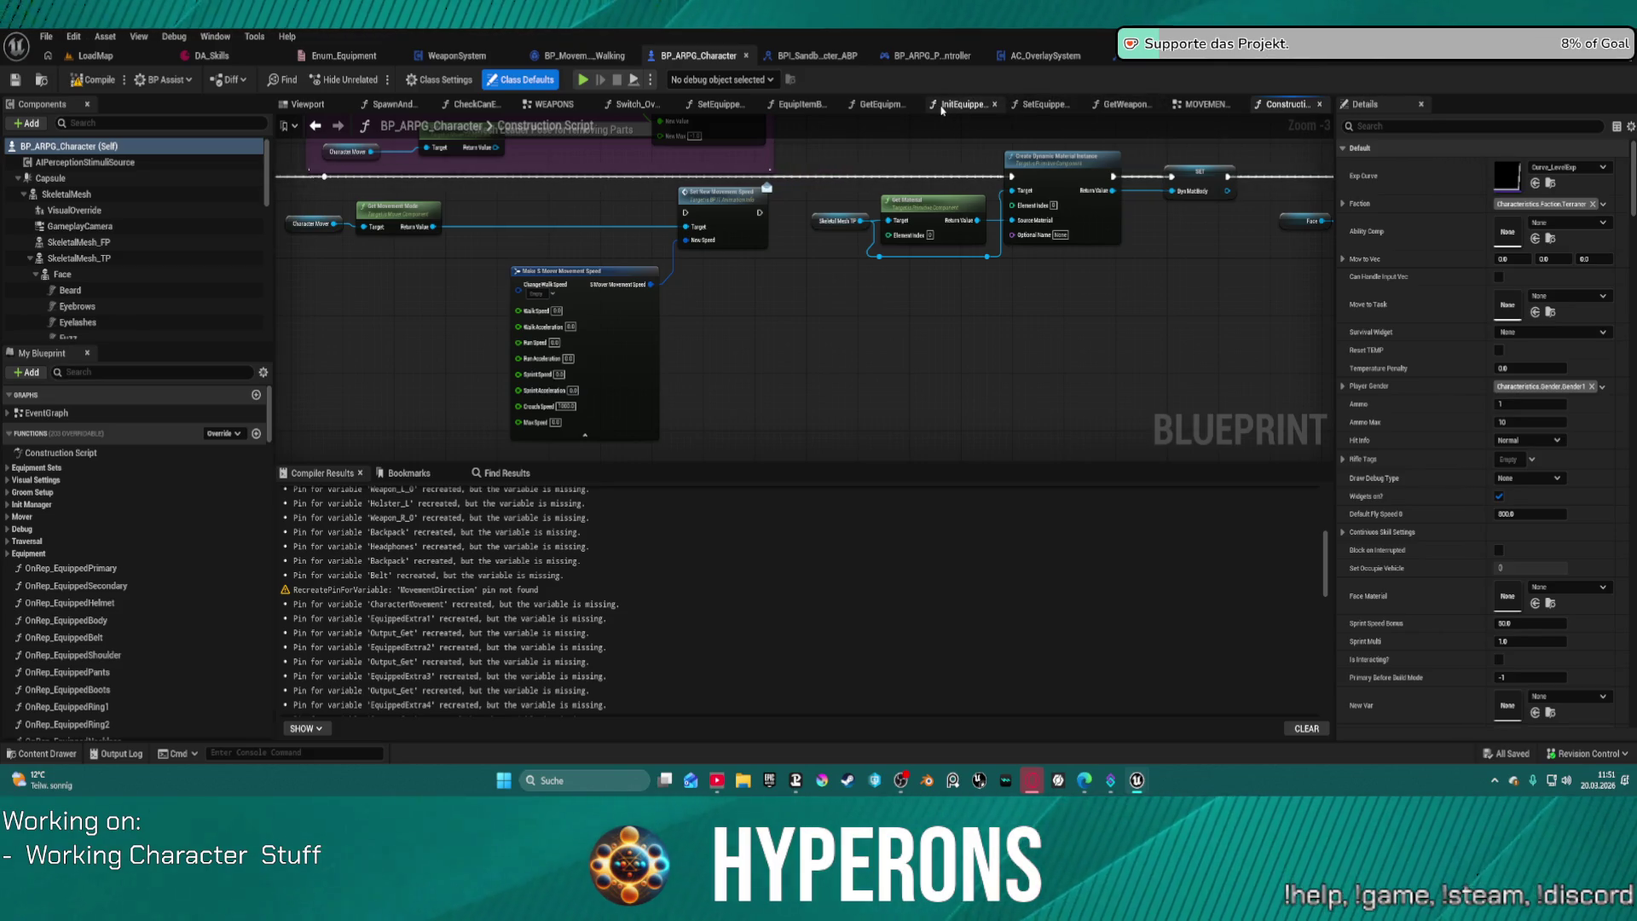
{"action": "middle_click", "coordinate": [628, 109]}
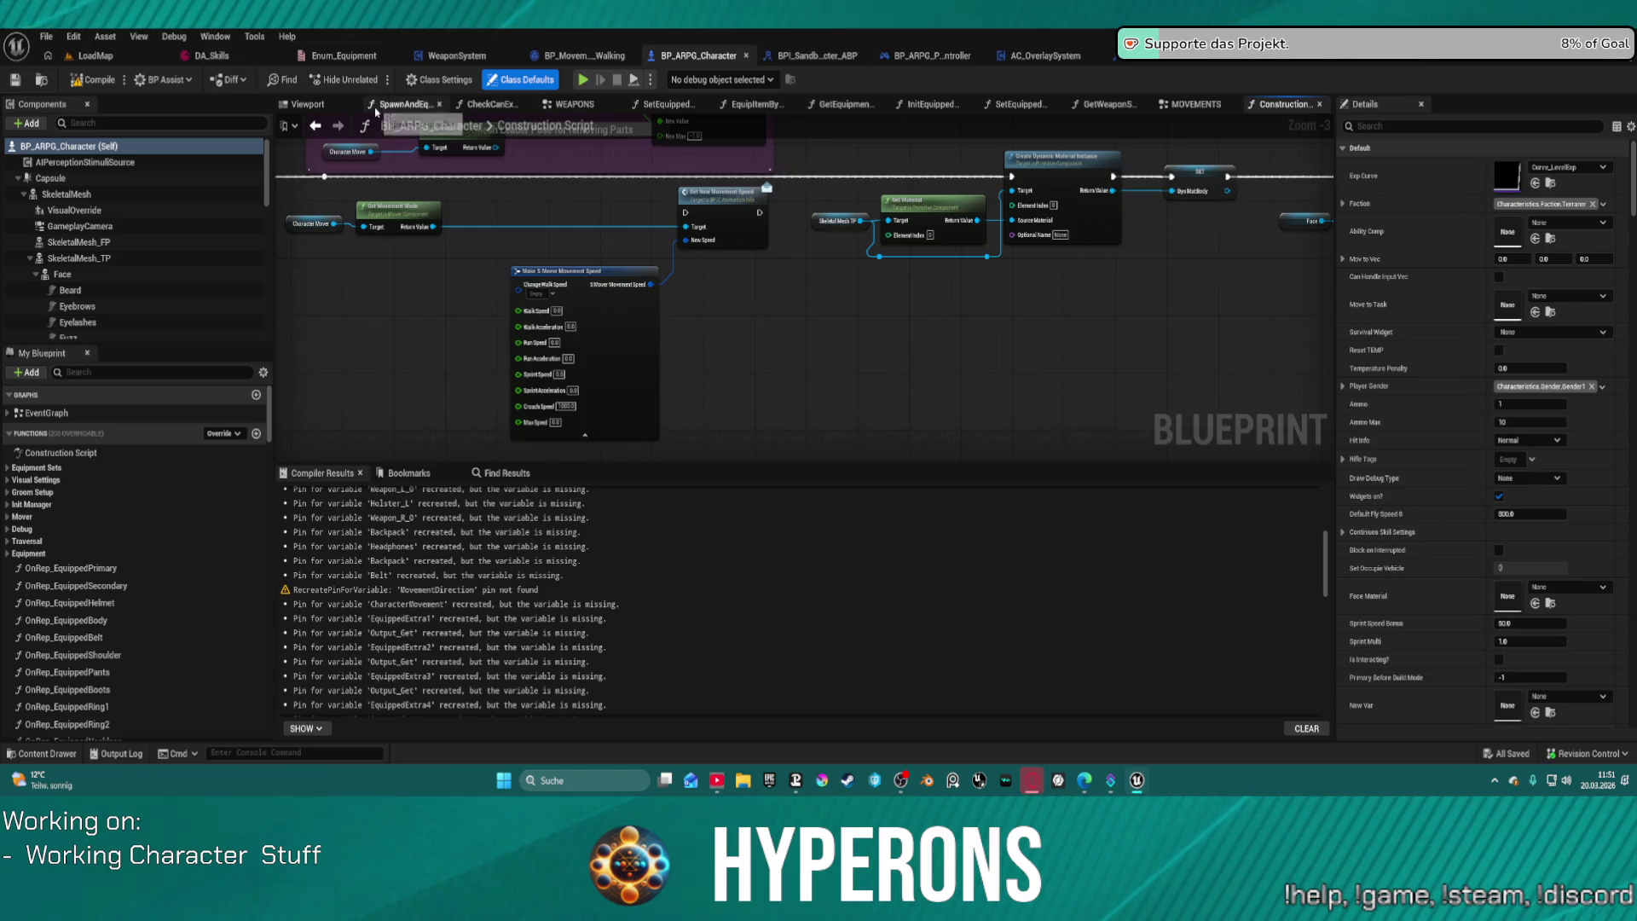
{"action": "left_click_drag", "start_coordinate": [554, 103], "coordinate": [372, 107]}
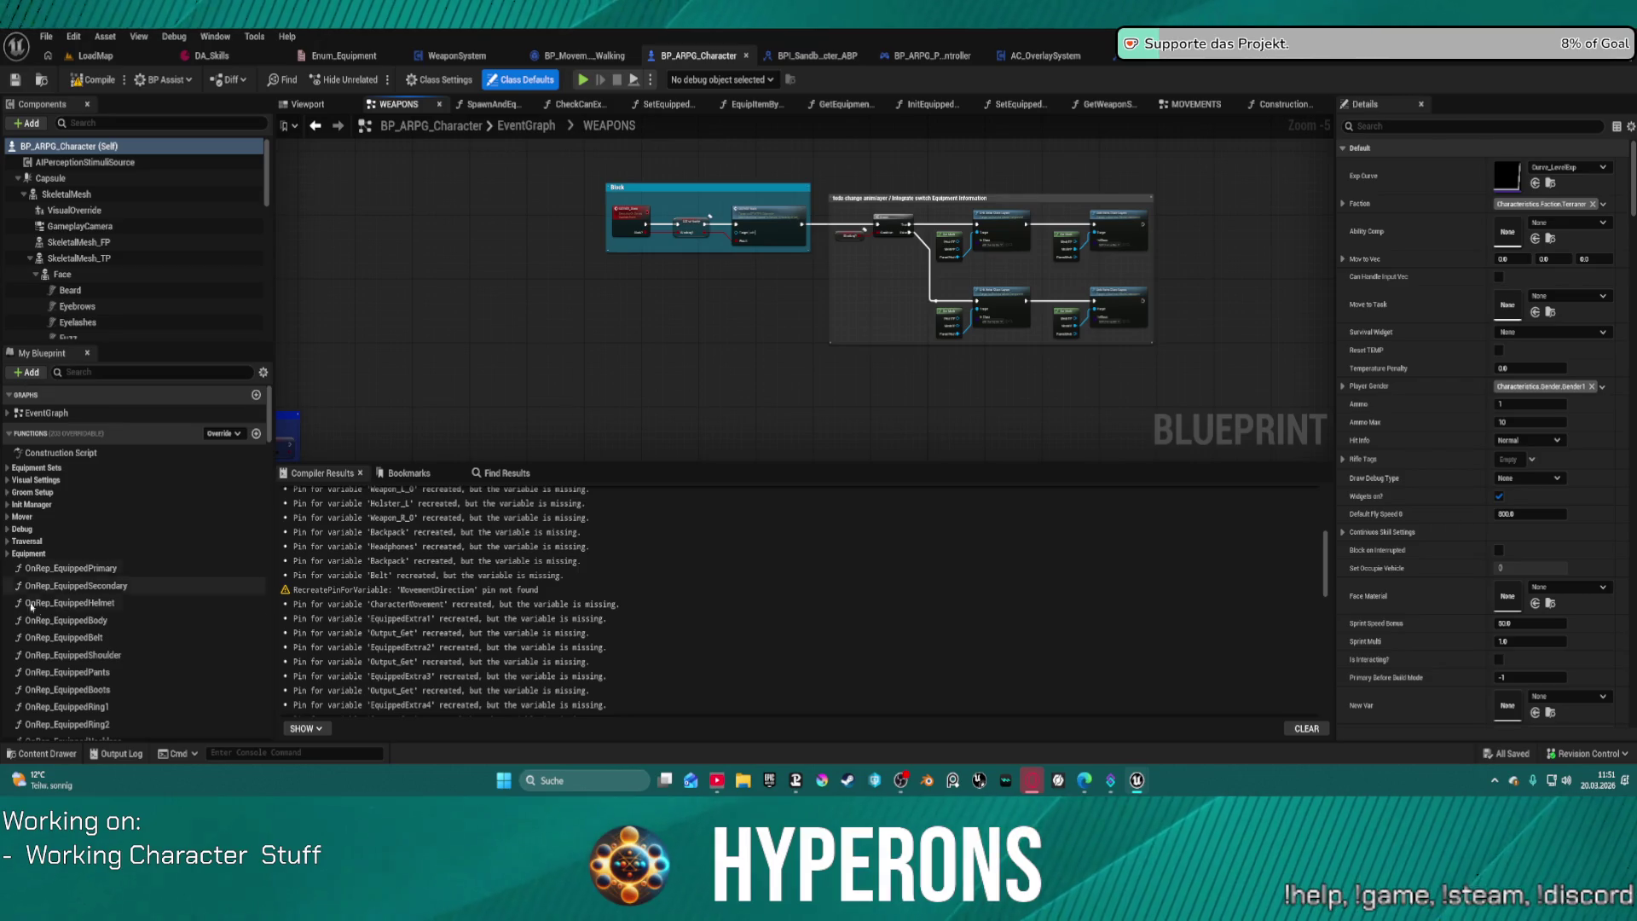
Step: Search the blueprint members and open the SetNewMoveSpeed function graph
{"action": "left_click", "coordinate": [92, 372]}
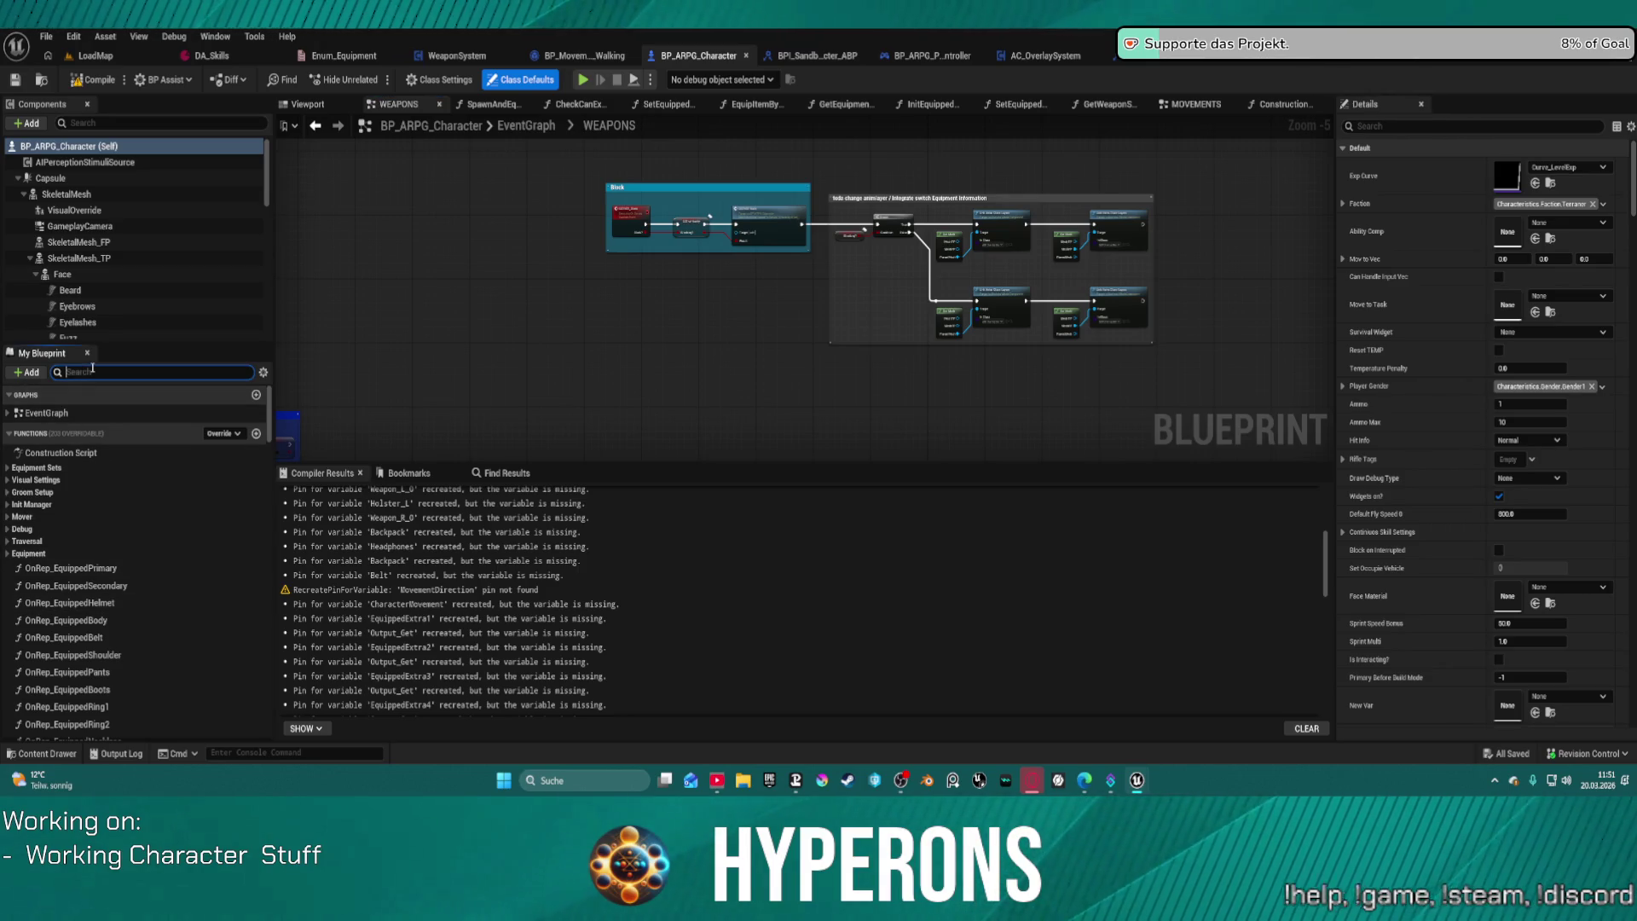
{"action": "type", "text": "new"}
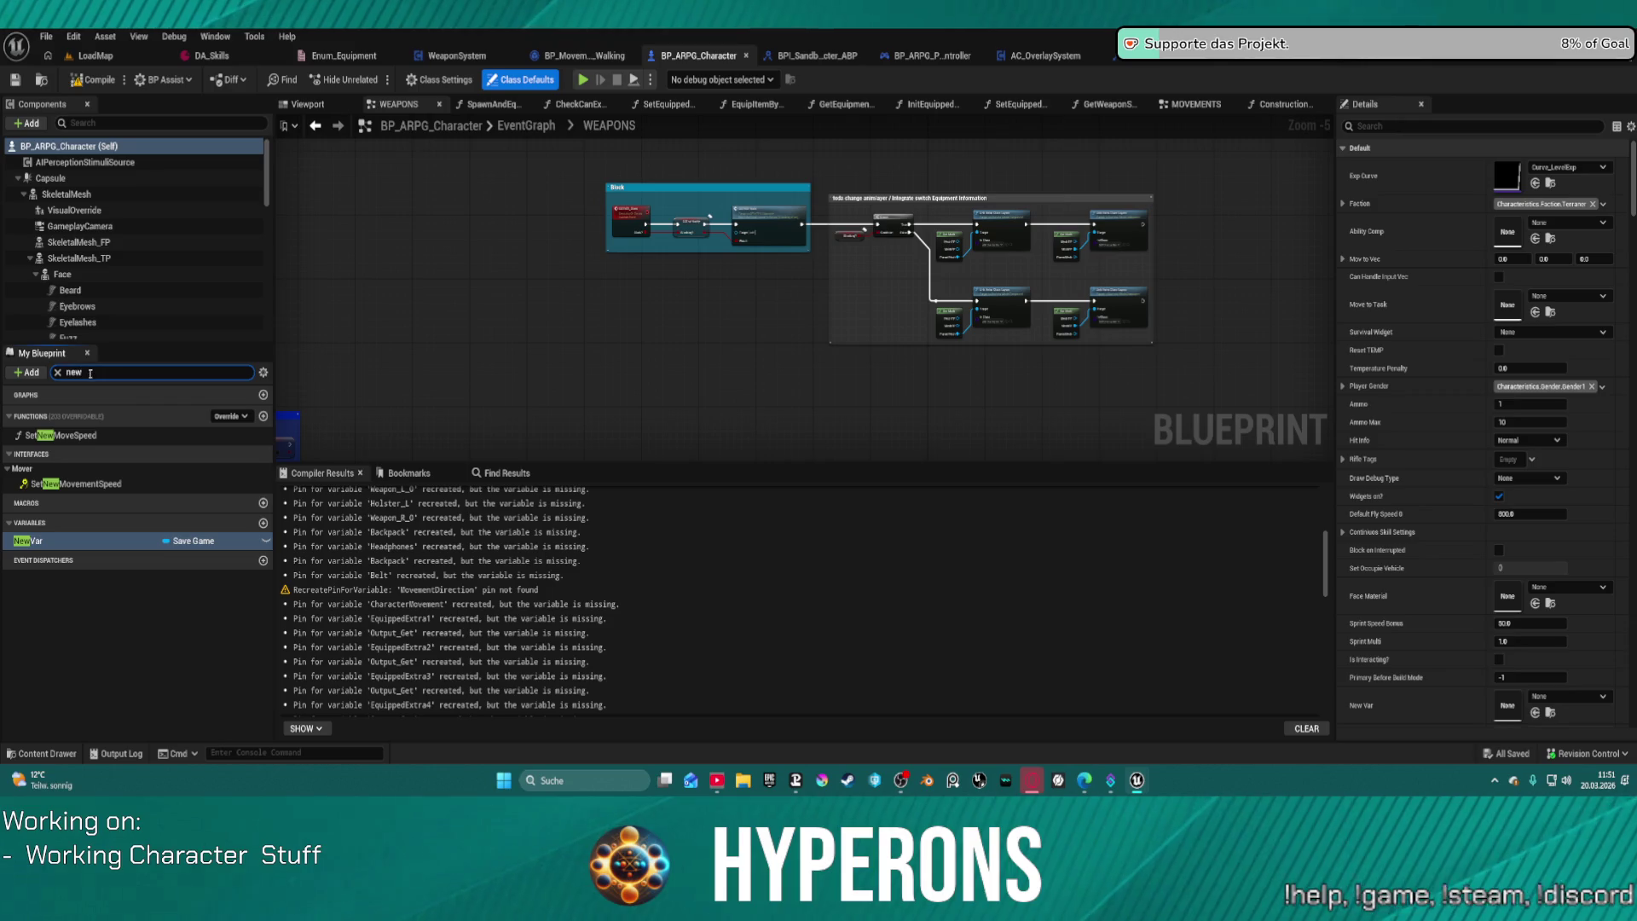
{"action": "double_click", "coordinate": [78, 436]}
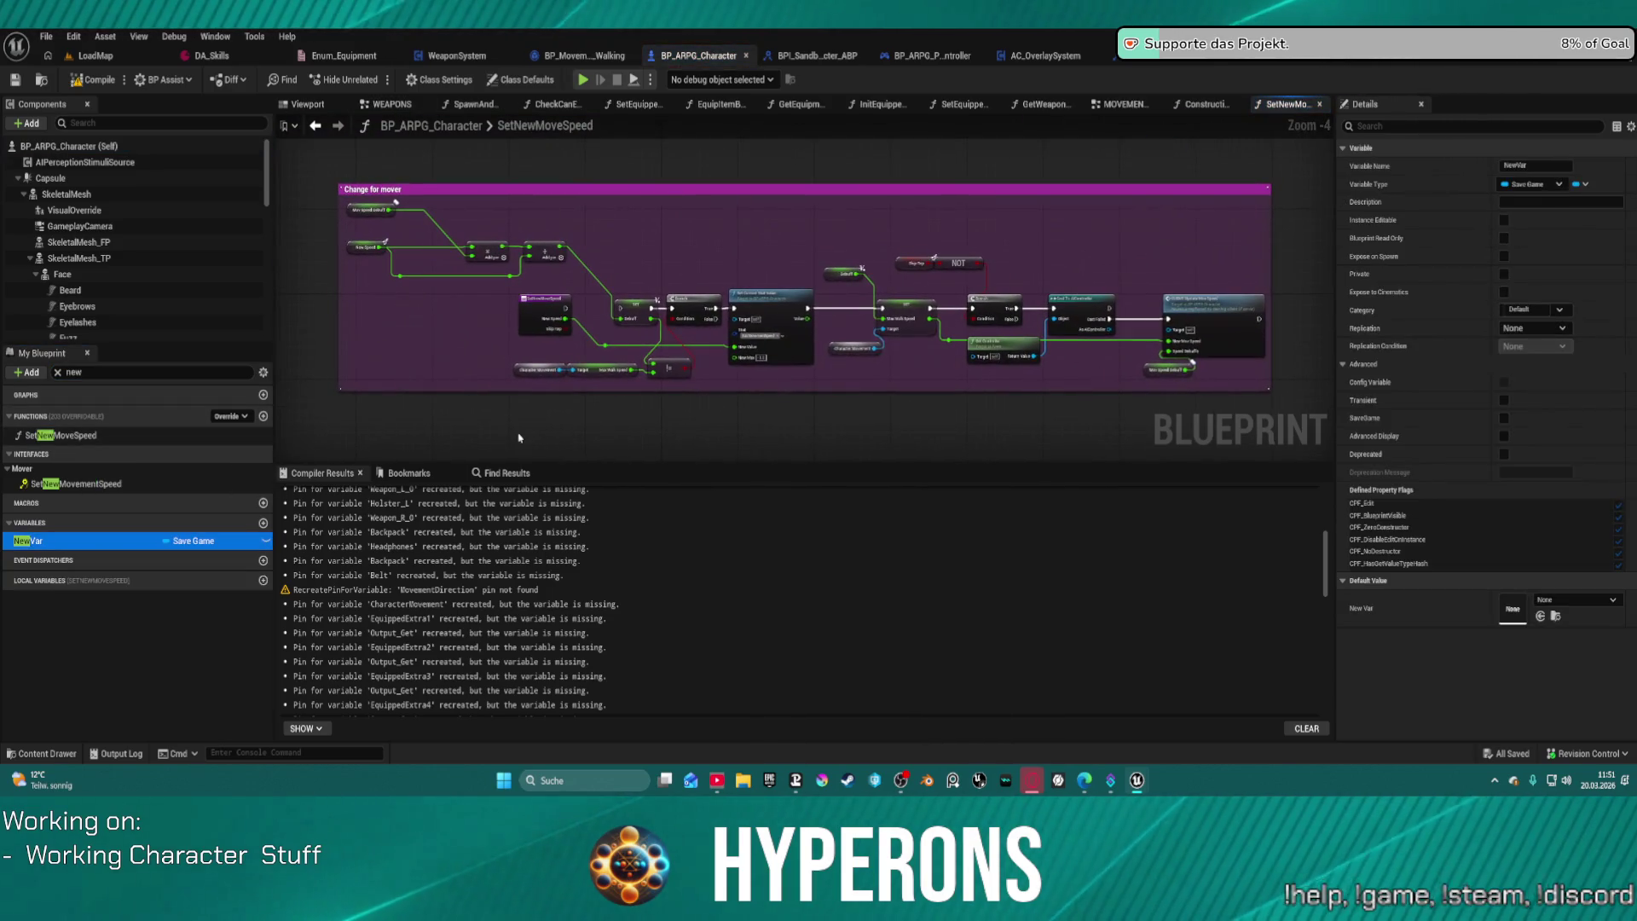
{"action": "scroll", "coordinate": [531, 433], "scroll_direction": "down", "scroll_amount": 1}
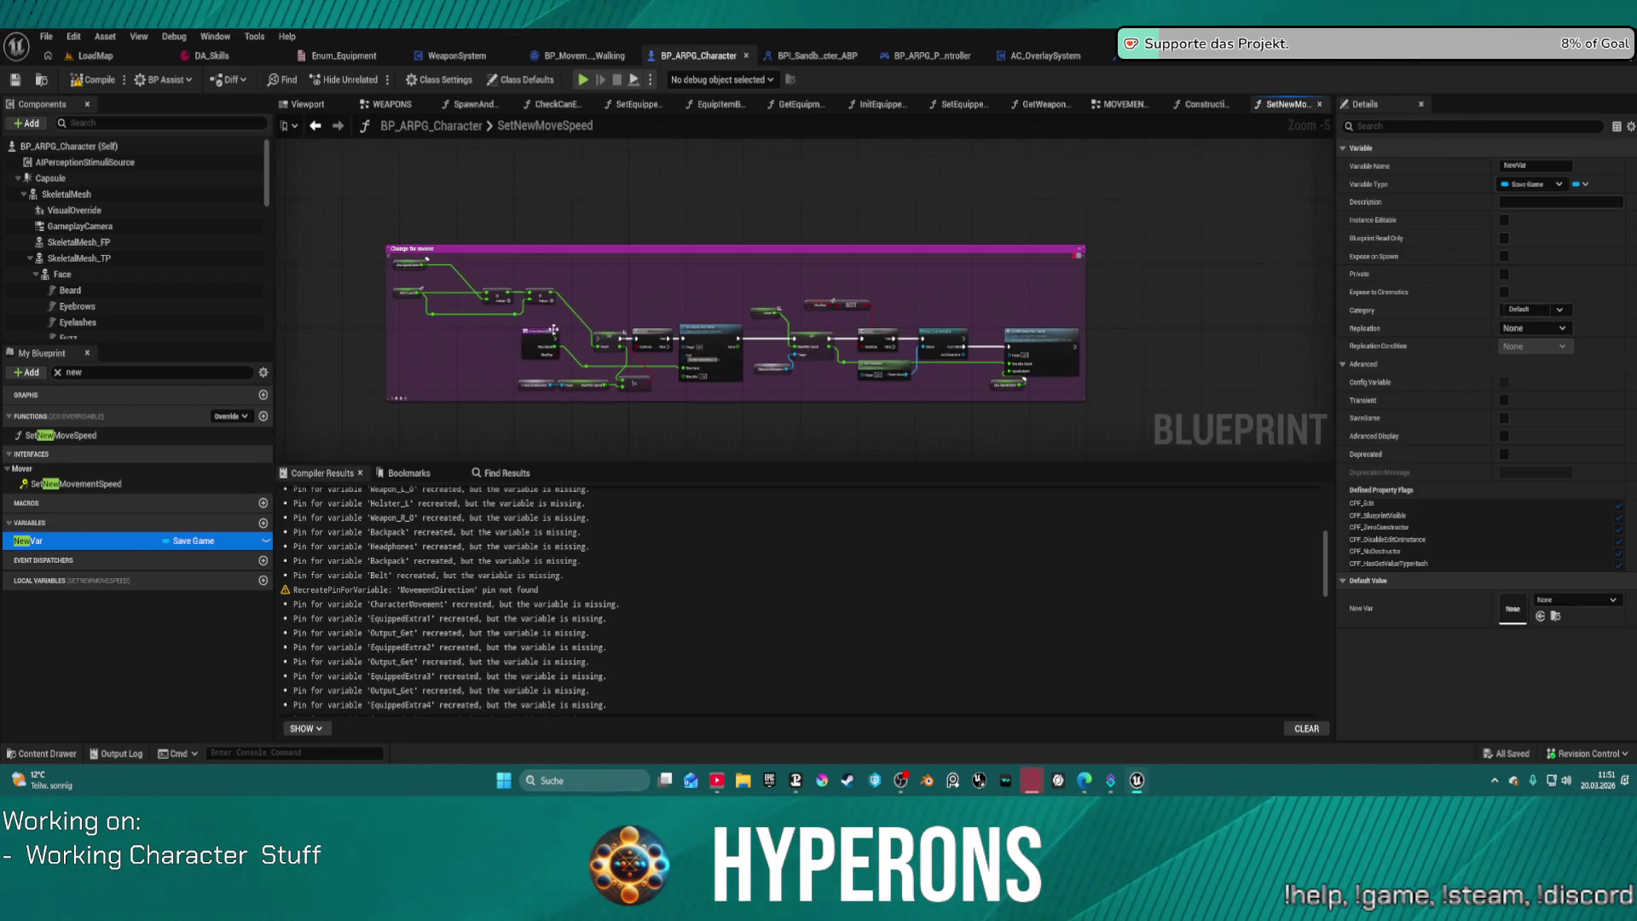
{"action": "scroll", "coordinate": [677, 253], "scroll_direction": "up", "scroll_amount": 4}
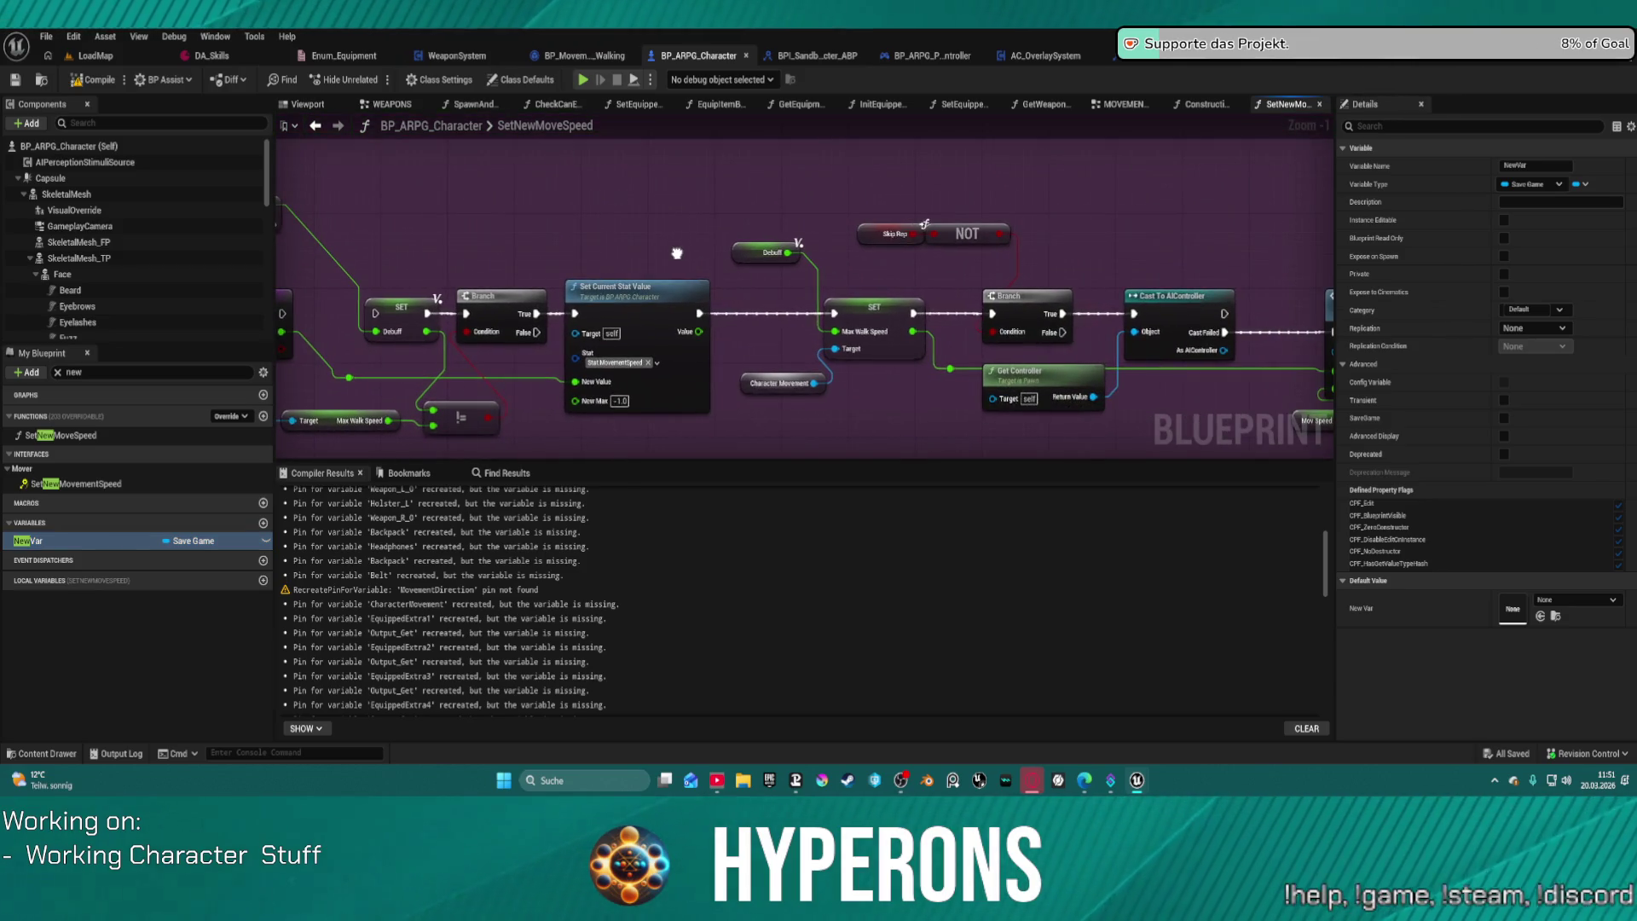
{"action": "left_click_drag", "start_coordinate": [677, 253], "coordinate": [672, 246]}
{"action": "left_click_drag", "start_coordinate": [910, 384], "coordinate": [651, 353]}
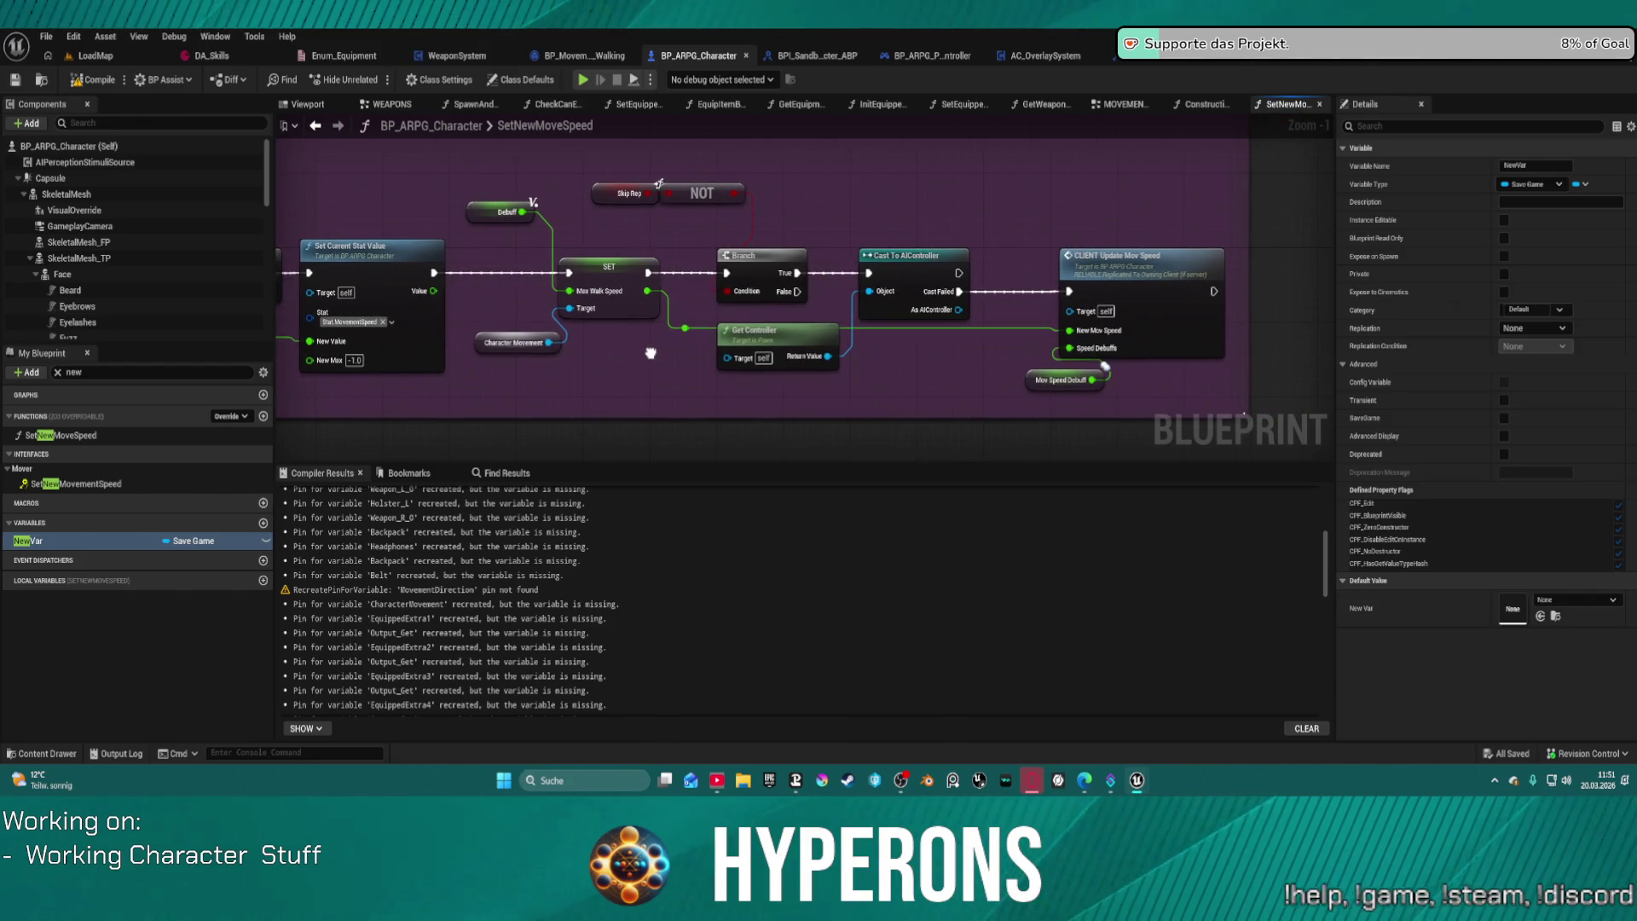
Step: Jump from the CLIENT Update Mov Speed call to its custom event definition
{"action": "left_click", "coordinate": [1149, 264]}
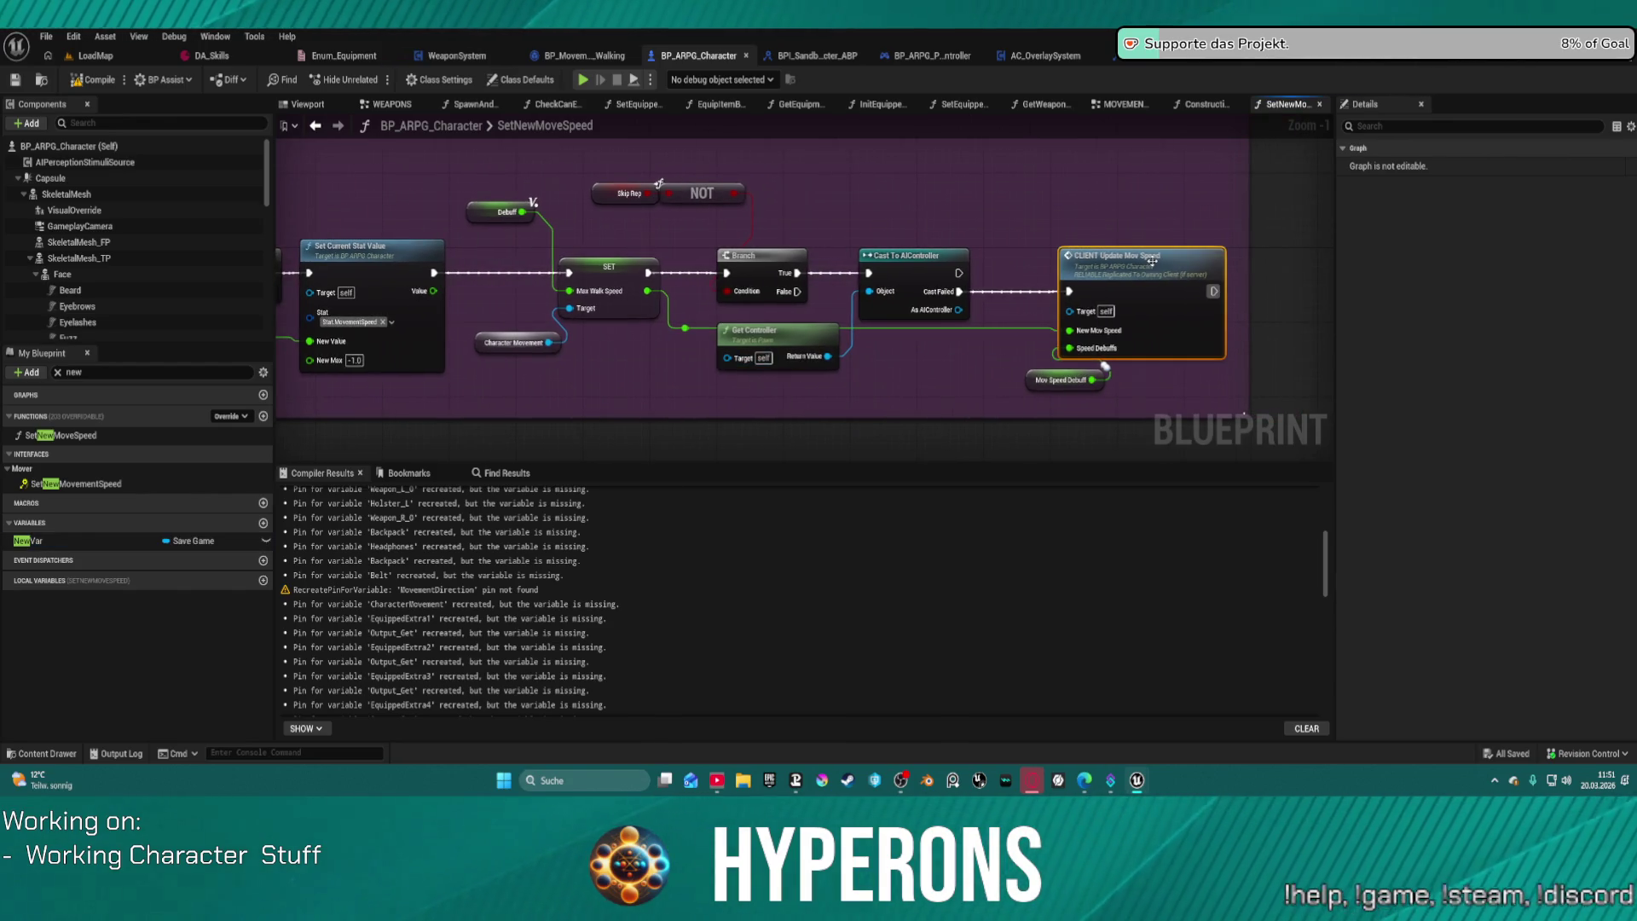
{"action": "double_click", "coordinate": [1151, 262]}
{"action": "left_click_drag", "start_coordinate": [1160, 253], "coordinate": [772, 258]}
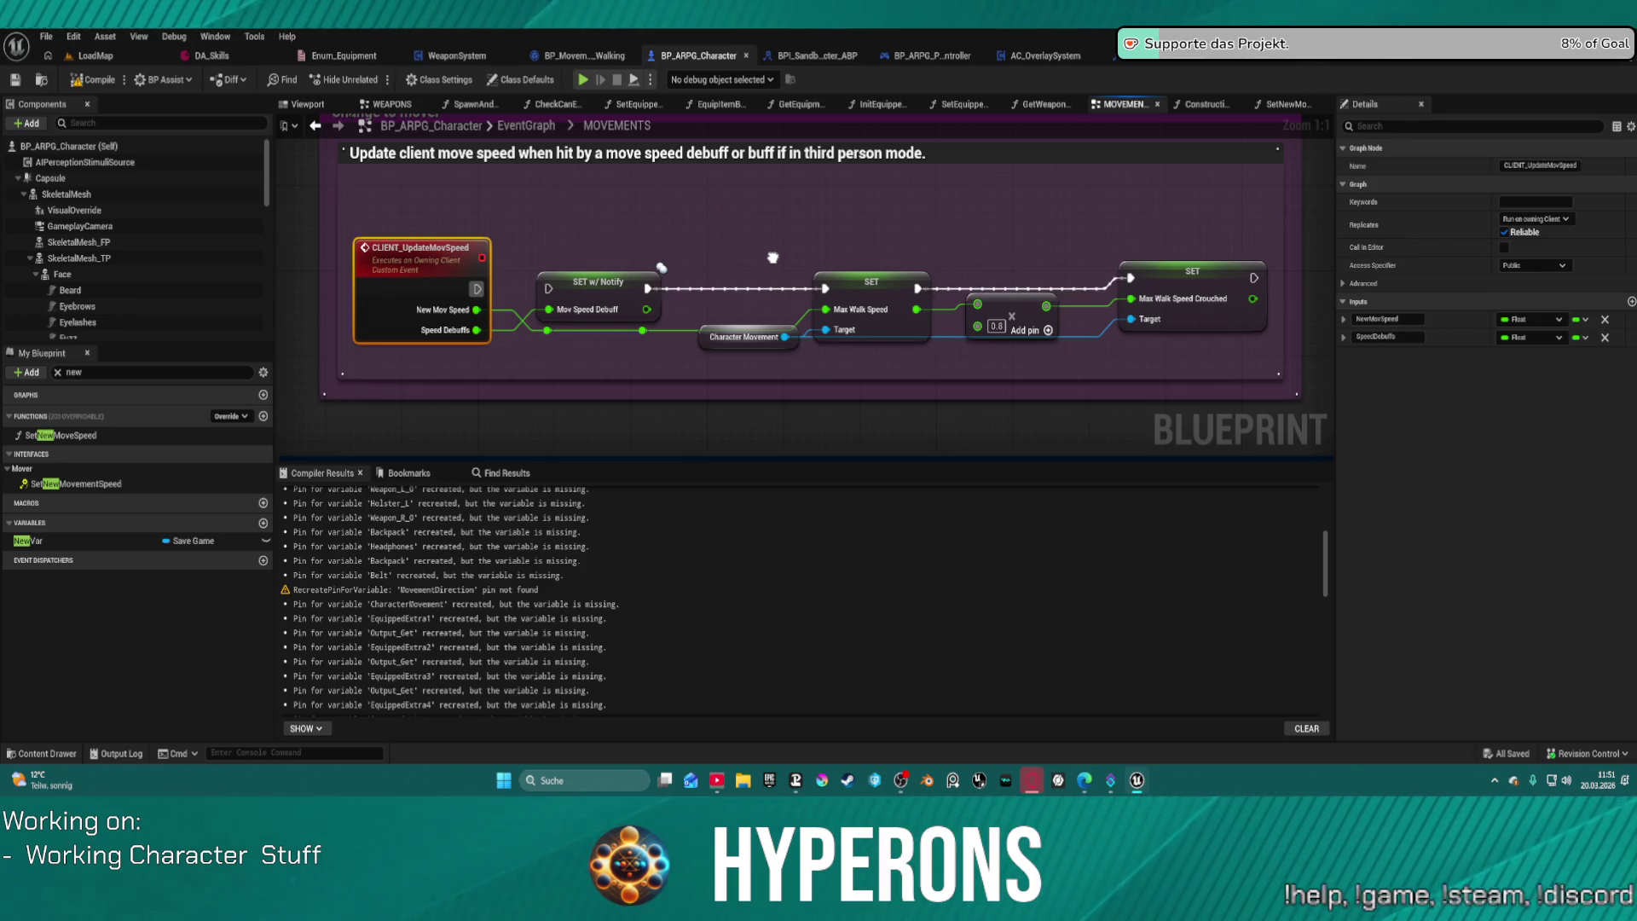
Step: Realign the Character Movement node, Max Walk Speed setters and 0.8 multiply node
{"action": "left_click", "coordinate": [708, 338]}
{"action": "left_click_drag", "start_coordinate": [707, 339], "coordinate": [707, 382]}
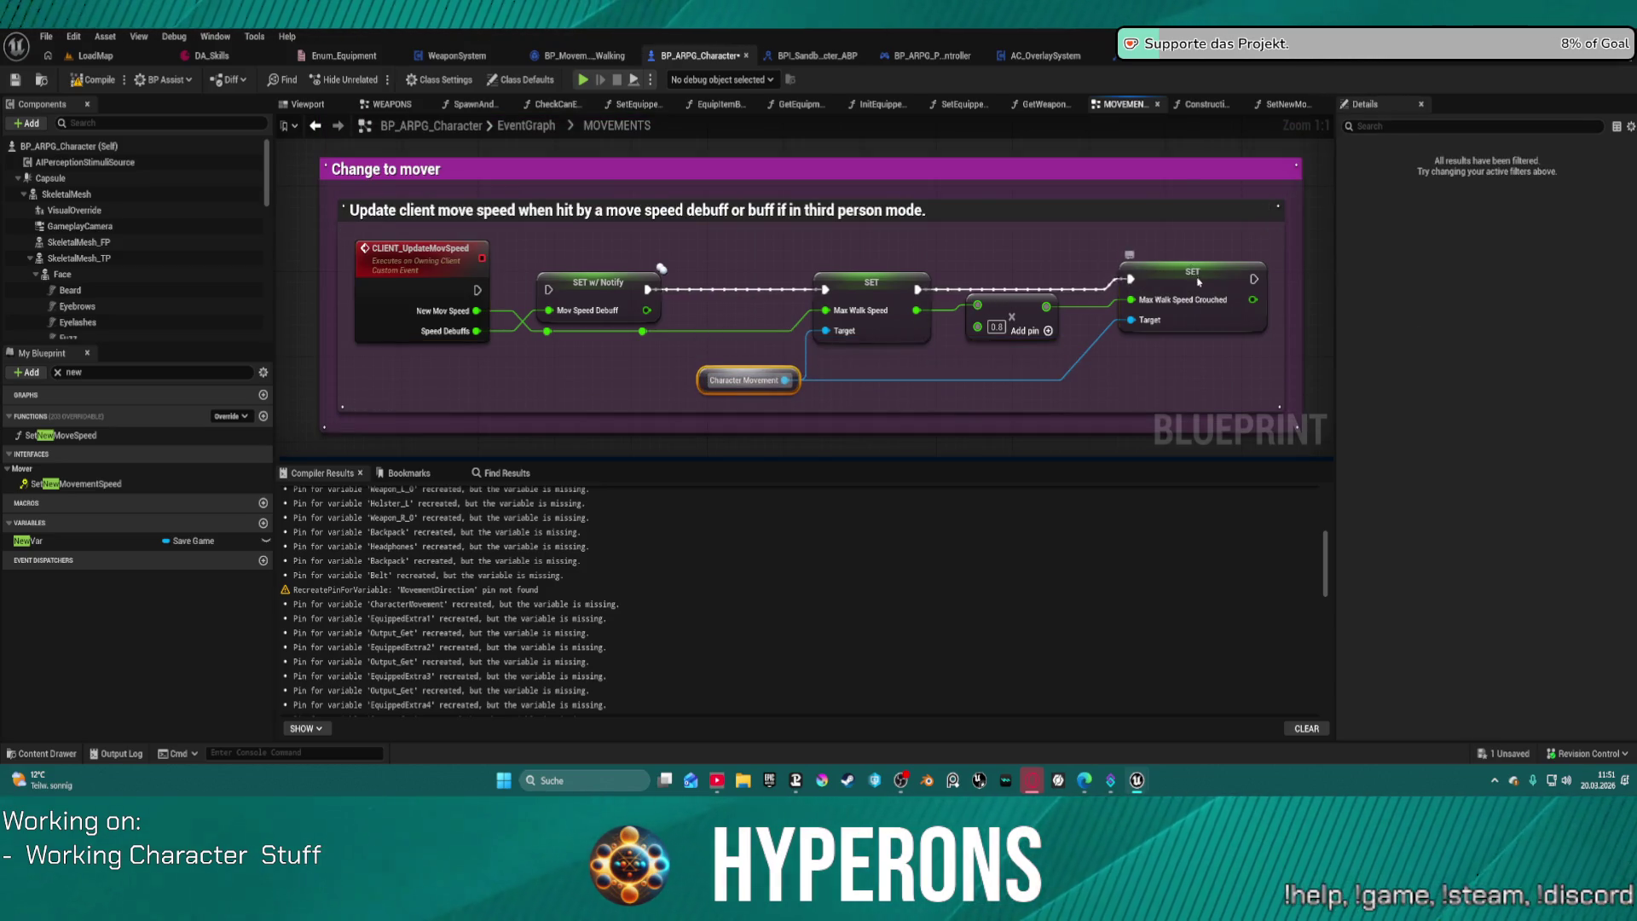
{"action": "left_click_drag", "start_coordinate": [1198, 282], "coordinate": [1207, 292]}
{"action": "left_click_drag", "start_coordinate": [1012, 313], "coordinate": [1047, 320]}
{"action": "left_click_drag", "start_coordinate": [886, 293], "coordinate": [905, 296]}
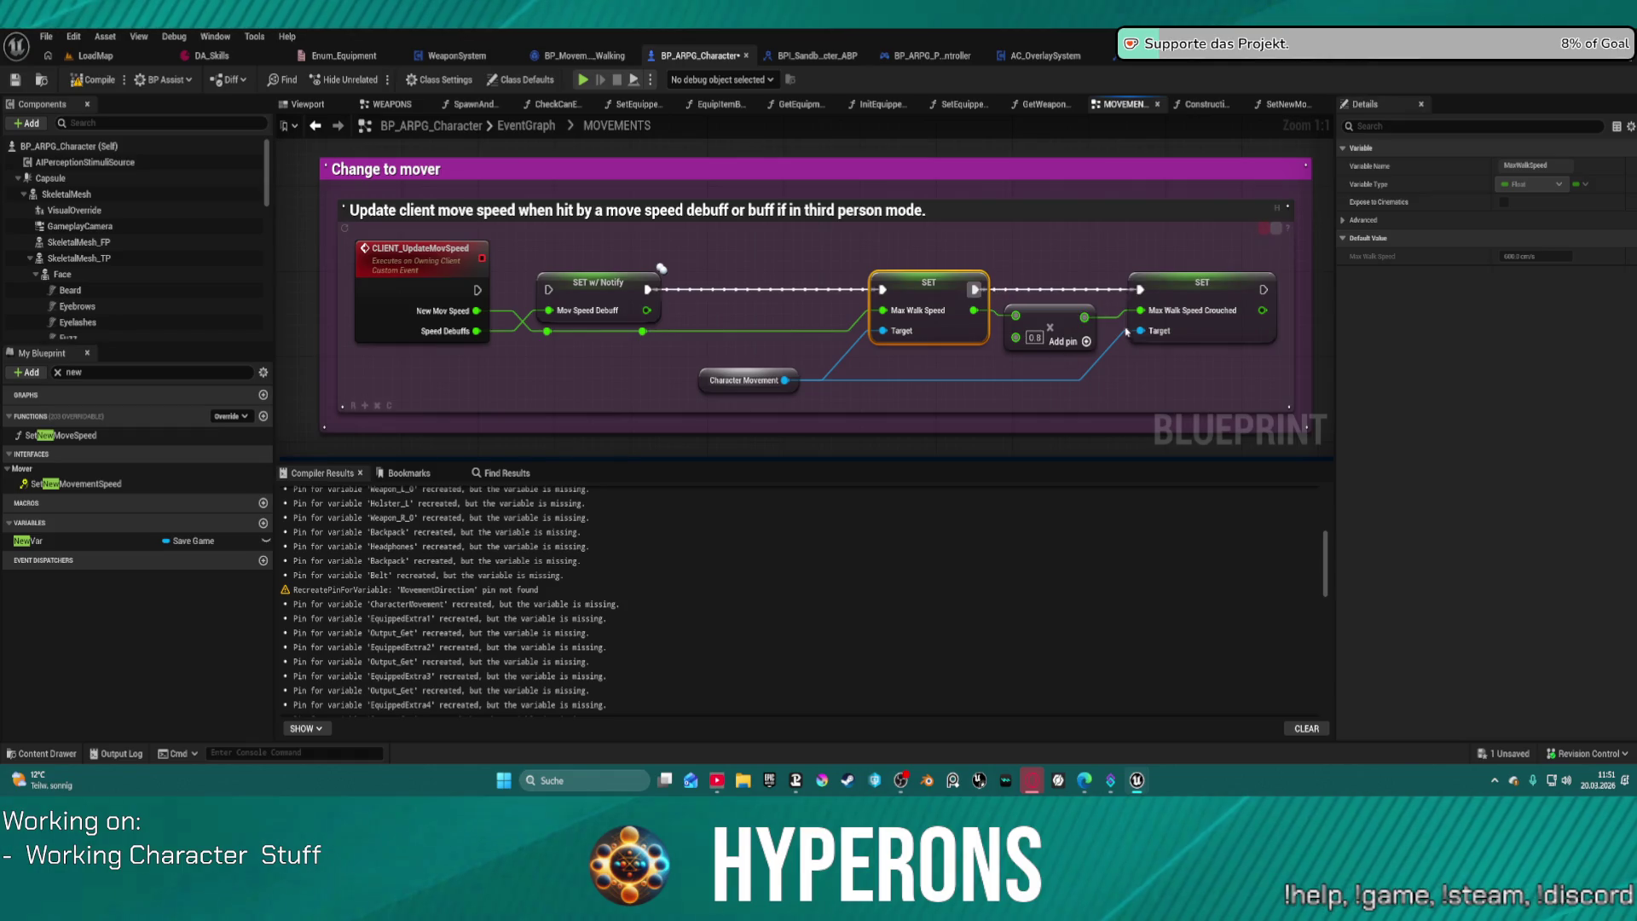
{"action": "scroll", "coordinate": [1074, 324], "scroll_direction": "down", "scroll_amount": 3}
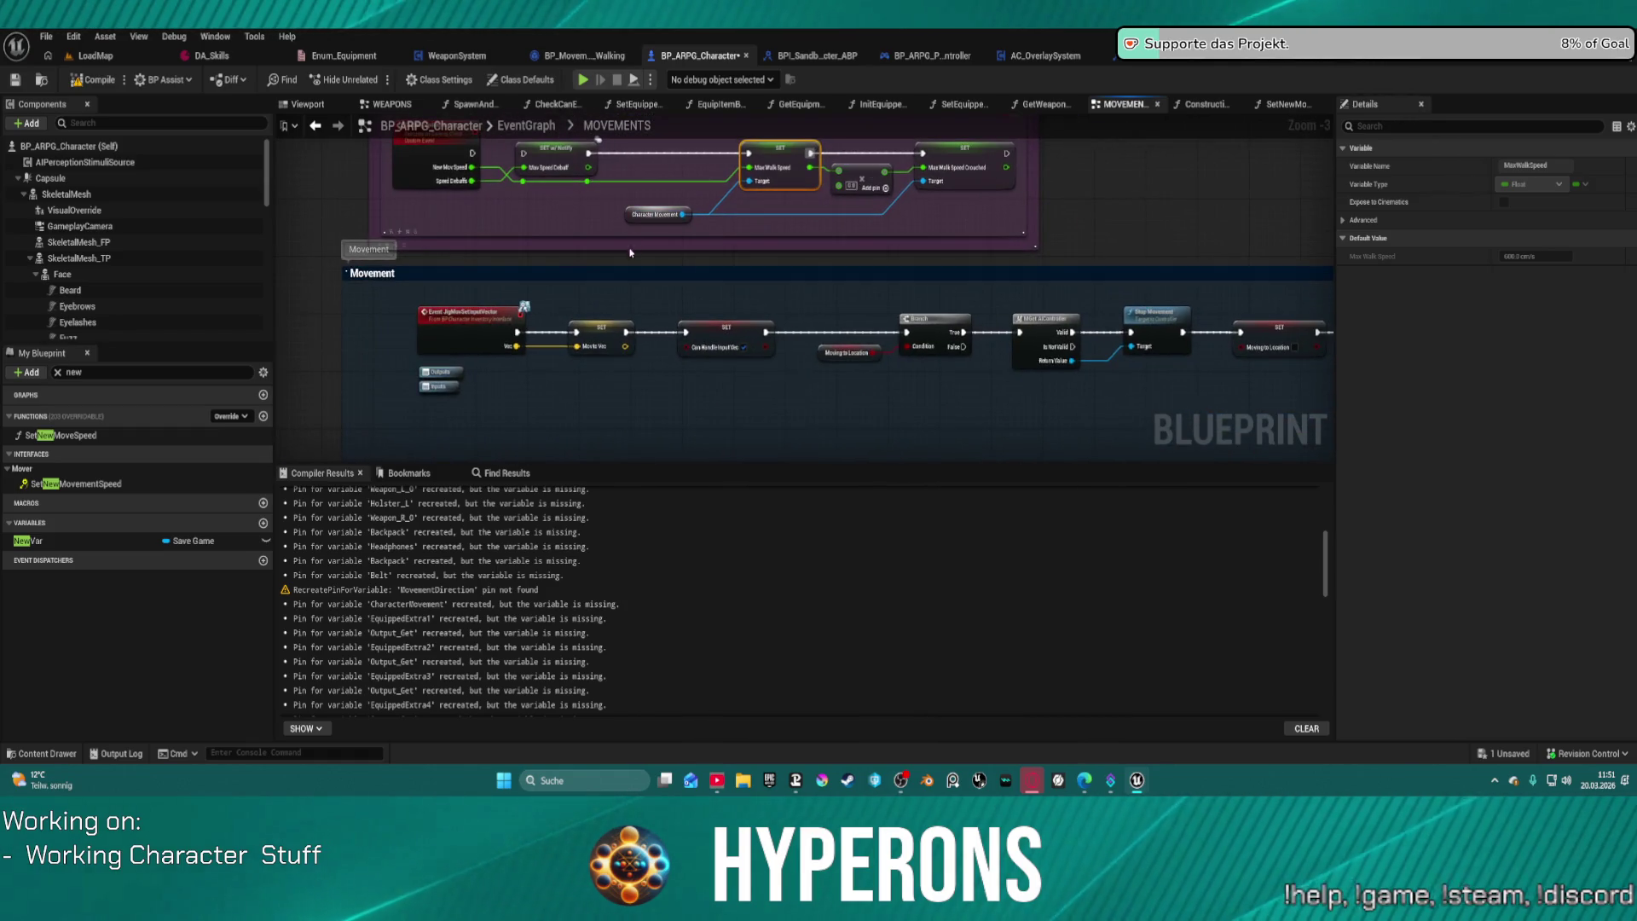
{"action": "left_click_drag", "start_coordinate": [656, 299], "coordinate": [618, 230]}
{"action": "scroll", "coordinate": [618, 230], "scroll_direction": "down", "scroll_amount": 6}
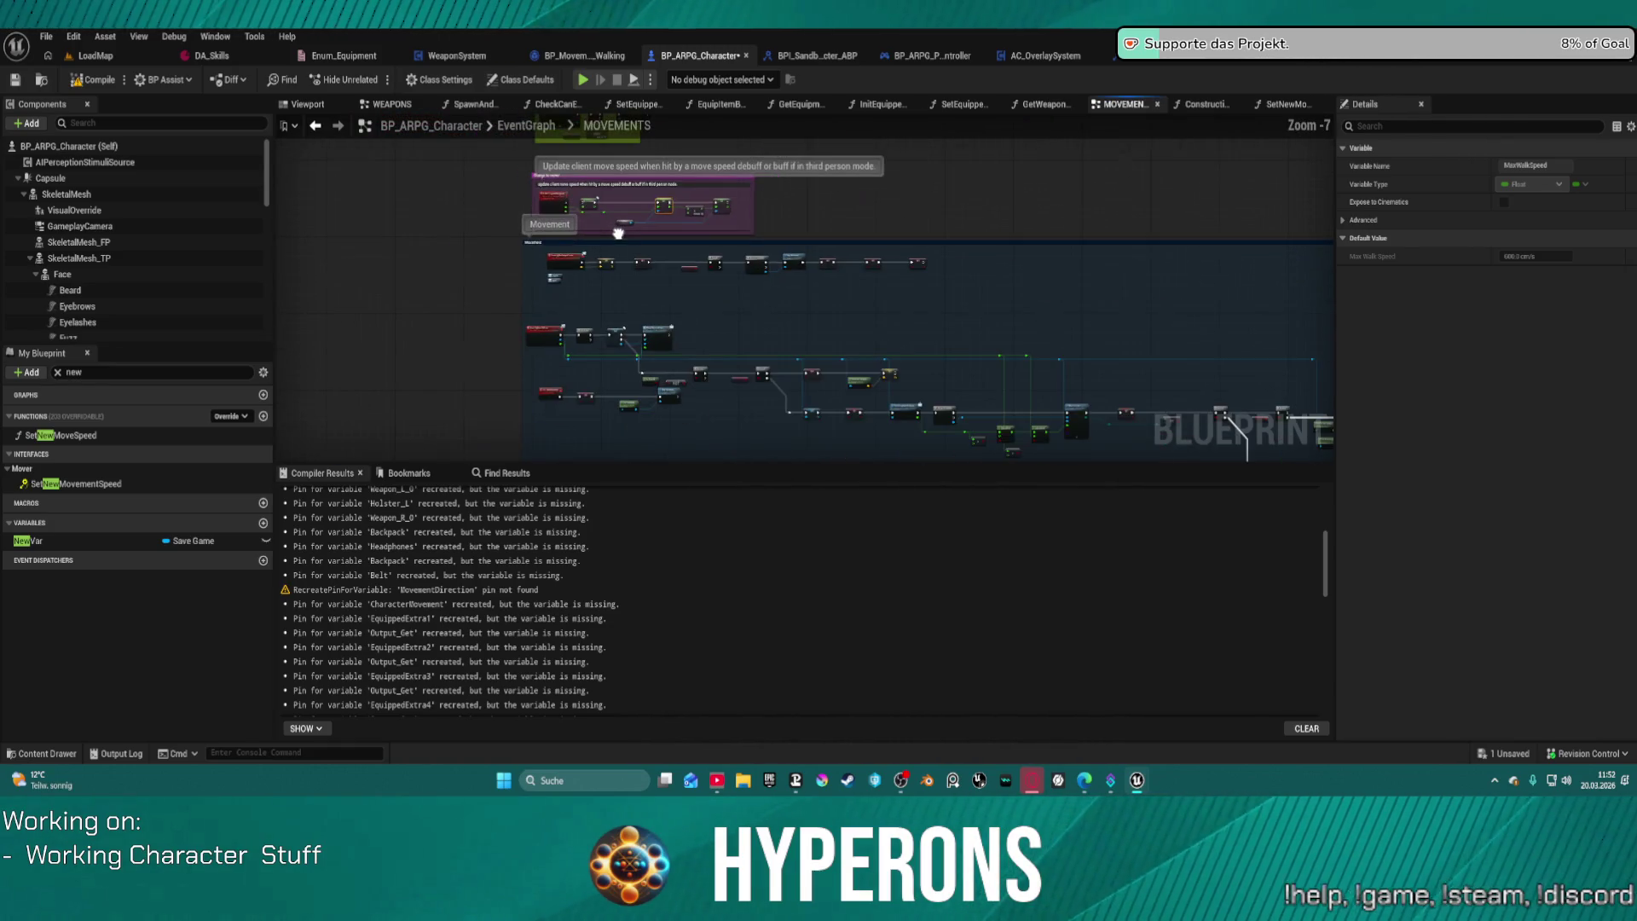
{"action": "mouse_move", "coordinate": [938, 410]}
{"action": "left_mouse_down"}
{"action": "mouse_move", "coordinate": [852, 281]}
{"action": "mouse_move", "coordinate": [844, 191]}
{"action": "mouse_move", "coordinate": [861, 132]}
{"action": "left_mouse_up"}
{"action": "mouse_move", "coordinate": [805, 341]}
{"action": "left_mouse_down"}
{"action": "mouse_move", "coordinate": [744, 166]}
{"action": "mouse_move", "coordinate": [751, 226]}
{"action": "mouse_move", "coordinate": [699, 128]}
{"action": "mouse_move", "coordinate": [656, 187]}
{"action": "mouse_move", "coordinate": [738, 275]}
{"action": "left_mouse_up"}
{"action": "scroll", "coordinate": [738, 276], "scroll_direction": "up", "scroll_amount": 9}
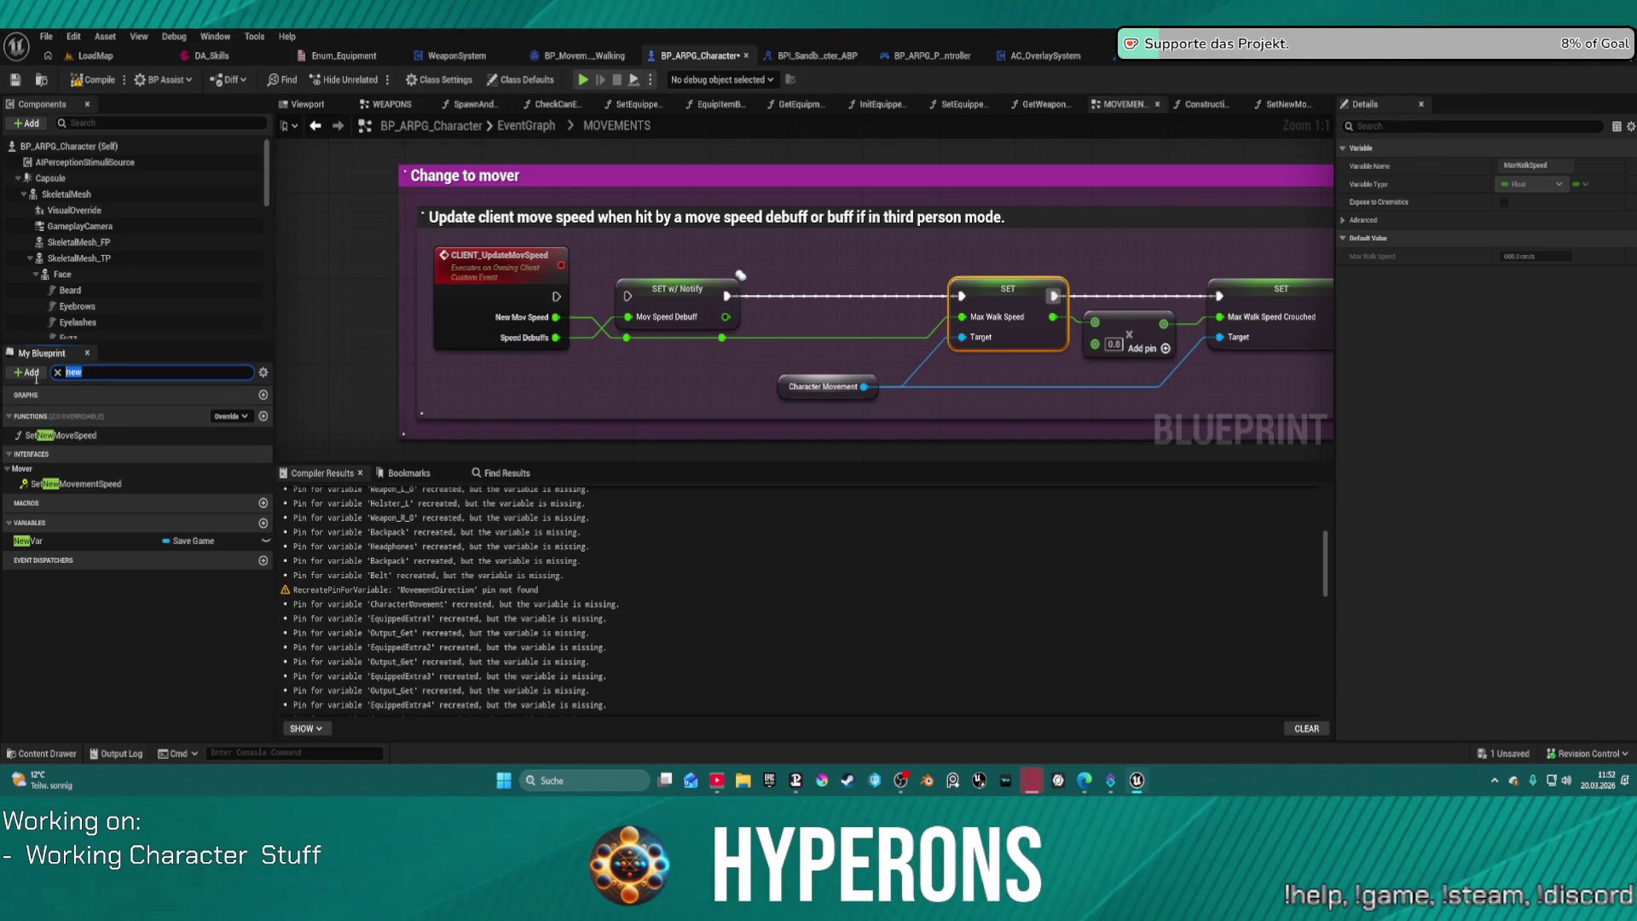
Step: Filter the My Blueprint members for movement entries and scroll the results
{"action": "type", "text": "mopv"}
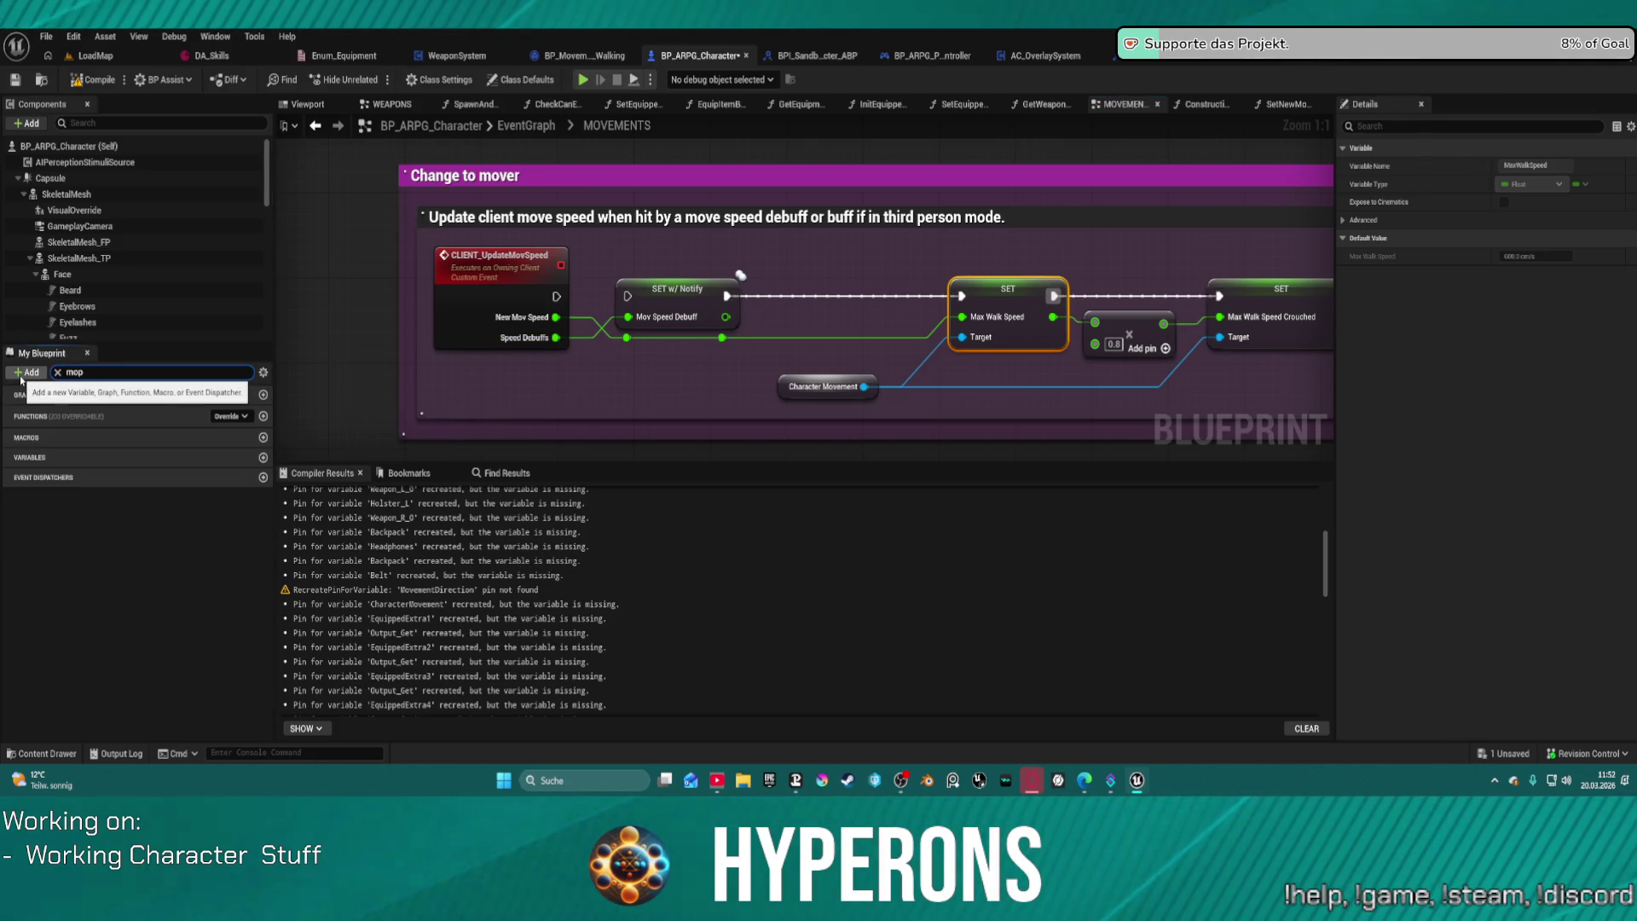
{"action": "type", "text": "e"}
{"action": "scroll", "coordinate": [138, 538], "scroll_direction": "down", "scroll_amount": 5}
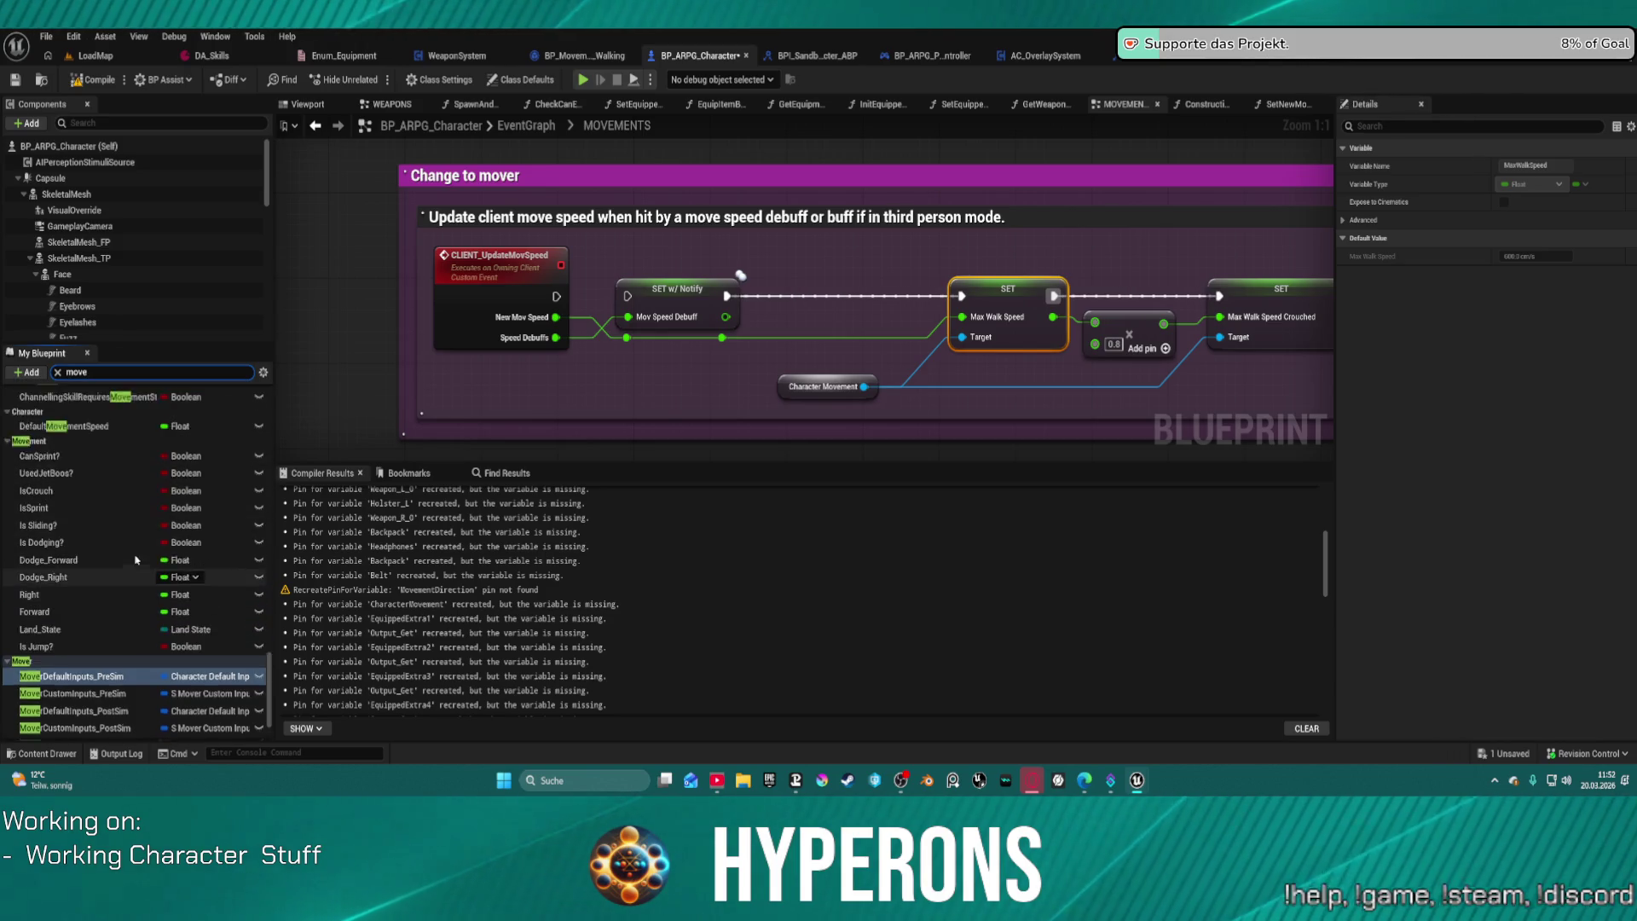
{"action": "scroll", "coordinate": [138, 538], "scroll_direction": "up", "scroll_amount": 3}
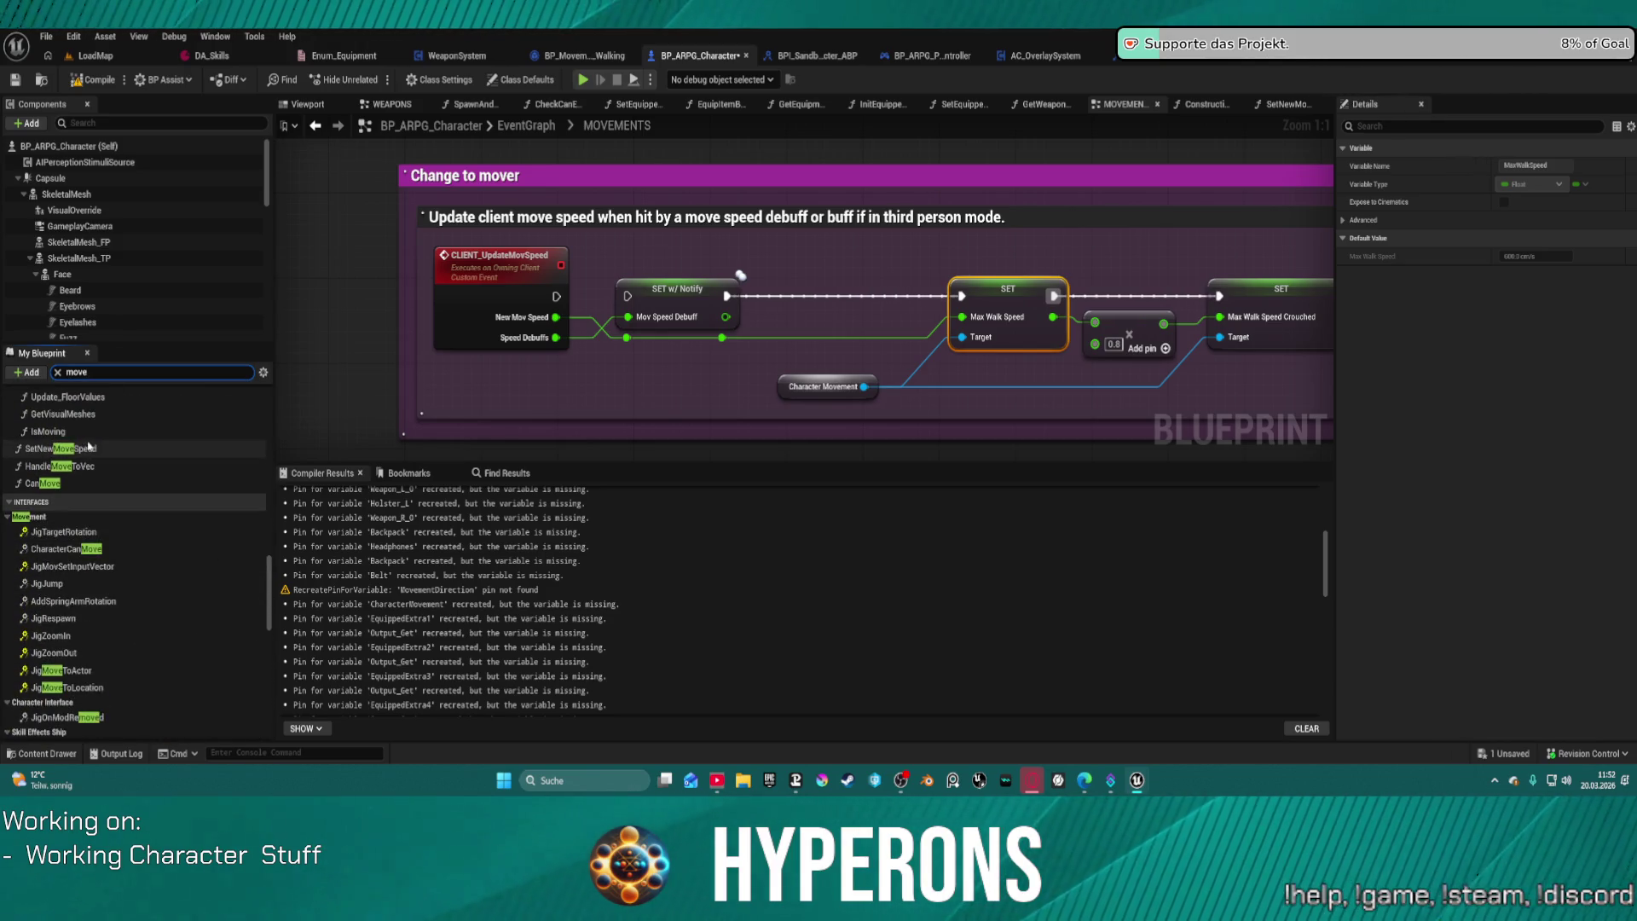
{"action": "scroll", "coordinate": [108, 459], "scroll_direction": "up", "scroll_amount": 3}
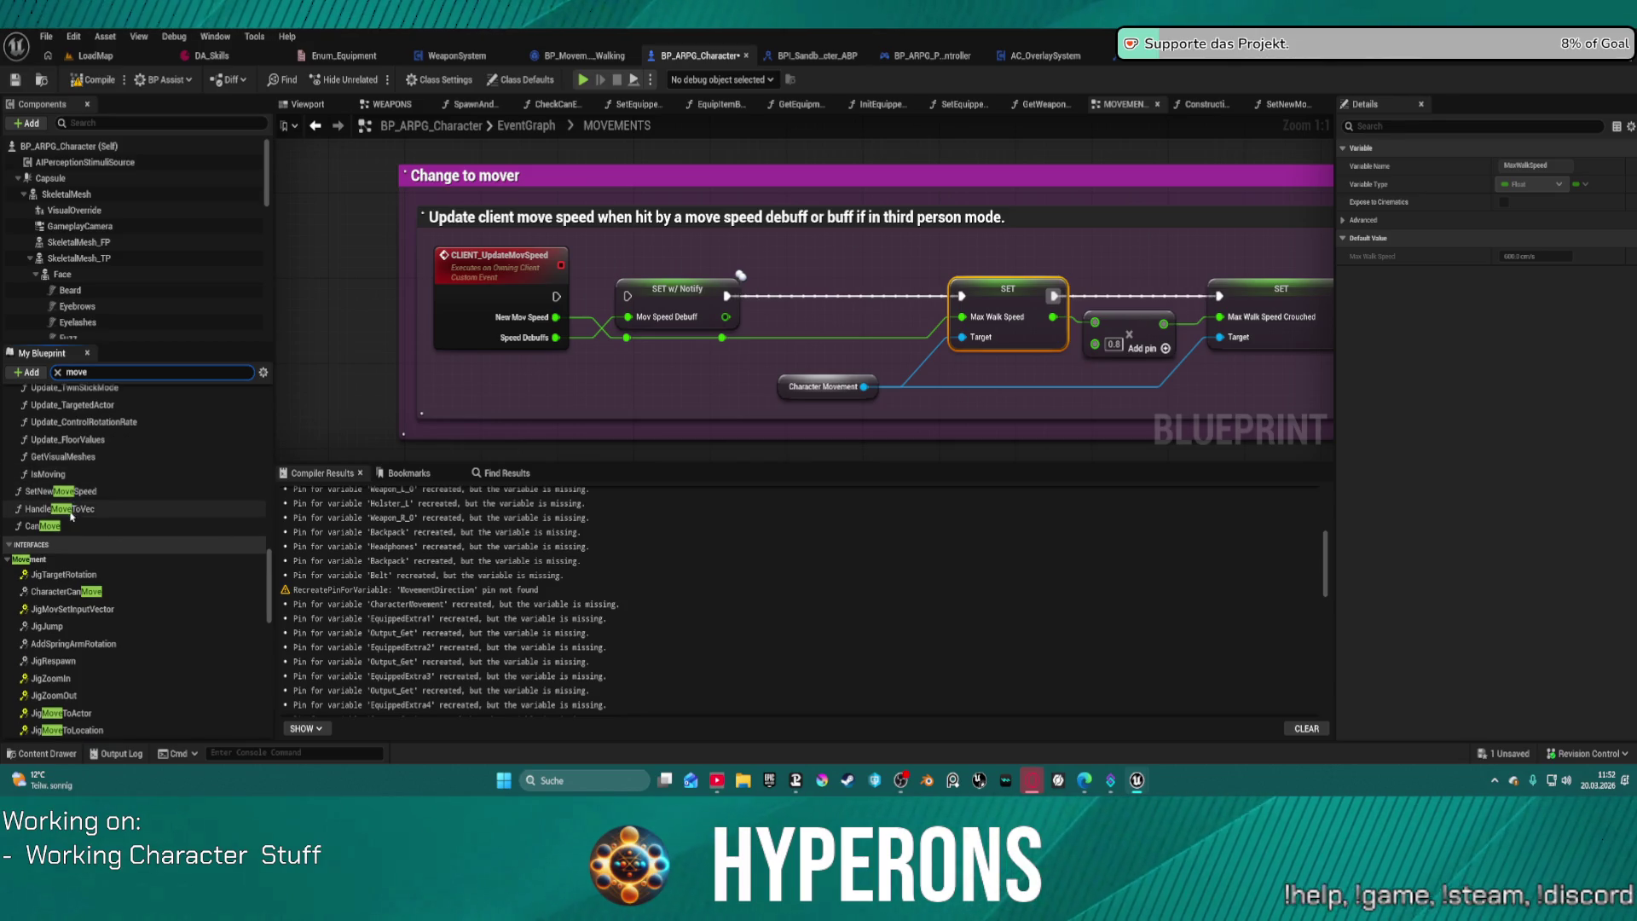
{"action": "scroll", "coordinate": [104, 441], "scroll_direction": "up", "scroll_amount": 5}
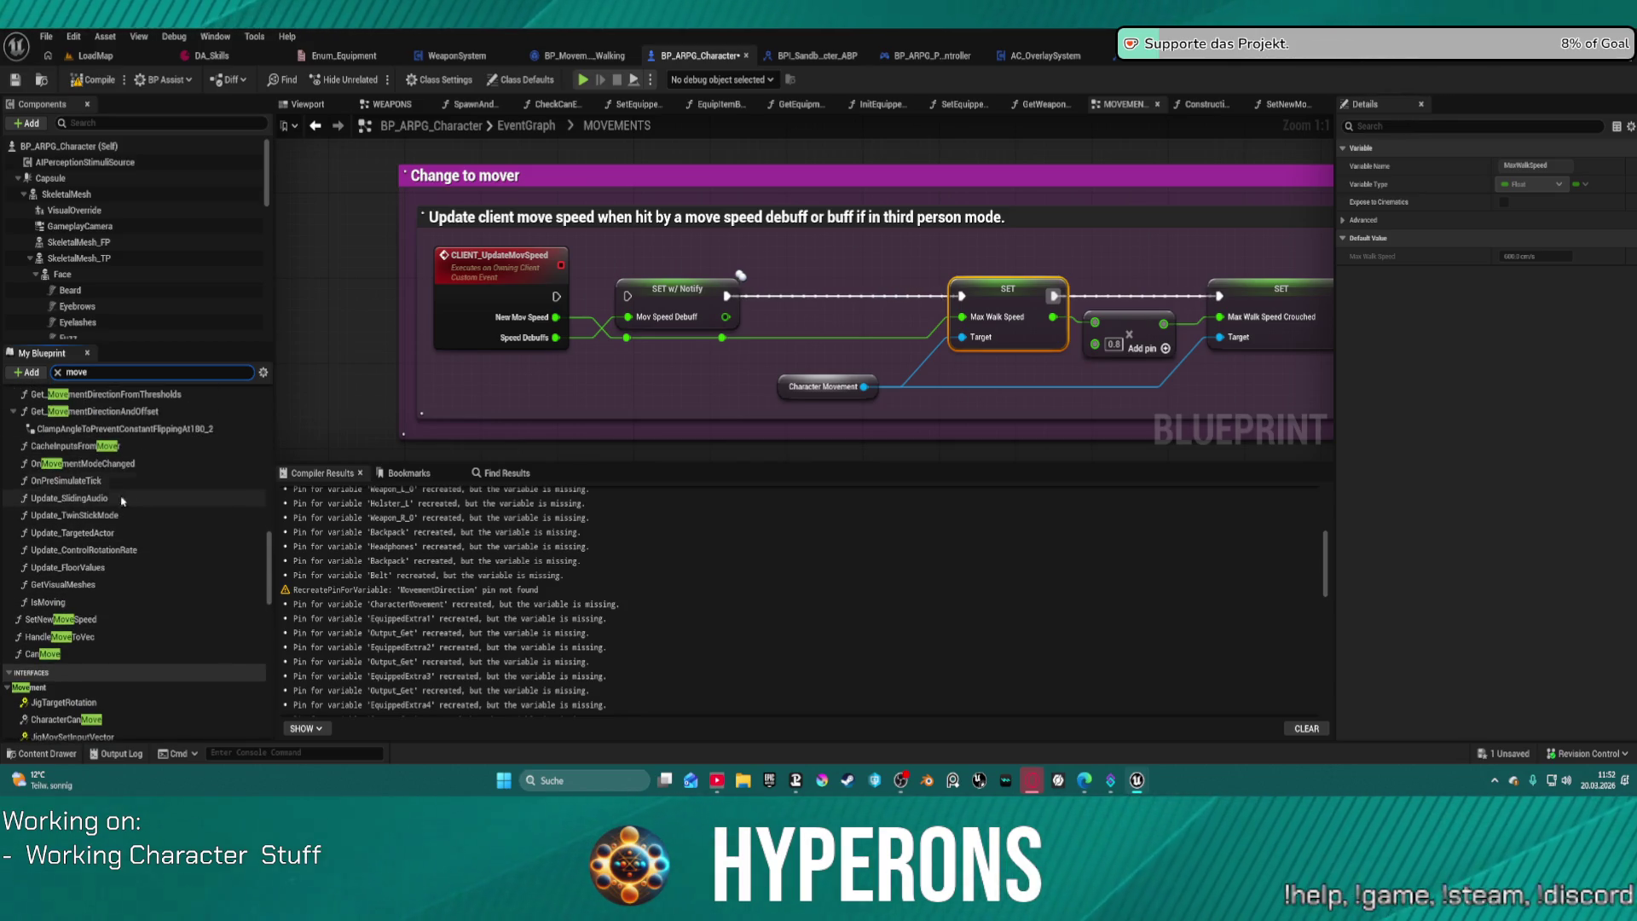
Step: Open OnMovementModeChanged and check the Previous Movement Mode SET node's value options, leaving them unchanged
{"action": "double_click", "coordinate": [84, 464]}
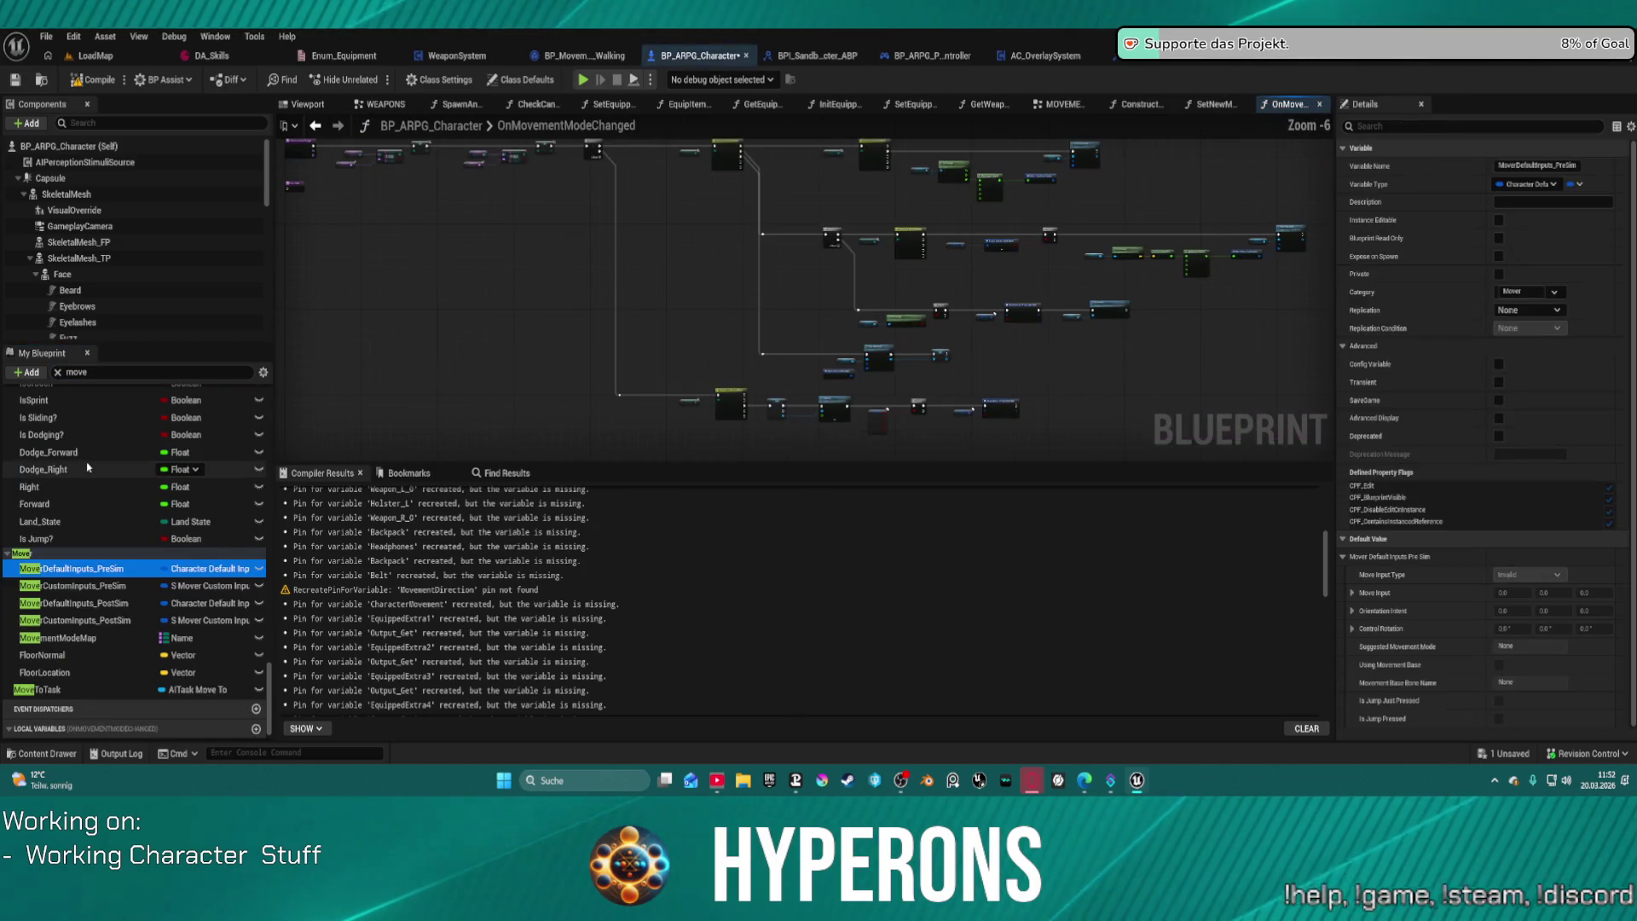
{"action": "scroll", "coordinate": [384, 380], "scroll_direction": "up", "scroll_amount": 4}
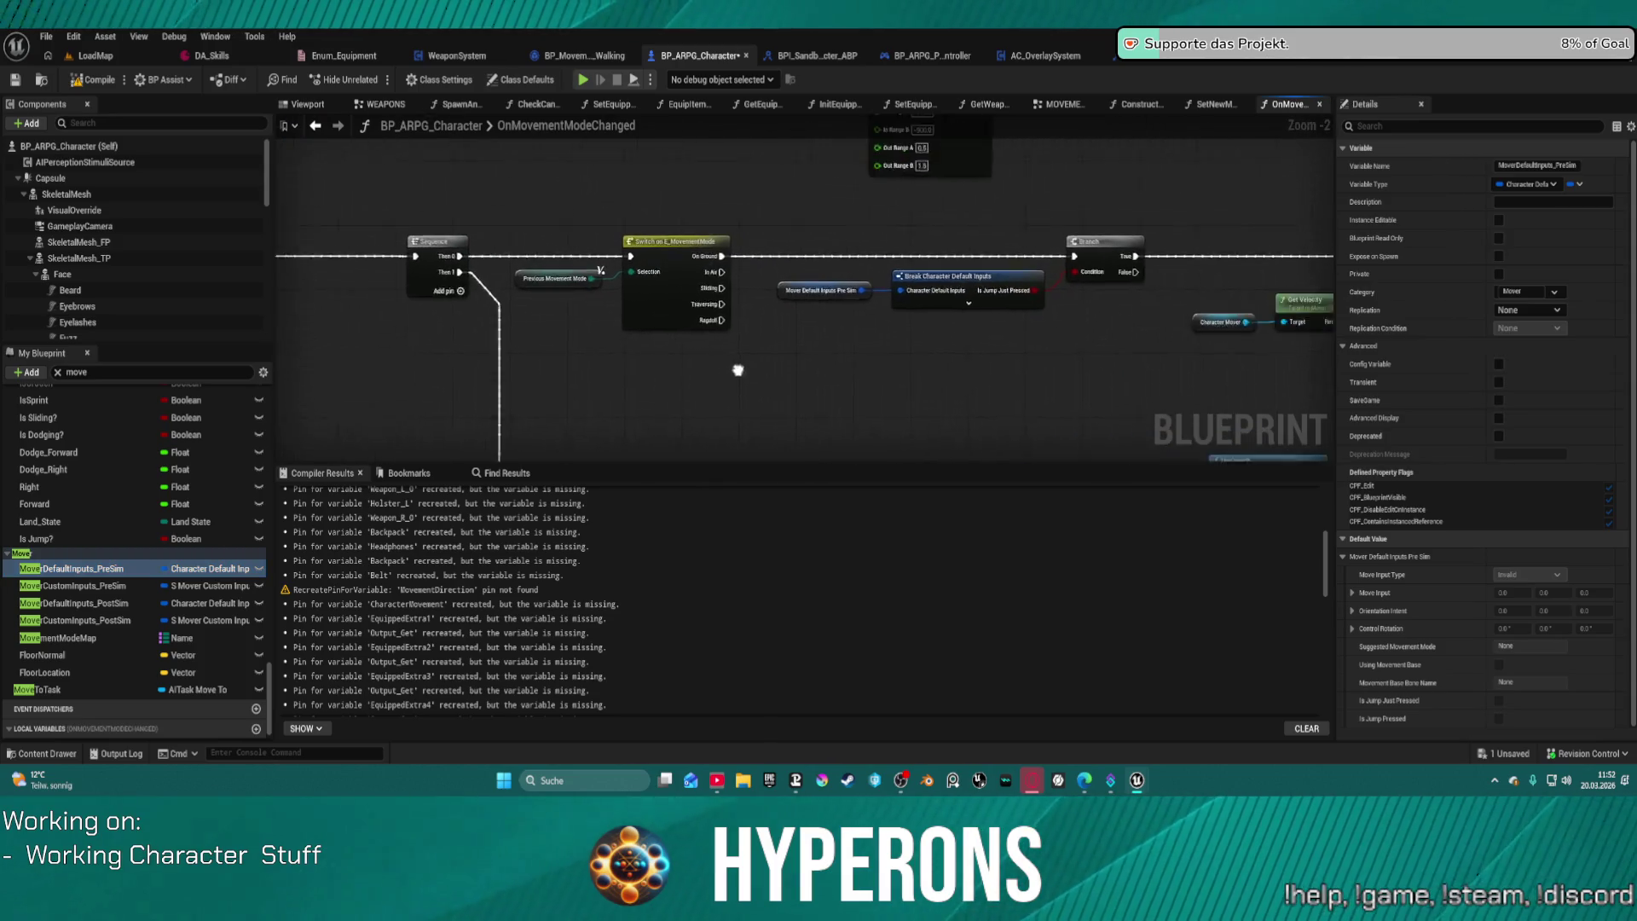
{"action": "mouse_move", "coordinate": [383, 380]}
{"action": "left_mouse_down"}
{"action": "mouse_move", "coordinate": [1062, 382]}
{"action": "mouse_move", "coordinate": [842, 344]}
{"action": "left_mouse_up"}
{"action": "scroll", "coordinate": [653, 385], "scroll_direction": "down", "scroll_amount": 2}
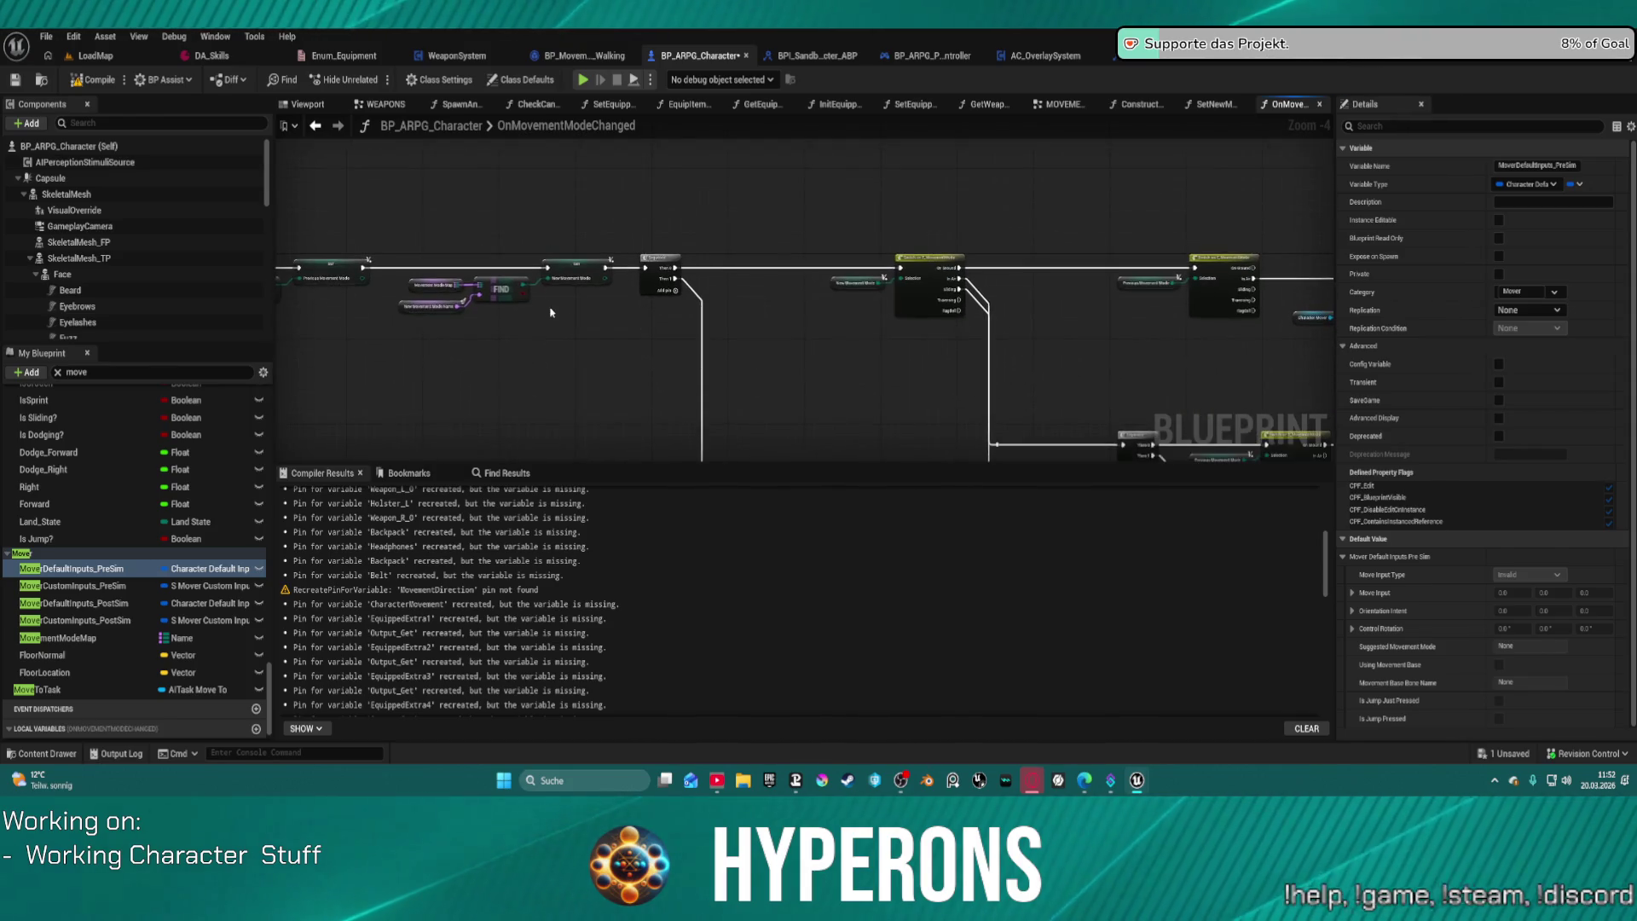
{"action": "scroll", "coordinate": [510, 294], "scroll_direction": "up", "scroll_amount": 5}
{"action": "mouse_move", "coordinate": [1047, 319]}
{"action": "left_mouse_down"}
{"action": "mouse_move", "coordinate": [1325, 251]}
{"action": "mouse_move", "coordinate": [497, 247]}
{"action": "mouse_move", "coordinate": [701, 219]}
{"action": "left_mouse_up"}
{"action": "scroll", "coordinate": [1122, 251], "scroll_direction": "down", "scroll_amount": 3}
{"action": "left_click", "coordinate": [634, 220]}
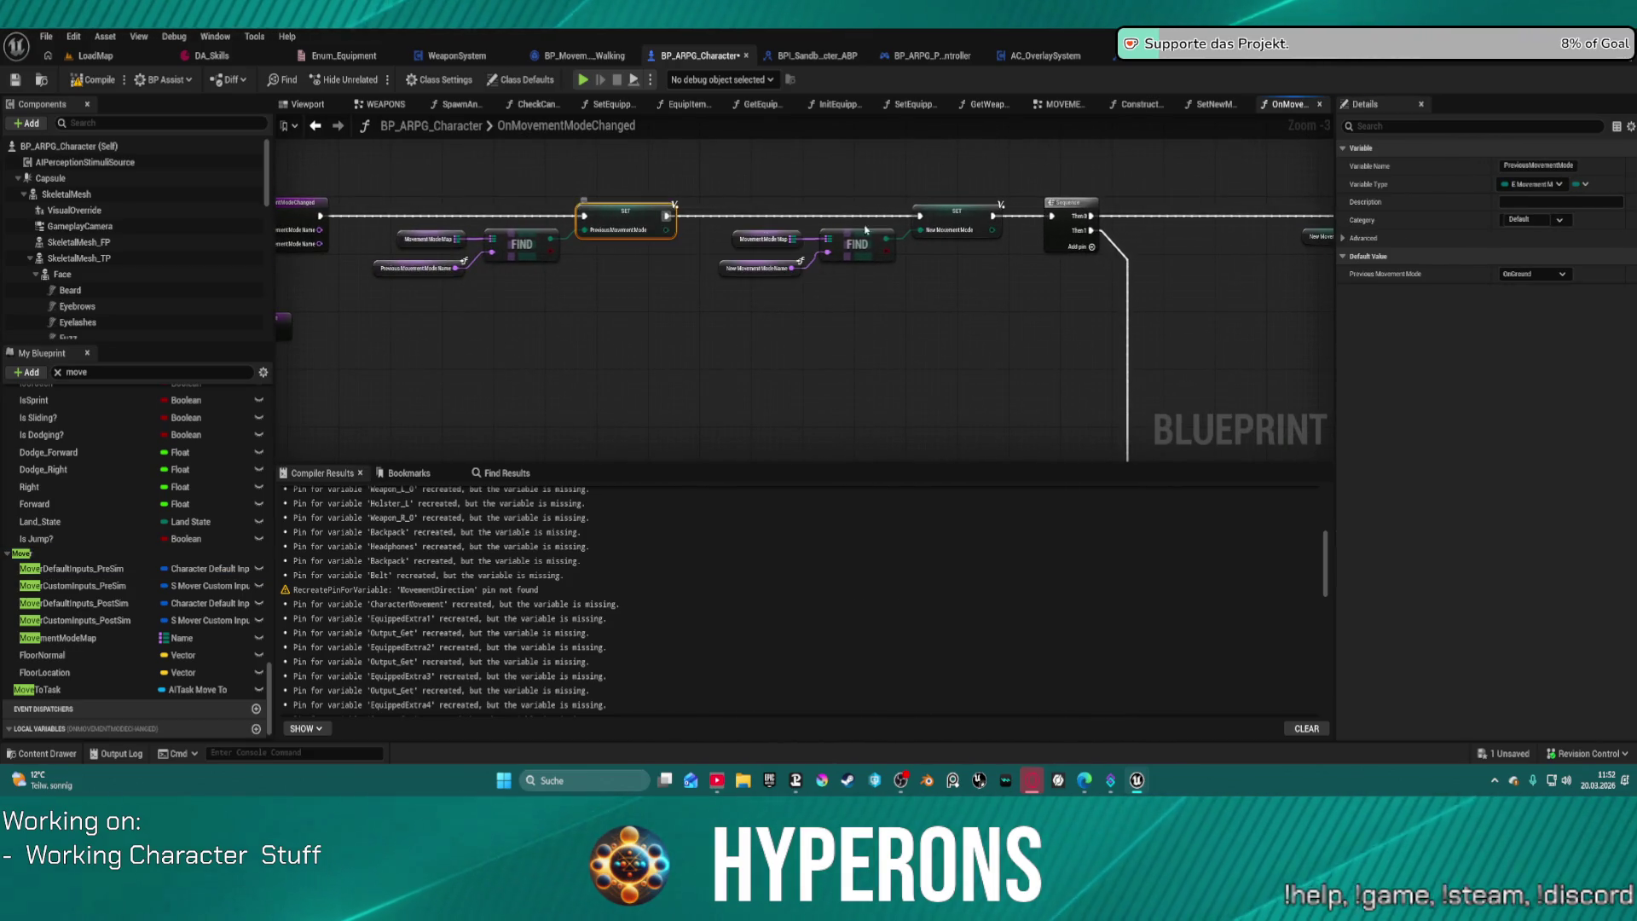
{"action": "left_click", "coordinate": [1531, 278]}
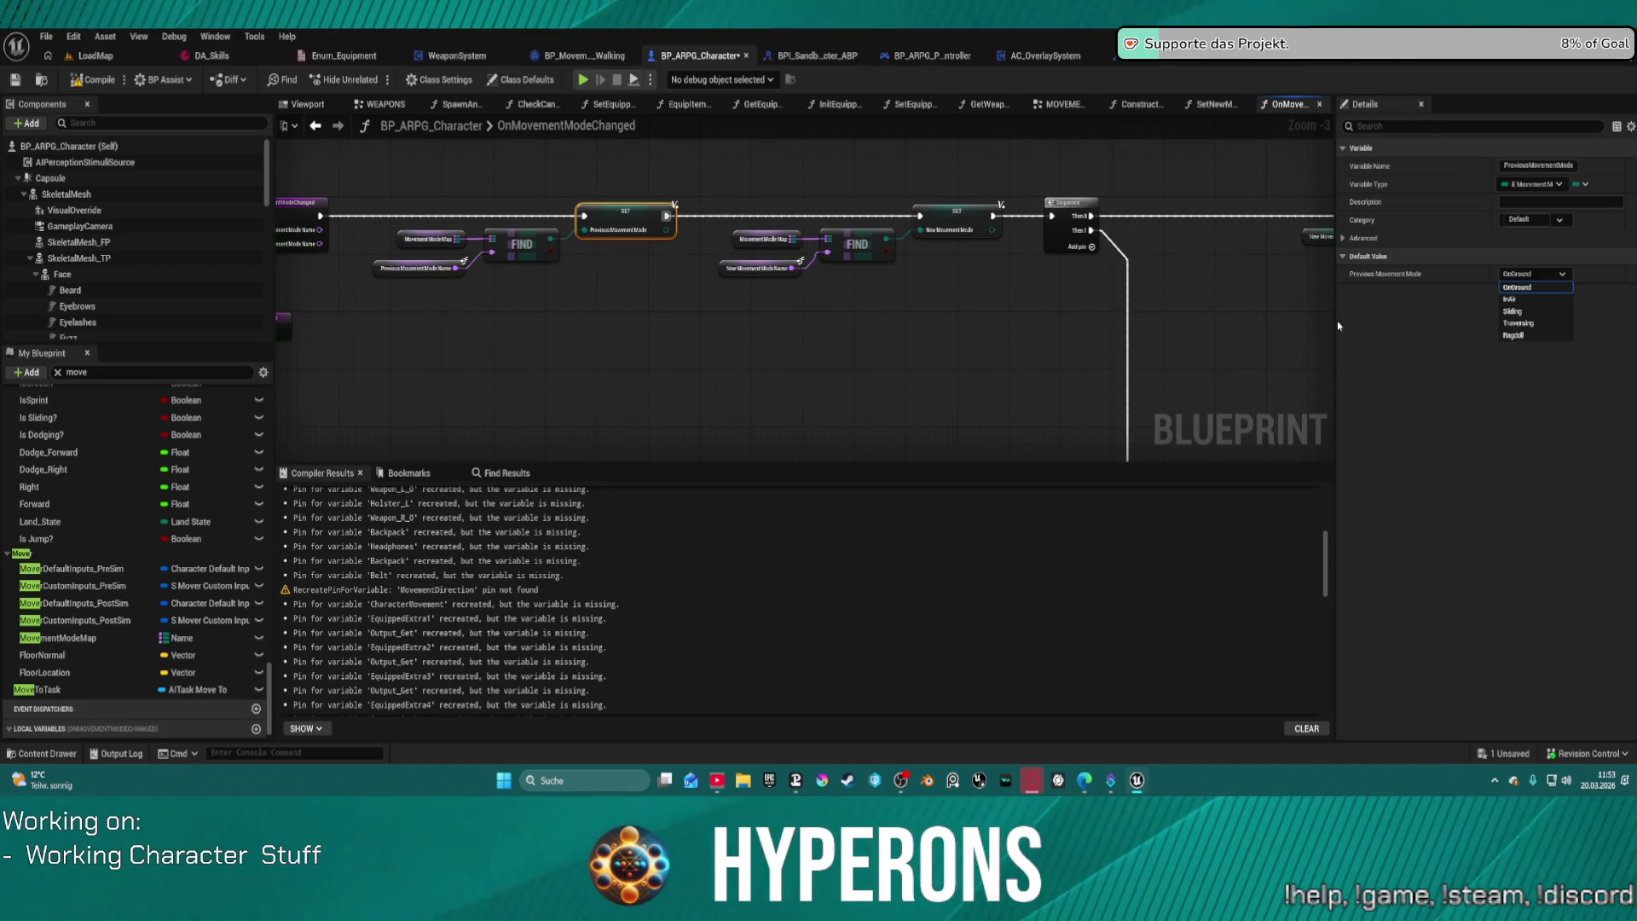
{"action": "left_click", "coordinate": [1230, 324]}
Step: Survey the Switch on E_MovementMode, Branch, Play Foley Event and second FIND/SET nodes
{"action": "mouse_move", "coordinate": [1188, 322]}
{"action": "left_mouse_down"}
{"action": "mouse_move", "coordinate": [917, 307]}
{"action": "mouse_move", "coordinate": [563, 248]}
{"action": "mouse_move", "coordinate": [290, 247]}
{"action": "left_mouse_up"}
{"action": "mouse_move", "coordinate": [938, 358]}
{"action": "left_mouse_down"}
{"action": "mouse_move", "coordinate": [852, 290]}
{"action": "mouse_move", "coordinate": [597, 239]}
{"action": "mouse_move", "coordinate": [256, 115]}
{"action": "left_mouse_up"}
{"action": "mouse_move", "coordinate": [341, 255]}
{"action": "left_mouse_down"}
{"action": "mouse_move", "coordinate": [512, 213]}
{"action": "mouse_move", "coordinate": [853, 298]}
{"action": "left_mouse_up"}
{"action": "scroll", "coordinate": [990, 314], "scroll_direction": "up", "scroll_amount": 2}
{"action": "mouse_move", "coordinate": [989, 315]}
{"action": "left_mouse_down"}
{"action": "mouse_move", "coordinate": [507, 209]}
{"action": "mouse_move", "coordinate": [450, 166]}
{"action": "left_mouse_up"}
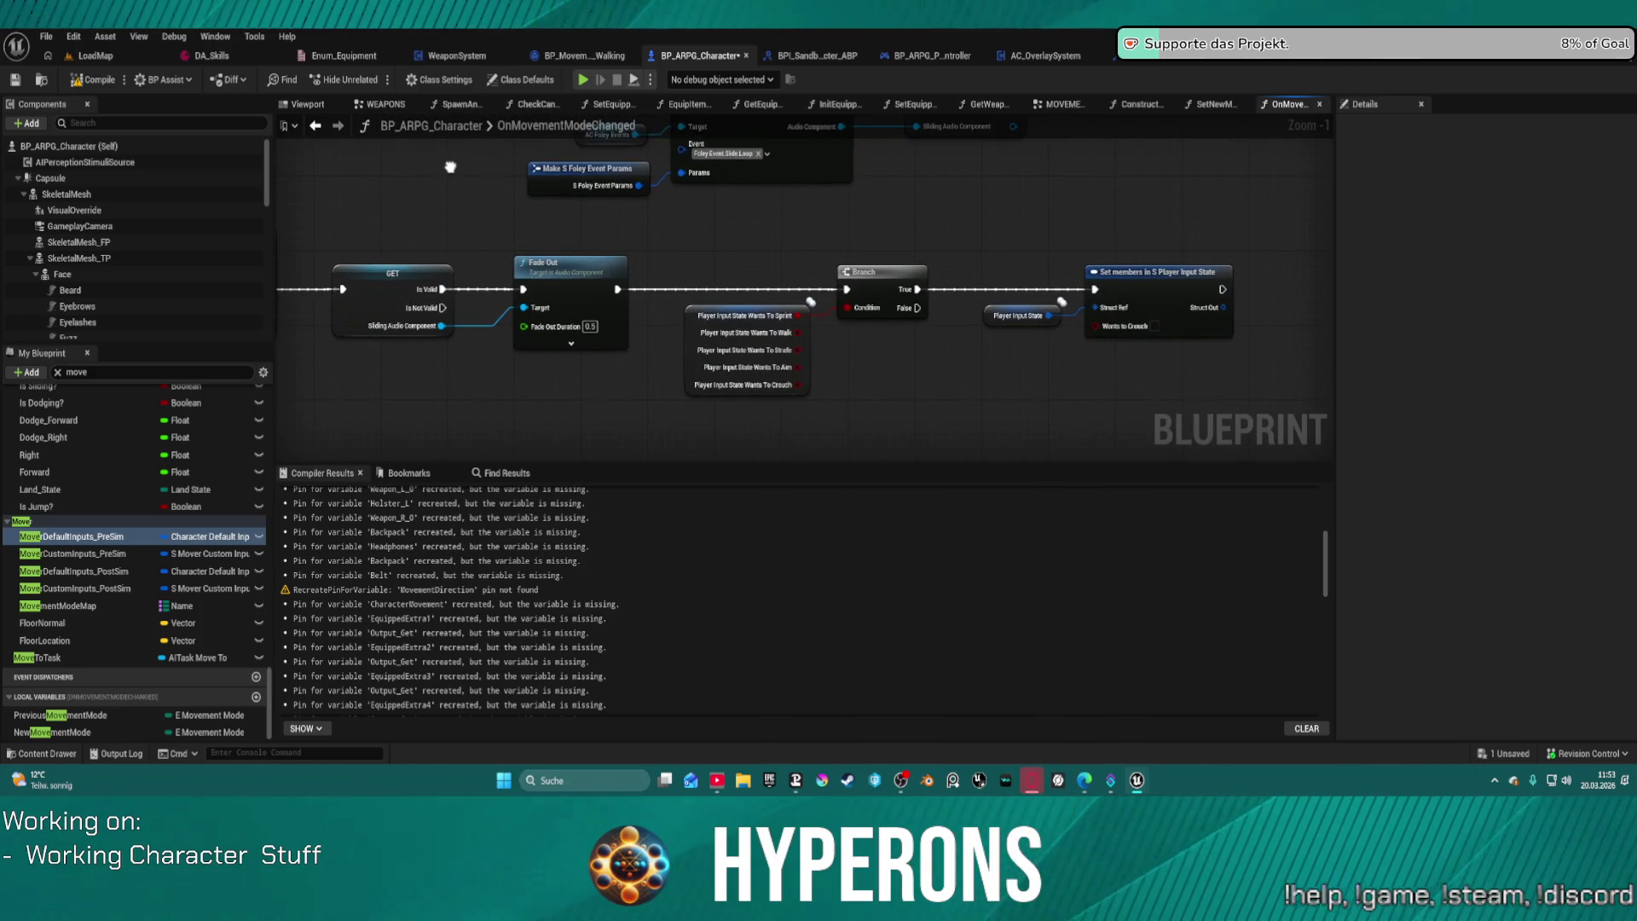
{"action": "mouse_move", "coordinate": [450, 166]}
{"action": "left_mouse_down"}
{"action": "mouse_move", "coordinate": [1198, 210]}
{"action": "mouse_move", "coordinate": [1236, 273]}
{"action": "mouse_move", "coordinate": [1279, 443]}
{"action": "mouse_move", "coordinate": [1296, 247]}
{"action": "left_mouse_up"}
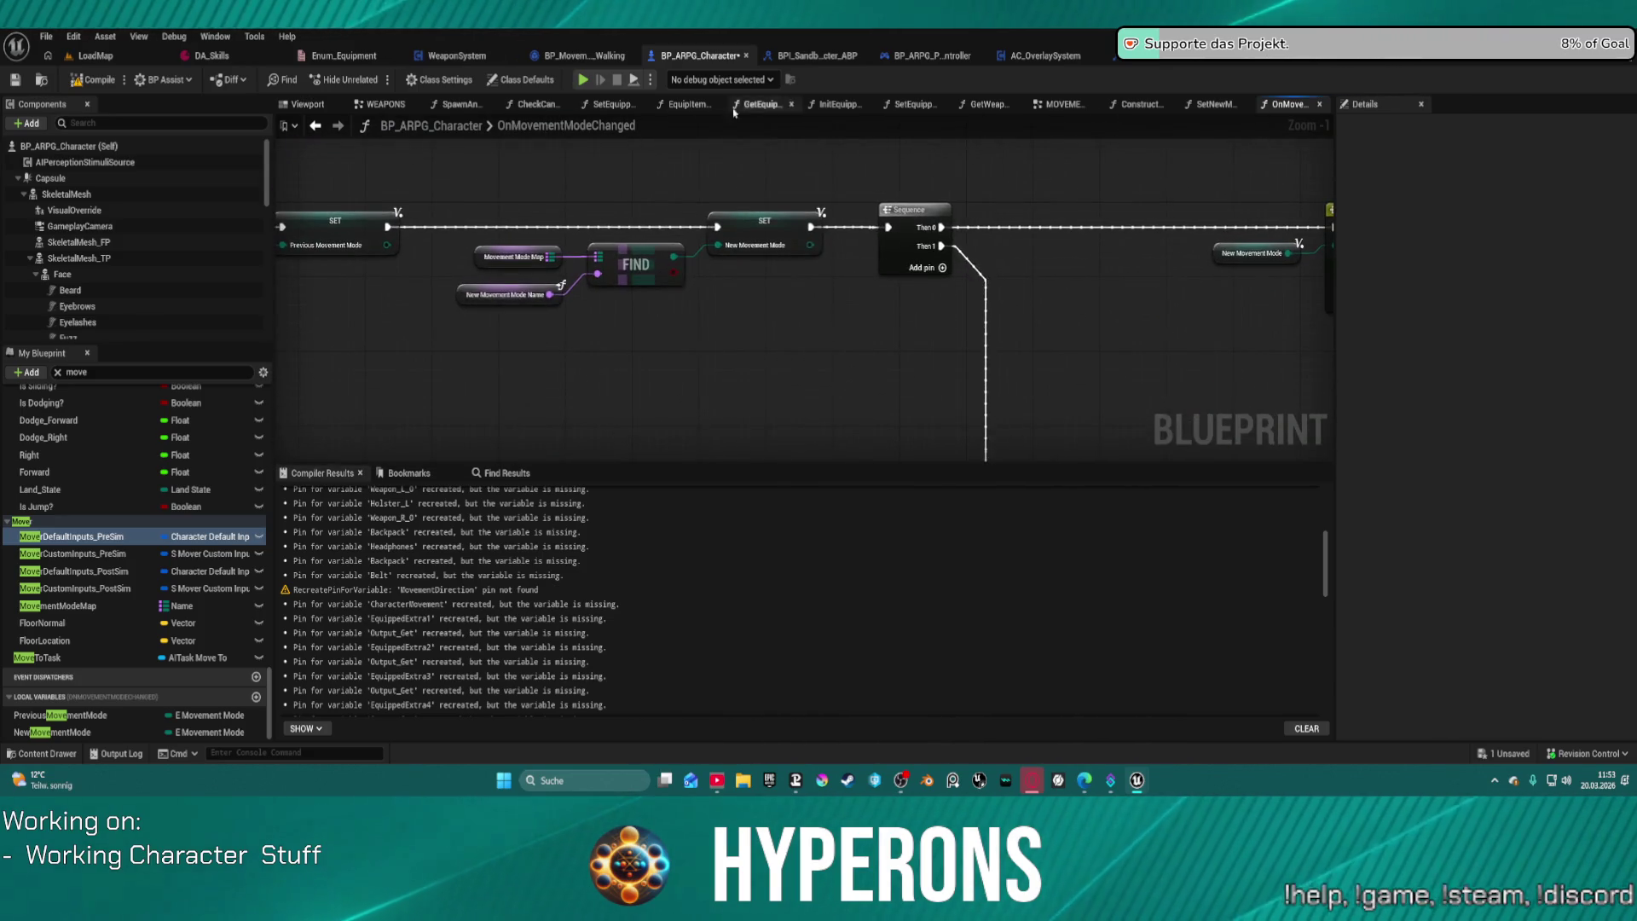
{"action": "mouse_move", "coordinate": [679, 360]}
{"action": "left_mouse_down"}
{"action": "mouse_move", "coordinate": [981, 370]}
{"action": "mouse_move", "coordinate": [453, 278]}
{"action": "mouse_move", "coordinate": [700, 525]}
{"action": "mouse_move", "coordinate": [847, 255]}
{"action": "mouse_move", "coordinate": [774, 244]}
{"action": "mouse_move", "coordinate": [650, 281]}
{"action": "mouse_move", "coordinate": [205, 333]}
{"action": "left_mouse_up"}
{"action": "scroll", "coordinate": [767, 384], "scroll_direction": "down", "scroll_amount": 2}
{"action": "mouse_move", "coordinate": [648, 401]}
{"action": "left_mouse_down"}
{"action": "mouse_move", "coordinate": [640, 344]}
{"action": "mouse_move", "coordinate": [488, 414]}
{"action": "mouse_move", "coordinate": [1016, 254]}
{"action": "mouse_move", "coordinate": [1008, 291]}
{"action": "left_mouse_up"}
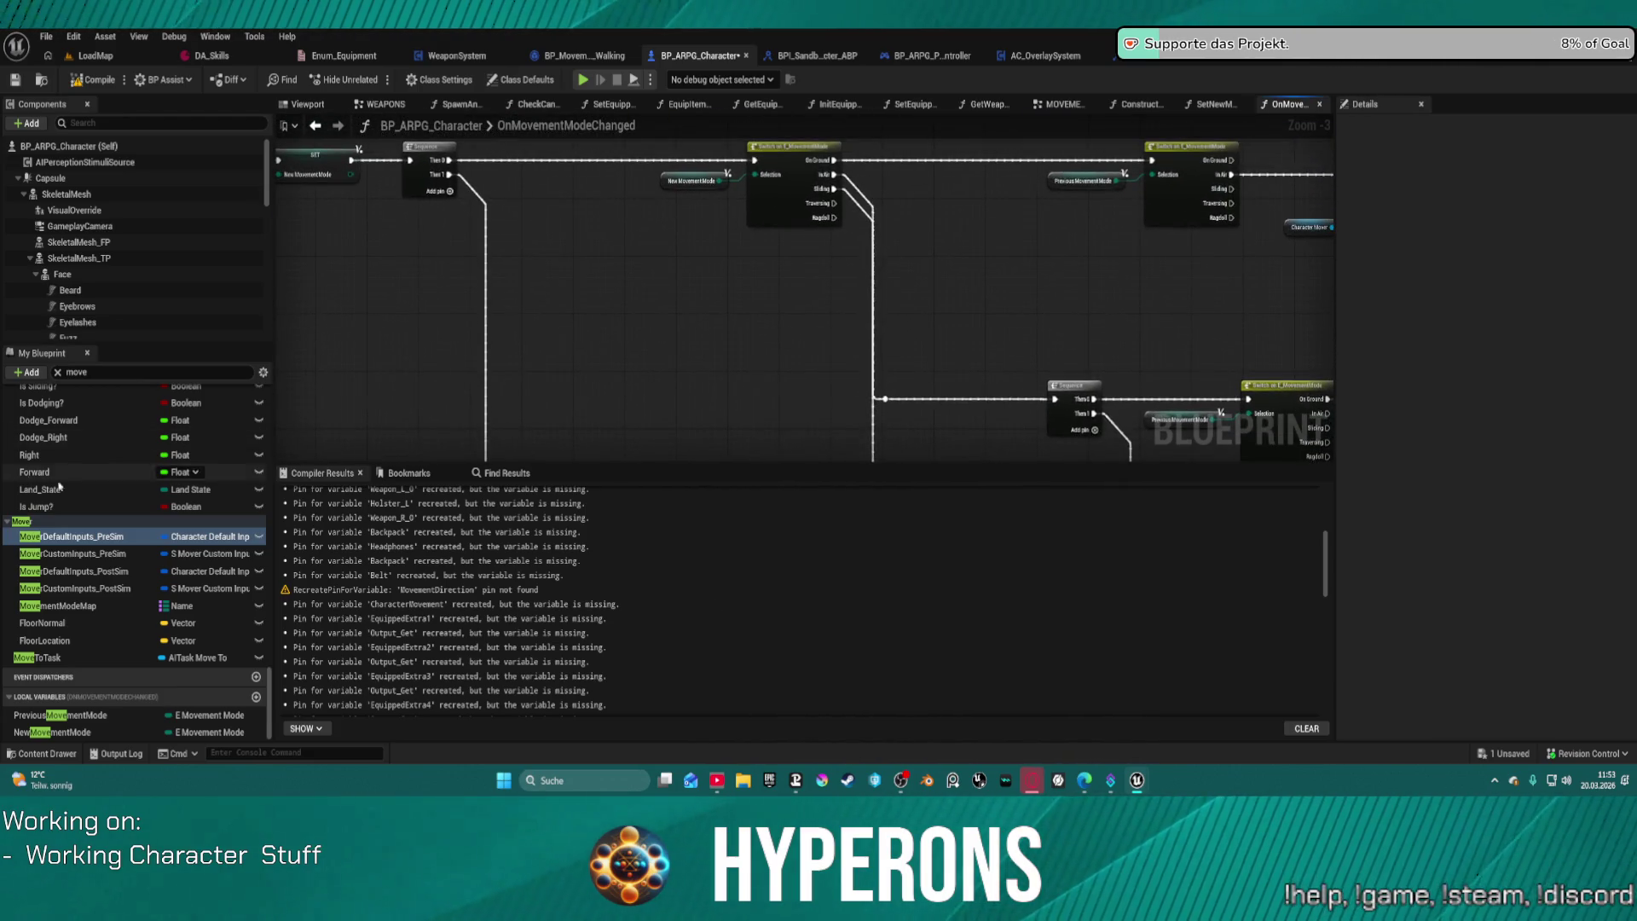
Step: Scroll the member list and collapse part of the movement functions section
{"action": "scroll", "coordinate": [59, 486], "scroll_direction": "down", "scroll_amount": 10}
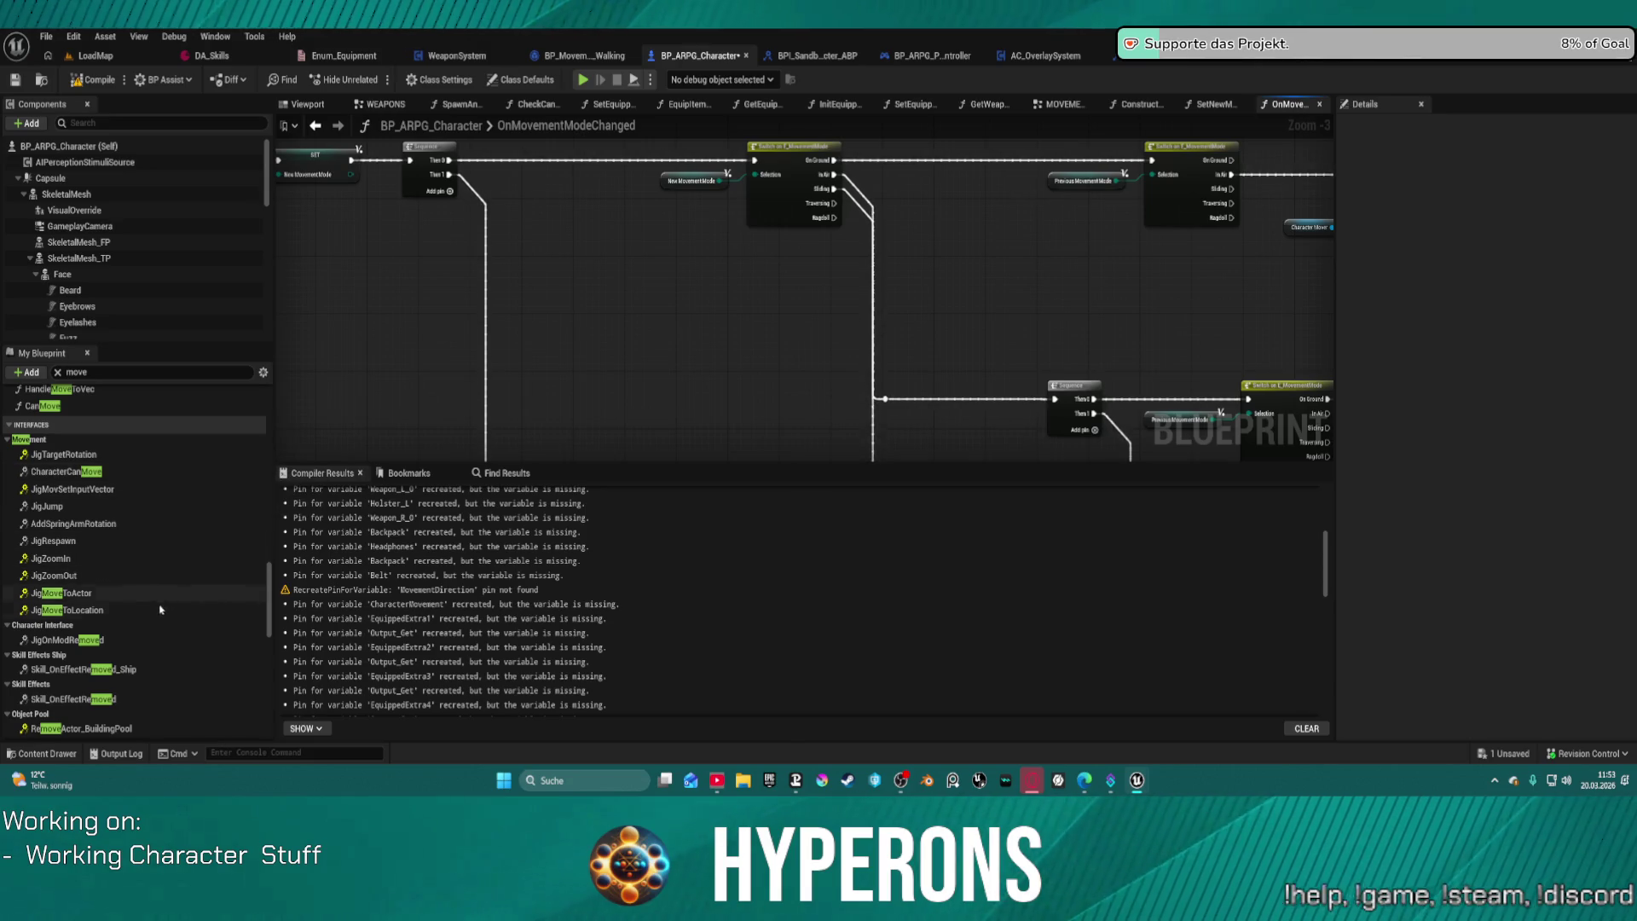
{"action": "scroll", "coordinate": [160, 609], "scroll_direction": "up", "scroll_amount": 5}
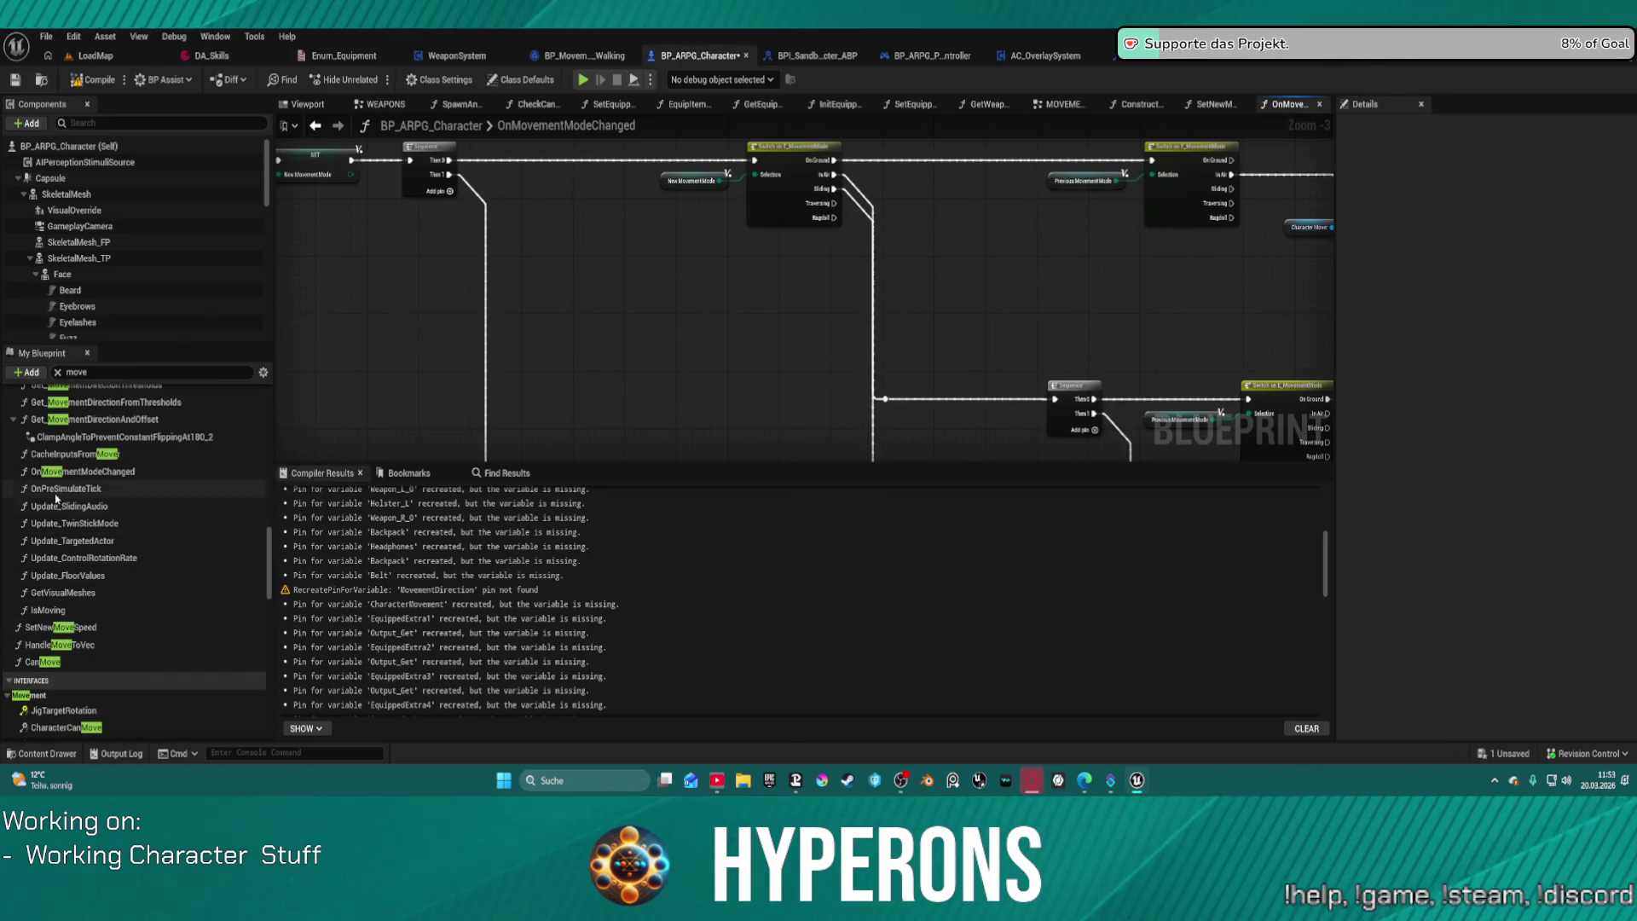
{"action": "scroll", "coordinate": [79, 486], "scroll_direction": "up", "scroll_amount": 1}
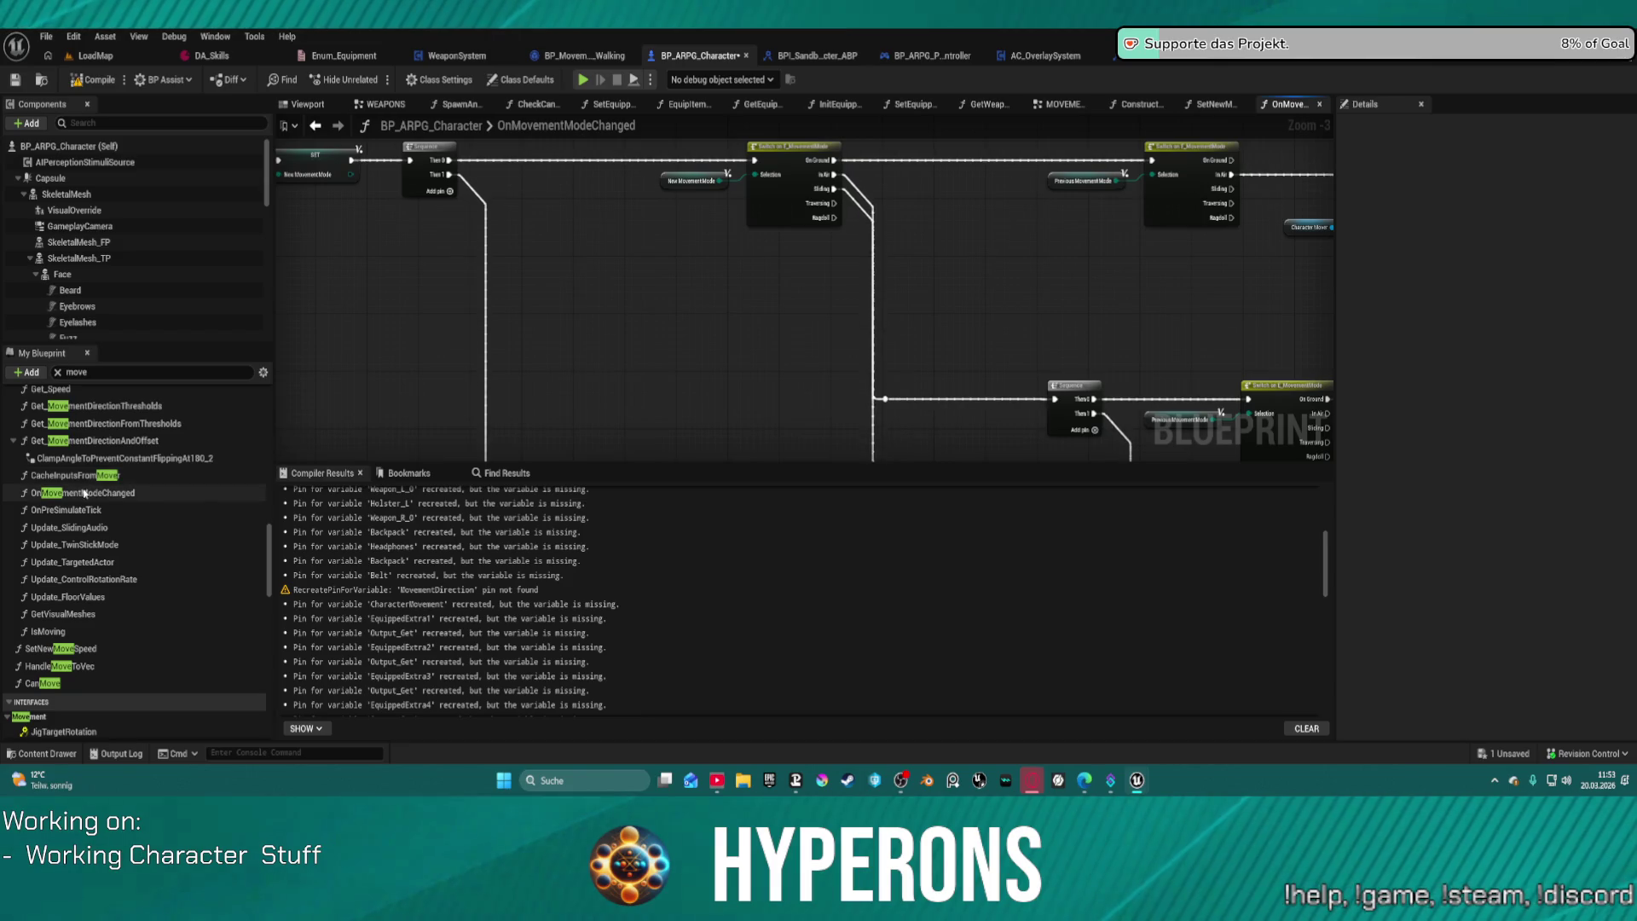
{"action": "scroll", "coordinate": [85, 493], "scroll_direction": "up", "scroll_amount": 2}
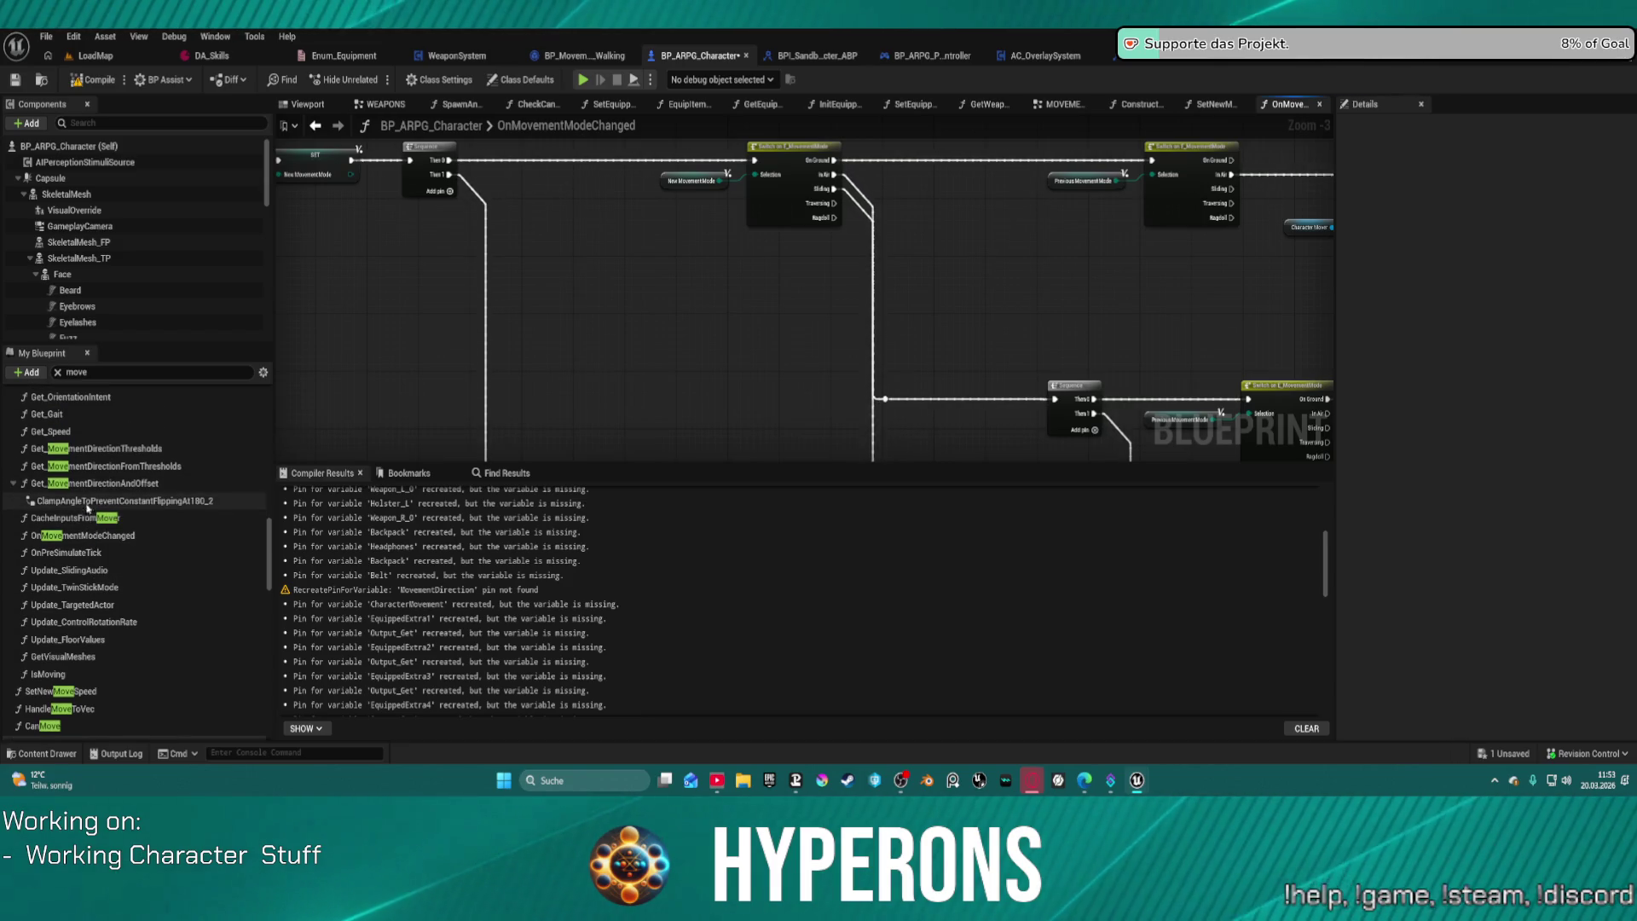
{"action": "scroll", "coordinate": [84, 491], "scroll_direction": "up", "scroll_amount": 5}
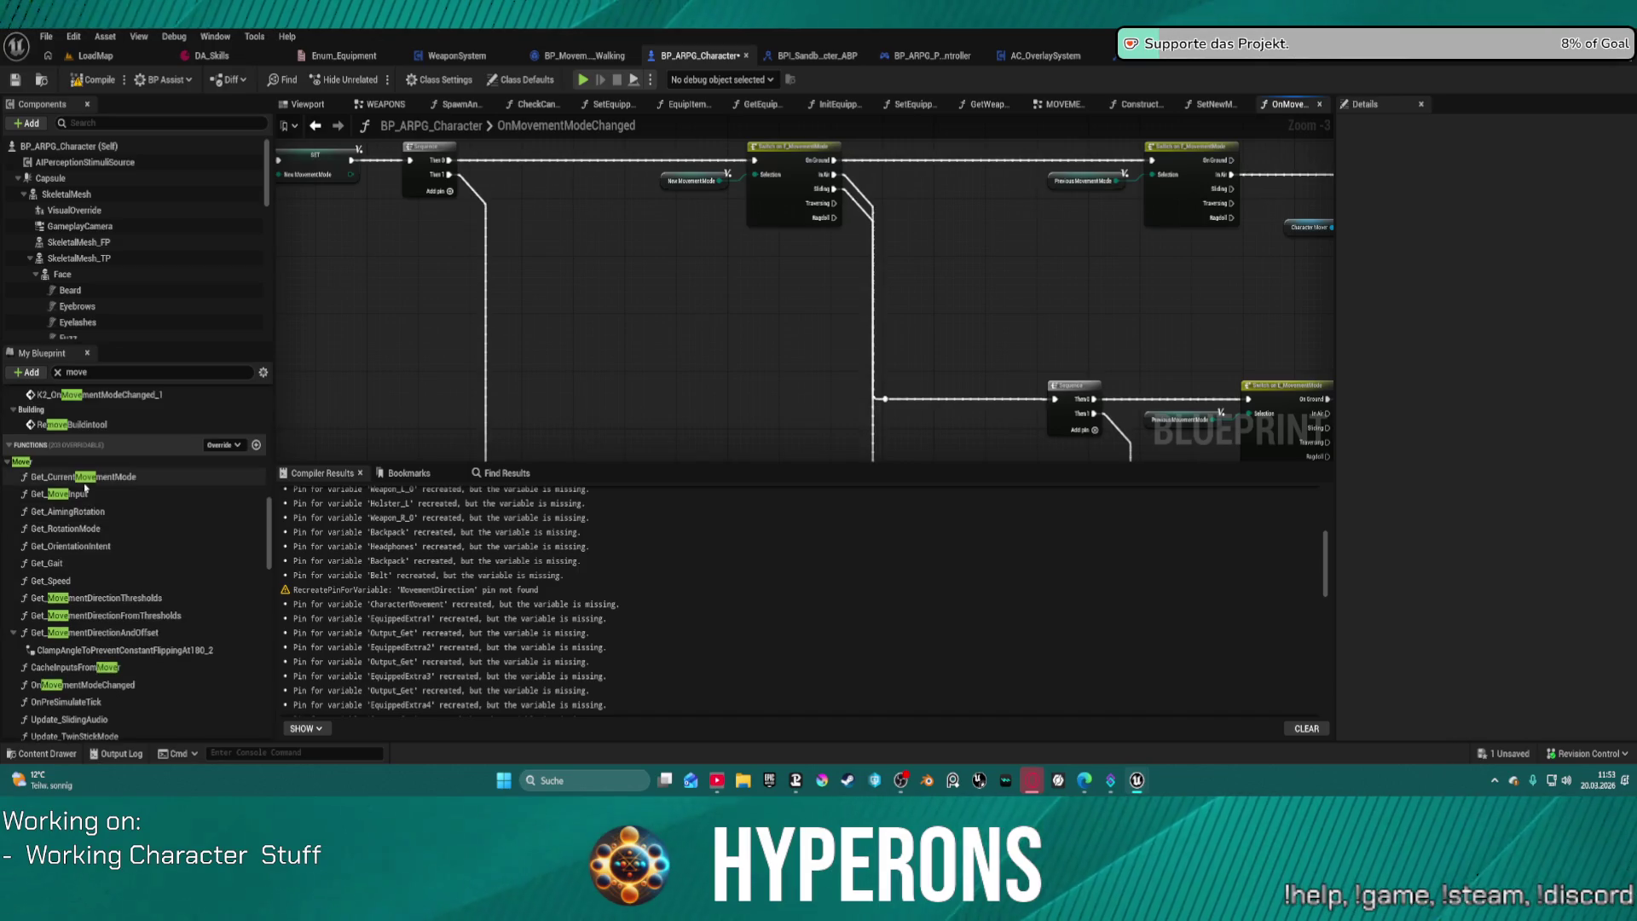
{"action": "left_click", "coordinate": [6, 463]}
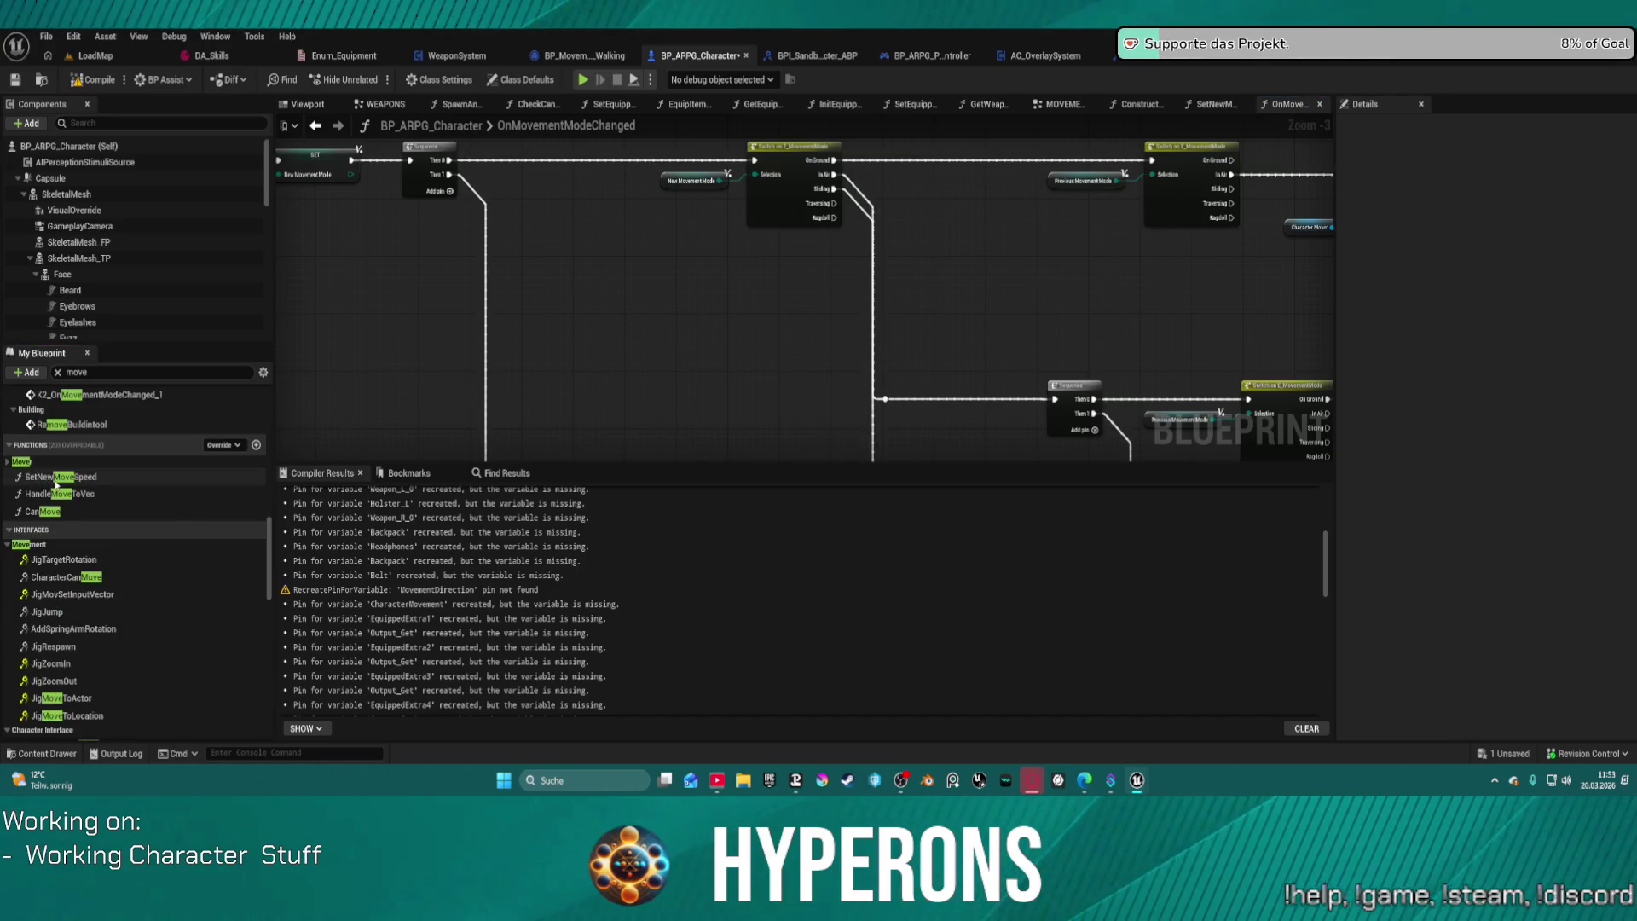
{"action": "scroll", "coordinate": [107, 497], "scroll_direction": "down", "scroll_amount": 10}
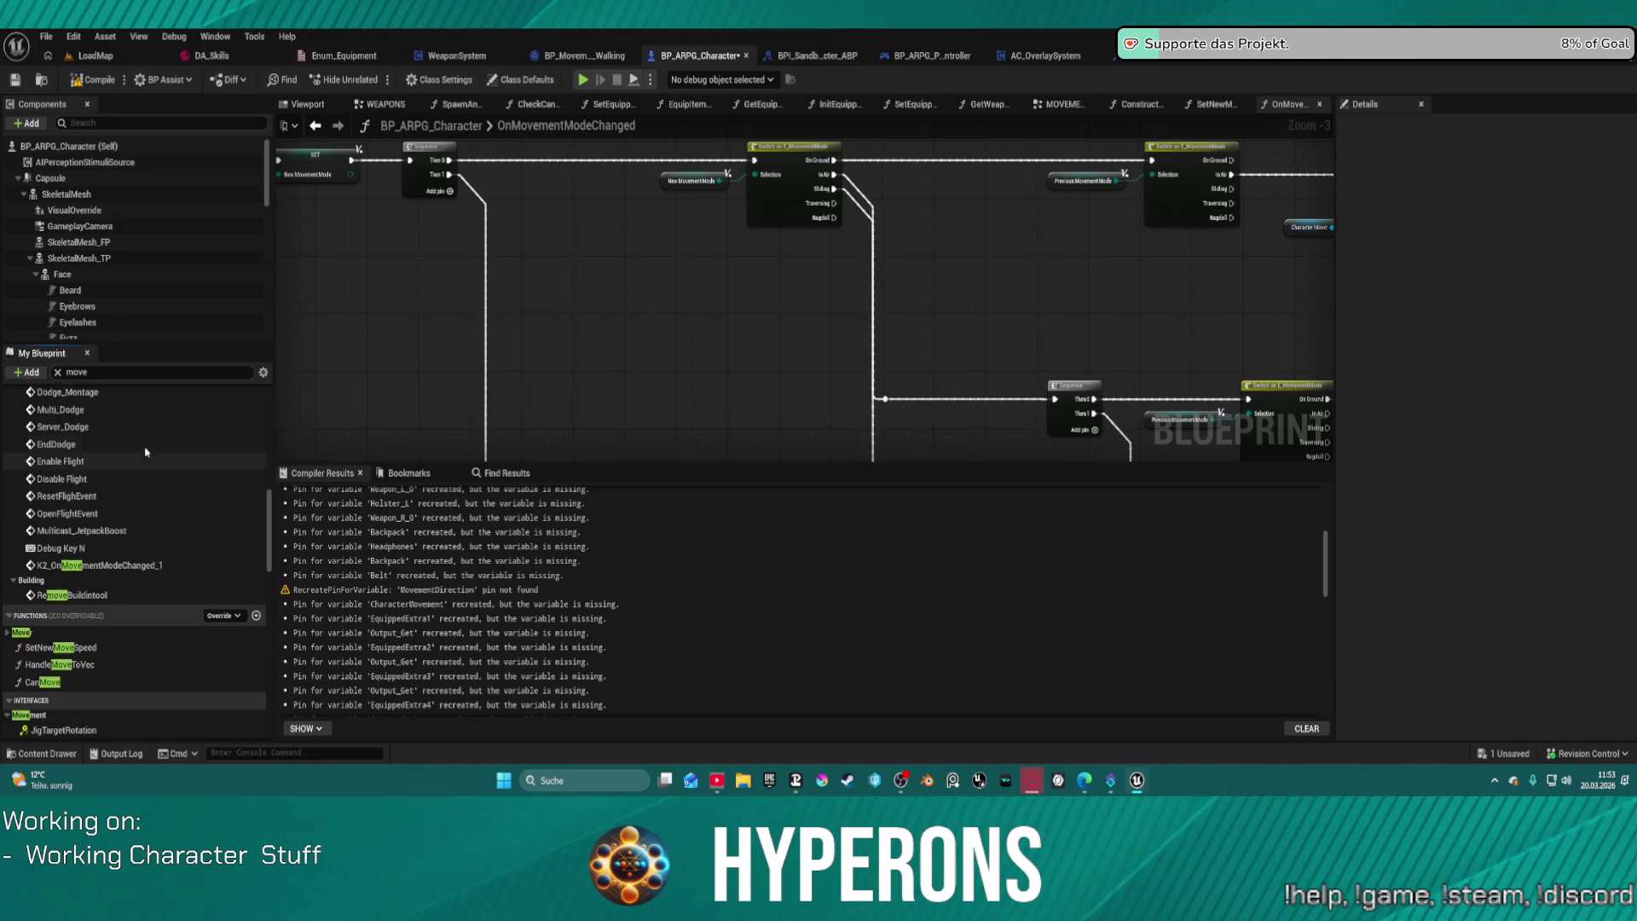
{"action": "scroll", "coordinate": [150, 457], "scroll_direction": "up", "scroll_amount": 6}
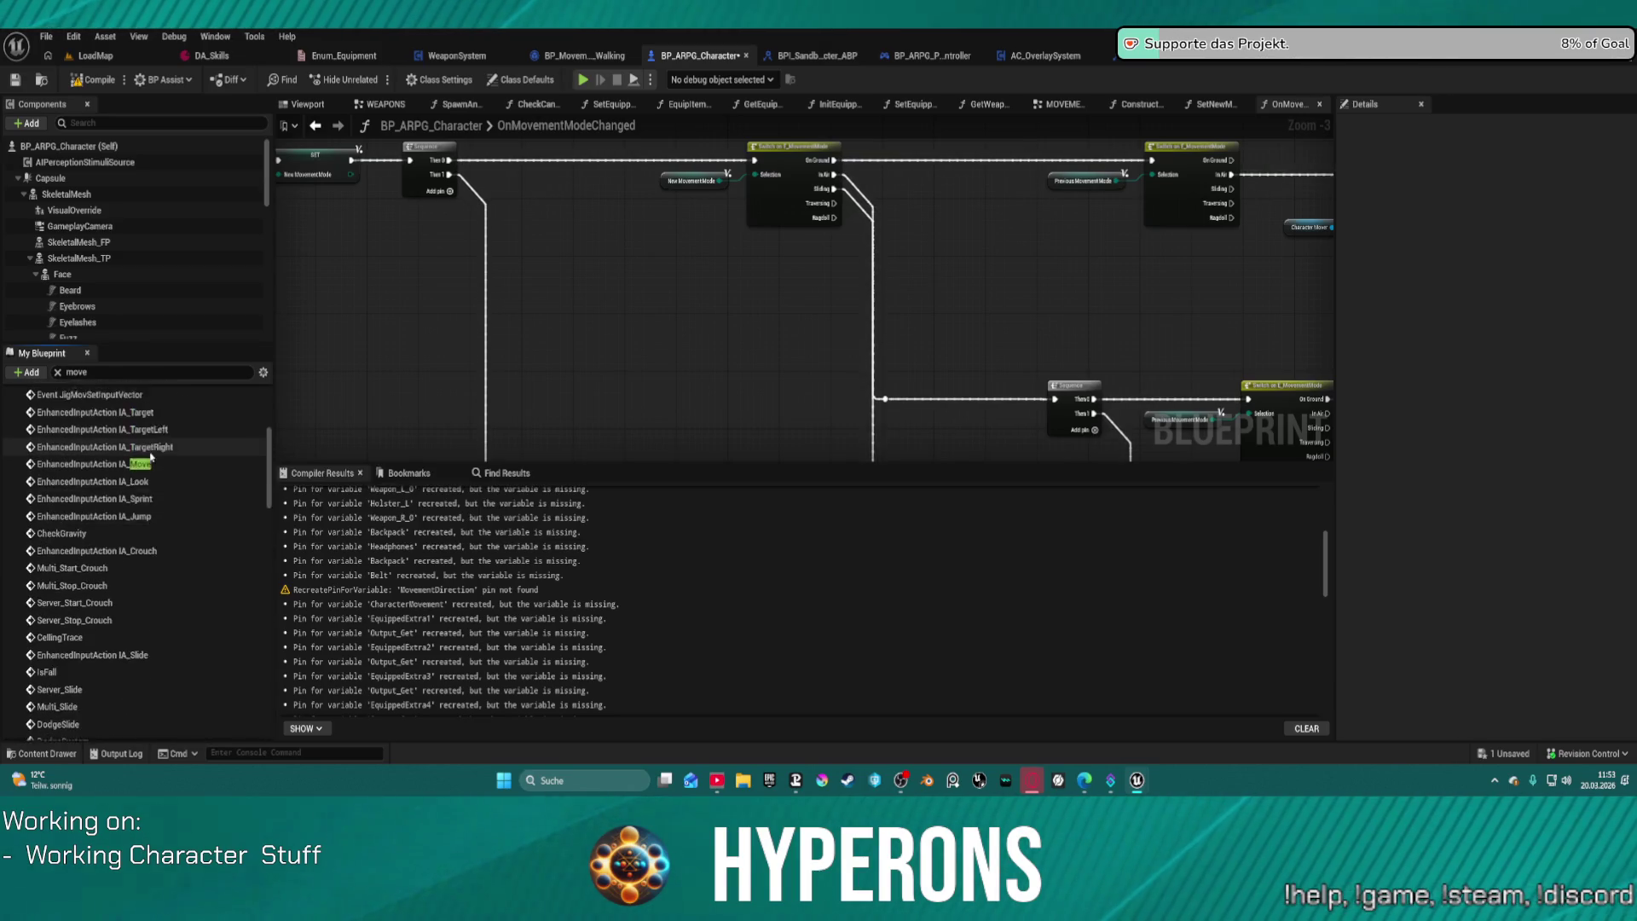
{"action": "scroll", "coordinate": [149, 469], "scroll_direction": "down", "scroll_amount": 5}
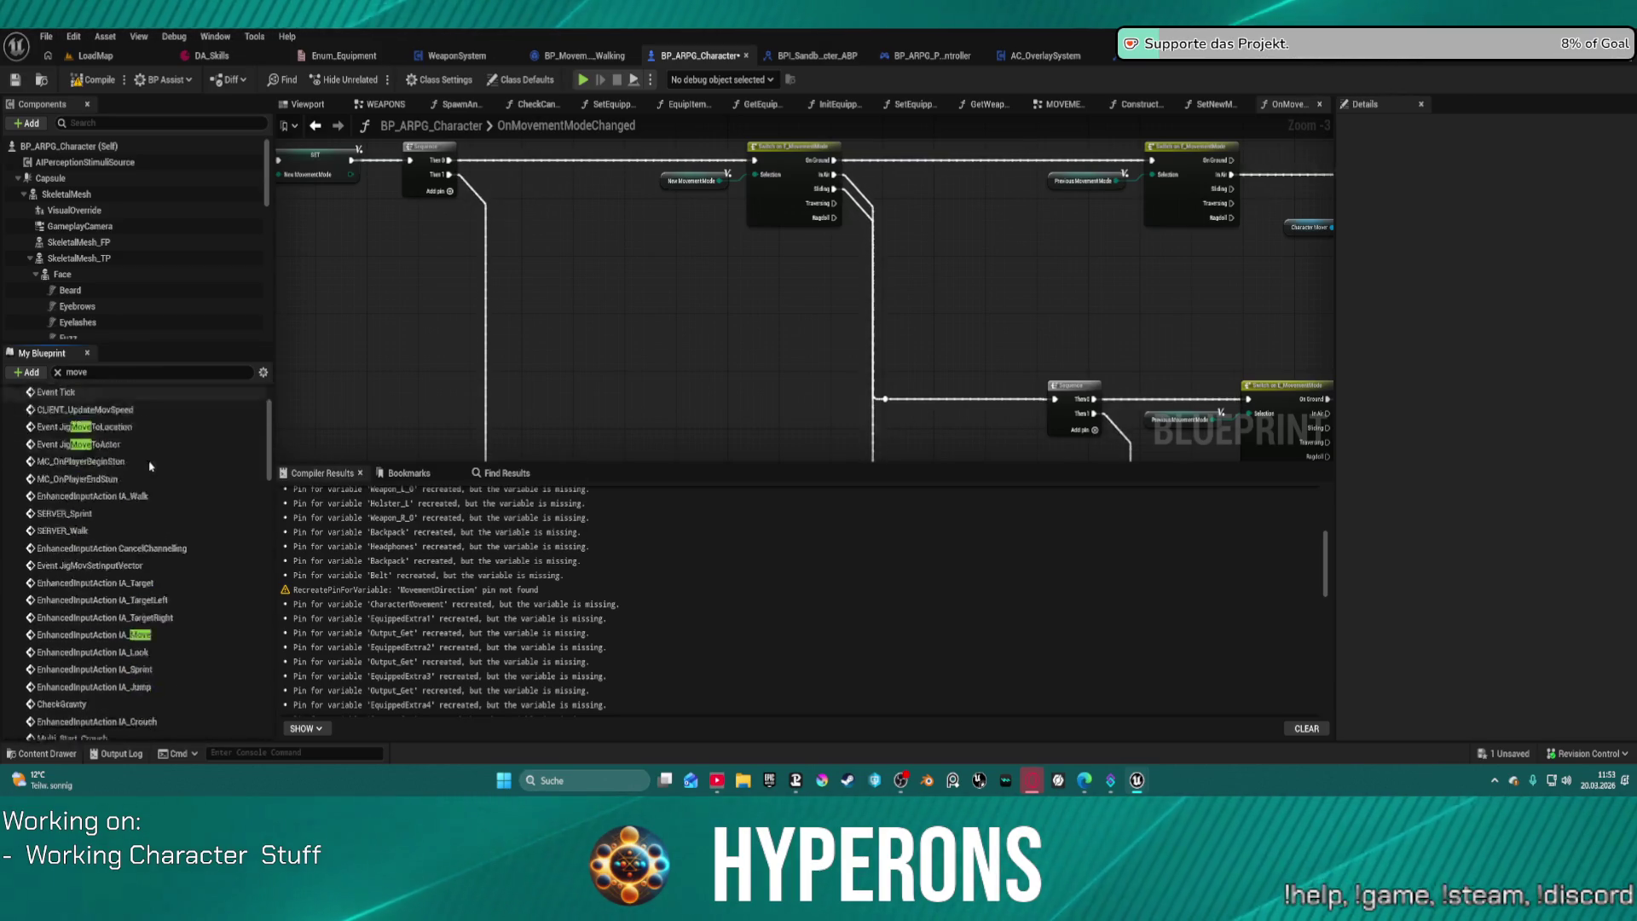
{"action": "scroll", "coordinate": [149, 485], "scroll_direction": "down", "scroll_amount": 8}
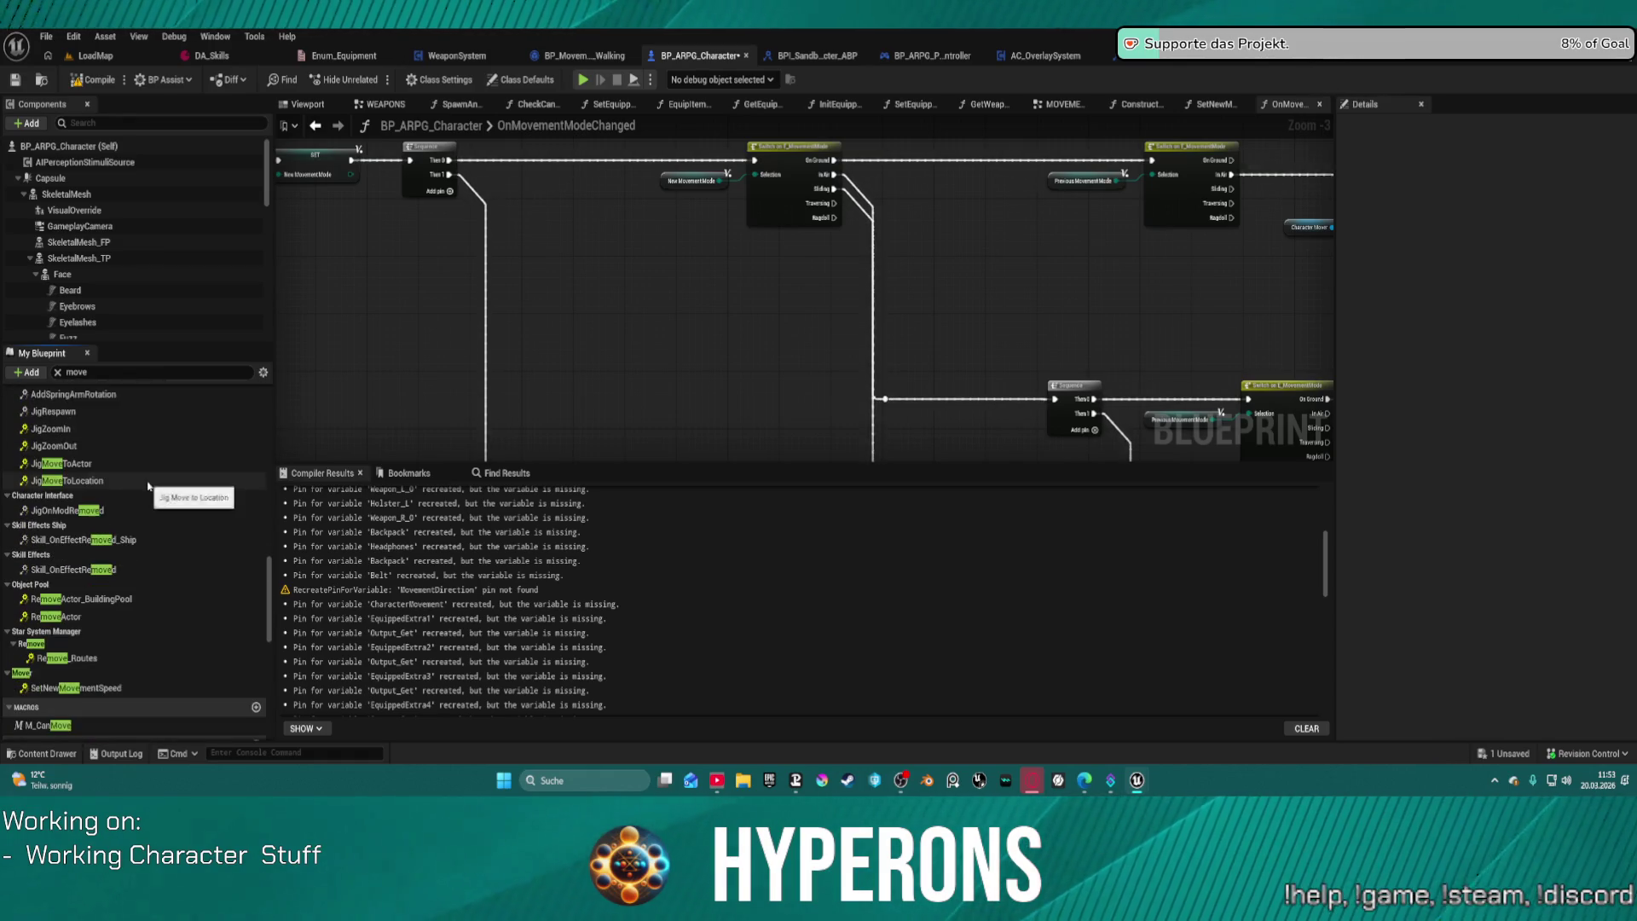
{"action": "scroll", "coordinate": [148, 487], "scroll_direction": "down", "scroll_amount": 1}
{"action": "type", "text": "de"}
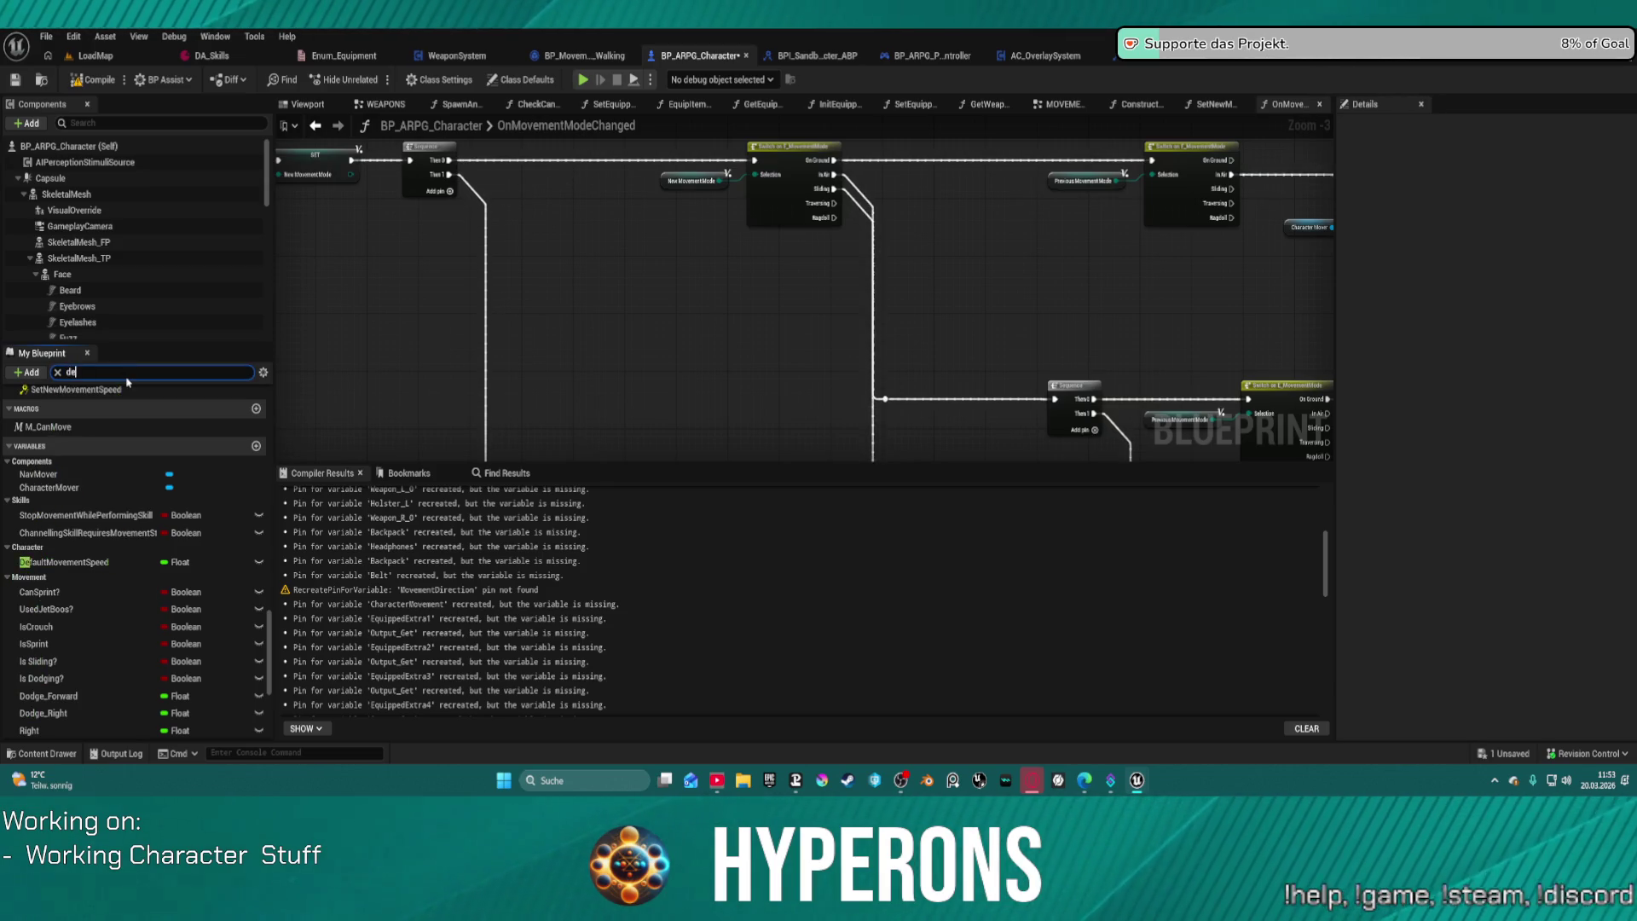
Step: Filter members by 'debuff' and select OnRep_MovSpeedDebuff, keeping its name unchanged
{"action": "type", "text": "buff"}
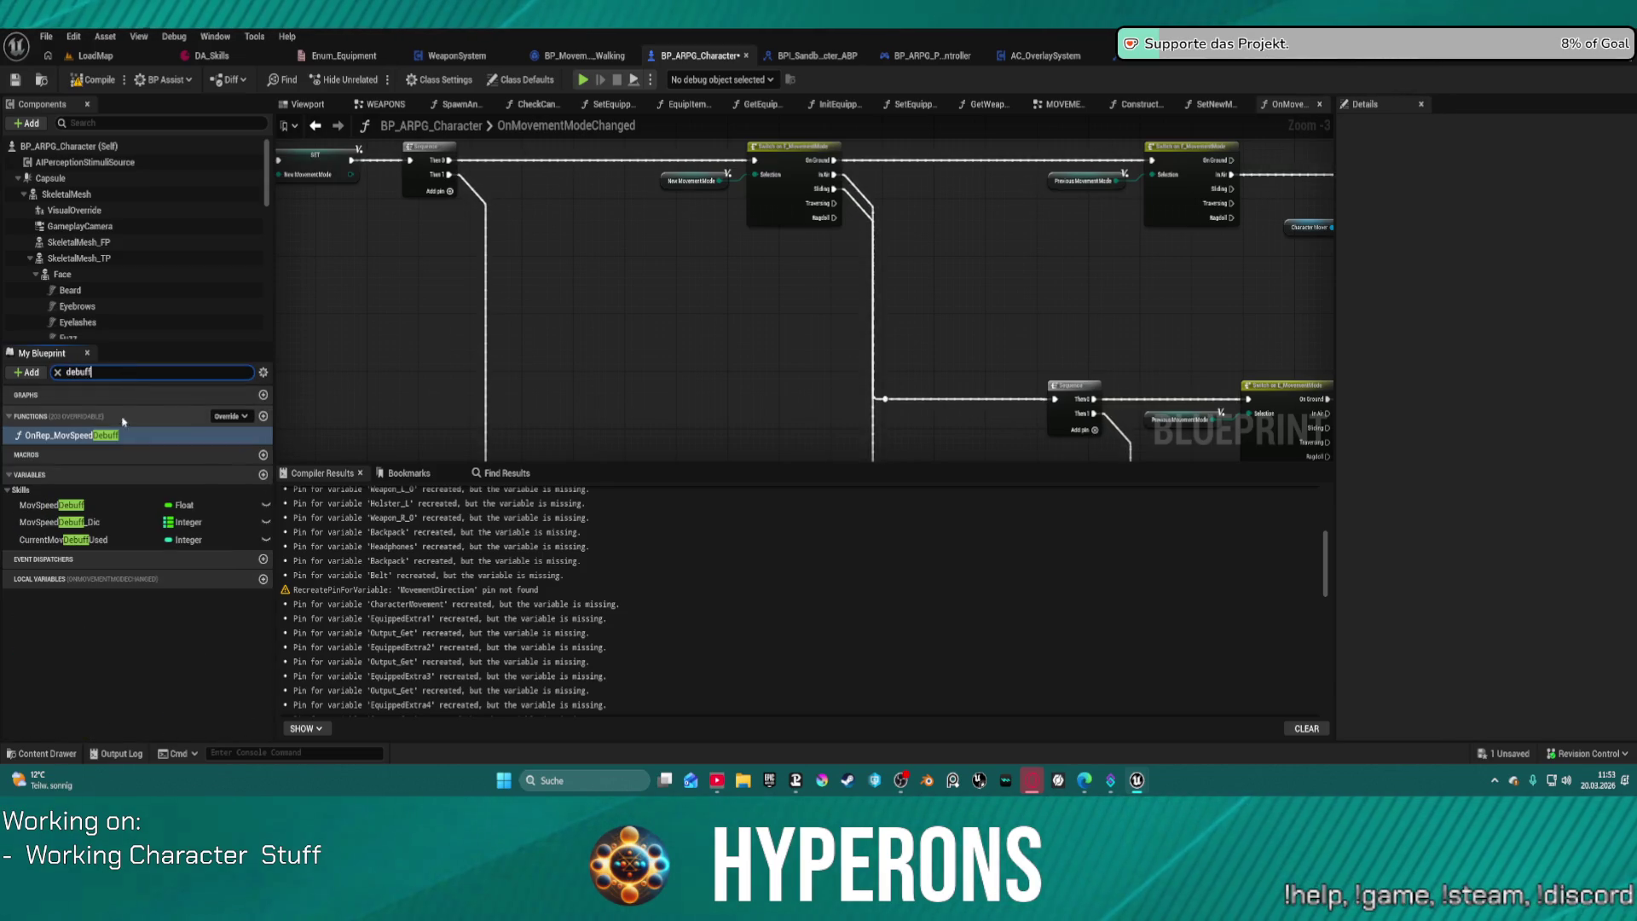
{"action": "left_click", "coordinate": [76, 435]}
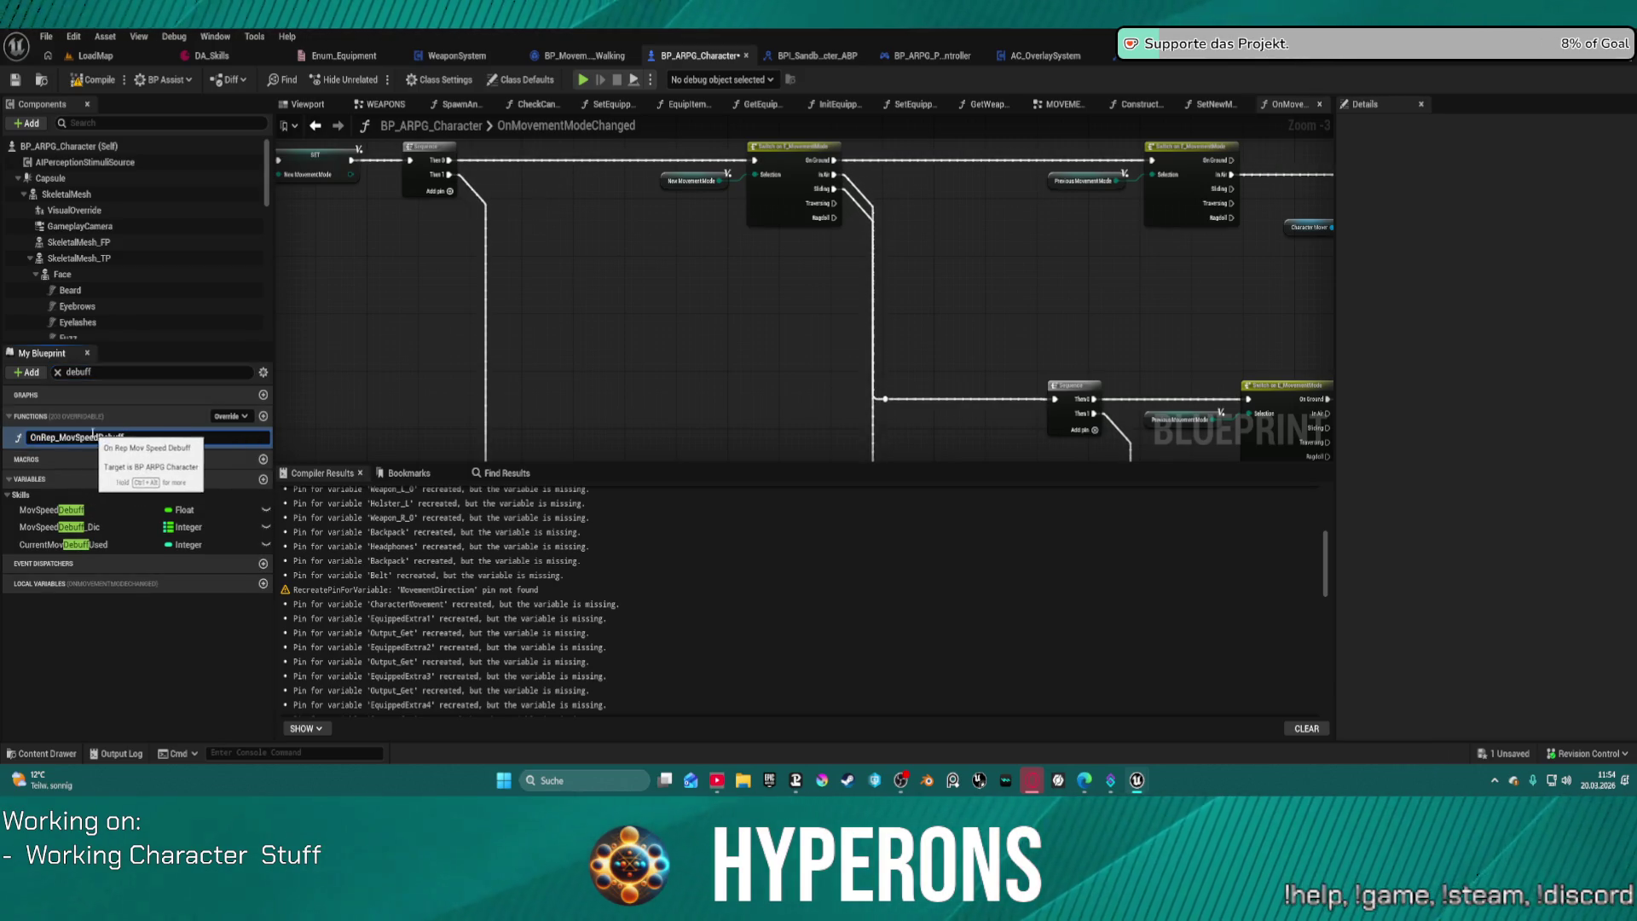
{"action": "key", "text": "Return"}
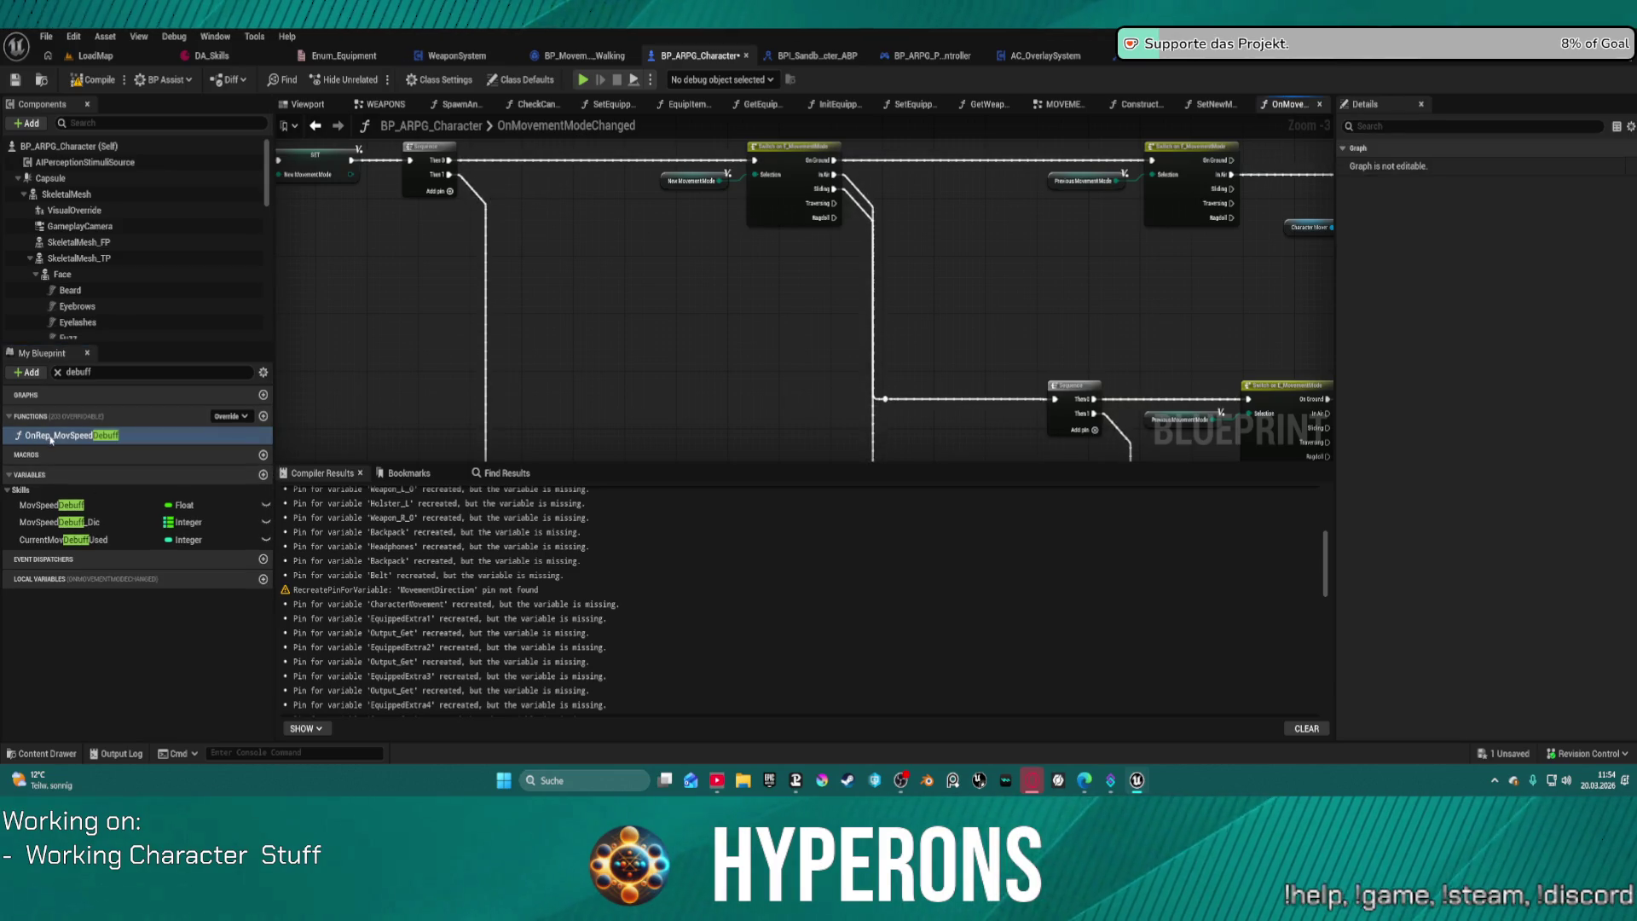
Step: Open OnRep_MovSpeedDebuff, undo two edits, and open the widget's Update Movement Speed function
{"action": "double_click", "coordinate": [51, 435]}
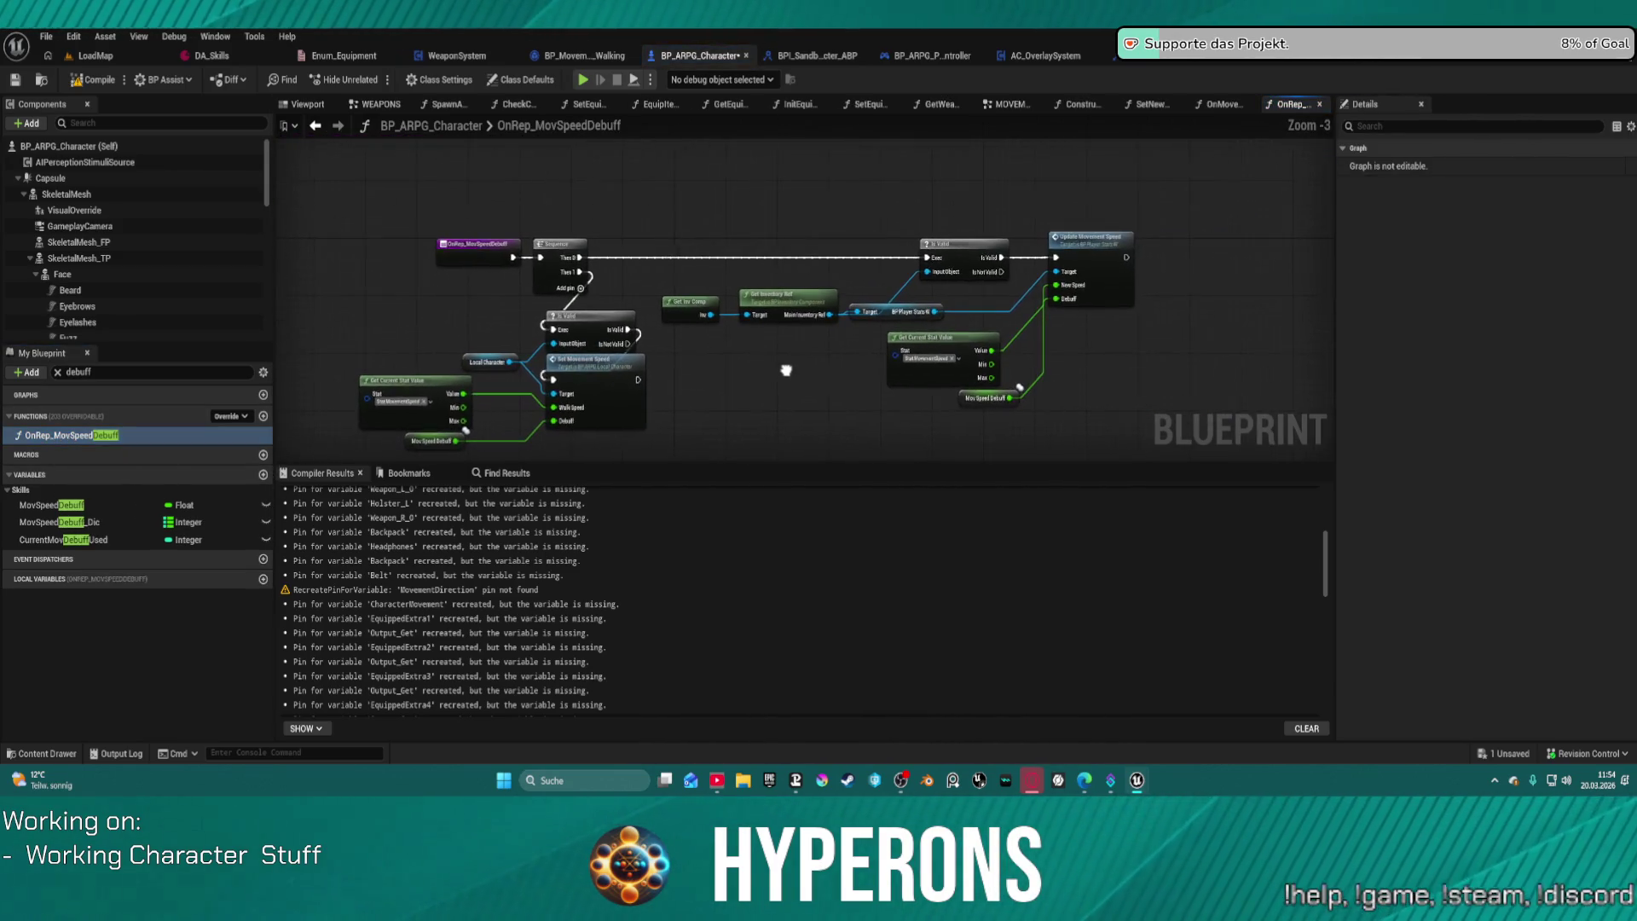
{"action": "key", "text": "ctrl+z"}
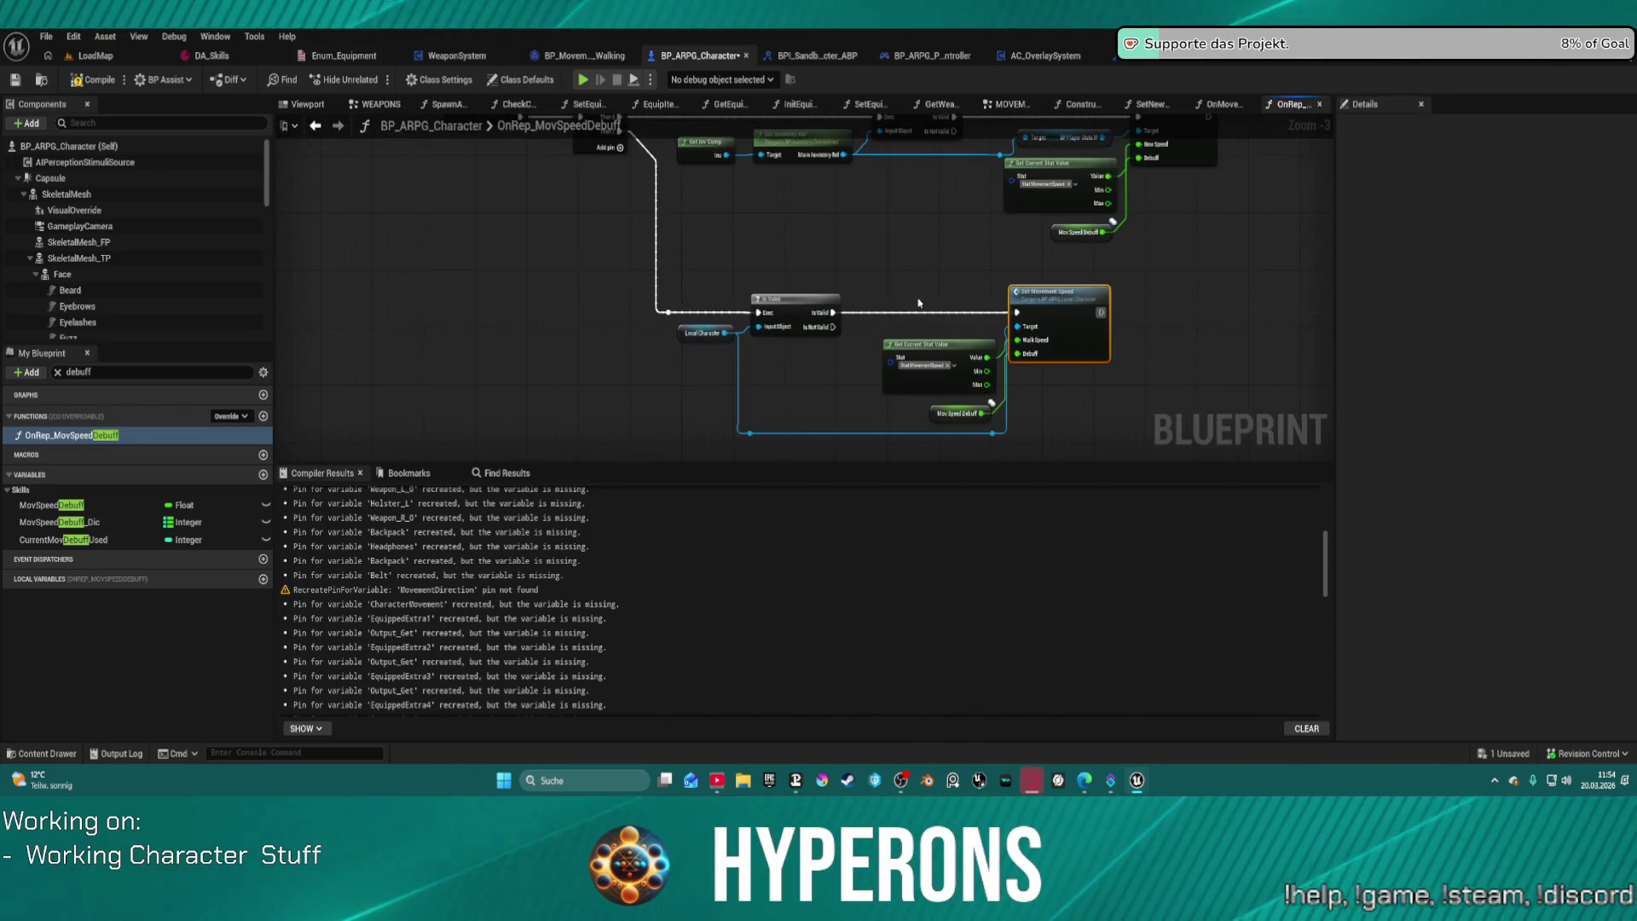
{"action": "left_click_drag", "start_coordinate": [919, 303], "coordinate": [782, 200]}
{"action": "key", "text": "ctrl+z"}
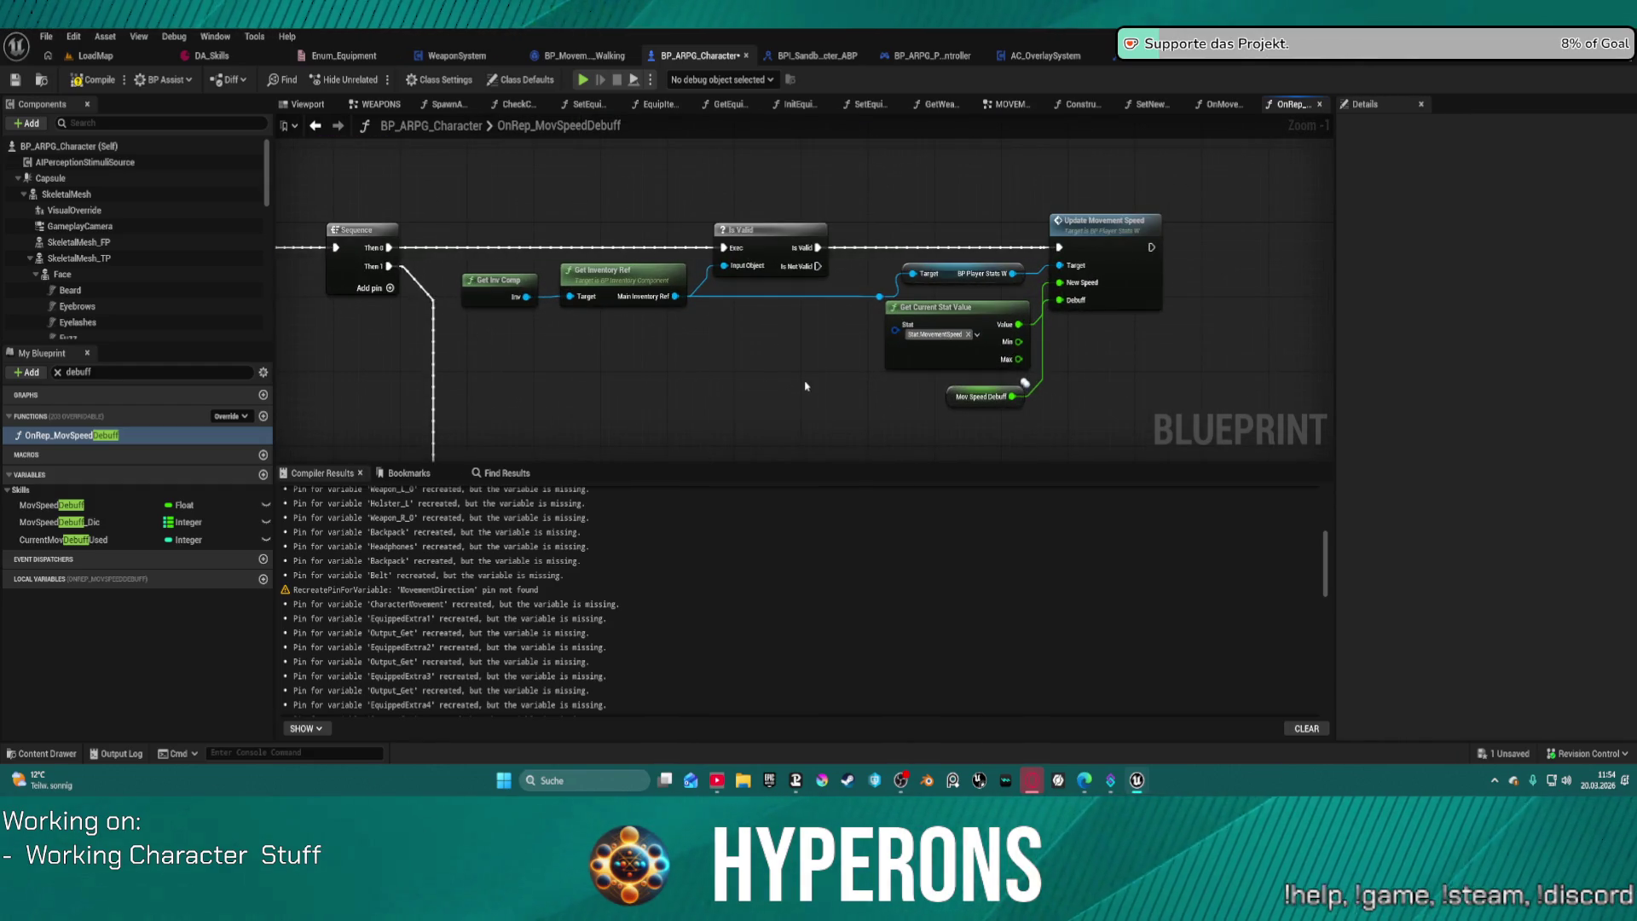
{"action": "double_click", "coordinate": [1099, 247]}
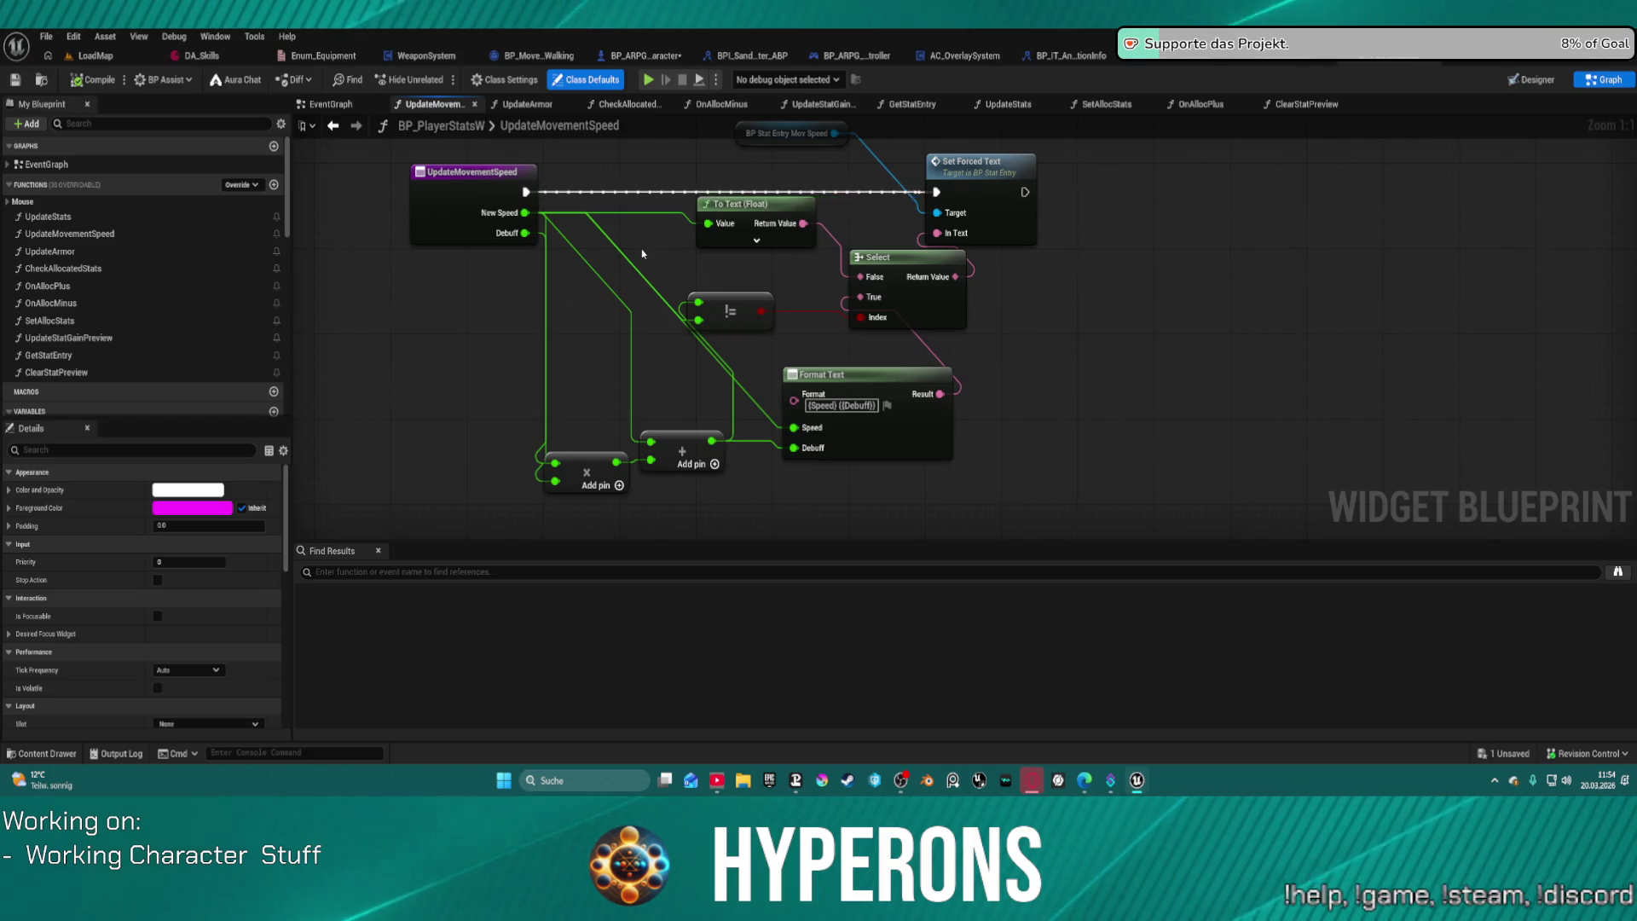
Step: Tidy UpdateMovementSpeed's node layout, then return to the character's OnRep_MovSpeedDebuff graph
{"action": "left_click", "coordinate": [456, 185]}
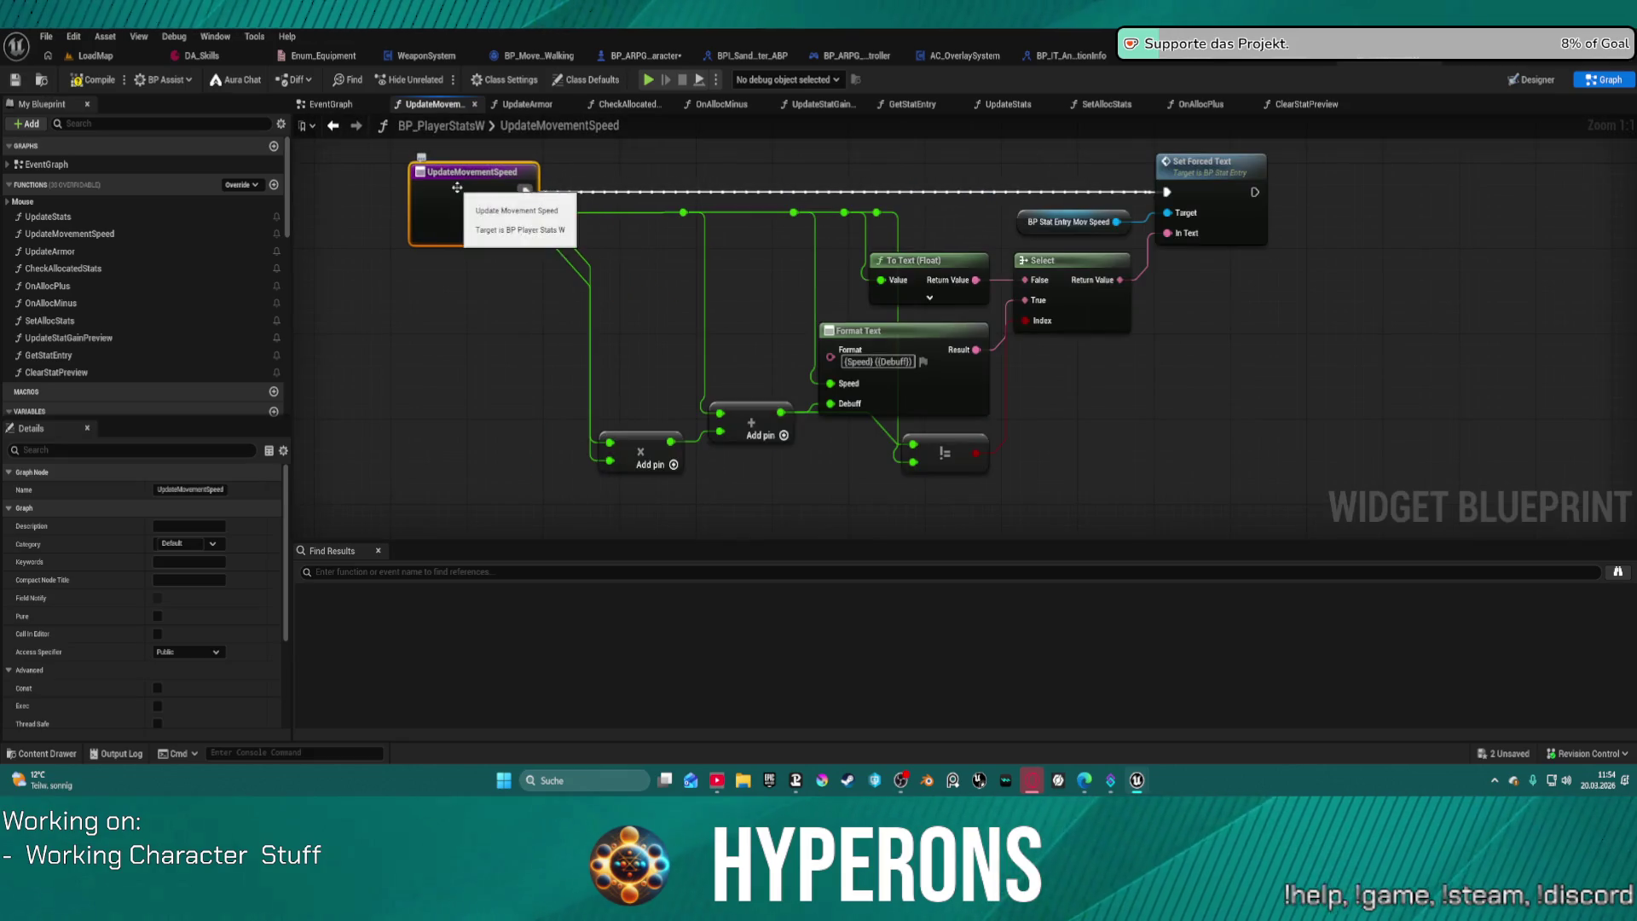
{"action": "key", "text": "f"}
{"action": "left_click_drag", "start_coordinate": [1225, 381], "coordinate": [1200, 373]}
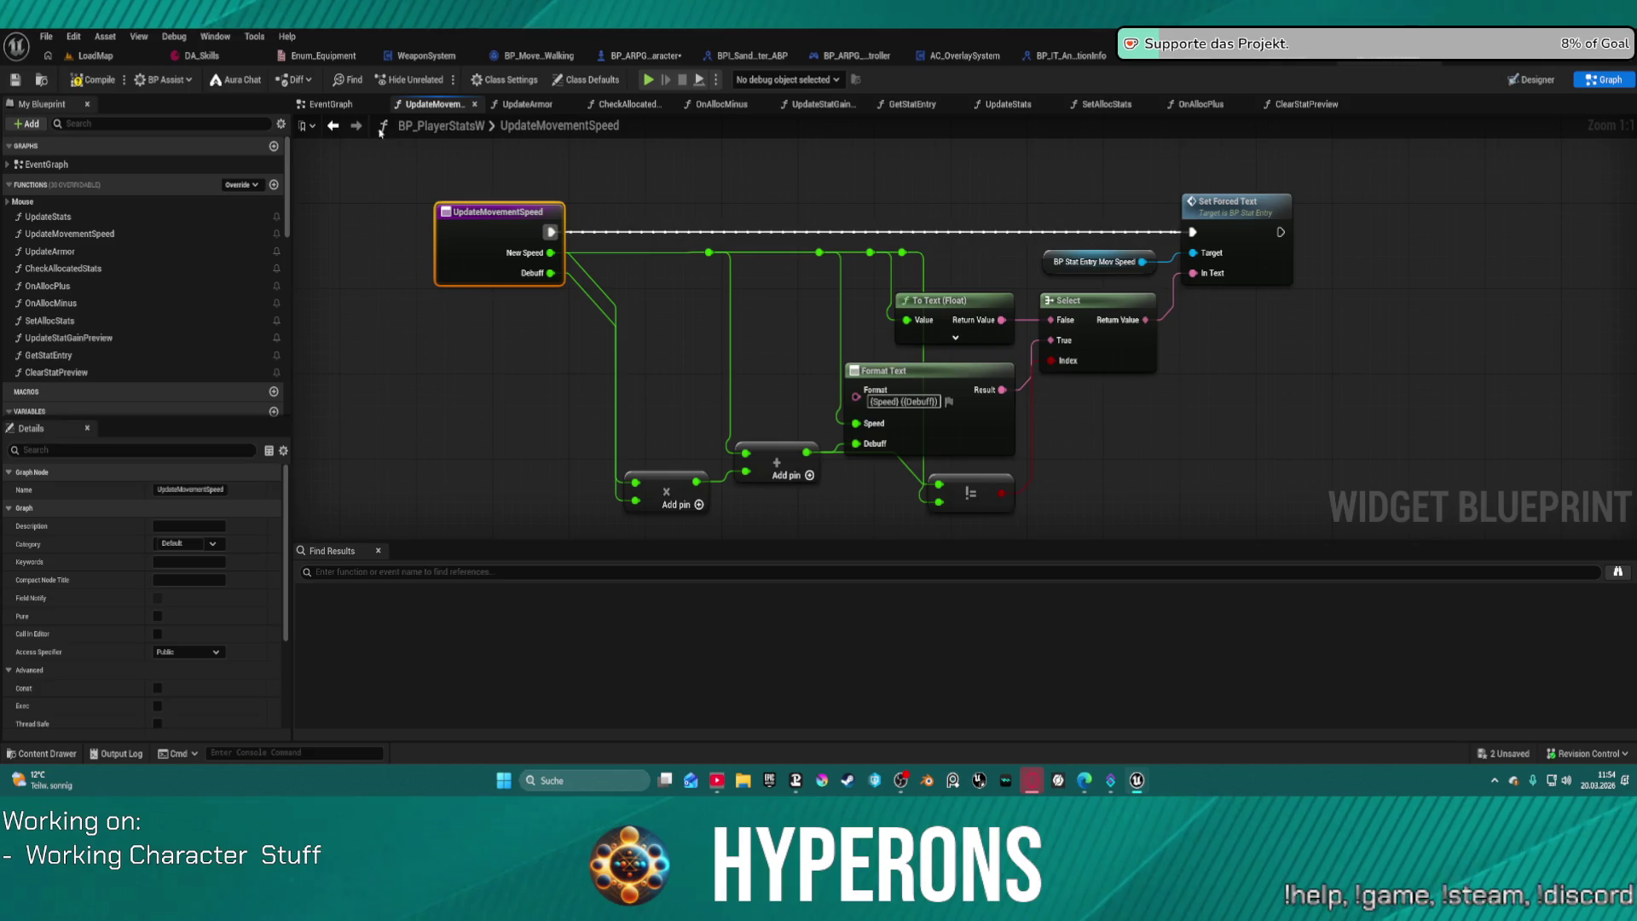
{"action": "left_click", "coordinate": [333, 125]}
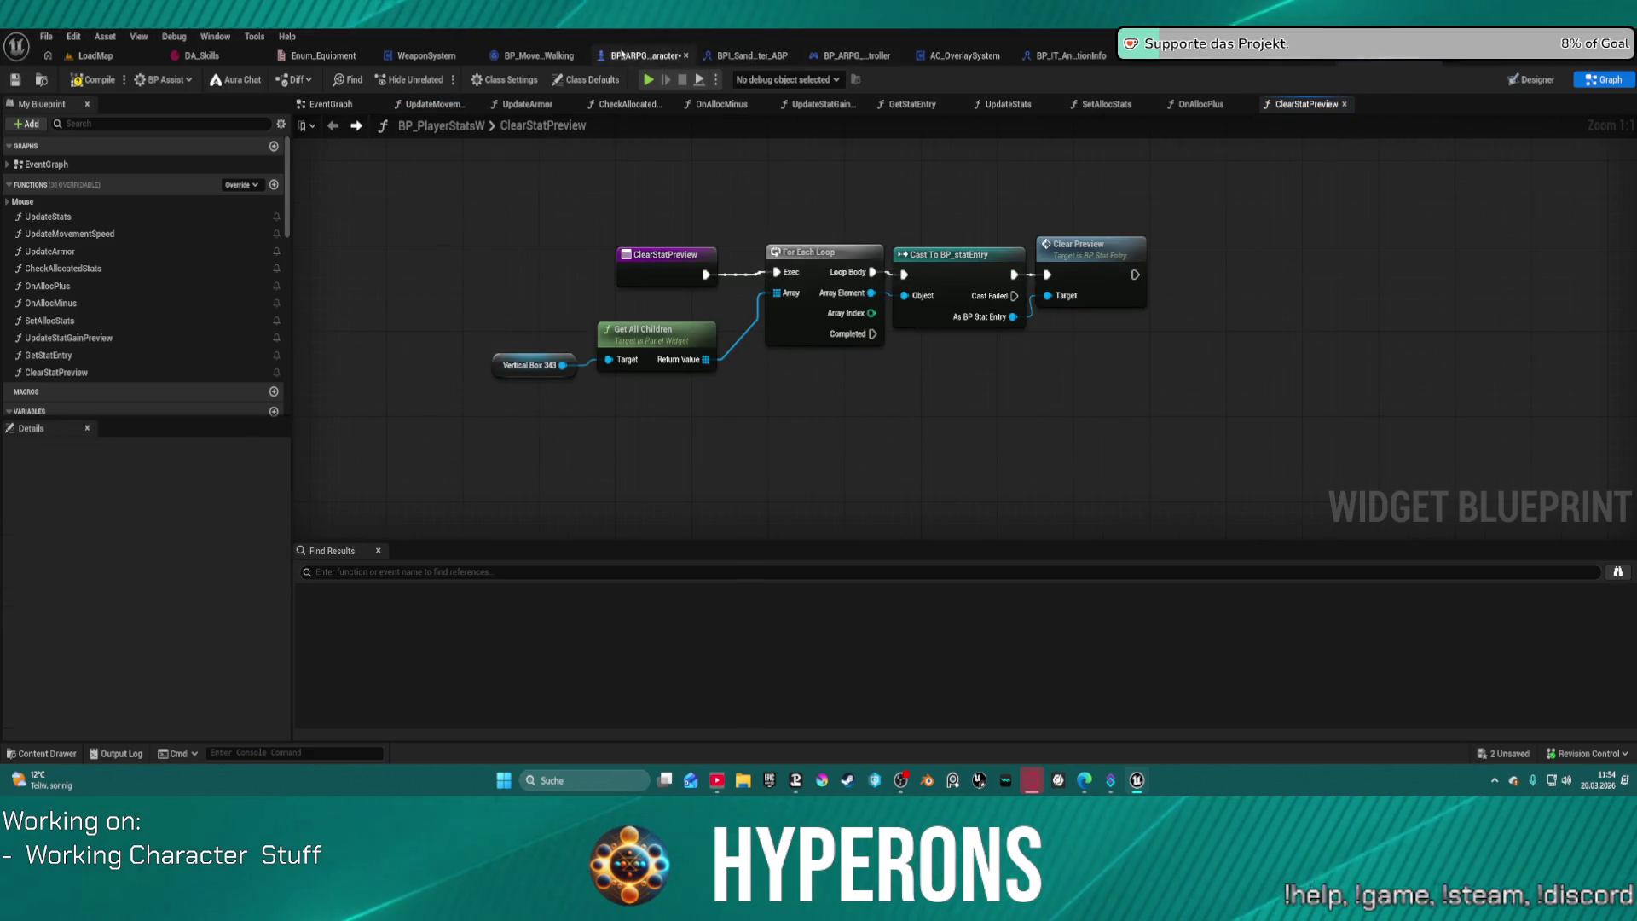
{"action": "left_click", "coordinate": [651, 58]}
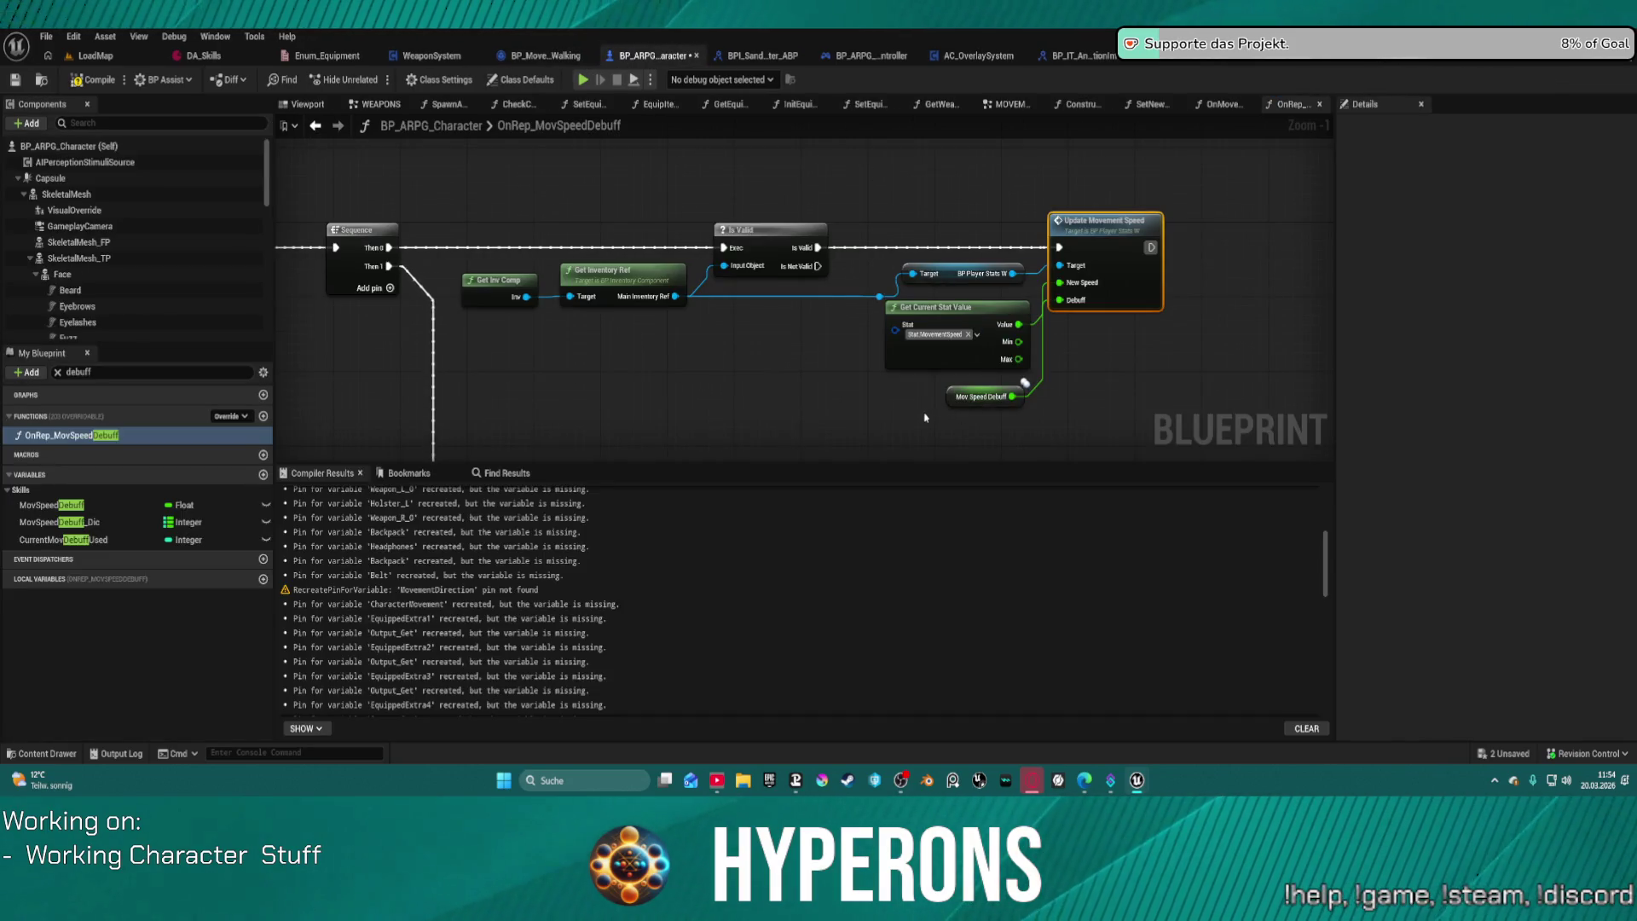
Step: Move the Get Current Stat Value node left and return to OnMovementModeChanged
{"action": "left_click_drag", "start_coordinate": [937, 355], "coordinate": [809, 368]}
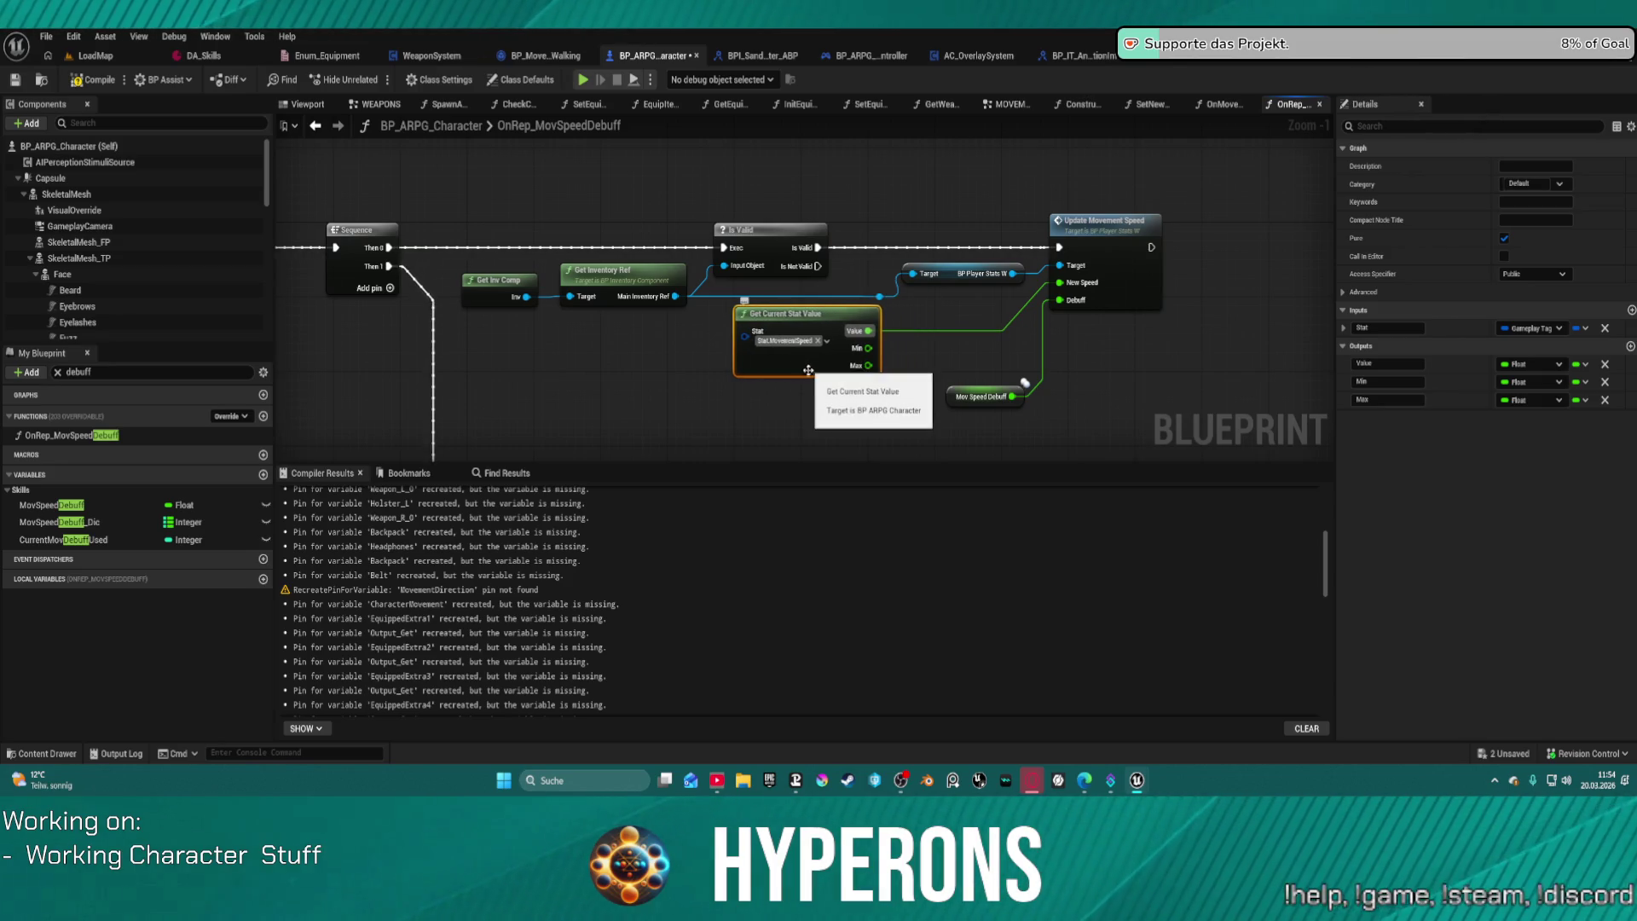
{"action": "mouse_move", "coordinate": [769, 419]}
{"action": "left_mouse_down"}
{"action": "mouse_move", "coordinate": [897, 191]}
{"action": "mouse_move", "coordinate": [857, 194]}
{"action": "mouse_move", "coordinate": [873, 263]}
{"action": "mouse_move", "coordinate": [842, 410]}
{"action": "mouse_move", "coordinate": [1089, 402]}
{"action": "left_mouse_up"}
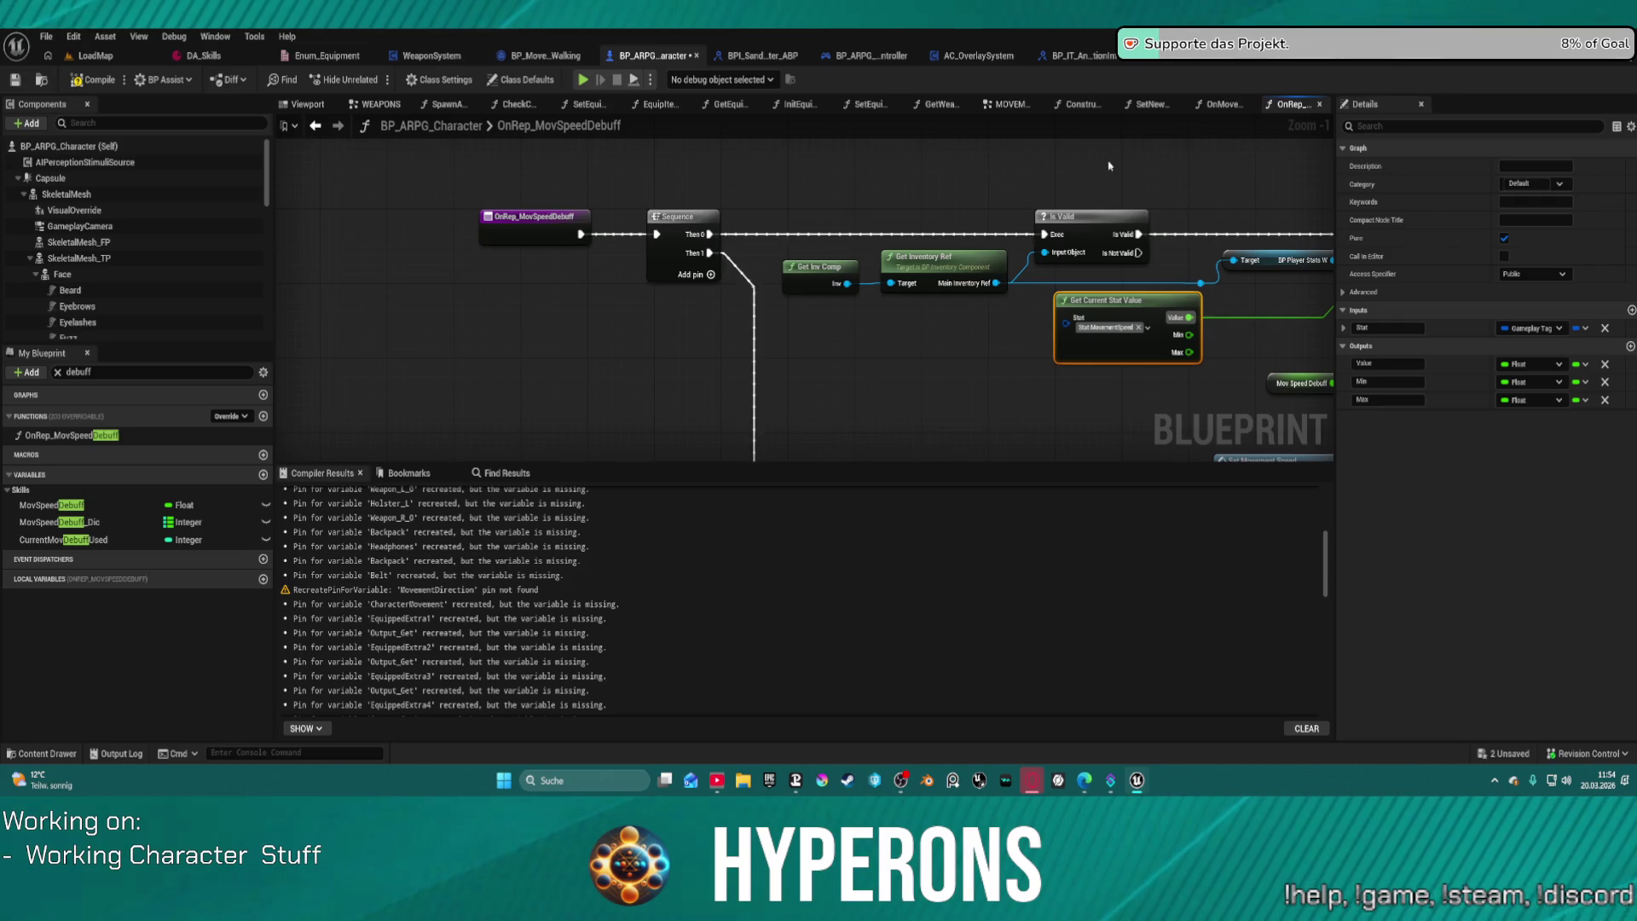
{"action": "left_click", "coordinate": [1219, 104]}
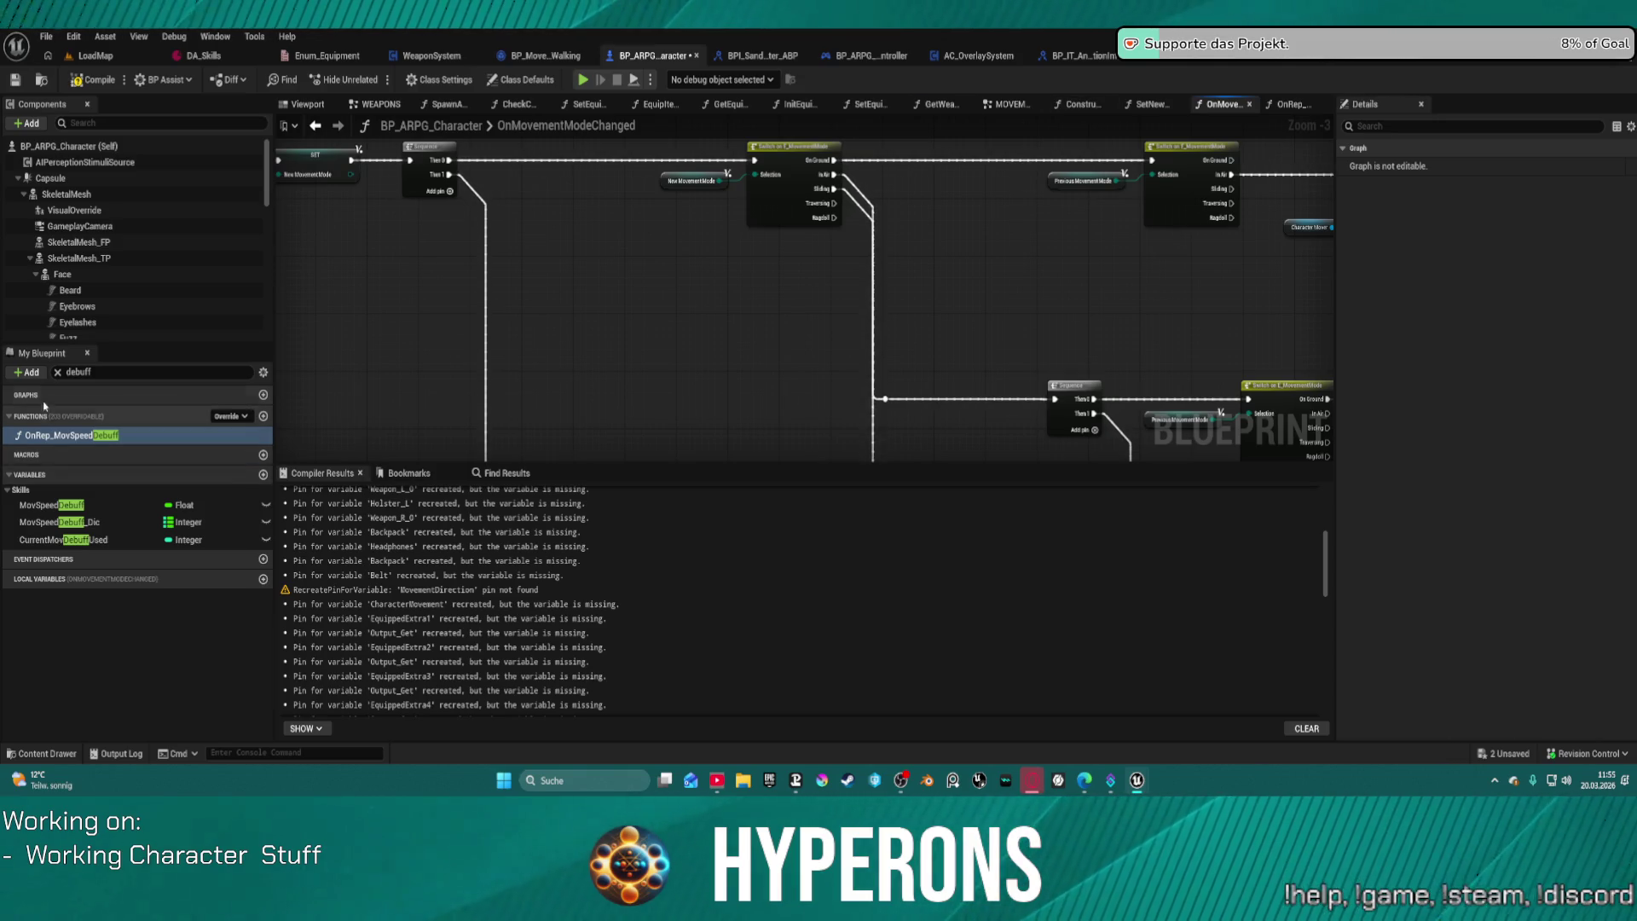
Step: Clear the debuff filter and expand Interfaces to list the Skill Effects functions
{"action": "left_click", "coordinate": [58, 373]}
{"action": "left_click", "coordinate": [11, 437]}
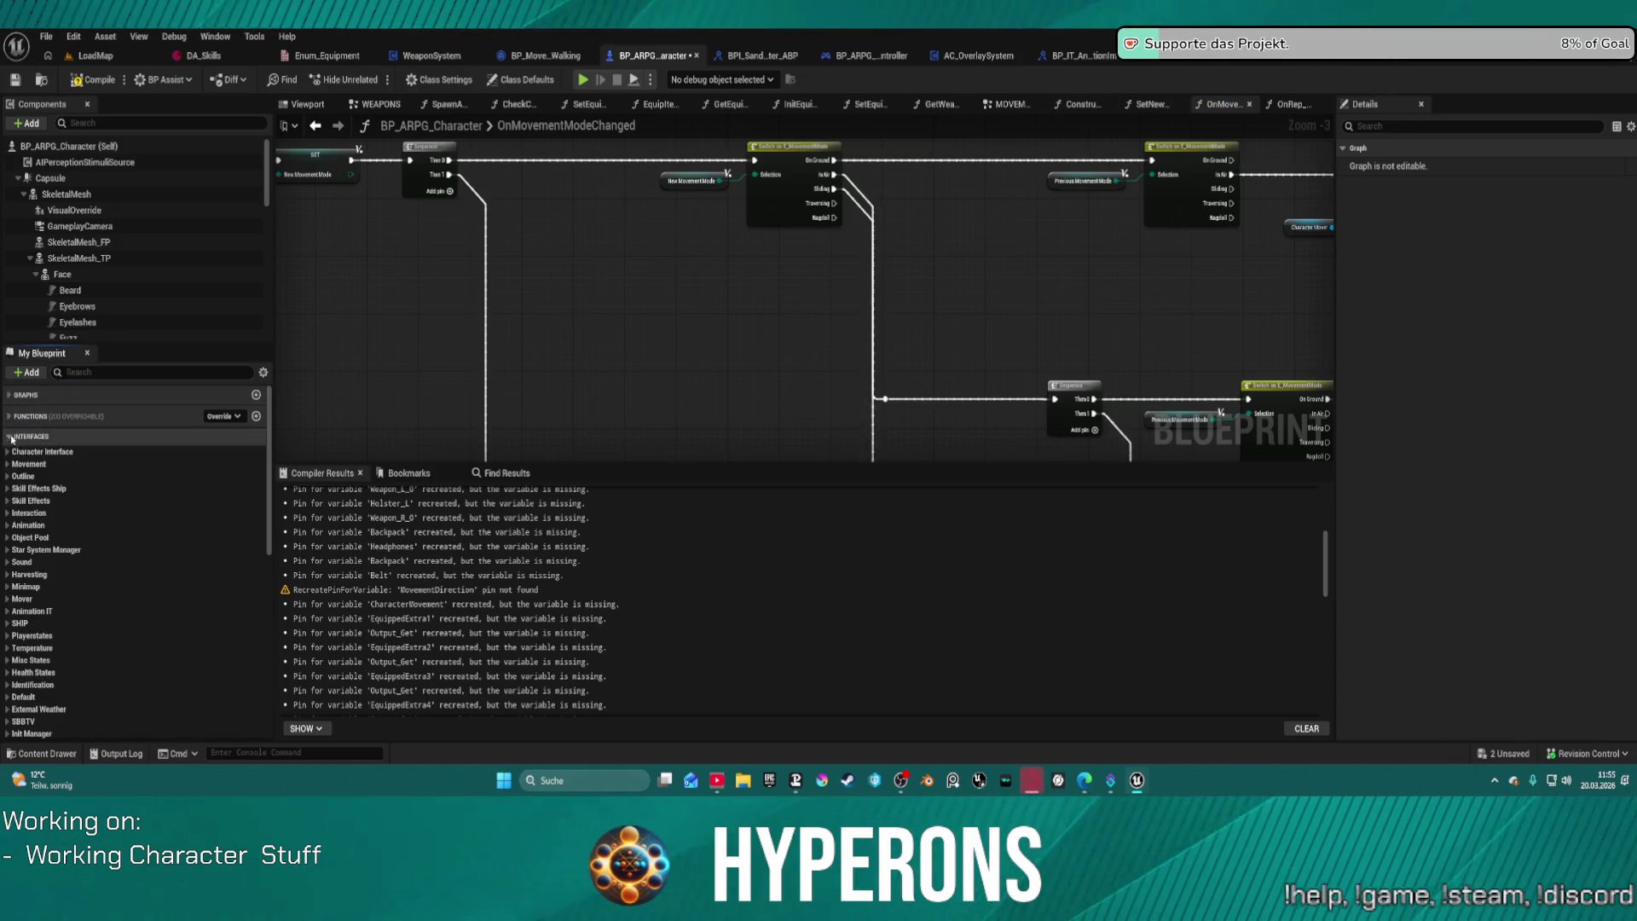
{"action": "left_click", "coordinate": [8, 502]}
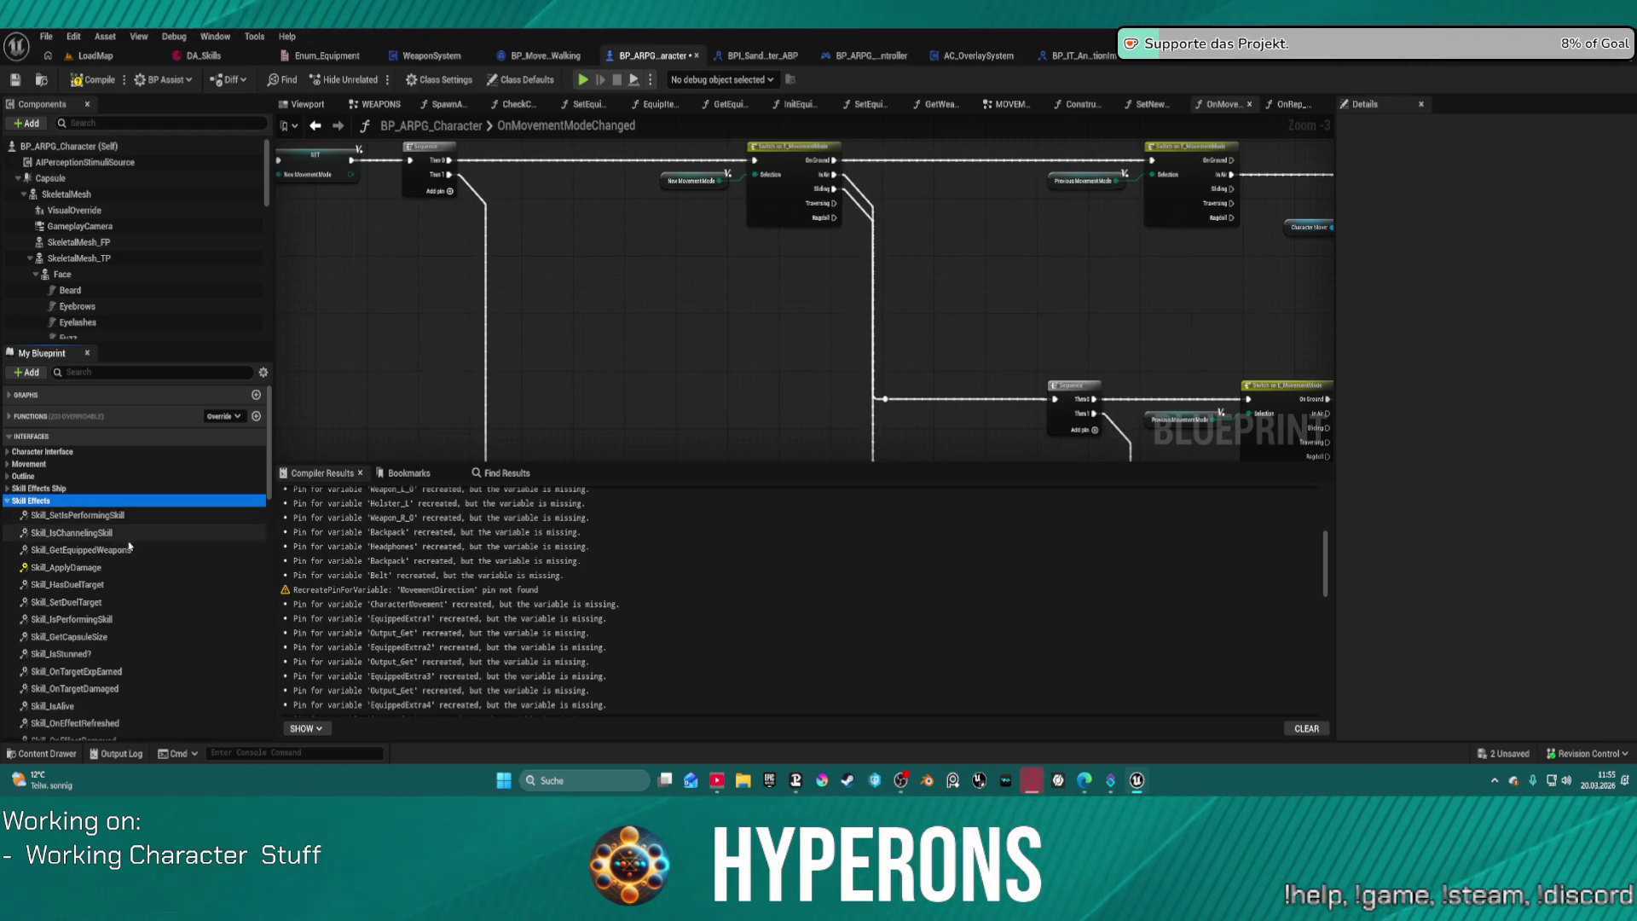
{"action": "scroll", "coordinate": [128, 588], "scroll_direction": "down", "scroll_amount": 2}
{"action": "scroll", "coordinate": [120, 628], "scroll_direction": "down", "scroll_amount": 2}
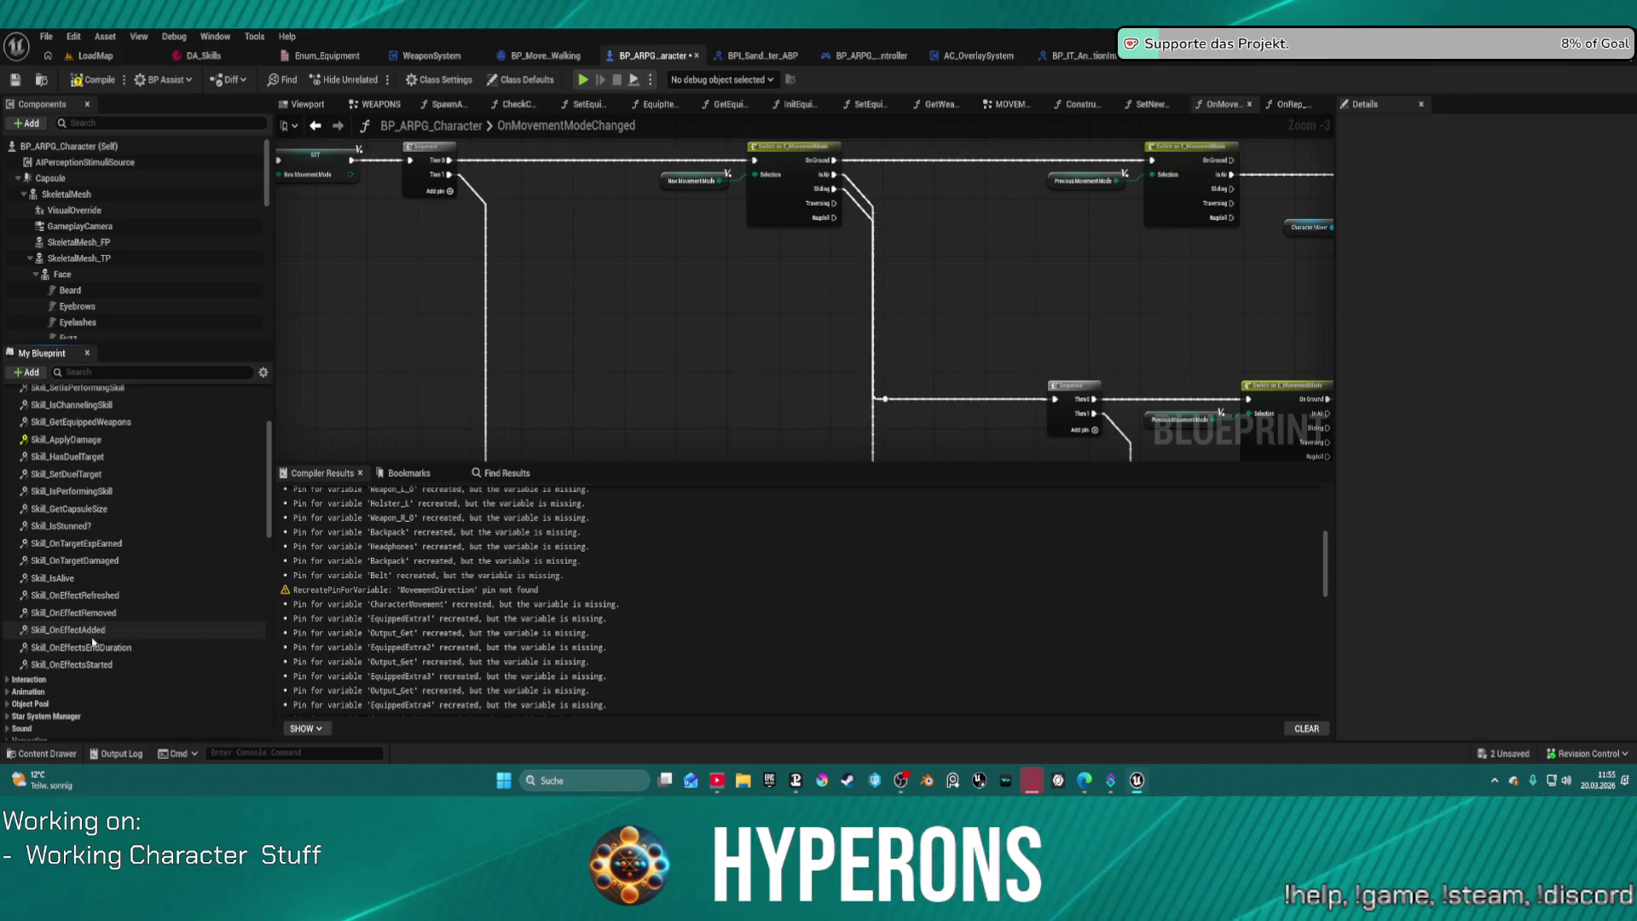
Step: Review Skill_OnEffectAdded's CLIENT Add New Effect branches, then open Skill_OnEffectsStarted
{"action": "double_click", "coordinate": [89, 629]}
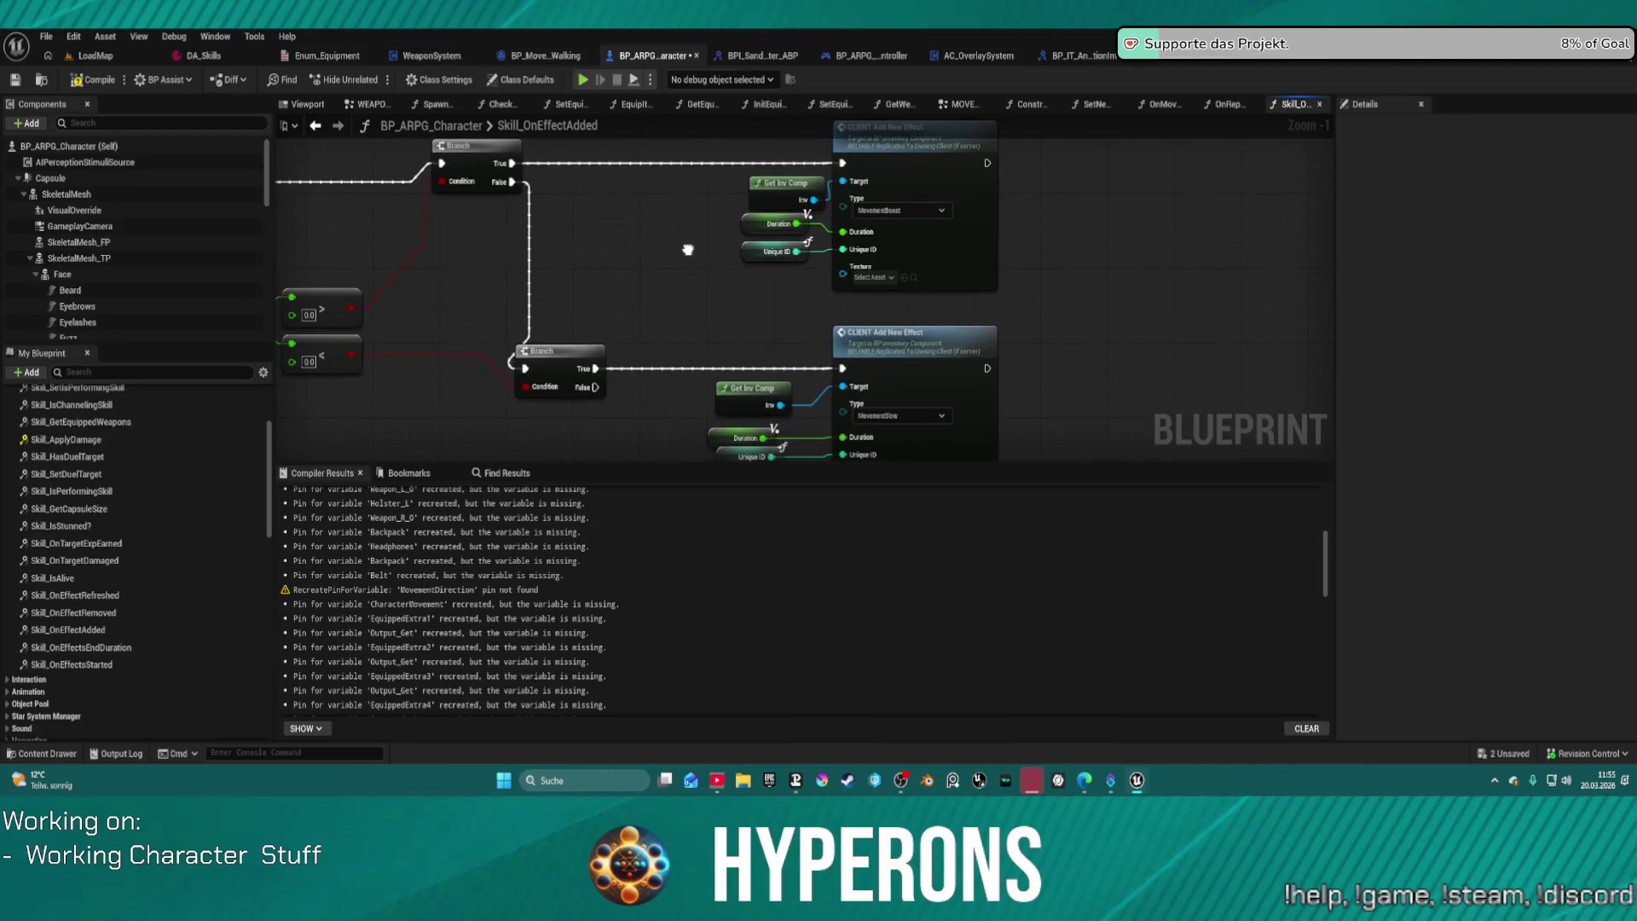
{"action": "left_click_drag", "start_coordinate": [688, 249], "coordinate": [720, 167]}
{"action": "mouse_move", "coordinate": [704, 305]}
{"action": "left_mouse_down"}
{"action": "mouse_move", "coordinate": [1037, 230]}
{"action": "mouse_move", "coordinate": [1066, 341]}
{"action": "left_mouse_up"}
{"action": "mouse_move", "coordinate": [1065, 171]}
{"action": "left_mouse_down"}
{"action": "mouse_move", "coordinate": [1225, 222]}
{"action": "mouse_move", "coordinate": [1239, 288]}
{"action": "mouse_move", "coordinate": [1001, 343]}
{"action": "mouse_move", "coordinate": [981, 447]}
{"action": "mouse_move", "coordinate": [929, 362]}
{"action": "mouse_move", "coordinate": [921, 307]}
{"action": "left_mouse_up"}
{"action": "scroll", "coordinate": [861, 288], "scroll_direction": "down", "scroll_amount": 8}
{"action": "scroll", "coordinate": [894, 274], "scroll_direction": "up", "scroll_amount": 7}
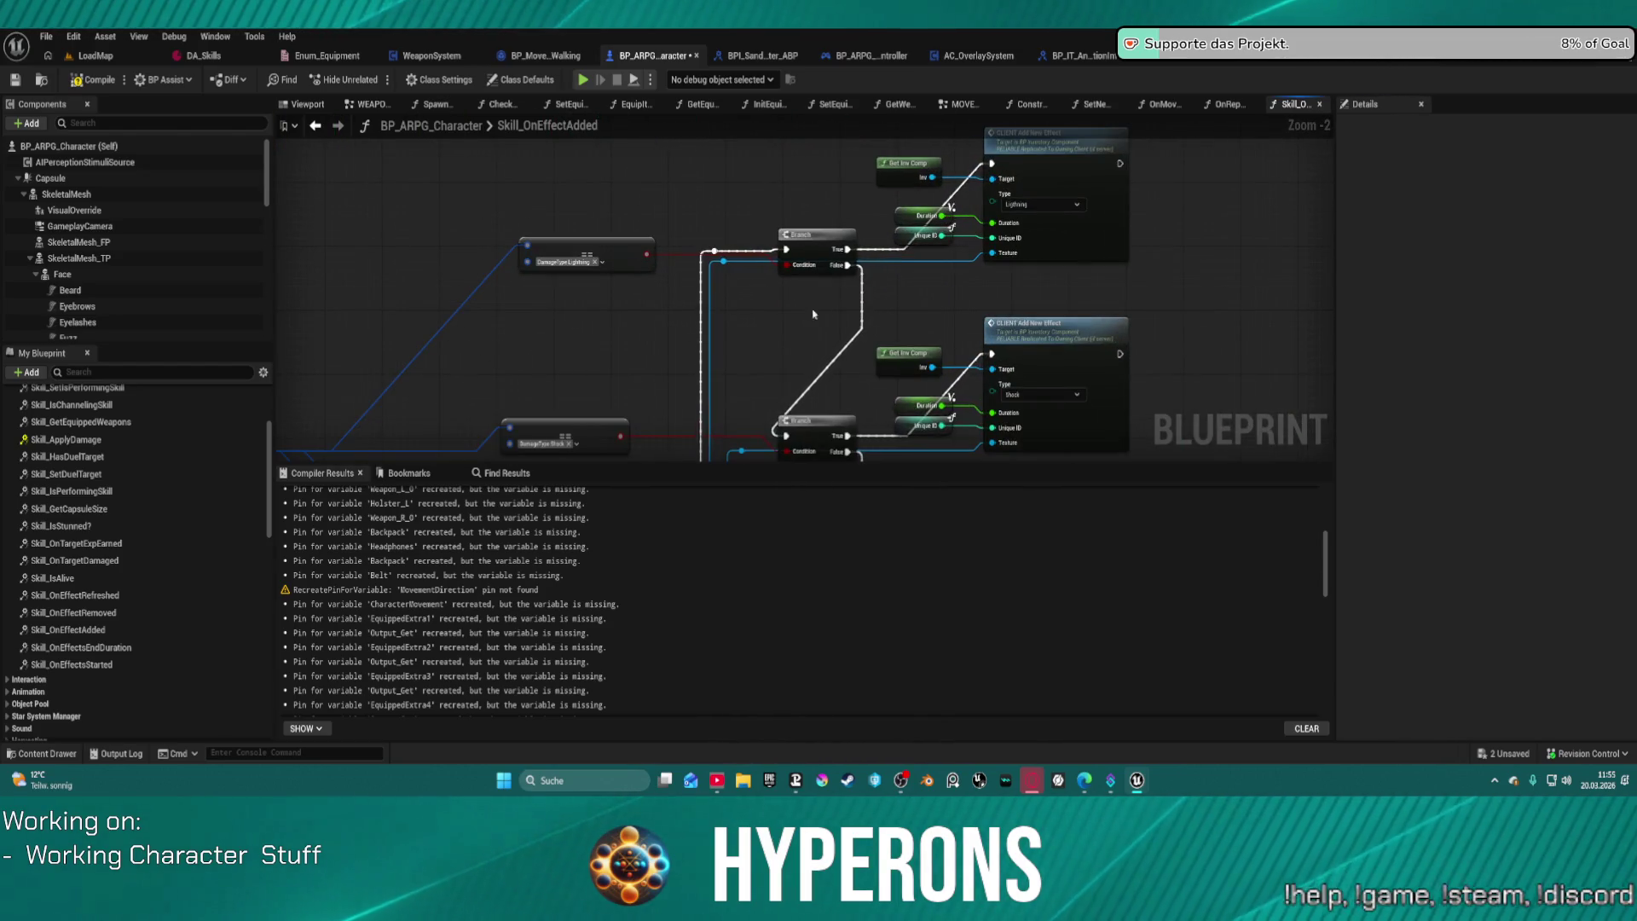
{"action": "left_click_drag", "start_coordinate": [727, 355], "coordinate": [699, 51]}
{"action": "mouse_move", "coordinate": [699, 128]}
{"action": "left_mouse_down"}
{"action": "mouse_move", "coordinate": [852, 256]}
{"action": "mouse_move", "coordinate": [1060, 366]}
{"action": "left_mouse_up"}
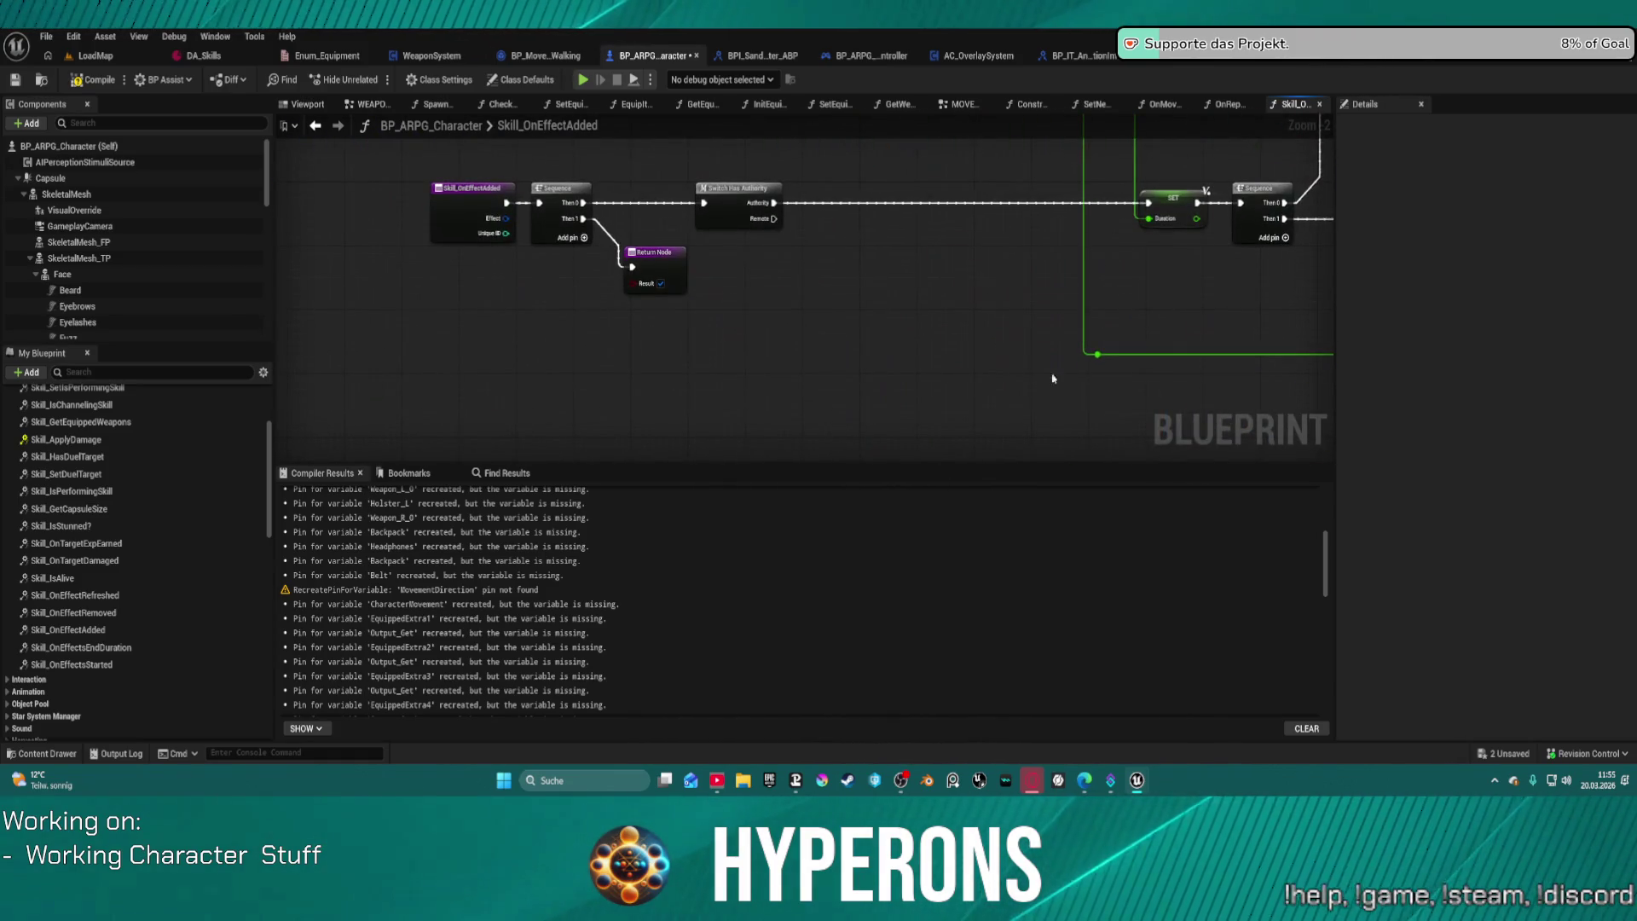
{"action": "double_click", "coordinate": [93, 664]}
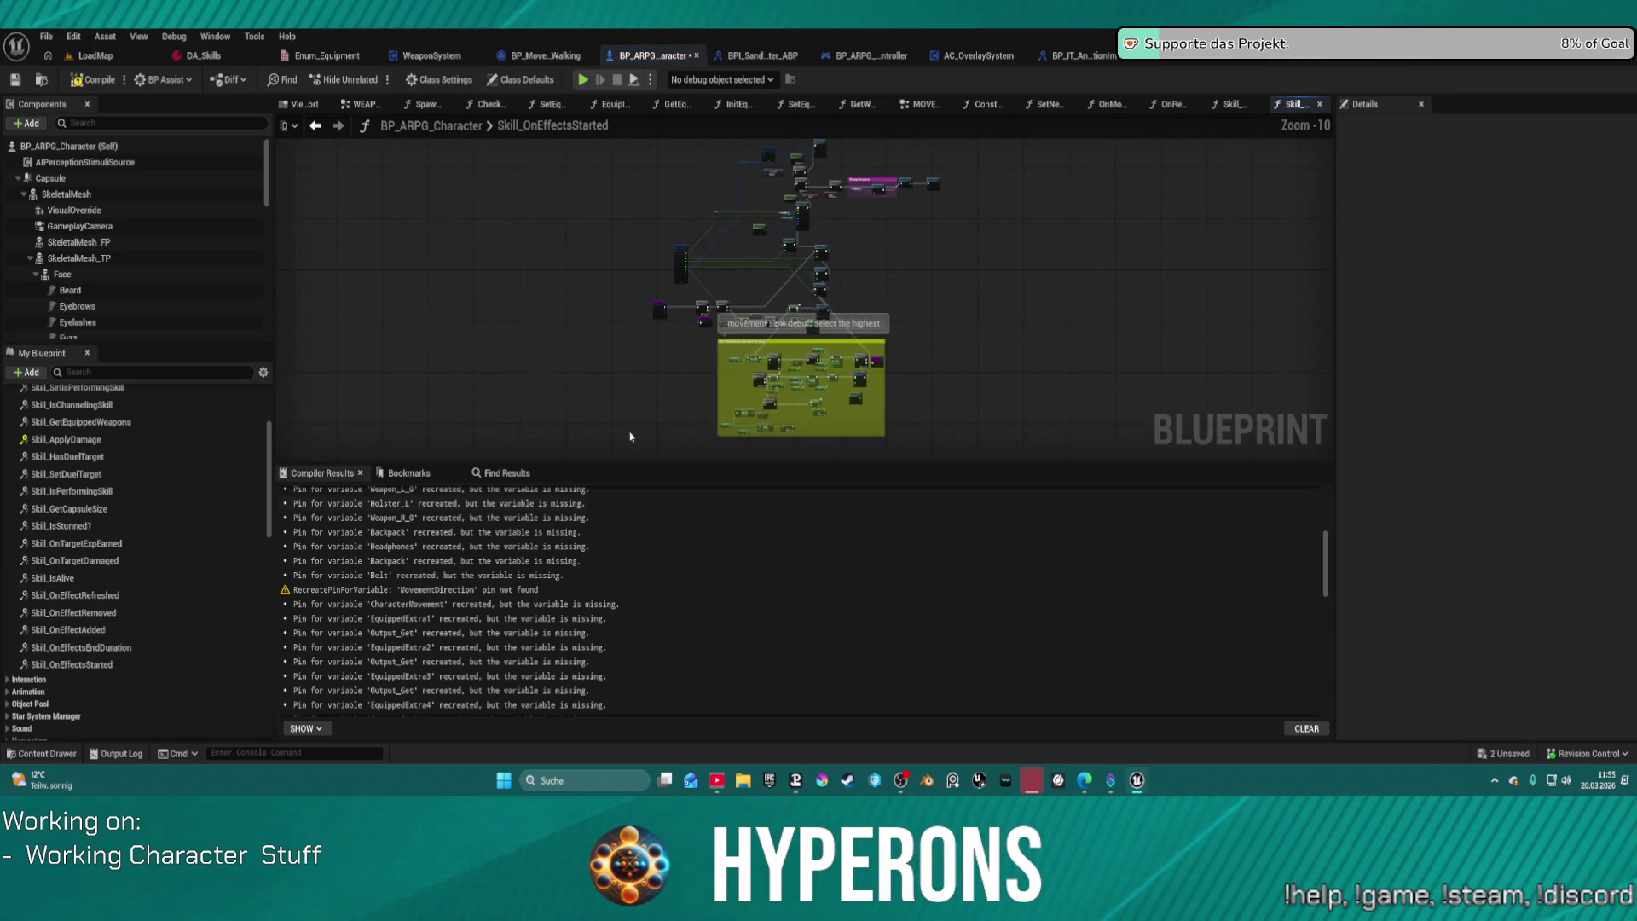
Step: Zoom and pan Skill_OnEffectsStarted to frame the slow-debuff comment and the entry node
{"action": "scroll", "coordinate": [844, 426], "scroll_direction": "up", "scroll_amount": 7}
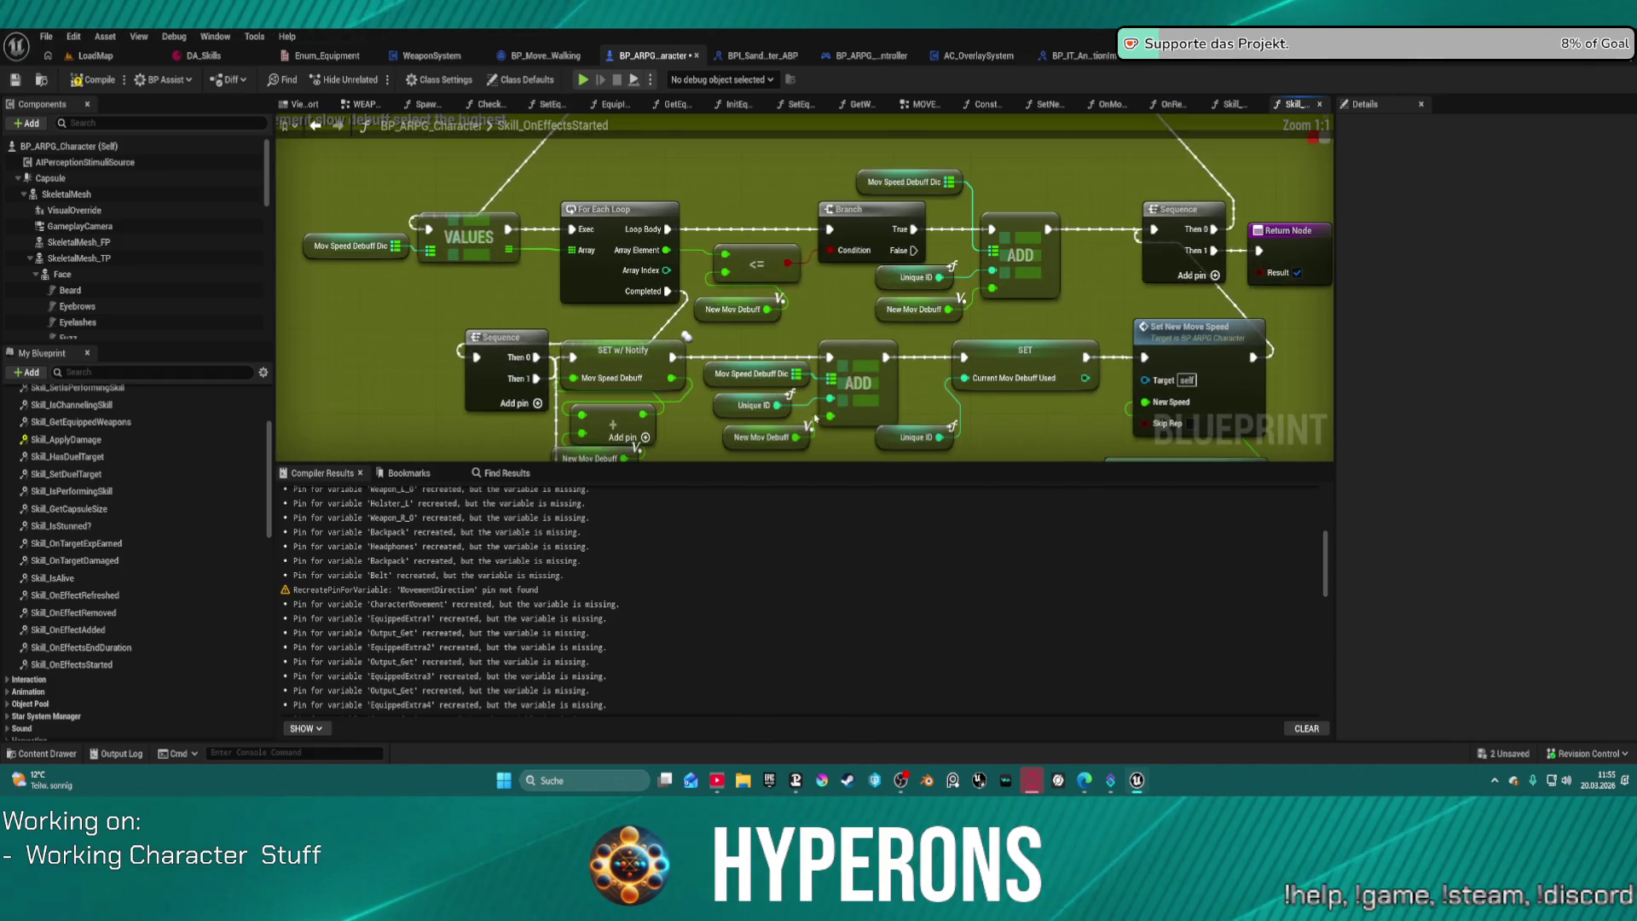
{"action": "mouse_move", "coordinate": [1034, 414]}
{"action": "left_mouse_down"}
{"action": "mouse_move", "coordinate": [1108, 477]}
{"action": "mouse_move", "coordinate": [954, 255]}
{"action": "mouse_move", "coordinate": [953, 212]}
{"action": "mouse_move", "coordinate": [679, 276]}
{"action": "mouse_move", "coordinate": [1023, 238]}
{"action": "mouse_move", "coordinate": [1286, 161]}
{"action": "mouse_move", "coordinate": [892, 372]}
{"action": "left_mouse_up"}
{"action": "scroll", "coordinate": [892, 372], "scroll_direction": "down", "scroll_amount": 5}
{"action": "mouse_move", "coordinate": [1011, 393]}
{"action": "left_mouse_down"}
{"action": "mouse_move", "coordinate": [989, 437]}
{"action": "mouse_move", "coordinate": [906, 462]}
{"action": "left_mouse_up"}
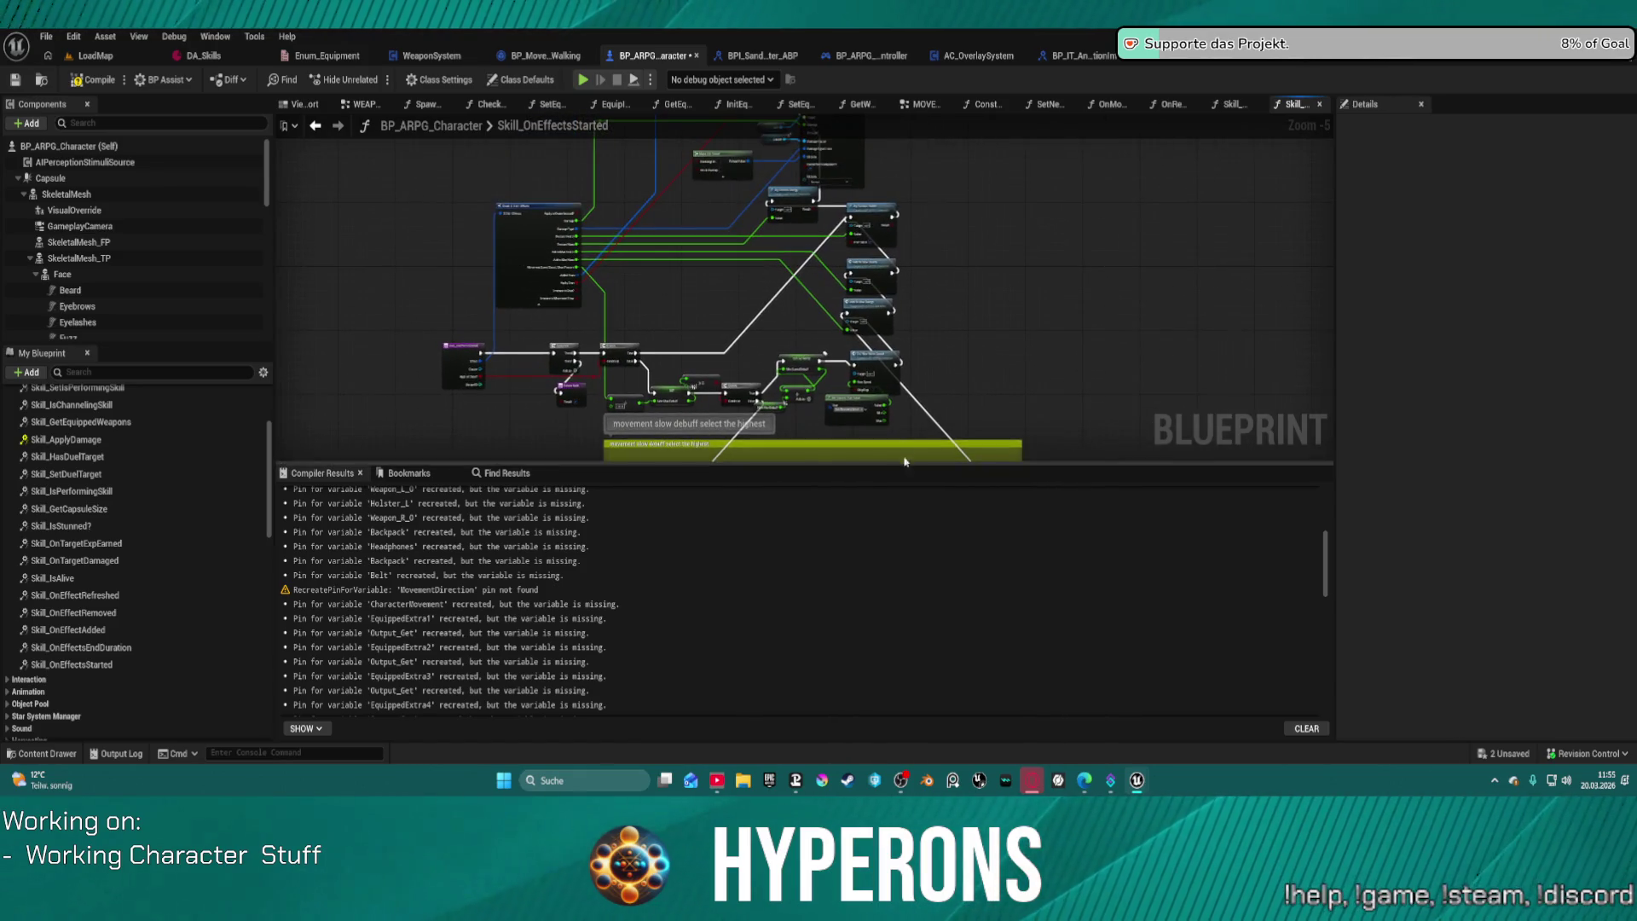
{"action": "scroll", "coordinate": [906, 462], "scroll_direction": "up", "scroll_amount": 4}
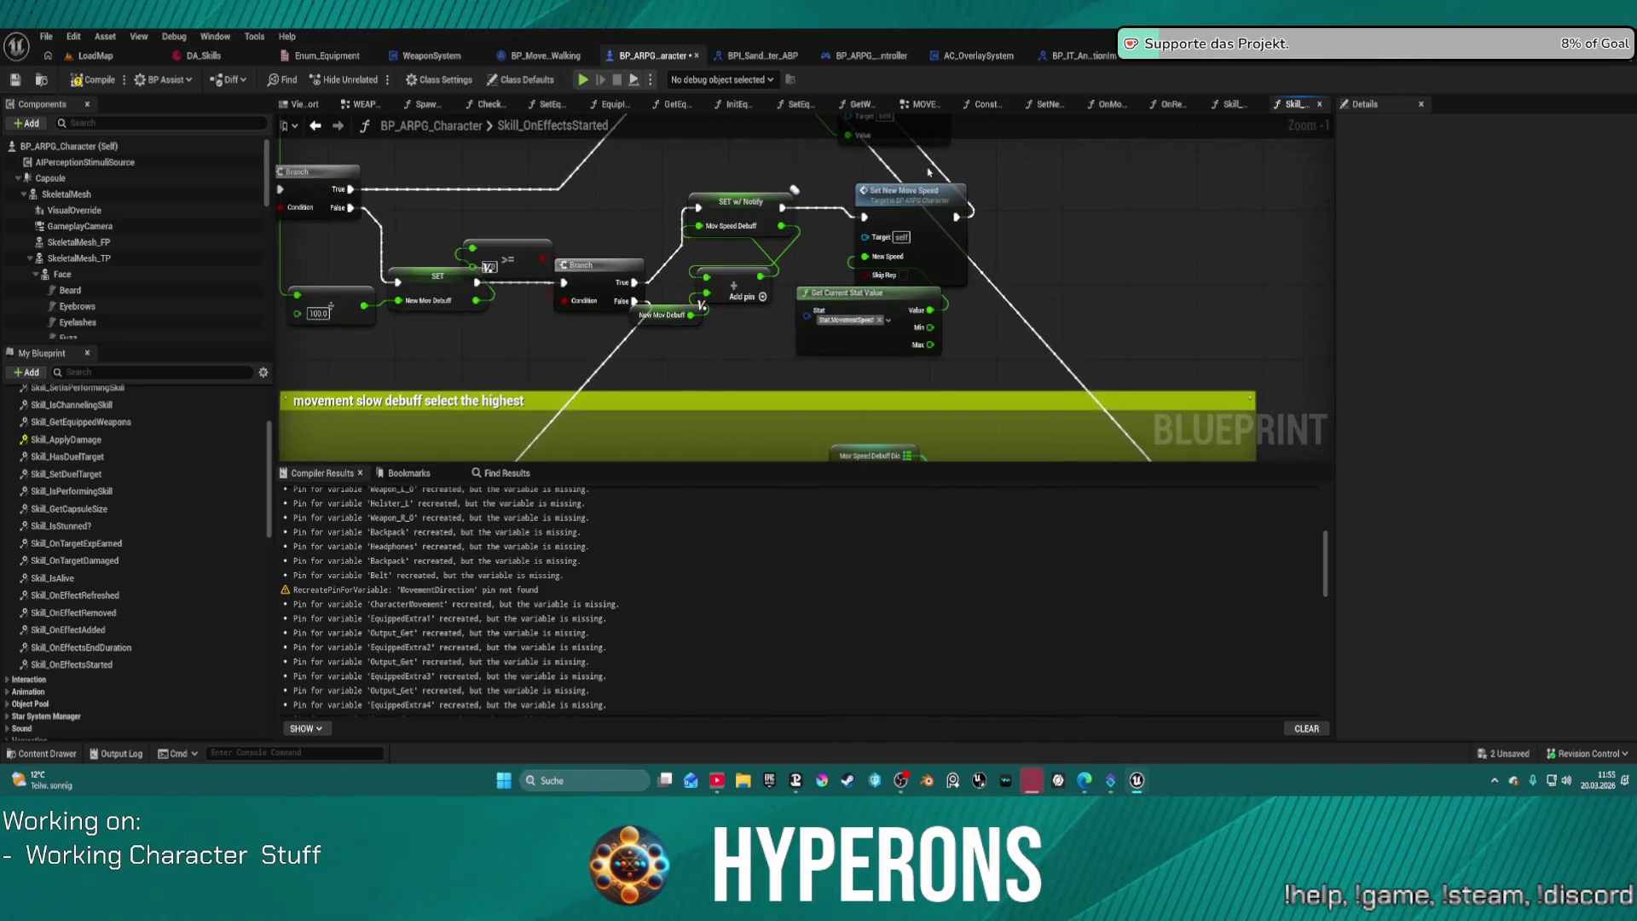
{"action": "mouse_move", "coordinate": [696, 402]}
{"action": "left_mouse_down"}
{"action": "mouse_move", "coordinate": [943, 405]}
{"action": "mouse_move", "coordinate": [953, 356]}
{"action": "left_mouse_up"}
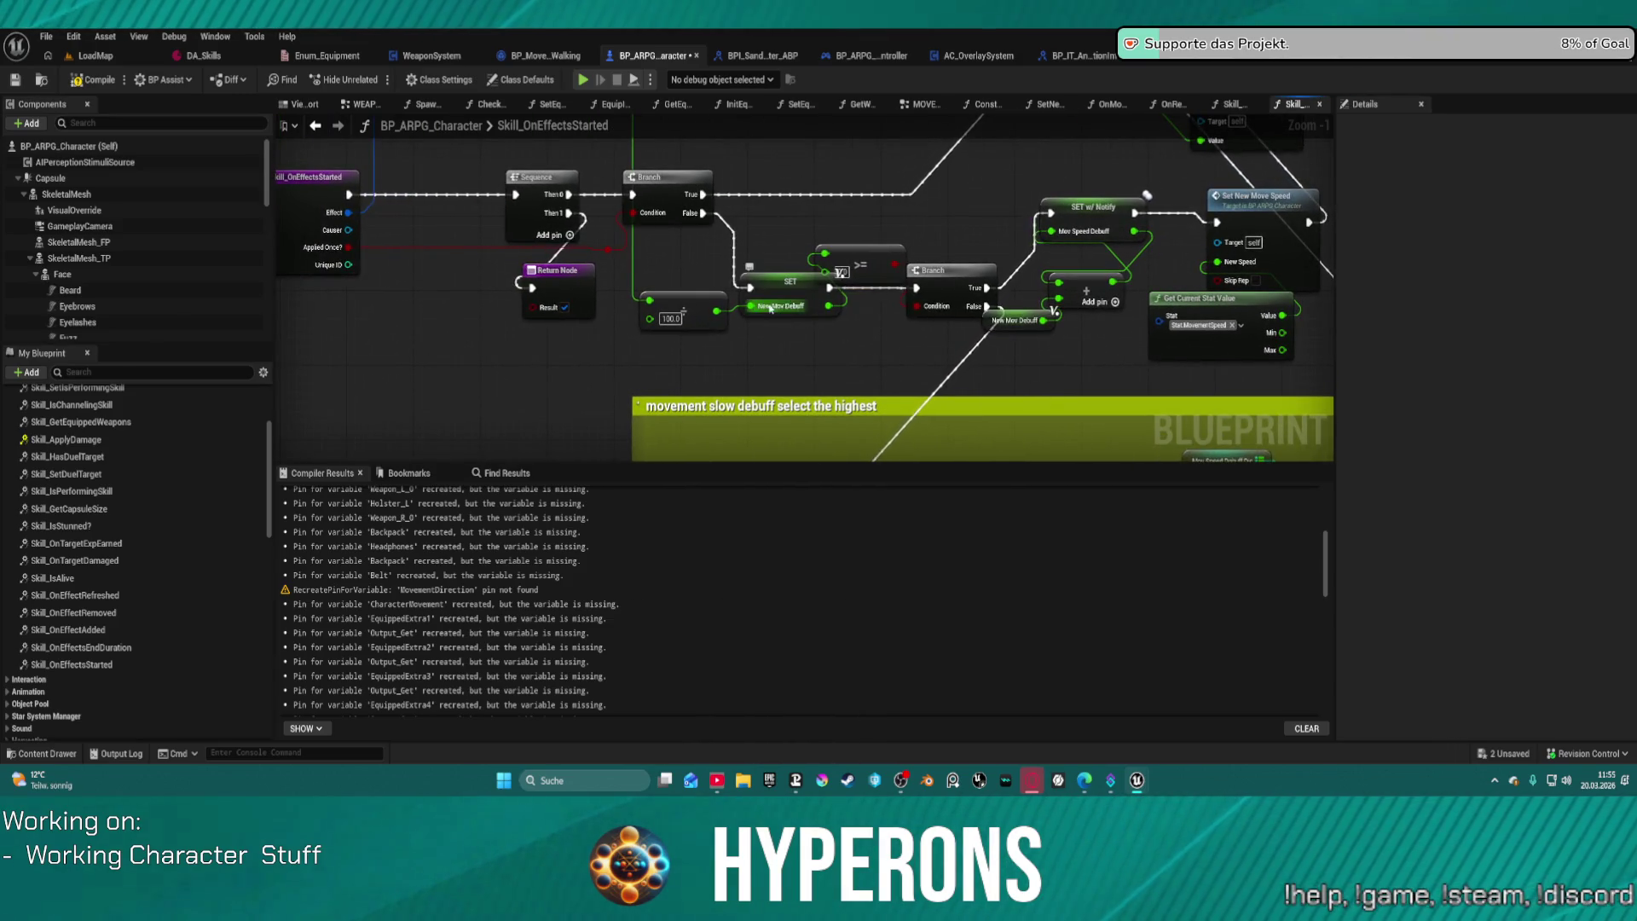
Step: Move the 100.0, SET New Mov Debuff and >= nodes lower-left and Set New Move Speed right
{"action": "left_click_drag", "start_coordinate": [677, 300], "coordinate": [537, 339]}
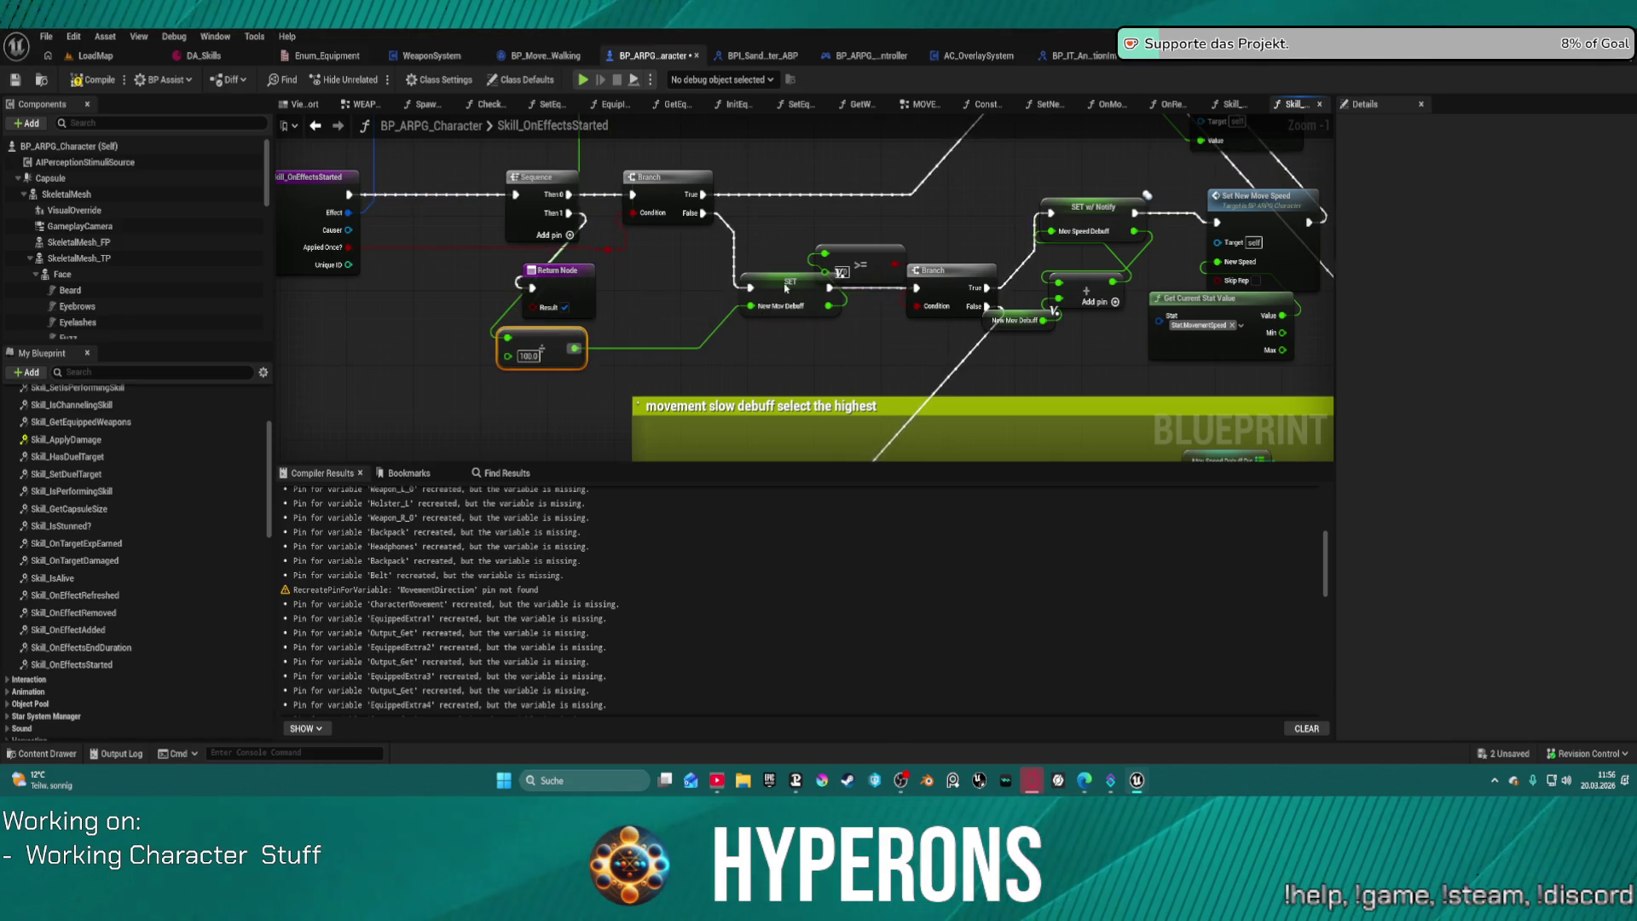
{"action": "left_click_drag", "start_coordinate": [788, 284], "coordinate": [712, 302]}
{"action": "left_click_drag", "start_coordinate": [862, 260], "coordinate": [833, 349]}
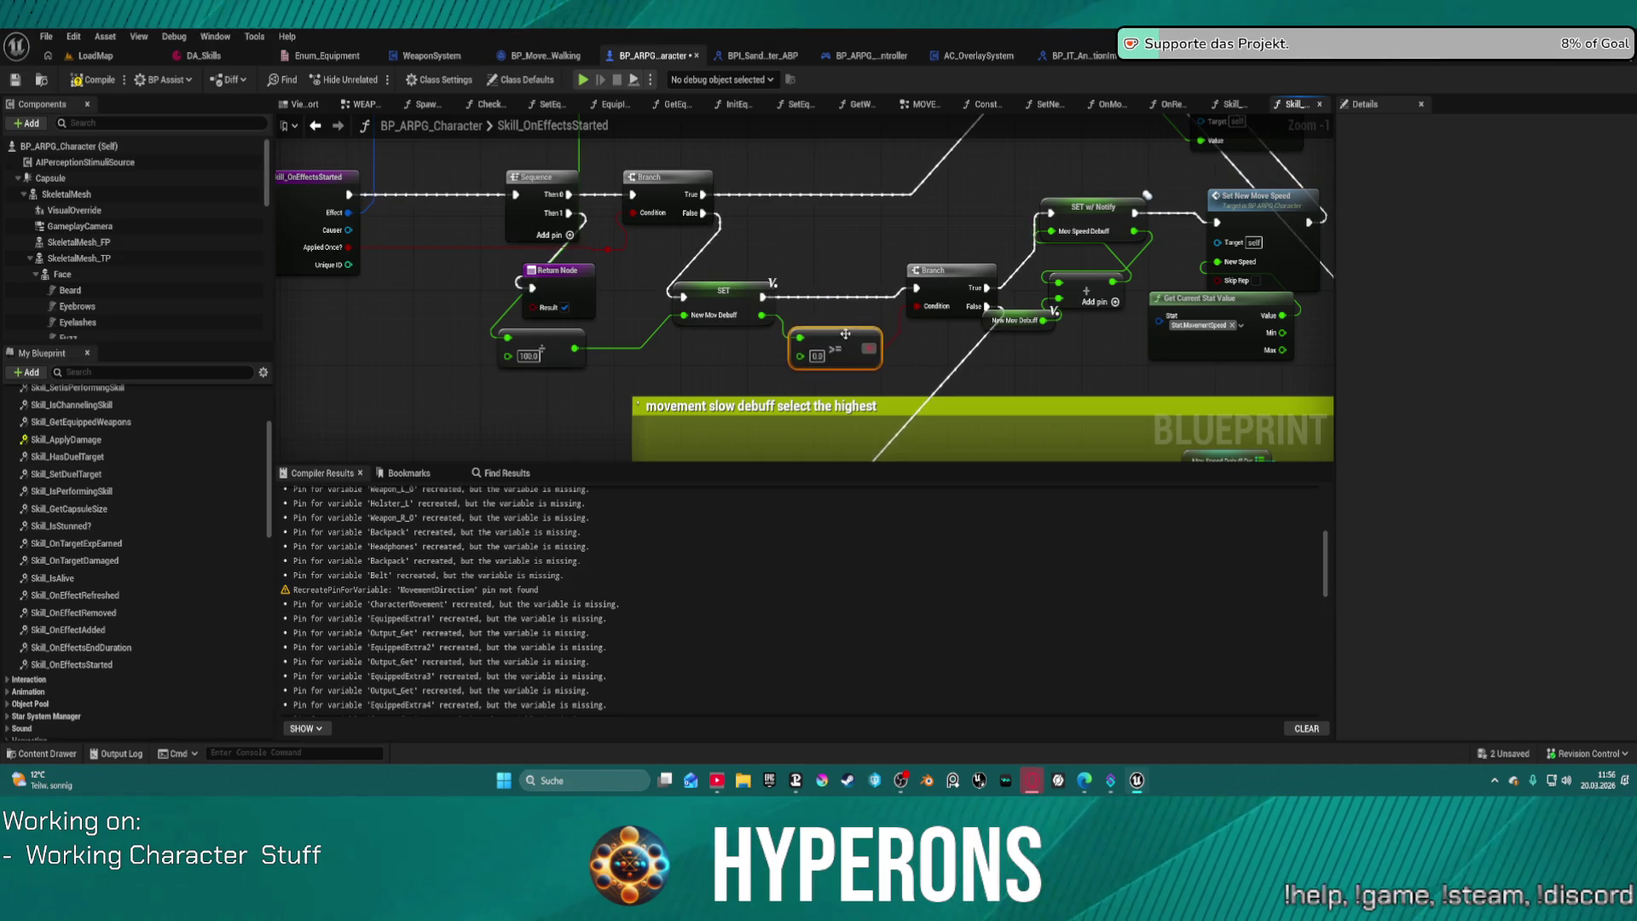
{"action": "left_click_drag", "start_coordinate": [954, 319], "coordinate": [652, 256]}
{"action": "left_click_drag", "start_coordinate": [953, 150], "coordinate": [1150, 146]}
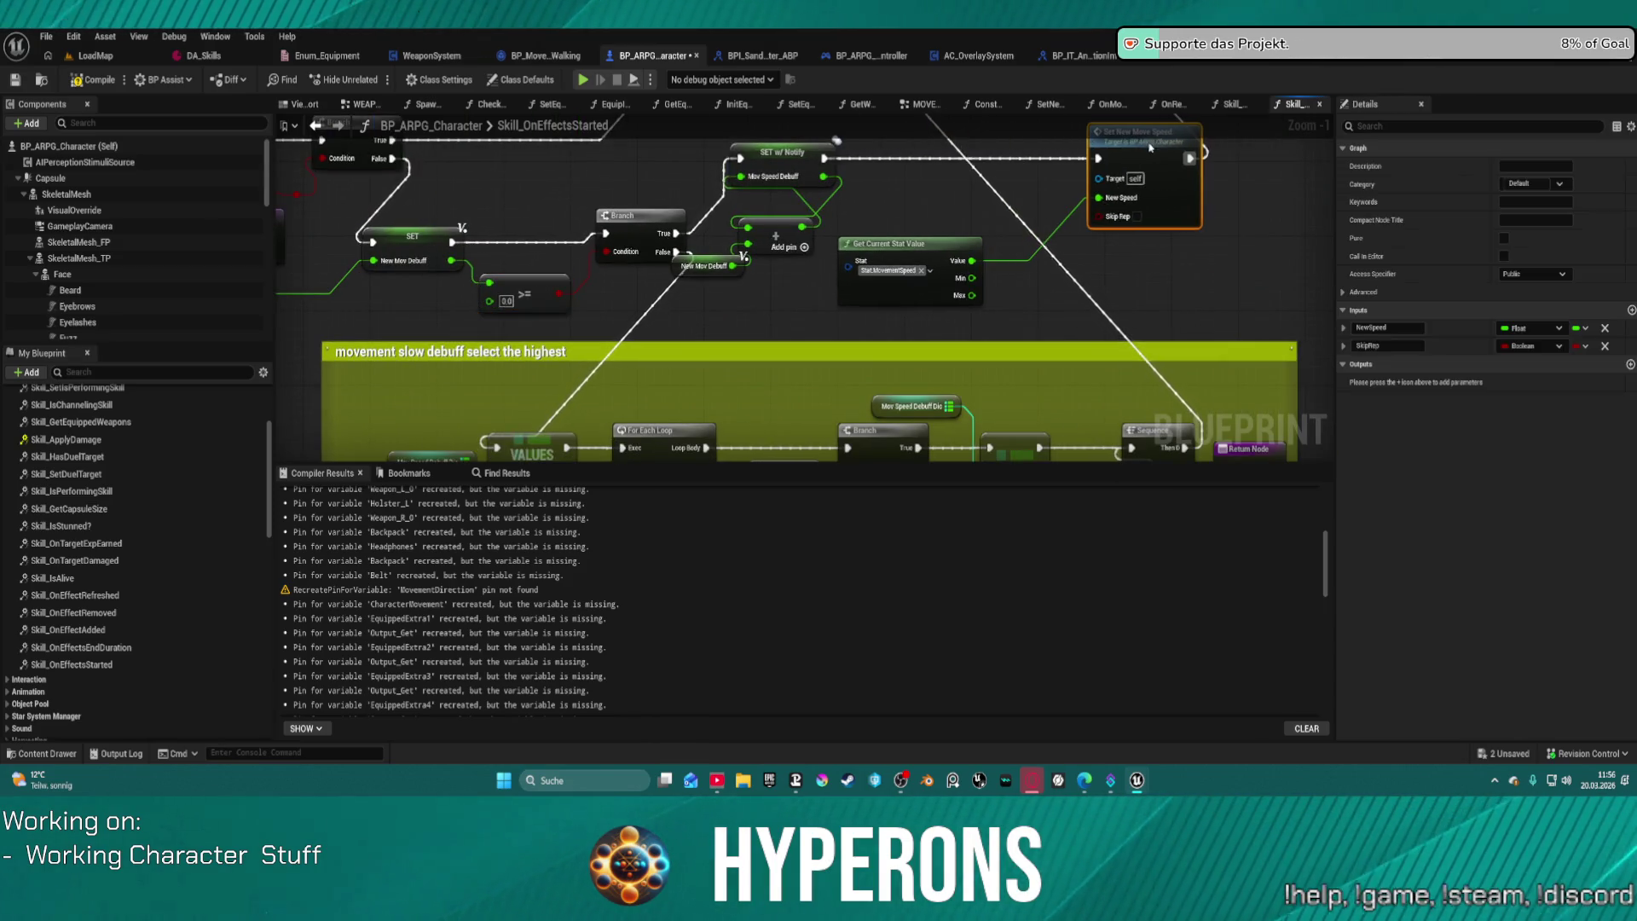
{"action": "left_click", "coordinate": [747, 169]}
{"action": "scroll", "coordinate": [936, 252], "scroll_direction": "down", "scroll_amount": 10}
{"action": "mouse_move", "coordinate": [1088, 286]}
{"action": "left_mouse_down"}
{"action": "mouse_move", "coordinate": [1004, 420]}
{"action": "mouse_move", "coordinate": [997, 376]}
{"action": "left_mouse_up"}
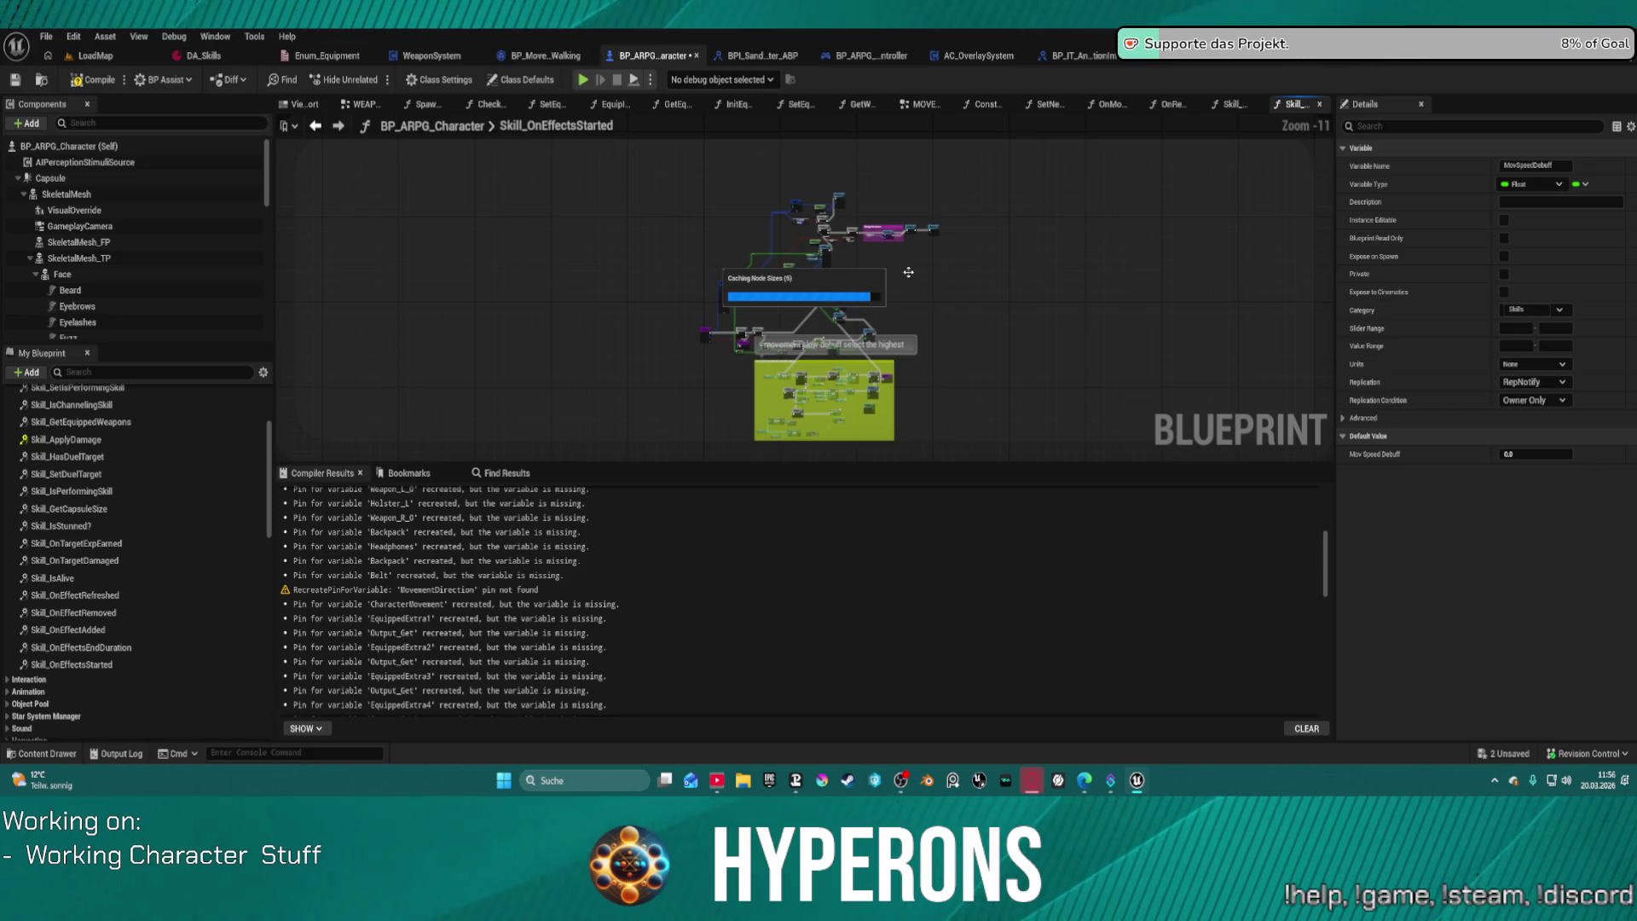
{"action": "mouse_move", "coordinate": [1013, 319]}
{"action": "left_mouse_down"}
{"action": "mouse_move", "coordinate": [886, 153]}
{"action": "mouse_move", "coordinate": [866, 235]}
{"action": "mouse_move", "coordinate": [468, 227]}
{"action": "mouse_move", "coordinate": [318, 270]}
{"action": "mouse_move", "coordinate": [318, 310]}
{"action": "mouse_move", "coordinate": [639, 324]}
{"action": "mouse_move", "coordinate": [859, 376]}
{"action": "mouse_move", "coordinate": [821, 333]}
{"action": "mouse_move", "coordinate": [355, 318]}
{"action": "mouse_move", "coordinate": [184, 243]}
{"action": "left_mouse_up"}
{"action": "scroll", "coordinate": [859, 243], "scroll_direction": "up", "scroll_amount": 7}
{"action": "left_click_drag", "start_coordinate": [802, 290], "coordinate": [791, 279]}
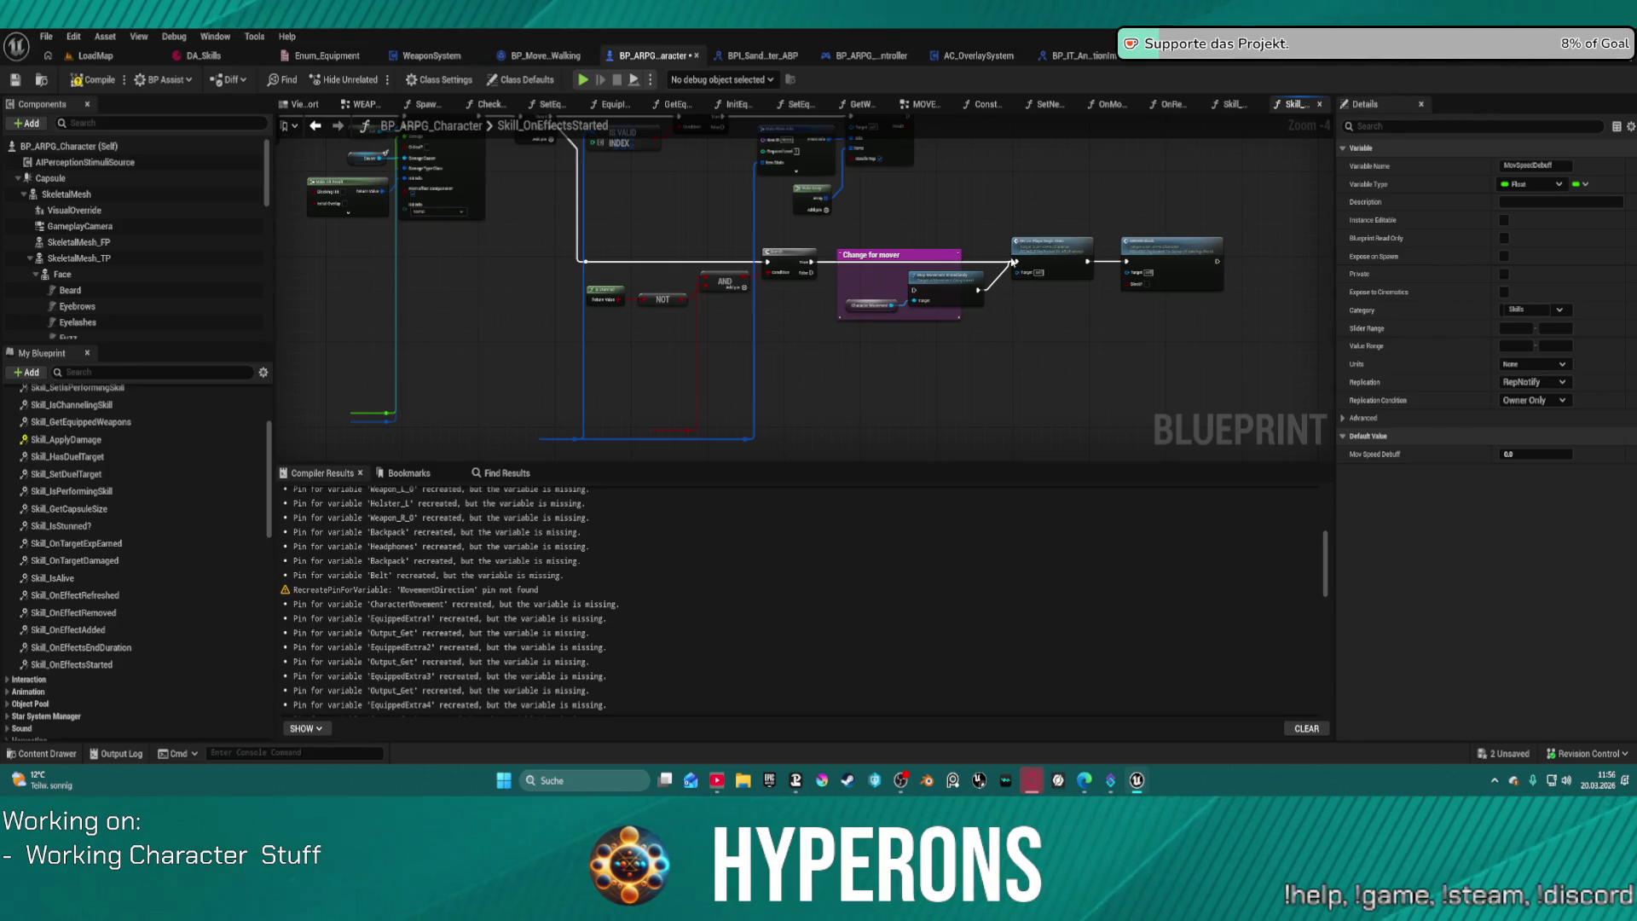
{"action": "scroll", "coordinate": [881, 344], "scroll_direction": "down", "scroll_amount": 3}
{"action": "mouse_move", "coordinate": [299, 362]}
{"action": "left_mouse_down"}
{"action": "mouse_move", "coordinate": [746, 171]}
{"action": "mouse_move", "coordinate": [685, 309]}
{"action": "left_mouse_up"}
{"action": "scroll", "coordinate": [746, 154], "scroll_direction": "up", "scroll_amount": 2}
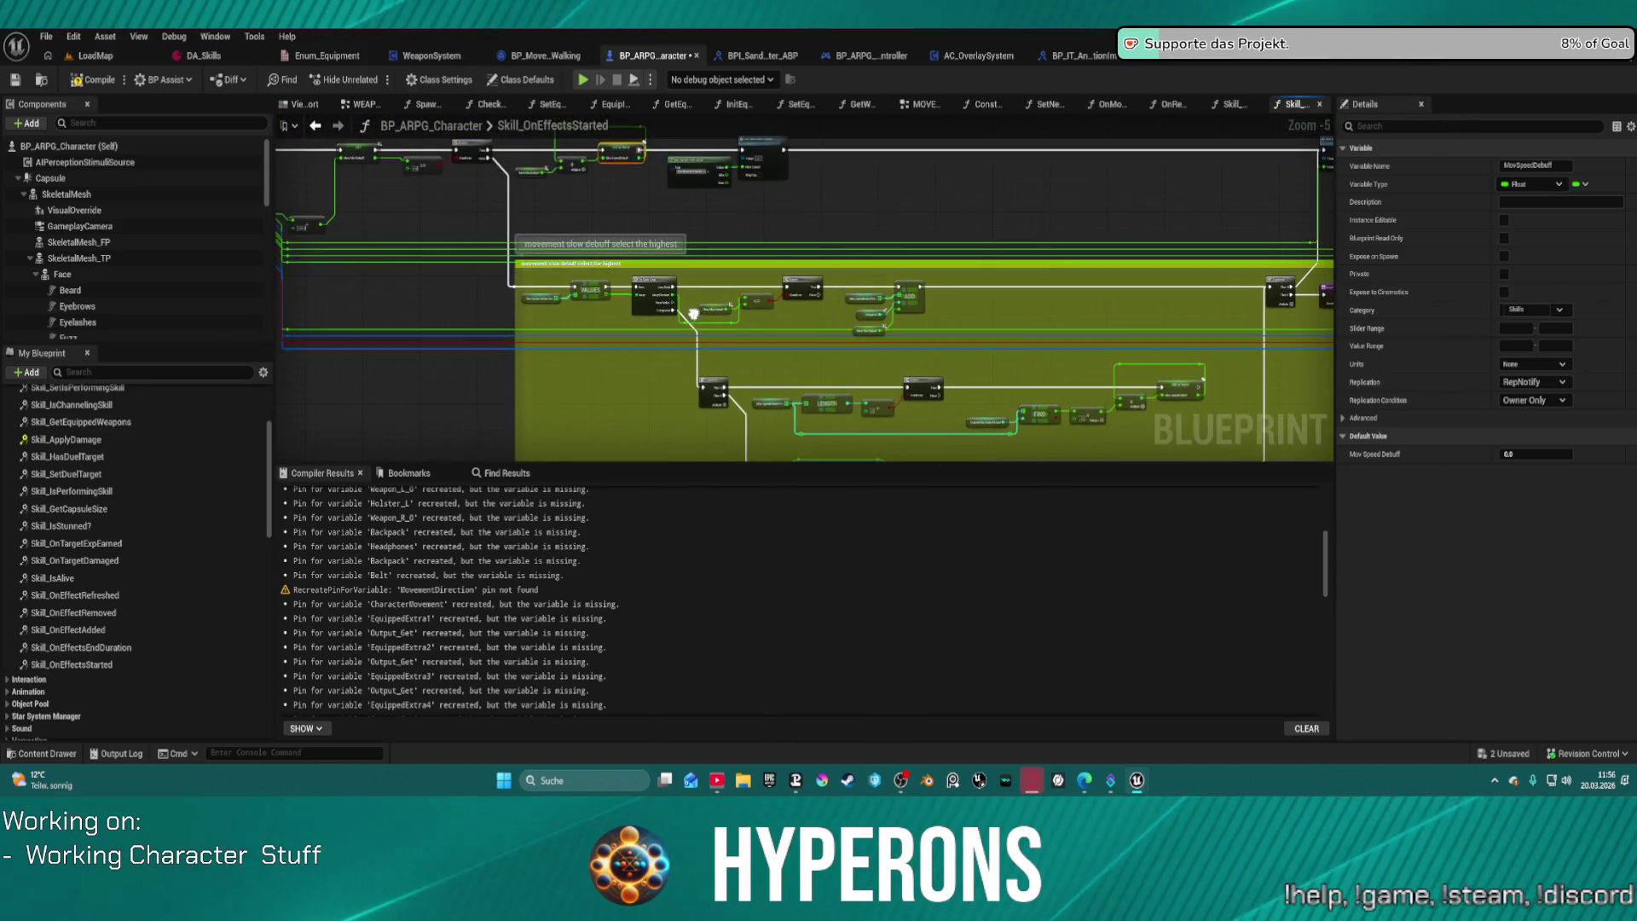
{"action": "scroll", "coordinate": [829, 323], "scroll_direction": "up", "scroll_amount": 3}
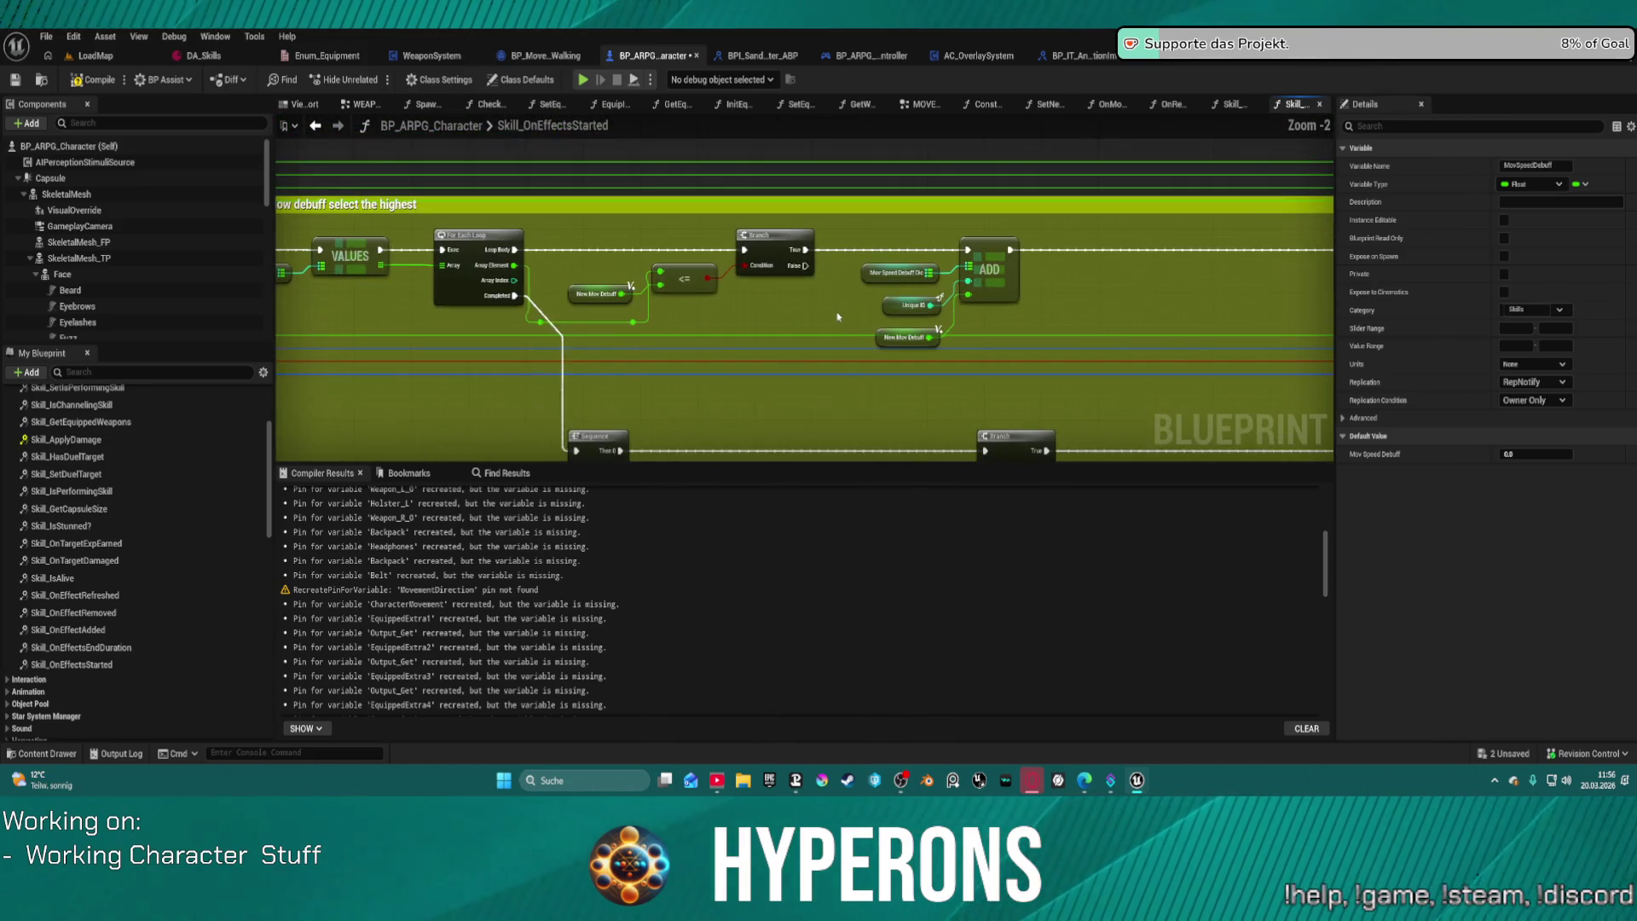
{"action": "mouse_move", "coordinate": [1031, 390]}
{"action": "left_mouse_down"}
{"action": "mouse_move", "coordinate": [918, 336]}
{"action": "mouse_move", "coordinate": [341, 258]}
{"action": "left_mouse_up"}
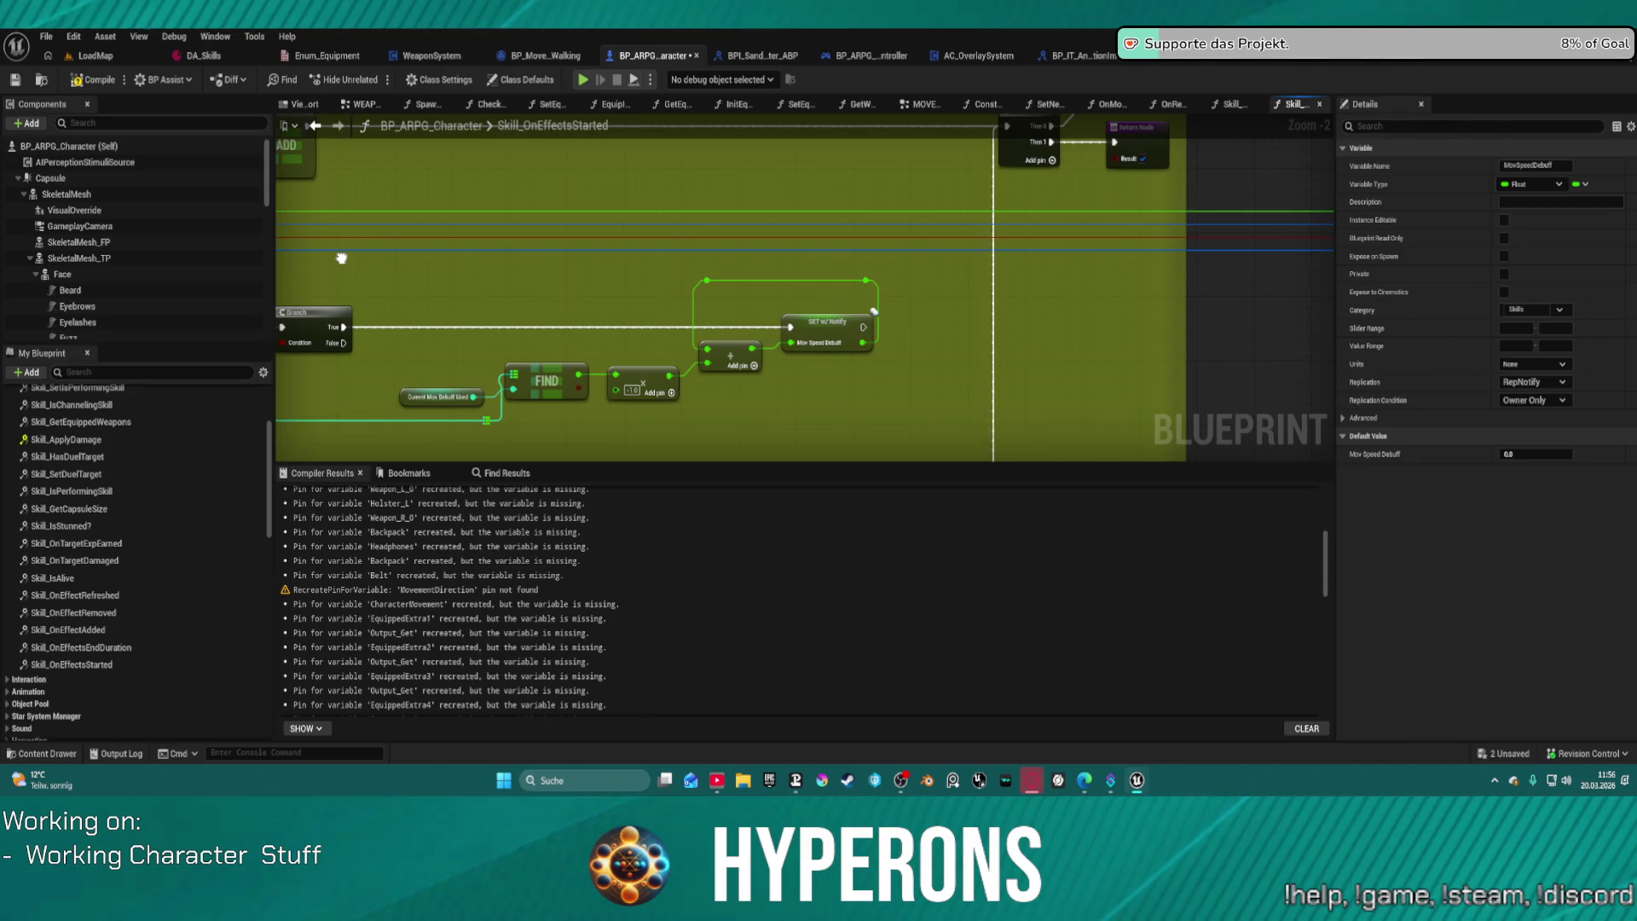
{"action": "mouse_move", "coordinate": [341, 257]}
{"action": "left_mouse_down"}
{"action": "mouse_move", "coordinate": [488, 128]}
{"action": "mouse_move", "coordinate": [239, 214]}
{"action": "left_mouse_up"}
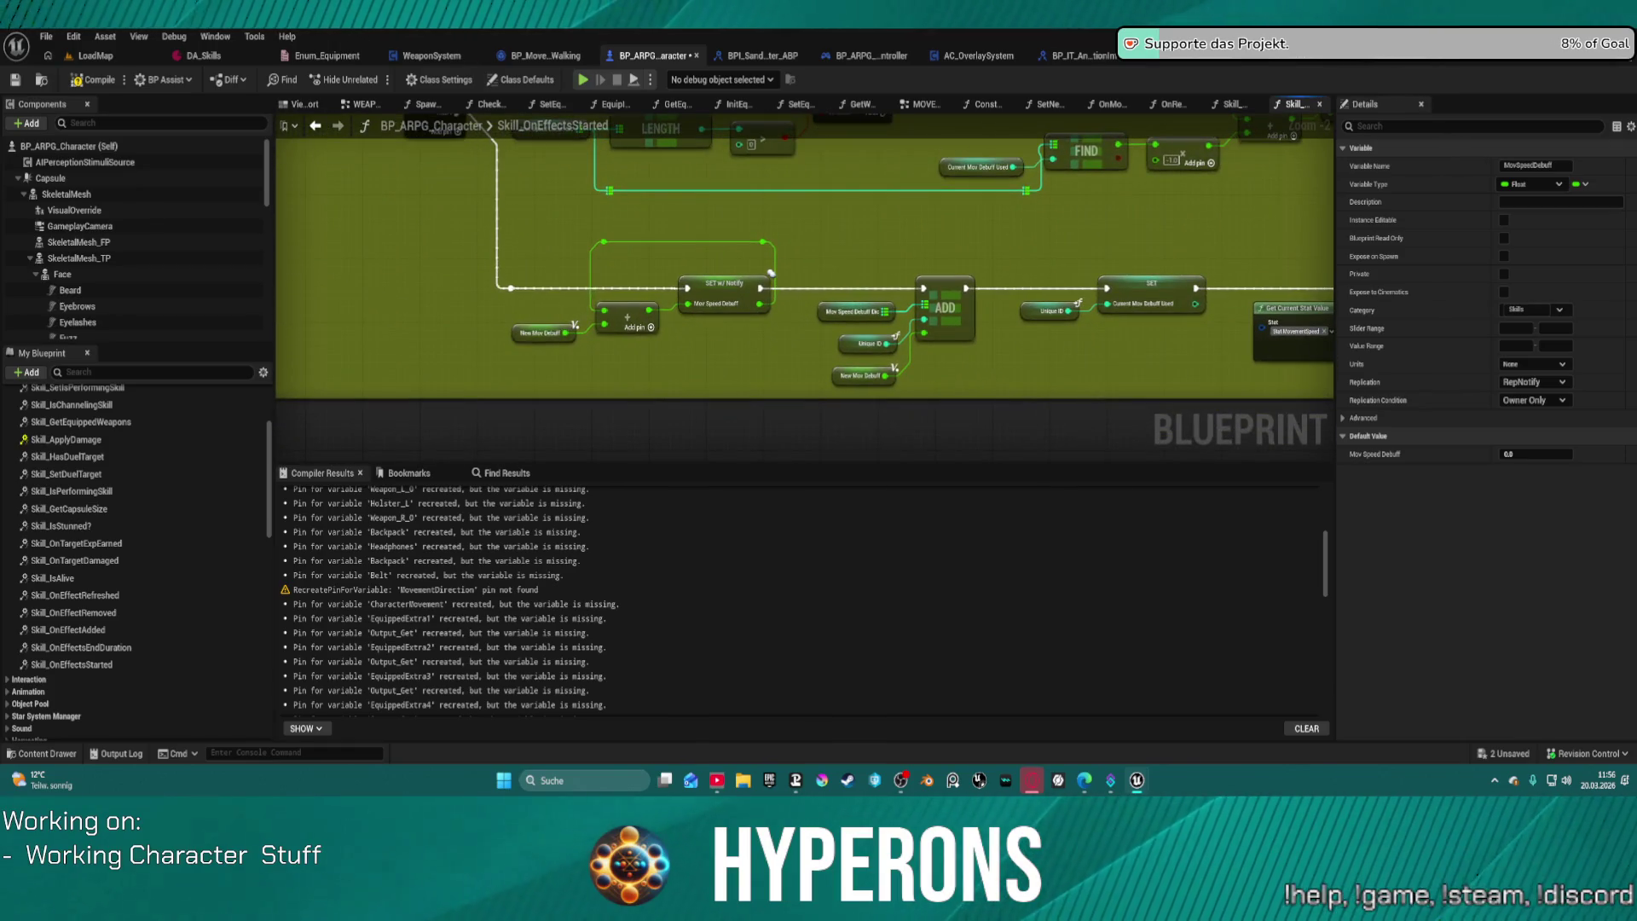
{"action": "mouse_move", "coordinate": [802, 282]}
{"action": "left_mouse_down"}
{"action": "mouse_move", "coordinate": [480, 332]}
{"action": "mouse_move", "coordinate": [122, 332]}
{"action": "left_mouse_up"}
{"action": "right_click", "coordinate": [204, 104]}
{"action": "left_click", "coordinate": [682, 279]}
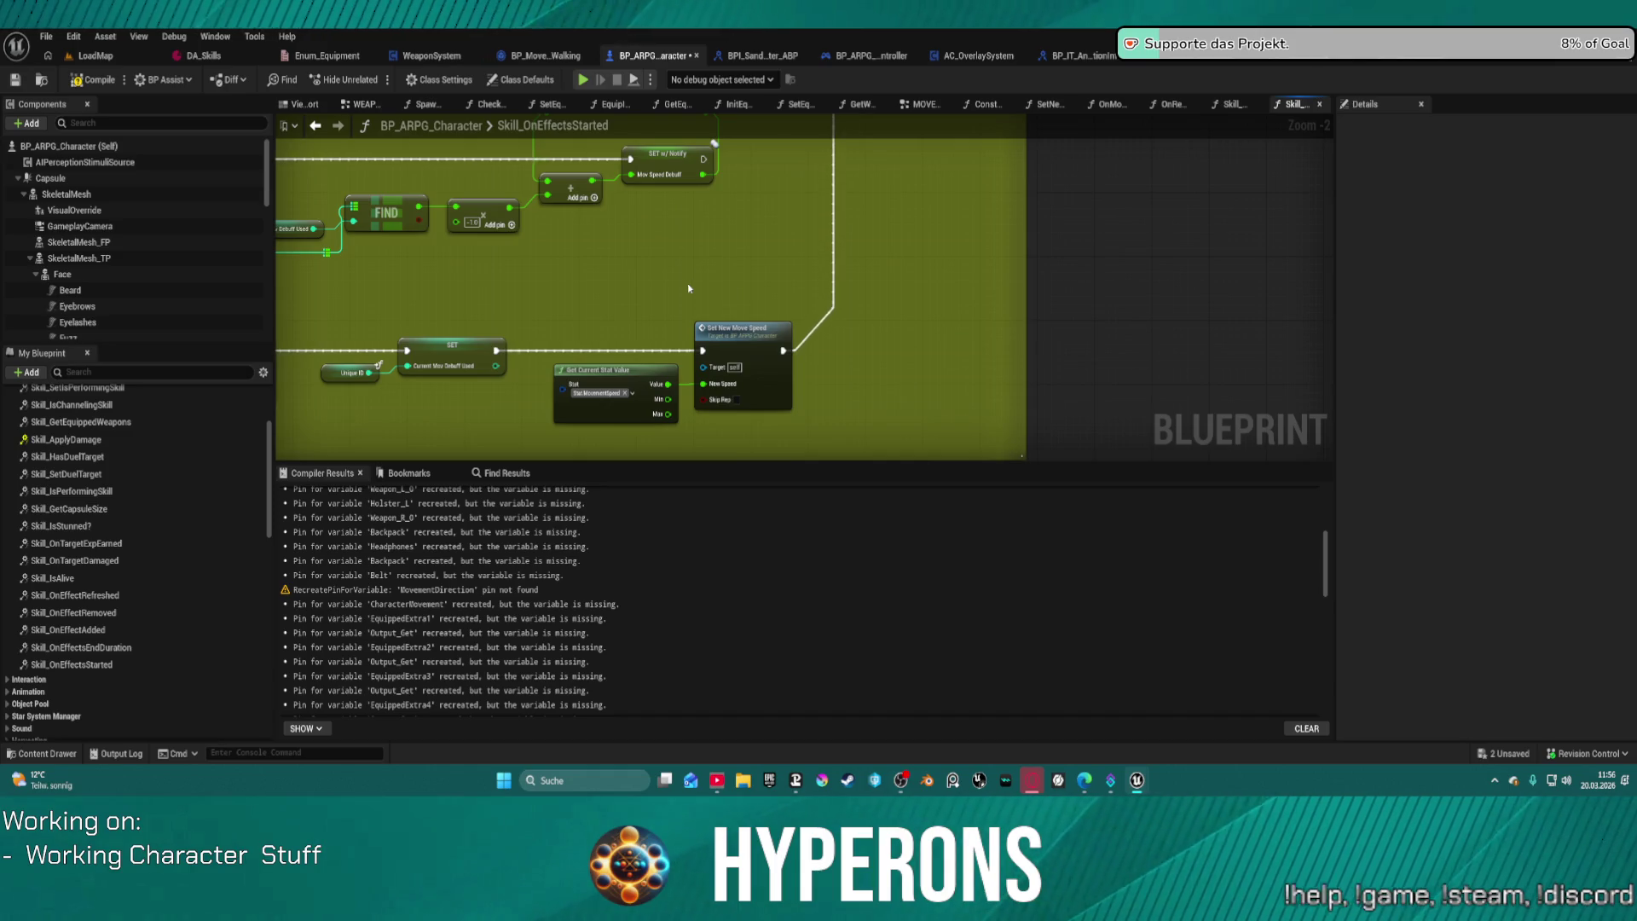
{"action": "scroll", "coordinate": [673, 339], "scroll_direction": "down", "scroll_amount": 1}
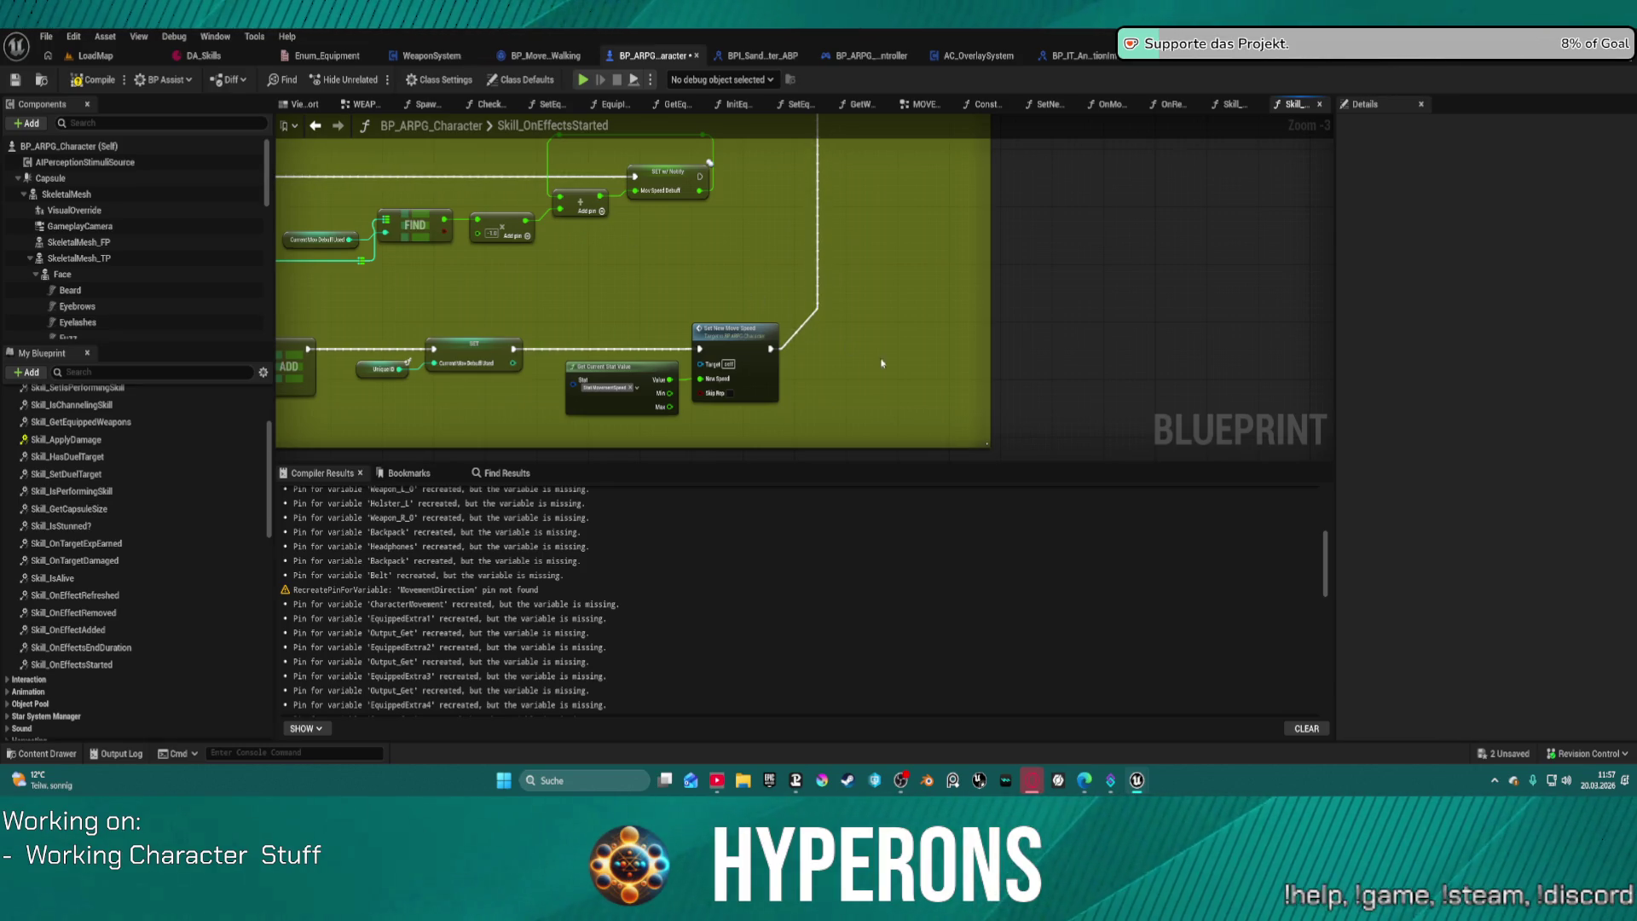
{"action": "mouse_move", "coordinate": [894, 366]}
{"action": "left_mouse_down"}
{"action": "mouse_move", "coordinate": [888, 281]}
{"action": "mouse_move", "coordinate": [932, 329]}
{"action": "left_mouse_up"}
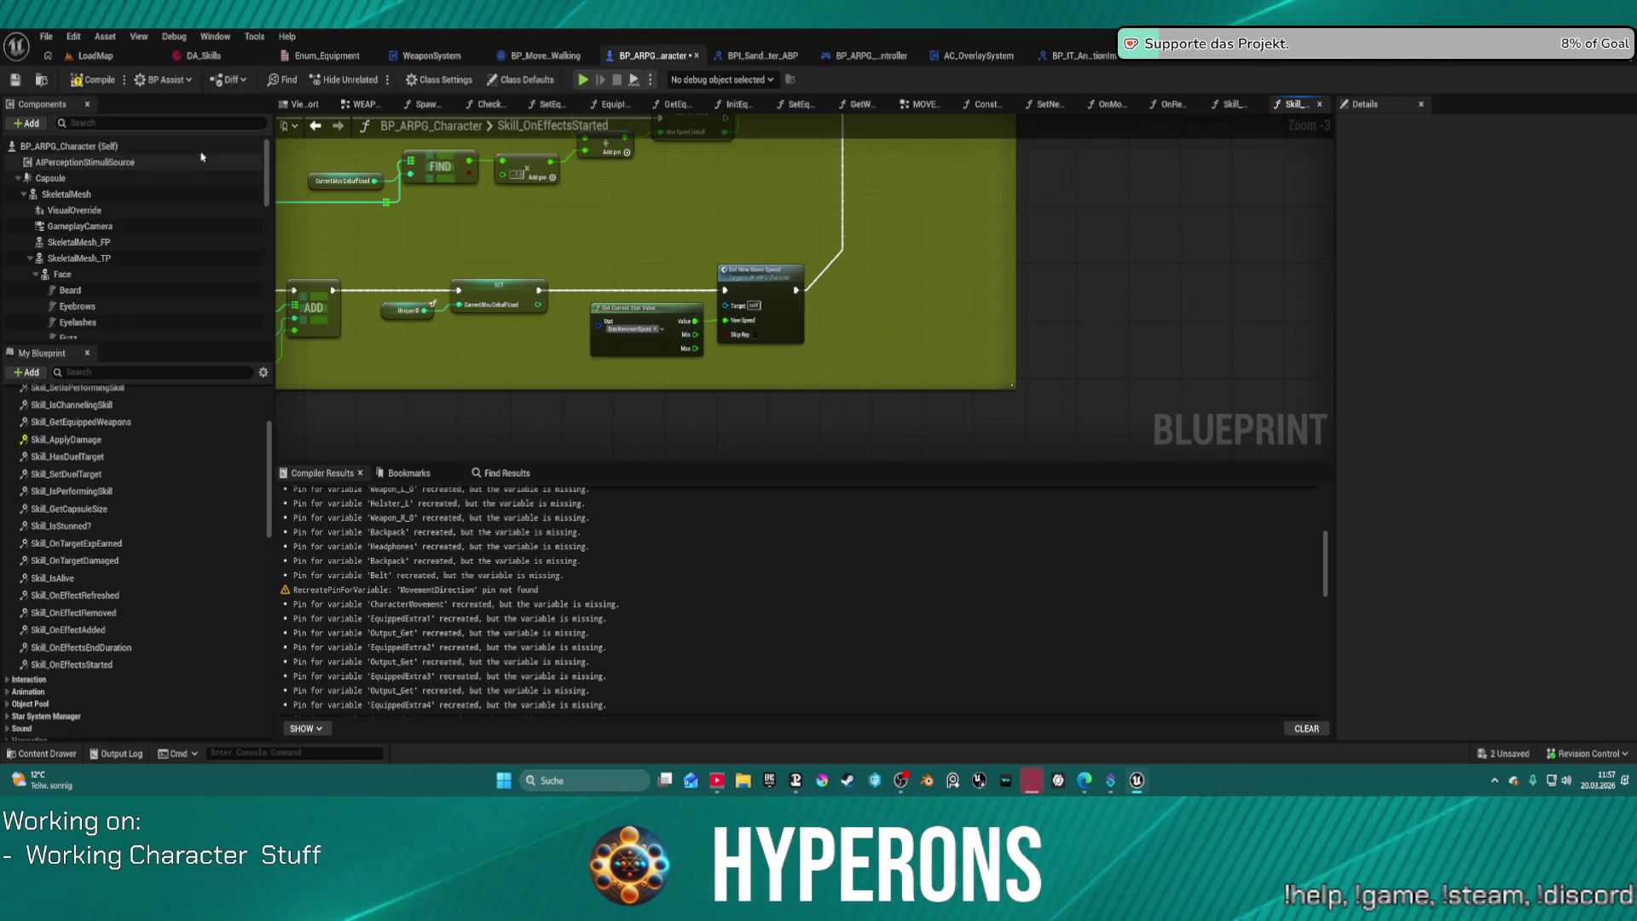
{"action": "left_click", "coordinate": [97, 83]}
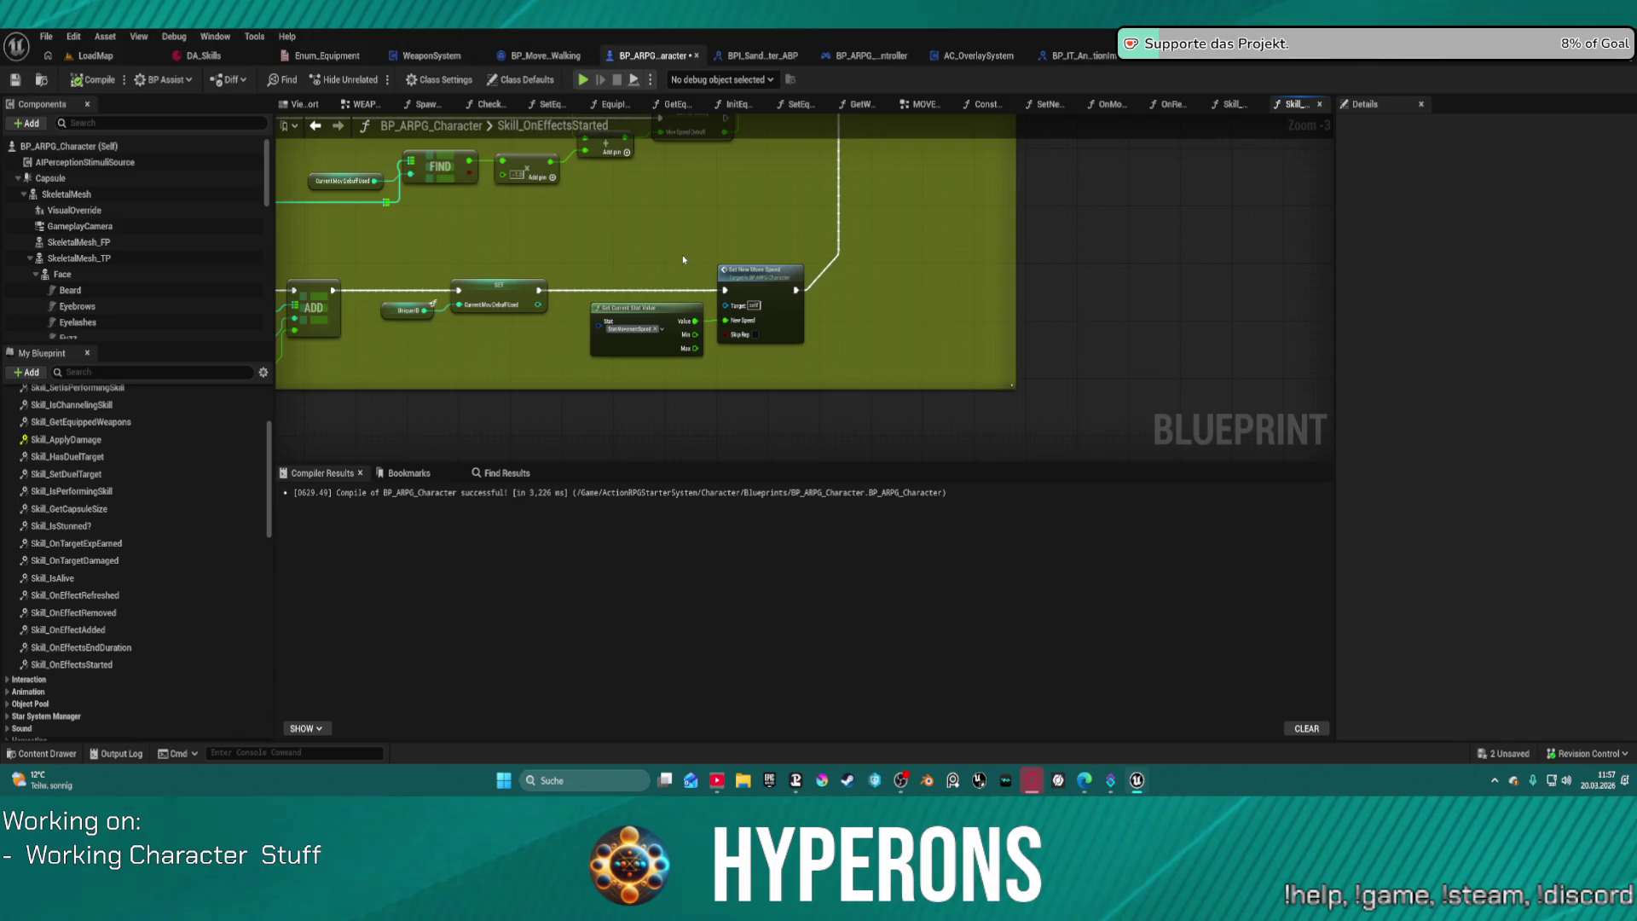
Step: Pan and zoom the compiled graph across the ADD, SET w/ Notify, Branch, LENGTH, FIND and Sequence nodes
{"action": "scroll", "coordinate": [682, 255], "scroll_direction": "down", "scroll_amount": 1}
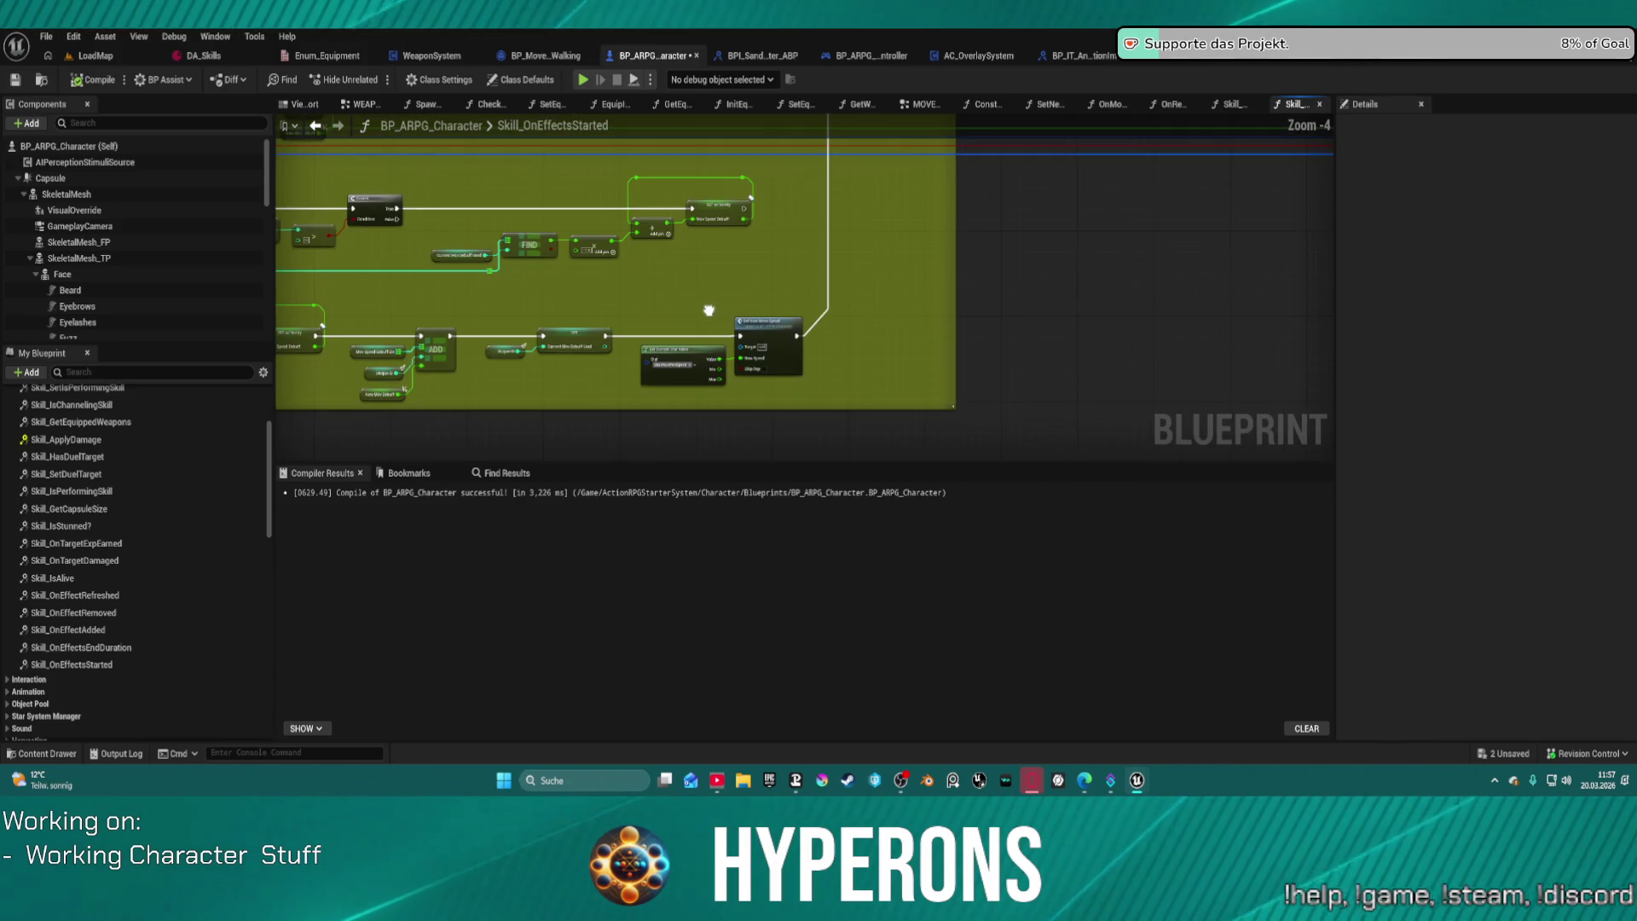
{"action": "mouse_move", "coordinate": [708, 311]}
{"action": "left_mouse_down"}
{"action": "mouse_move", "coordinate": [698, 295]}
{"action": "mouse_move", "coordinate": [720, 318]}
{"action": "mouse_move", "coordinate": [697, 289]}
{"action": "mouse_move", "coordinate": [716, 424]}
{"action": "mouse_move", "coordinate": [686, 411]}
{"action": "mouse_move", "coordinate": [734, 358]}
{"action": "mouse_move", "coordinate": [1097, 355]}
{"action": "mouse_move", "coordinate": [1034, 289]}
{"action": "mouse_move", "coordinate": [908, 240]}
{"action": "mouse_move", "coordinate": [887, 263]}
{"action": "mouse_move", "coordinate": [769, 265]}
{"action": "left_mouse_up"}
{"action": "scroll", "coordinate": [897, 252], "scroll_direction": "up", "scroll_amount": 3}
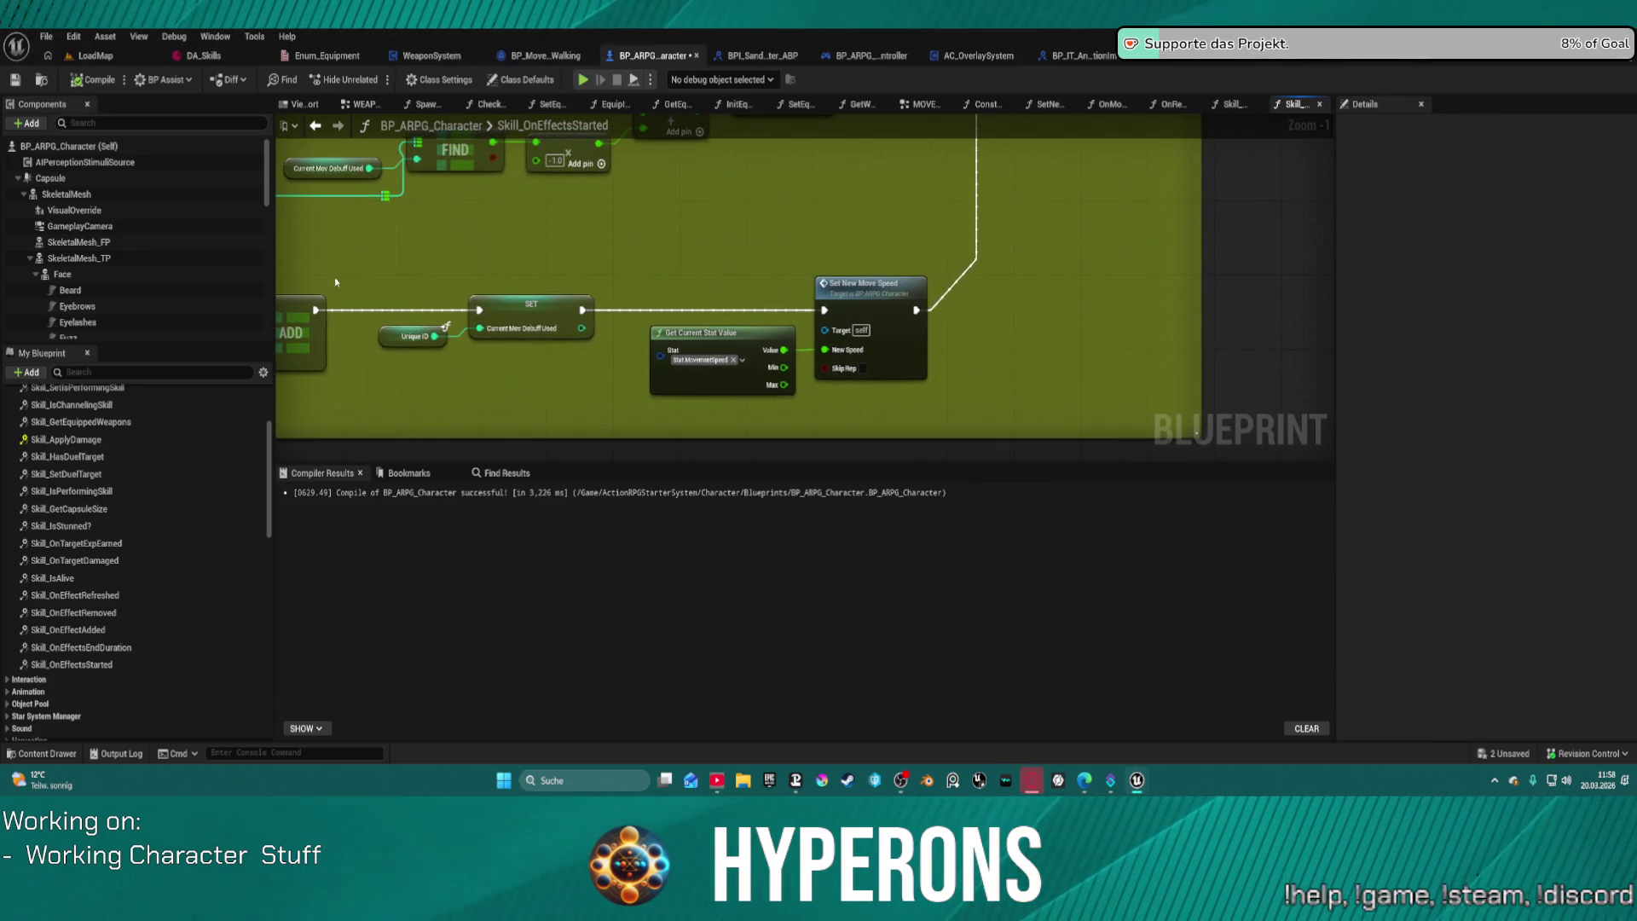
{"action": "left_click_drag", "start_coordinate": [453, 269], "coordinate": [882, 213]}
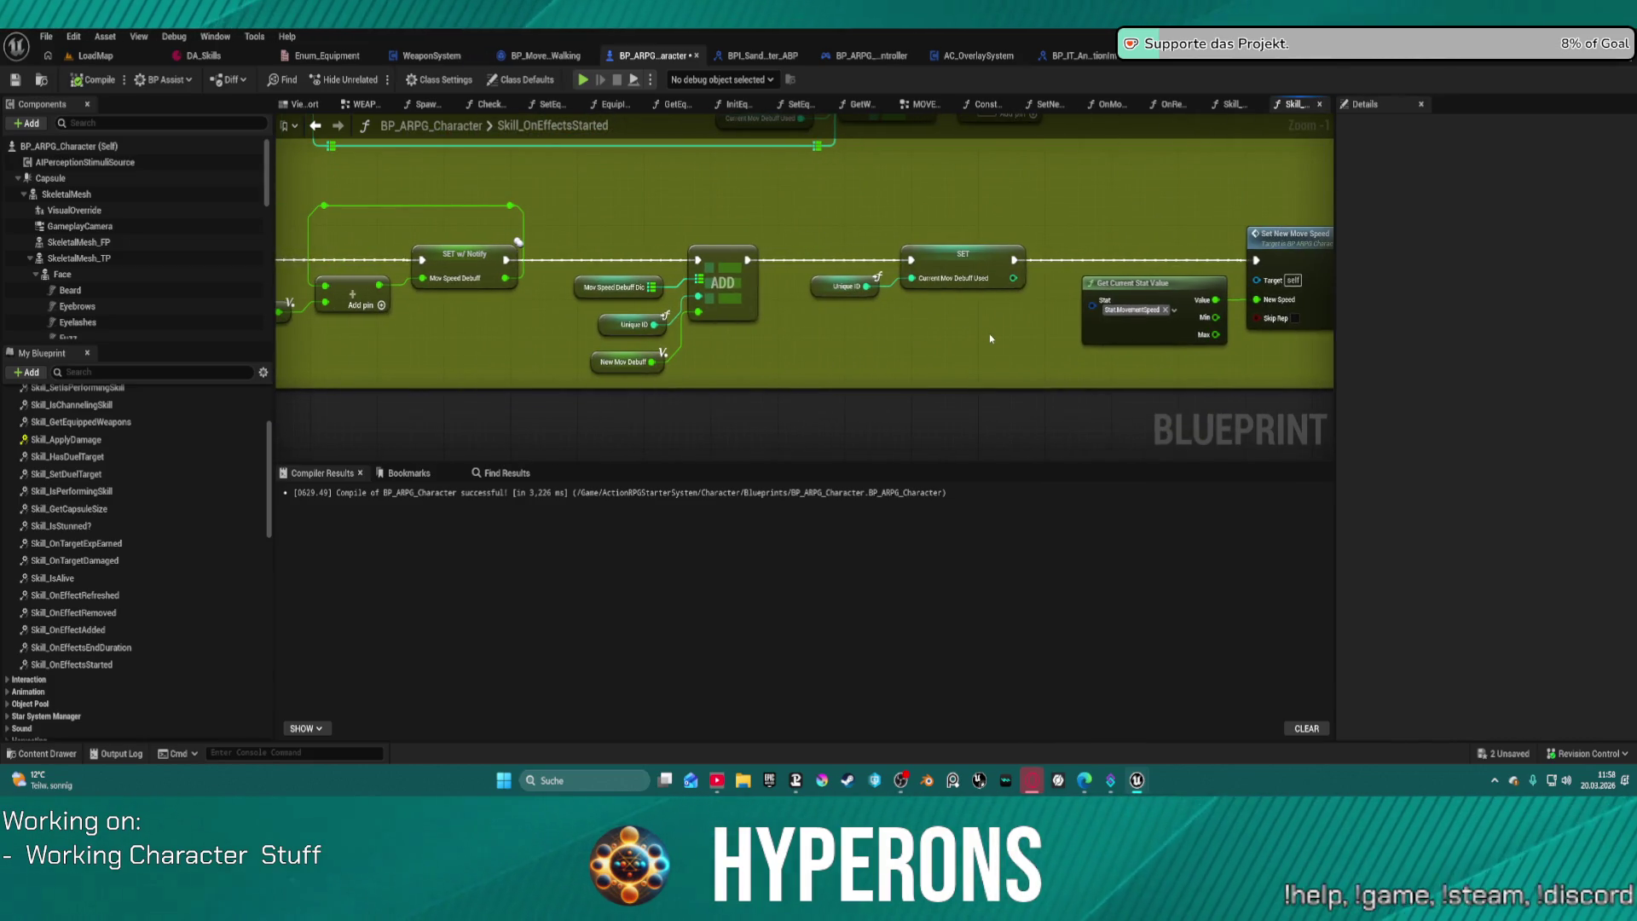
{"action": "mouse_move", "coordinate": [991, 279]}
{"action": "left_mouse_down"}
{"action": "mouse_move", "coordinate": [1081, 336]}
{"action": "mouse_move", "coordinate": [1100, 443]}
{"action": "mouse_move", "coordinate": [536, 279]}
{"action": "left_mouse_up"}
{"action": "scroll", "coordinate": [595, 297], "scroll_direction": "down", "scroll_amount": 2}
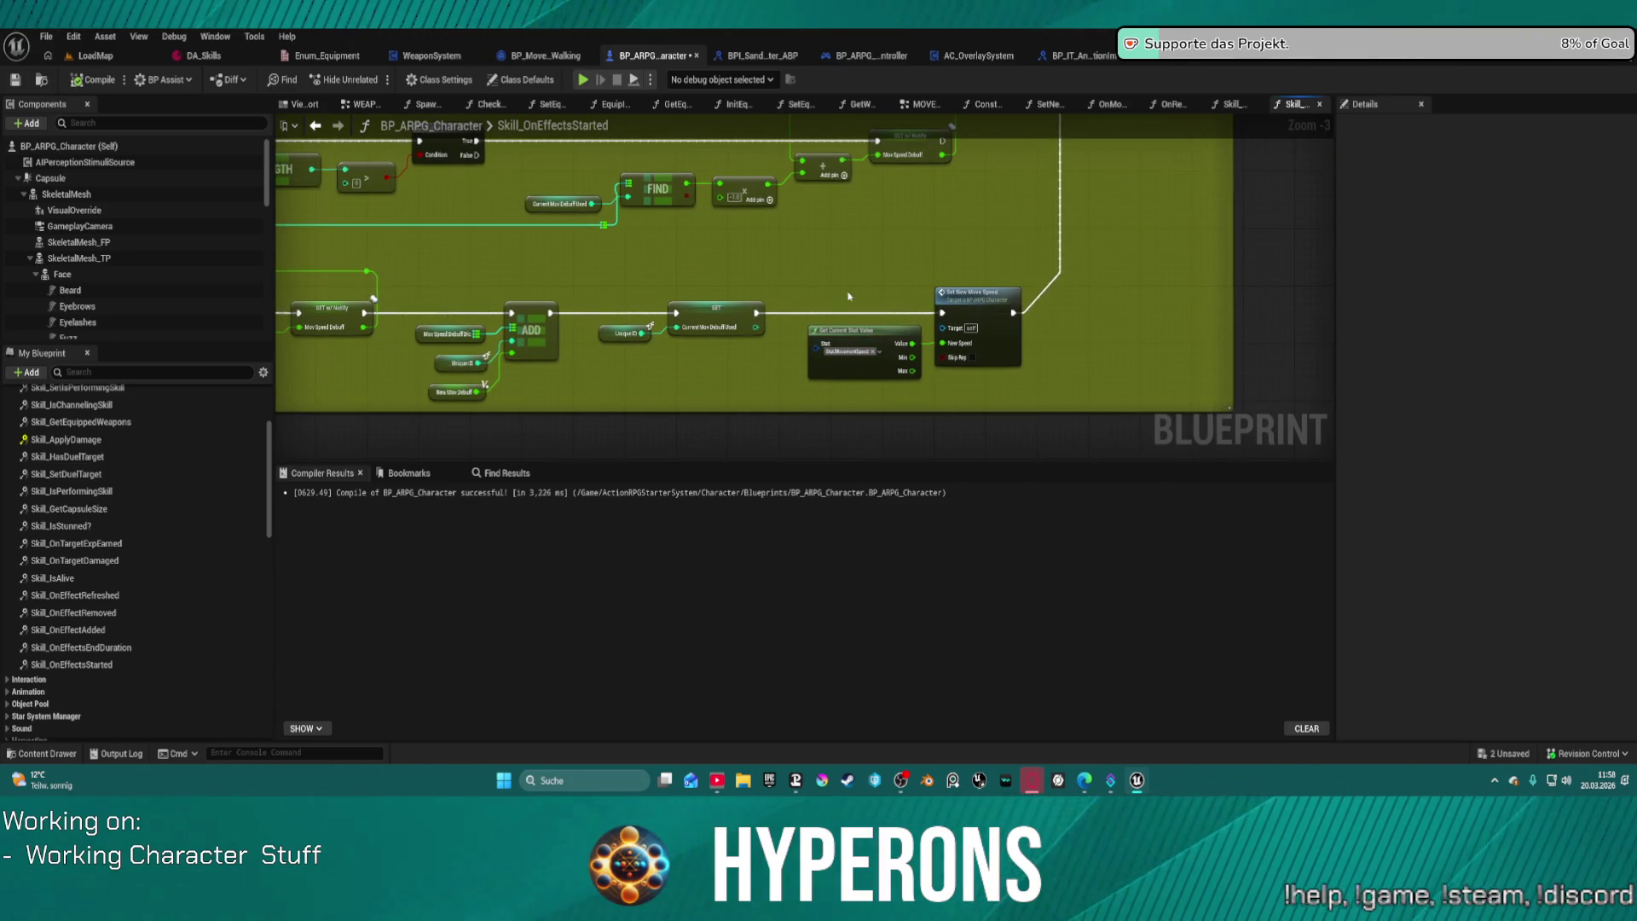
{"action": "mouse_move", "coordinate": [863, 270]}
{"action": "left_mouse_down"}
{"action": "mouse_move", "coordinate": [1143, 355]}
{"action": "mouse_move", "coordinate": [1143, 321]}
{"action": "mouse_move", "coordinate": [1072, 356]}
{"action": "left_mouse_up"}
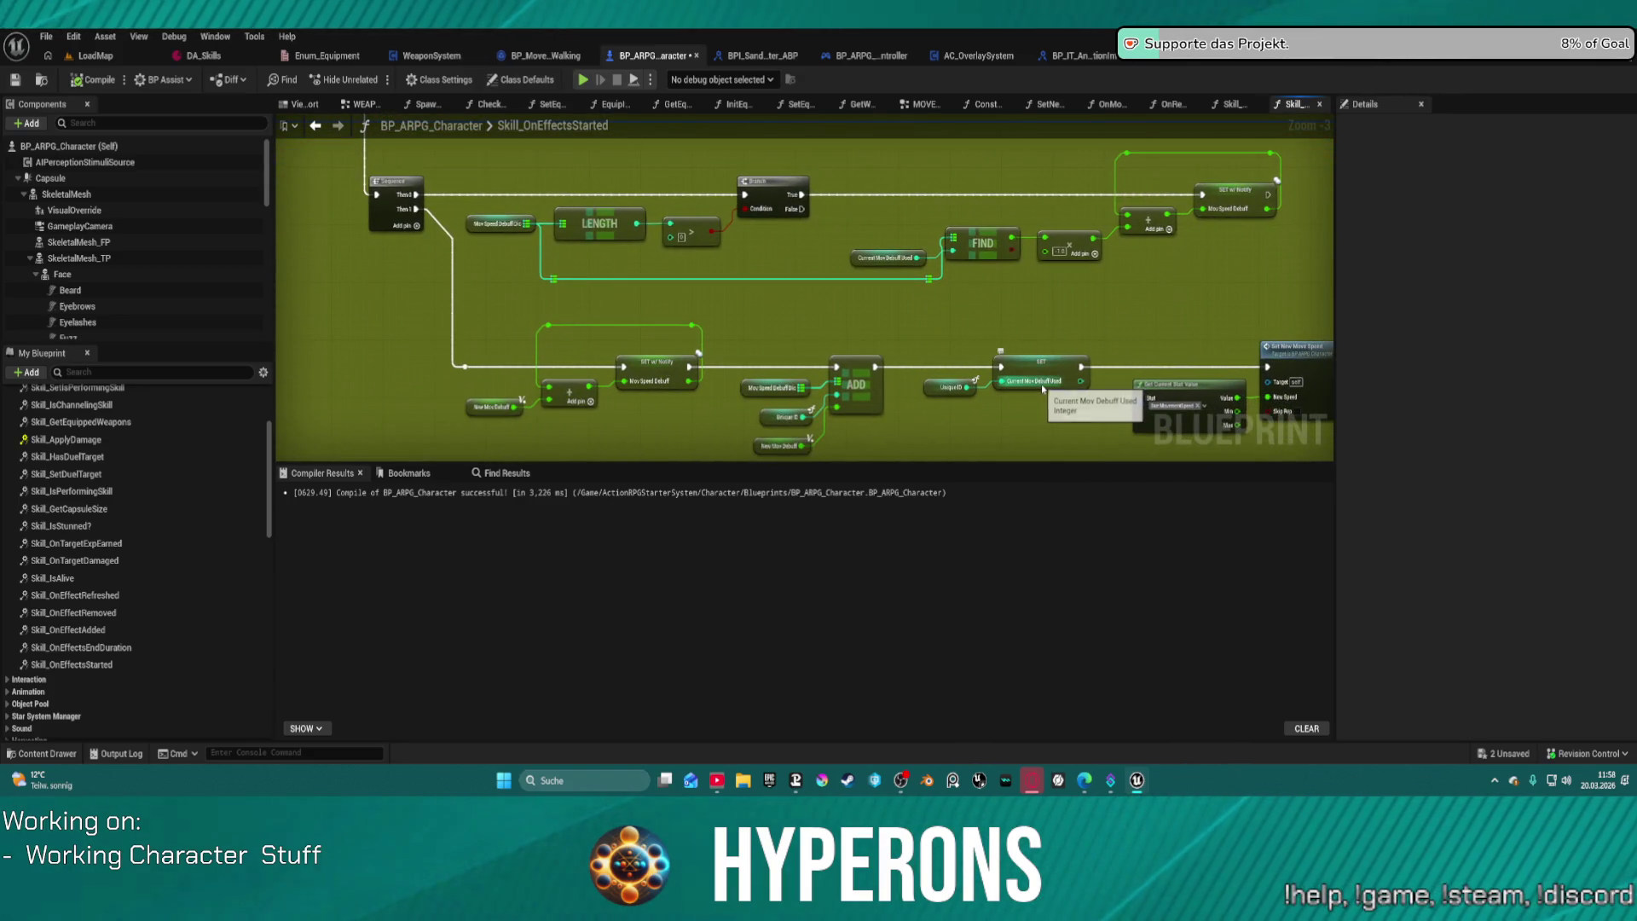
{"action": "mouse_move", "coordinate": [1044, 388]}
{"action": "left_mouse_down"}
{"action": "mouse_move", "coordinate": [595, 583]}
{"action": "mouse_move", "coordinate": [398, 762]}
{"action": "mouse_move", "coordinate": [290, 911]}
{"action": "left_mouse_up"}
Step: Pan to the FIND and SET nodes, nudge Get Current Stat Value slightly, then open the Construction Script
{"action": "mouse_move", "coordinate": [804, 341]}
{"action": "left_mouse_down"}
{"action": "mouse_move", "coordinate": [804, 282]}
{"action": "mouse_move", "coordinate": [844, 358]}
{"action": "mouse_move", "coordinate": [852, 427]}
{"action": "left_mouse_up"}
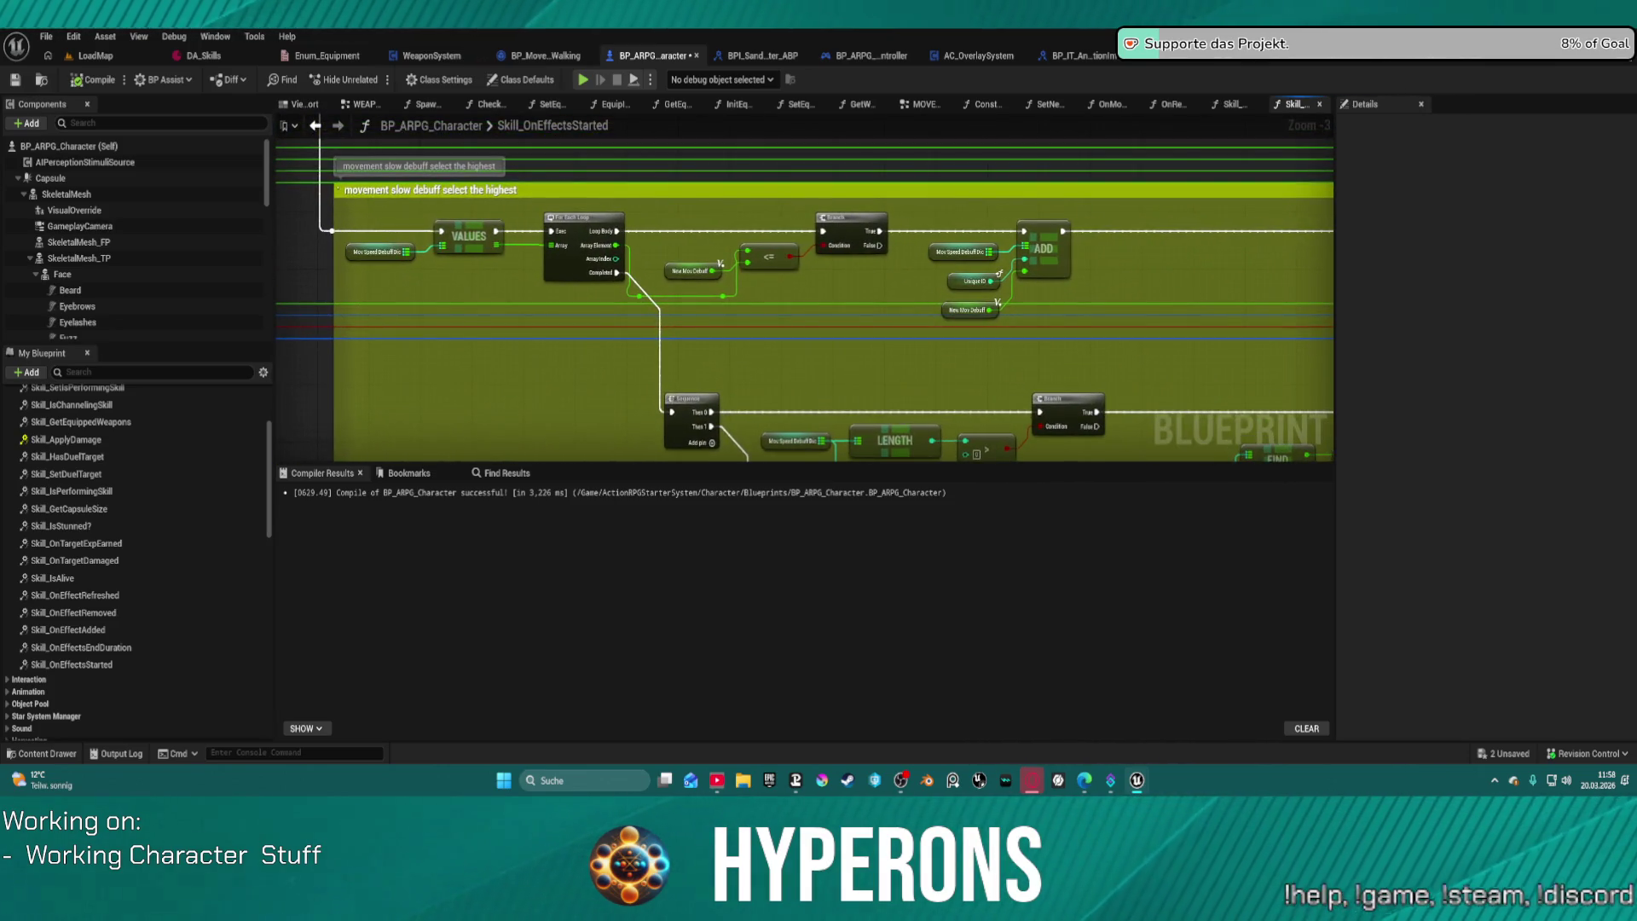
{"action": "left_click_drag", "start_coordinate": [422, 203], "coordinate": [392, 181]}
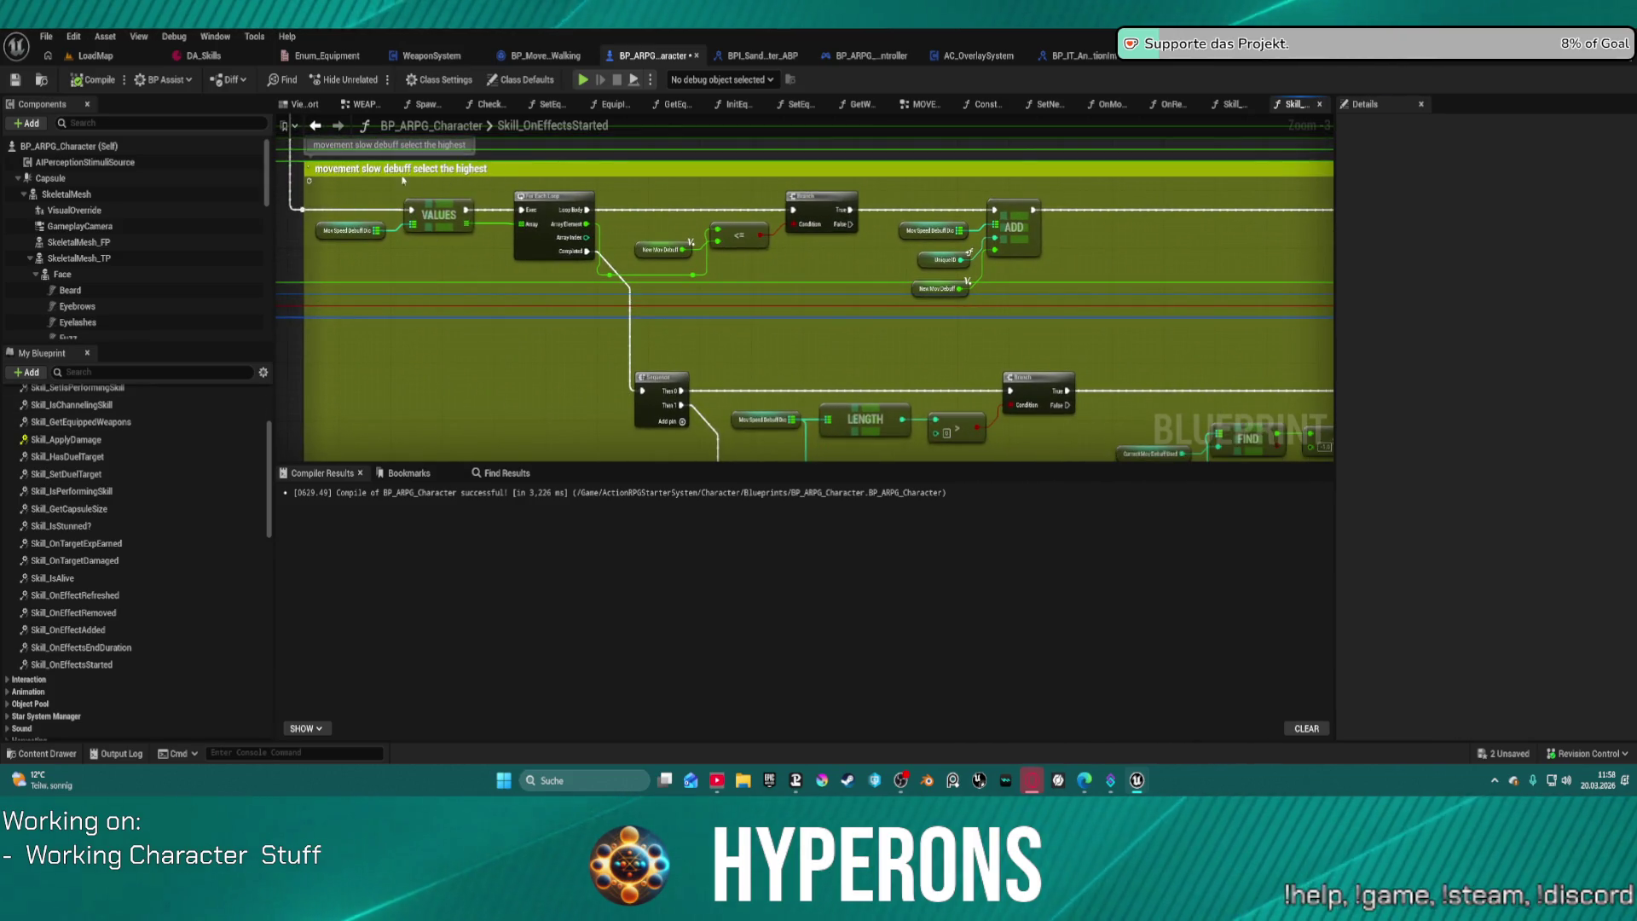
{"action": "mouse_move", "coordinate": [1131, 342]}
{"action": "left_mouse_down"}
{"action": "mouse_move", "coordinate": [1098, 266]}
{"action": "mouse_move", "coordinate": [1024, 244]}
{"action": "mouse_move", "coordinate": [703, 283]}
{"action": "left_mouse_up"}
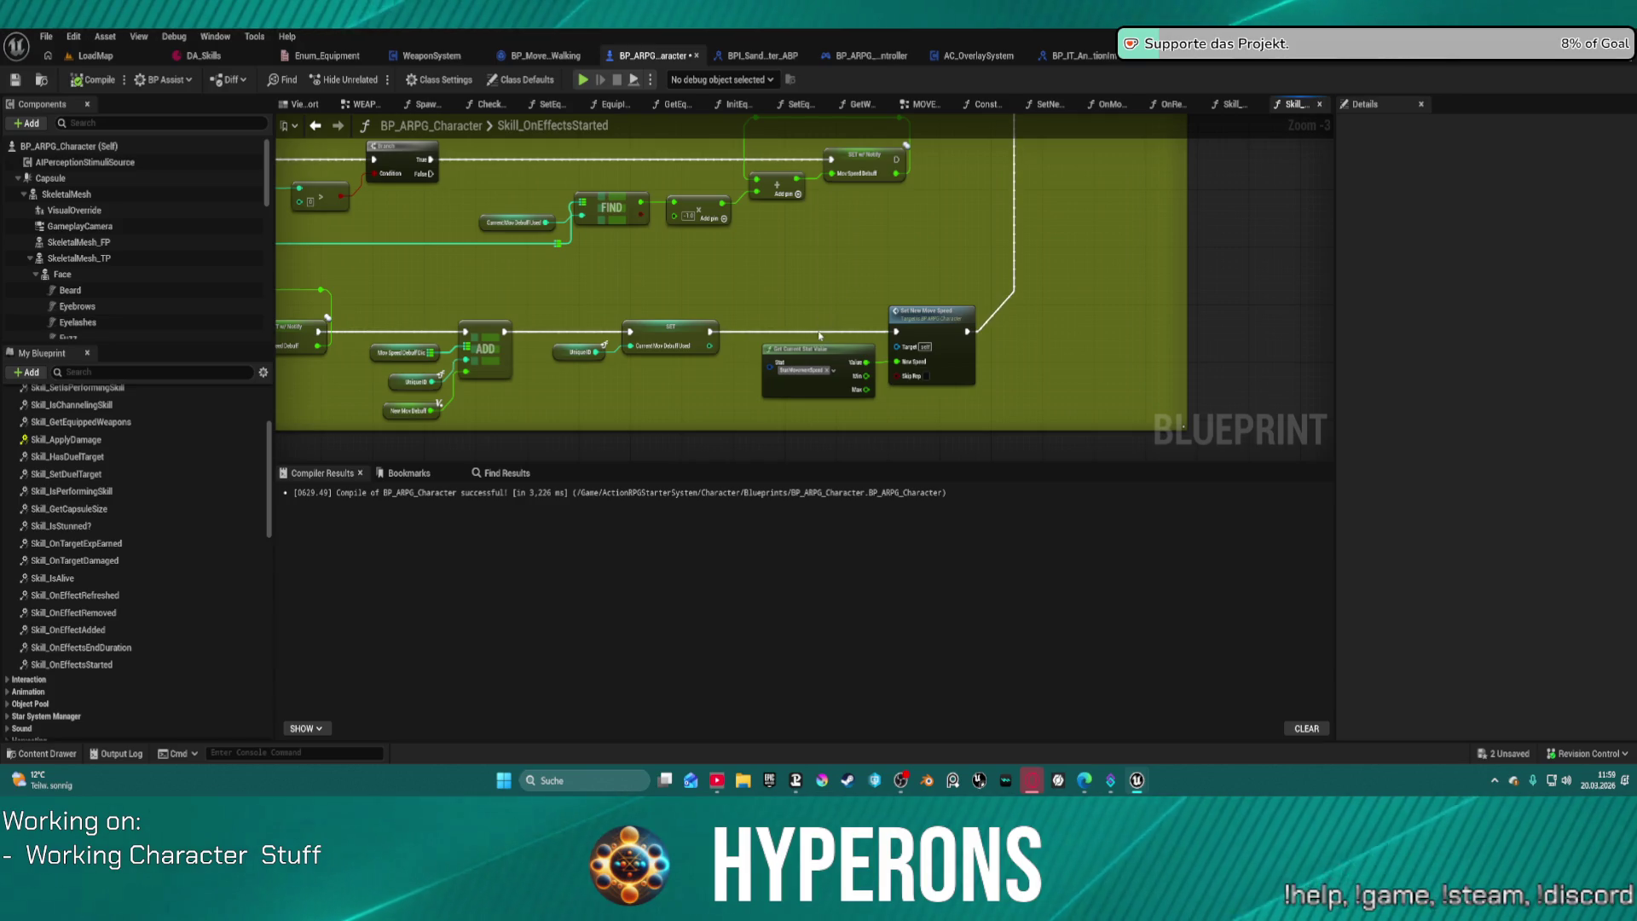
{"action": "mouse_move", "coordinate": [823, 357]}
{"action": "left_mouse_down"}
{"action": "mouse_move", "coordinate": [801, 362]}
{"action": "mouse_move", "coordinate": [832, 360]}
{"action": "mouse_move", "coordinate": [821, 346]}
{"action": "left_mouse_up"}
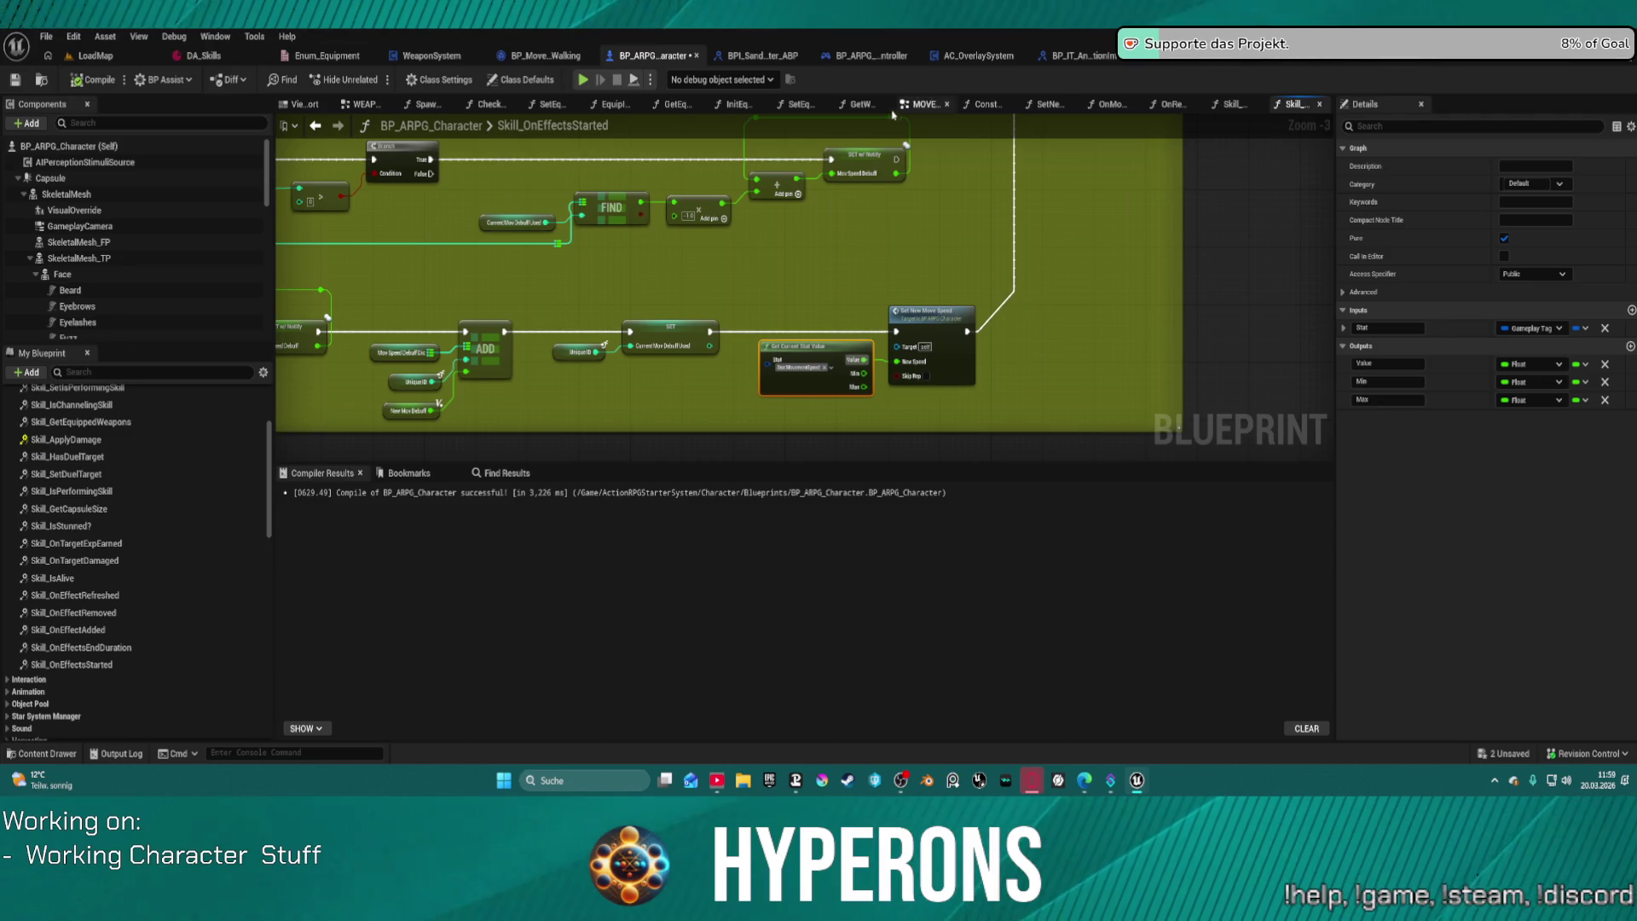
{"action": "left_click", "coordinate": [1007, 106]}
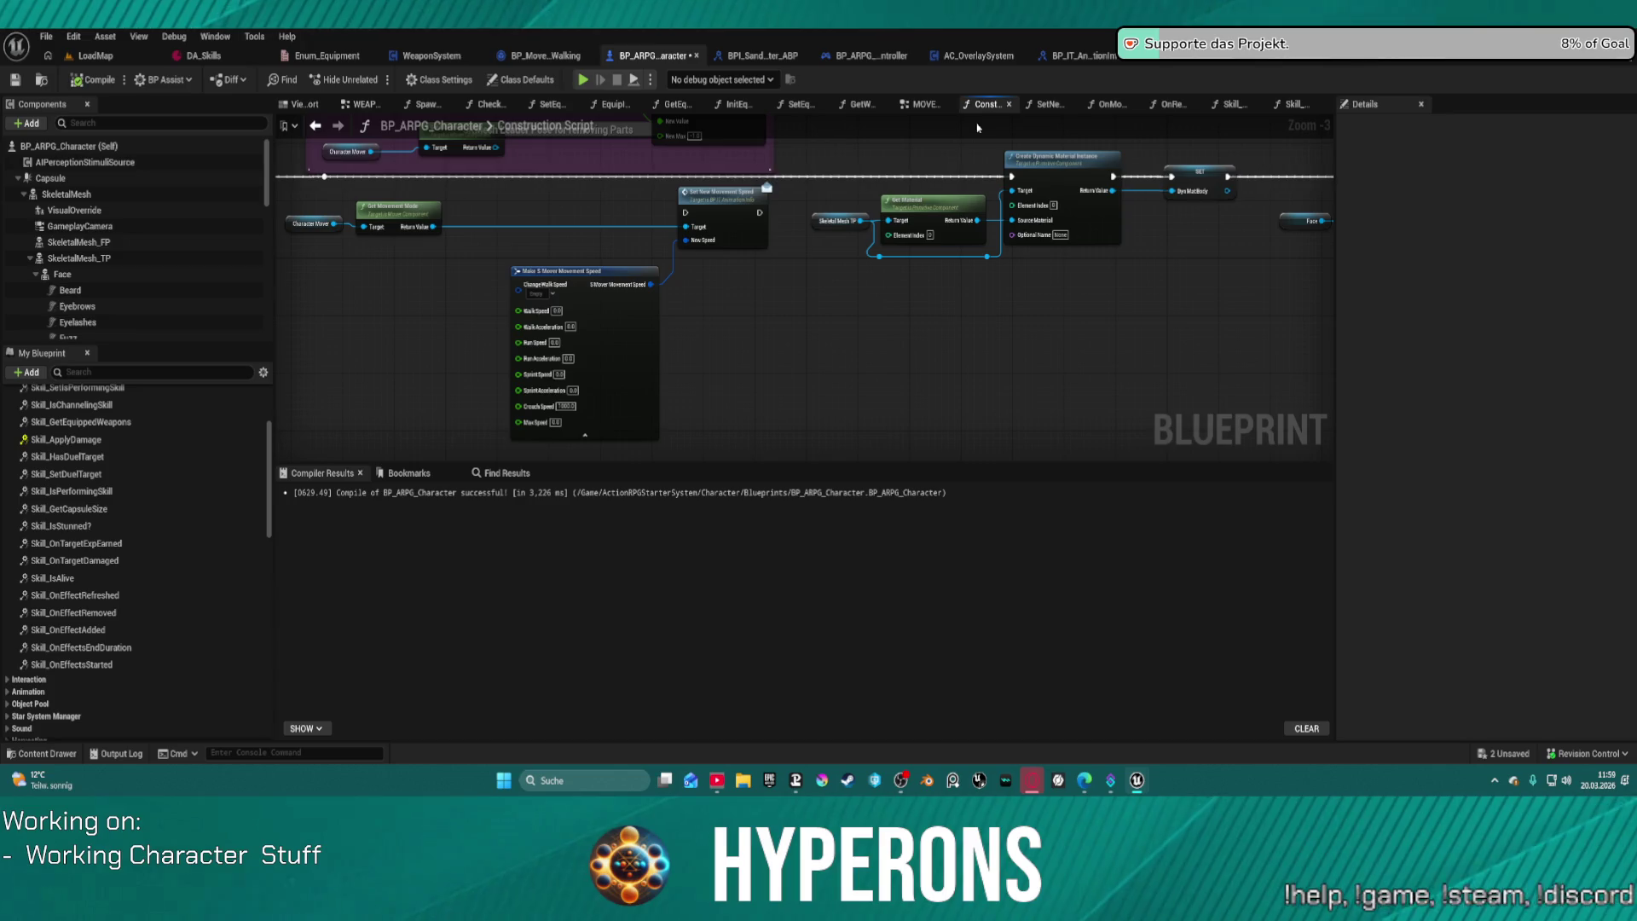
Step: Inspect the Make S Mover Movement Speed node's pin options beside Set New Movement Speed
{"action": "scroll", "coordinate": [1020, 215], "scroll_direction": "down", "scroll_amount": 1}
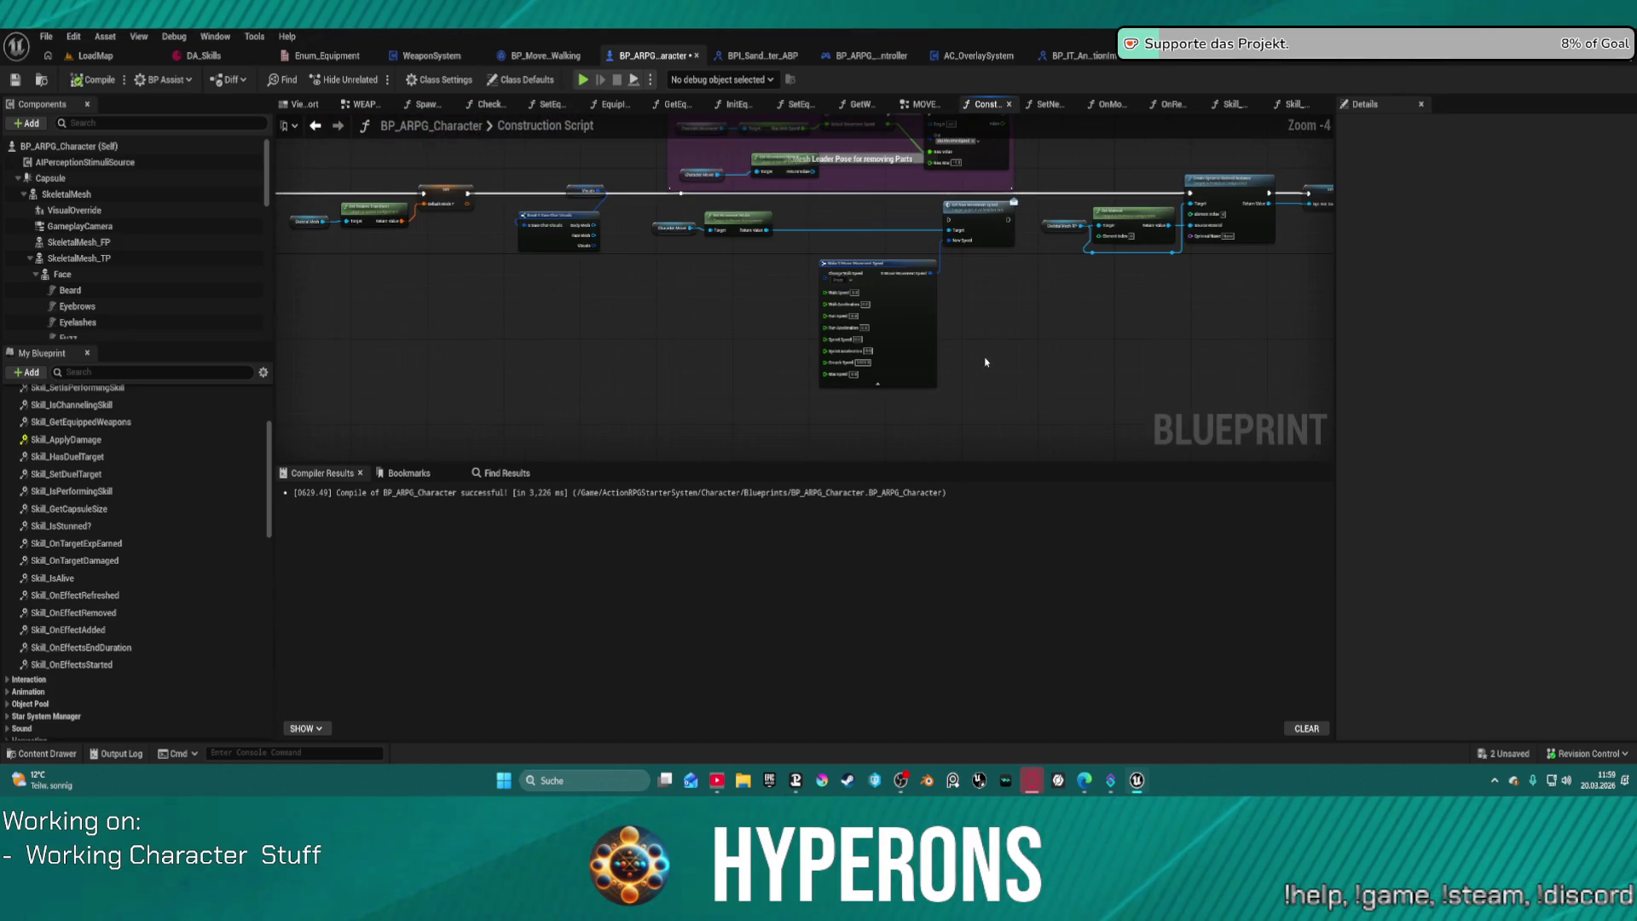
{"action": "scroll", "coordinate": [895, 260], "scroll_direction": "up", "scroll_amount": 4}
{"action": "left_click_drag", "start_coordinate": [822, 204], "coordinate": [823, 308]}
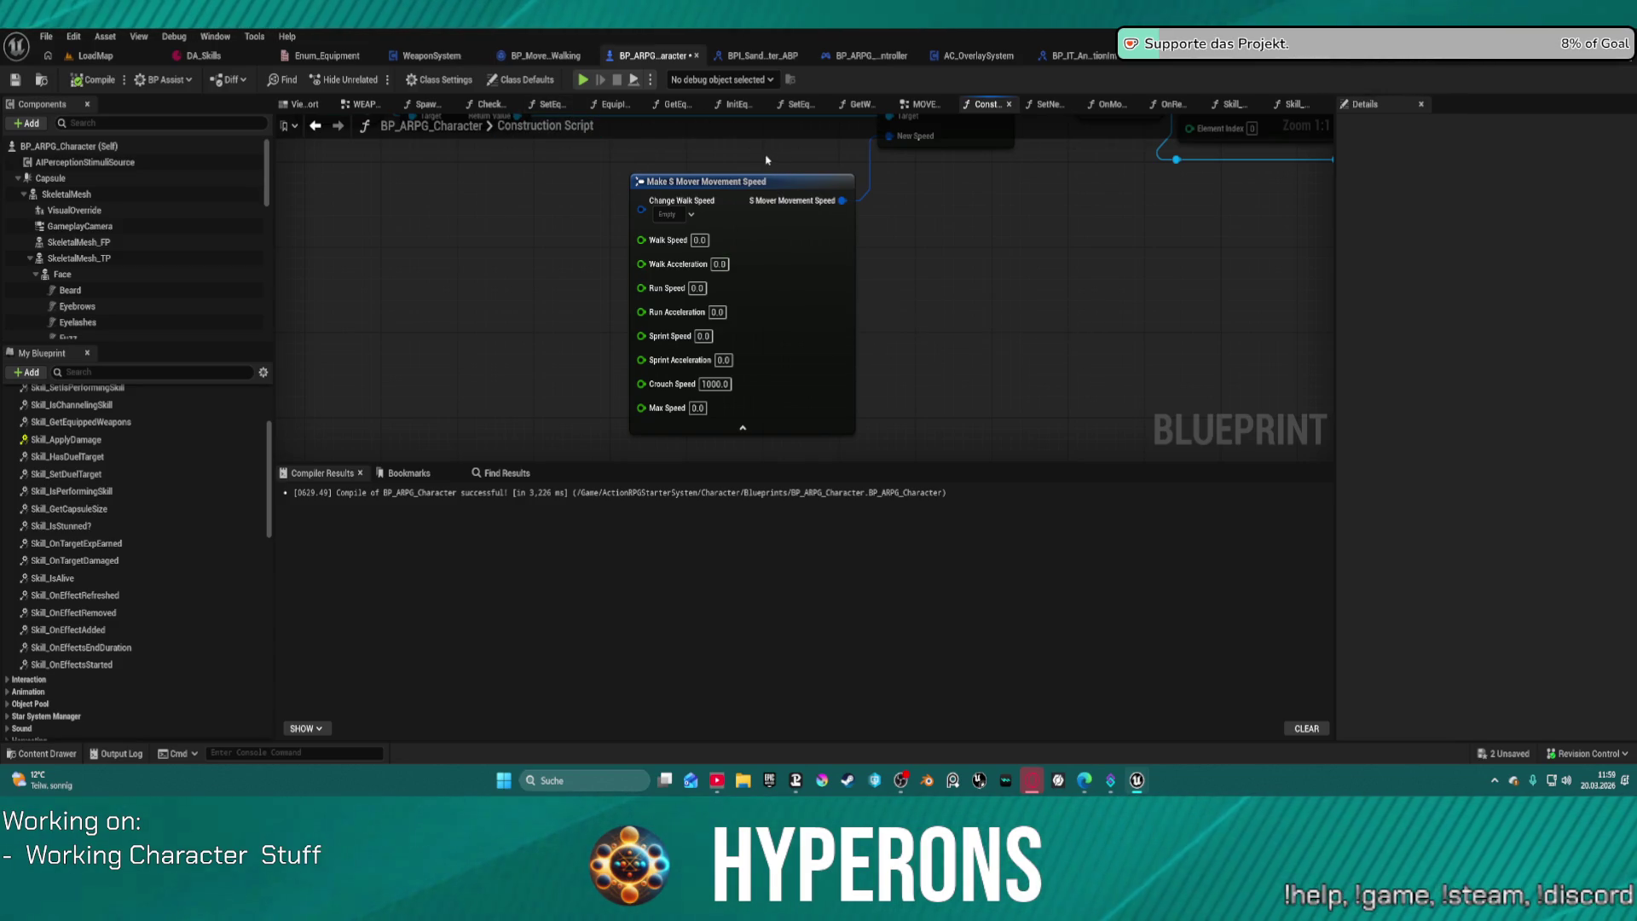
{"action": "left_click_drag", "start_coordinate": [765, 159], "coordinate": [946, 370]}
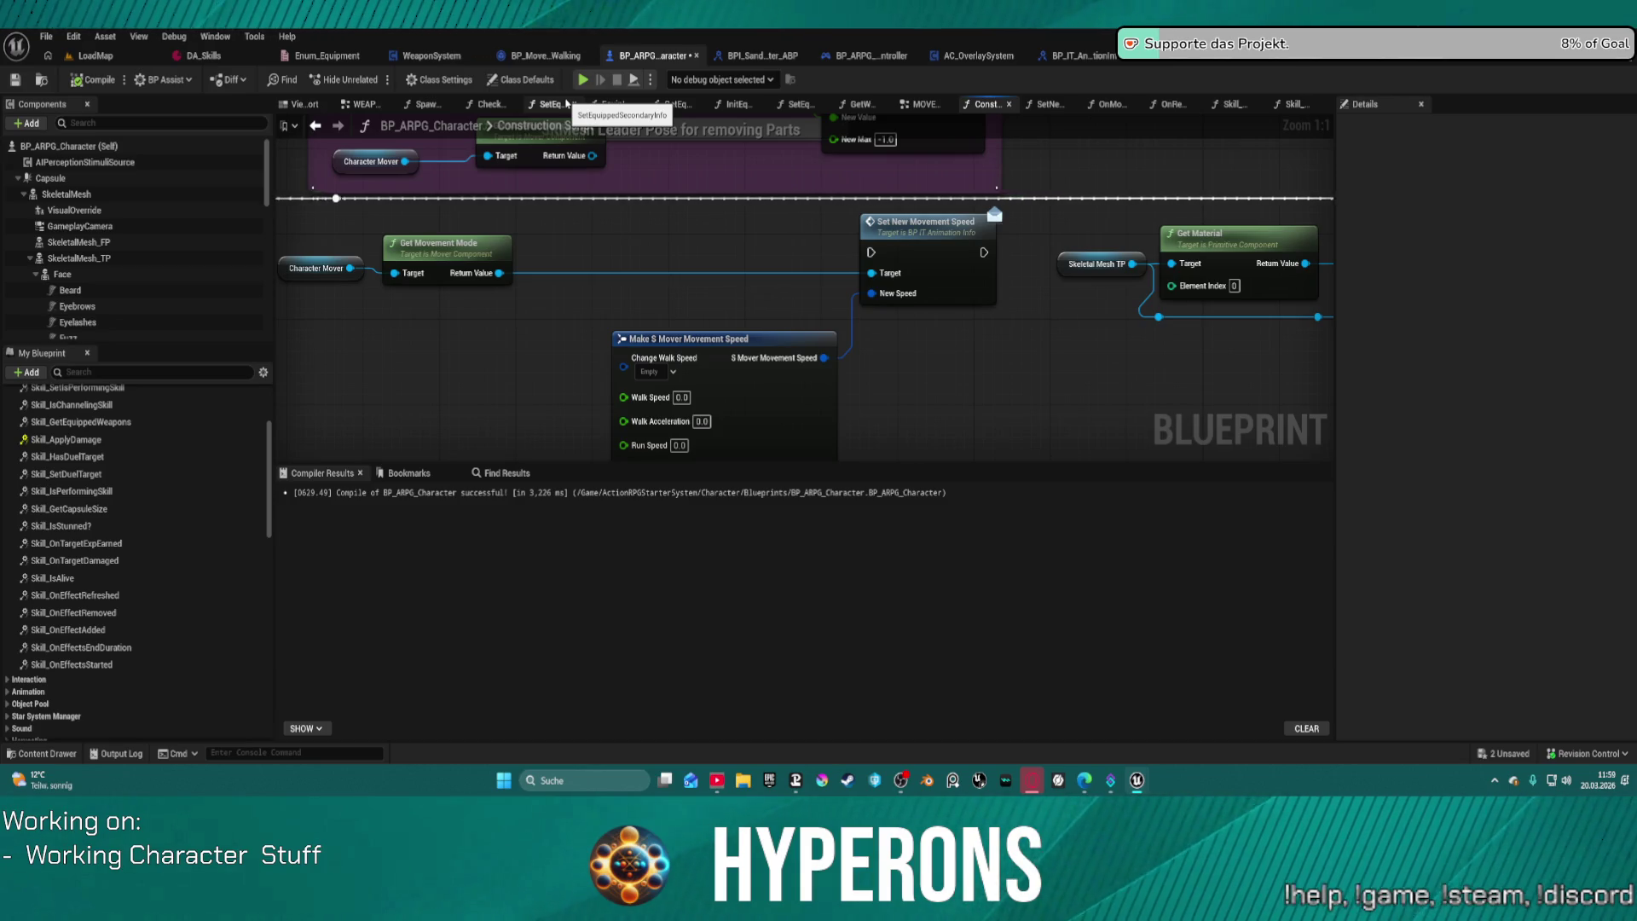
{"action": "left_click", "coordinate": [825, 434]}
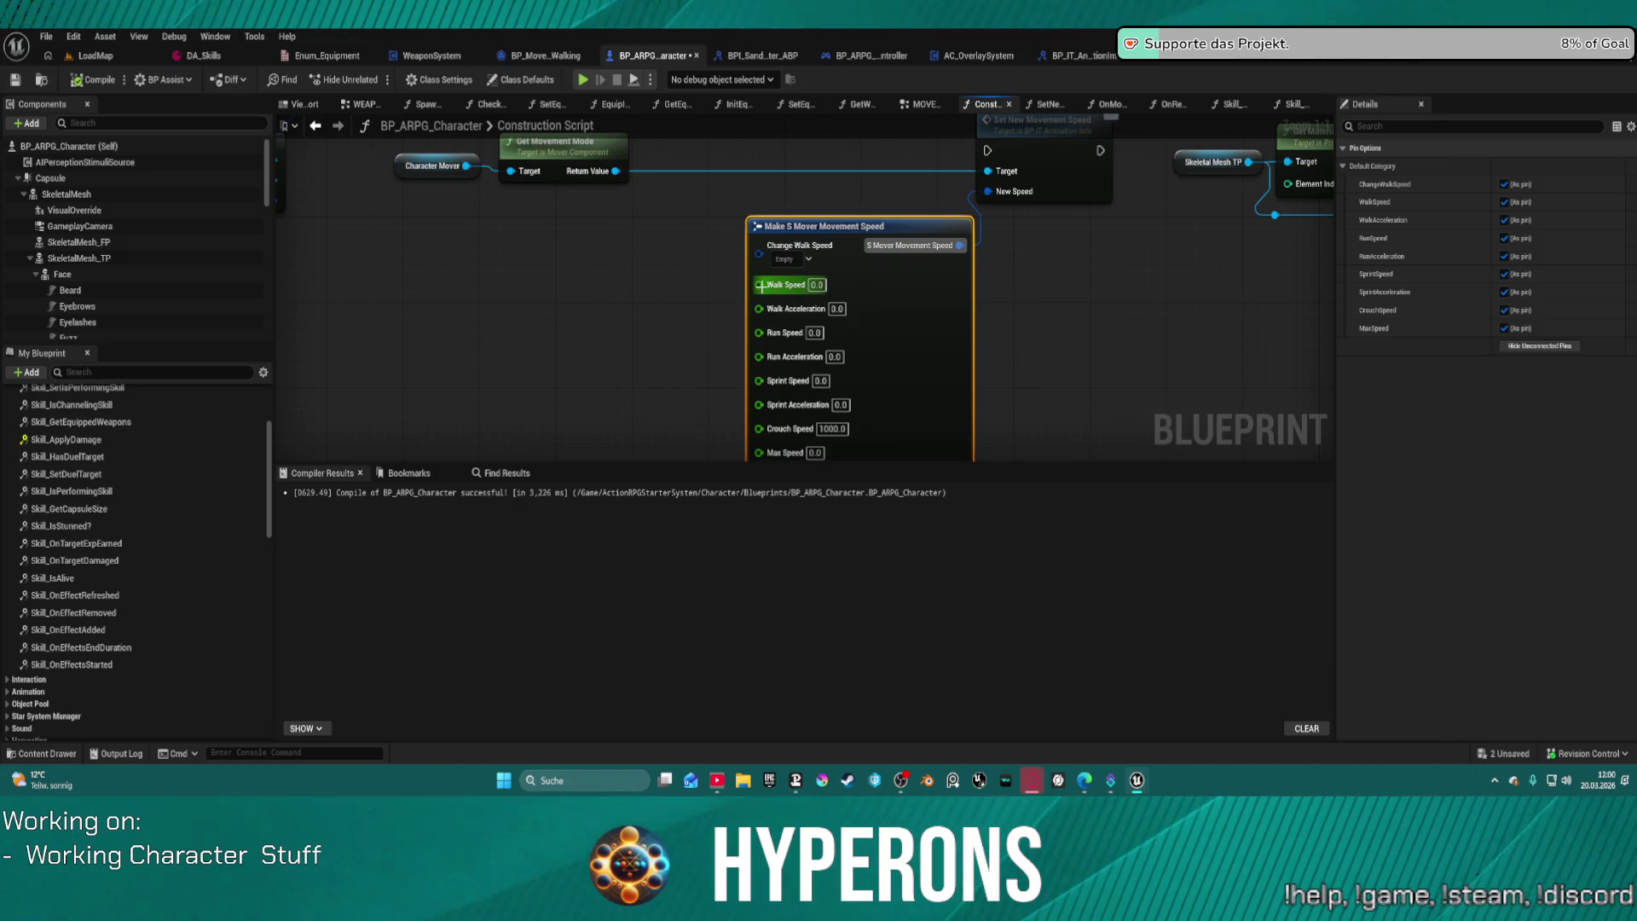
{"action": "mouse_move", "coordinate": [920, 340]}
{"action": "left_mouse_down"}
{"action": "mouse_move", "coordinate": [796, 339]}
{"action": "mouse_move", "coordinate": [836, 241]}
{"action": "mouse_move", "coordinate": [888, 335]}
{"action": "left_mouse_up"}
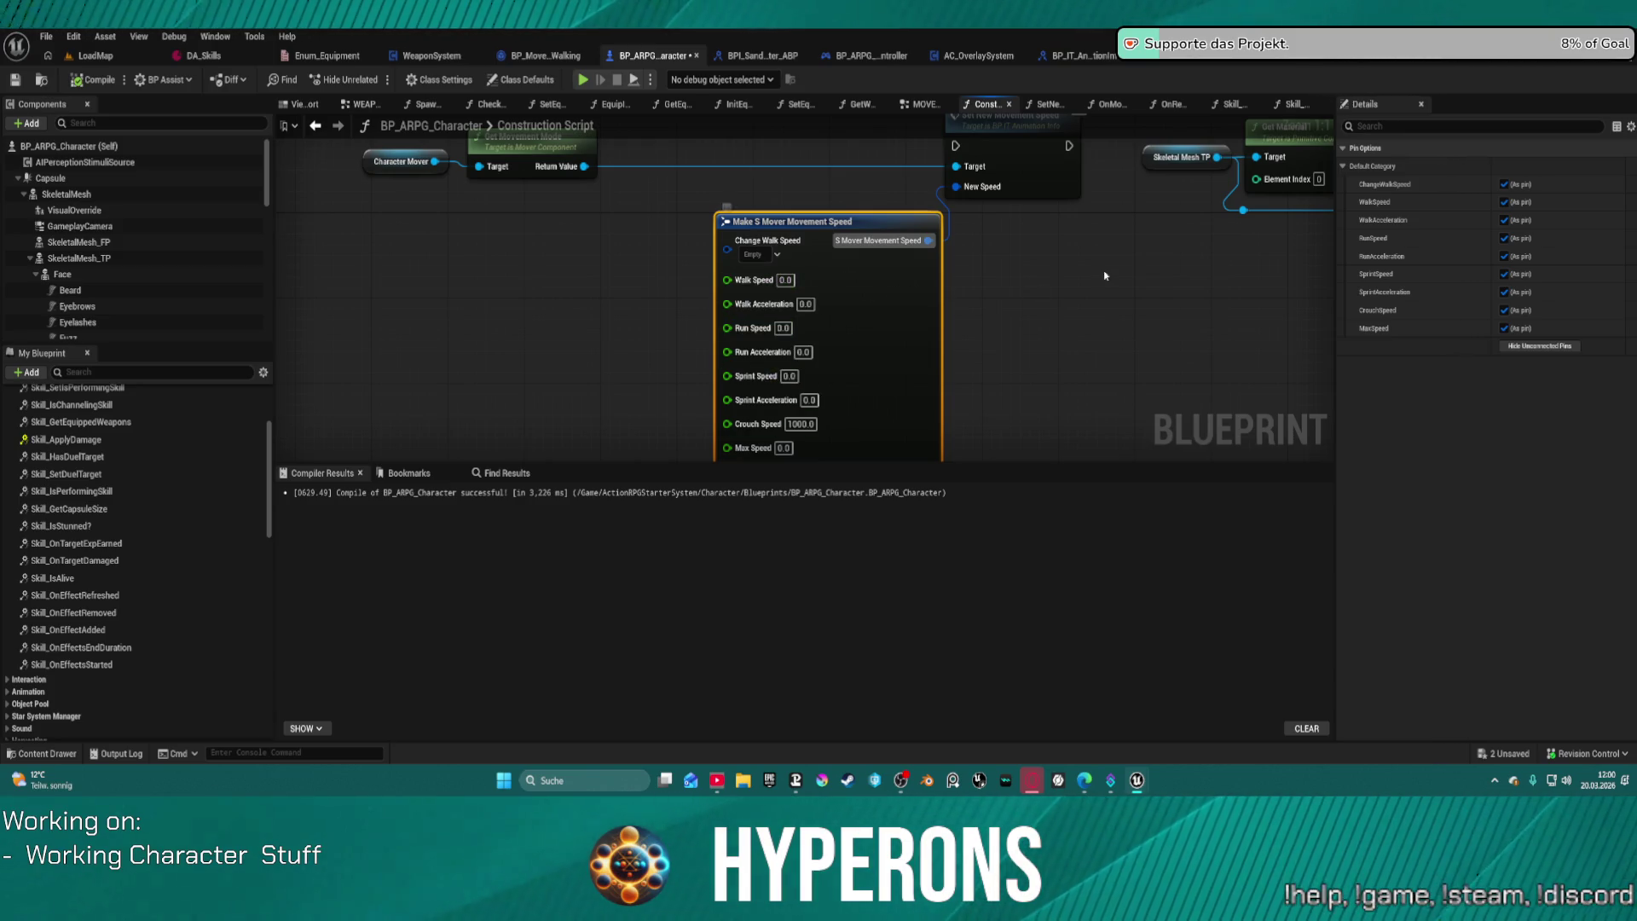
{"action": "mouse_move", "coordinate": [837, 384]}
{"action": "left_mouse_down"}
{"action": "mouse_move", "coordinate": [877, 394]}
{"action": "mouse_move", "coordinate": [852, 428]}
{"action": "mouse_move", "coordinate": [818, 318]}
{"action": "mouse_move", "coordinate": [797, 370]}
{"action": "left_mouse_up"}
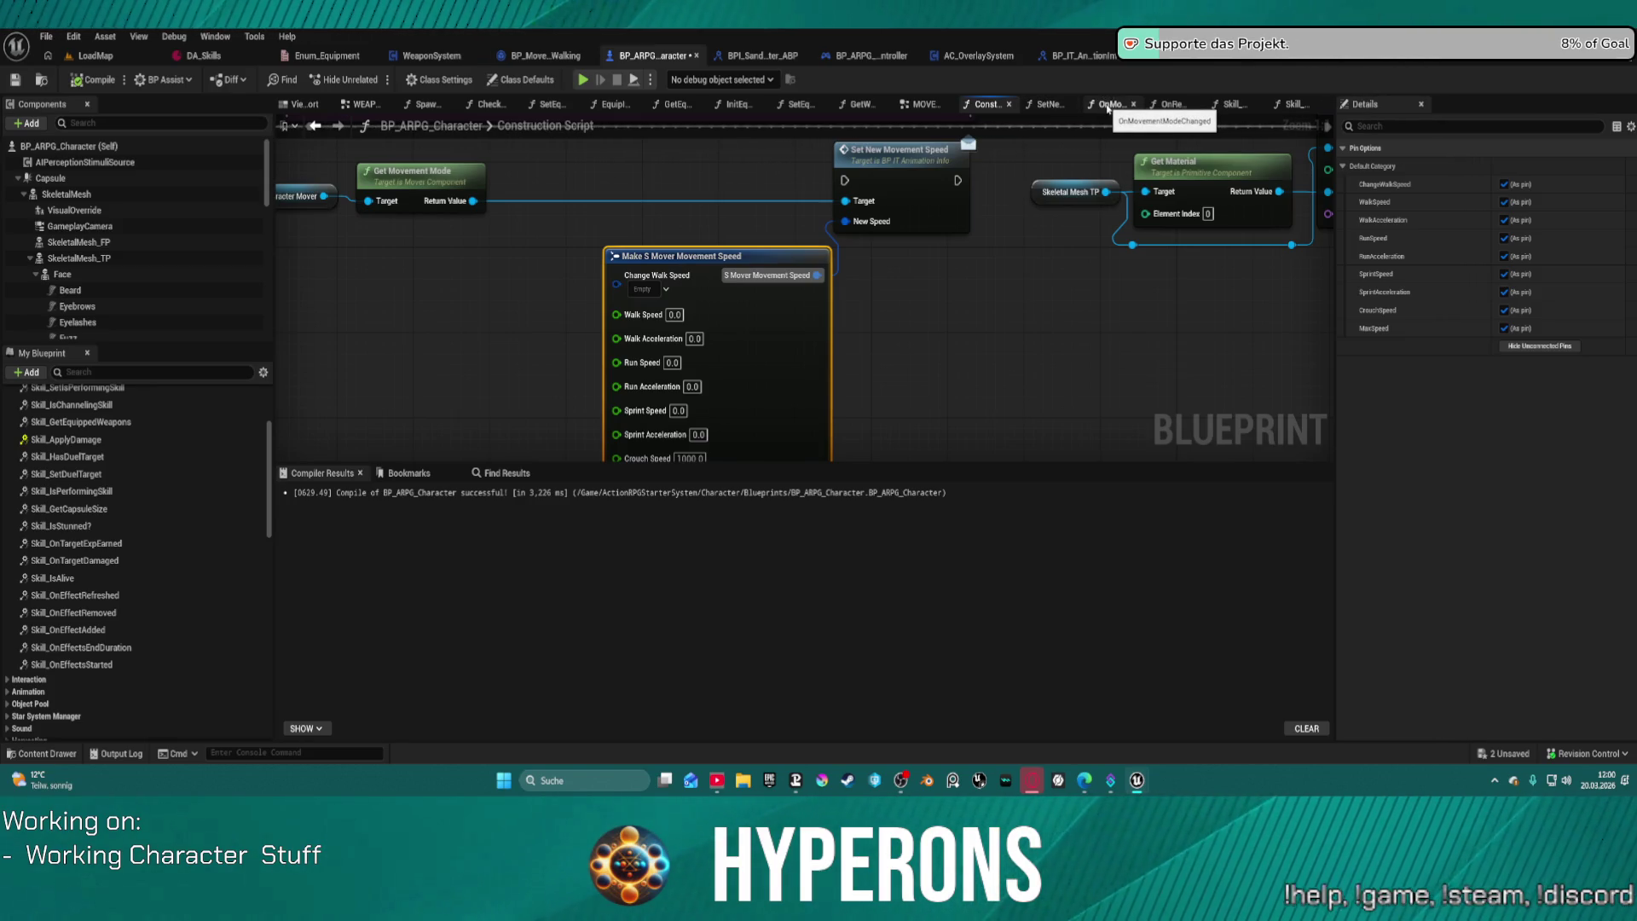
Step: Pull a wire from Get Movement Mode, cancel it, and shift Character Mover slightly left
{"action": "mouse_move", "coordinate": [429, 351]}
{"action": "left_mouse_down"}
{"action": "mouse_move", "coordinate": [452, 400]}
{"action": "mouse_move", "coordinate": [614, 411]}
{"action": "left_mouse_up"}
{"action": "mouse_move", "coordinate": [652, 268]}
{"action": "left_mouse_down"}
{"action": "mouse_move", "coordinate": [633, 428]}
{"action": "mouse_move", "coordinate": [524, 337]}
{"action": "mouse_move", "coordinate": [663, 256]}
{"action": "mouse_move", "coordinate": [601, 220]}
{"action": "mouse_move", "coordinate": [586, 234]}
{"action": "left_mouse_up"}
{"action": "left_click", "coordinate": [410, 393]}
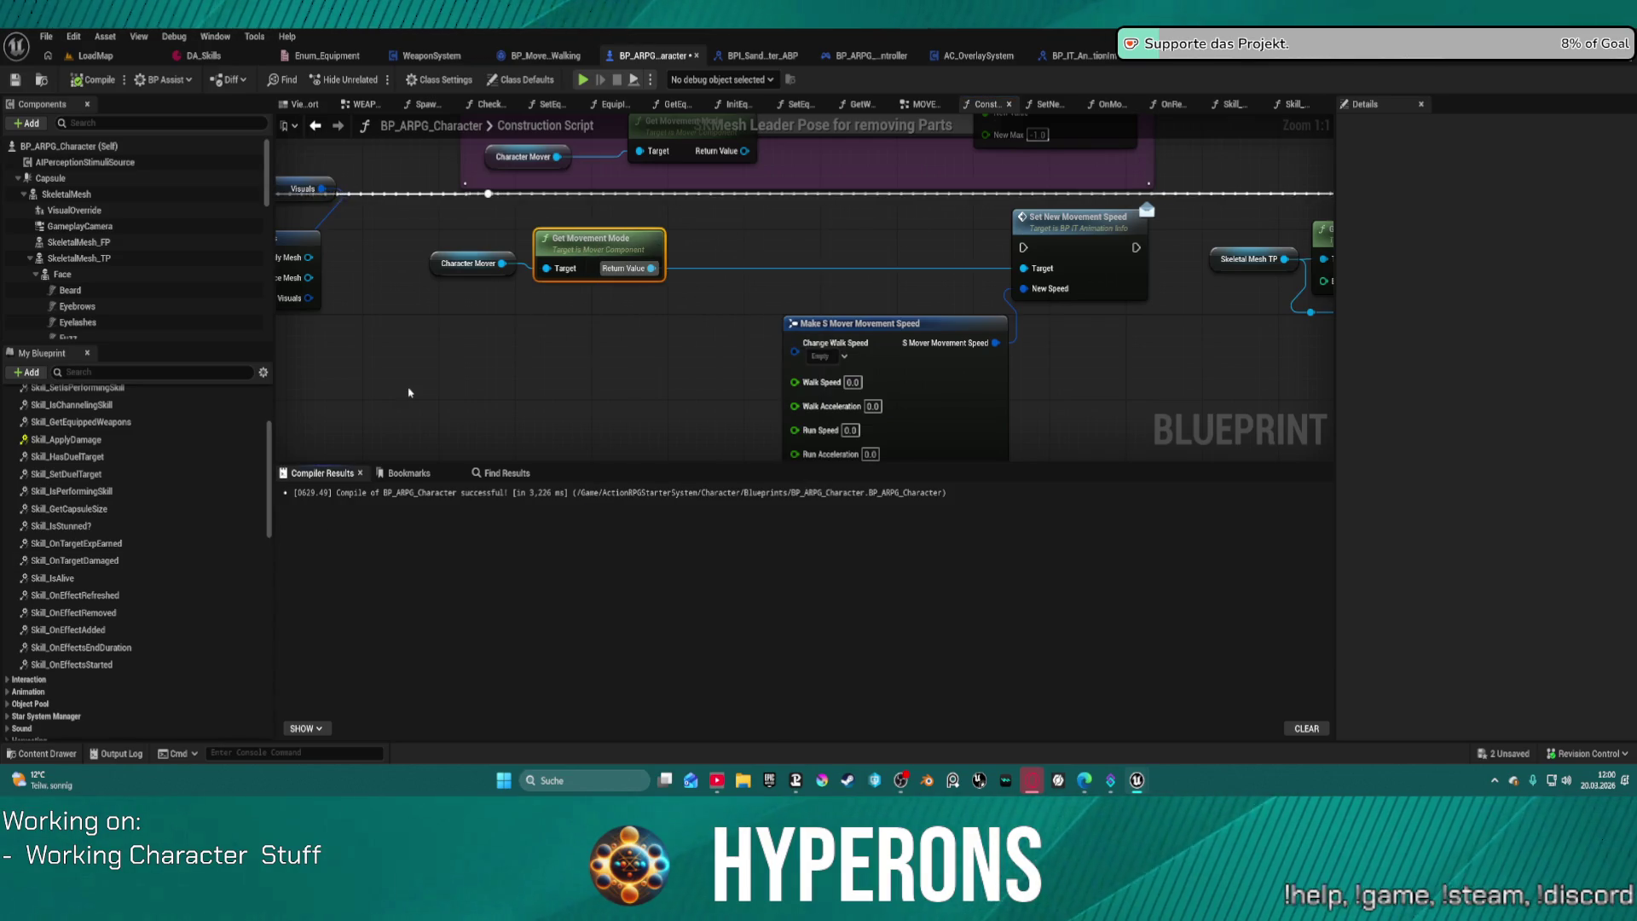
{"action": "left_click_drag", "start_coordinate": [435, 273], "coordinate": [389, 274]}
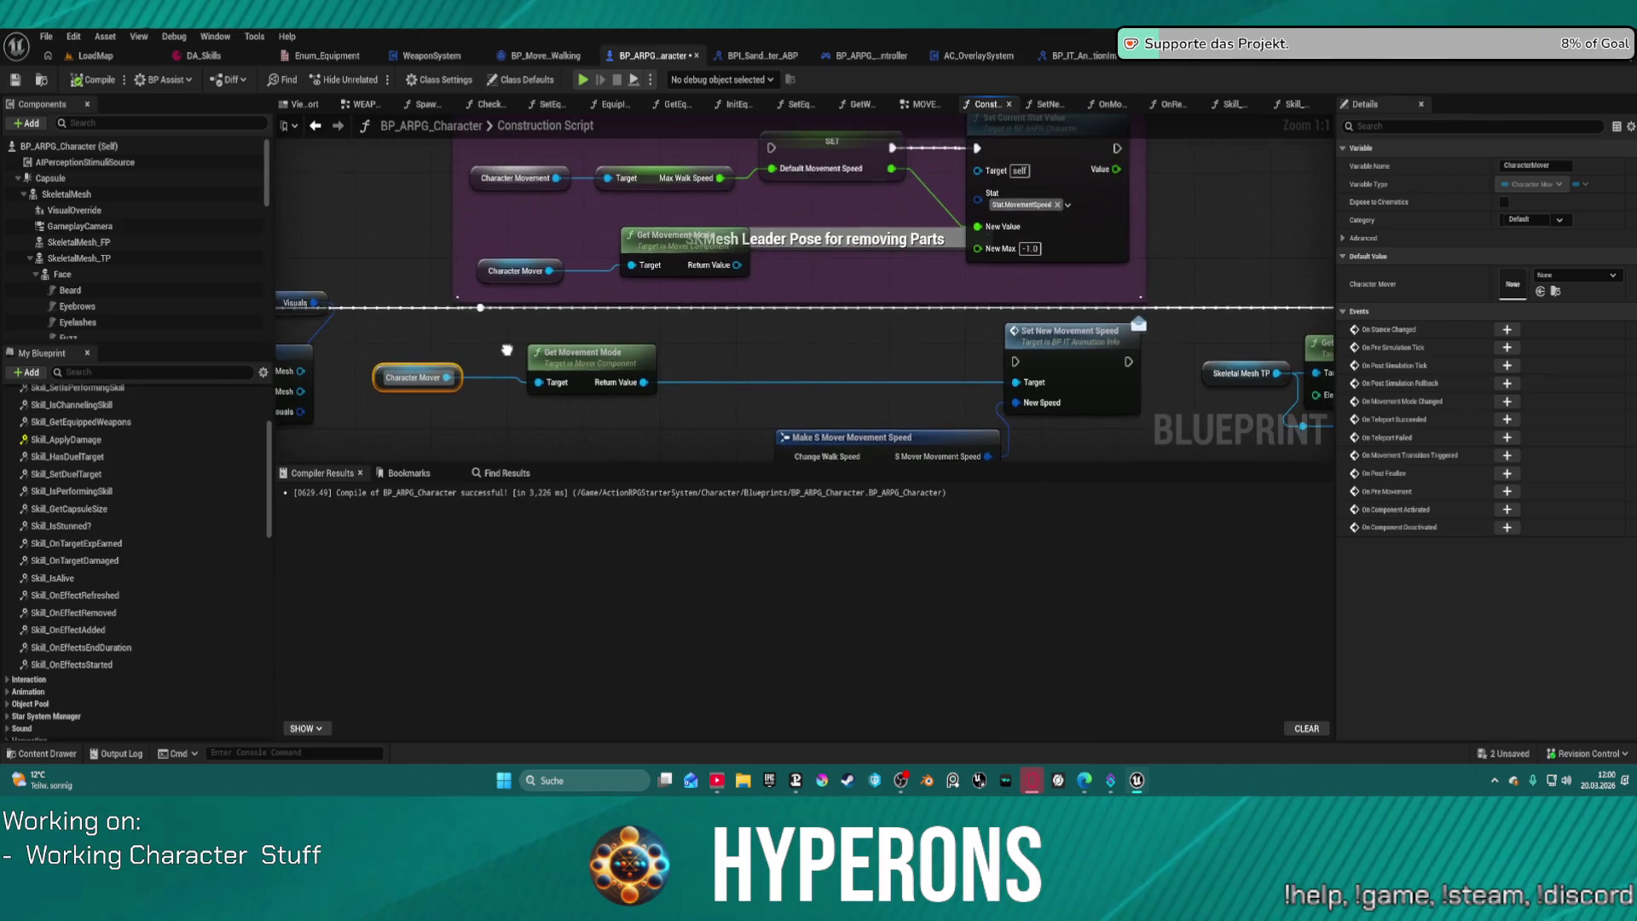
{"action": "scroll", "coordinate": [793, 290], "scroll_direction": "down", "scroll_amount": 2}
{"action": "left_click_drag", "start_coordinate": [799, 274], "coordinate": [774, 326]}
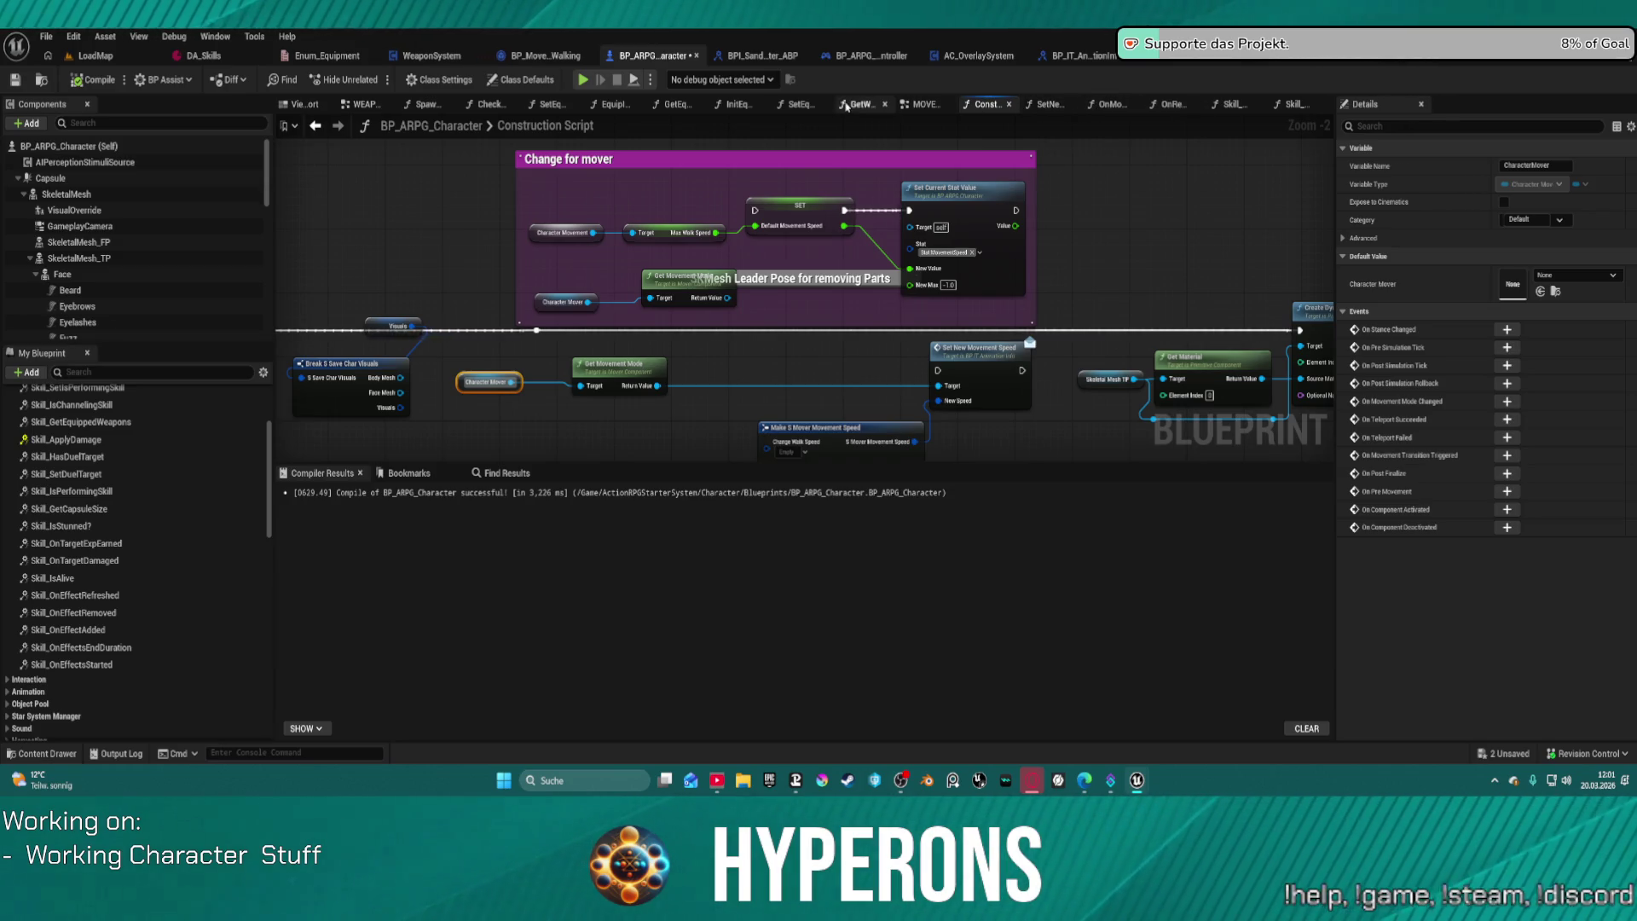
{"action": "scroll", "coordinate": [816, 311], "scroll_direction": "up", "scroll_amount": 2}
{"action": "scroll", "coordinate": [817, 311], "scroll_direction": "down", "scroll_amount": 5}
Step: Check the MOVEMENTS, WEAPONS and EventGraph tabs to locate the Character Mover and Get Movement Mode nodes
{"action": "left_click", "coordinate": [925, 104]}
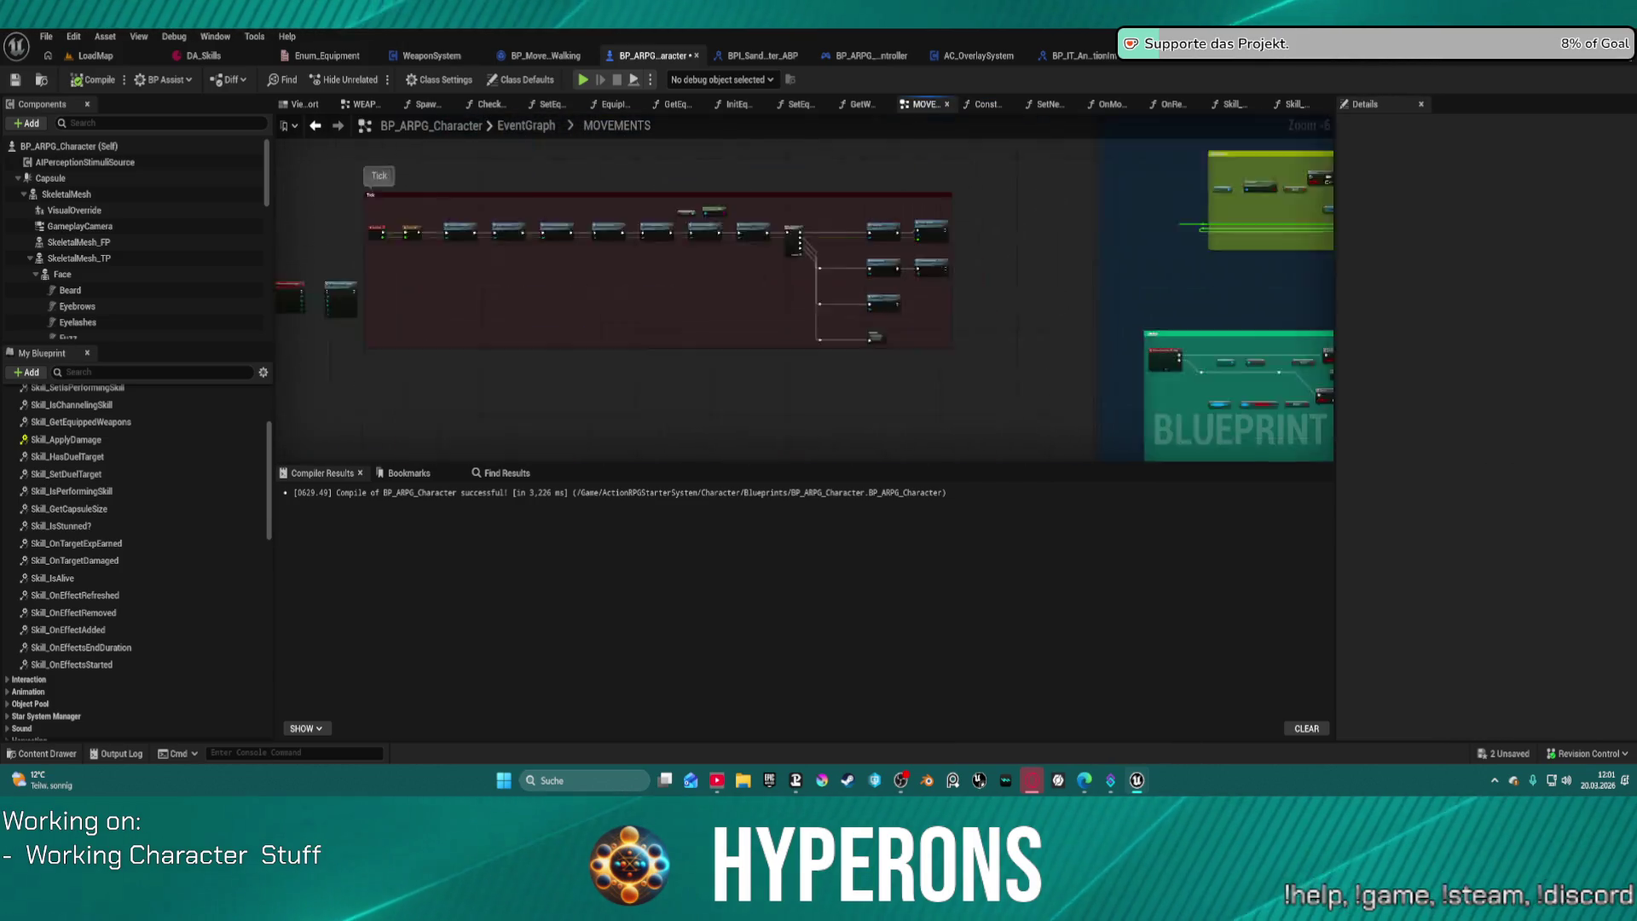
{"action": "scroll", "coordinate": [724, 208], "scroll_direction": "up", "scroll_amount": 2}
{"action": "scroll", "coordinate": [840, 258], "scroll_direction": "up", "scroll_amount": 1}
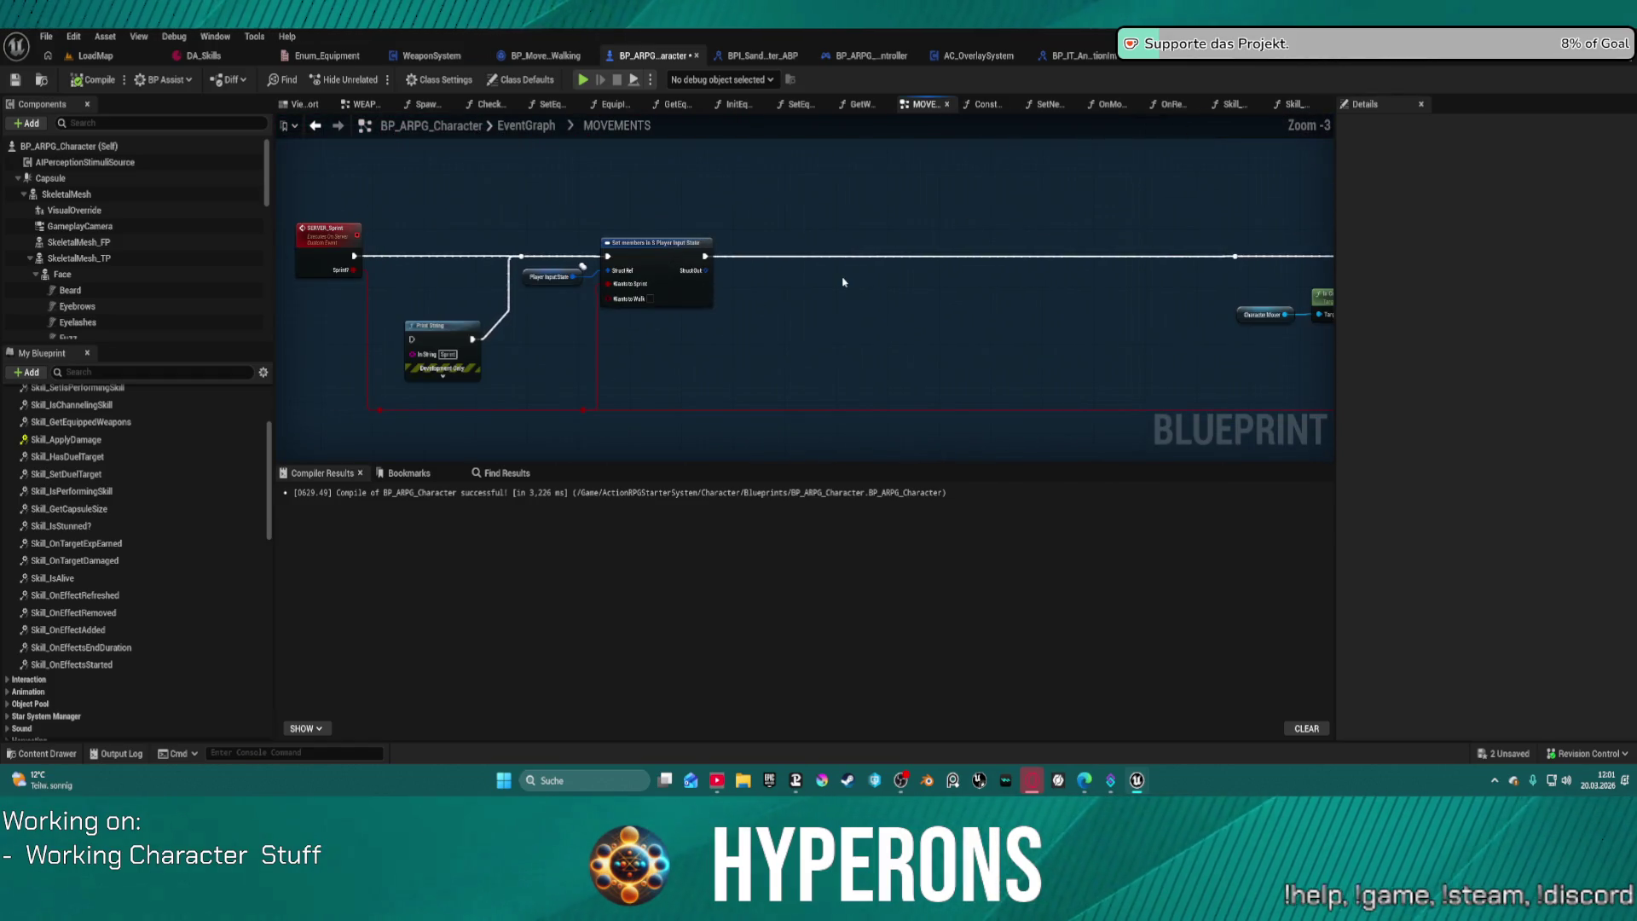
{"action": "mouse_move", "coordinate": [702, 254]}
{"action": "left_mouse_down"}
{"action": "mouse_move", "coordinate": [668, 321]}
{"action": "mouse_move", "coordinate": [798, 339]}
{"action": "mouse_move", "coordinate": [735, 307]}
{"action": "mouse_move", "coordinate": [718, 348]}
{"action": "left_mouse_up"}
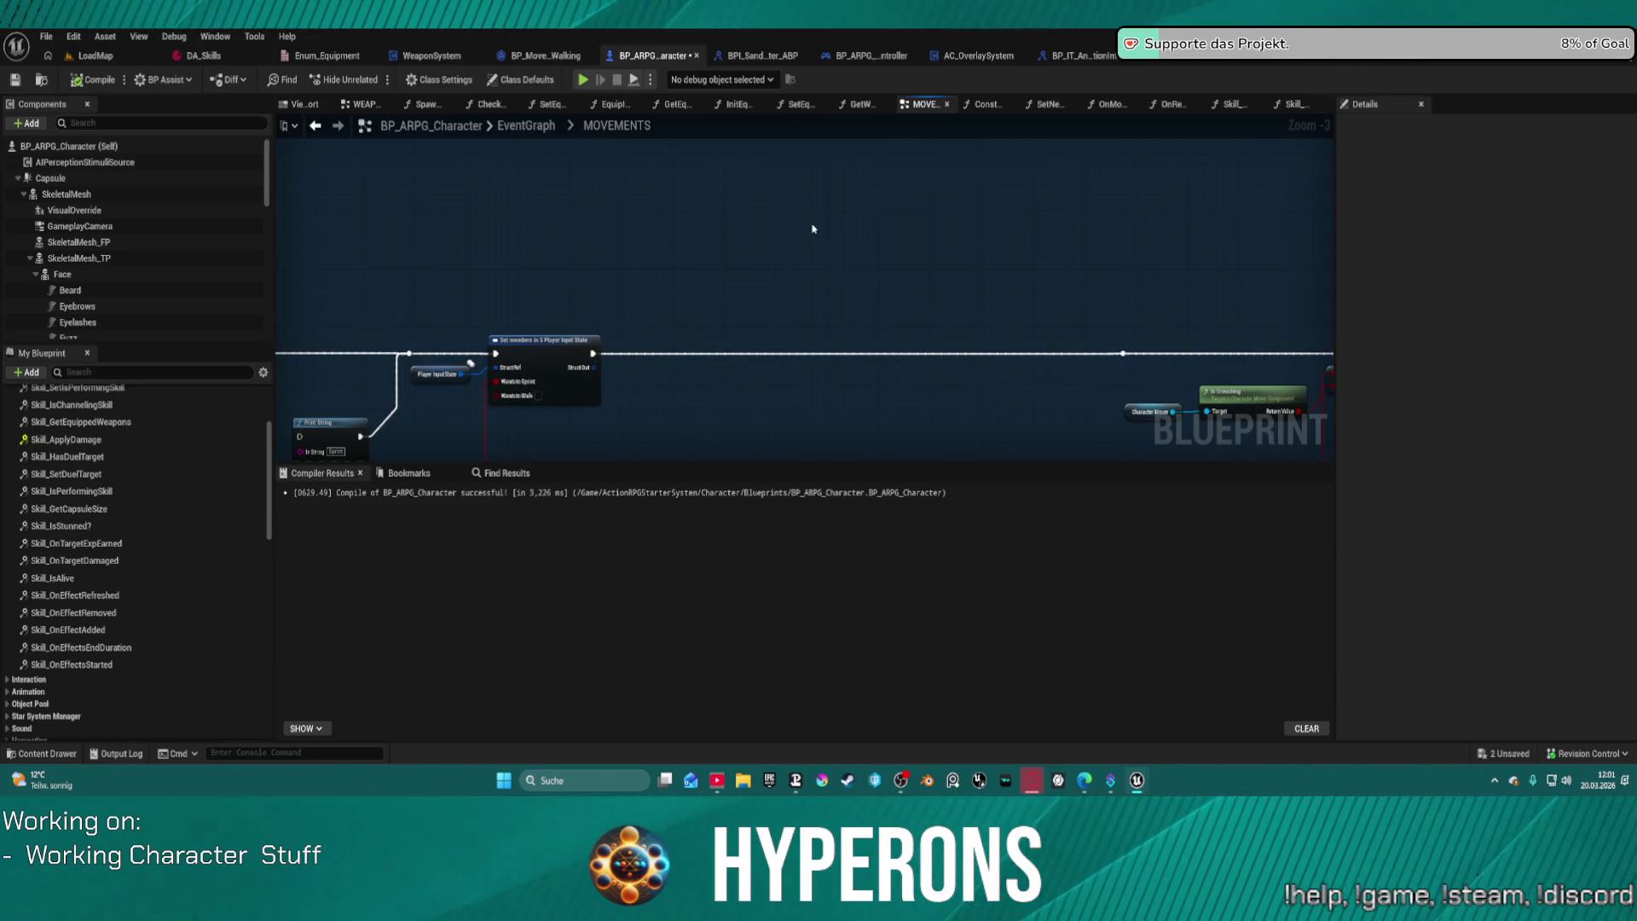
{"action": "scroll", "coordinate": [758, 252], "scroll_direction": "down", "scroll_amount": 3}
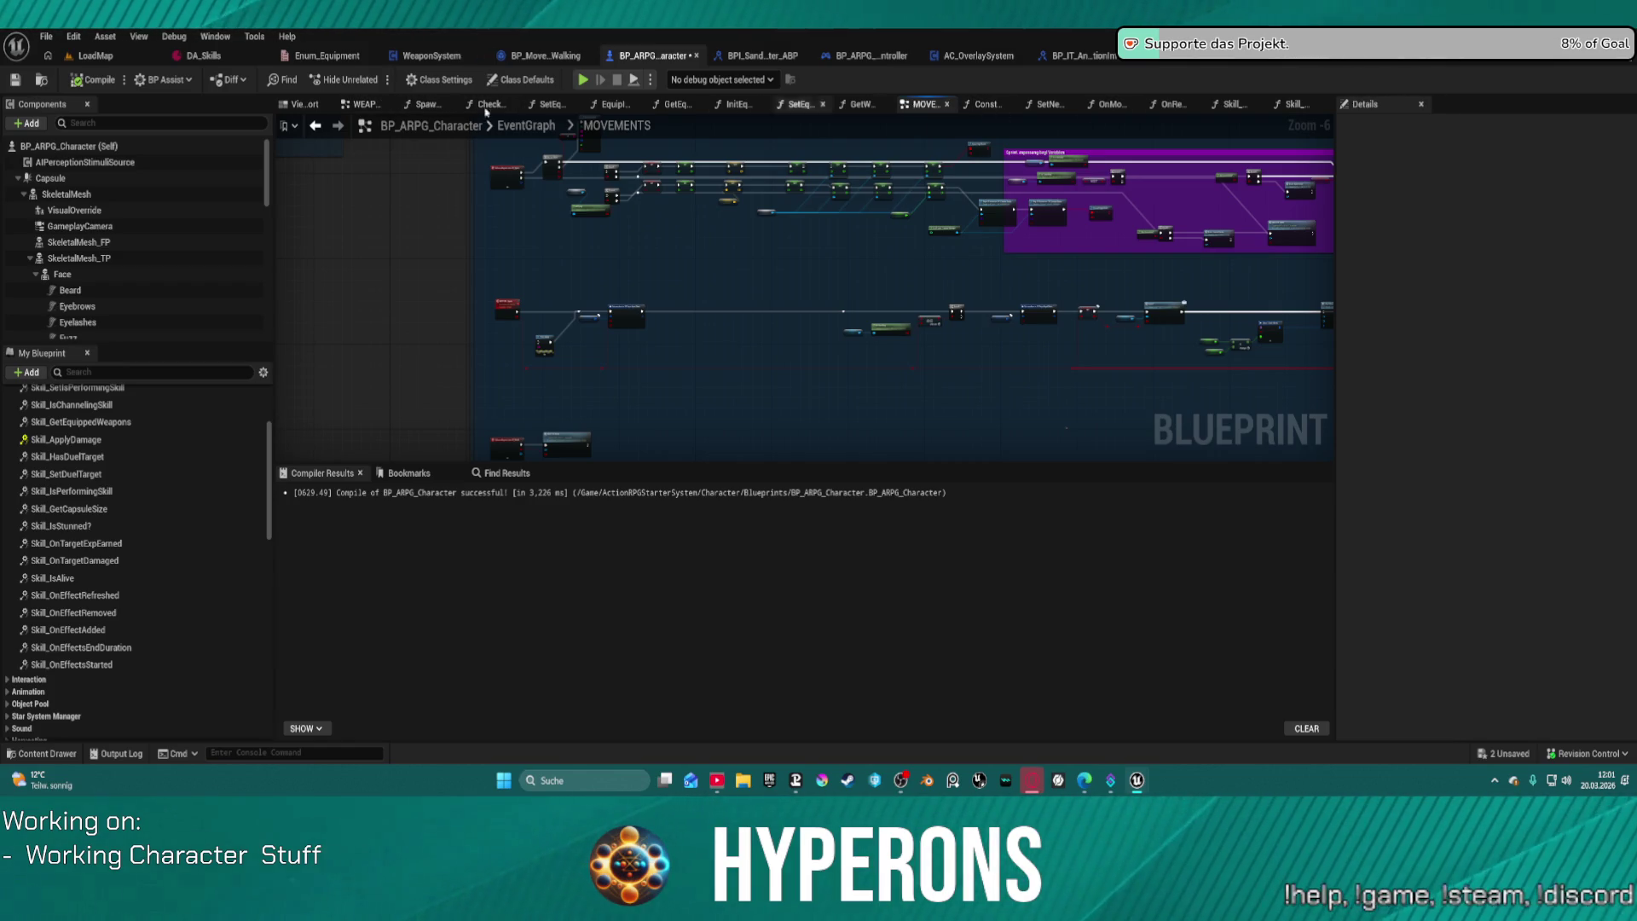
{"action": "left_click", "coordinate": [362, 112]}
{"action": "left_click", "coordinate": [526, 126]}
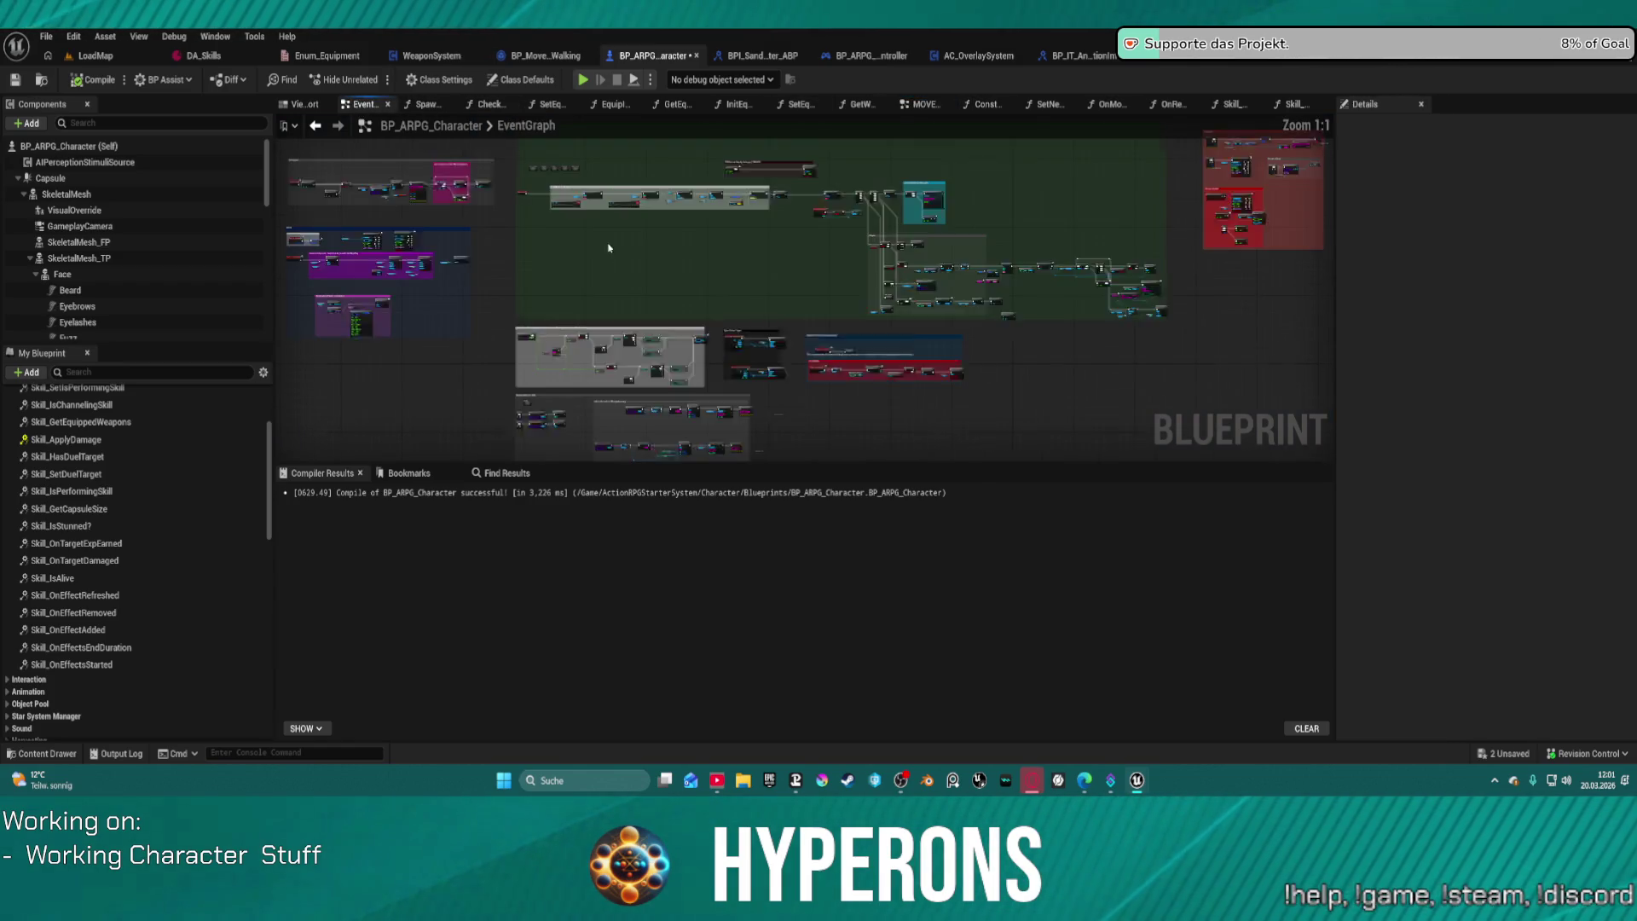
{"action": "scroll", "coordinate": [506, 308], "scroll_direction": "up", "scroll_amount": 10}
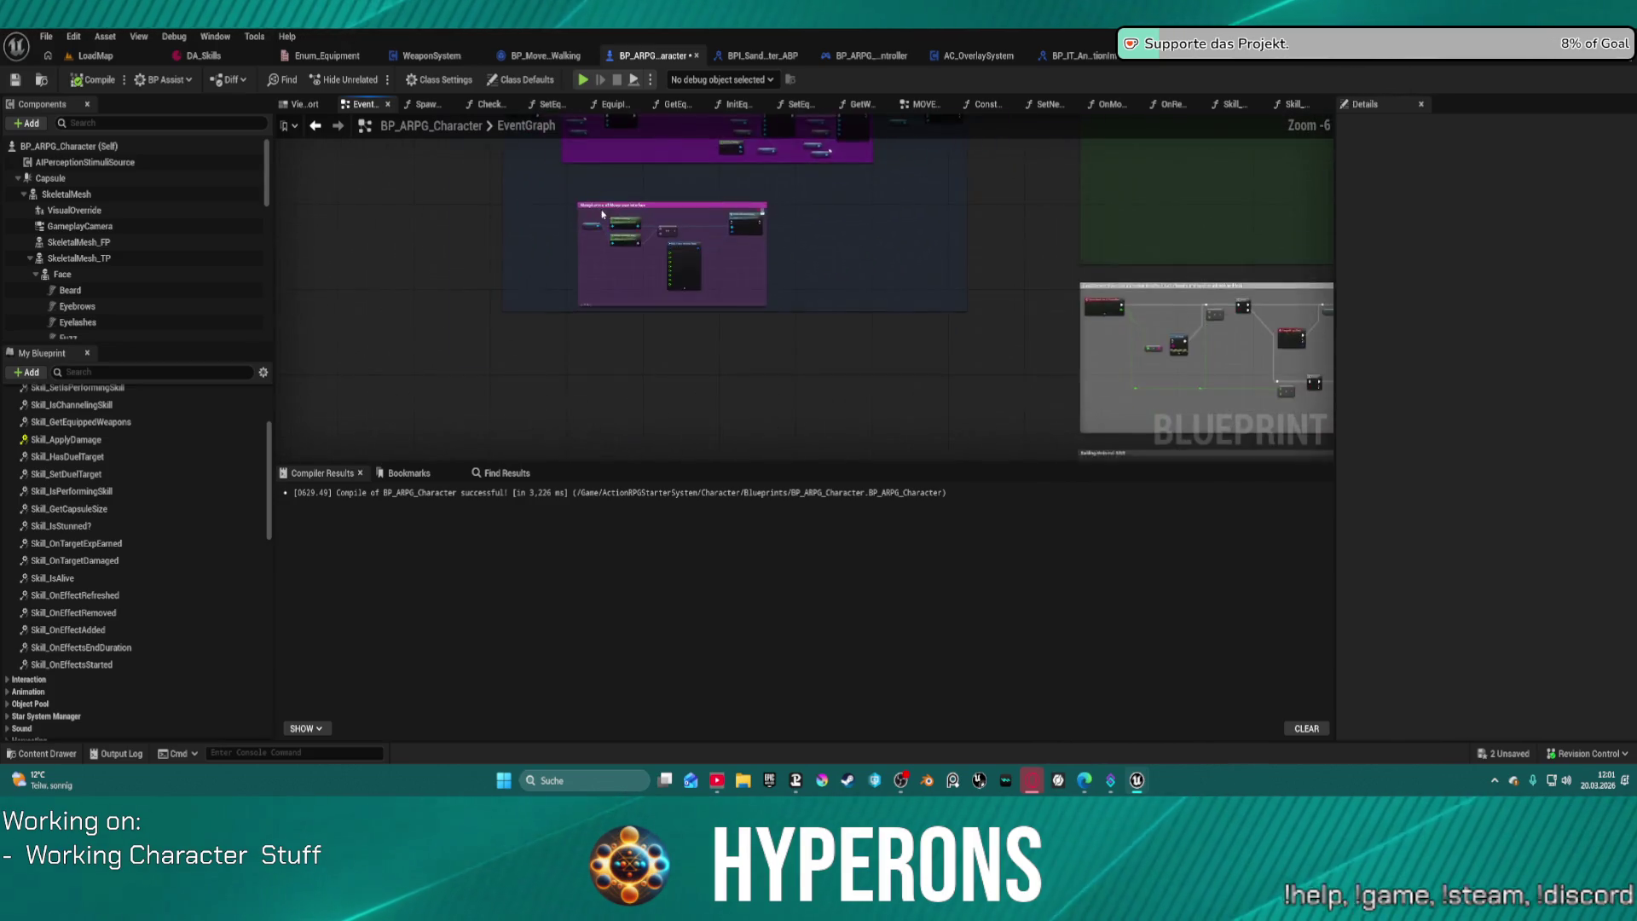
{"action": "left_click_drag", "start_coordinate": [588, 251], "coordinate": [678, 266]}
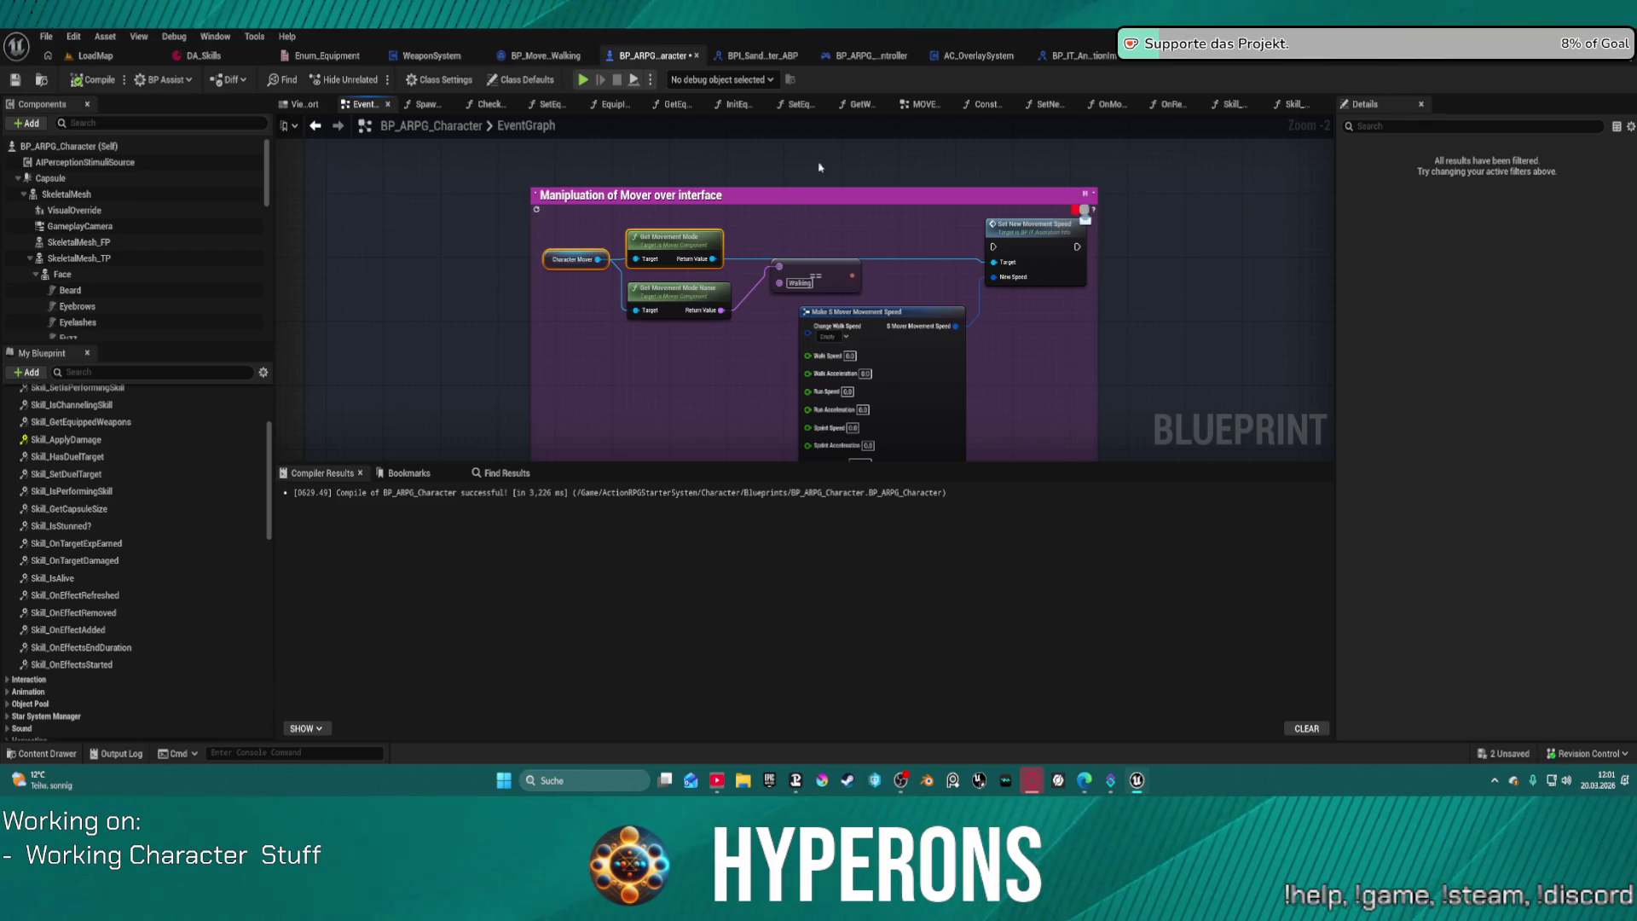
{"action": "left_click", "coordinate": [315, 127]}
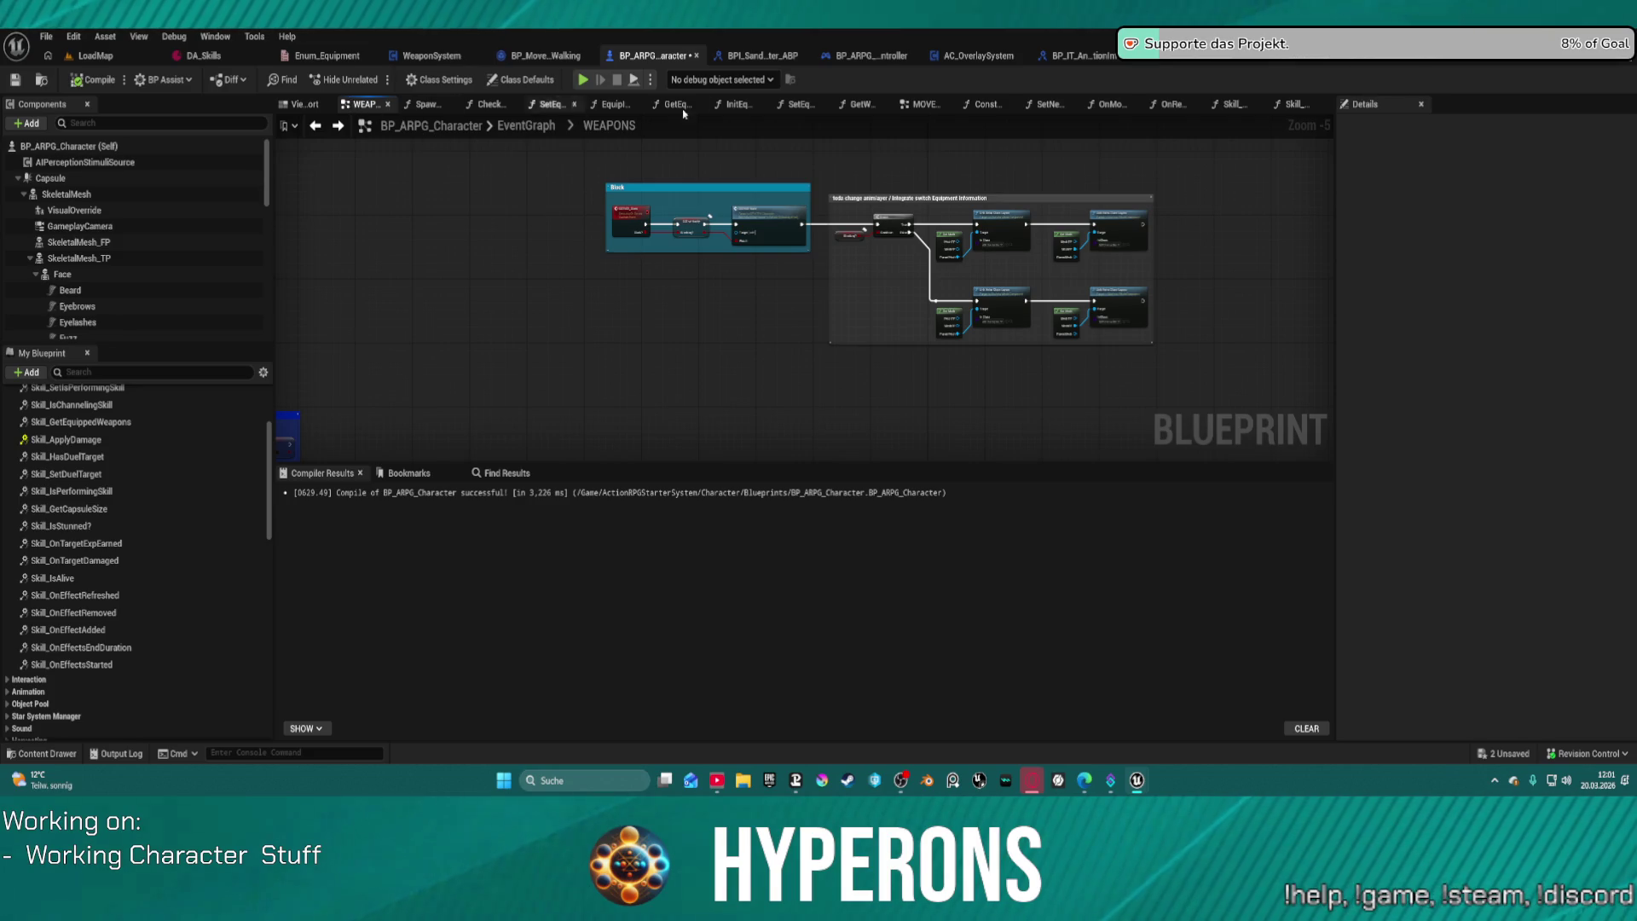
{"action": "left_click", "coordinate": [923, 104]}
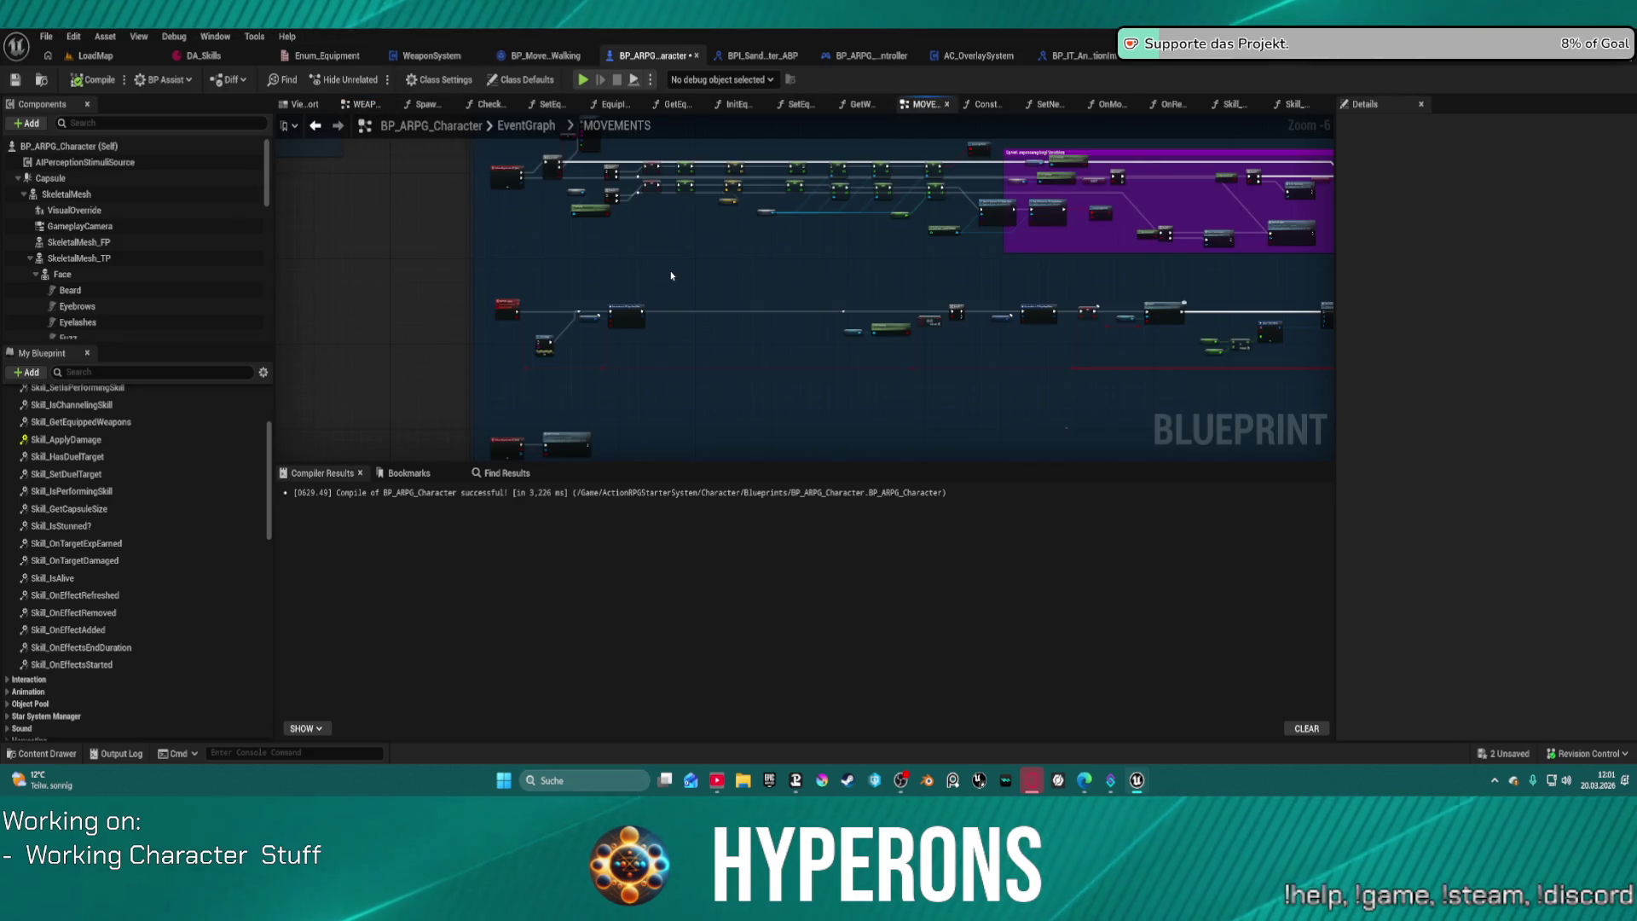
Step: Add Cast To BP_MovementMode_Walking from Get Movement Mode's Return Value, wiring Set members' execution into it
{"action": "left_click_drag", "start_coordinate": [814, 292], "coordinate": [850, 307]}
{"action": "type", "text": "set ma"}
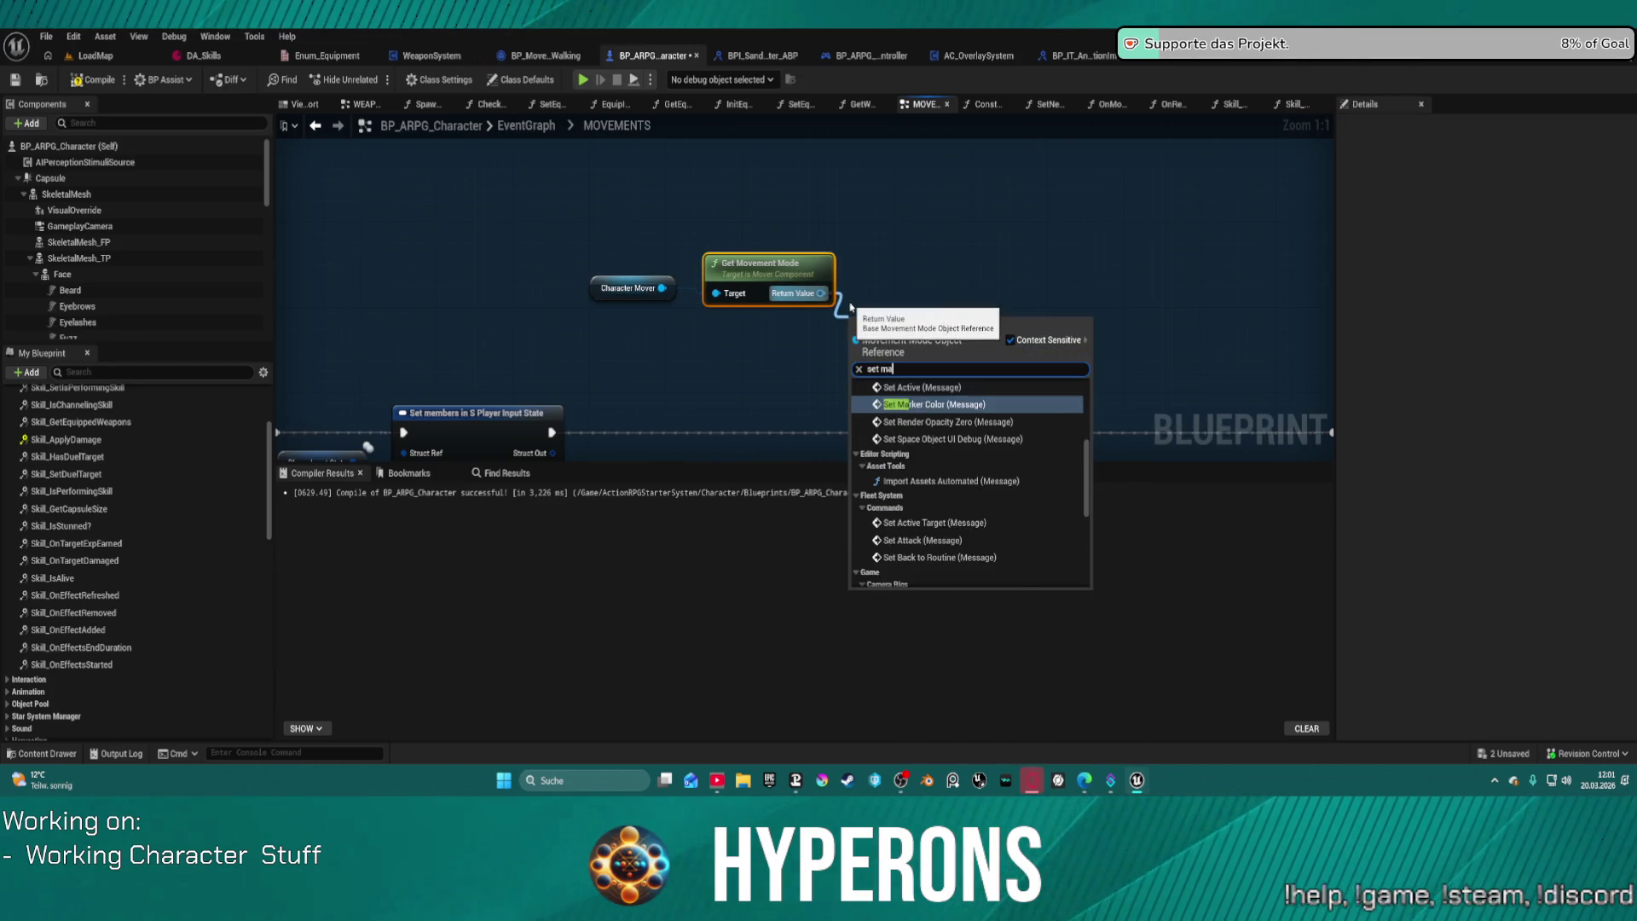
{"action": "type", "text": "x"}
{"action": "key", "text": "BackSpace"}
{"action": "key", "text": "BackSpace"}
{"action": "key", "text": "BackSpace"}
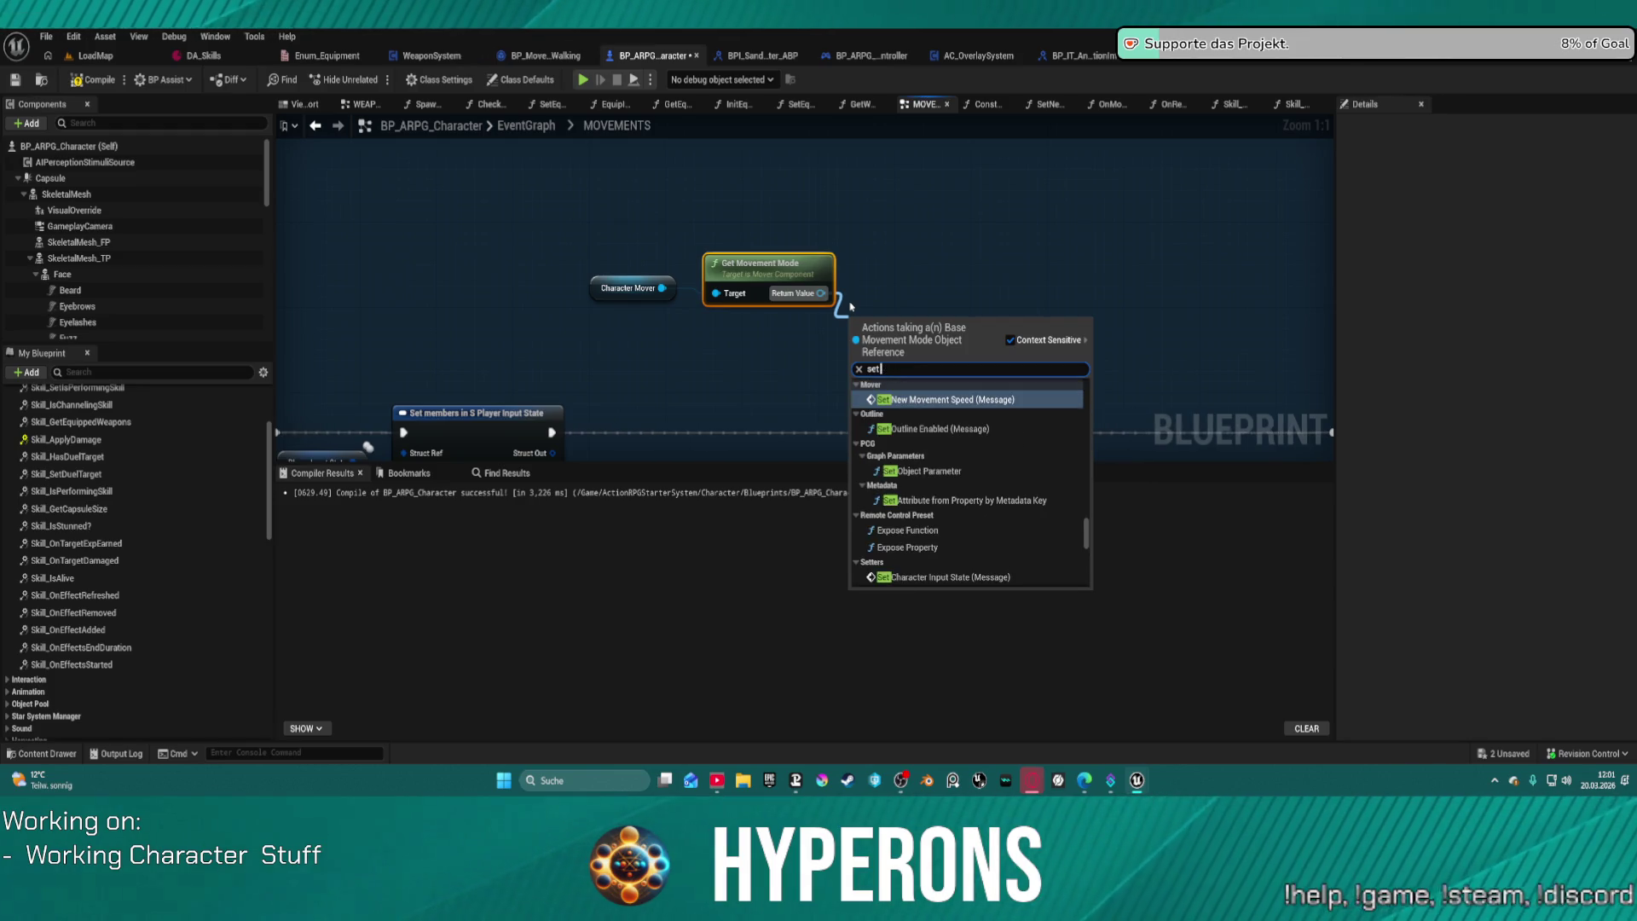
{"action": "type", "text": "ov"}
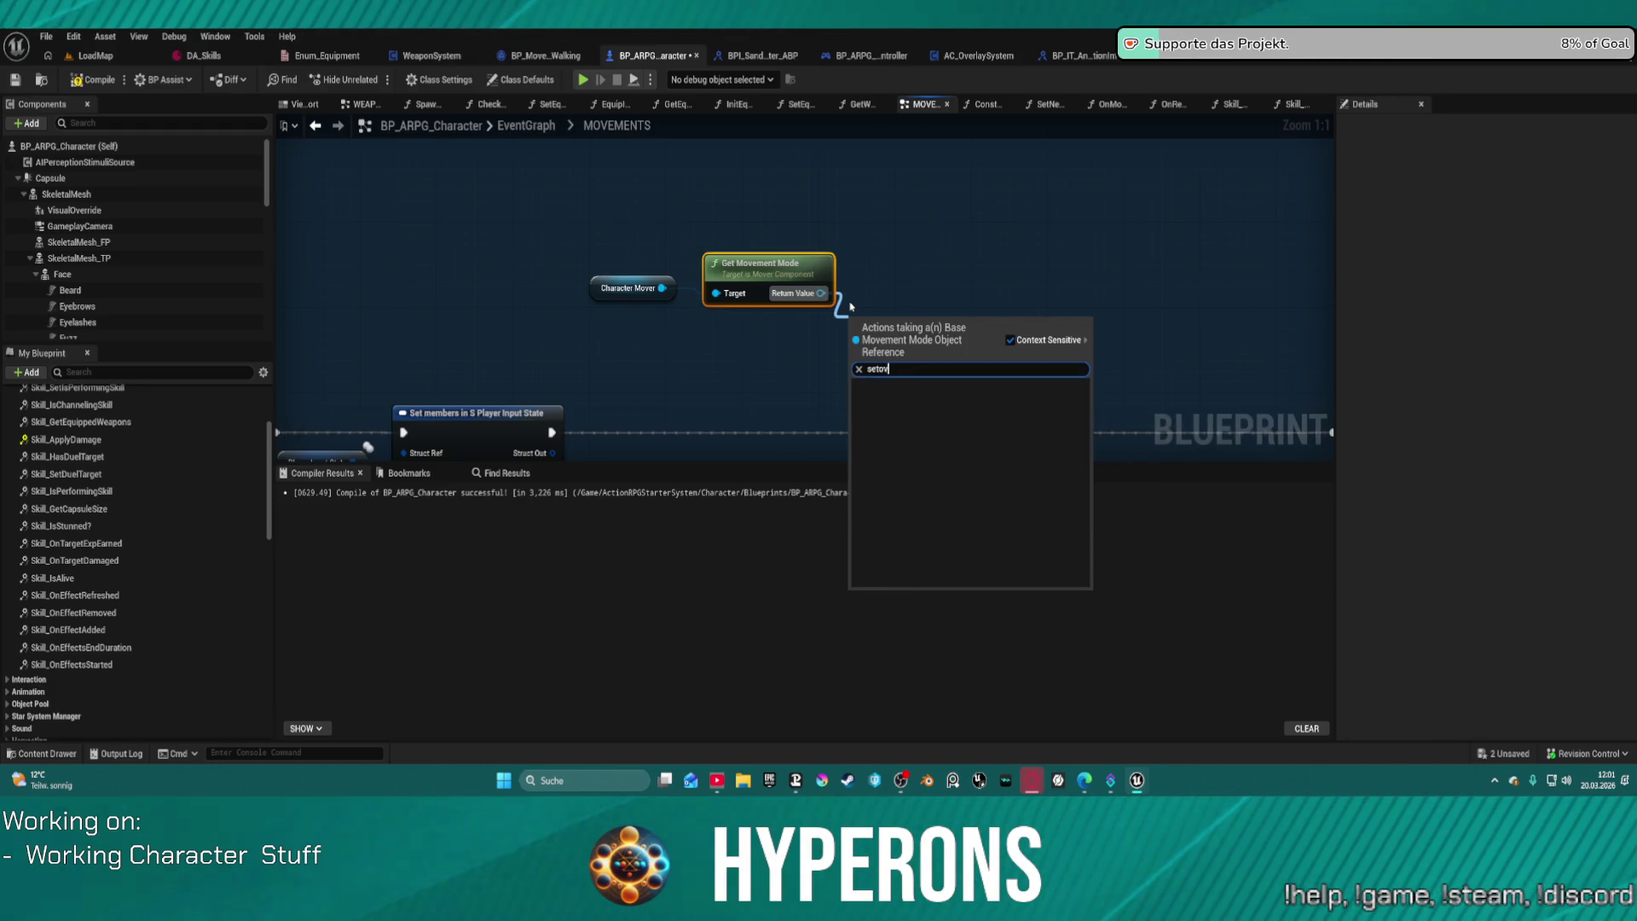
{"action": "key", "text": "BackSpace"}
{"action": "key", "text": "BackSpace"}
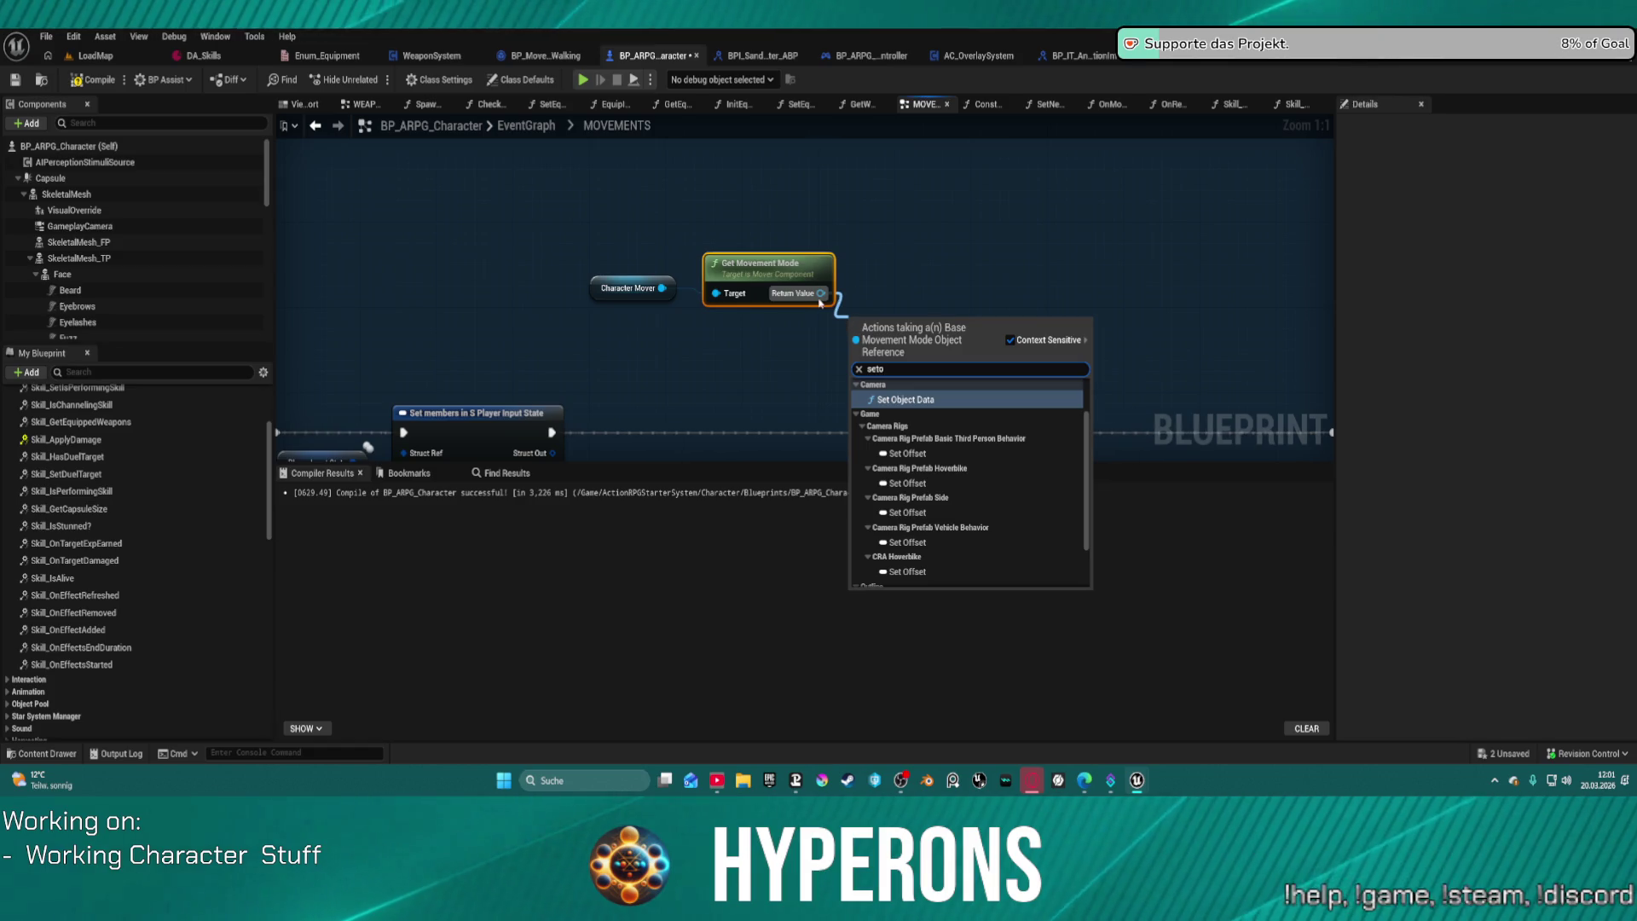
{"action": "key", "text": "Escape"}
{"action": "mouse_move", "coordinate": [820, 293]}
{"action": "left_mouse_down"}
{"action": "mouse_move", "coordinate": [929, 334]}
{"action": "mouse_move", "coordinate": [923, 323]}
{"action": "left_mouse_up"}
{"action": "type", "text": "c"}
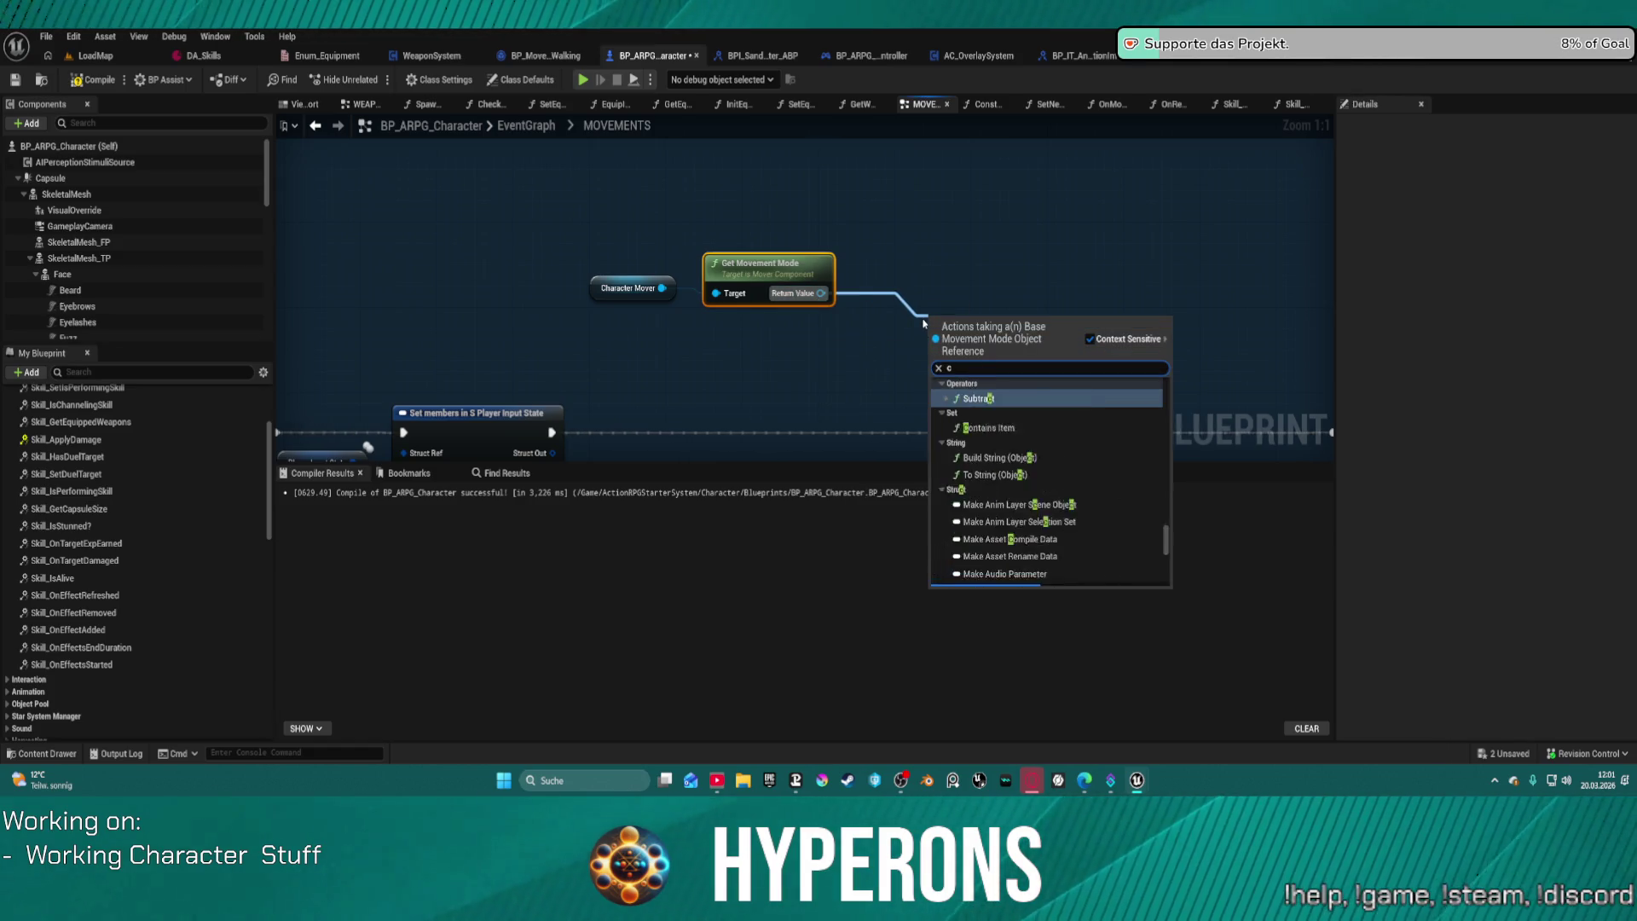
{"action": "type", "text": "ast to "}
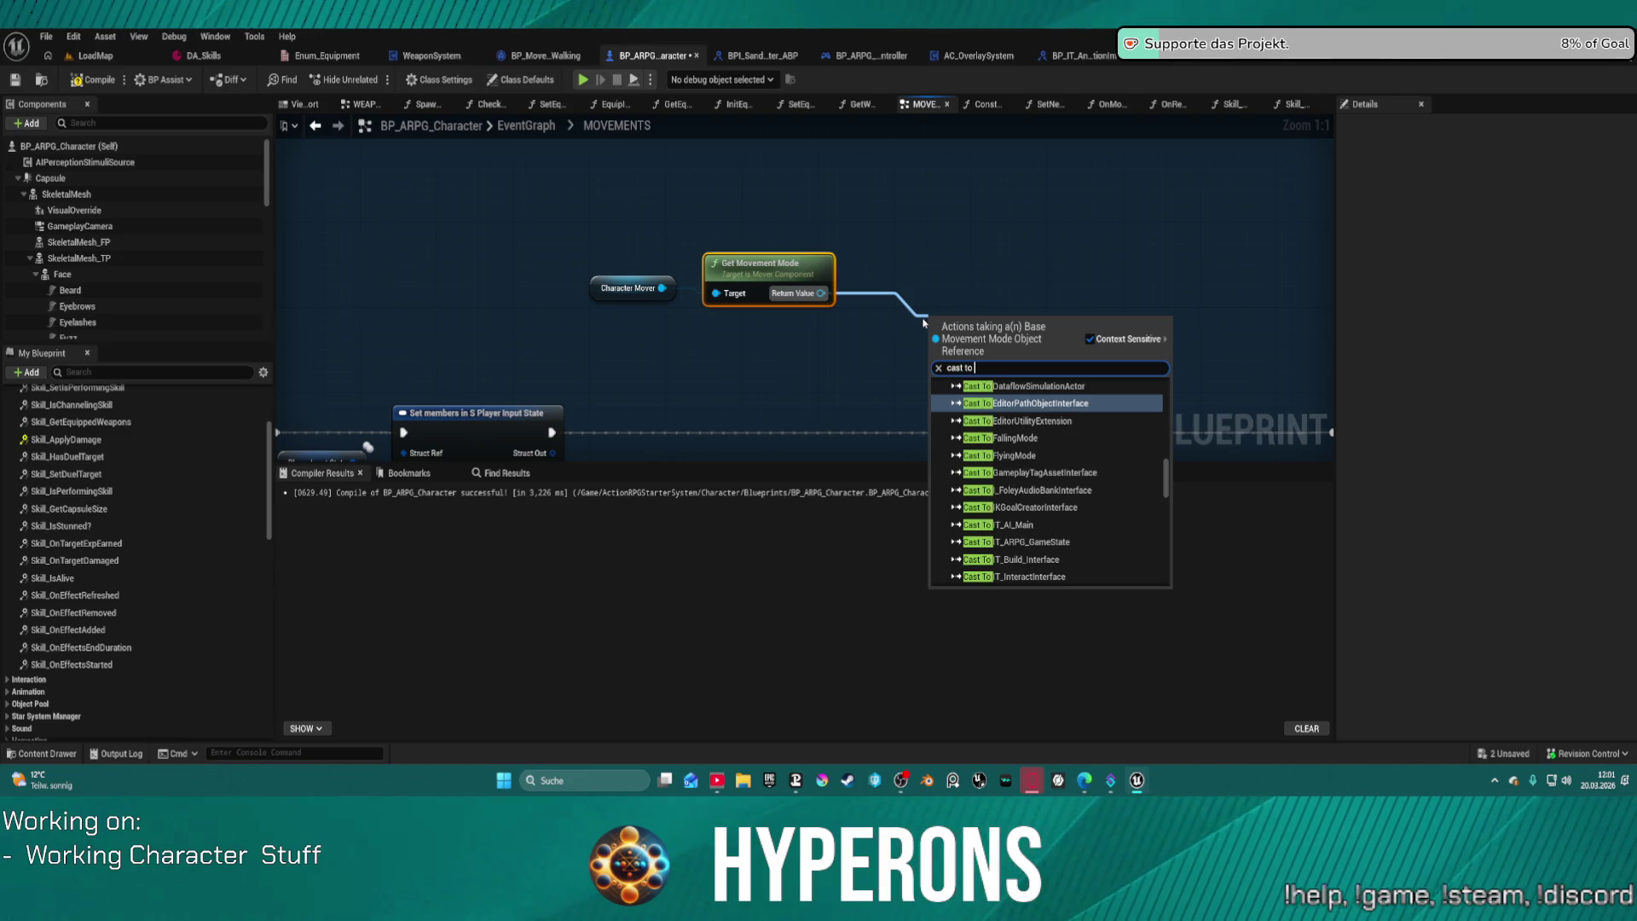
{"action": "type", "text": "m"}
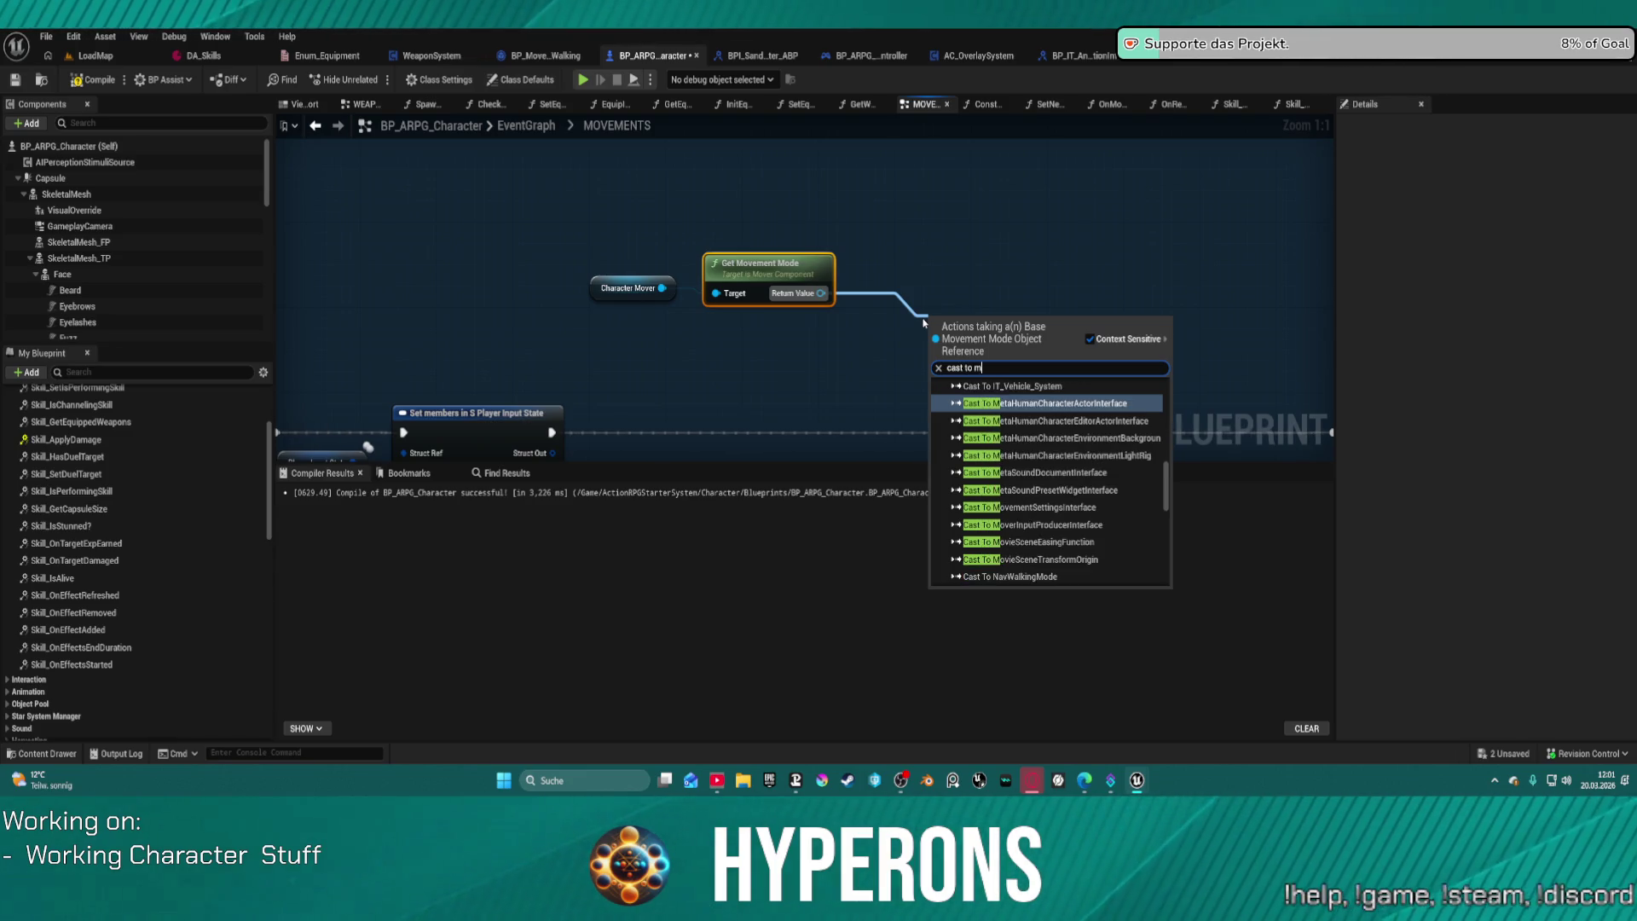
{"action": "type", "text": "ove"}
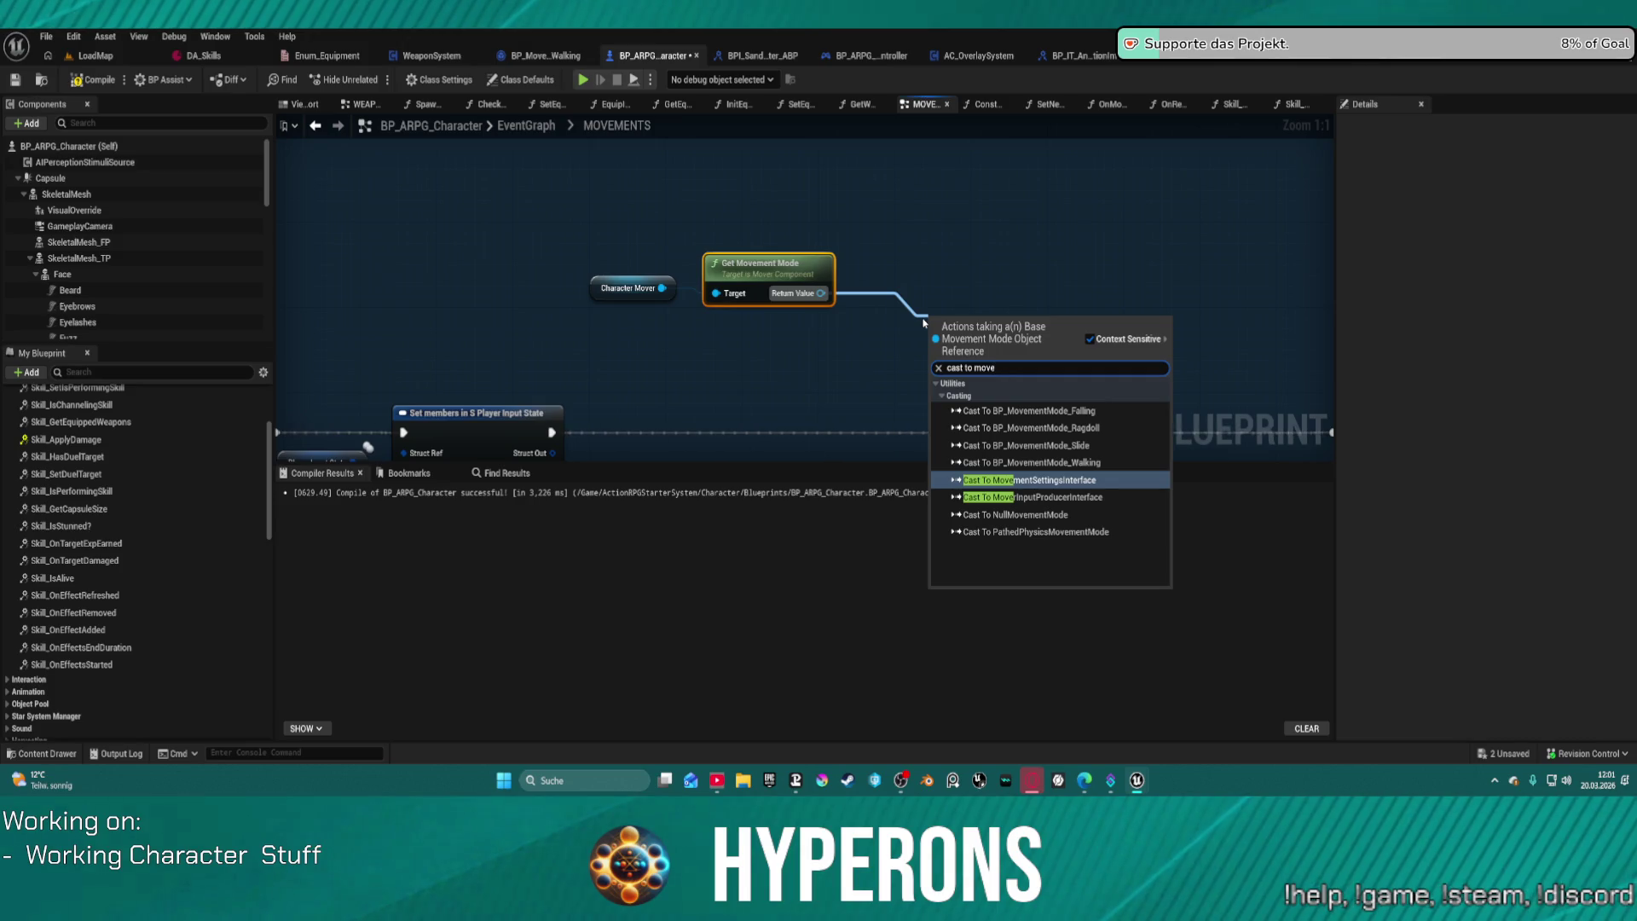
{"action": "key", "text": "Up"}
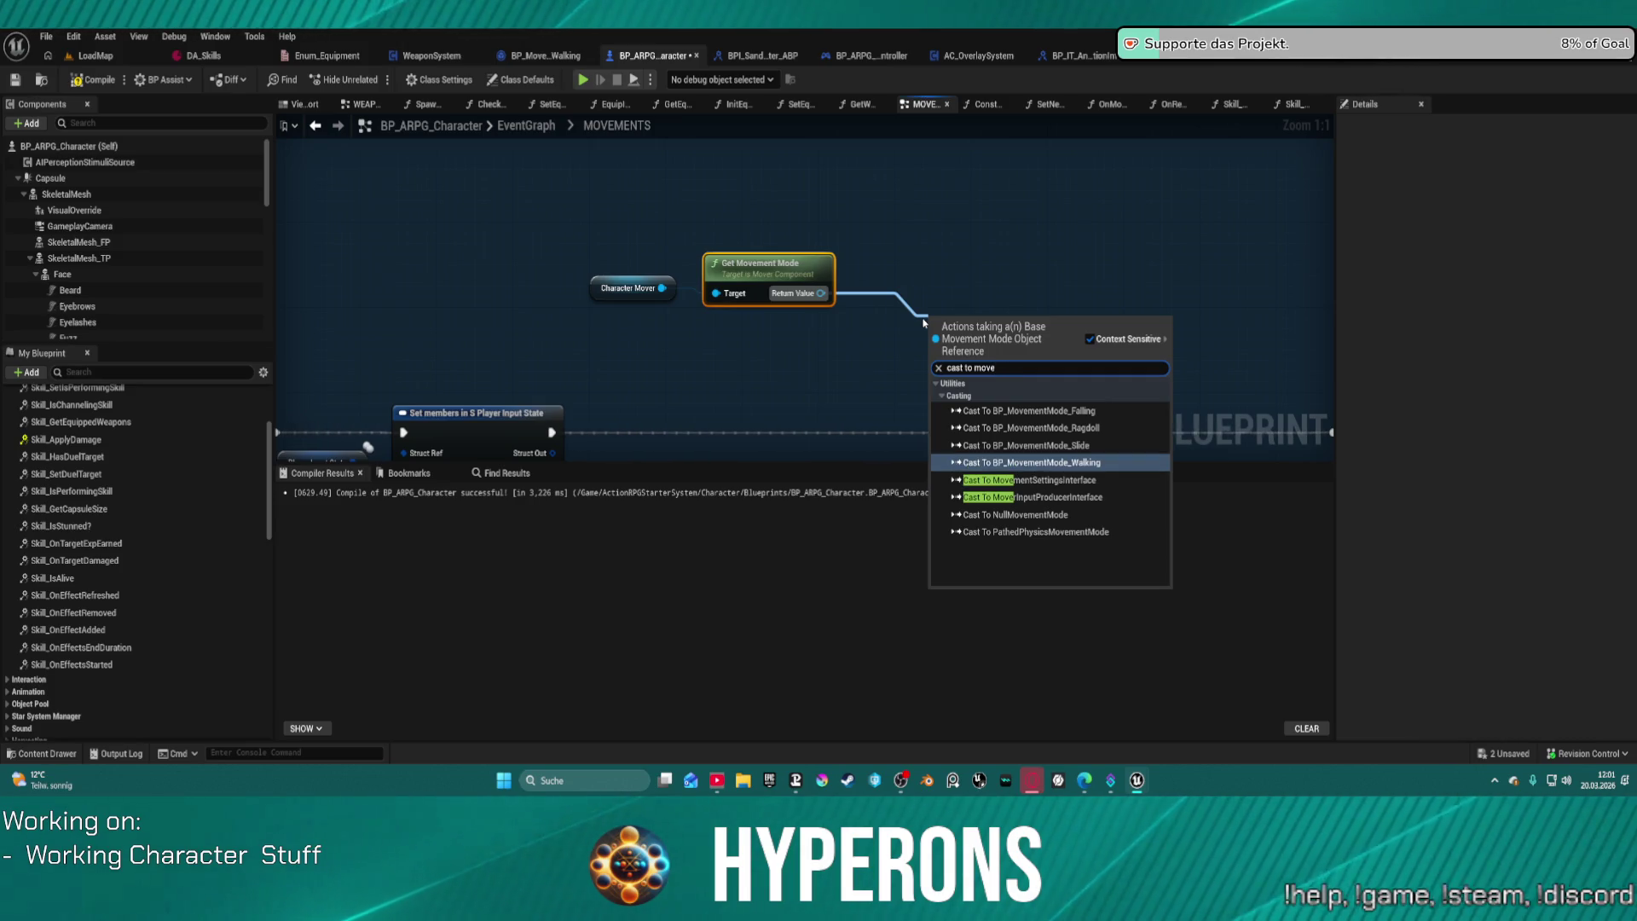
{"action": "key", "text": "Return"}
{"action": "left_click_drag", "start_coordinate": [552, 432], "coordinate": [936, 336]}
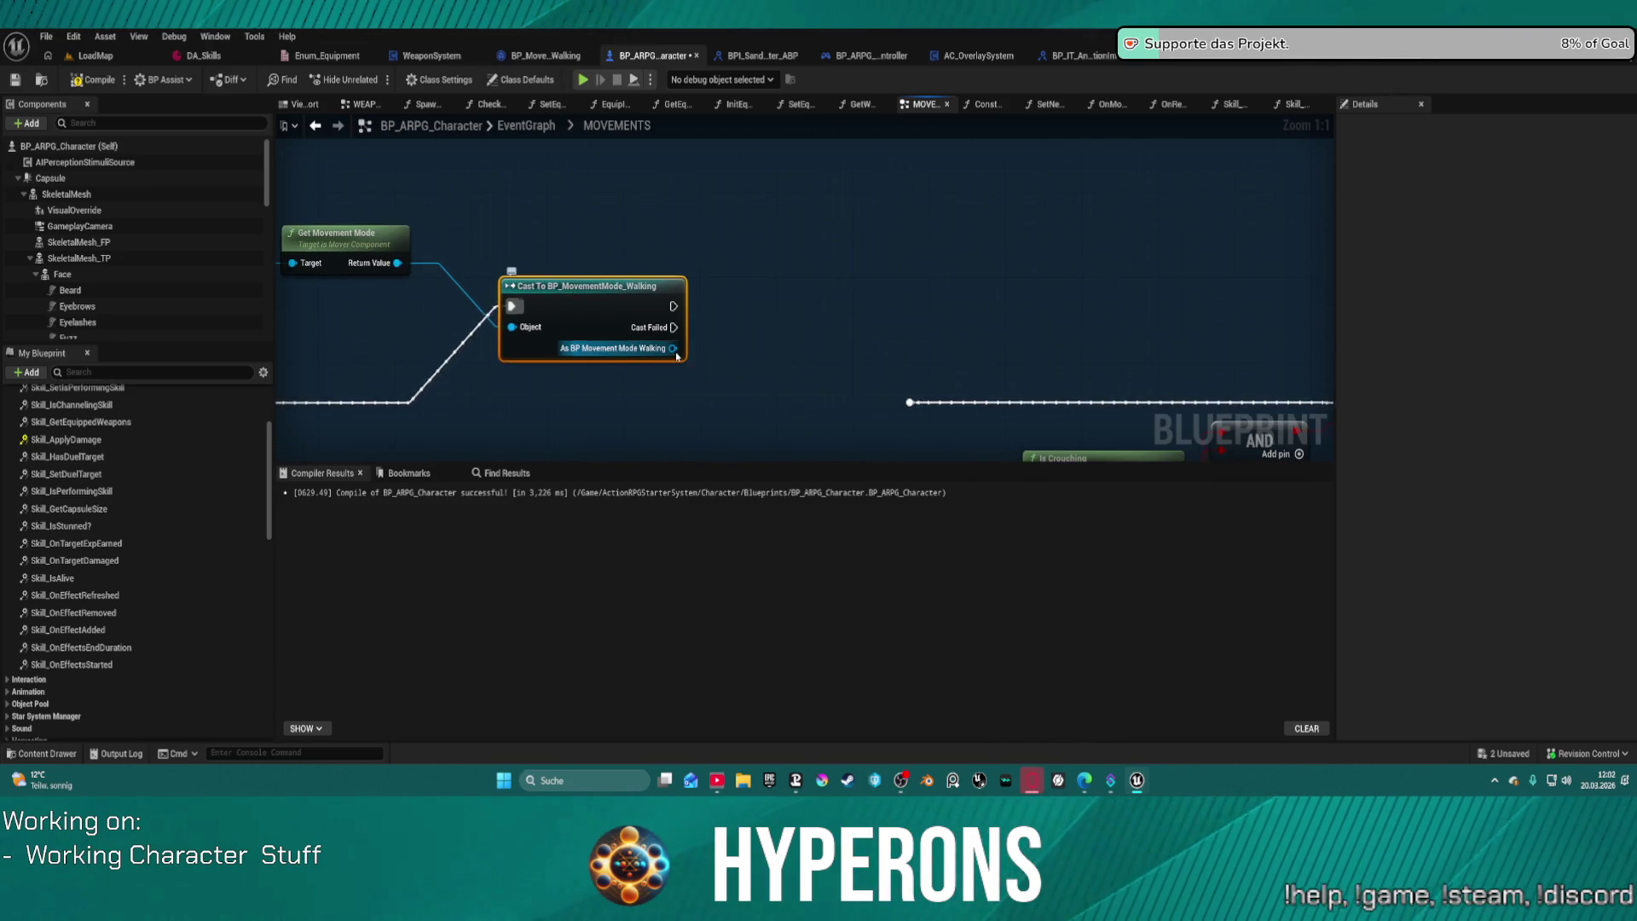
Step: Add a Set Max Speed Override node from the cast output, wire its execution, and enter 3
{"action": "left_click_drag", "start_coordinate": [670, 348], "coordinate": [731, 339]}
{"action": "type", "text": "ma"}
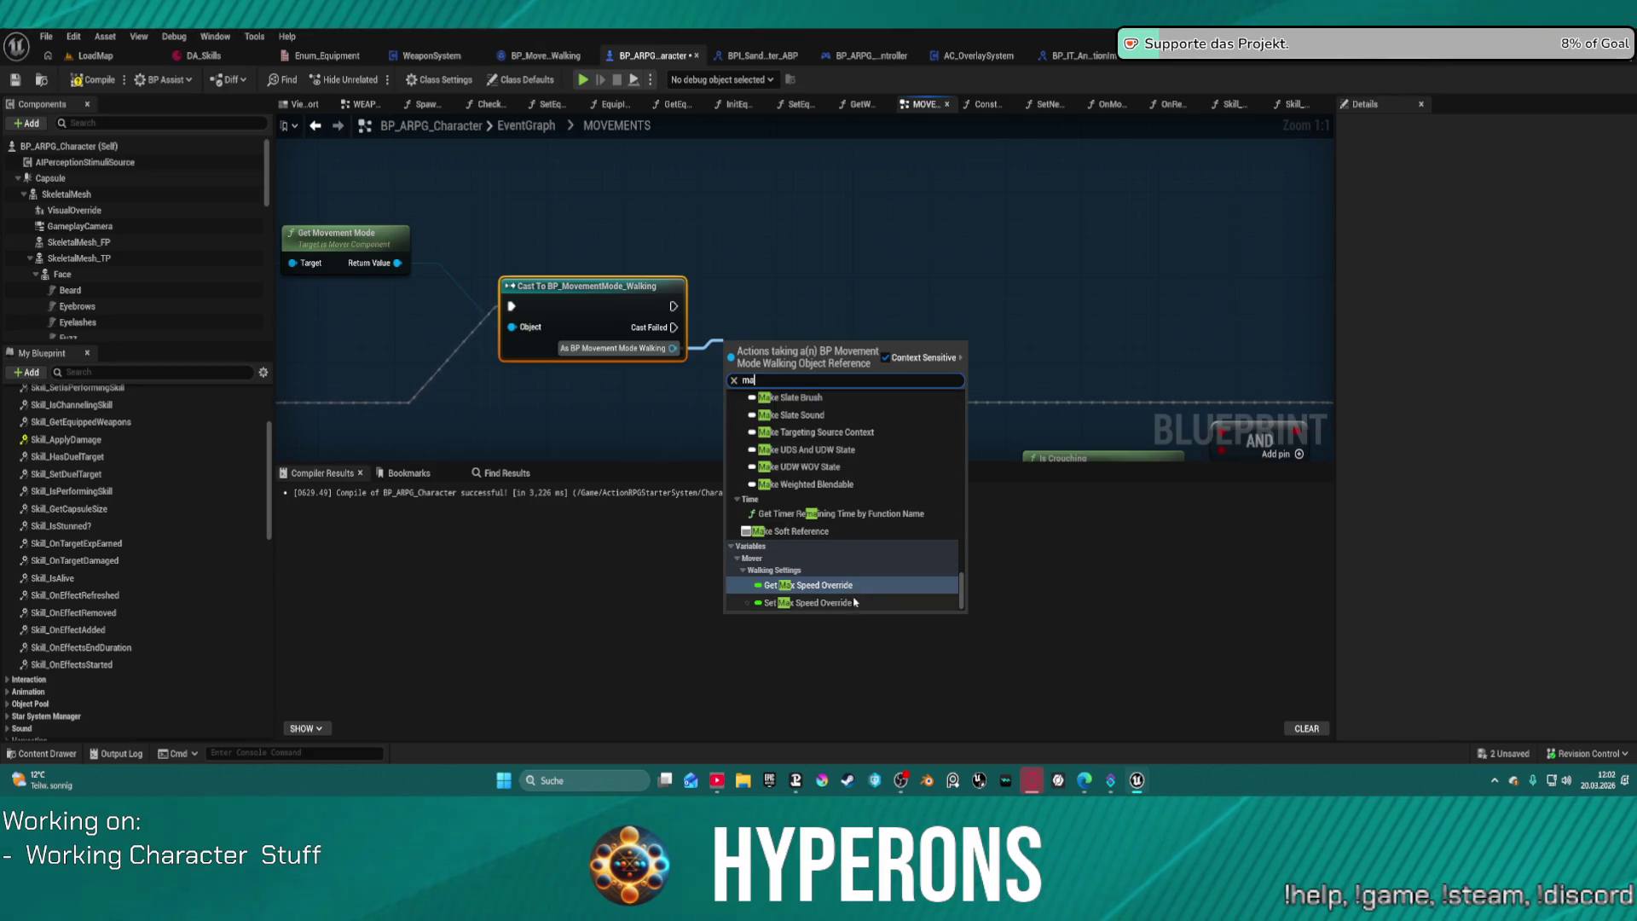
{"action": "left_click", "coordinate": [807, 602]}
{"action": "left_click_drag", "start_coordinate": [852, 370], "coordinate": [921, 409]}
{"action": "type", "text": "3"}
{"action": "key", "text": "Return"}
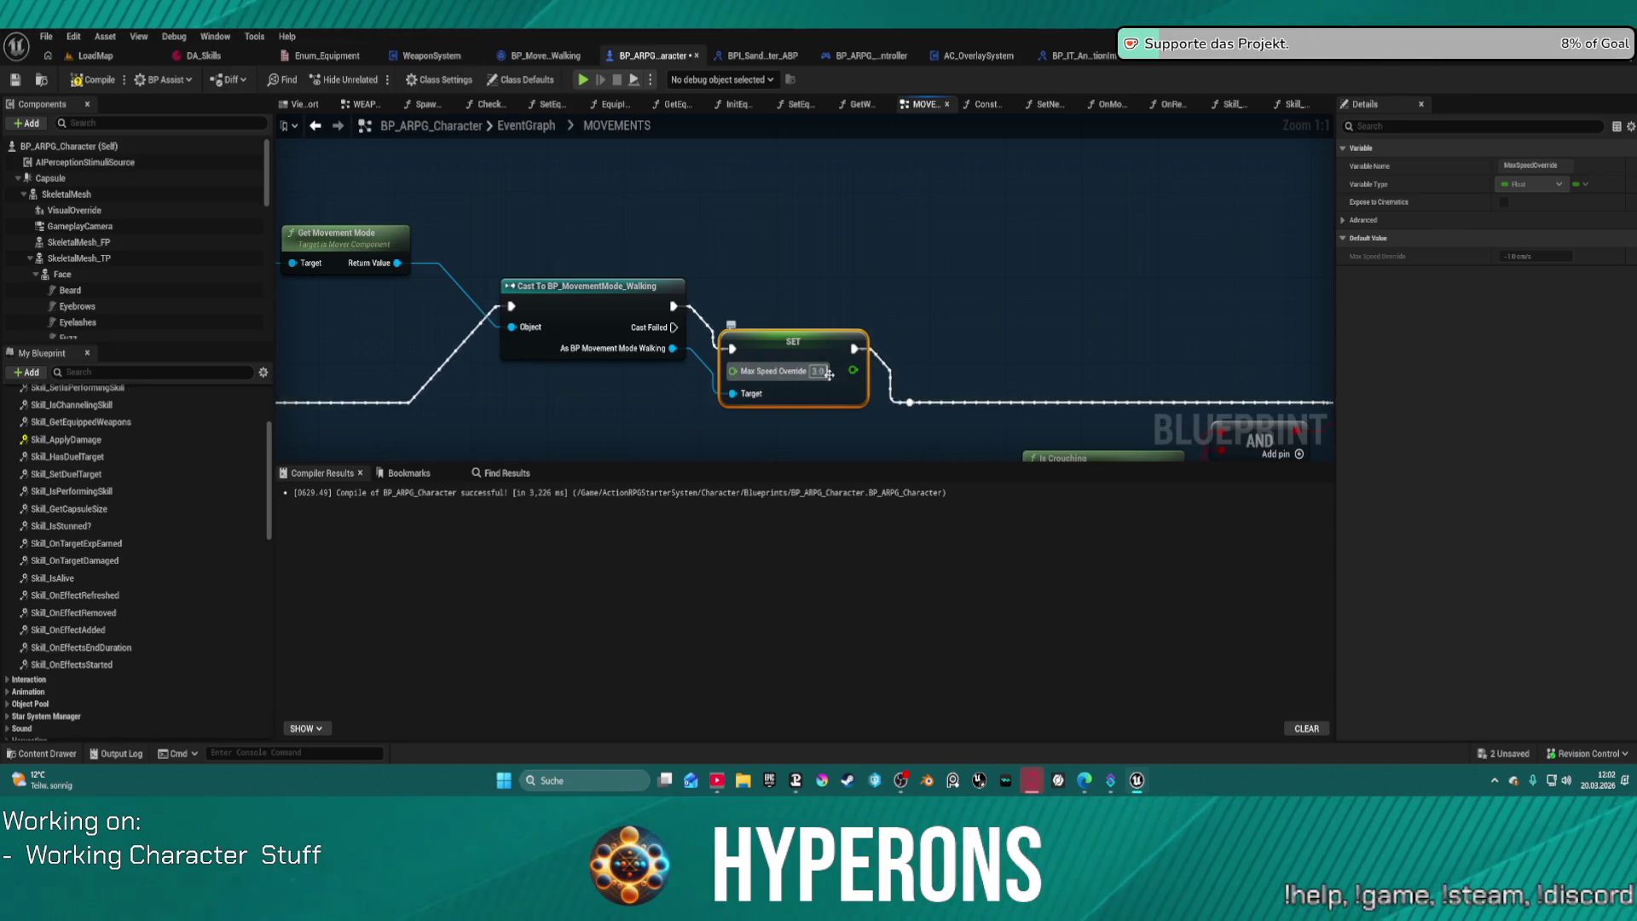
Step: Change Max Speed Override to 200, compile with F7, and play anyway despite the compile errors
{"action": "left_click", "coordinate": [814, 371]}
{"action": "key", "text": "BackSpace"}
{"action": "type", "text": "200"}
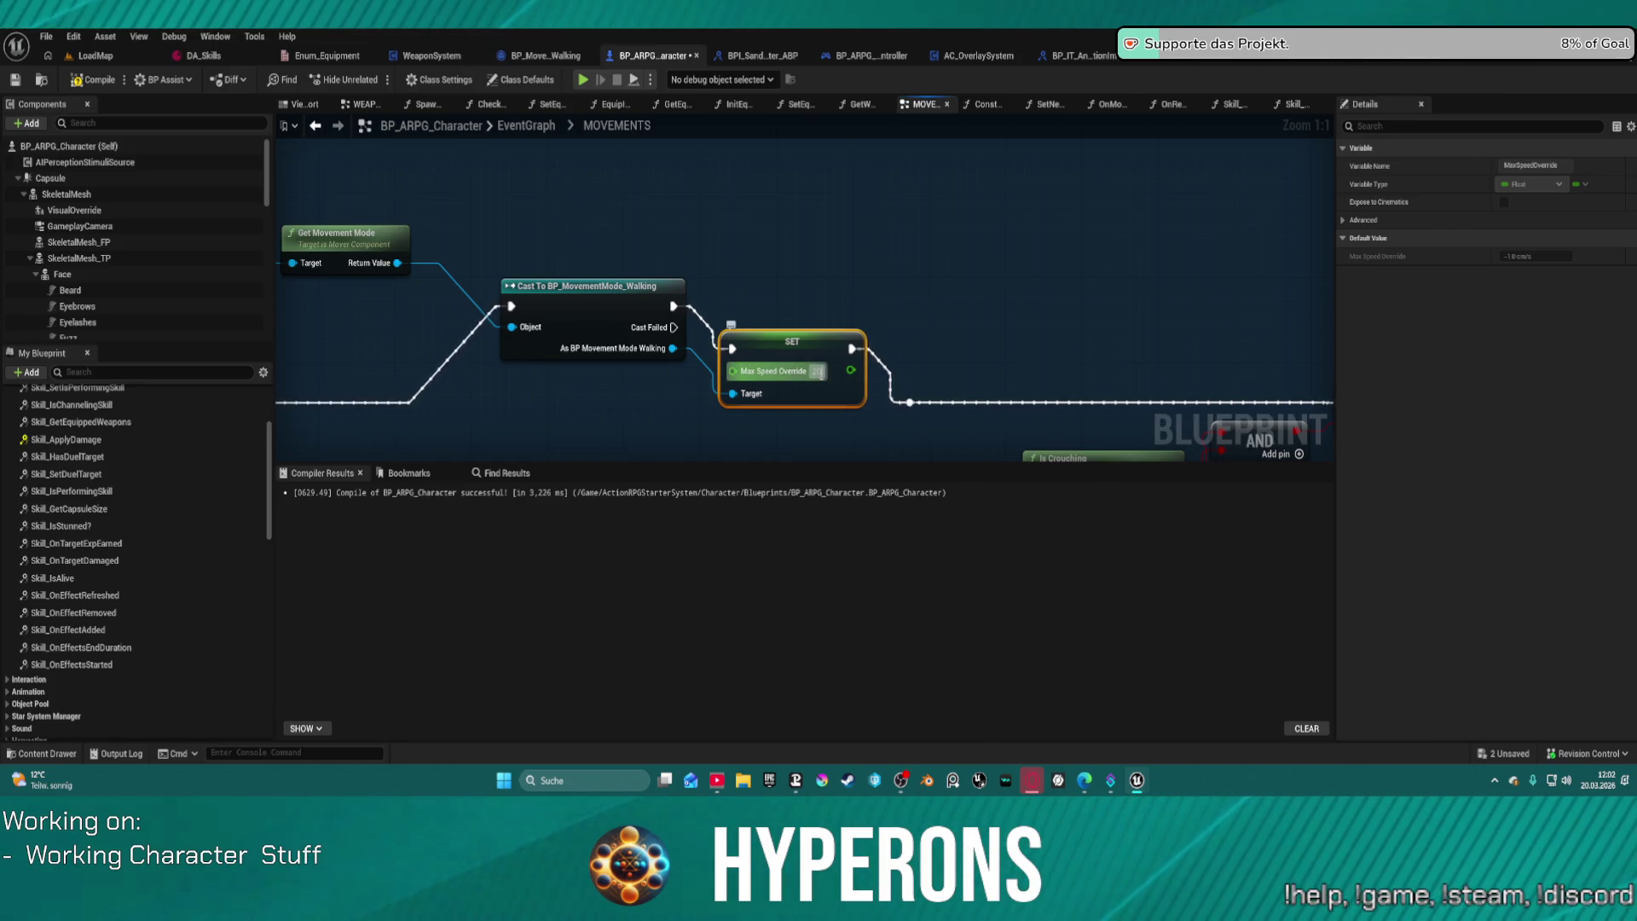
{"action": "key", "text": "Return"}
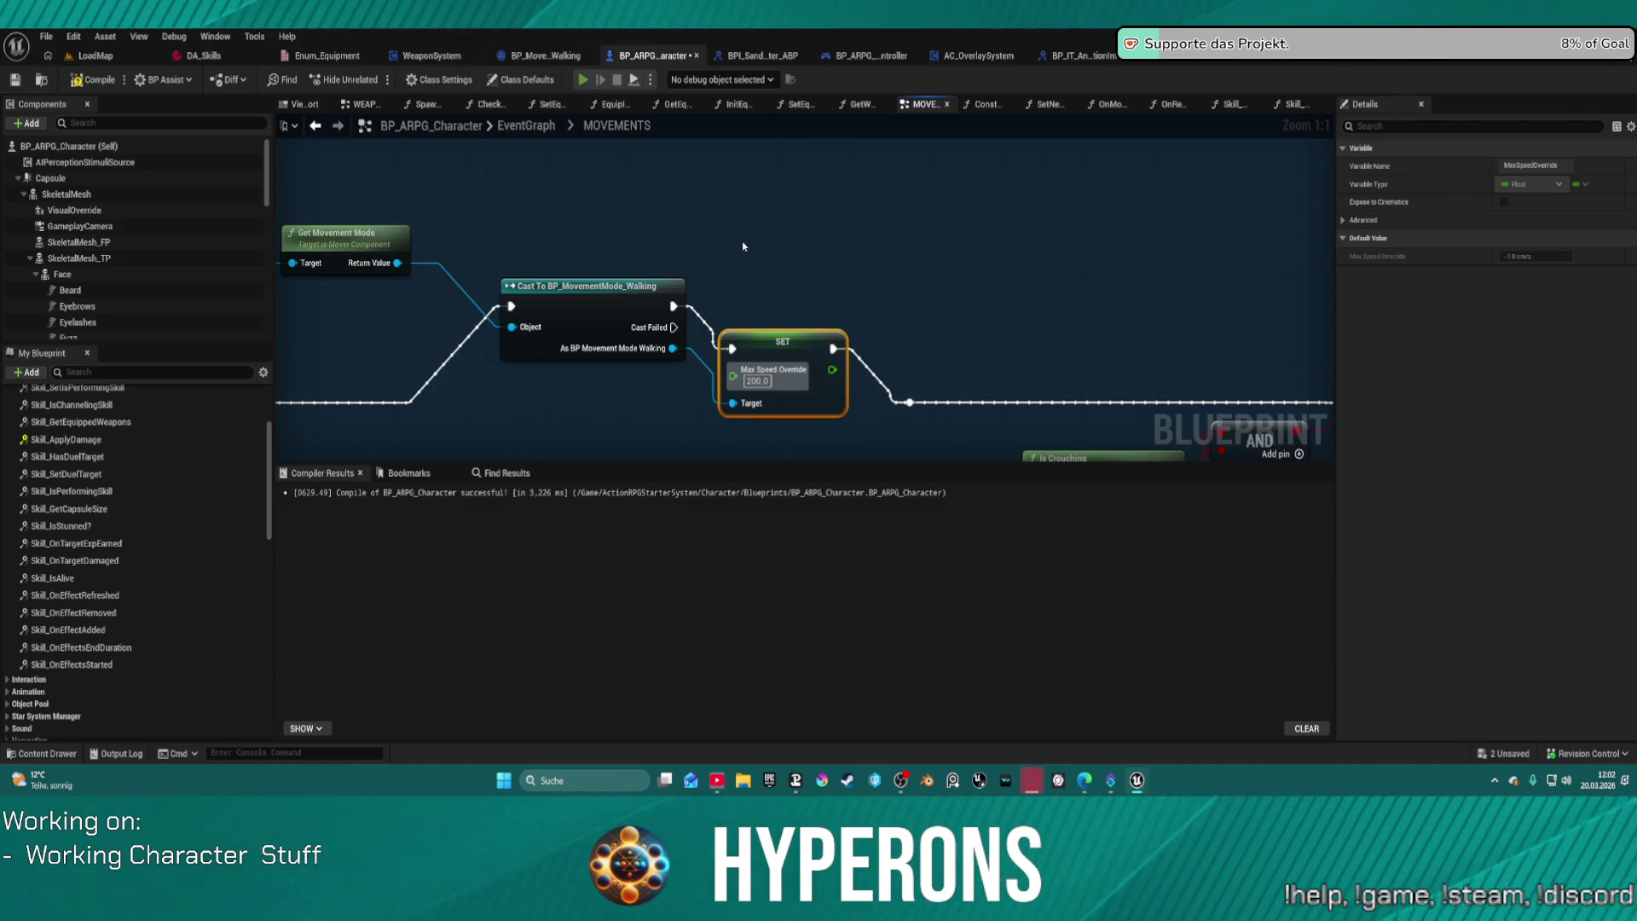
{"action": "key", "text": "F7"}
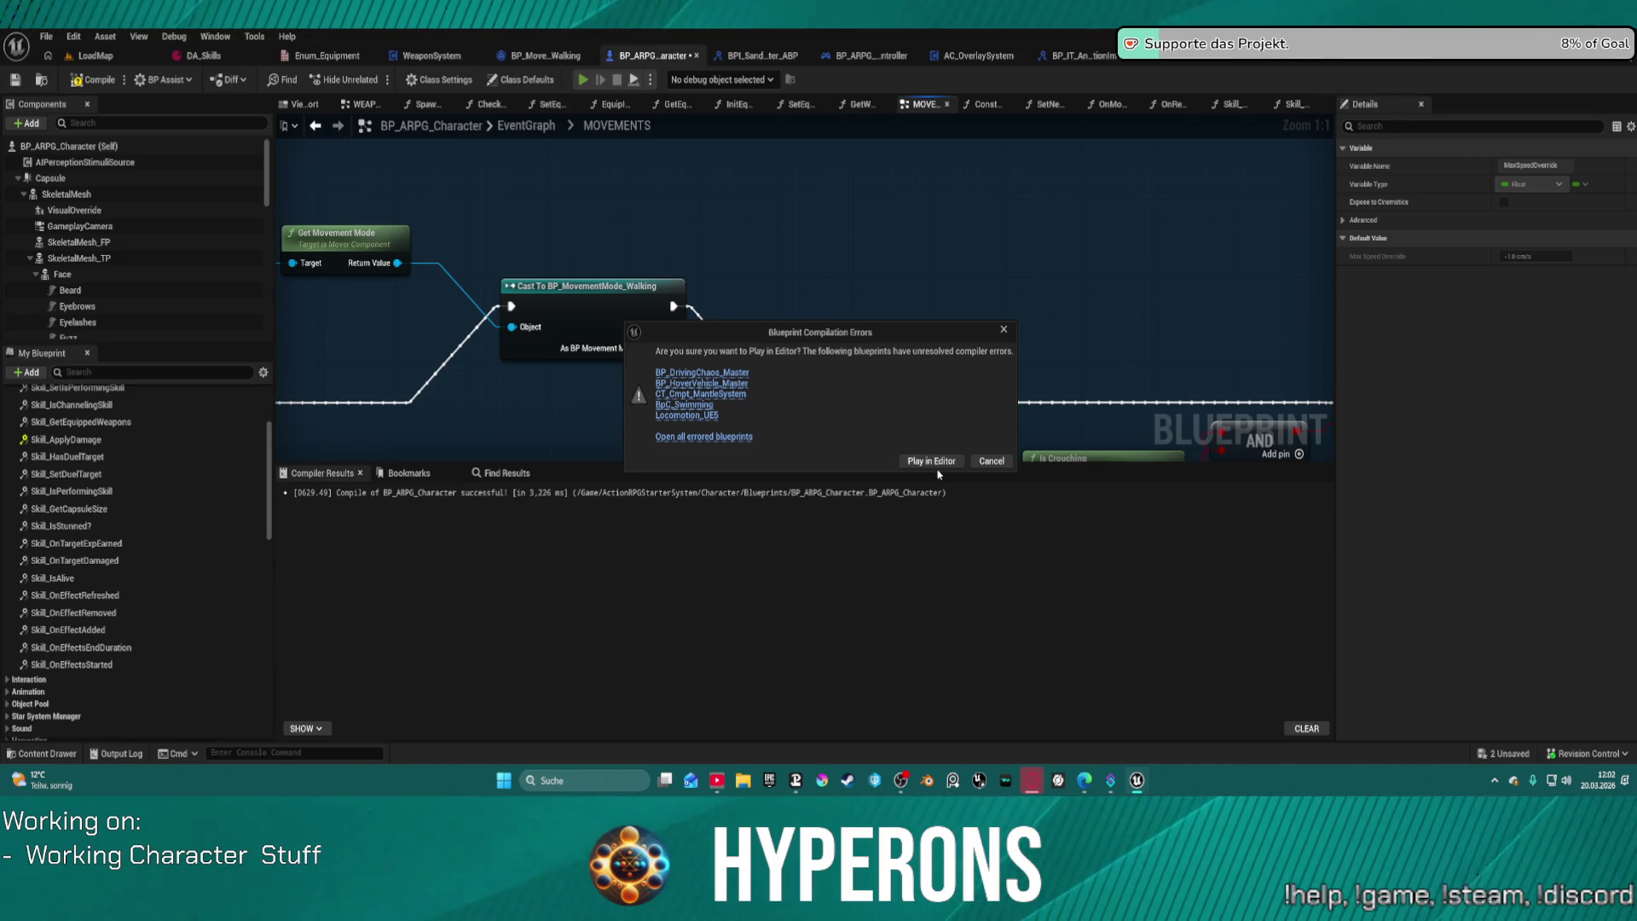
{"action": "left_click", "coordinate": [925, 460]}
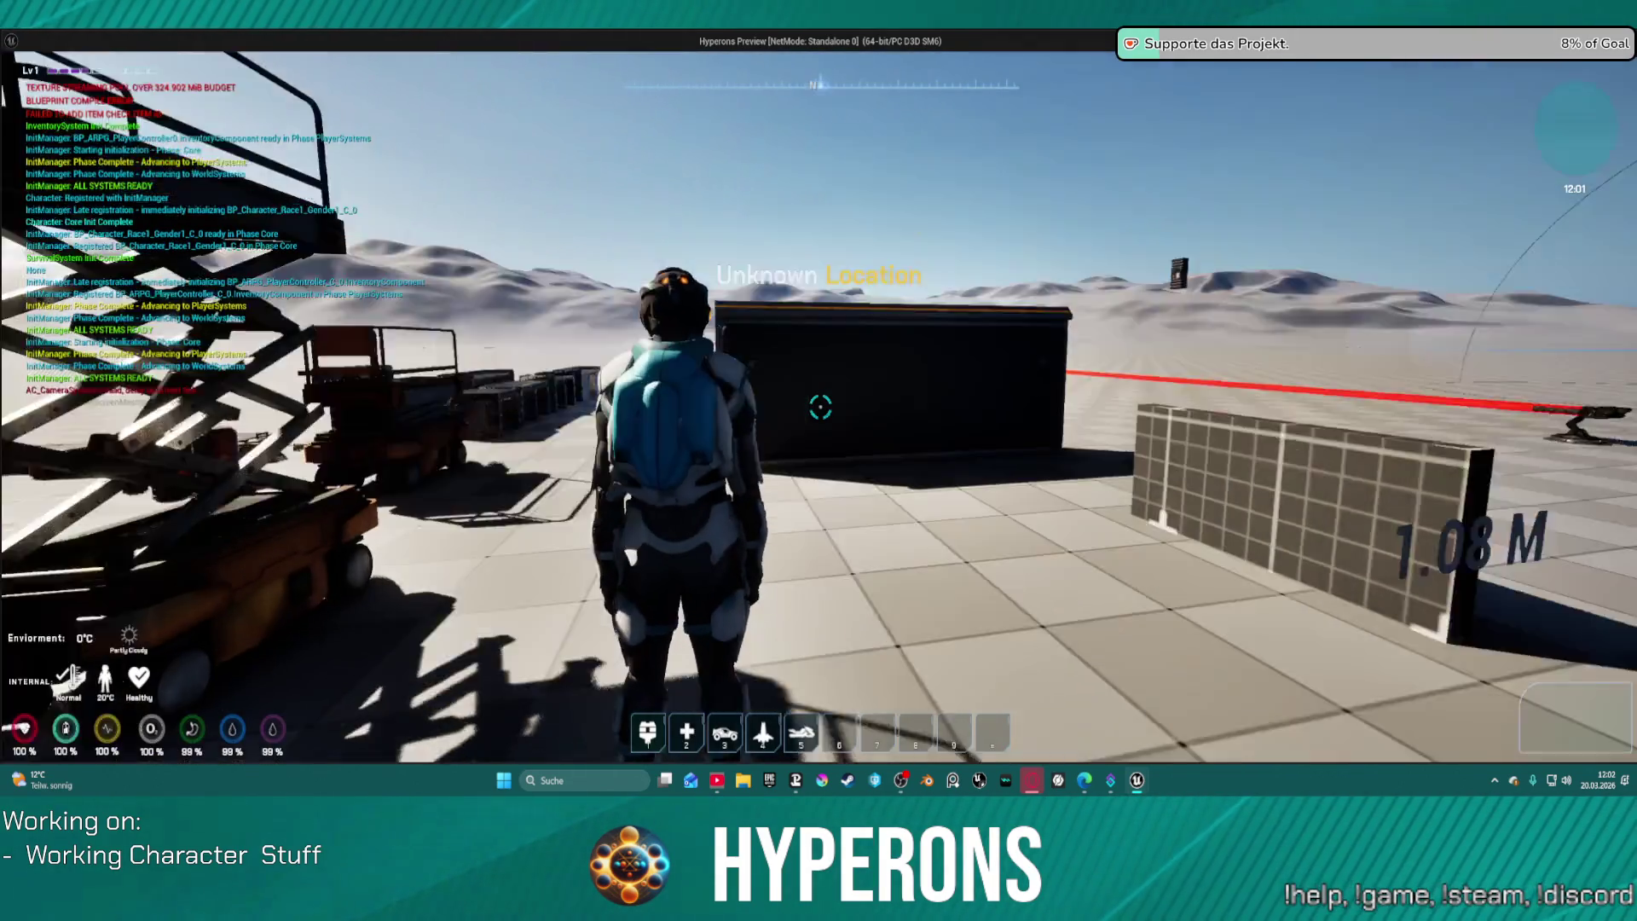
Step: Run the character forward repeatedly across the floor to test its speed, then stop the session
{"action": "key", "text": "w"}
{"action": "key", "text": "w"}
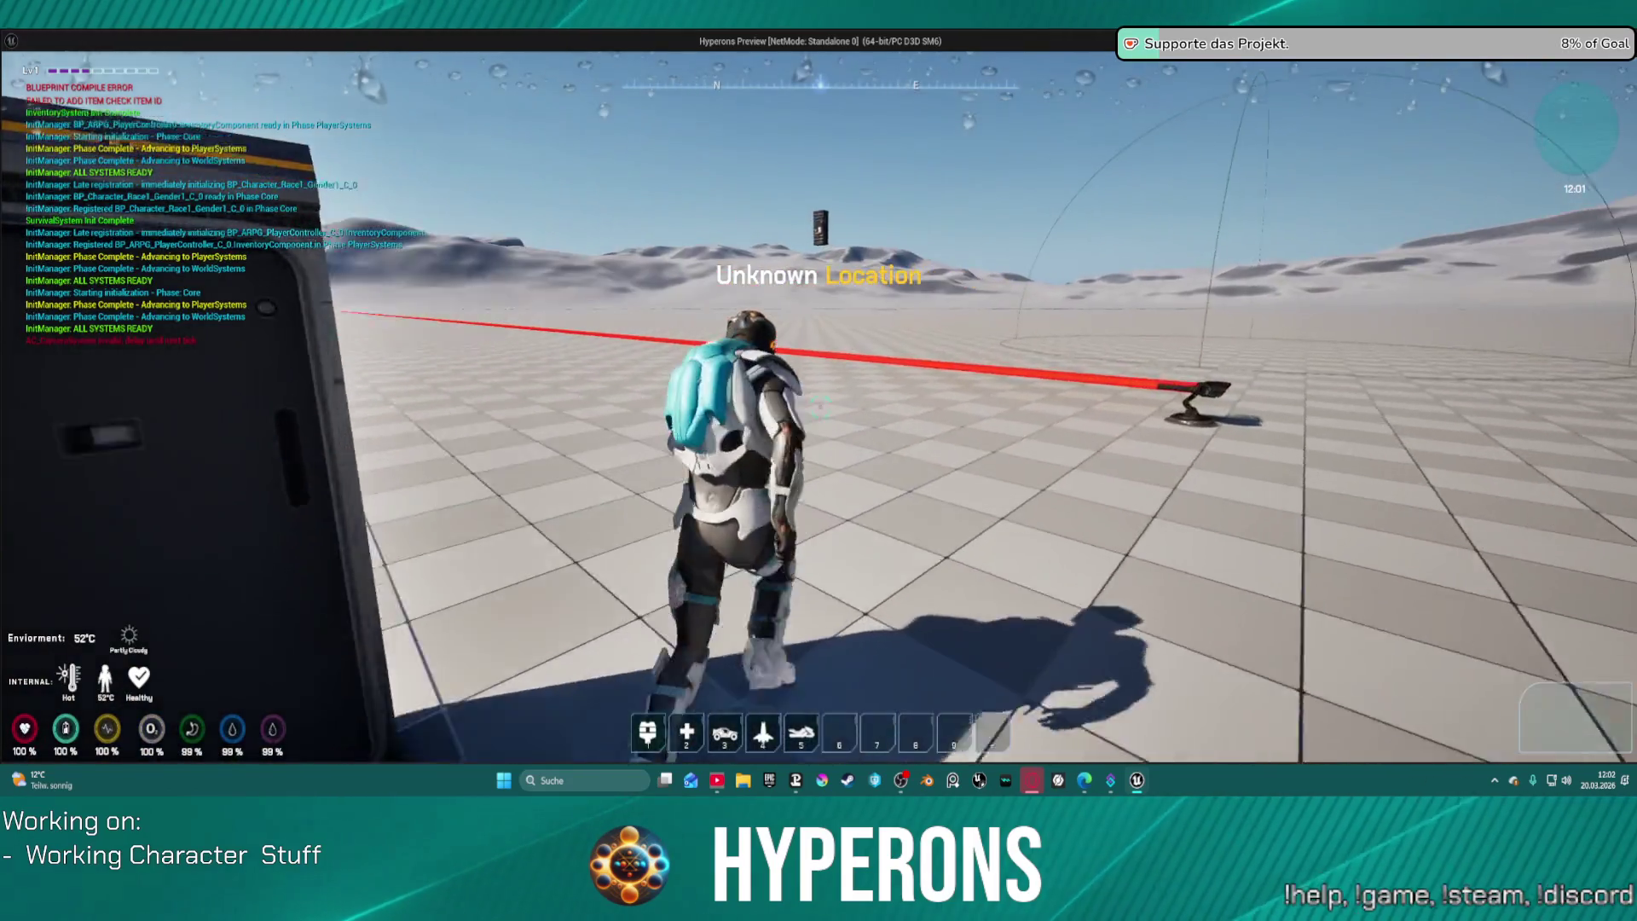
{"action": "key", "text": "w"}
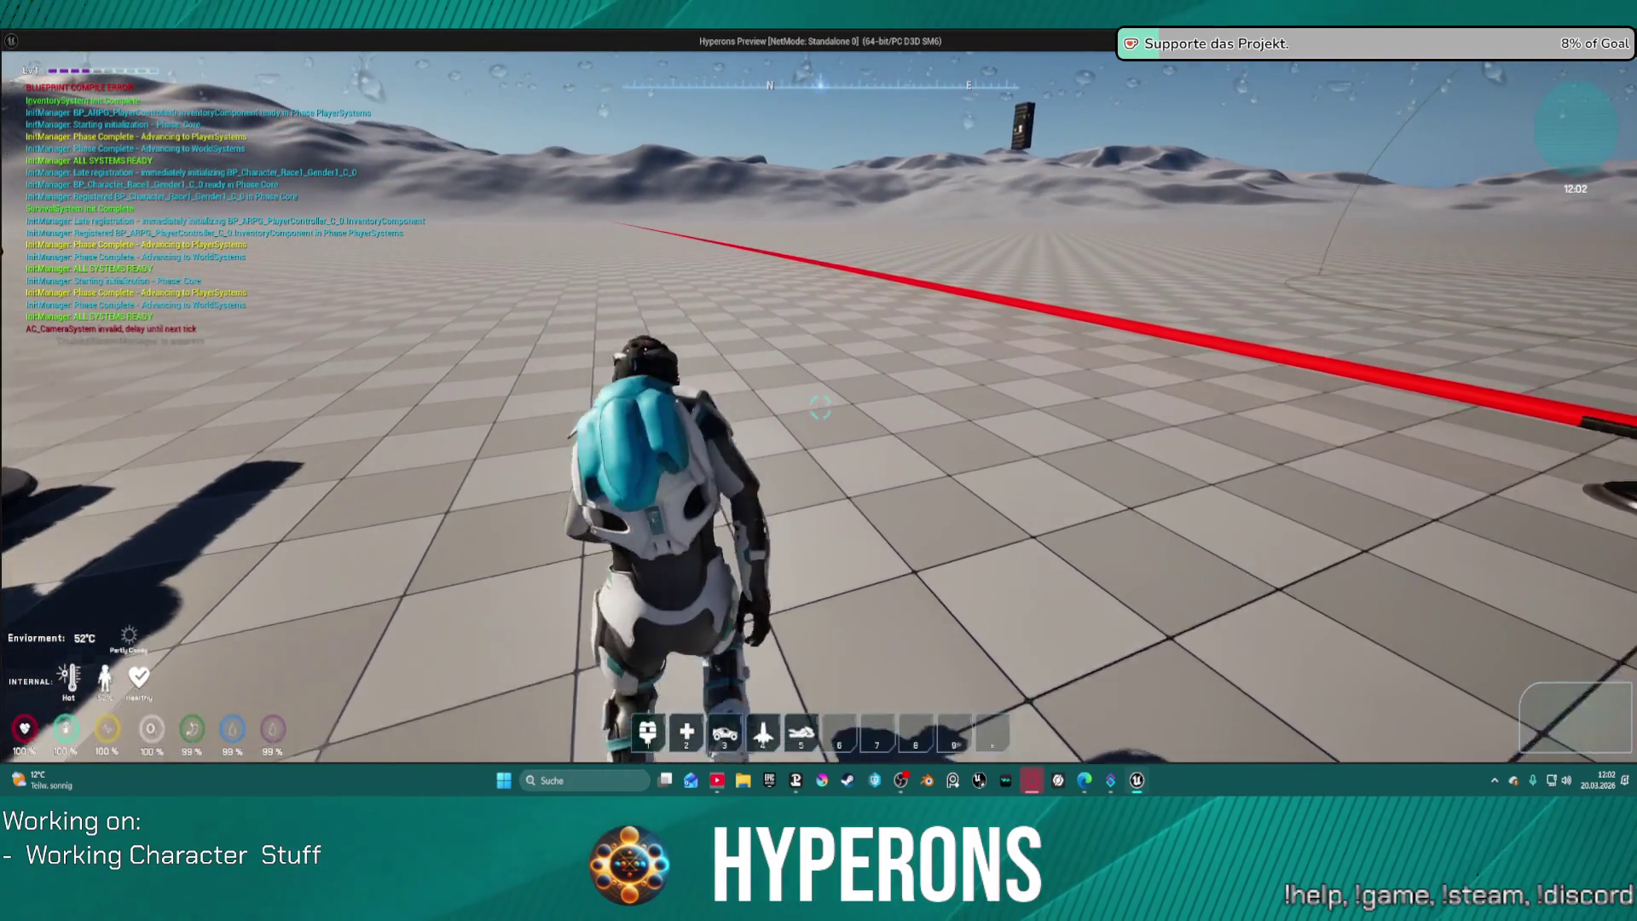
{"action": "key", "text": "w"}
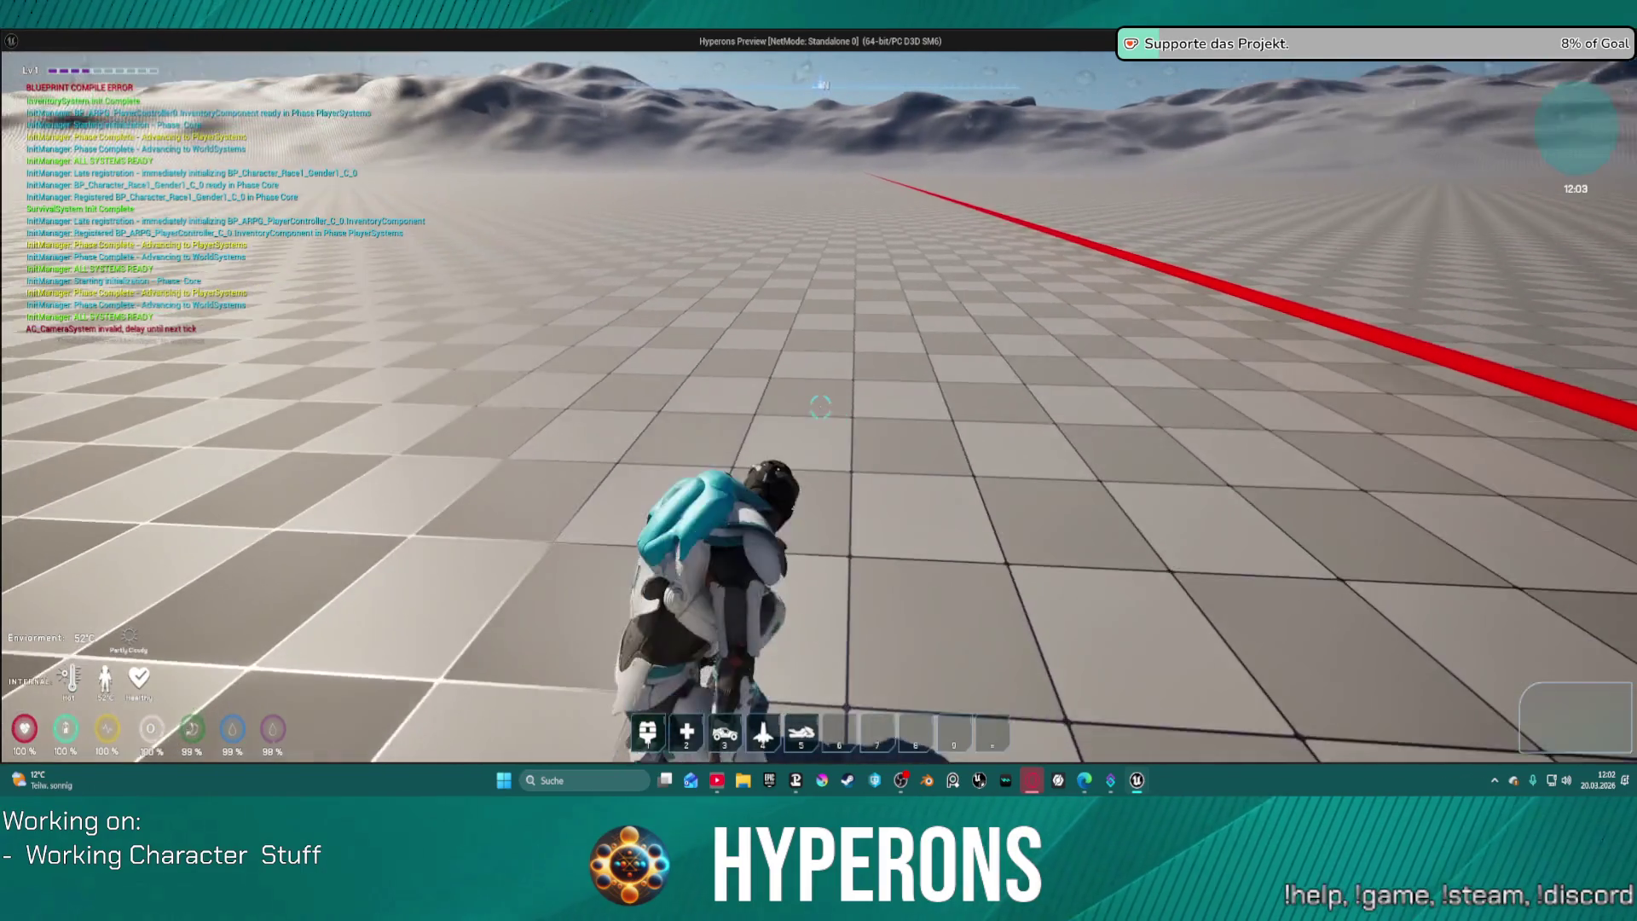
{"action": "key", "text": "w"}
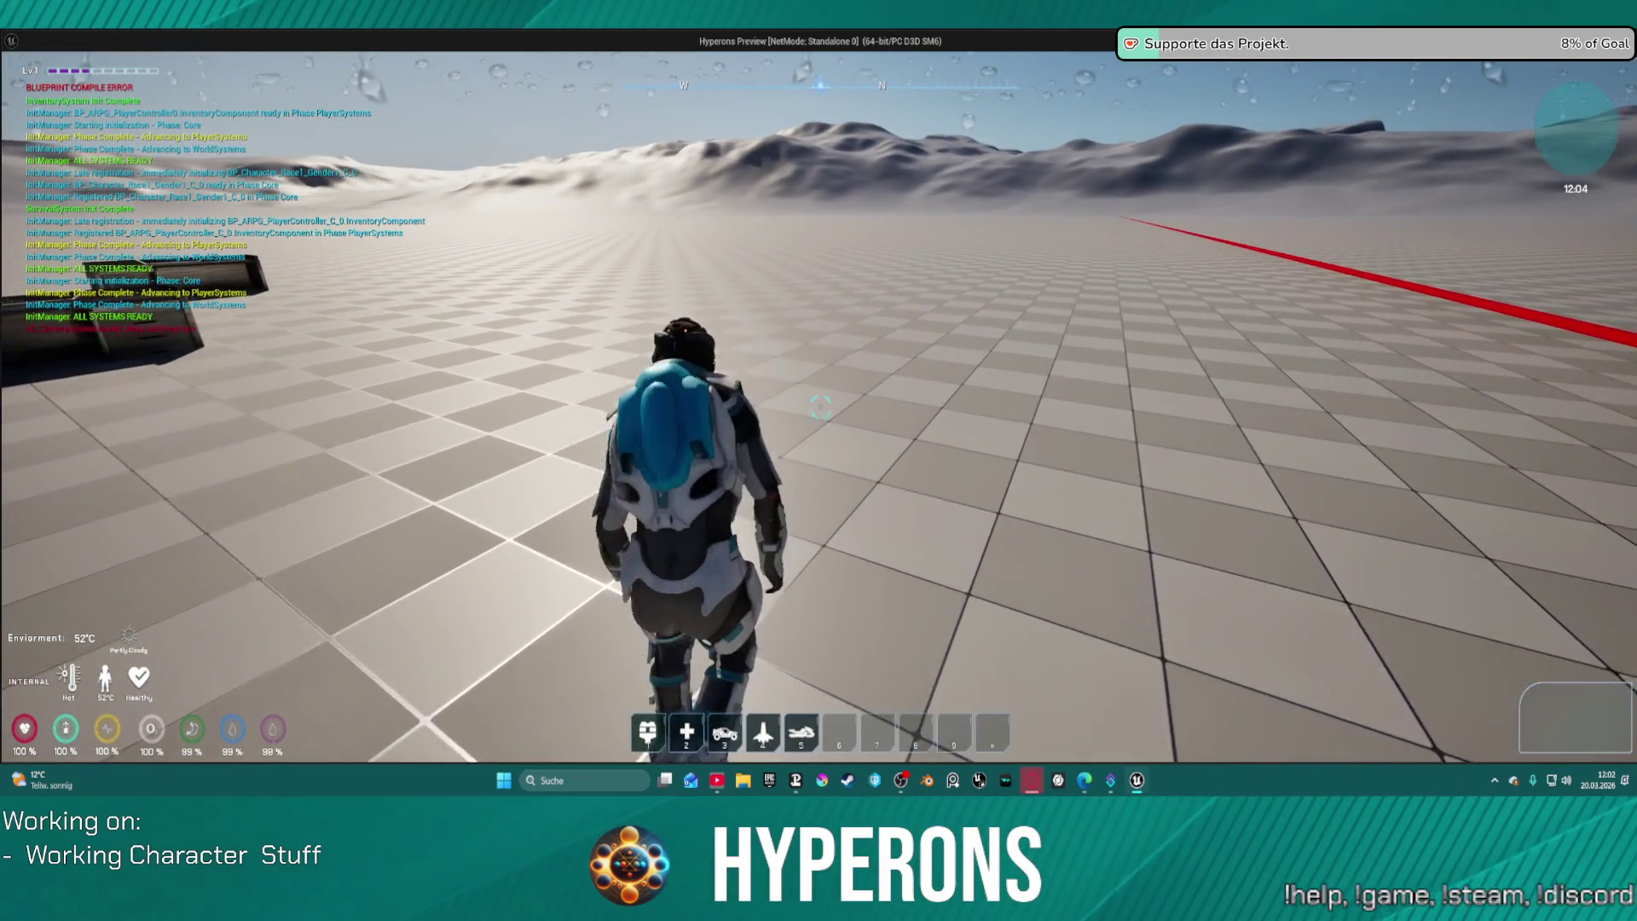
{"action": "key", "text": "w"}
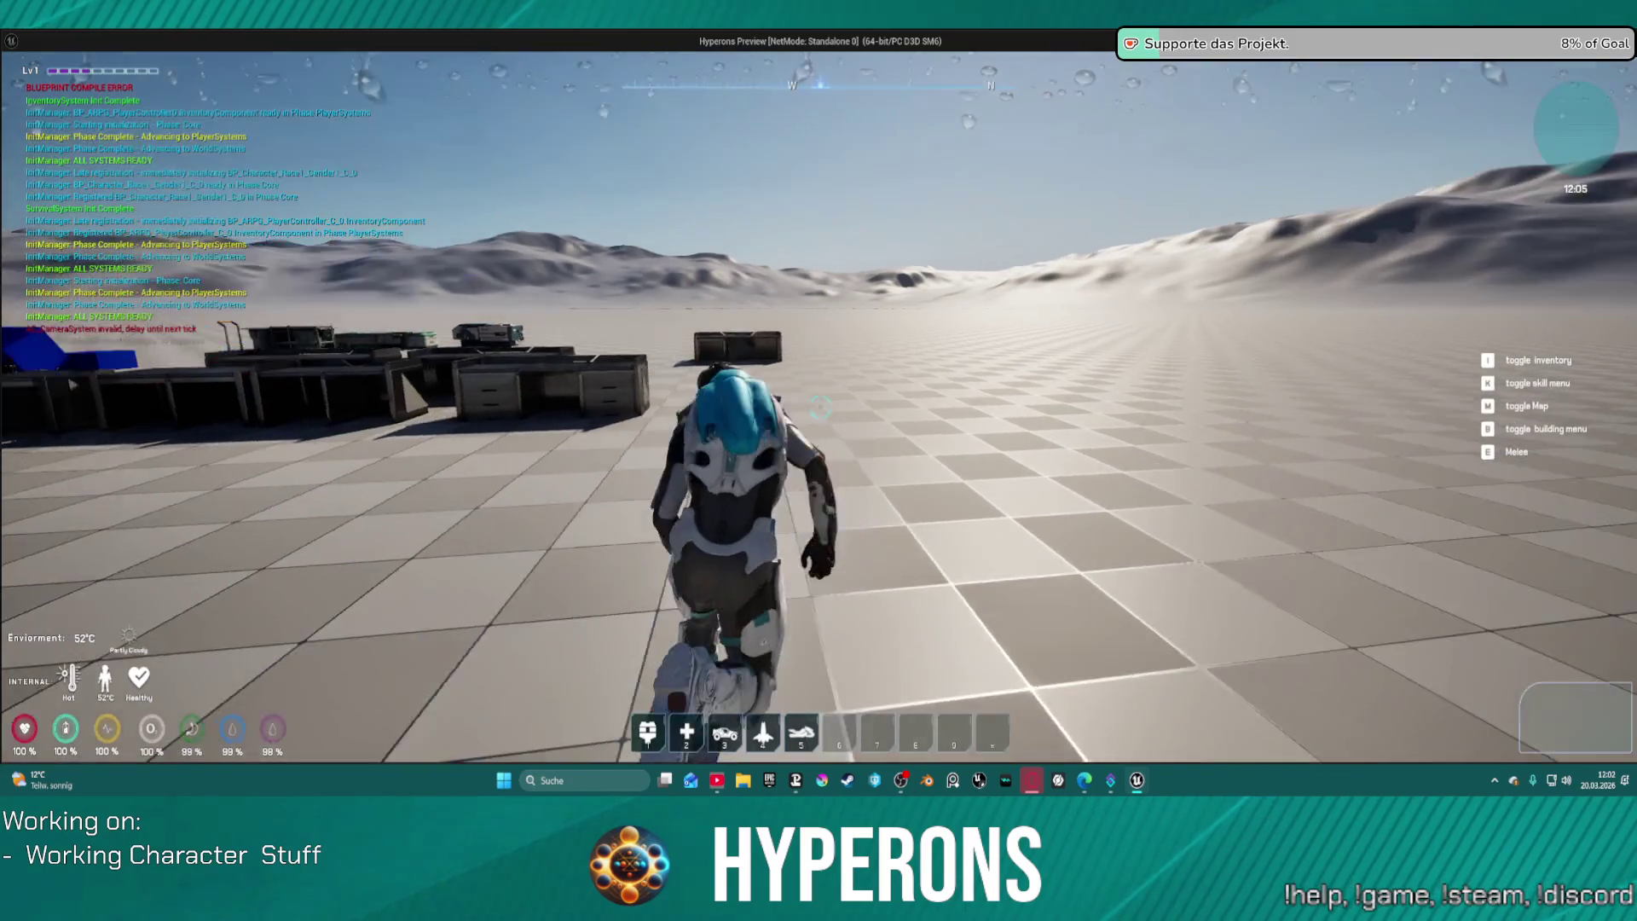
{"action": "key", "text": "w"}
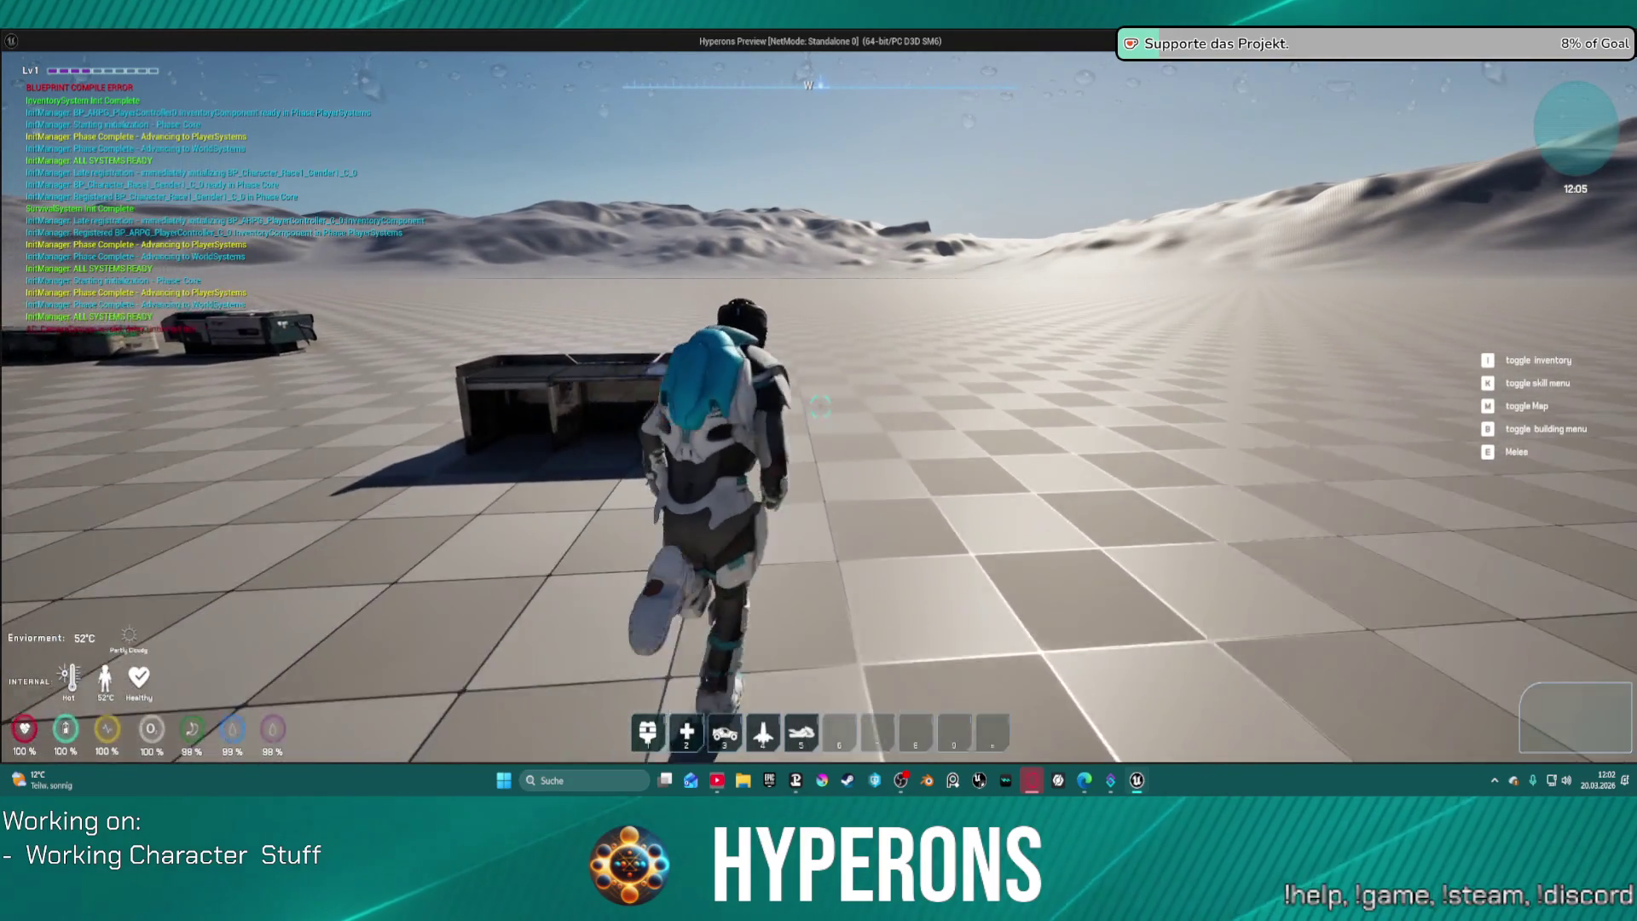
{"action": "key", "text": "w"}
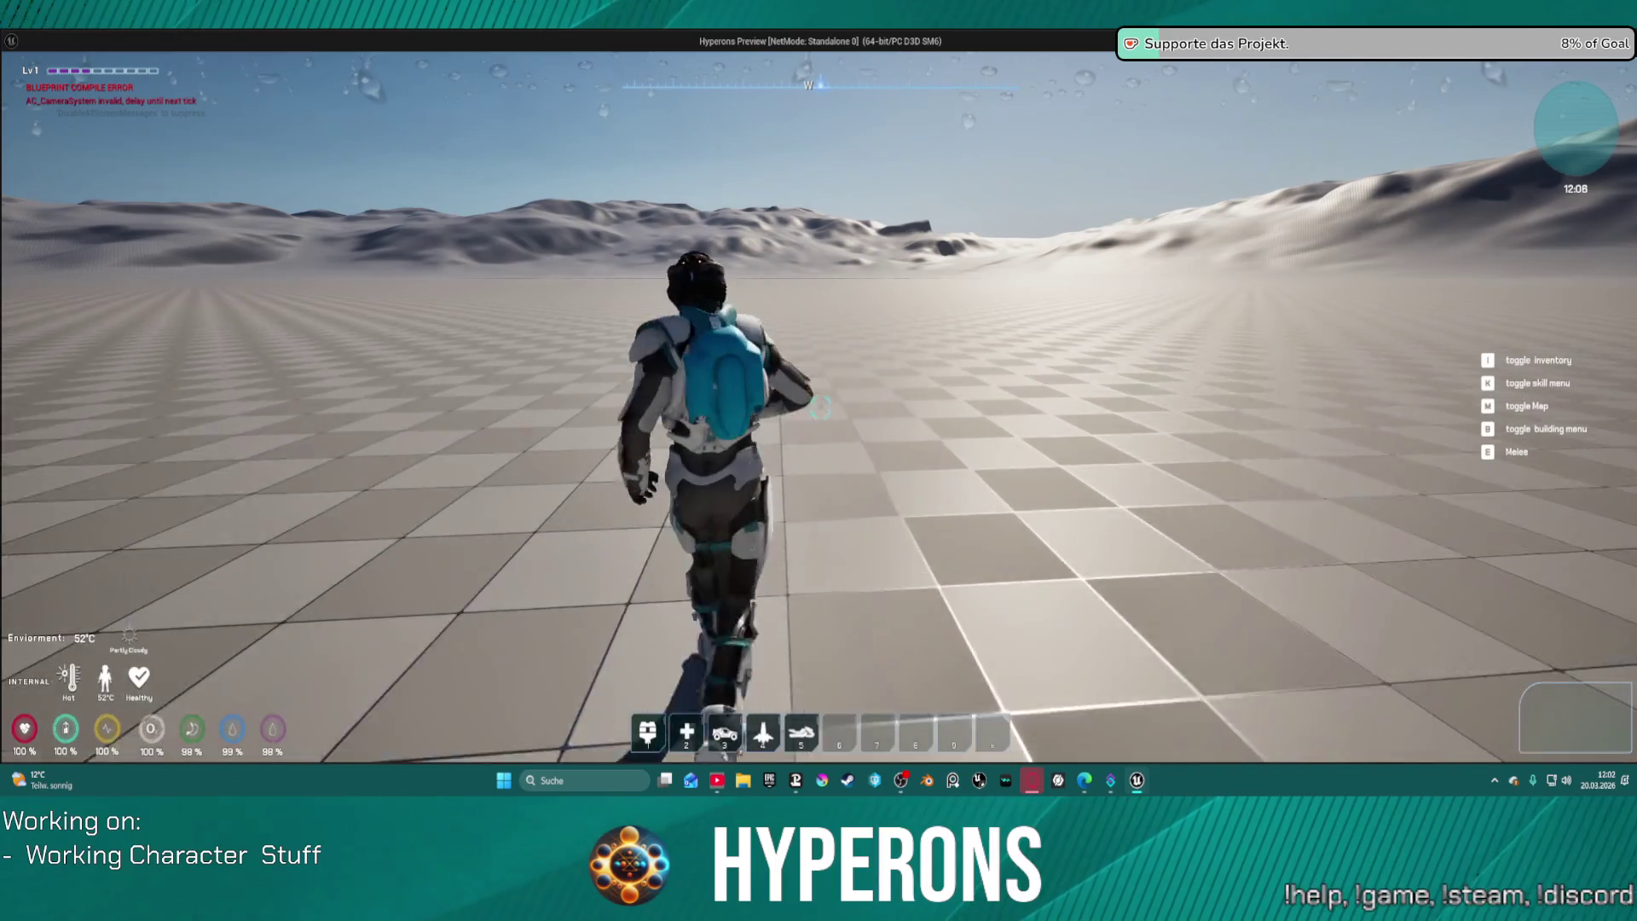
{"action": "key", "text": "w"}
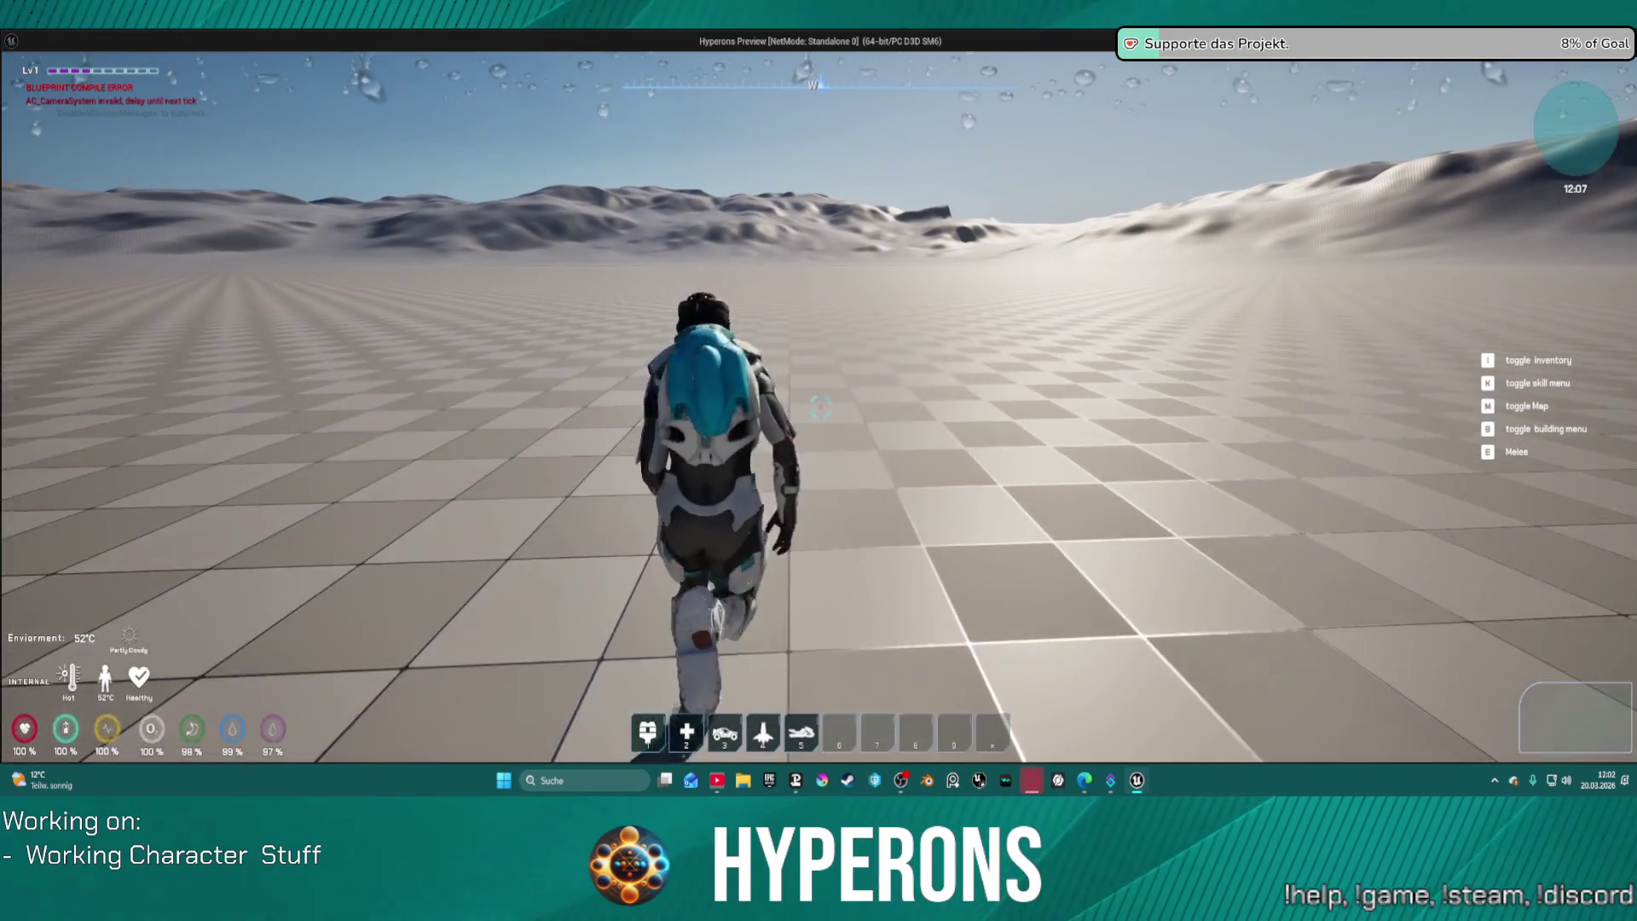
{"action": "key", "text": "w"}
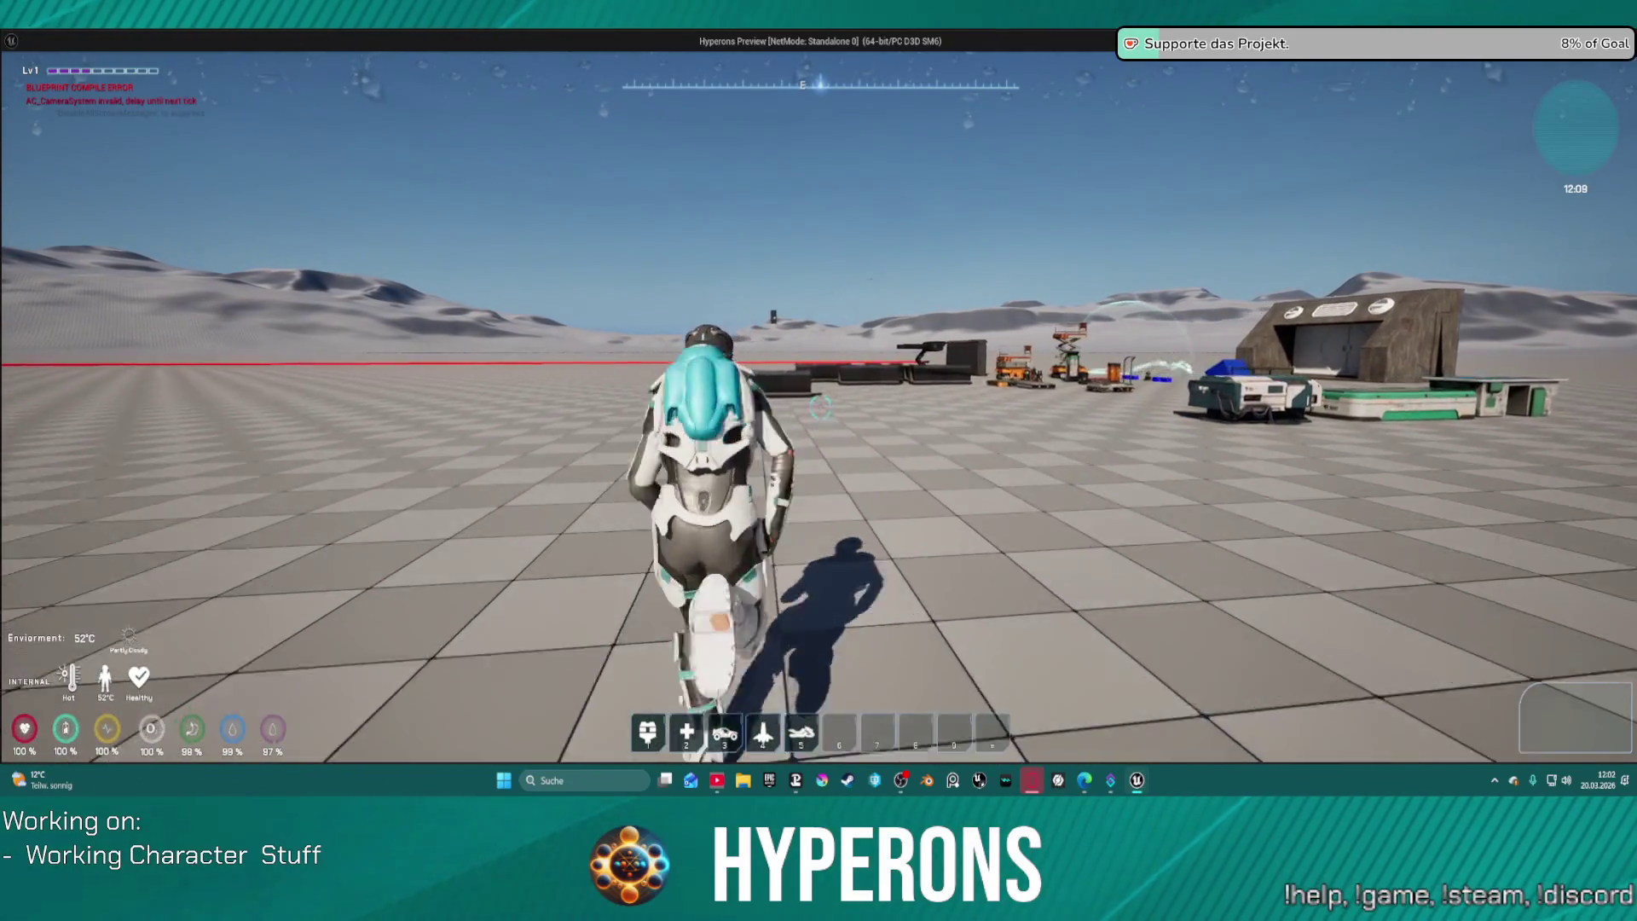
{"action": "key", "text": "Escape"}
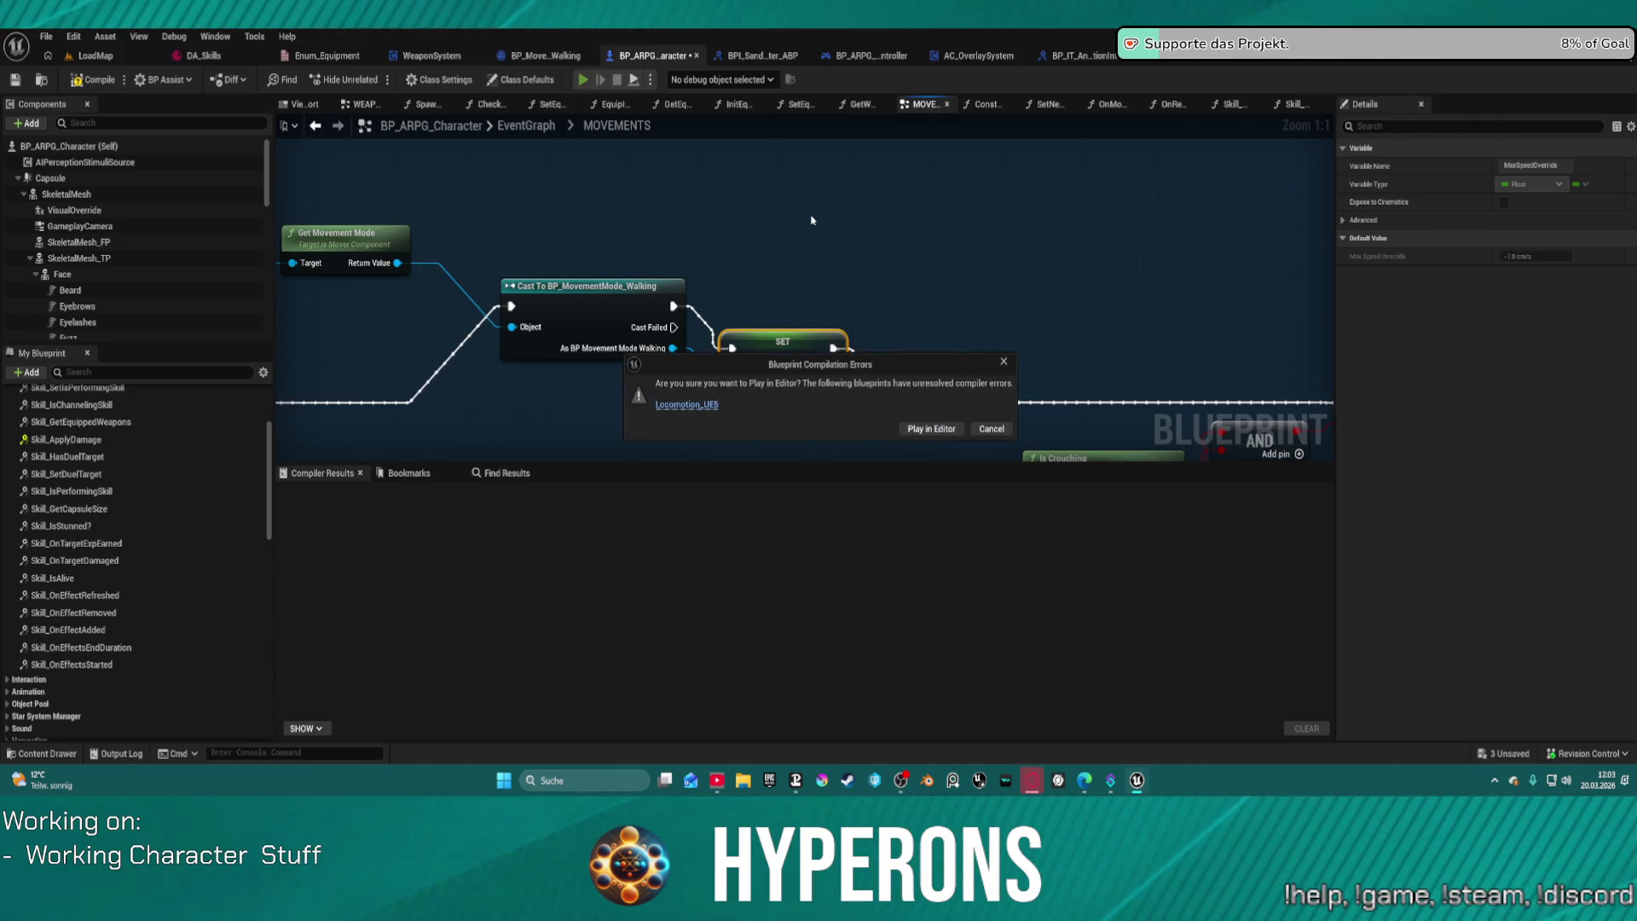
Step: Play past the compile errors, run the character between open terrain and the wall structures, then stop
{"action": "left_click", "coordinate": [931, 429]}
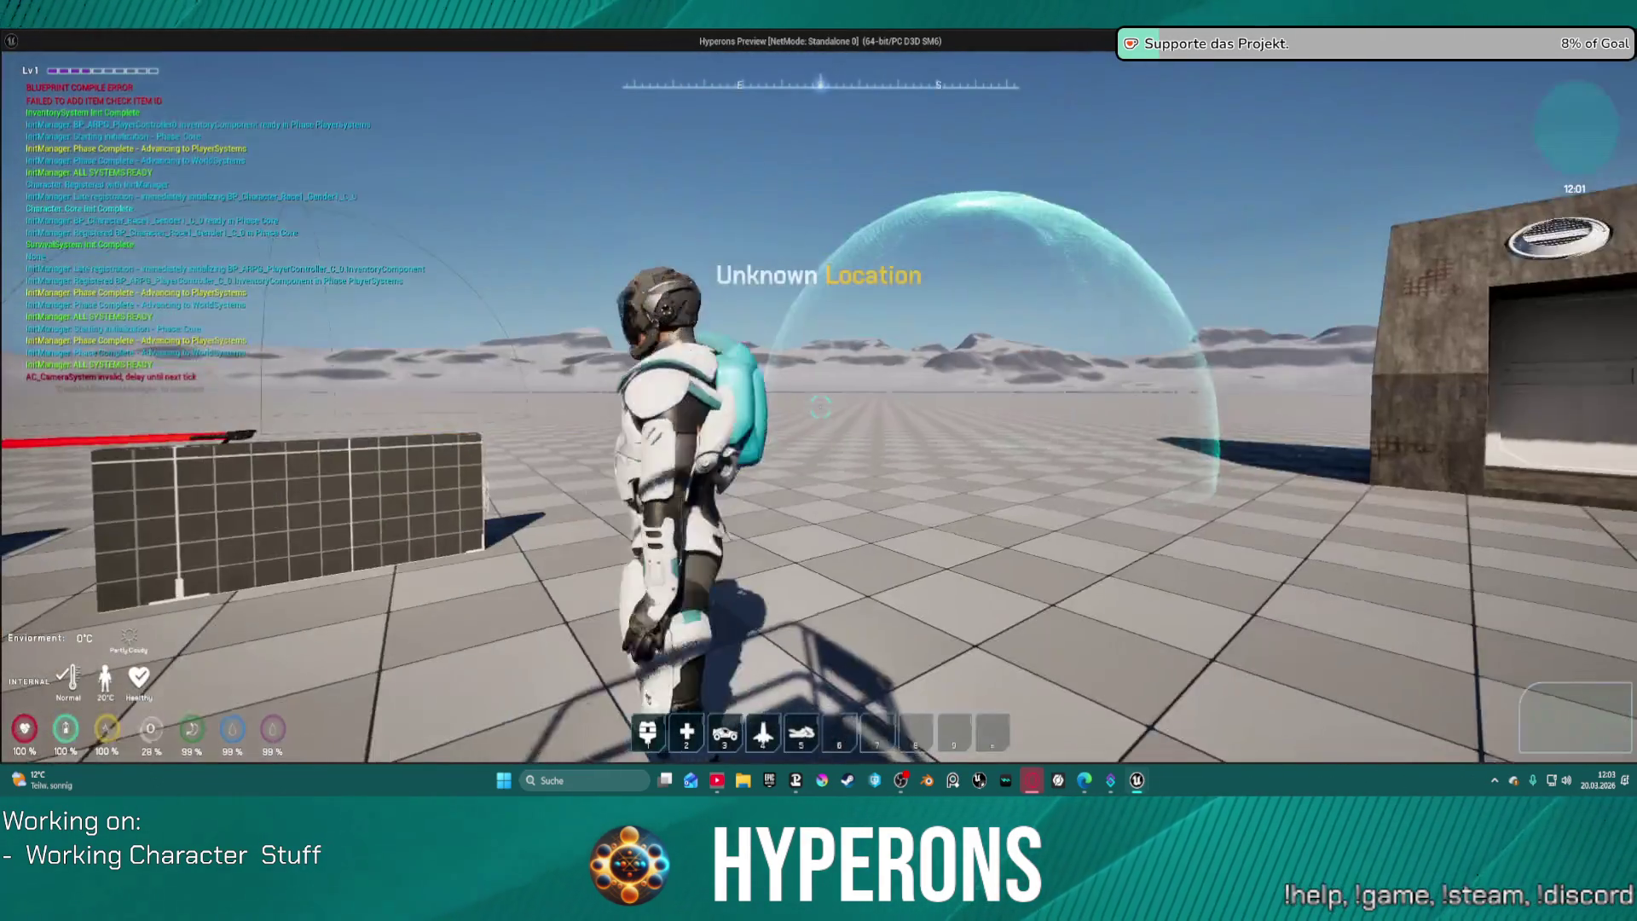
{"action": "key", "text": "w"}
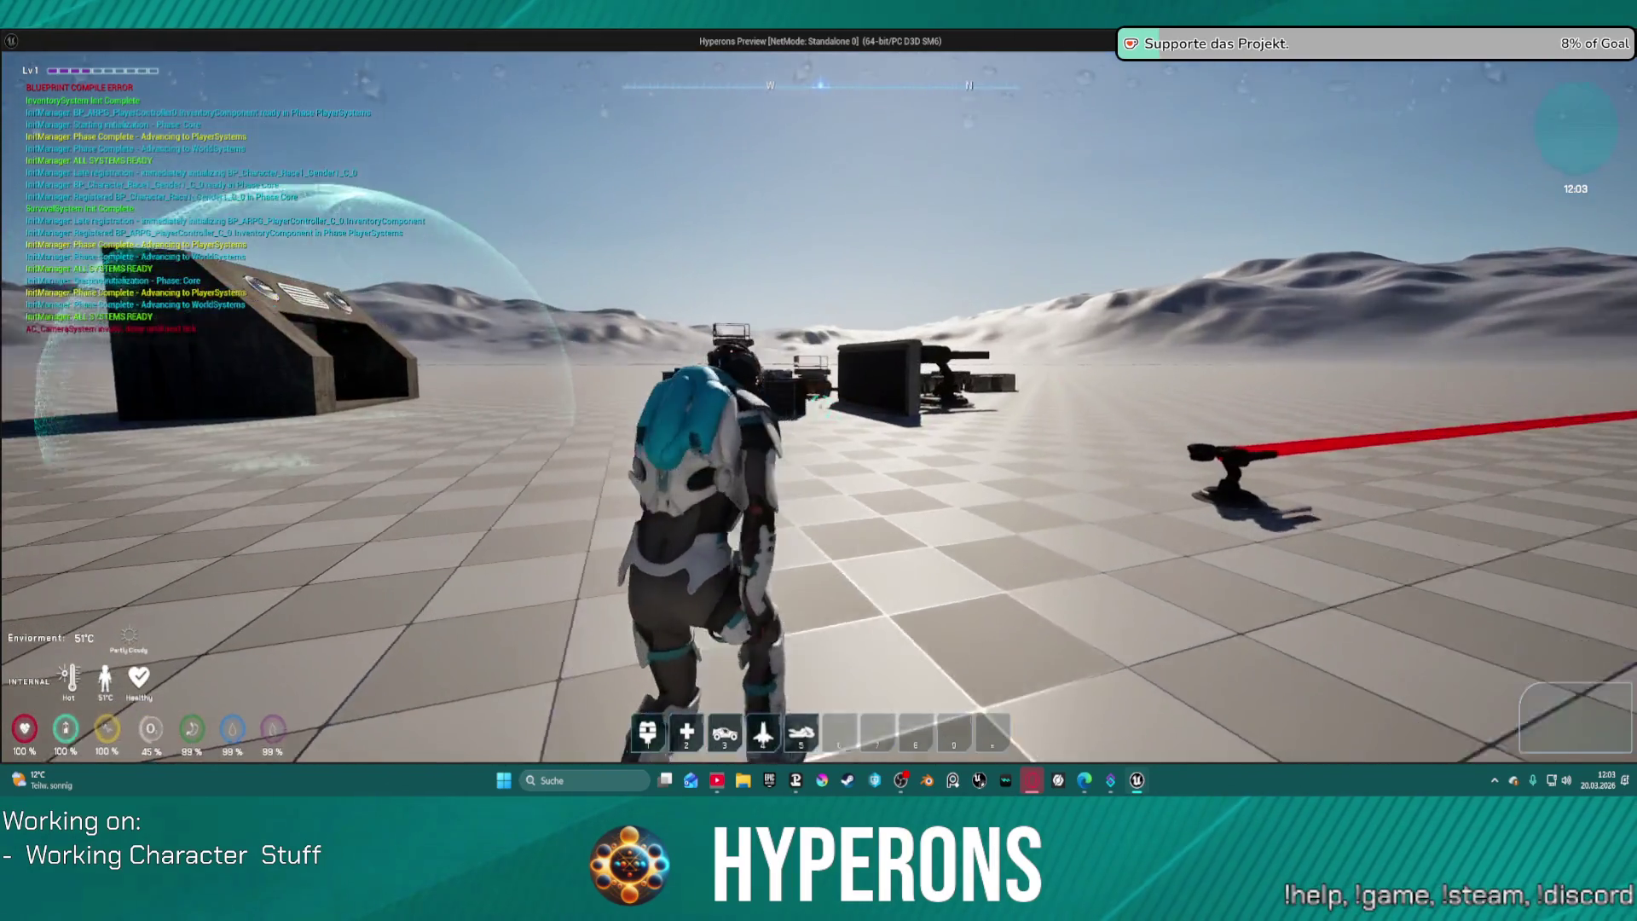
{"action": "key", "text": "s"}
{"action": "key", "text": "w"}
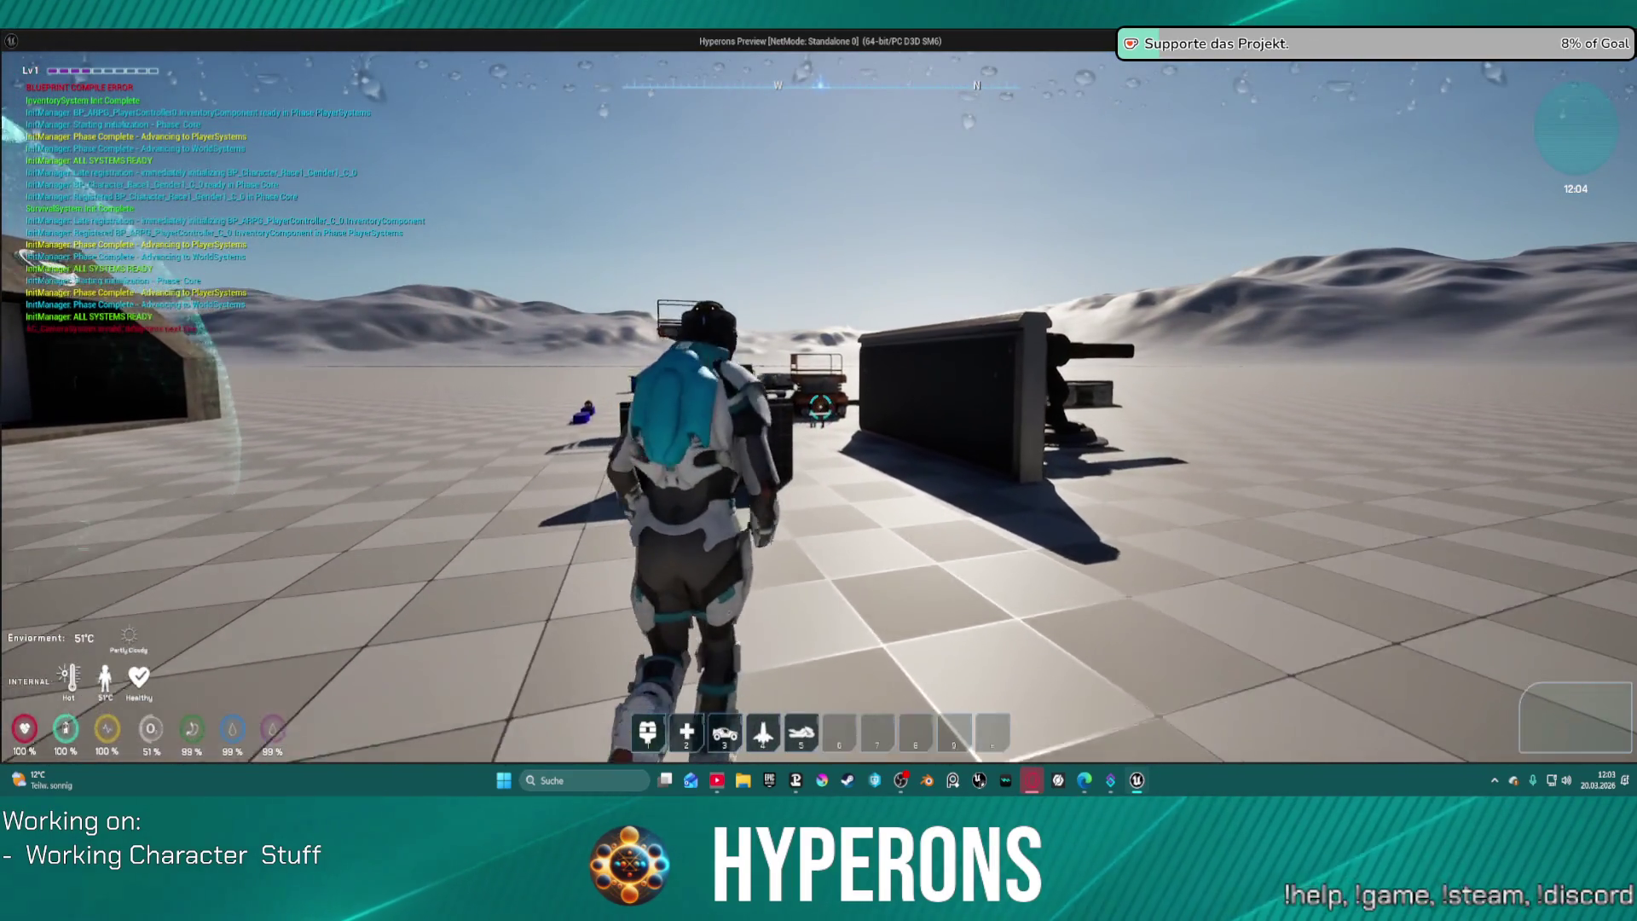
{"action": "key", "text": "w"}
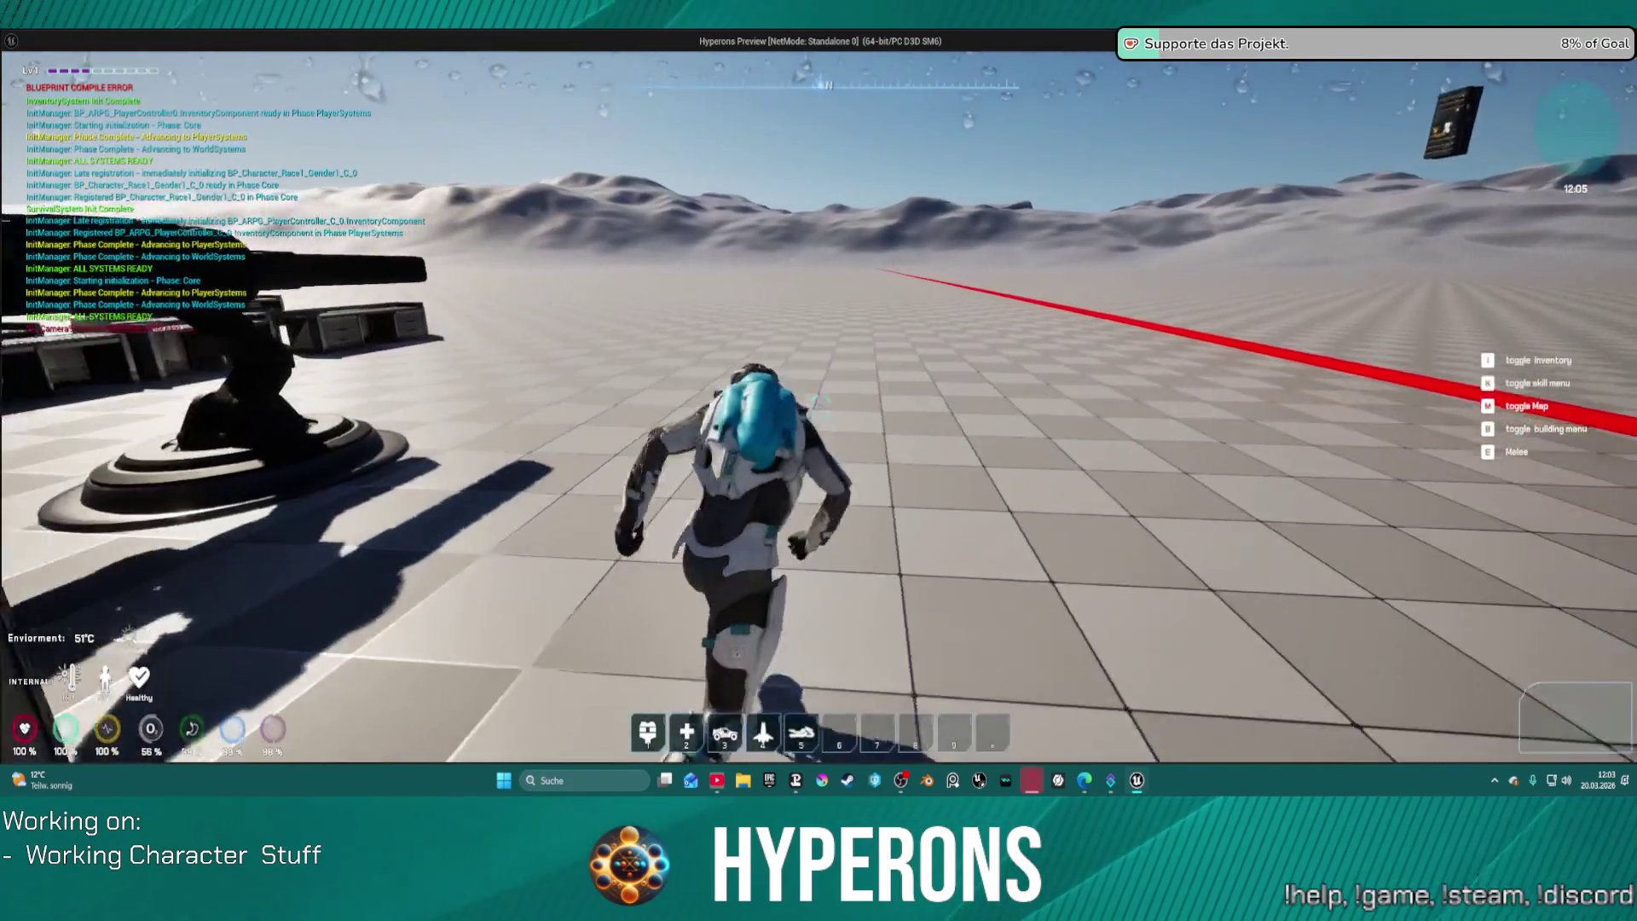
{"action": "key", "text": "Escape"}
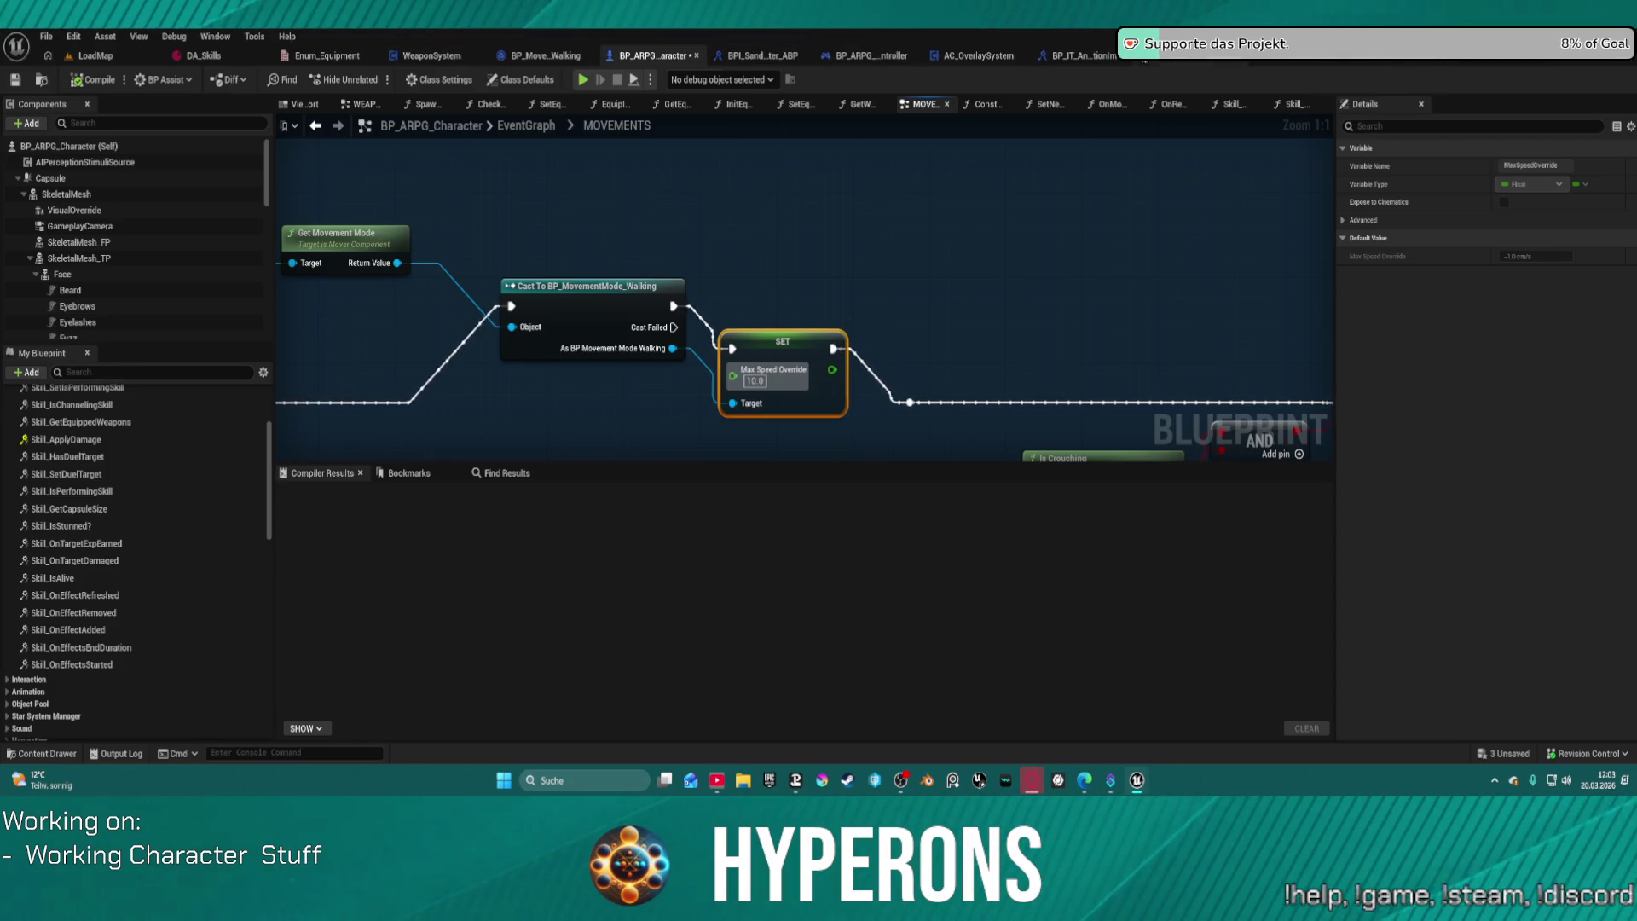
Step: Switch to BP_MovementMode_Walking, view its Event On Activated logic, and open Generate Simple Walk Move
{"action": "left_click", "coordinate": [541, 58]}
{"action": "scroll", "coordinate": [837, 467], "scroll_direction": "down", "scroll_amount": 8}
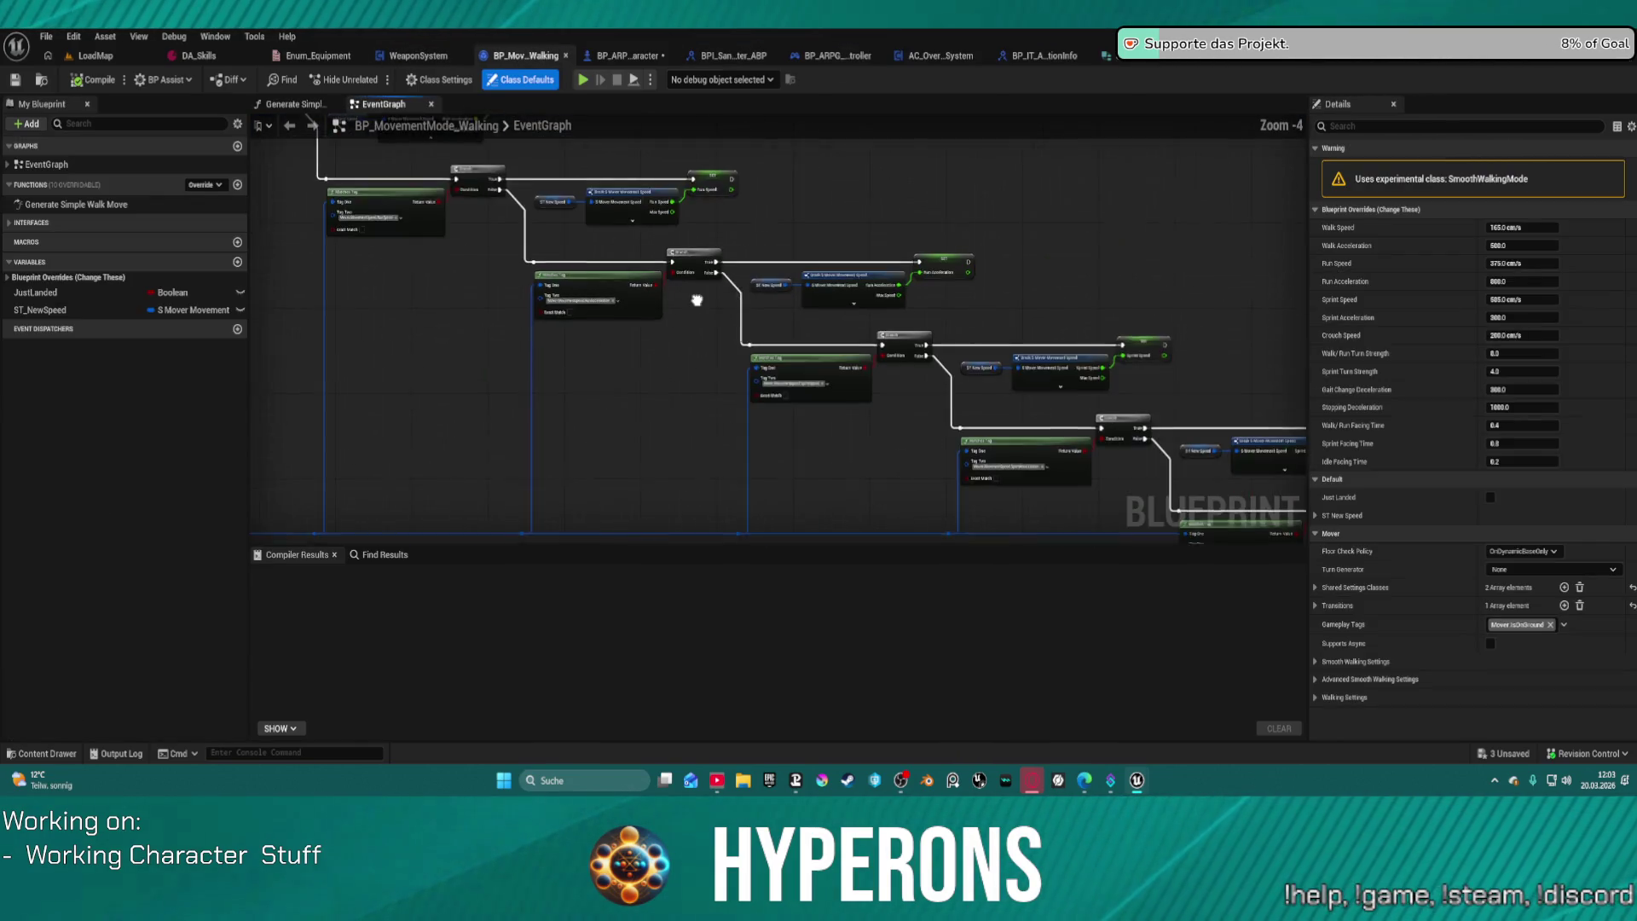
{"action": "scroll", "coordinate": [644, 432], "scroll_direction": "up", "scroll_amount": 10}
{"action": "mouse_move", "coordinate": [576, 421]}
{"action": "left_mouse_down"}
{"action": "mouse_move", "coordinate": [1205, 401]}
{"action": "mouse_move", "coordinate": [958, 371]}
{"action": "left_mouse_up"}
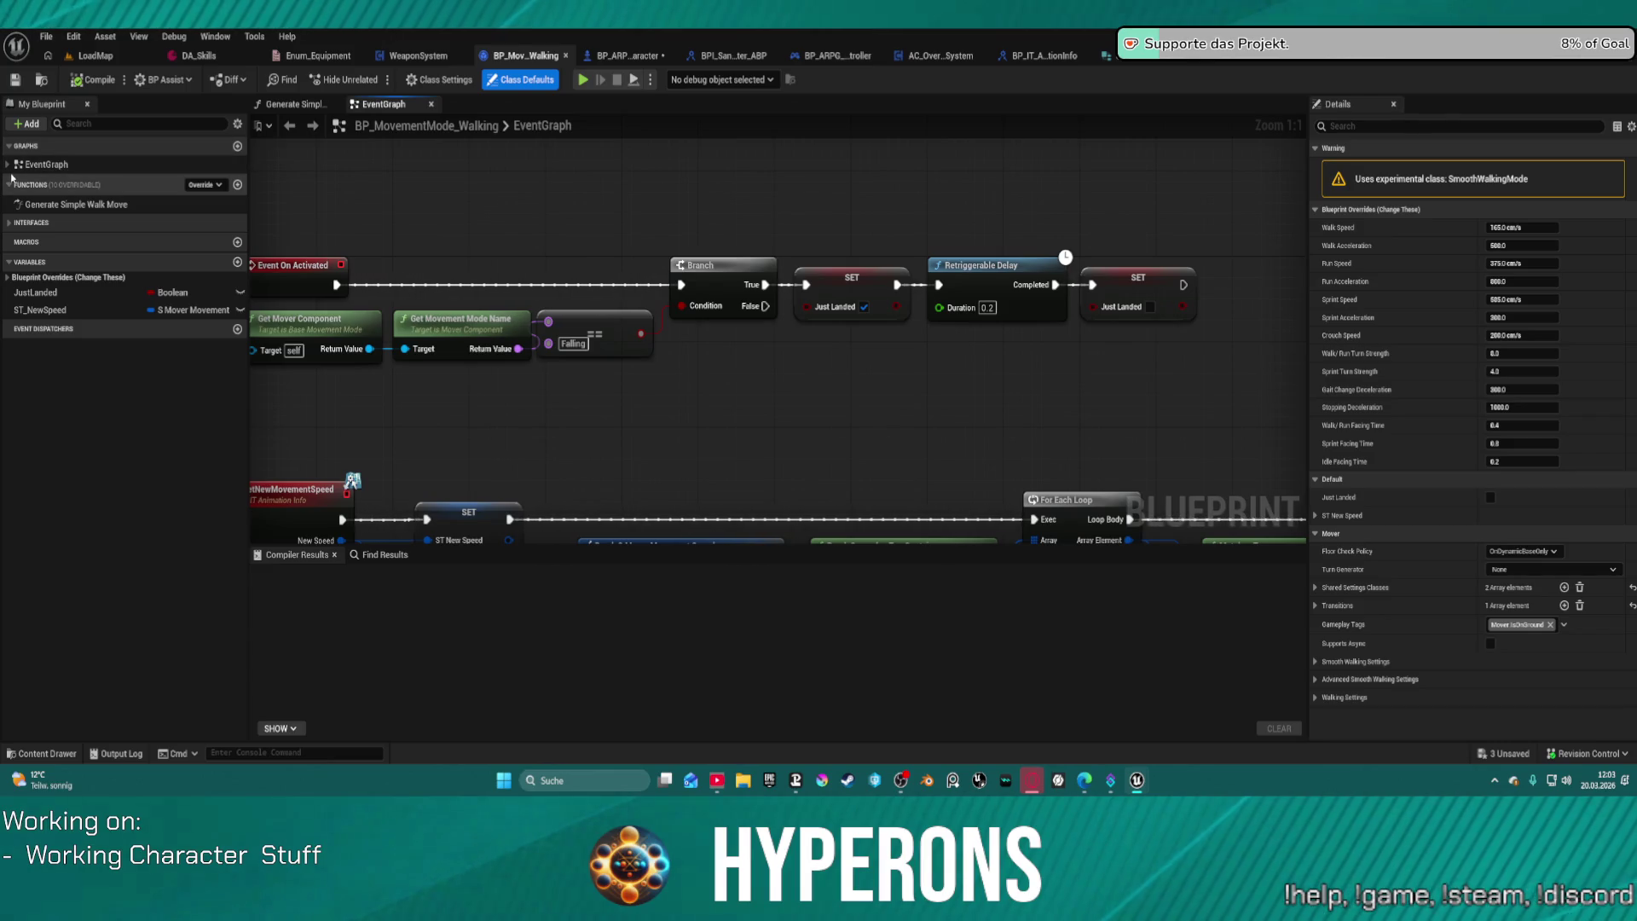
{"action": "double_click", "coordinate": [81, 205]}
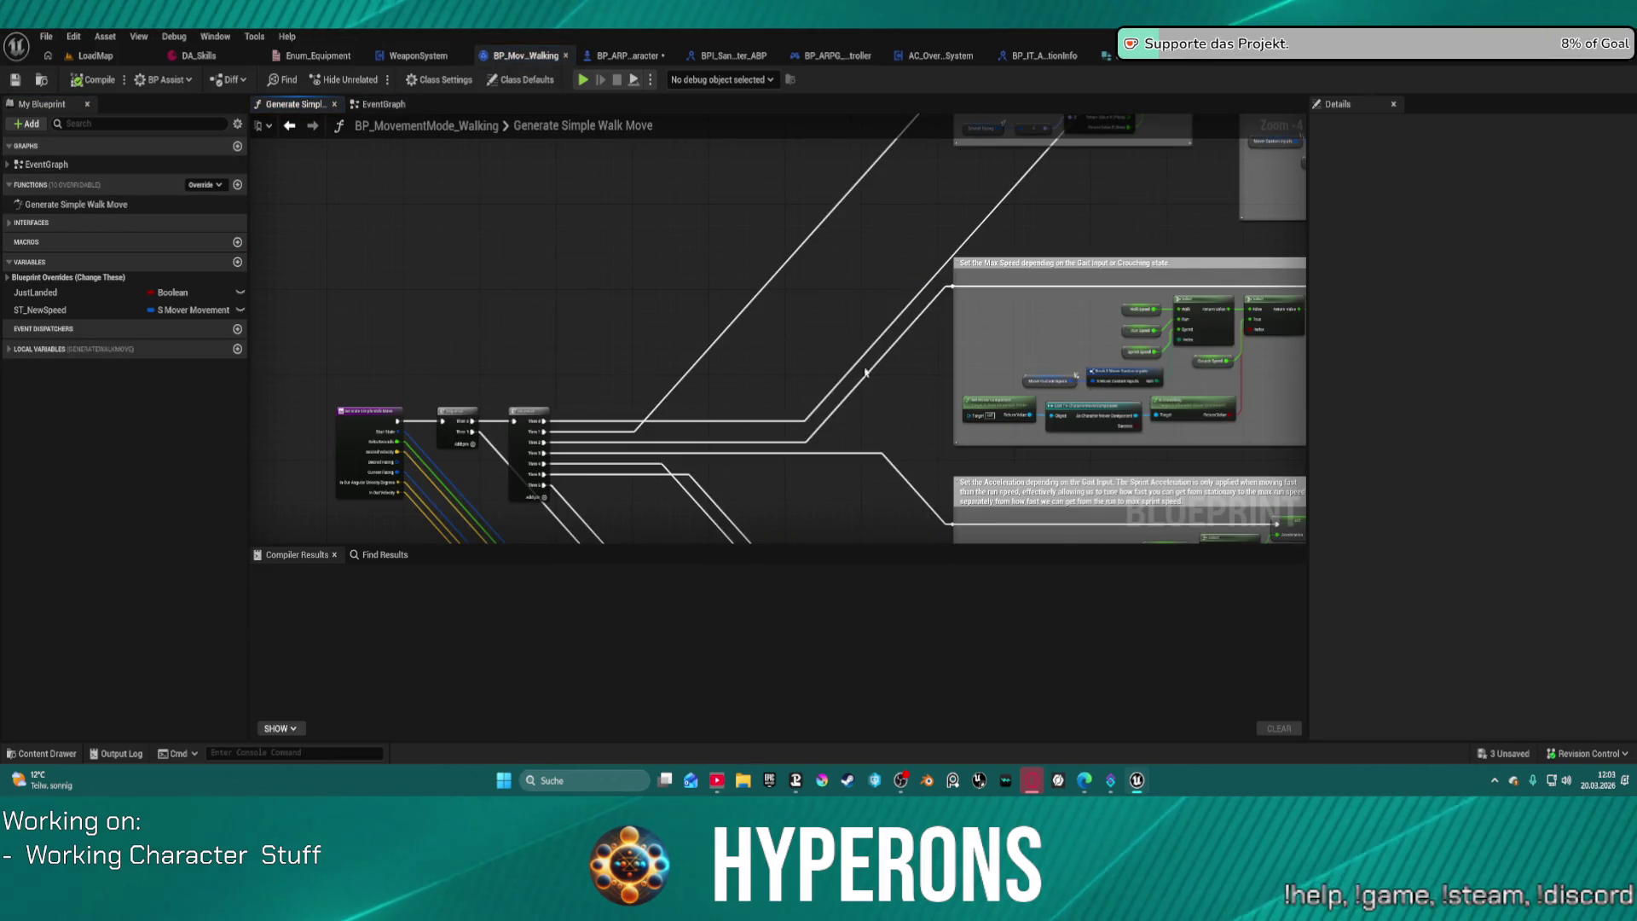
Step: Pan to the gait speed selection nodes and shift the Crouch Speed node slightly left
{"action": "scroll", "coordinate": [301, 453], "scroll_direction": "up", "scroll_amount": 2}
{"action": "scroll", "coordinate": [938, 384], "scroll_direction": "up", "scroll_amount": 3}
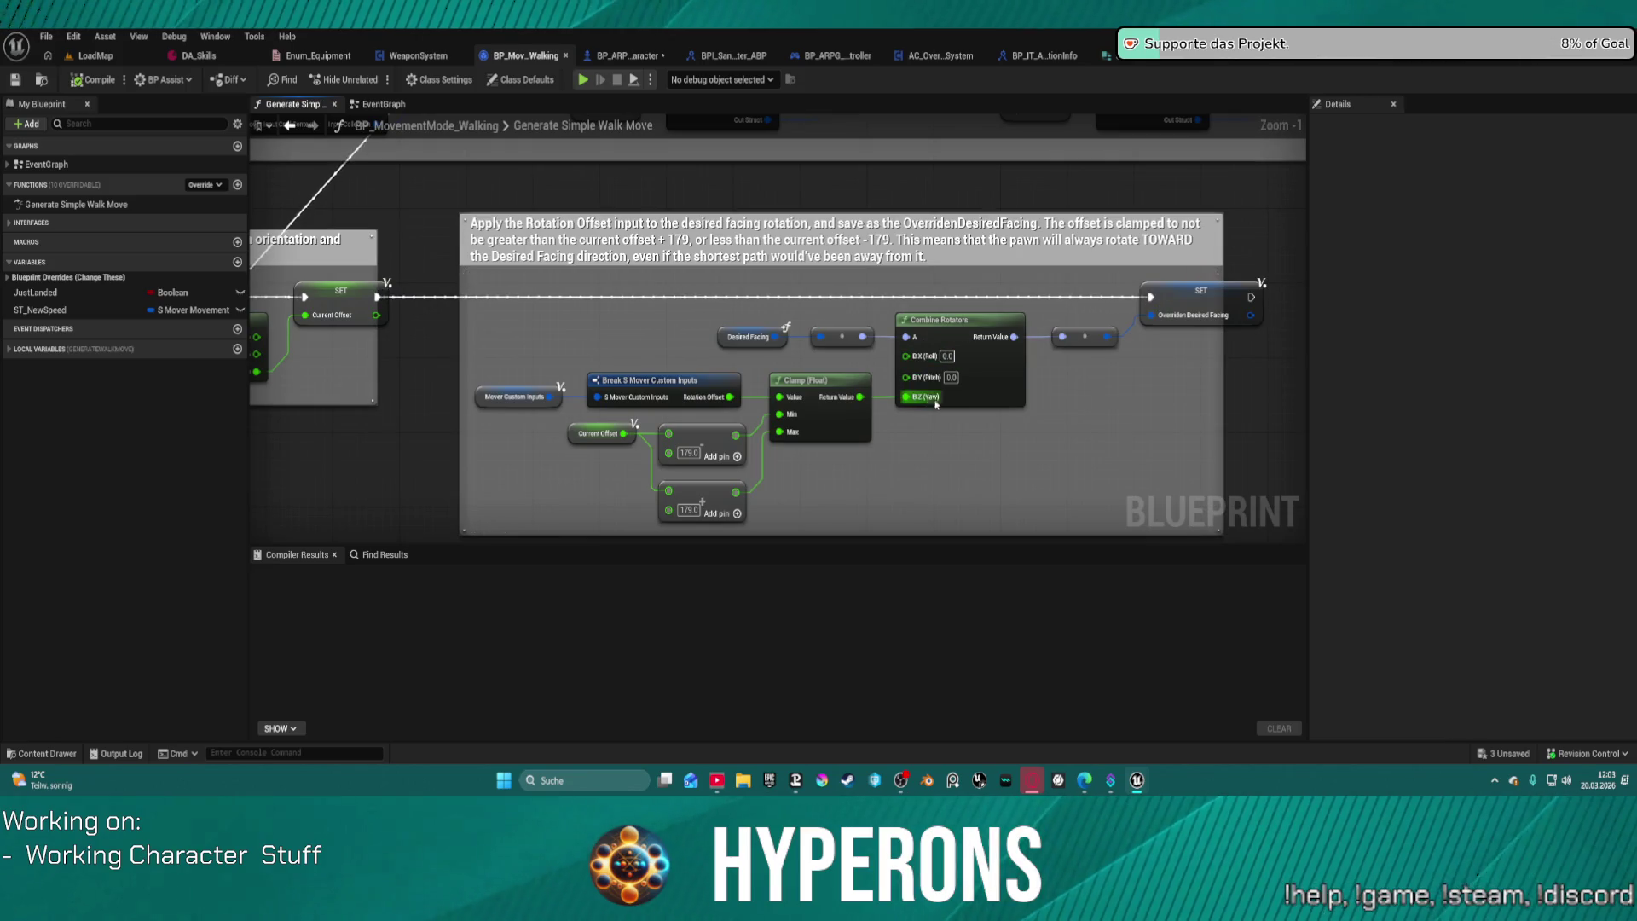
{"action": "mouse_move", "coordinate": [1013, 447]}
{"action": "left_mouse_down"}
{"action": "mouse_move", "coordinate": [904, 540]}
{"action": "mouse_move", "coordinate": [893, 572]}
{"action": "left_mouse_up"}
{"action": "mouse_move", "coordinate": [767, 213]}
{"action": "left_mouse_down"}
{"action": "mouse_move", "coordinate": [767, 529]}
{"action": "mouse_move", "coordinate": [770, 506]}
{"action": "left_mouse_up"}
{"action": "left_click_drag", "start_coordinate": [648, 256], "coordinate": [701, 341]}
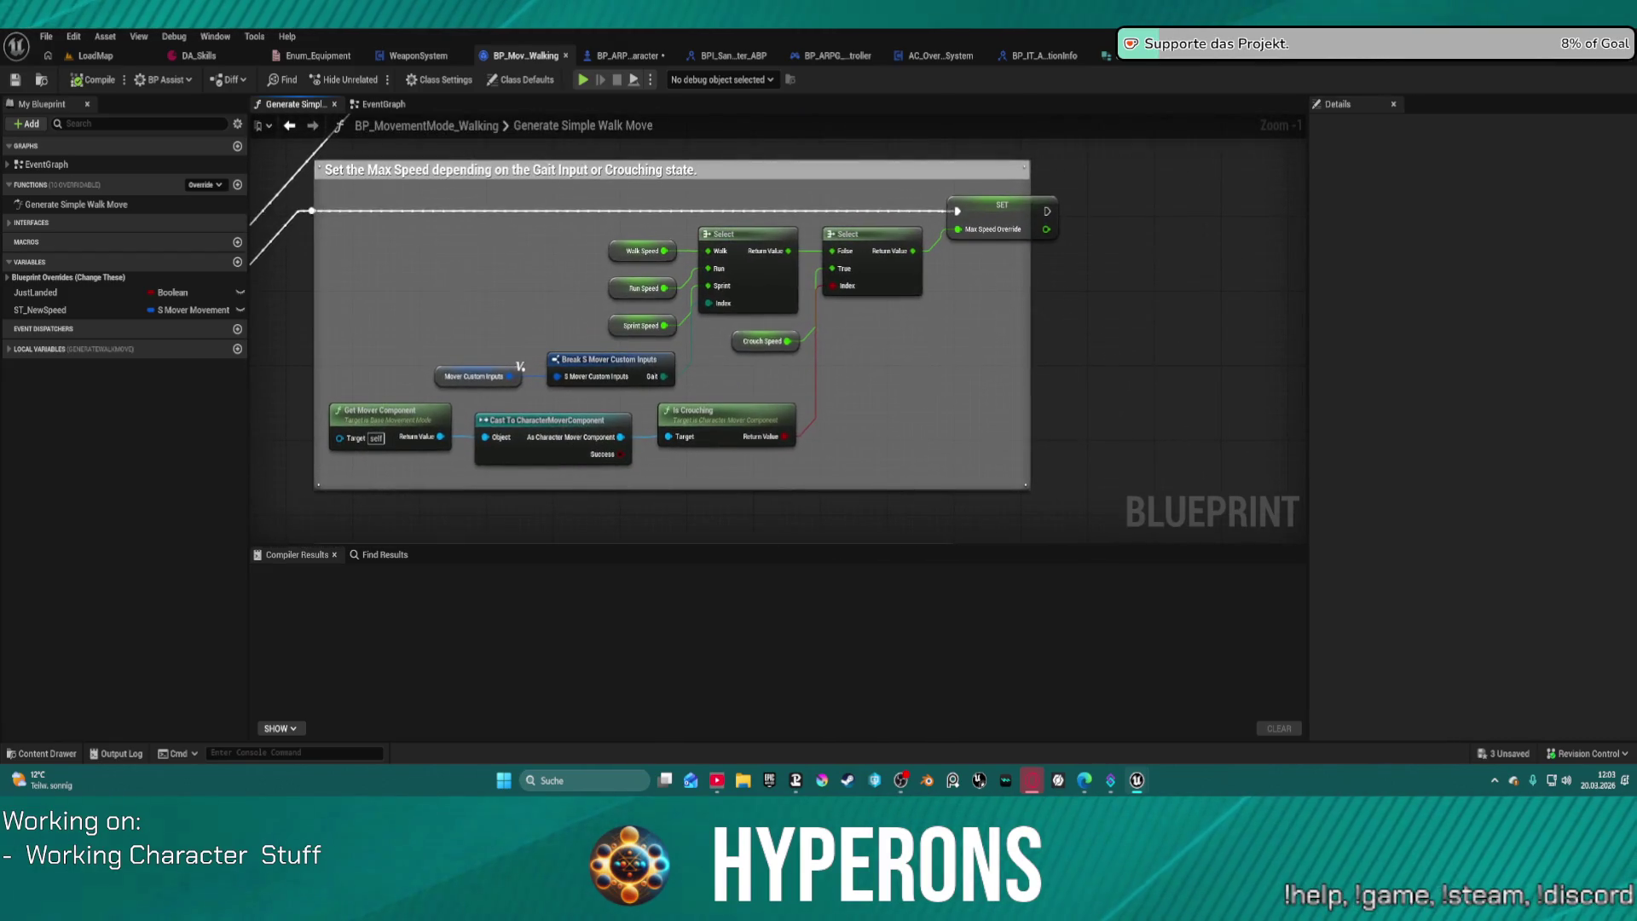
{"action": "left_click", "coordinate": [730, 347]}
{"action": "left_click_drag", "start_coordinate": [749, 346], "coordinate": [723, 350]}
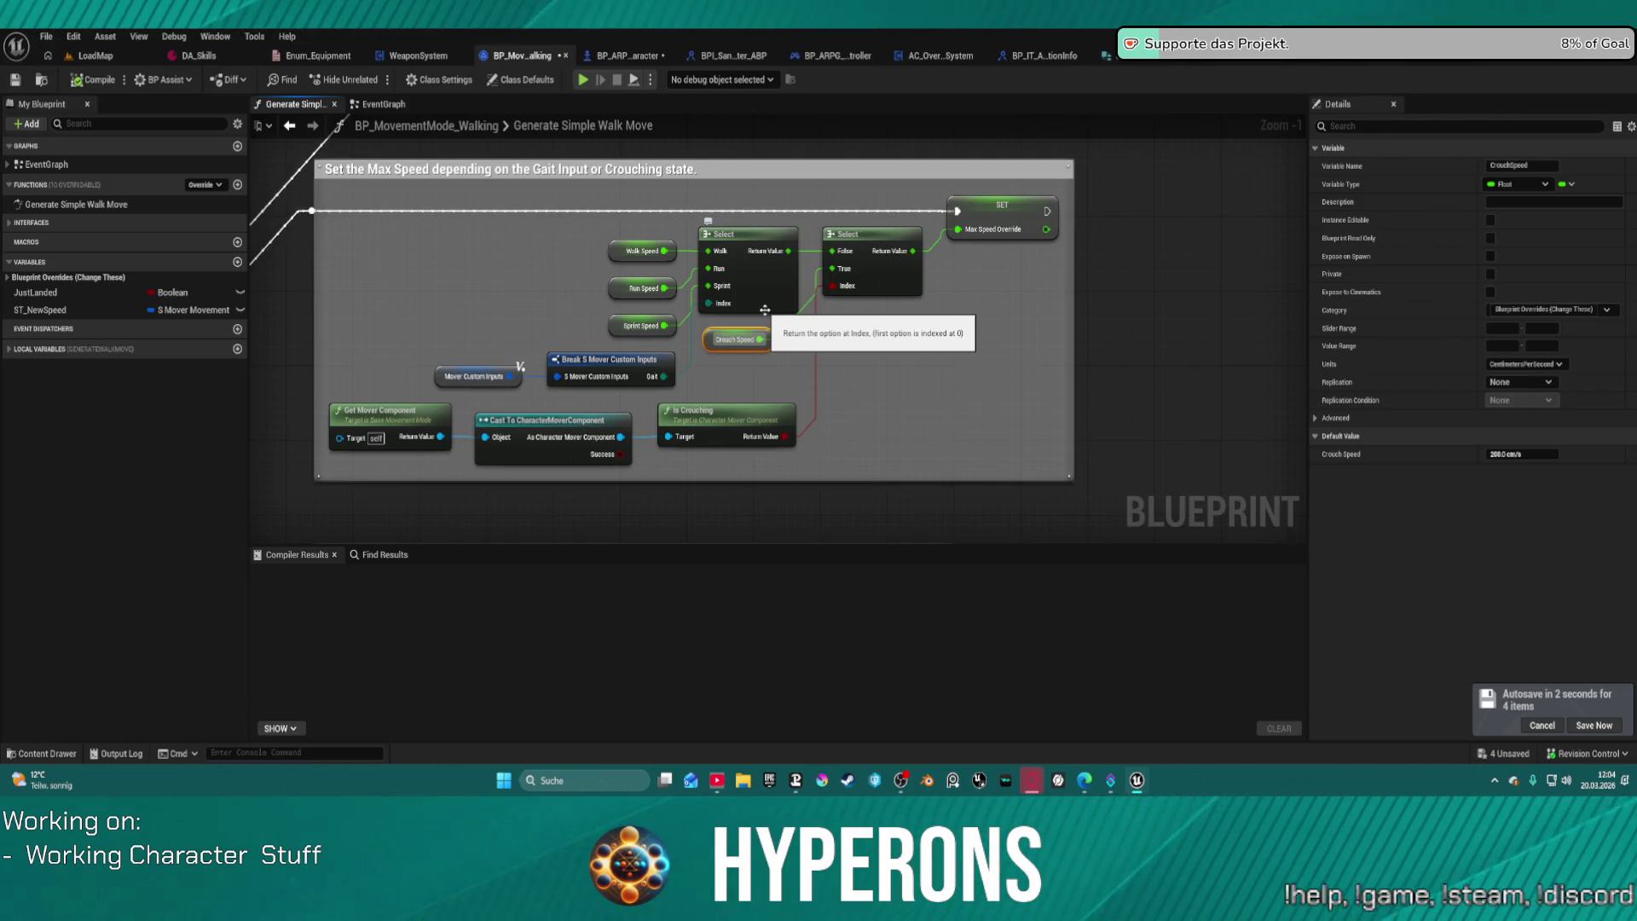
Step: Review the Acceleration, Deceleration, Turning Strength and Map Range Clamped sections, then return to BP_ARPG_Character
{"action": "scroll", "coordinate": [750, 301], "scroll_direction": "down", "scroll_amount": 2}
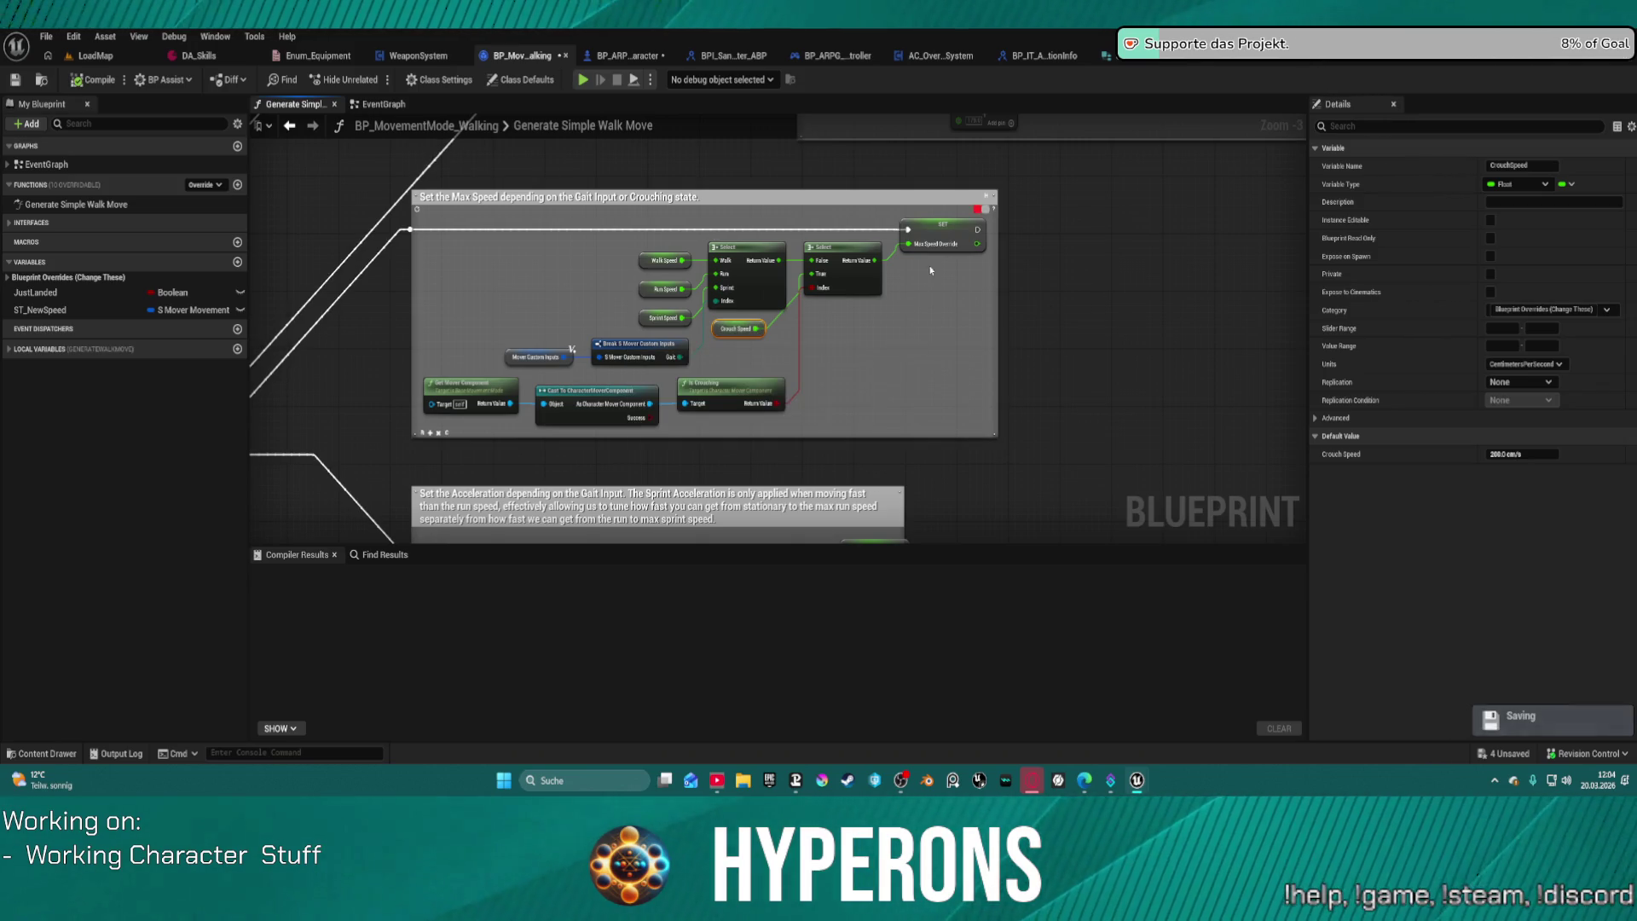
{"action": "left_click_drag", "start_coordinate": [1100, 290], "coordinate": [1054, 155]}
{"action": "left_click_drag", "start_coordinate": [983, 316], "coordinate": [972, 0]}
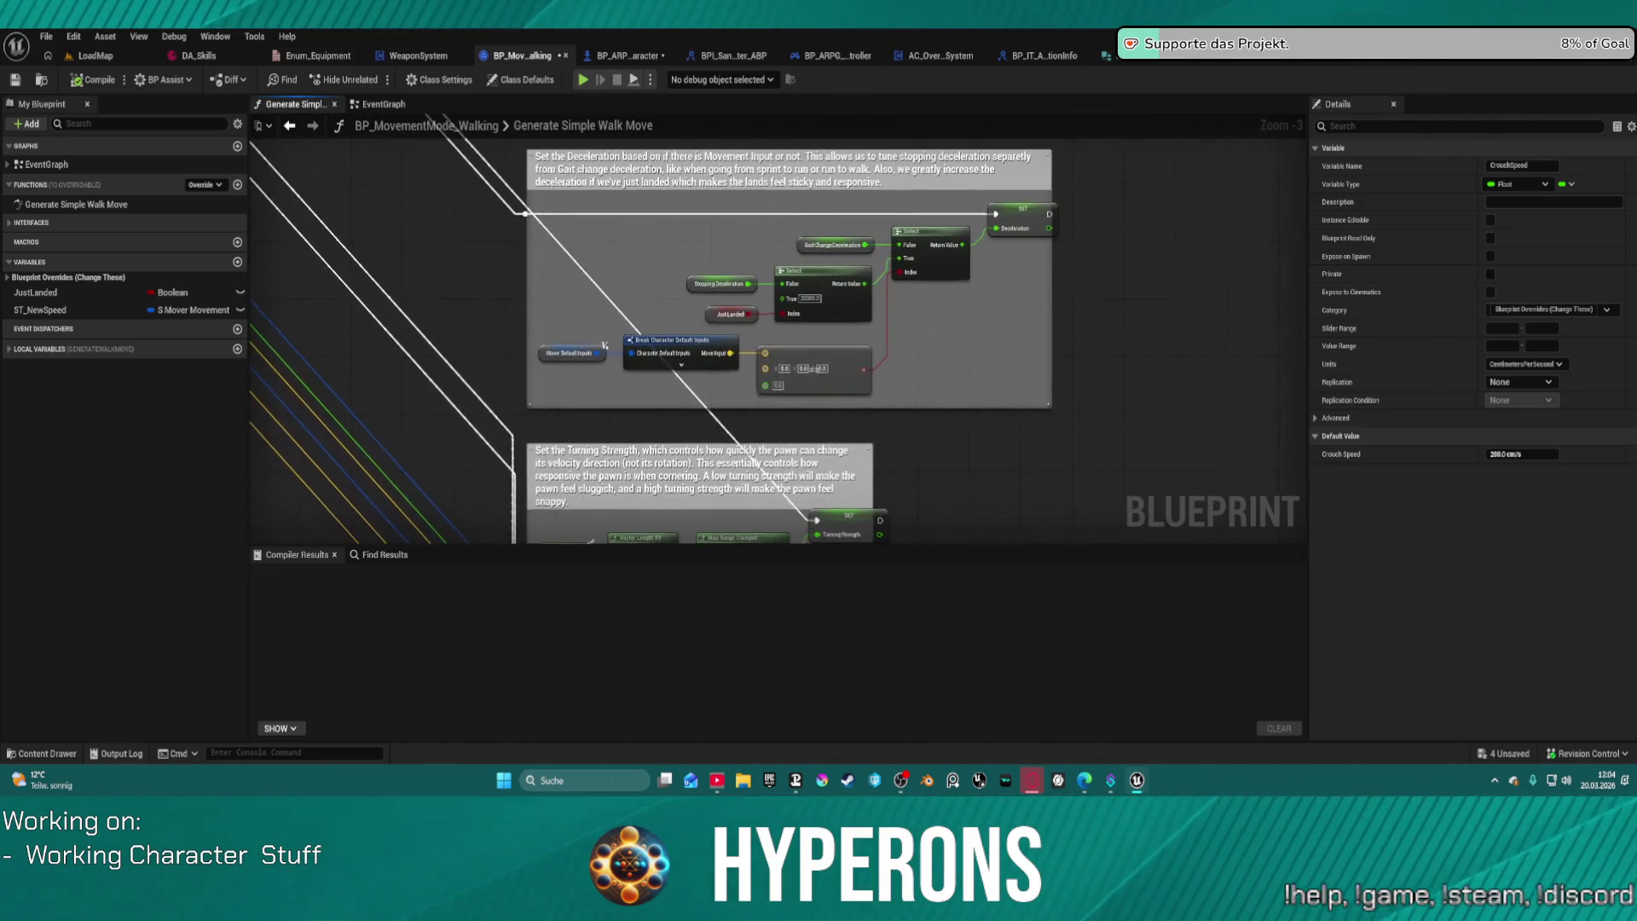
{"action": "key", "text": "f"}
{"action": "mouse_move", "coordinate": [852, 478]}
{"action": "left_mouse_down"}
{"action": "mouse_move", "coordinate": [886, 153]}
{"action": "mouse_move", "coordinate": [839, 426]}
{"action": "mouse_move", "coordinate": [802, 273]}
{"action": "mouse_move", "coordinate": [582, 149]}
{"action": "mouse_move", "coordinate": [538, 99]}
{"action": "left_mouse_up"}
{"action": "mouse_move", "coordinate": [597, 341]}
{"action": "left_mouse_down"}
{"action": "mouse_move", "coordinate": [559, 377]}
{"action": "mouse_move", "coordinate": [1023, 341]}
{"action": "left_mouse_up"}
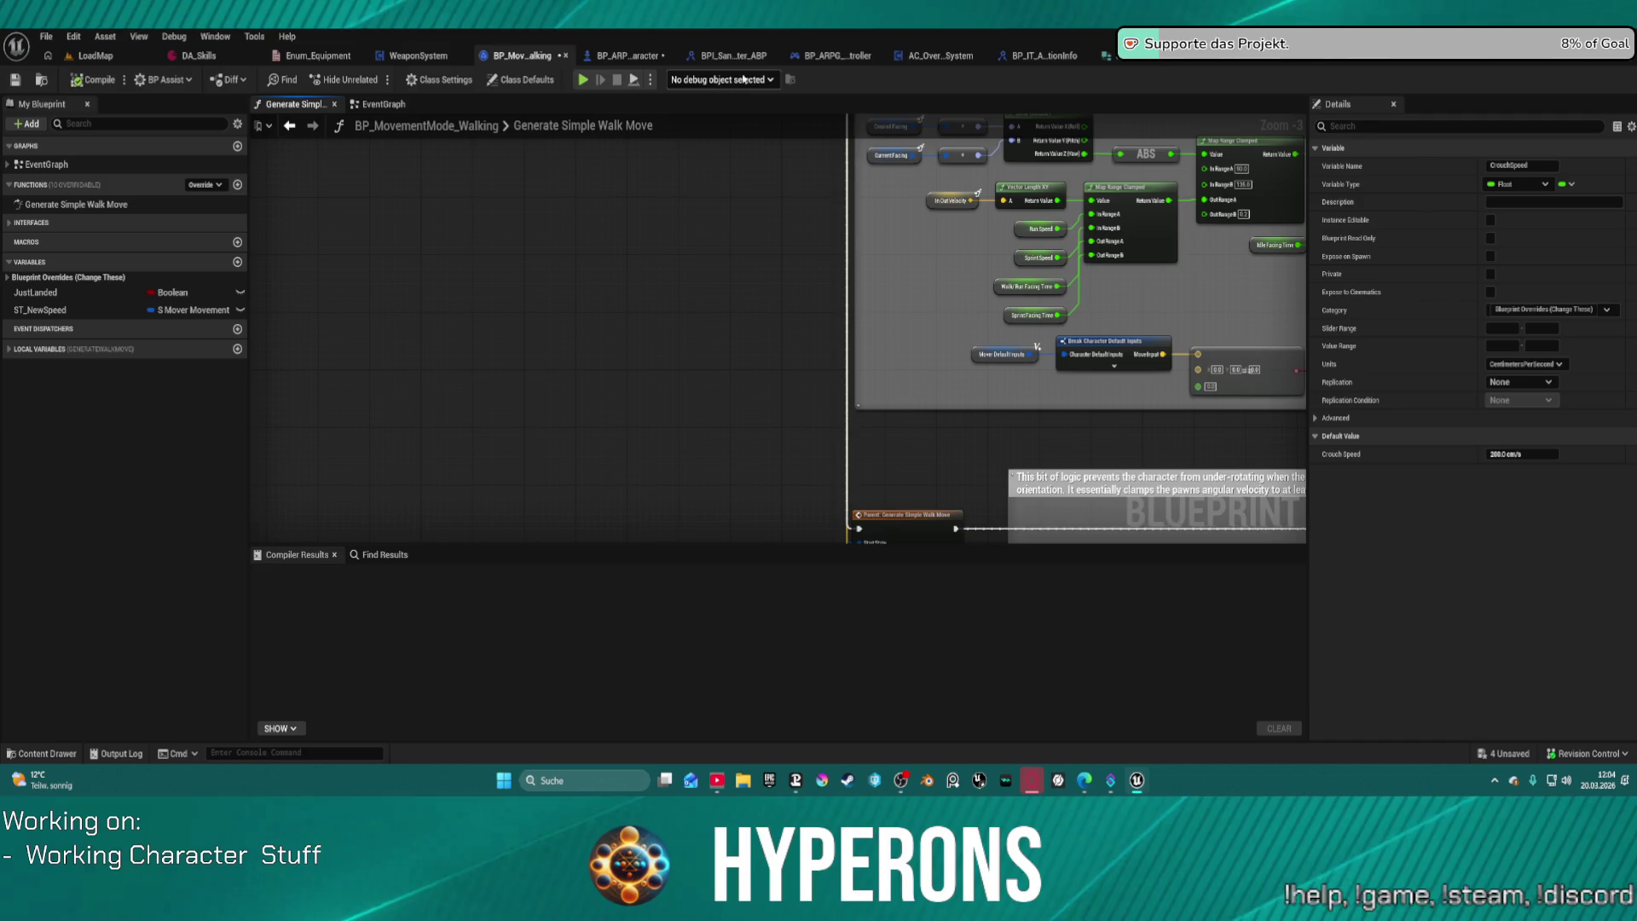
{"action": "left_click", "coordinate": [629, 56]}
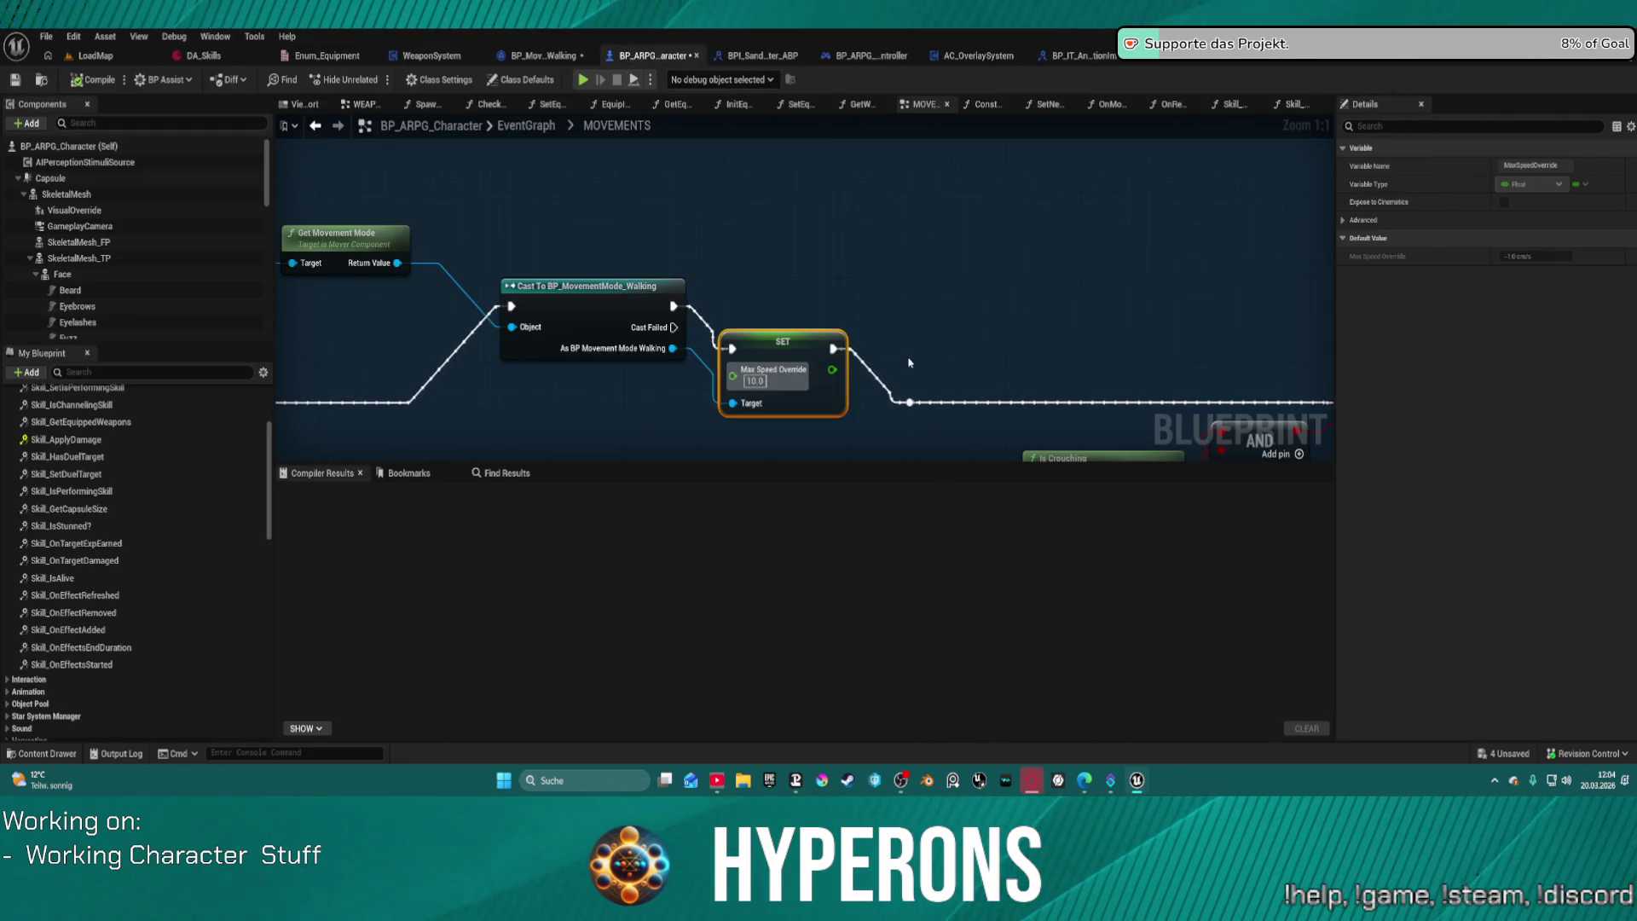
Step: Rewire the exec pin to the struct break node and delete the Character Mover, Get Movement Mode, Cast and SET nodes
{"action": "mouse_move", "coordinate": [932, 389]}
{"action": "left_mouse_down"}
{"action": "mouse_move", "coordinate": [1094, 293]}
{"action": "mouse_move", "coordinate": [622, 319]}
{"action": "mouse_move", "coordinate": [317, 299]}
{"action": "mouse_move", "coordinate": [393, 294]}
{"action": "left_mouse_up"}
{"action": "mouse_move", "coordinate": [1080, 224]}
{"action": "left_mouse_down"}
{"action": "mouse_move", "coordinate": [1062, 199]}
{"action": "mouse_move", "coordinate": [1070, 156]}
{"action": "left_mouse_up"}
{"action": "mouse_move", "coordinate": [1090, 268]}
{"action": "left_mouse_down"}
{"action": "mouse_move", "coordinate": [546, 140]}
{"action": "mouse_move", "coordinate": [502, 155]}
{"action": "left_mouse_up"}
{"action": "key", "text": "Delete"}
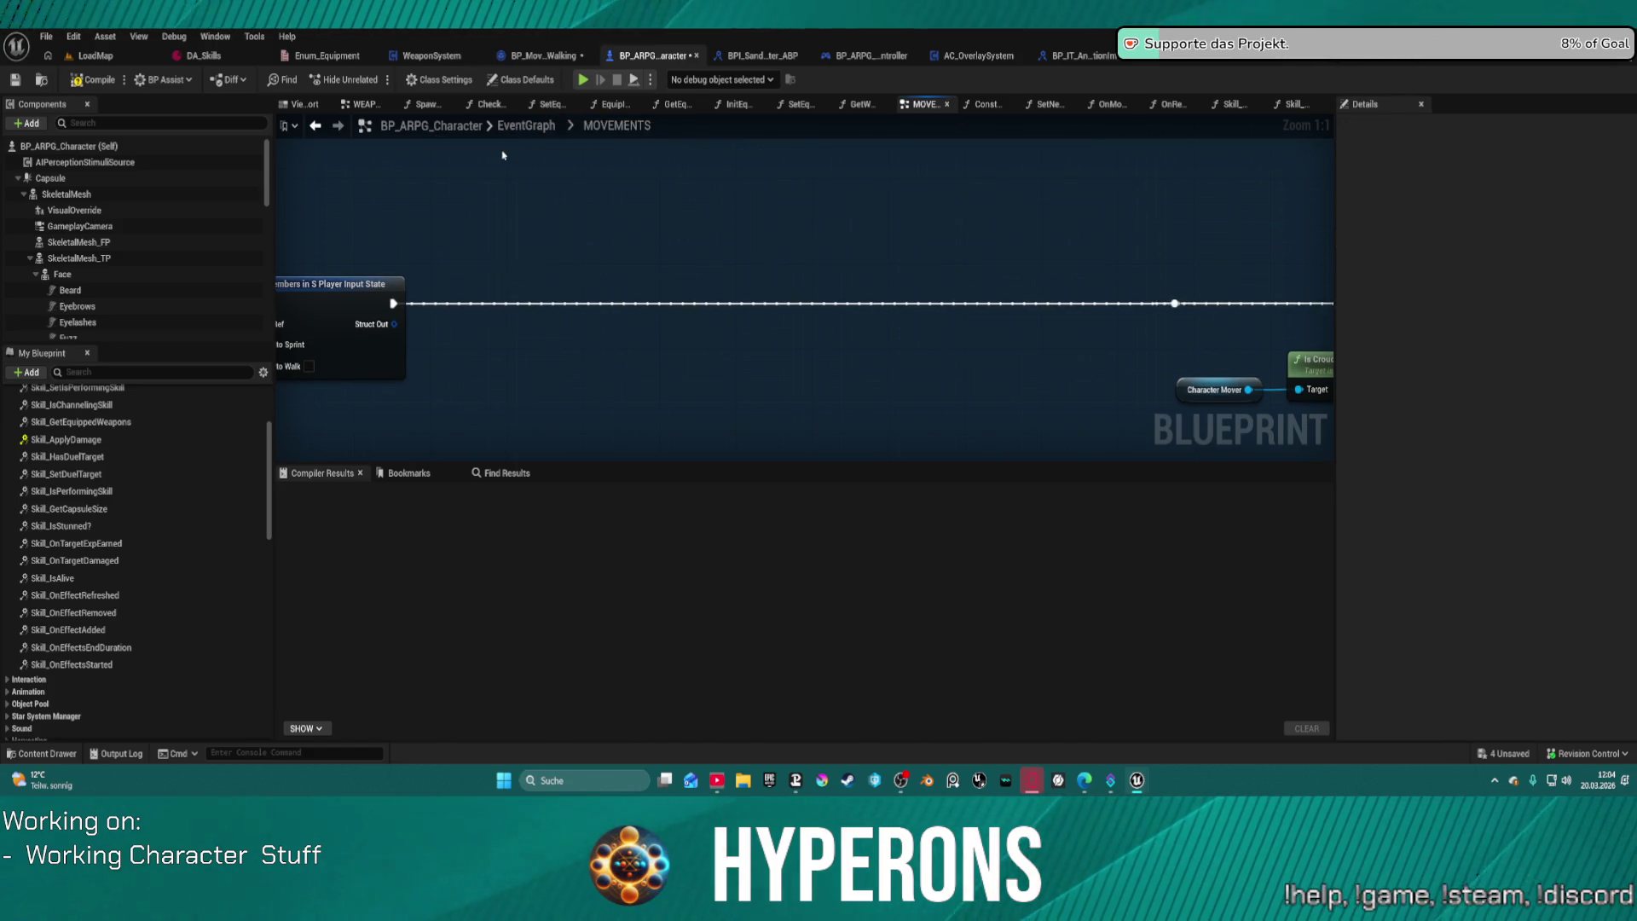
Step: Check the walking movement mode Blueprint, then open Project Settings from the Edit menu
{"action": "left_click", "coordinate": [532, 56]}
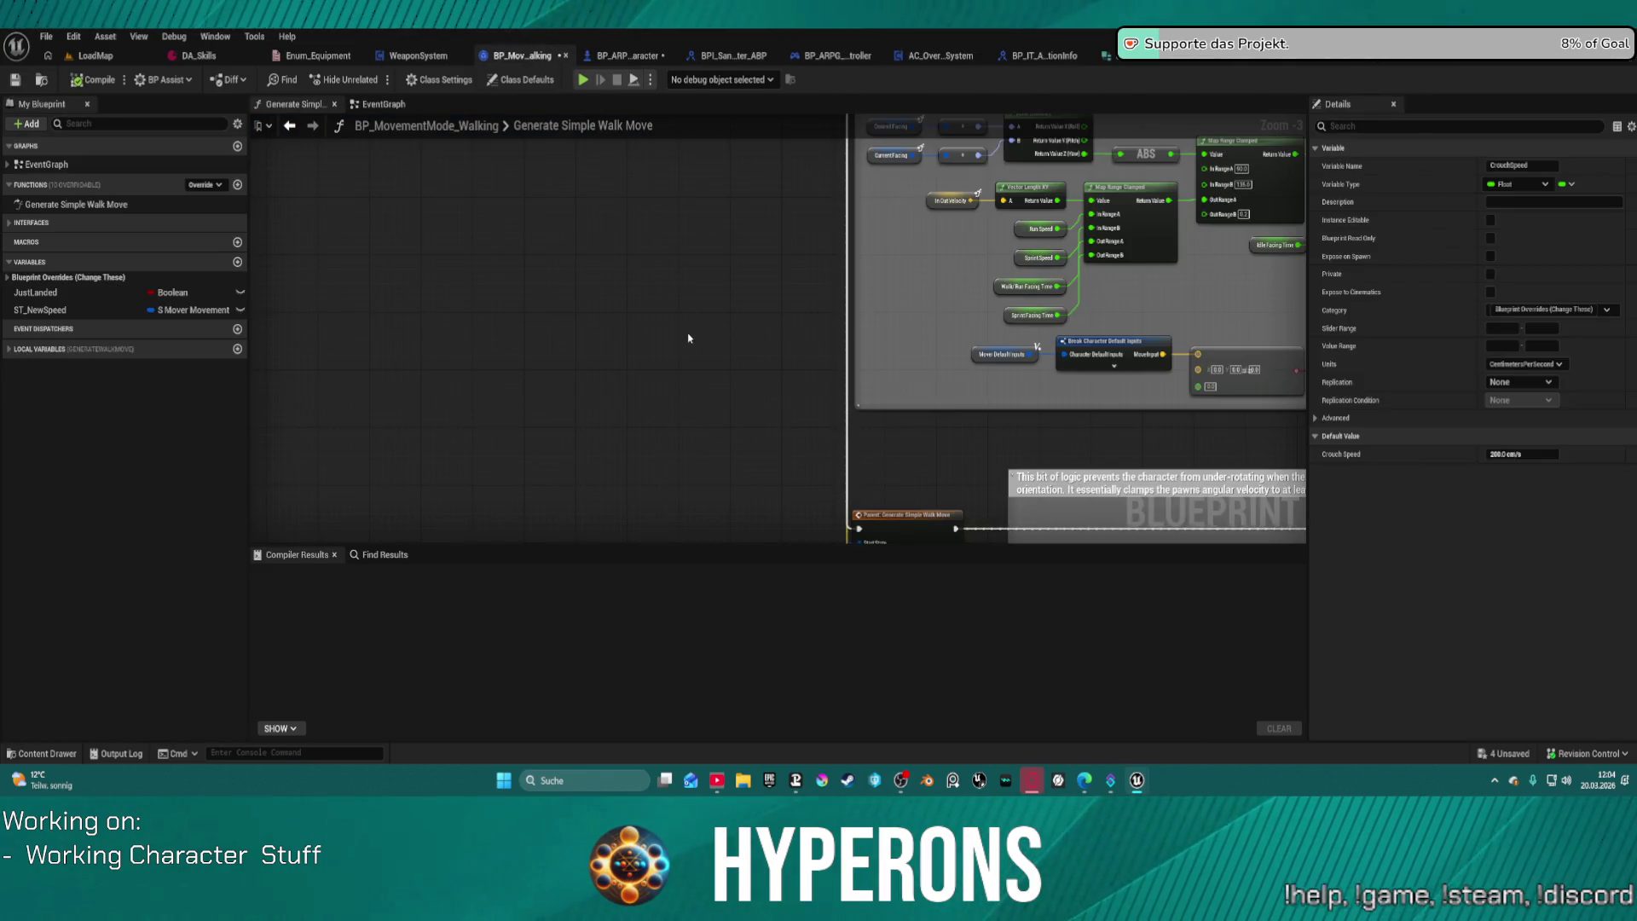
{"action": "left_click", "coordinate": [636, 55]}
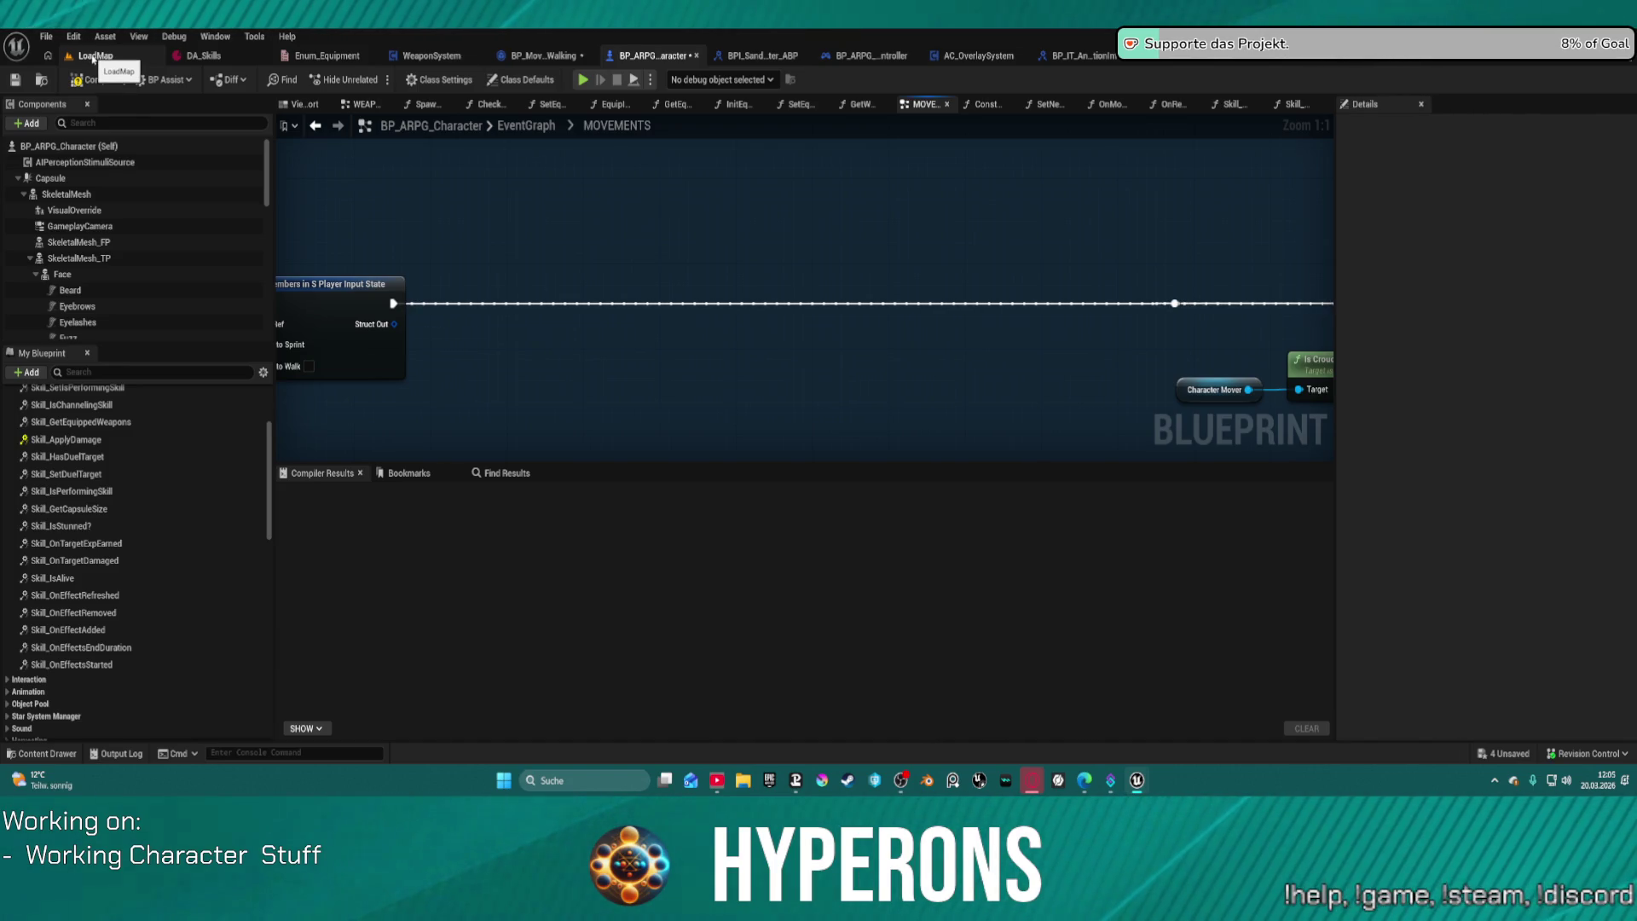
{"action": "left_click", "coordinate": [73, 36]}
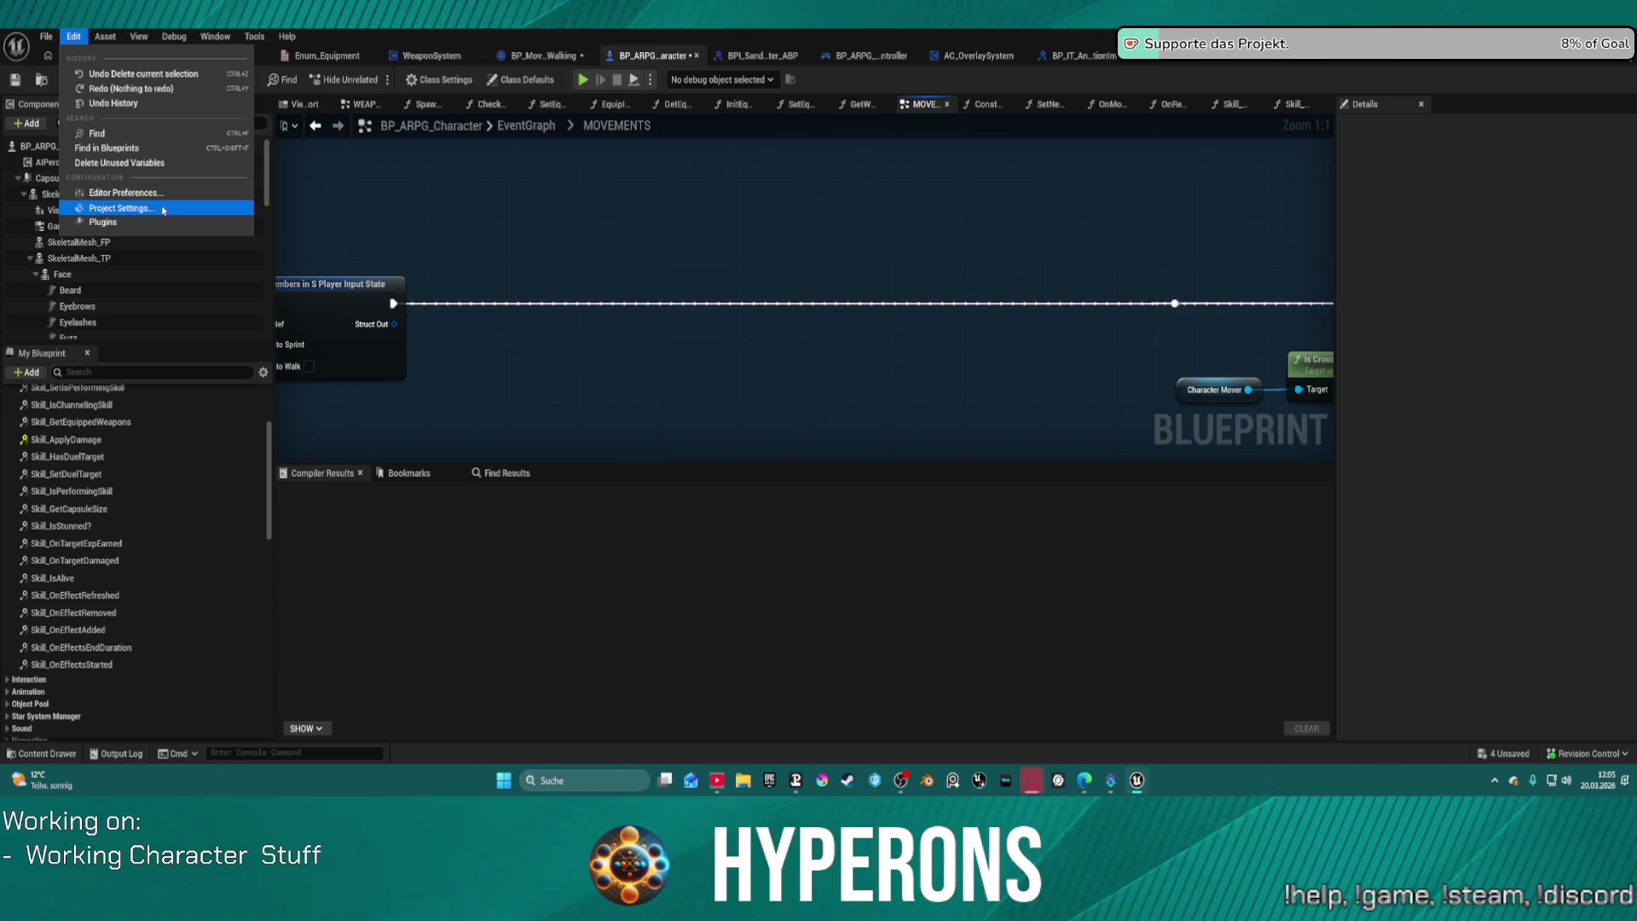
{"action": "left_click", "coordinate": [163, 210]}
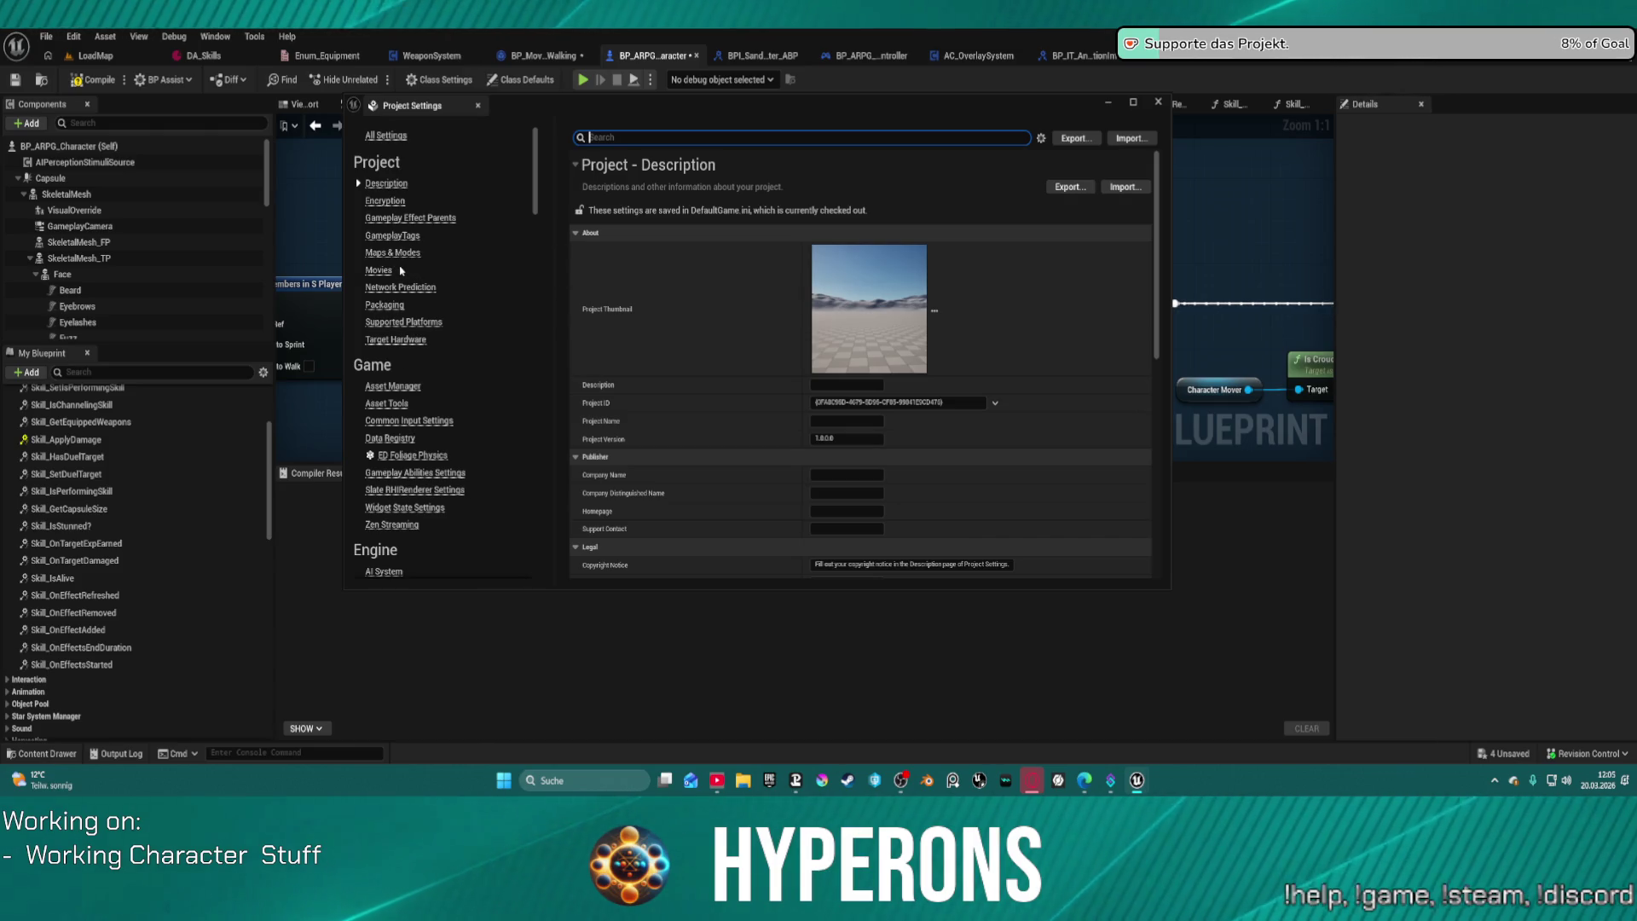
Step: Open the Gameplay Tag Manager from the GameplayTags settings page and expand Stat to find MovementSpeed
{"action": "left_click", "coordinate": [389, 236]}
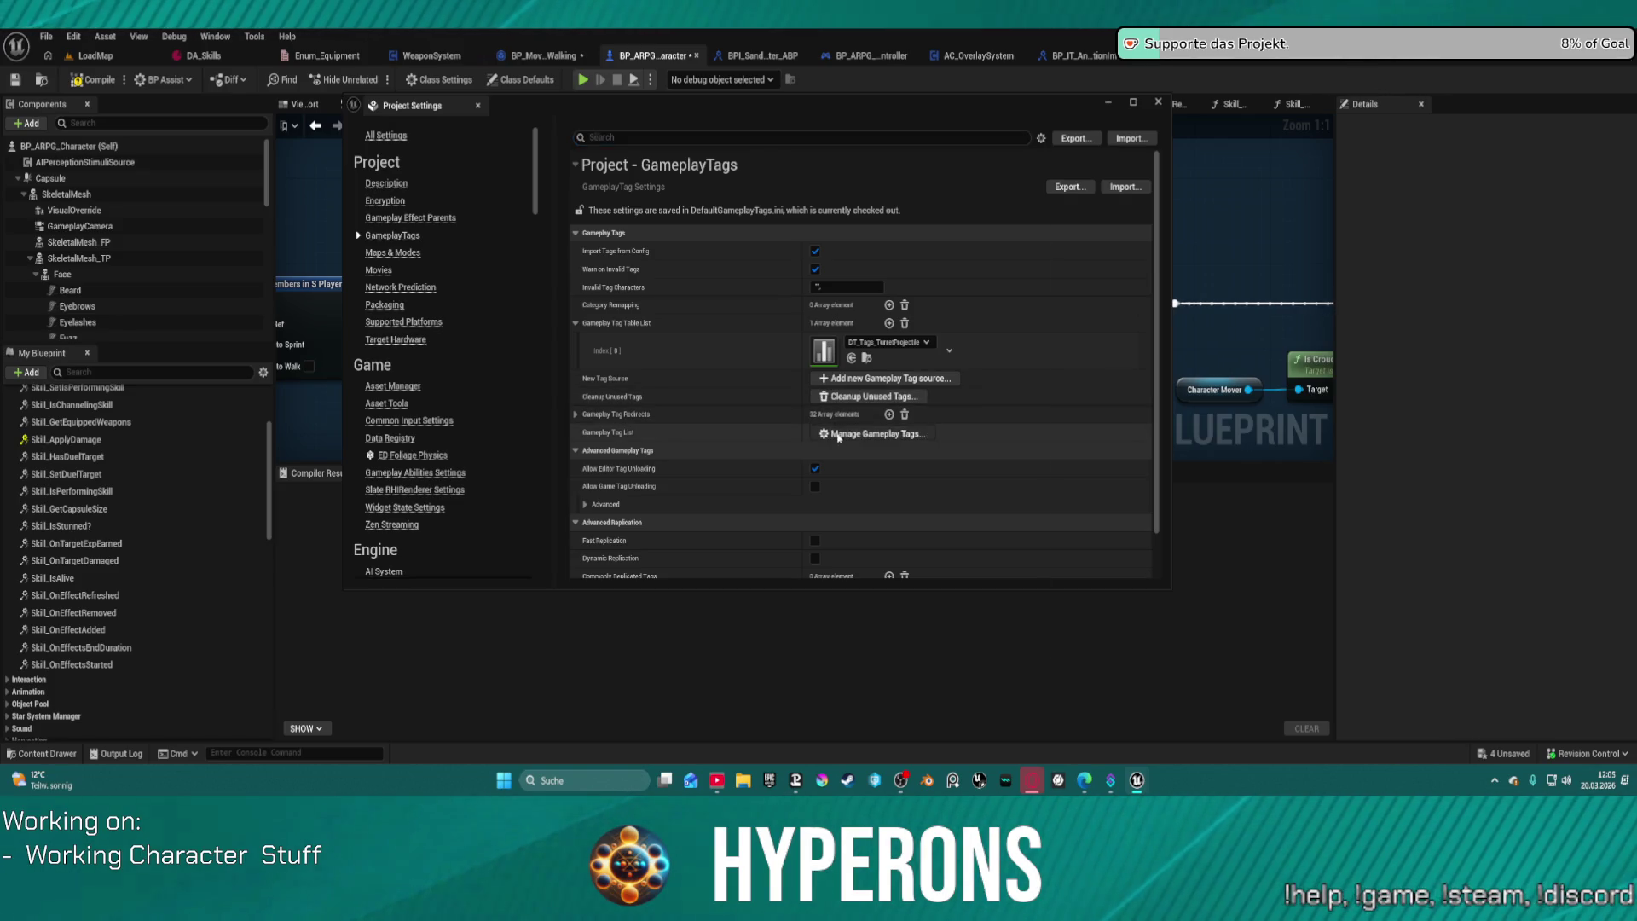
{"action": "left_click", "coordinate": [836, 432]}
{"action": "left_click", "coordinate": [591, 392]}
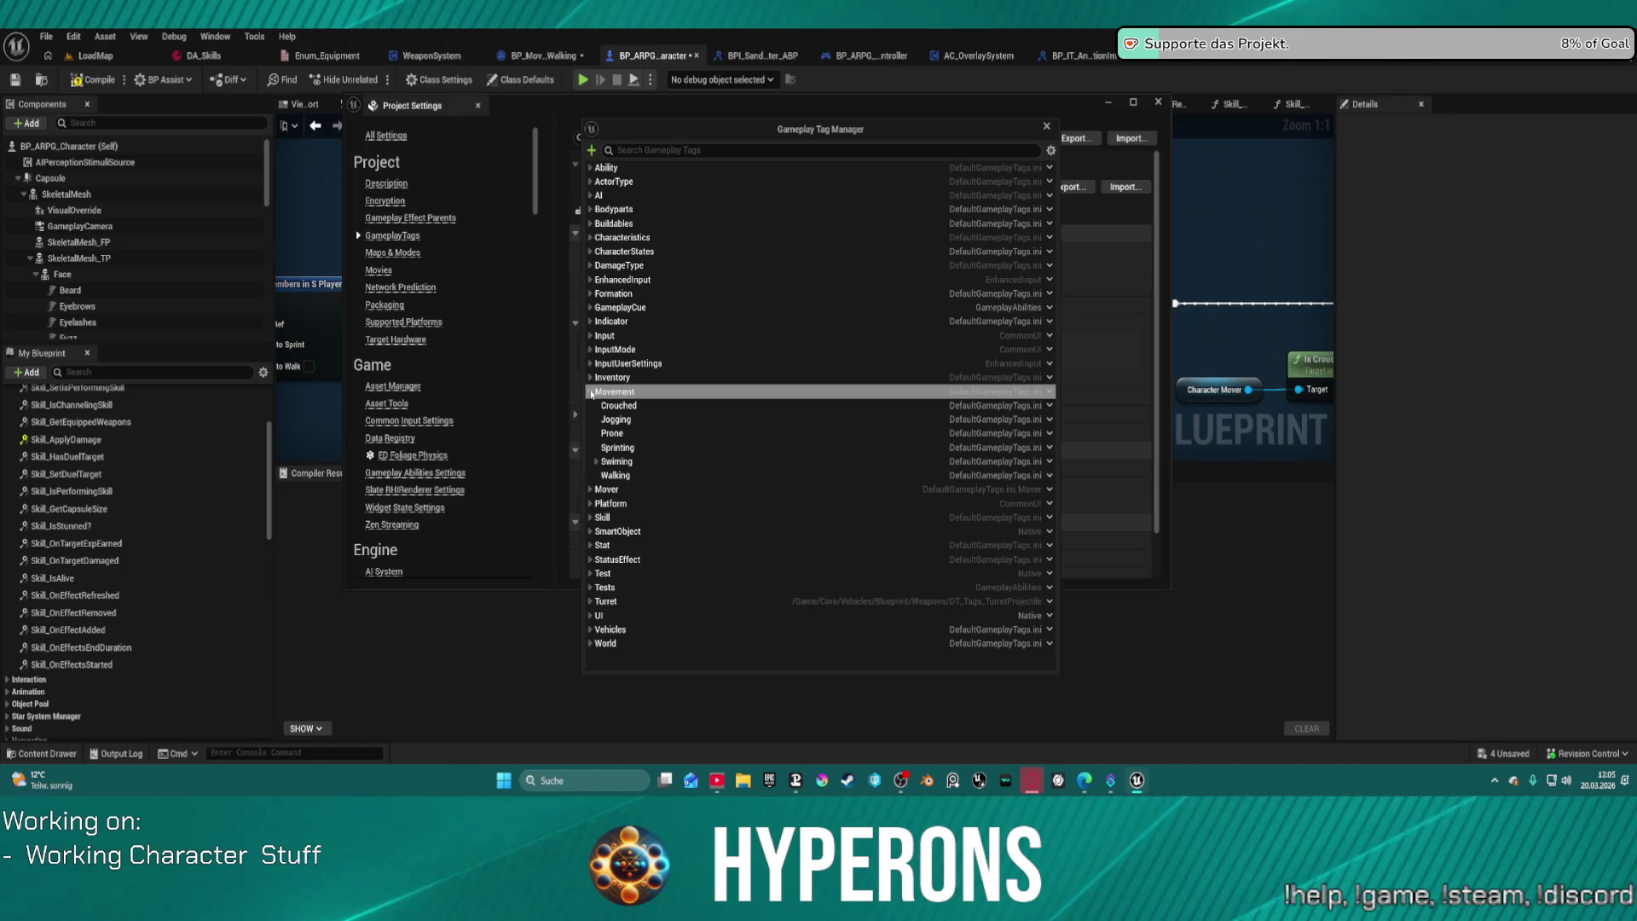
{"action": "left_click", "coordinate": [591, 392]}
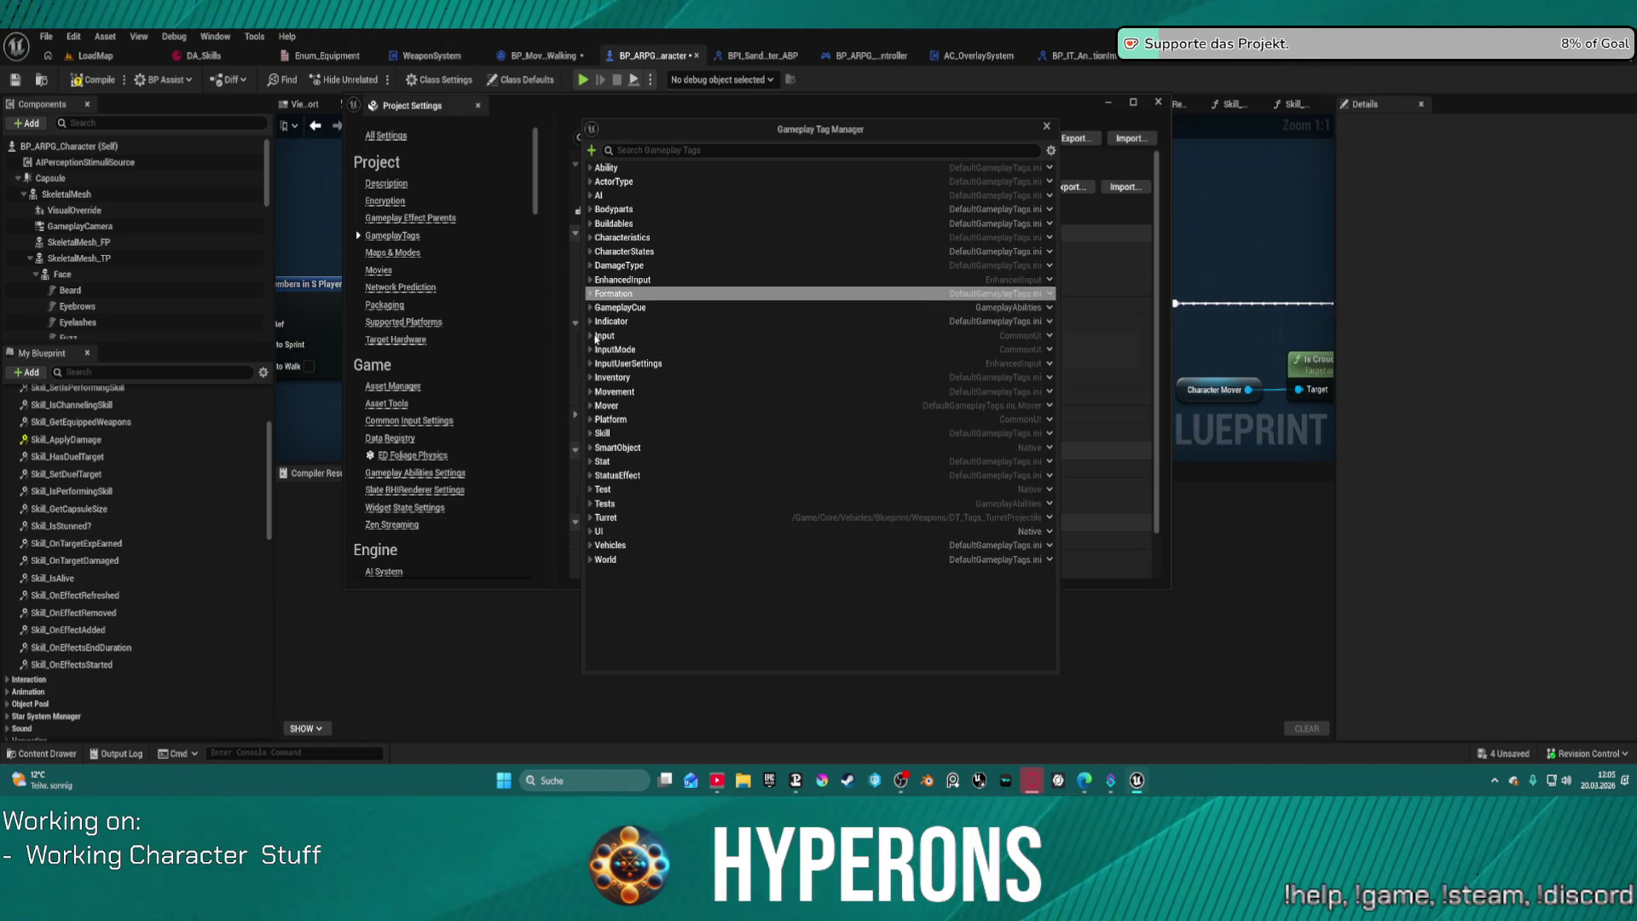
{"action": "left_click", "coordinate": [591, 462]}
{"action": "scroll", "coordinate": [716, 508], "scroll_direction": "down", "scroll_amount": 3}
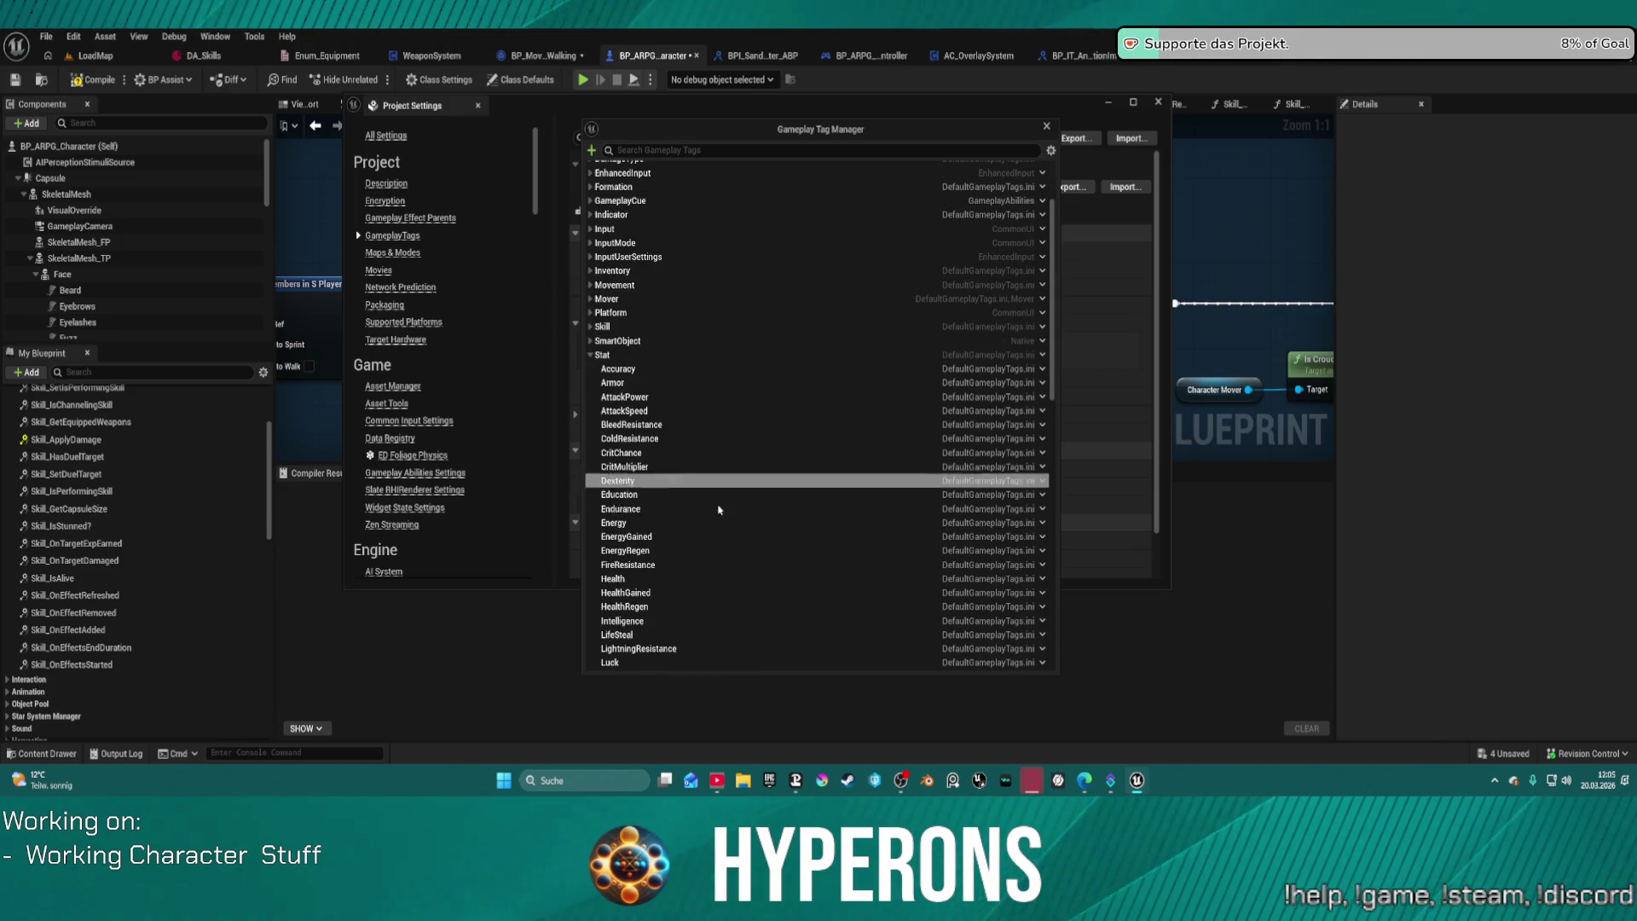
{"action": "scroll", "coordinate": [717, 508], "scroll_direction": "down", "scroll_amount": 2}
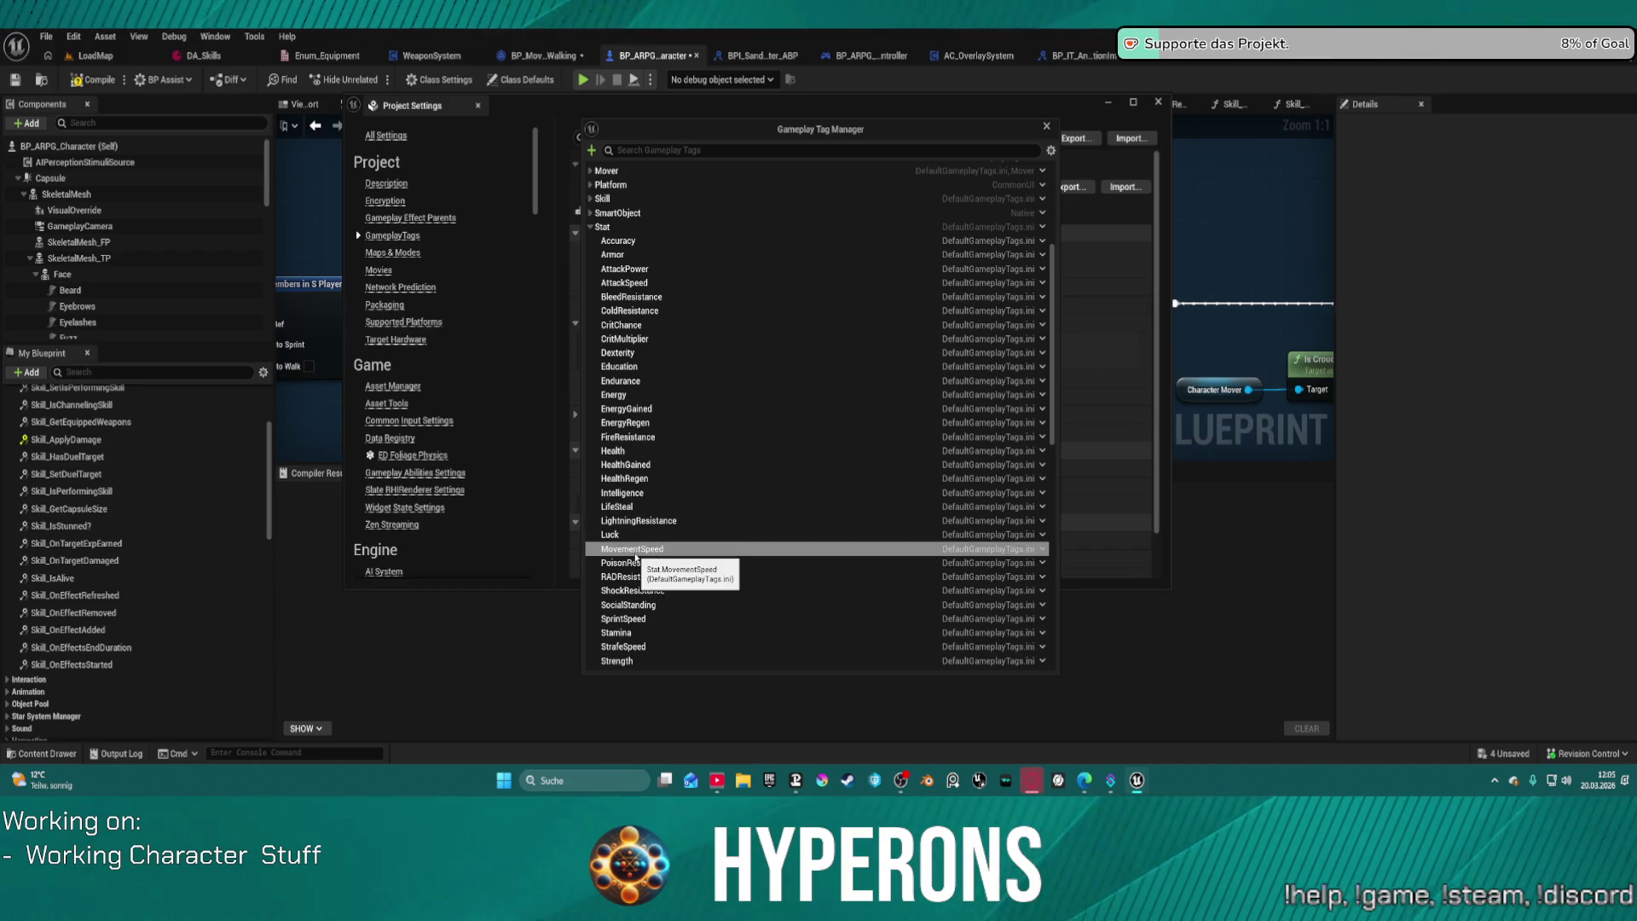
Step: Add a Stat.MovementSpeedWalk tag as a new tag based on MovementSpeed
{"action": "right_click", "coordinate": [635, 558]}
{"action": "left_click", "coordinate": [722, 586]}
{"action": "type", "text": "Stat.MaxMovementSpeed"}
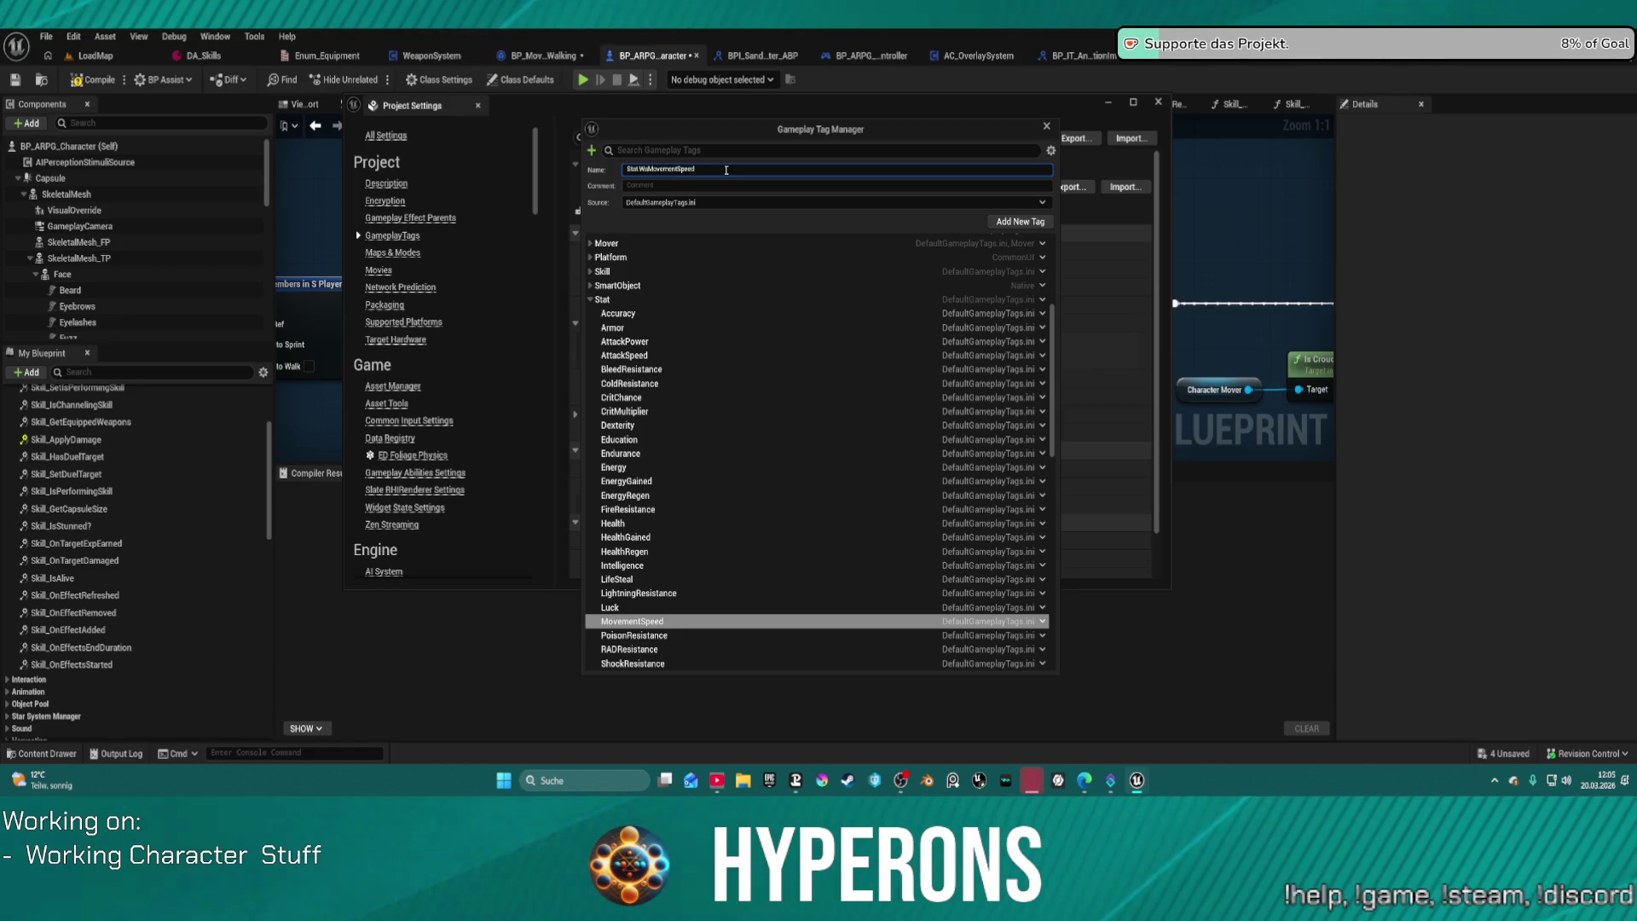
{"action": "type", "text": "k"}
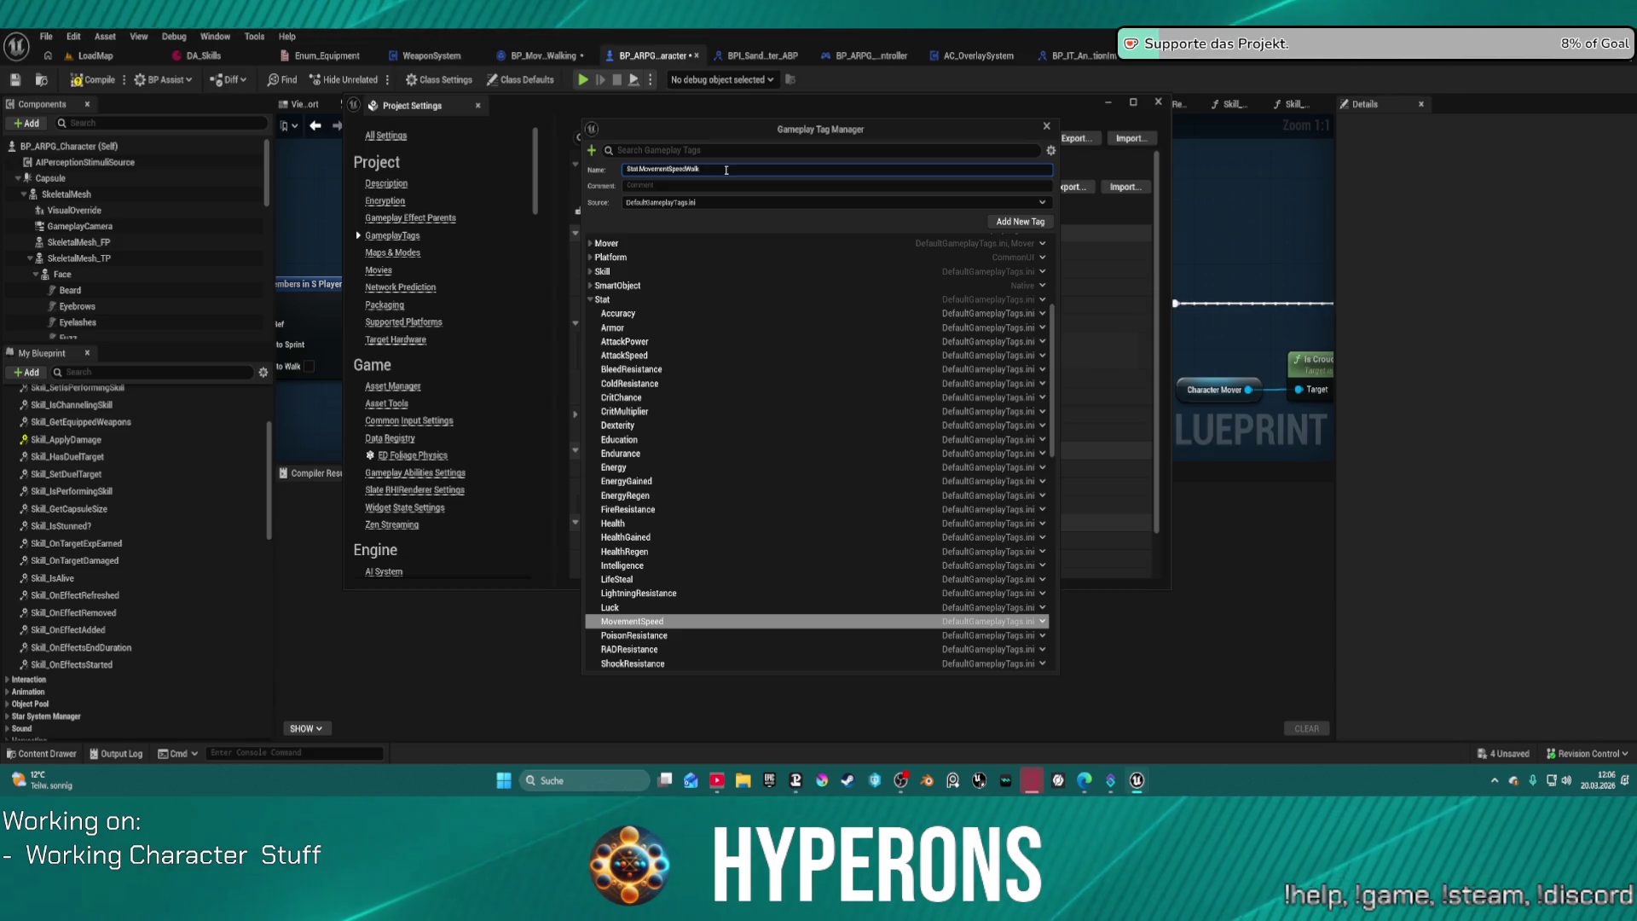
{"action": "key", "text": "Return"}
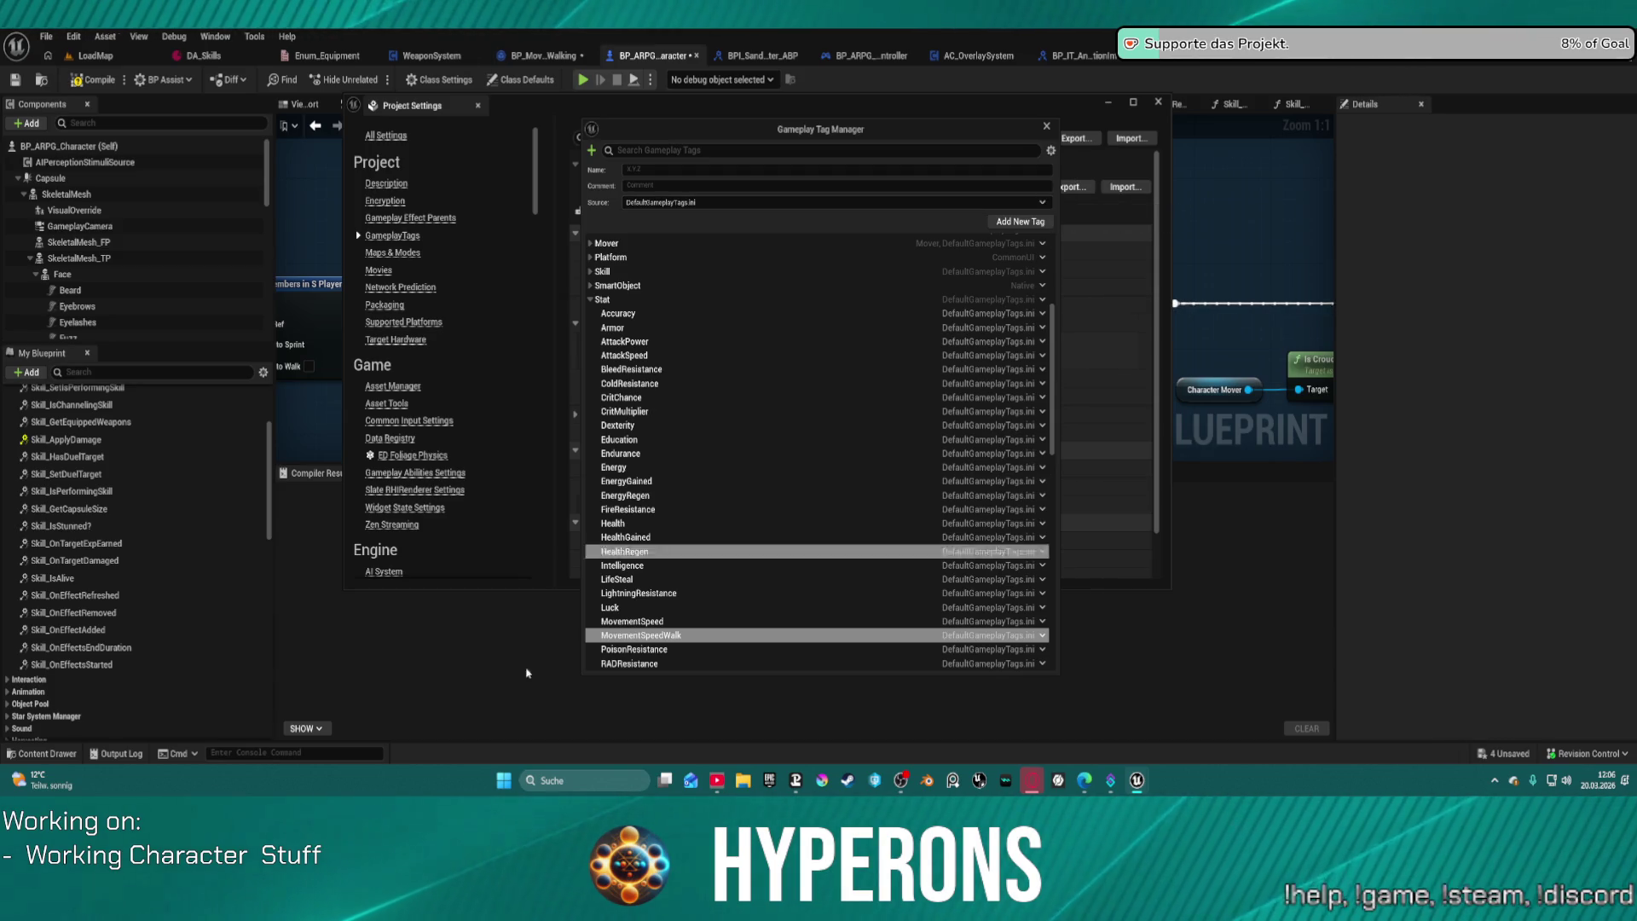
Step: Add Stat.MovementSpeedSprint based on MovementSpeedWalk, then close the tag manager and Project Settings
{"action": "right_click", "coordinate": [670, 637]}
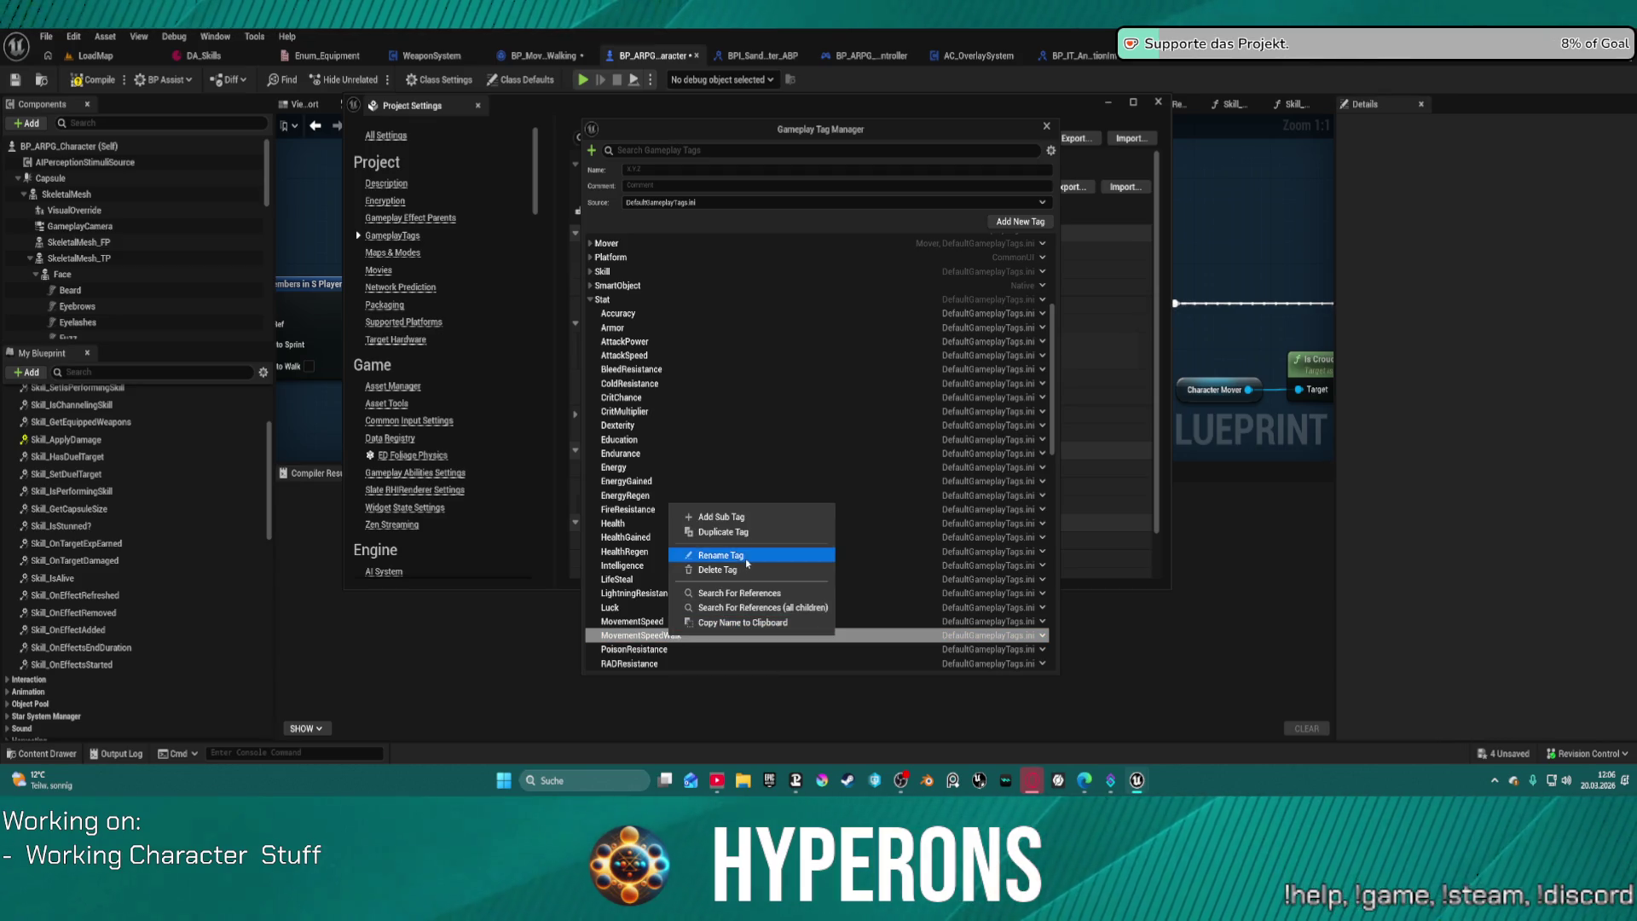
{"action": "left_click", "coordinate": [759, 529]}
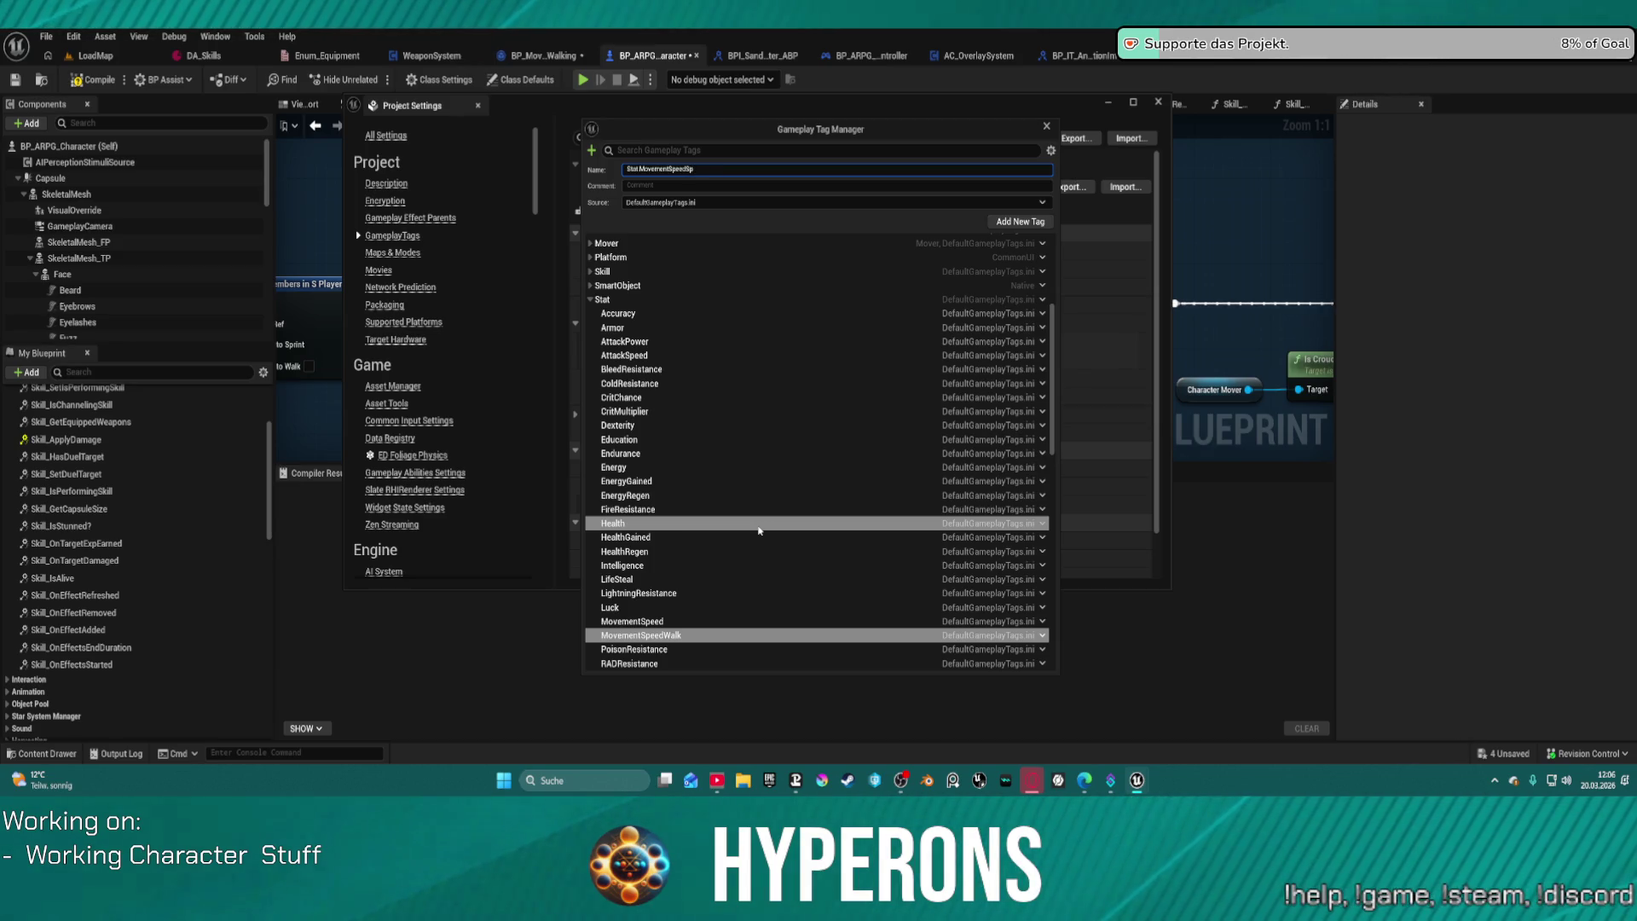
{"action": "type", "text": "int"}
{"action": "key", "text": "Return"}
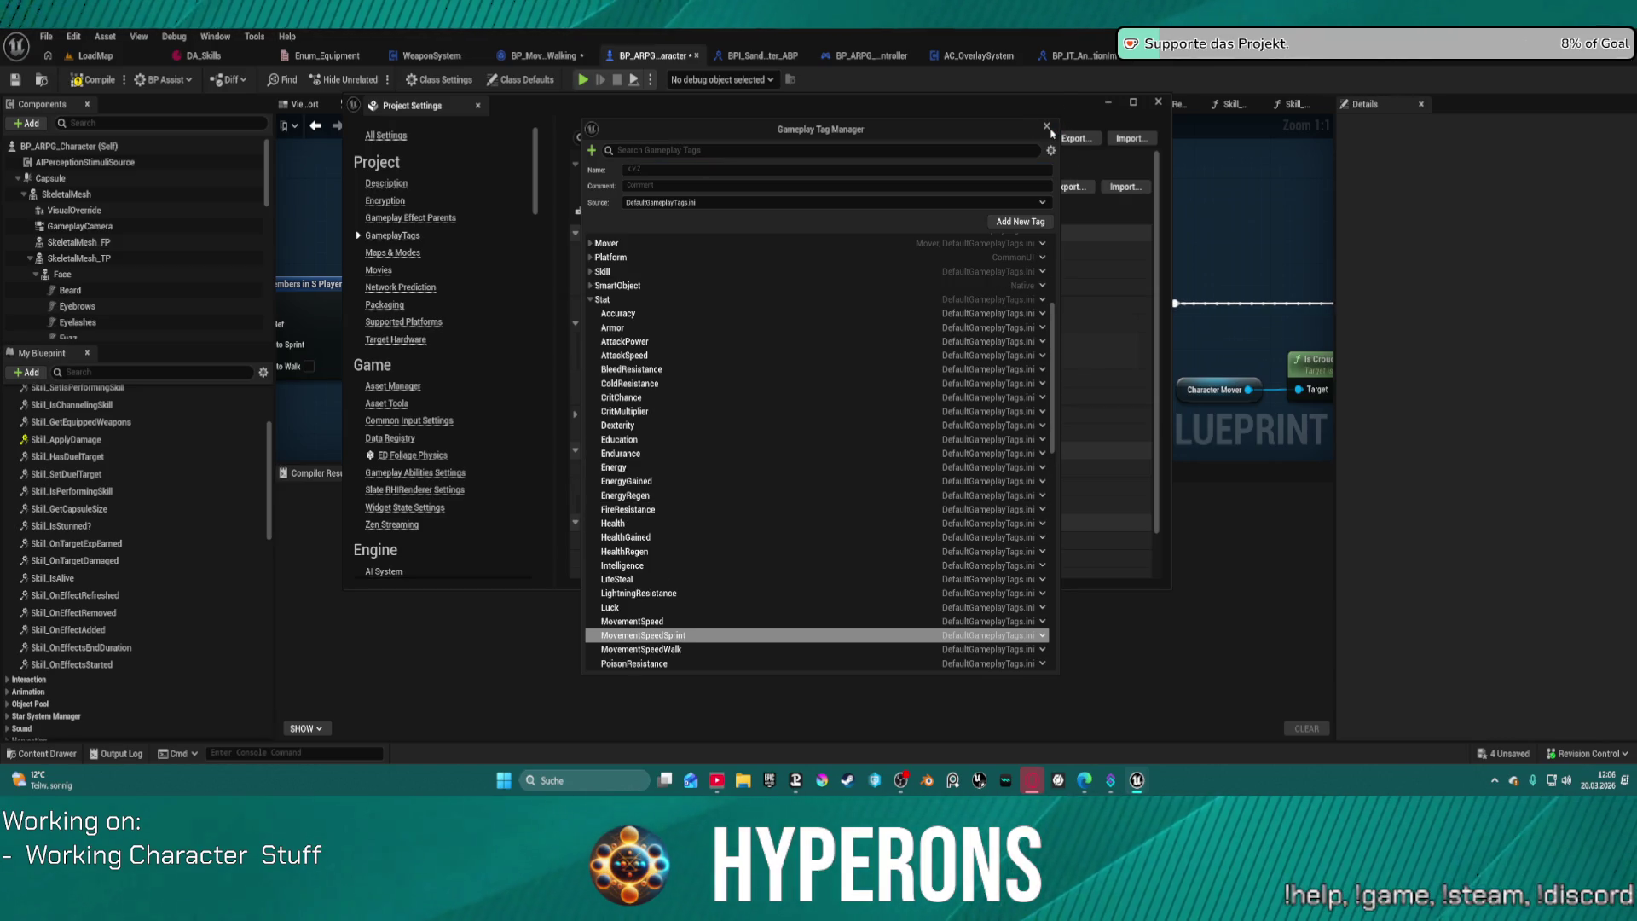
{"action": "left_click", "coordinate": [1047, 126]}
{"action": "left_click", "coordinate": [1158, 103]}
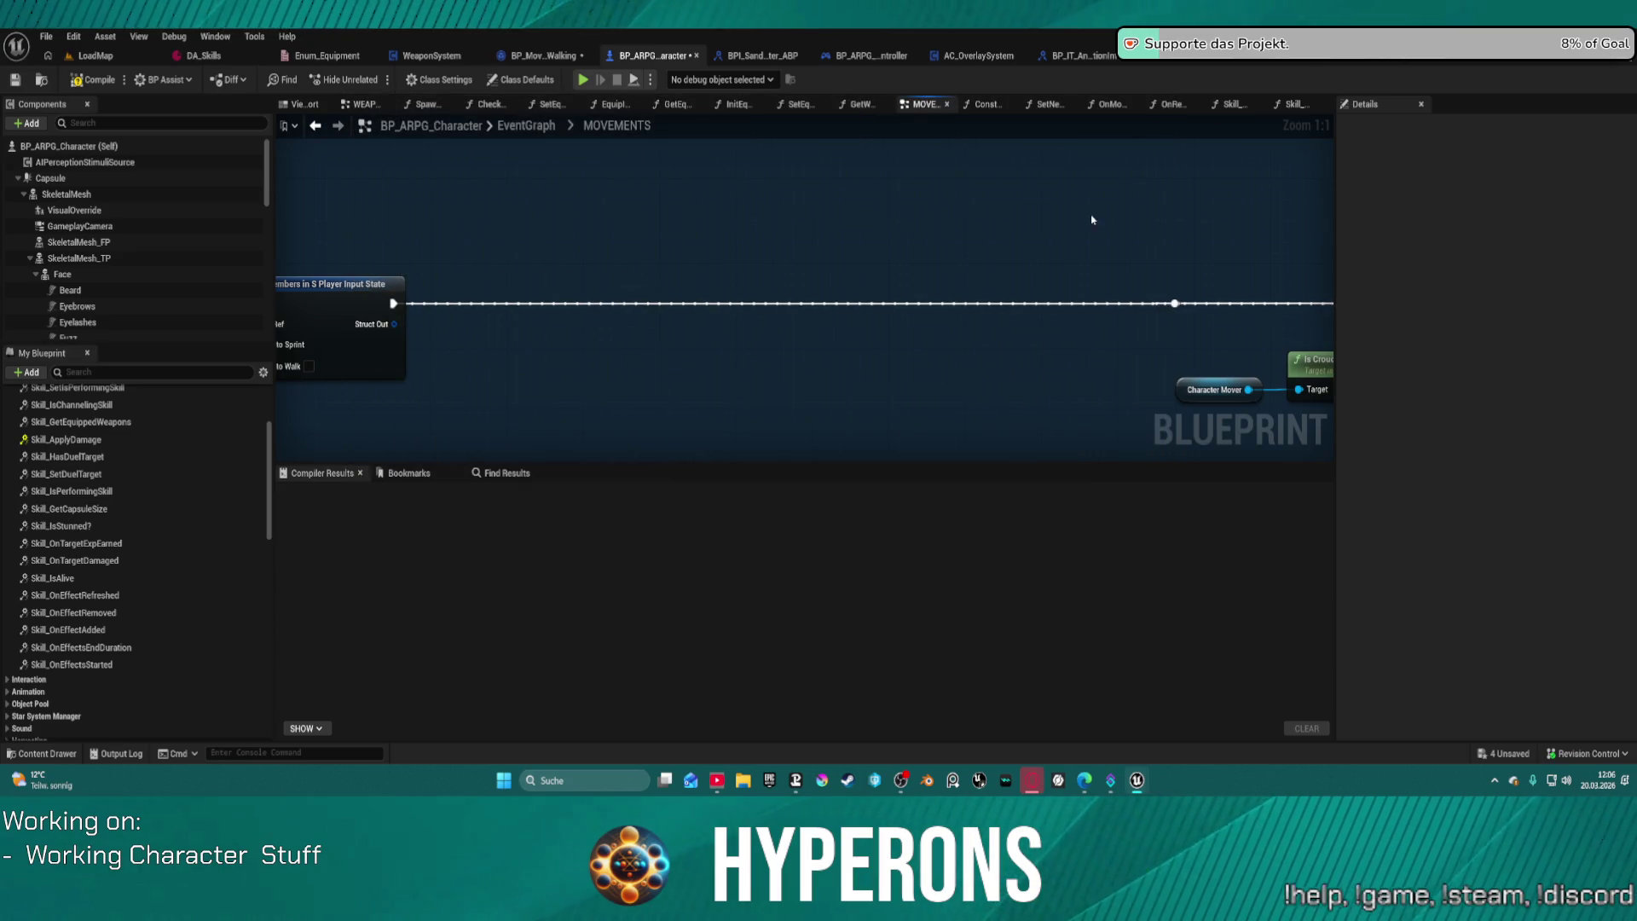
Step: Switch with Alt+Tab to the class data asset's Details panel and scroll to the Stats array
{"action": "scroll", "coordinate": [769, 390], "scroll_direction": "down", "scroll_amount": 6}
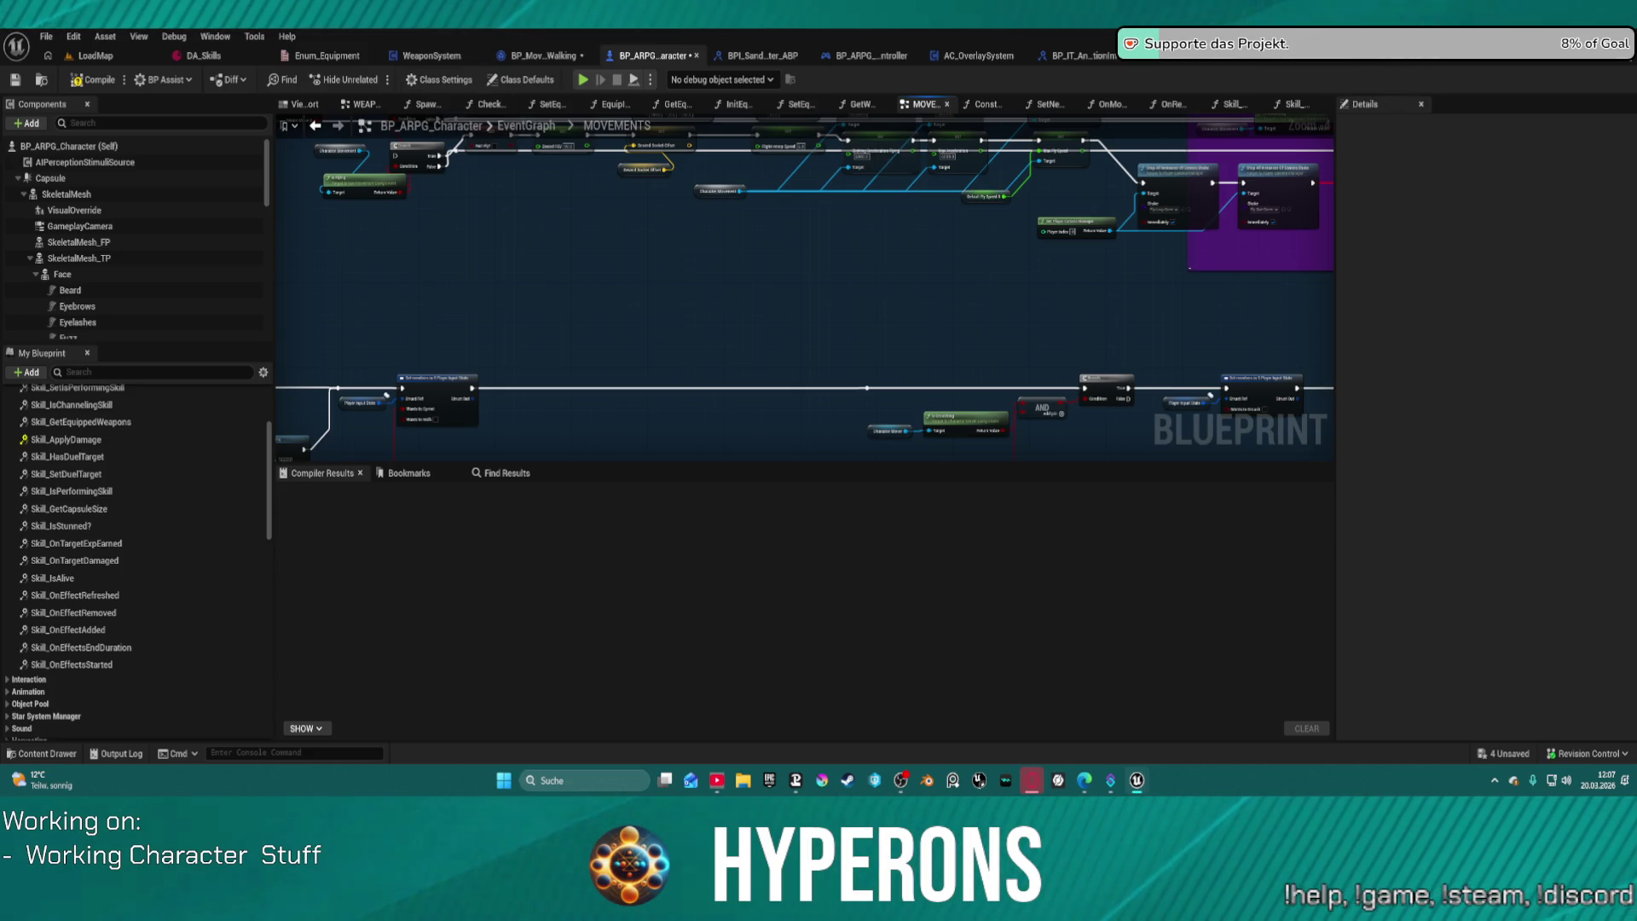
{"action": "key", "text": "alt+Tab"}
{"action": "scroll", "coordinate": [367, 252], "scroll_direction": "down", "scroll_amount": 20}
{"action": "scroll", "coordinate": [435, 284], "scroll_direction": "down", "scroll_amount": 5}
{"action": "scroll", "coordinate": [456, 266], "scroll_direction": "up", "scroll_amount": 4}
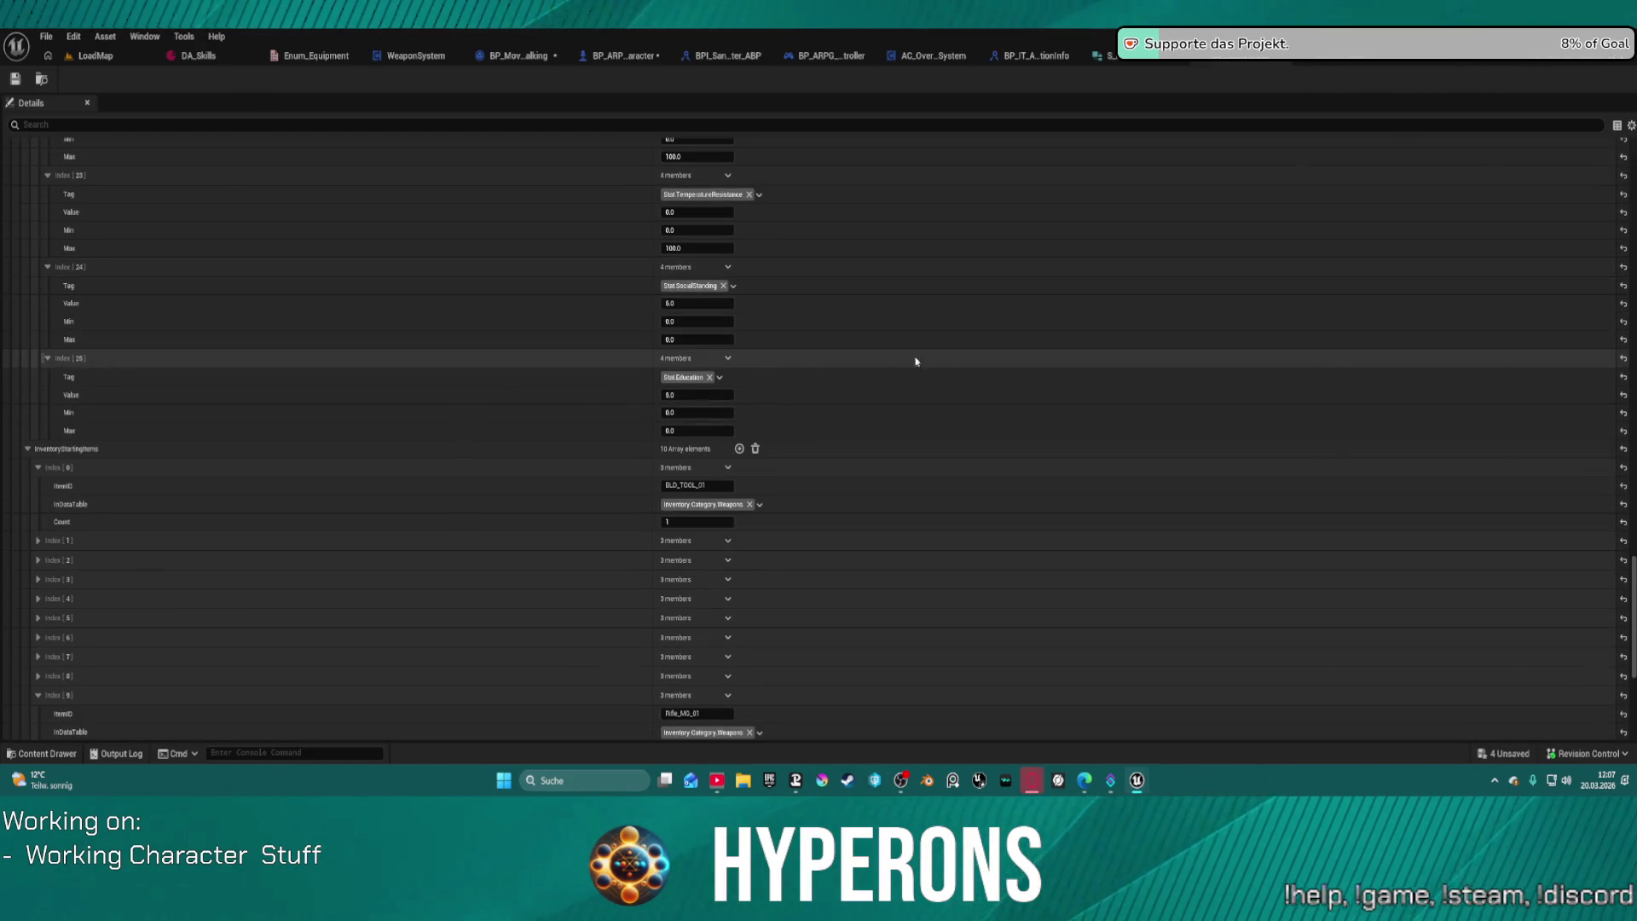
Step: Add new elements to the end of the Stats array
{"action": "scroll", "coordinate": [457, 341], "scroll_direction": "up", "scroll_amount": 20}
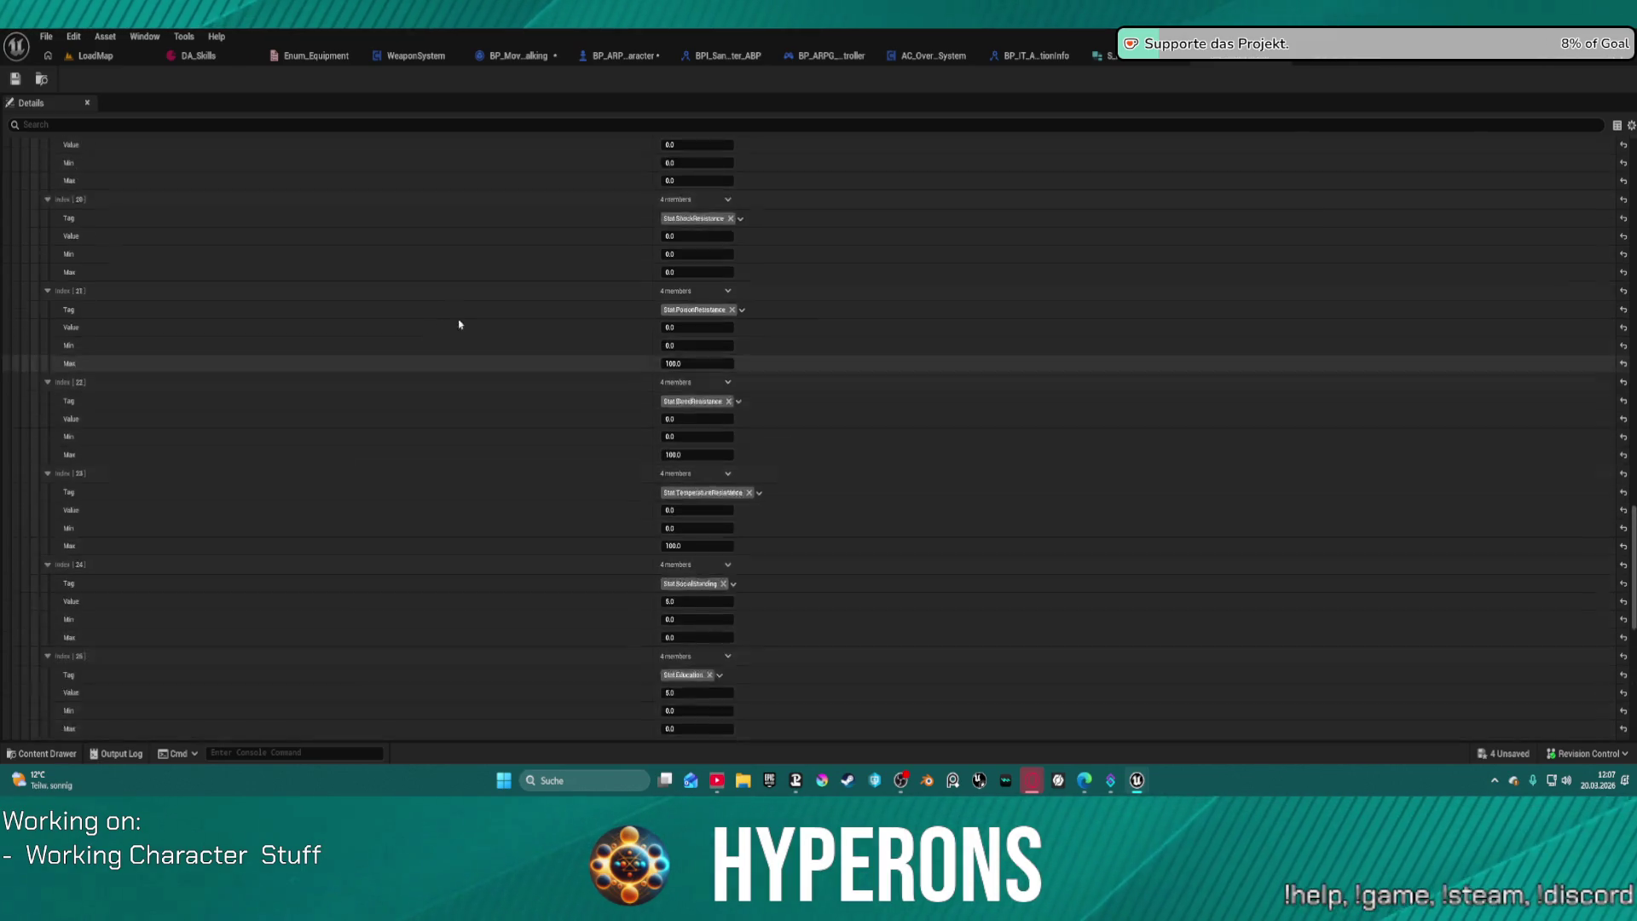
{"action": "scroll", "coordinate": [601, 332], "scroll_direction": "down", "scroll_amount": 5}
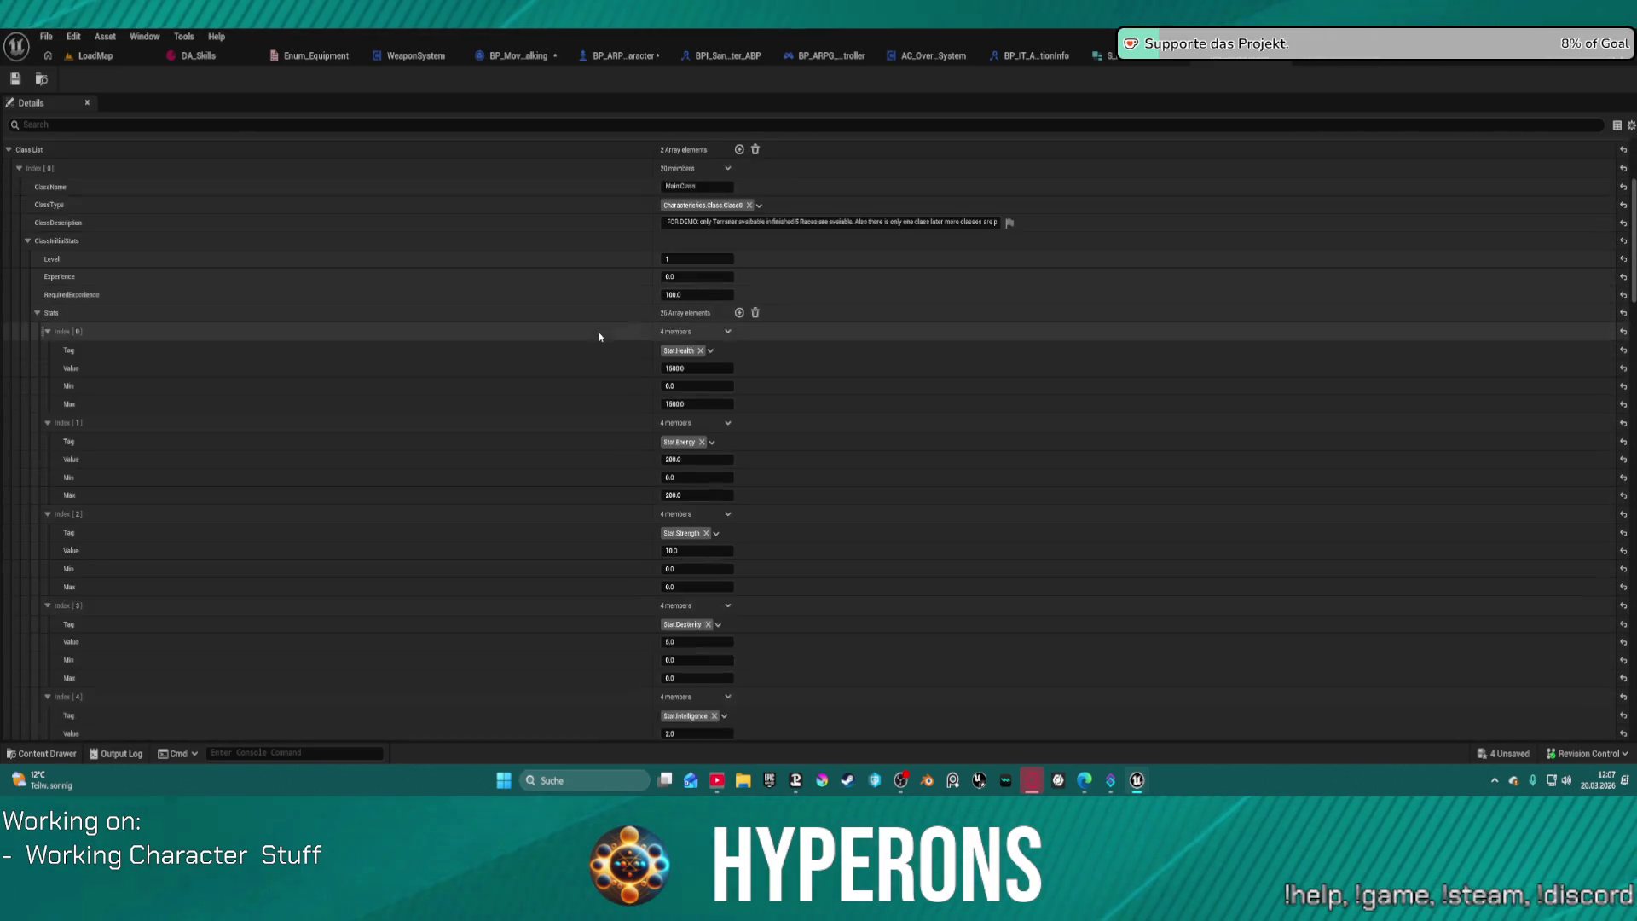
{"action": "left_click", "coordinate": [740, 335]}
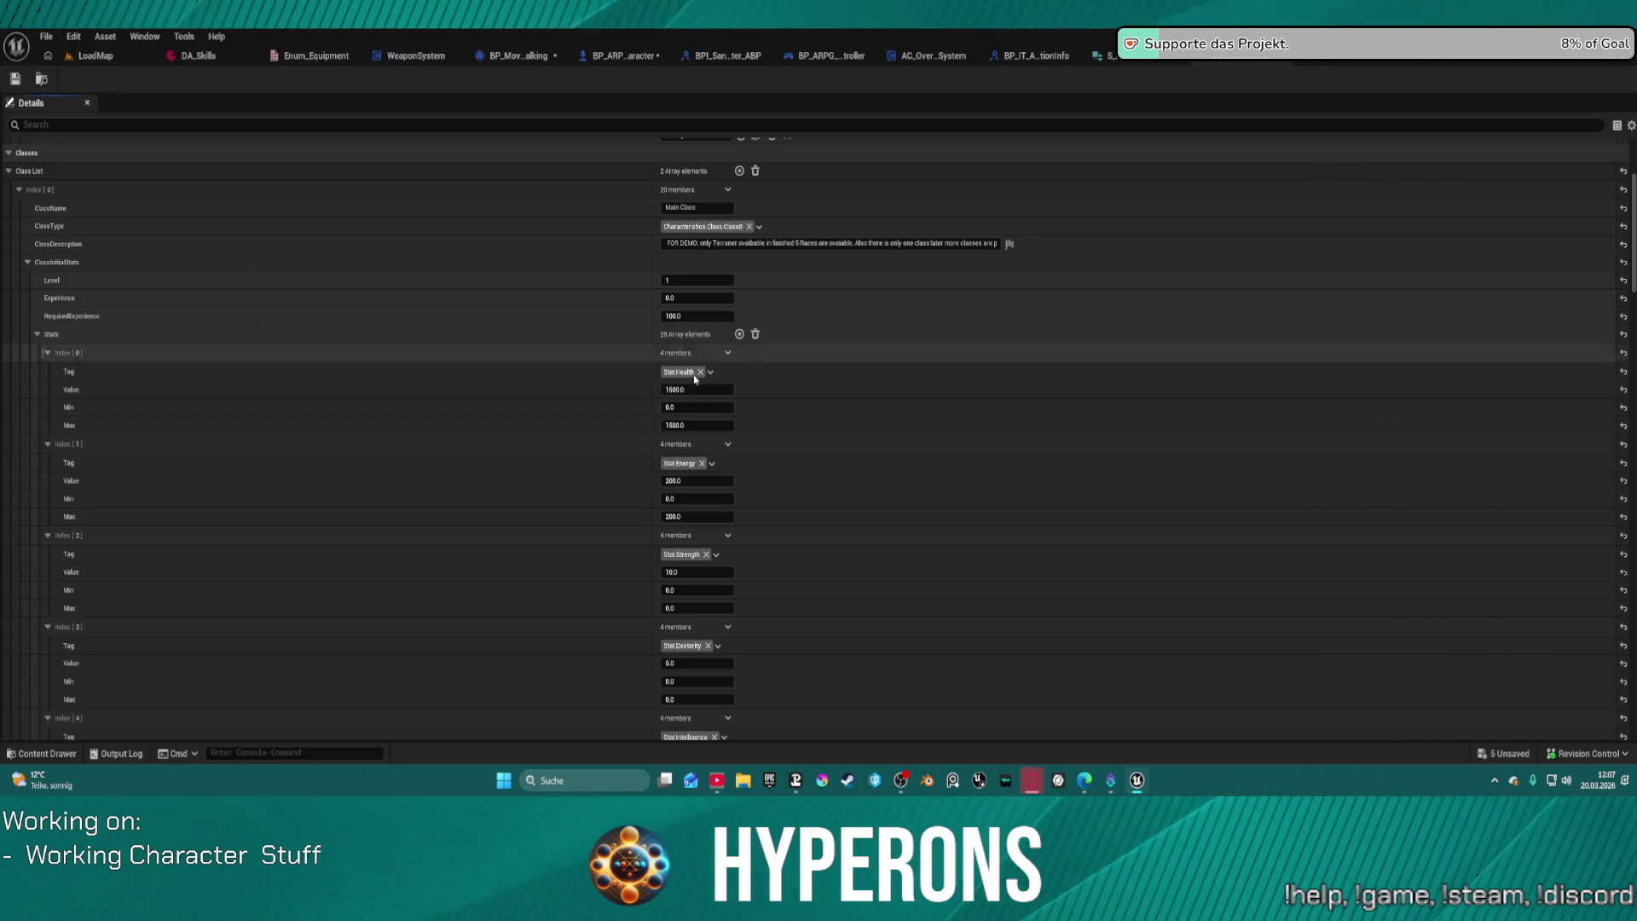
{"action": "scroll", "coordinate": [556, 482], "scroll_direction": "down", "scroll_amount": 10}
{"action": "scroll", "coordinate": [193, 446], "scroll_direction": "down", "scroll_amount": 5}
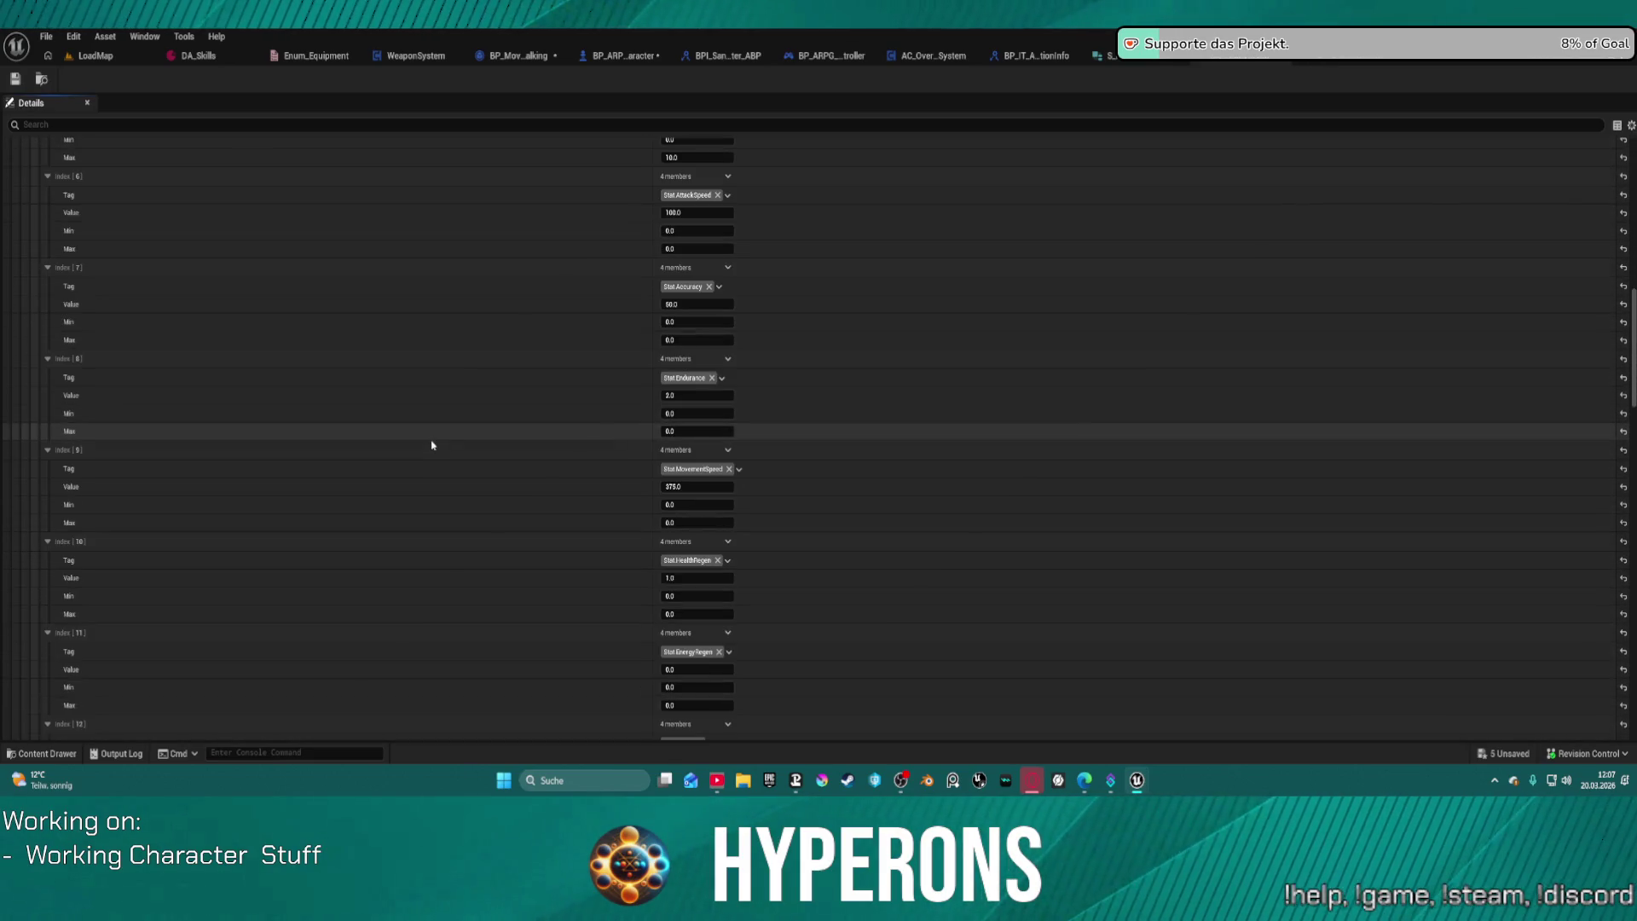
Step: Drag the MovementSpeed entry partway down the Stats array
{"action": "mouse_move", "coordinate": [39, 450]}
{"action": "left_mouse_down"}
{"action": "mouse_move", "coordinate": [42, 595]}
{"action": "mouse_move", "coordinate": [85, 338]}
{"action": "mouse_move", "coordinate": [47, 165]}
{"action": "mouse_move", "coordinate": [43, 350]}
{"action": "mouse_move", "coordinate": [45, 215]}
{"action": "mouse_move", "coordinate": [58, 311]}
{"action": "mouse_move", "coordinate": [113, 297]}
{"action": "left_mouse_up"}
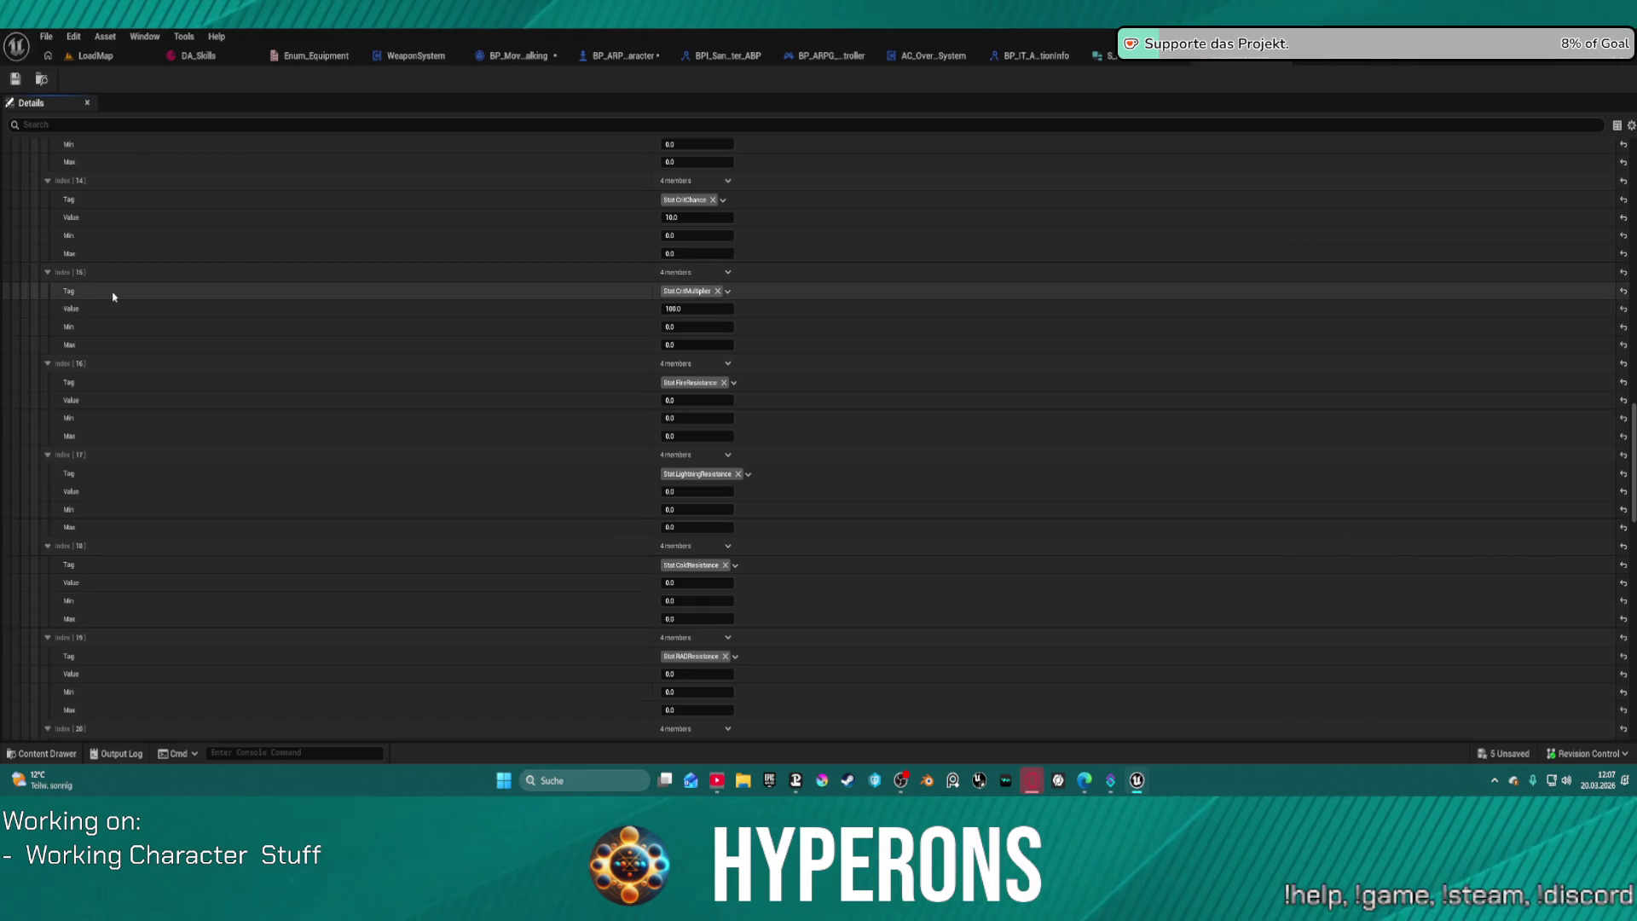
{"action": "scroll", "coordinate": [201, 305], "scroll_direction": "up", "scroll_amount": 5}
{"action": "scroll", "coordinate": [201, 305], "scroll_direction": "up", "scroll_amount": 7}
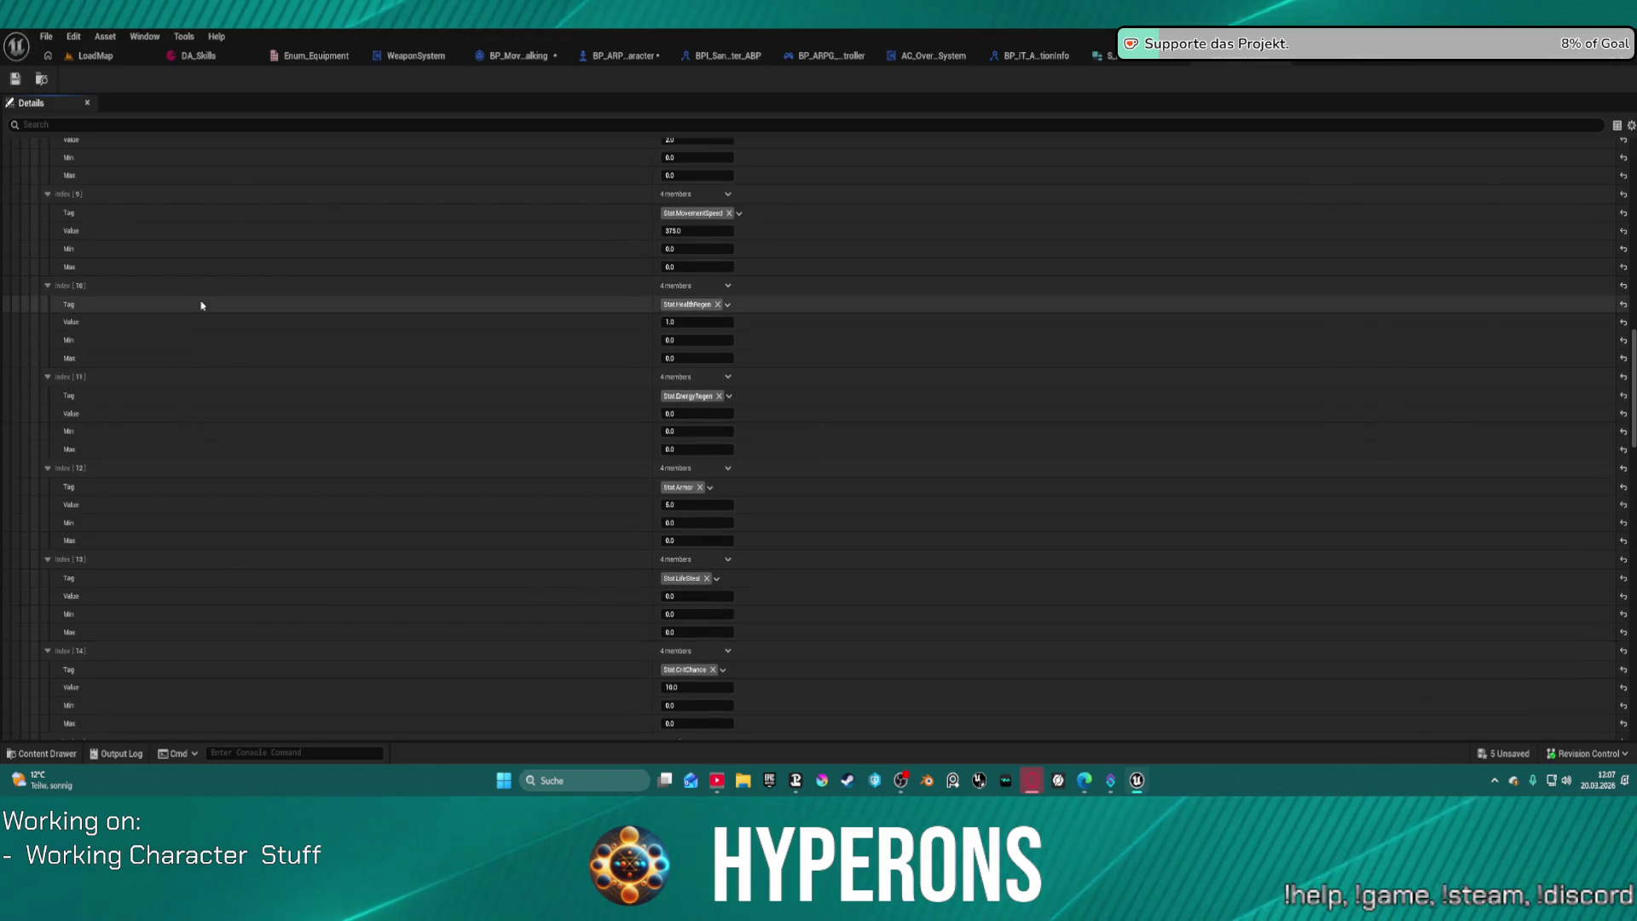
{"action": "mouse_move", "coordinate": [43, 193]}
{"action": "left_mouse_down"}
{"action": "mouse_move", "coordinate": [54, 631]}
{"action": "mouse_move", "coordinate": [37, 602]}
{"action": "mouse_move", "coordinate": [52, 486]}
{"action": "mouse_move", "coordinate": [42, 240]}
{"action": "left_mouse_up"}
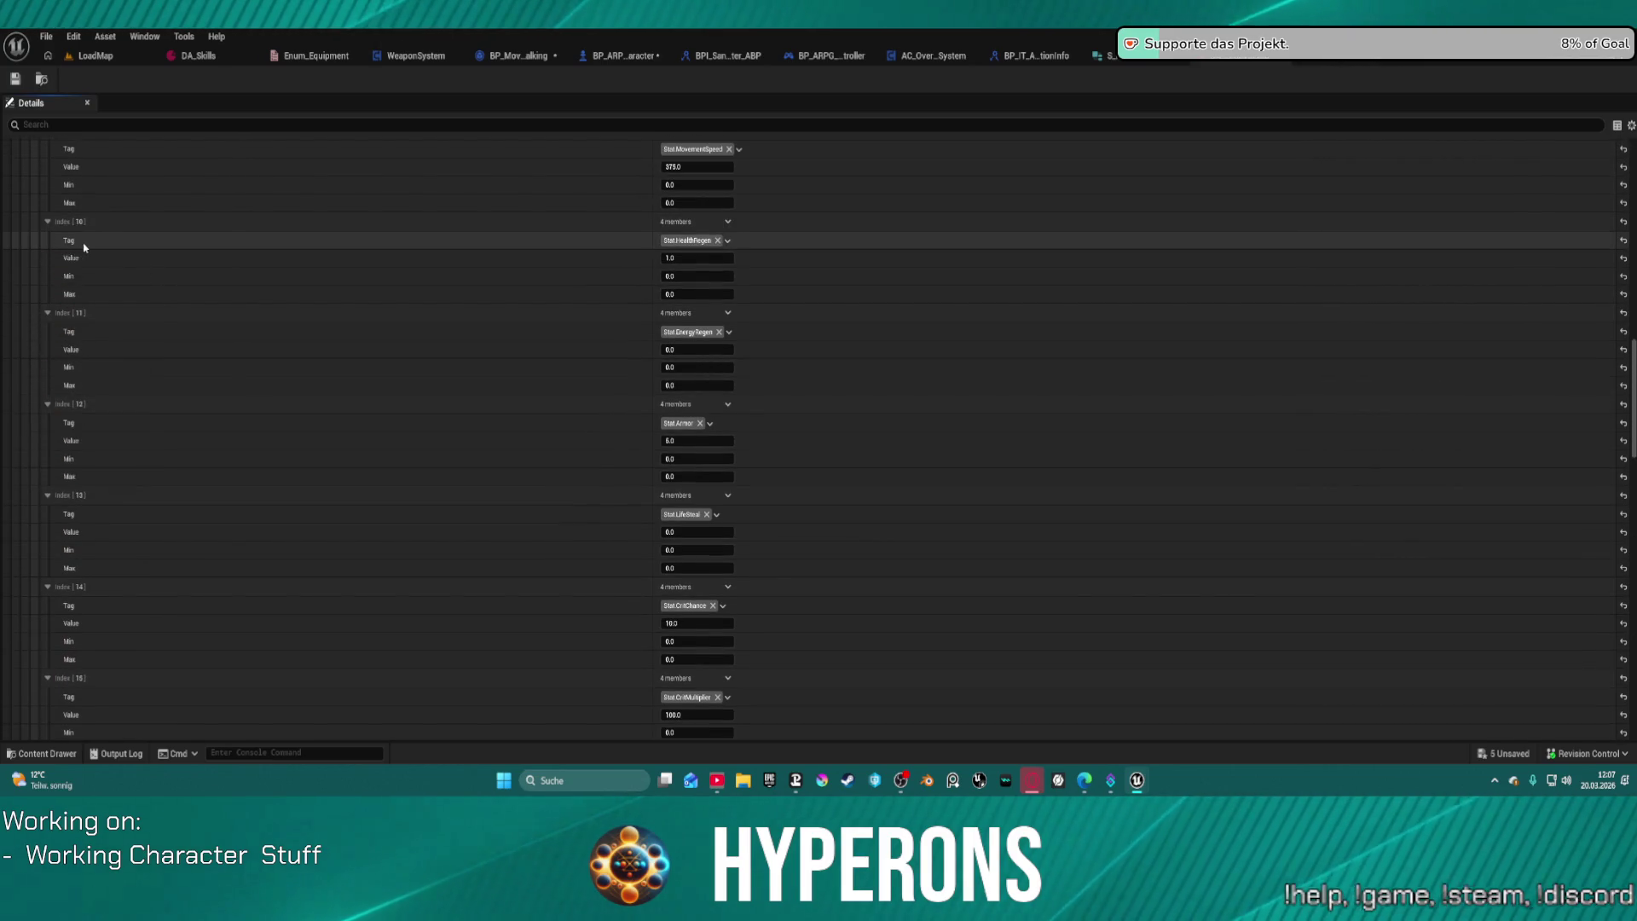
{"action": "scroll", "coordinate": [59, 162], "scroll_direction": "up", "scroll_amount": 1}
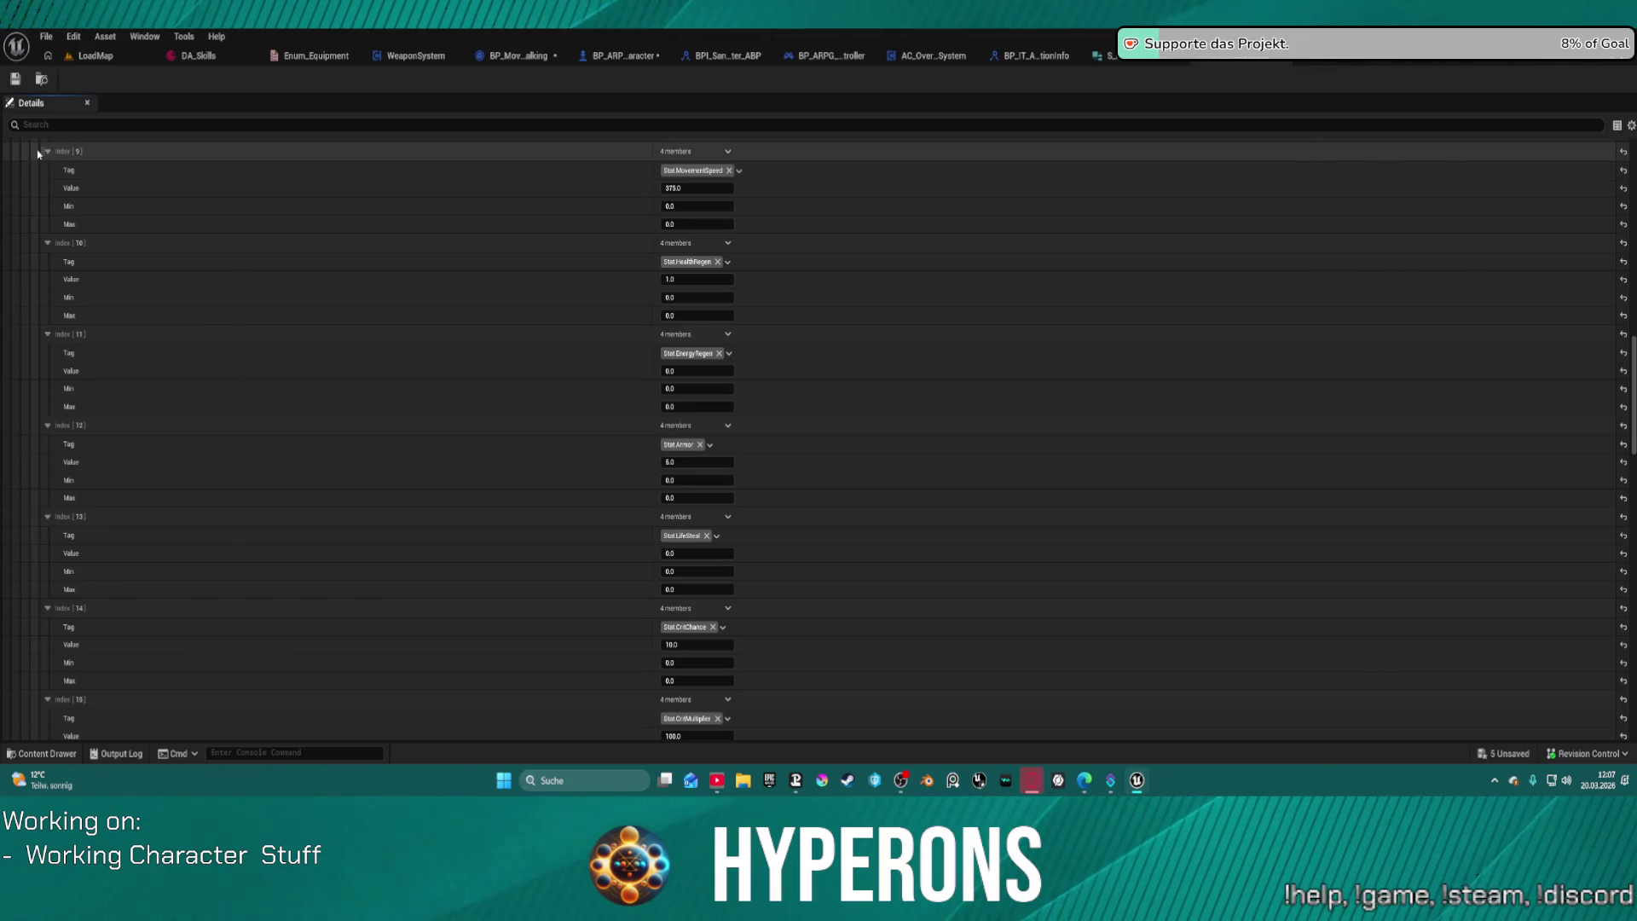
{"action": "left_click_drag", "start_coordinate": [40, 148], "coordinate": [48, 695]}
{"action": "scroll", "coordinate": [48, 694], "scroll_direction": "down", "scroll_amount": 8}
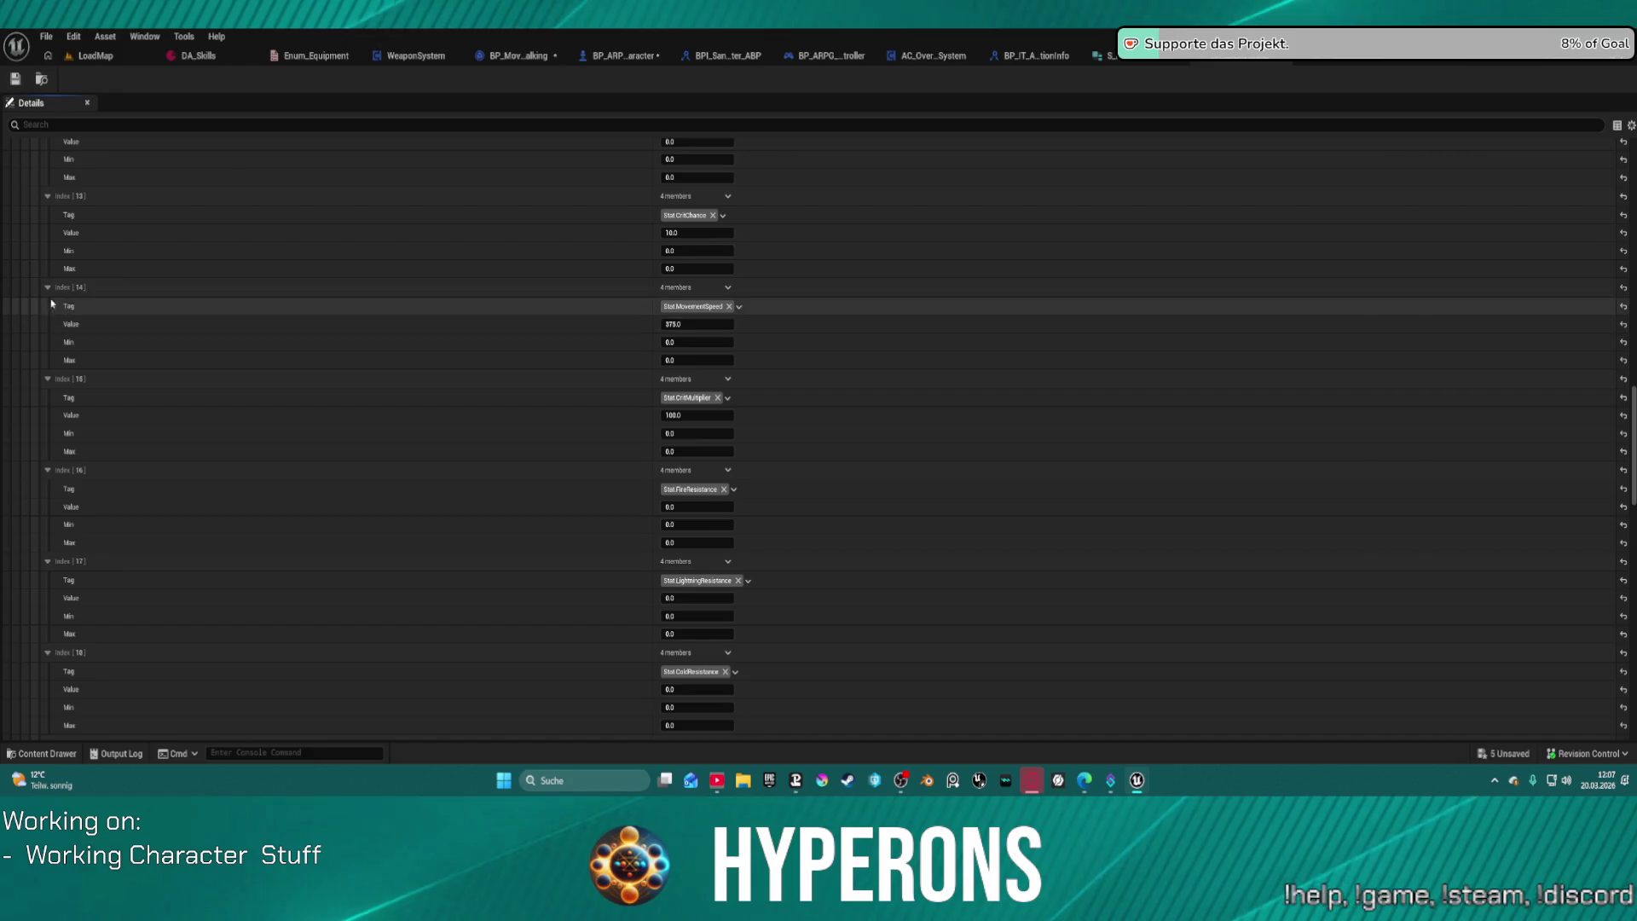
{"action": "mouse_move", "coordinate": [41, 286]}
{"action": "left_mouse_down"}
{"action": "mouse_move", "coordinate": [64, 337]}
{"action": "mouse_move", "coordinate": [52, 574]}
{"action": "mouse_move", "coordinate": [50, 400]}
{"action": "left_mouse_up"}
{"action": "scroll", "coordinate": [62, 535], "scroll_direction": "down", "scroll_amount": 5}
{"action": "scroll", "coordinate": [51, 364], "scroll_direction": "up", "scroll_amount": 5}
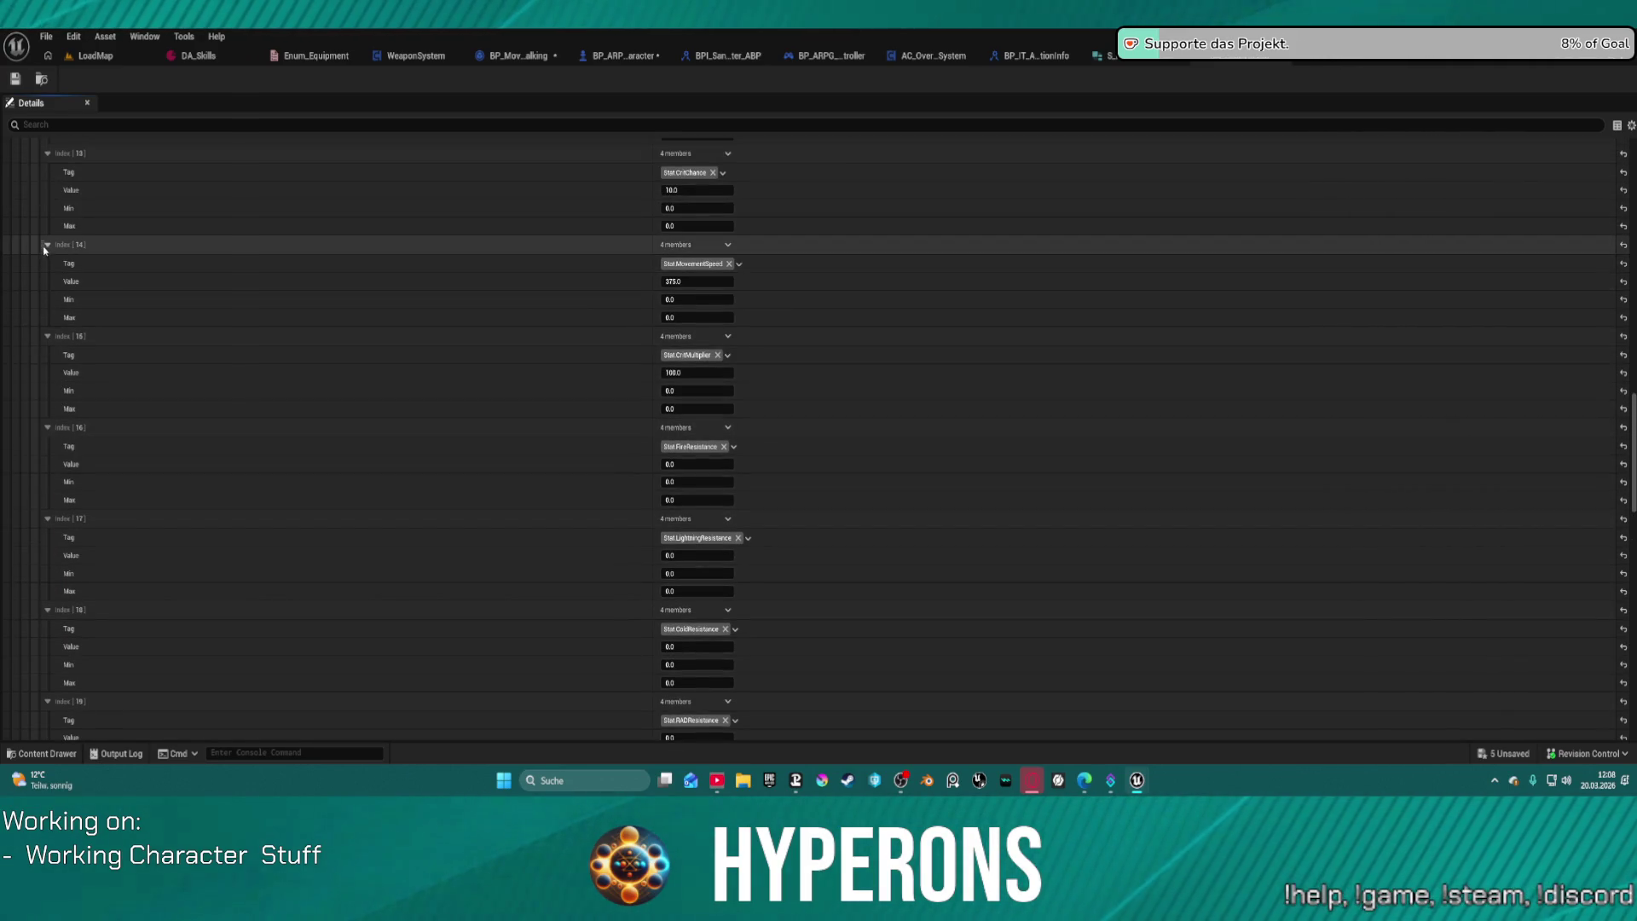
Step: Move MovementSpeed from Index [18] down to Index [26] and copy its tag onto the neighbouring empty entries
{"action": "left_click_drag", "start_coordinate": [40, 244], "coordinate": [64, 695]}
{"action": "scroll", "coordinate": [62, 597], "scroll_direction": "down", "scroll_amount": 6}
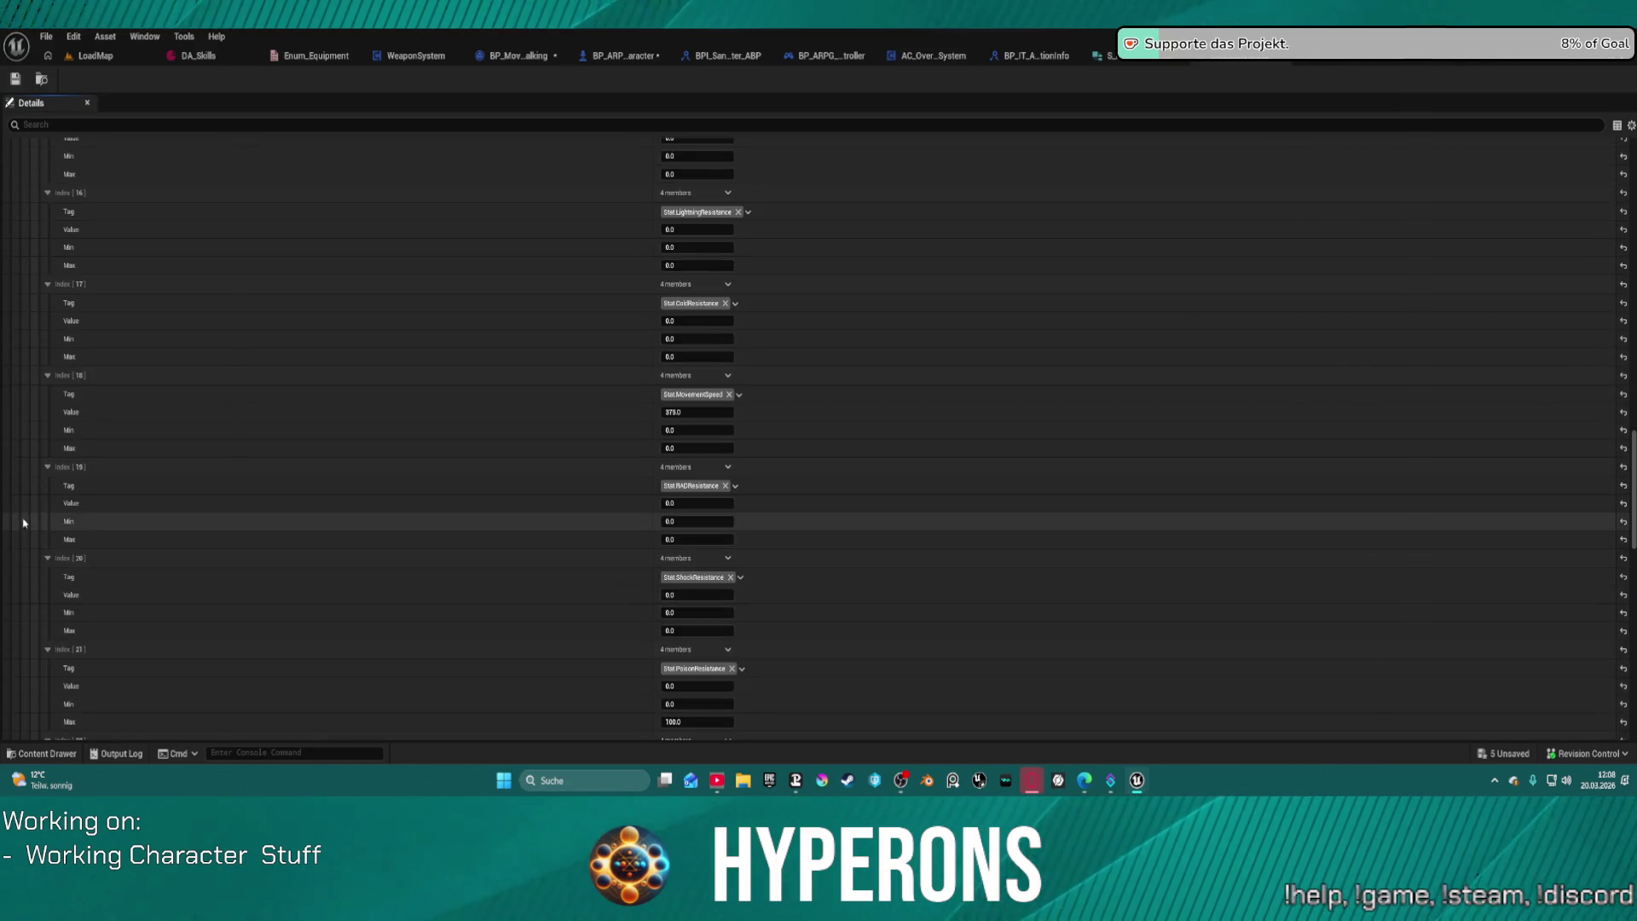
{"action": "mouse_move", "coordinate": [40, 373]}
{"action": "left_mouse_down"}
{"action": "mouse_move", "coordinate": [39, 588]}
{"action": "mouse_move", "coordinate": [34, 213]}
{"action": "mouse_move", "coordinate": [83, 636]}
{"action": "left_mouse_up"}
{"action": "scroll", "coordinate": [39, 588], "scroll_direction": "down", "scroll_amount": 8}
{"action": "scroll", "coordinate": [38, 561], "scroll_direction": "up", "scroll_amount": 1}
{"action": "scroll", "coordinate": [37, 361], "scroll_direction": "up", "scroll_amount": 2}
{"action": "scroll", "coordinate": [51, 529], "scroll_direction": "down", "scroll_amount": 3}
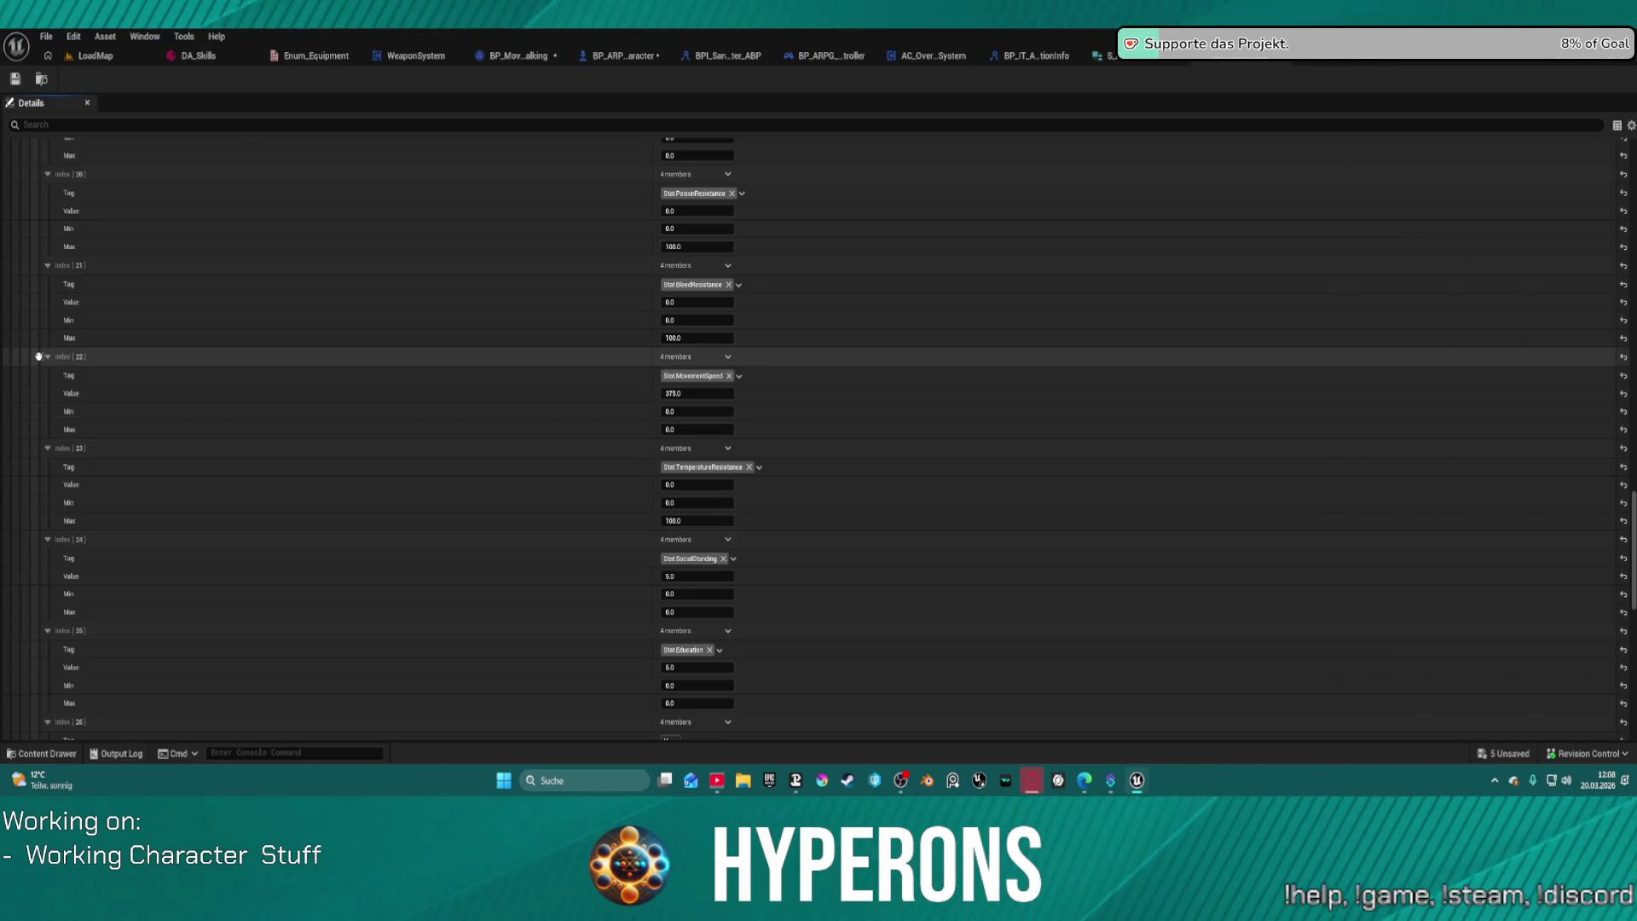
{"action": "left_click_drag", "start_coordinate": [40, 357], "coordinate": [69, 628]}
{"action": "scroll", "coordinate": [64, 529], "scroll_direction": "down", "scroll_amount": 5}
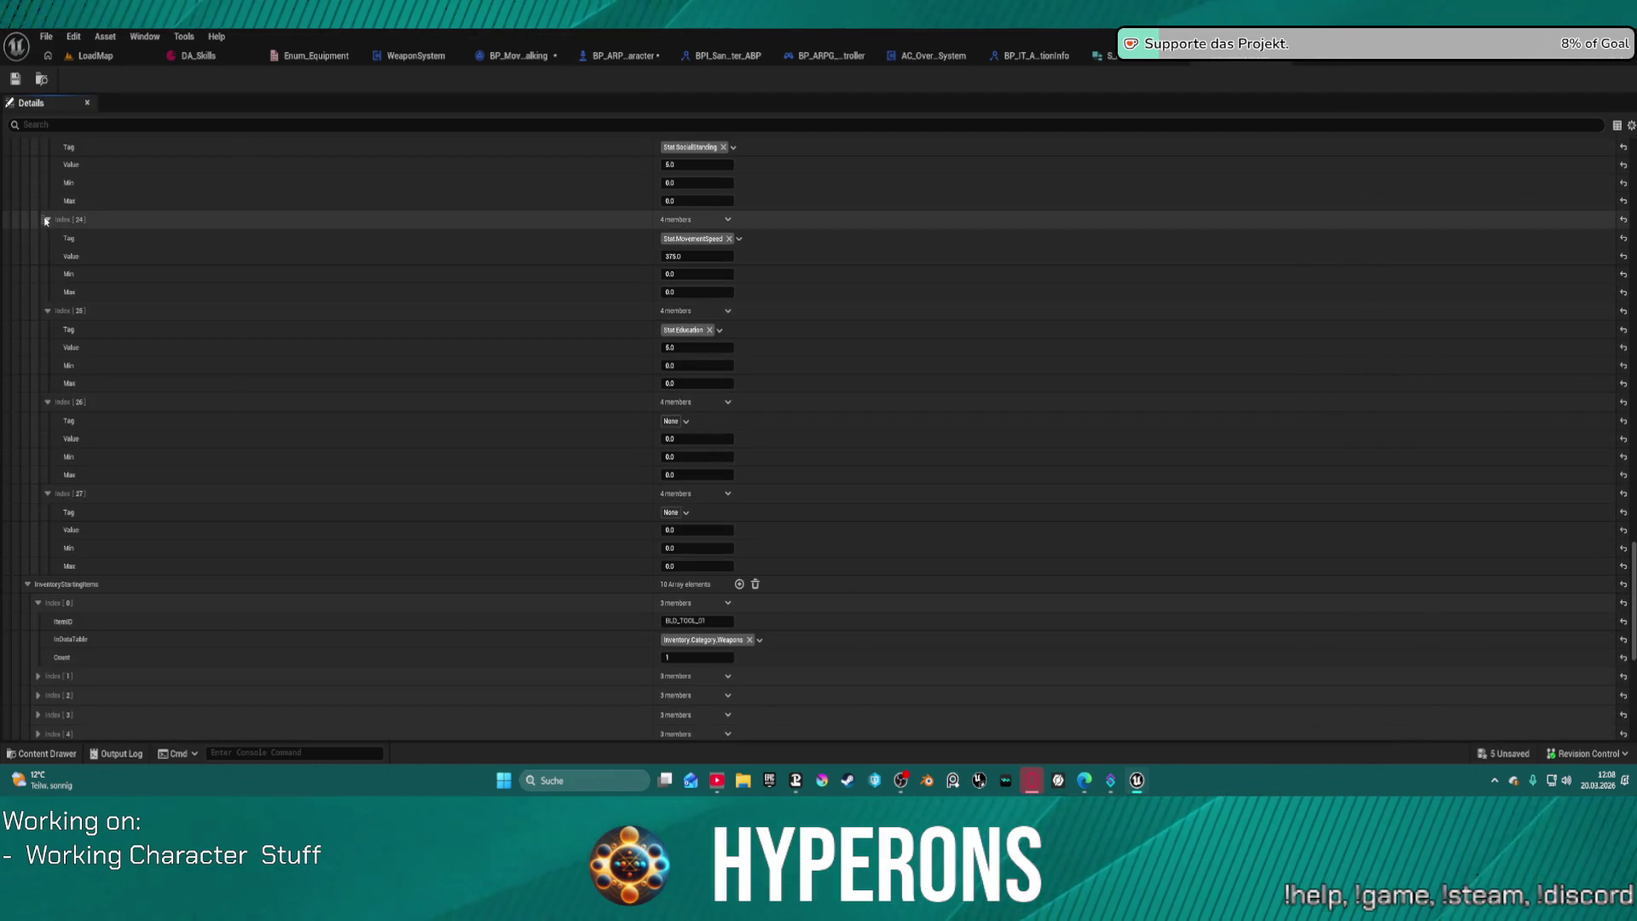
{"action": "mouse_move", "coordinate": [40, 217]}
{"action": "left_mouse_down"}
{"action": "mouse_move", "coordinate": [38, 302]}
{"action": "mouse_move", "coordinate": [76, 473]}
{"action": "mouse_move", "coordinate": [74, 394]}
{"action": "left_mouse_up"}
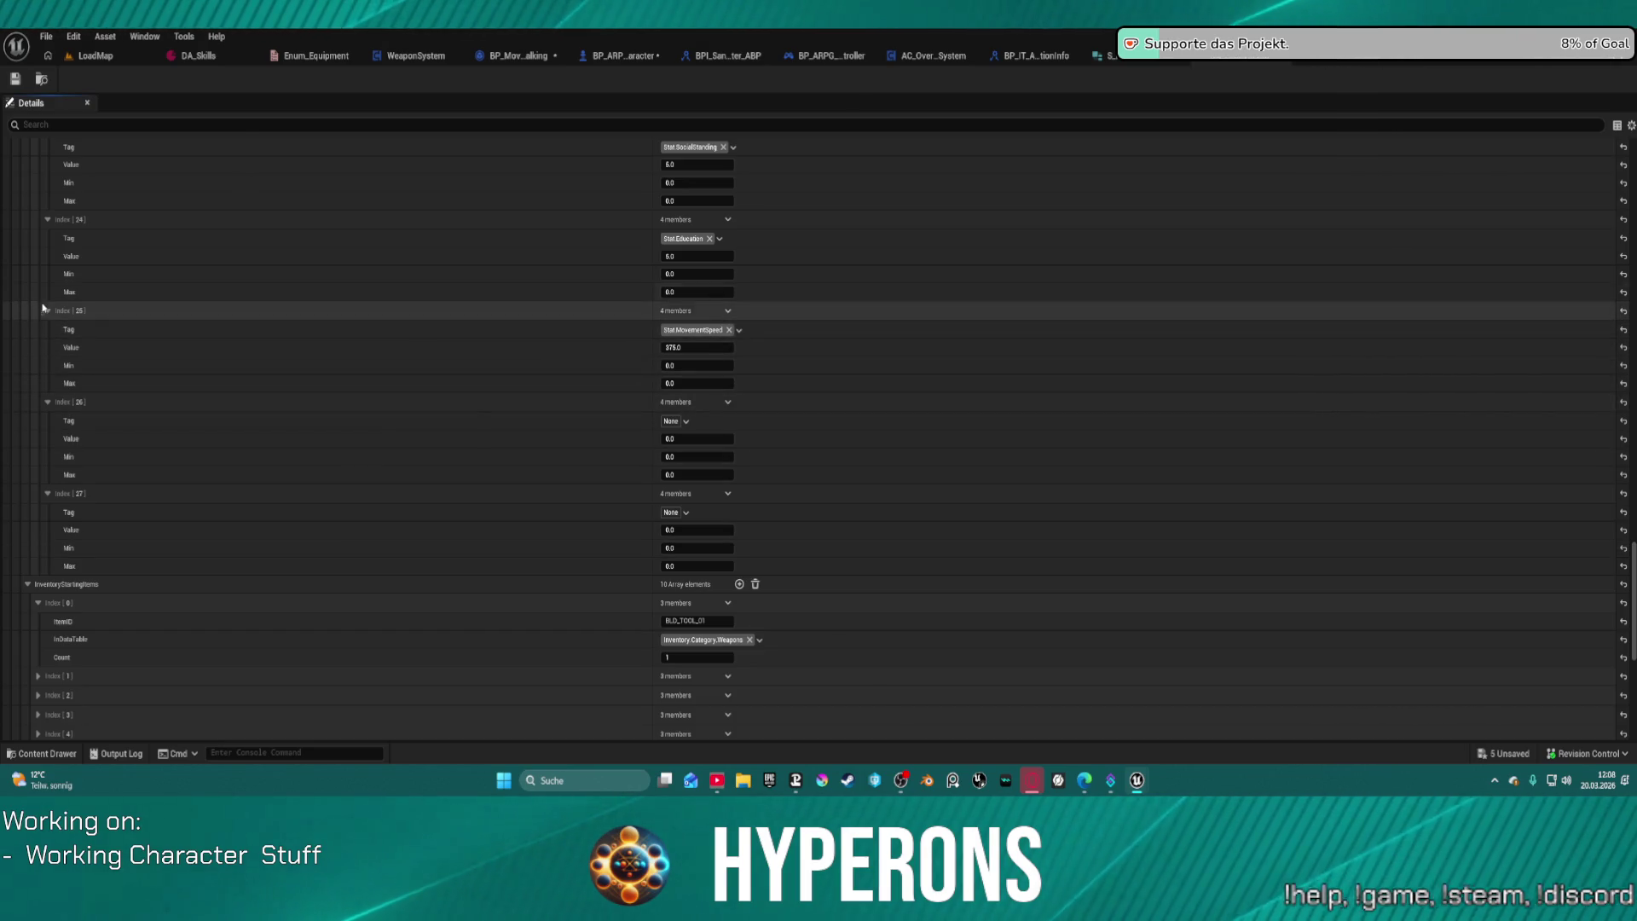
{"action": "left_click_drag", "start_coordinate": [38, 308], "coordinate": [54, 357]}
{"action": "left_click_drag", "start_coordinate": [57, 431], "coordinate": [62, 406]}
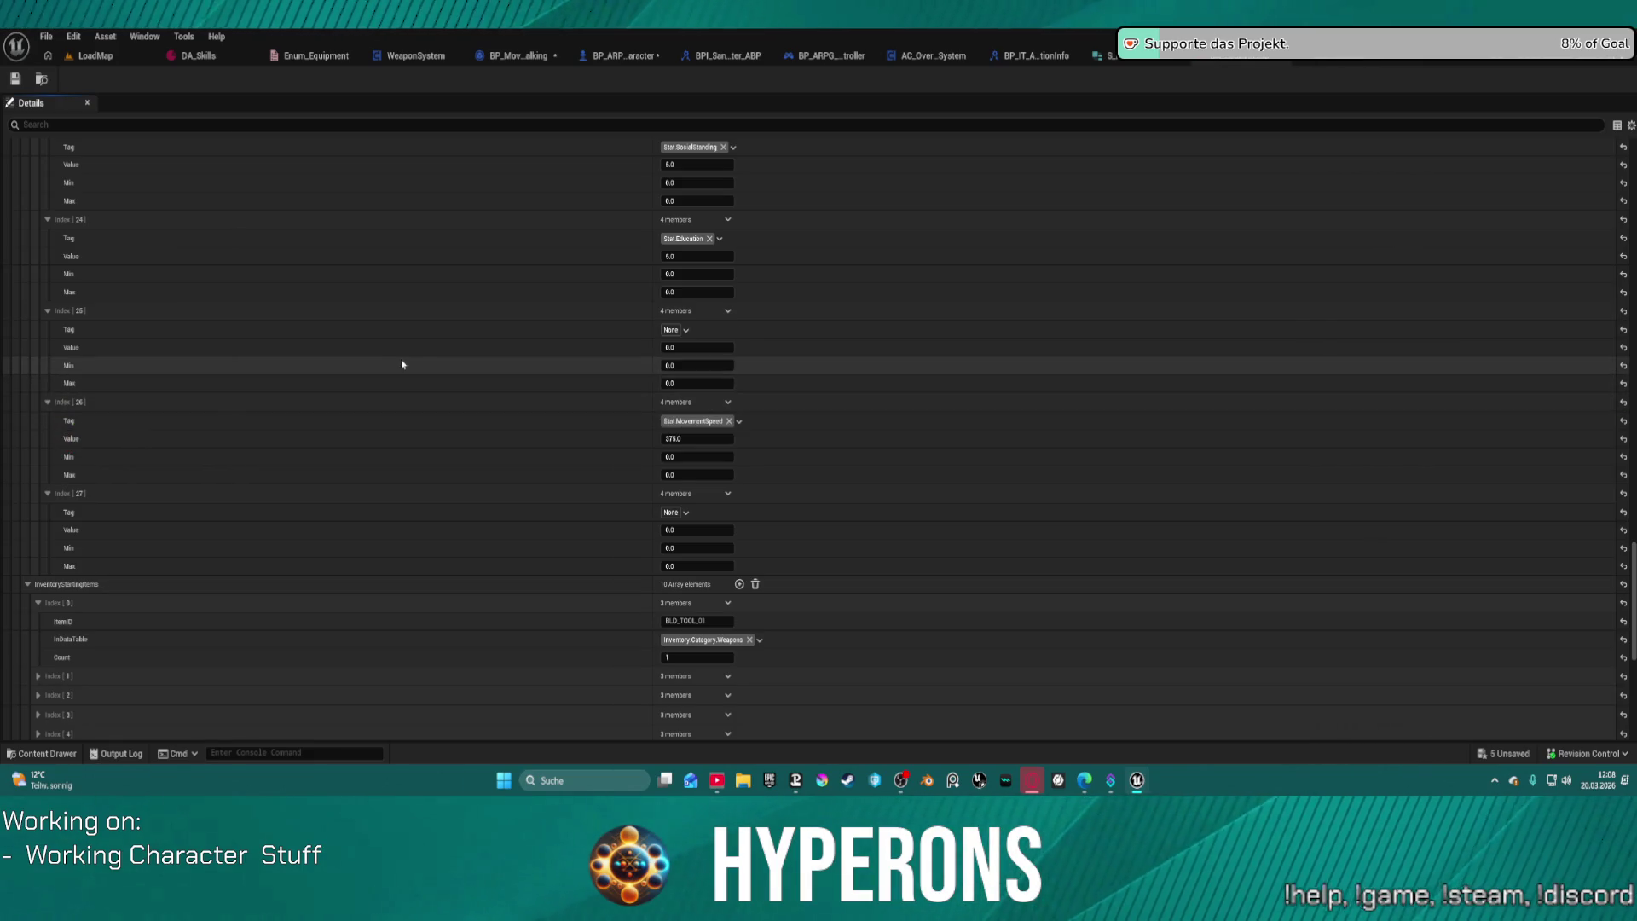
{"action": "mouse_move", "coordinate": [603, 420]}
{"action": "left_mouse_down"}
{"action": "mouse_move", "coordinate": [602, 331]}
{"action": "mouse_move", "coordinate": [591, 514]}
{"action": "mouse_move", "coordinate": [610, 483]}
{"action": "left_mouse_up"}
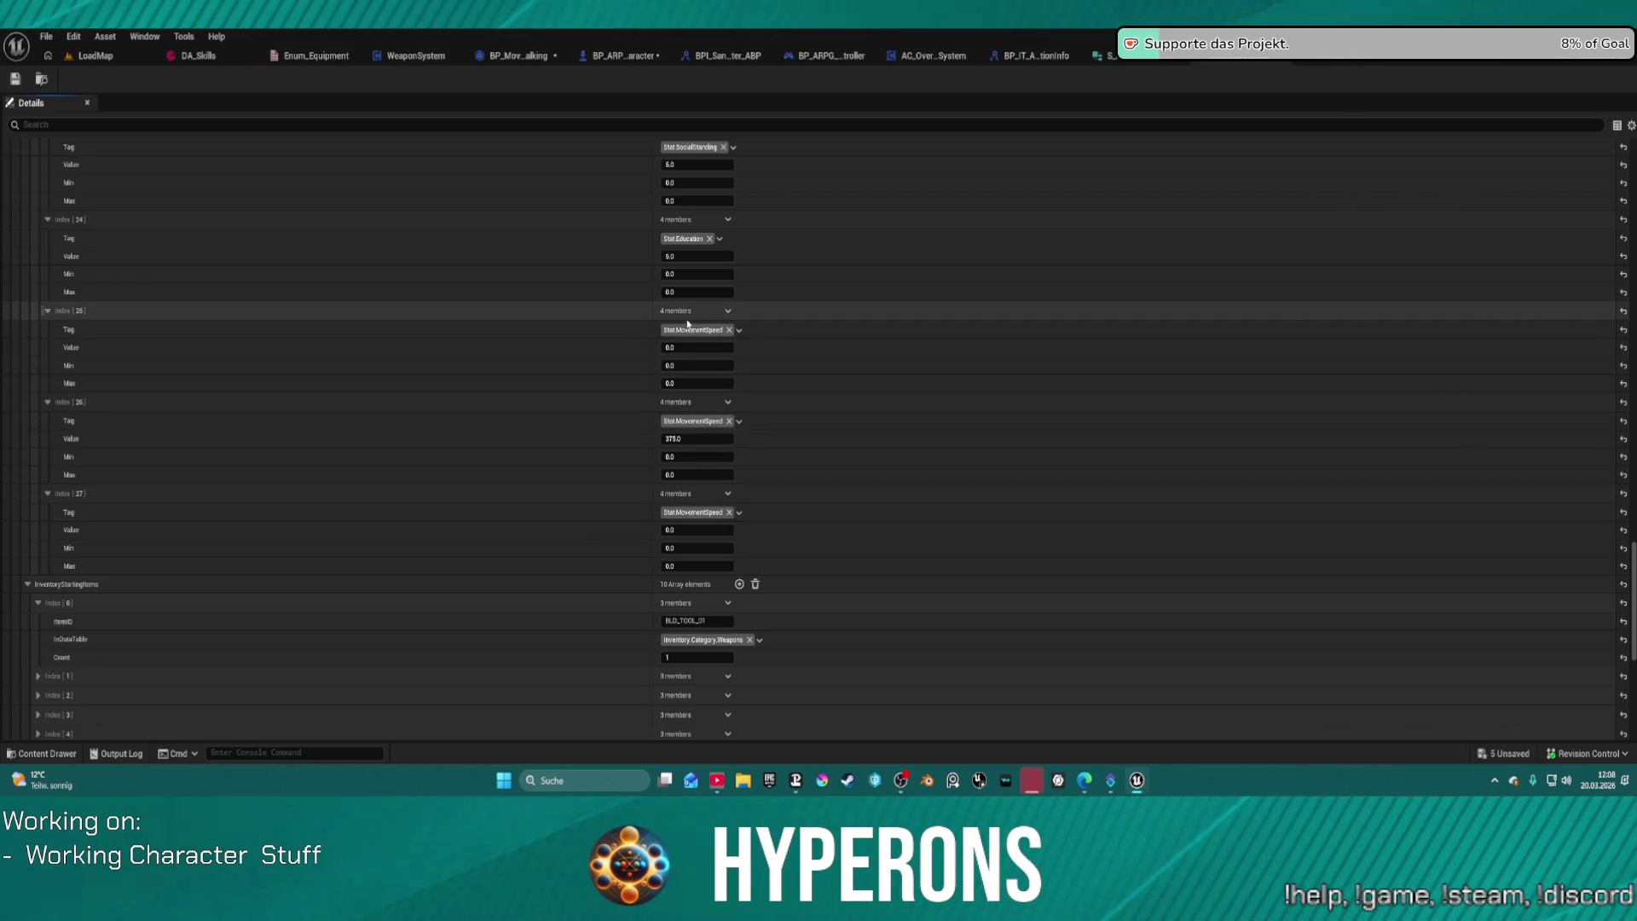
Step: Tag Stats Index [25] with MovementSpeedWalk and Index [27] with MovementSpeedSprint
{"action": "left_click", "coordinate": [700, 334]}
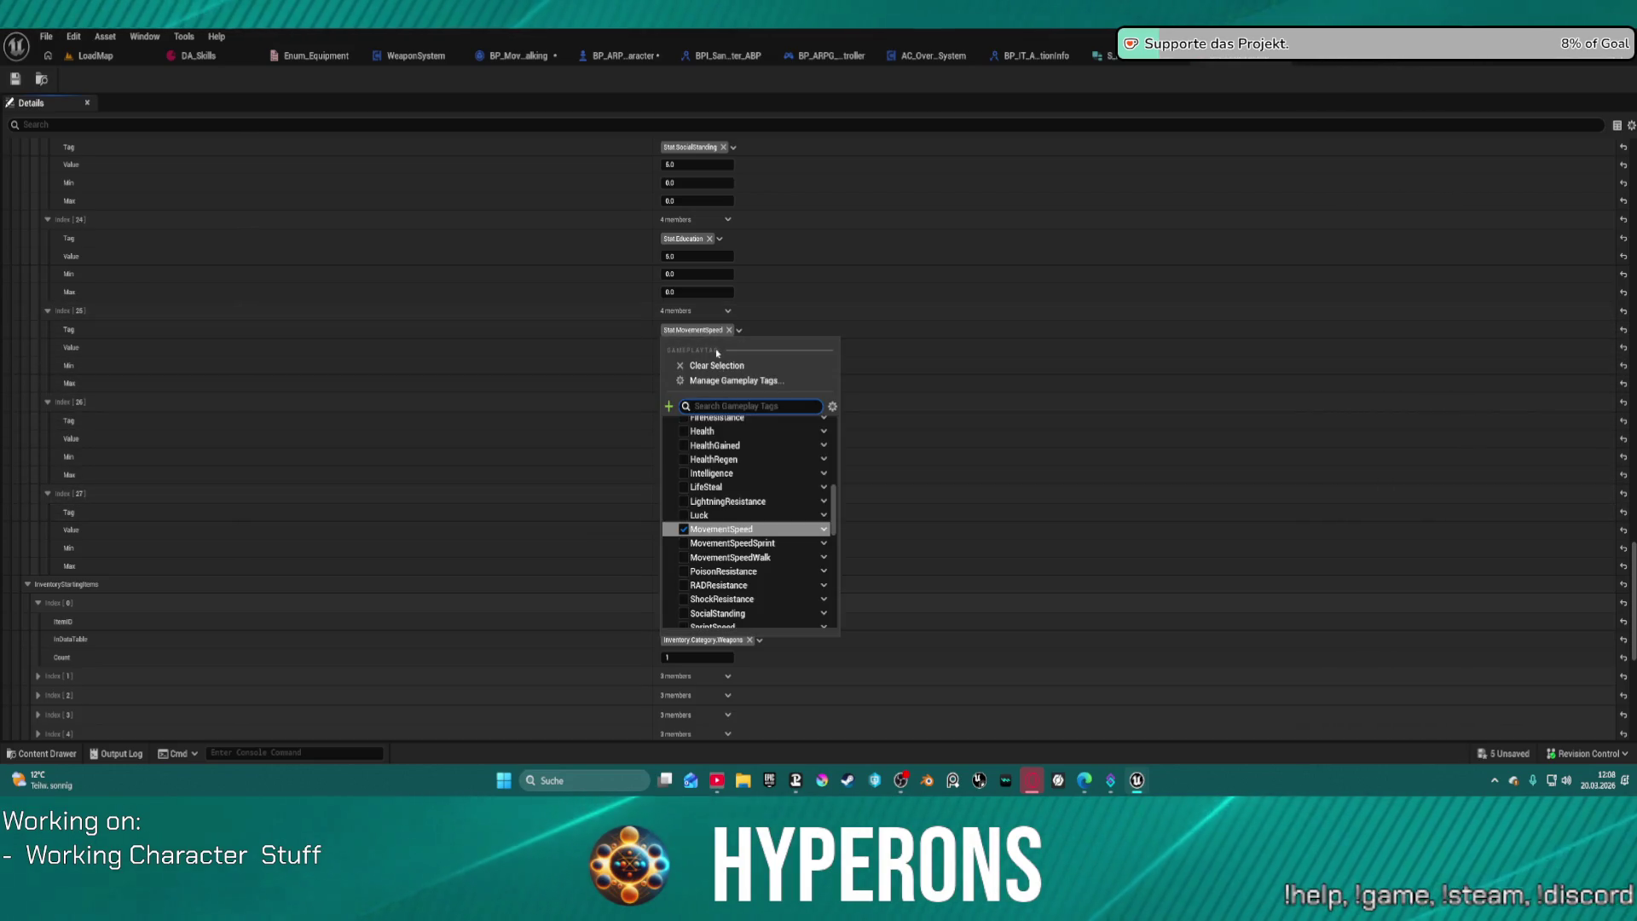
{"action": "left_click", "coordinate": [725, 555]}
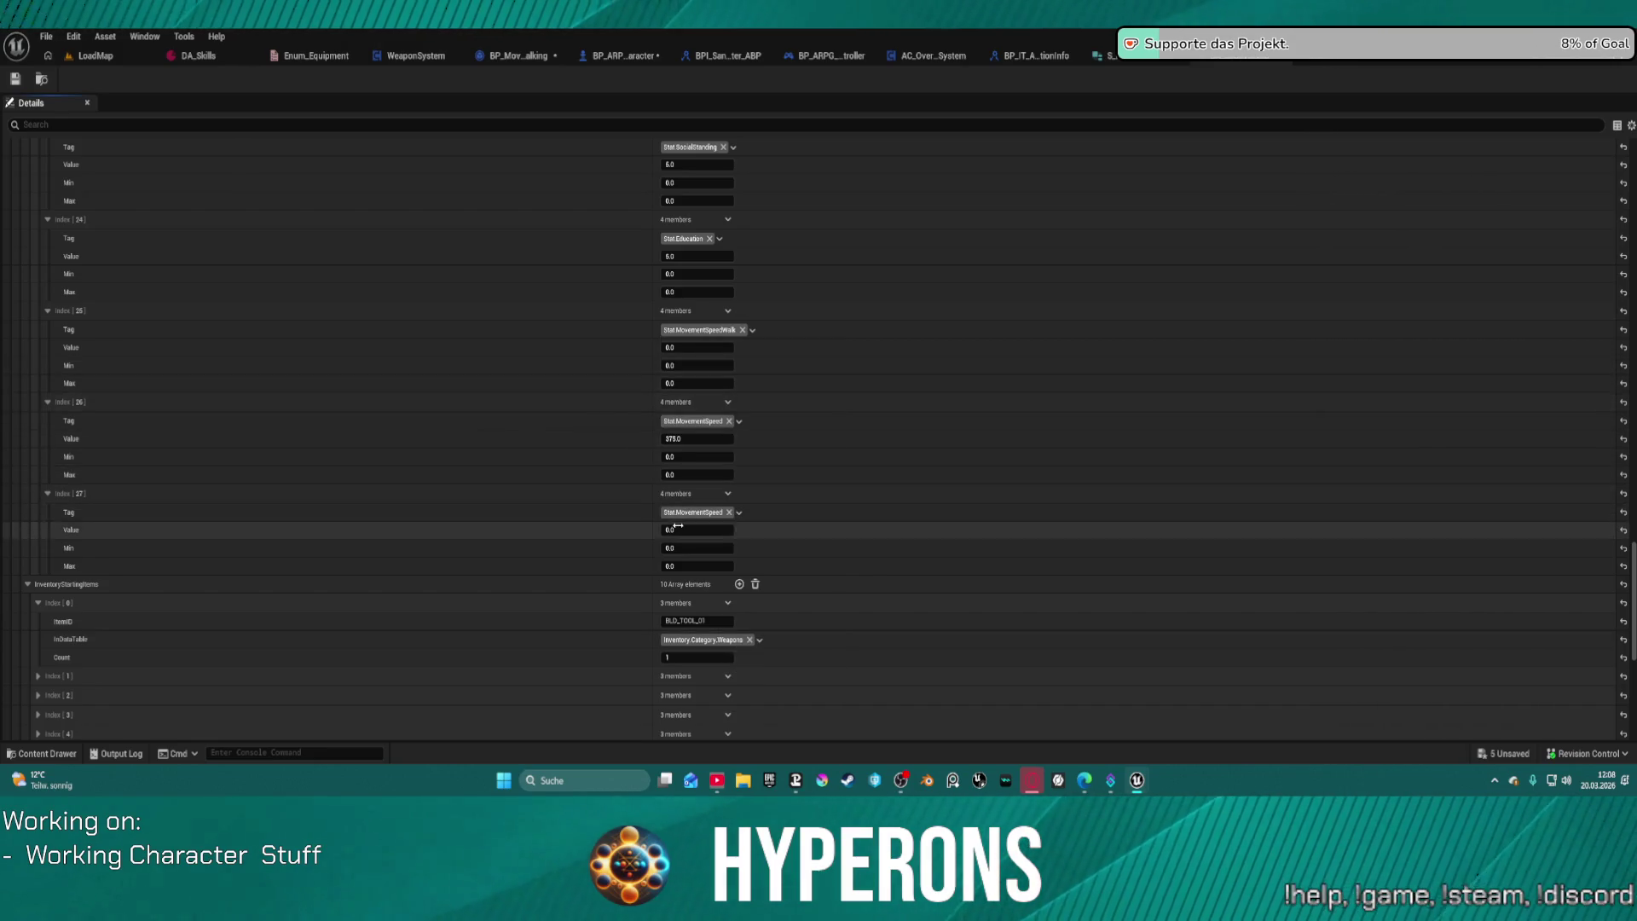
{"action": "left_click", "coordinate": [695, 512]}
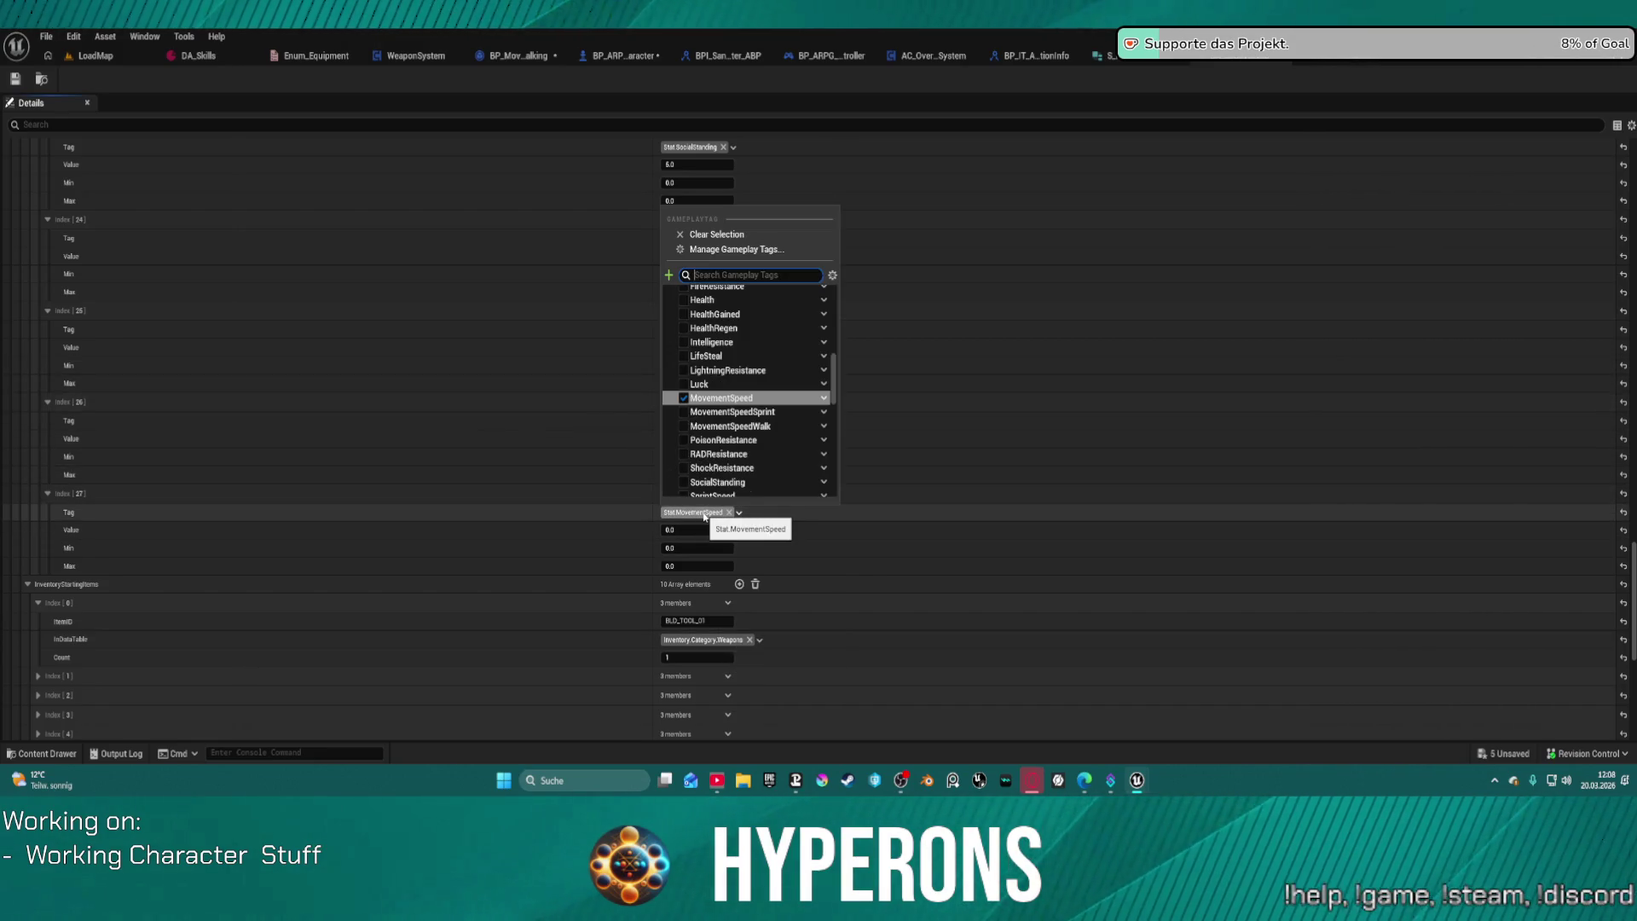
{"action": "left_click", "coordinate": [740, 413]}
{"action": "left_click", "coordinate": [527, 409]}
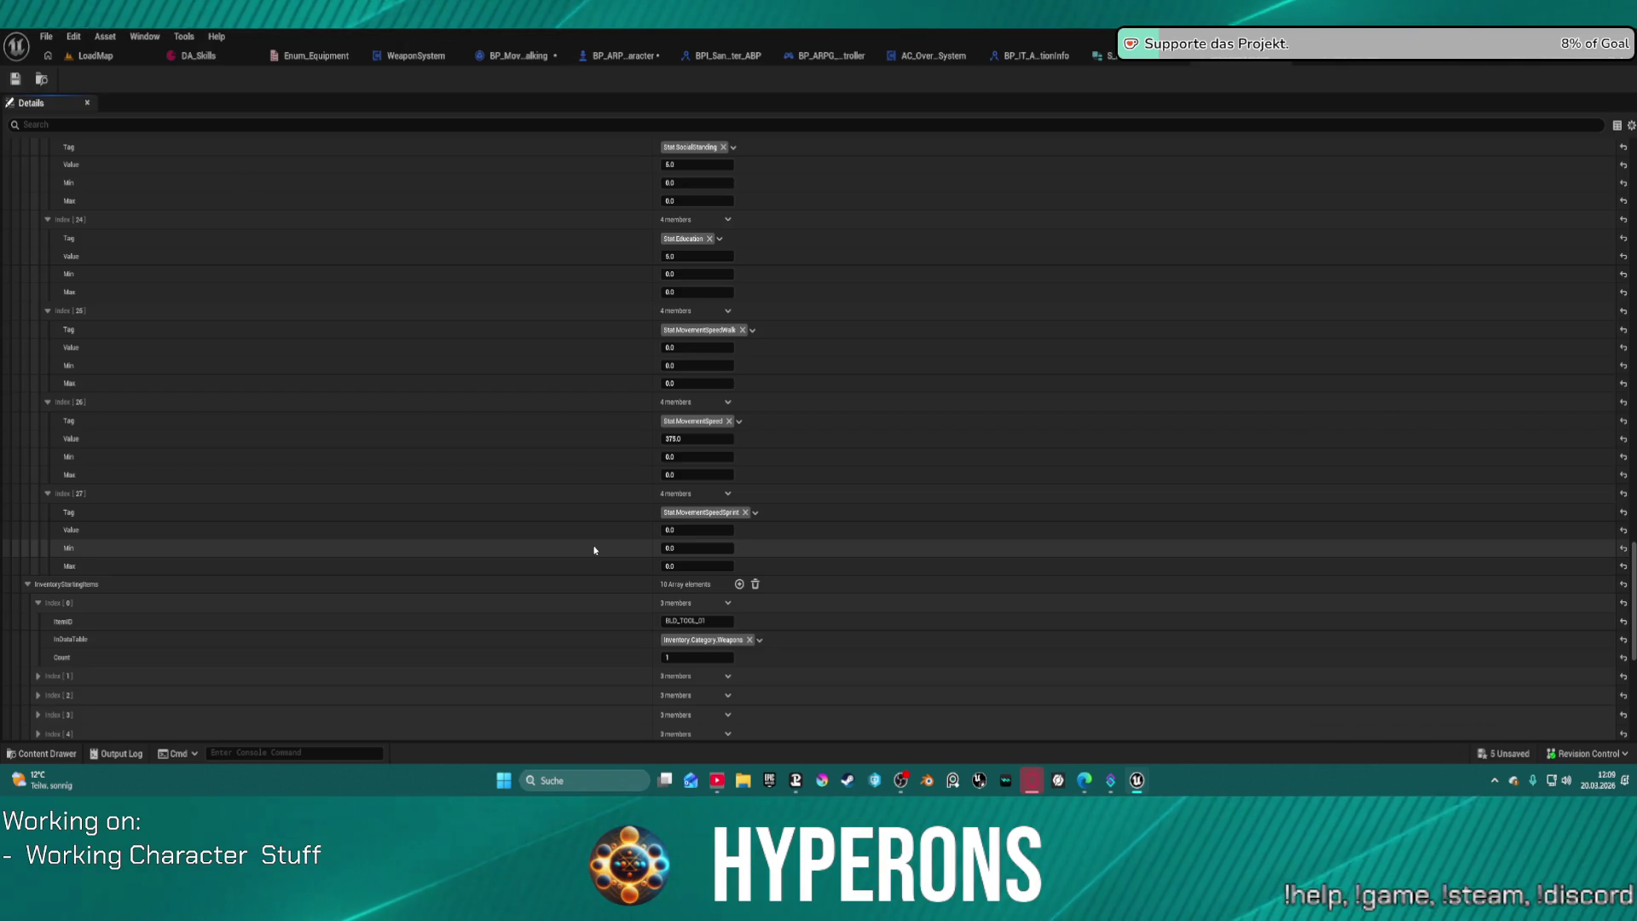
{"action": "left_click", "coordinate": [73, 36]}
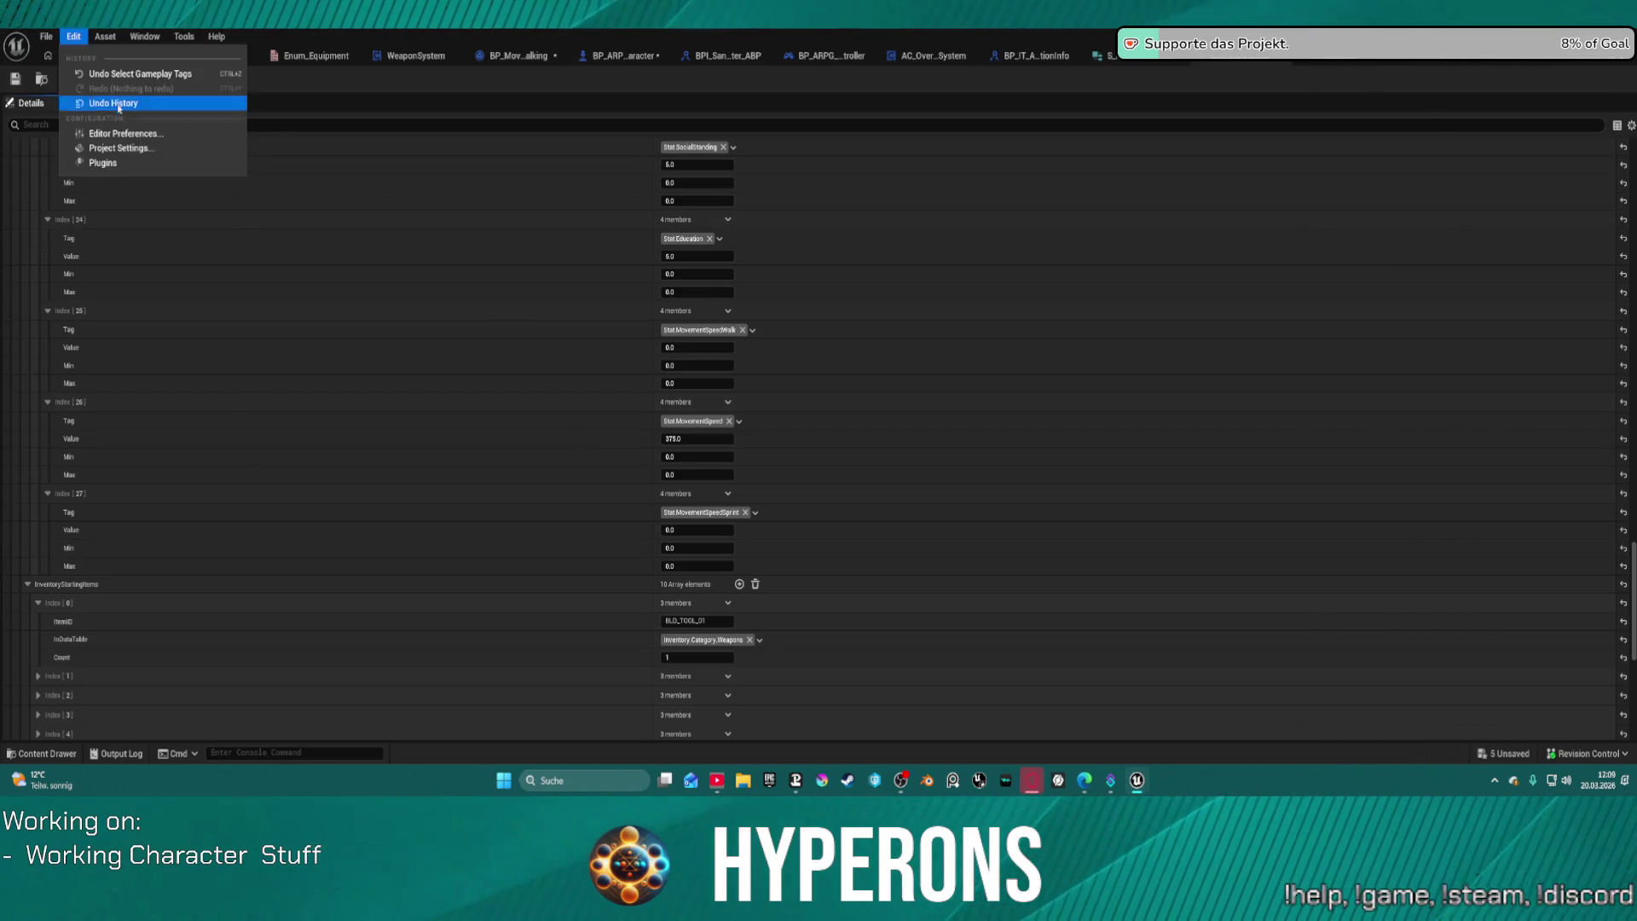
Step: Reopen the Gameplay Tag Manager via Project Settings > GameplayTags and expand Stat to check the new movement-speed tags
{"action": "left_click", "coordinate": [131, 149]}
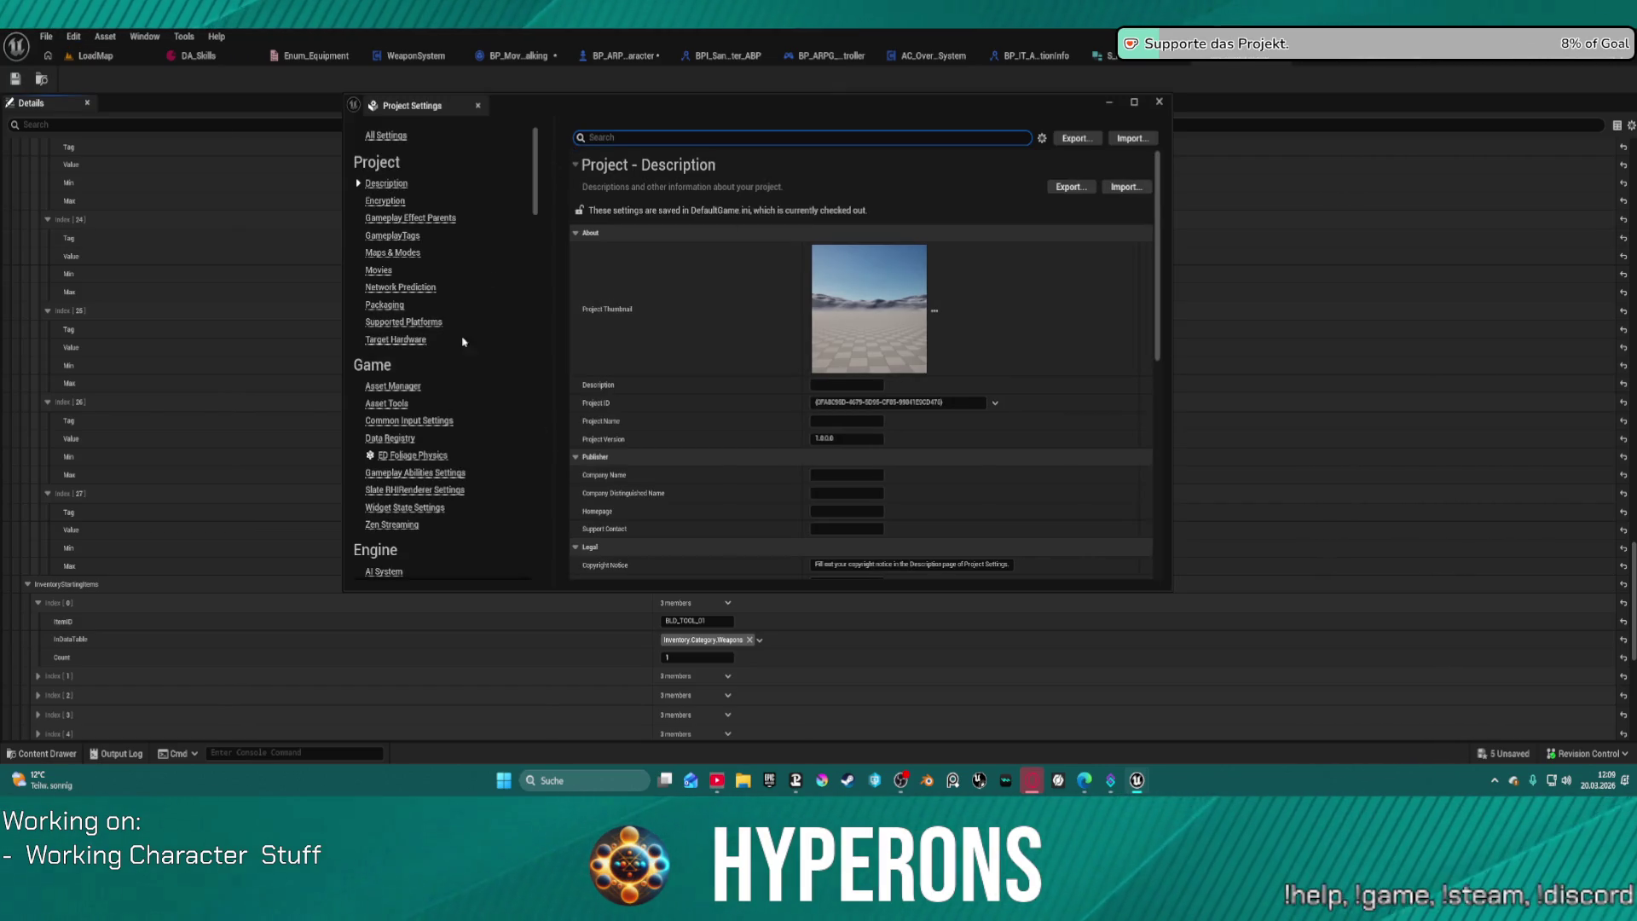
{"action": "left_click", "coordinate": [391, 236]}
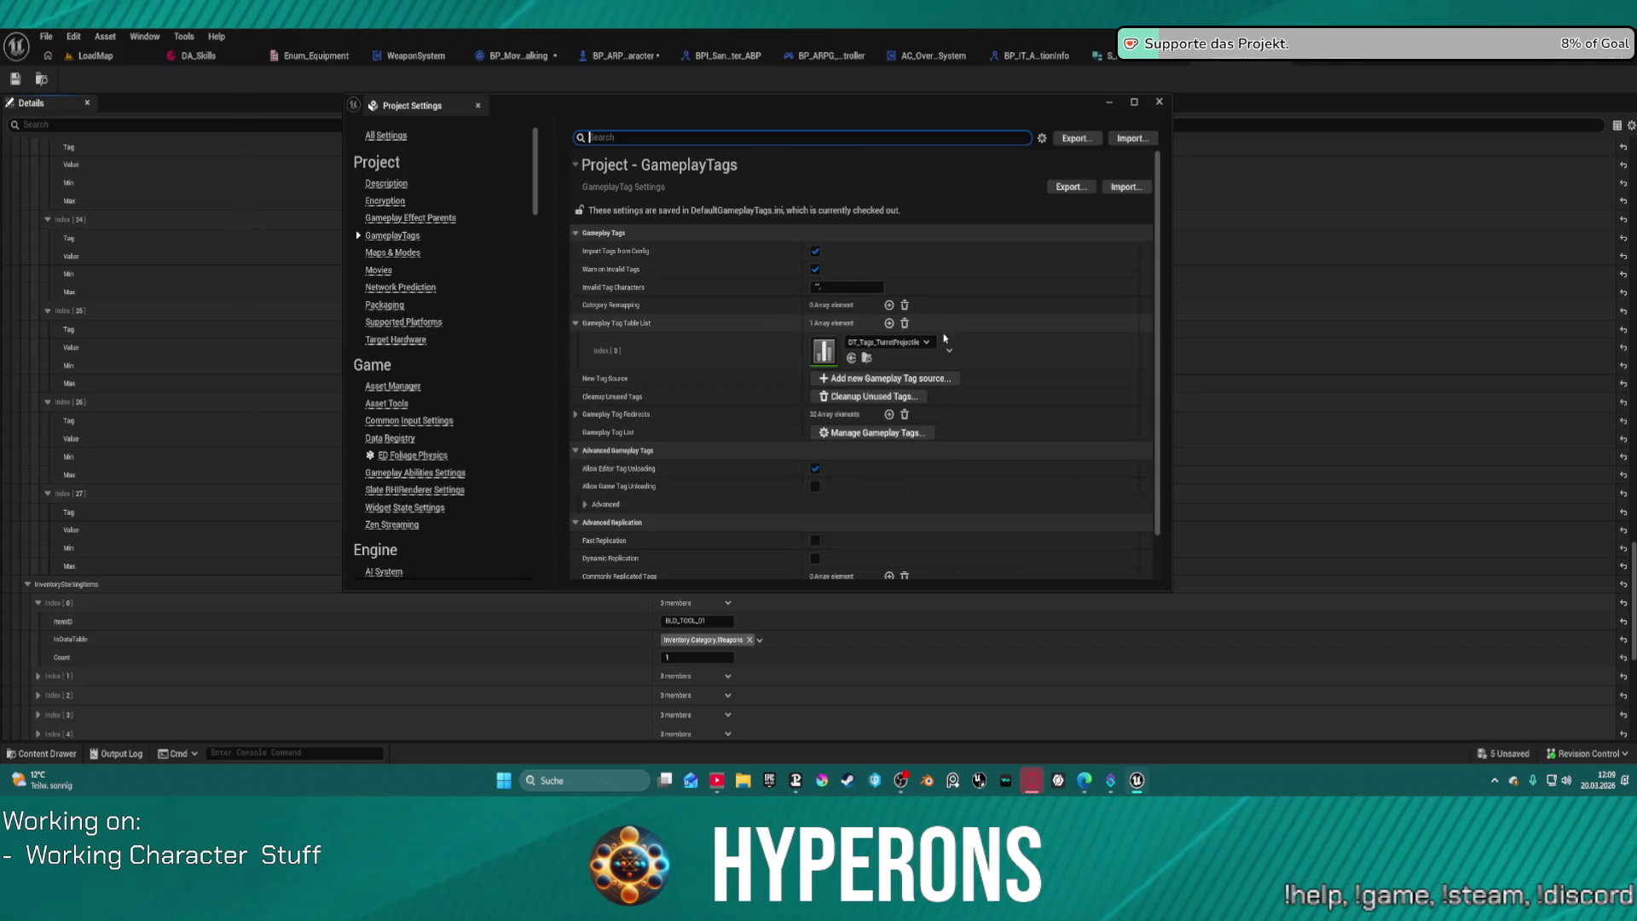
{"action": "left_click", "coordinate": [874, 433]}
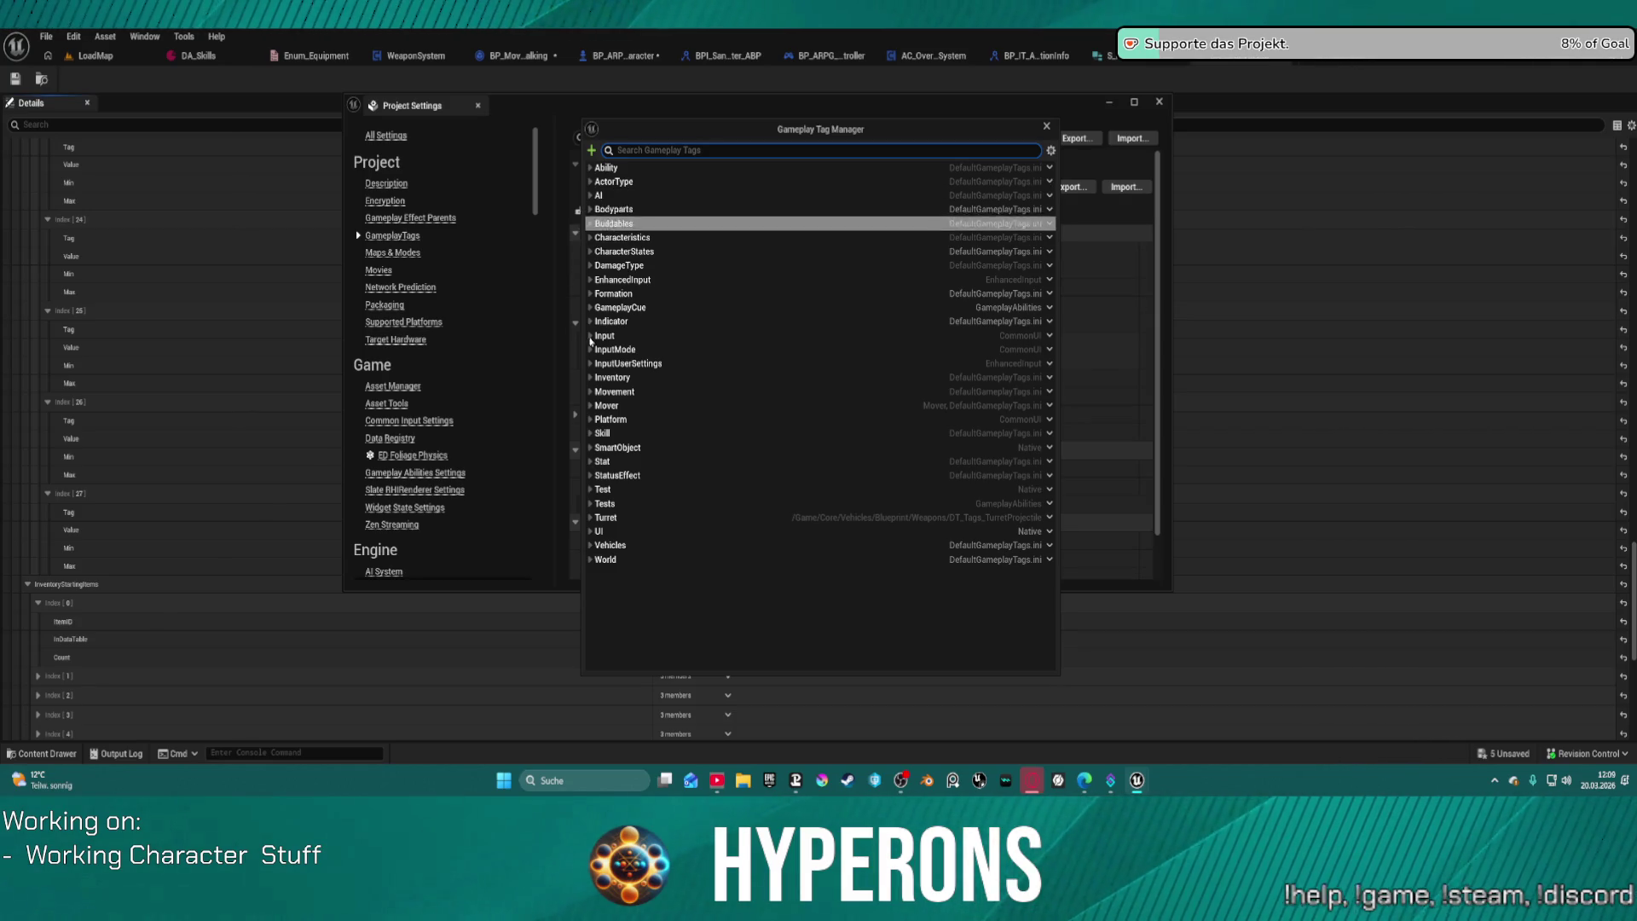
{"action": "left_click", "coordinate": [590, 465]}
{"action": "scroll", "coordinate": [718, 416], "scroll_direction": "down", "scroll_amount": 5}
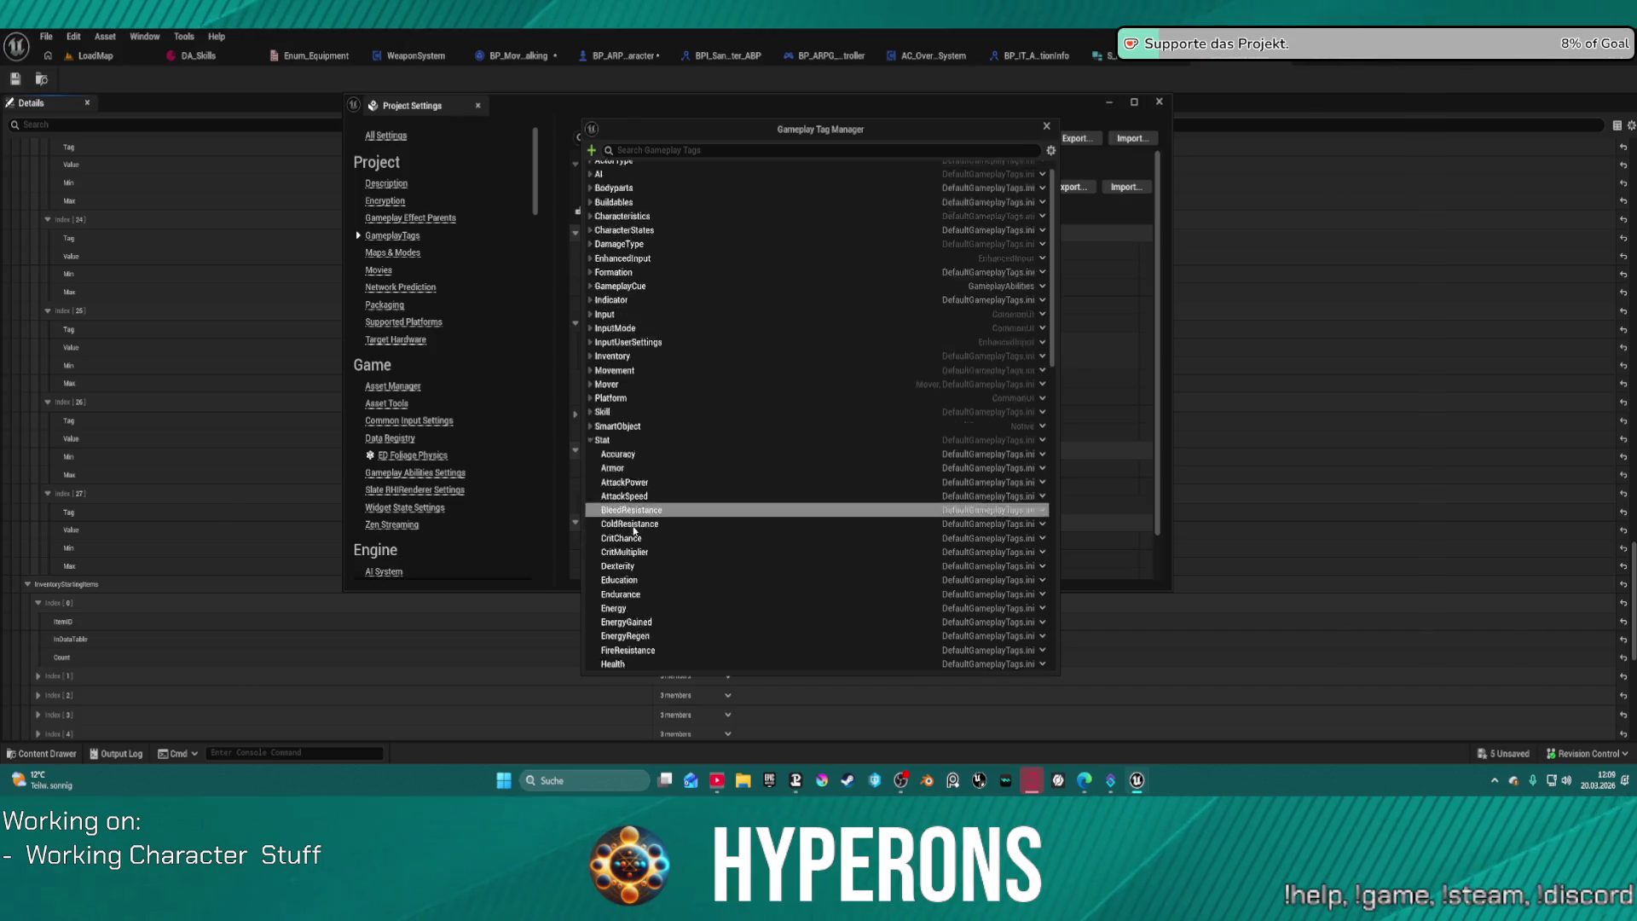